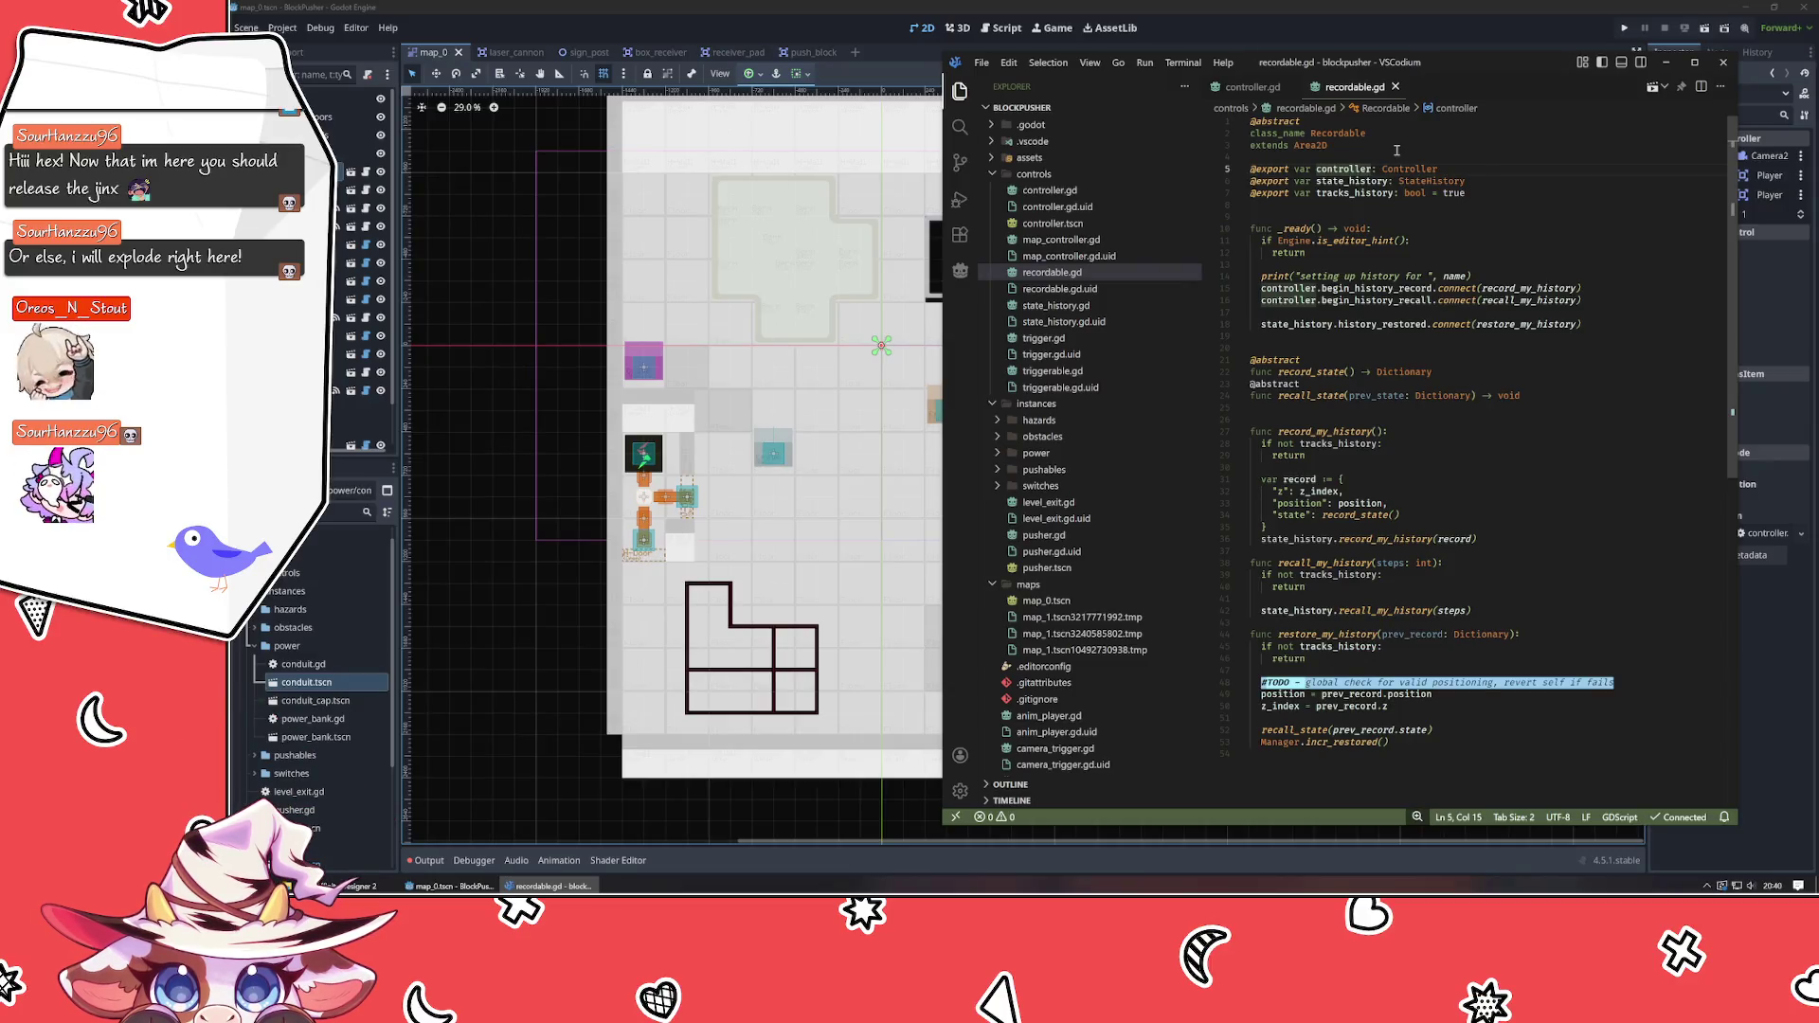
{"action": "key", "text": "Home"}
{"action": "key", "text": "ctrl+shift+Right"}
{"action": "key", "text": "BackSpace"}
{"action": "key", "text": "Delete"}
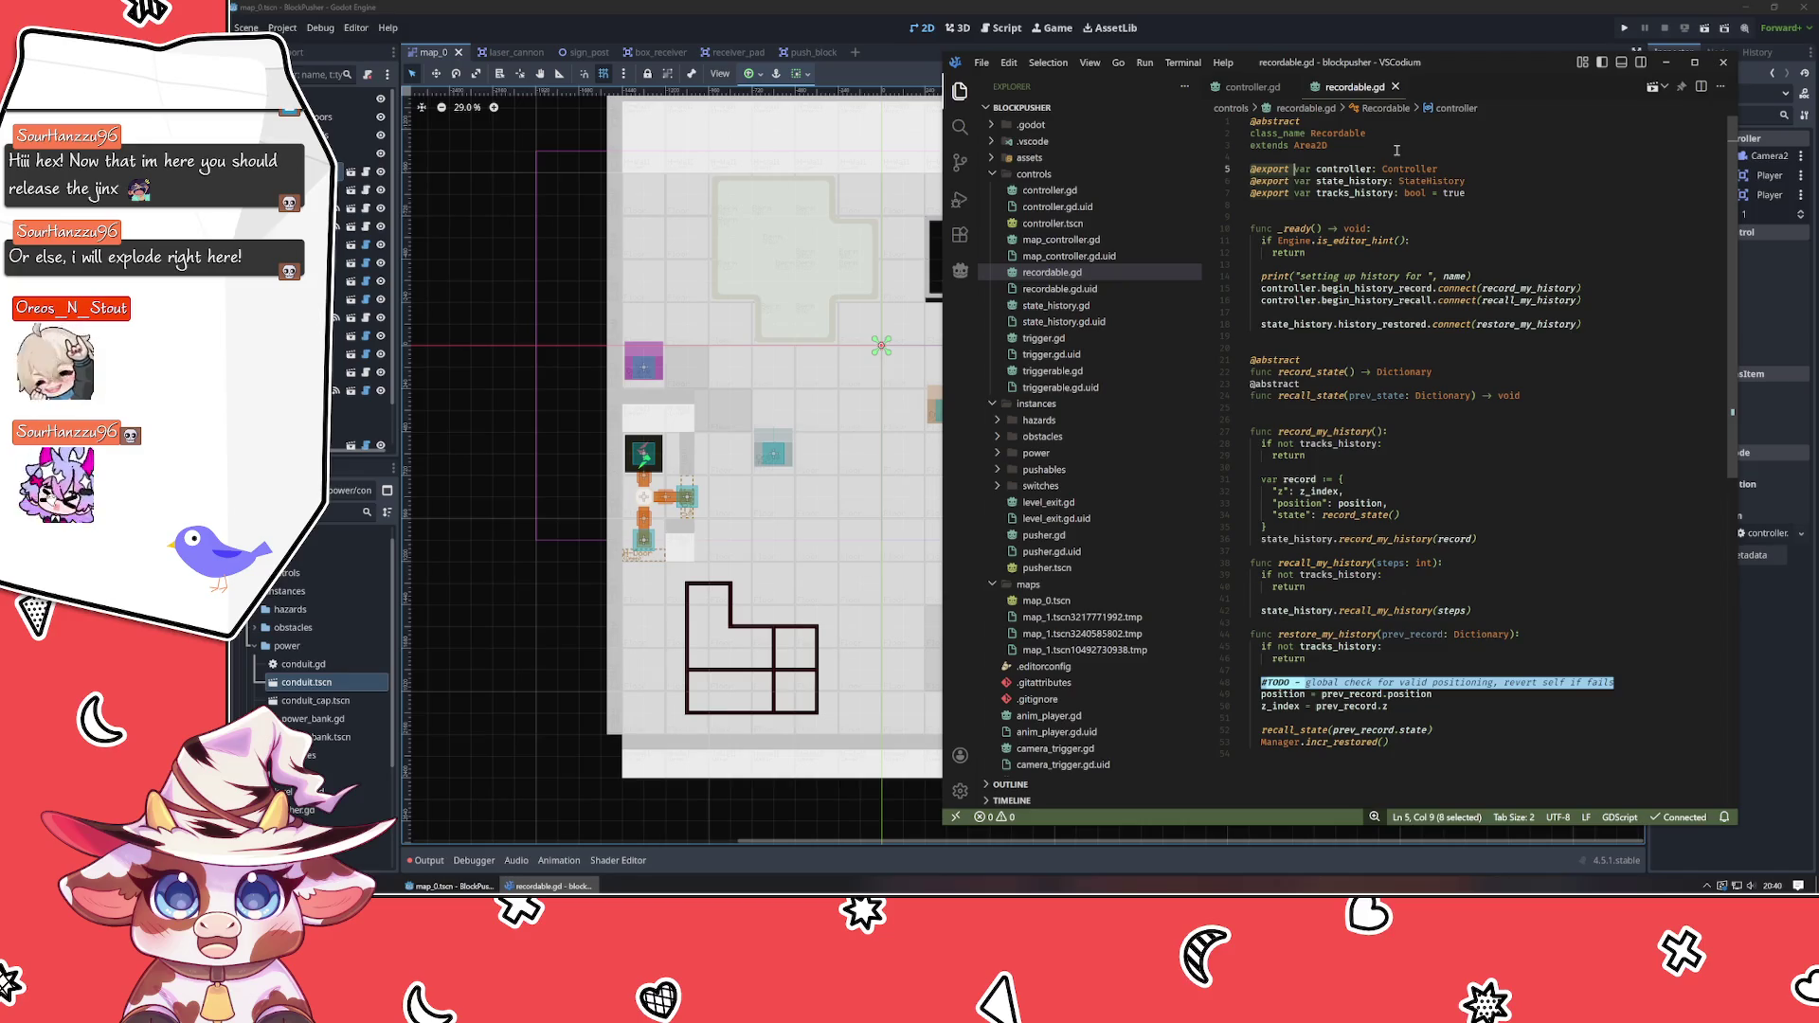
{"action": "key", "text": "alt+Down"}
{"action": "key", "text": "alt+Down"}
{"action": "key", "text": "alt+Down"}
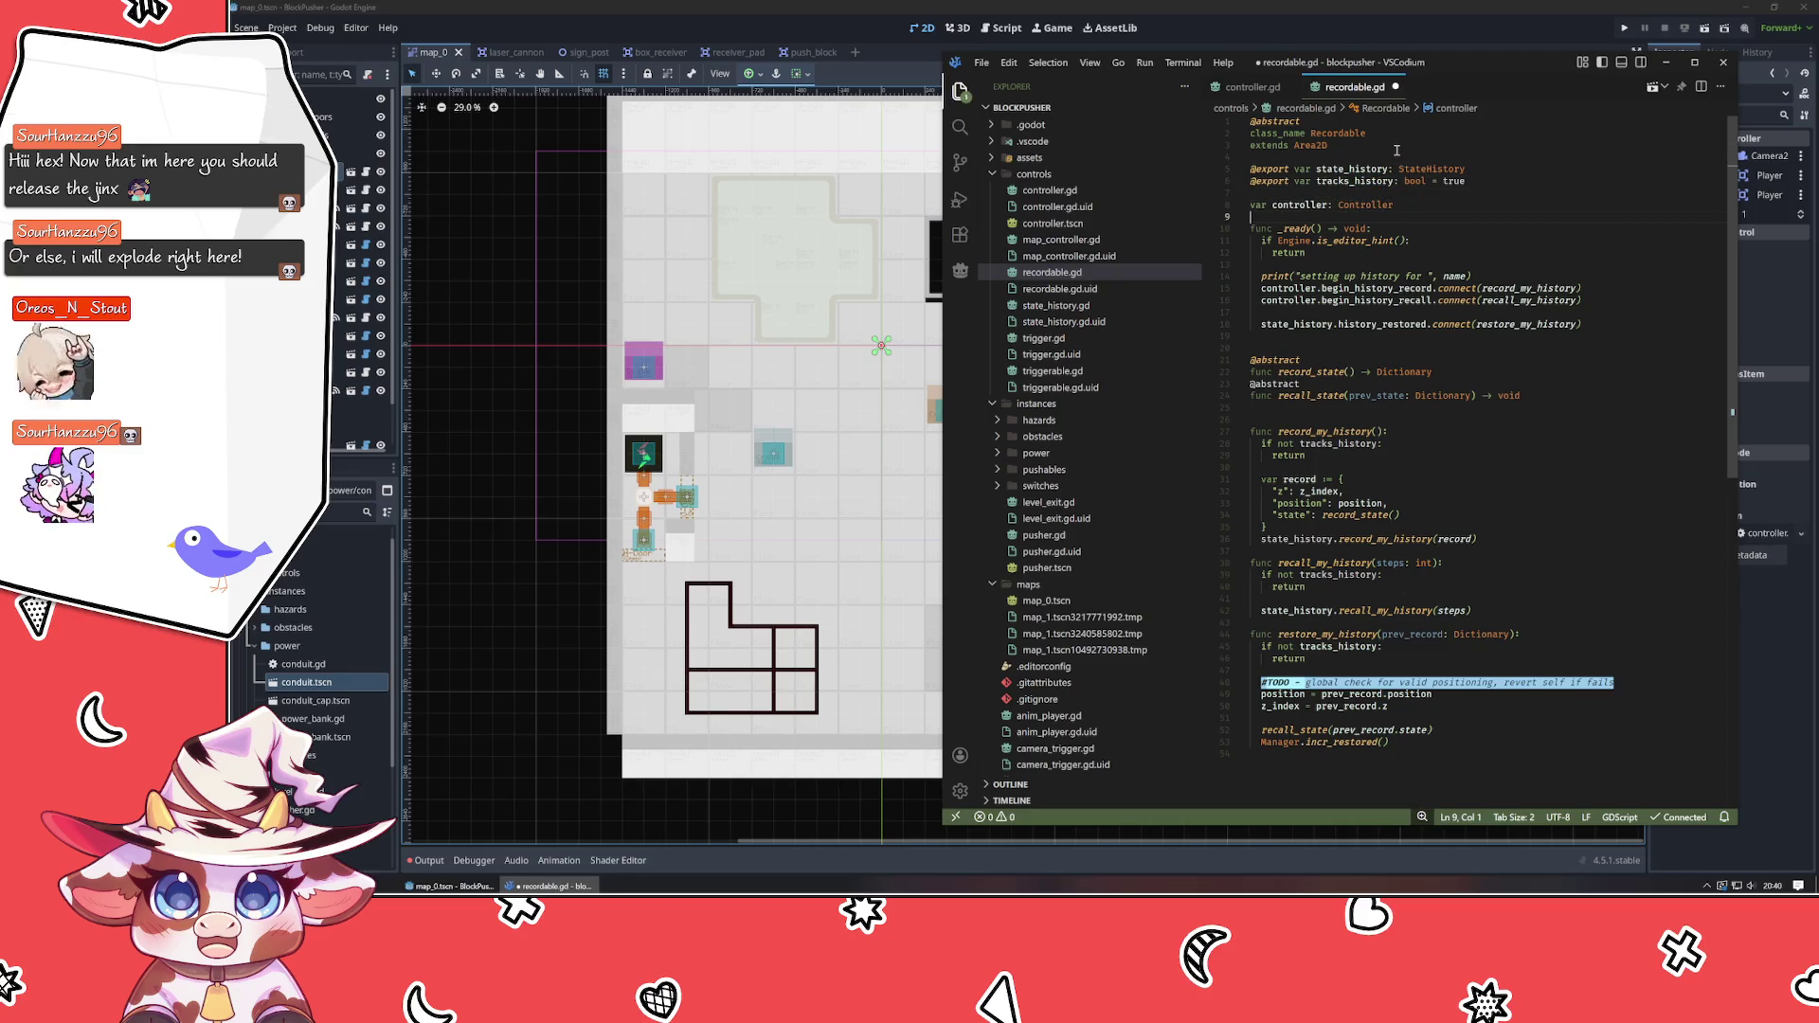
{"action": "key", "text": "Return"}
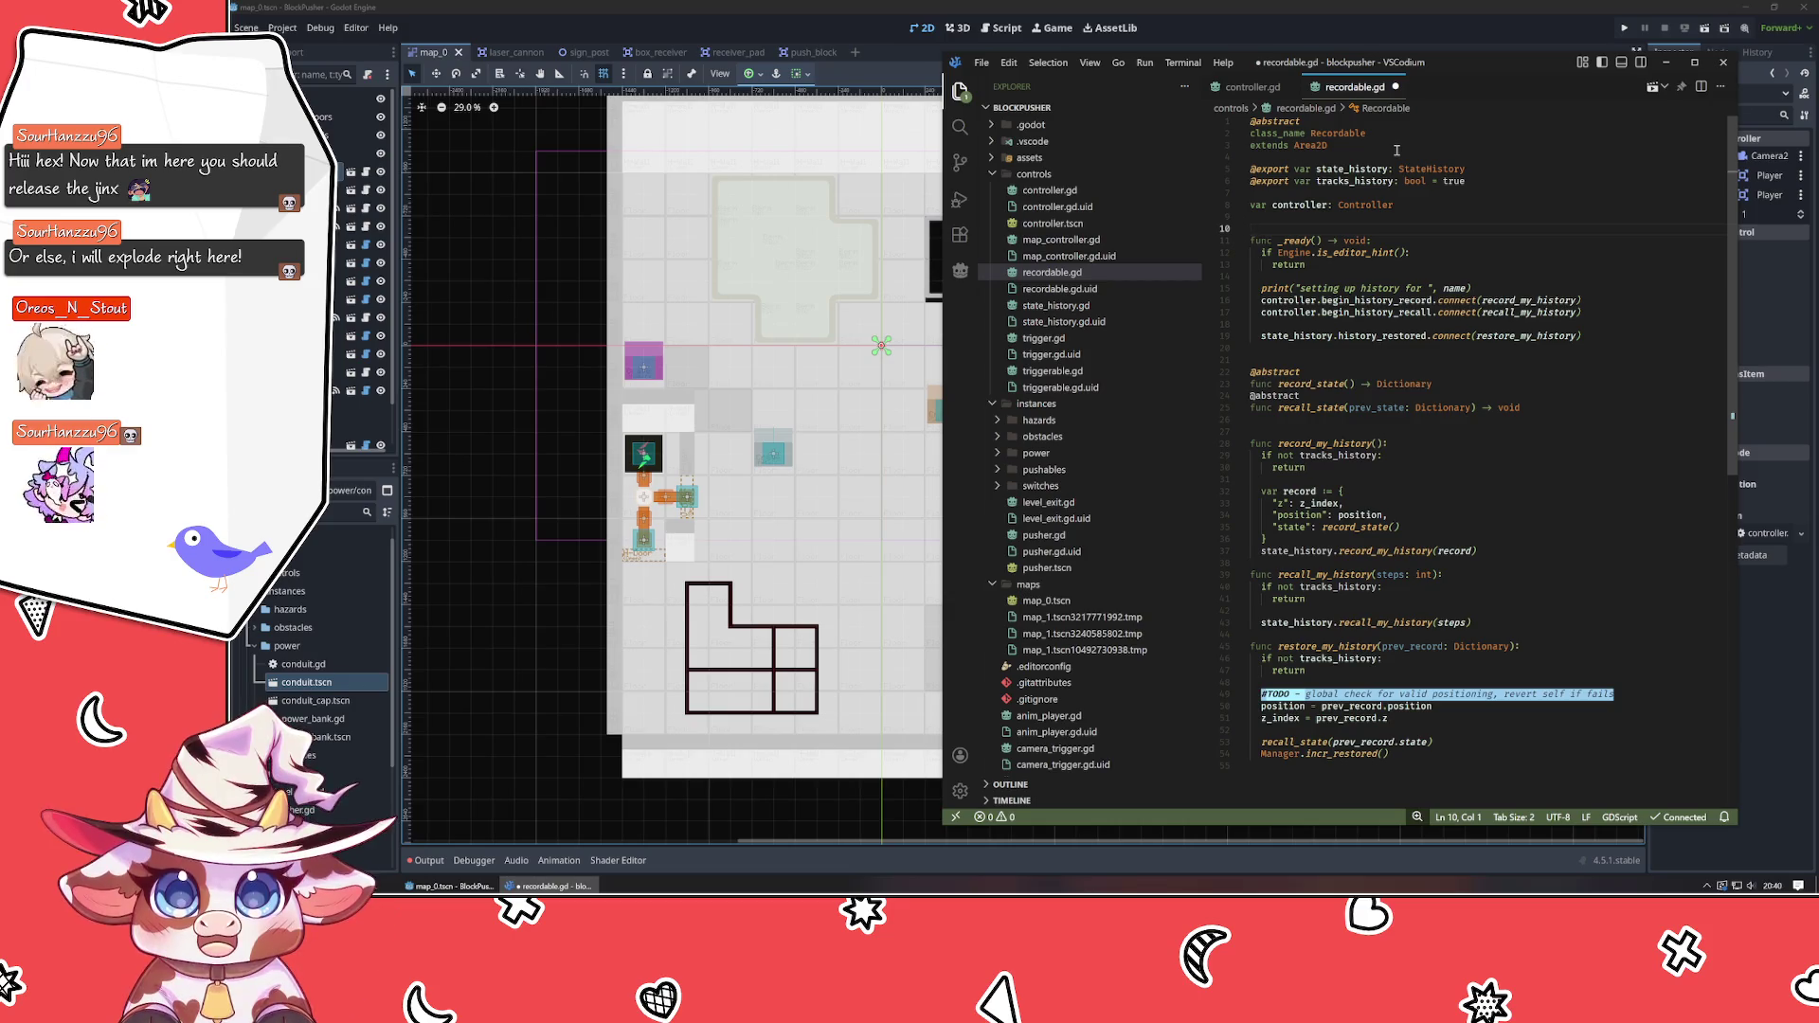
- Add a '# find and hook up controller' comment after the print in _ready()
{"action": "key", "text": "Down"}
{"action": "key", "text": "Down"}
{"action": "key", "text": "Down"}
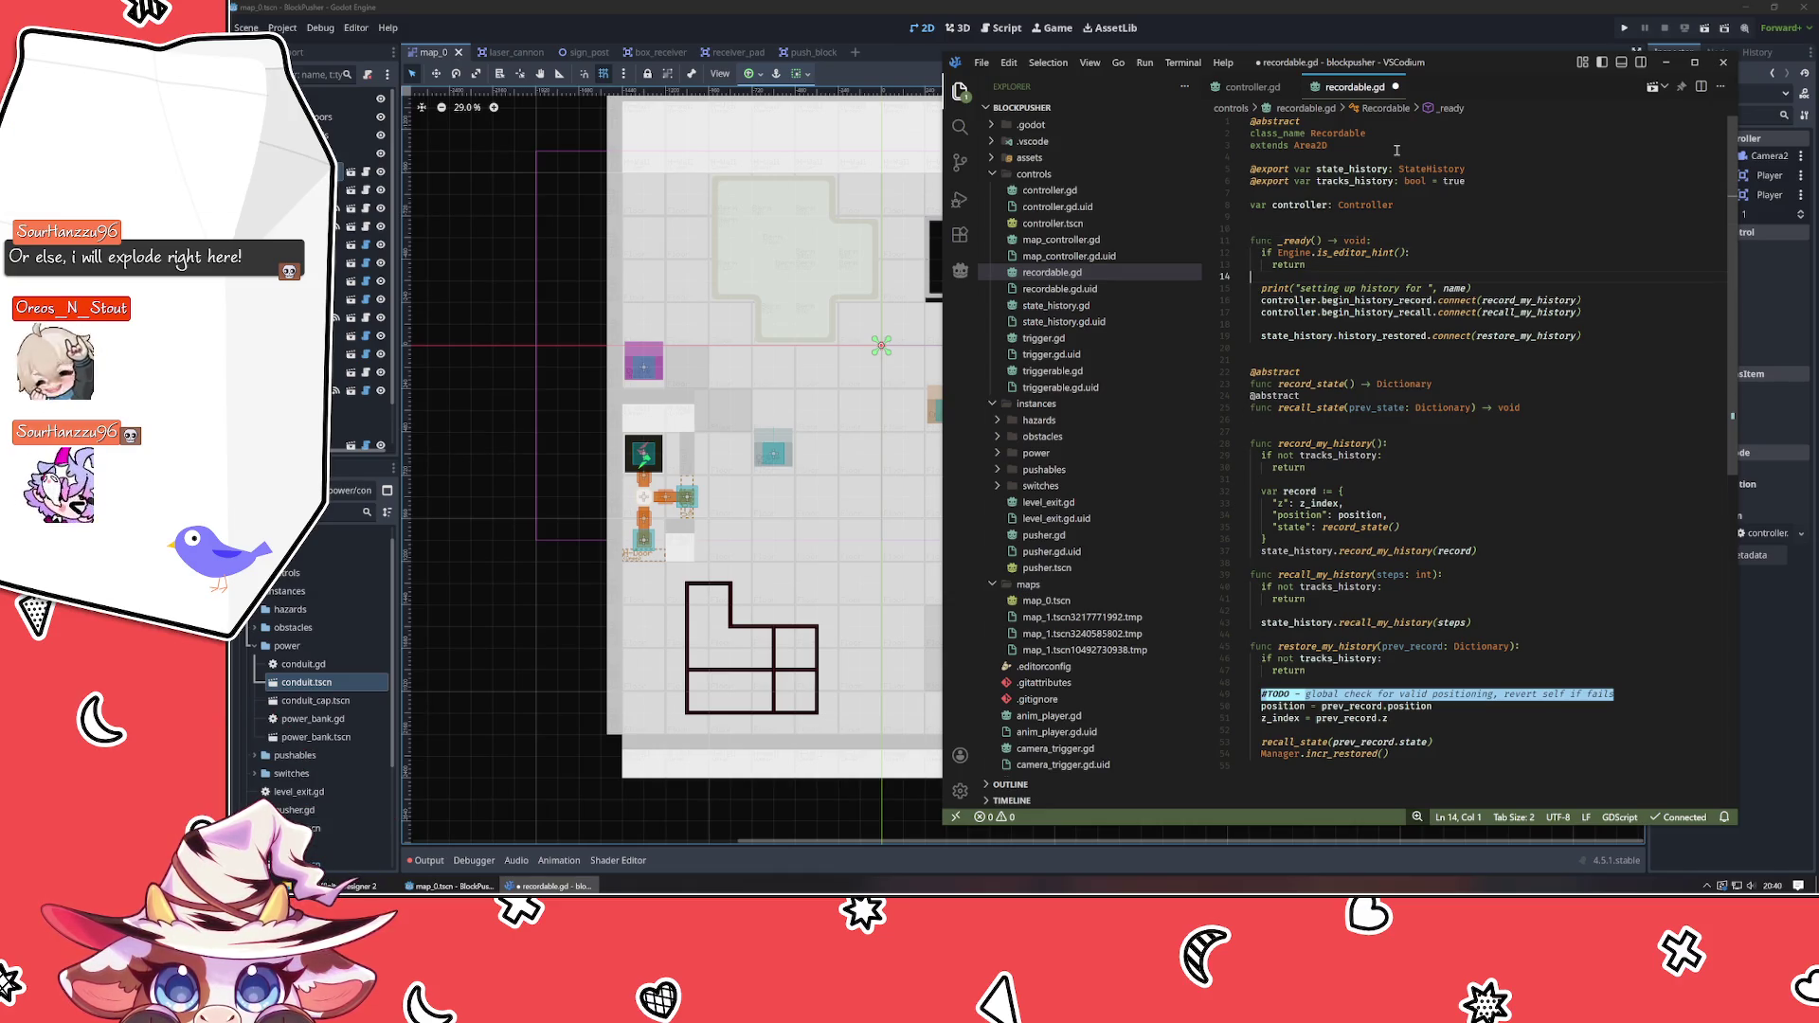
{"action": "key", "text": "Down"}
{"action": "key", "text": "End"}
{"action": "key", "text": "Return"}
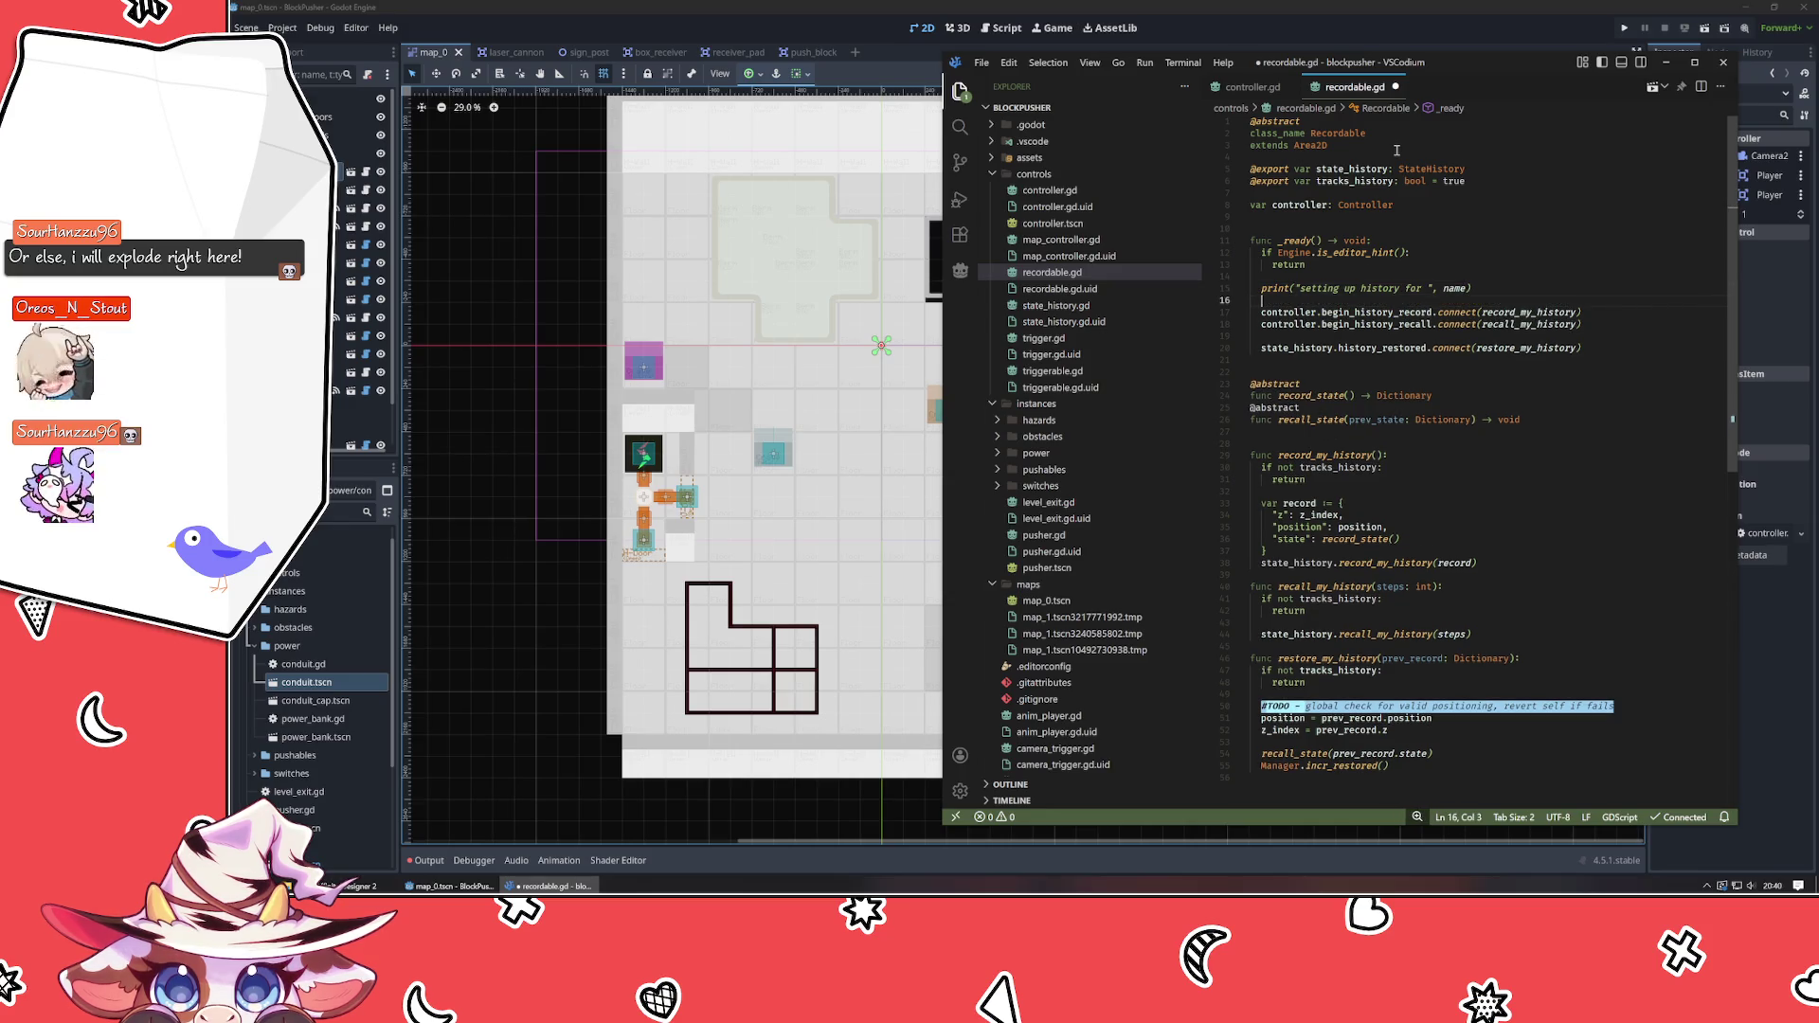
{"action": "type", "text": "// find"}
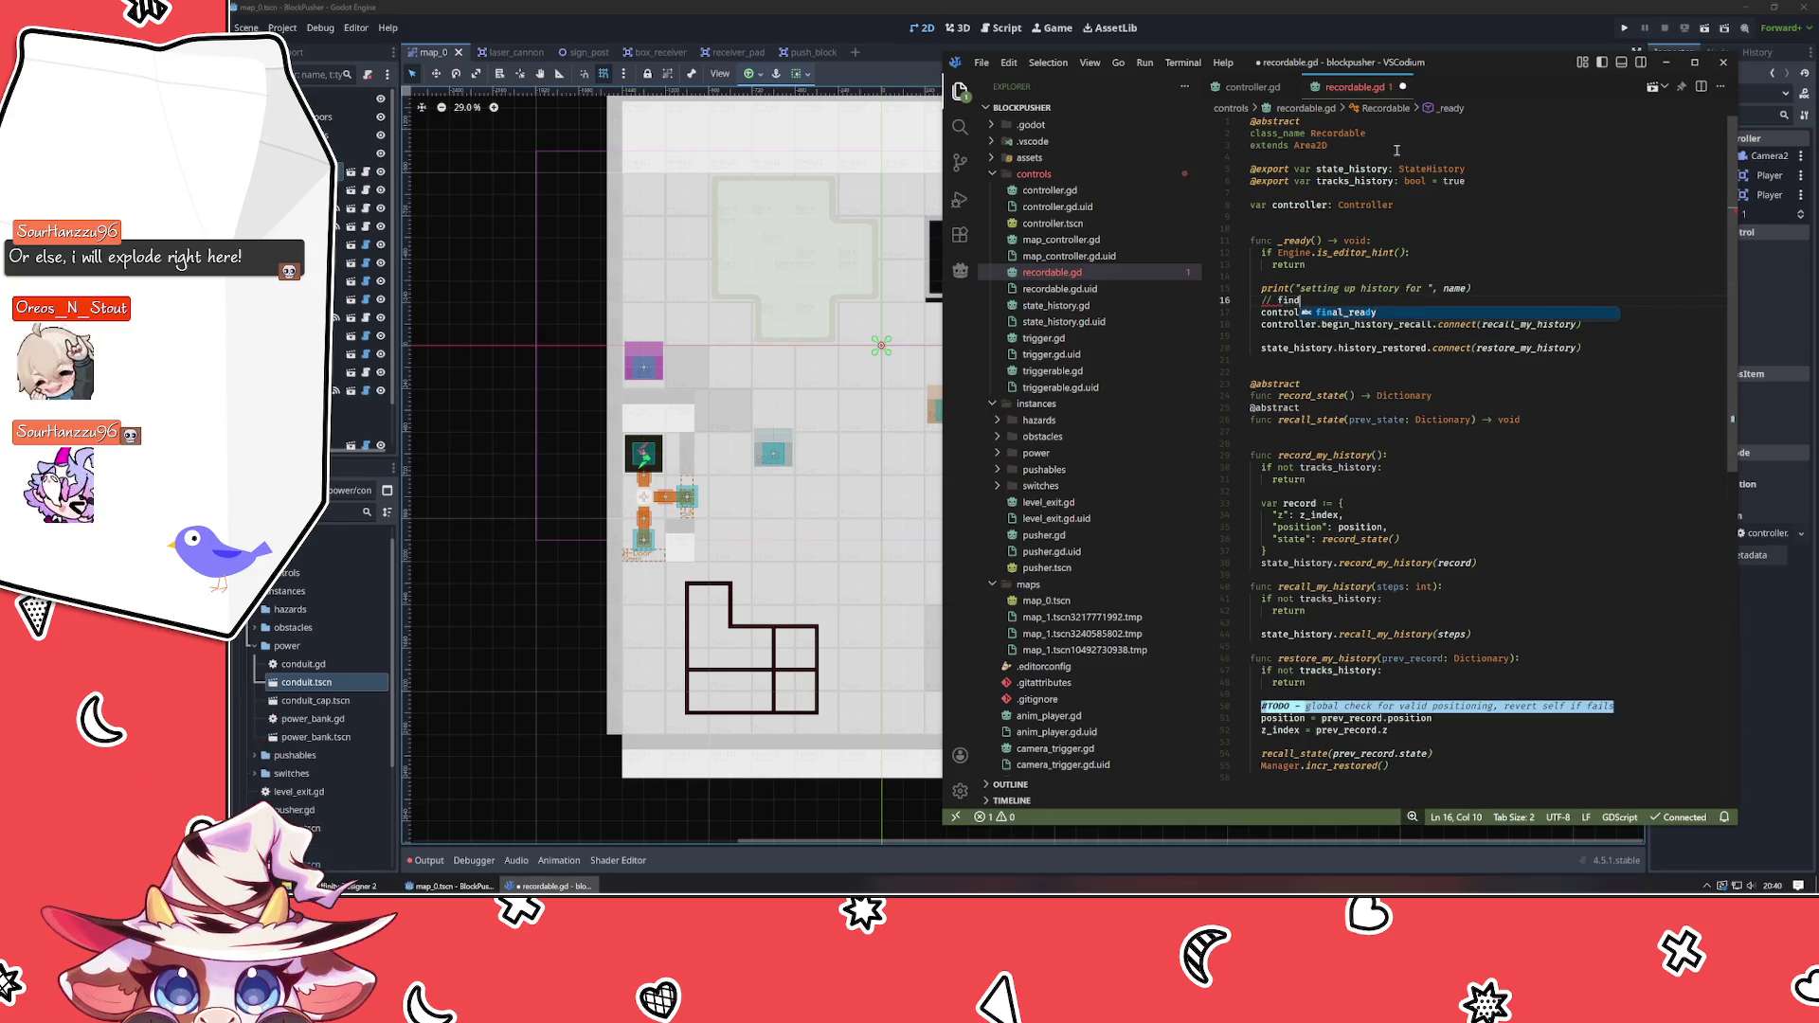
{"action": "key", "text": "BackSpace"}
{"action": "key", "text": "BackSpace"}
{"action": "key", "text": "BackSpace"}
{"action": "type", "text": "# find an"}
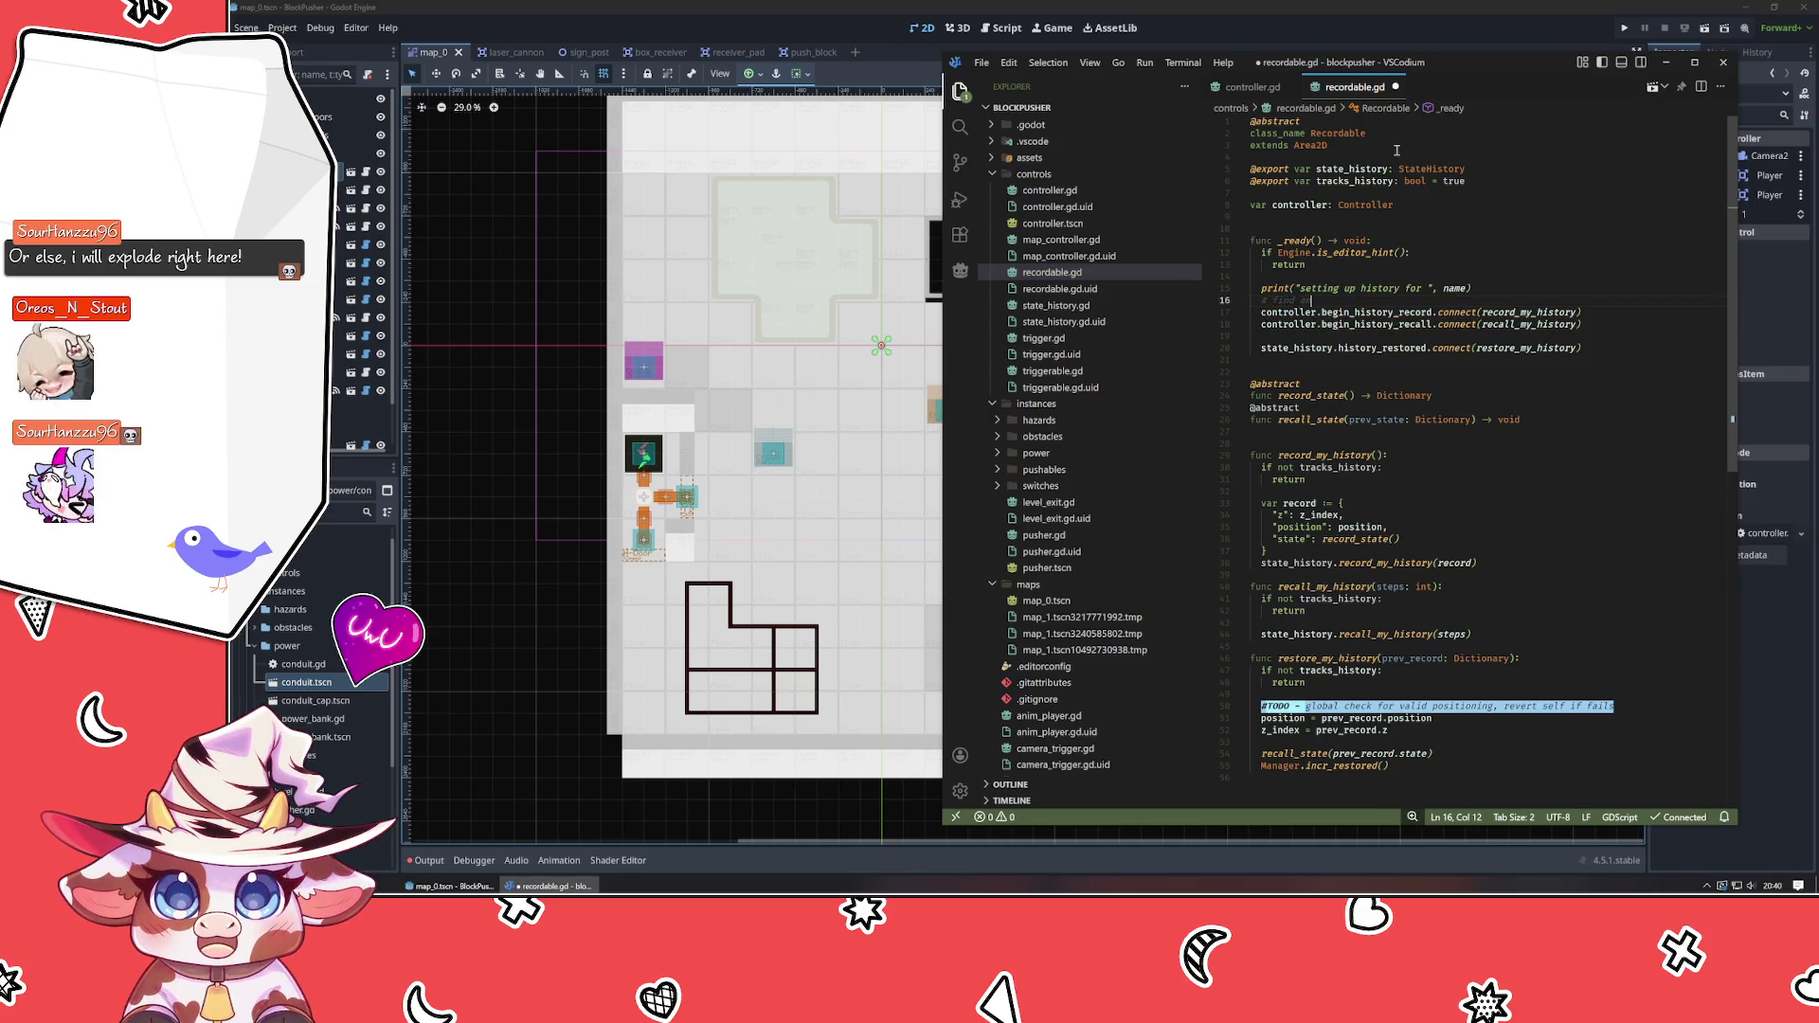
{"action": "type", "text": "d hook up "}
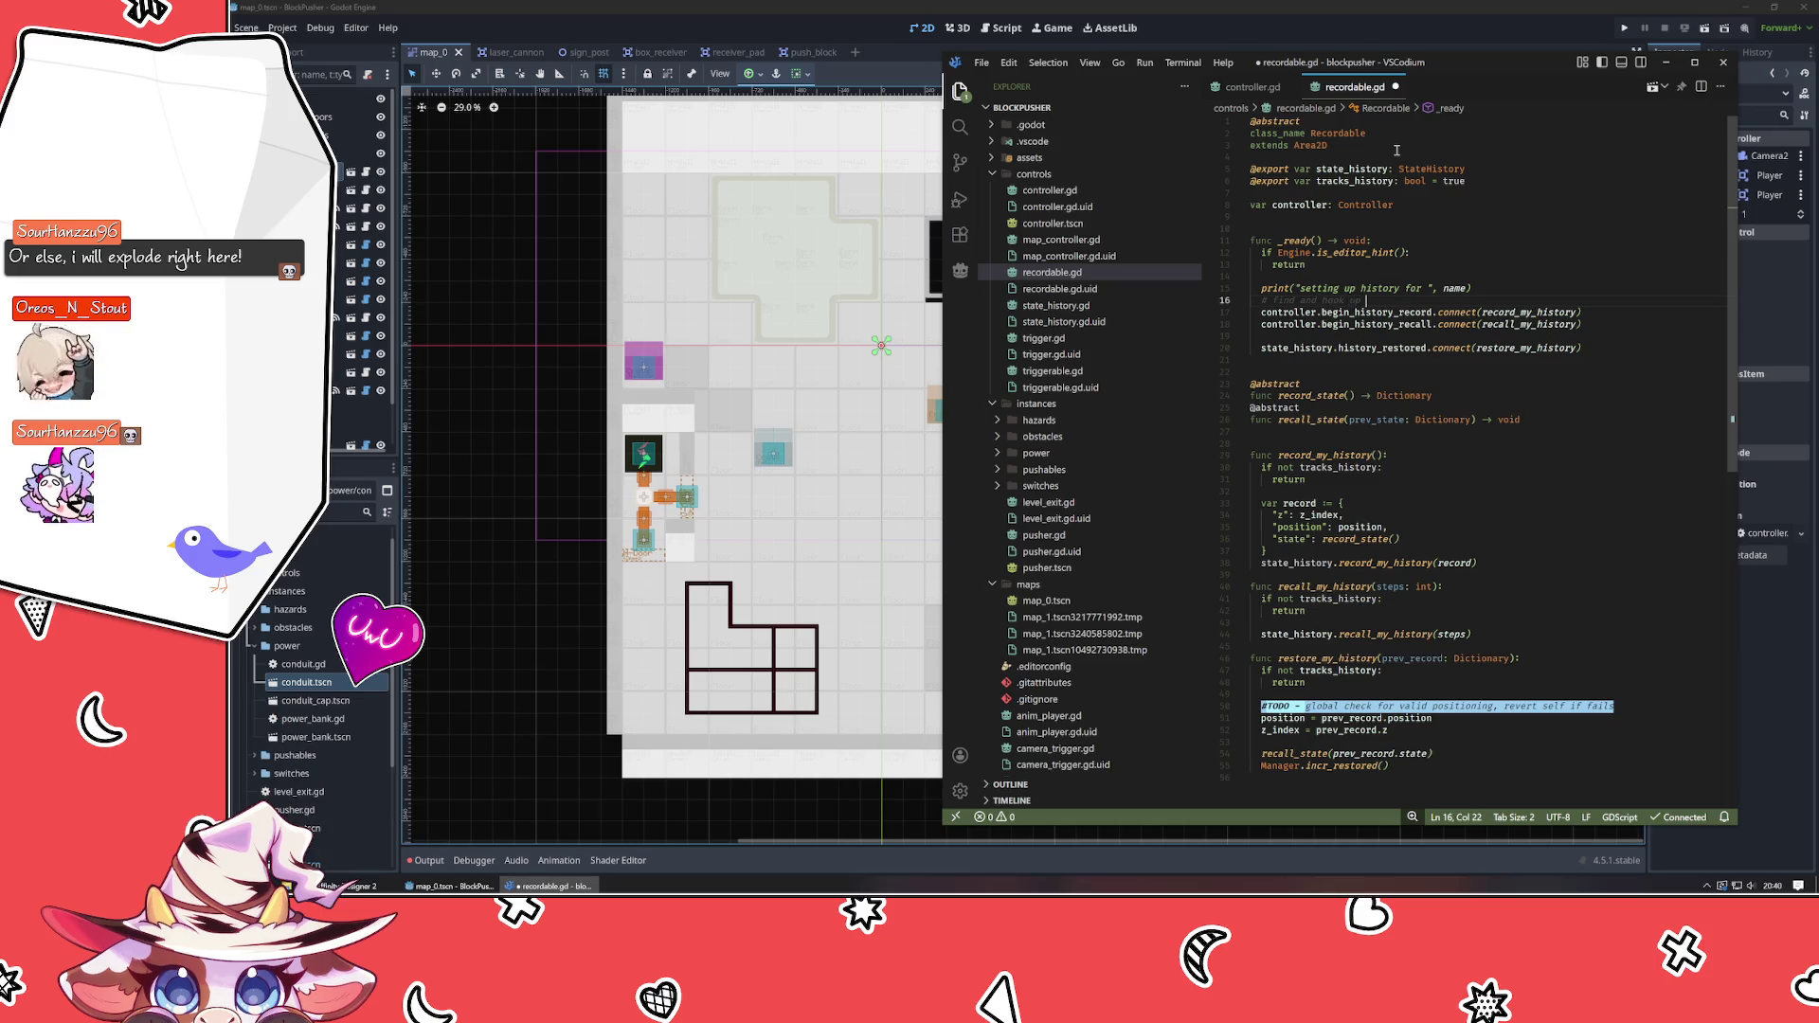
{"action": "type", "text": "controller"}
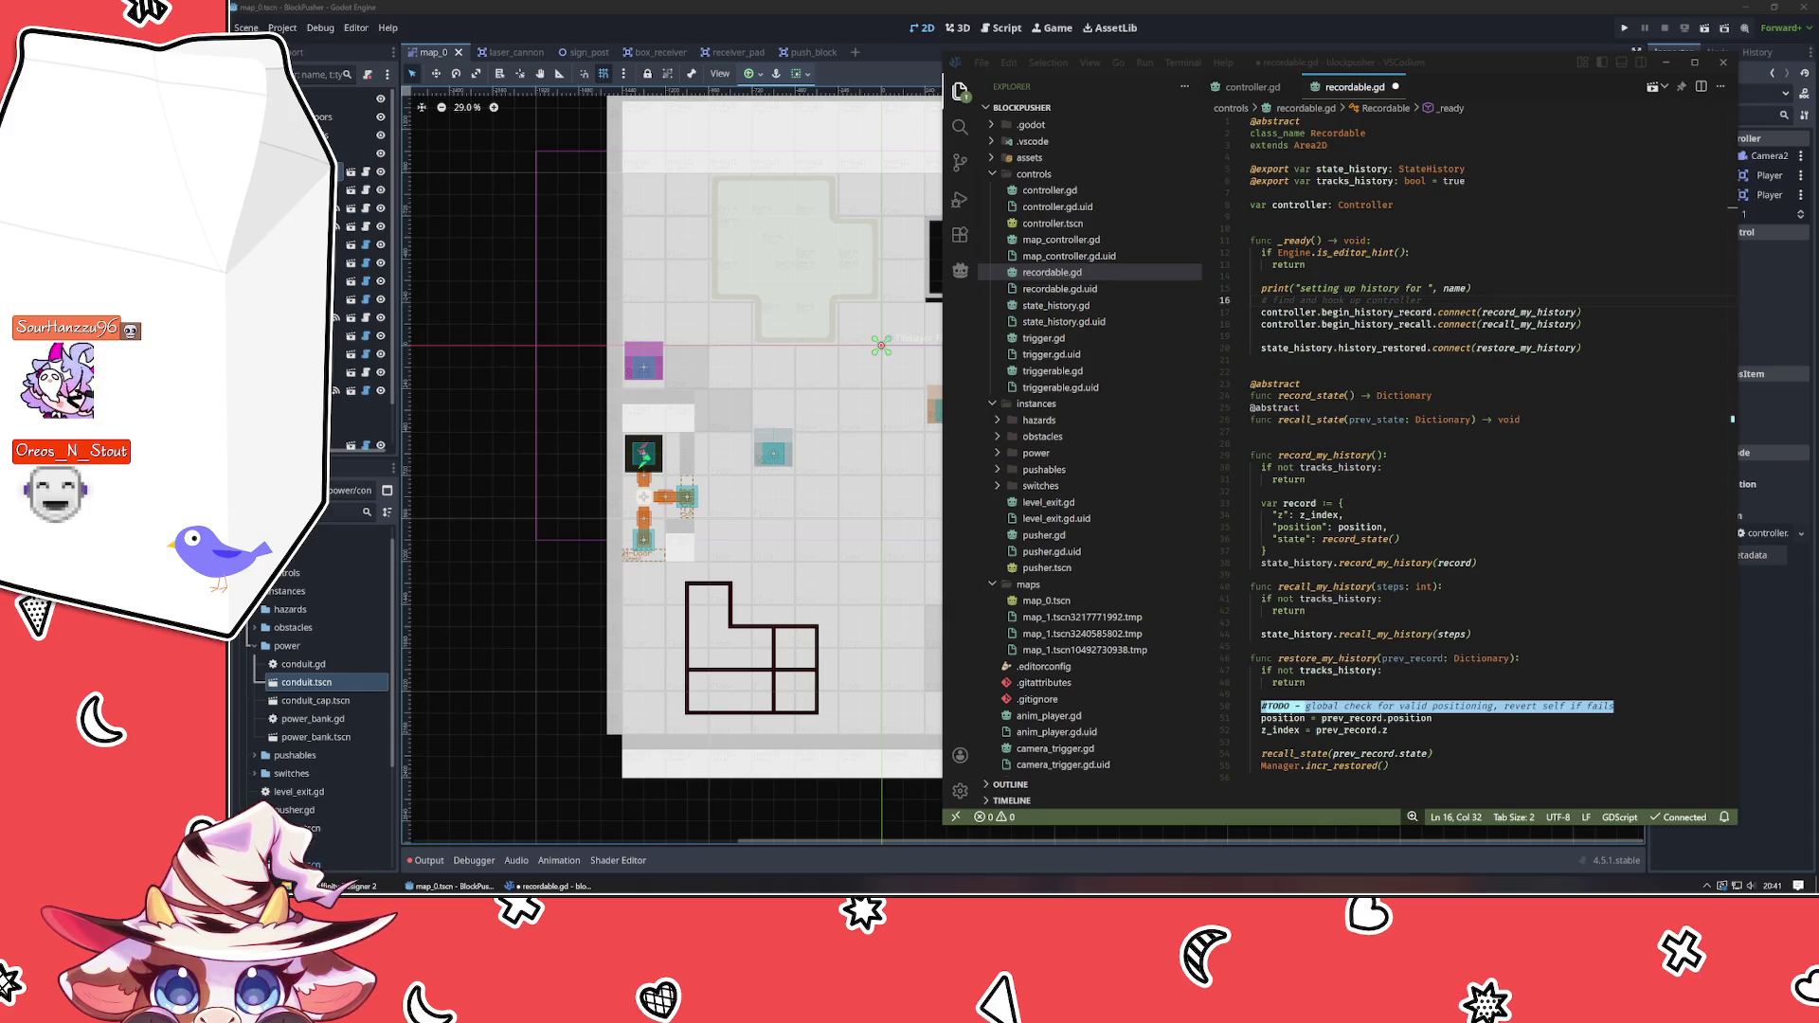
- Add blank lines below the new controller-hookup comment in _ready()
{"action": "scroll", "coordinate": [439, 812], "scroll_direction": "down", "scroll_amount": 2}
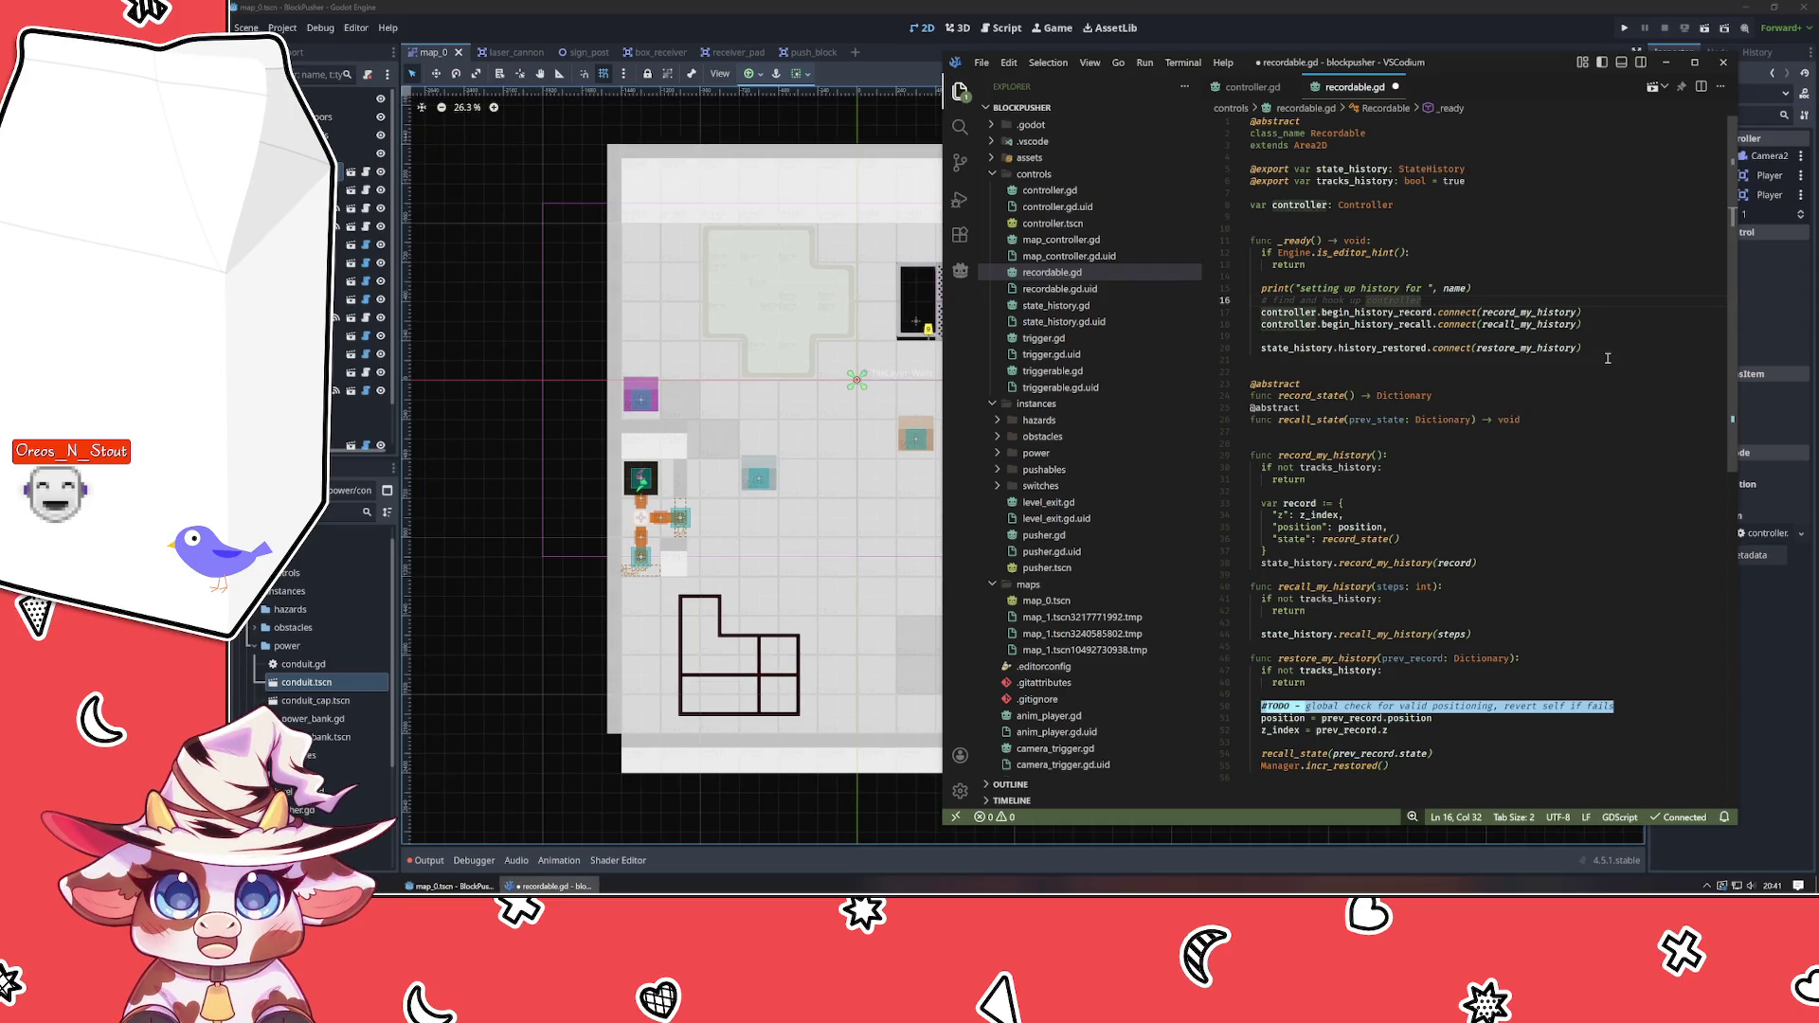
{"action": "key", "text": "Return"}
{"action": "key", "text": "Return"}
{"action": "key", "text": "Up"}
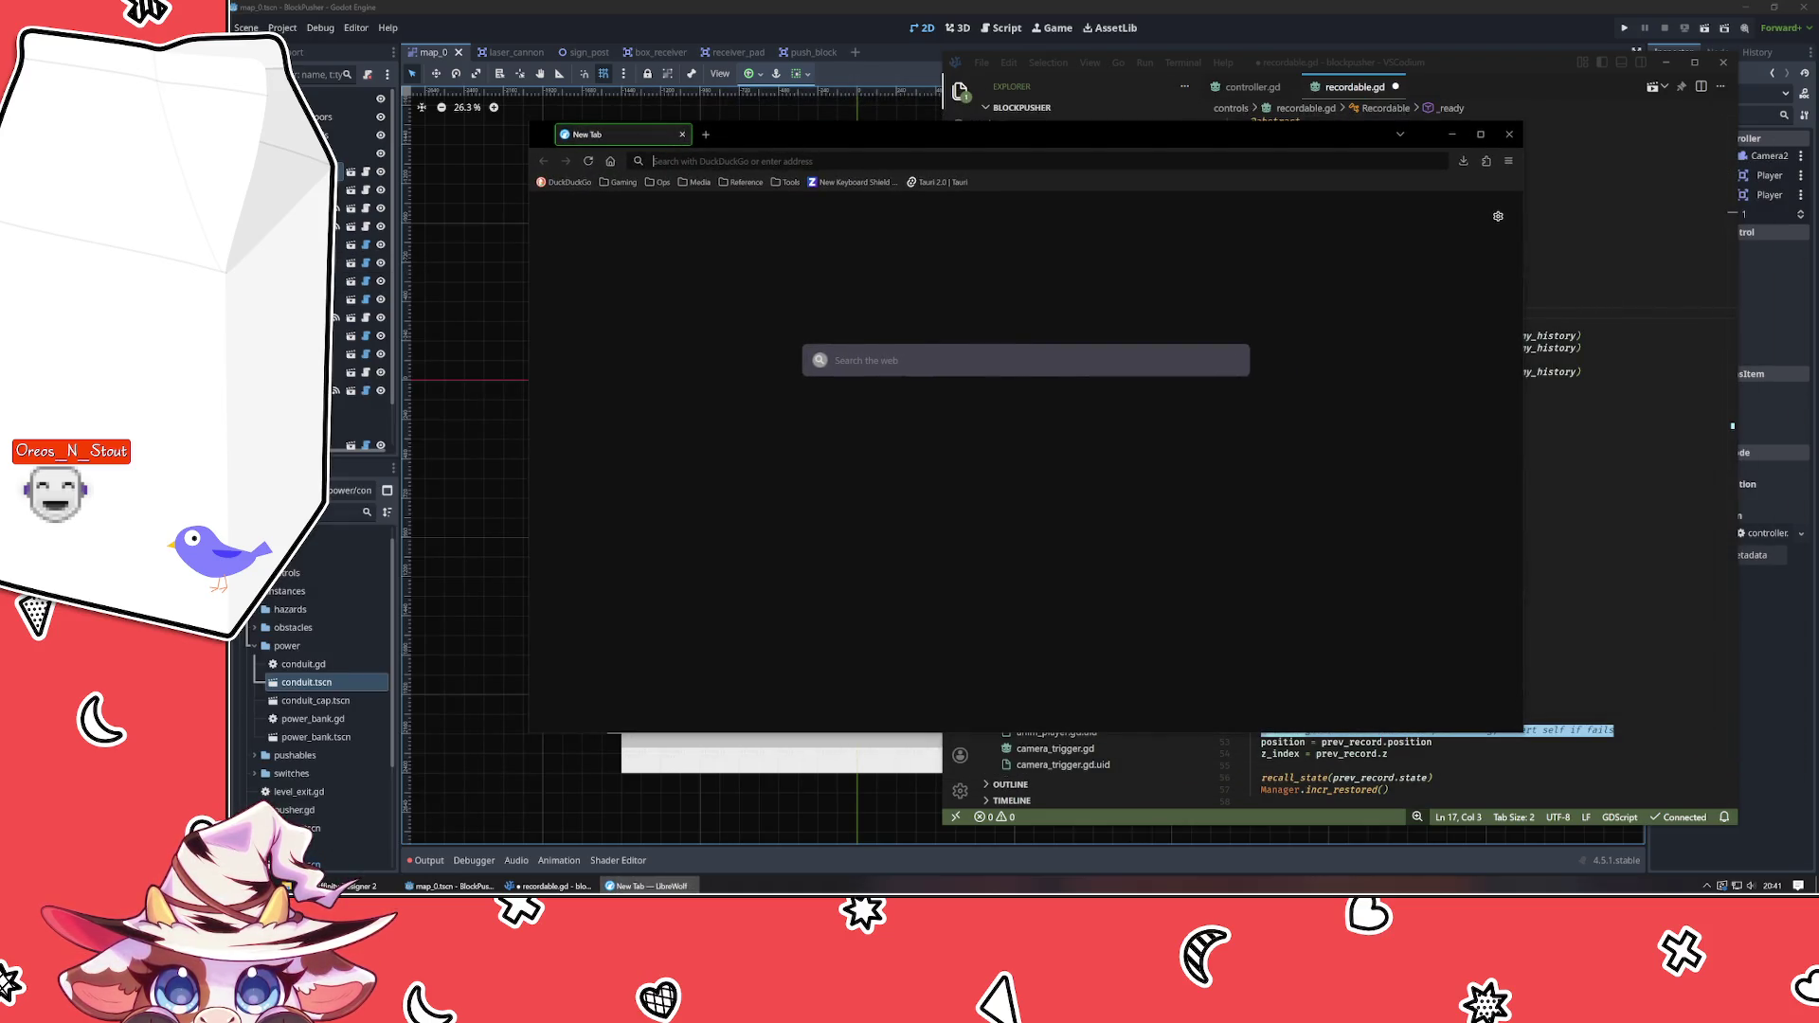
- Move the browser window over the editors and search DuckDuckGo for 'godot getparent'
{"action": "mouse_move", "coordinate": [787, 135]}
{"action": "left_mouse_down"}
{"action": "mouse_move", "coordinate": [614, 148]}
{"action": "mouse_move", "coordinate": [747, 189]}
{"action": "left_mouse_up"}
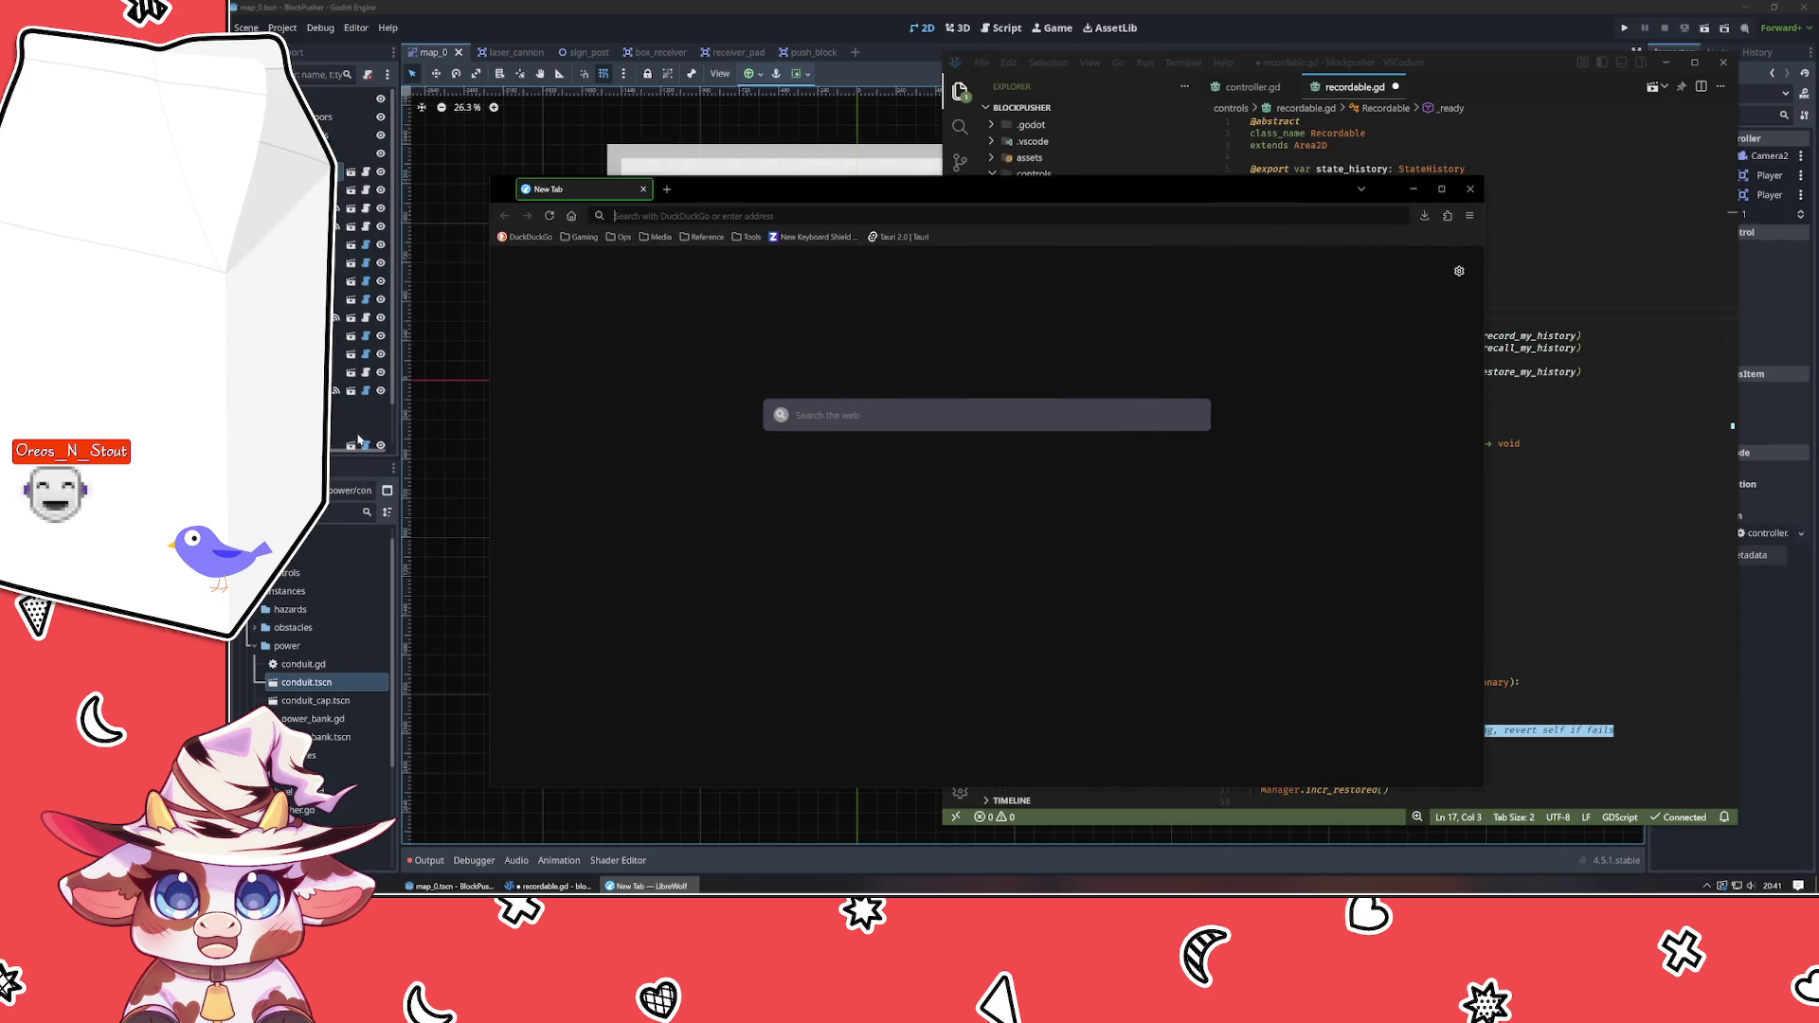
{"action": "left_click_drag", "start_coordinate": [864, 189], "coordinate": [706, 183]}
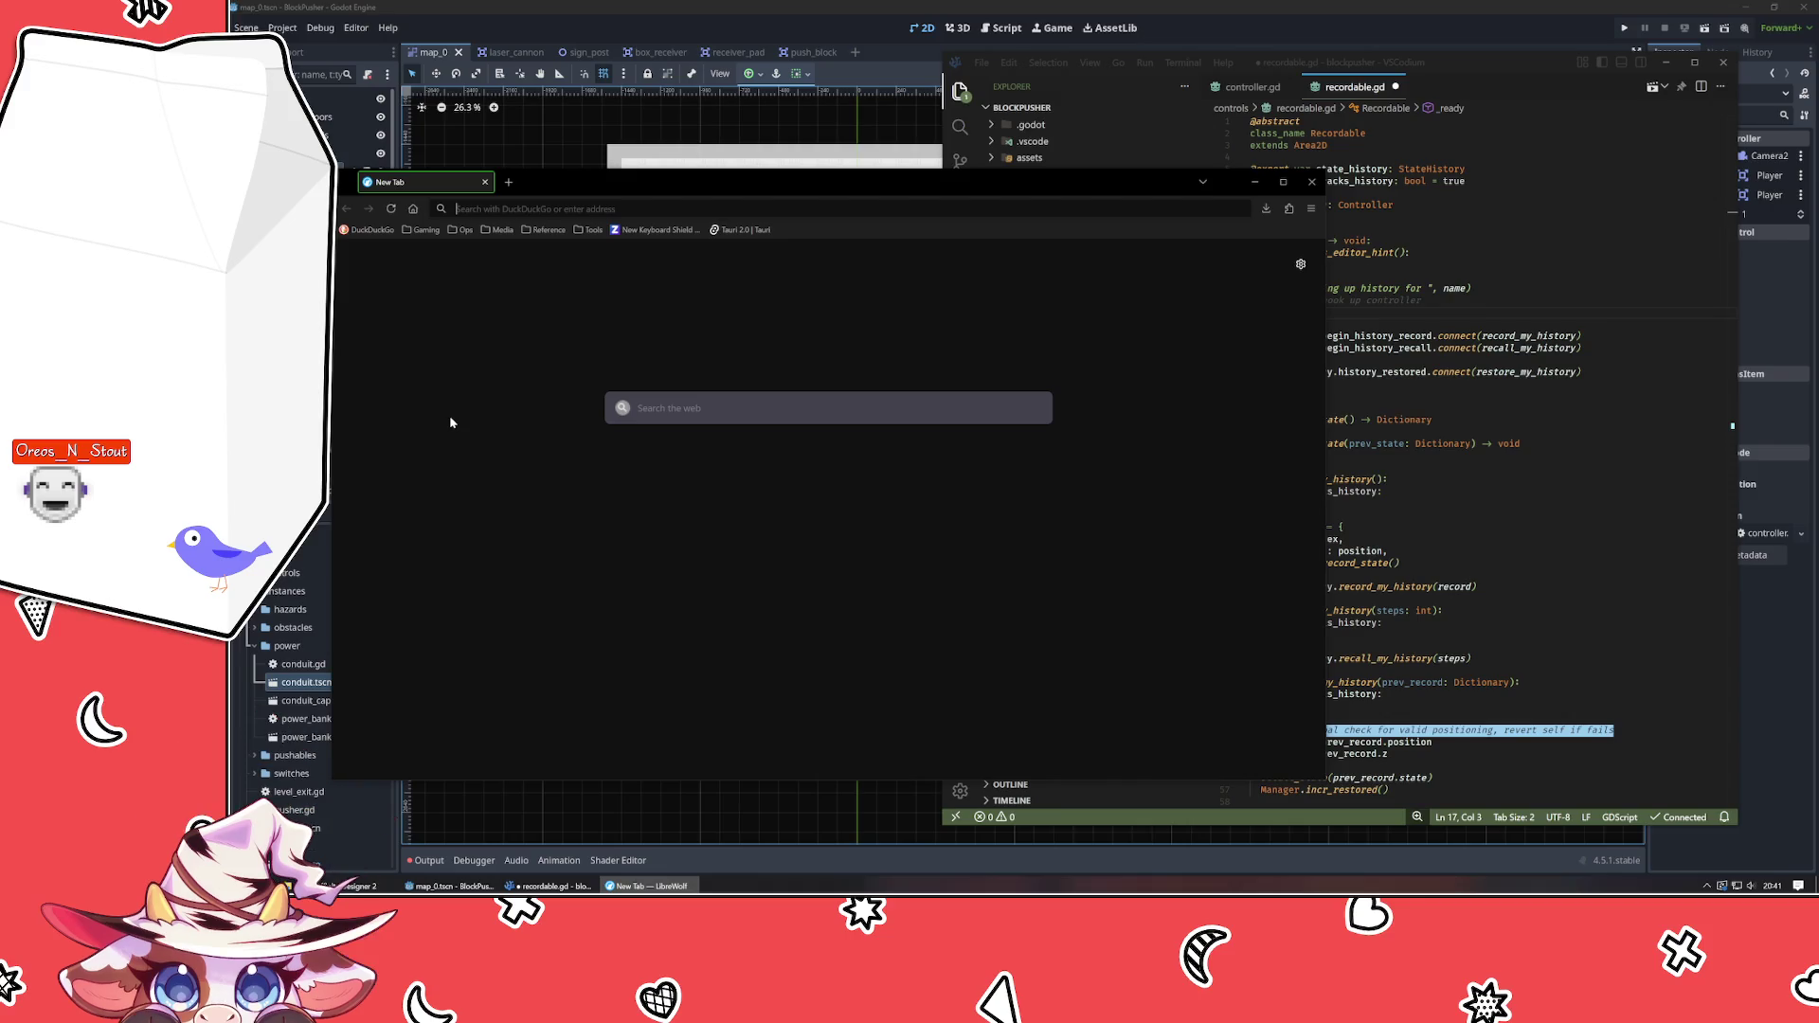
{"action": "type", "text": "godot getpa"}
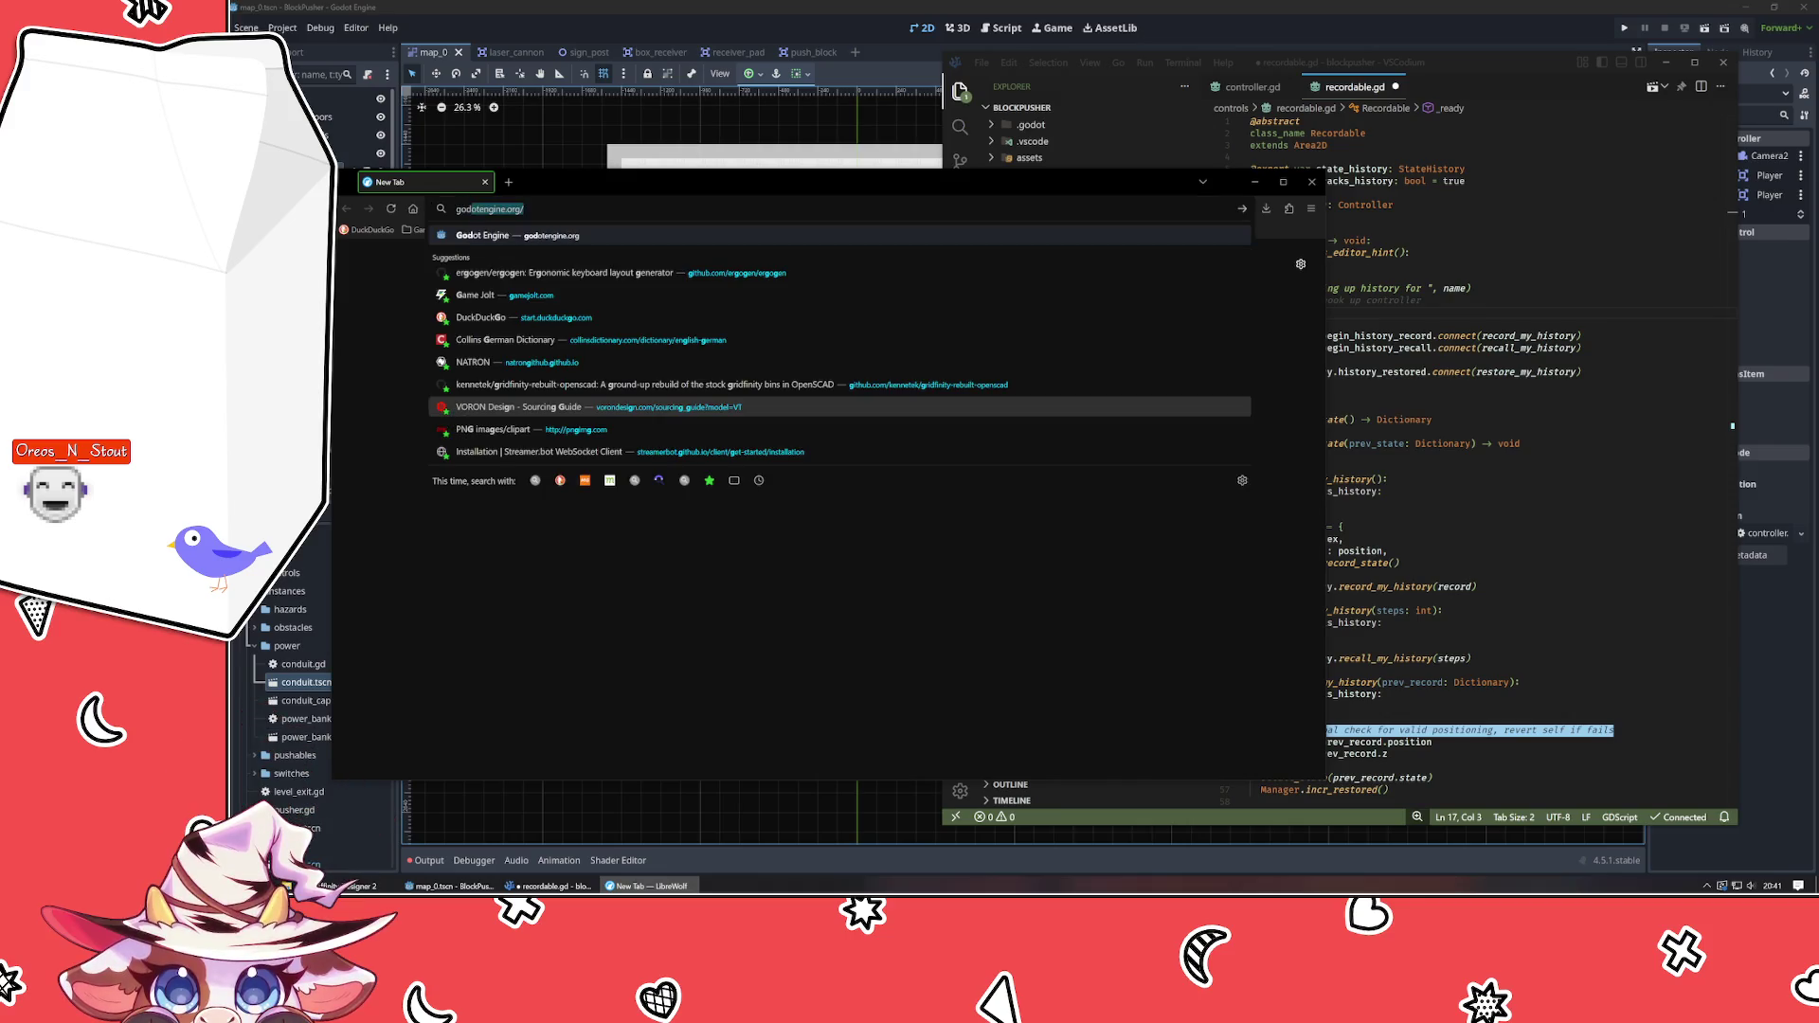
{"action": "type", "text": "rent"}
{"action": "key", "text": "Return"}
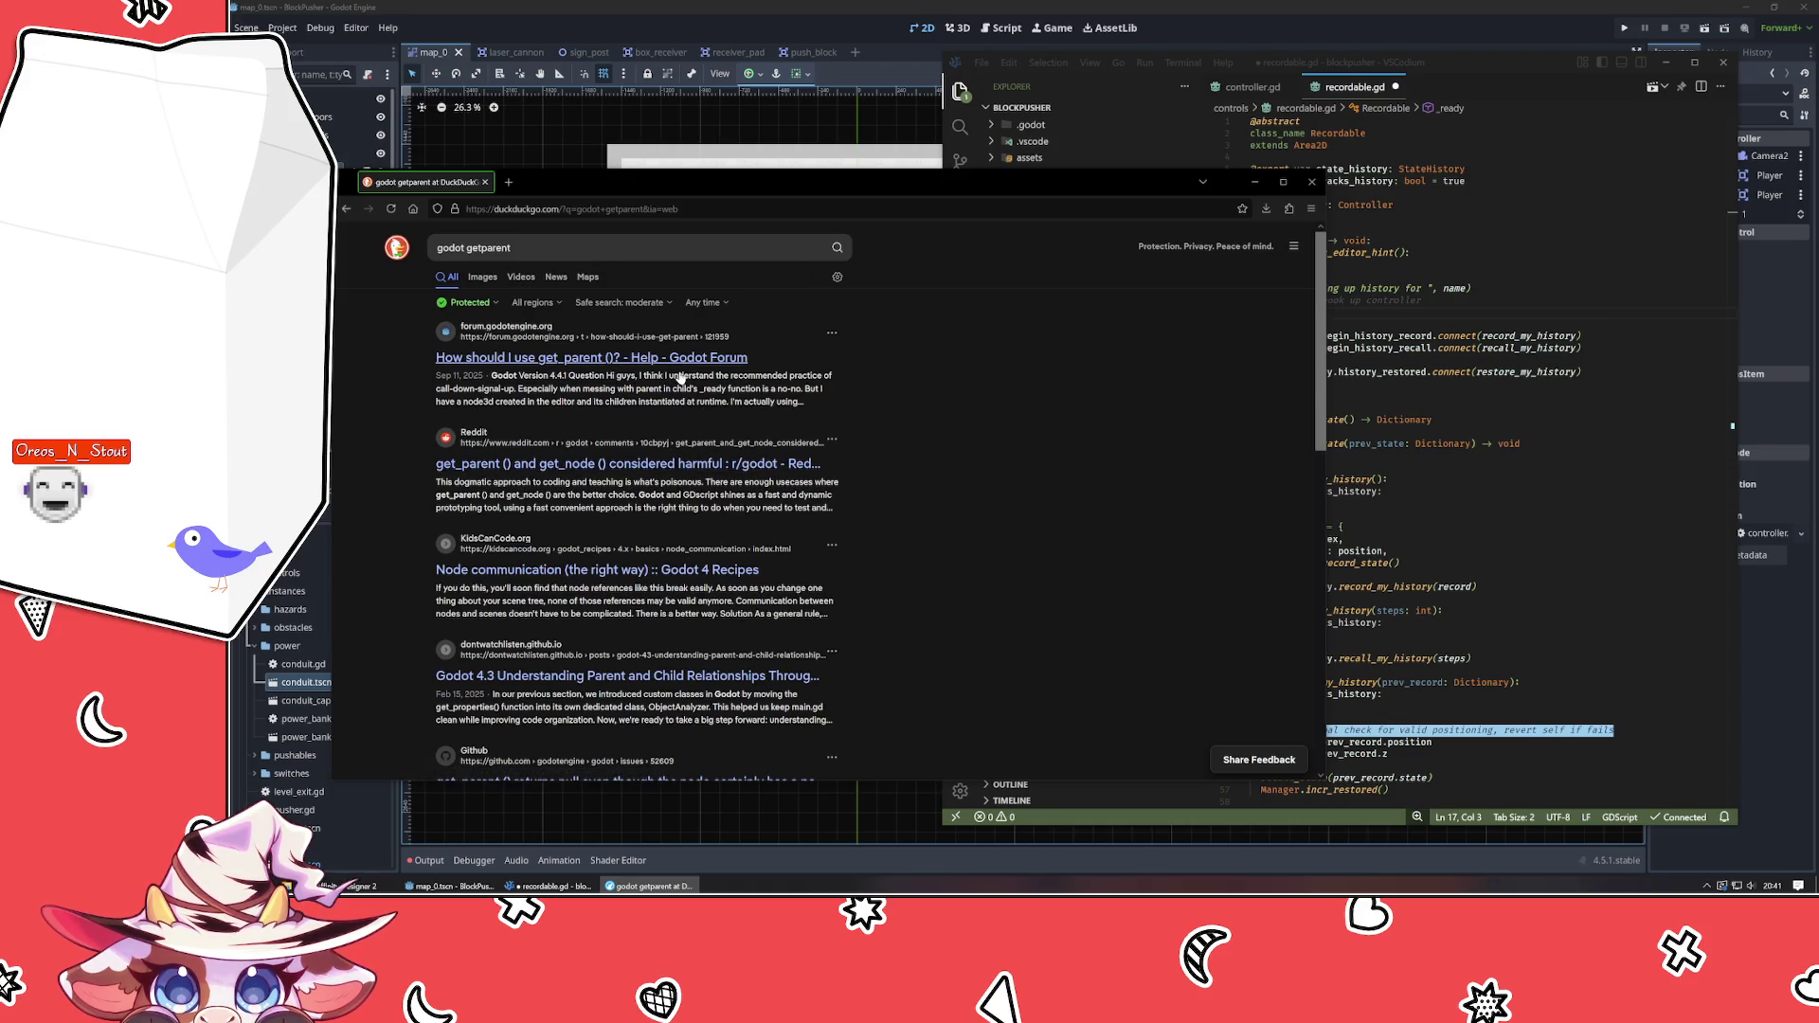
- Open the Godot Forum result 'How should I use get_parent()?' from the search results
{"action": "left_click", "coordinate": [668, 363]}
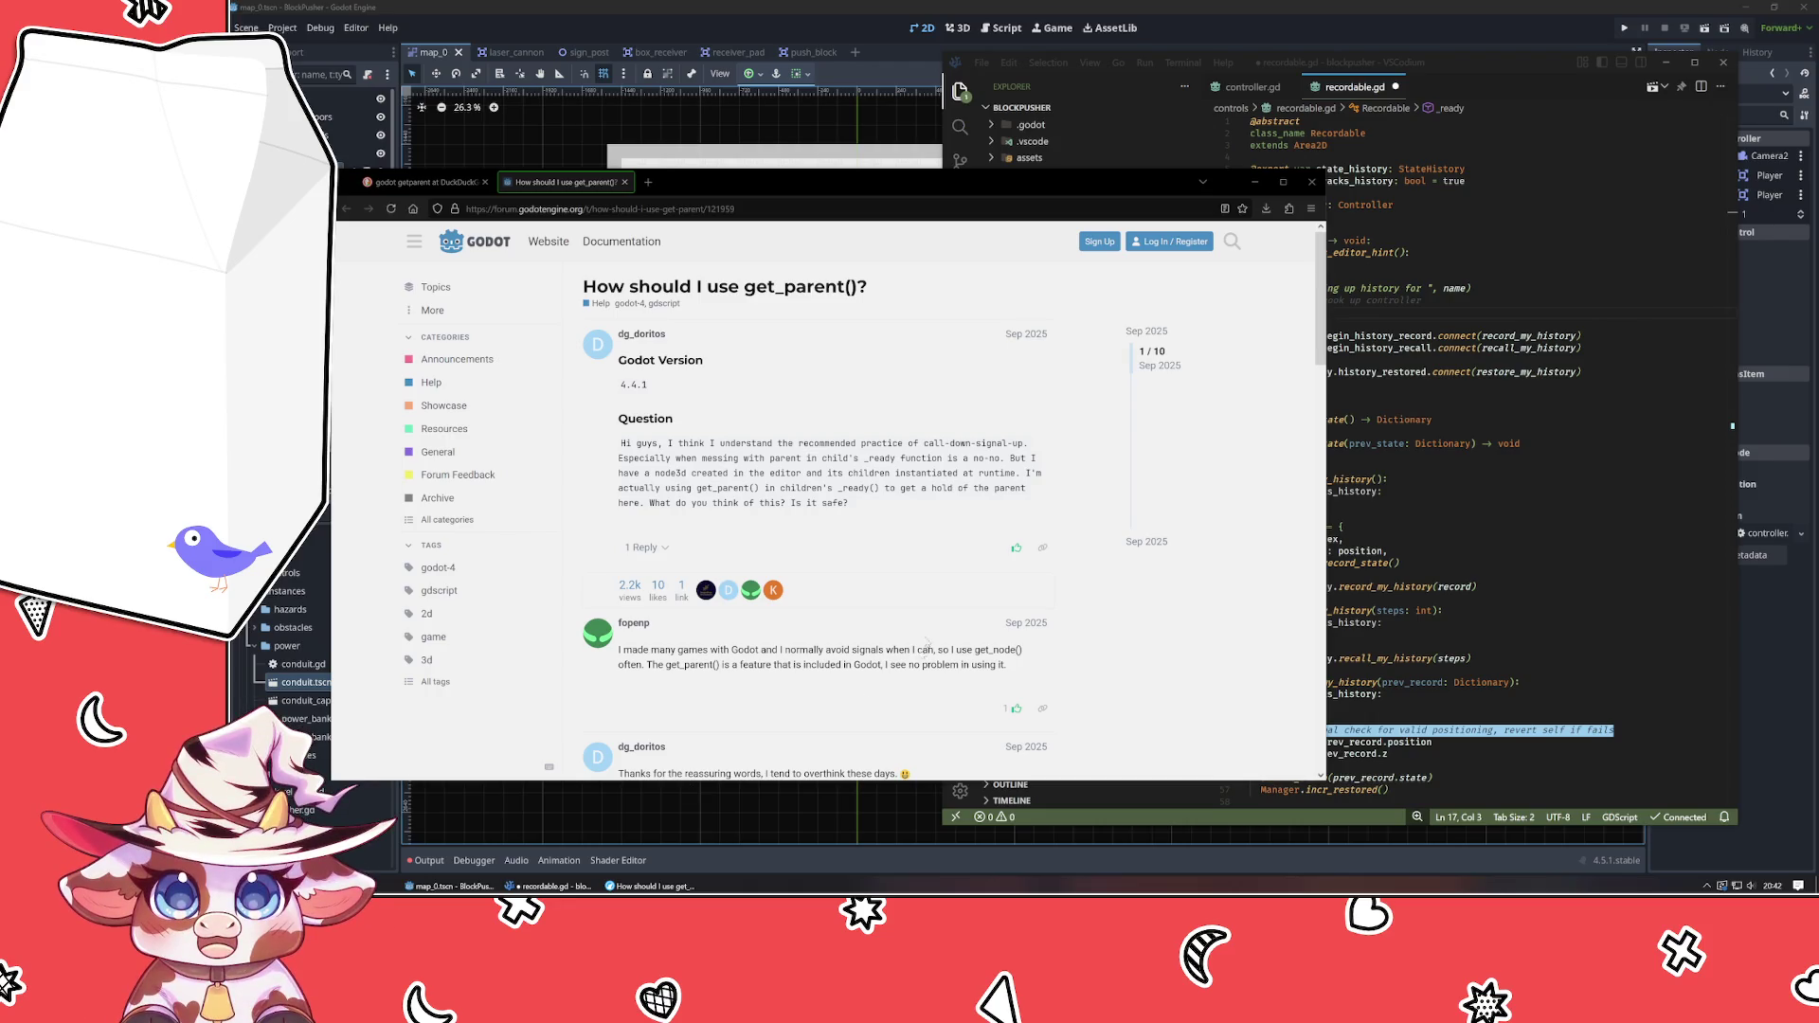
{"action": "left_click", "coordinate": [1212, 647]}
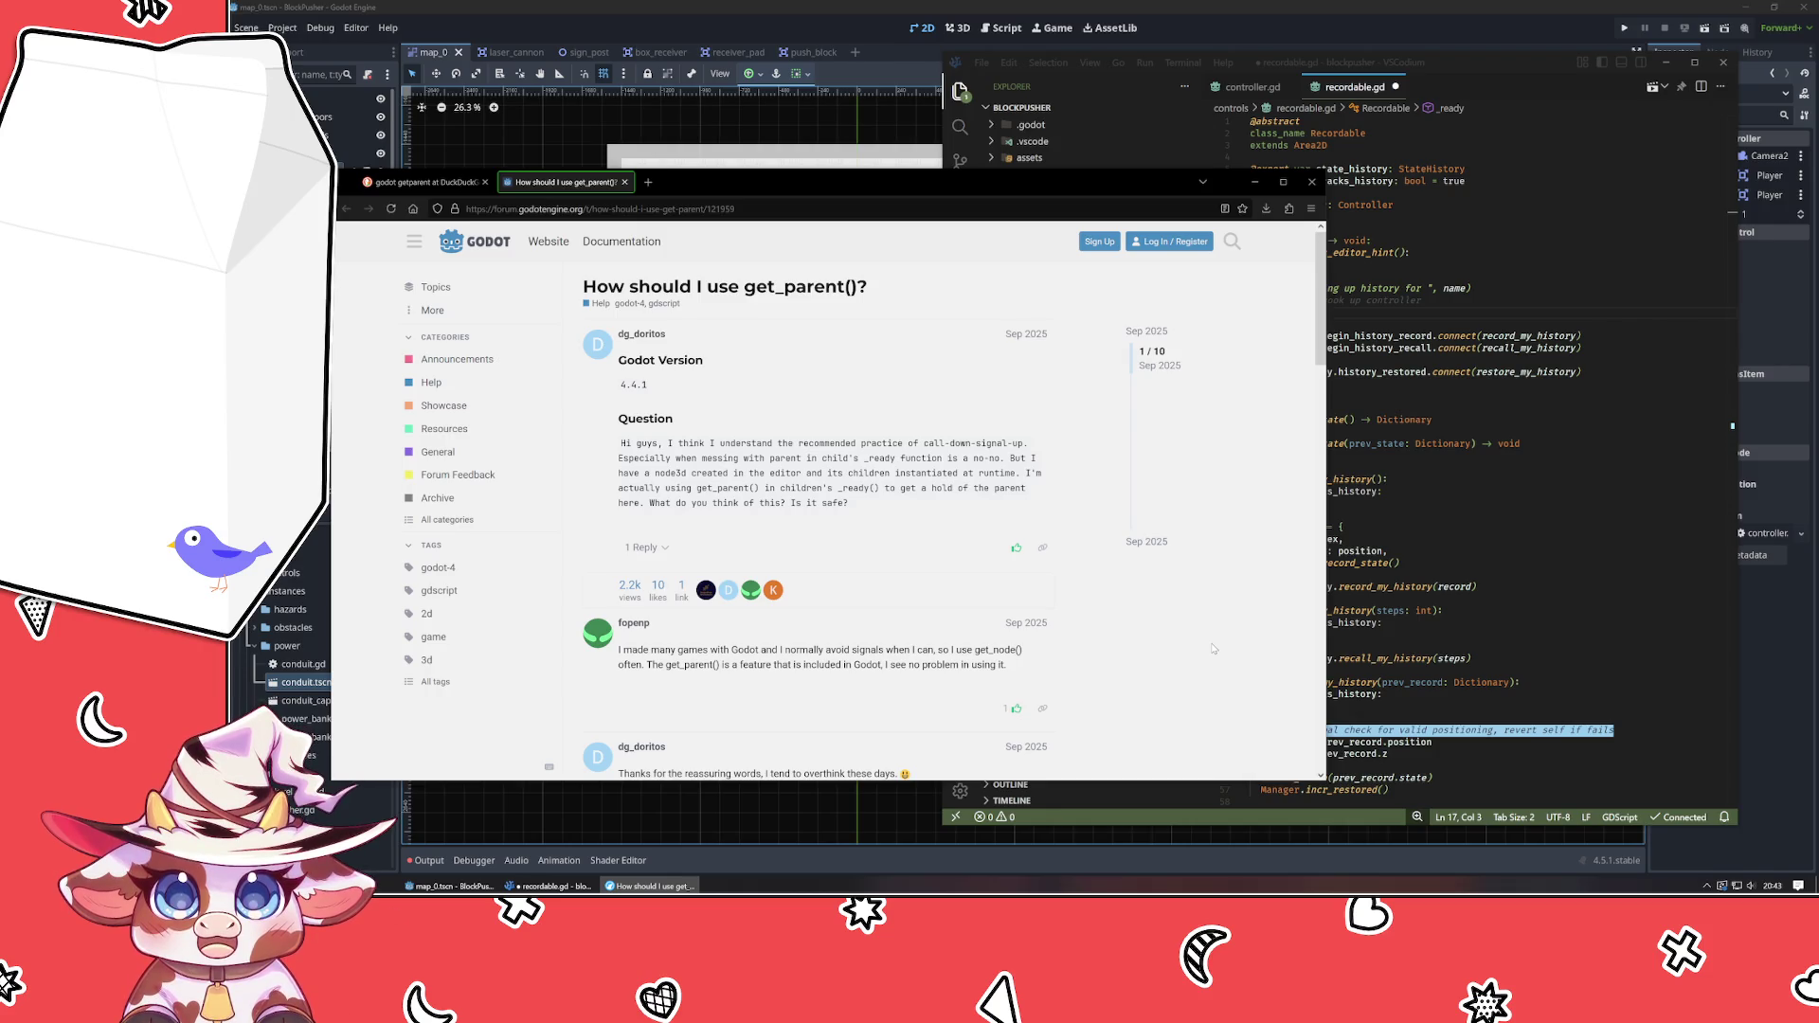
{"action": "scroll", "coordinate": [1213, 649], "scroll_direction": "down", "scroll_amount": 2}
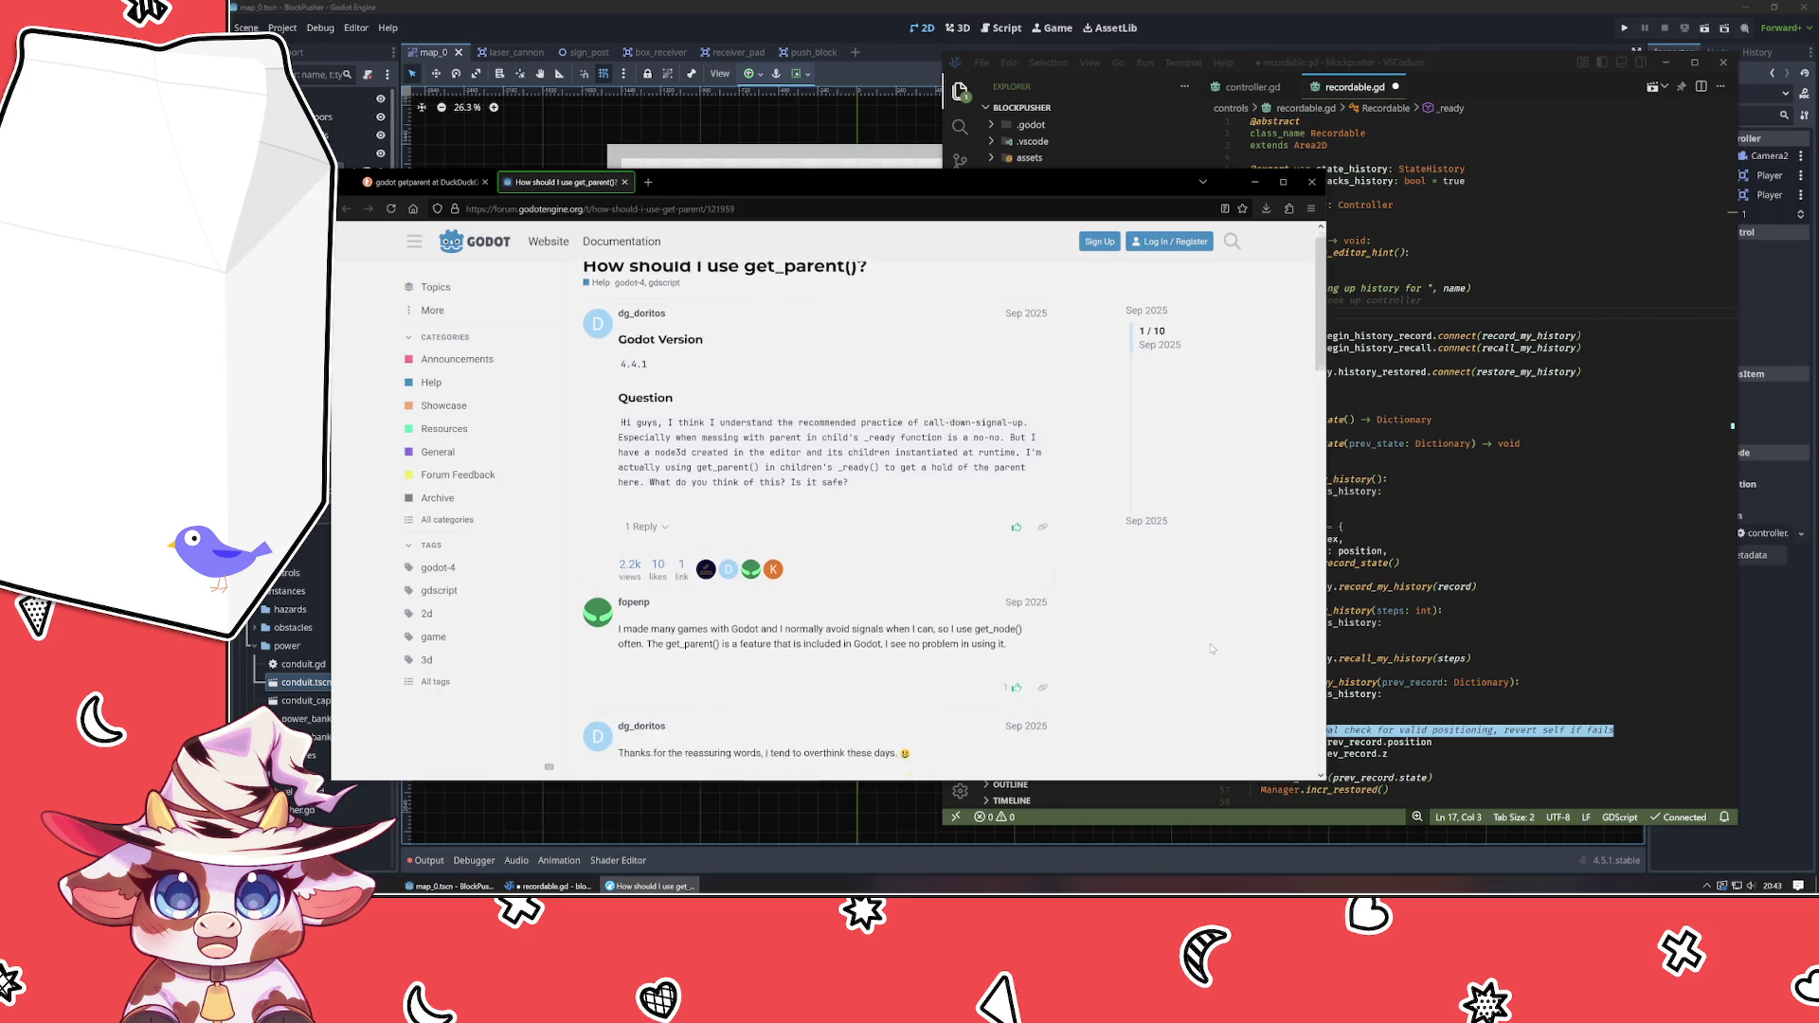
{"action": "scroll", "coordinate": [1210, 649], "scroll_direction": "down", "scroll_amount": 4}
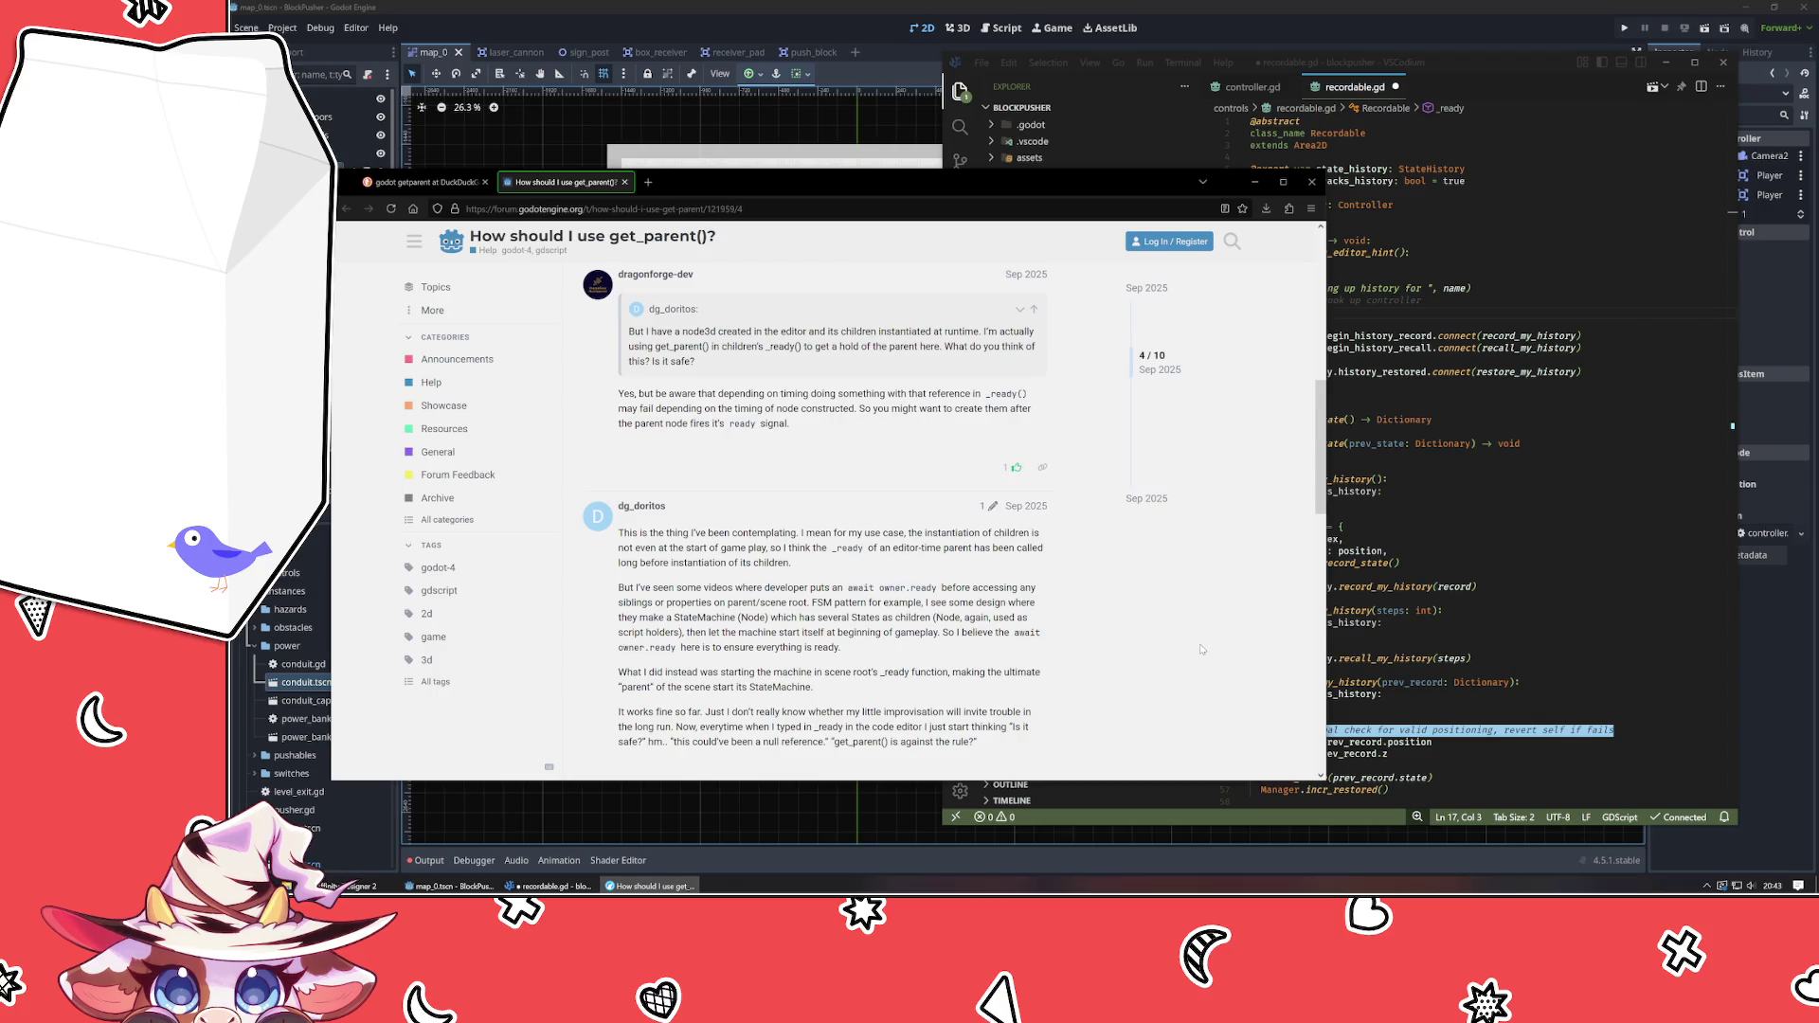
{"action": "scroll", "coordinate": [1201, 649], "scroll_direction": "down", "scroll_amount": 4}
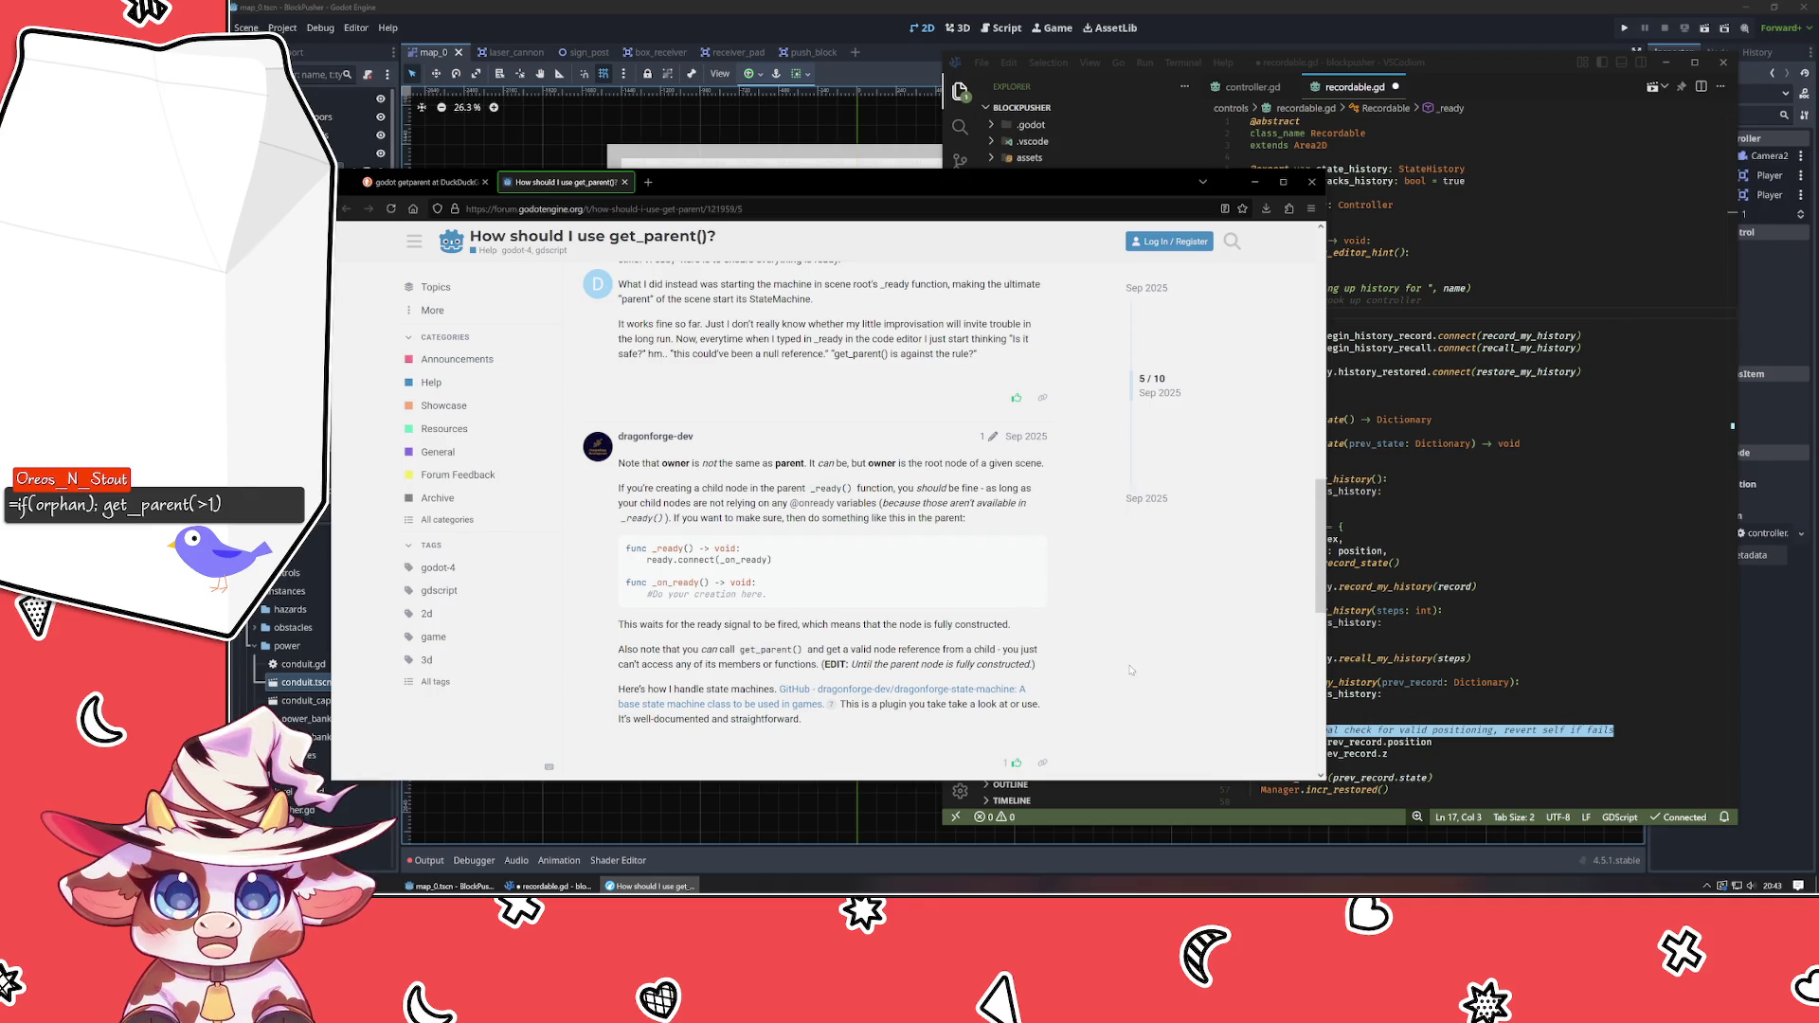
{"action": "scroll", "coordinate": [1143, 690], "scroll_direction": "down", "scroll_amount": 1}
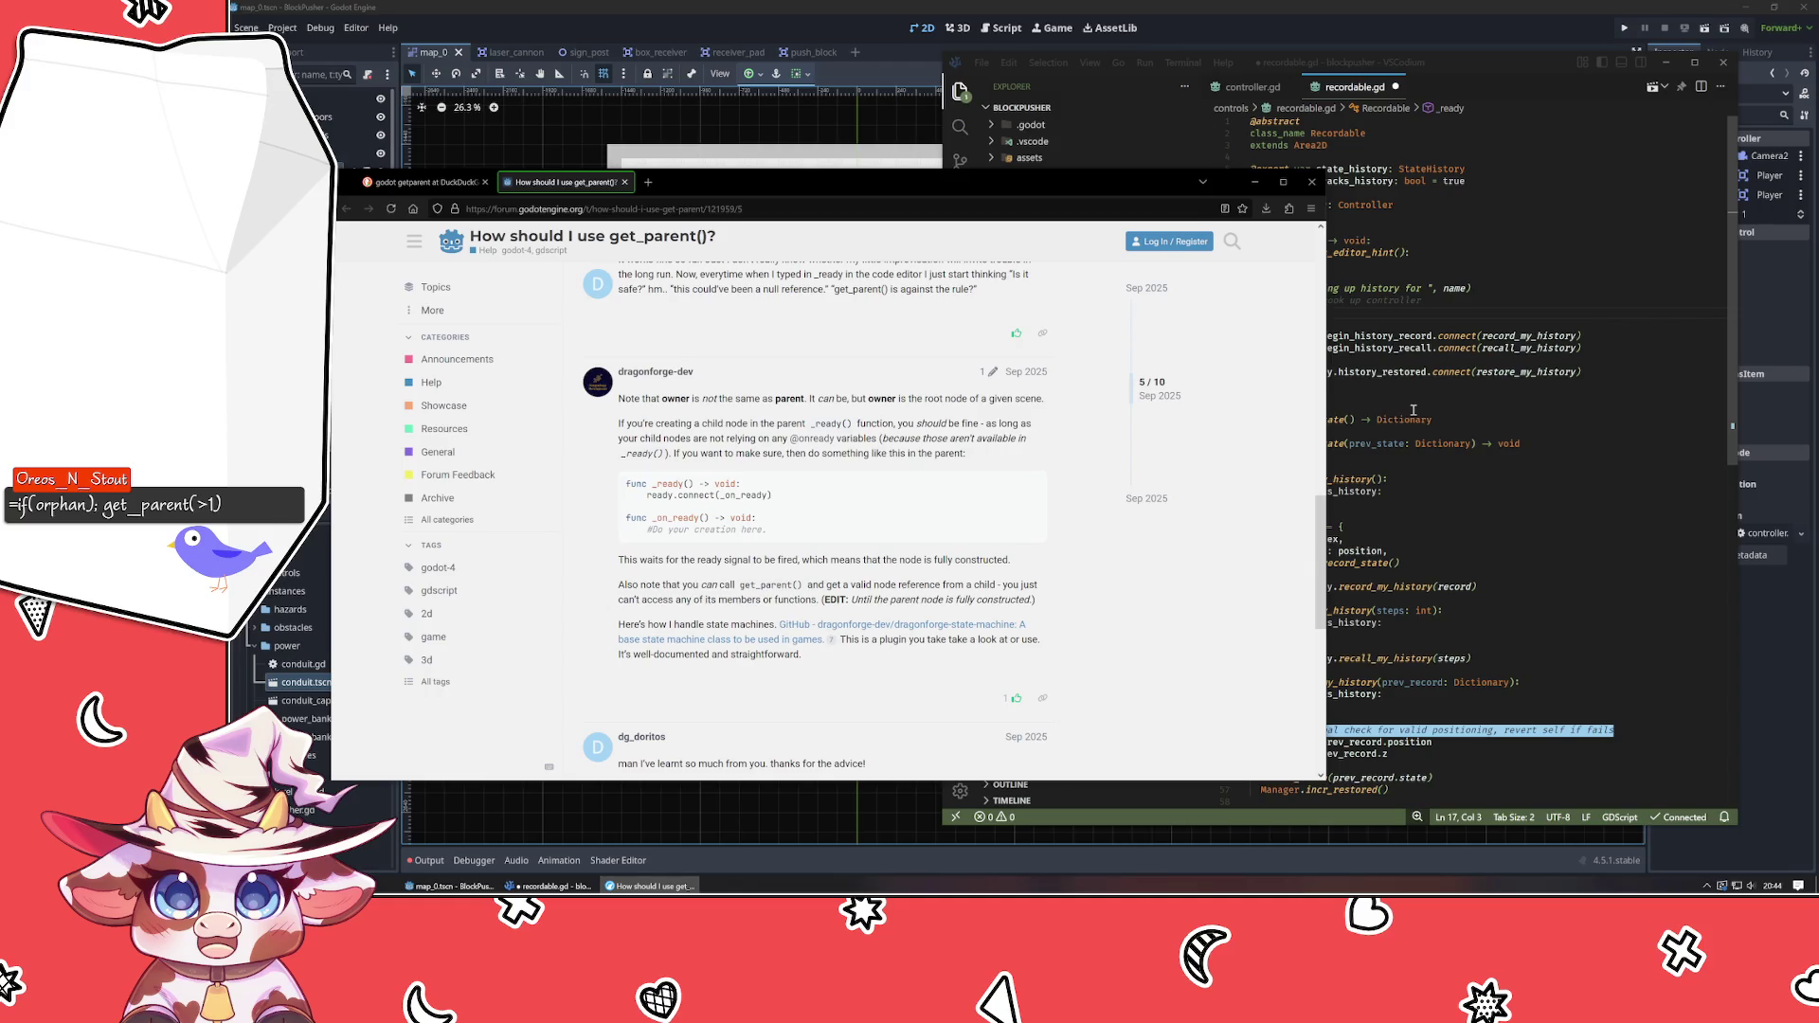
- Check the empty line in recordable.gd's _ready(), then return to the DuckDuckGo results tab
{"action": "left_click", "coordinate": [1346, 408]}
{"action": "left_click", "coordinate": [1341, 324]}
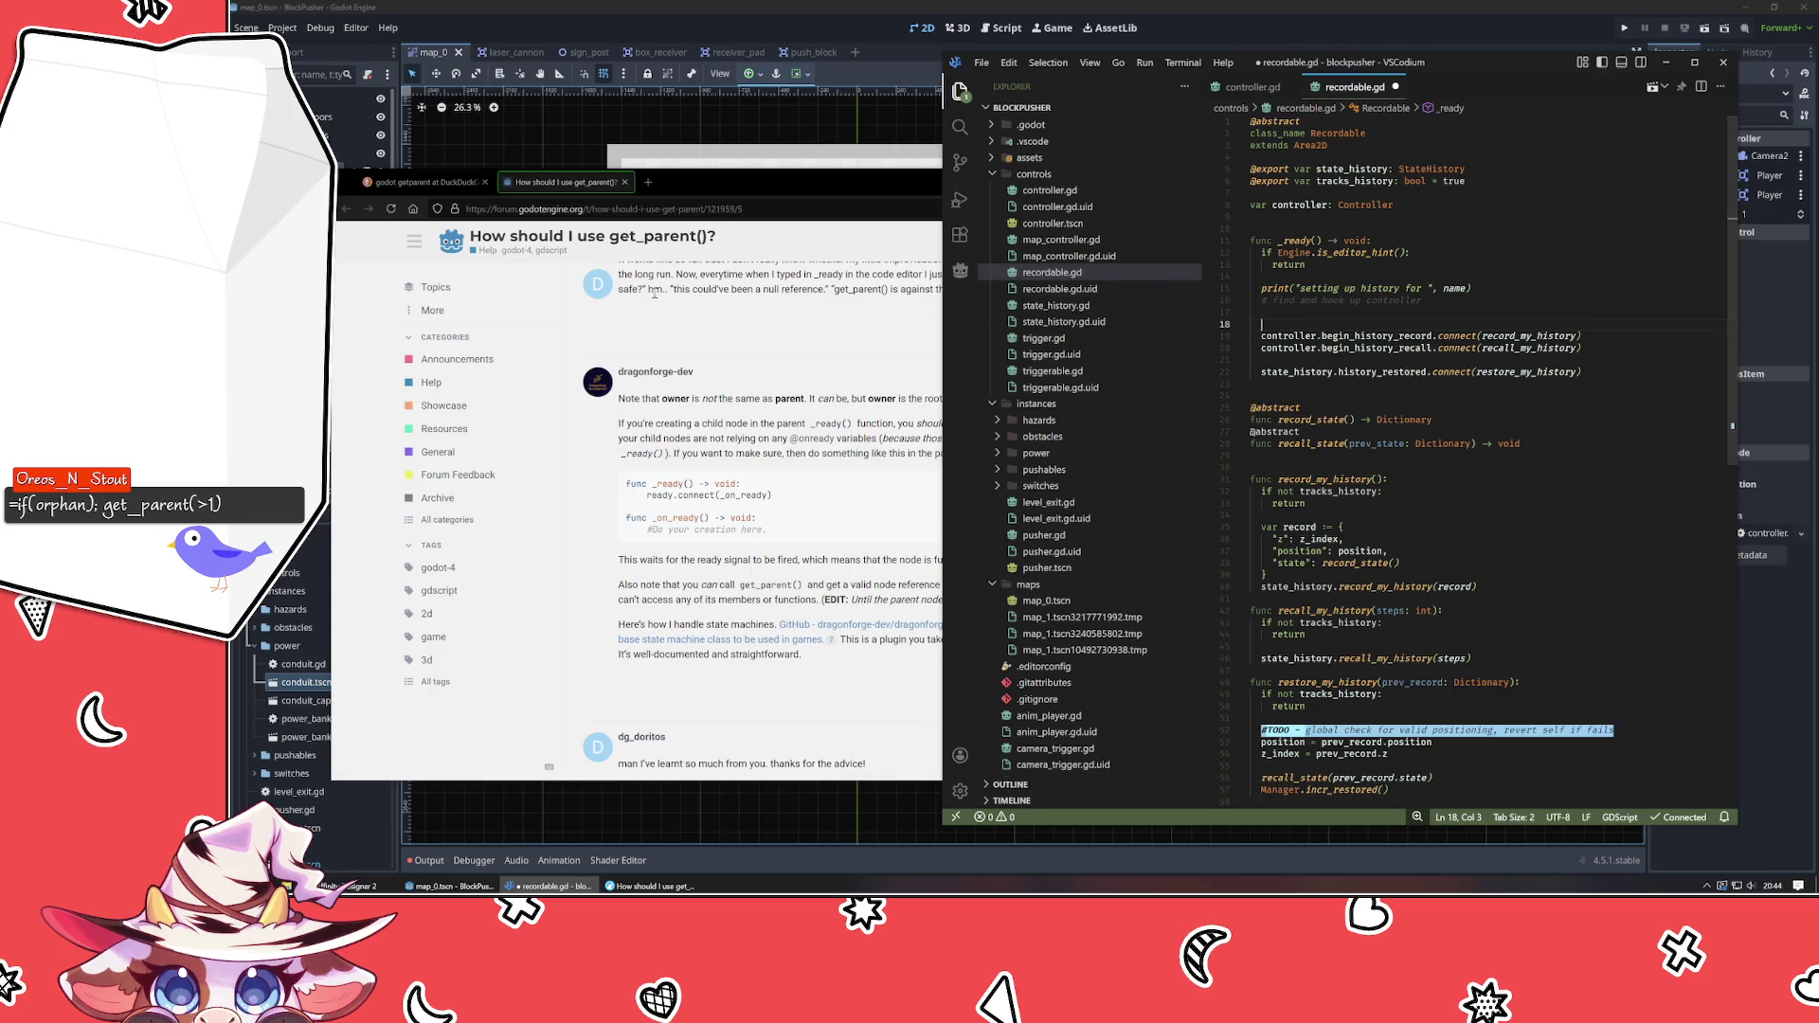
{"action": "left_click", "coordinate": [758, 182]}
{"action": "left_click", "coordinate": [417, 182]}
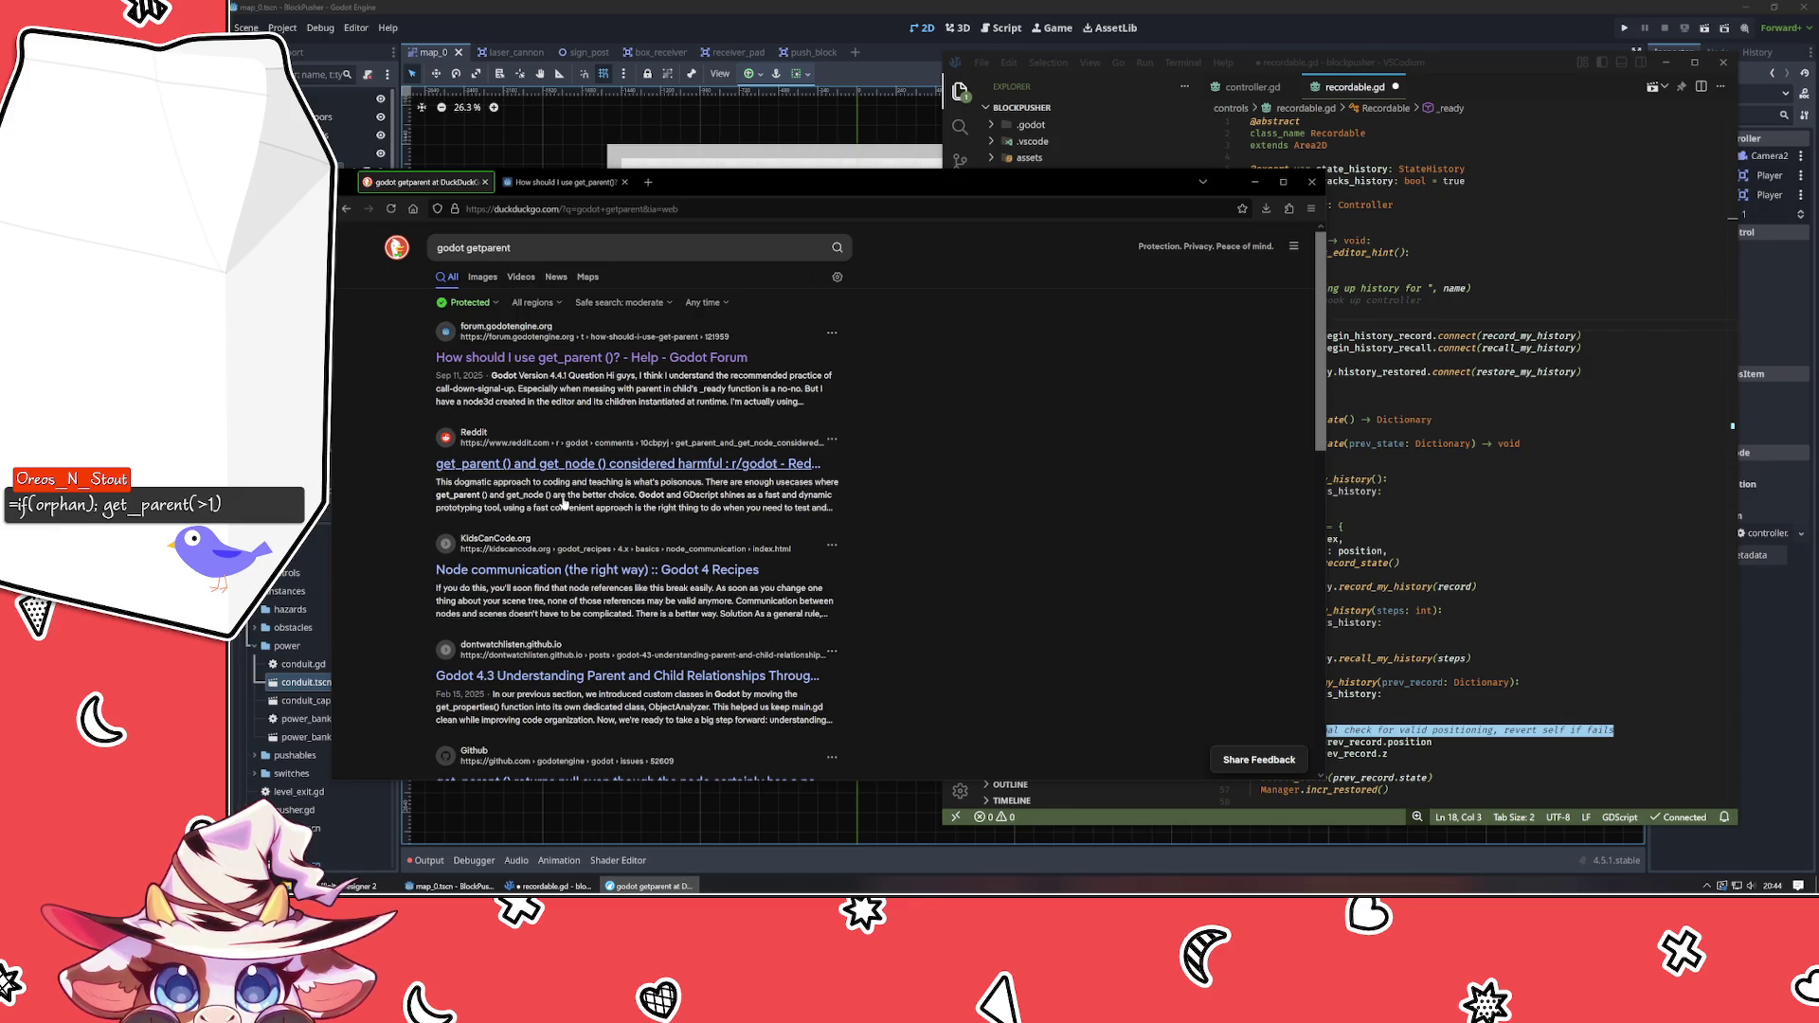
- Open the r/godot post 'get_parent() and get_node() considered harmful' and expand its full text
{"action": "left_click", "coordinate": [565, 503]}
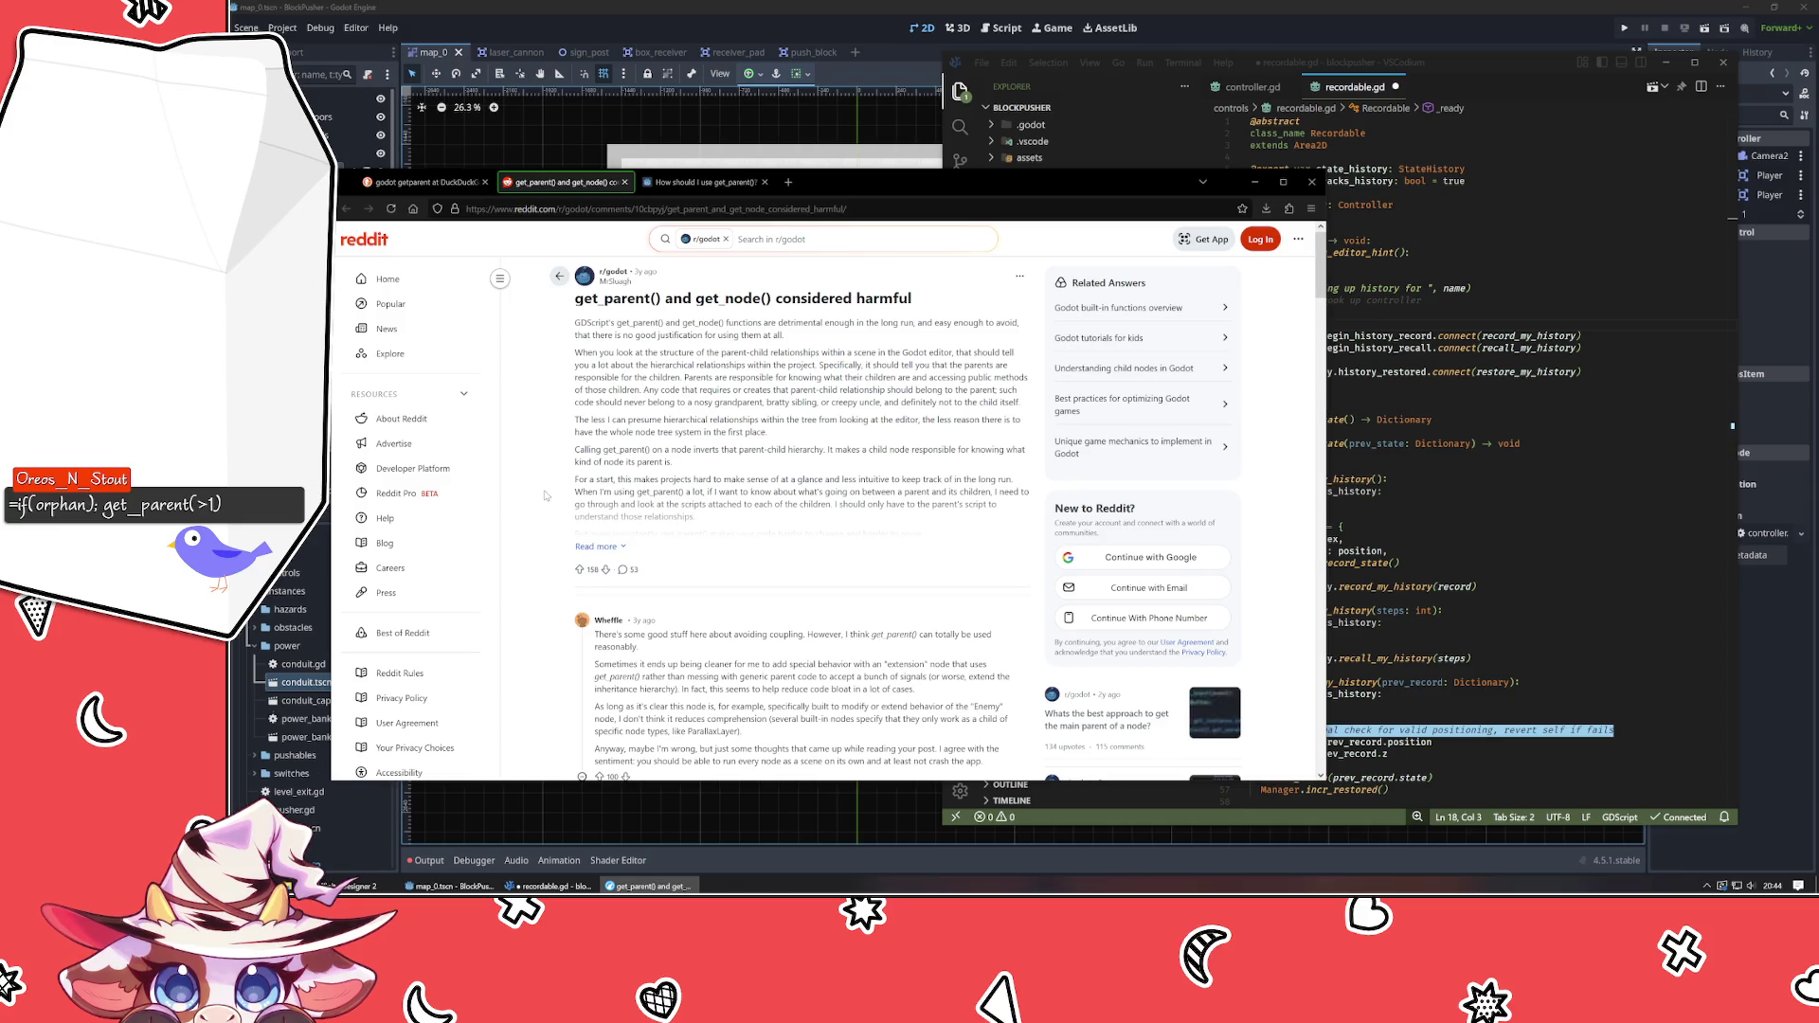
{"action": "scroll", "coordinate": [545, 495], "scroll_direction": "down", "scroll_amount": 2}
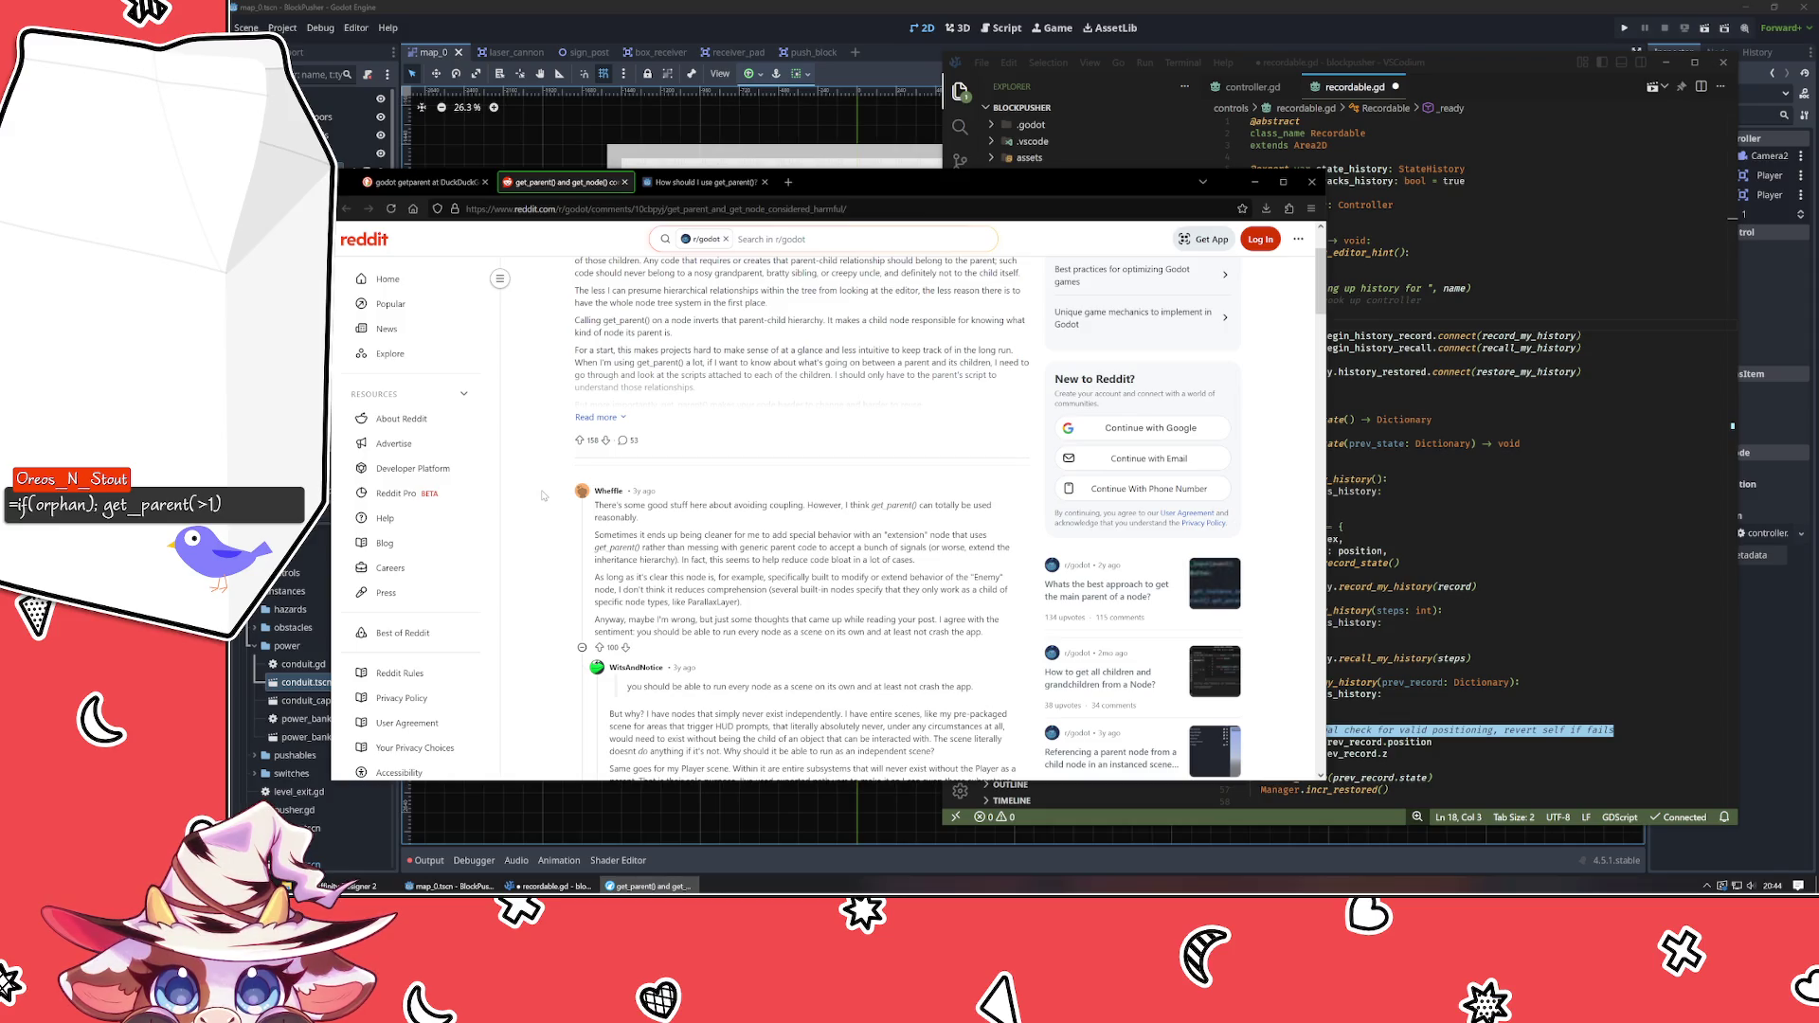
{"action": "scroll", "coordinate": [545, 494], "scroll_direction": "down", "scroll_amount": 1}
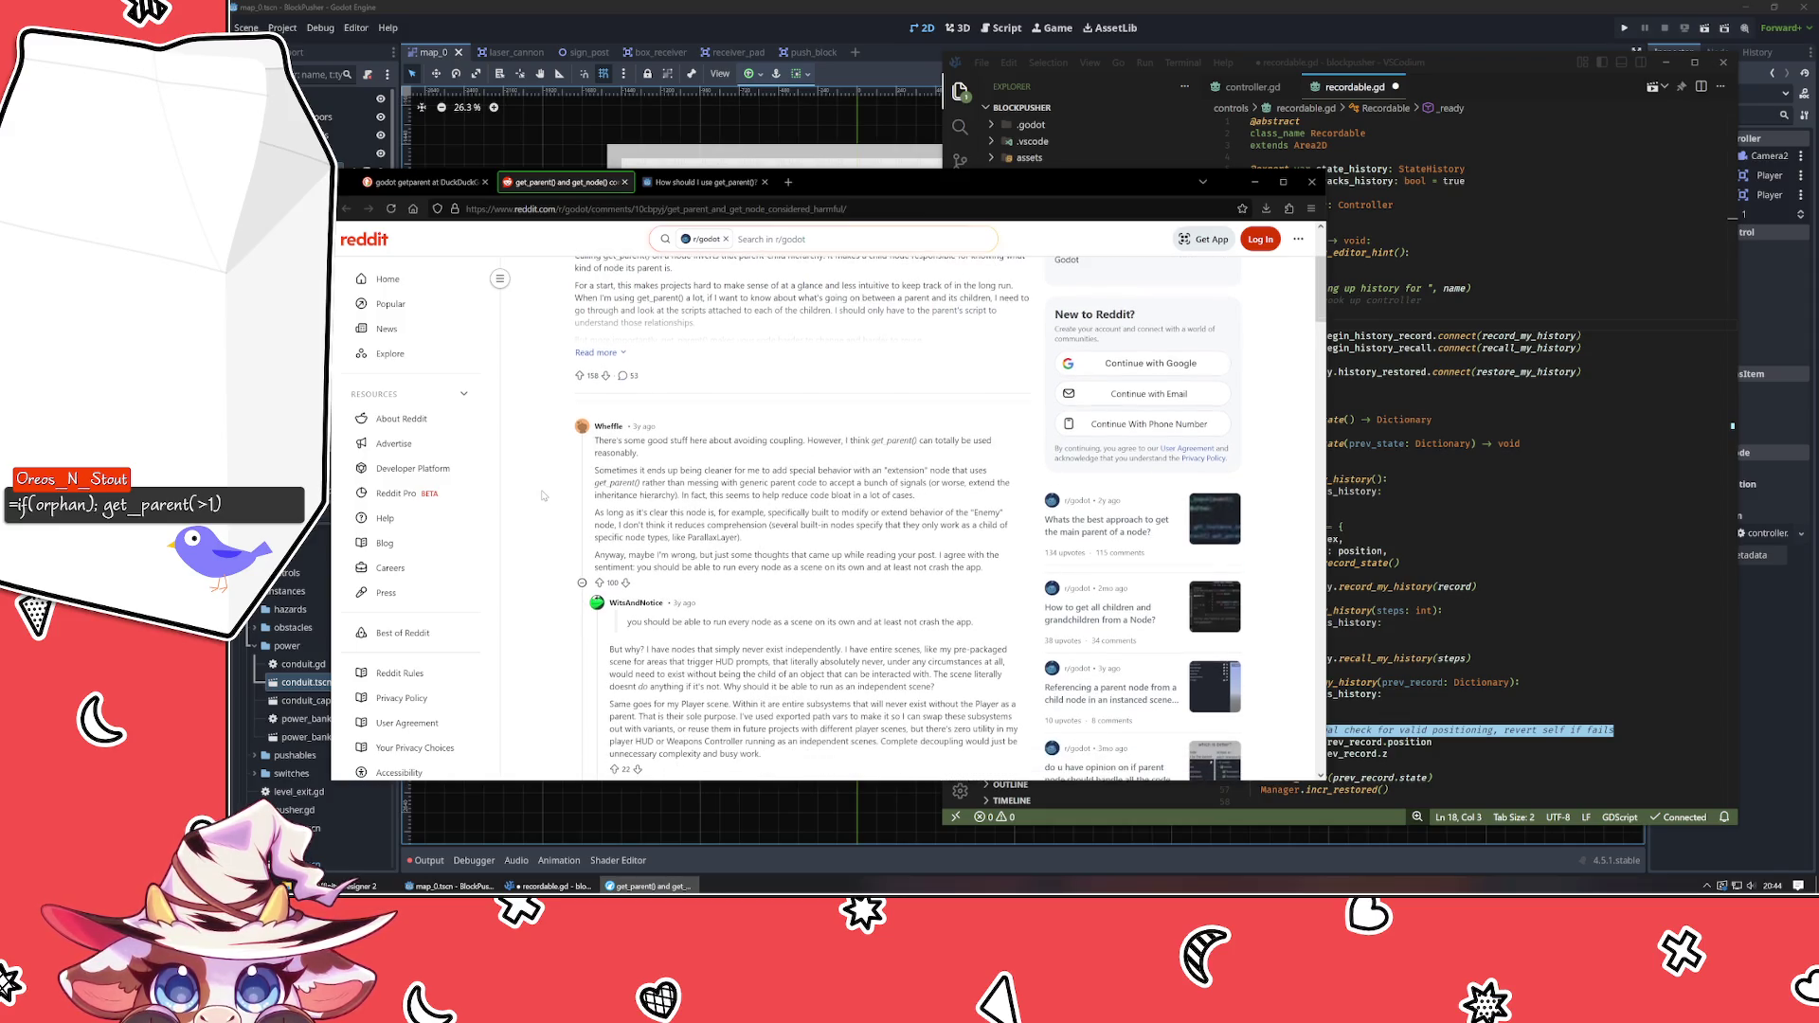
{"action": "scroll", "coordinate": [543, 495], "scroll_direction": "down", "scroll_amount": 3}
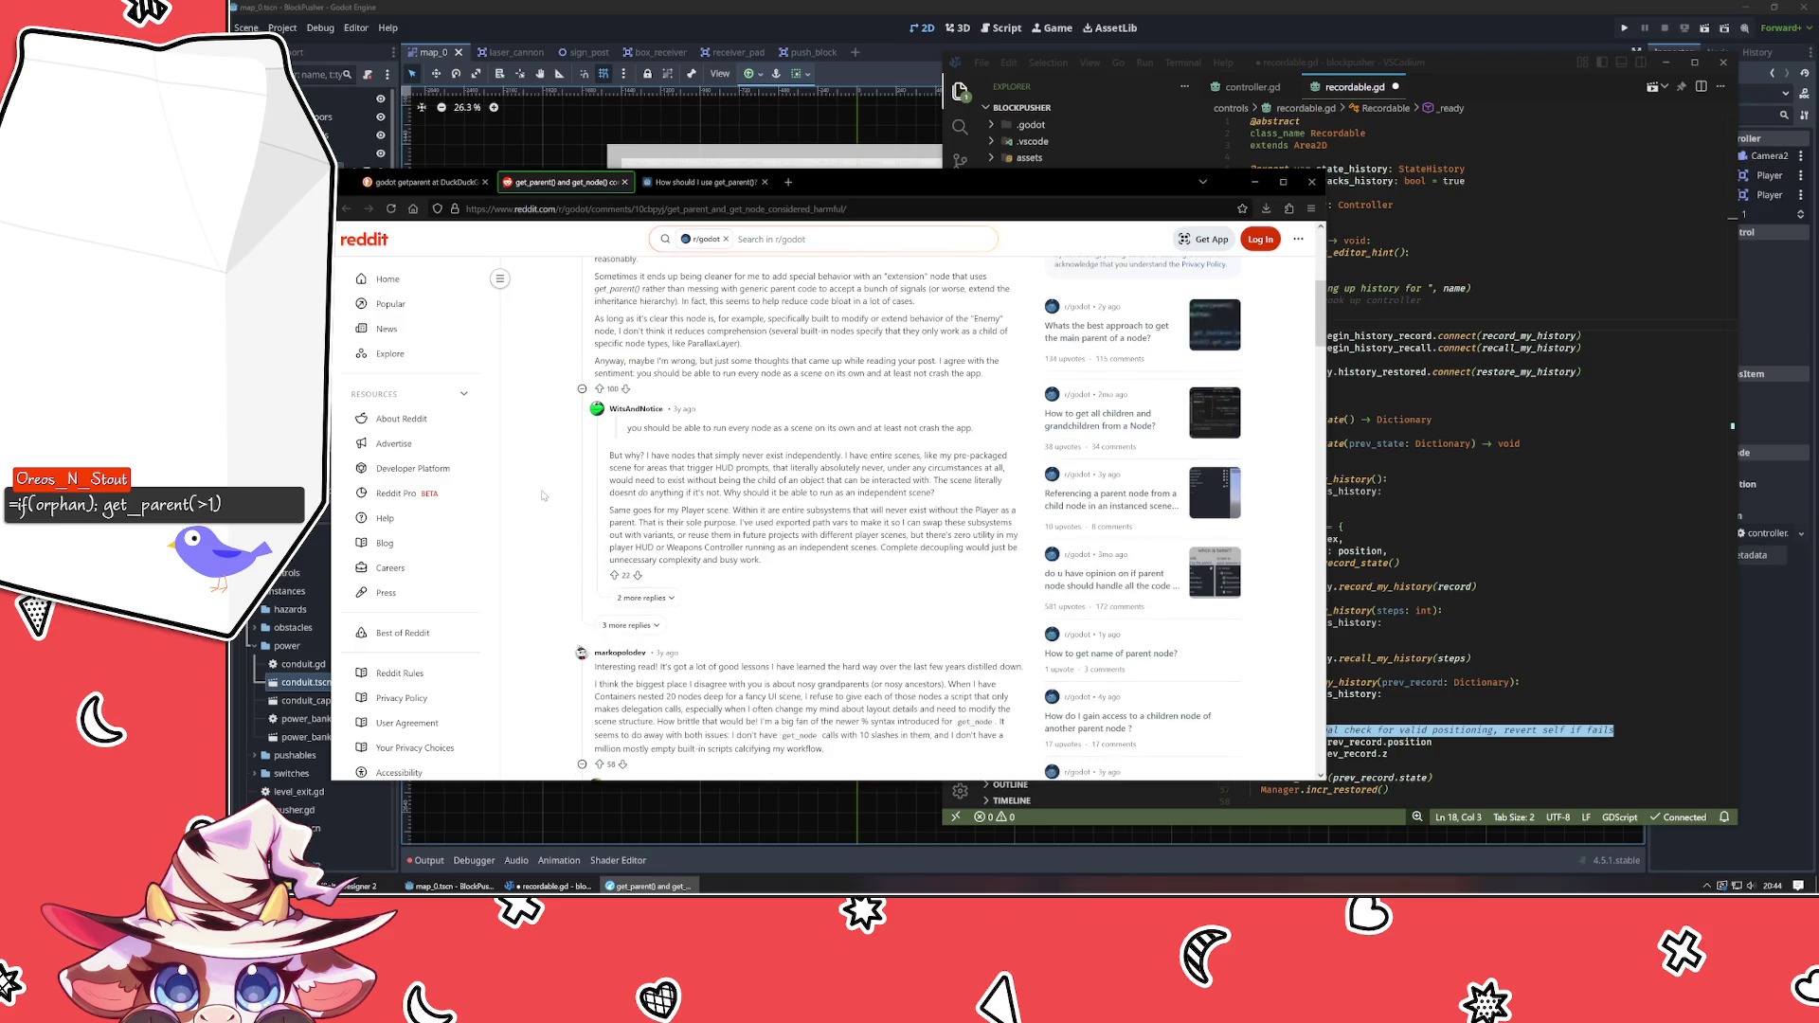
{"action": "scroll", "coordinate": [542, 495], "scroll_direction": "up", "scroll_amount": 6}
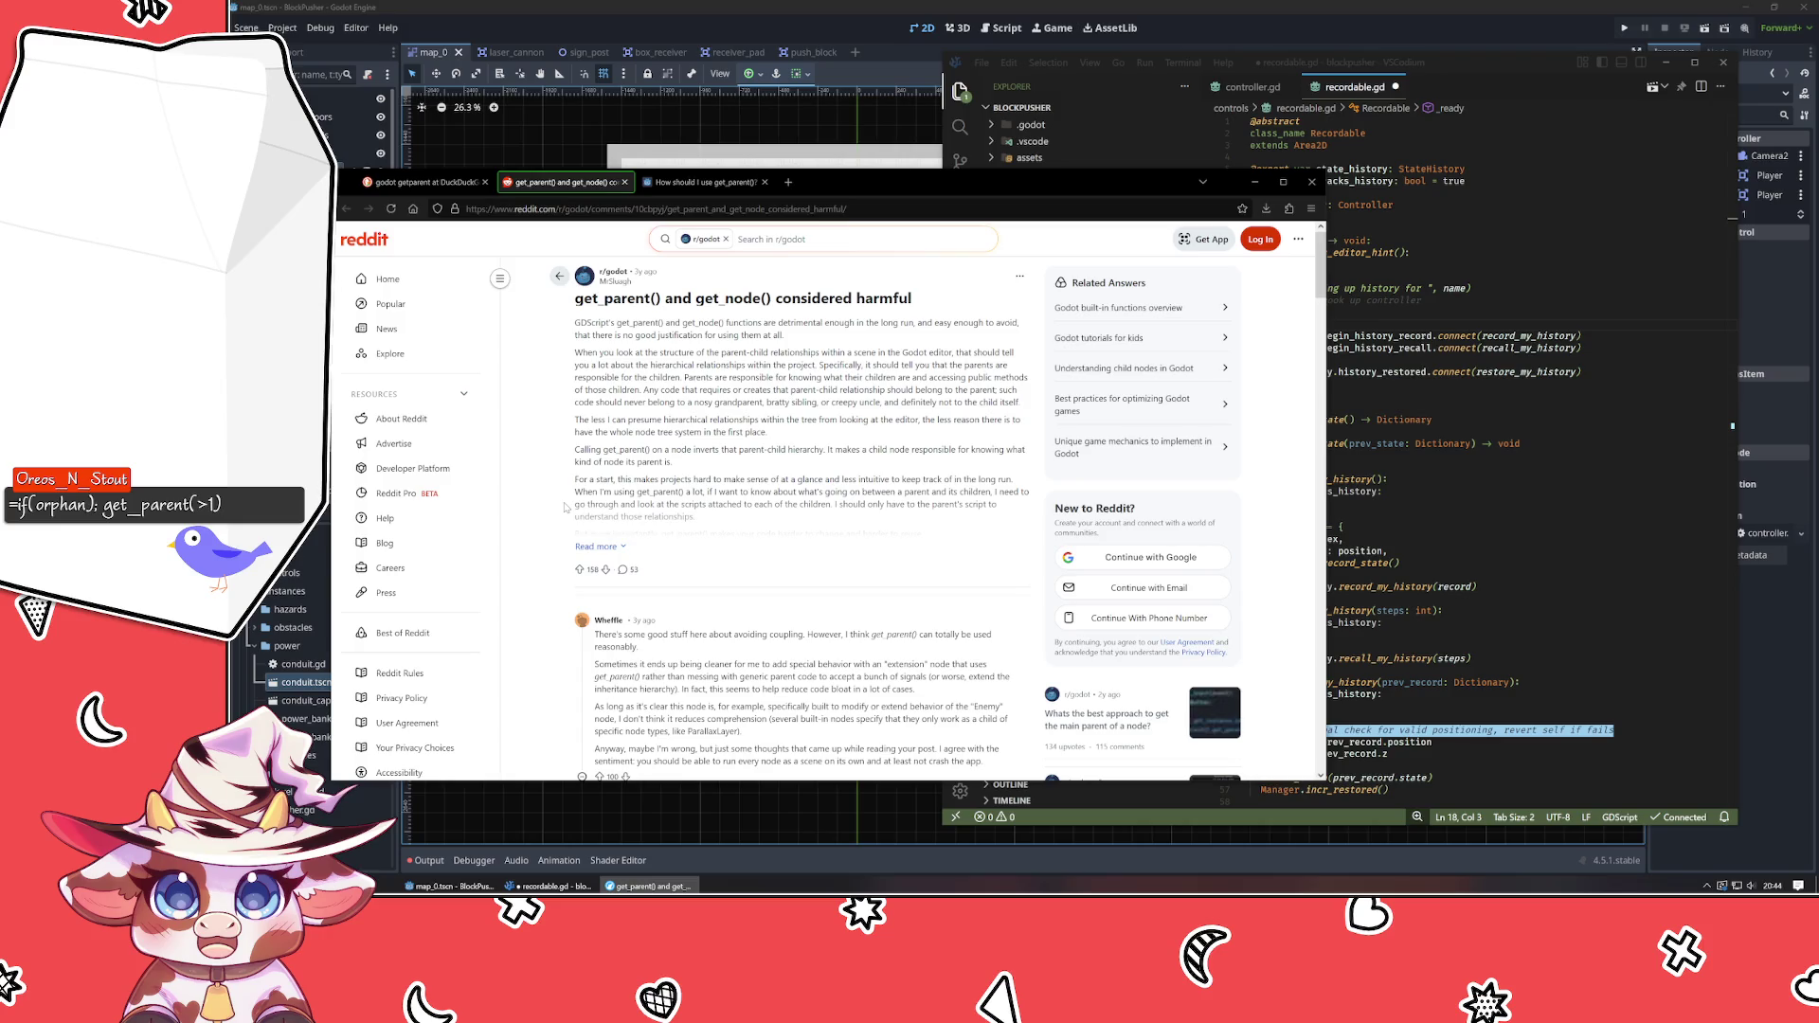
{"action": "left_click", "coordinate": [599, 548]}
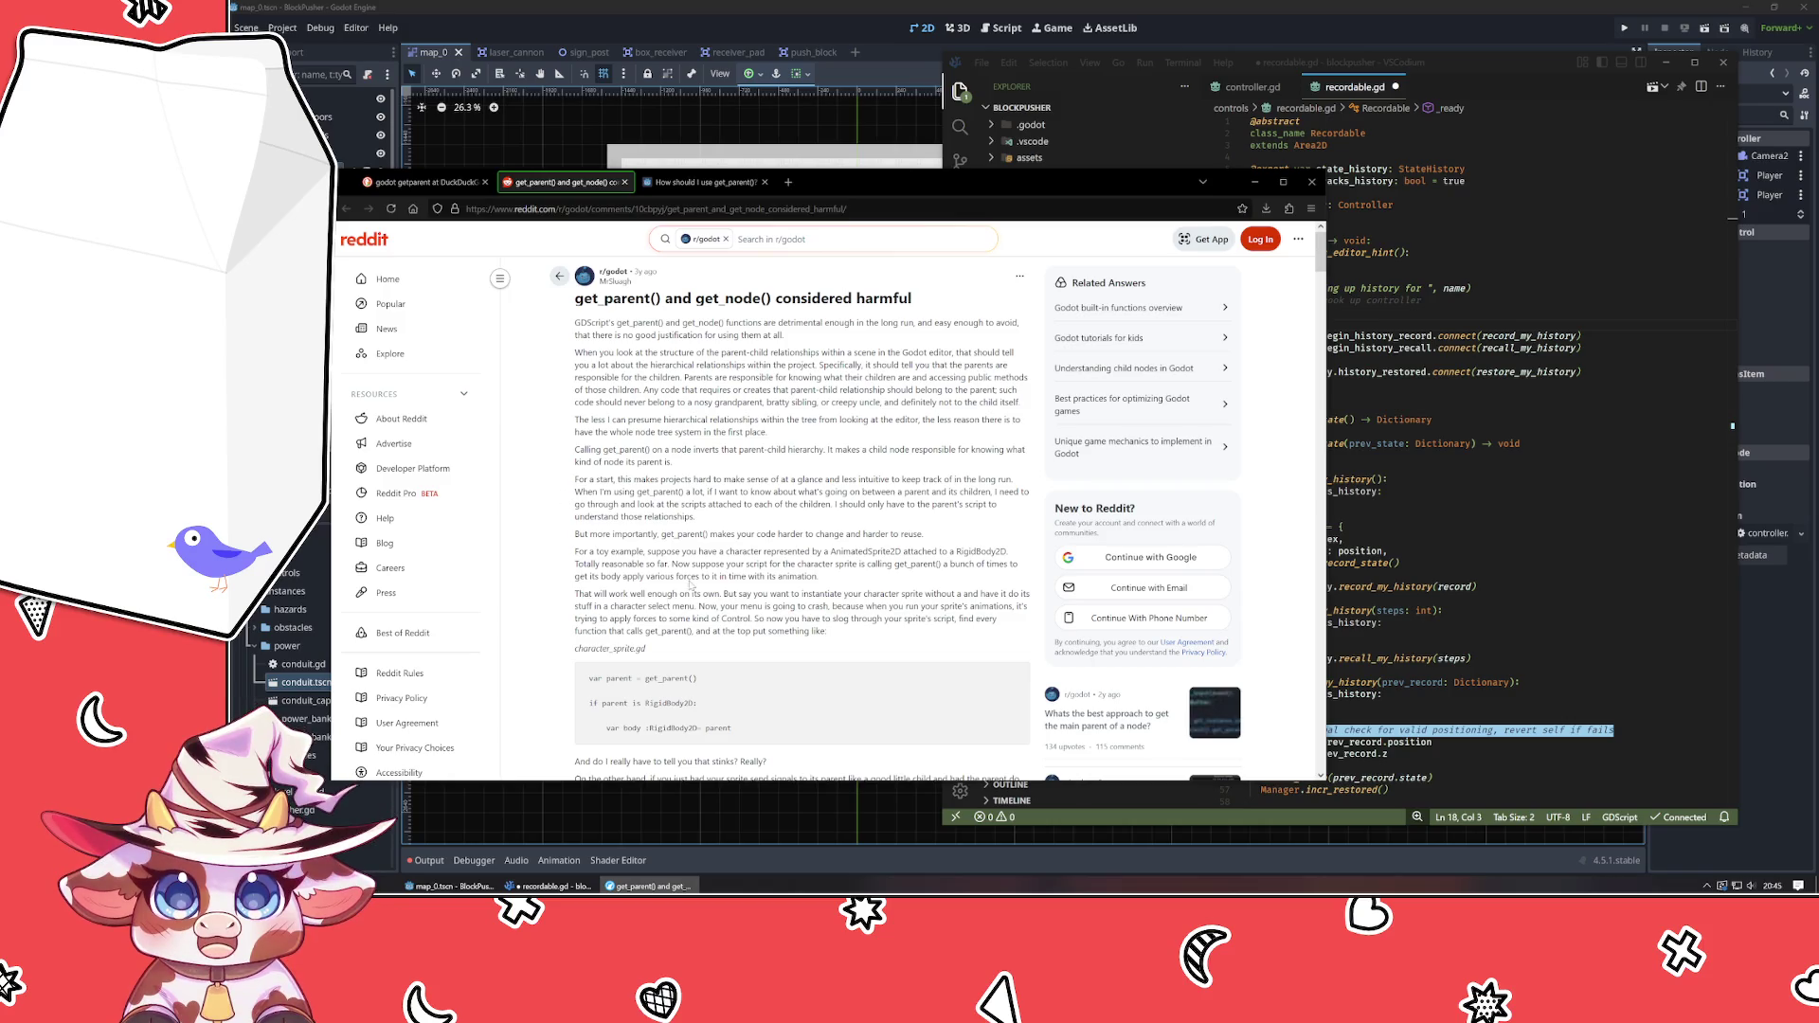
- Read through the Reddit post and its comments, then close the Reddit tab
{"action": "left_click_drag", "start_coordinate": [590, 573], "coordinate": [814, 577]}
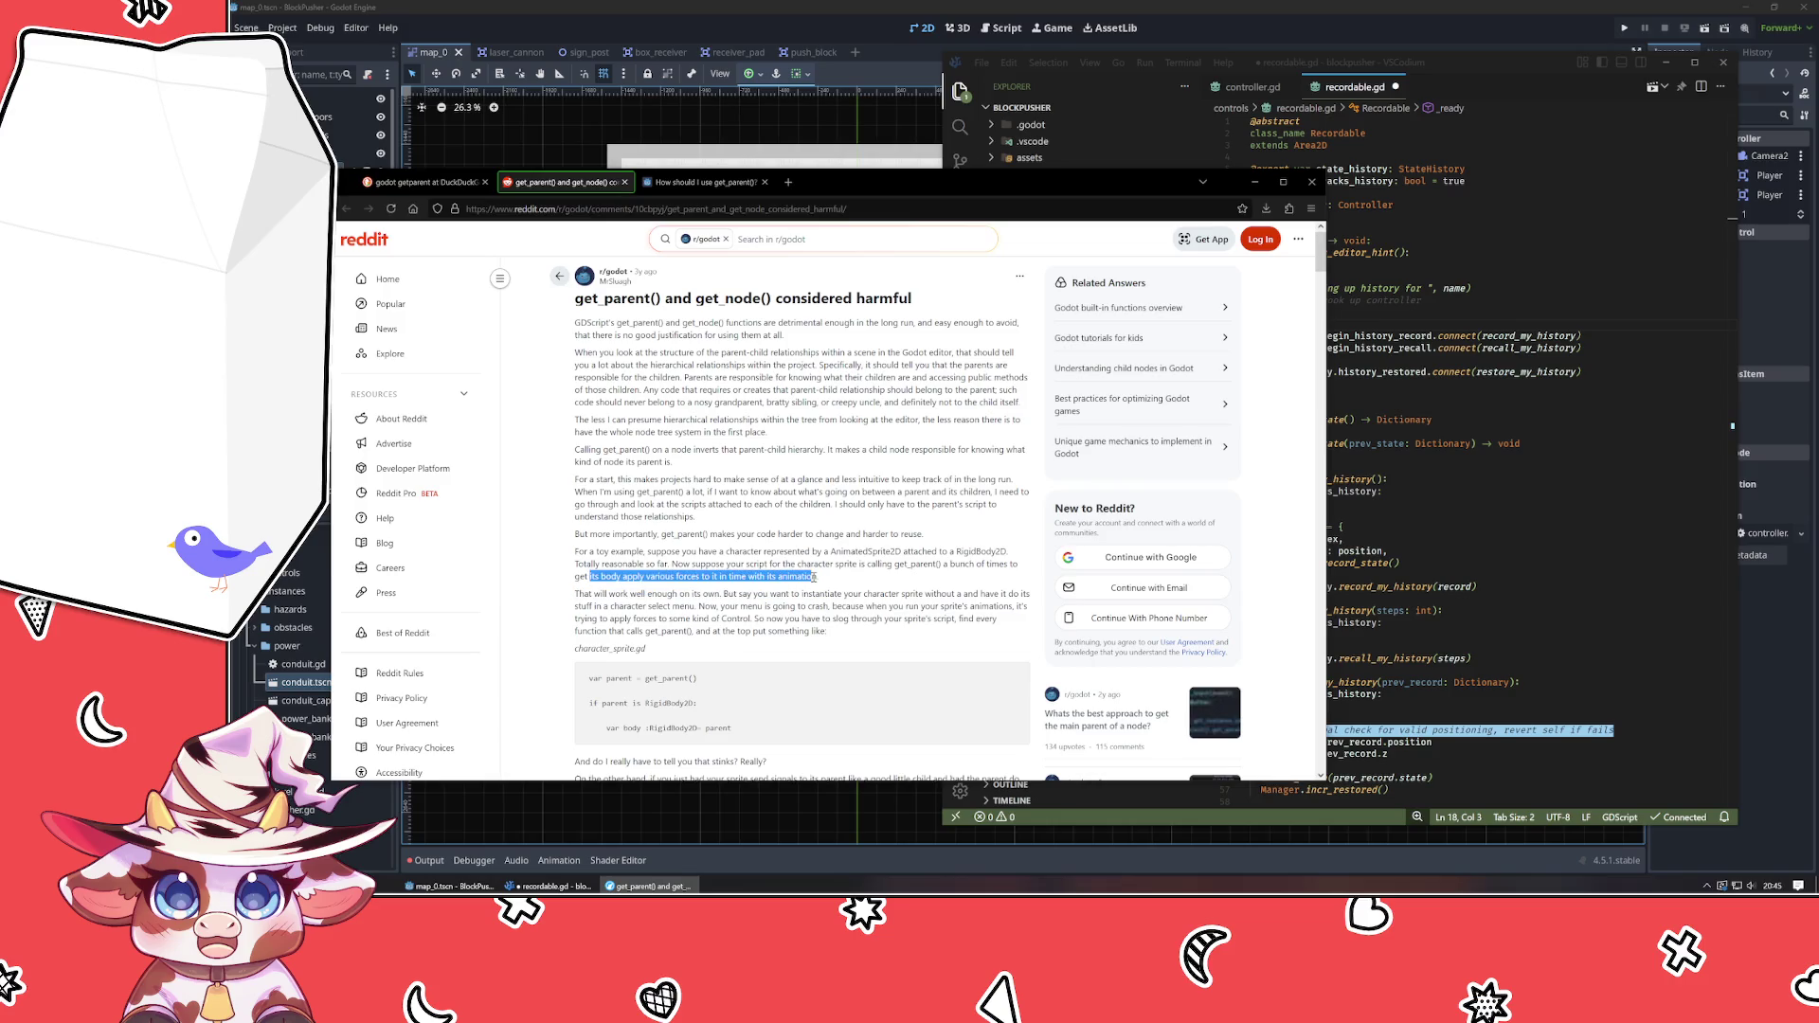
{"action": "left_click", "coordinate": [555, 602]}
{"action": "scroll", "coordinate": [558, 596], "scroll_direction": "down", "scroll_amount": 3}
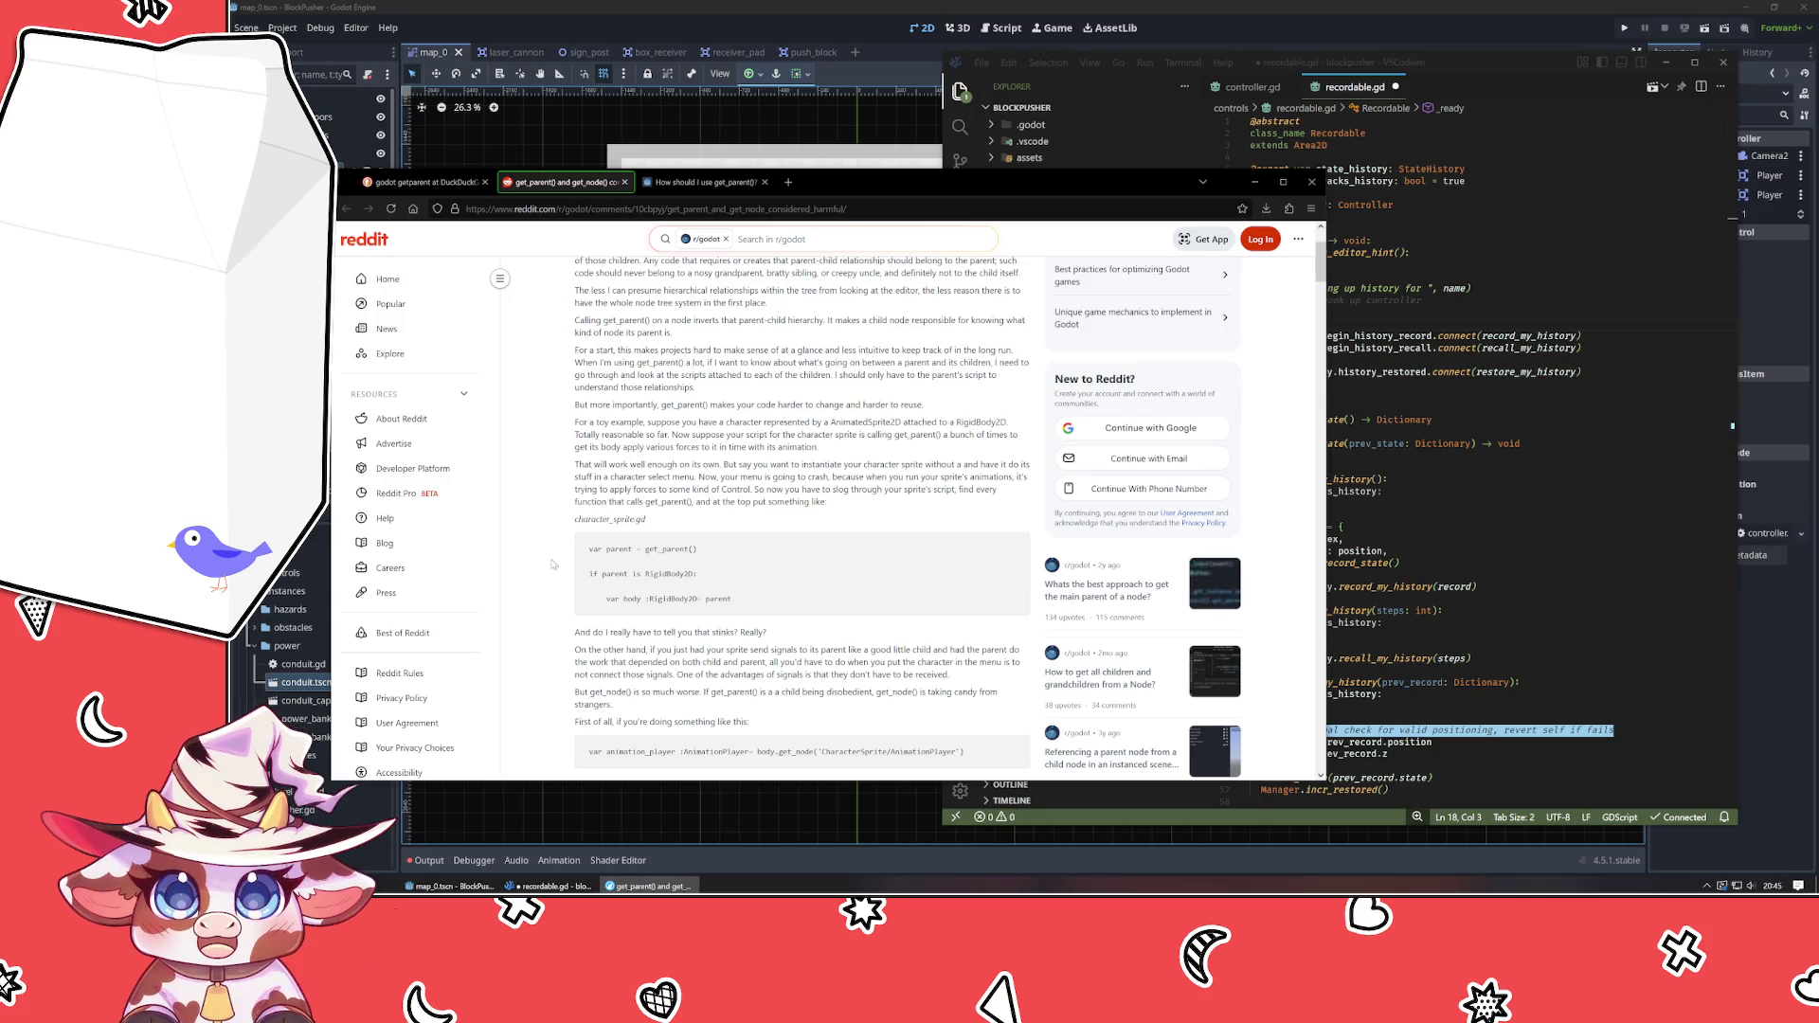
{"action": "scroll", "coordinate": [553, 565], "scroll_direction": "down", "scroll_amount": 4}
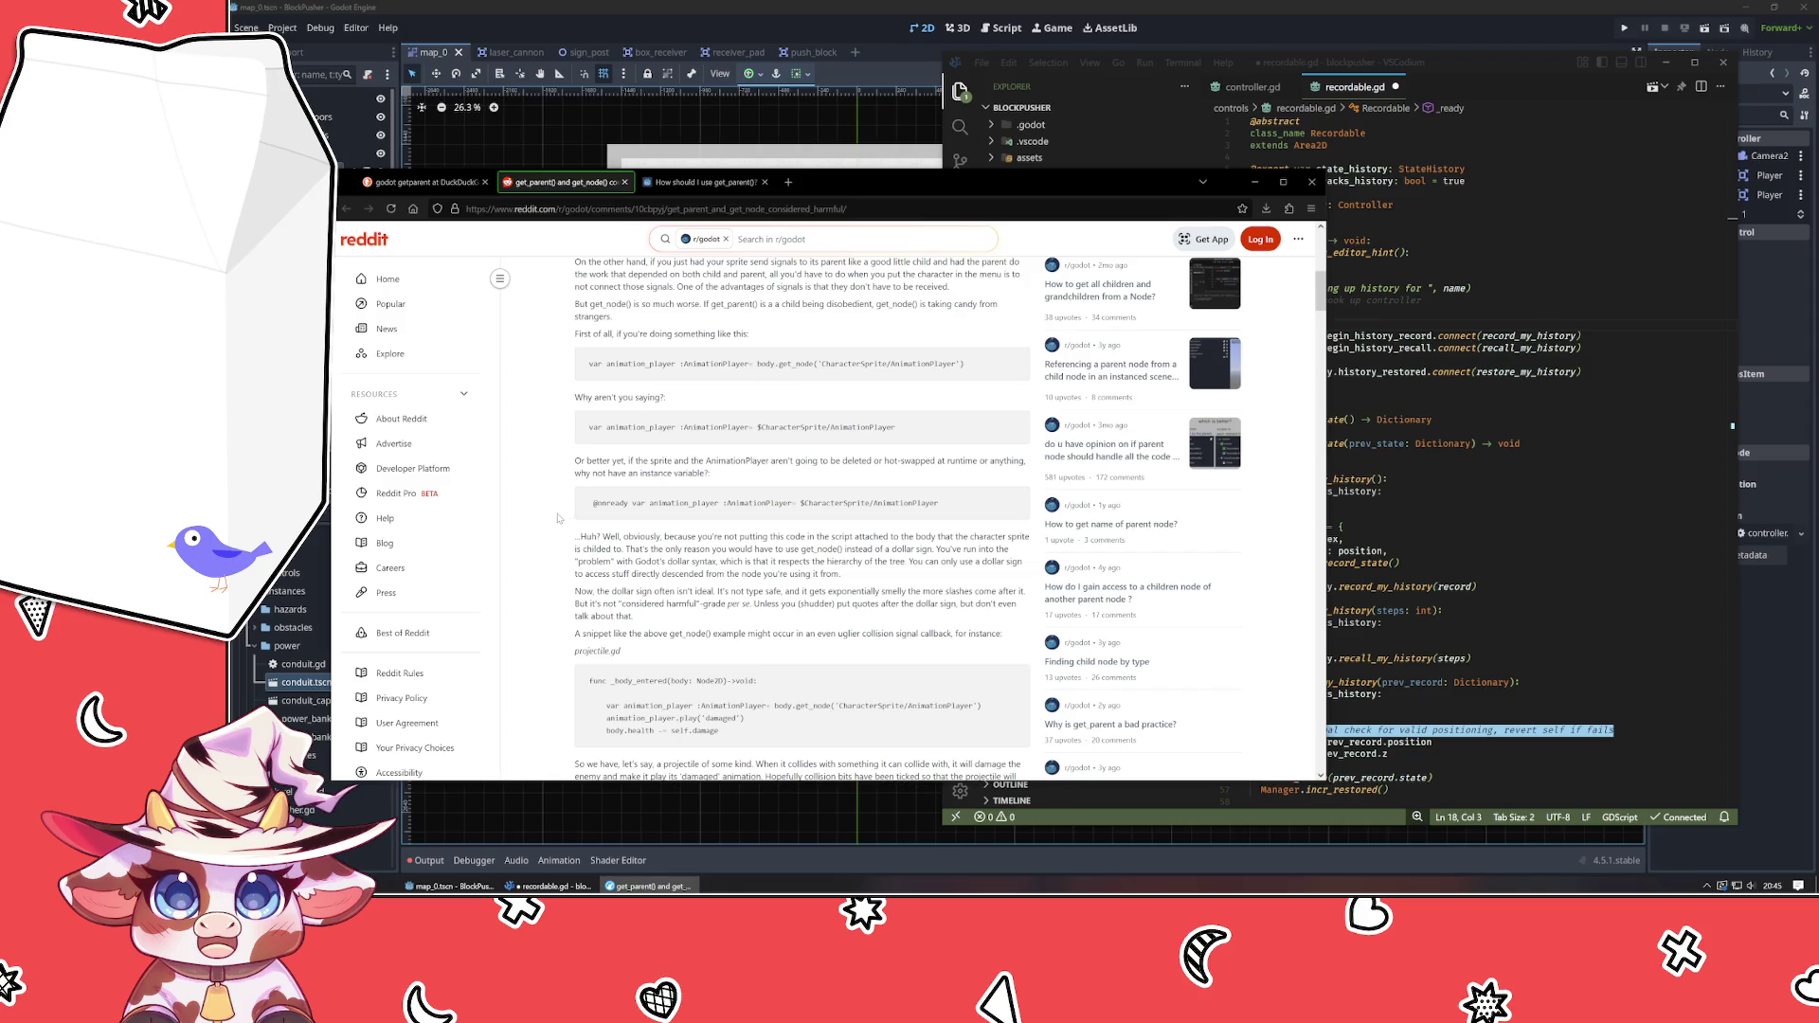
{"action": "scroll", "coordinate": [563, 520], "scroll_direction": "down", "scroll_amount": 3}
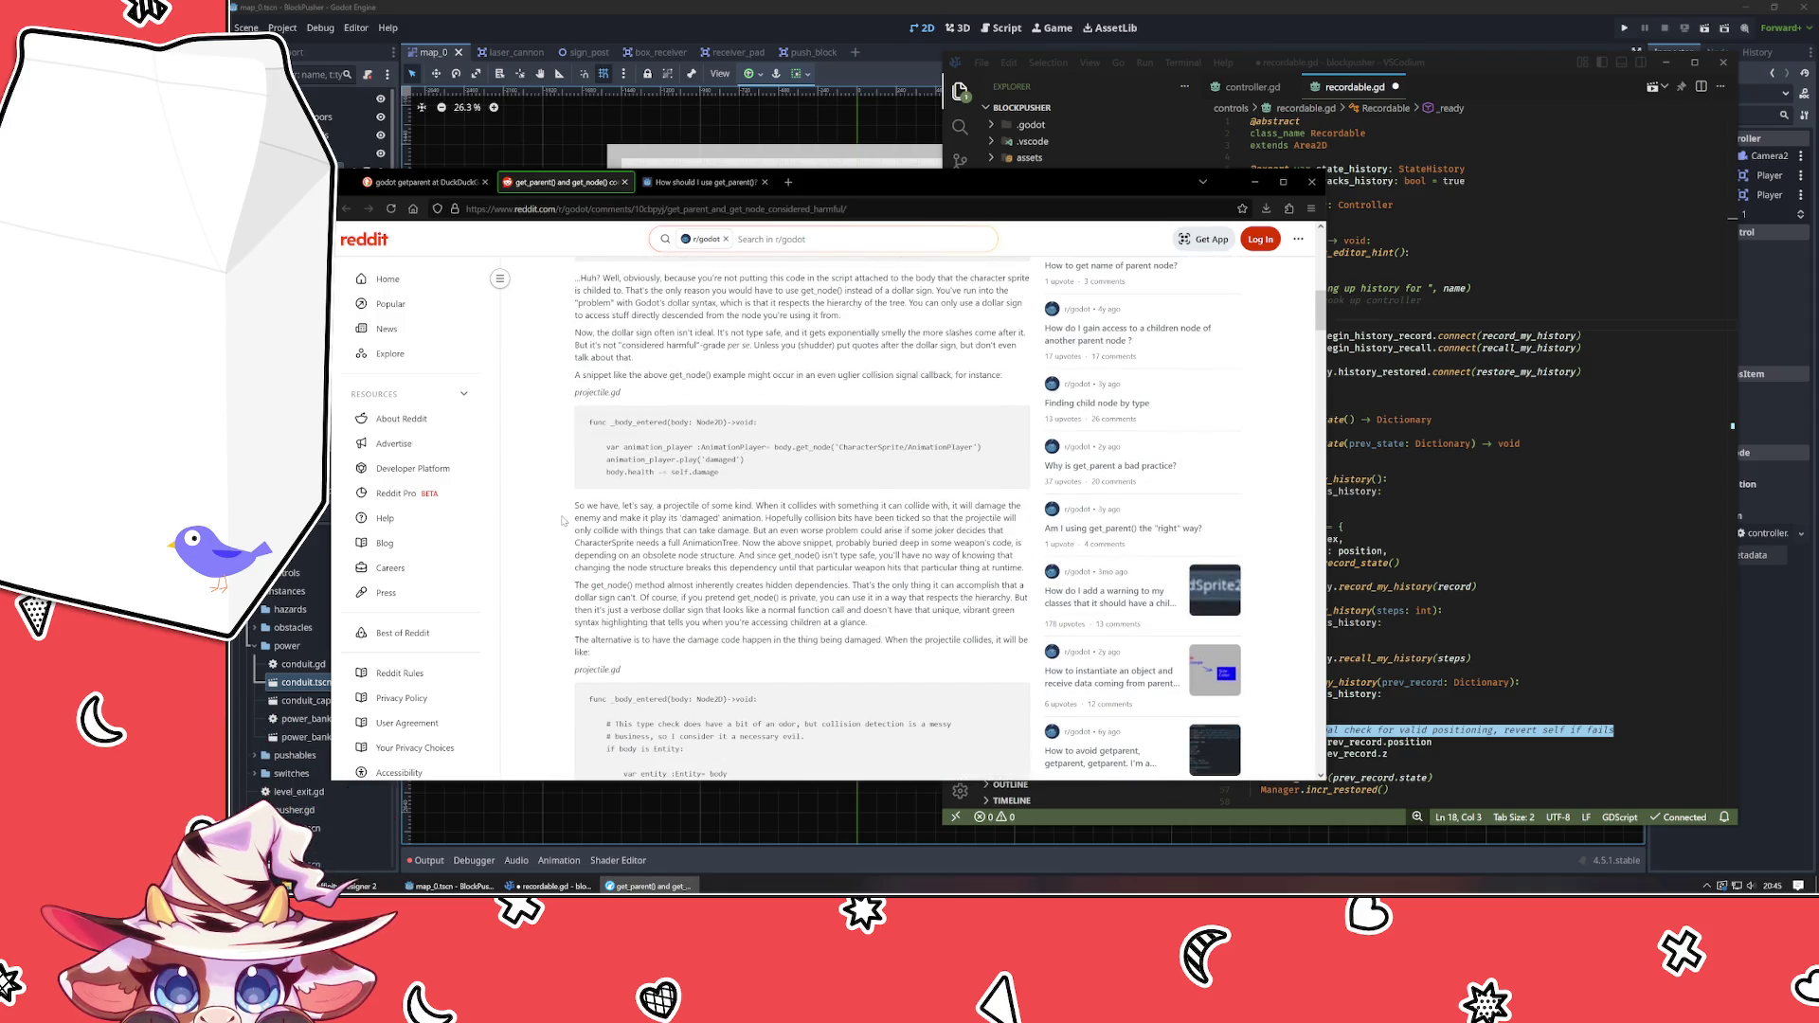
{"action": "scroll", "coordinate": [563, 520], "scroll_direction": "down", "scroll_amount": 4}
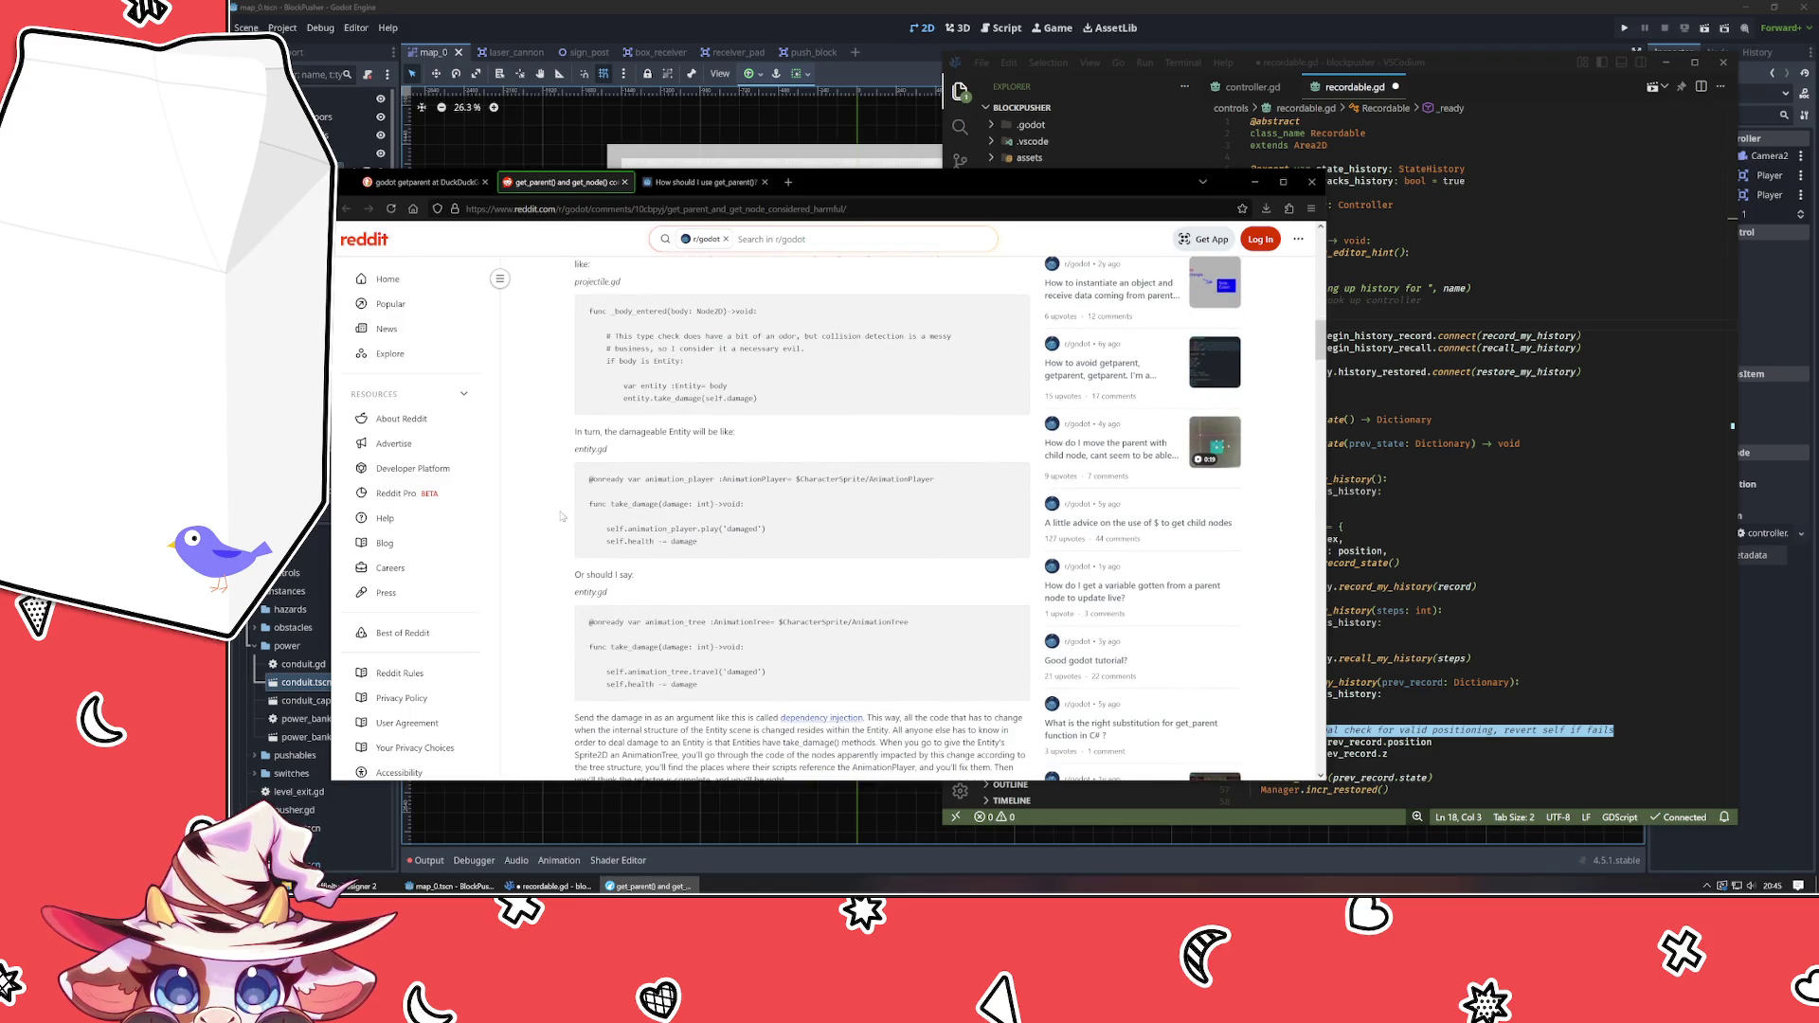
{"action": "scroll", "coordinate": [559, 515], "scroll_direction": "down", "scroll_amount": 3}
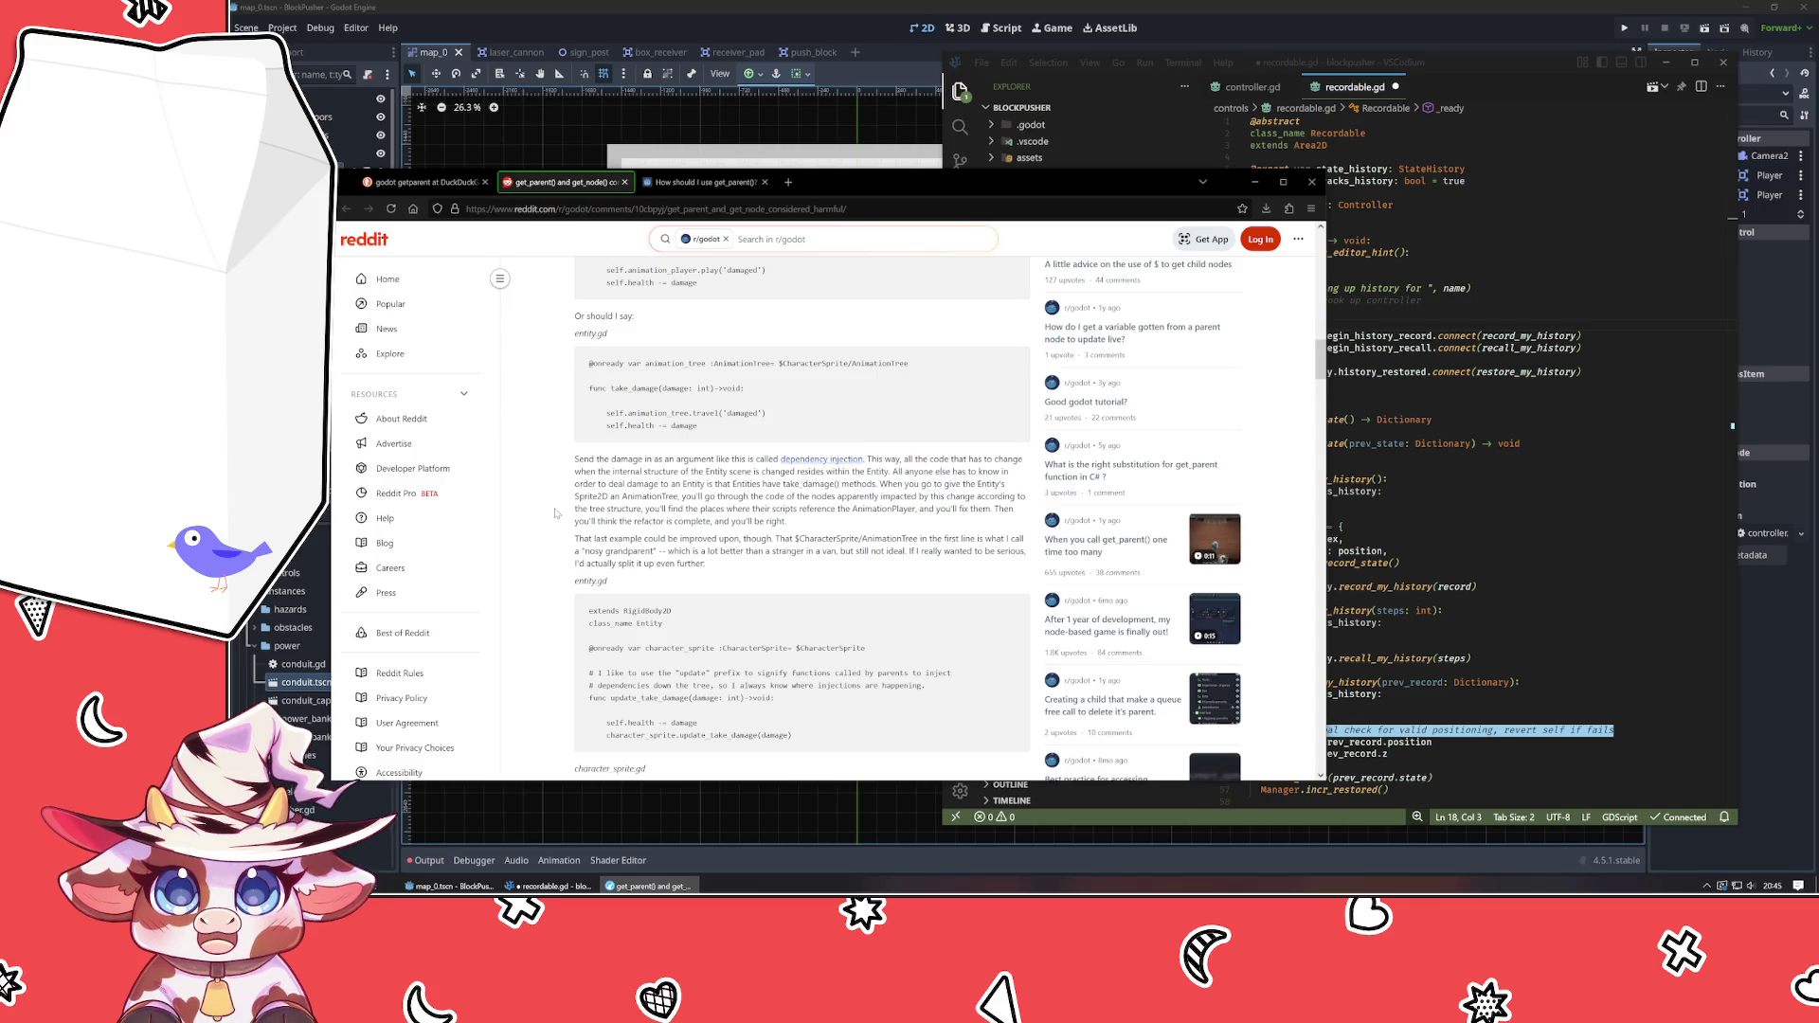
{"action": "scroll", "coordinate": [556, 514], "scroll_direction": "down", "scroll_amount": 3}
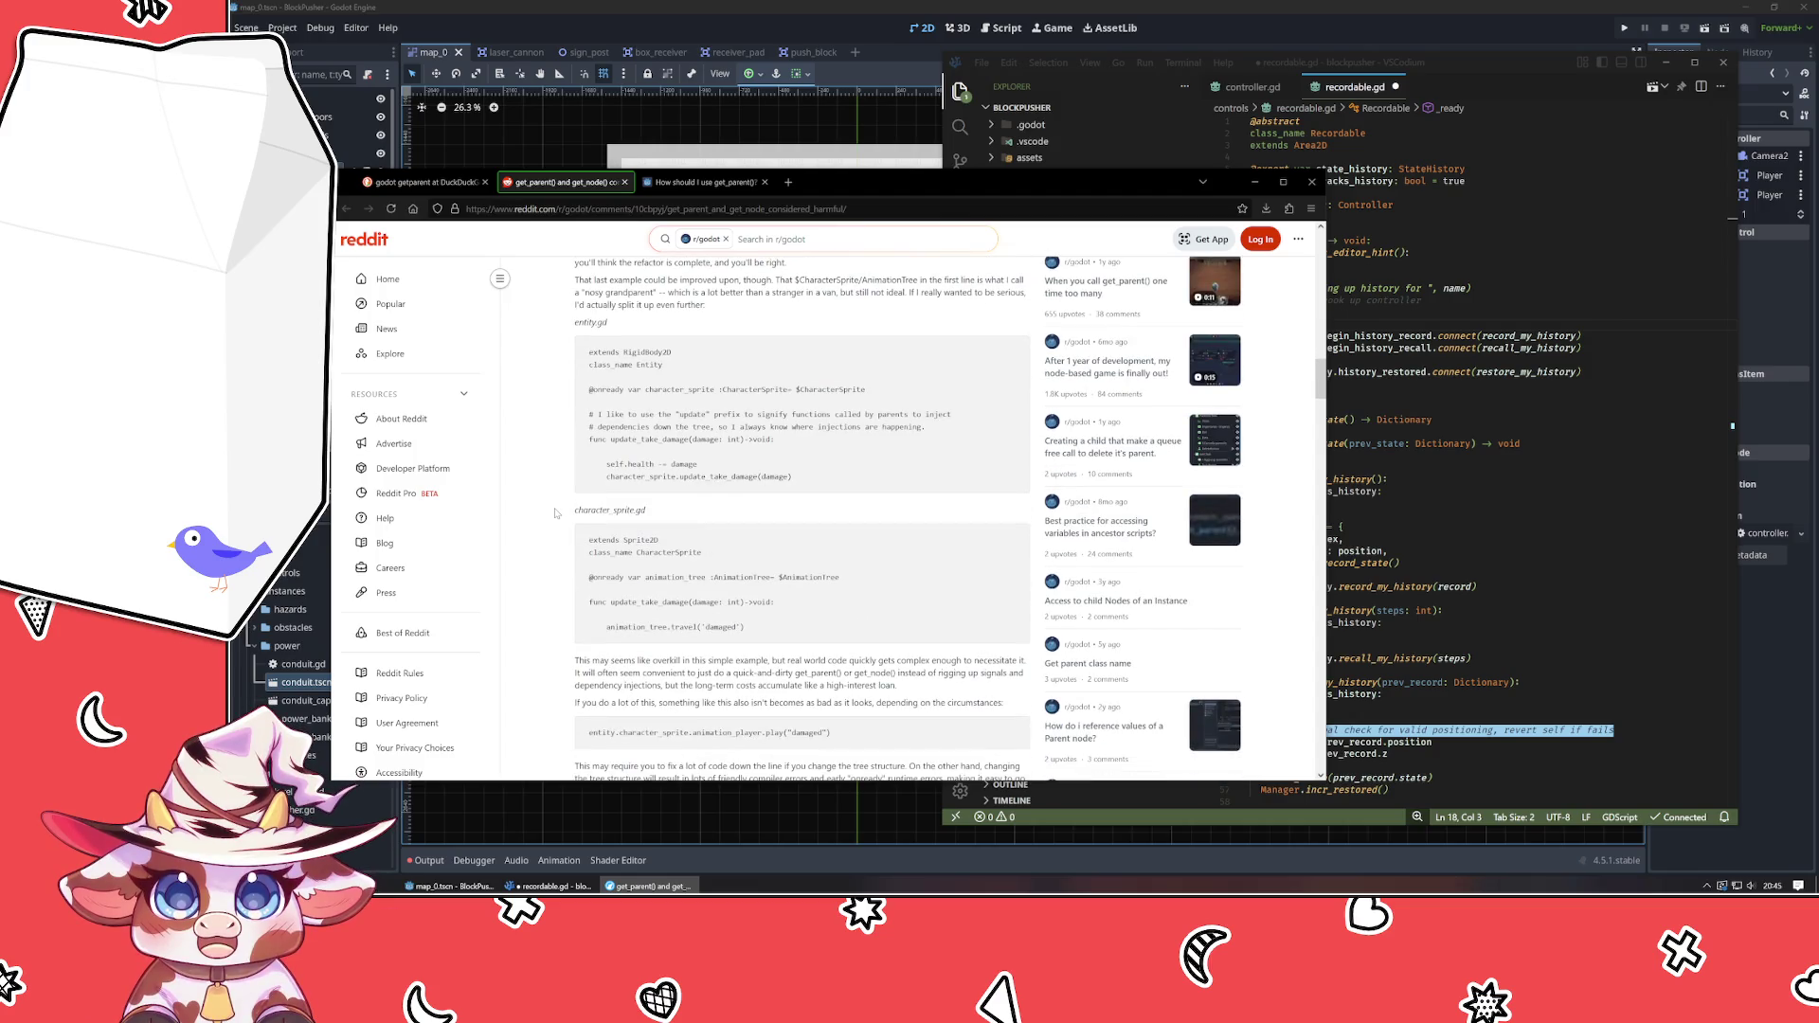
{"action": "scroll", "coordinate": [555, 514], "scroll_direction": "down", "scroll_amount": 5}
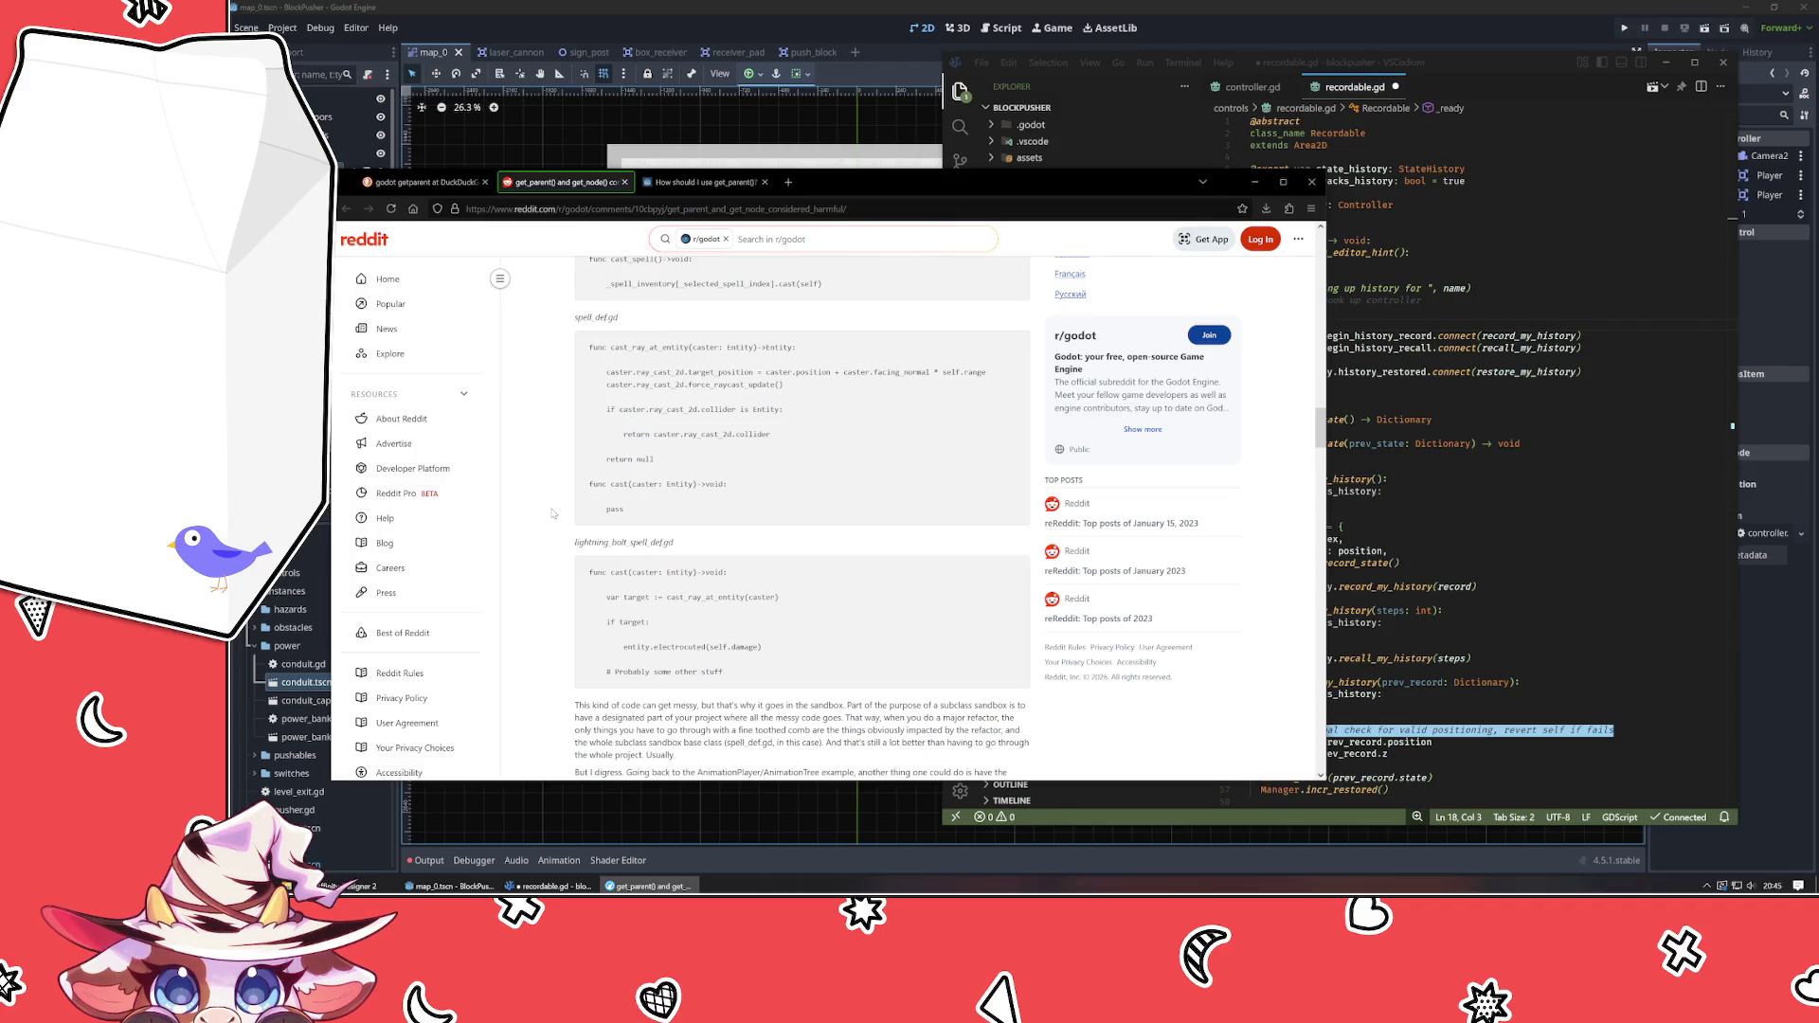
{"action": "scroll", "coordinate": [554, 513], "scroll_direction": "down", "scroll_amount": 5}
{"action": "scroll", "coordinate": [553, 514], "scroll_direction": "down", "scroll_amount": 3}
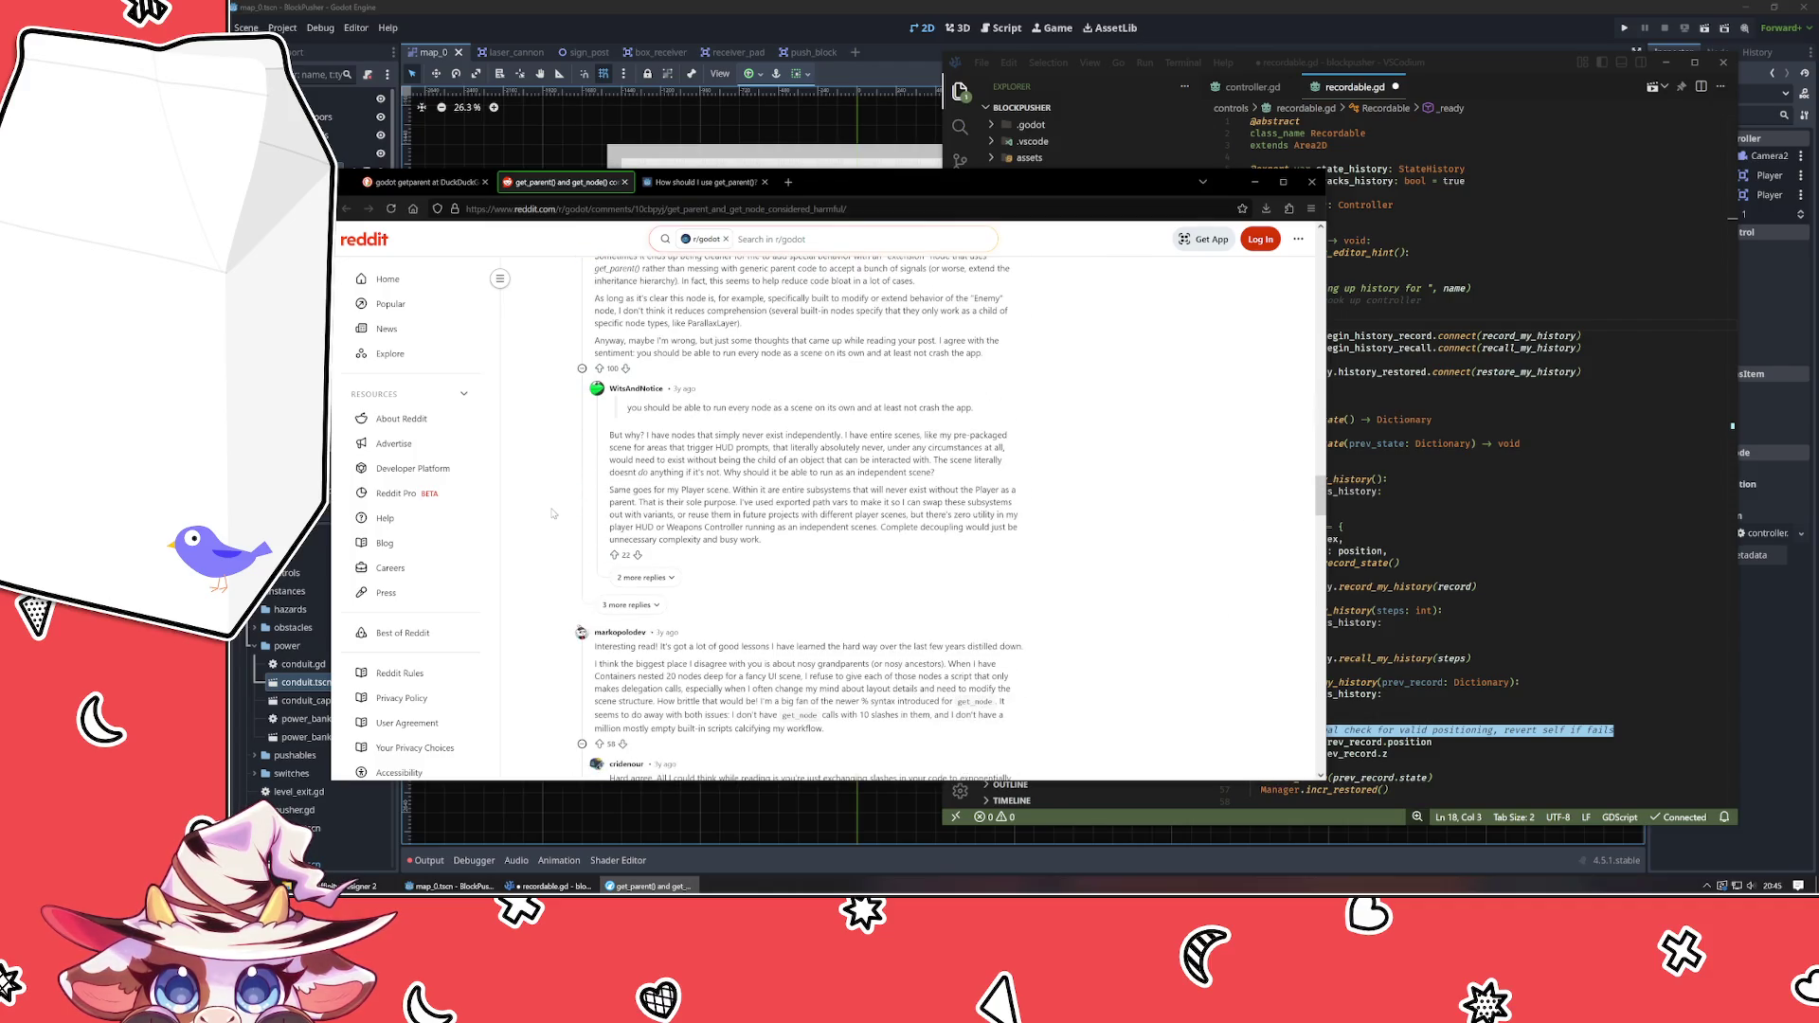
{"action": "scroll", "coordinate": [554, 513], "scroll_direction": "down", "scroll_amount": 2}
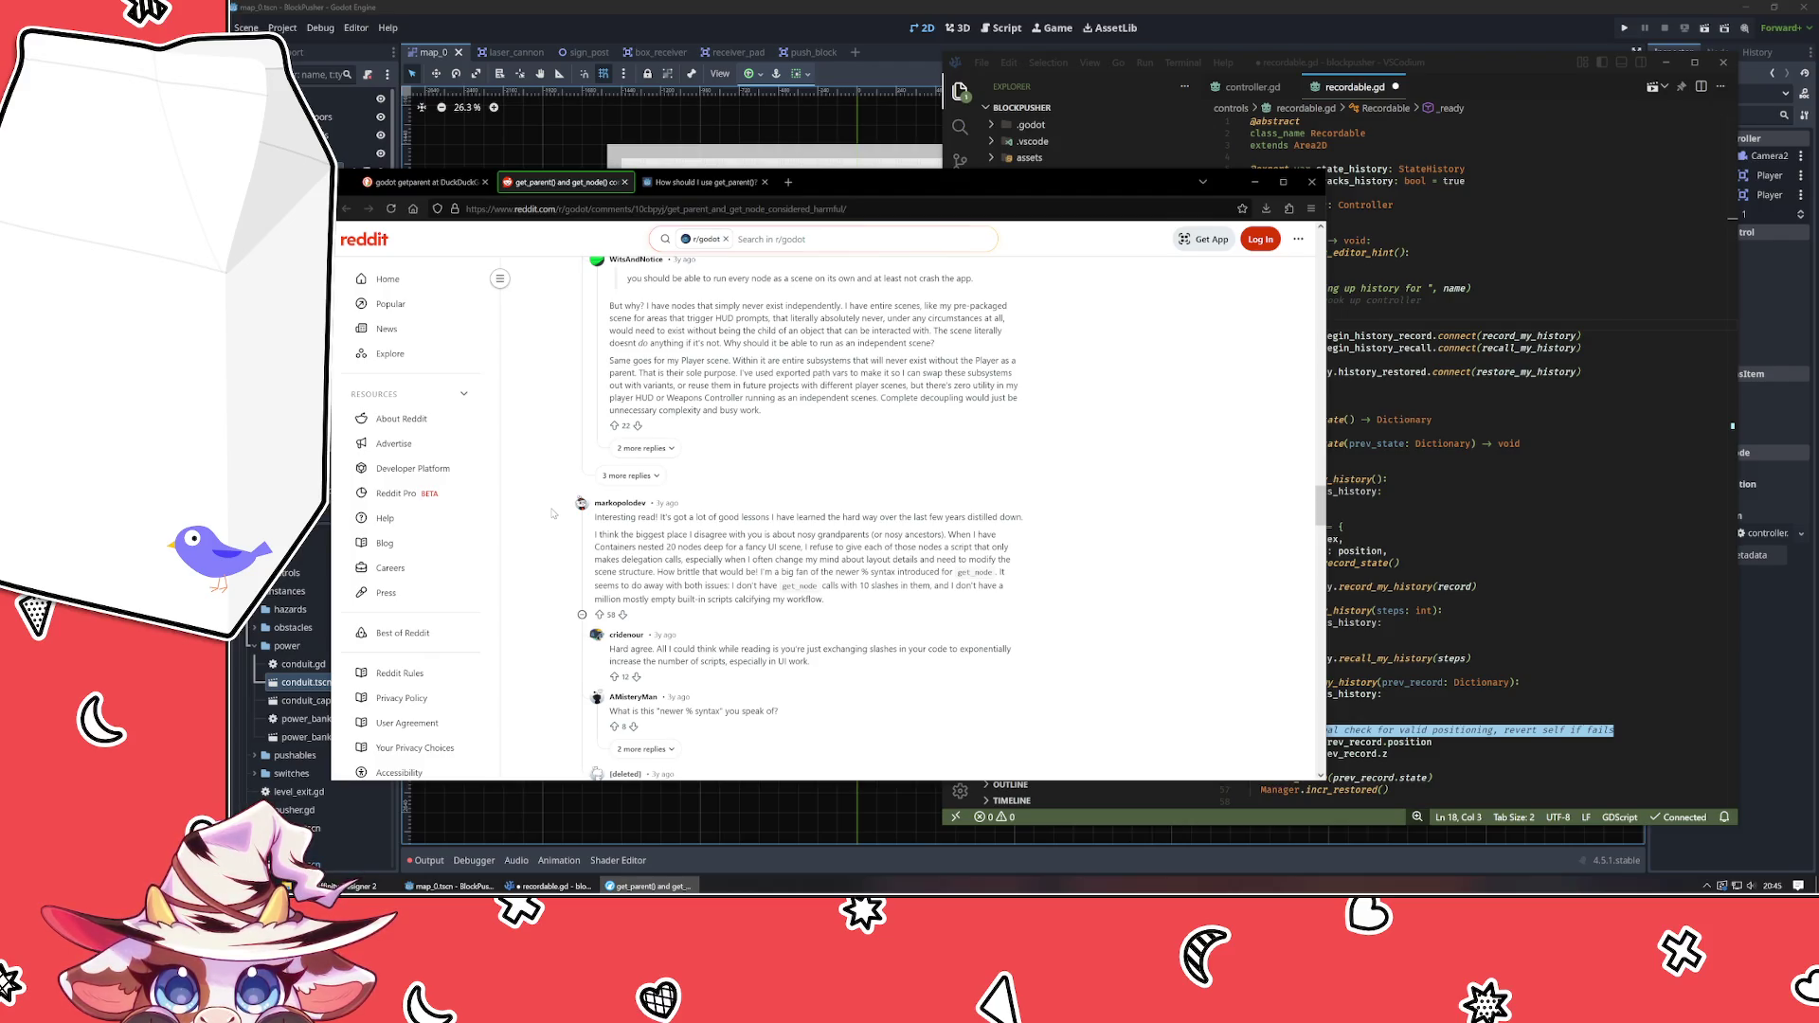
{"action": "middle_click", "coordinate": [573, 182]}
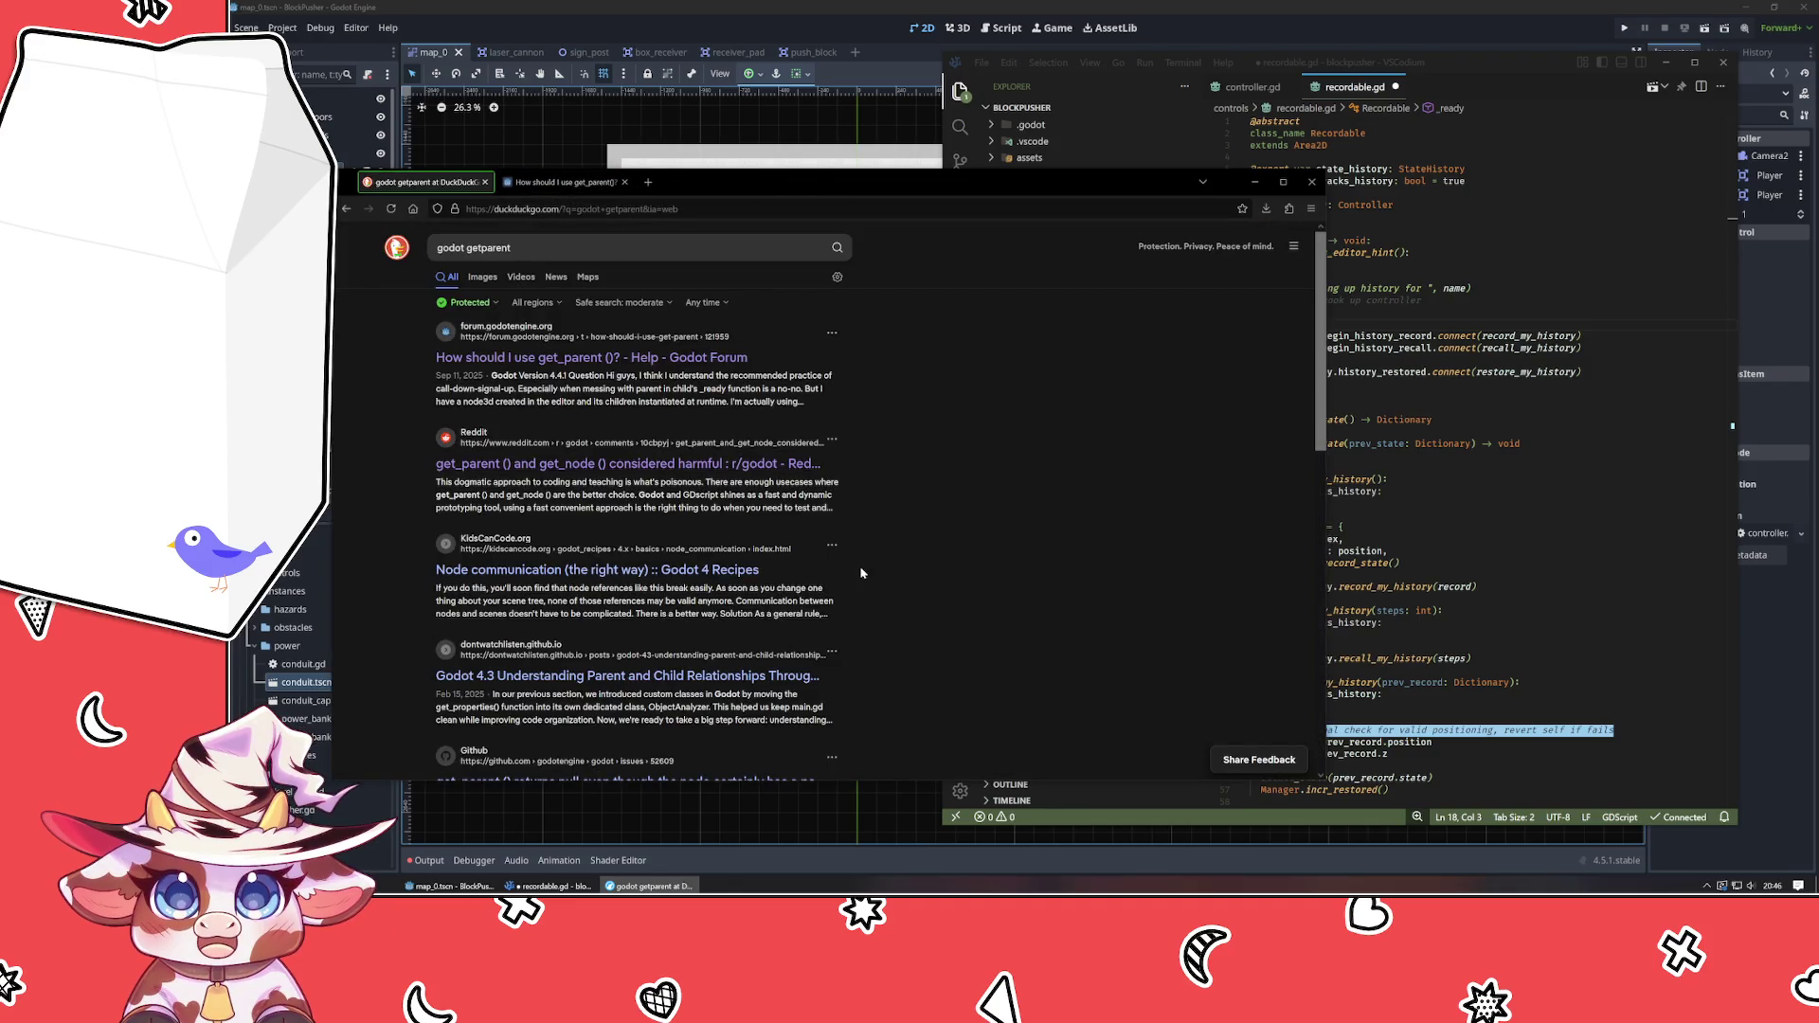
{"action": "scroll", "coordinate": [861, 572], "scroll_direction": "down", "scroll_amount": 3}
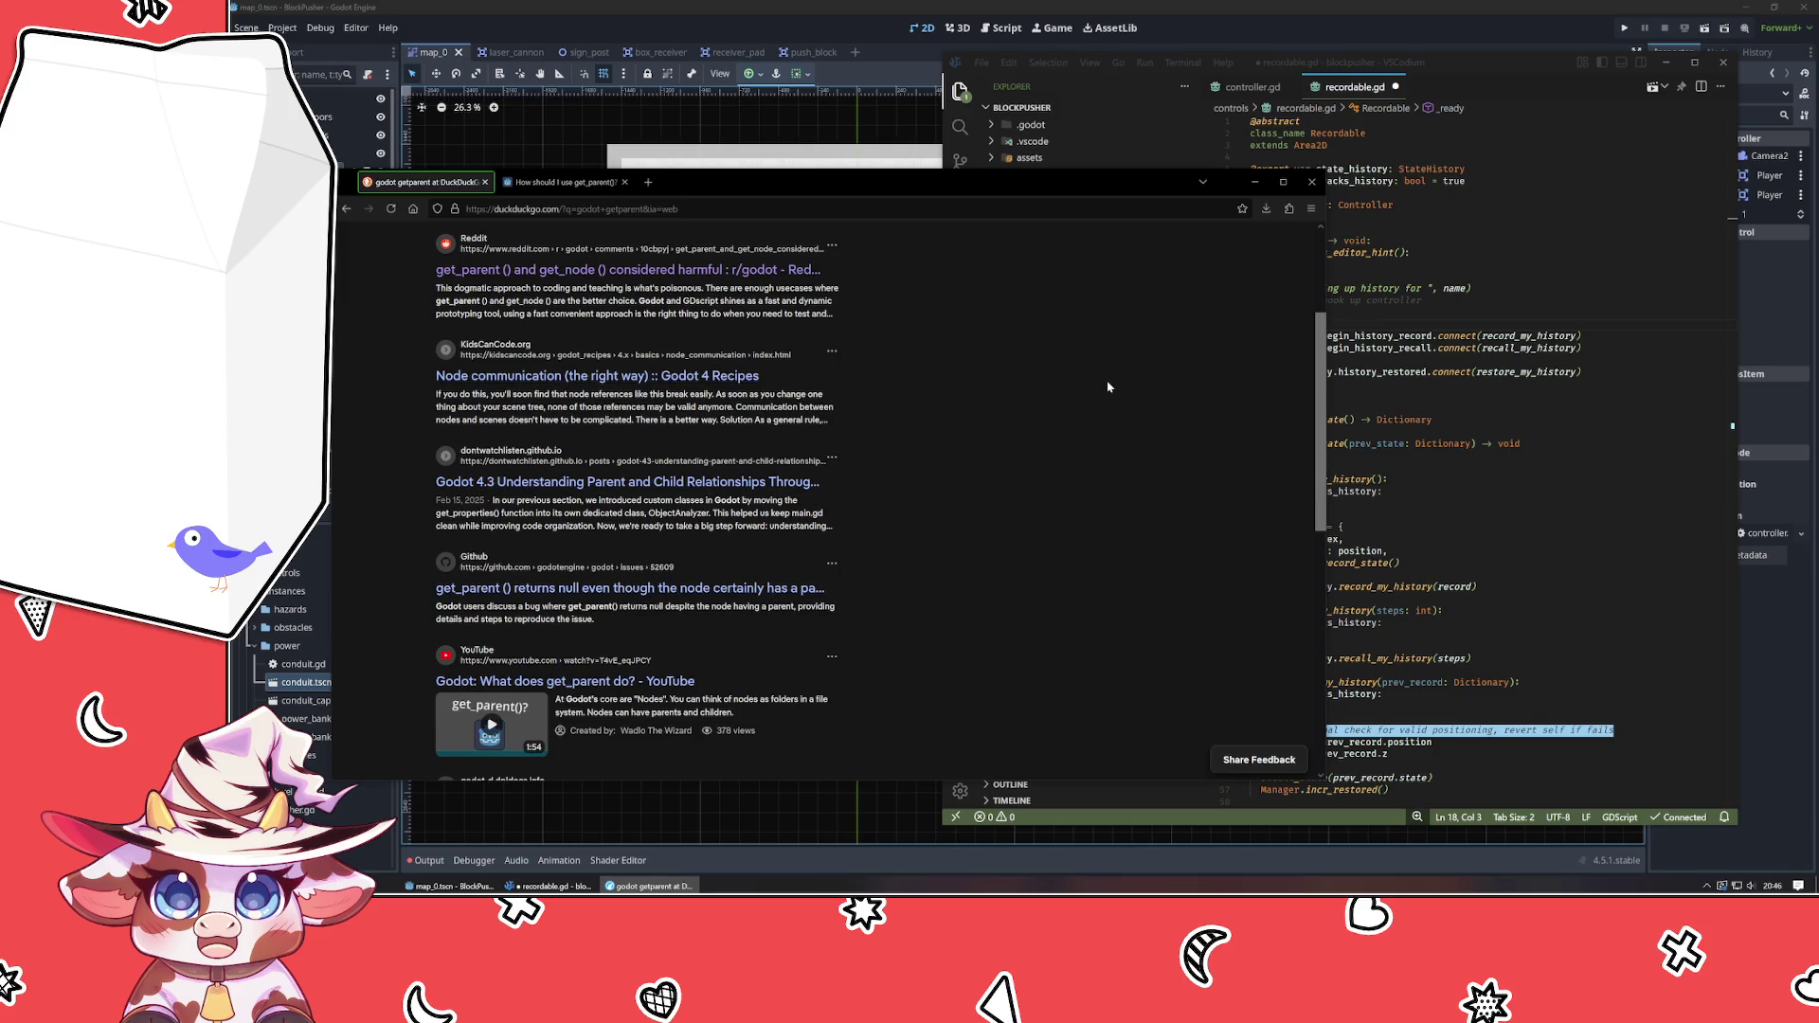
- Minimize the browser and return the cursor to the blank line in recordable.gd's _ready()
{"action": "left_click", "coordinate": [1255, 182]}
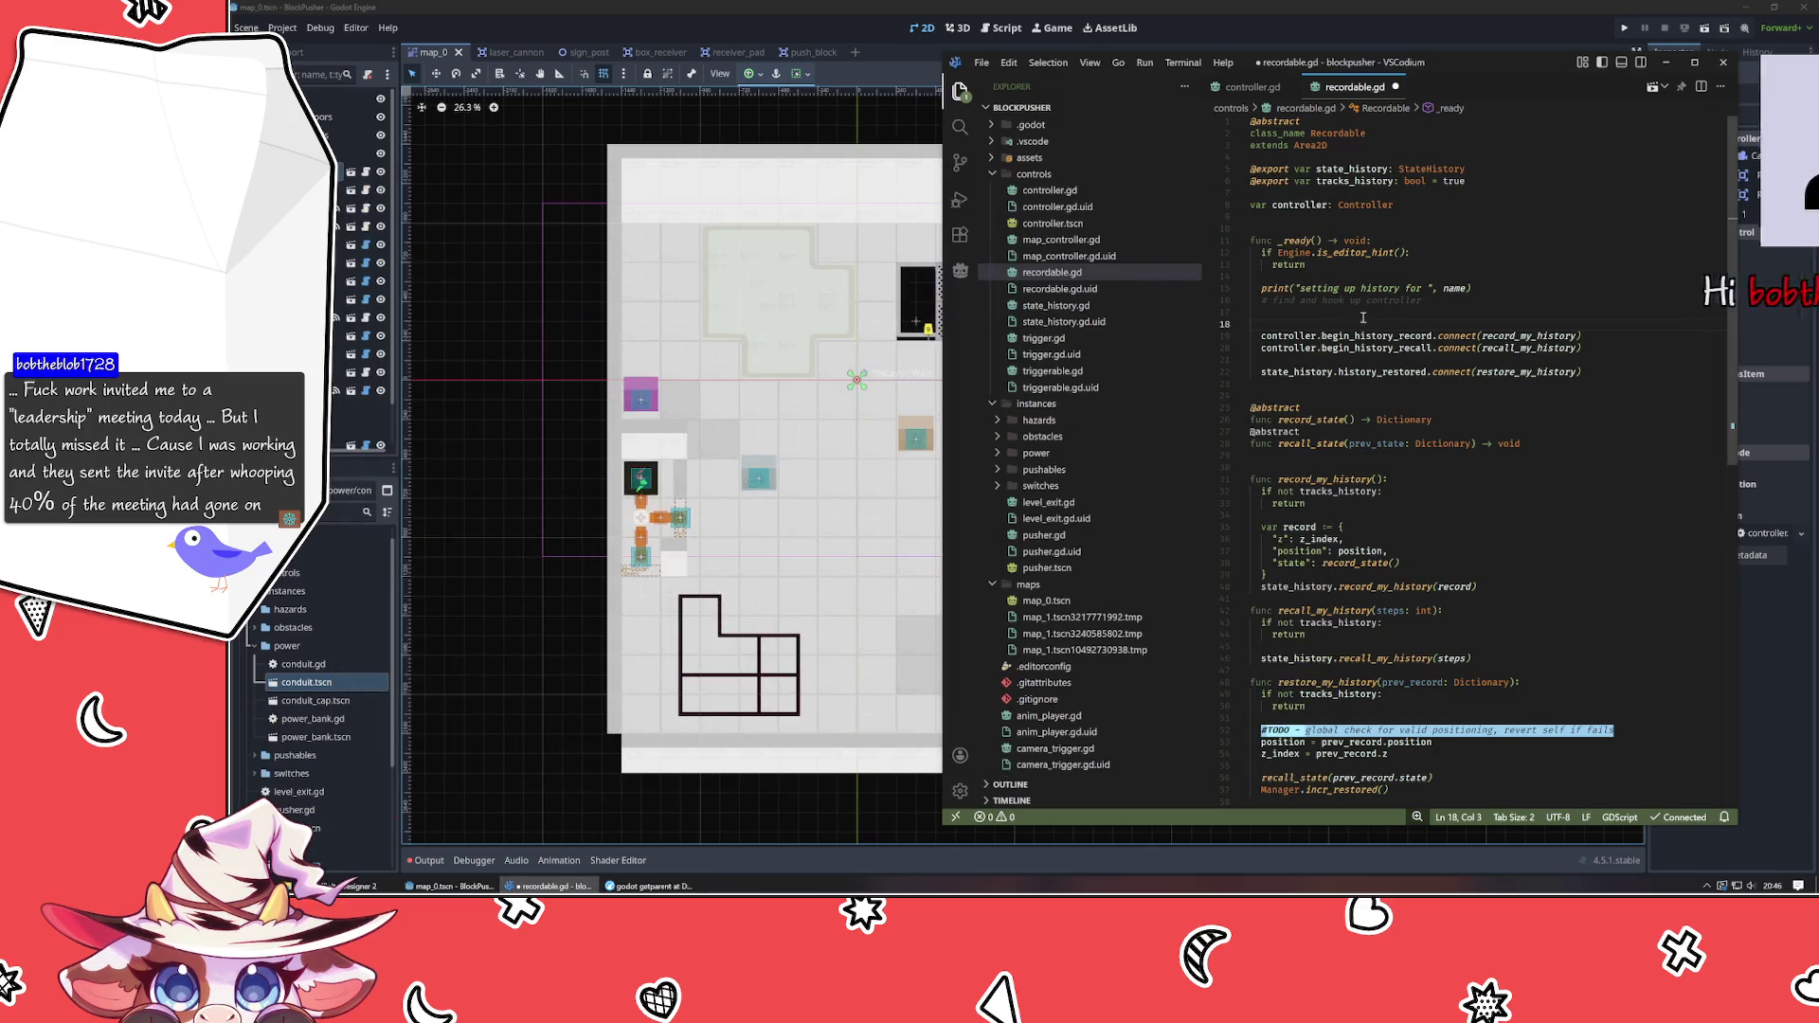
{"action": "key", "text": "Up"}
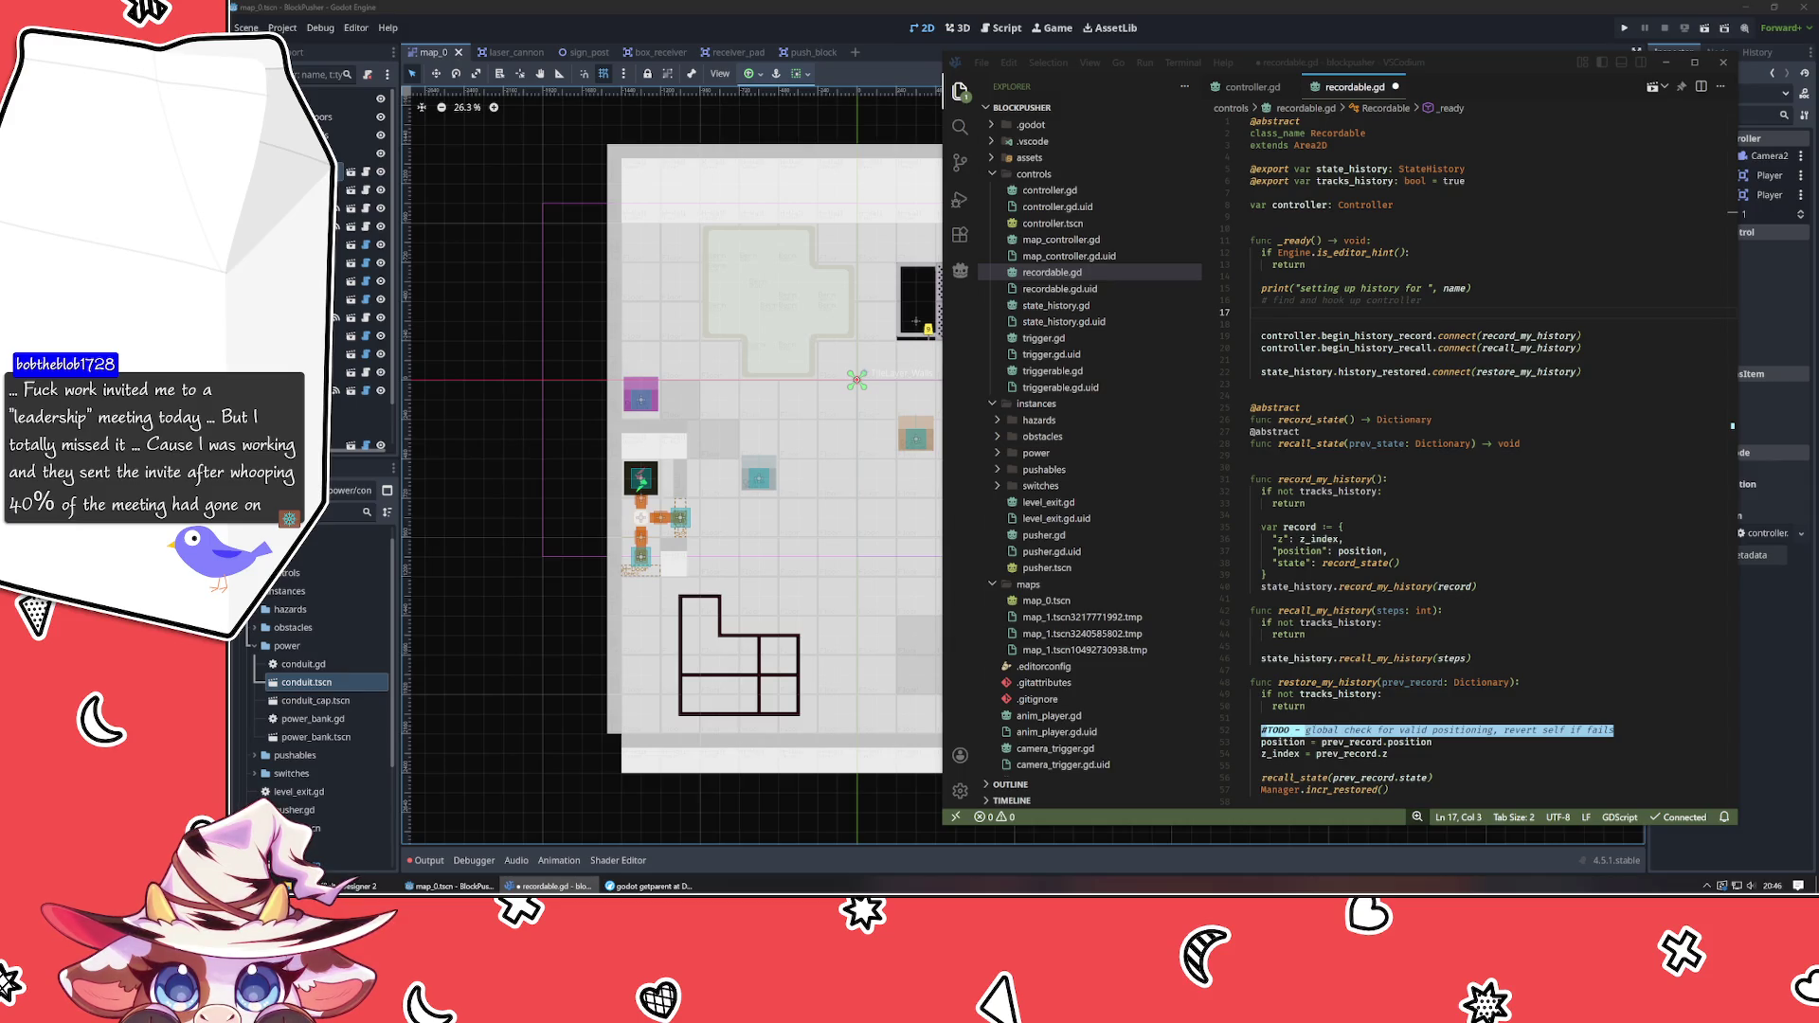
{"action": "left_click", "coordinate": [1512, 478]}
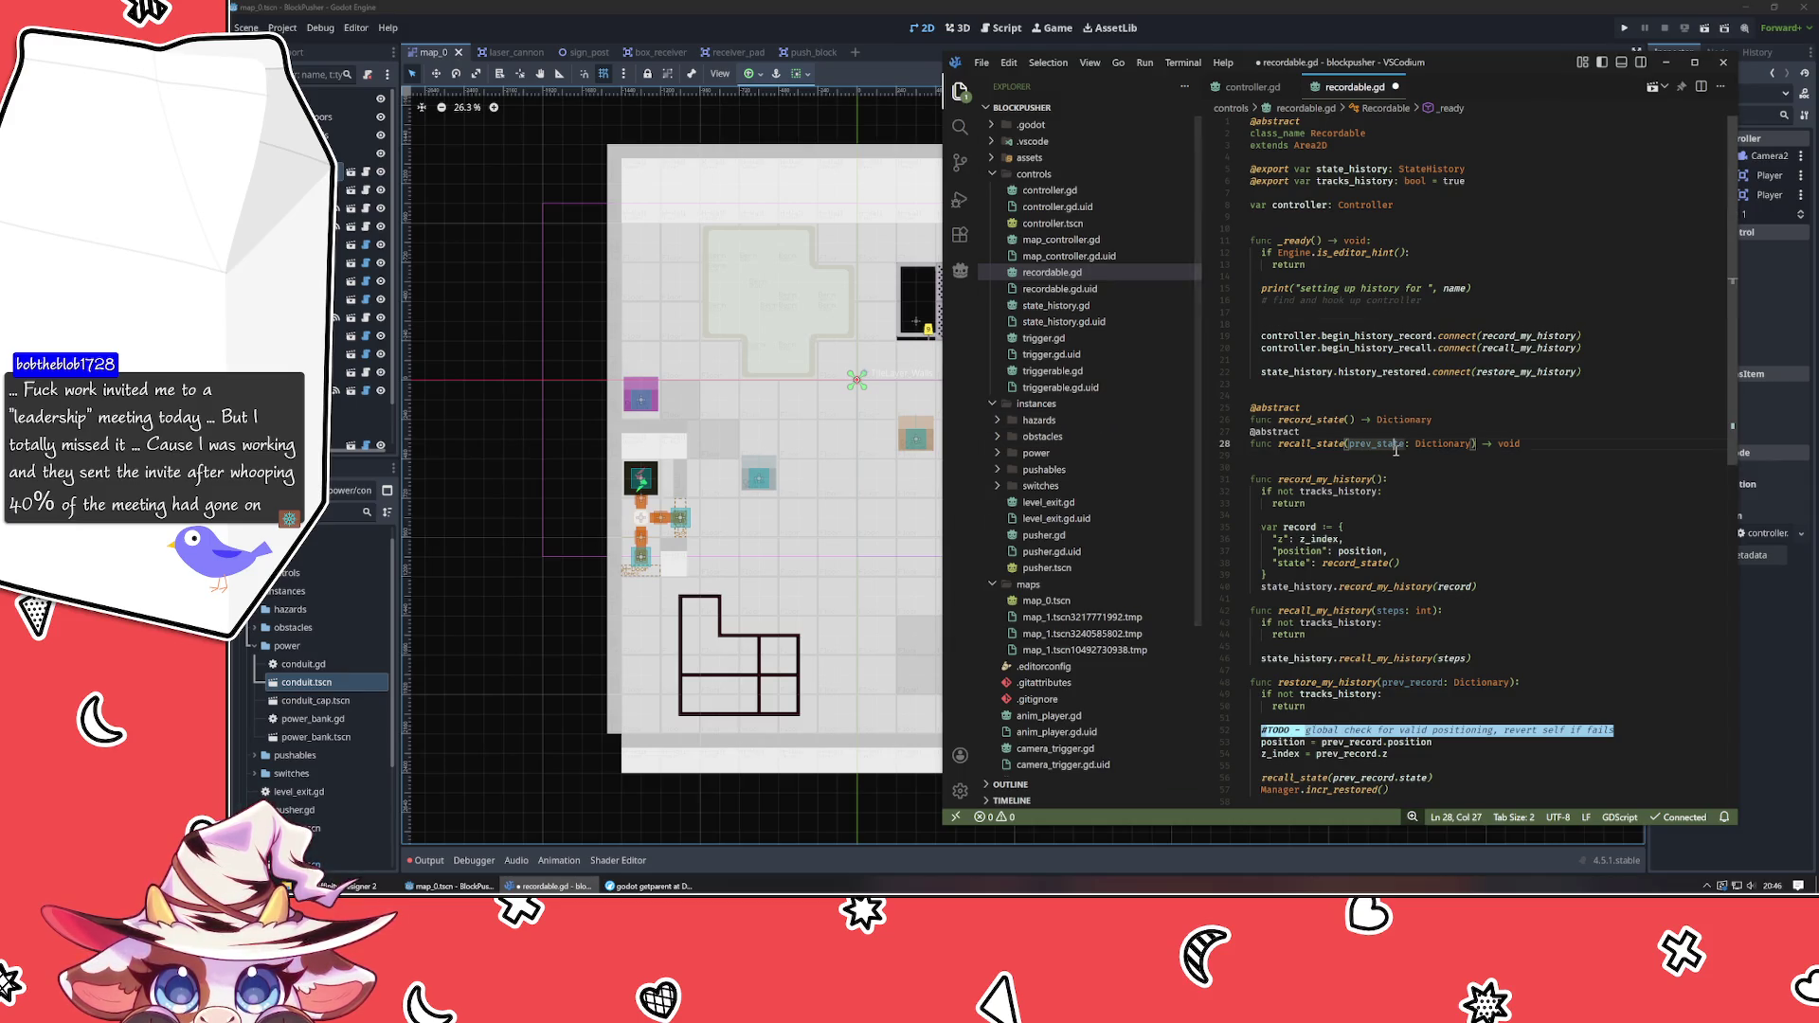
{"action": "left_click", "coordinate": [1504, 465]}
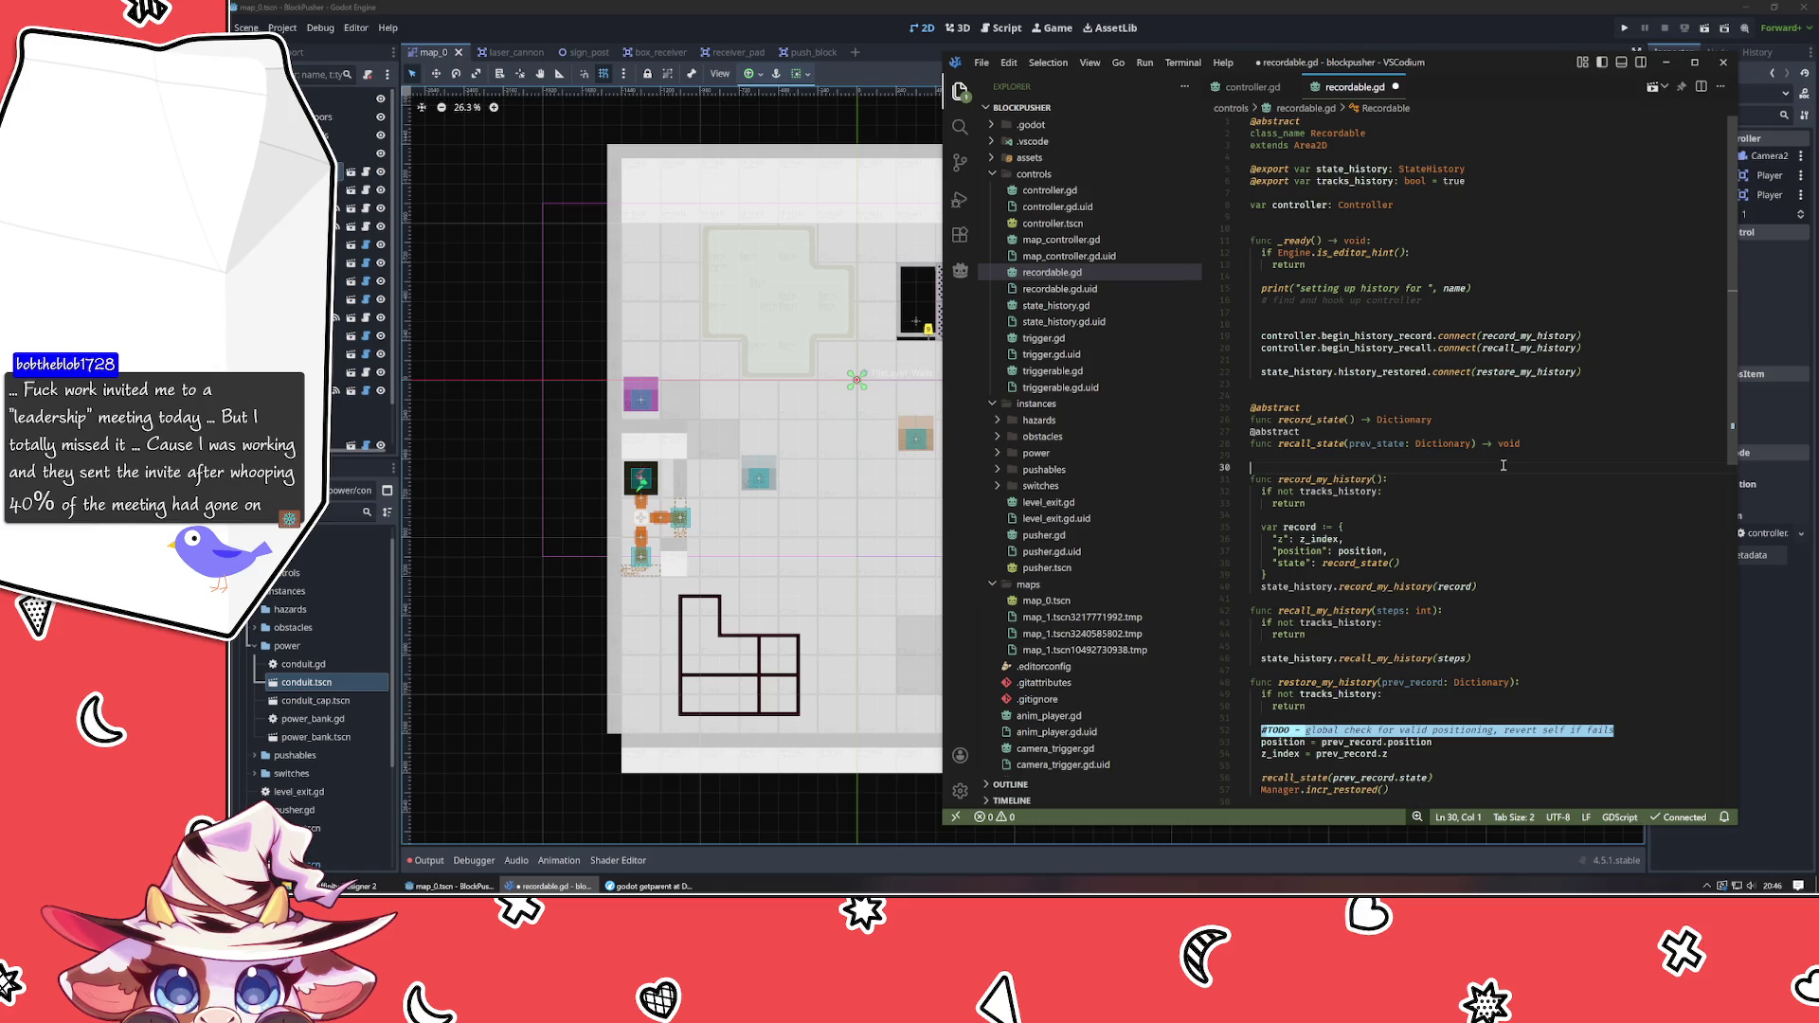
{"action": "left_click", "coordinate": [1326, 331]}
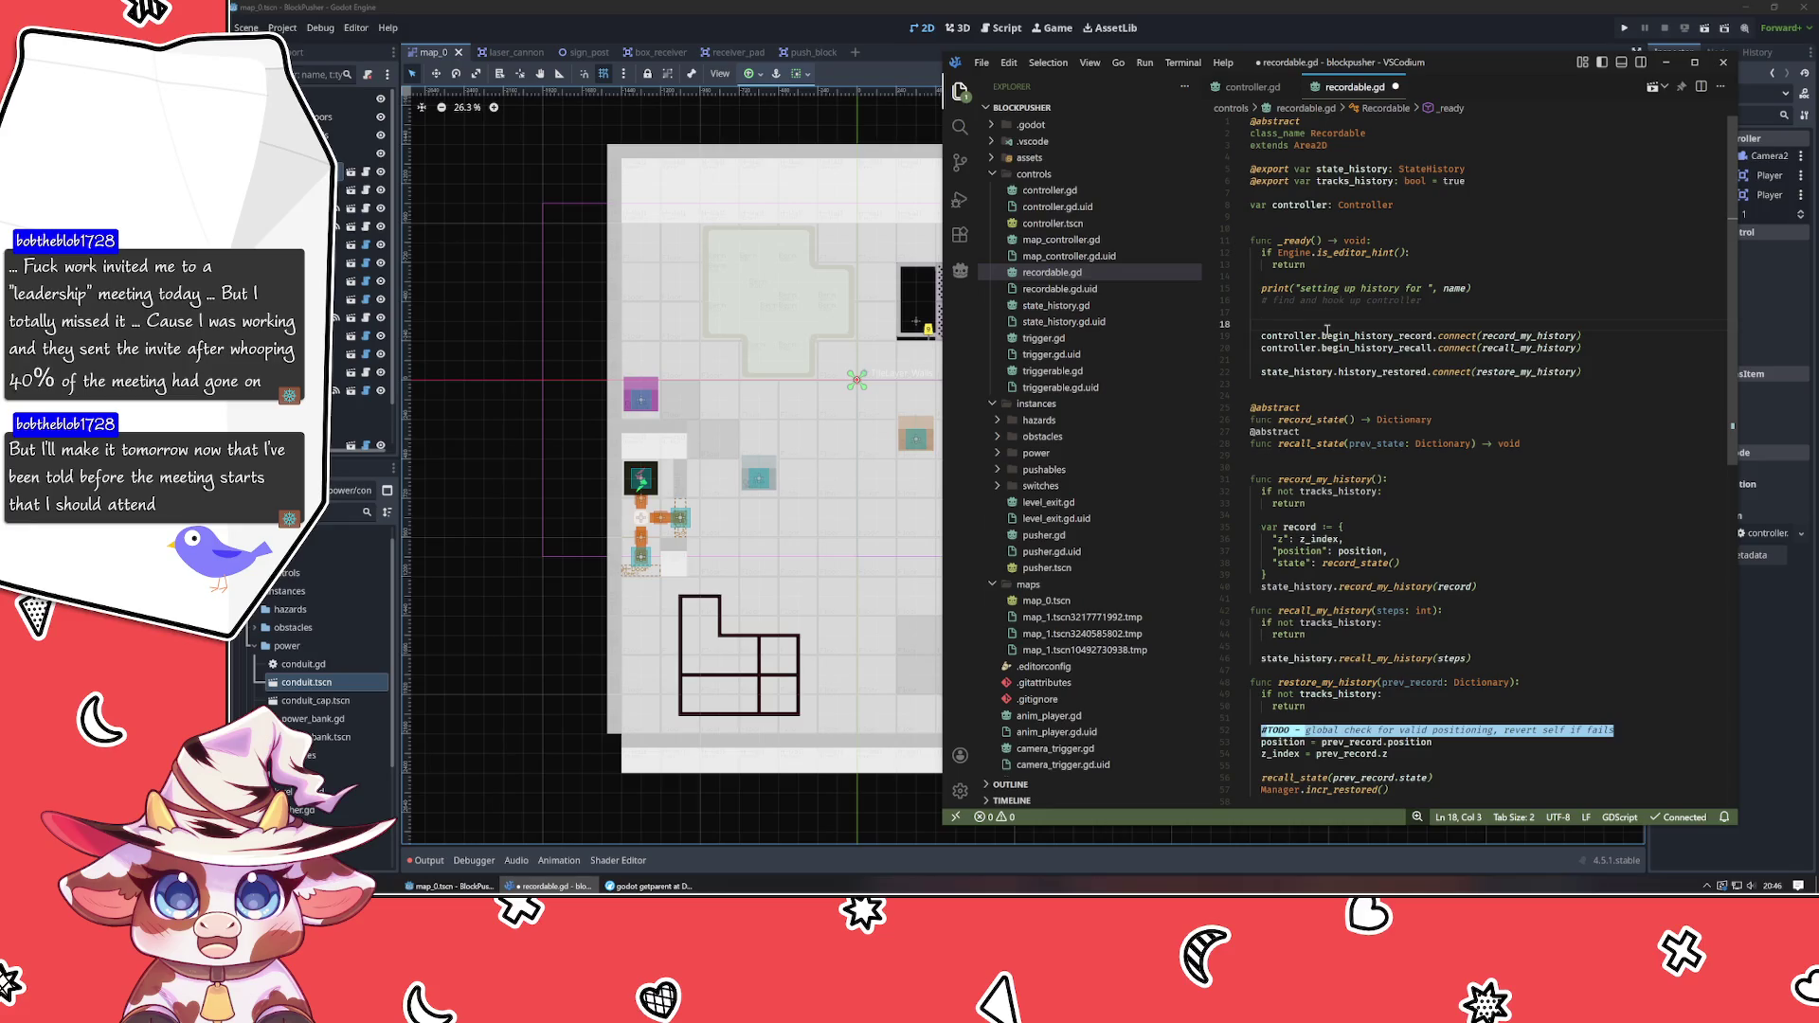
{"action": "key", "text": "Up"}
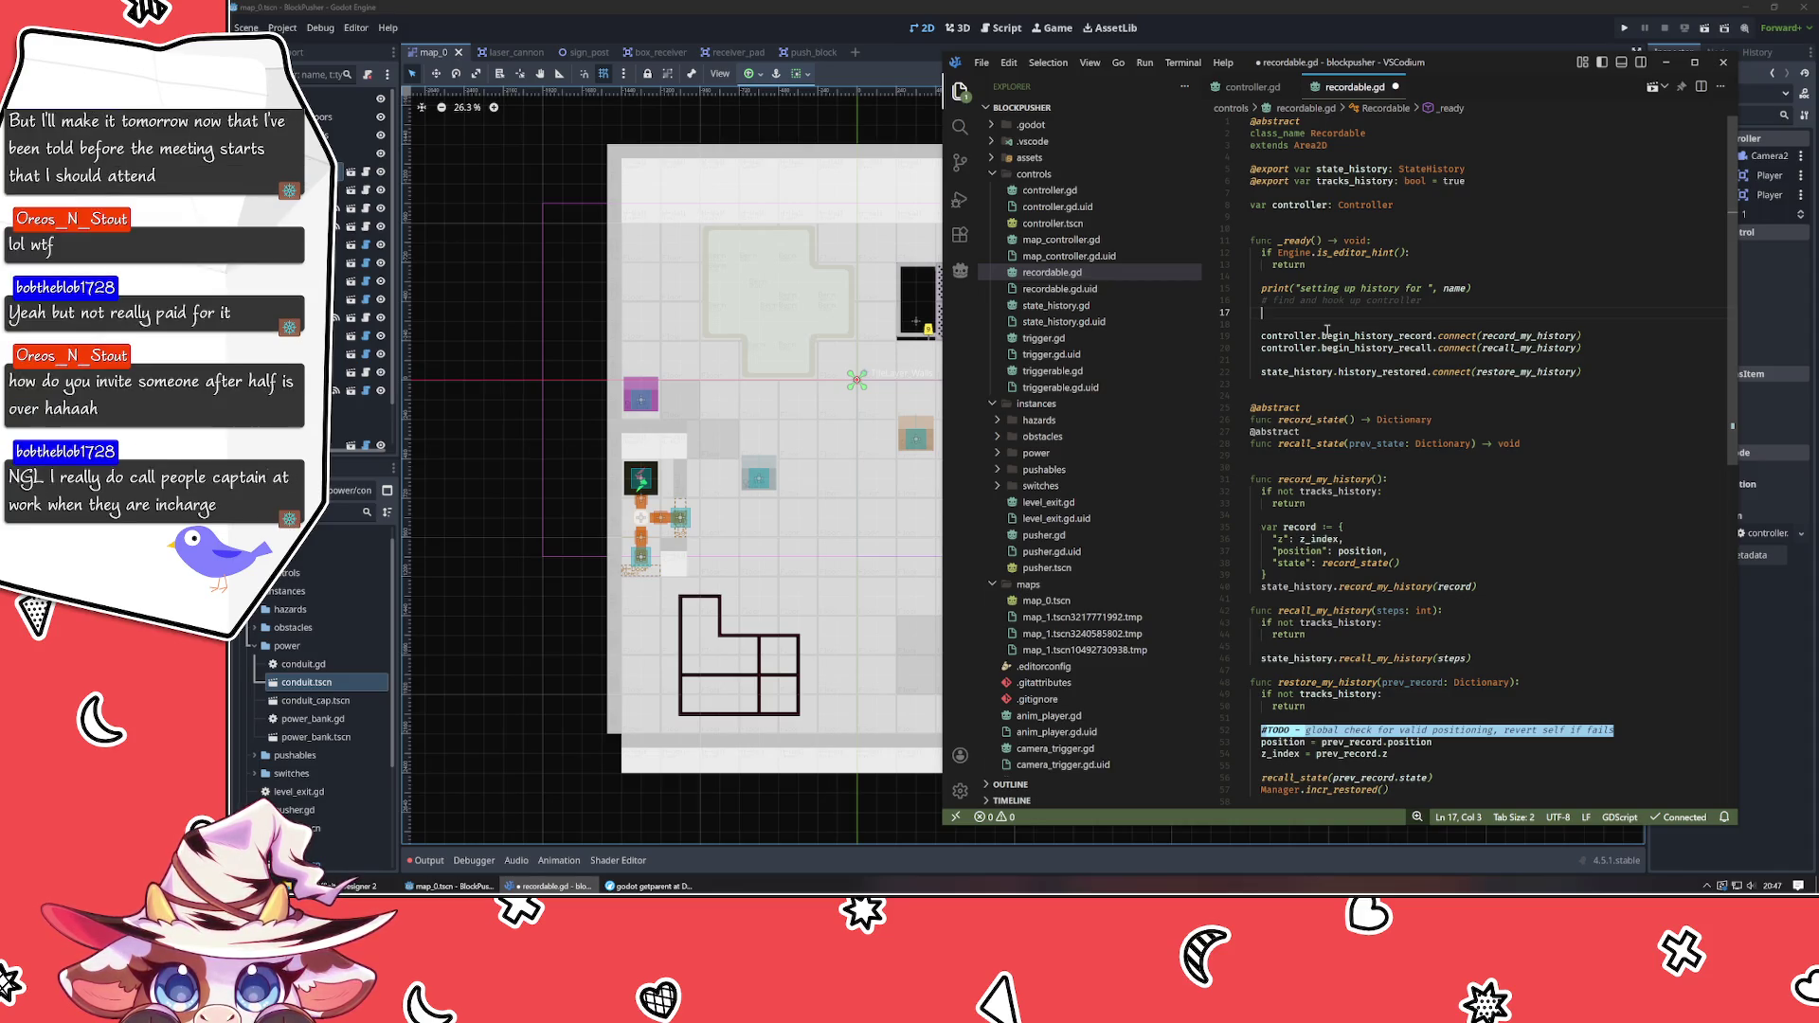
{"action": "type", "text": "vaer"}
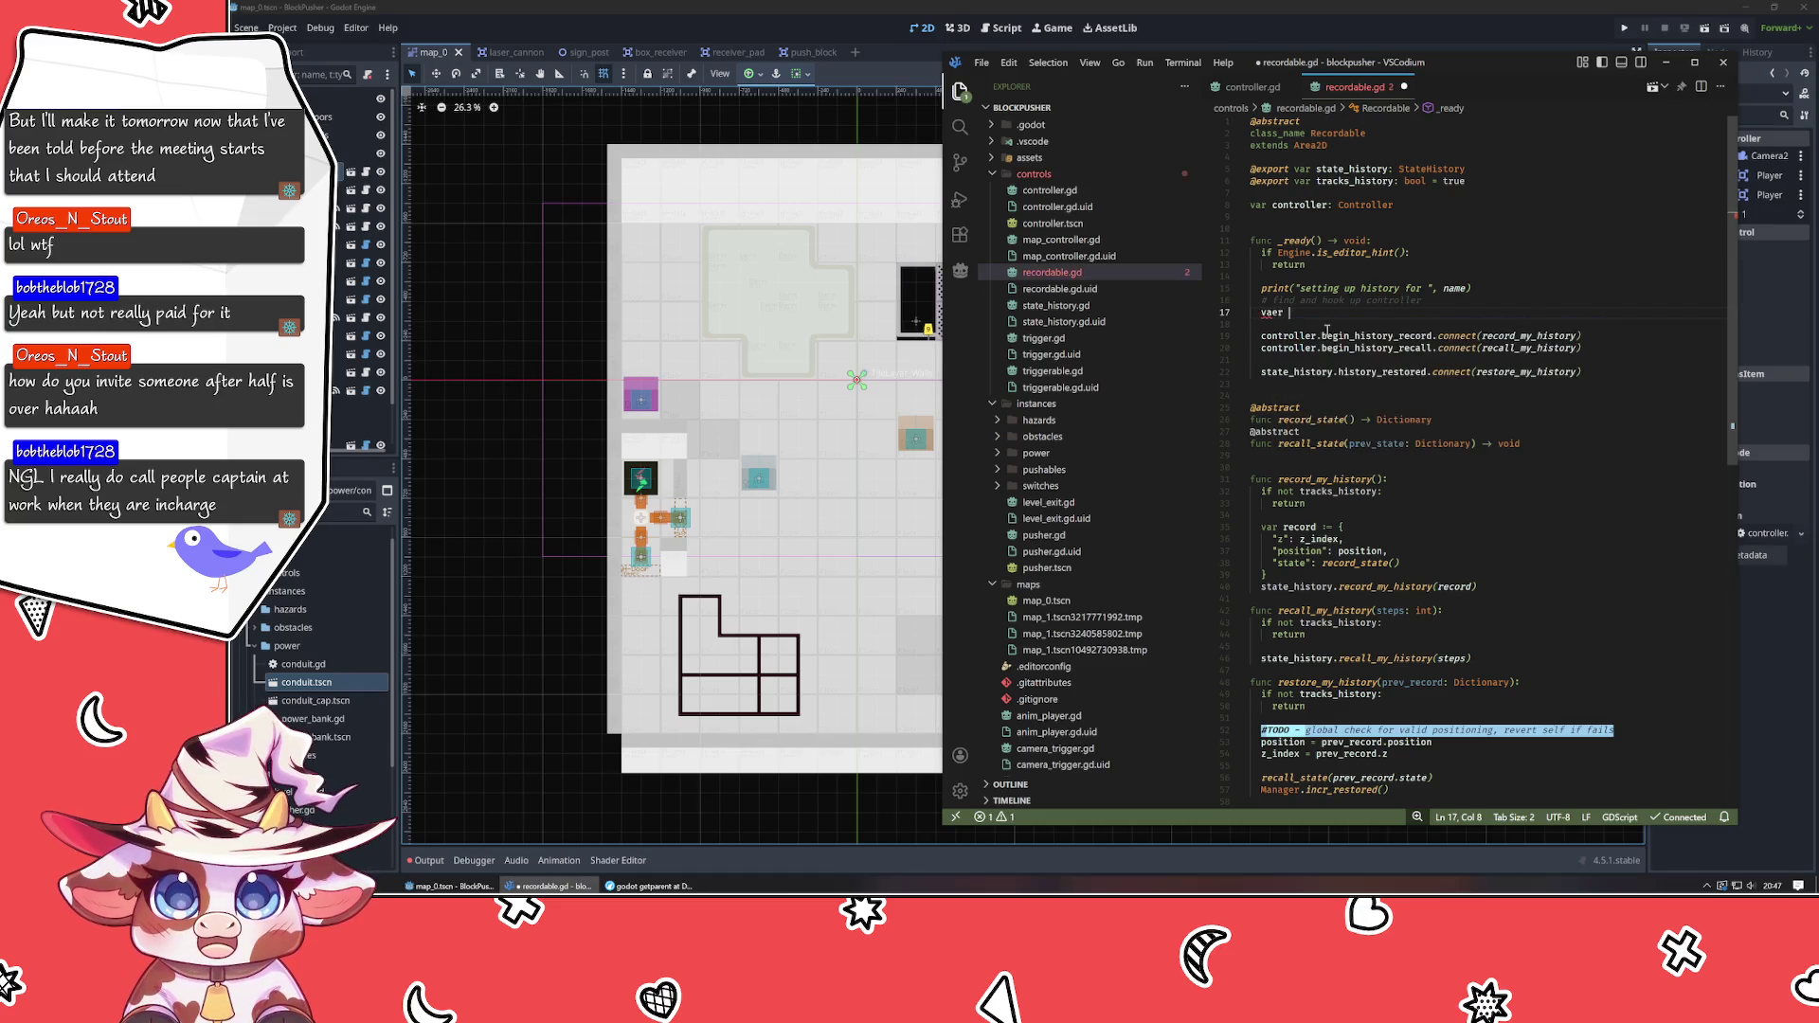
{"action": "key", "text": "BackSpace"}
{"action": "key", "text": "BackSpace"}
{"action": "key", "text": "BackSpace"}
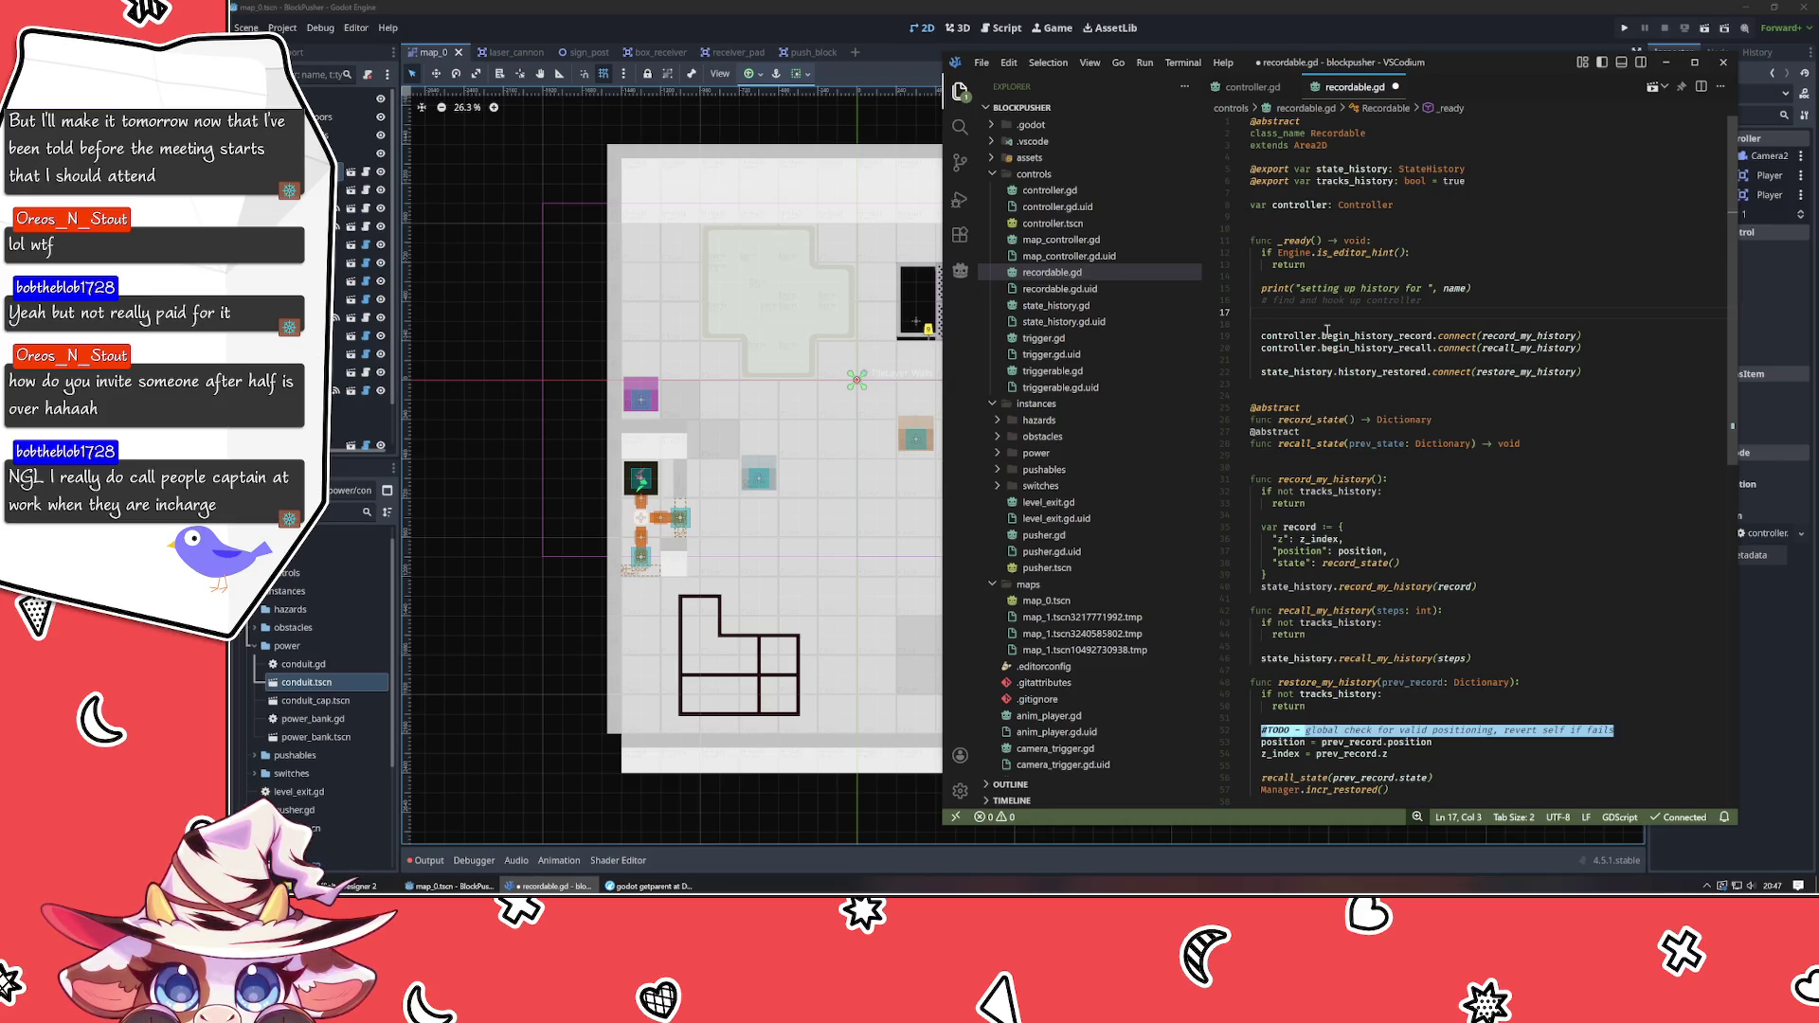
{"action": "key", "text": "ctrl+space"}
- Write a `while !controller:` loop containing `pass` in _ready()
{"action": "key", "text": "Escape"}
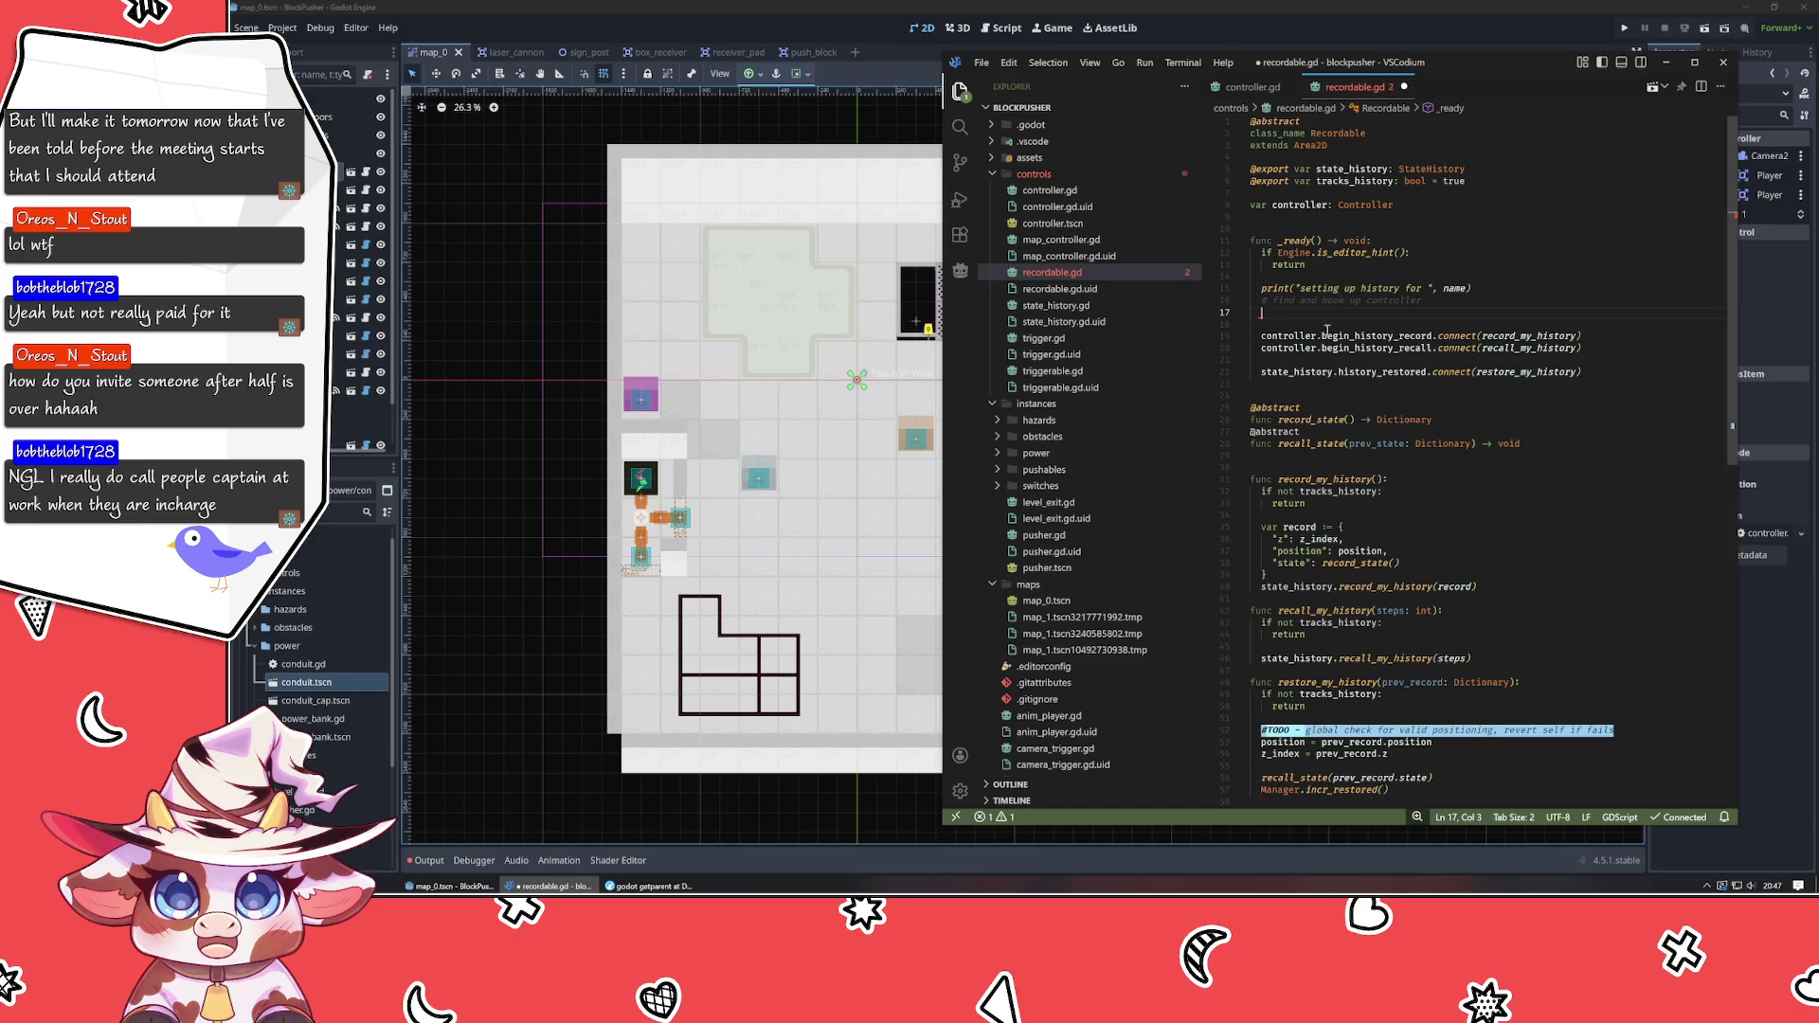
{"action": "type", "text": "whil"}
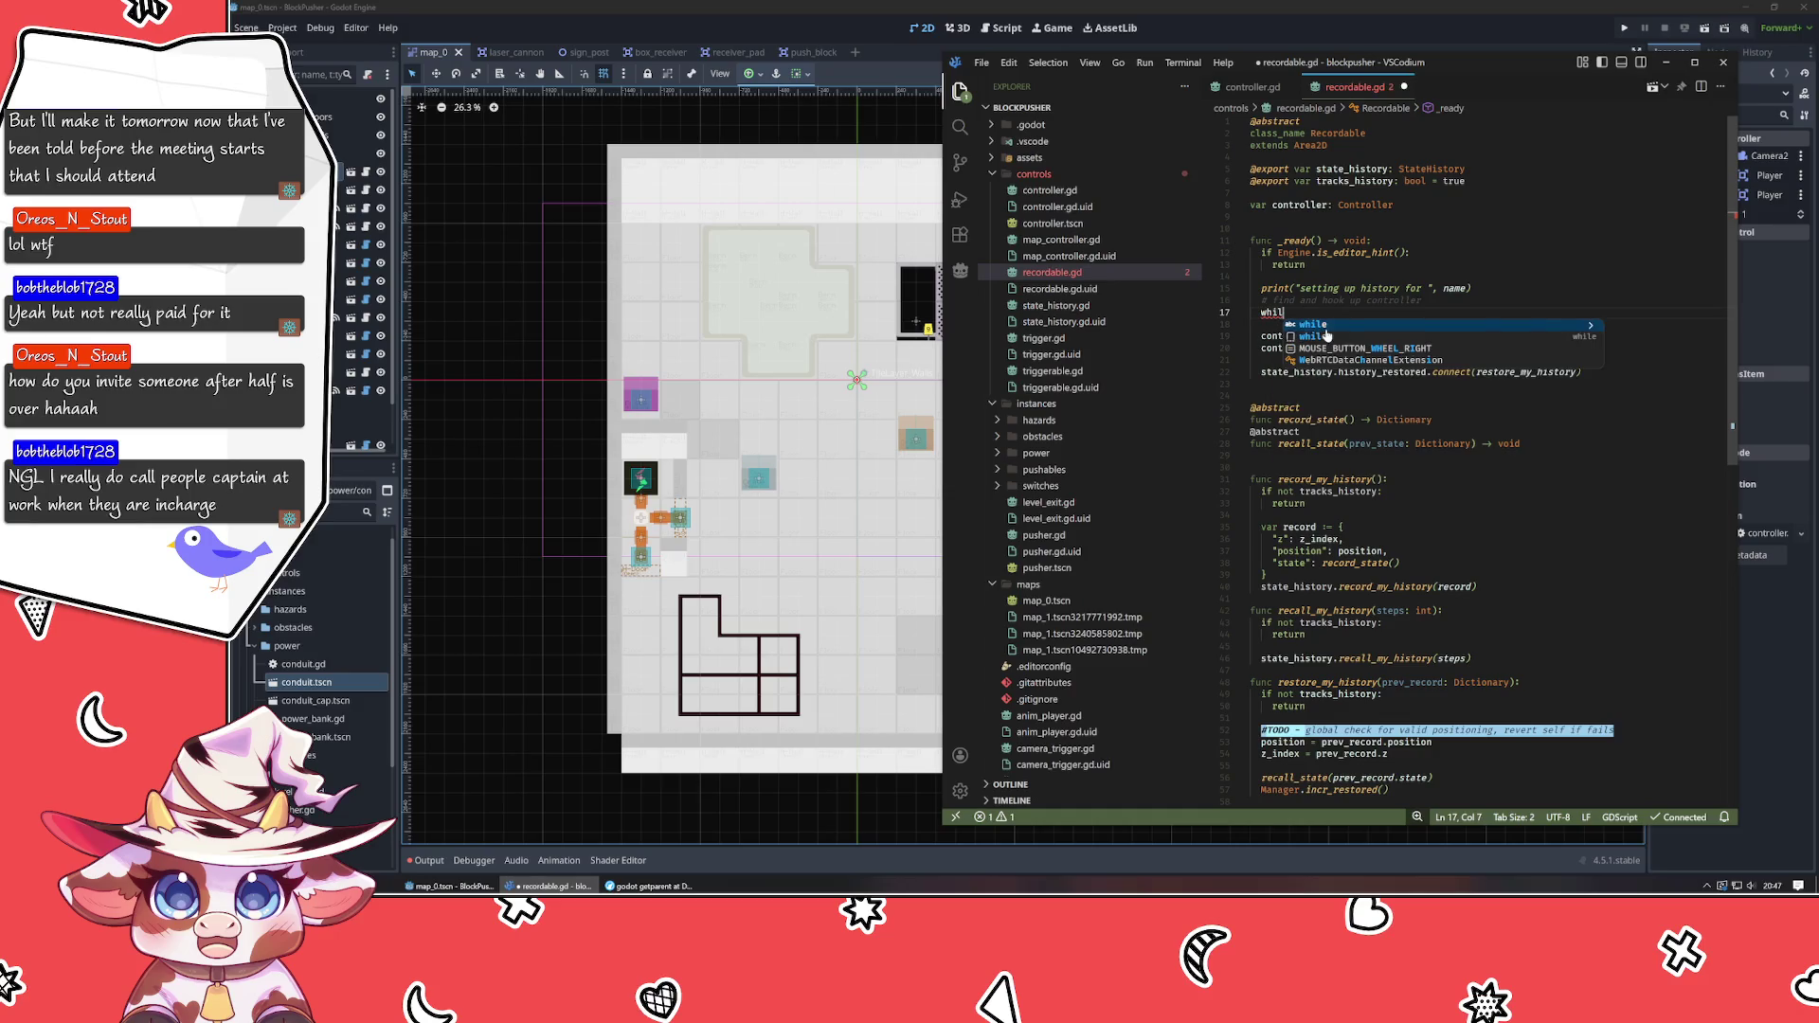
{"action": "type", "text": "e controller"}
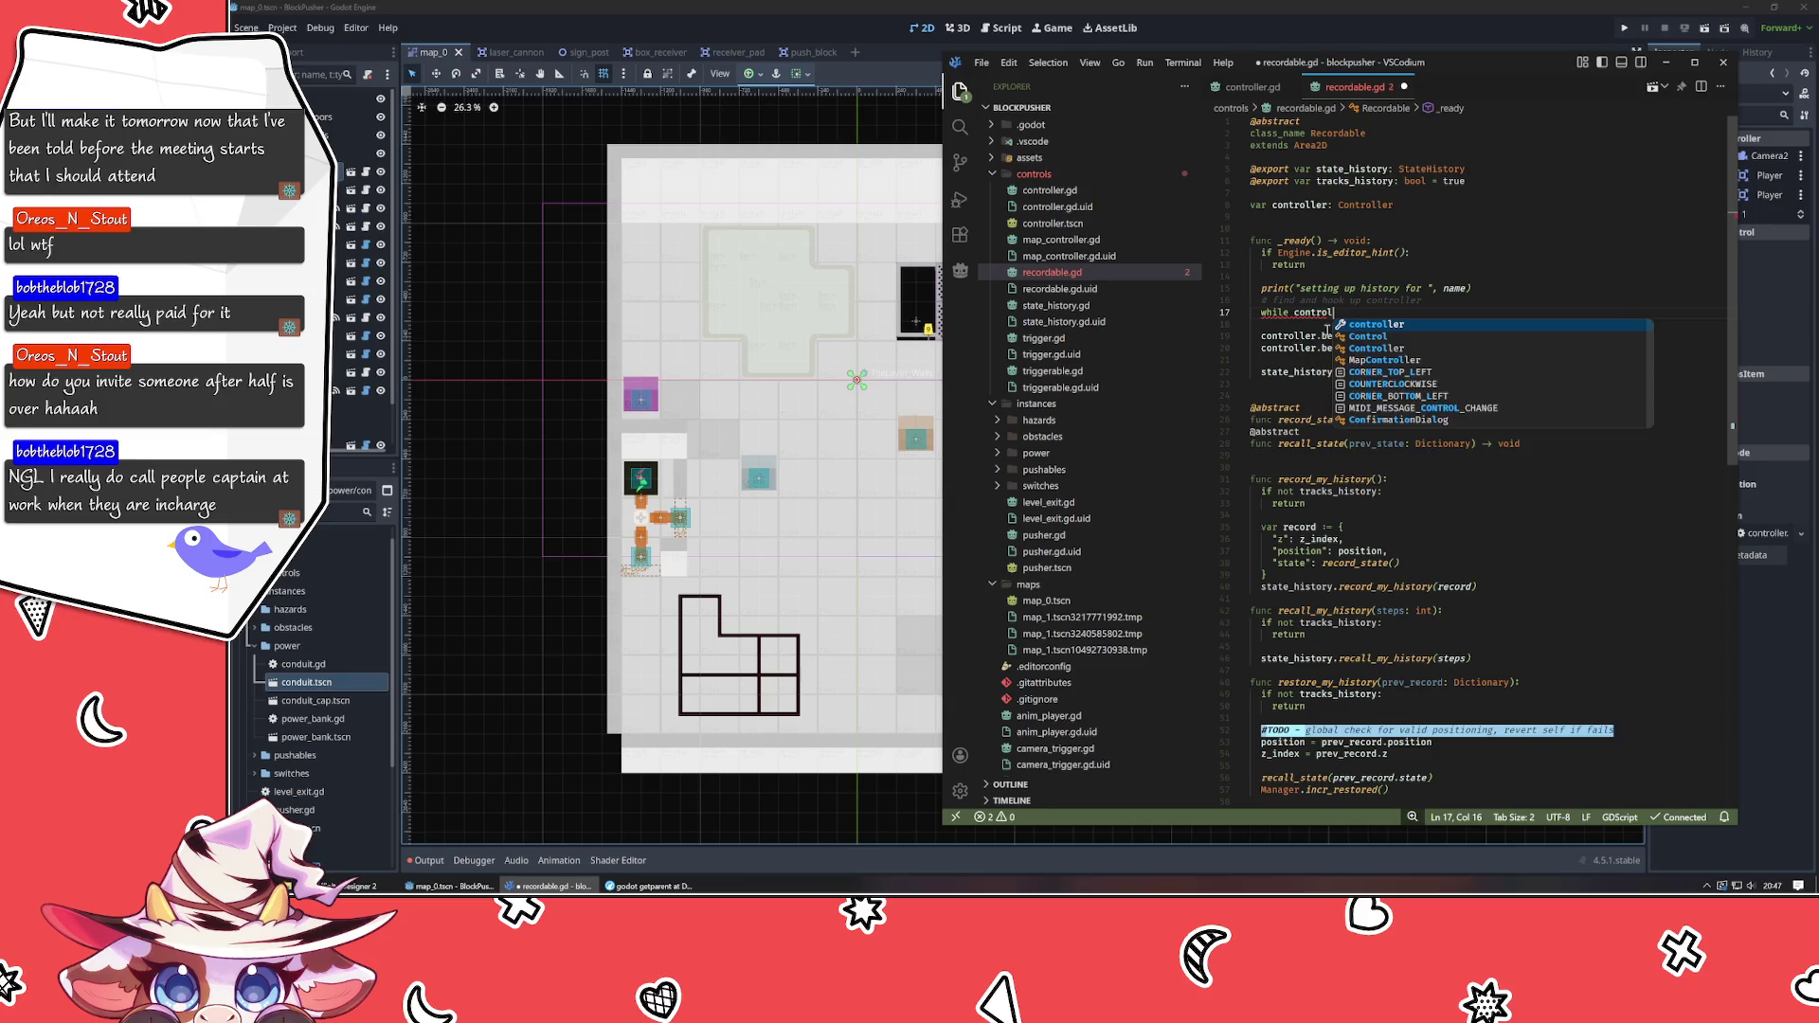
{"action": "key", "text": "ctrl+Left"}
{"action": "type", "text": "!"}
{"action": "key", "text": "End"}
{"action": "type", "text": ":"}
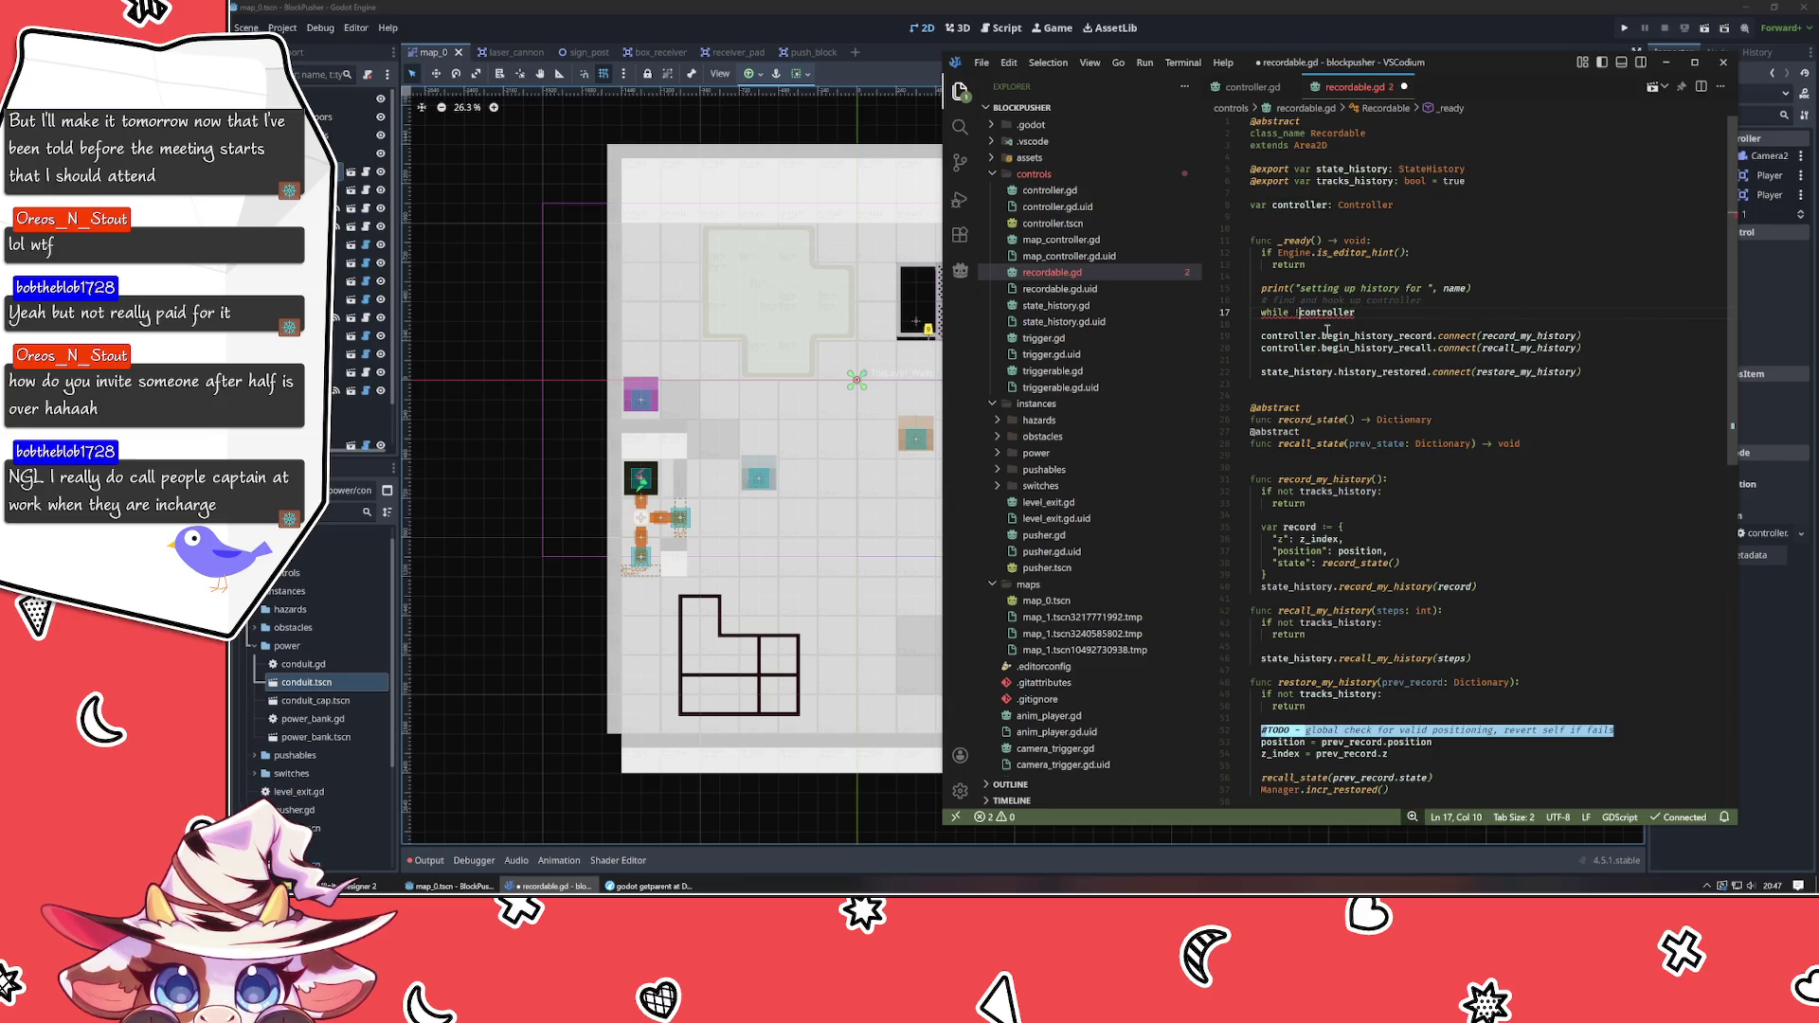
{"action": "key", "text": "Return"}
{"action": "type", "text": "p"}
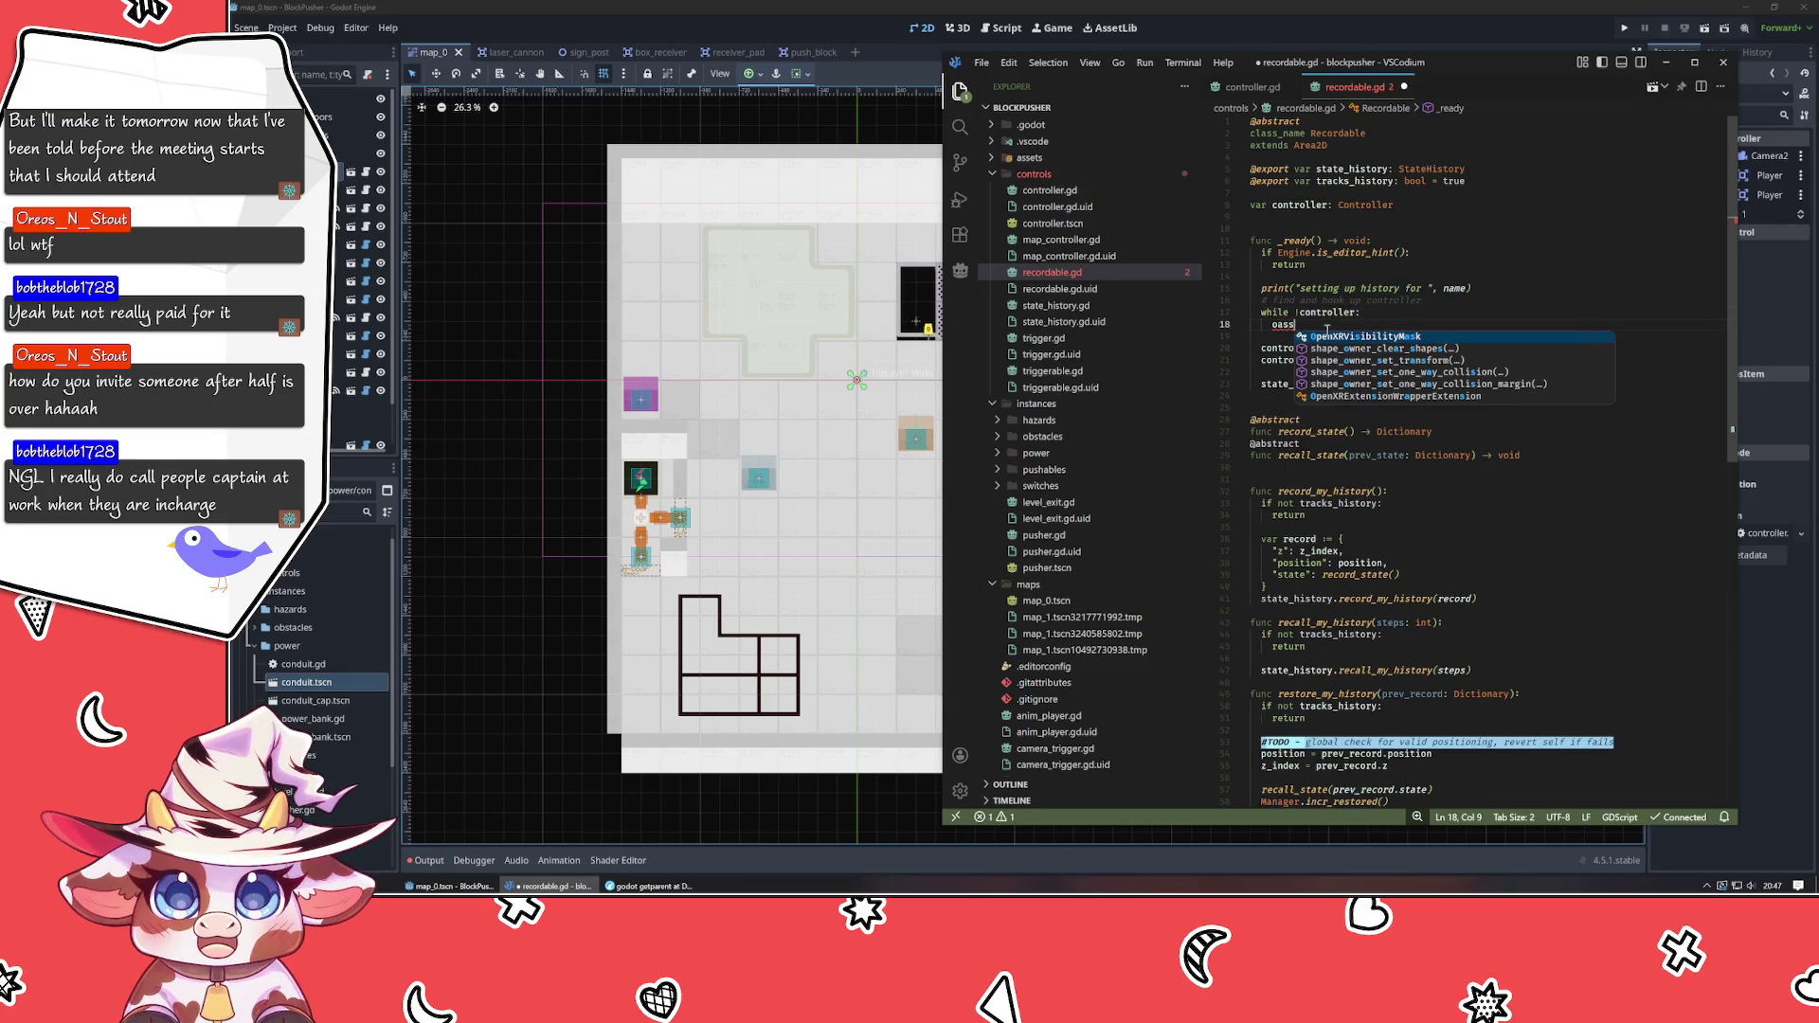
{"action": "type", "text": "ass"}
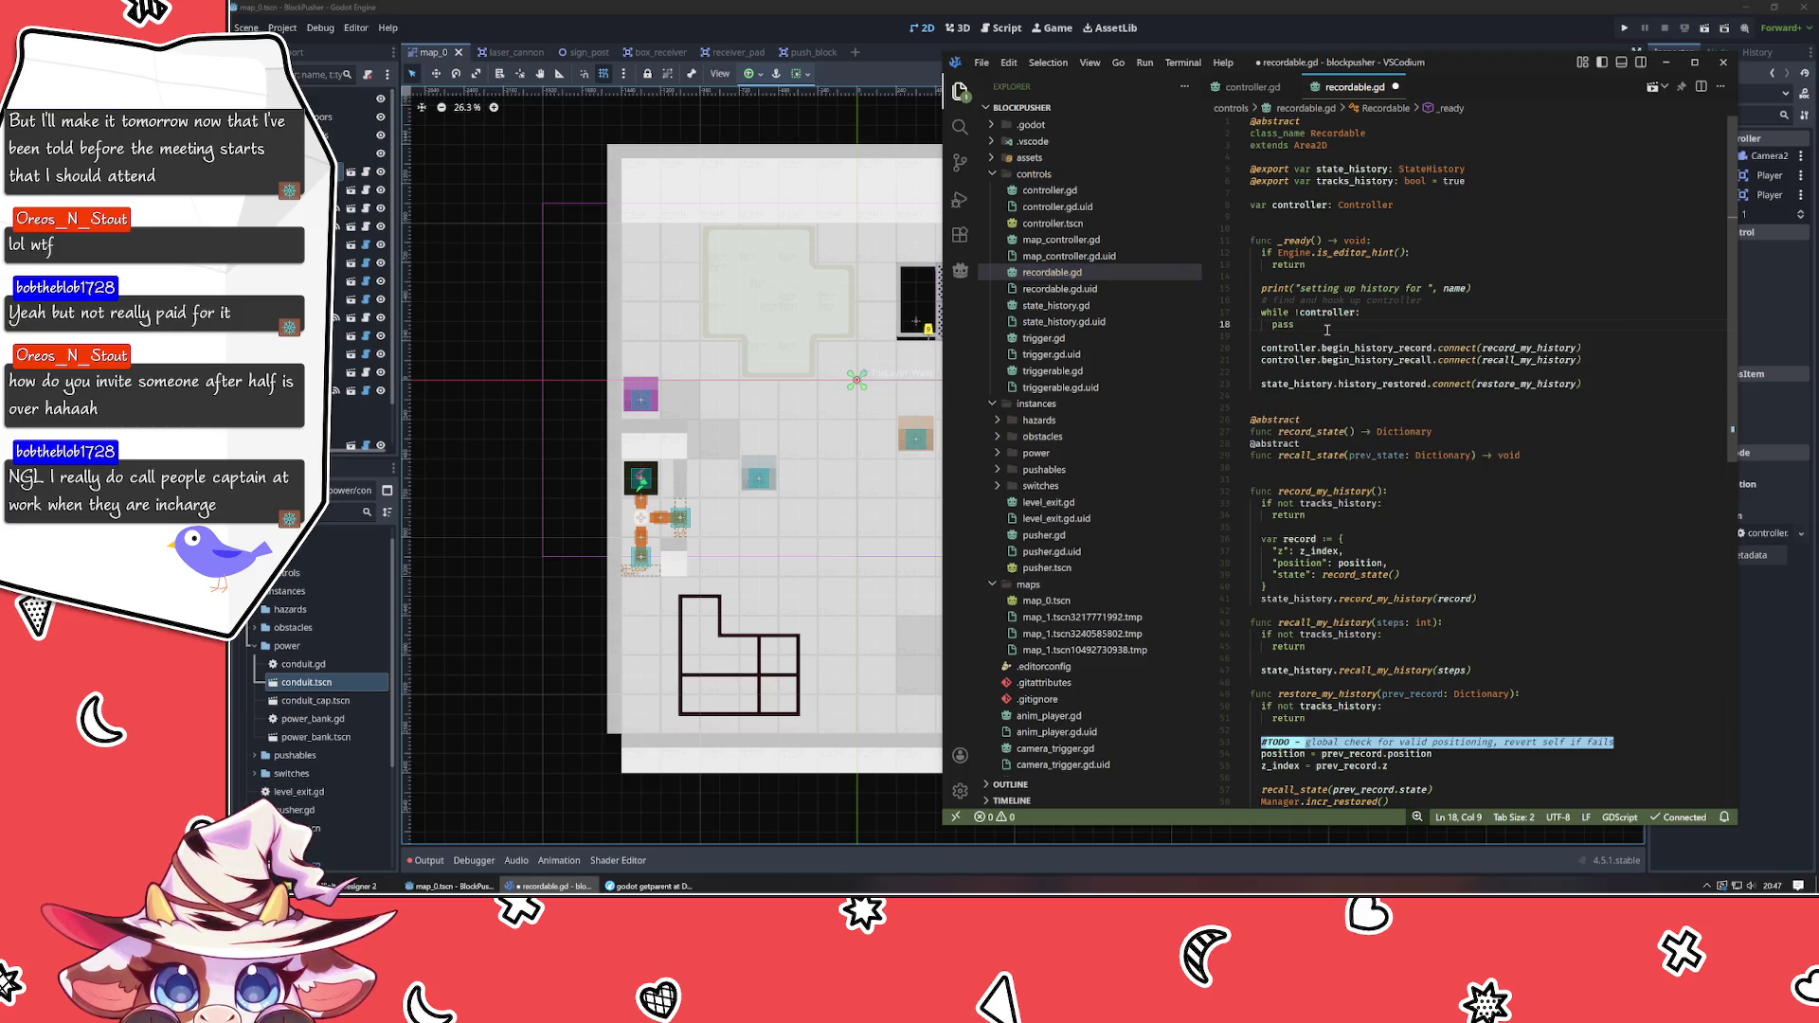
- Add blank lines after `pass` and below the controller-hookup comment
{"action": "key", "text": "Return"}
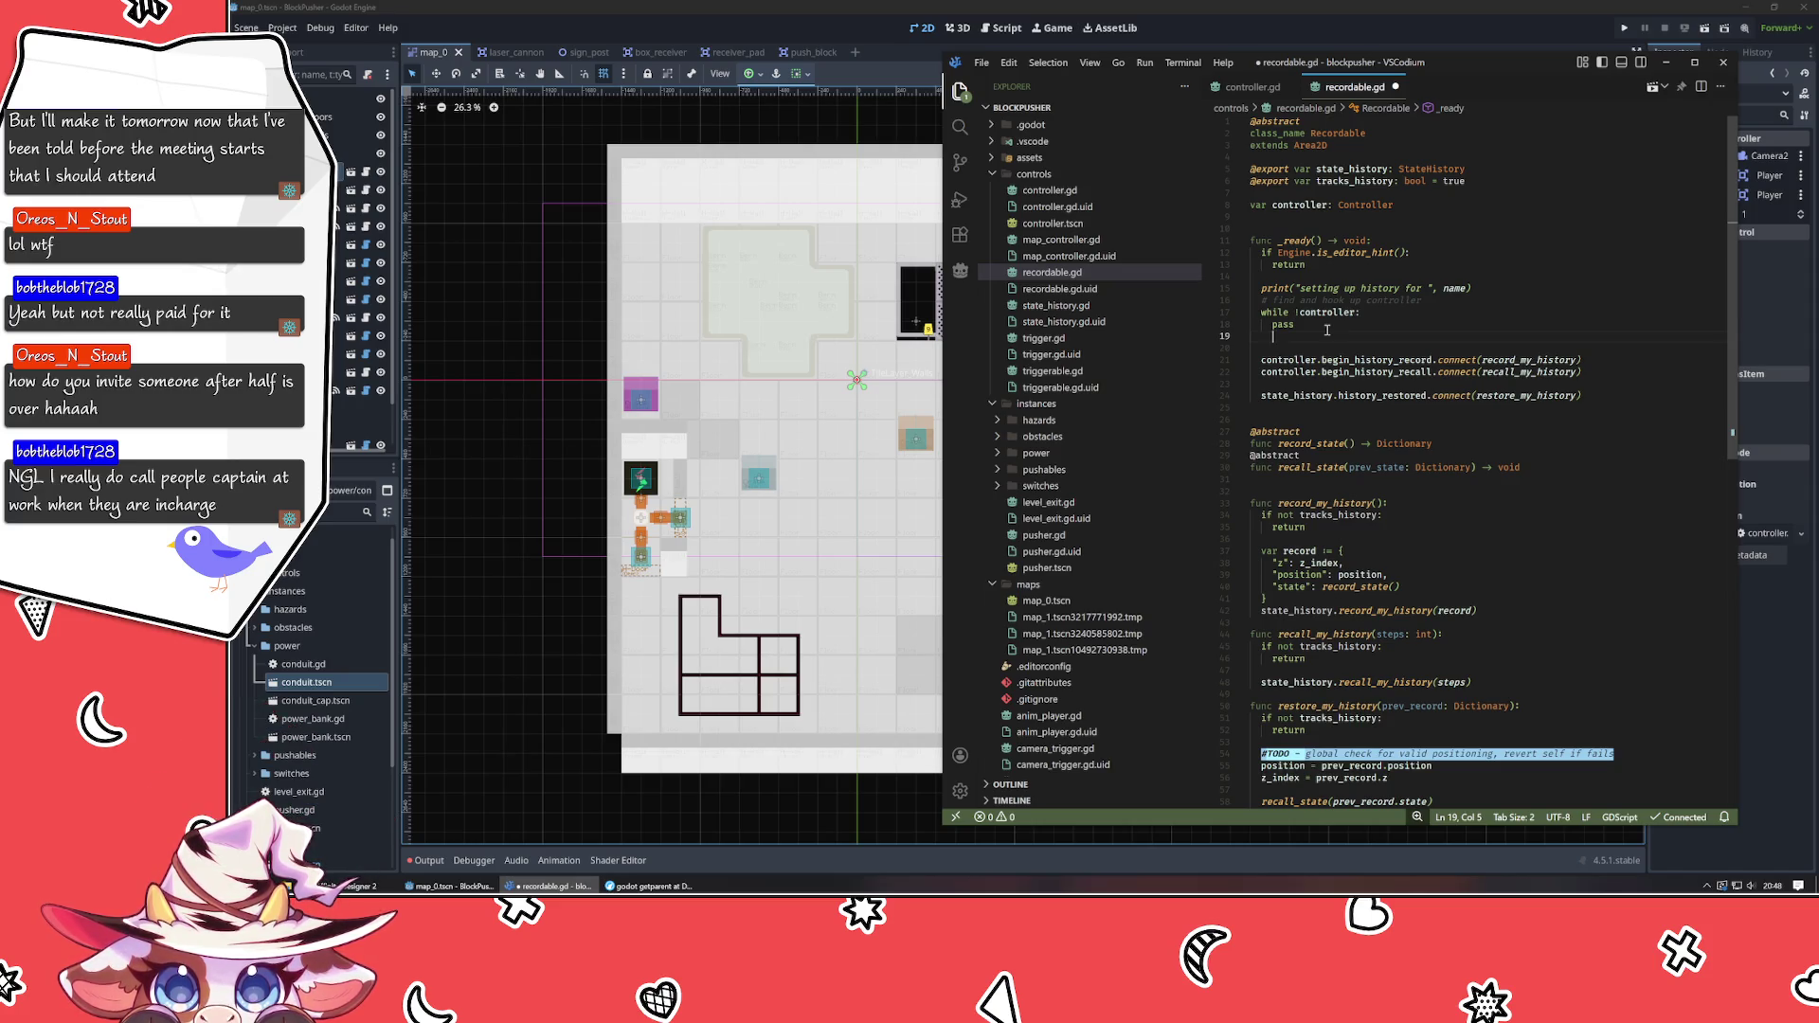
{"action": "type", "text": "controller."}
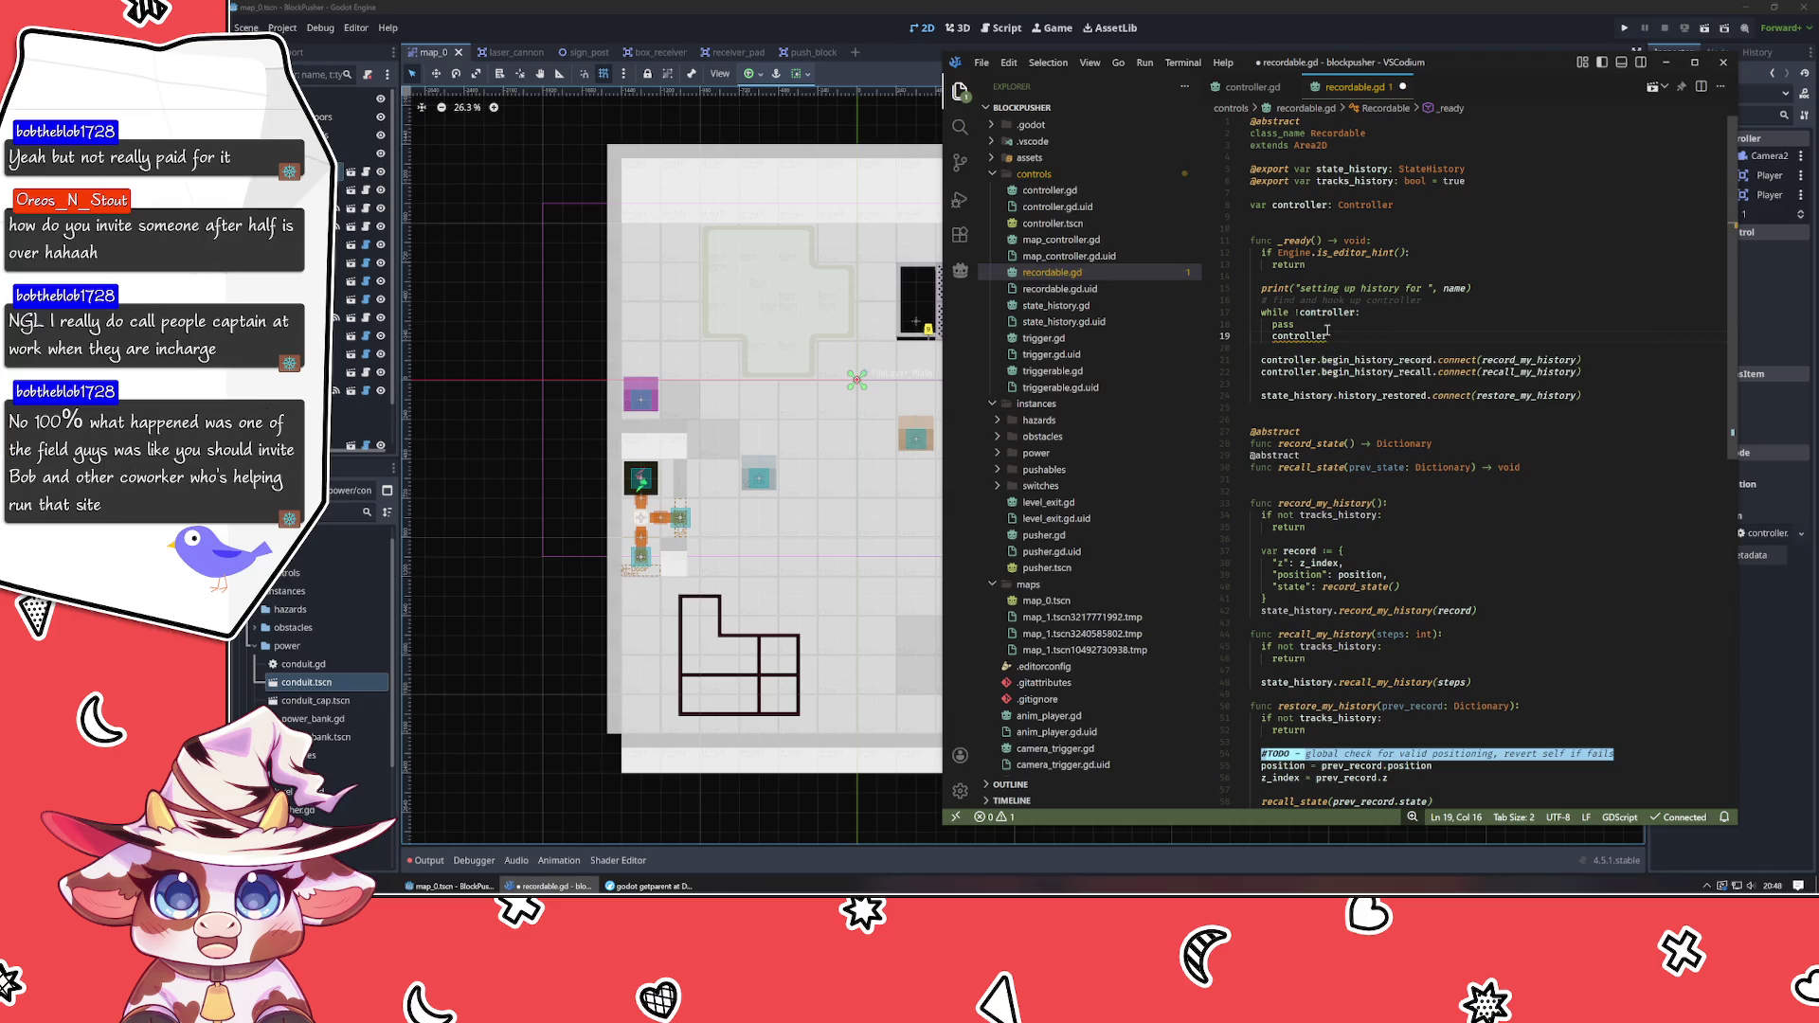
{"action": "key", "text": "BackSpace"}
{"action": "key", "text": "BackSpace"}
{"action": "key", "text": "BackSpace"}
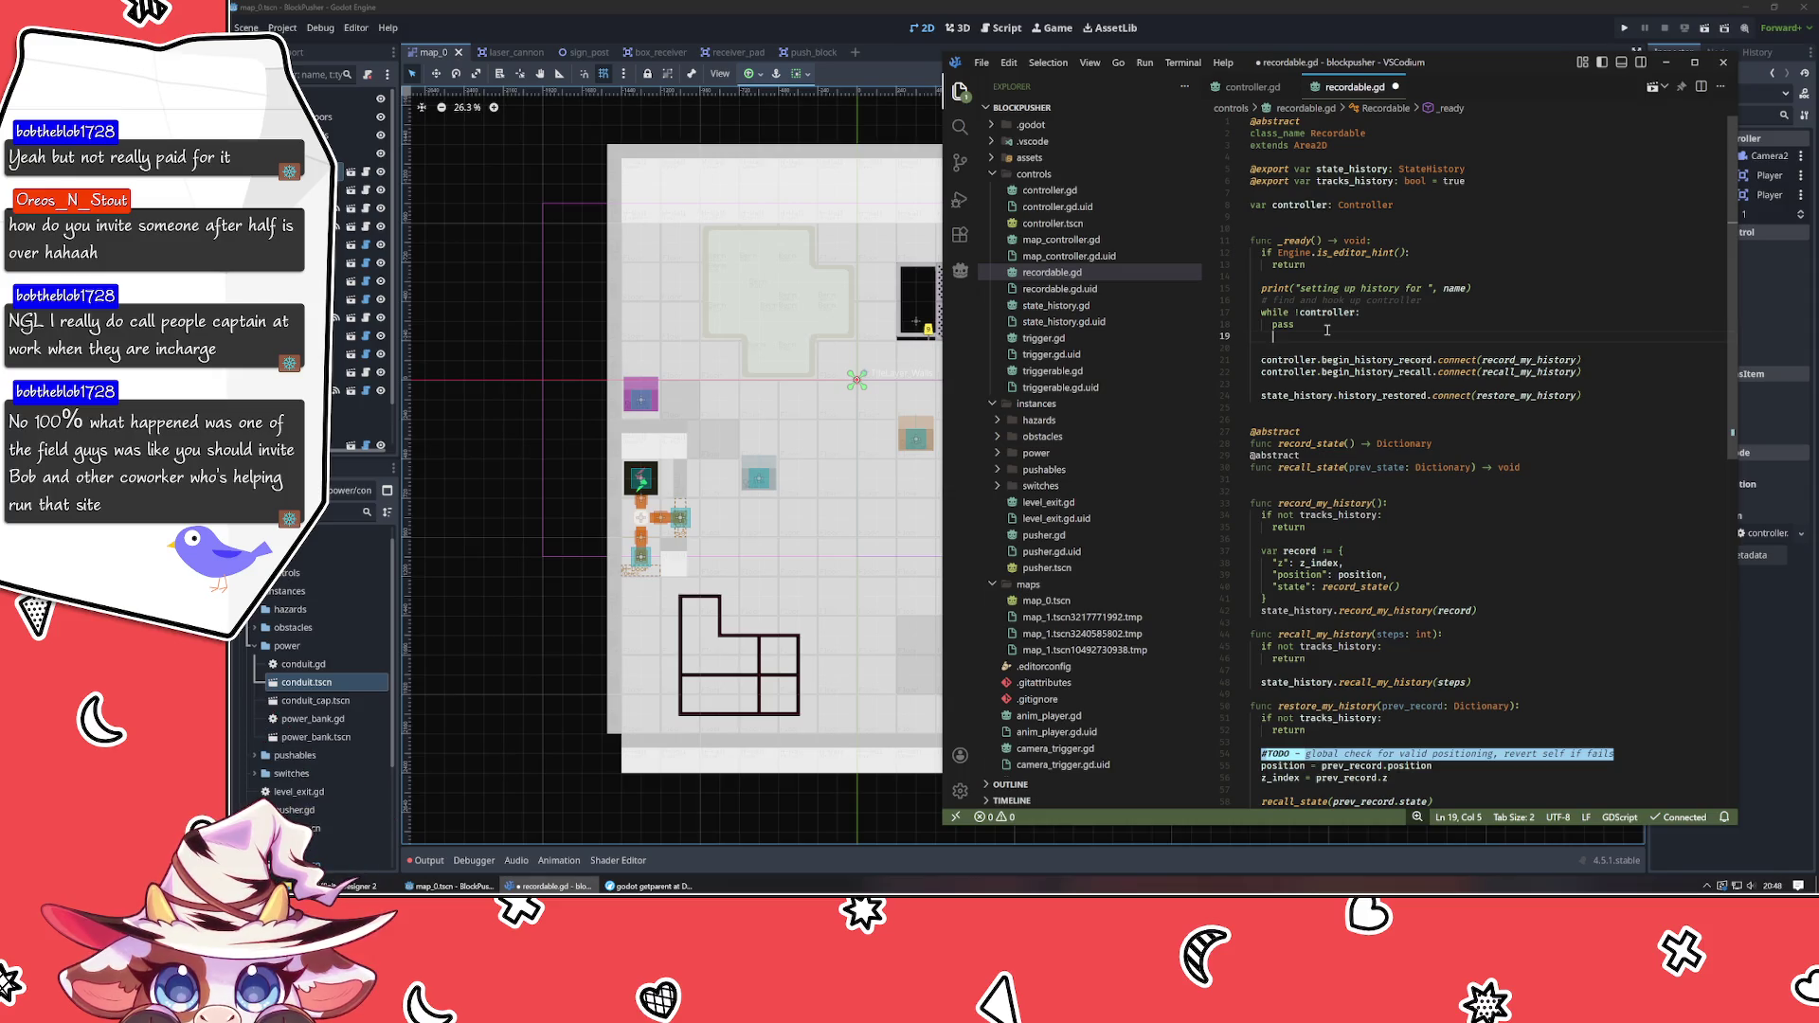
{"action": "key", "text": "Up"}
{"action": "key", "text": "Up"}
{"action": "key", "text": "Up"}
{"action": "key", "text": "End"}
{"action": "key", "text": "Return"}
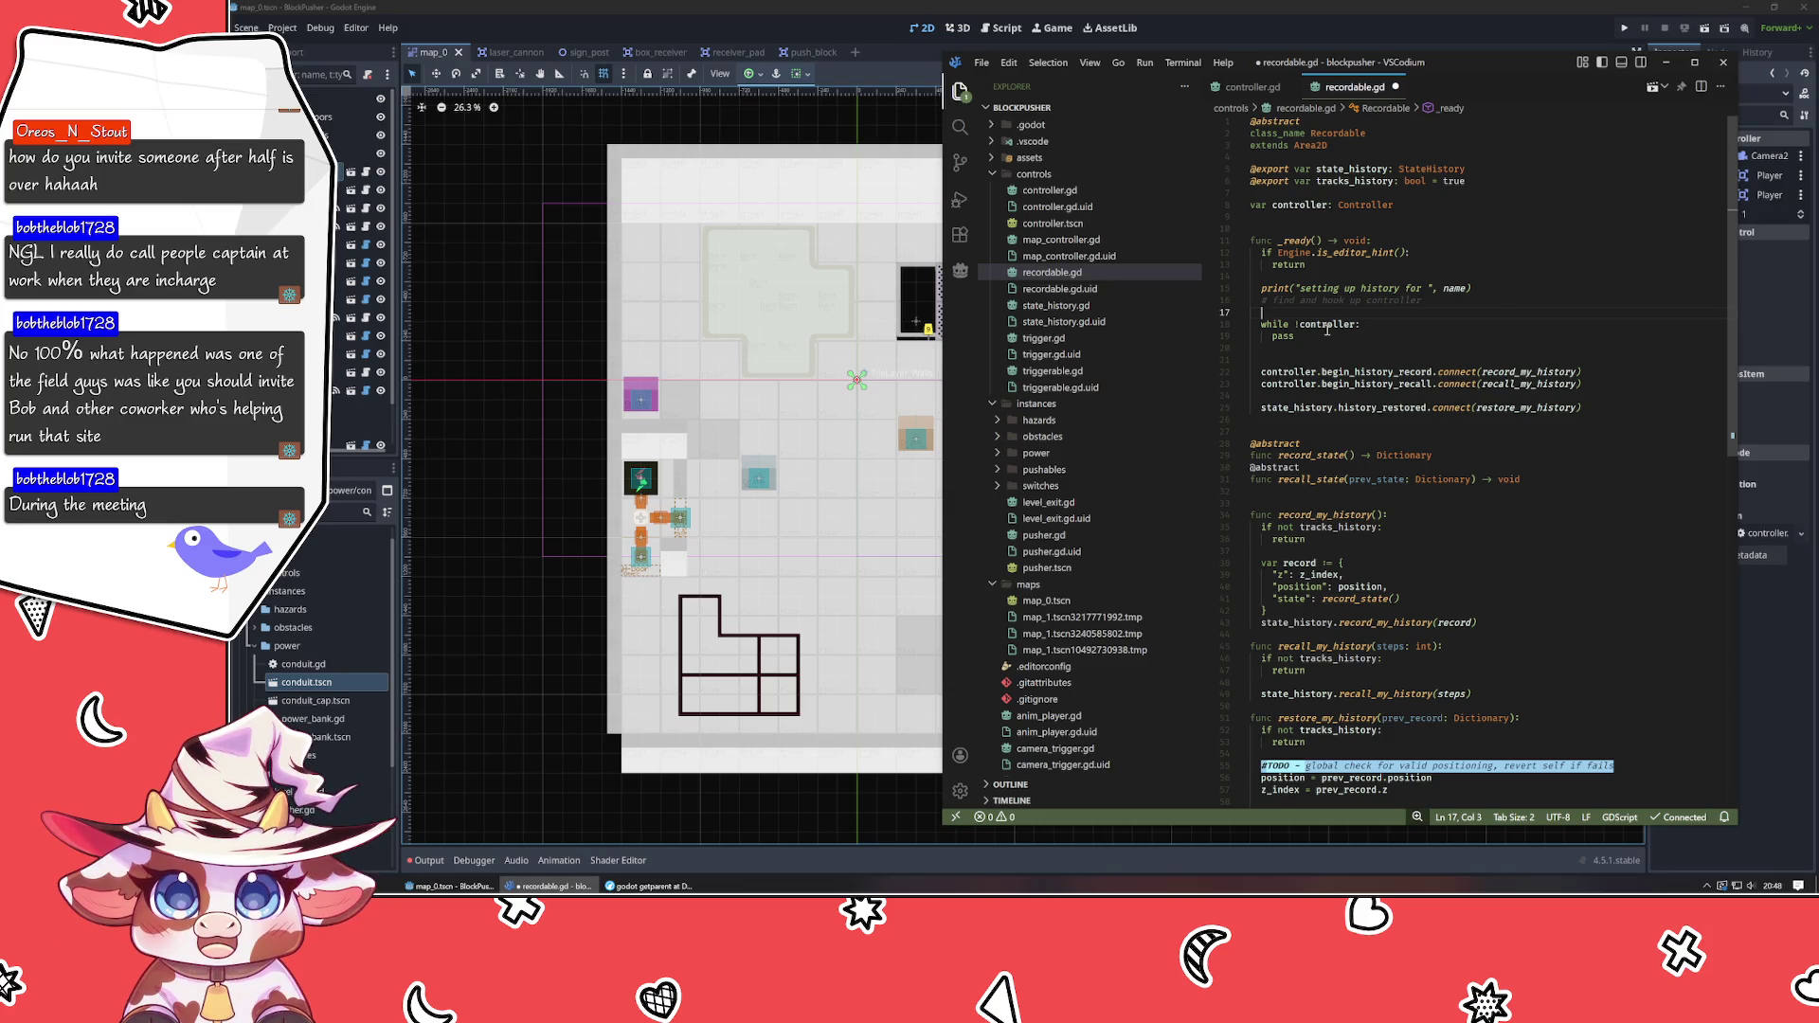
- Add a `conpar = get_parent()` line and move it inside the while loop as a var declaration
{"action": "type", "text": "con"}
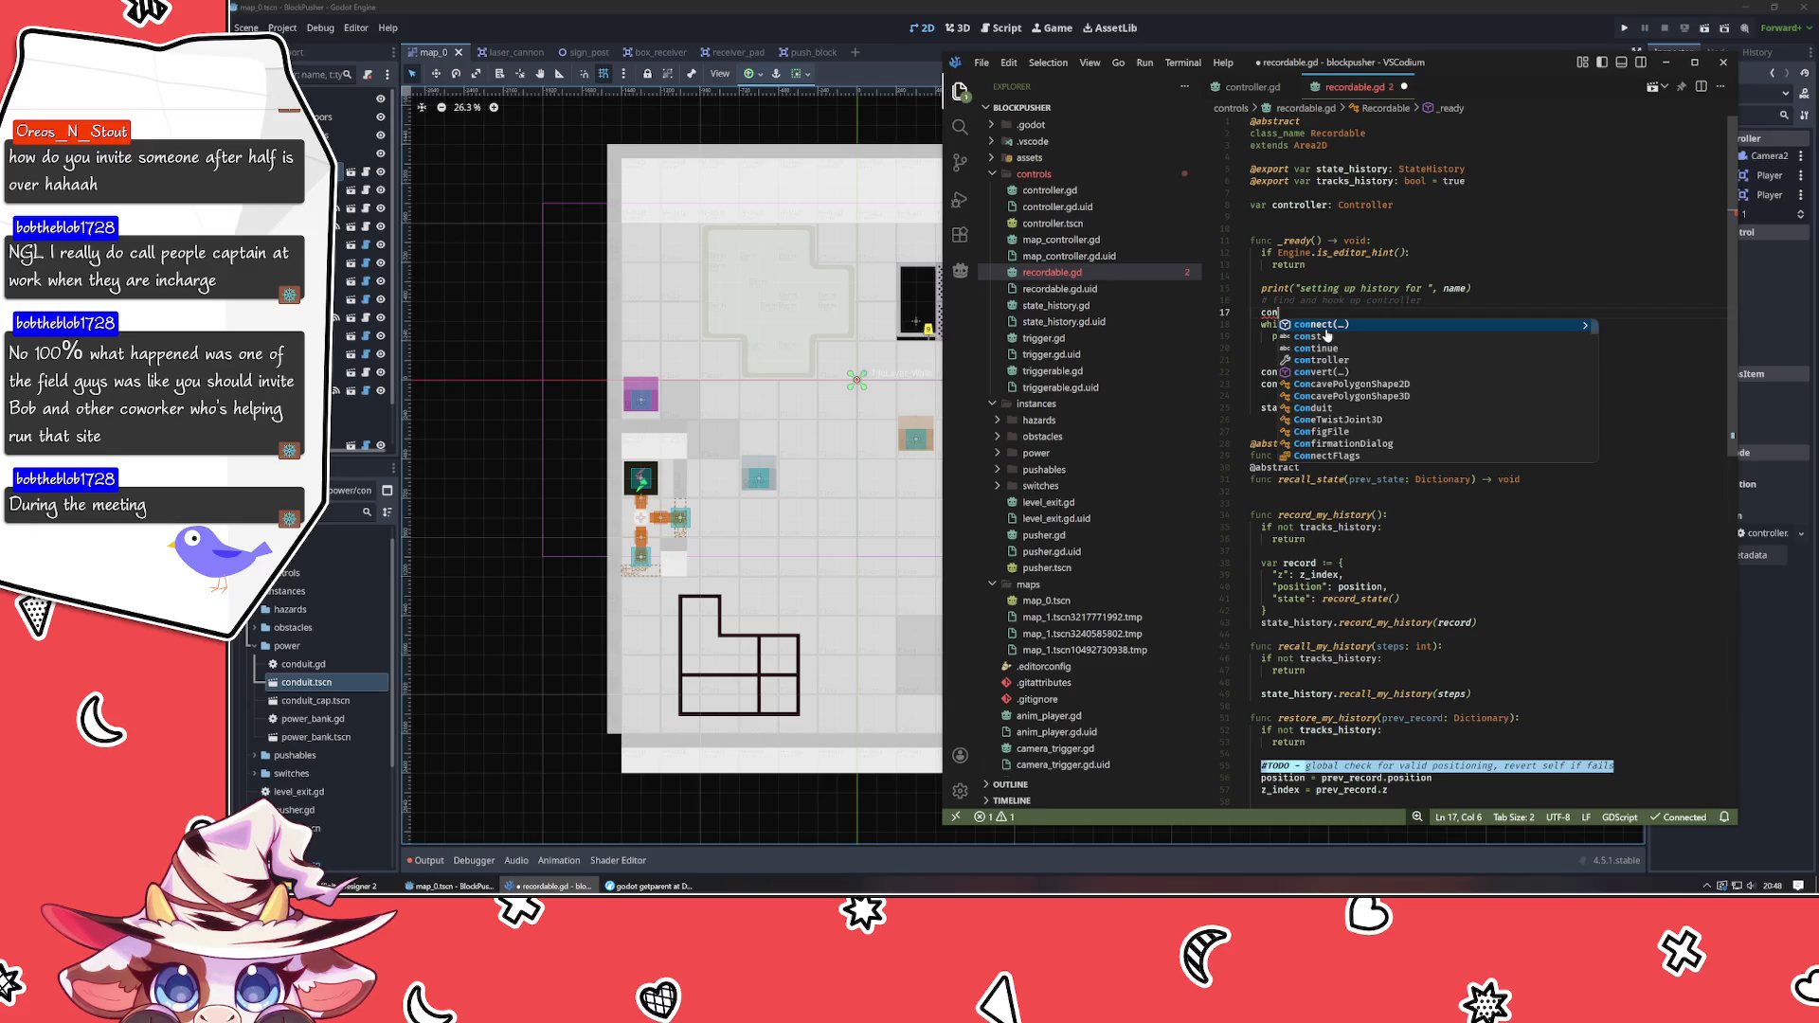
{"action": "type", "text": "par"}
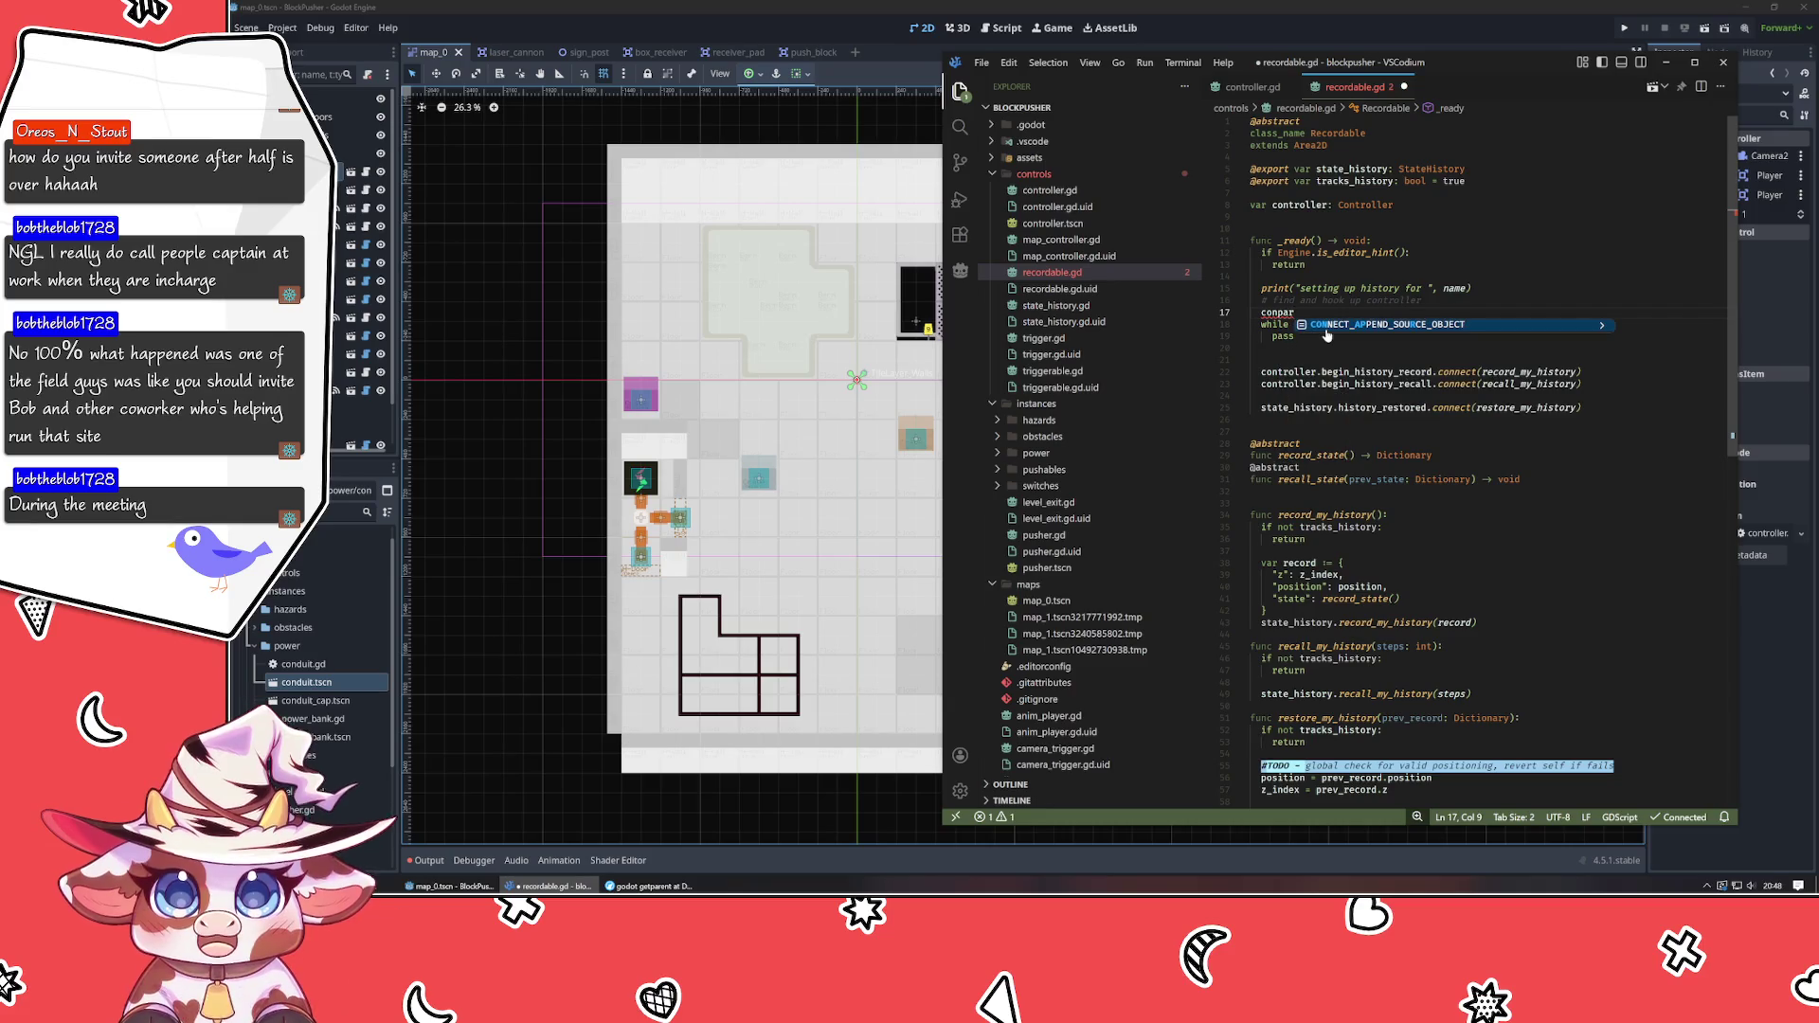
{"action": "type", "text": " = "}
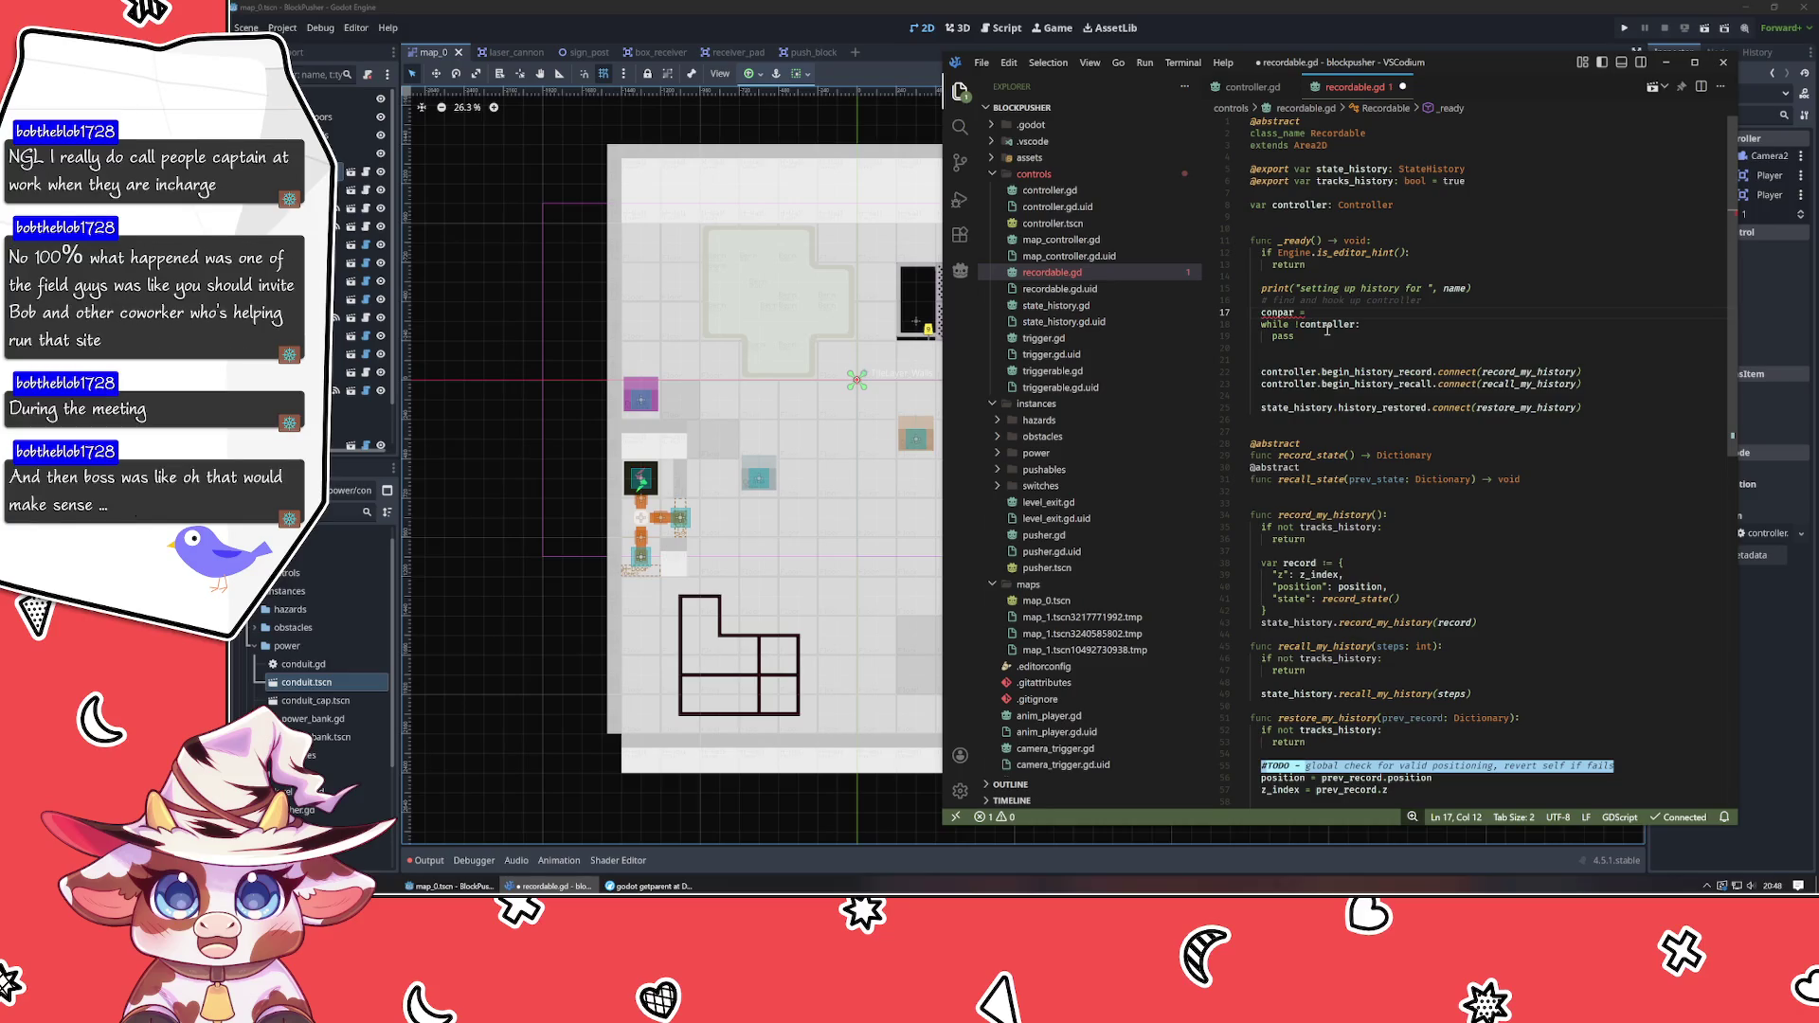
{"action": "type", "text": "get_parent()"}
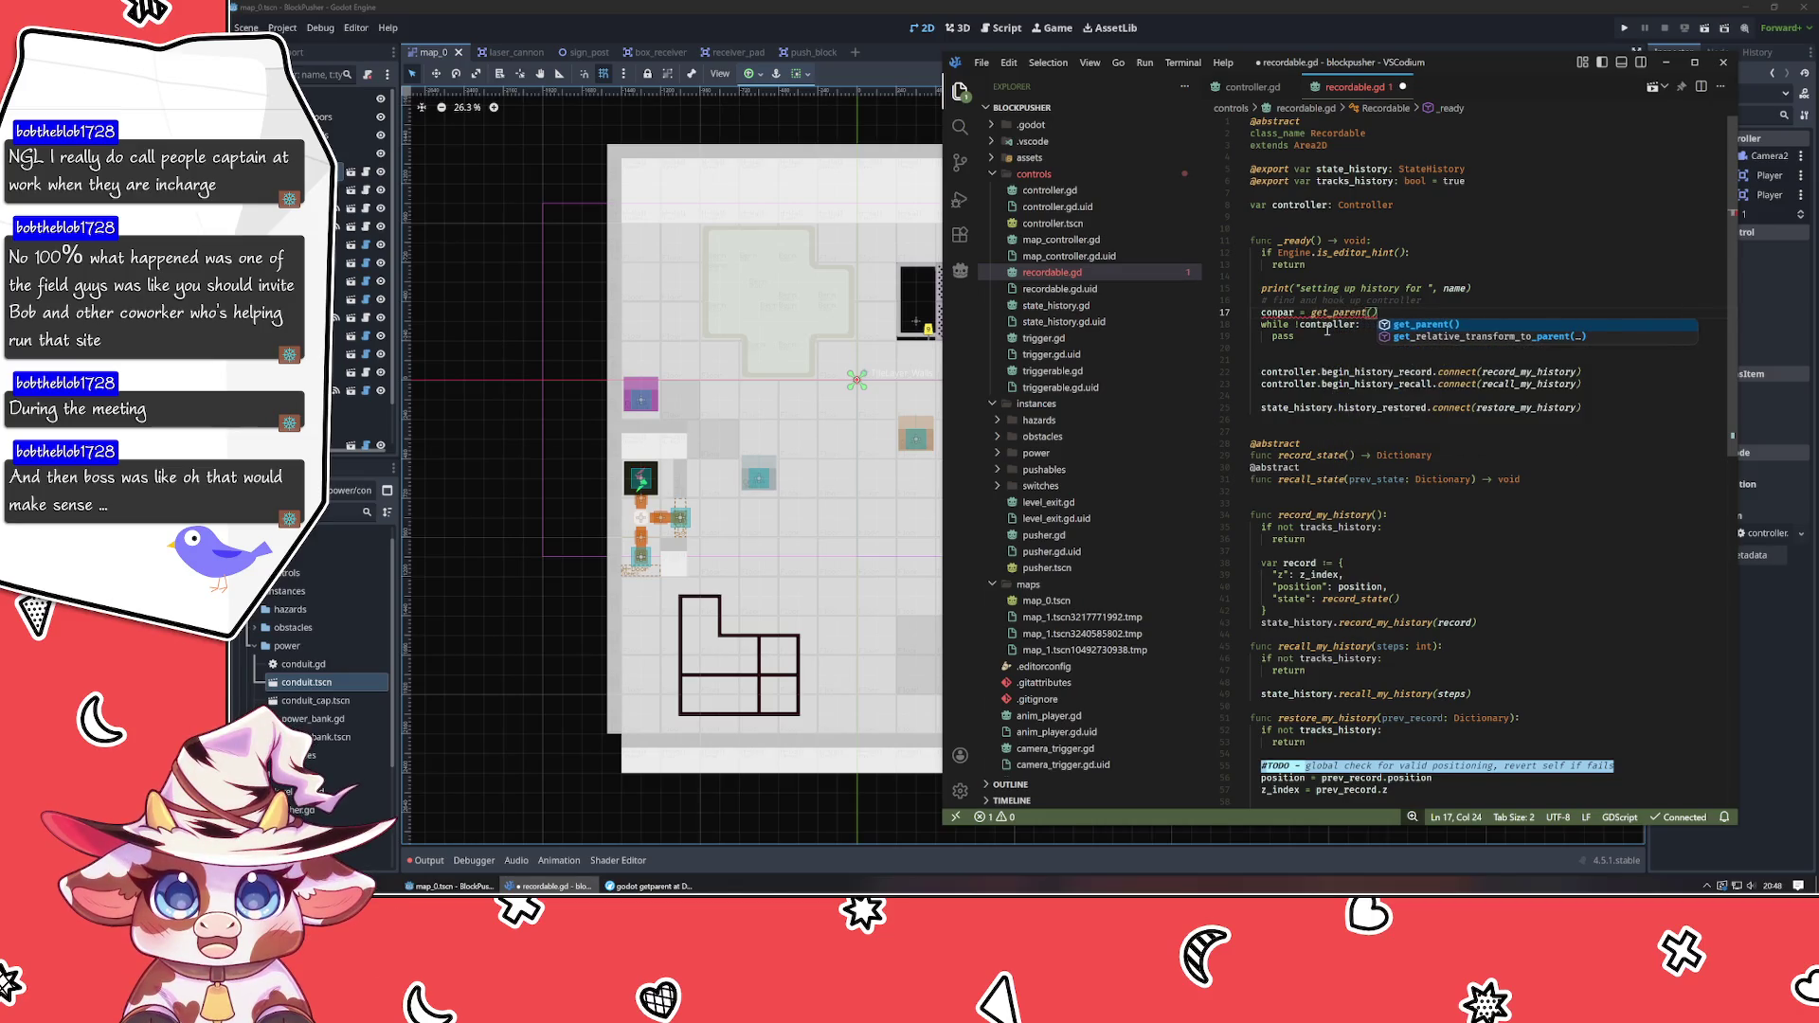
{"action": "key", "text": "Escape"}
{"action": "key", "text": "Home"}
{"action": "key", "text": "alt+Down"}
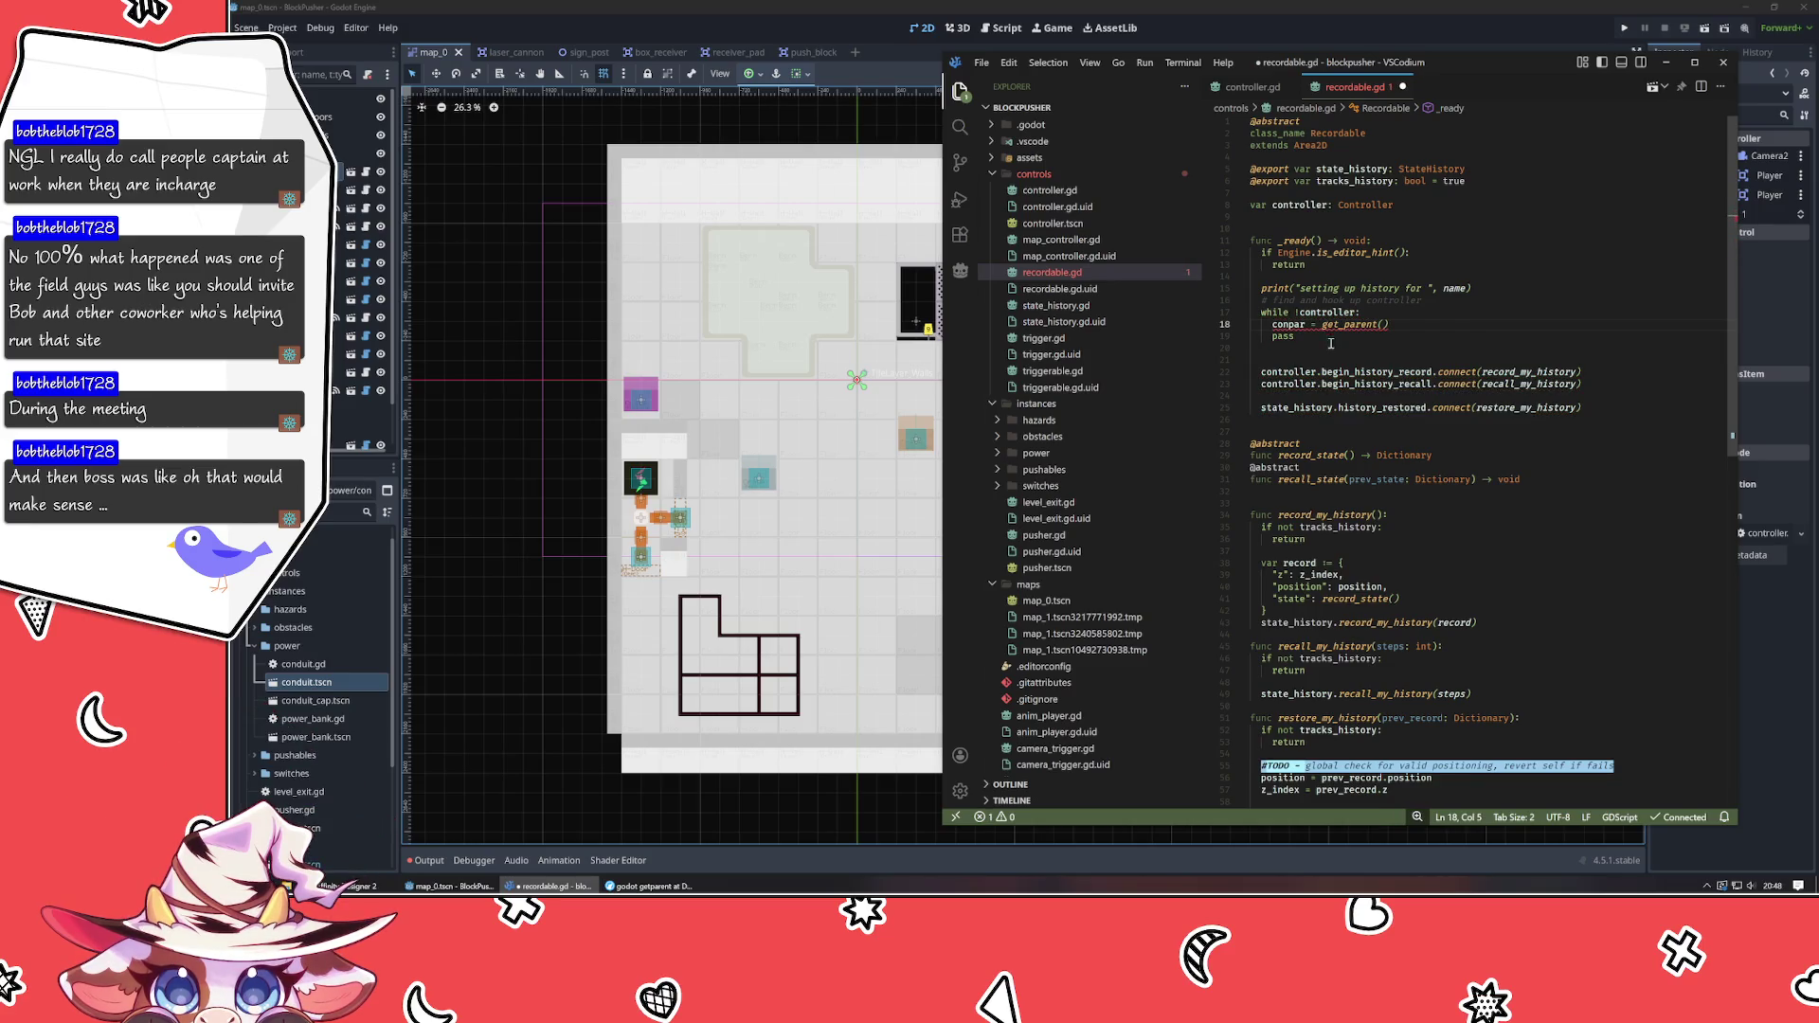
{"action": "type", "text": "var"}
{"action": "key", "text": "ctrl+Right"}
{"action": "key", "text": "Right"}
{"action": "type", "text": ":"}
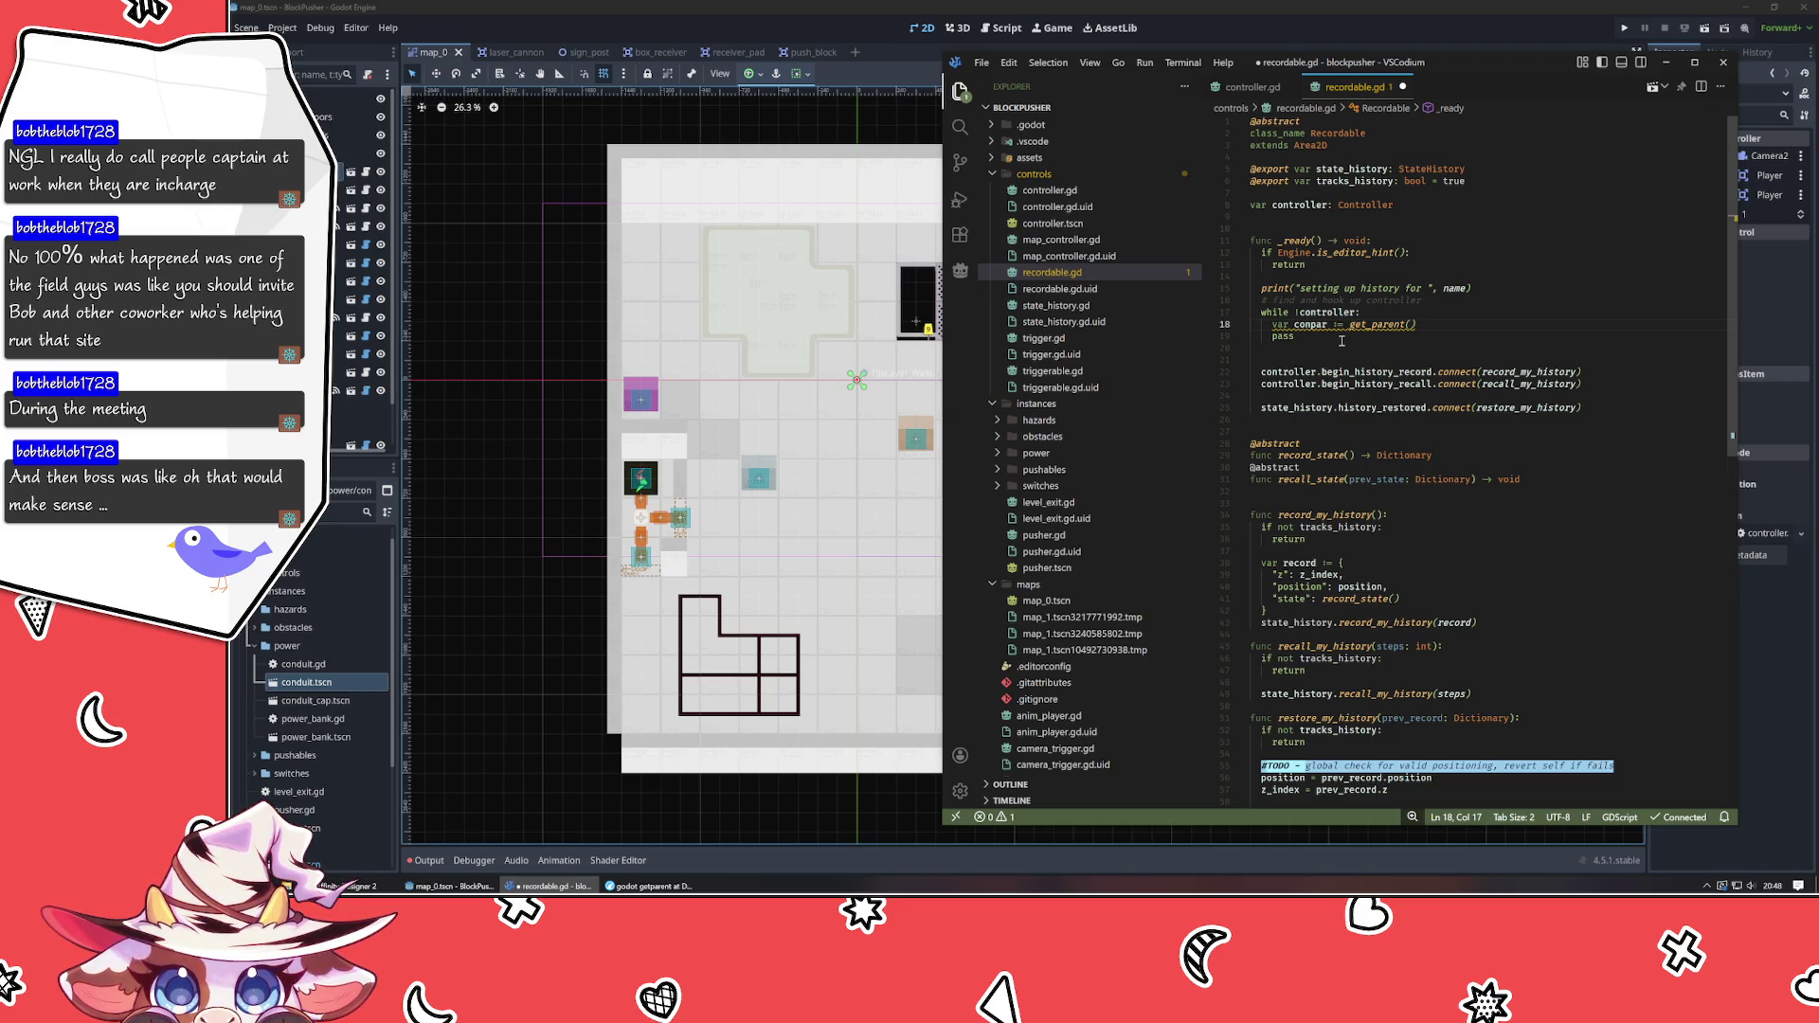
{"action": "key", "text": "End"}
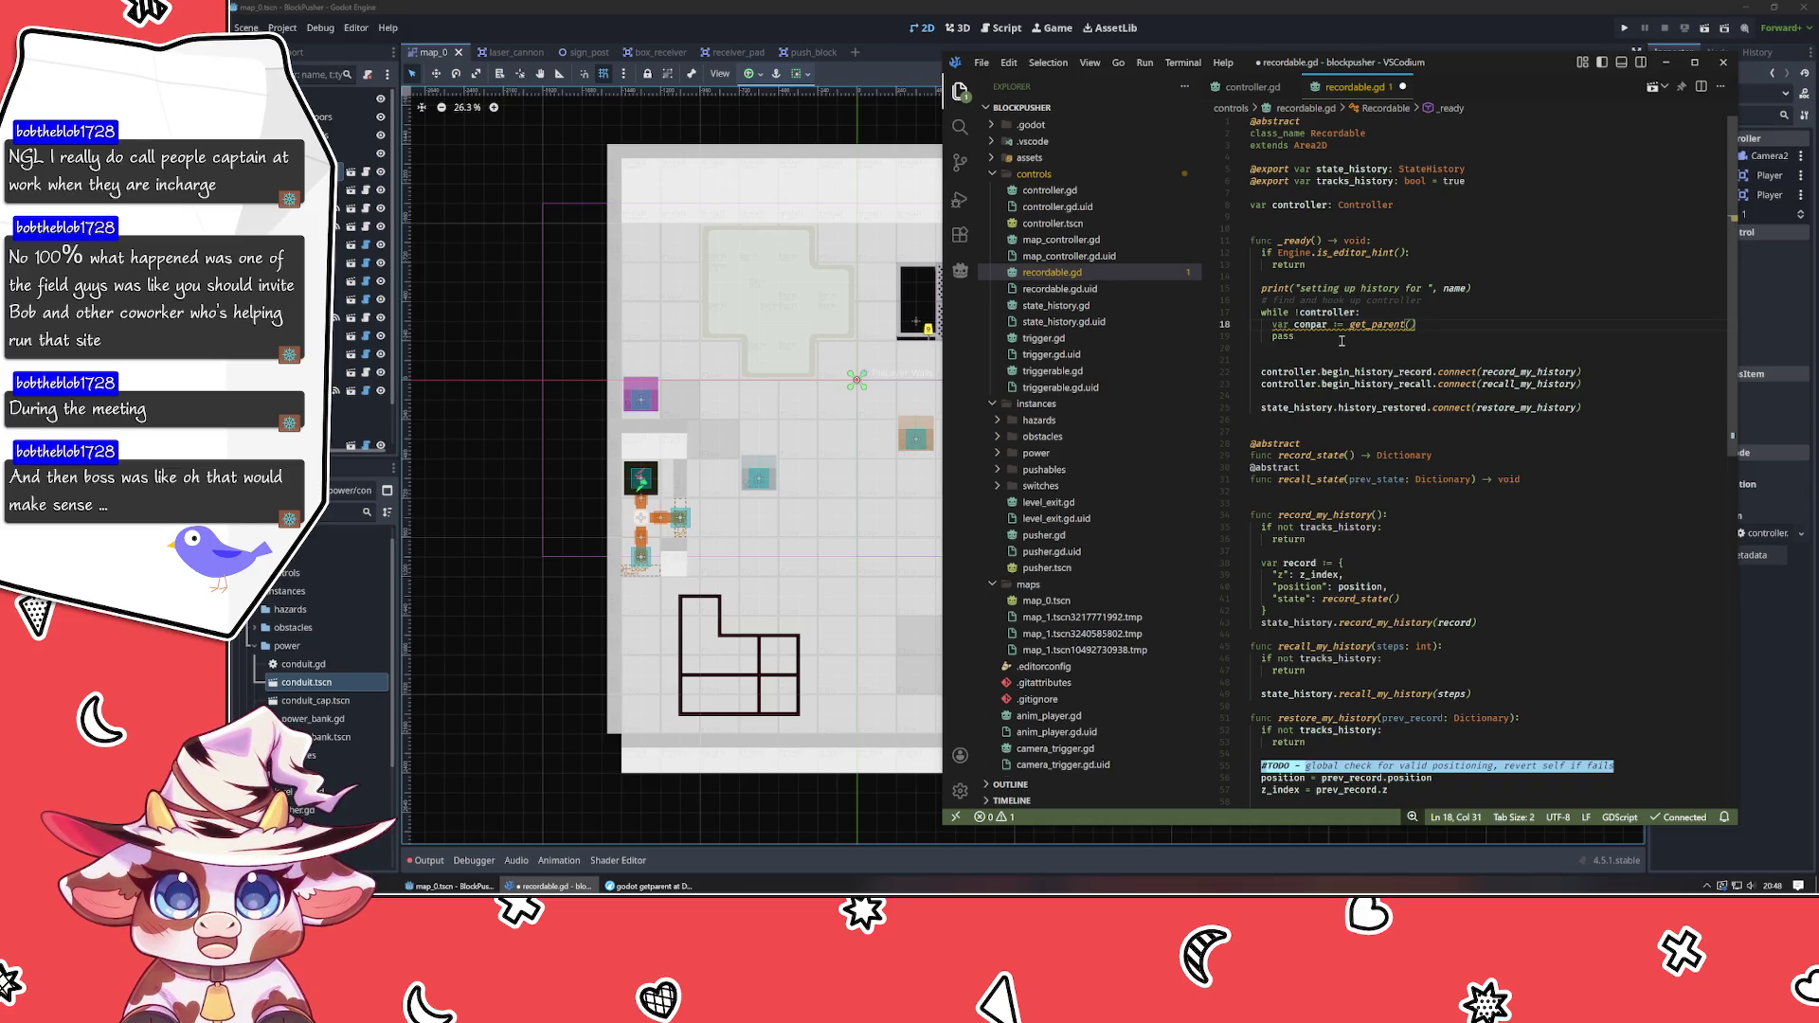
{"action": "mouse_move", "coordinate": [1391, 326]}
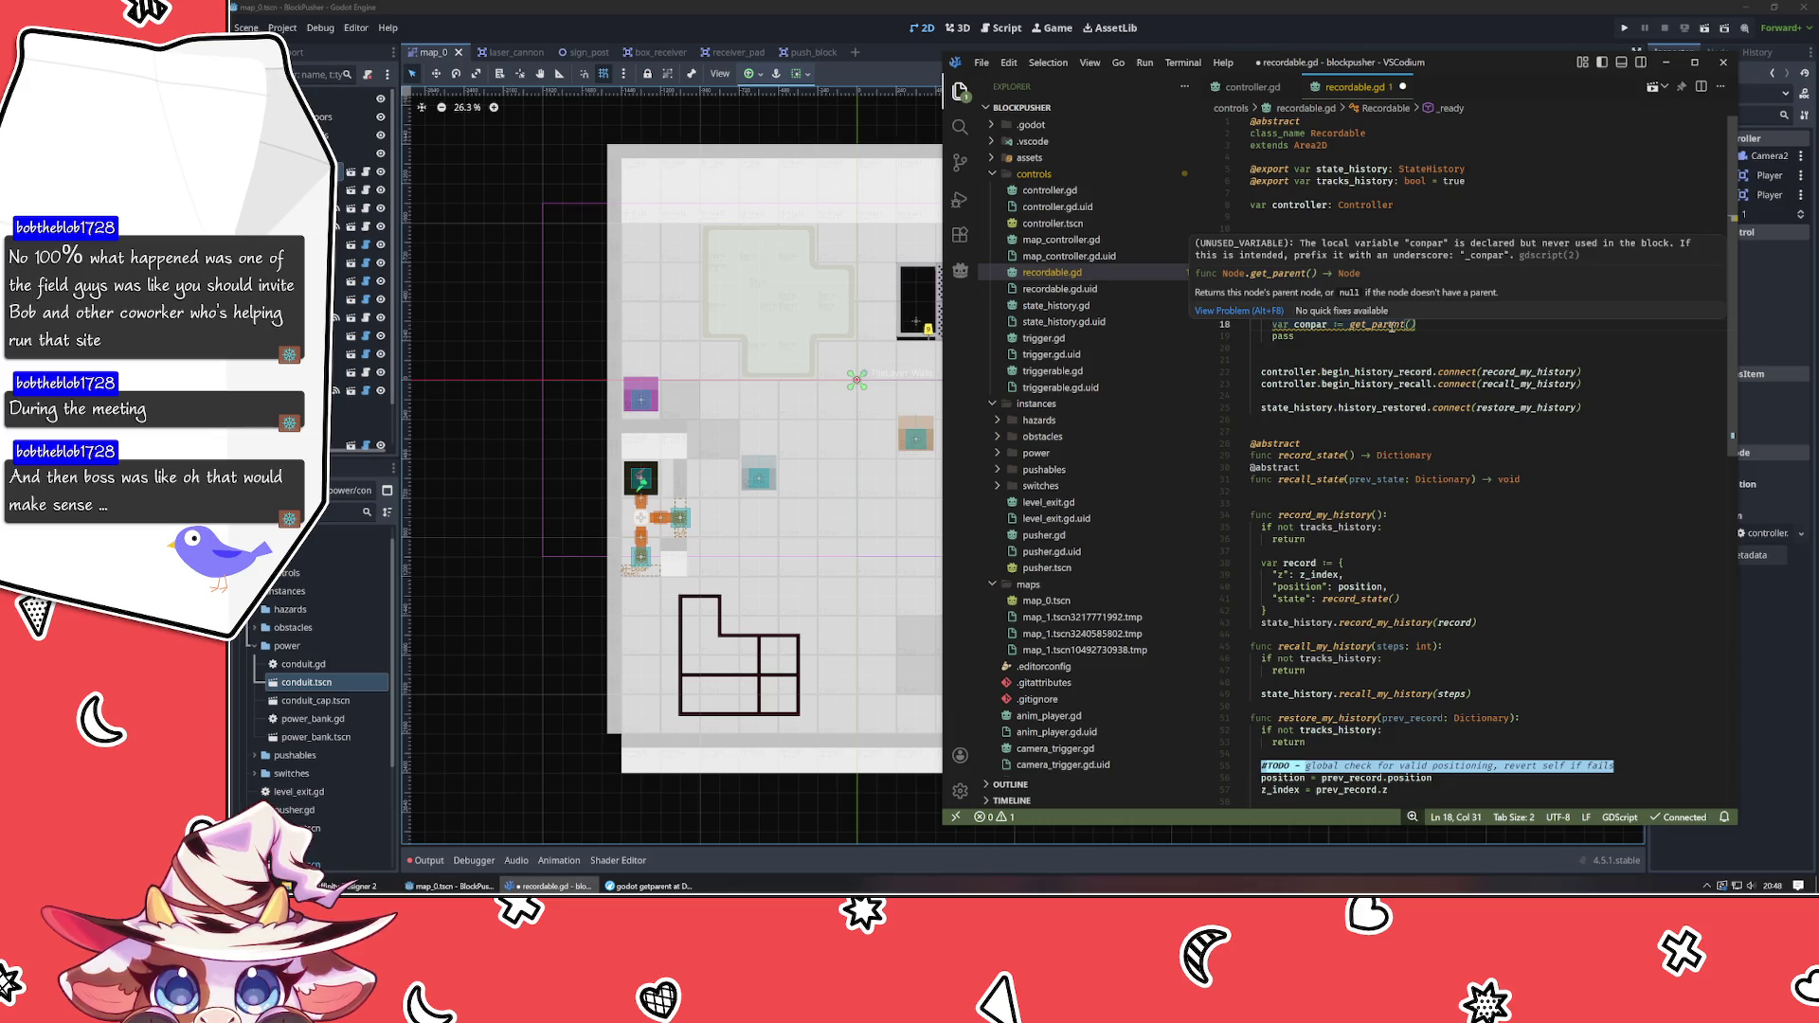
- Add `controller = conpar as Controller` inside the loop and delete the `pass` placeholder
{"action": "key", "text": "Return"}
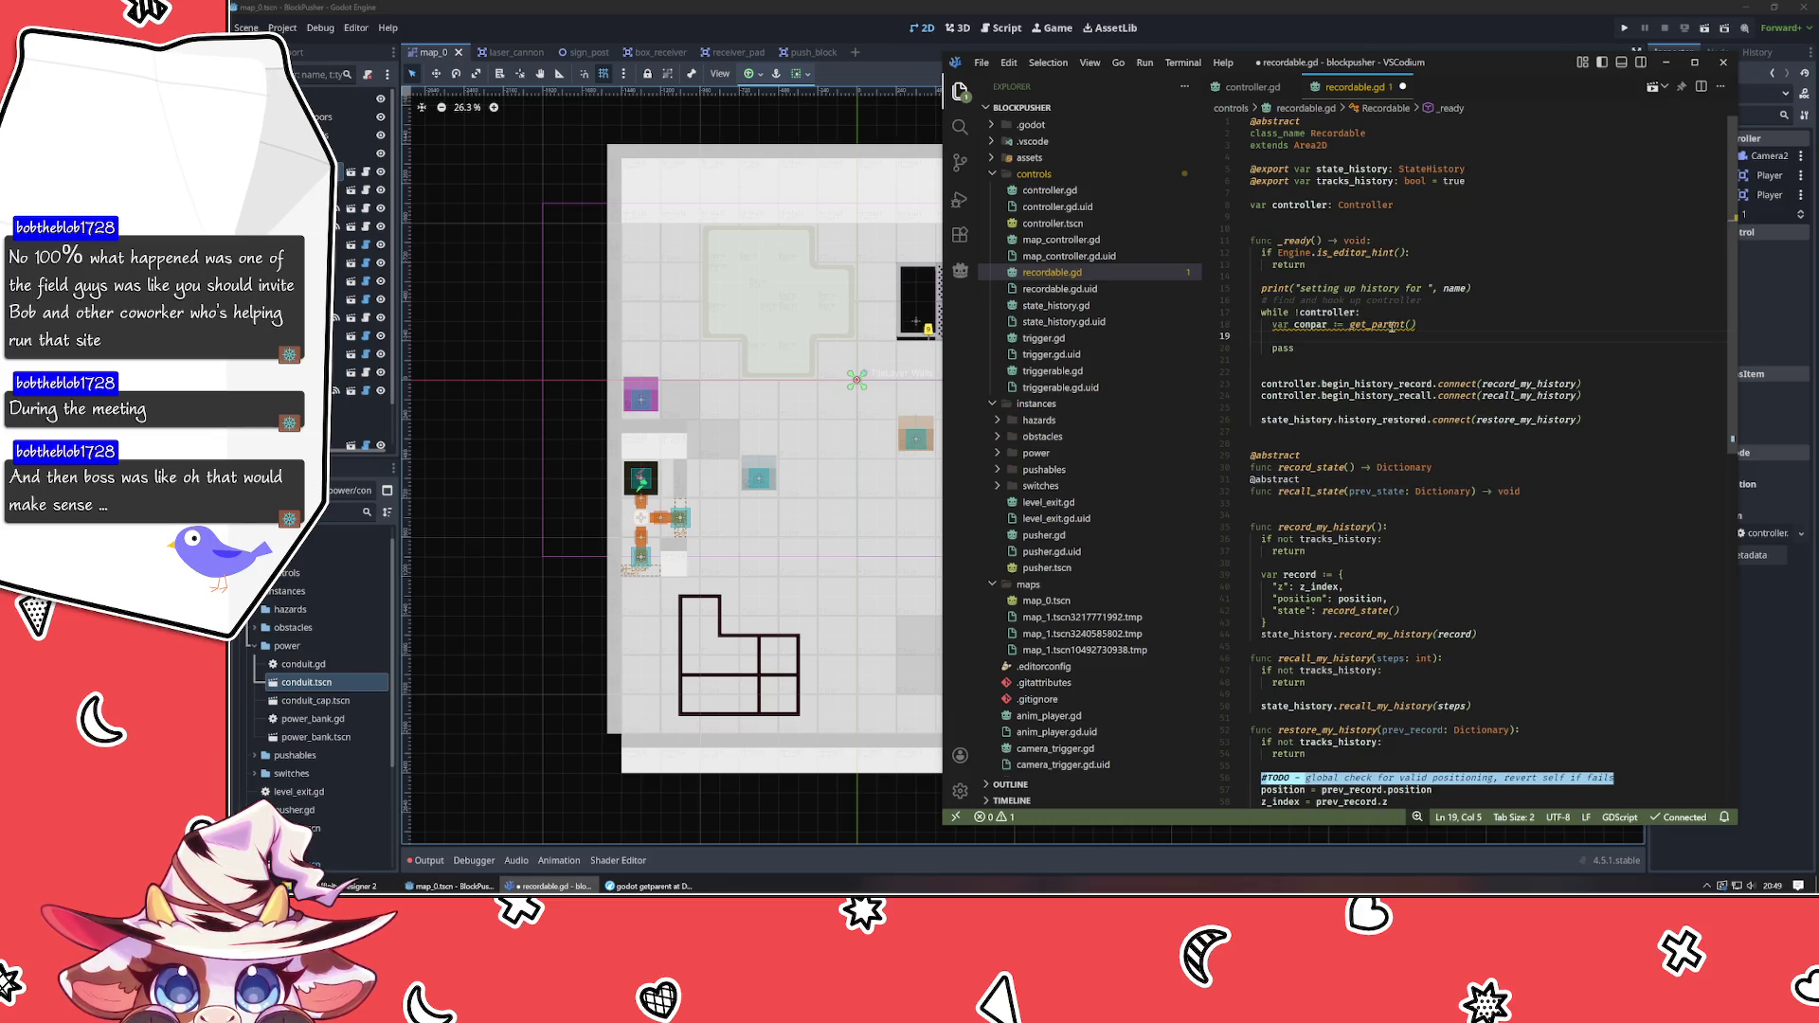
{"action": "type", "text": "controller = "}
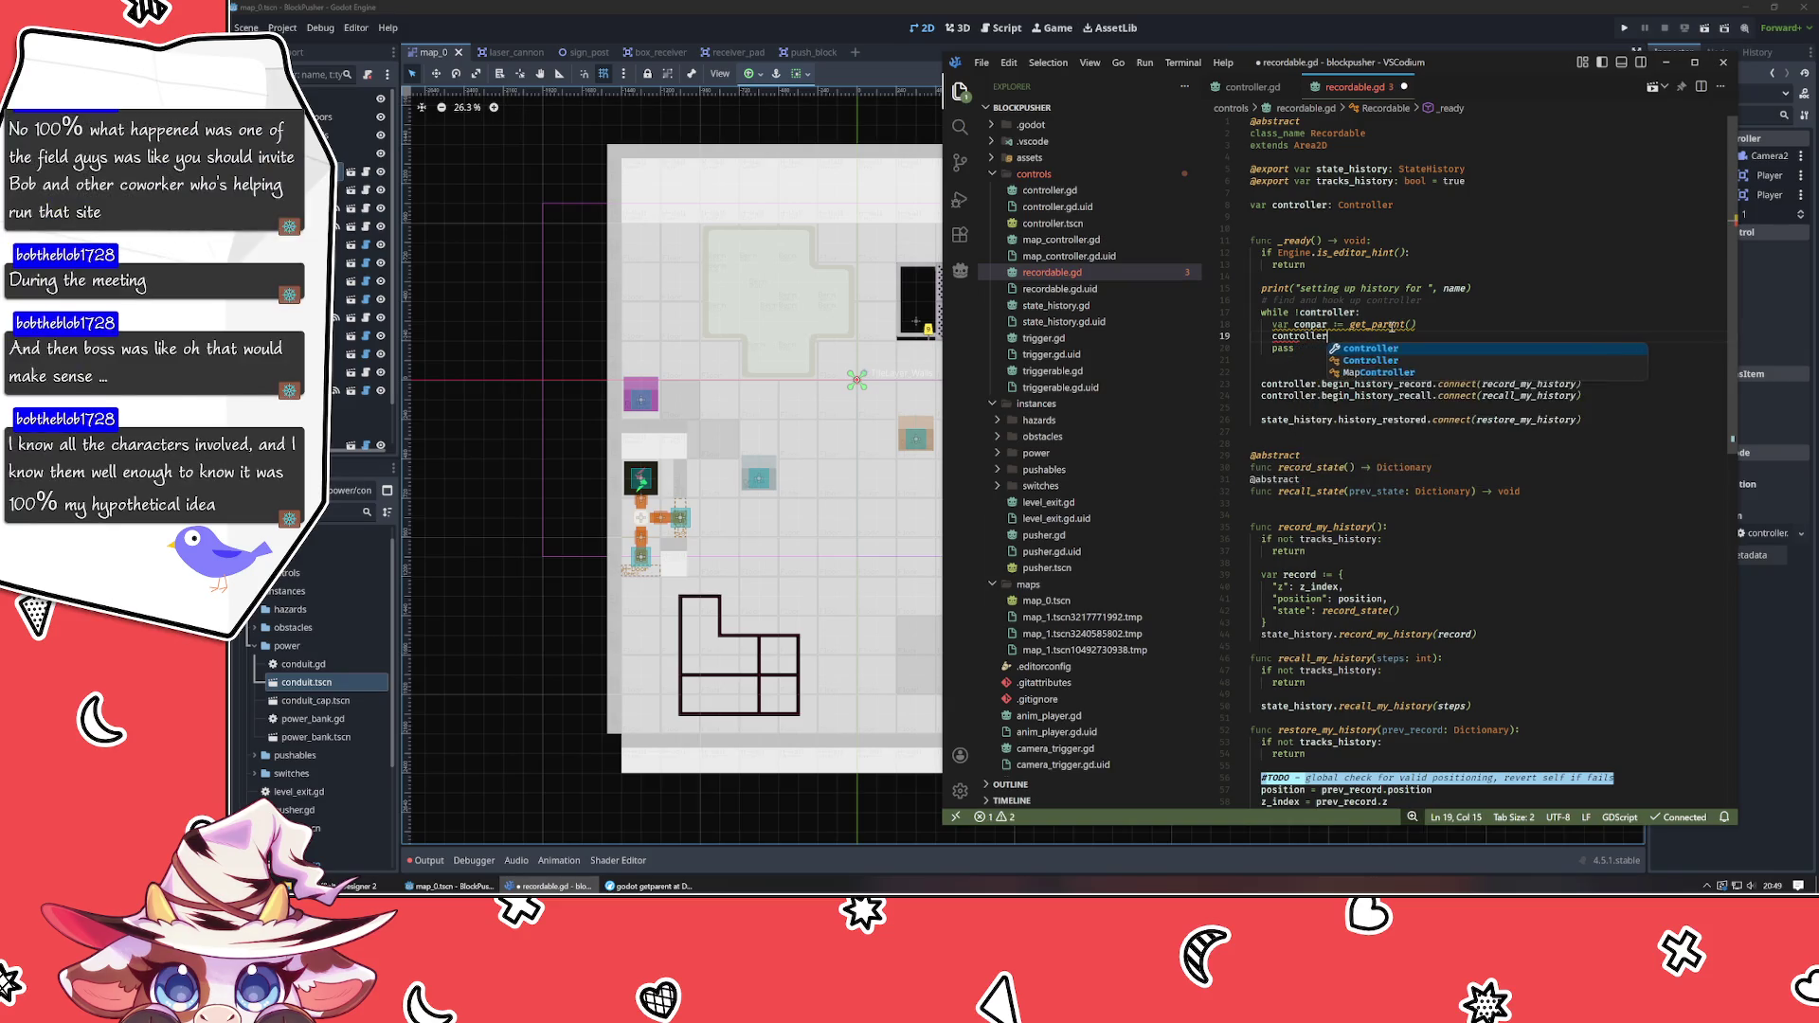
{"action": "type", "text": "conpar as Co"}
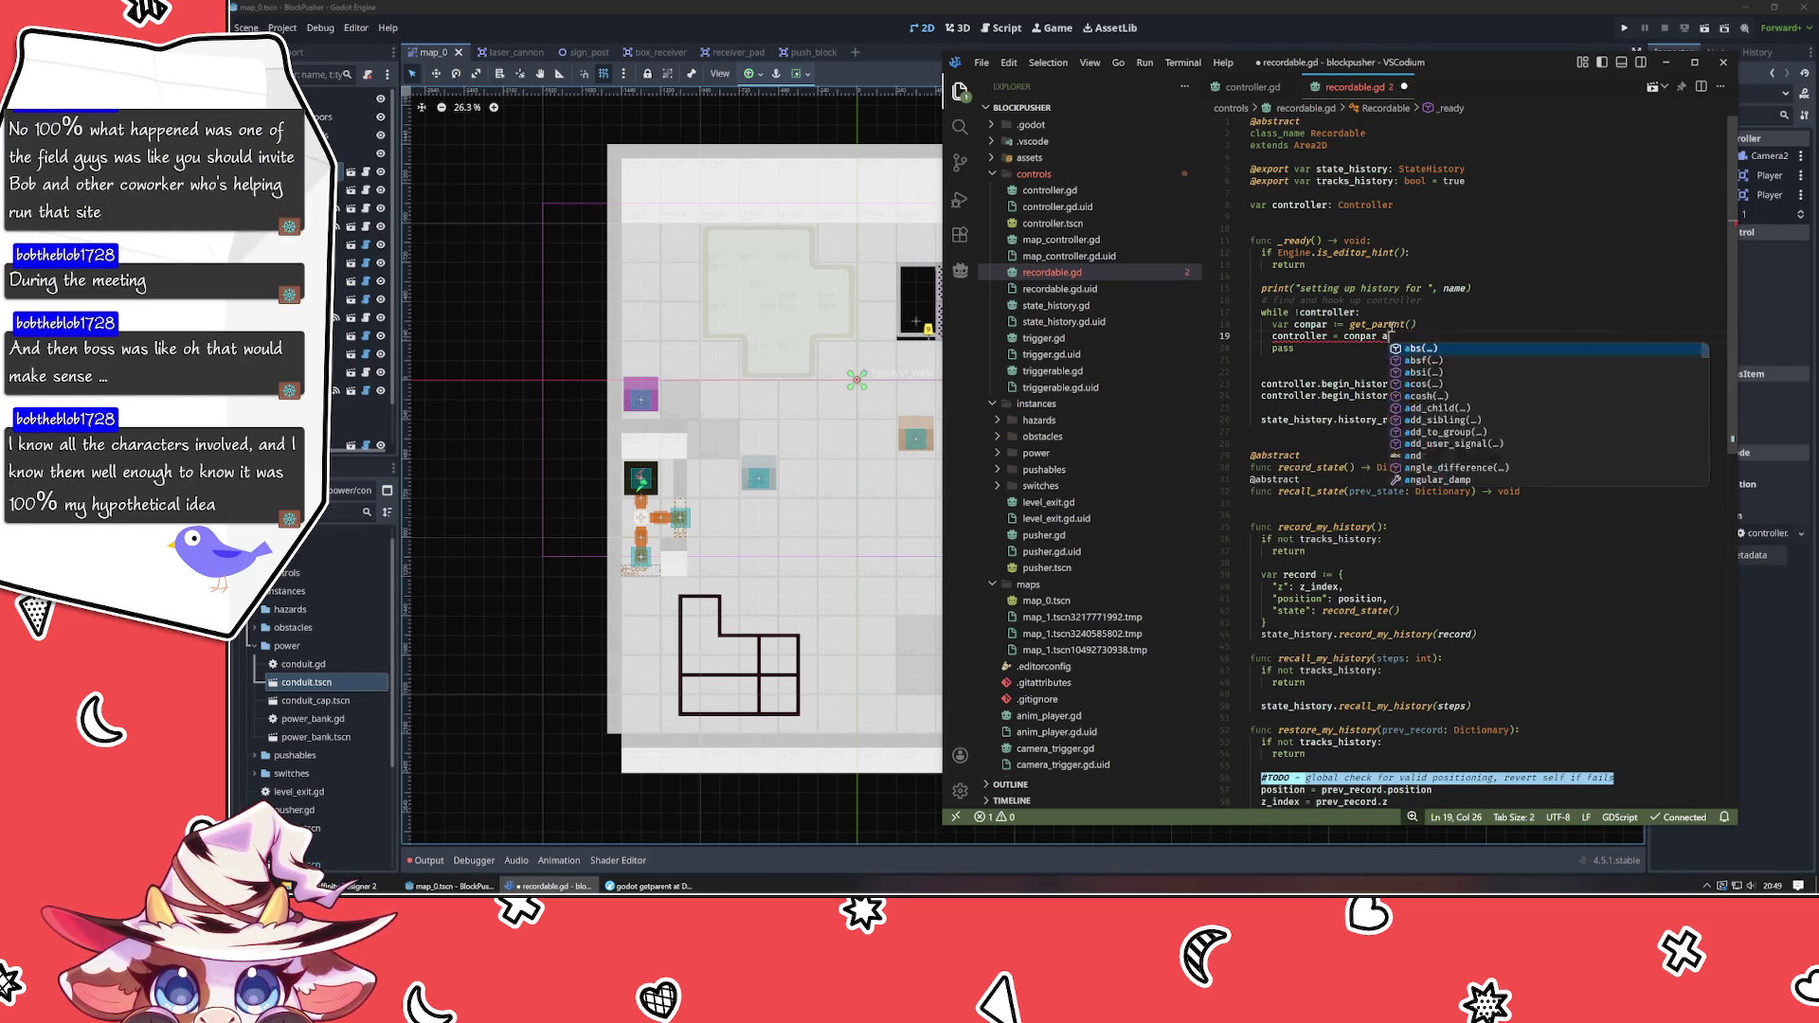
{"action": "type", "text": "ntr"}
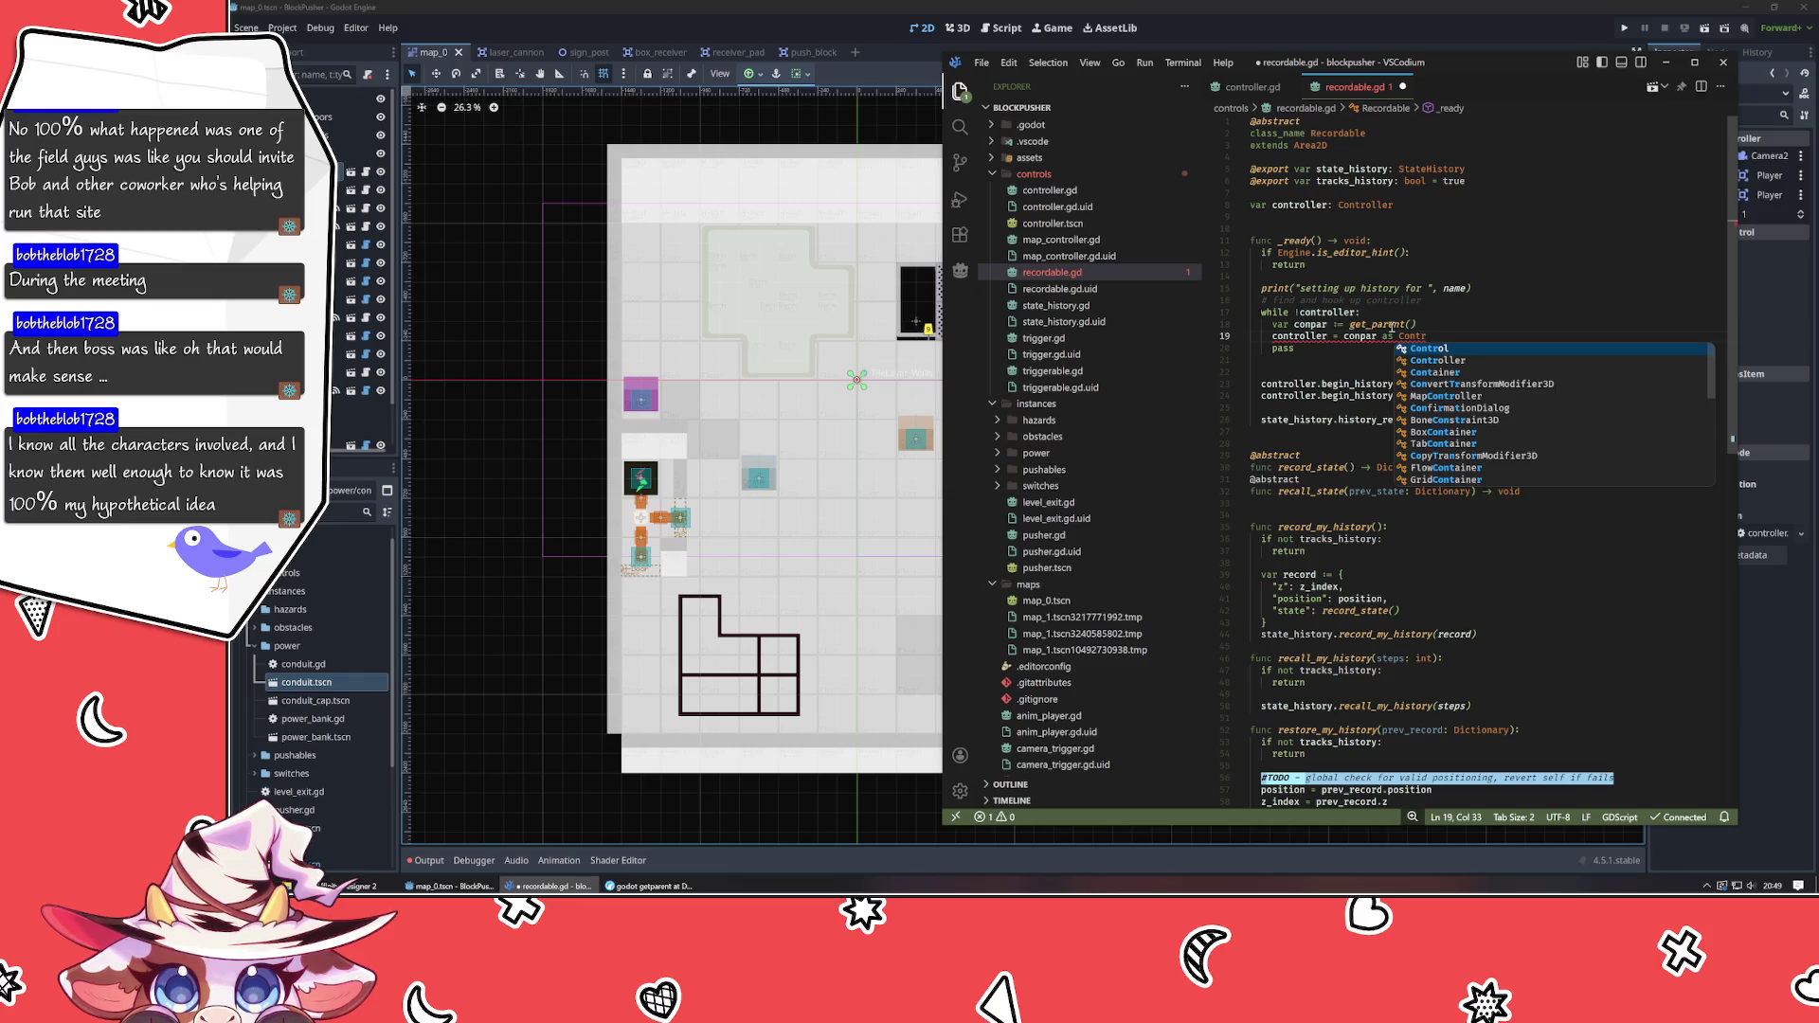
{"action": "key", "text": "Down"}
{"action": "key", "text": "Return"}
{"action": "key", "text": "Down"}
{"action": "key", "text": "shift+Home"}
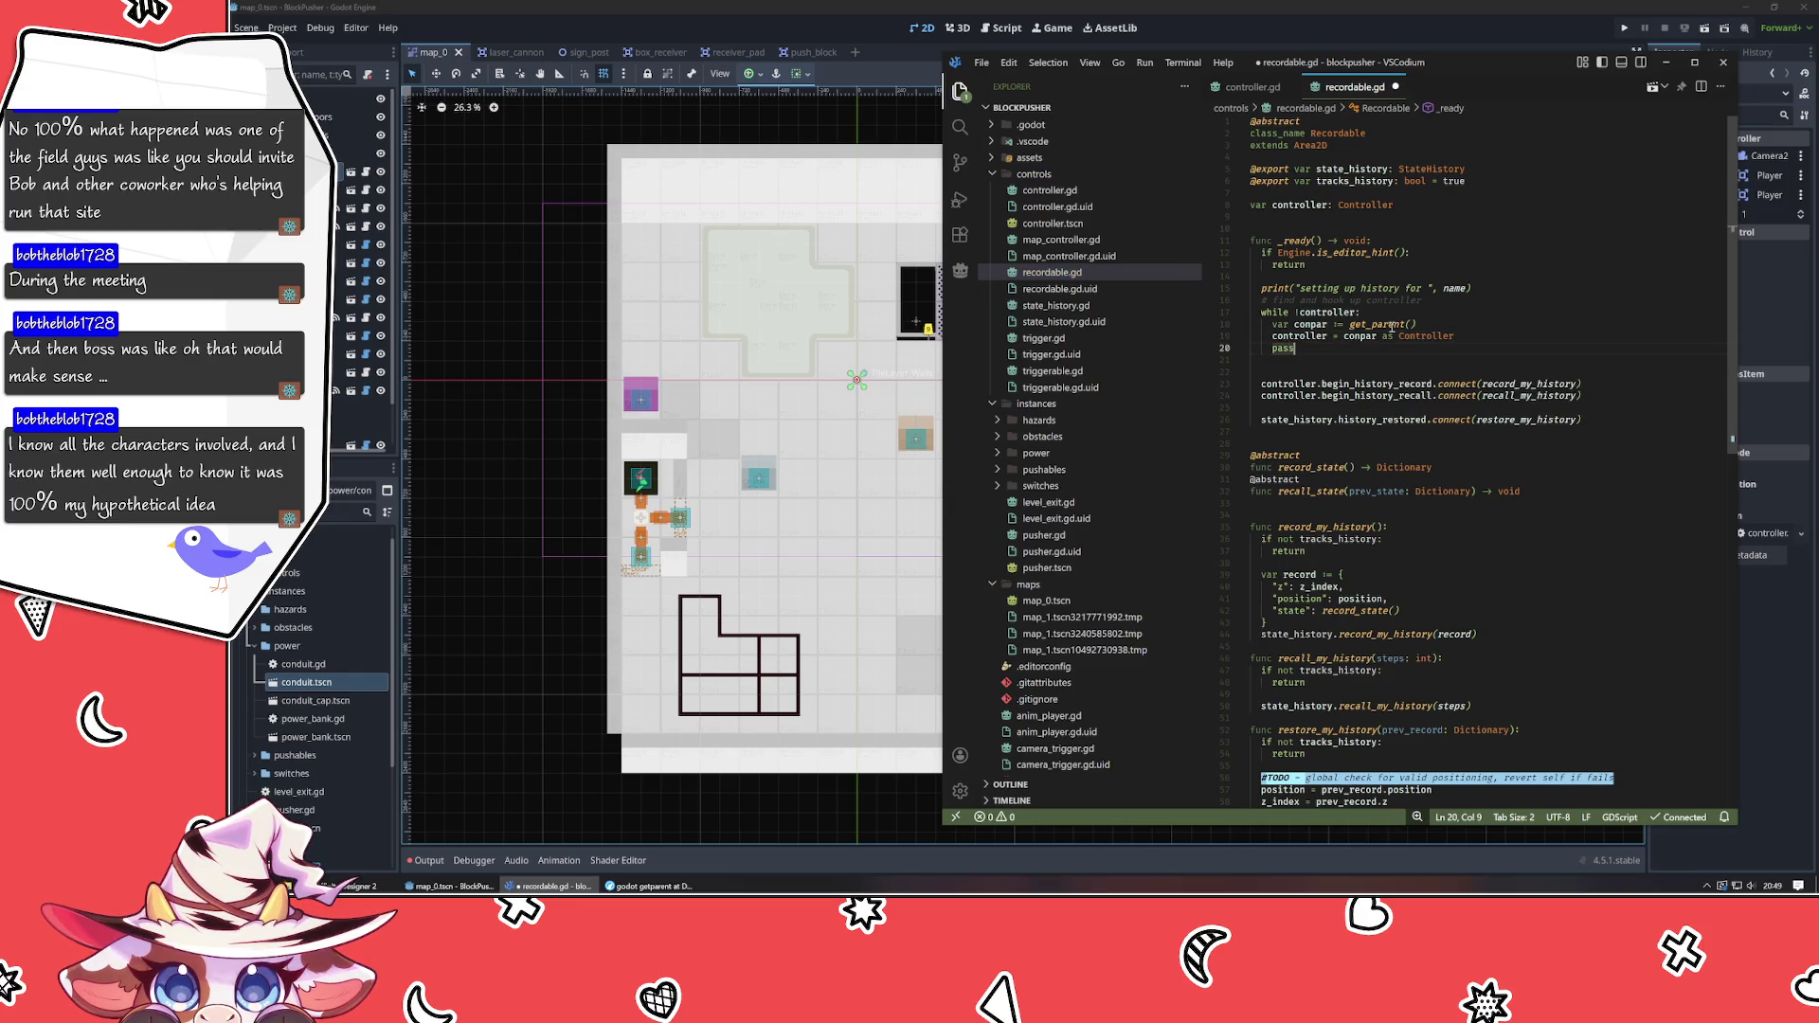
{"action": "key", "text": "BackSpace"}
{"action": "key", "text": "BackSpace"}
{"action": "key", "text": "BackSpace"}
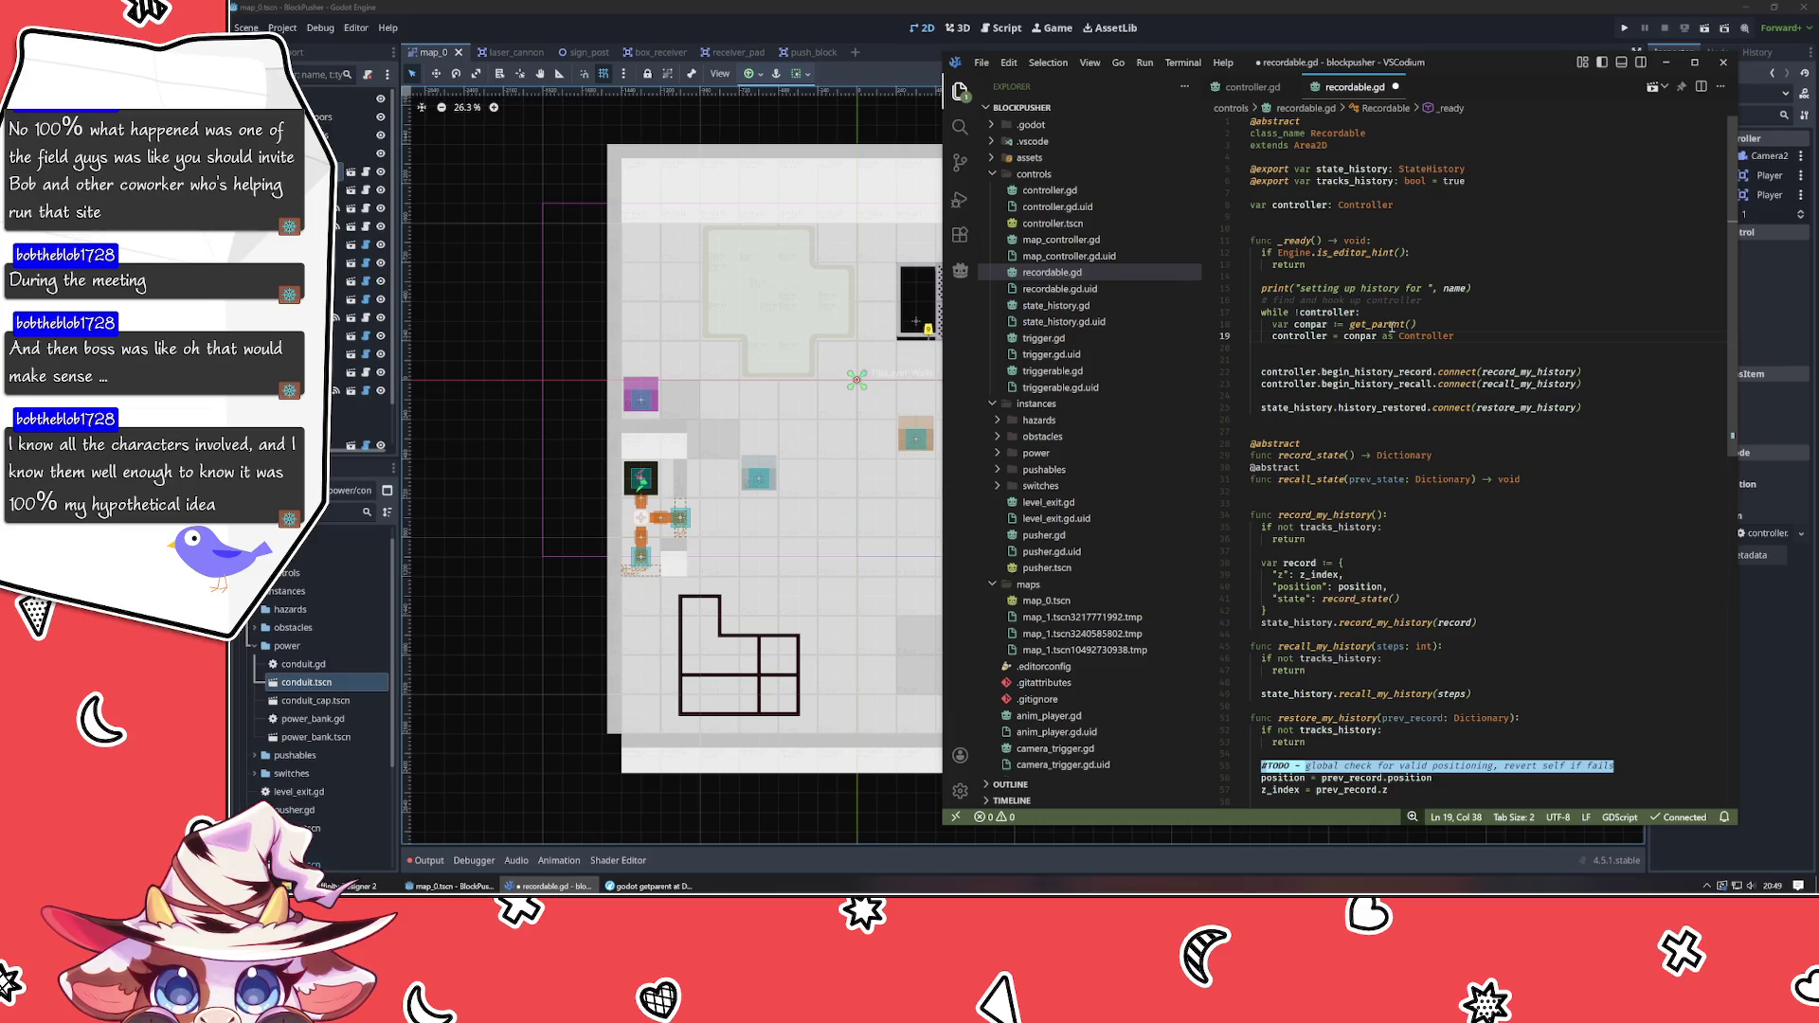
- Make the loop's conpar line a plain assignment and declare `var conpar := this` above the loop
{"action": "key", "text": "Up"}
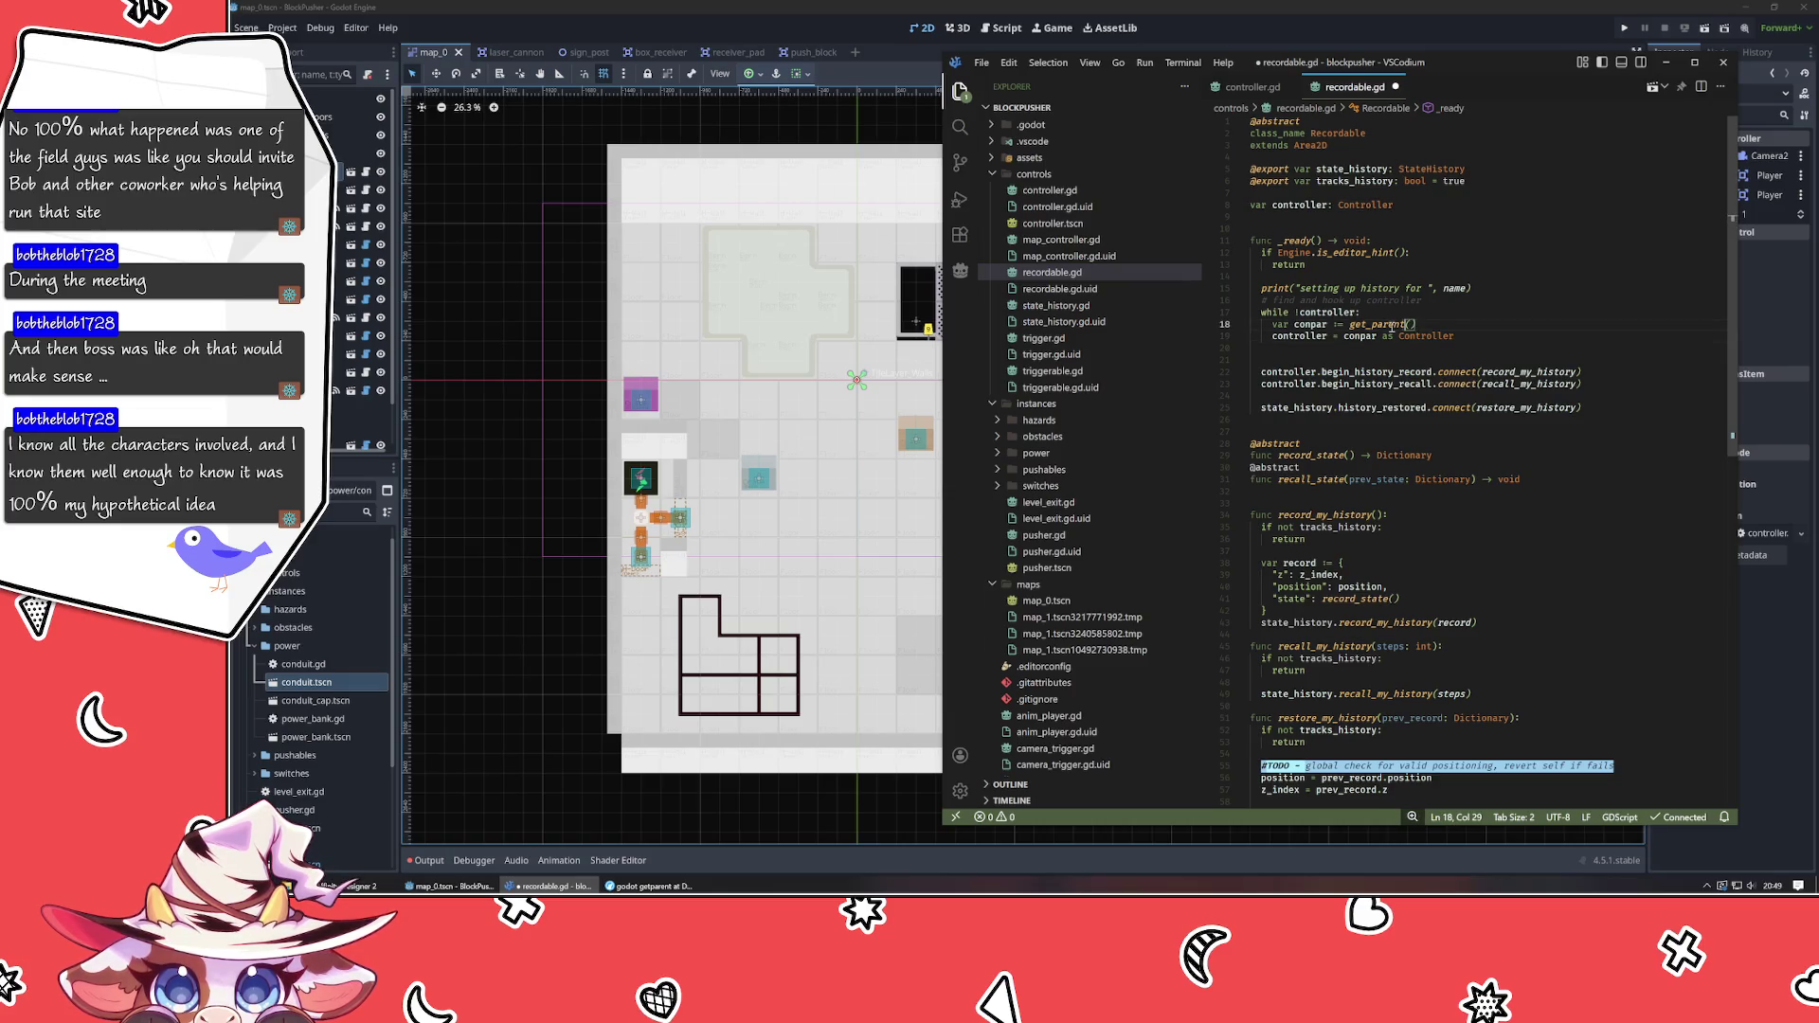
{"action": "key", "text": "ctrl+shift+Left"}
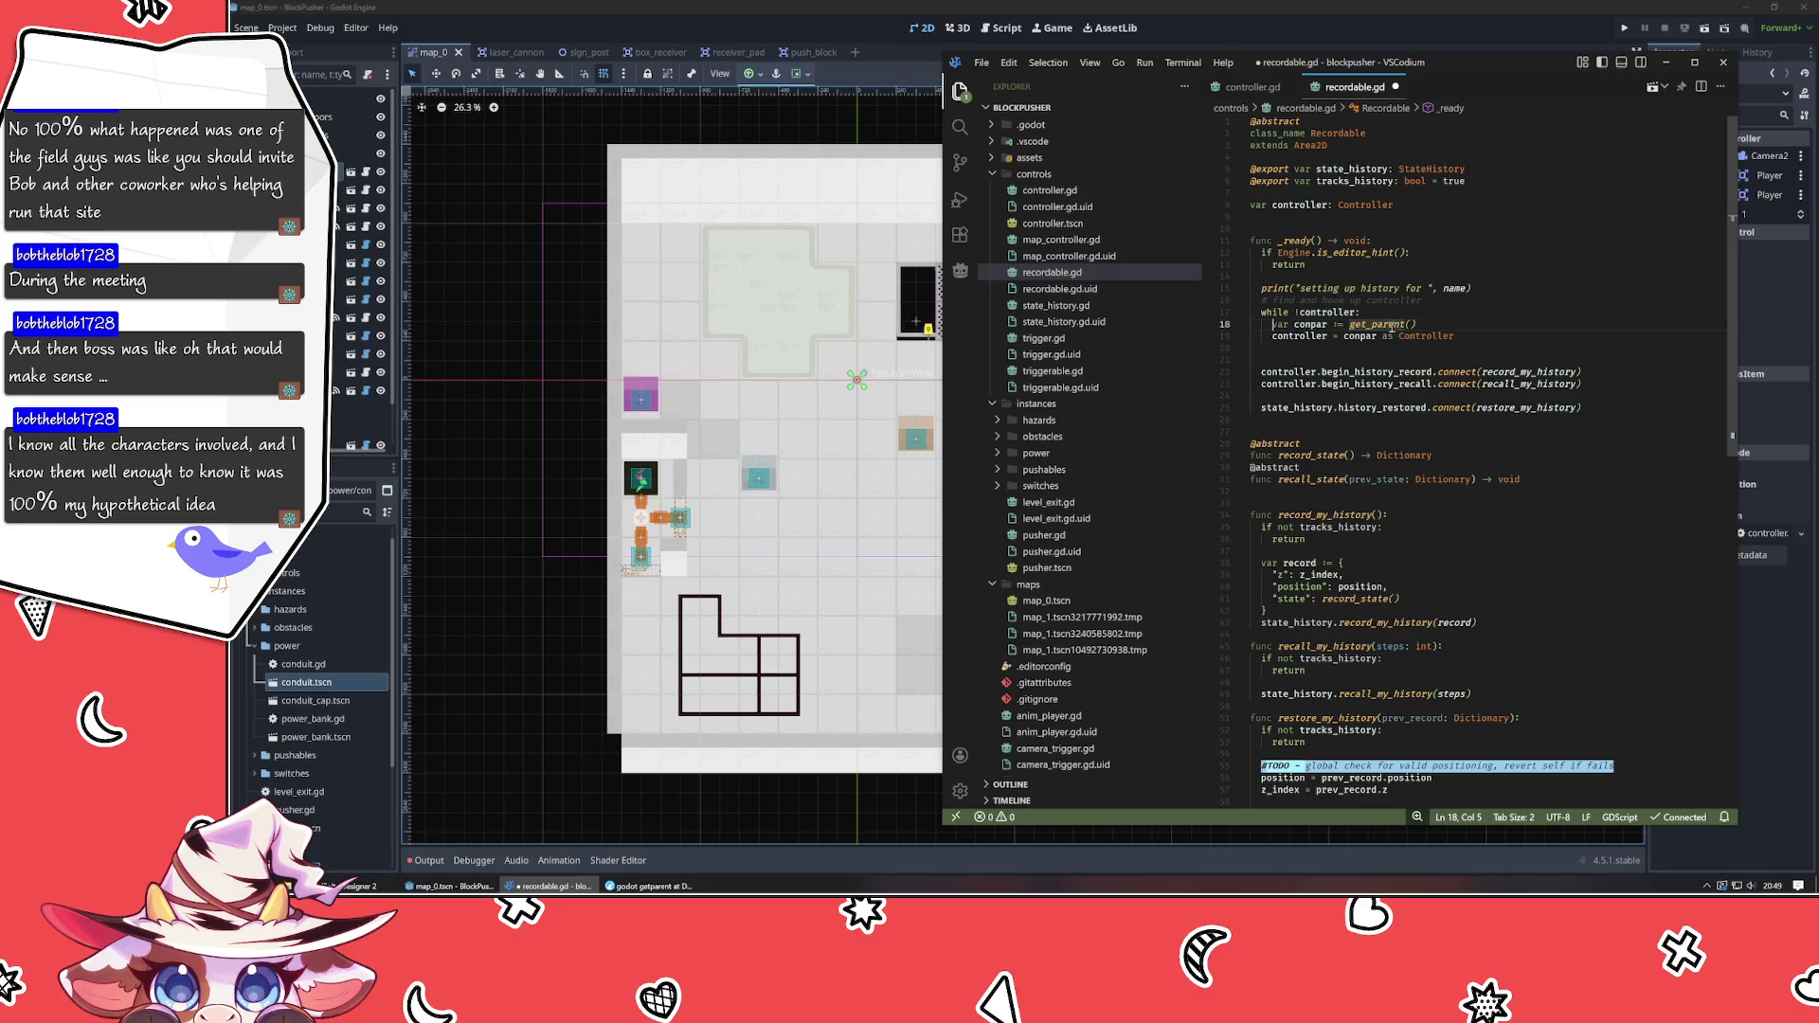
{"action": "key", "text": "Home"}
{"action": "key", "text": "ctrl+Delete"}
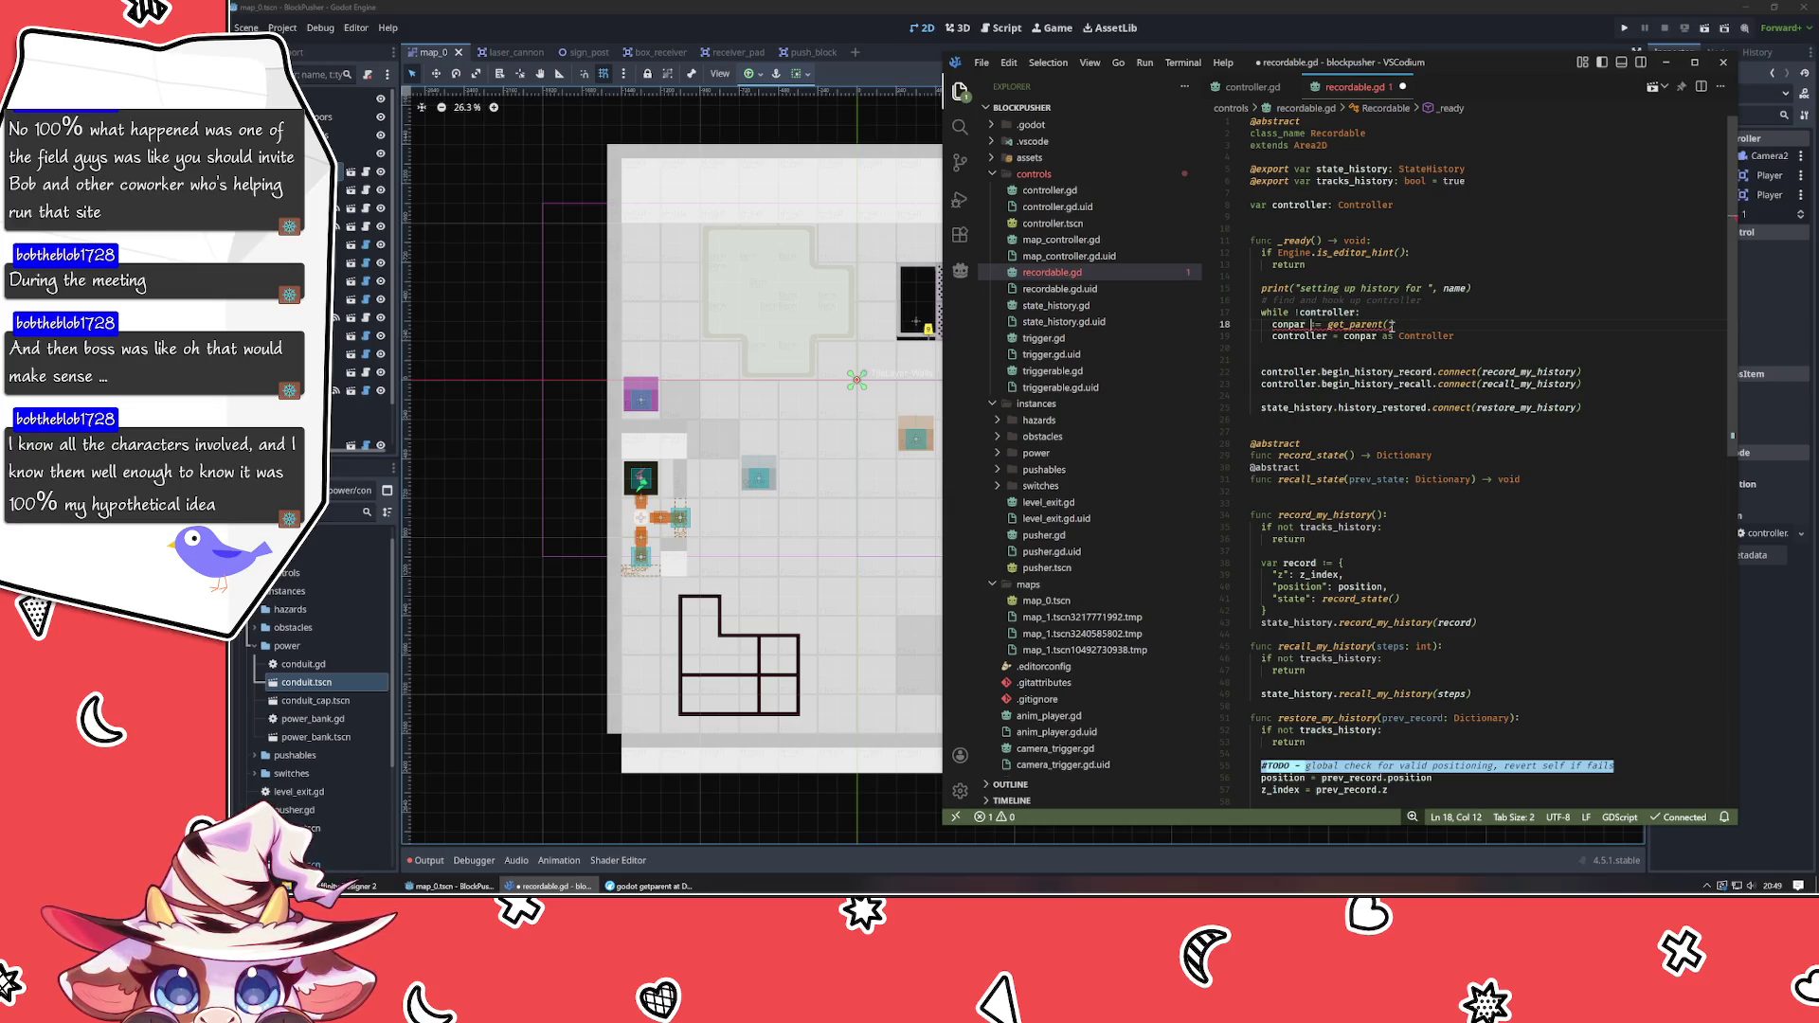
{"action": "key", "text": "Right"}
{"action": "key", "text": "Delete"}
{"action": "key", "text": "ctrl+shift+Return"}
{"action": "type", "text": "var conpar "}
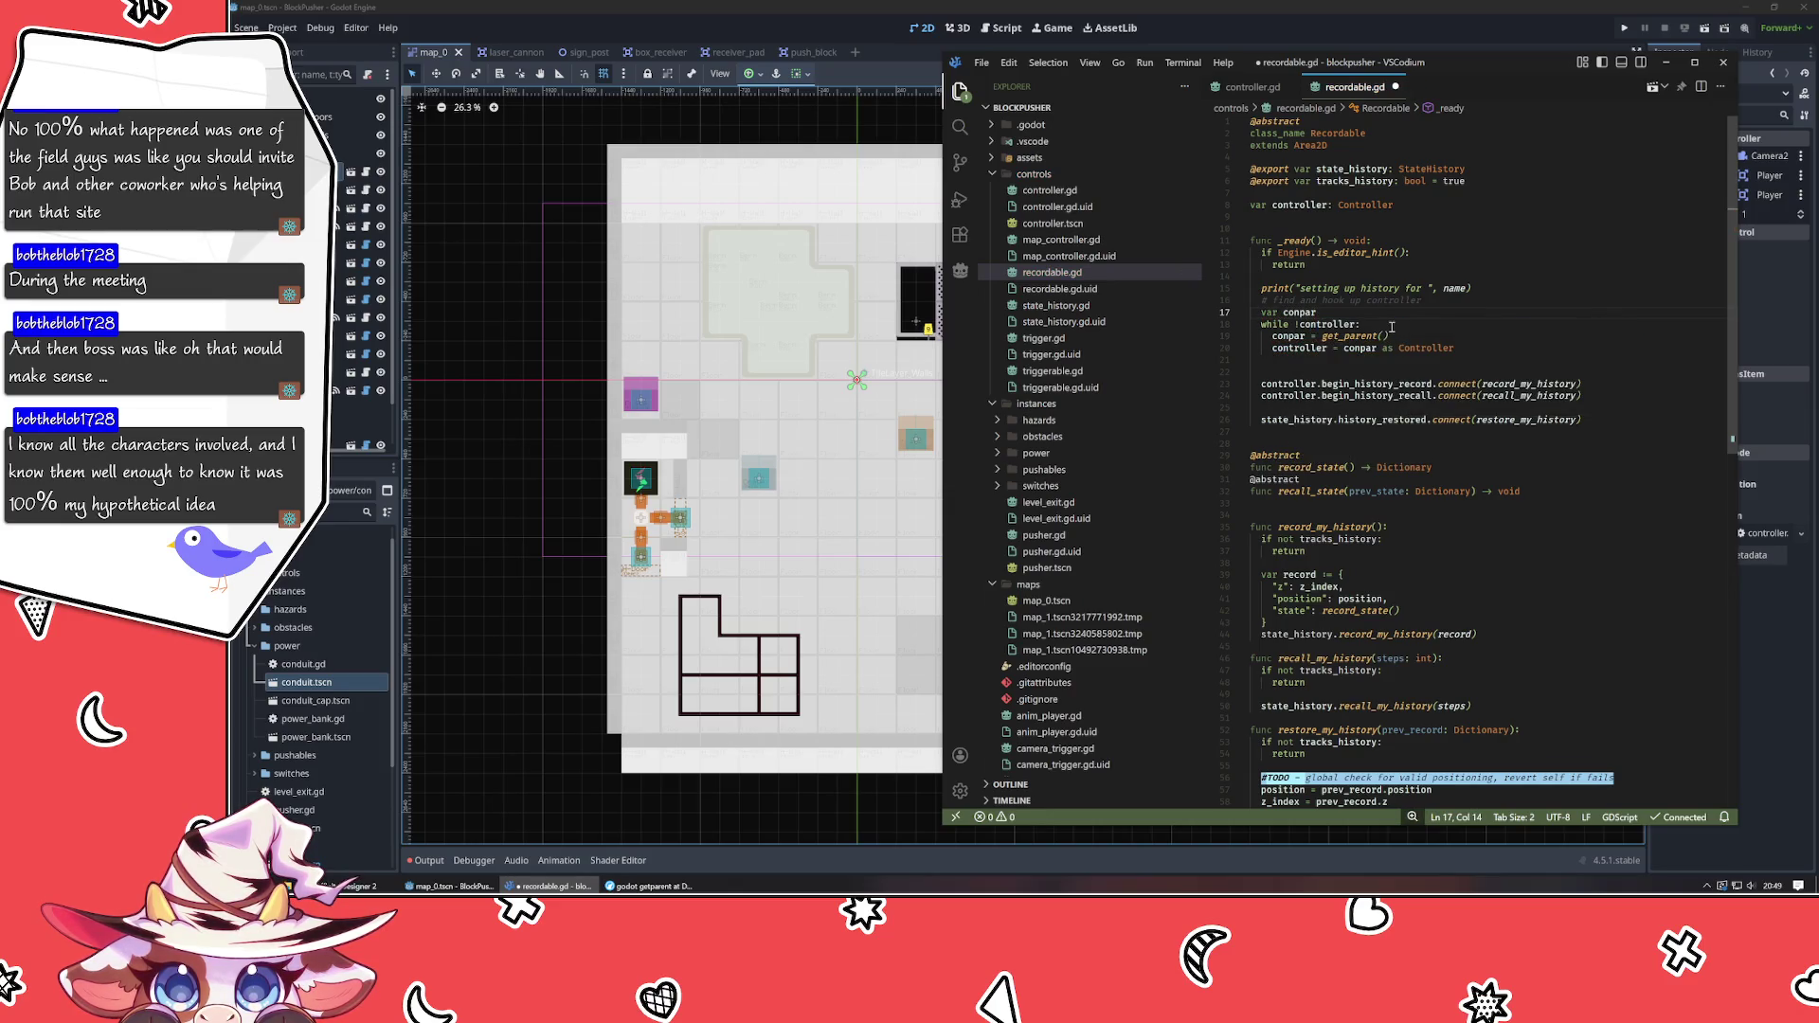
{"action": "type", "text": ":= this"}
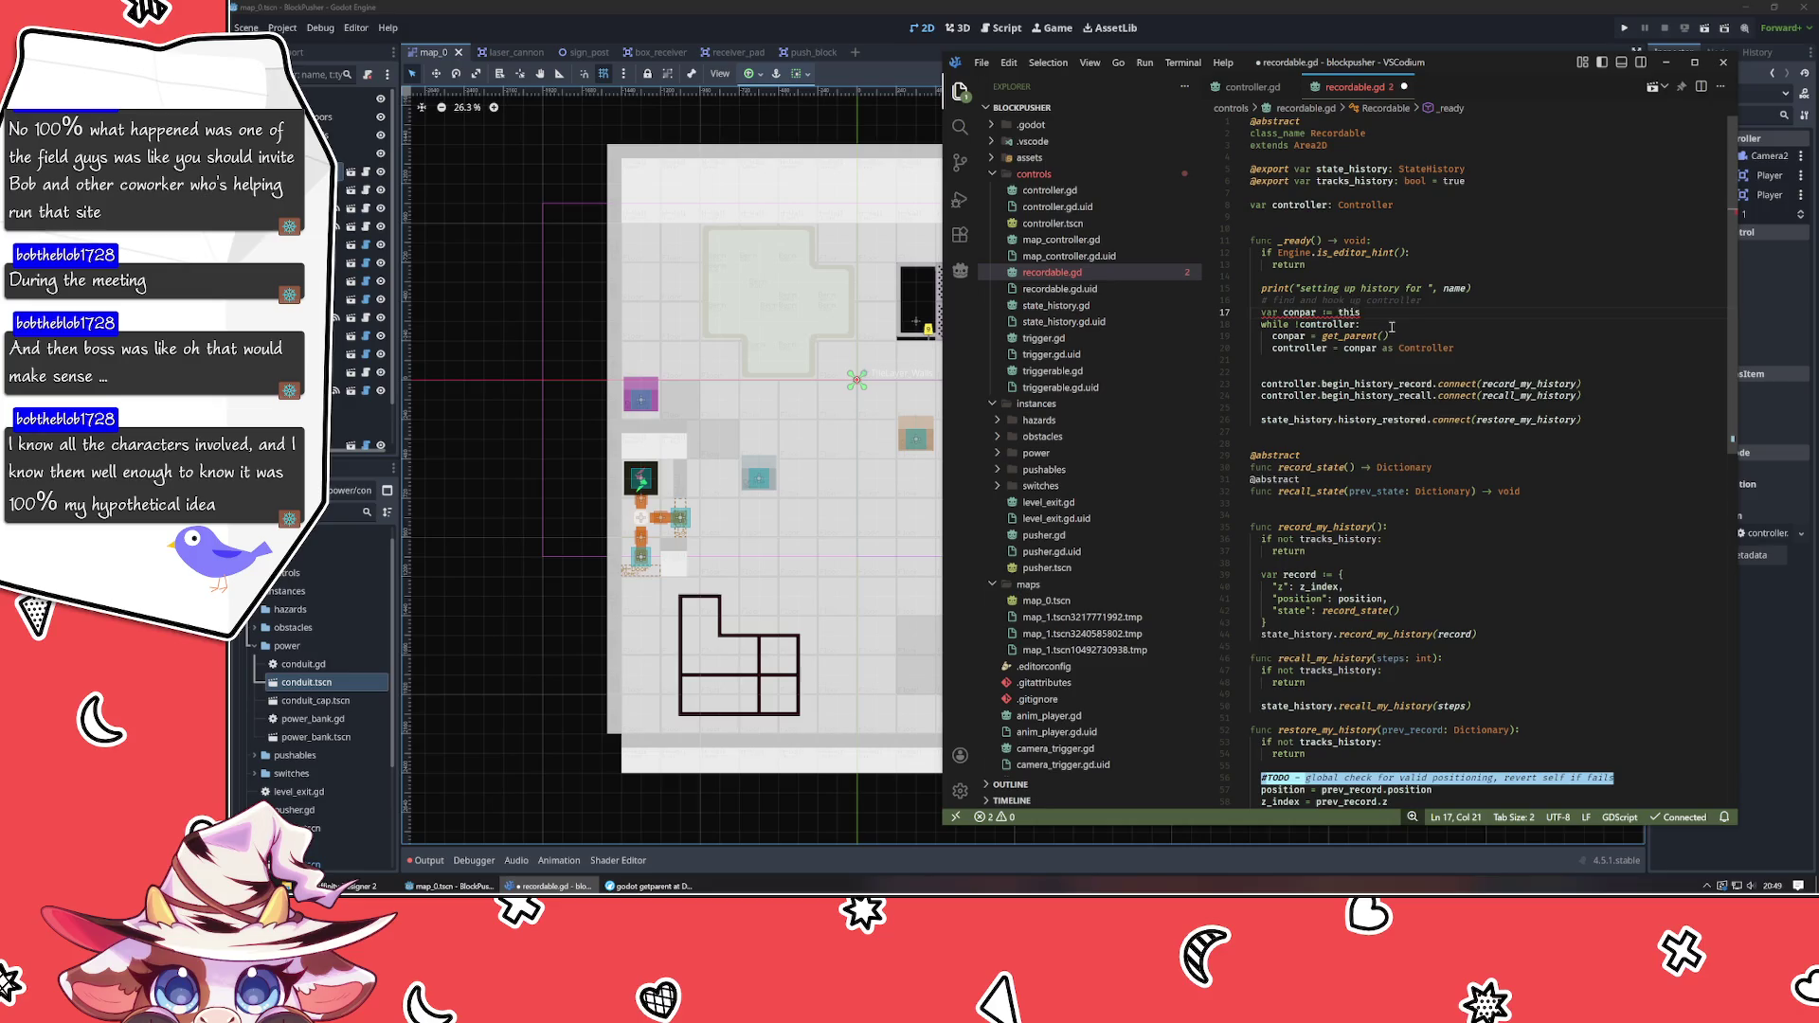
- Change line 17 to declare 'var conpar: Node = self'
{"action": "key", "text": "BackSpace"}
{"action": "key", "text": "BackSpace"}
{"action": "key", "text": "BackSpace"}
{"action": "type", "text": "self"}
{"action": "key", "text": "BackSpace"}
{"action": "key", "text": "BackSpace"}
{"action": "key", "text": "BackSpace"}
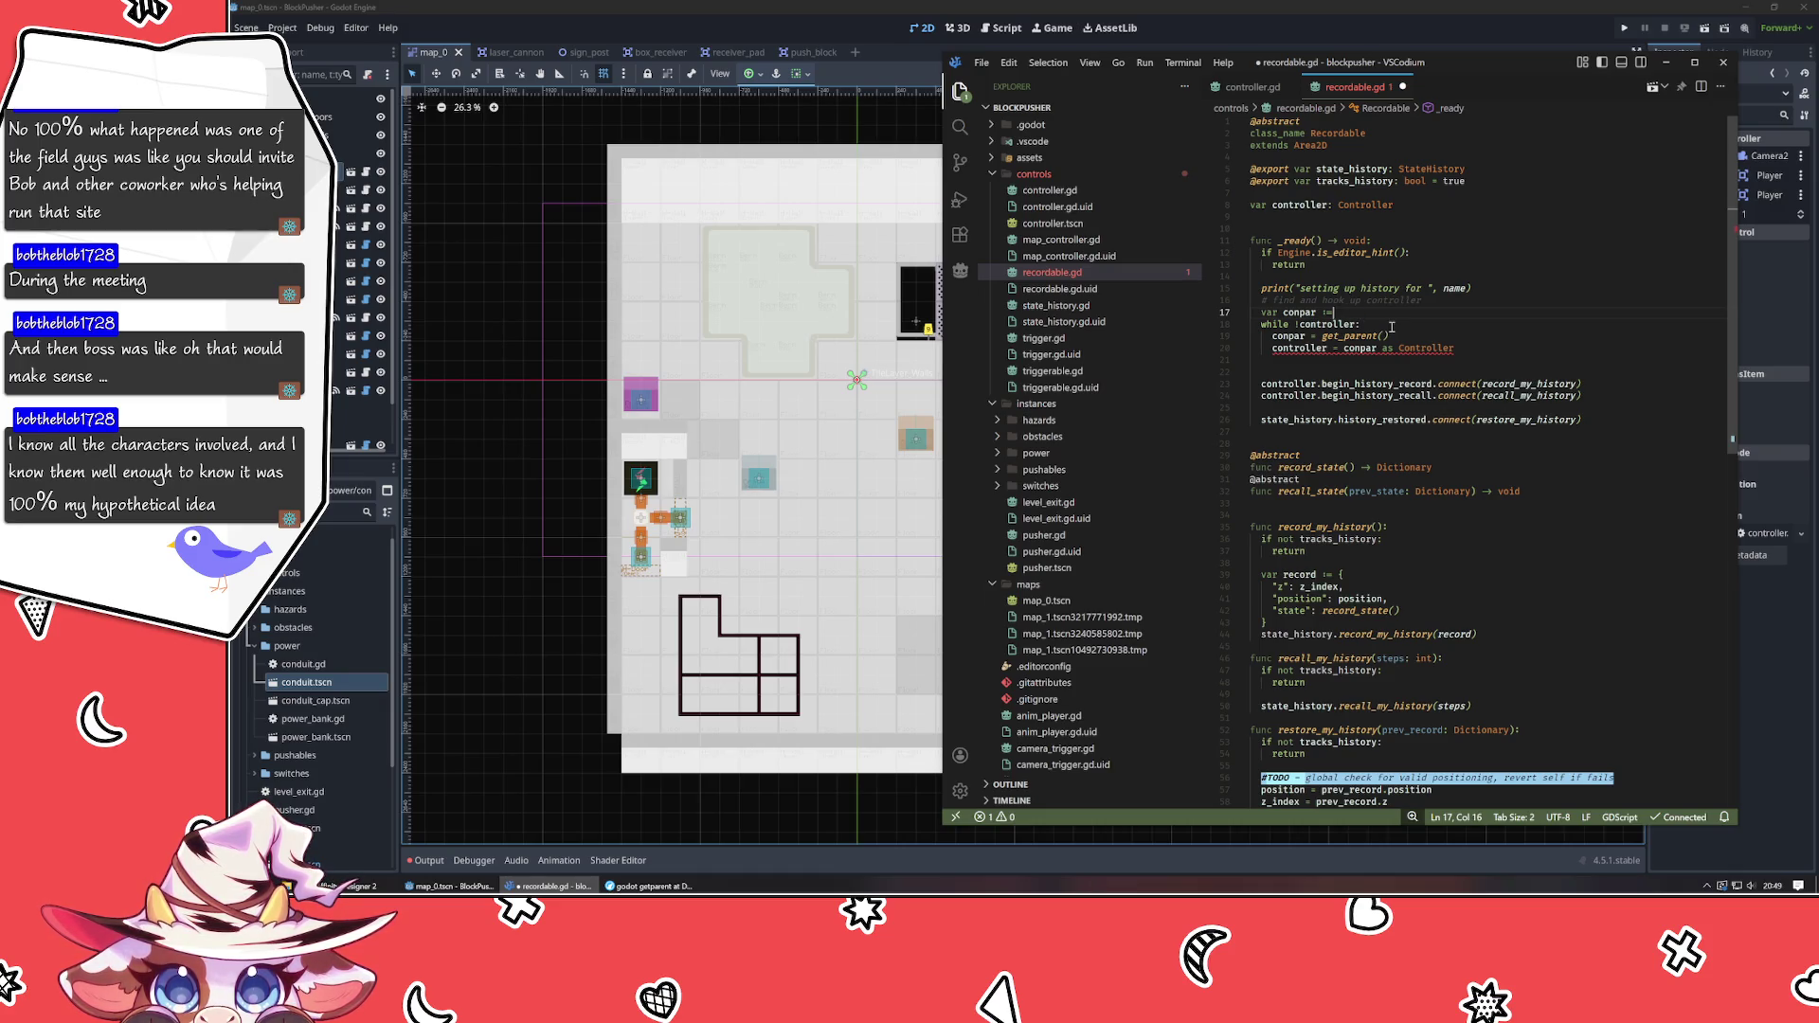
{"action": "type", "text": ": Node = "}
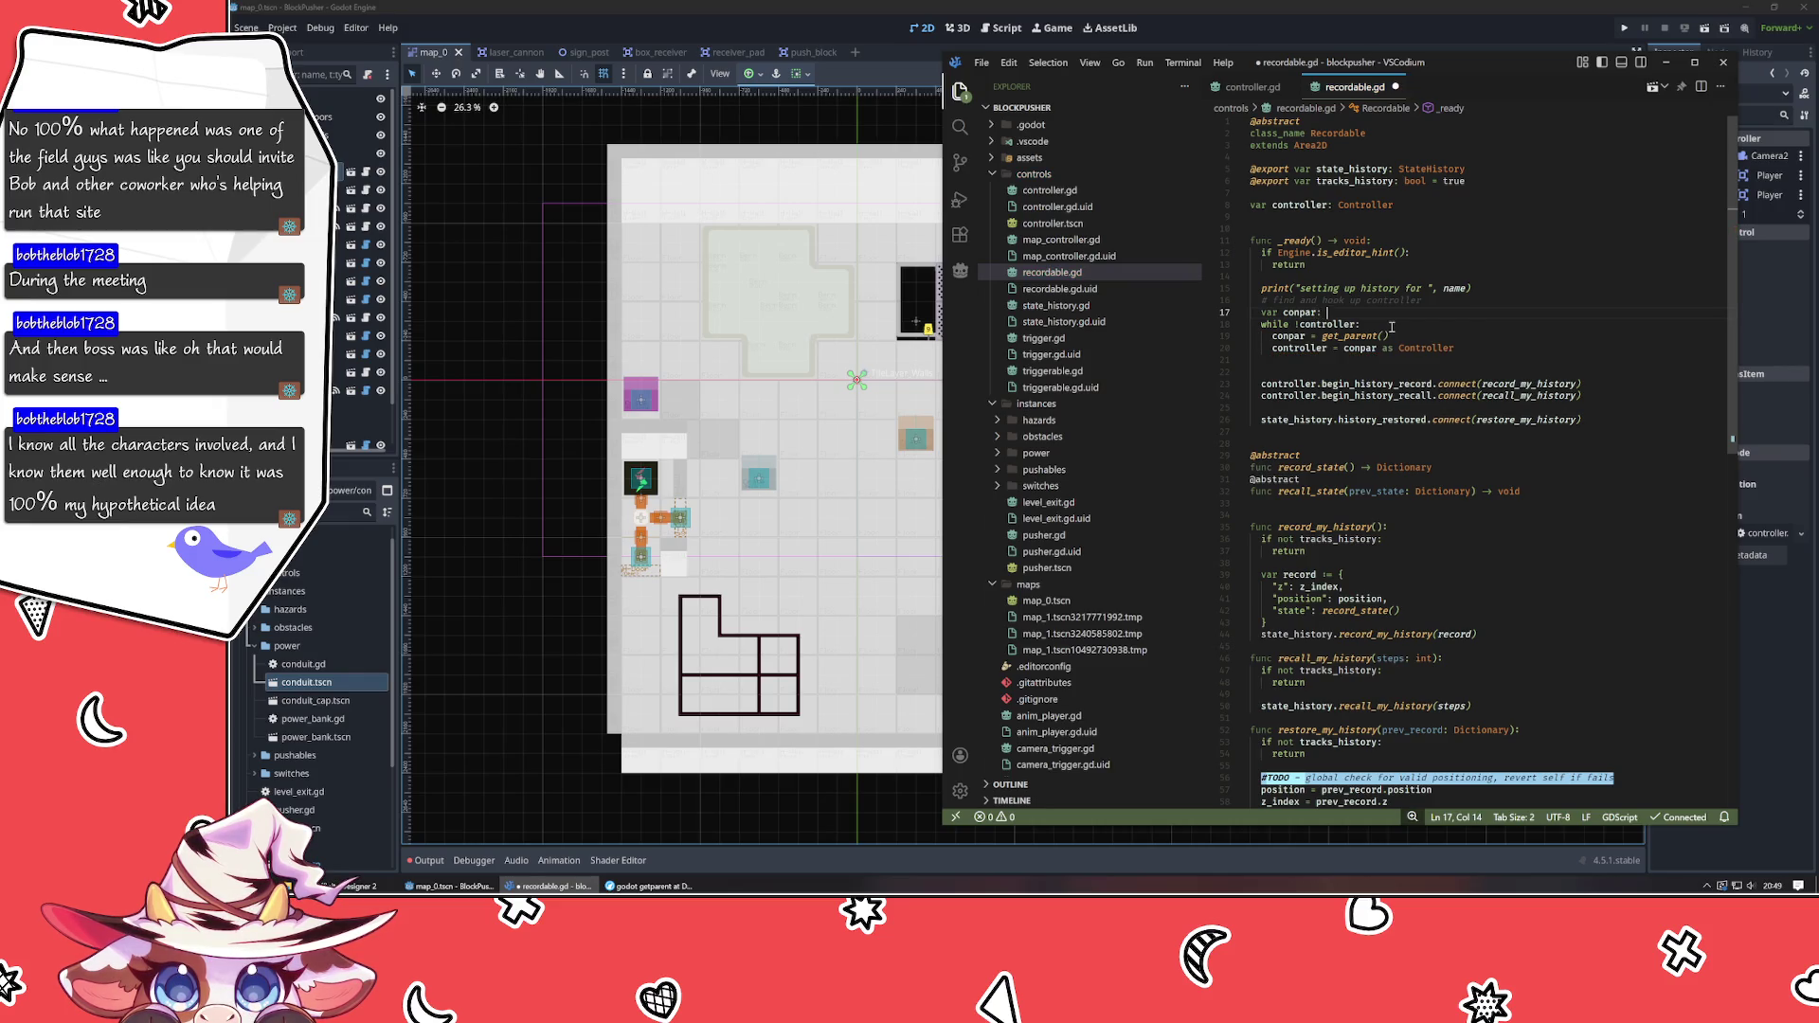
{"action": "type", "text": "self"}
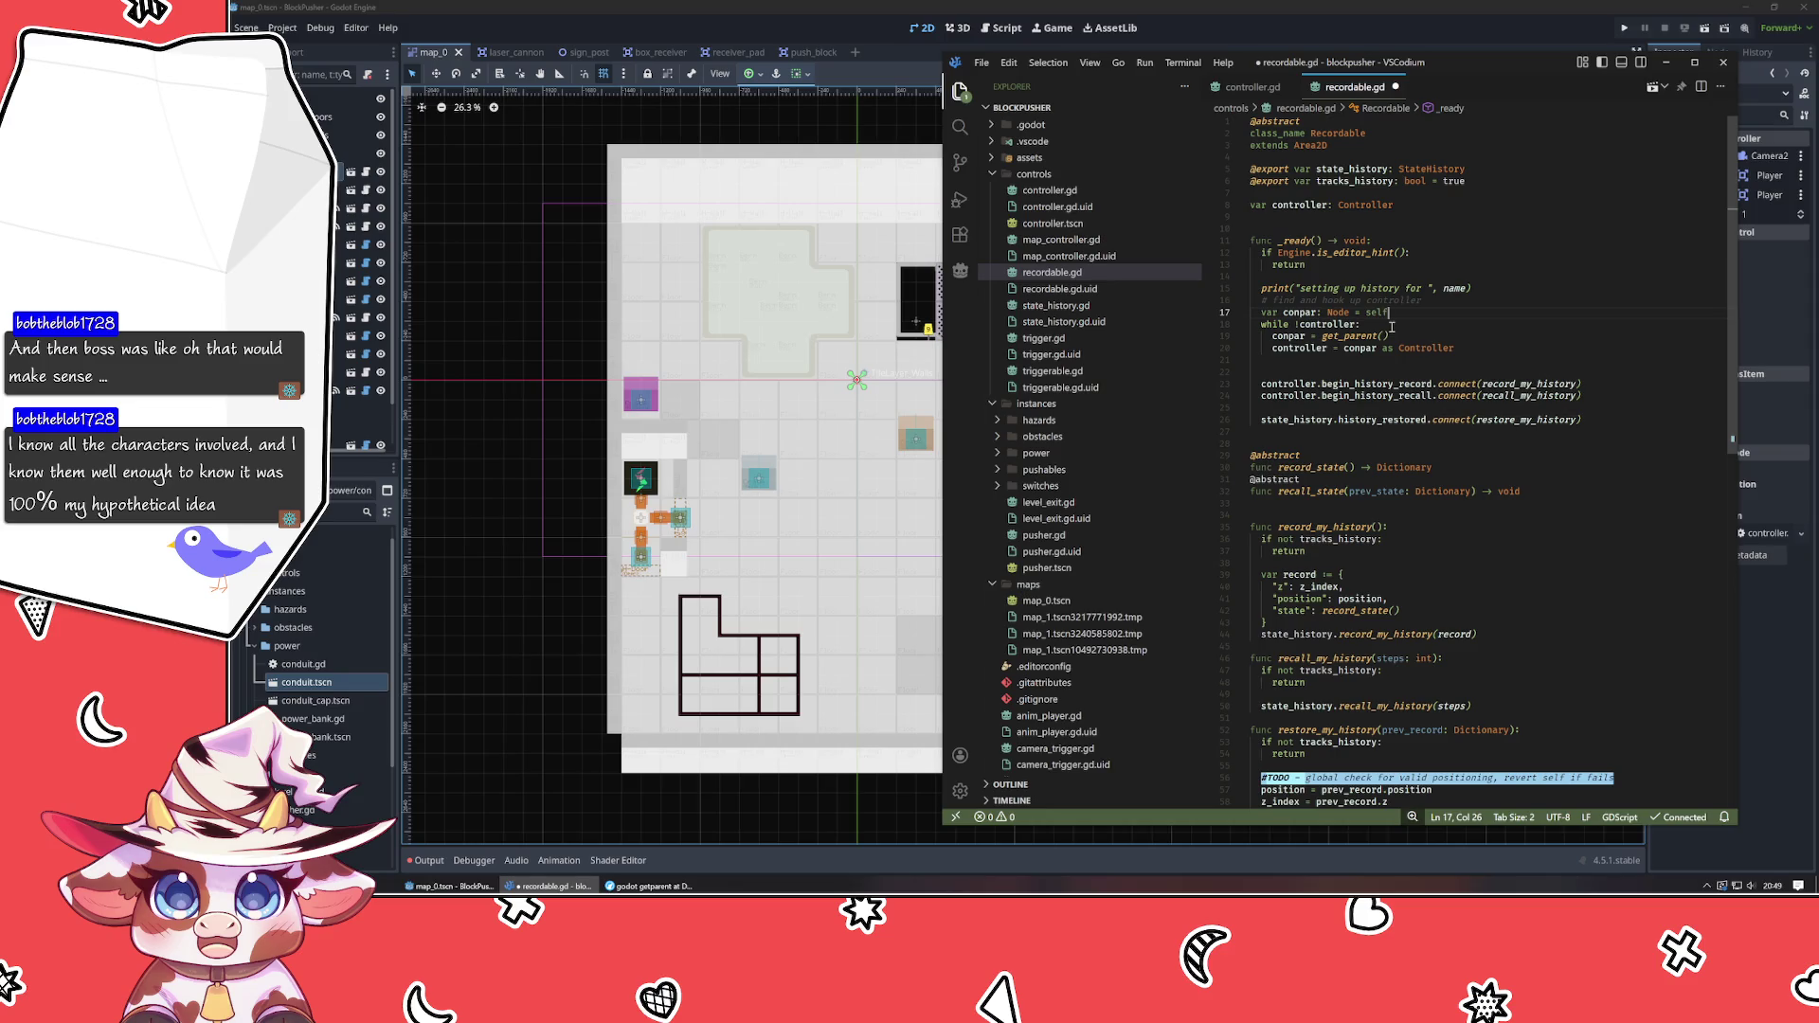
- Make the loop climb upward with 'conpar = conpar.get_parent()'
{"action": "key", "text": "ctrl+Left"}
{"action": "key", "text": "ctrl+Left"}
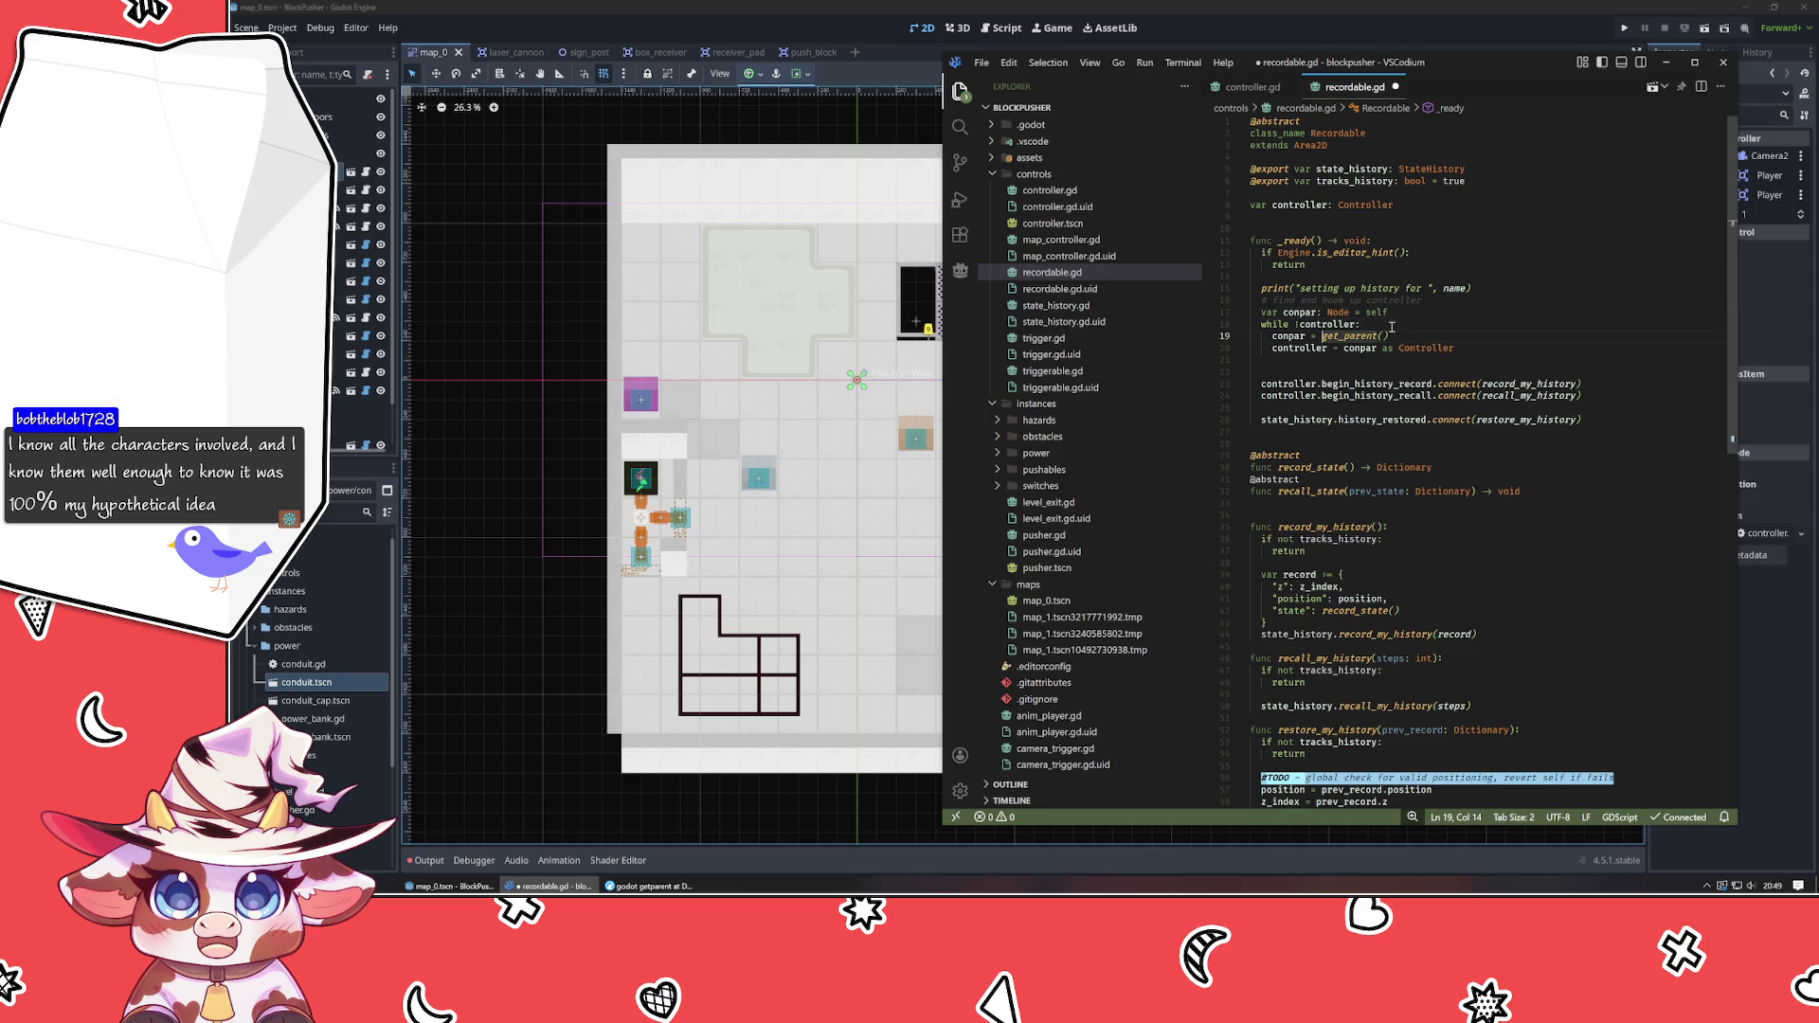
{"action": "type", "text": "compar."}
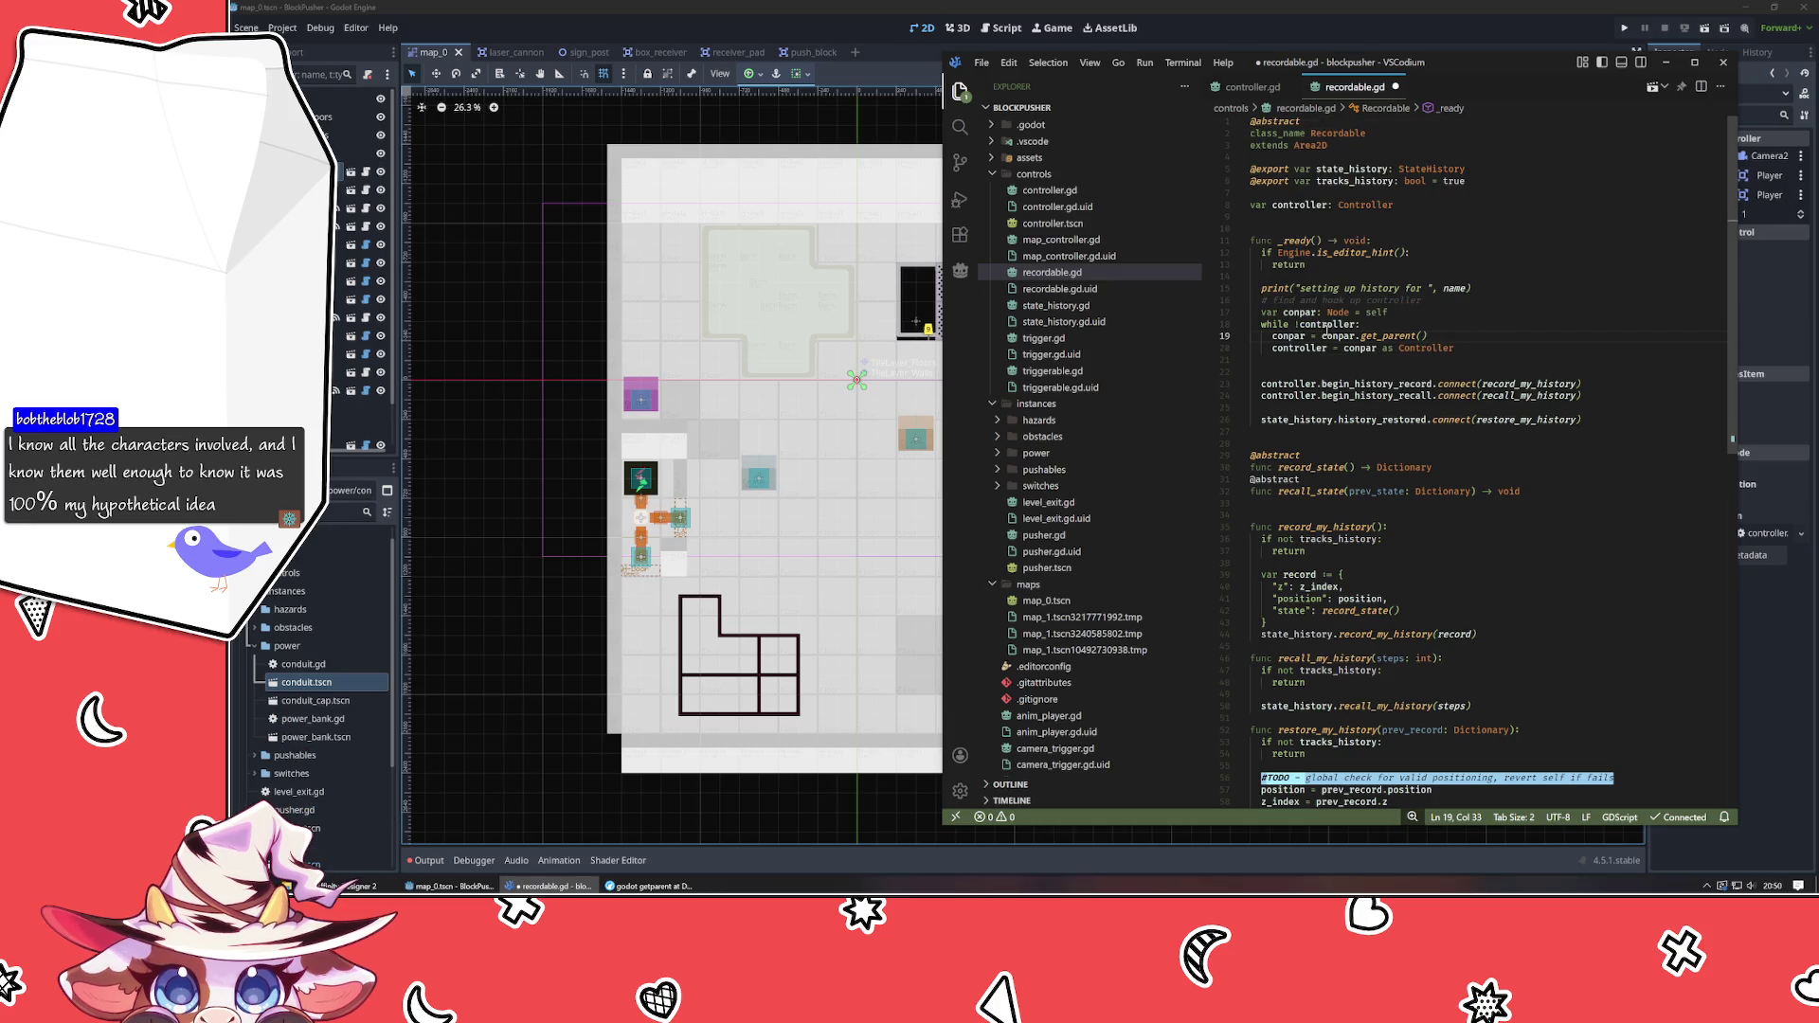
{"action": "left_click", "coordinate": [1327, 327]}
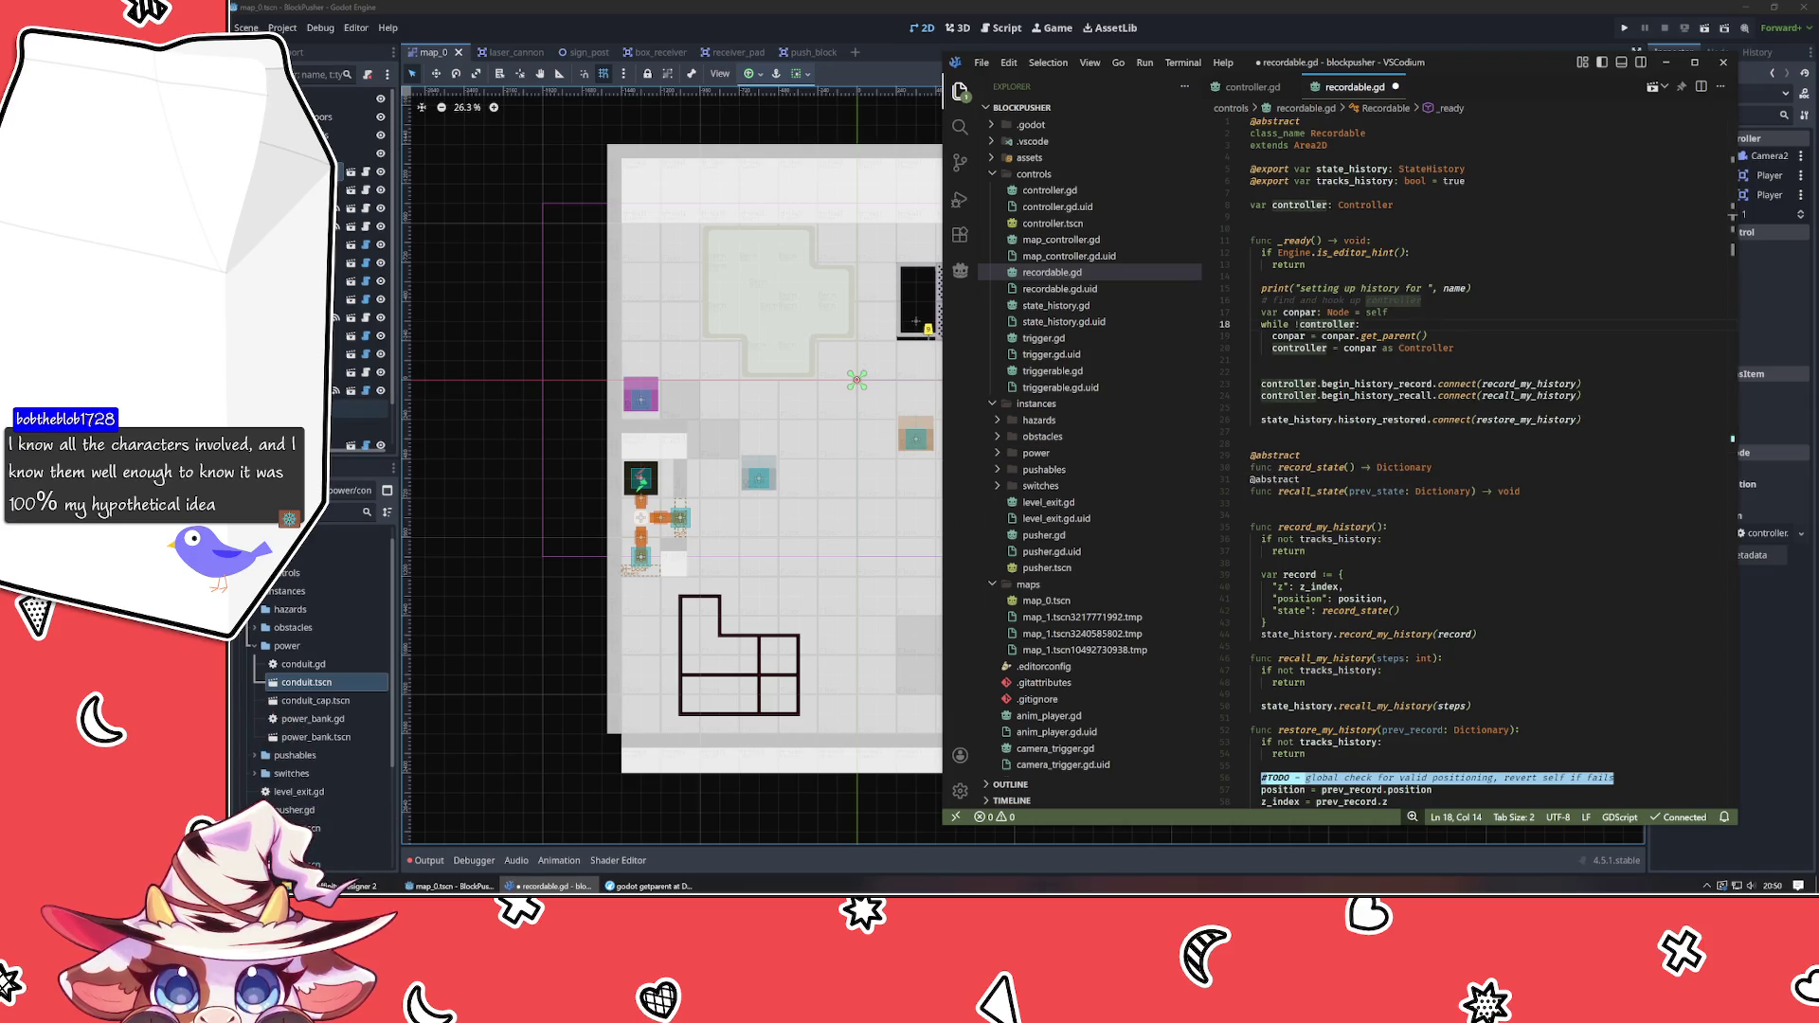
{"action": "left_click", "coordinate": [775, 873]}
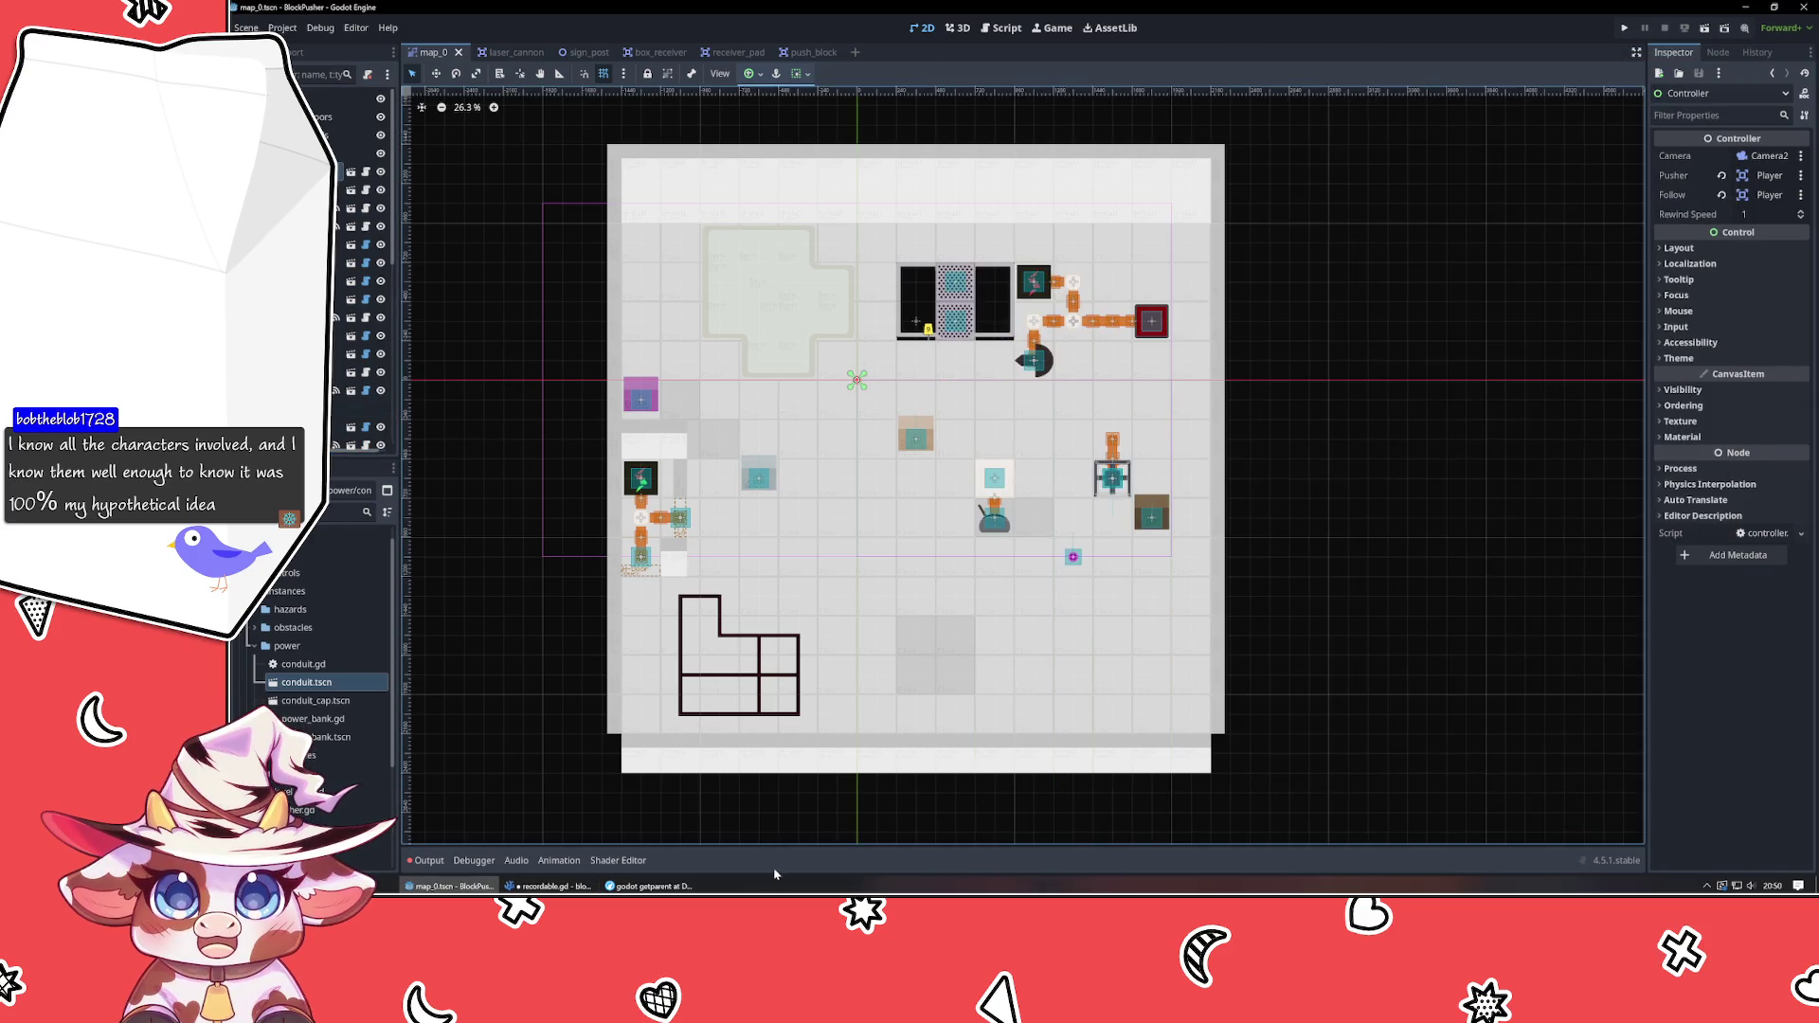
{"action": "left_click", "coordinate": [552, 885]}
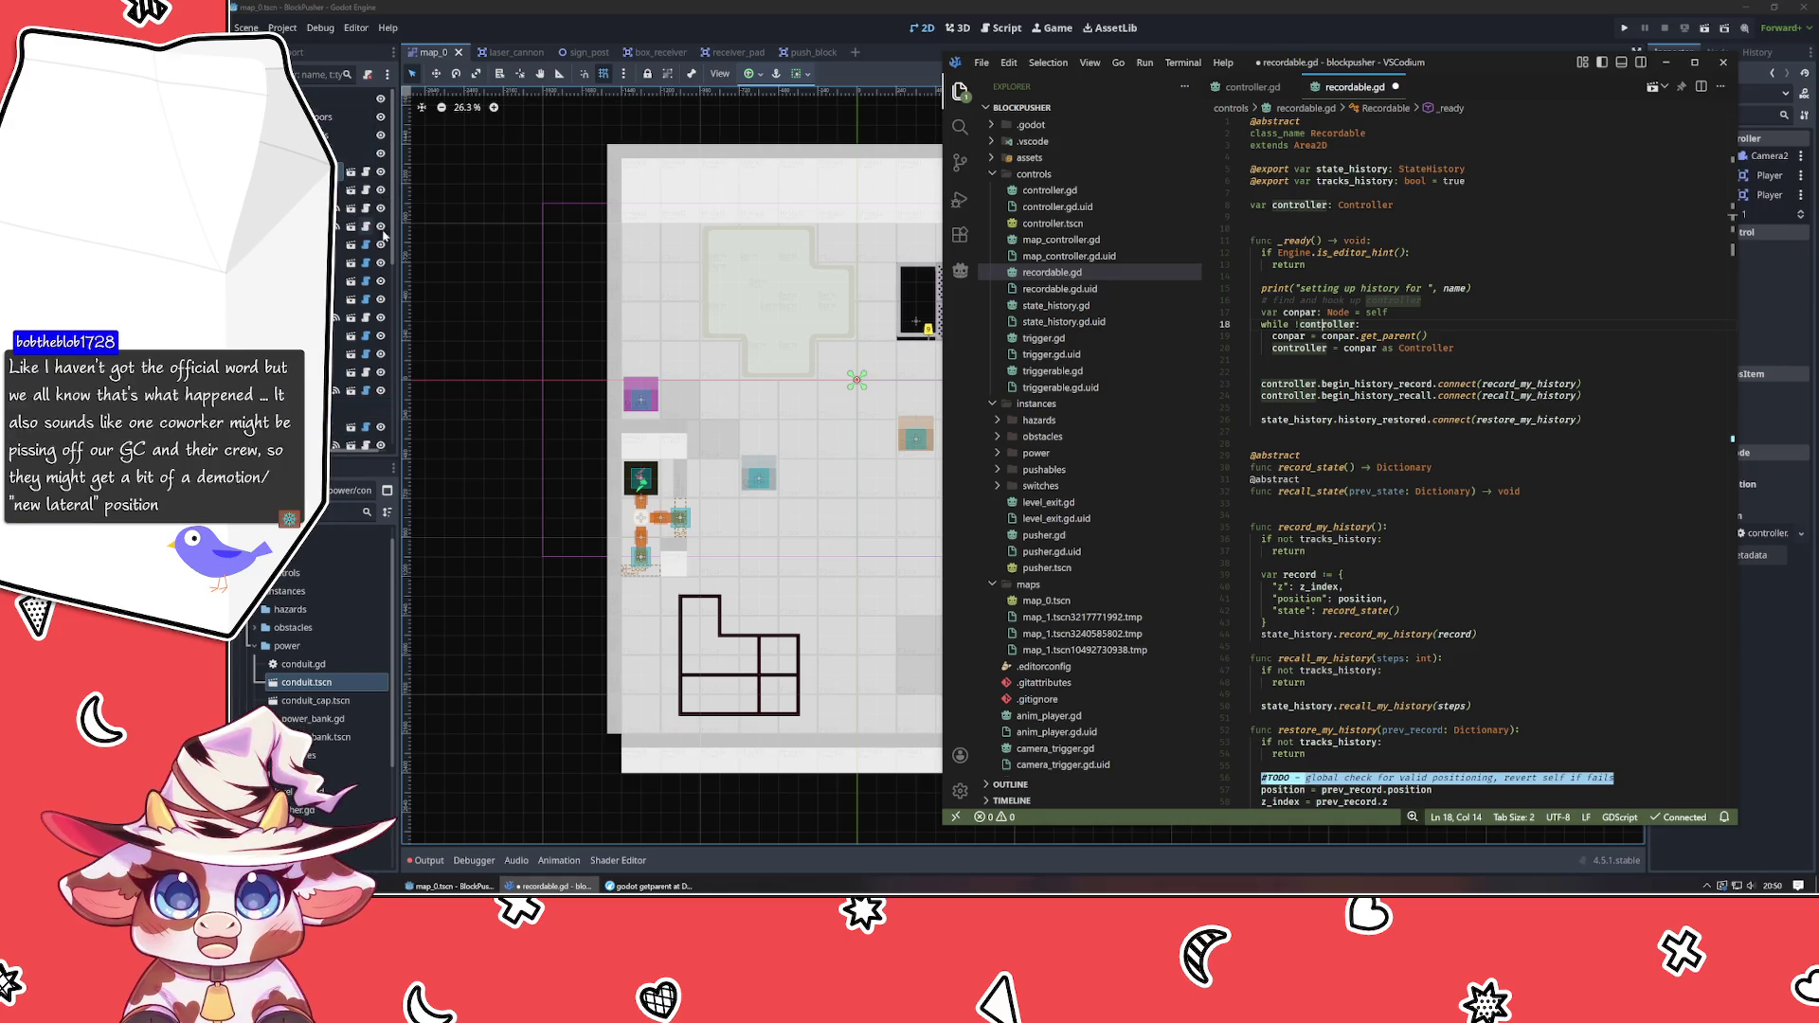
- Extend the loop condition to 'while !controller and conpar.get_parent():' so it stops at the root
{"action": "left_click", "coordinate": [1422, 370]}
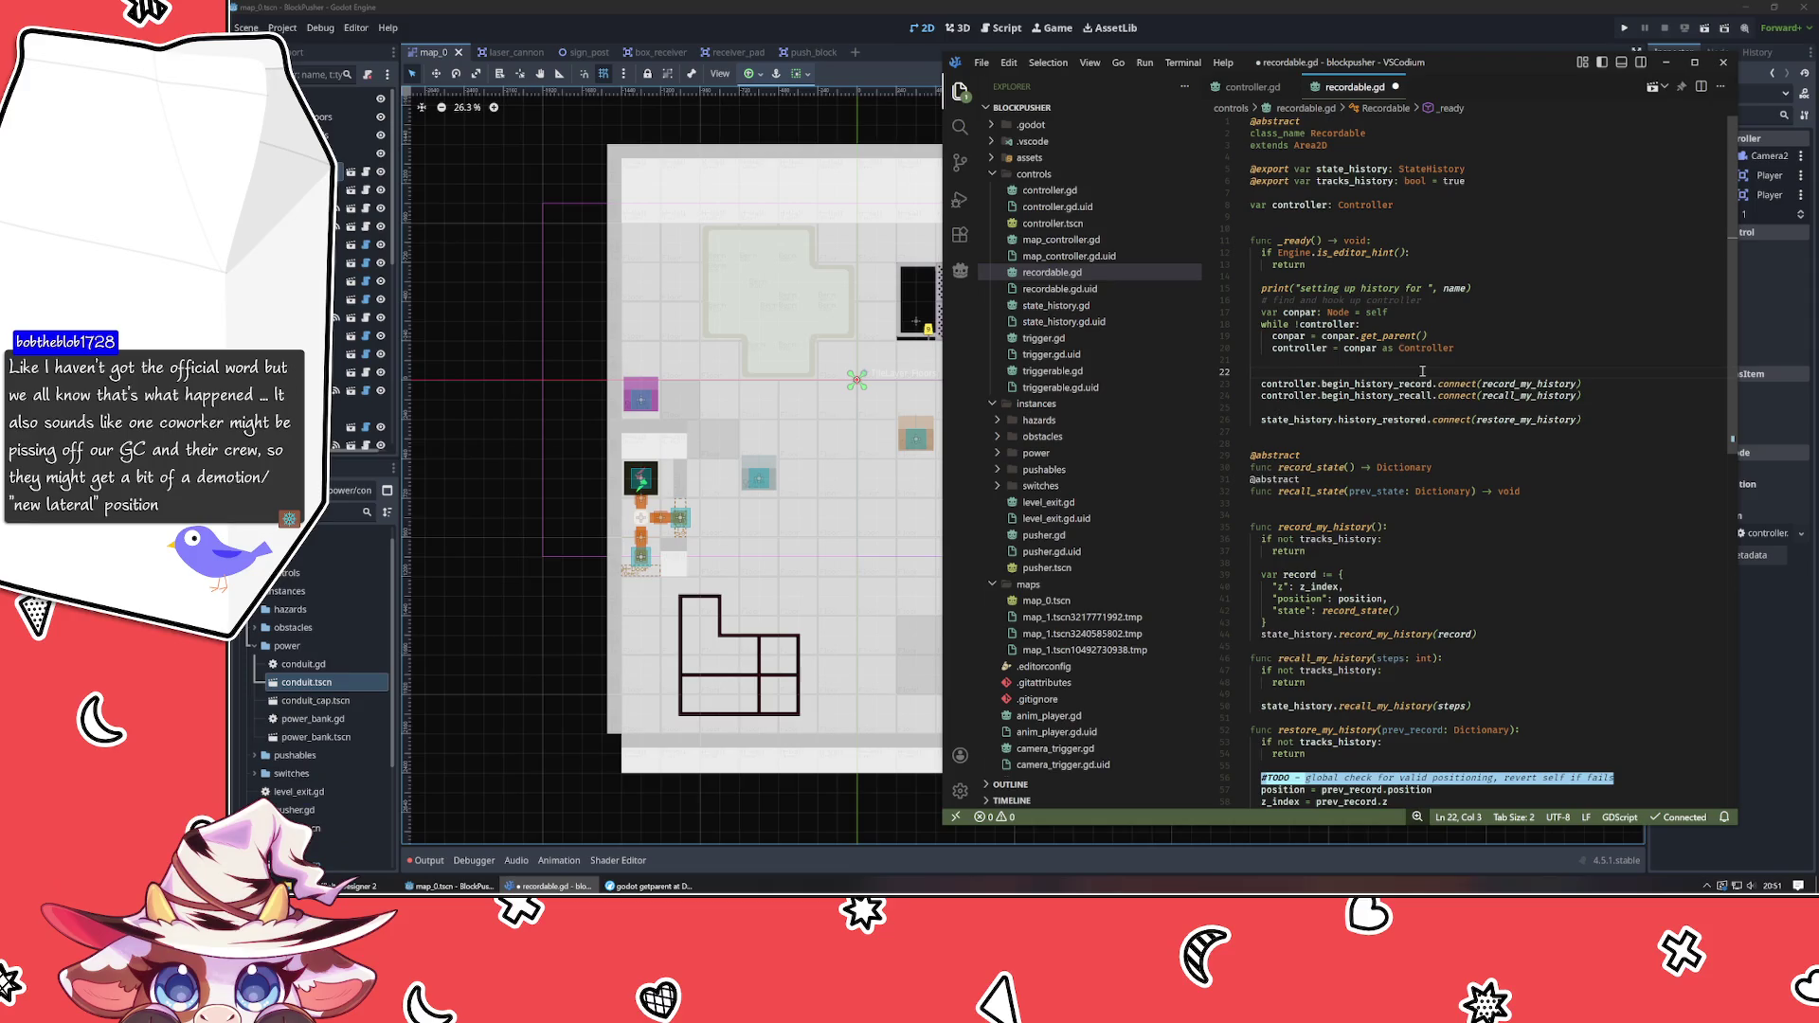
{"action": "left_click", "coordinate": [1380, 324]}
{"action": "type", "text": "and "}
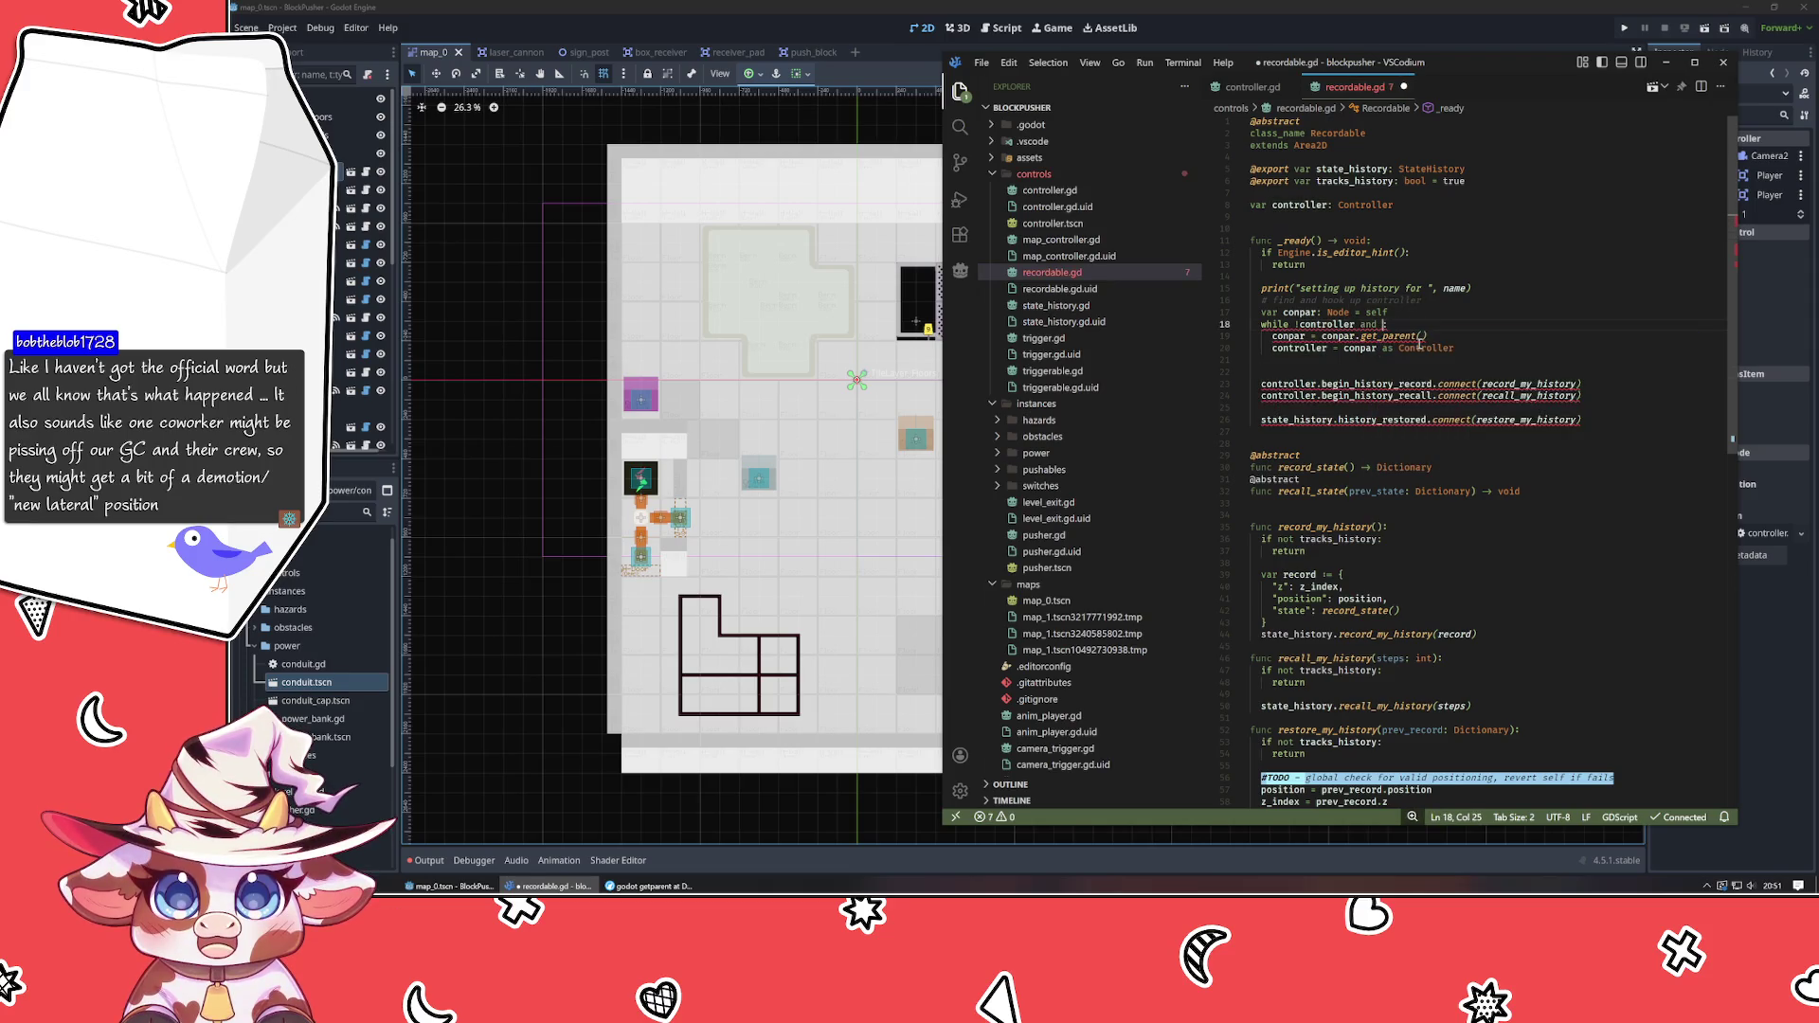
{"action": "type", "text": "conpar.get"}
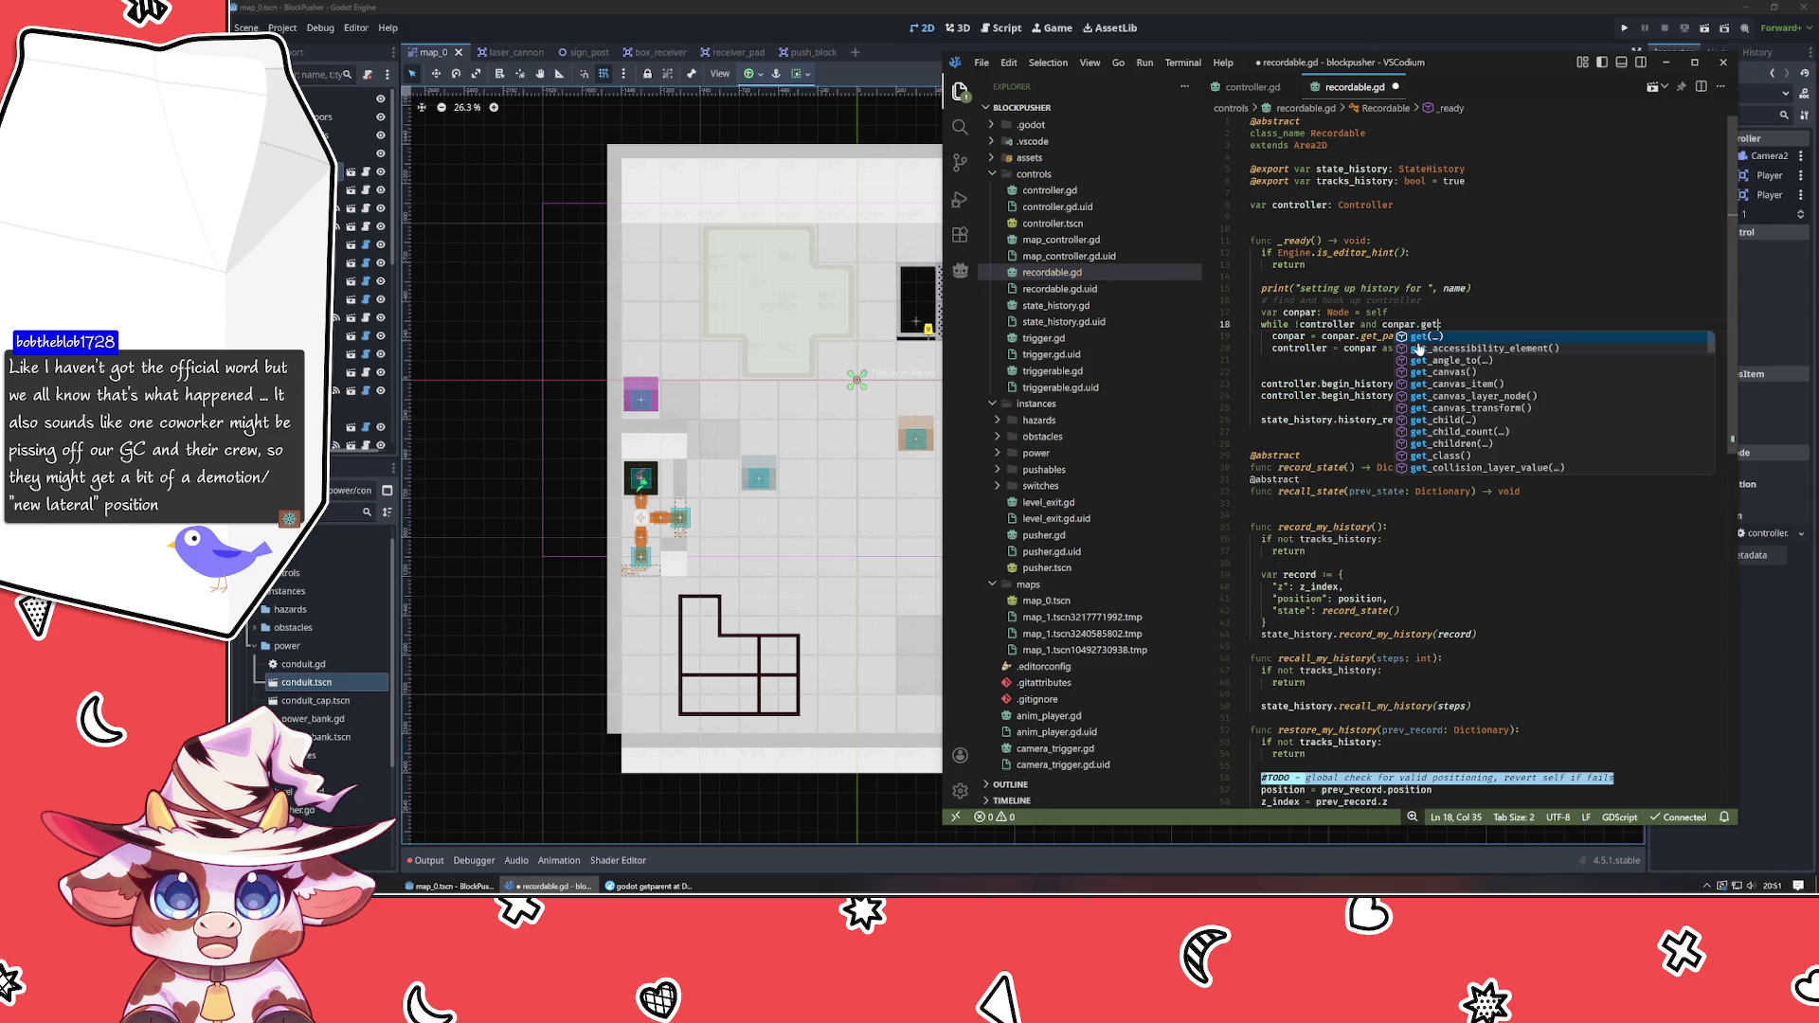
{"action": "type", "text": "_parent():"}
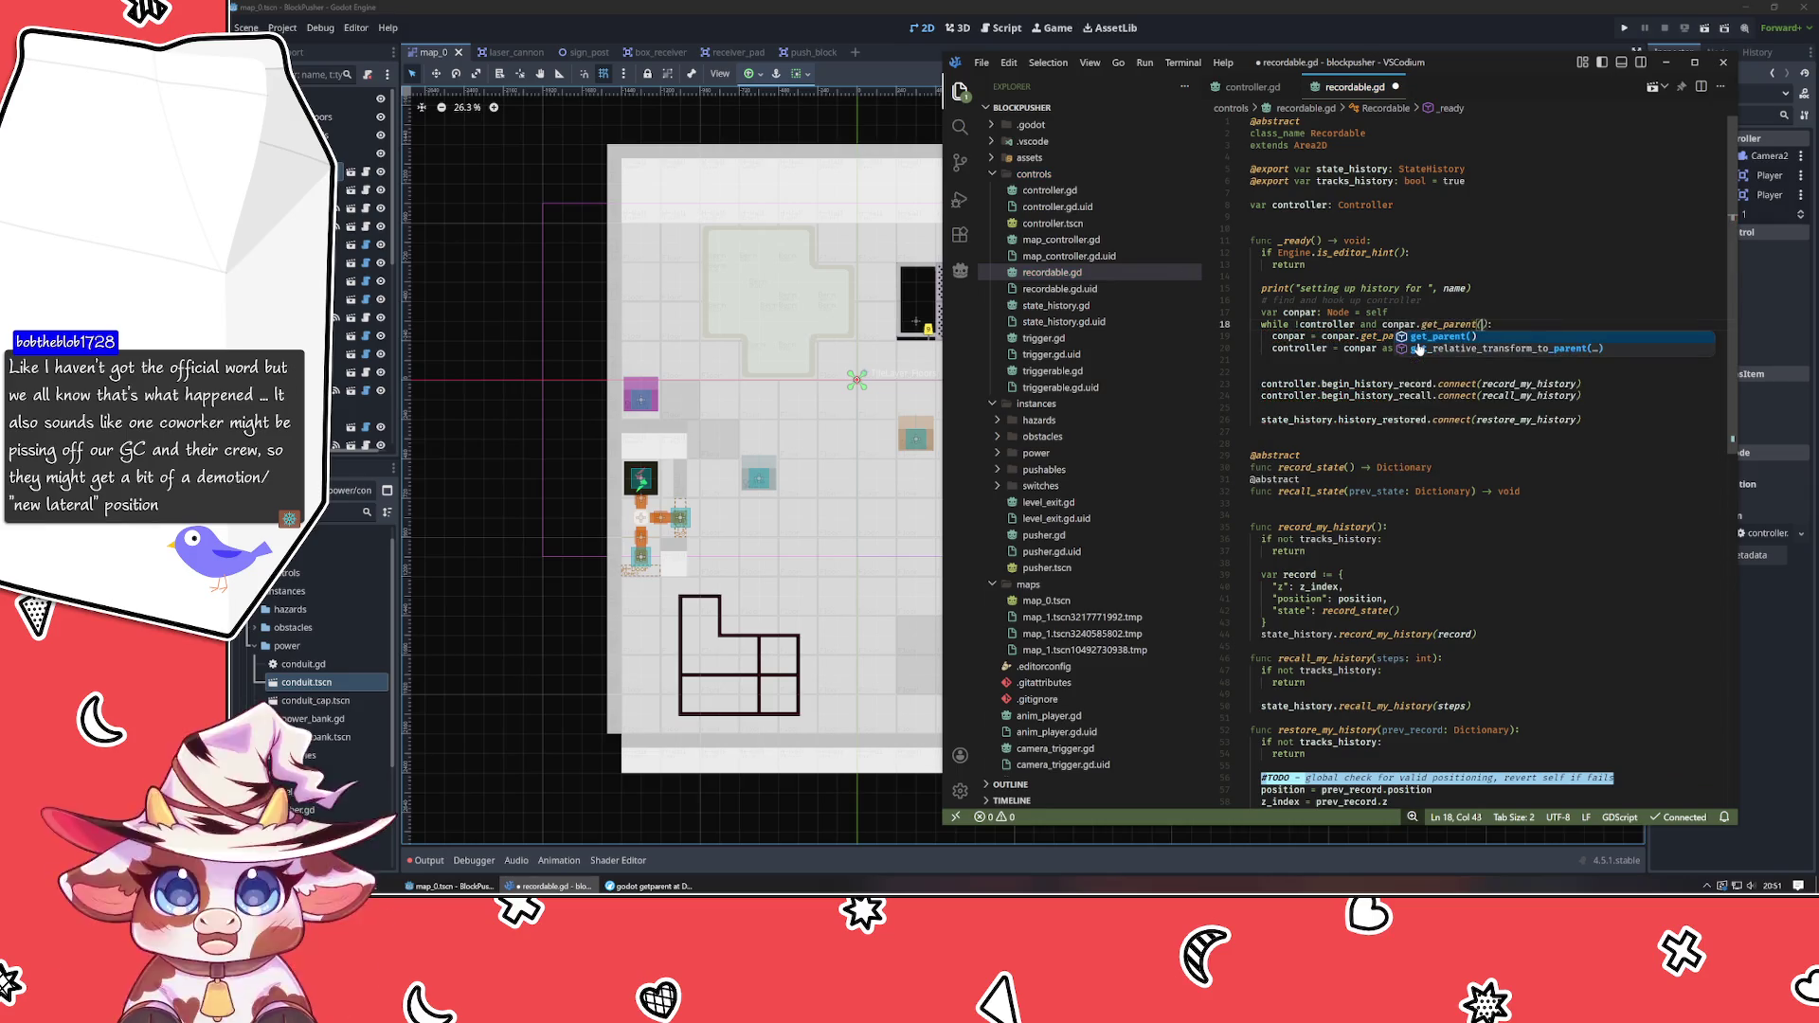
{"action": "key", "text": "Escape"}
{"action": "left_click", "coordinate": [1314, 383]}
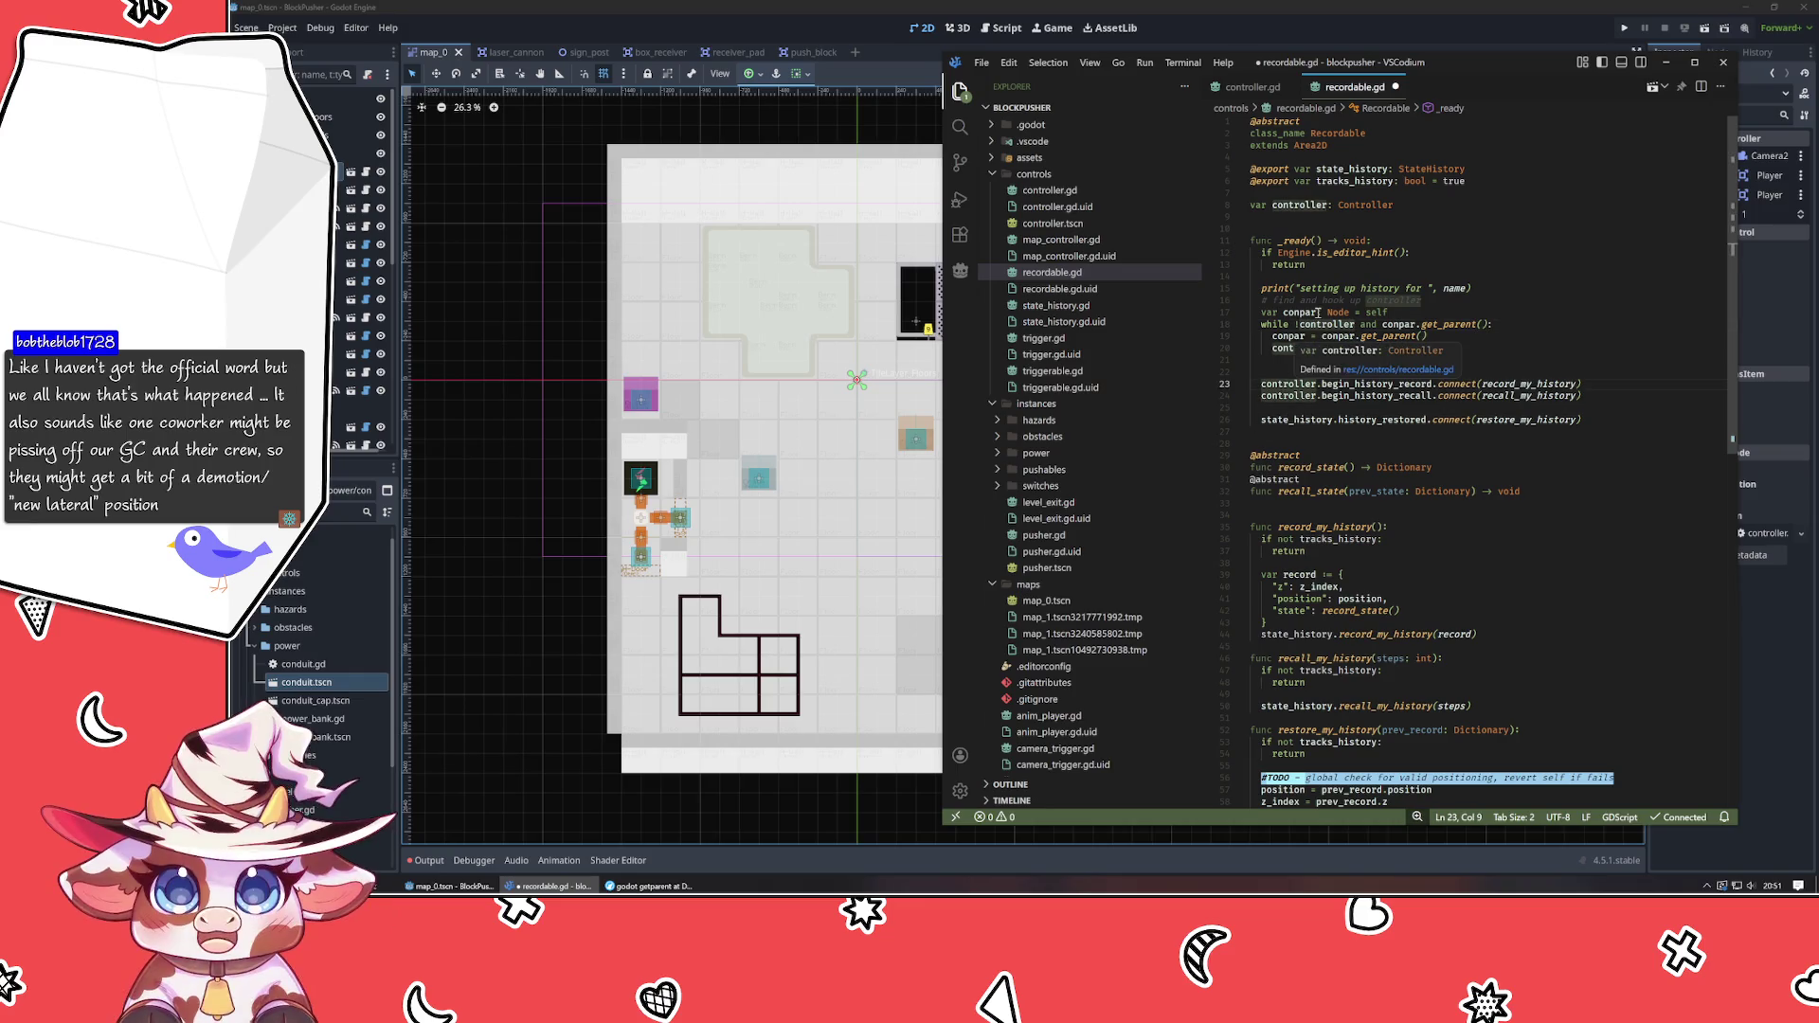
{"action": "left_click_drag", "start_coordinate": [1319, 324], "coordinate": [1323, 324]}
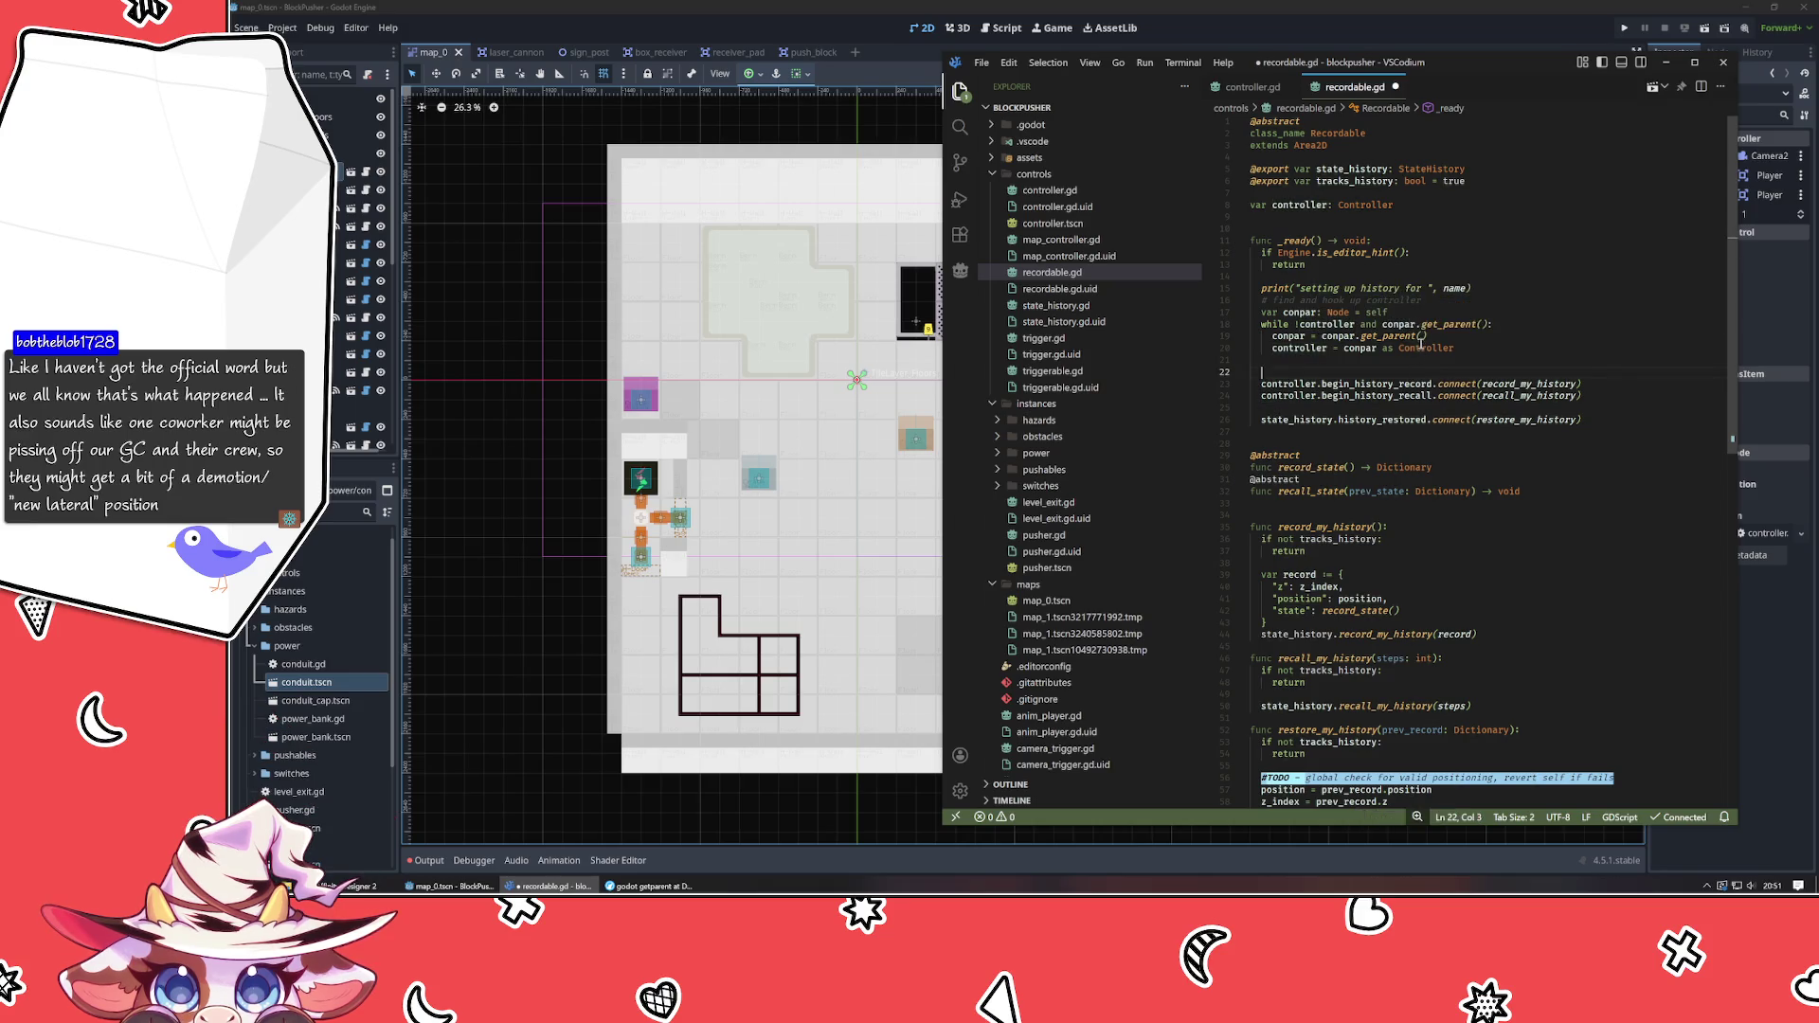
{"action": "left_click_drag", "start_coordinate": [1379, 324], "coordinate": [1495, 324]}
{"action": "left_click", "coordinate": [1503, 369]}
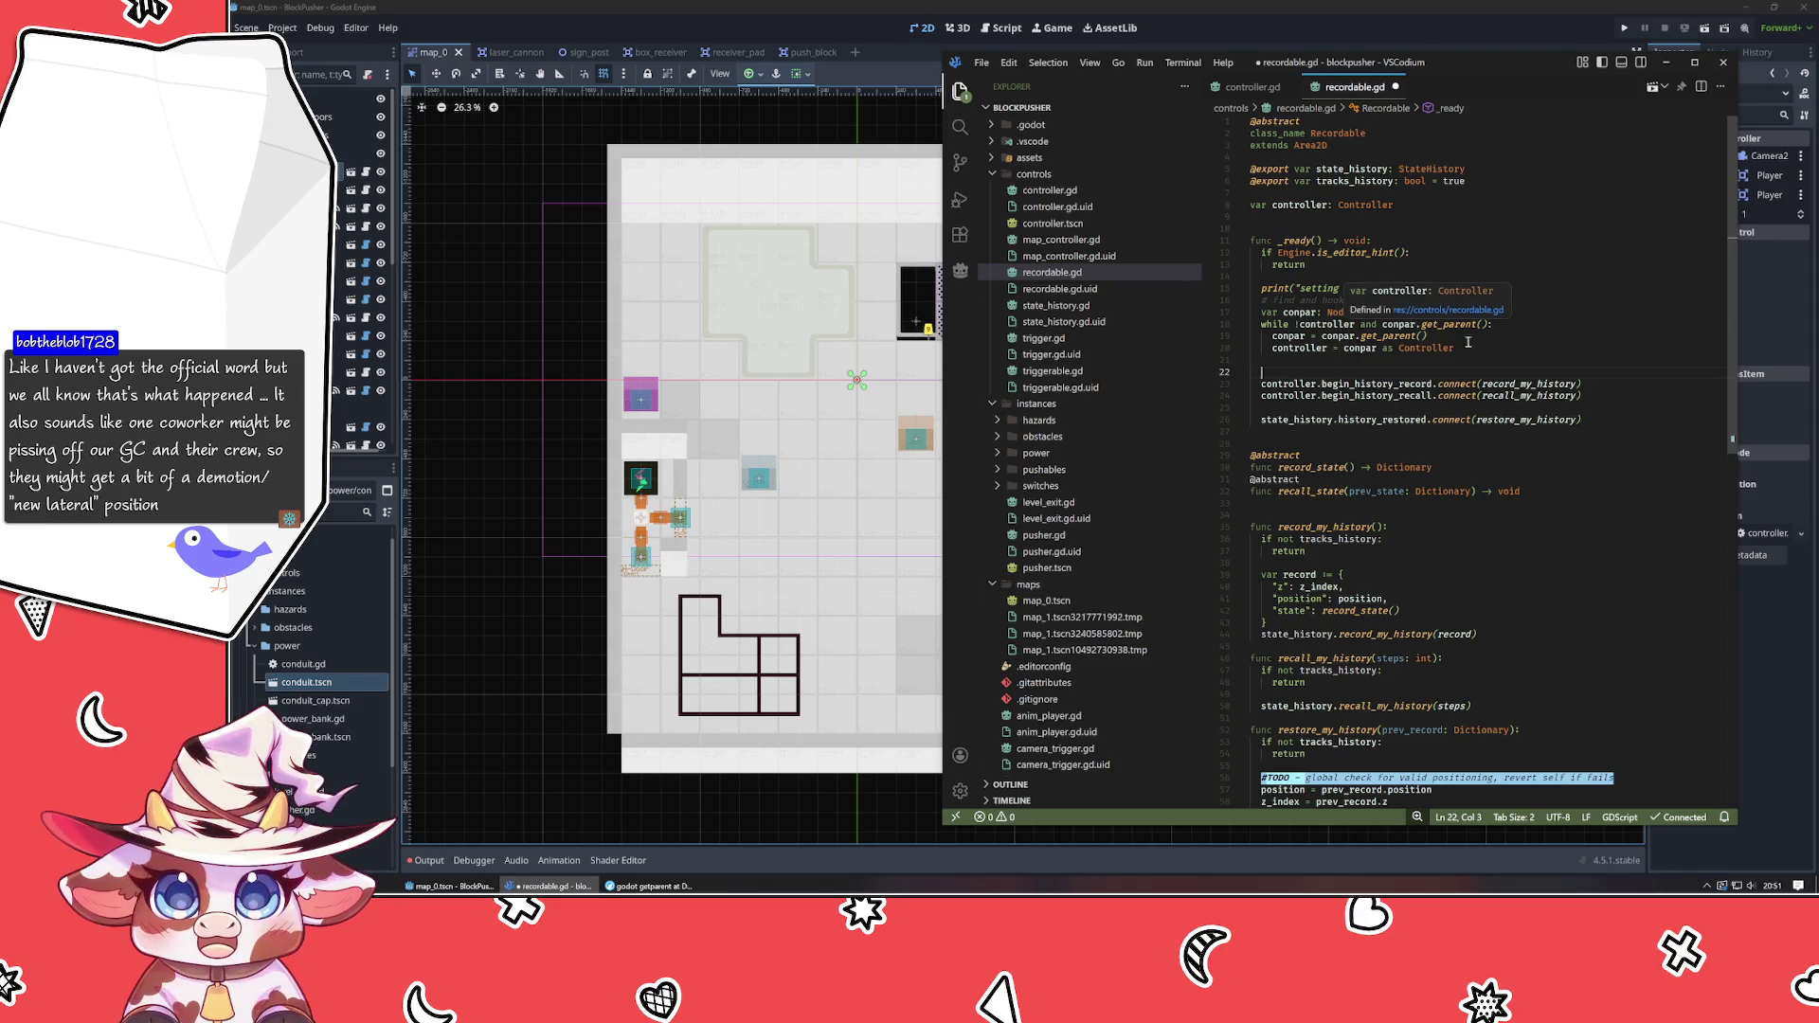
{"action": "mouse_move", "coordinate": [1455, 327]}
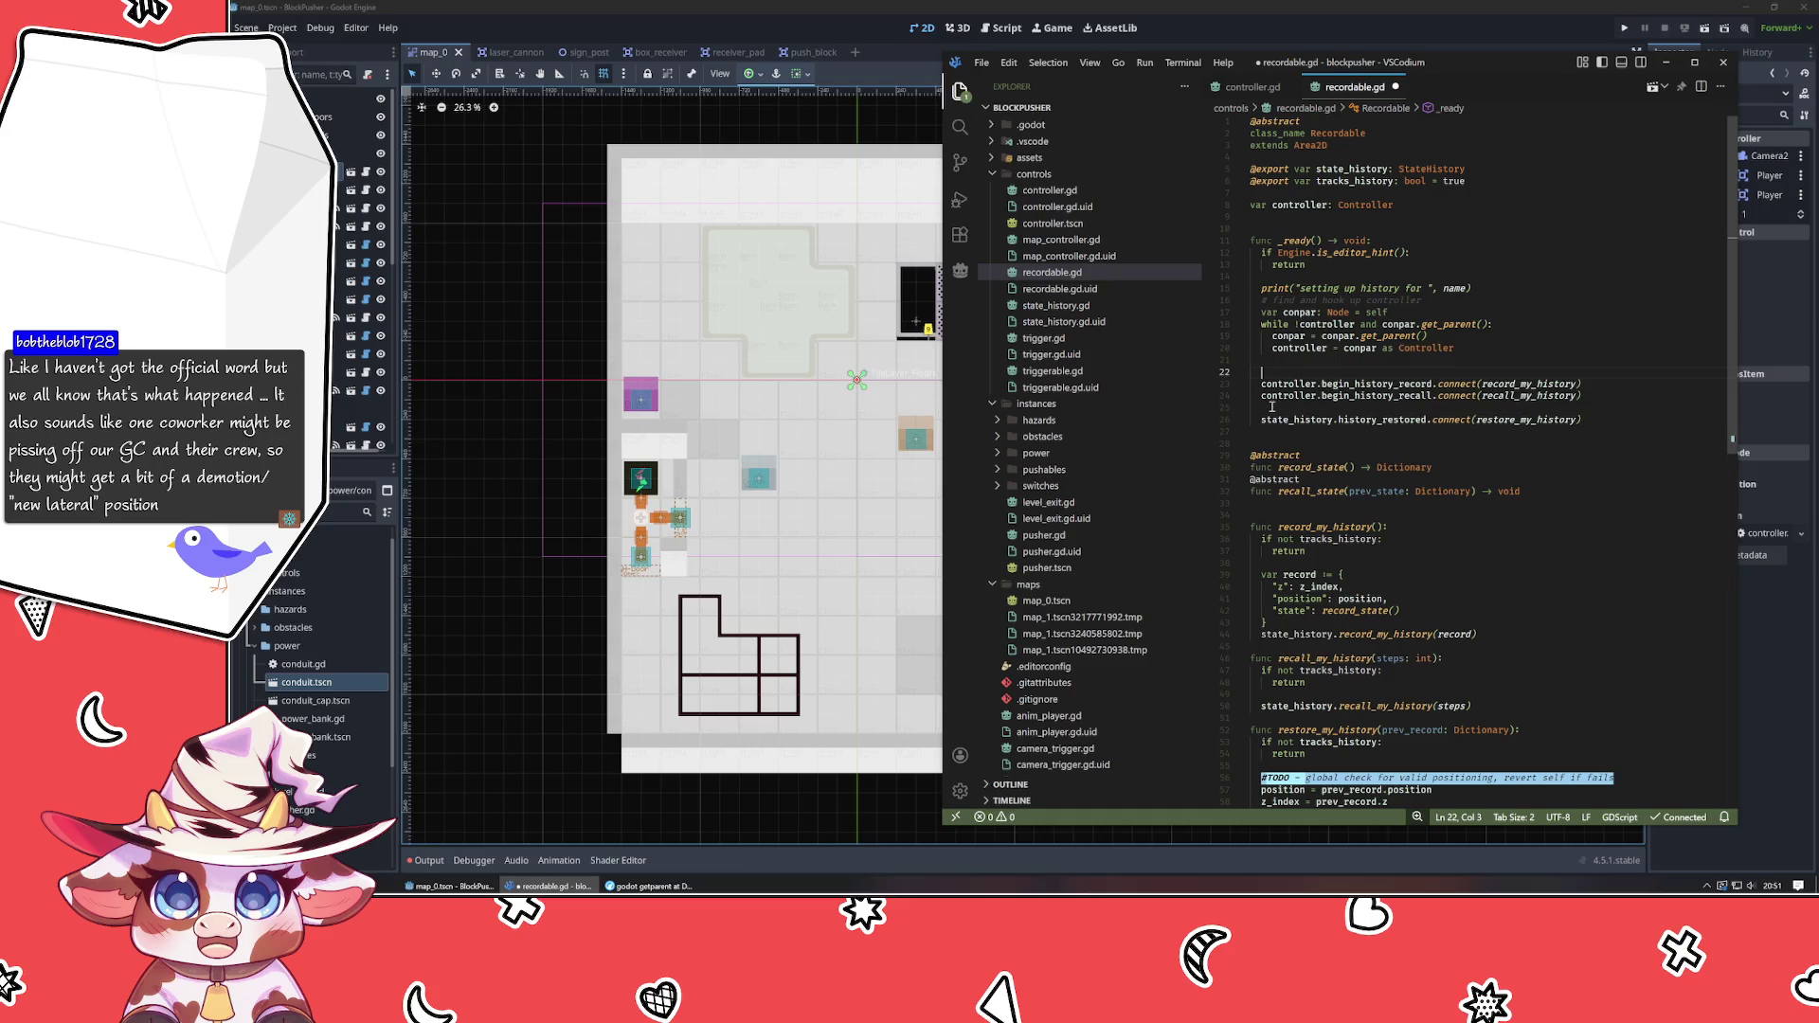
- Wrap the two history signal connections in 'if controller:' and add an 'else:' branch
{"action": "key", "text": "Tab"}
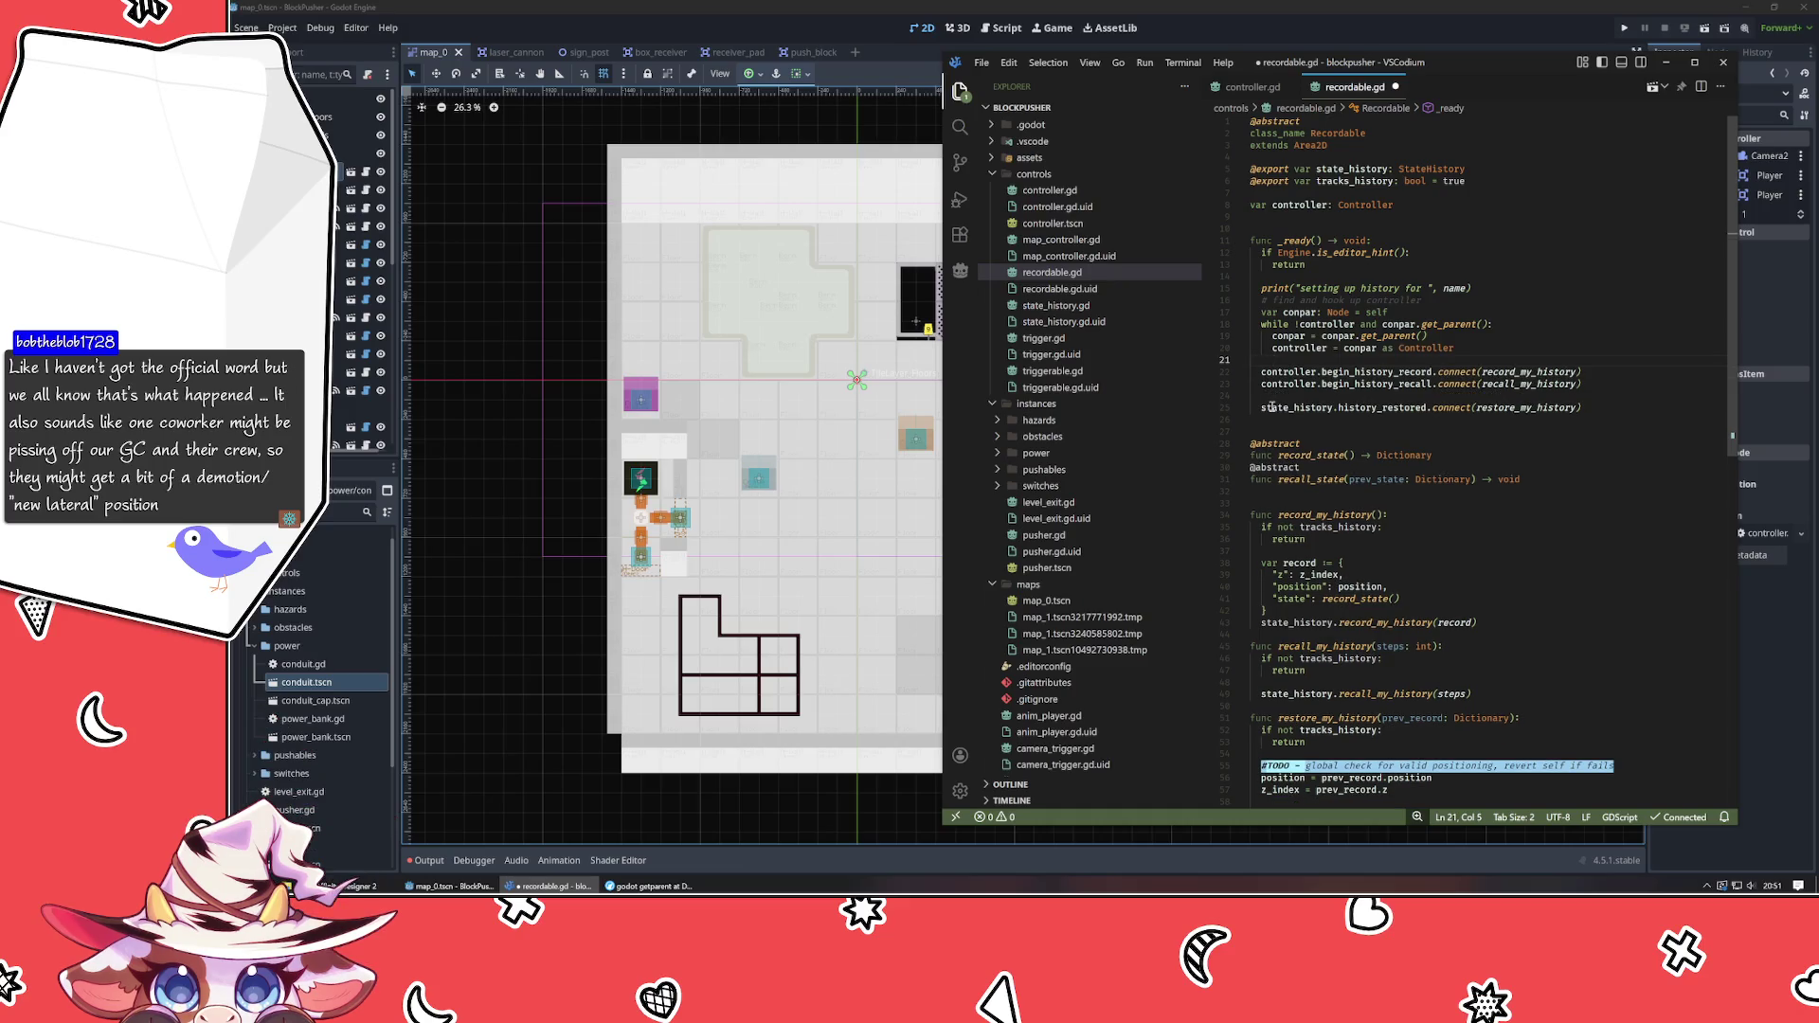
{"action": "type", "text": "if controller:"}
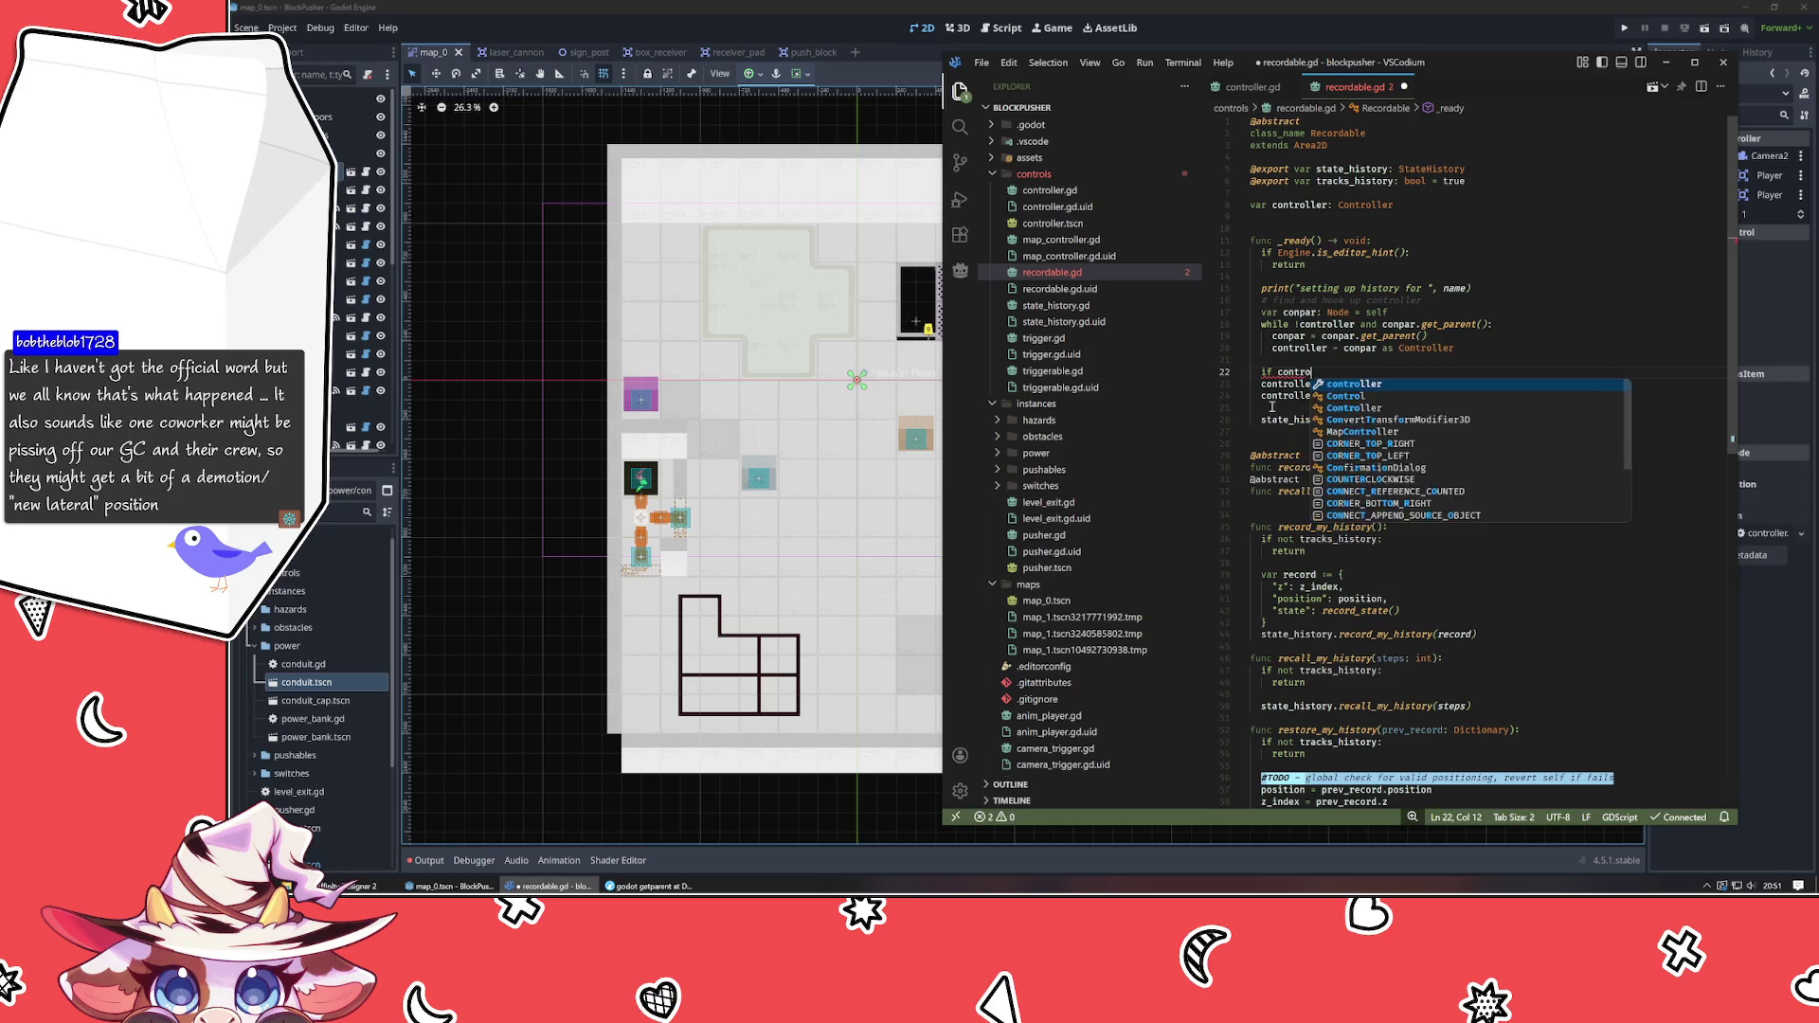
{"action": "key", "text": "shift+Down"}
{"action": "key", "text": "shift+Down"}
{"action": "key", "text": "Tab"}
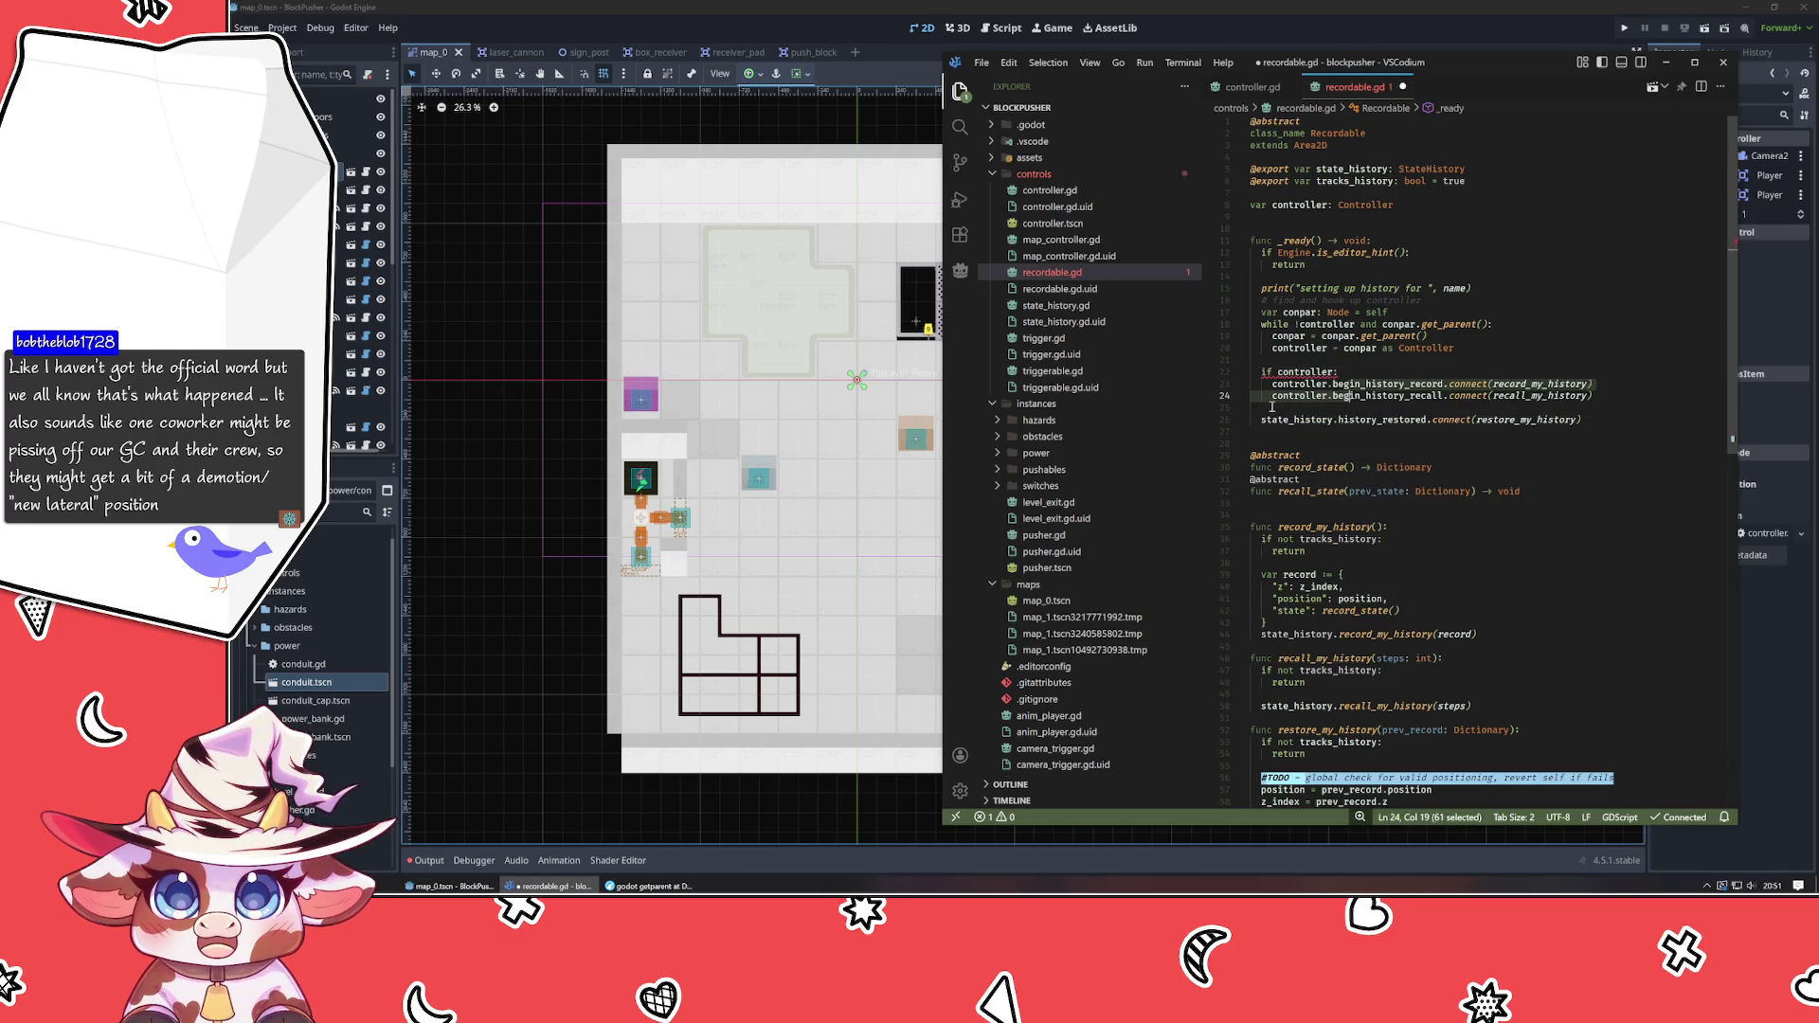
{"action": "key", "text": "End"}
{"action": "key", "text": "Return"}
{"action": "type", "text": "else:"}
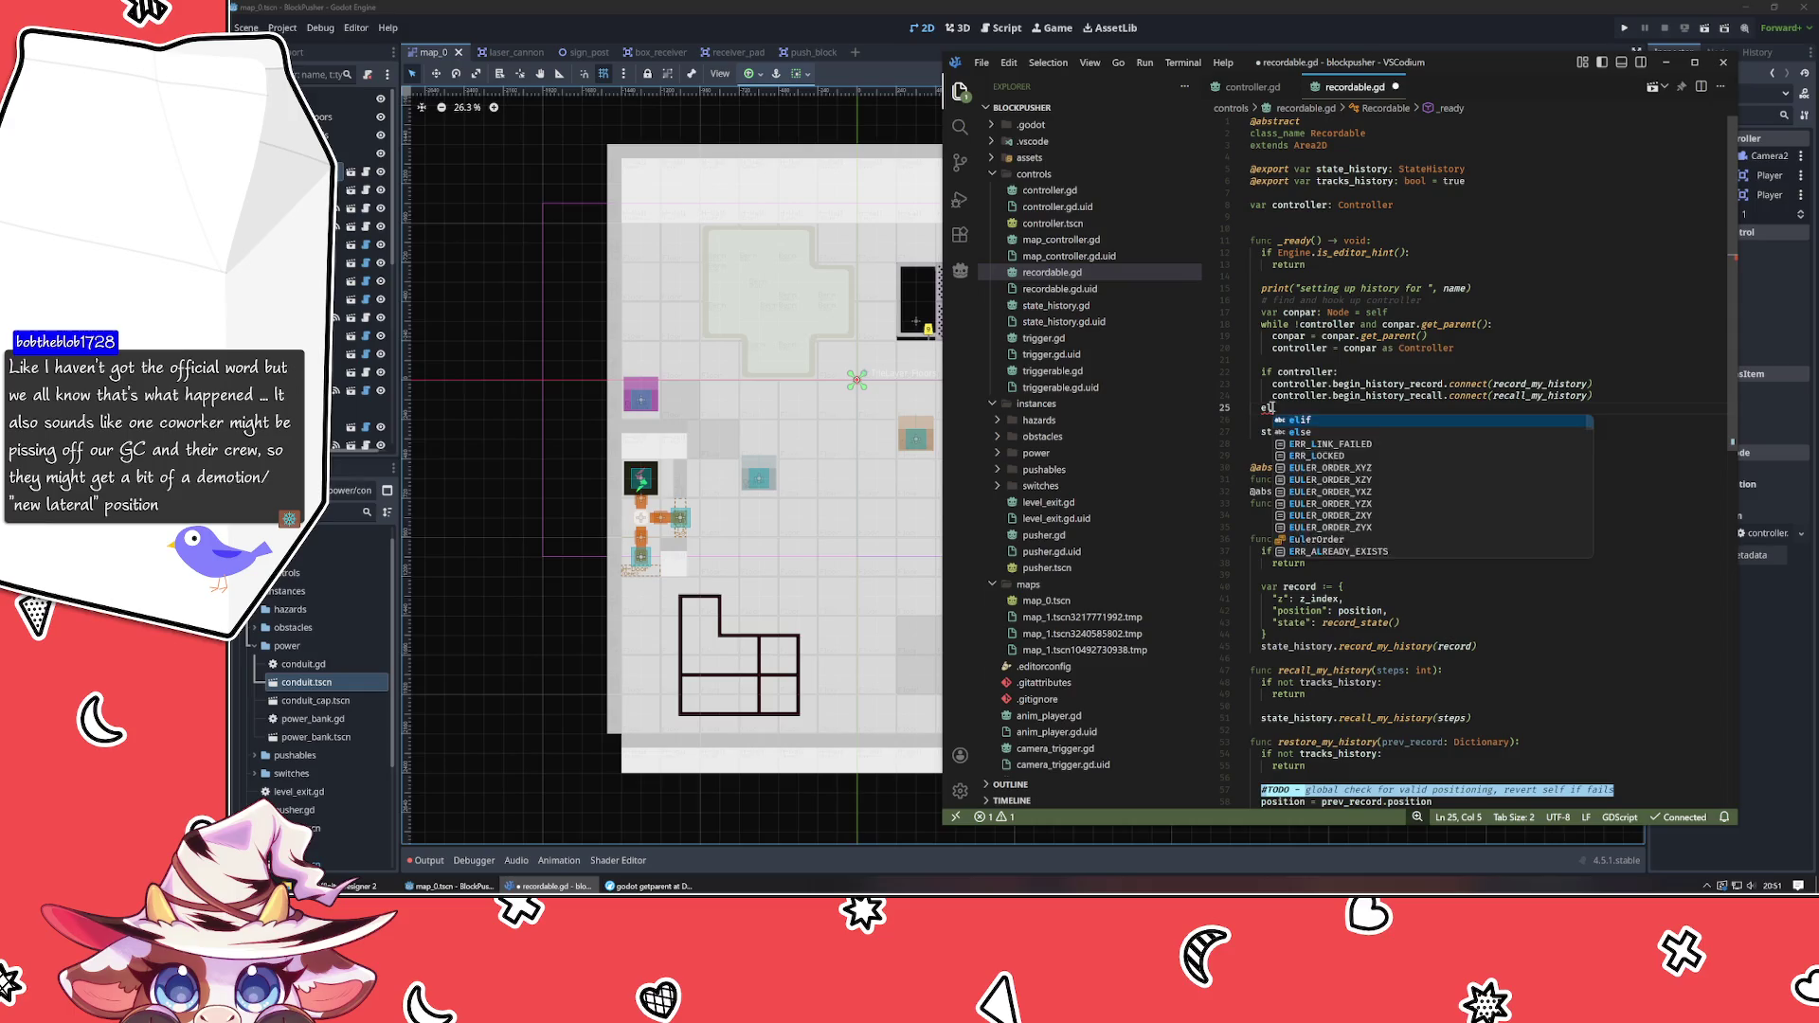
{"action": "key", "text": "Return"}
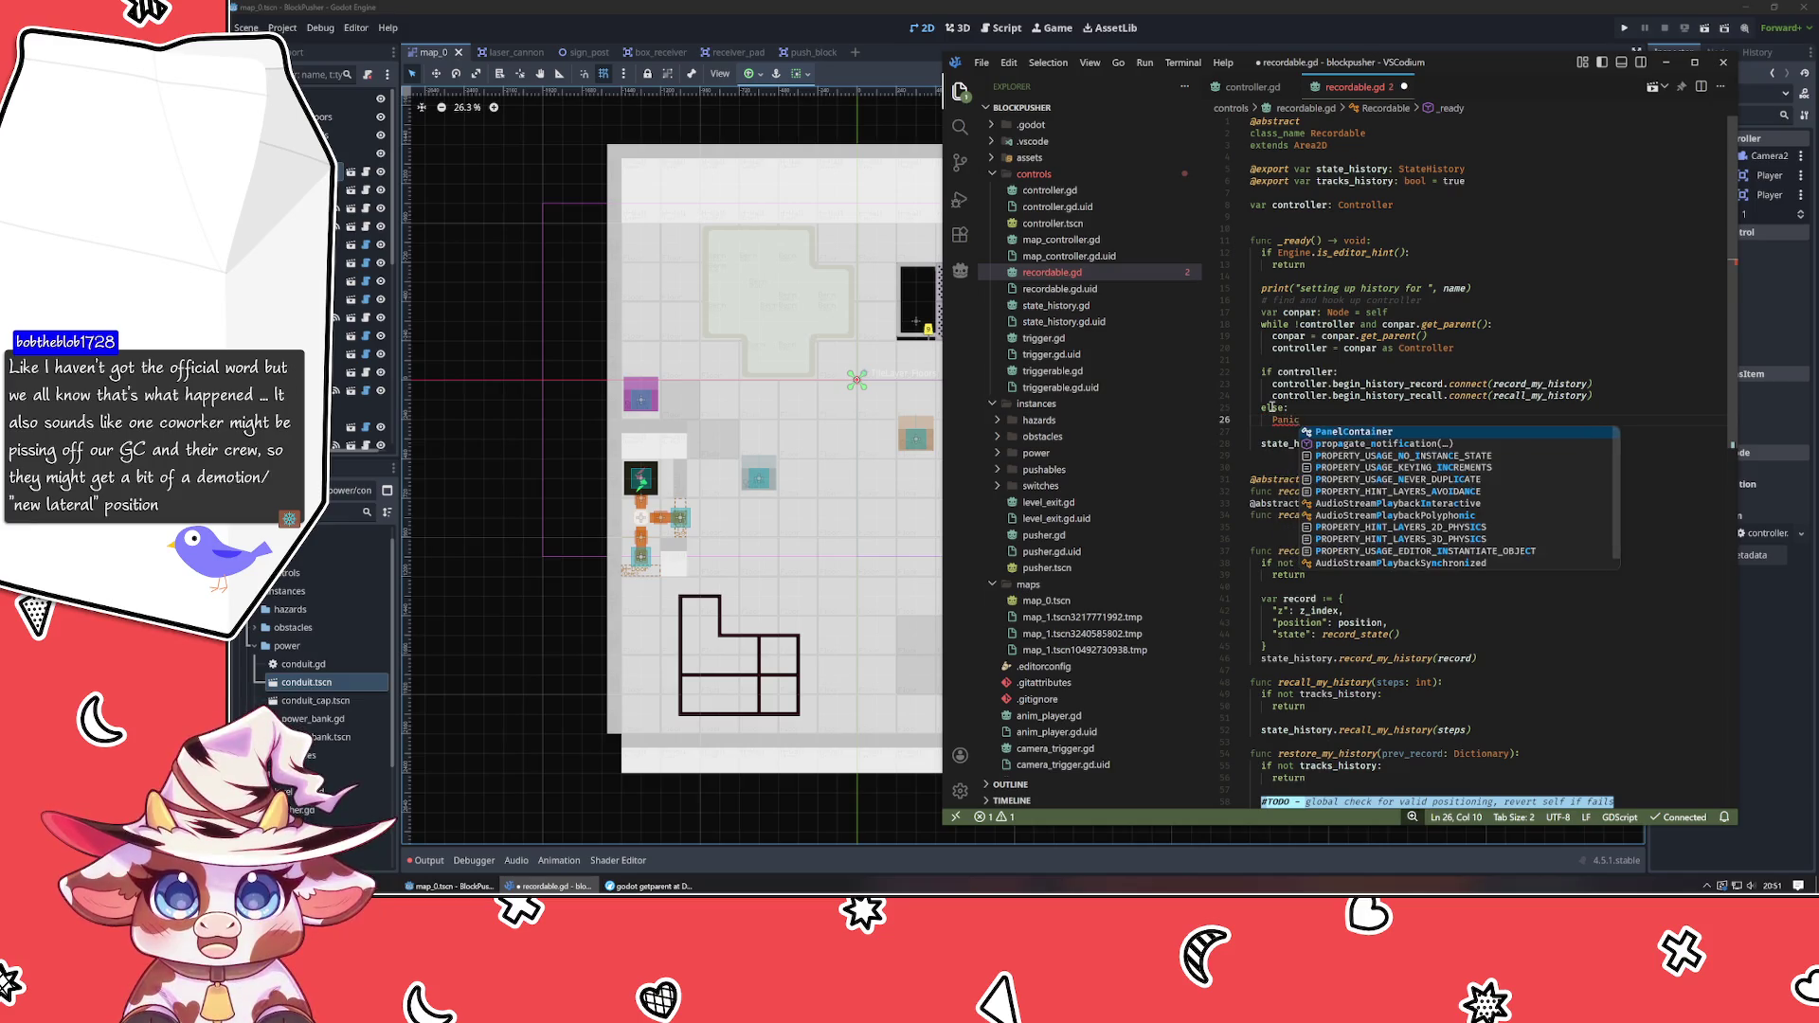
- Try Quit, exit, Exit and Stop in the else body, then clear them
{"action": "type", "text": "Quit"}
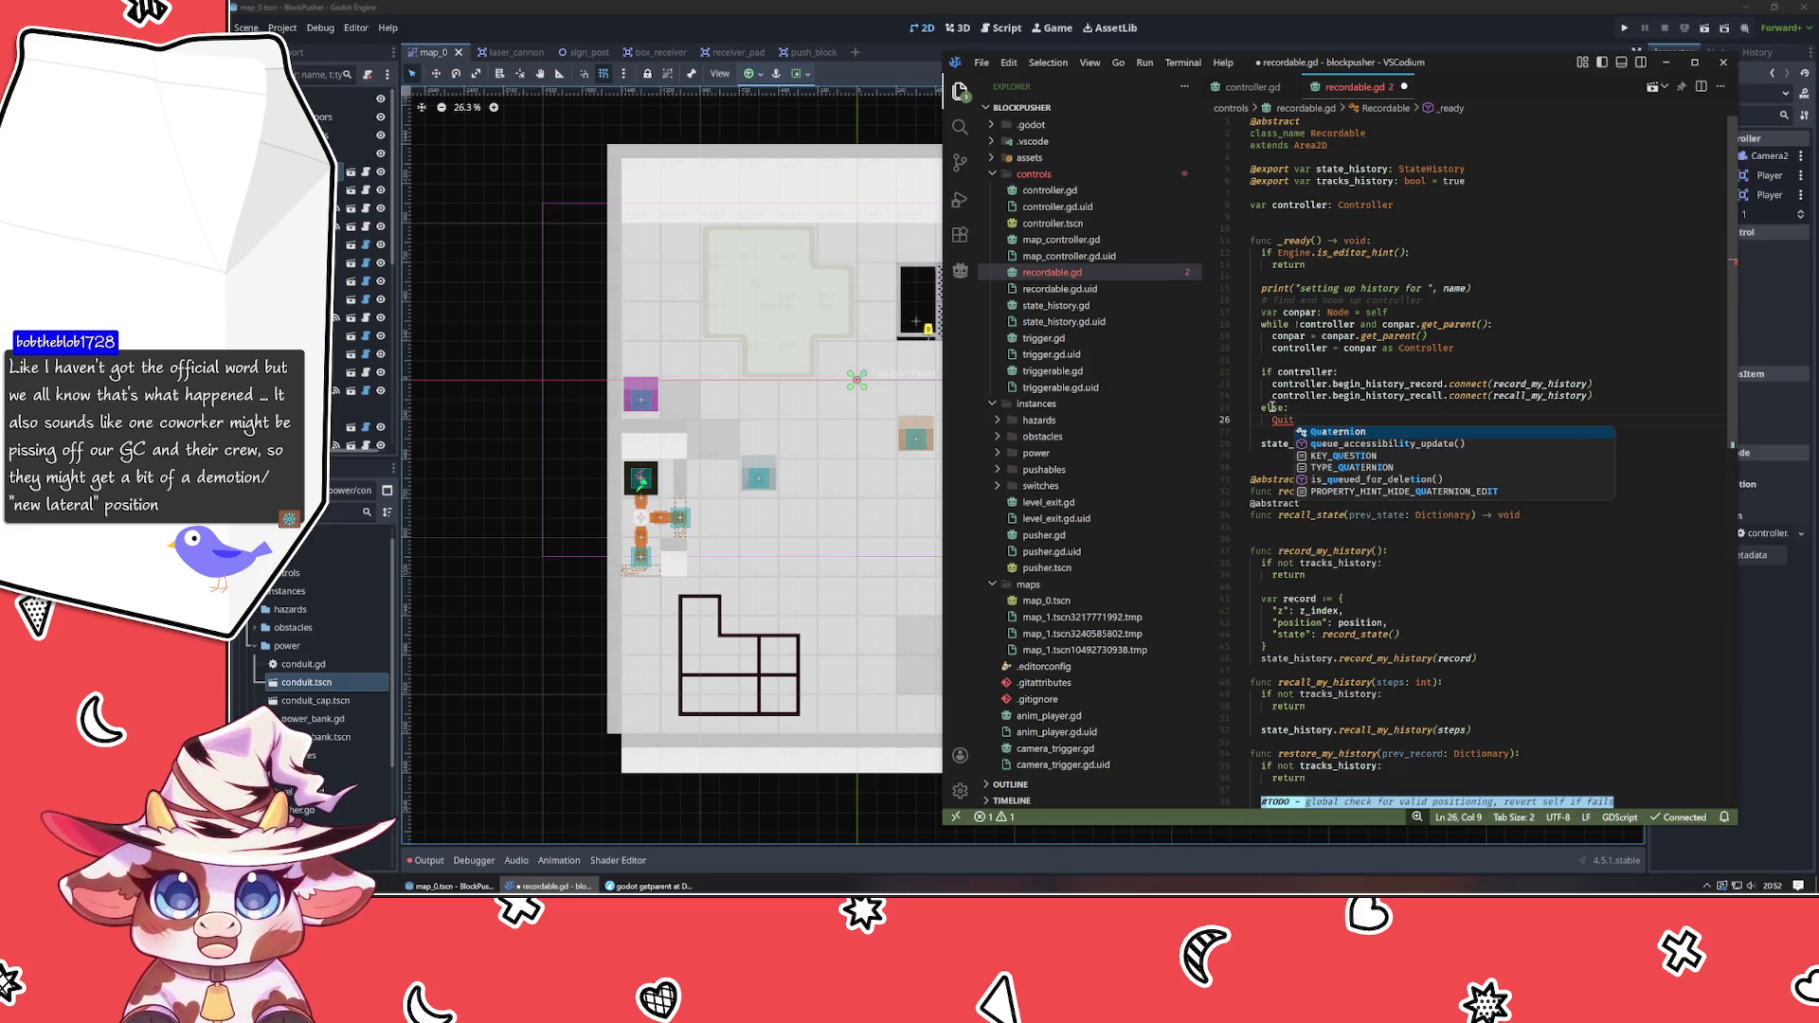
{"action": "key", "text": "BackSpace"}
{"action": "key", "text": "BackSpace"}
{"action": "key", "text": "BackSpace"}
{"action": "type", "text": "exit"}
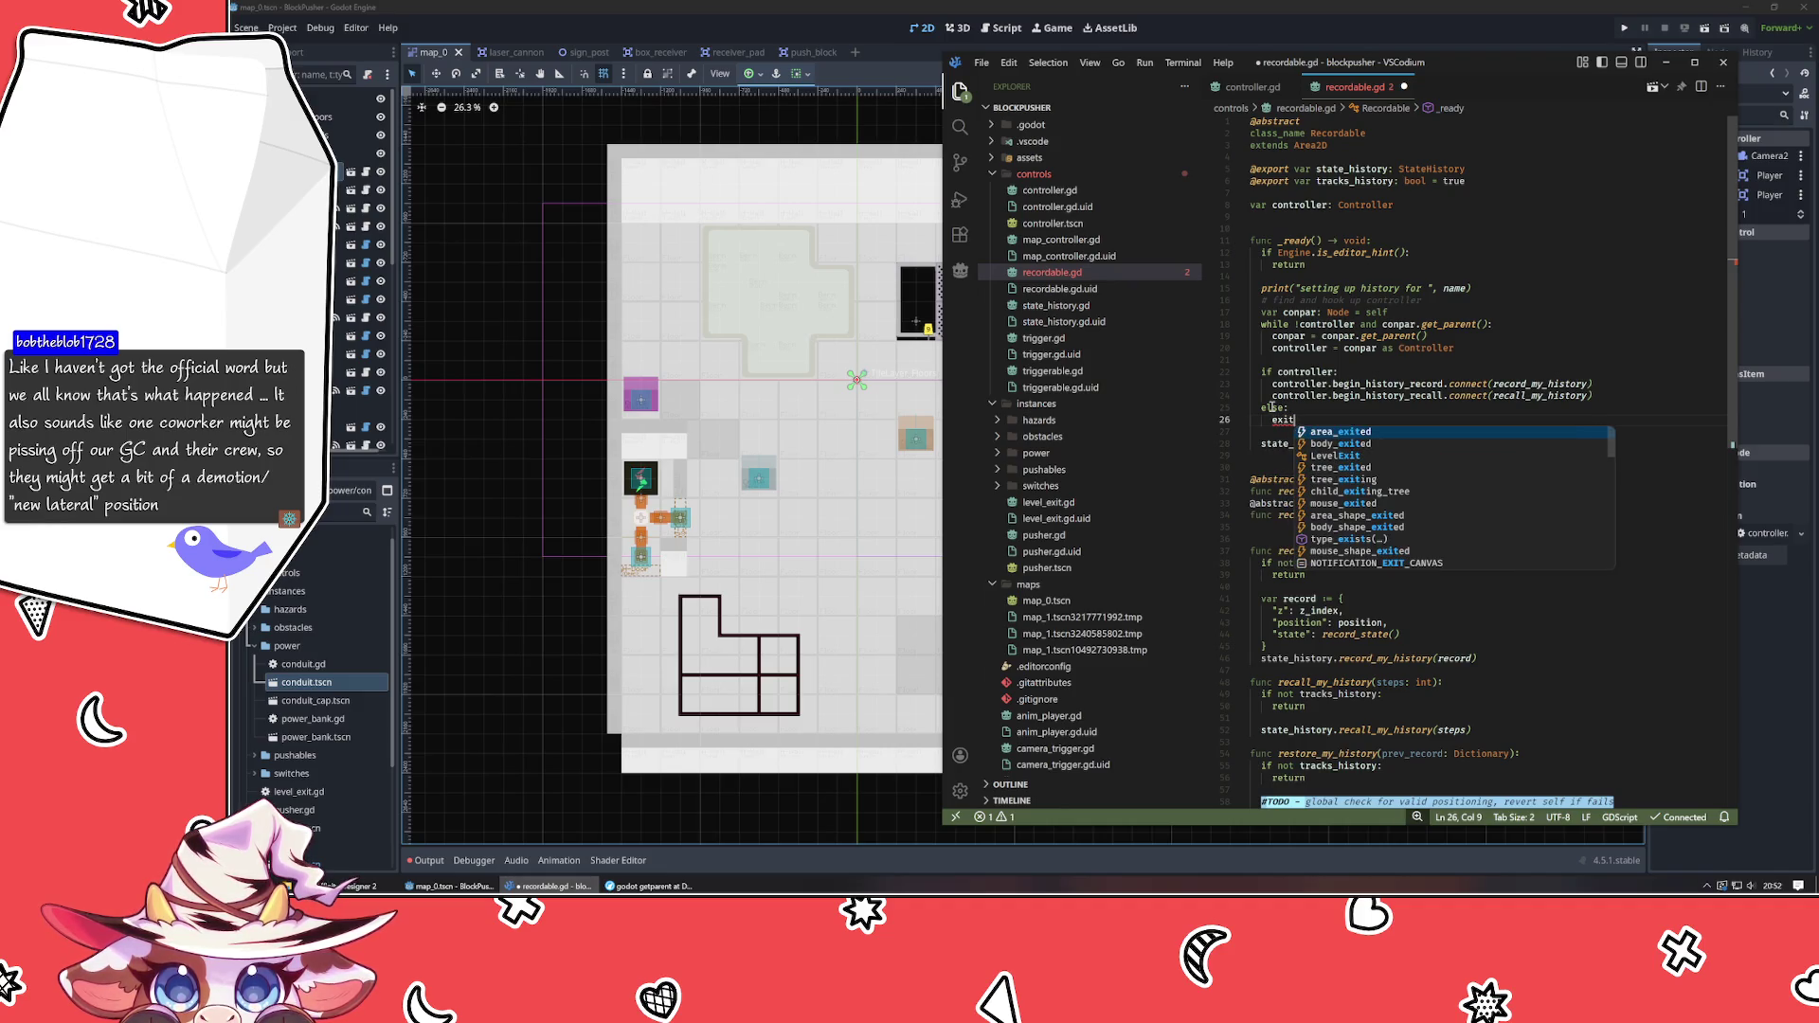
{"action": "key", "text": "BackSpace"}
{"action": "key", "text": "BackSpace"}
{"action": "key", "text": "BackSpace"}
{"action": "type", "text": "xit"}
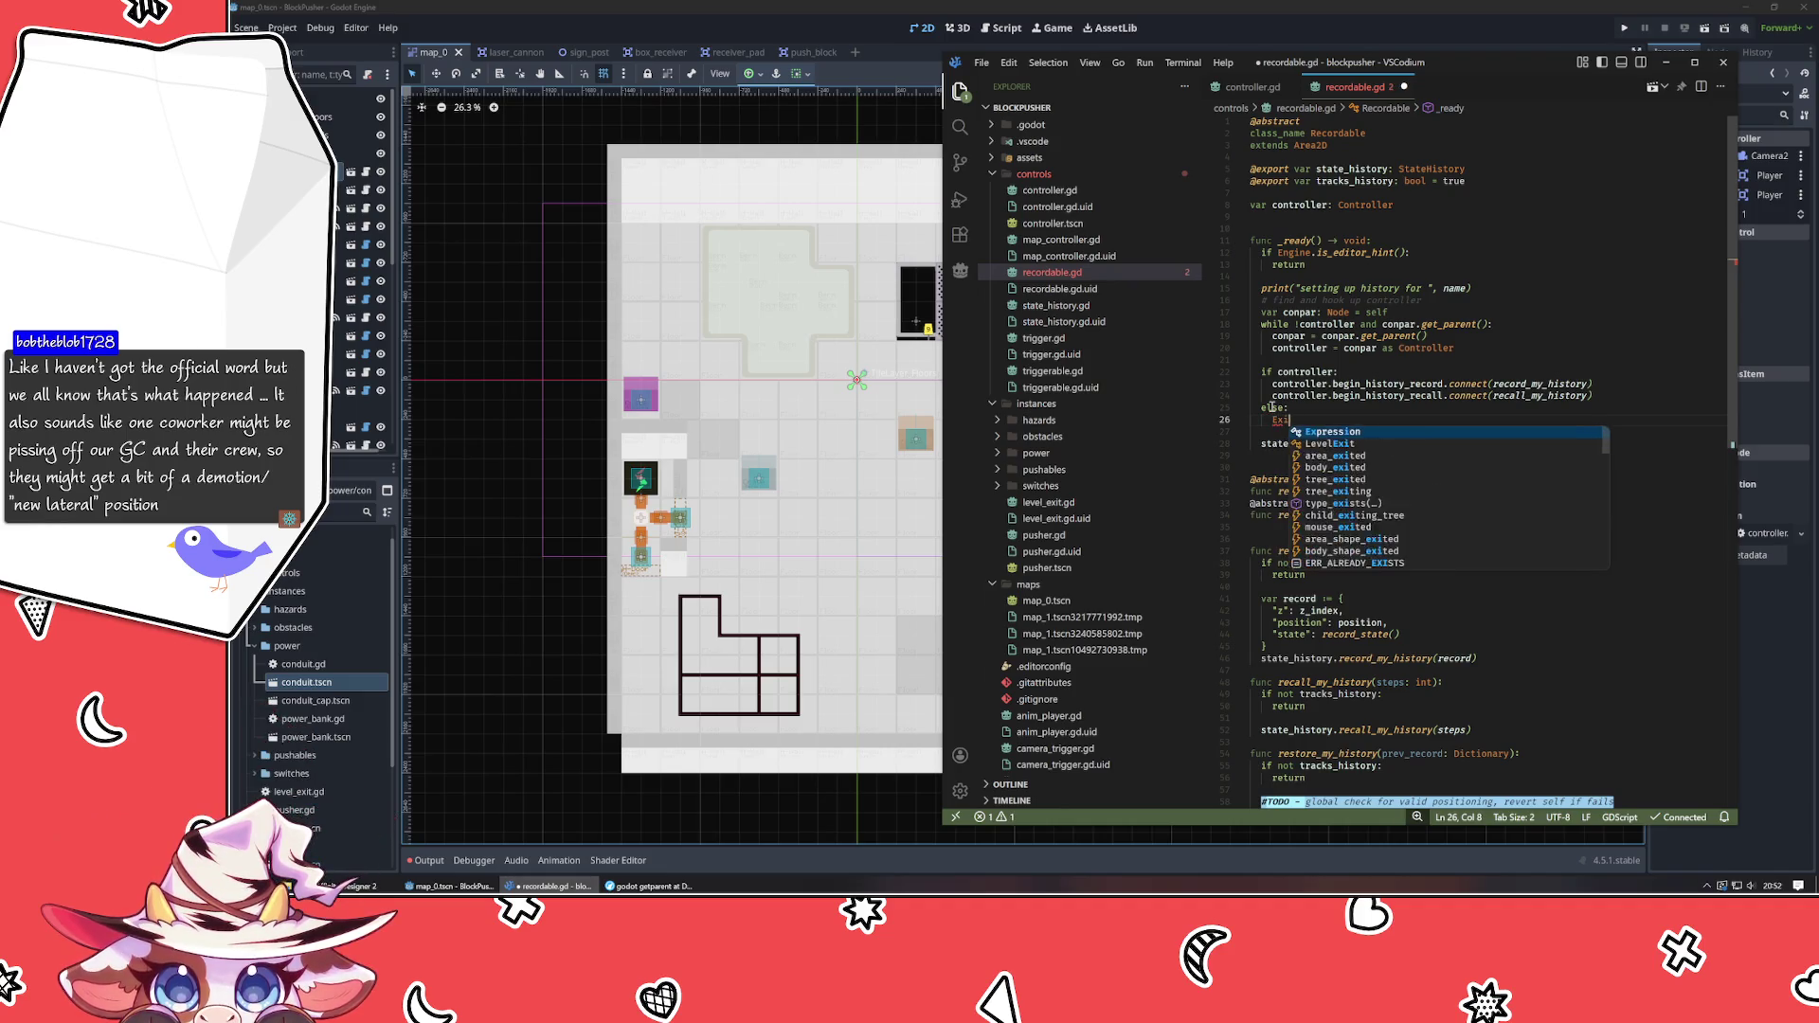
{"action": "key", "text": "Up"}
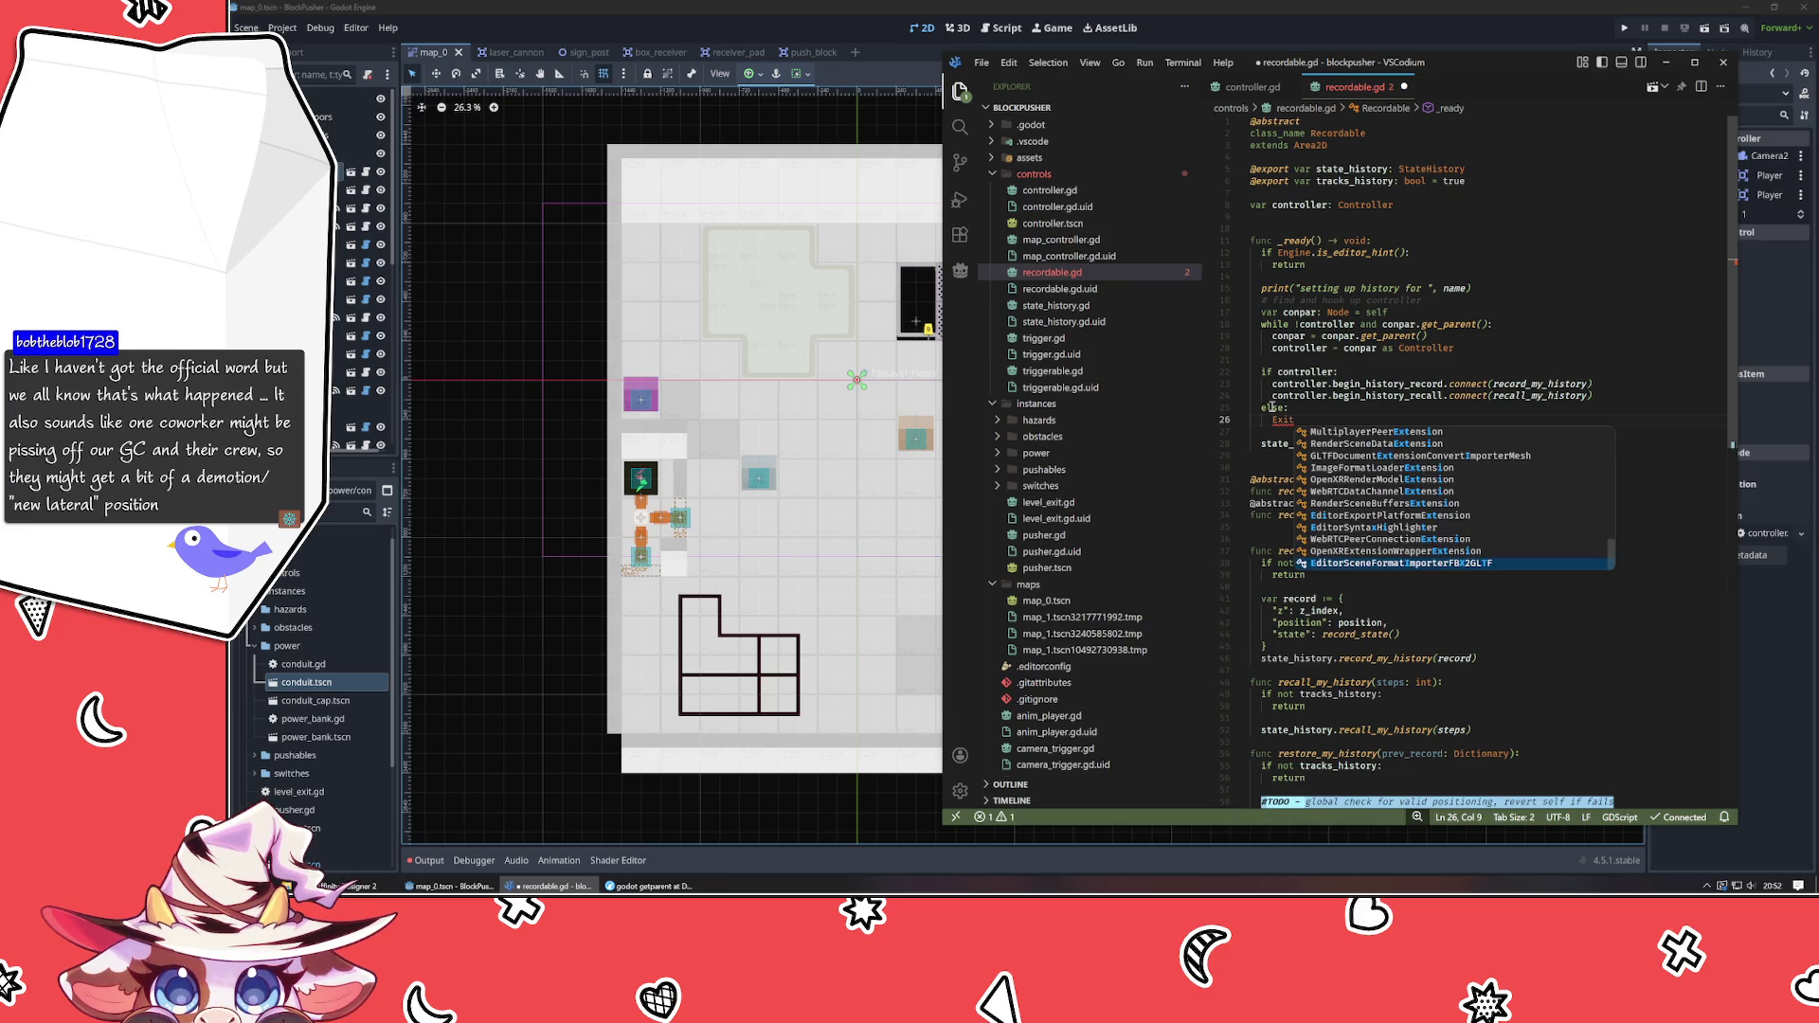
{"action": "key", "text": "BackSpace"}
{"action": "key", "text": "BackSpace"}
{"action": "key", "text": "BackSpace"}
{"action": "type", "text": "Stop"}
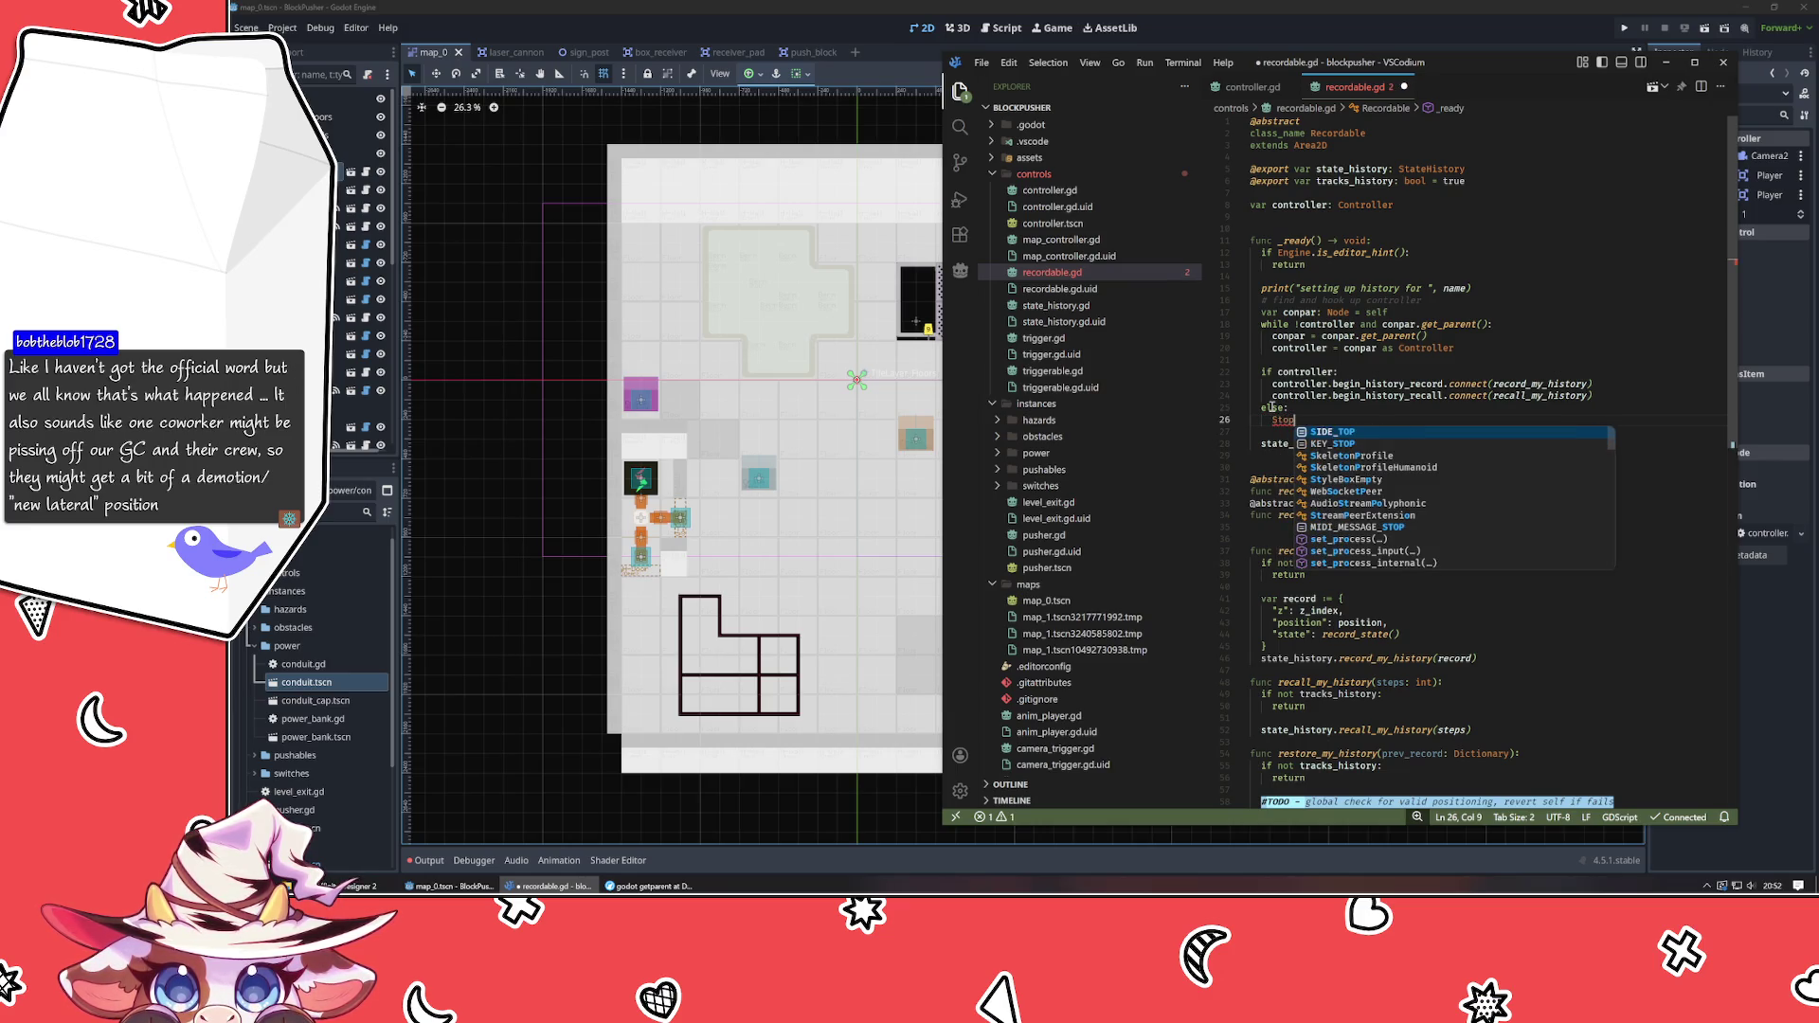
{"action": "key", "text": "BackSpace"}
{"action": "key", "text": "BackSpace"}
{"action": "key", "text": "BackSpace"}
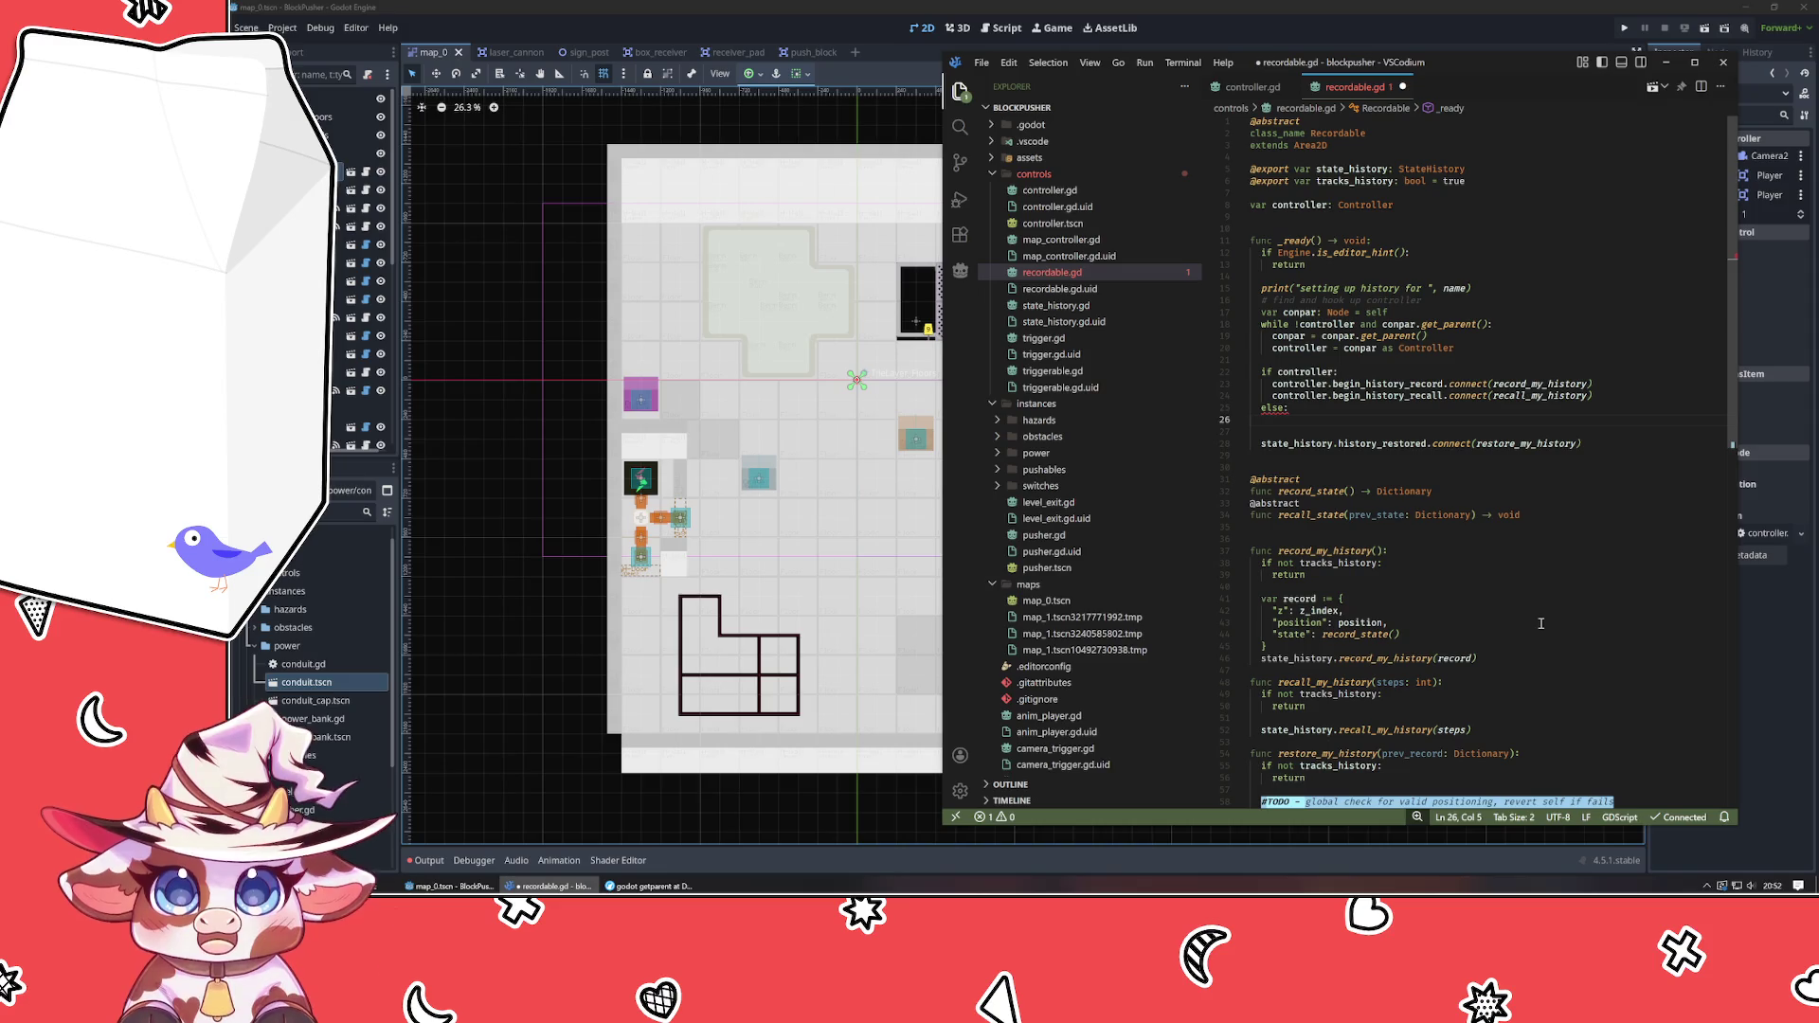
- In the else branch, call printerr("Failed to find a Controller parent for ", name)
{"action": "type", "text": "print"}
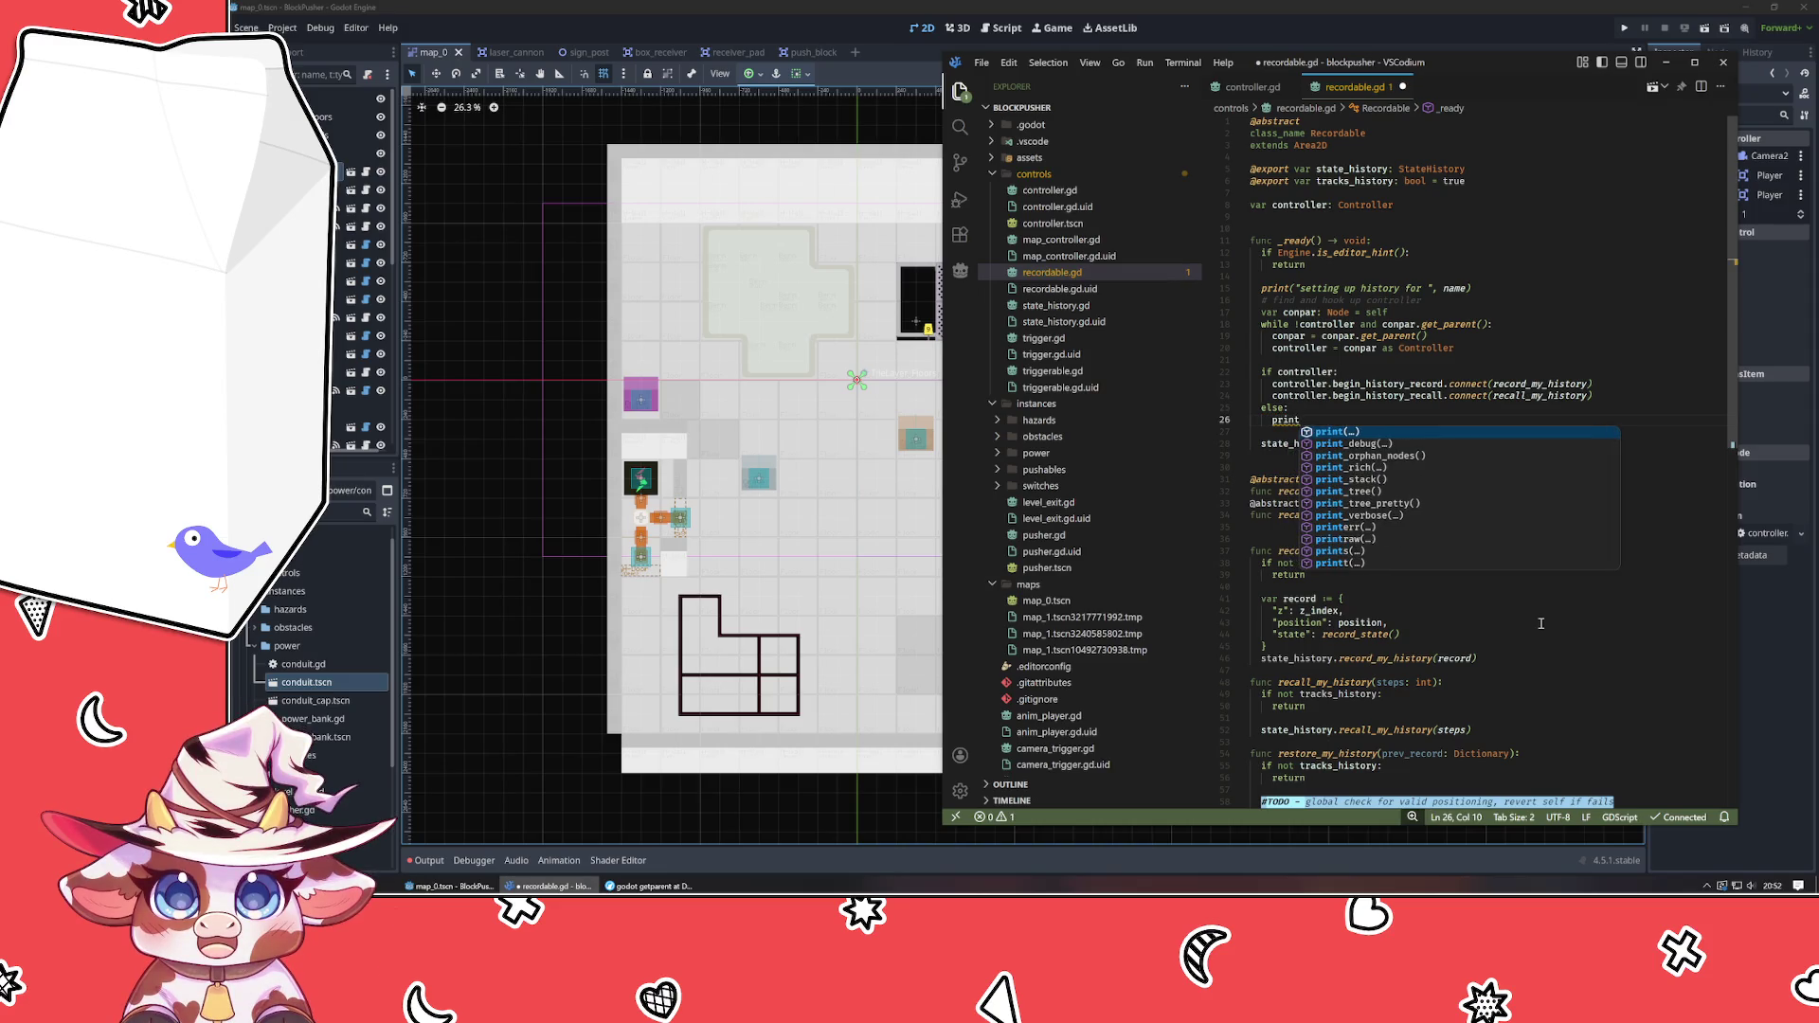
{"action": "type", "text": "_"}
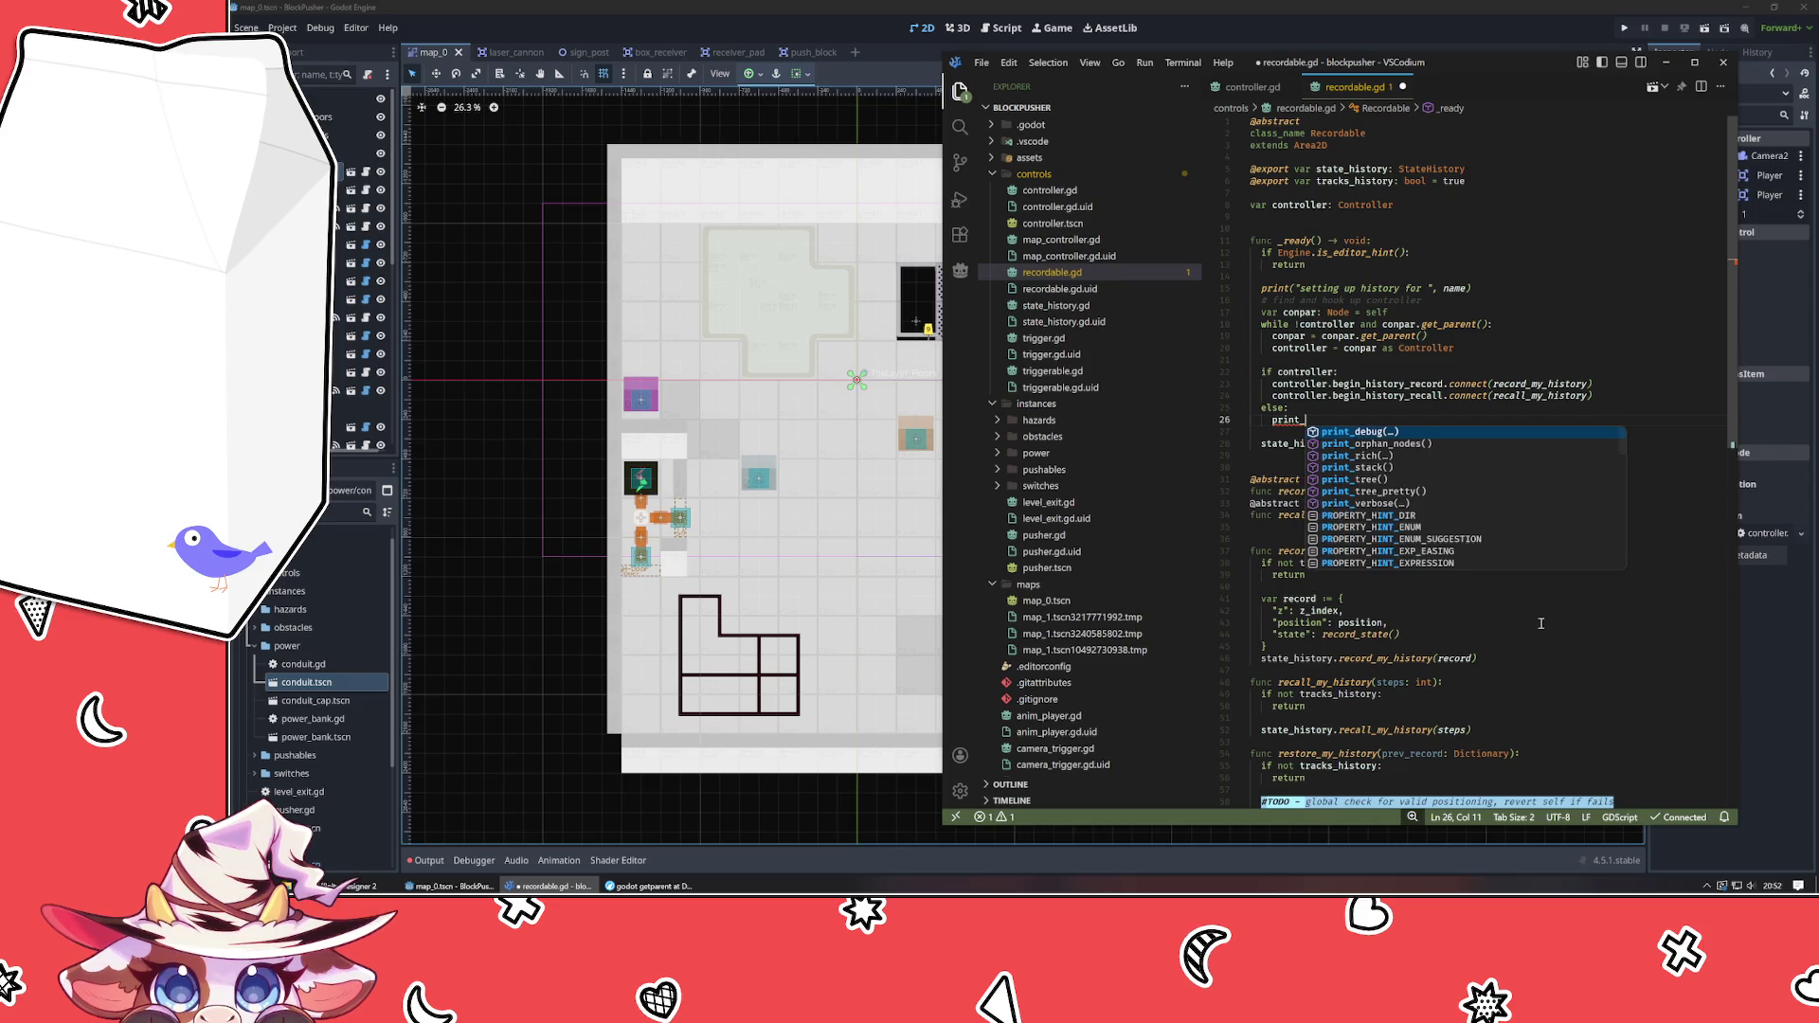
{"action": "type", "text": "wa"}
{"action": "key", "text": "BackSpace"}
{"action": "key", "text": "BackSpace"}
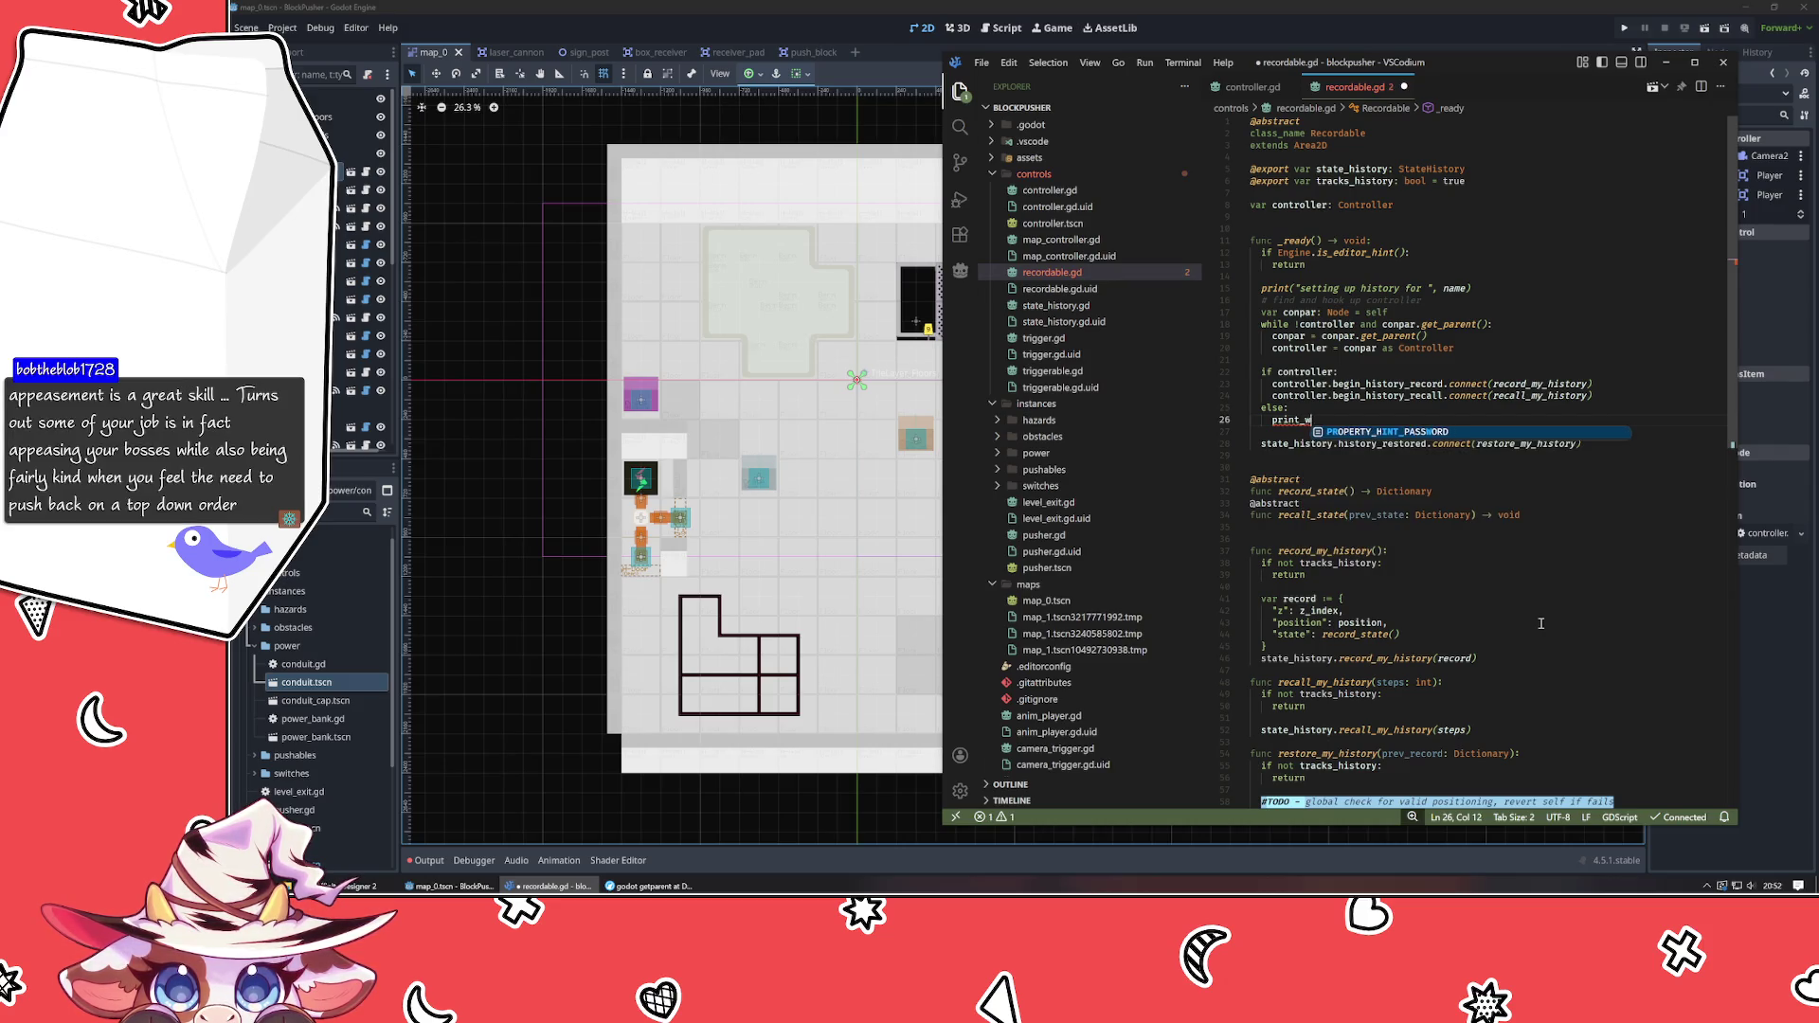
{"action": "type", "text": "re"}
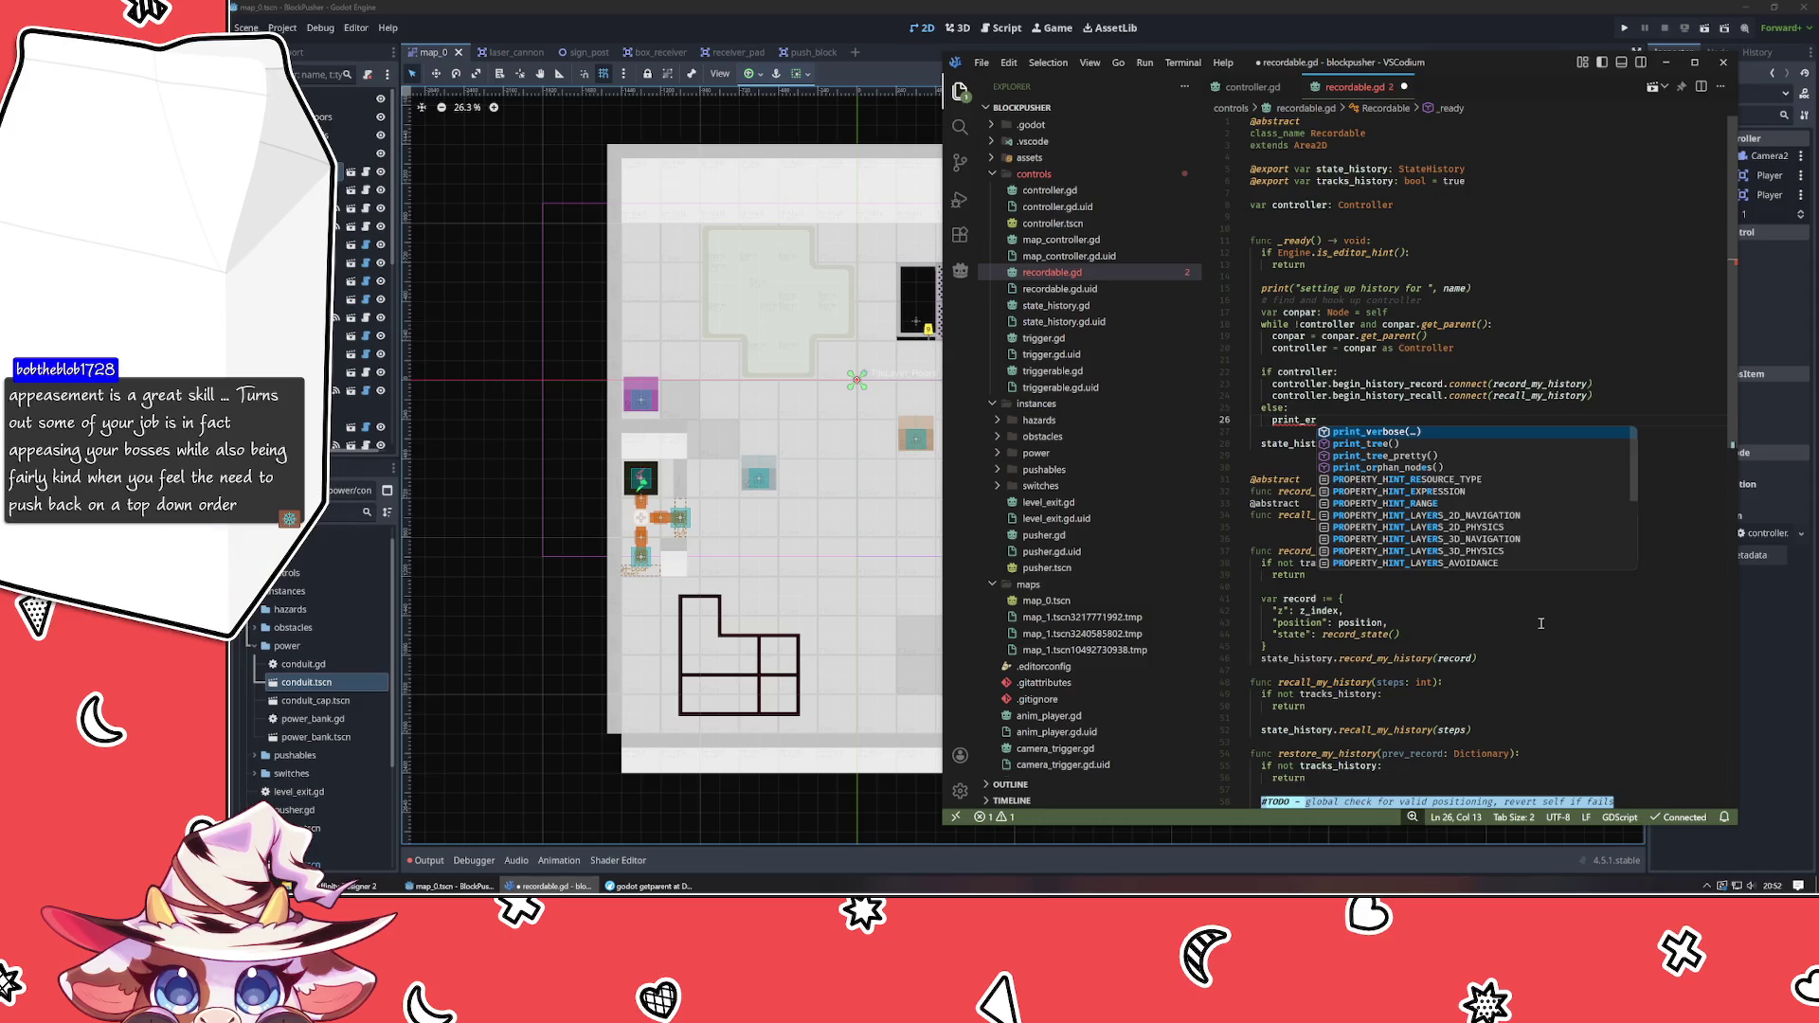
{"action": "key", "text": "ctrl+BackSpace"}
{"action": "type", "text": "err"}
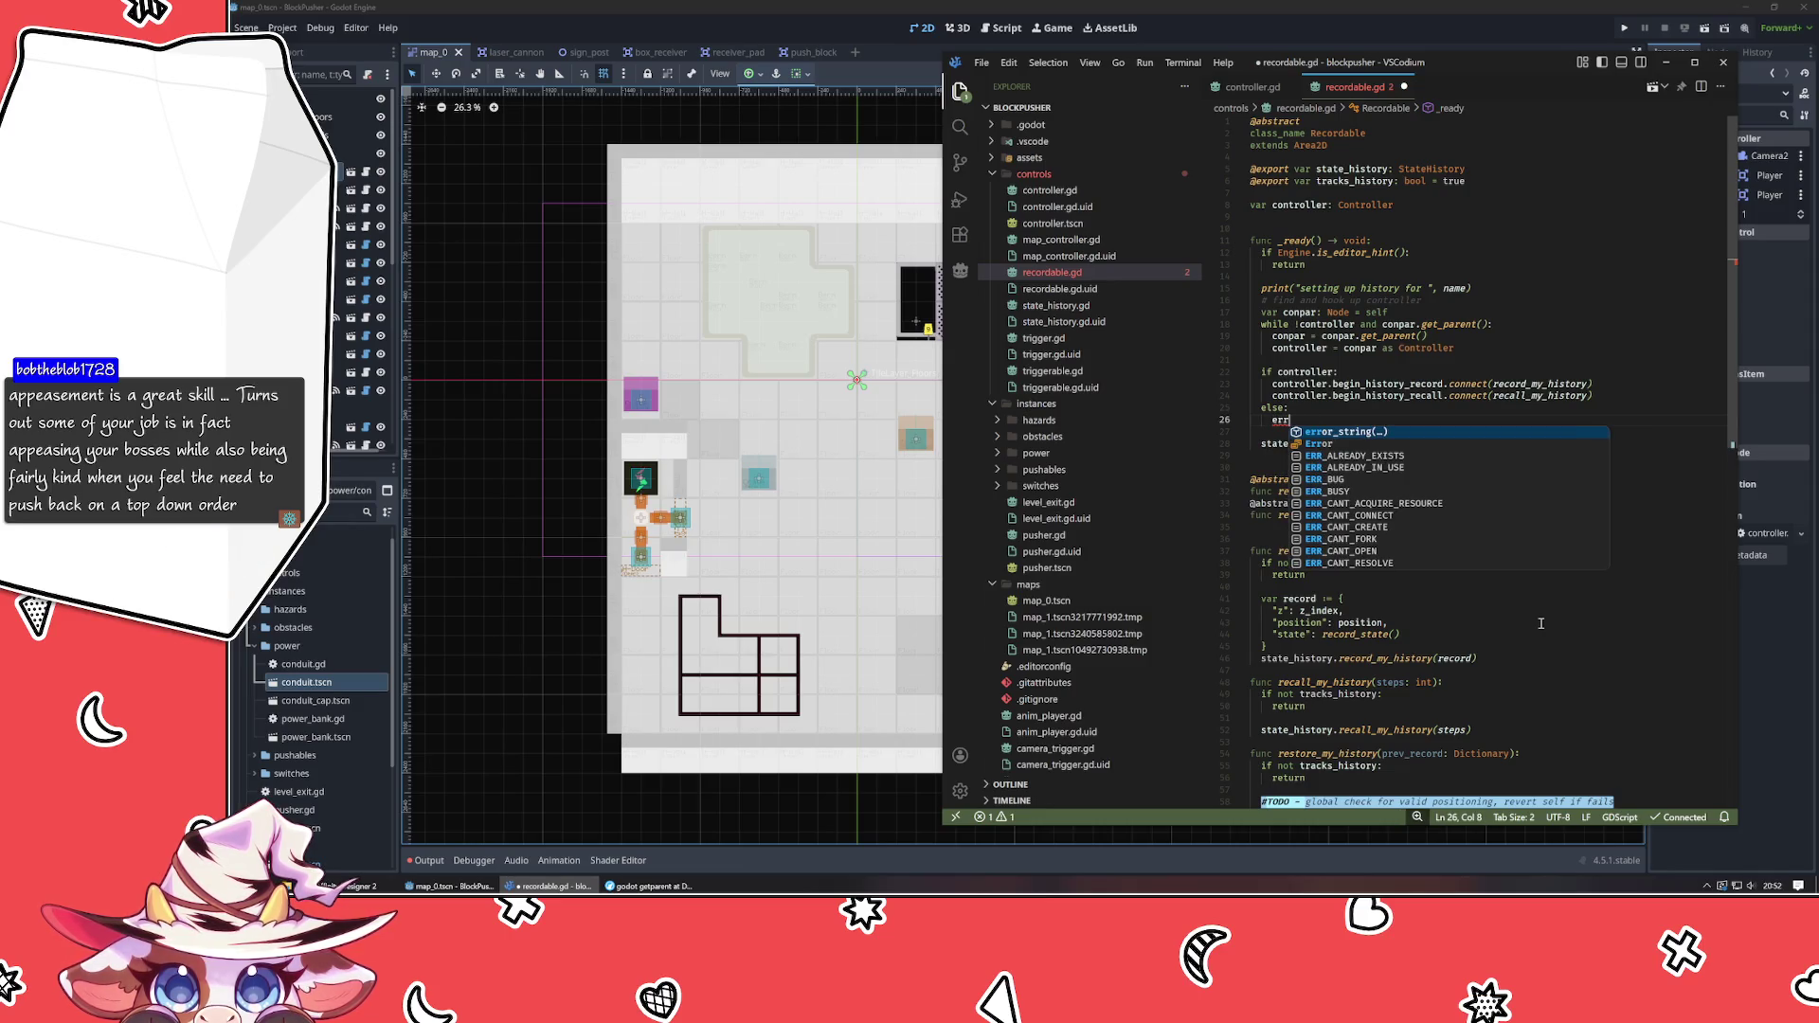
{"action": "key", "text": "ctrl+BackSpace"}
{"action": "type", "text": "rint"}
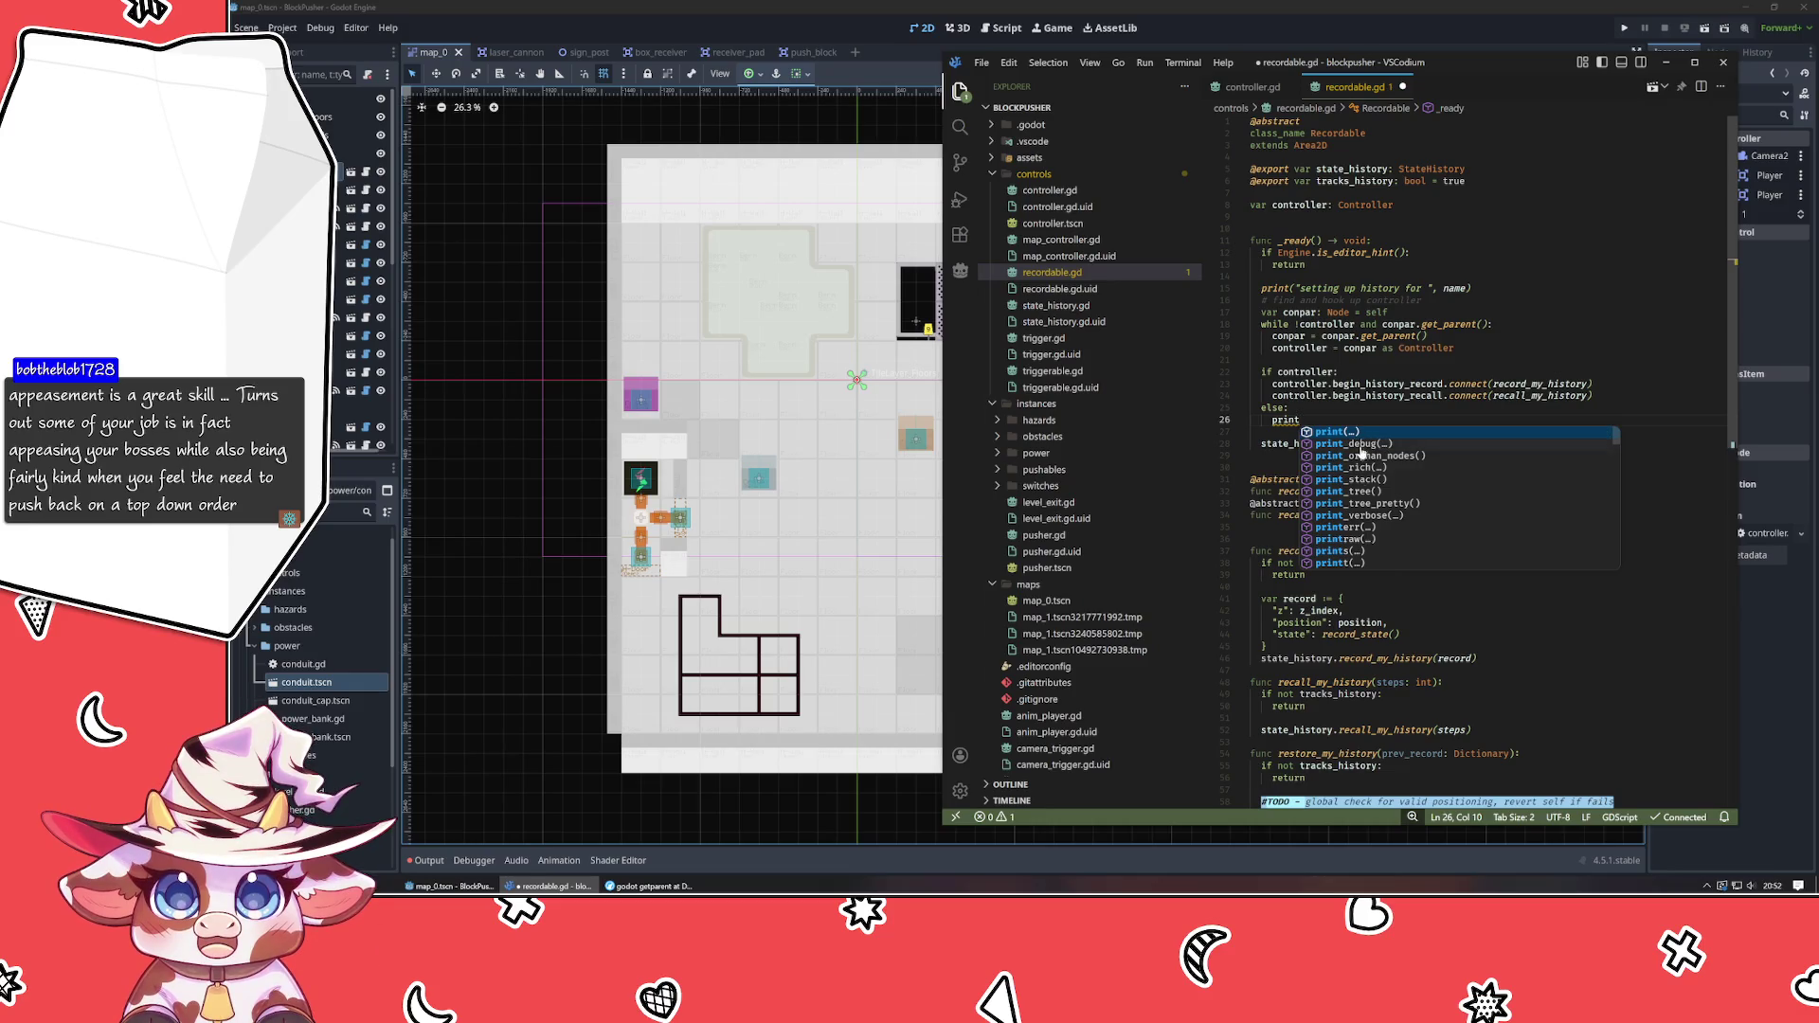
{"action": "left_click", "coordinate": [1377, 530]}
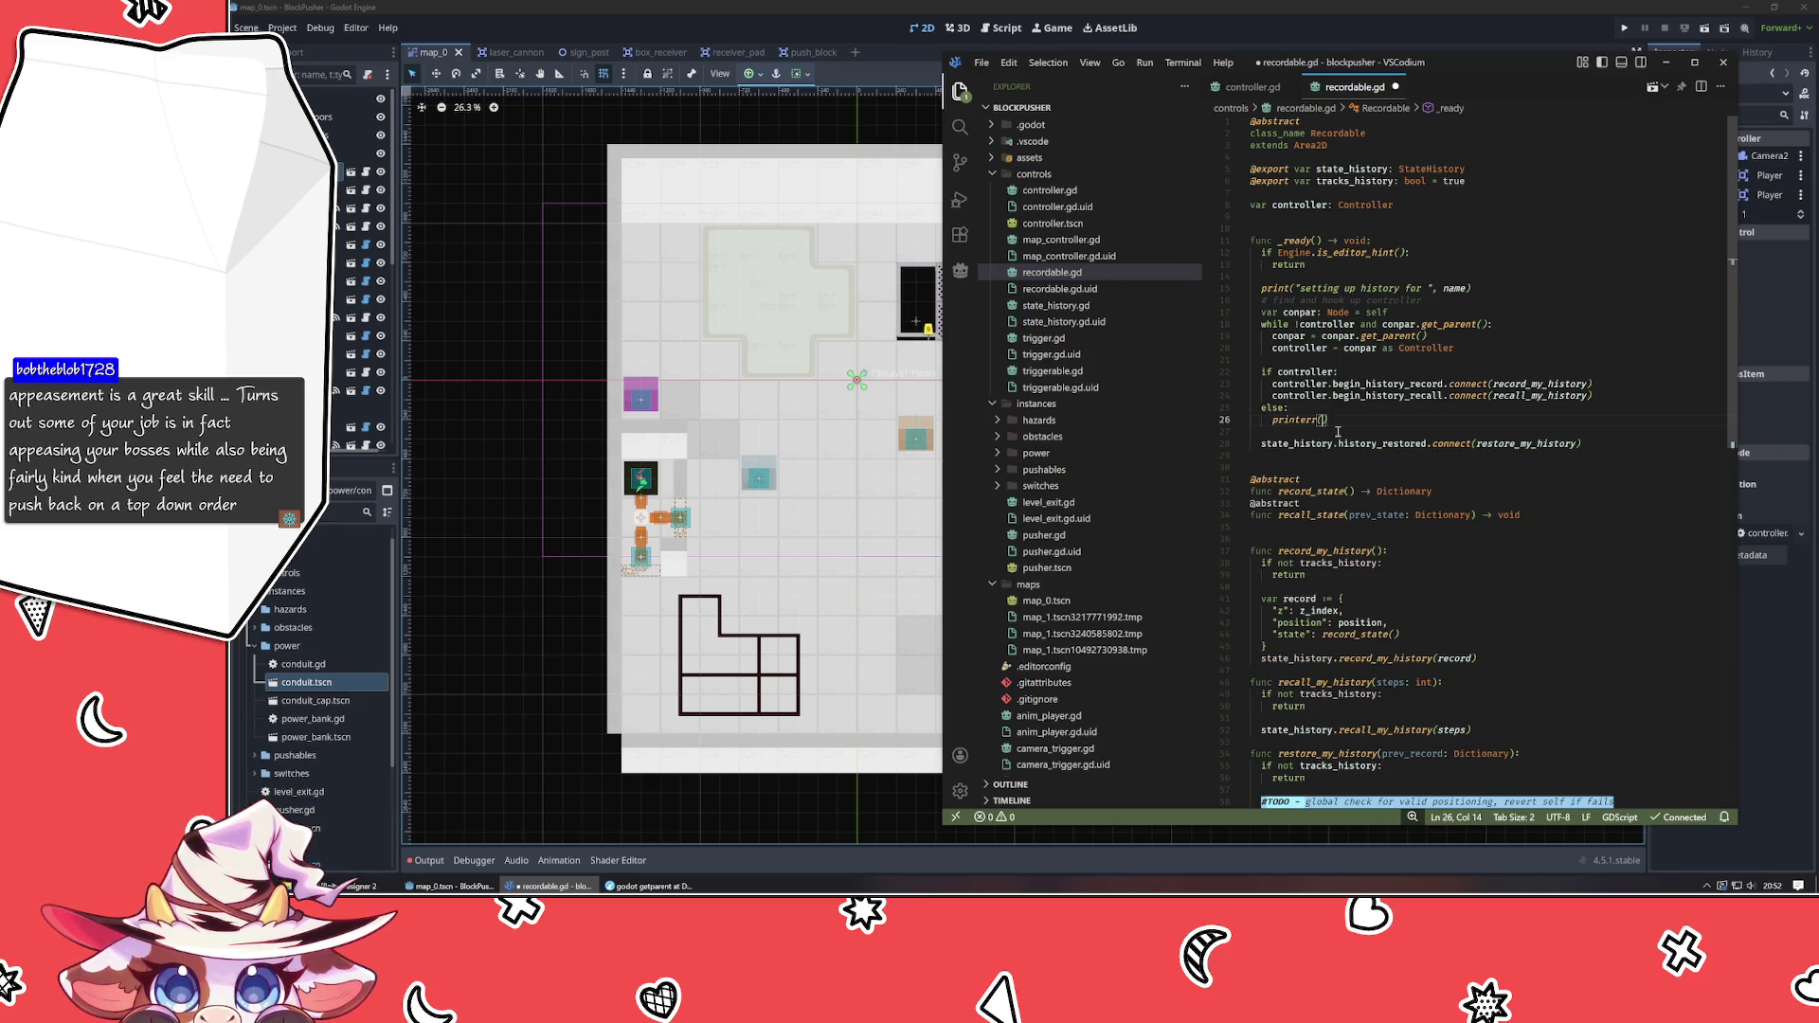
{"action": "type", "text": "\"Failed to f"}
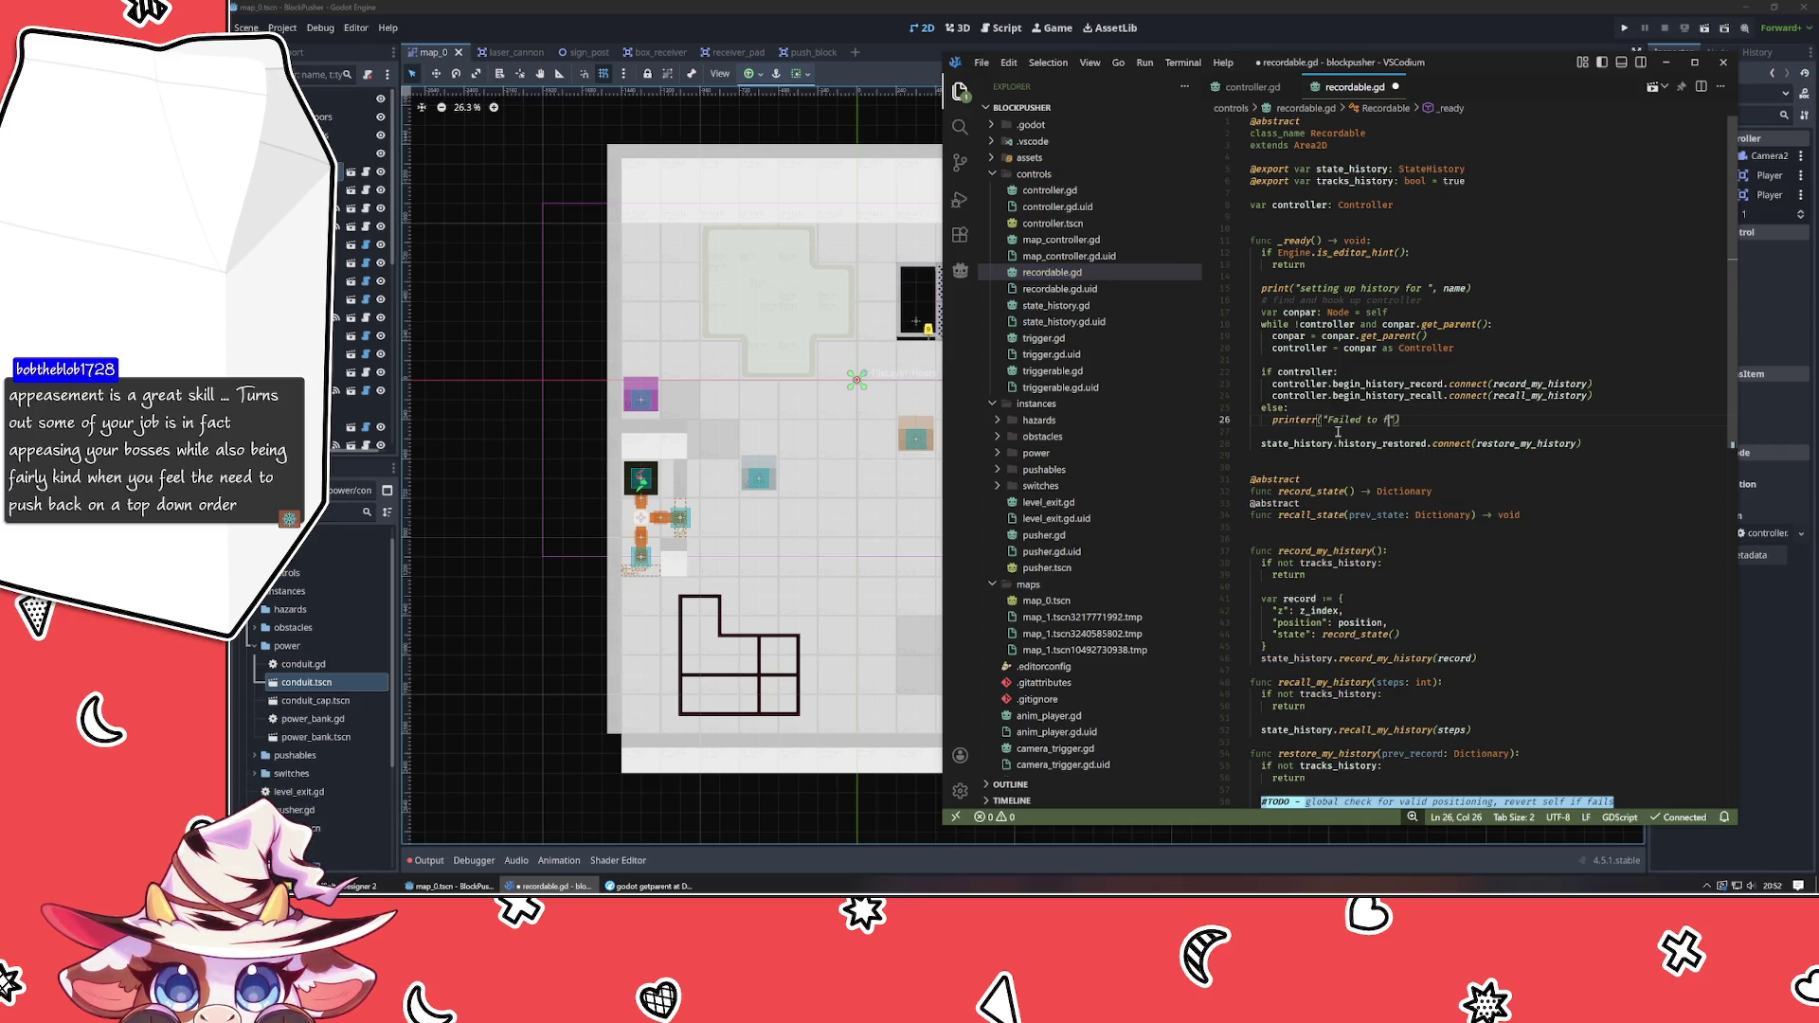
{"action": "type", "text": "ind "}
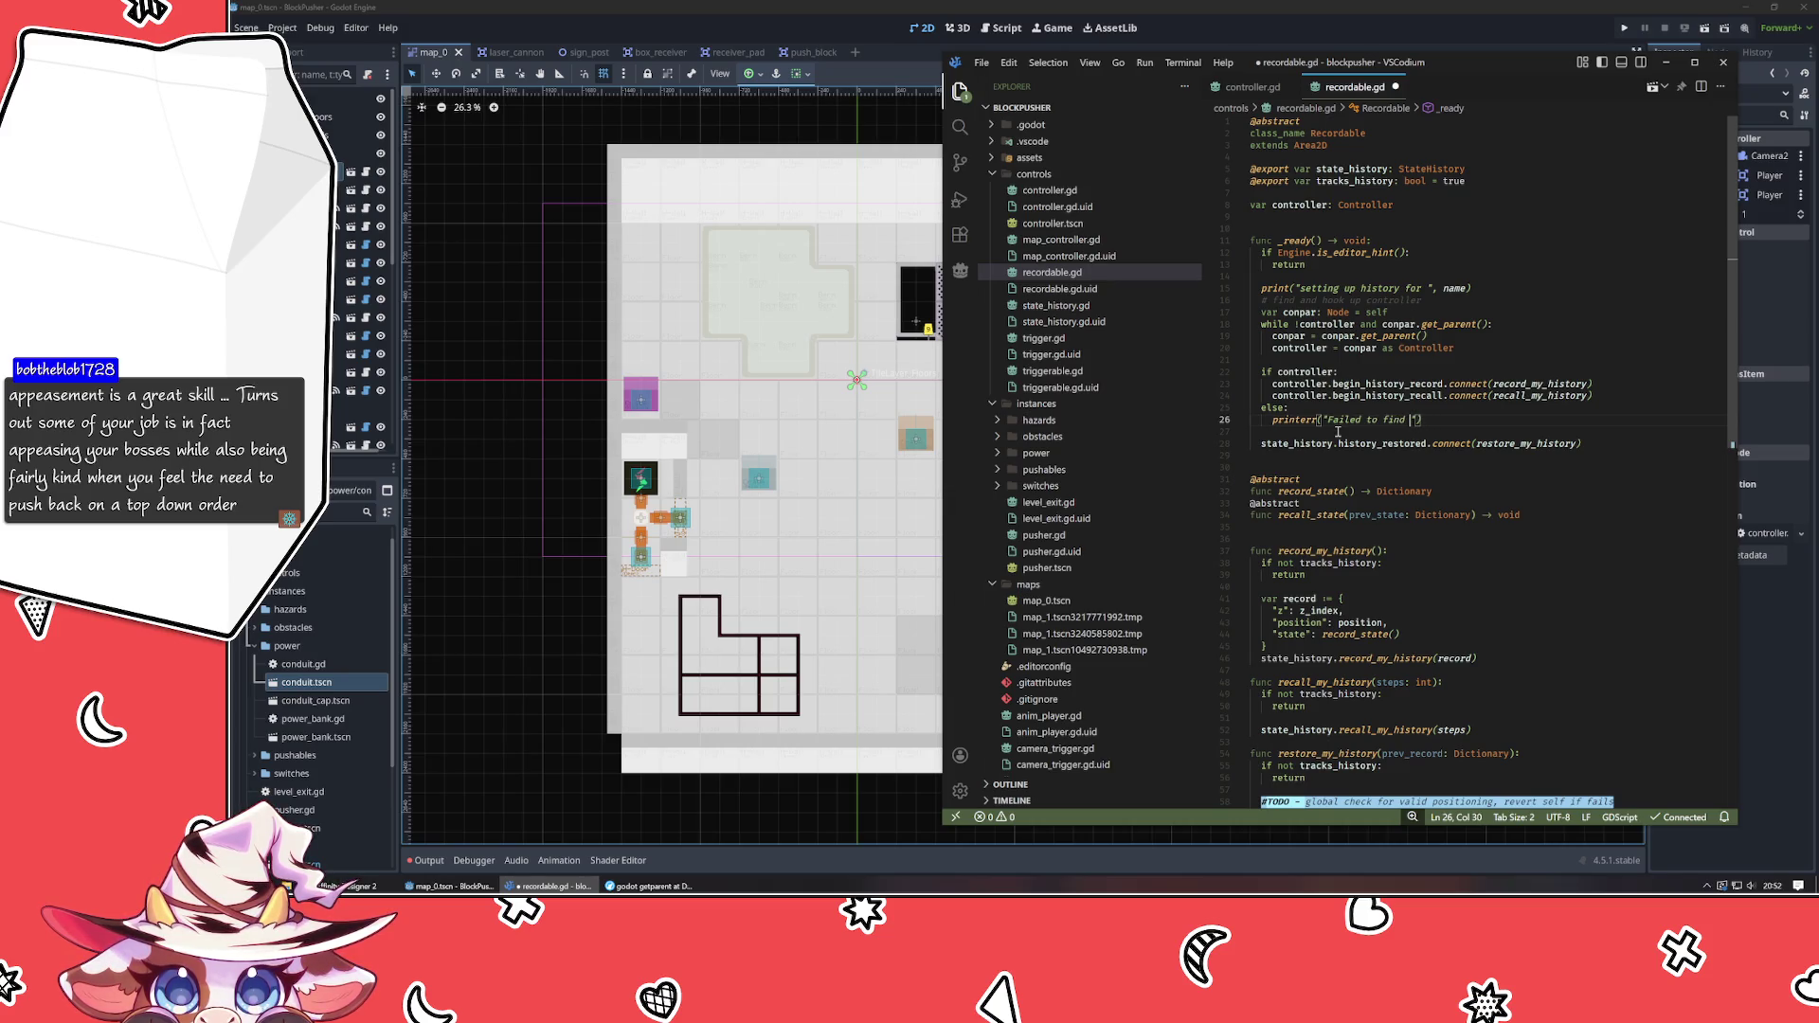
{"action": "type", "text": "a Controller parent"}
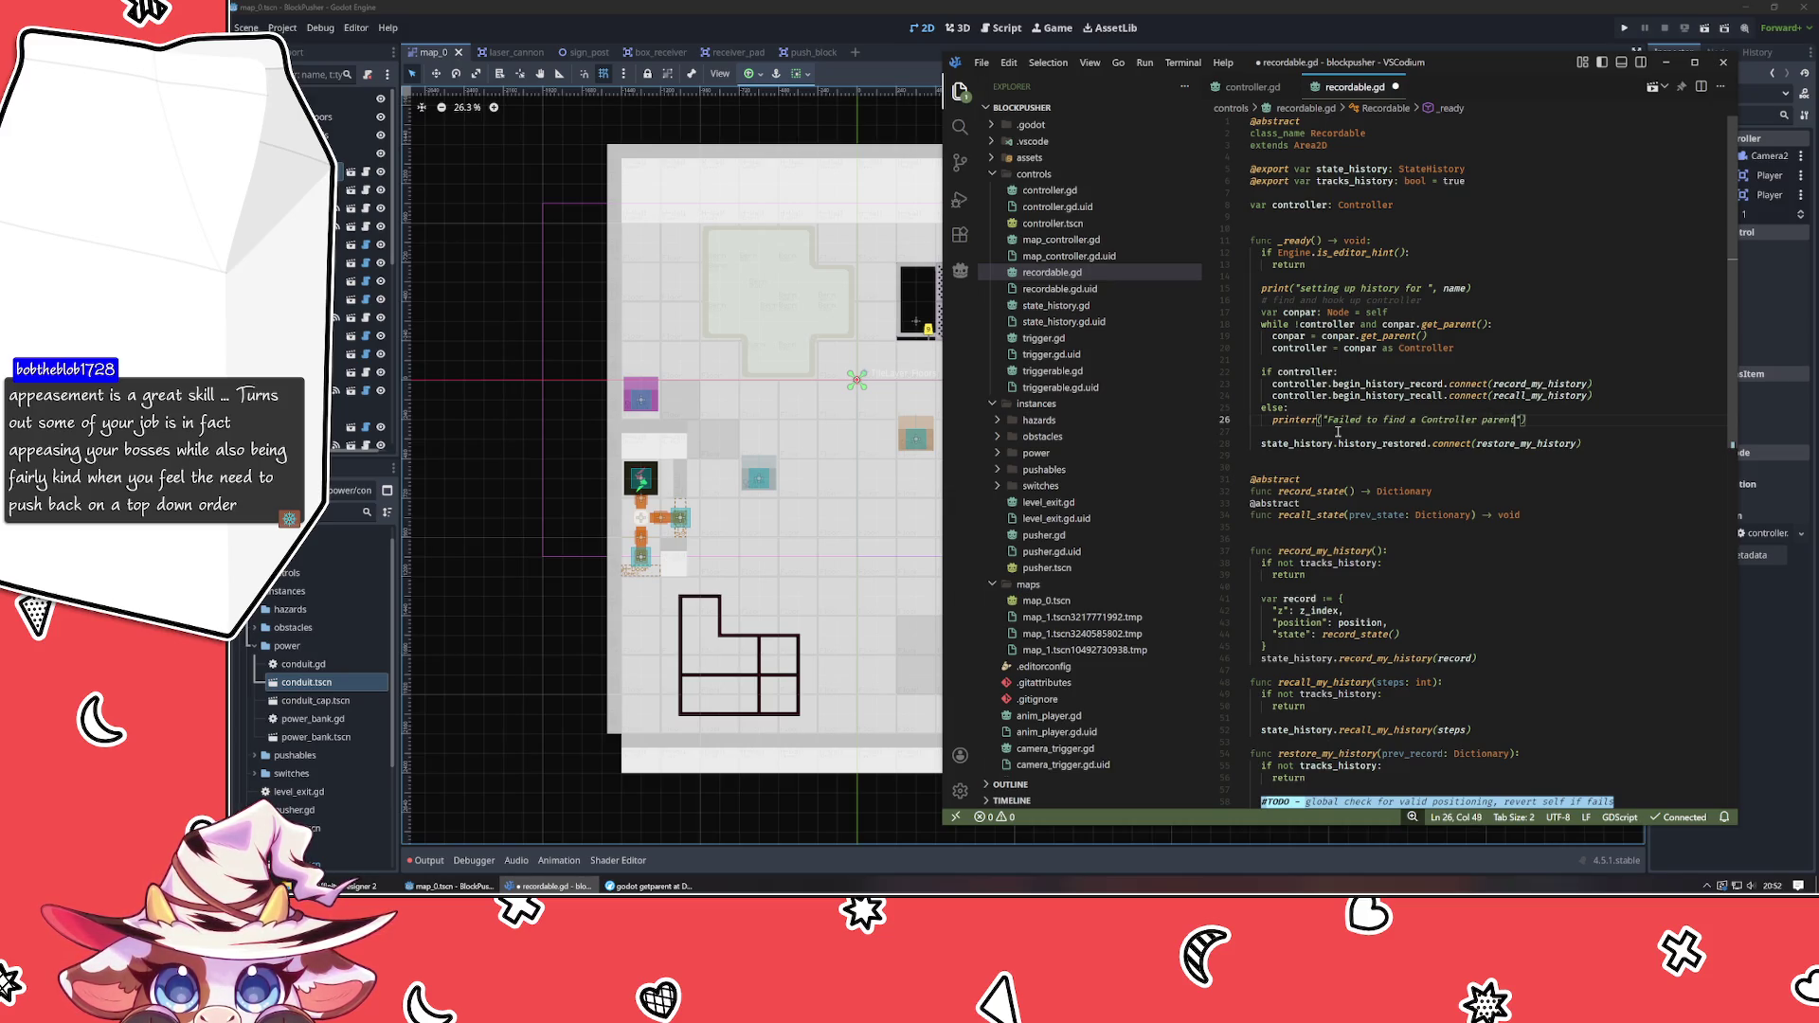
{"action": "type", "text": " for \""}
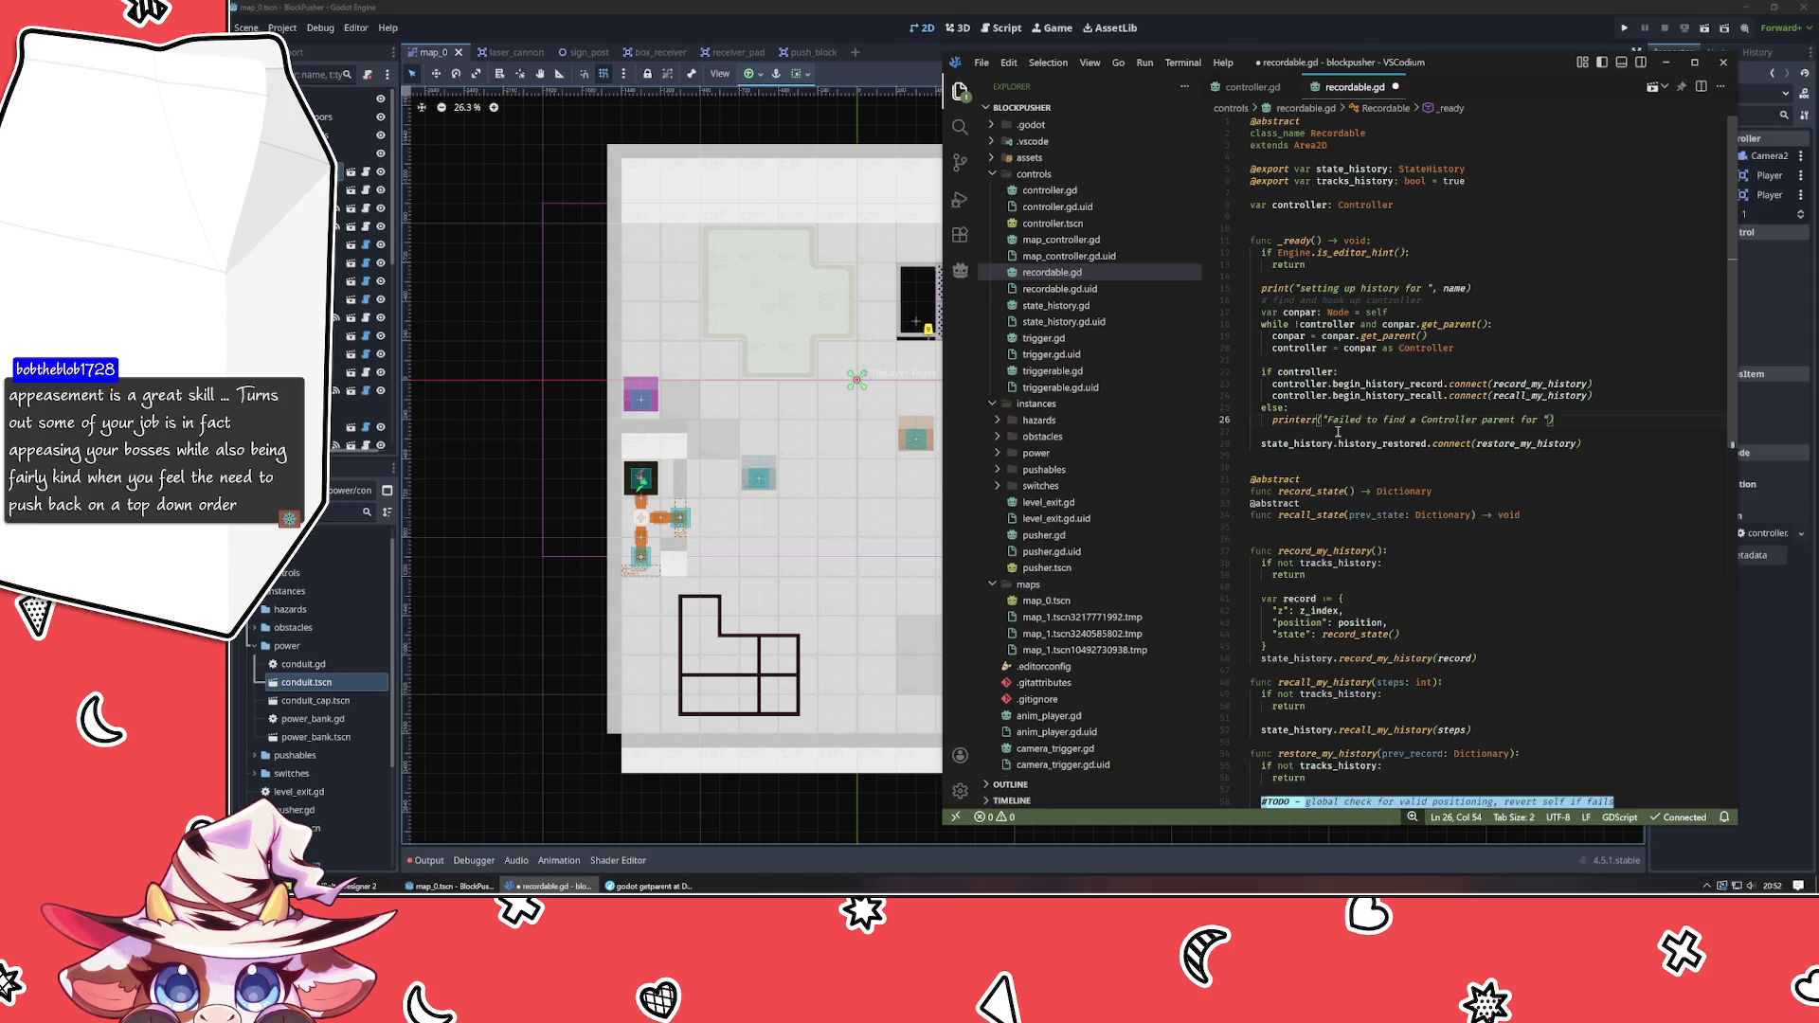
{"action": "type", "text": ", name"}
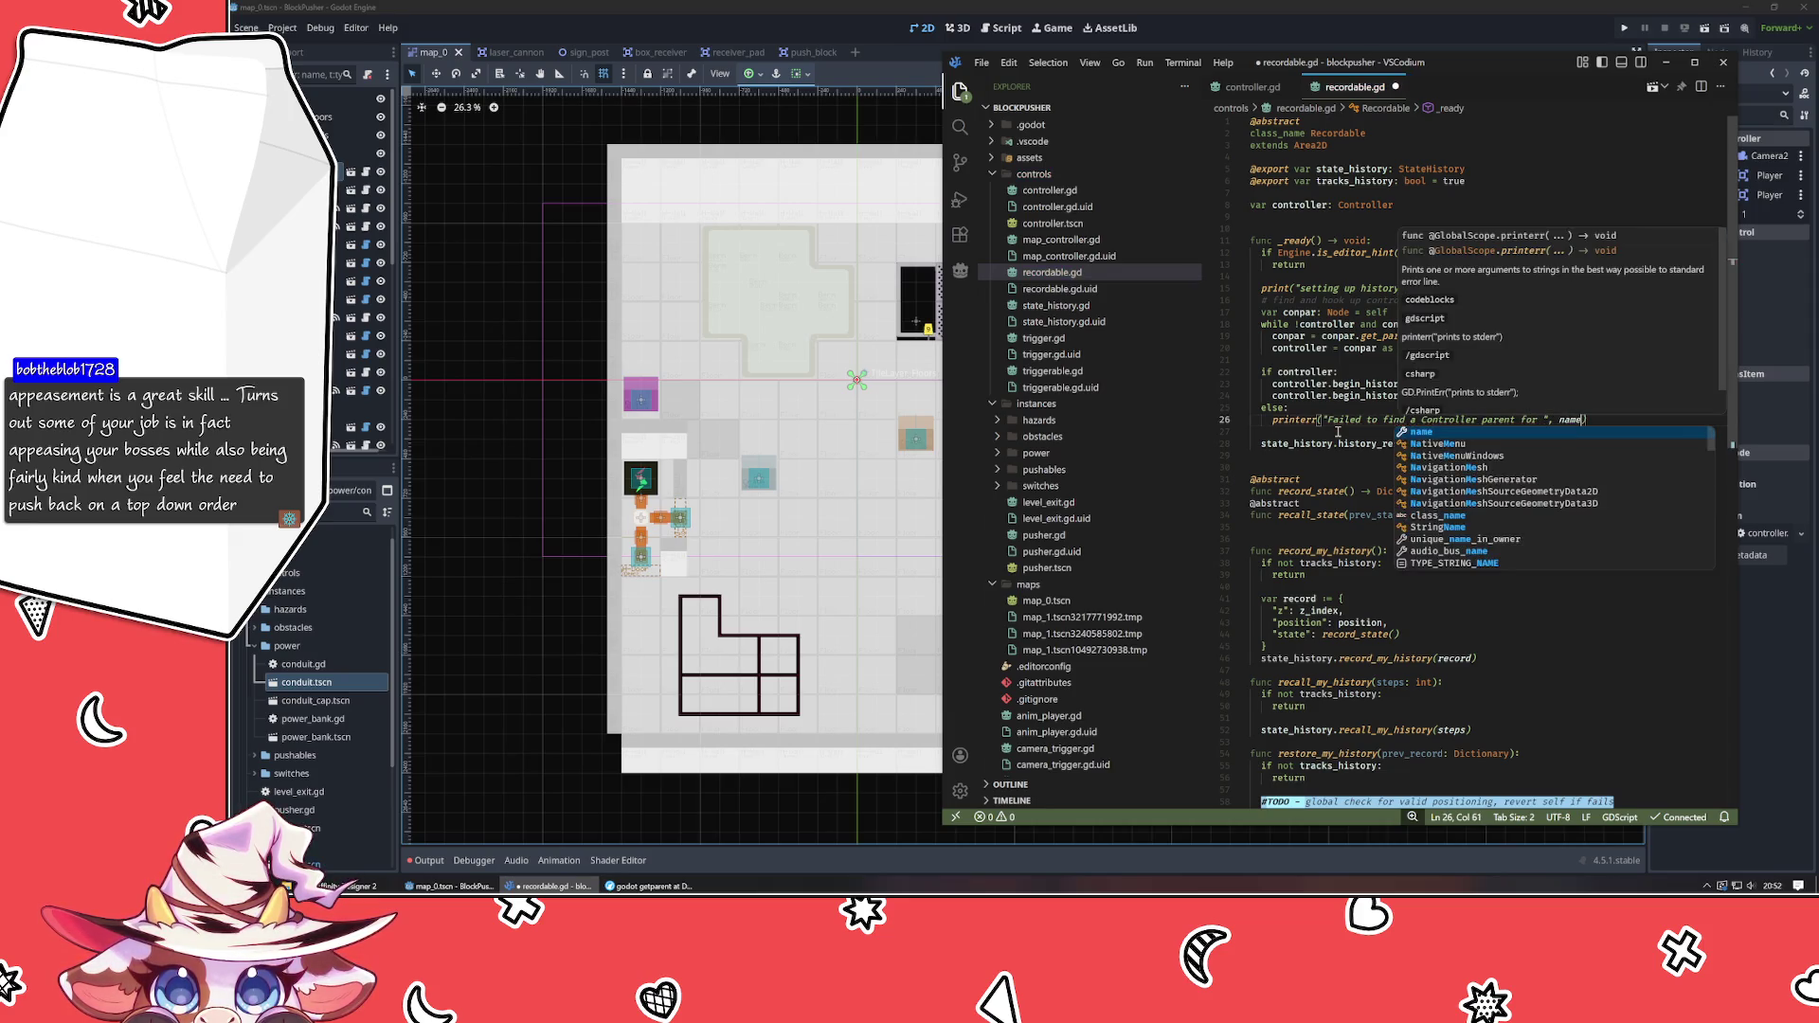
- Save recordable.gd
{"action": "left_click", "coordinate": [1337, 447]}
{"action": "mouse_move", "coordinate": [1314, 423]}
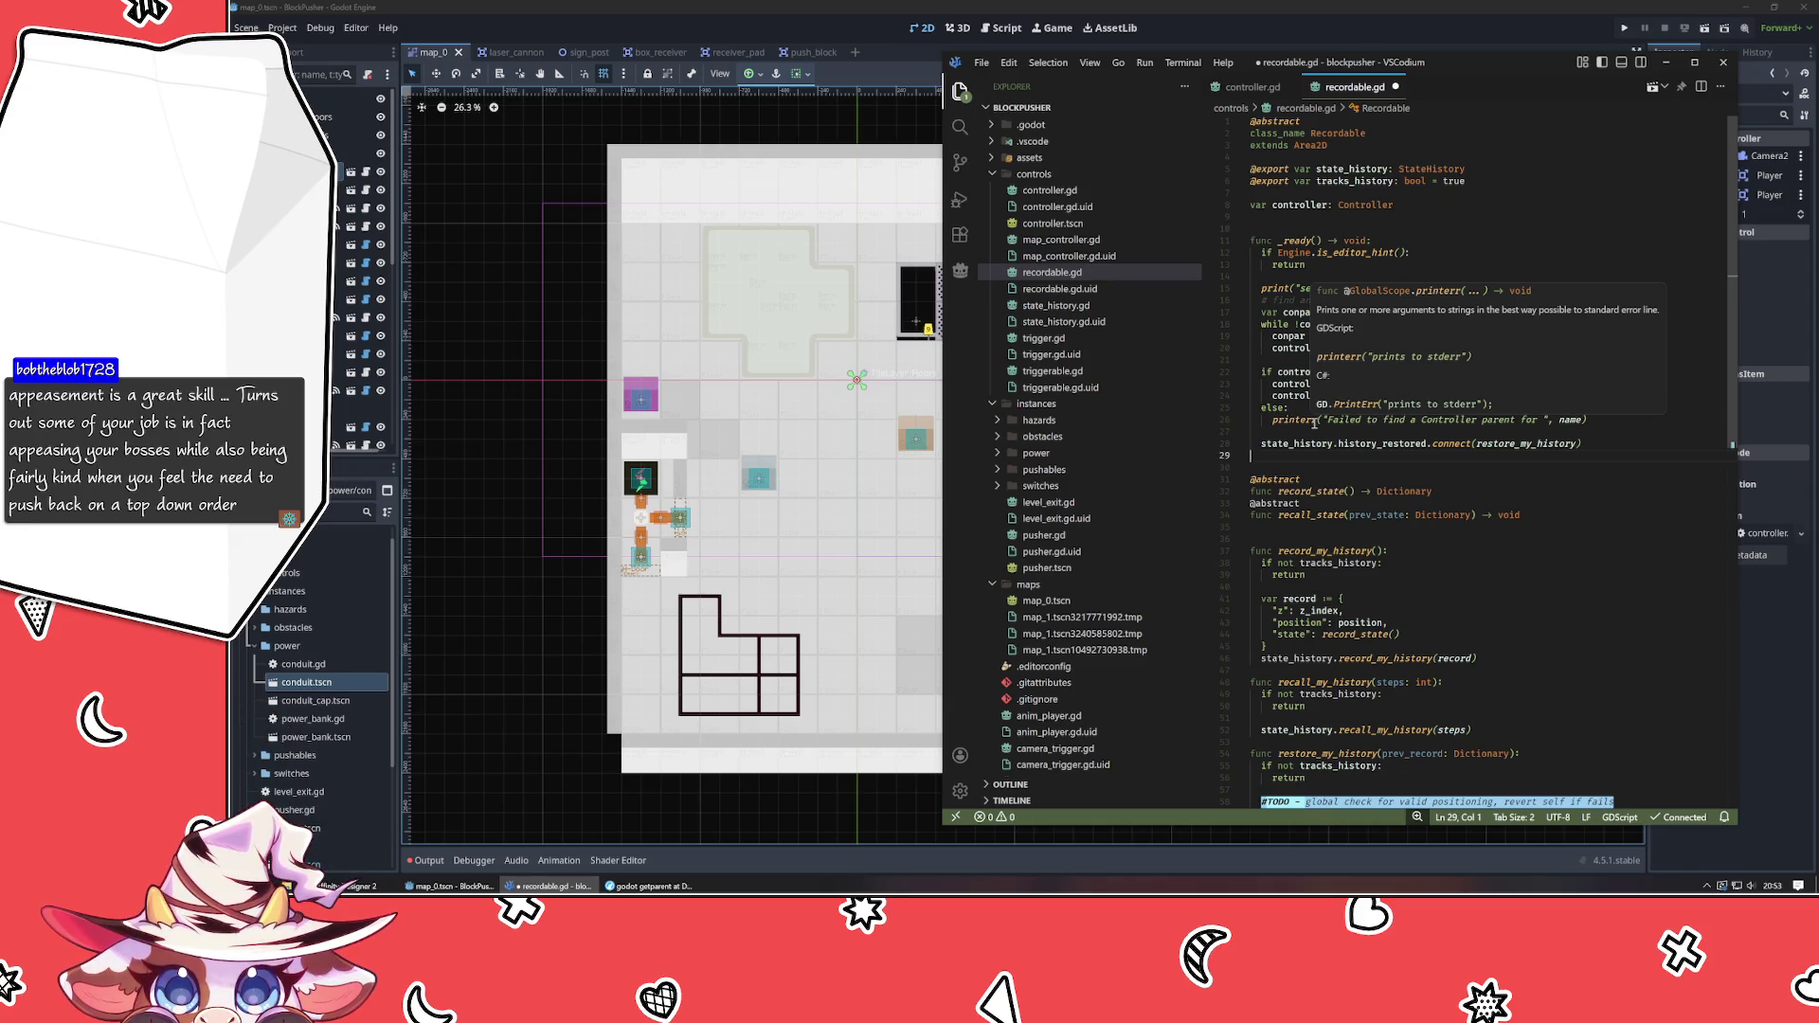
{"action": "key", "text": "ctrl+s"}
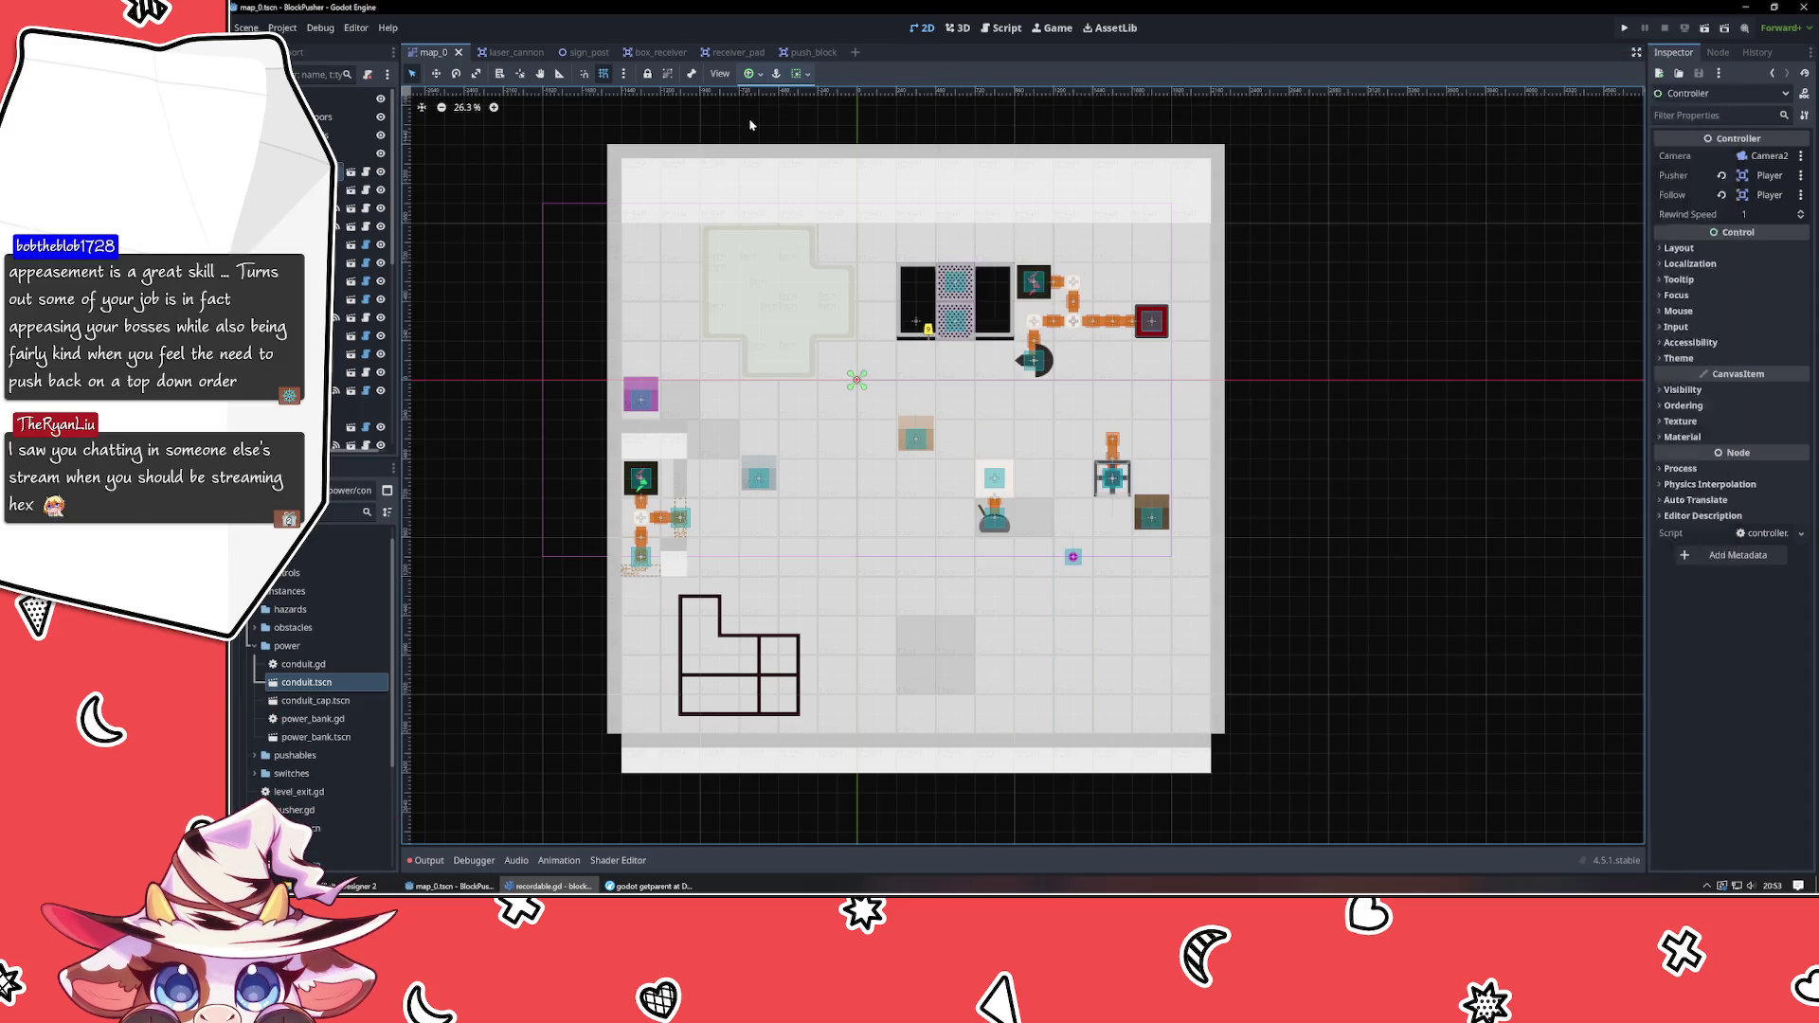
- Recheck recordable.gd's record_my_history in VSCodium, then bring Godot's map_0 scene back to front
{"action": "key", "text": "alt+Tab"}
{"action": "left_click", "coordinate": [1082, 385]}
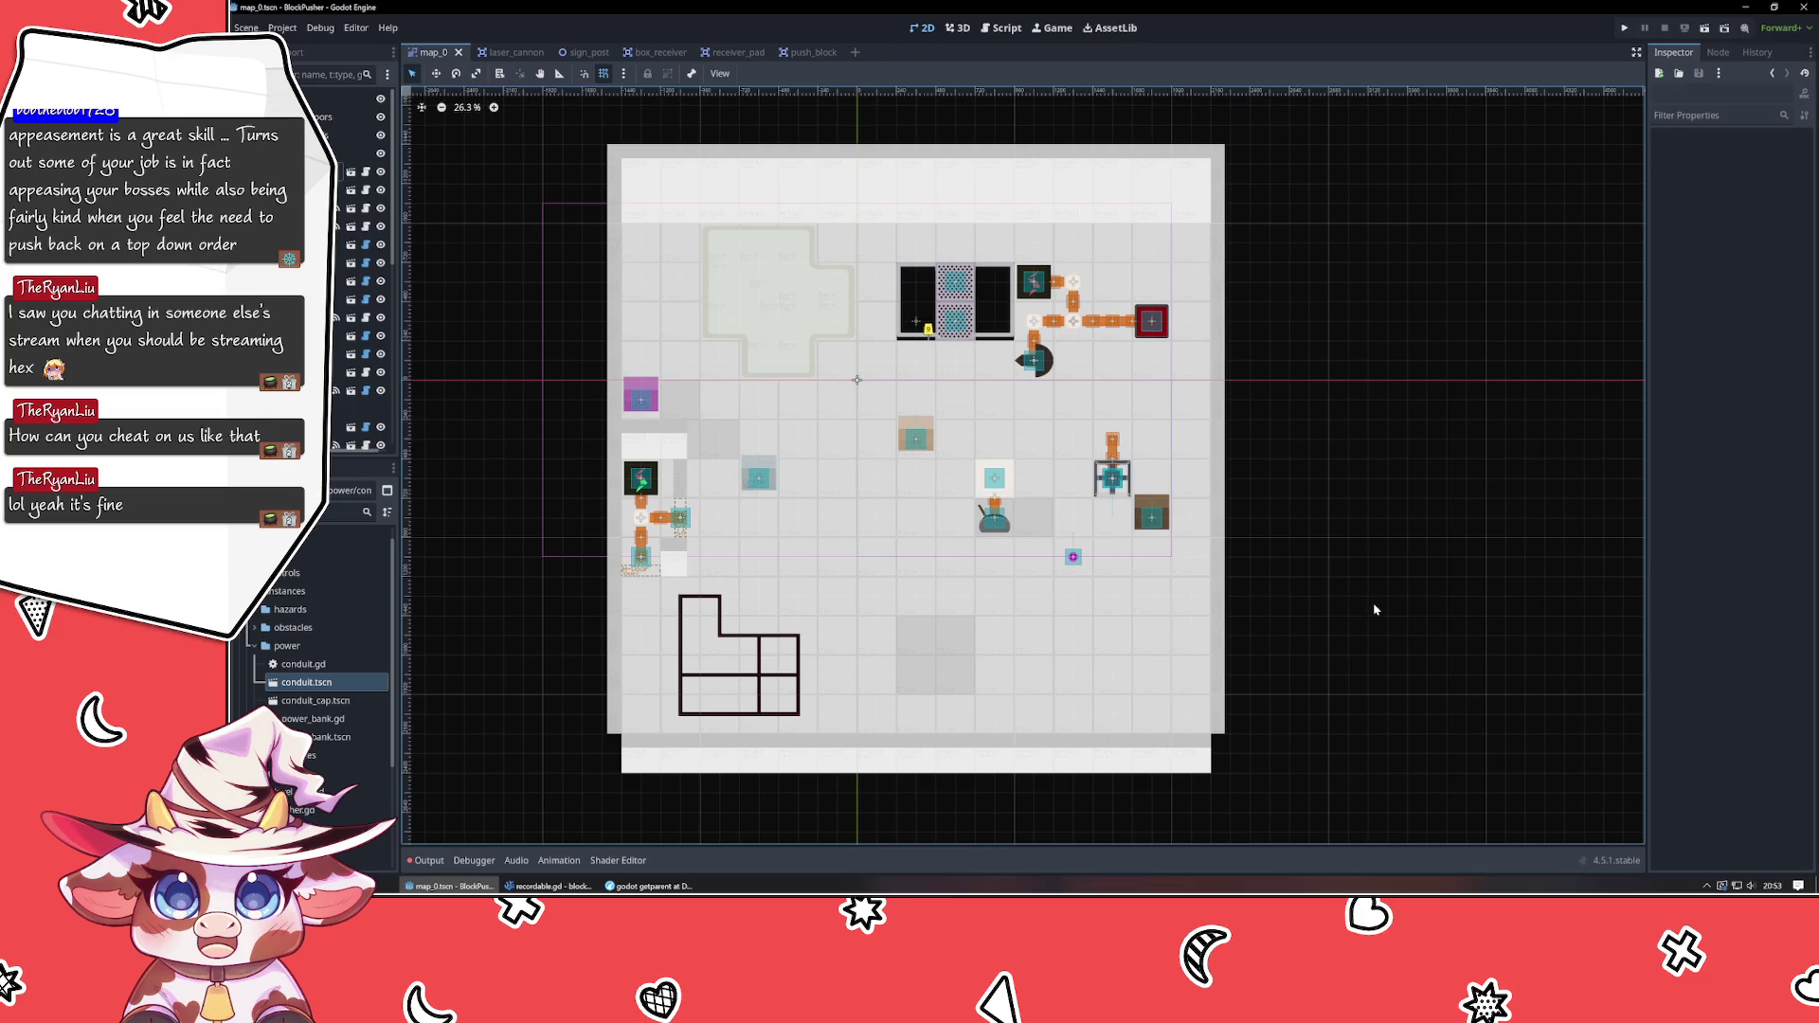
{"action": "left_click", "coordinate": [552, 885]}
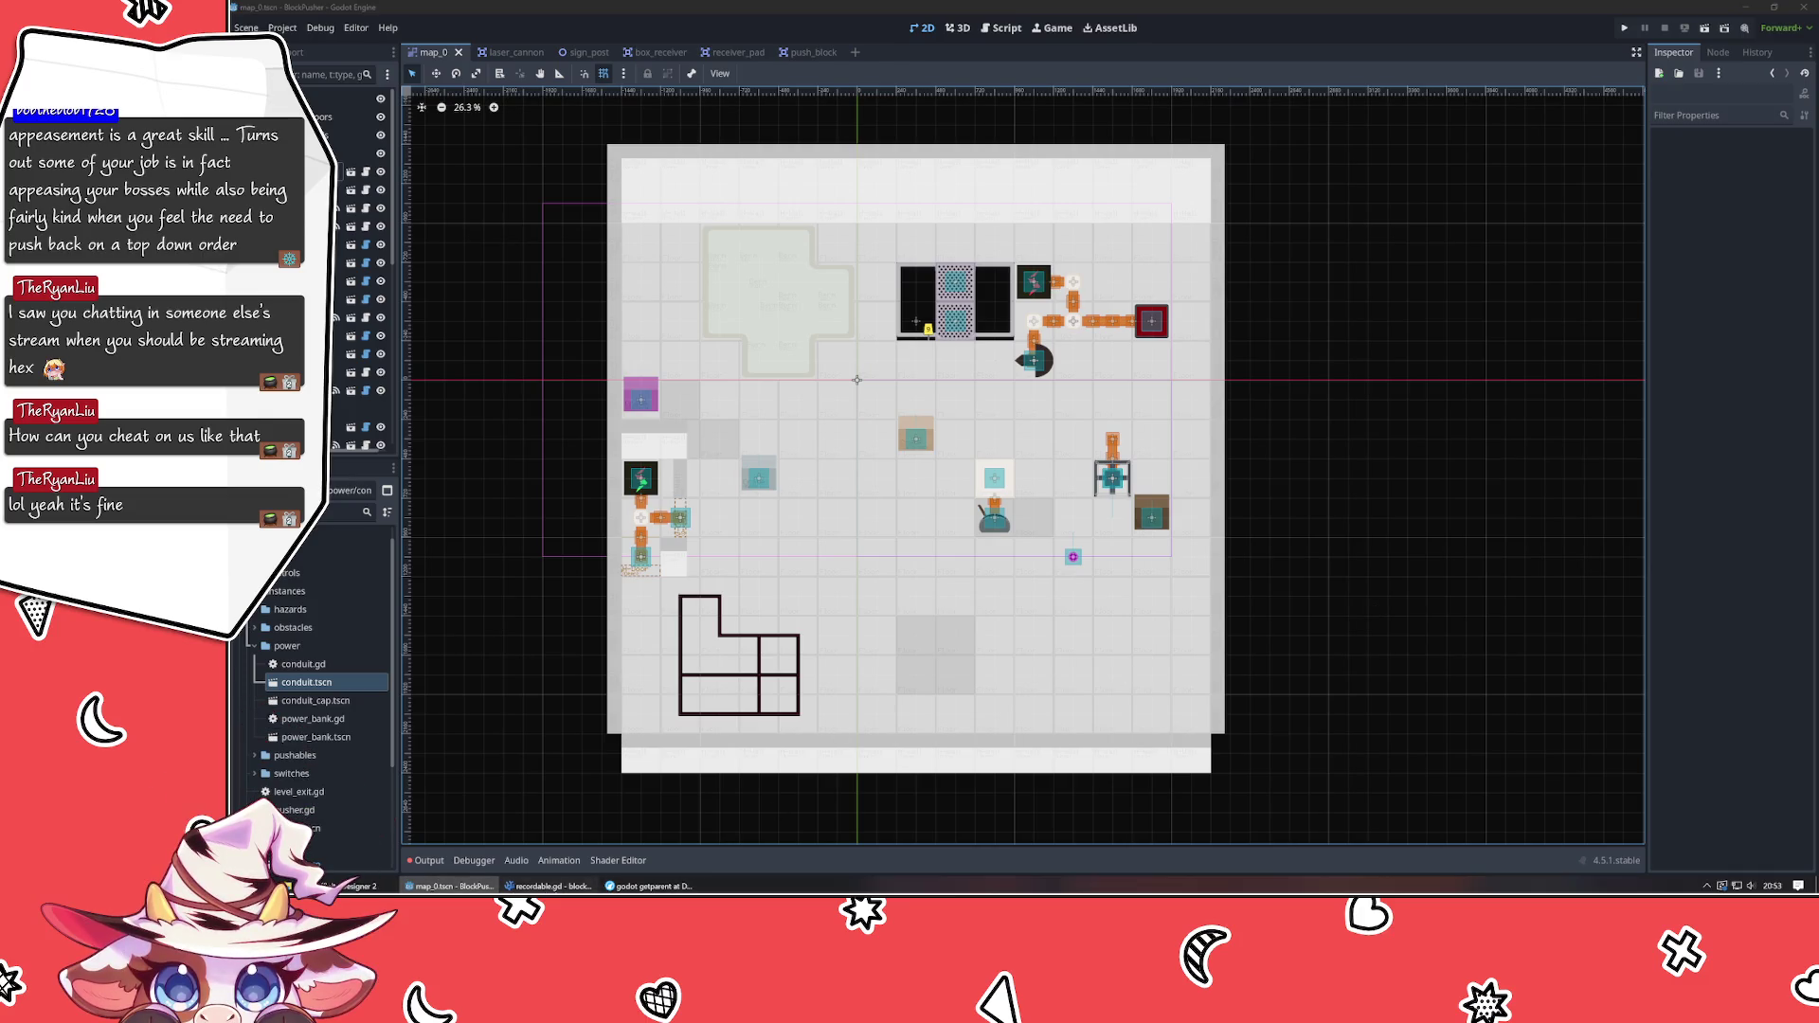
{"action": "left_click", "coordinate": [1438, 597]}
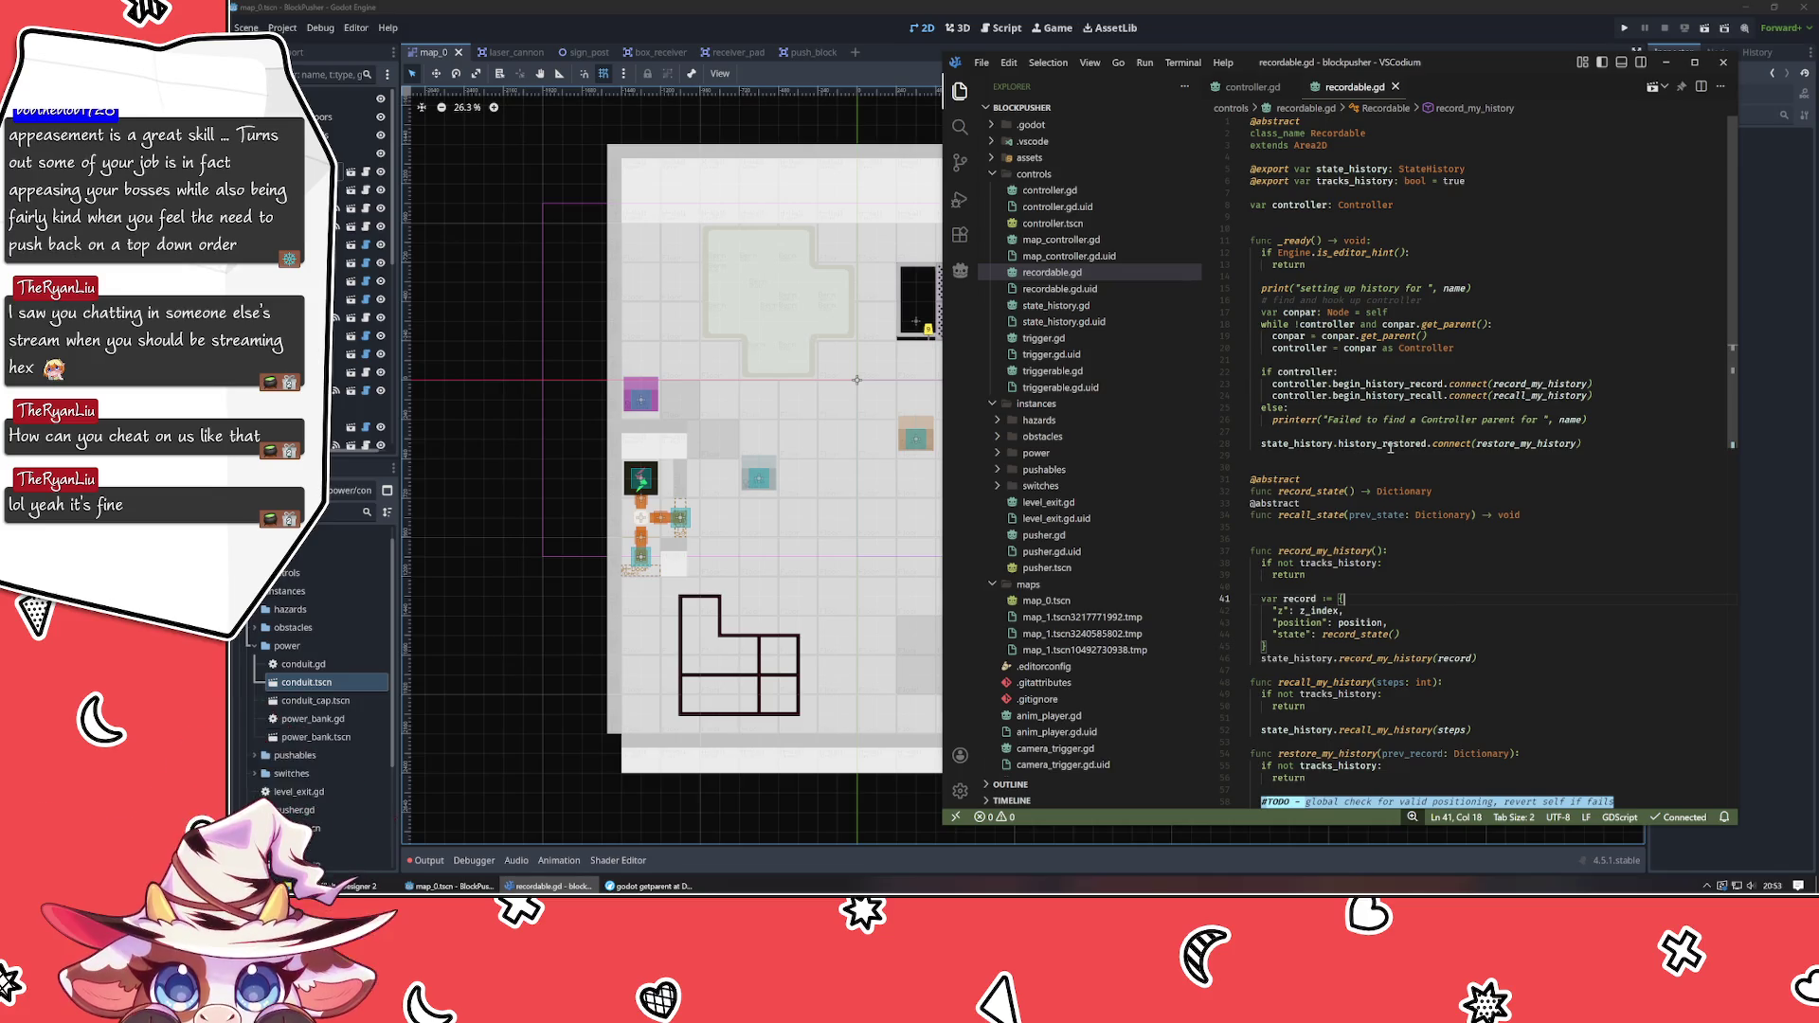
{"action": "left_click", "coordinate": [1325, 459]}
{"action": "key", "text": "Down"}
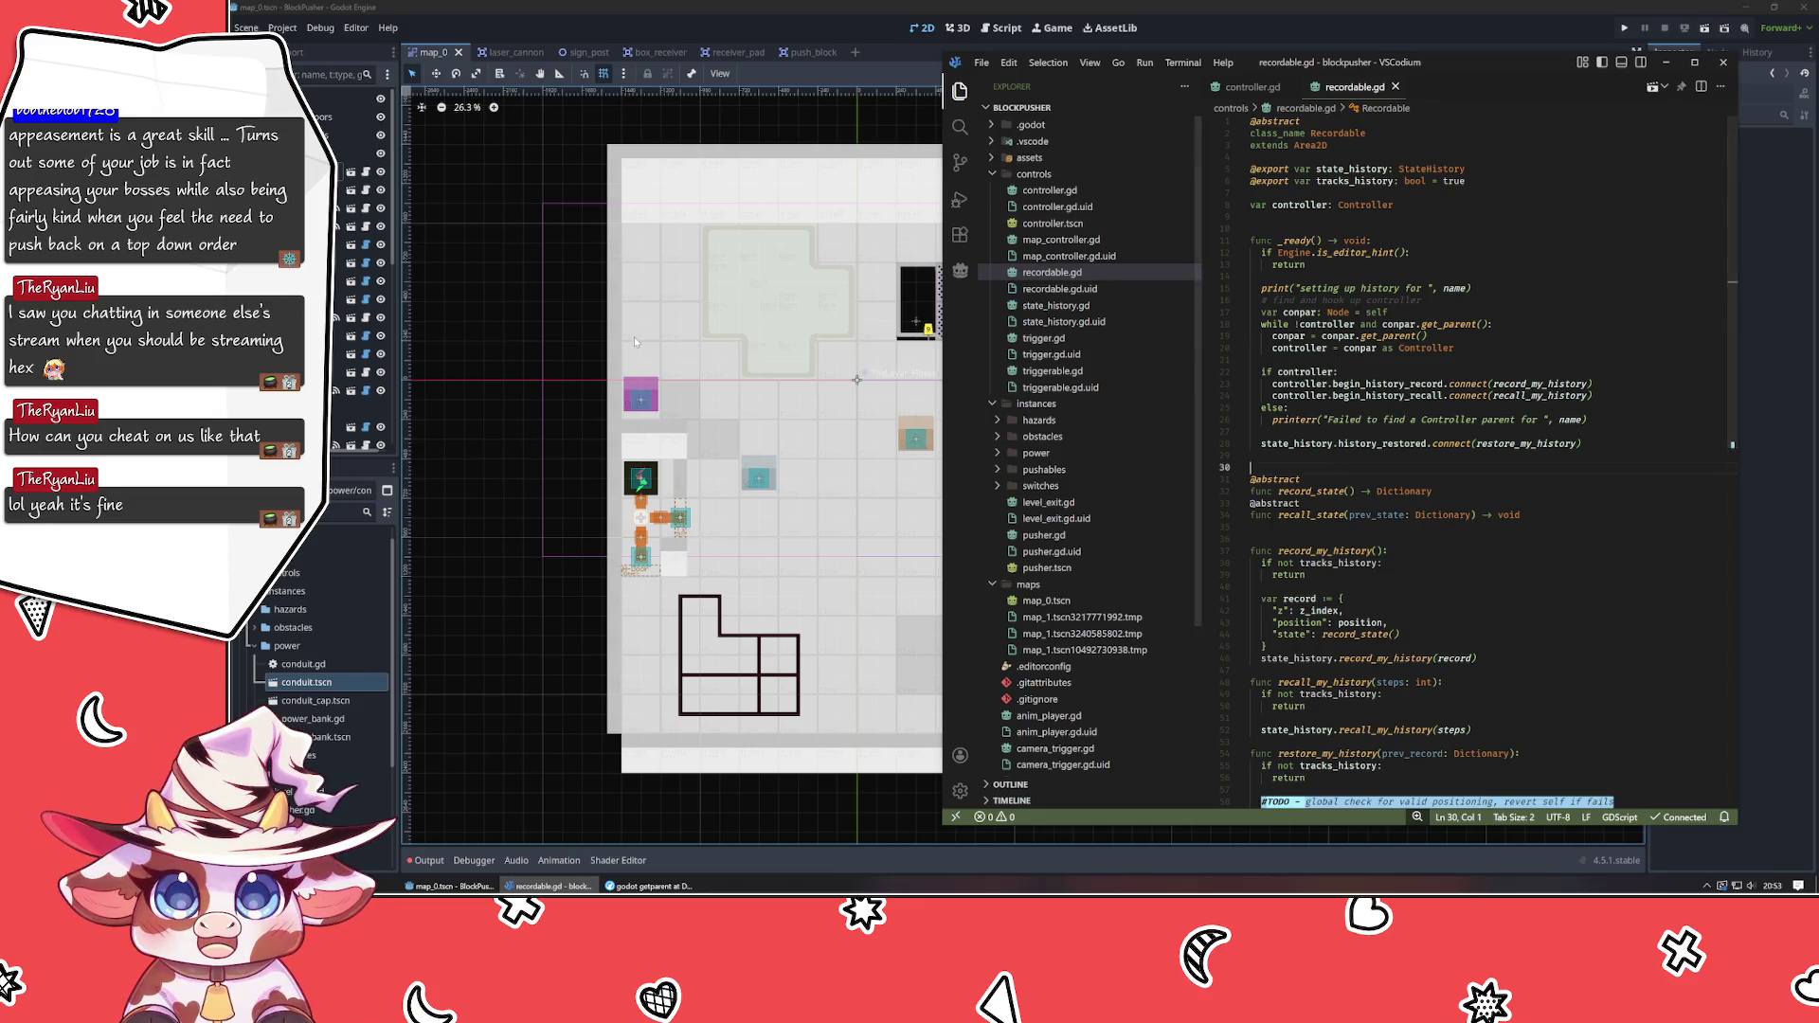
{"action": "left_click", "coordinate": [625, 413]}
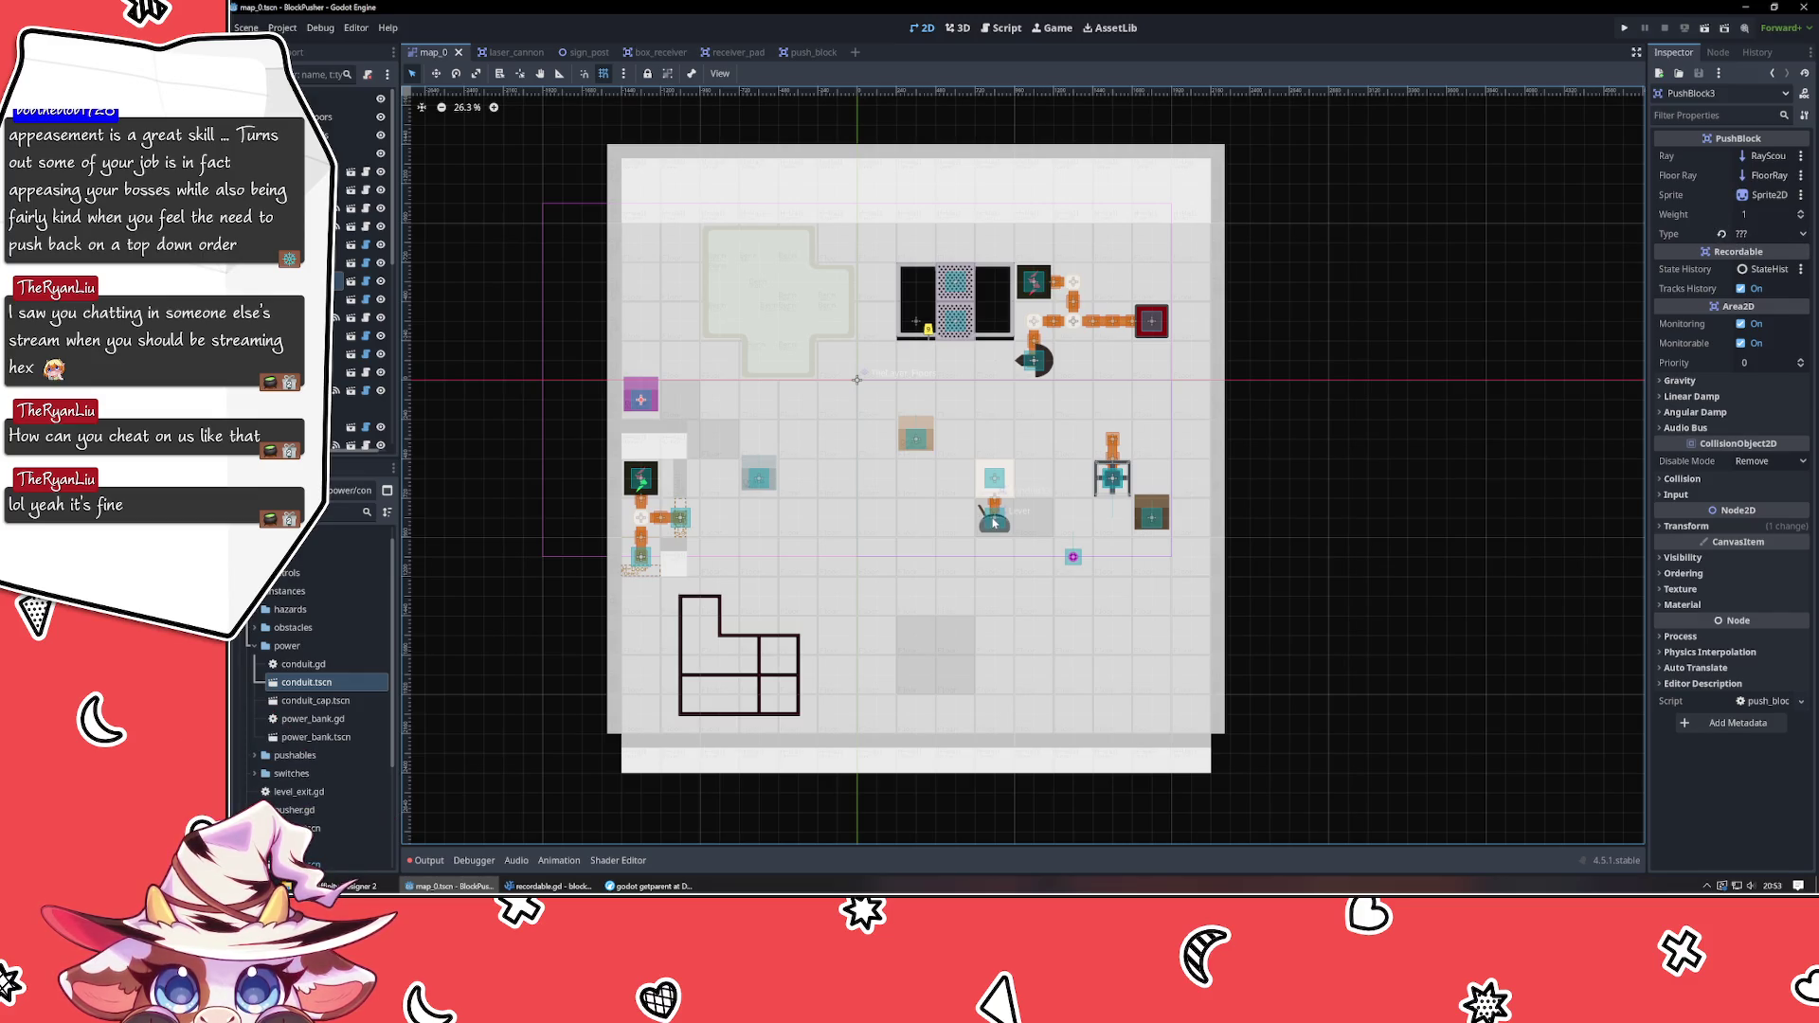
- Test-run the level, moving right and up and rewinding with z, then close the game
{"action": "left_click", "coordinate": [1038, 362]}
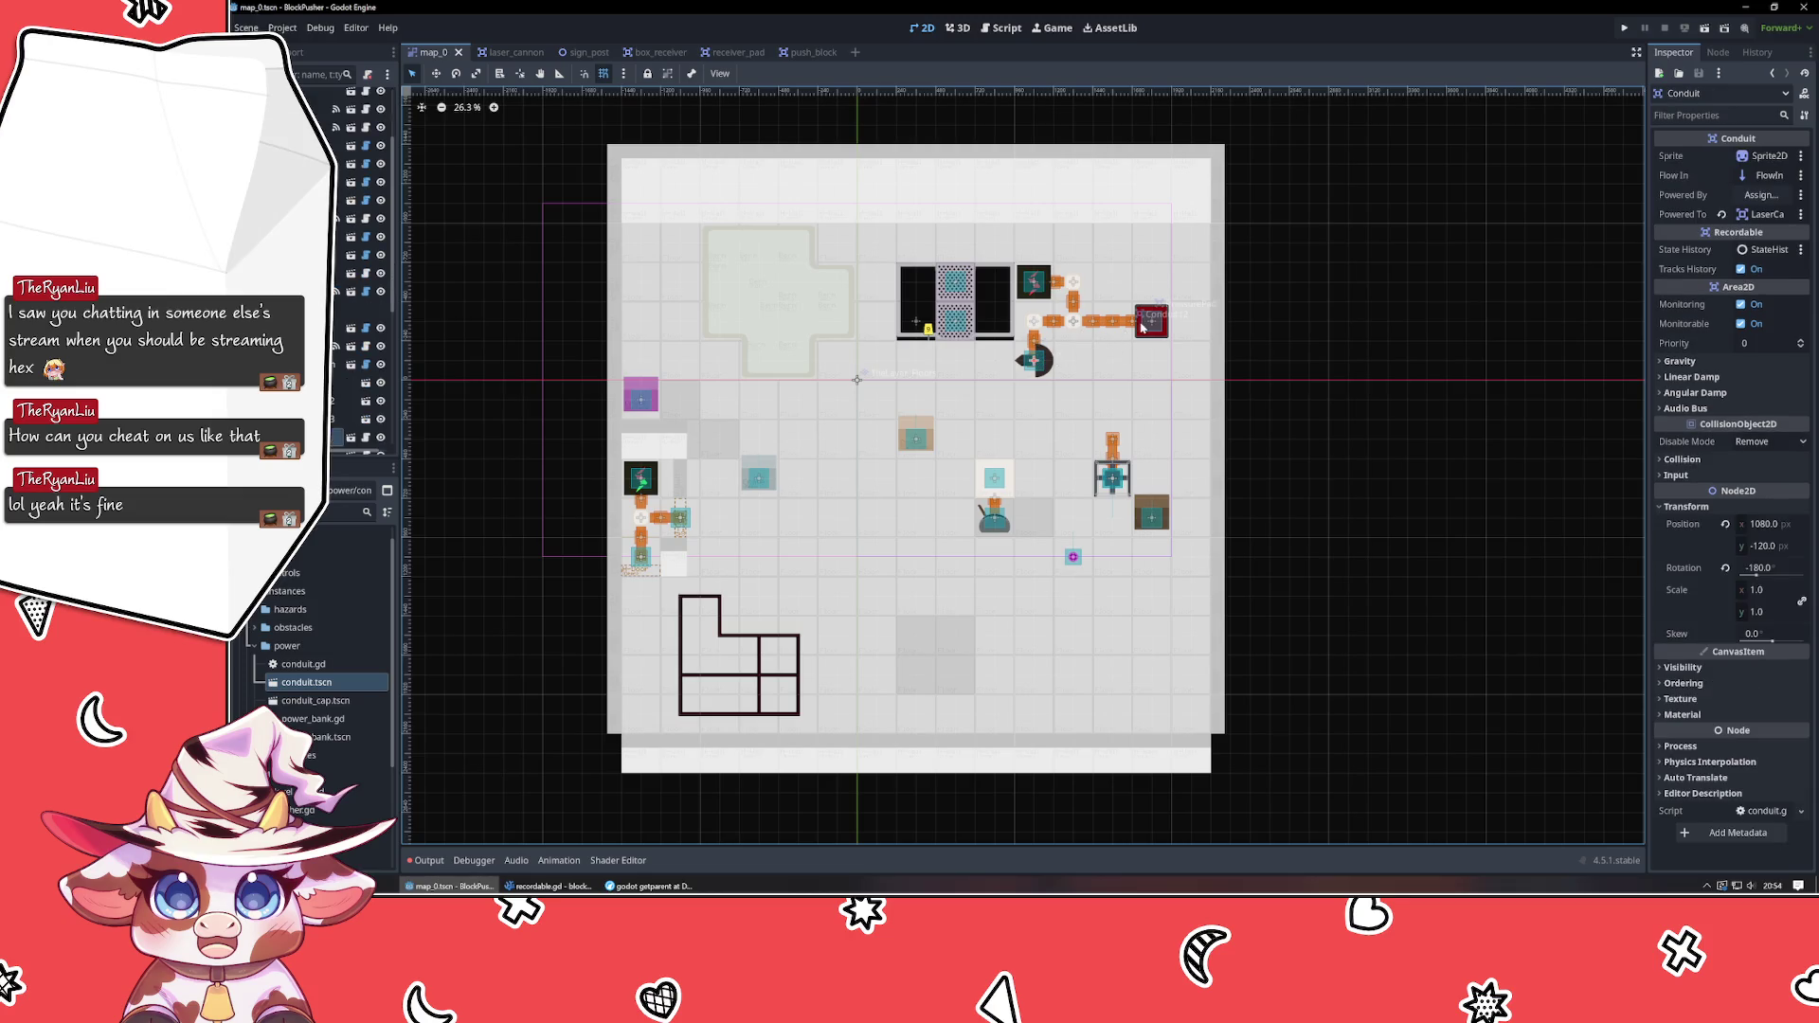
{"action": "left_click", "coordinate": [1313, 529]}
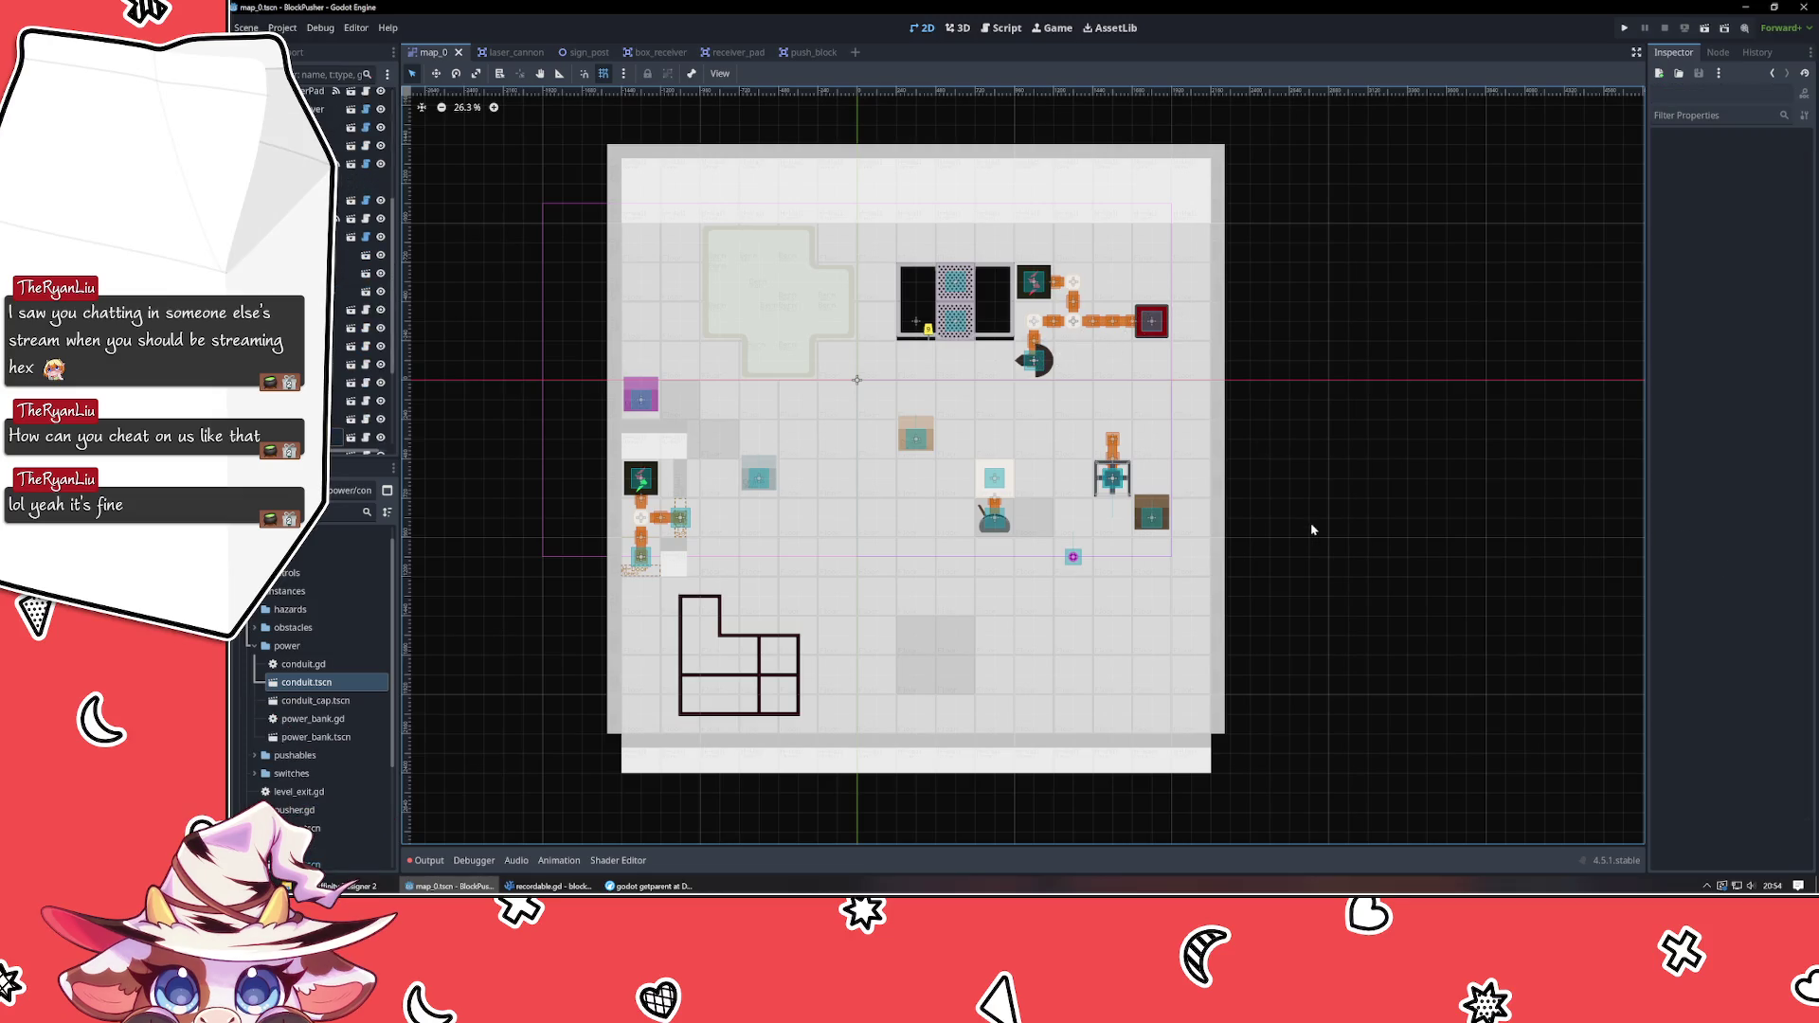
{"action": "left_click", "coordinate": [1624, 32]}
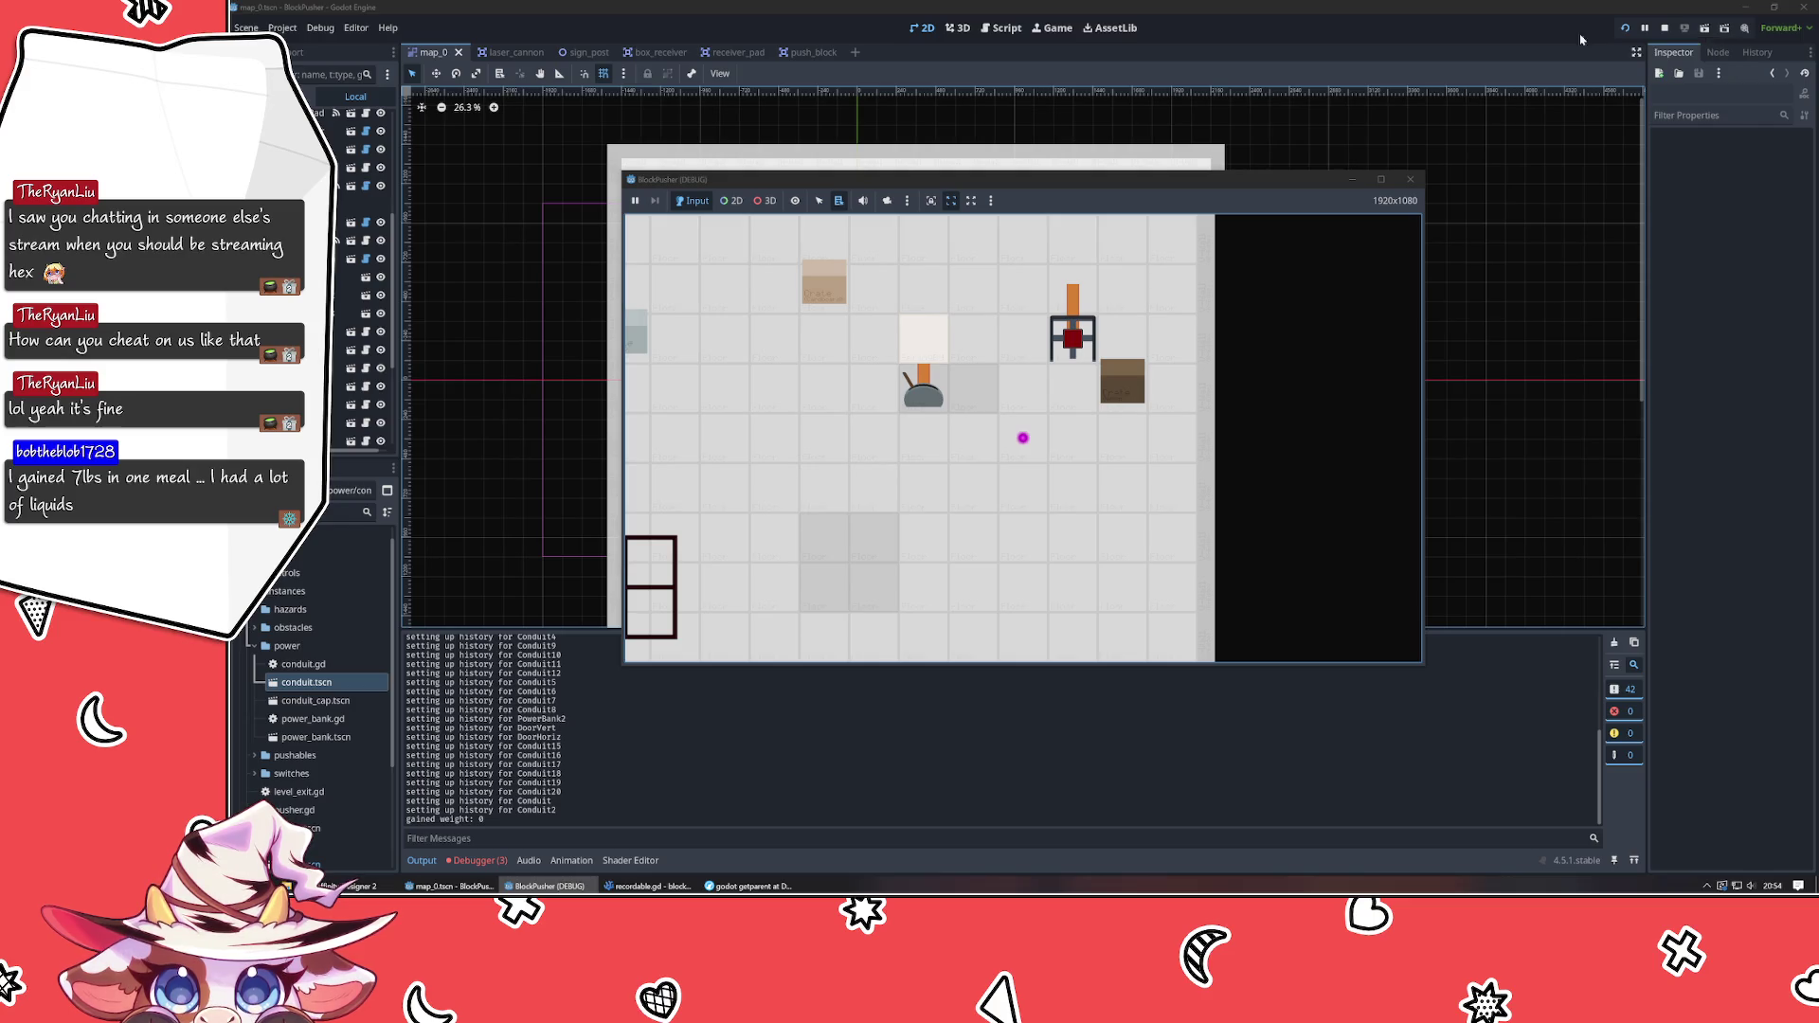
{"action": "scroll", "coordinate": [699, 748], "scroll_direction": "up", "scroll_amount": 10}
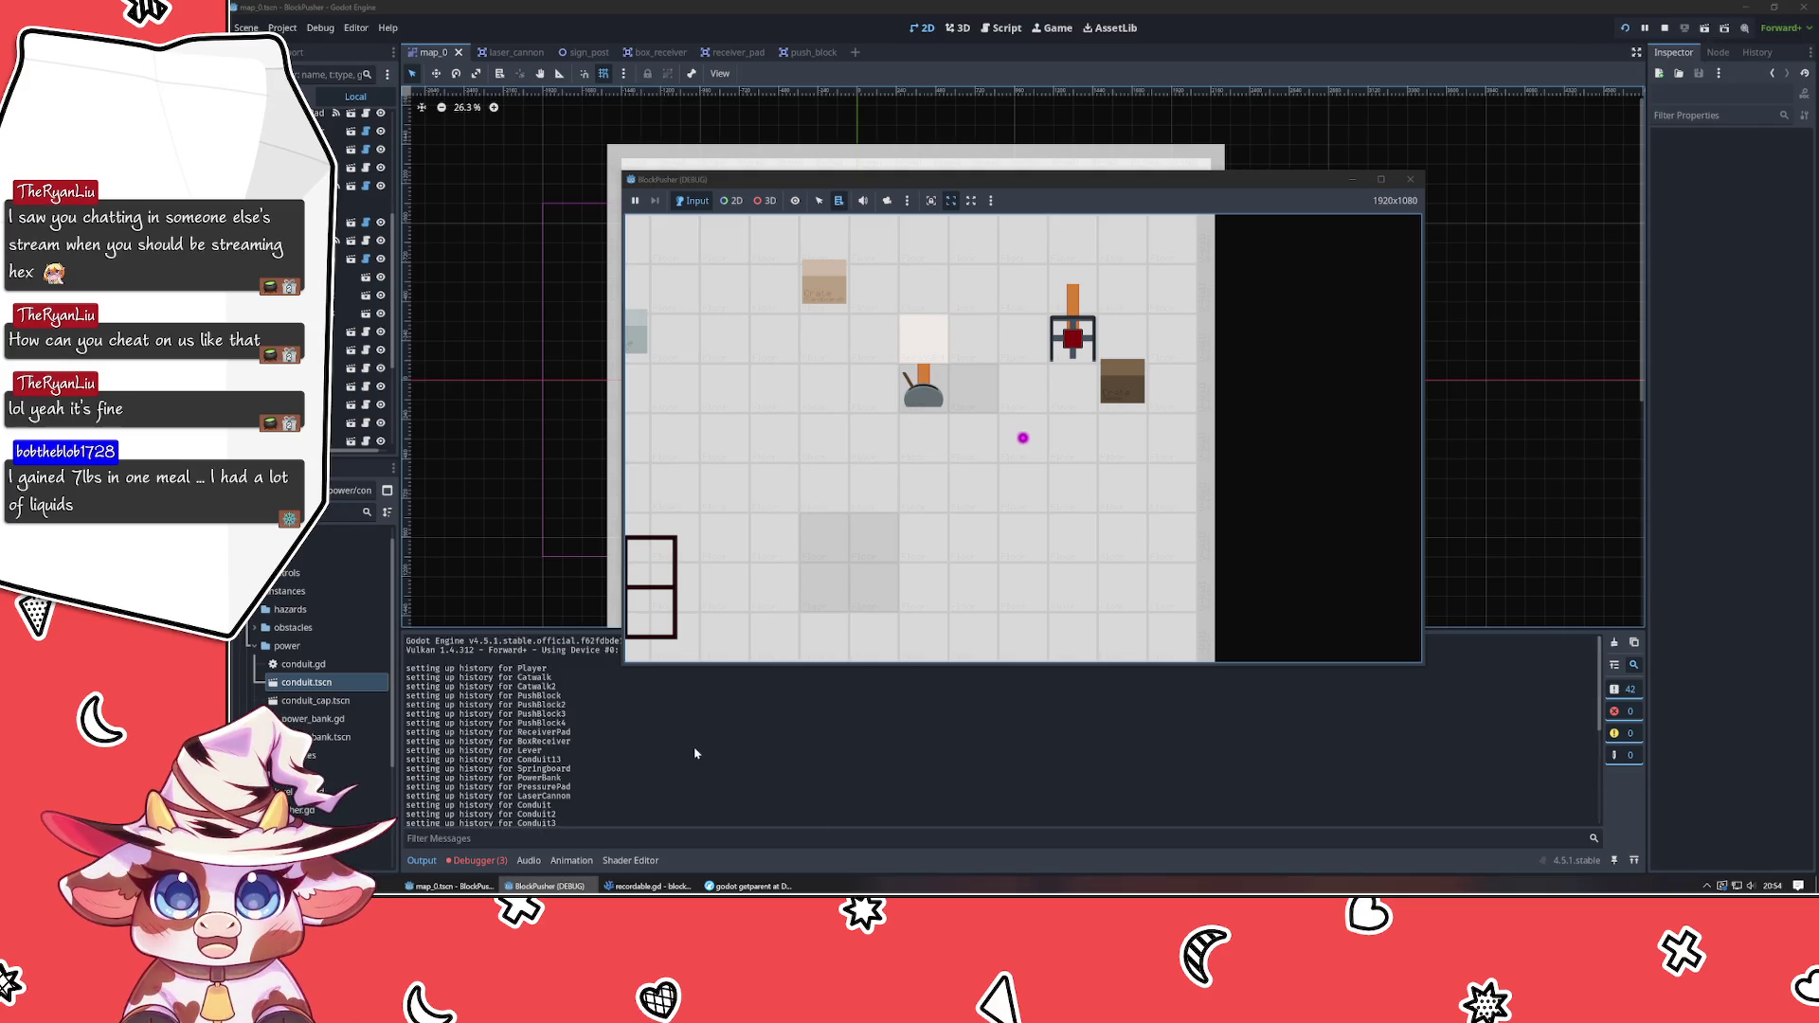
{"action": "scroll", "coordinate": [695, 753], "scroll_direction": "down", "scroll_amount": 10}
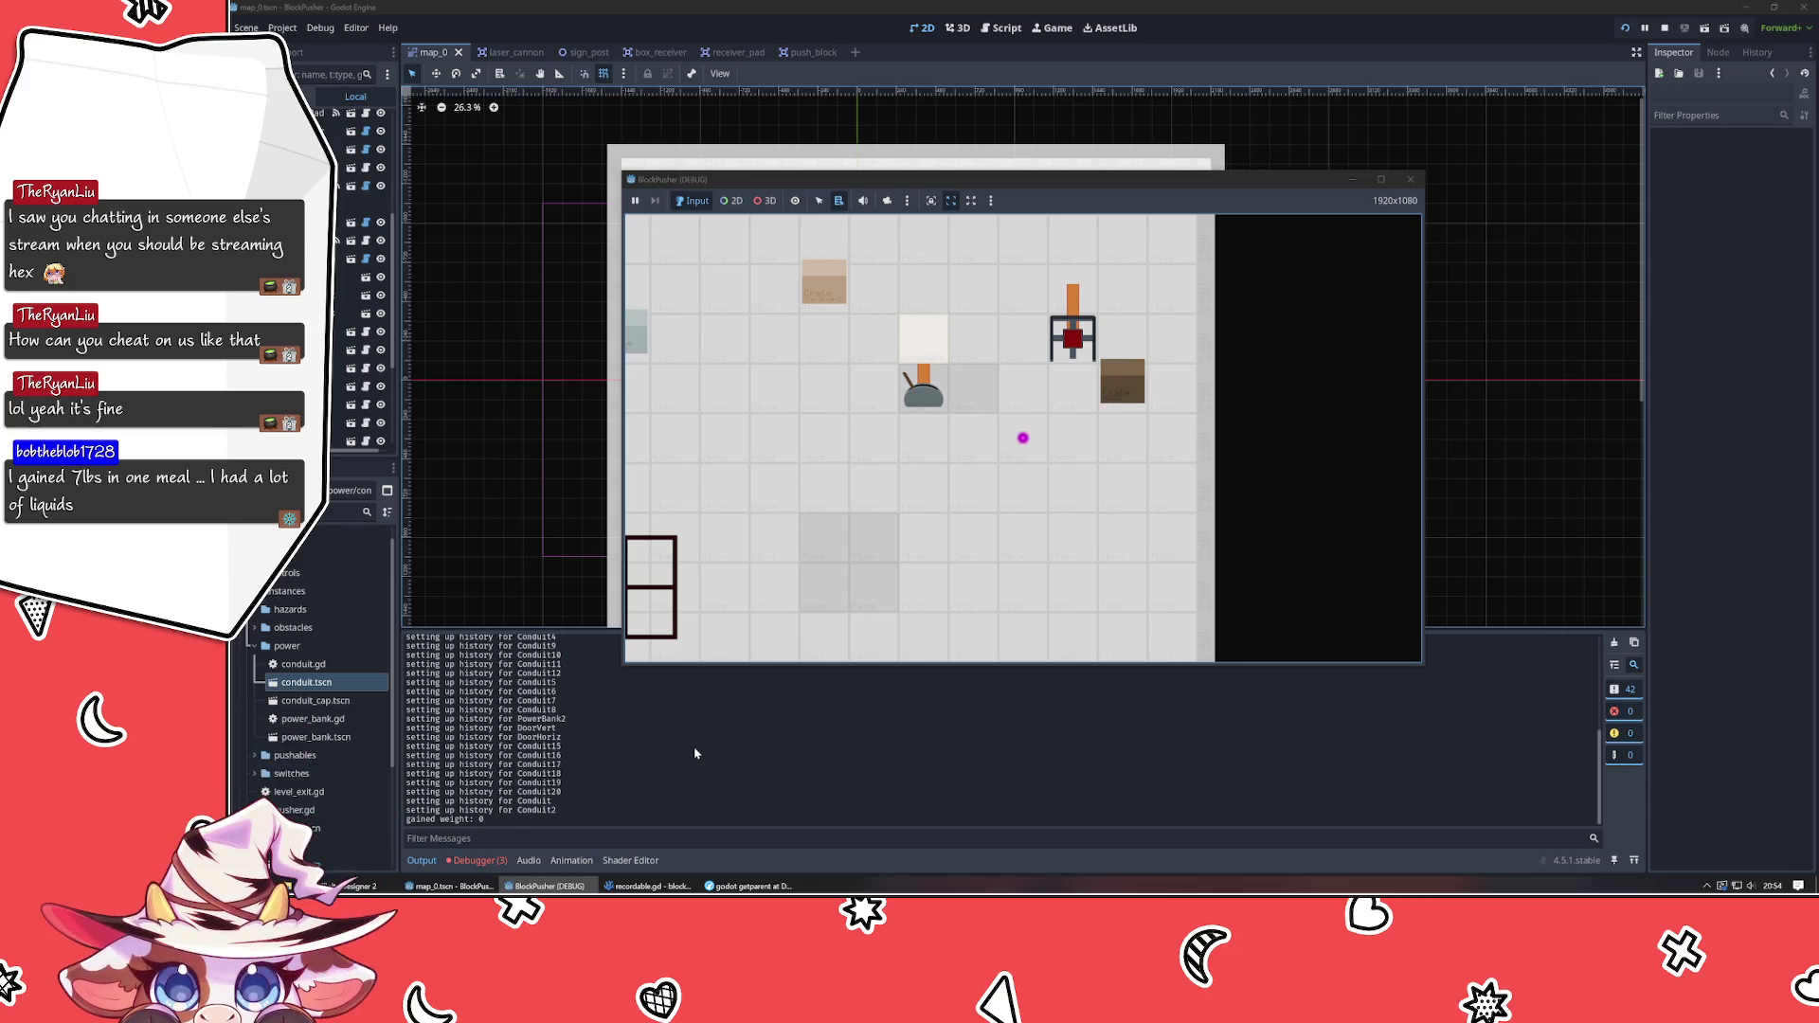
{"action": "key", "text": "Right"}
{"action": "key", "text": "Right"}
{"action": "key", "text": "Up"}
{"action": "key", "text": "Up"}
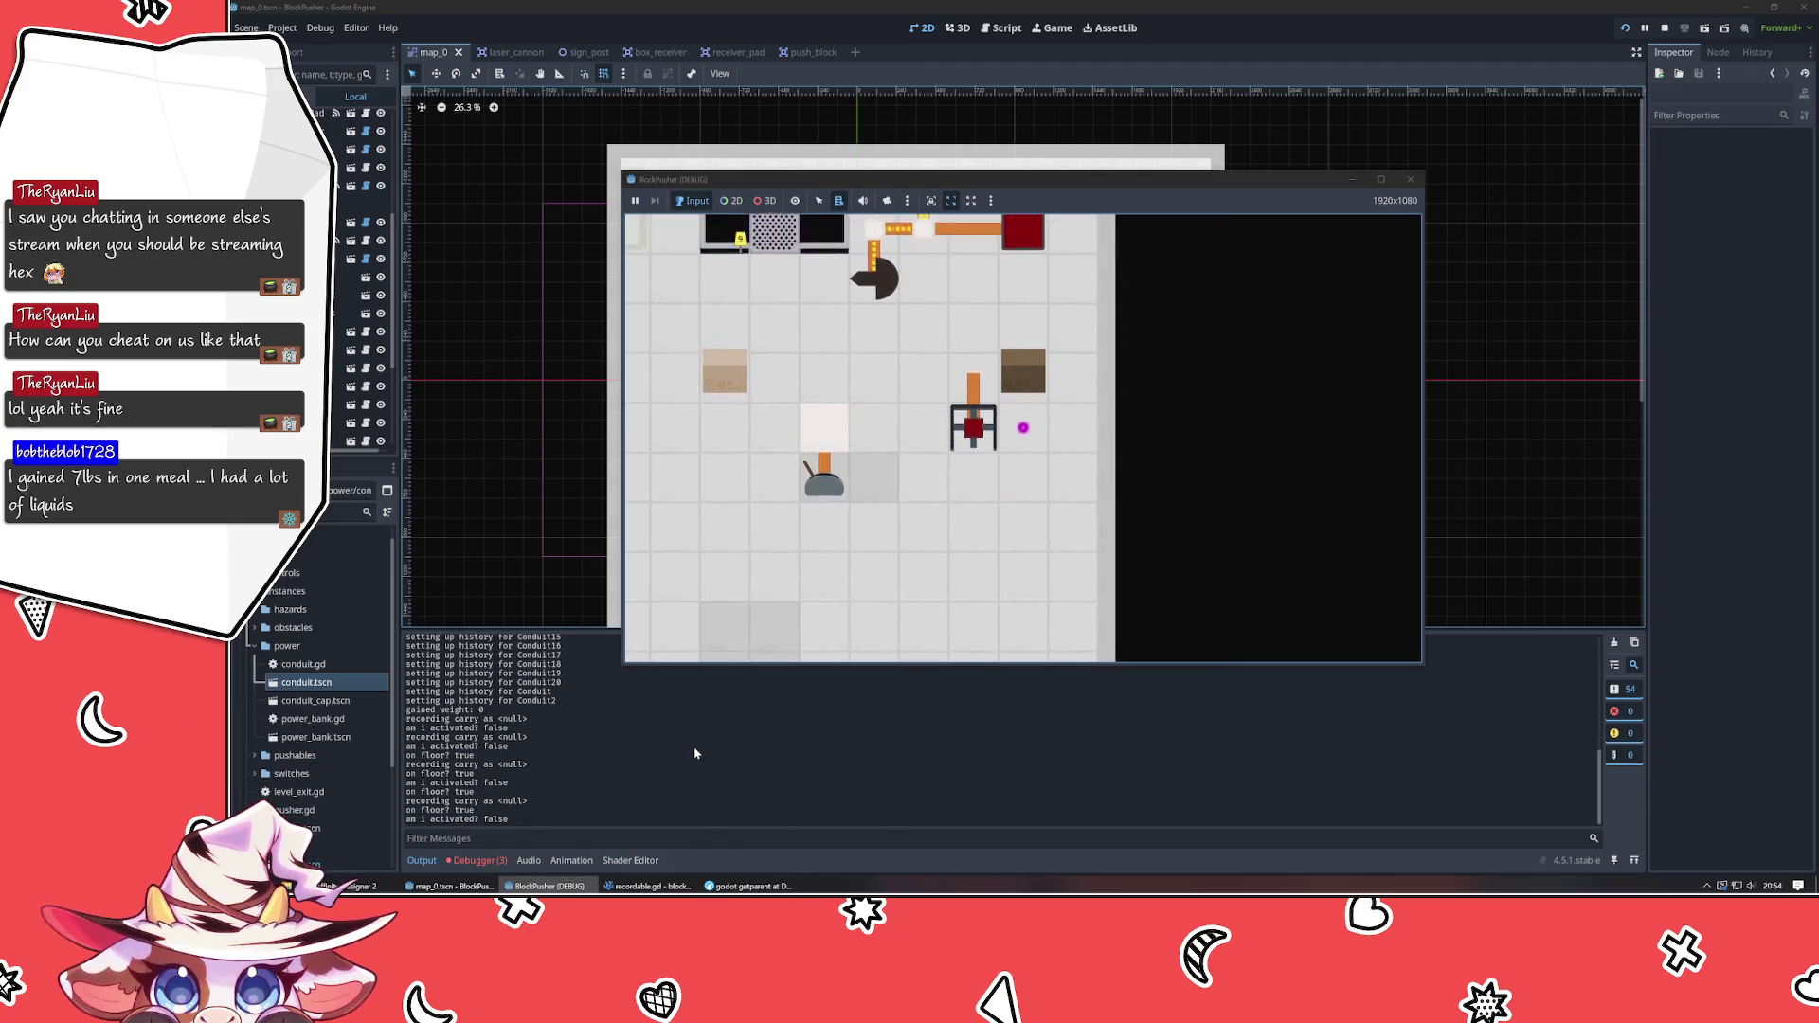
{"action": "key", "text": "z"}
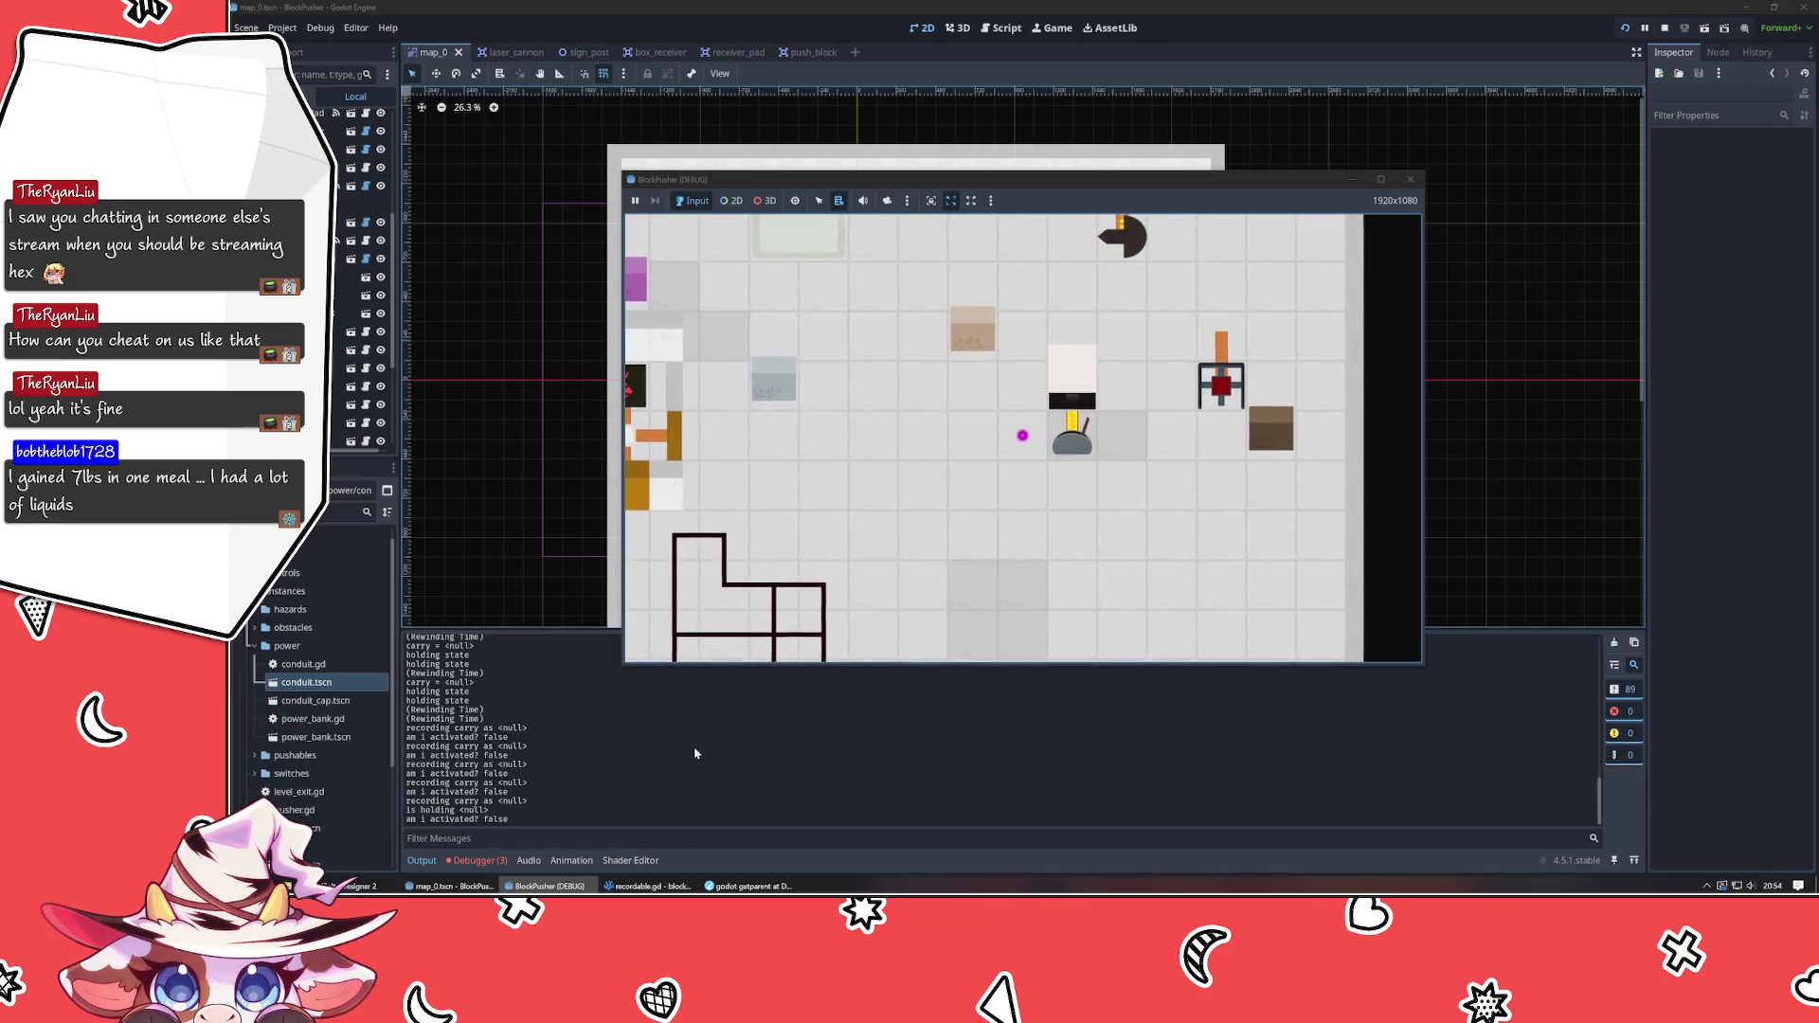
{"action": "key", "text": "z"}
{"action": "key", "text": "z"}
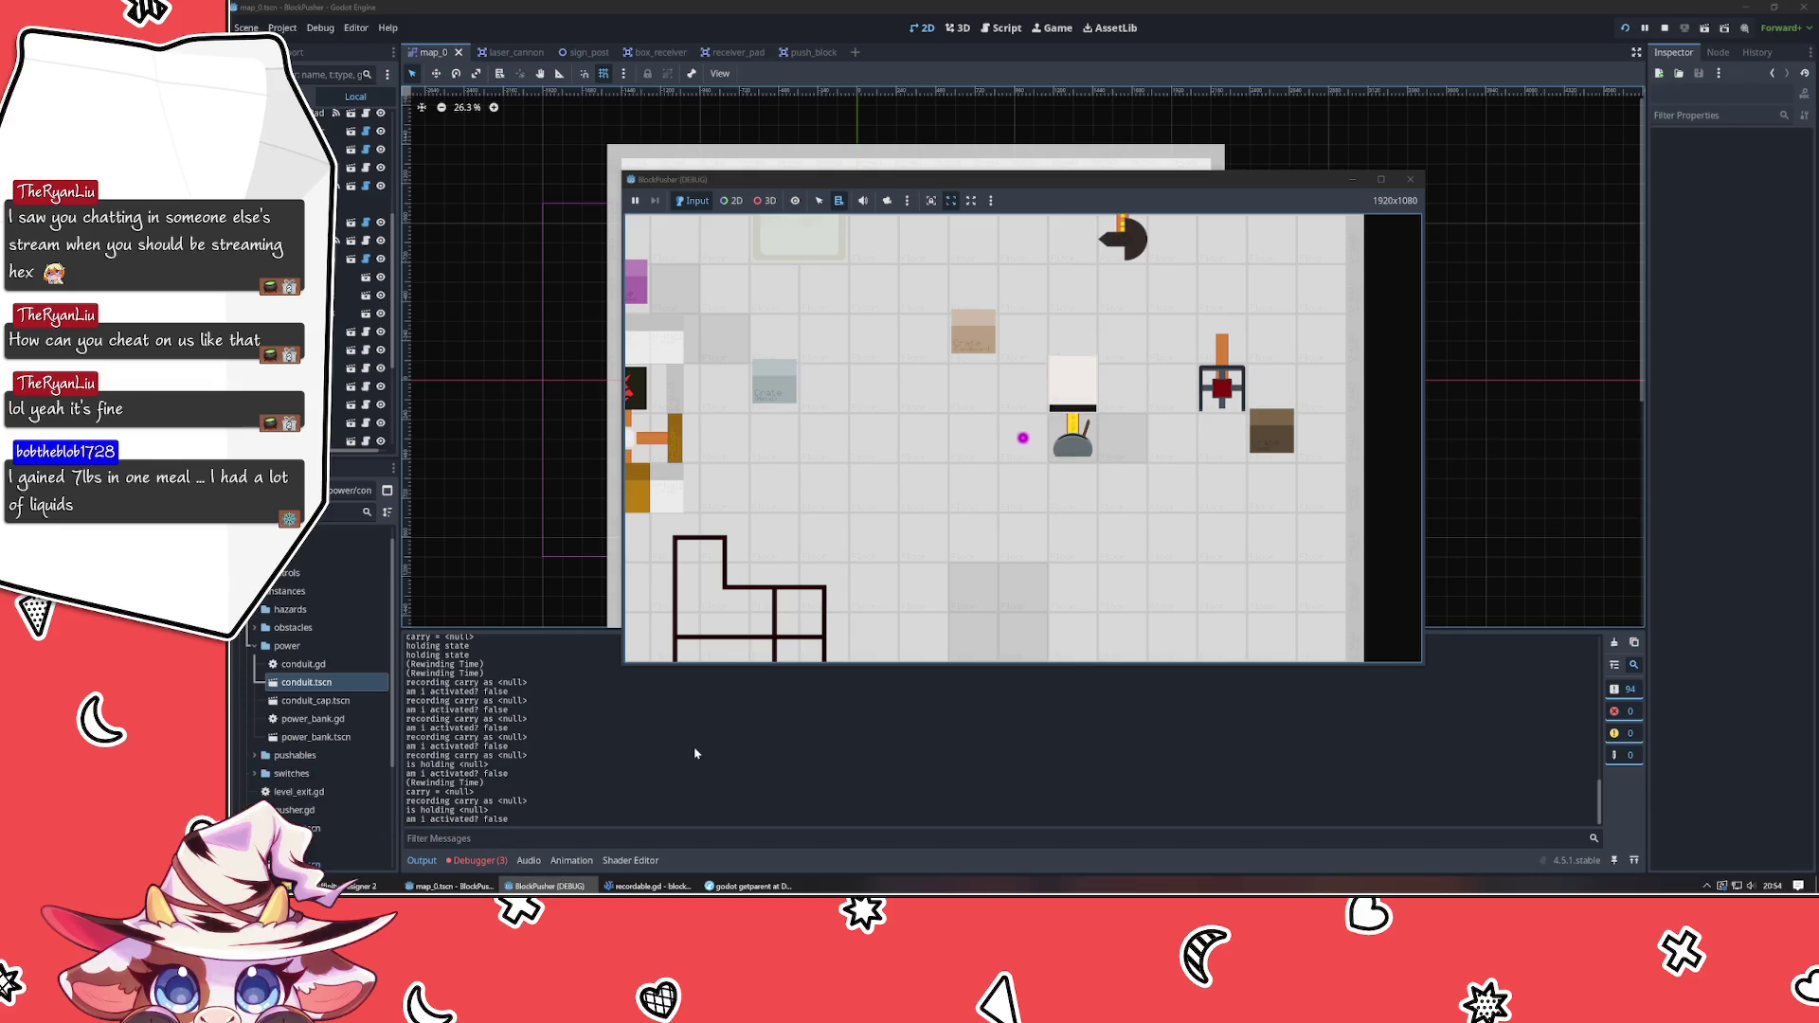
{"action": "key", "text": "z"}
{"action": "key", "text": "z"}
{"action": "key", "text": "z"}
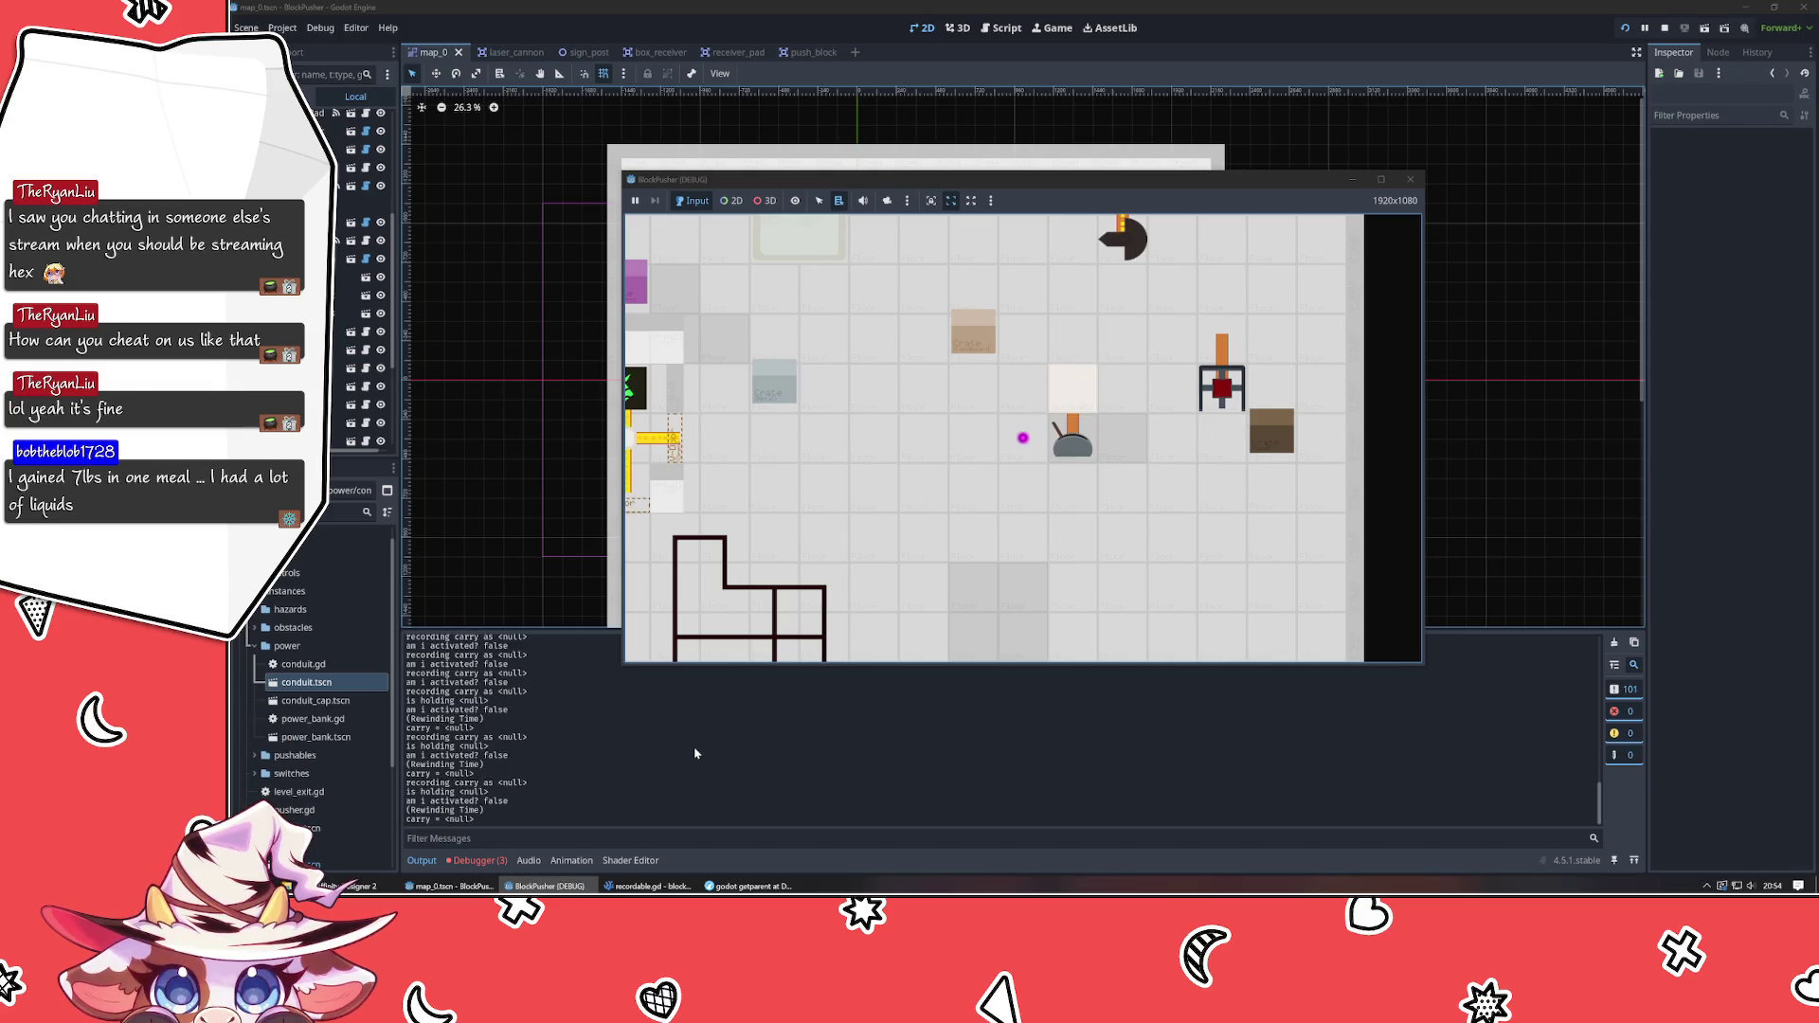
{"action": "key", "text": "z"}
{"action": "key", "text": "z"}
{"action": "key", "text": "z"}
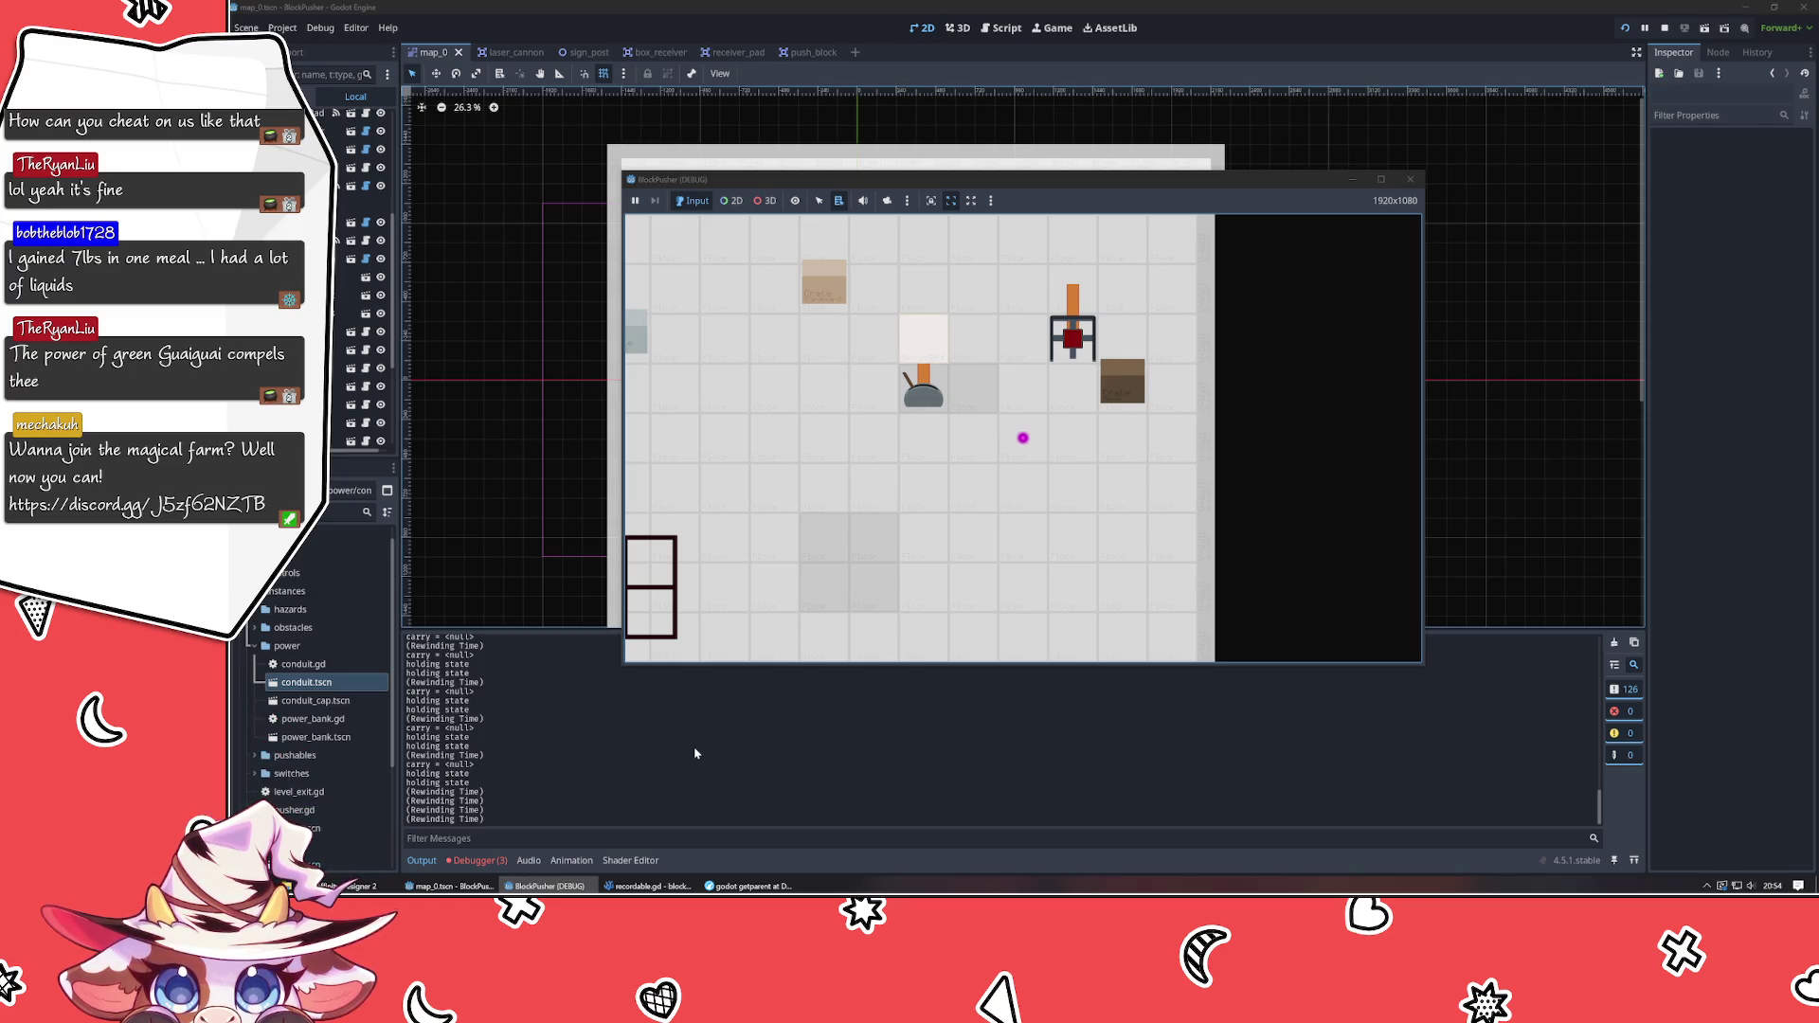
{"action": "left_click", "coordinate": [1420, 181]}
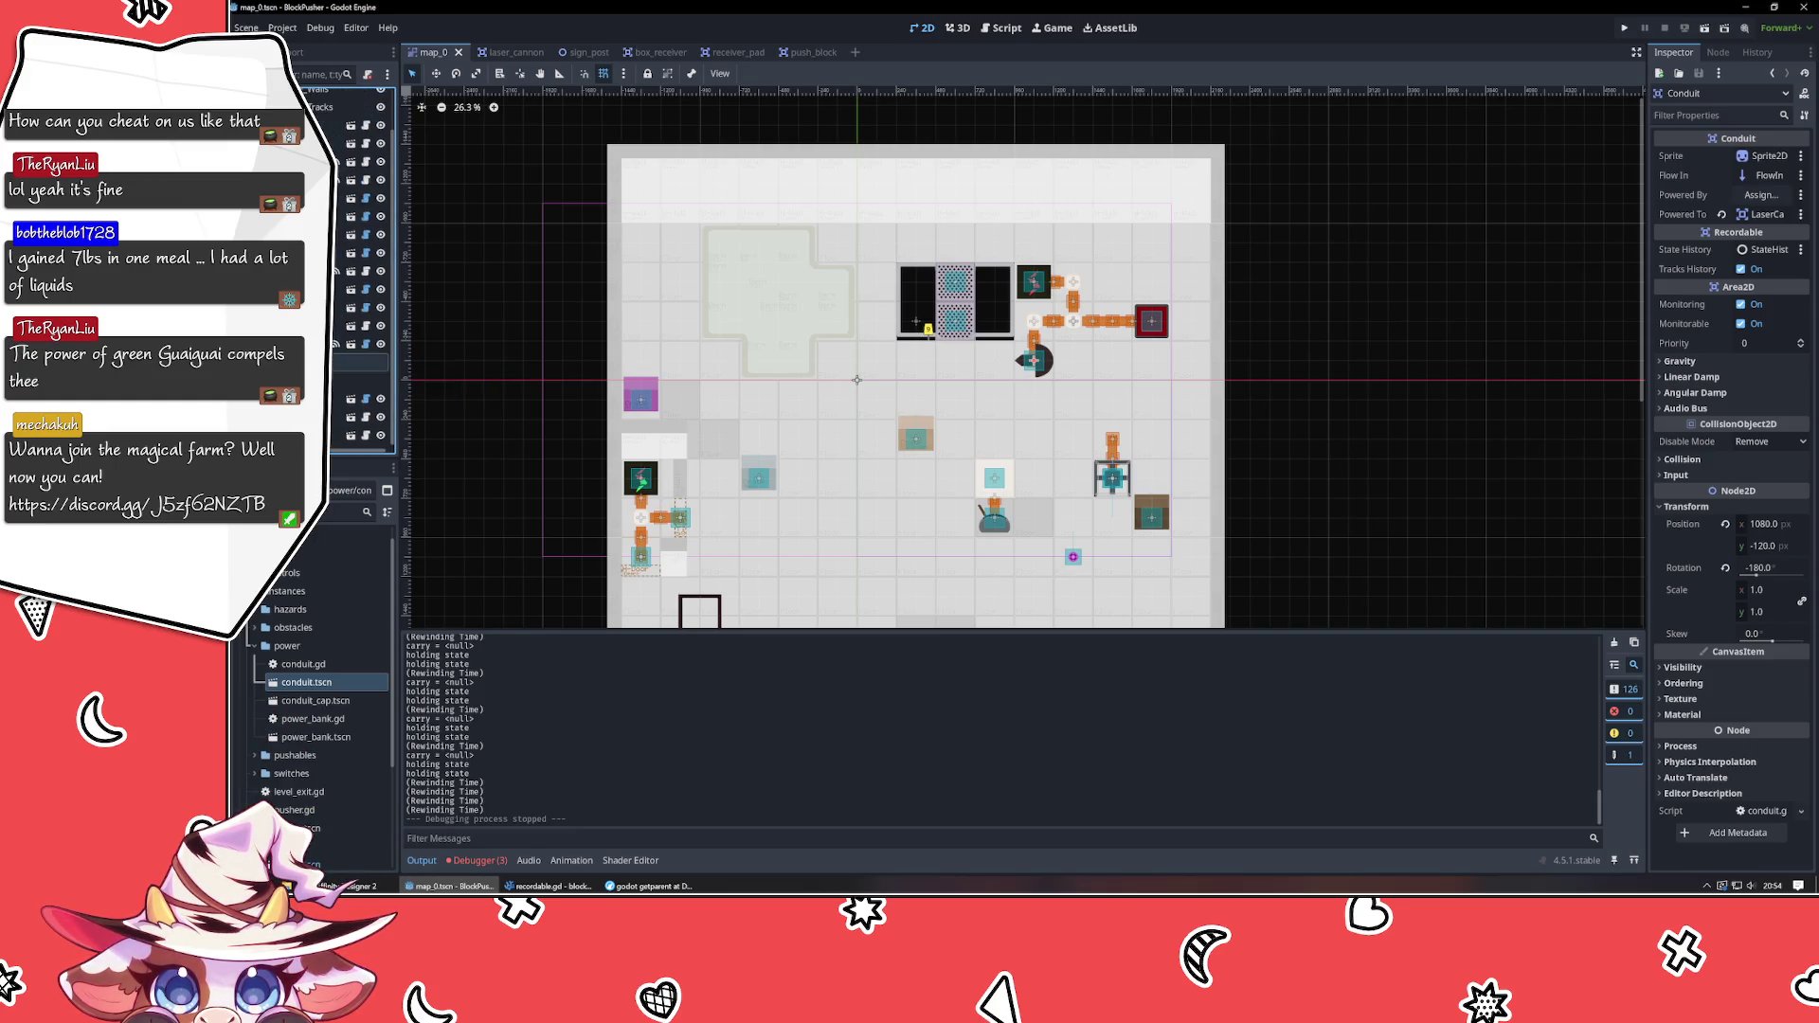
- Reparent PushBlock3 under a different node in the Scene dock
{"action": "left_click_drag", "start_coordinate": [306, 682], "coordinate": [666, 518]}
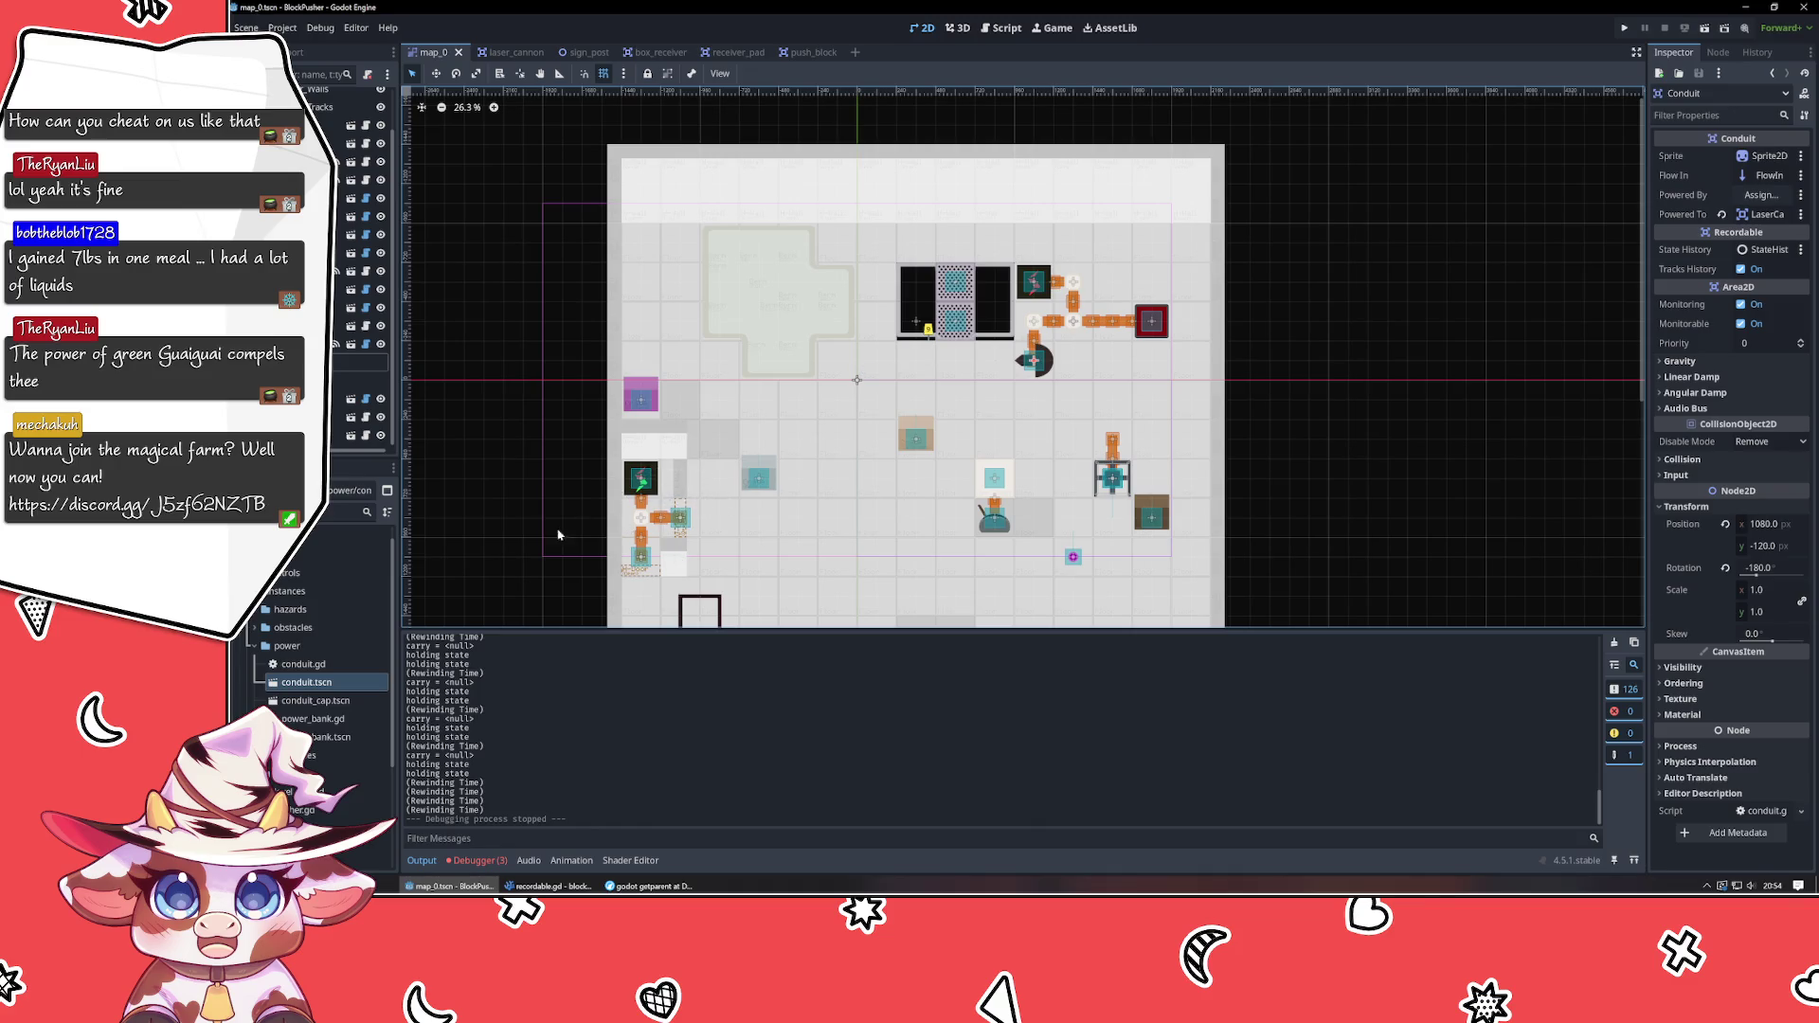
{"action": "left_click", "coordinate": [360, 380]}
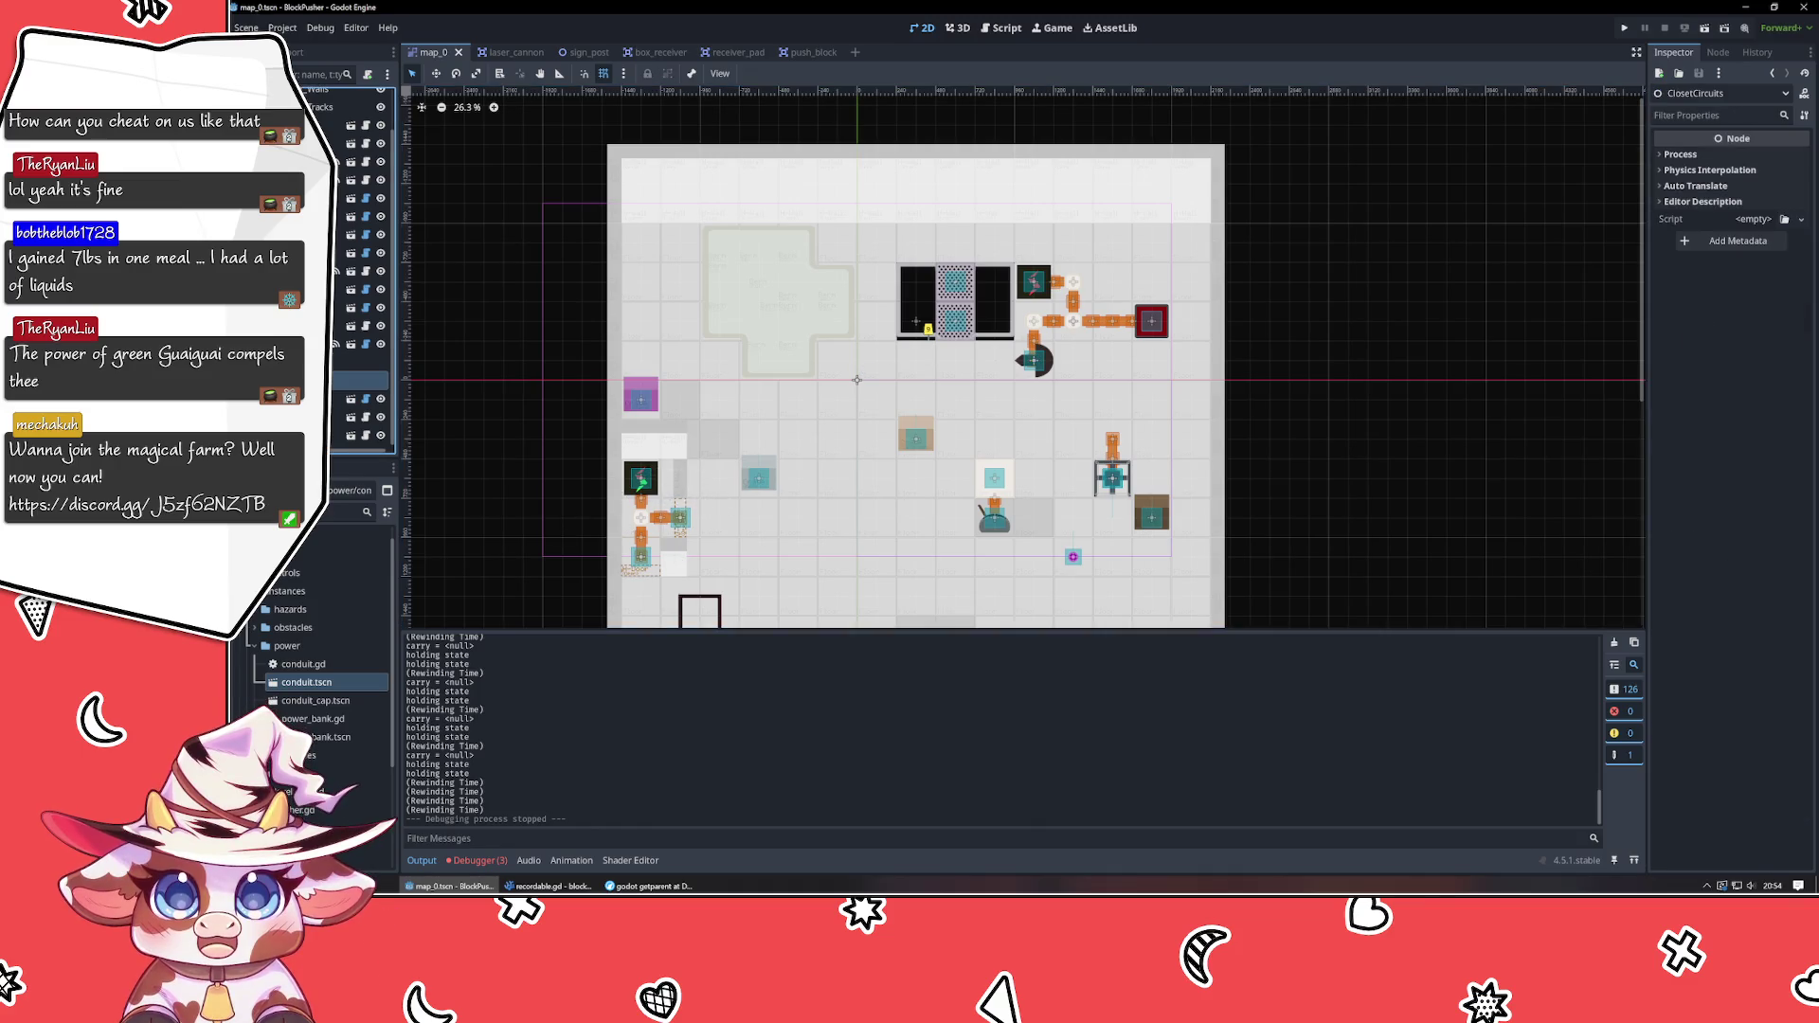
{"action": "left_click", "coordinate": [339, 308]}
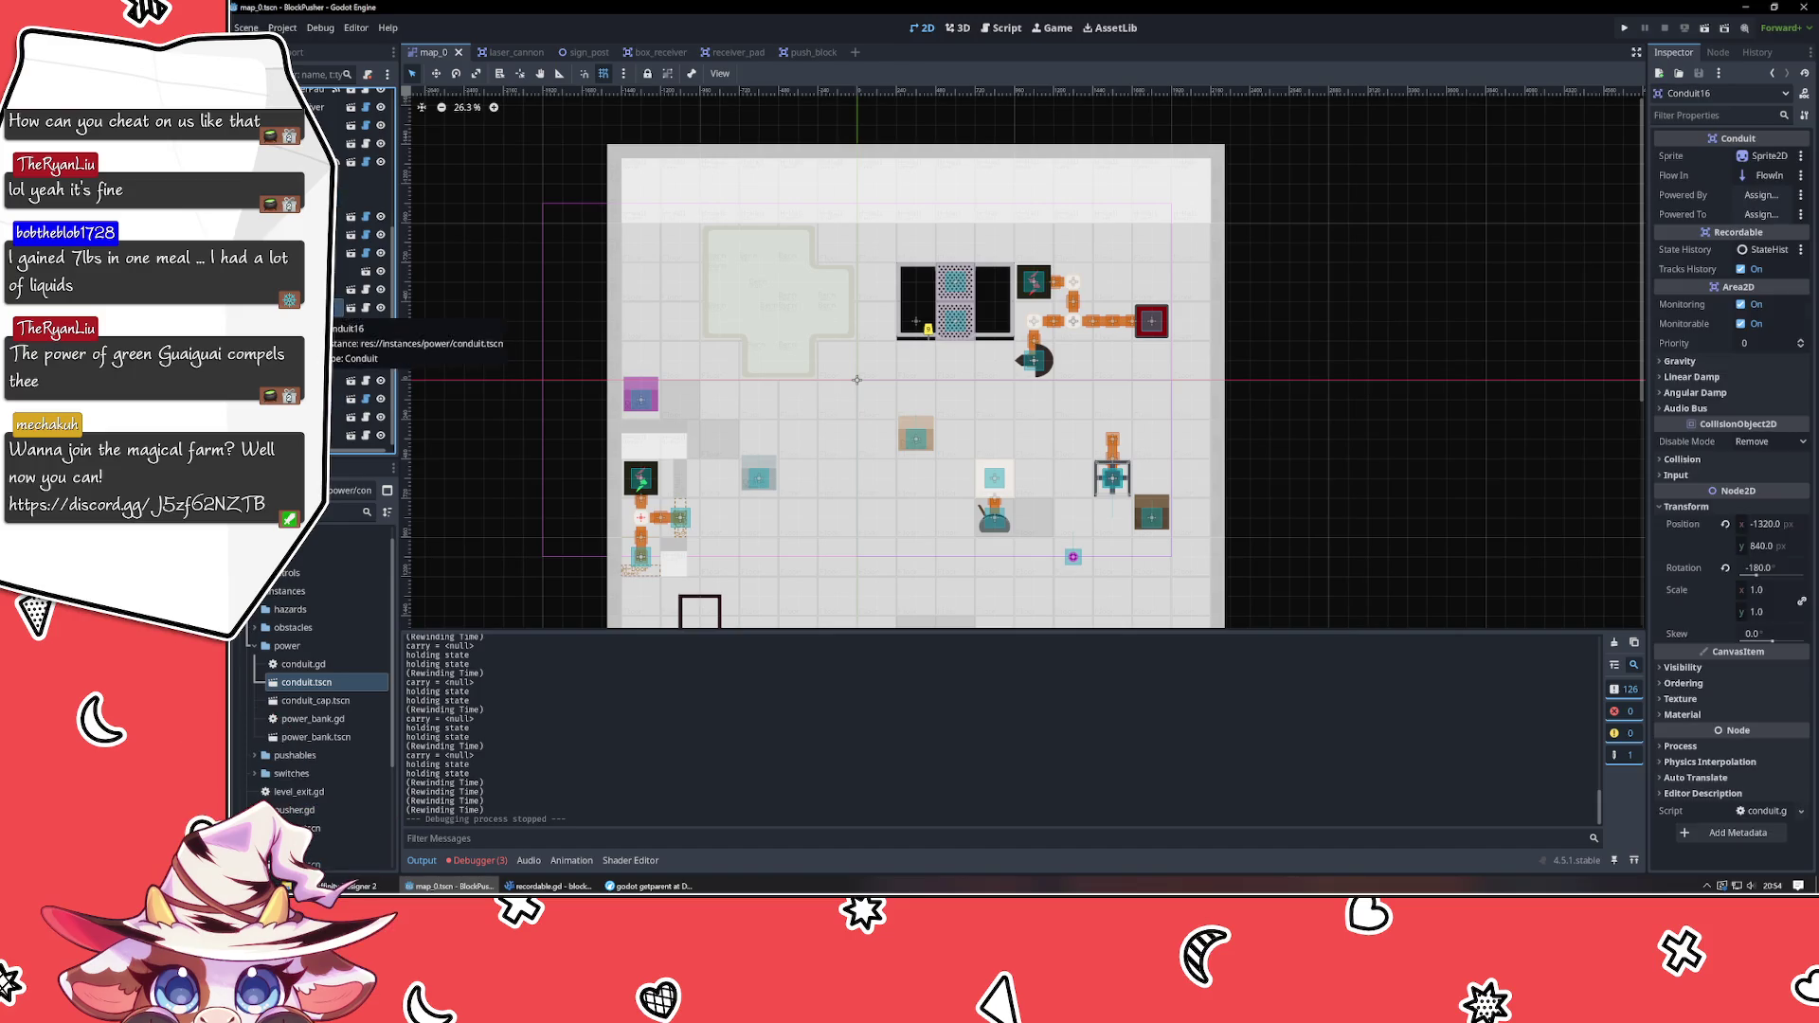
{"action": "left_click", "coordinate": [360, 197]}
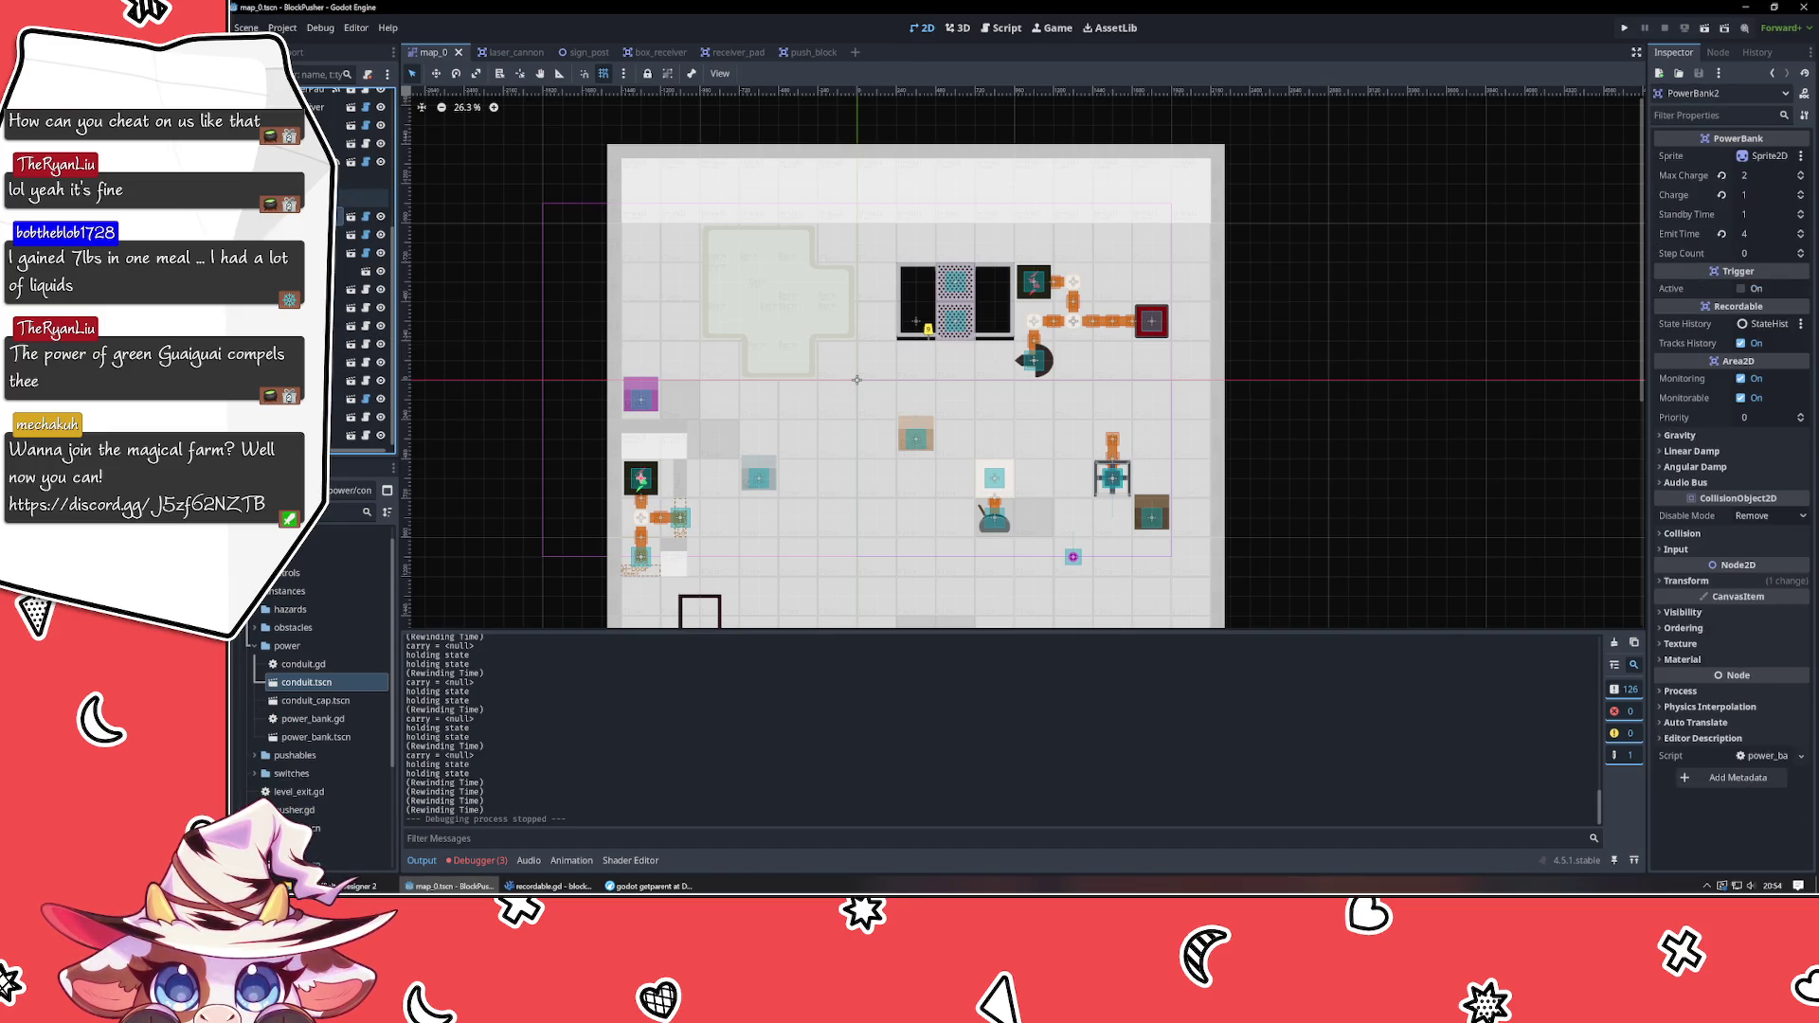
{"action": "scroll", "coordinate": [360, 265], "scroll_direction": "up", "scroll_amount": 5}
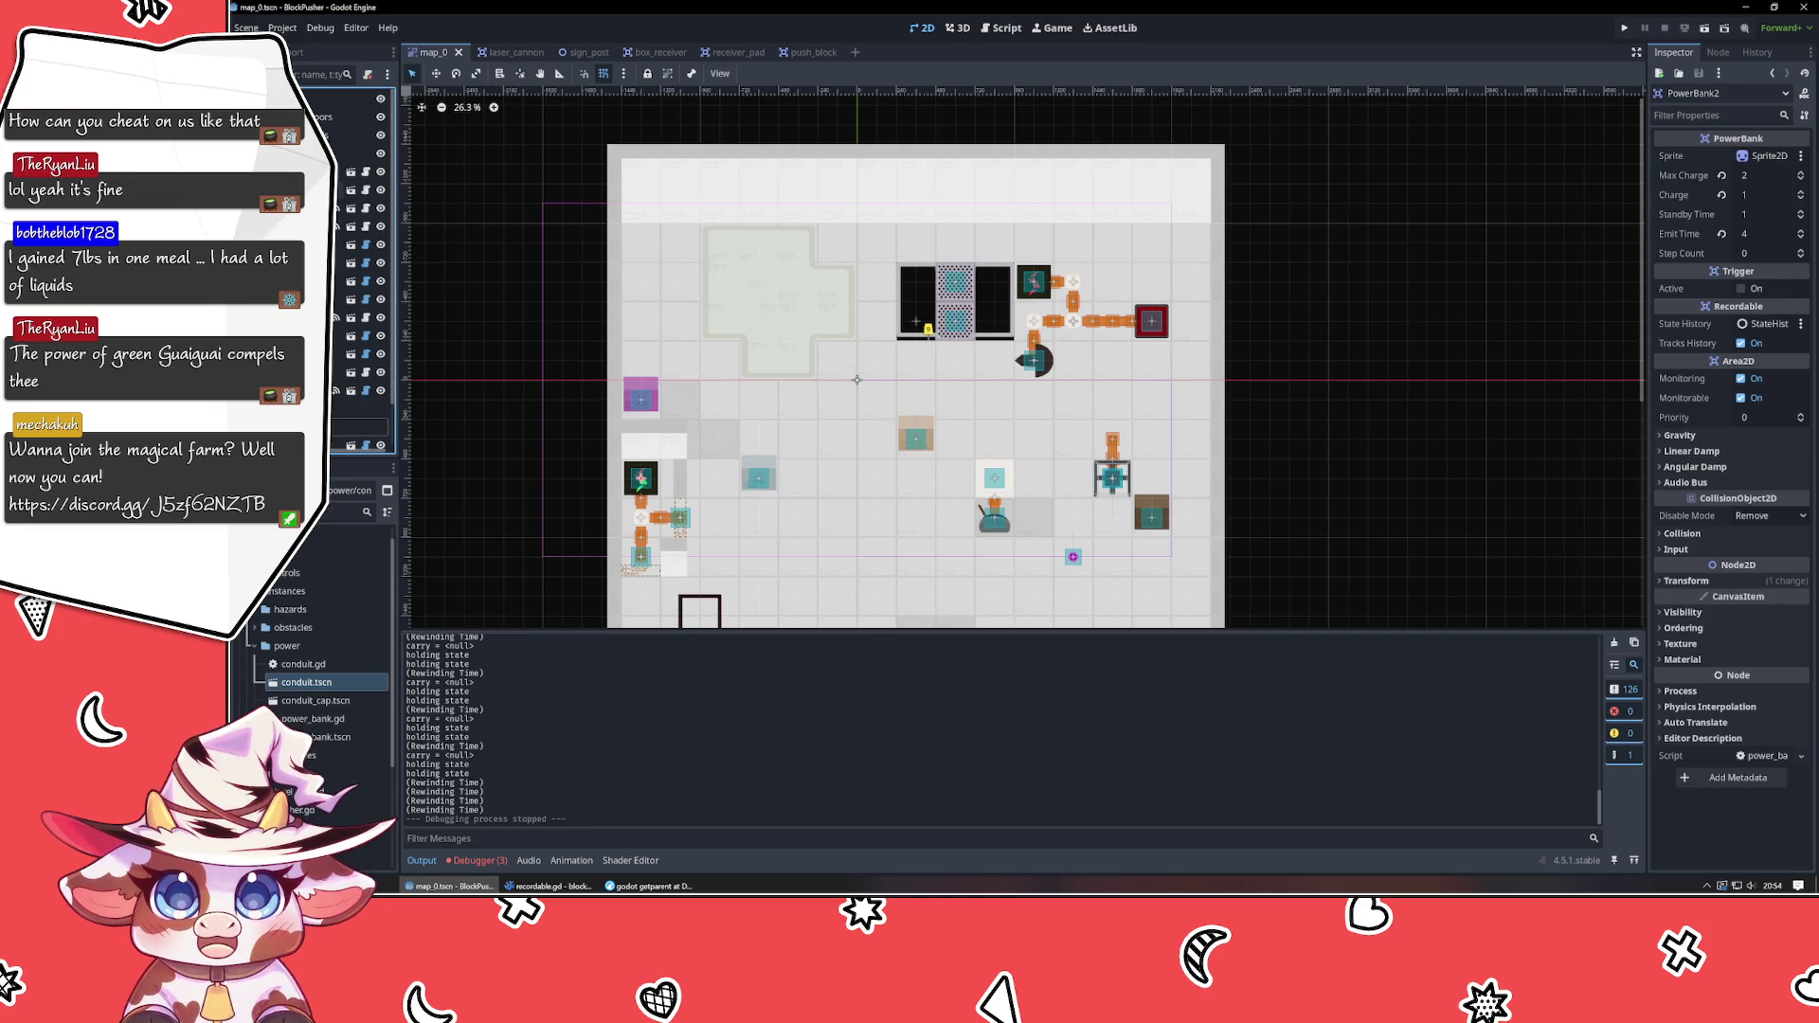
{"action": "left_click", "coordinate": [341, 187]}
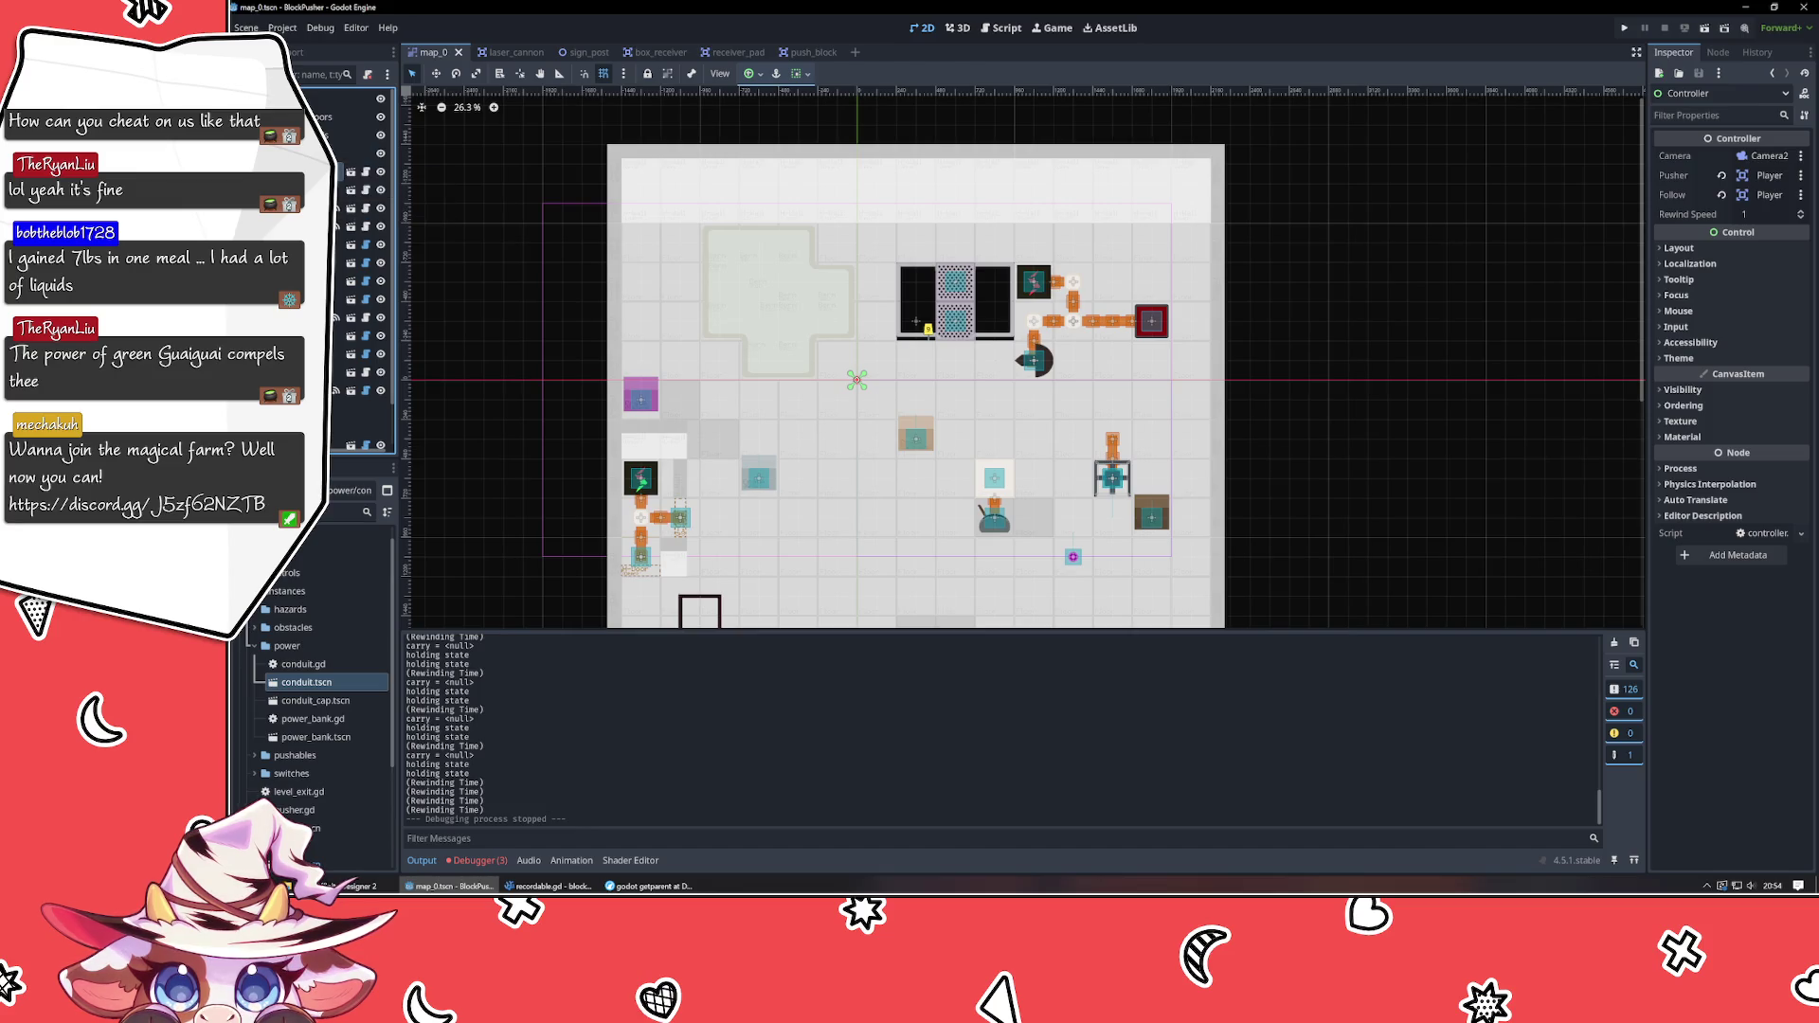
{"action": "left_click", "coordinate": [339, 282]}
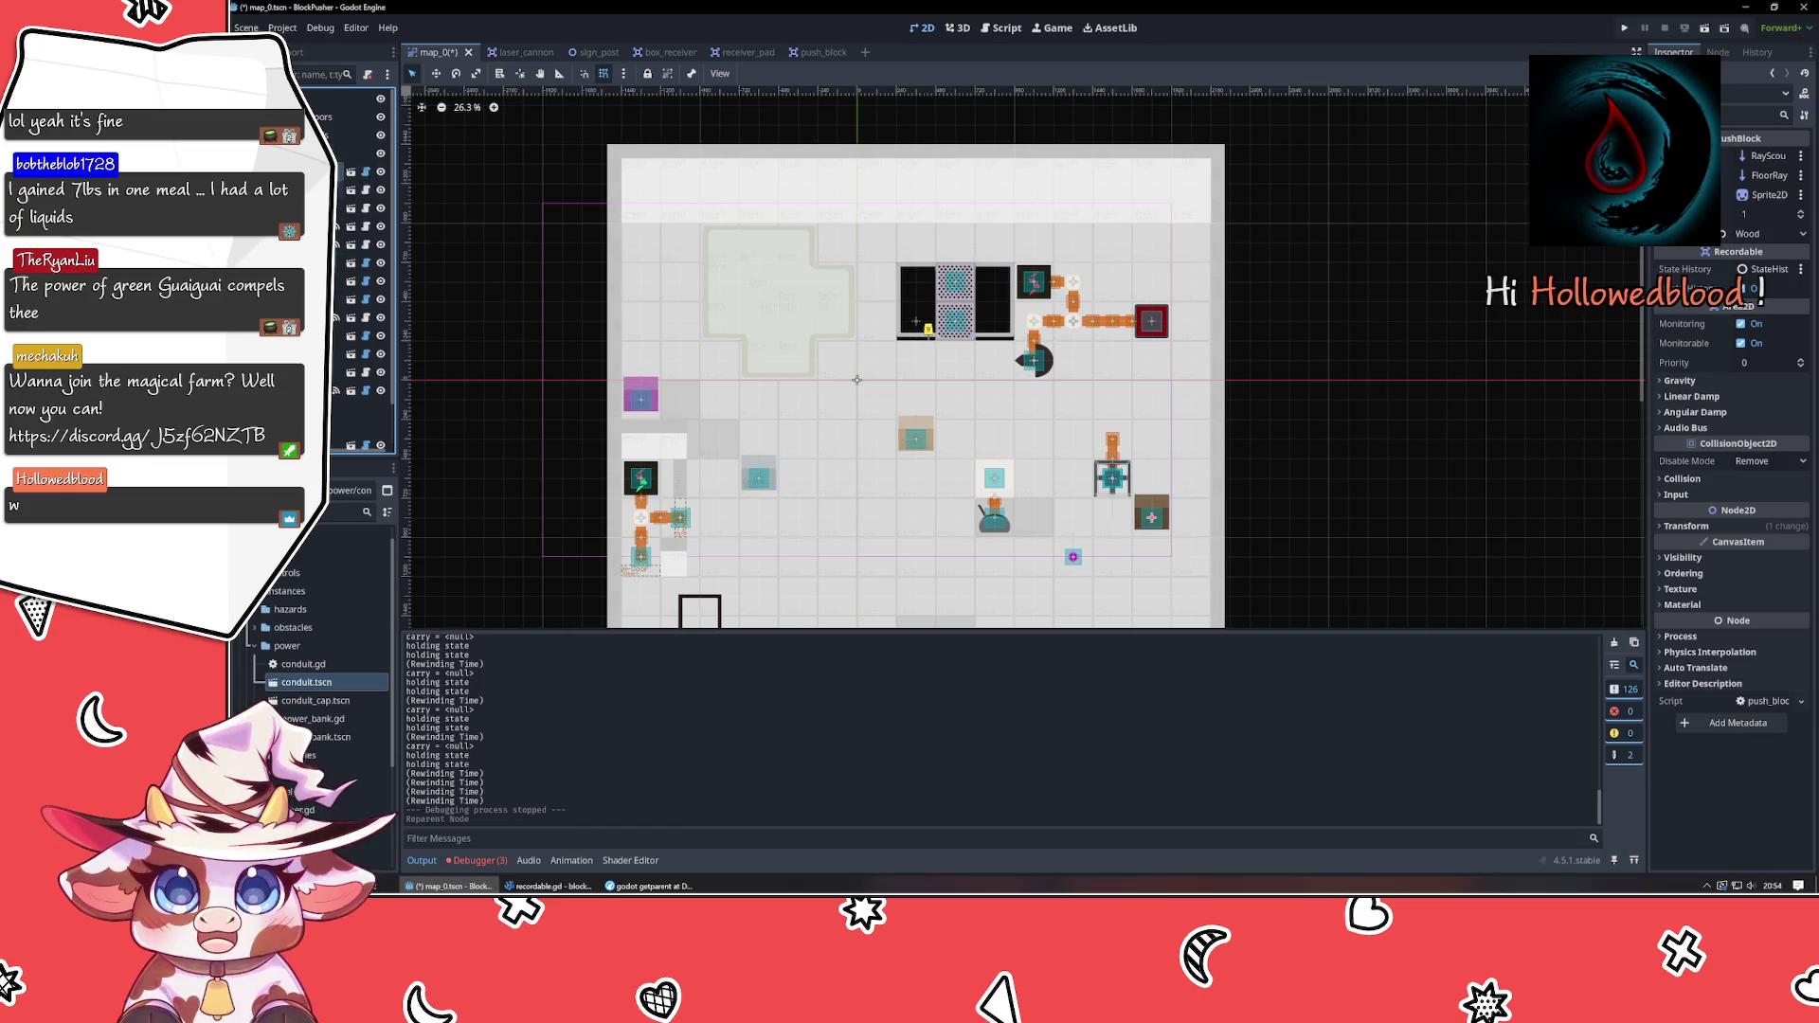
{"action": "left_click_drag", "start_coordinate": [356, 172], "coordinate": [343, 189]}
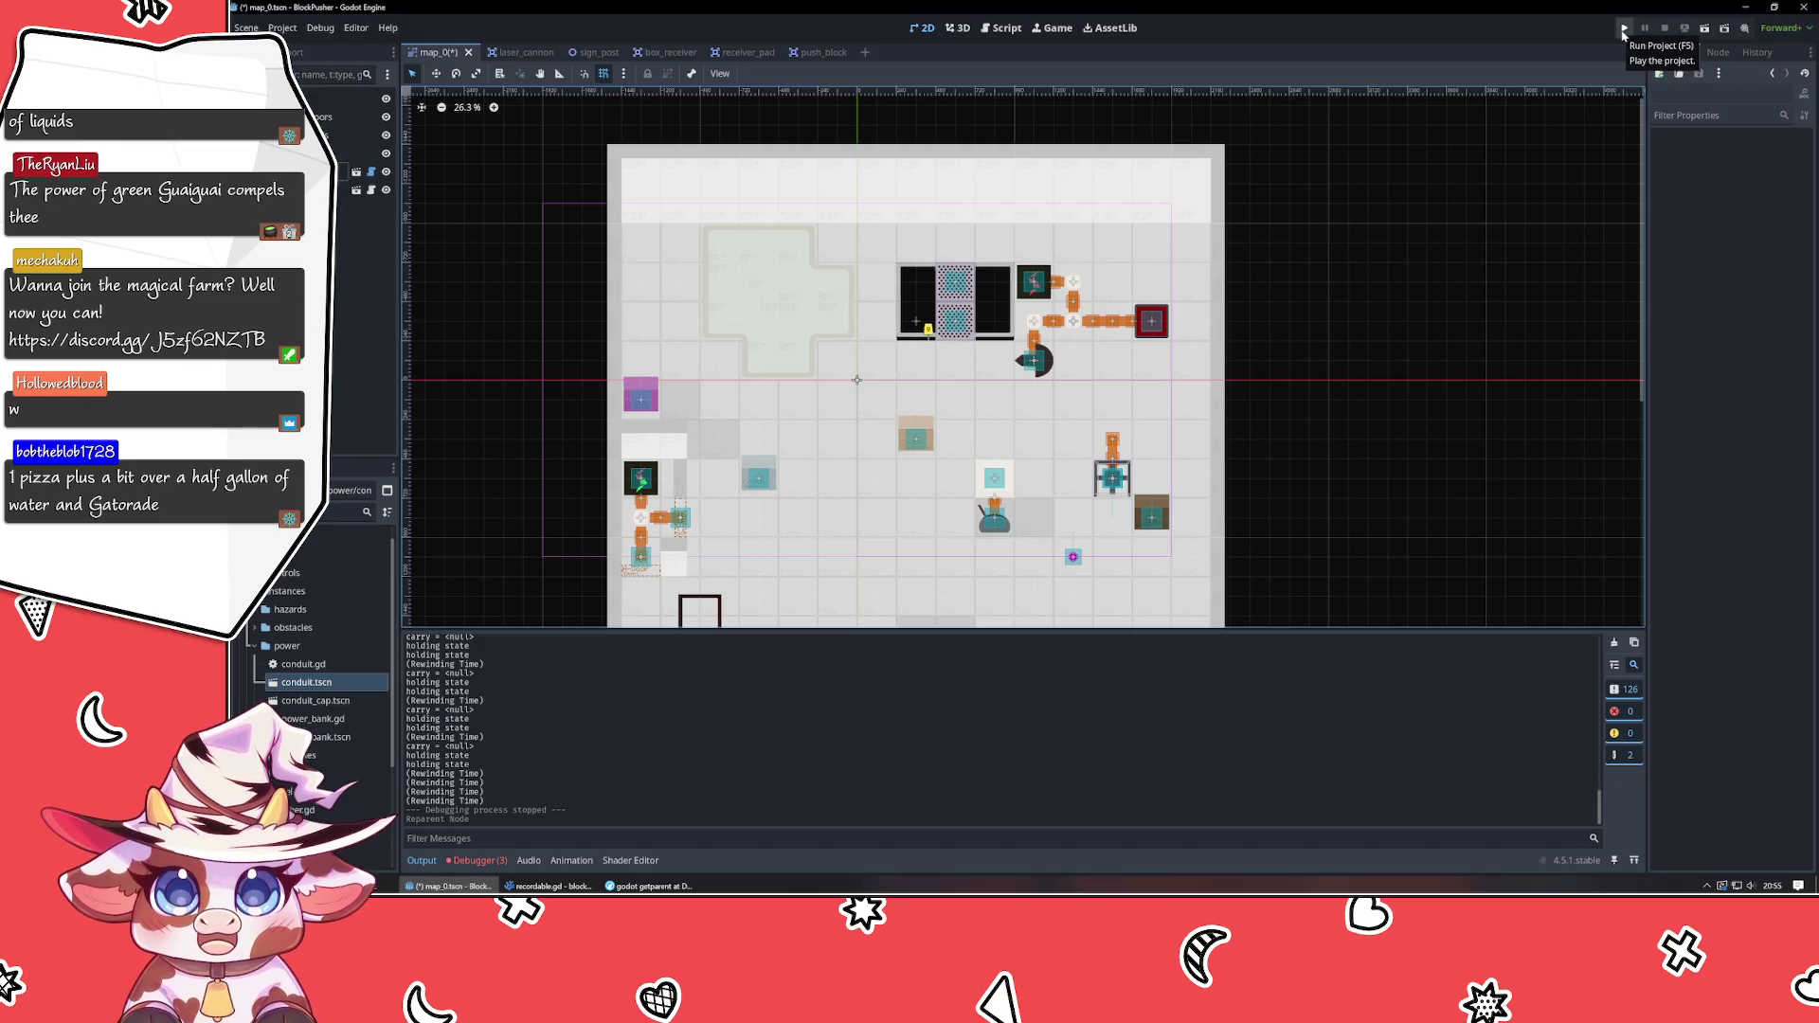
- Save and run map_0, then inspect the three has_alternative_tile errors in Debugger > Errors
{"action": "left_click", "coordinate": [1624, 32]}
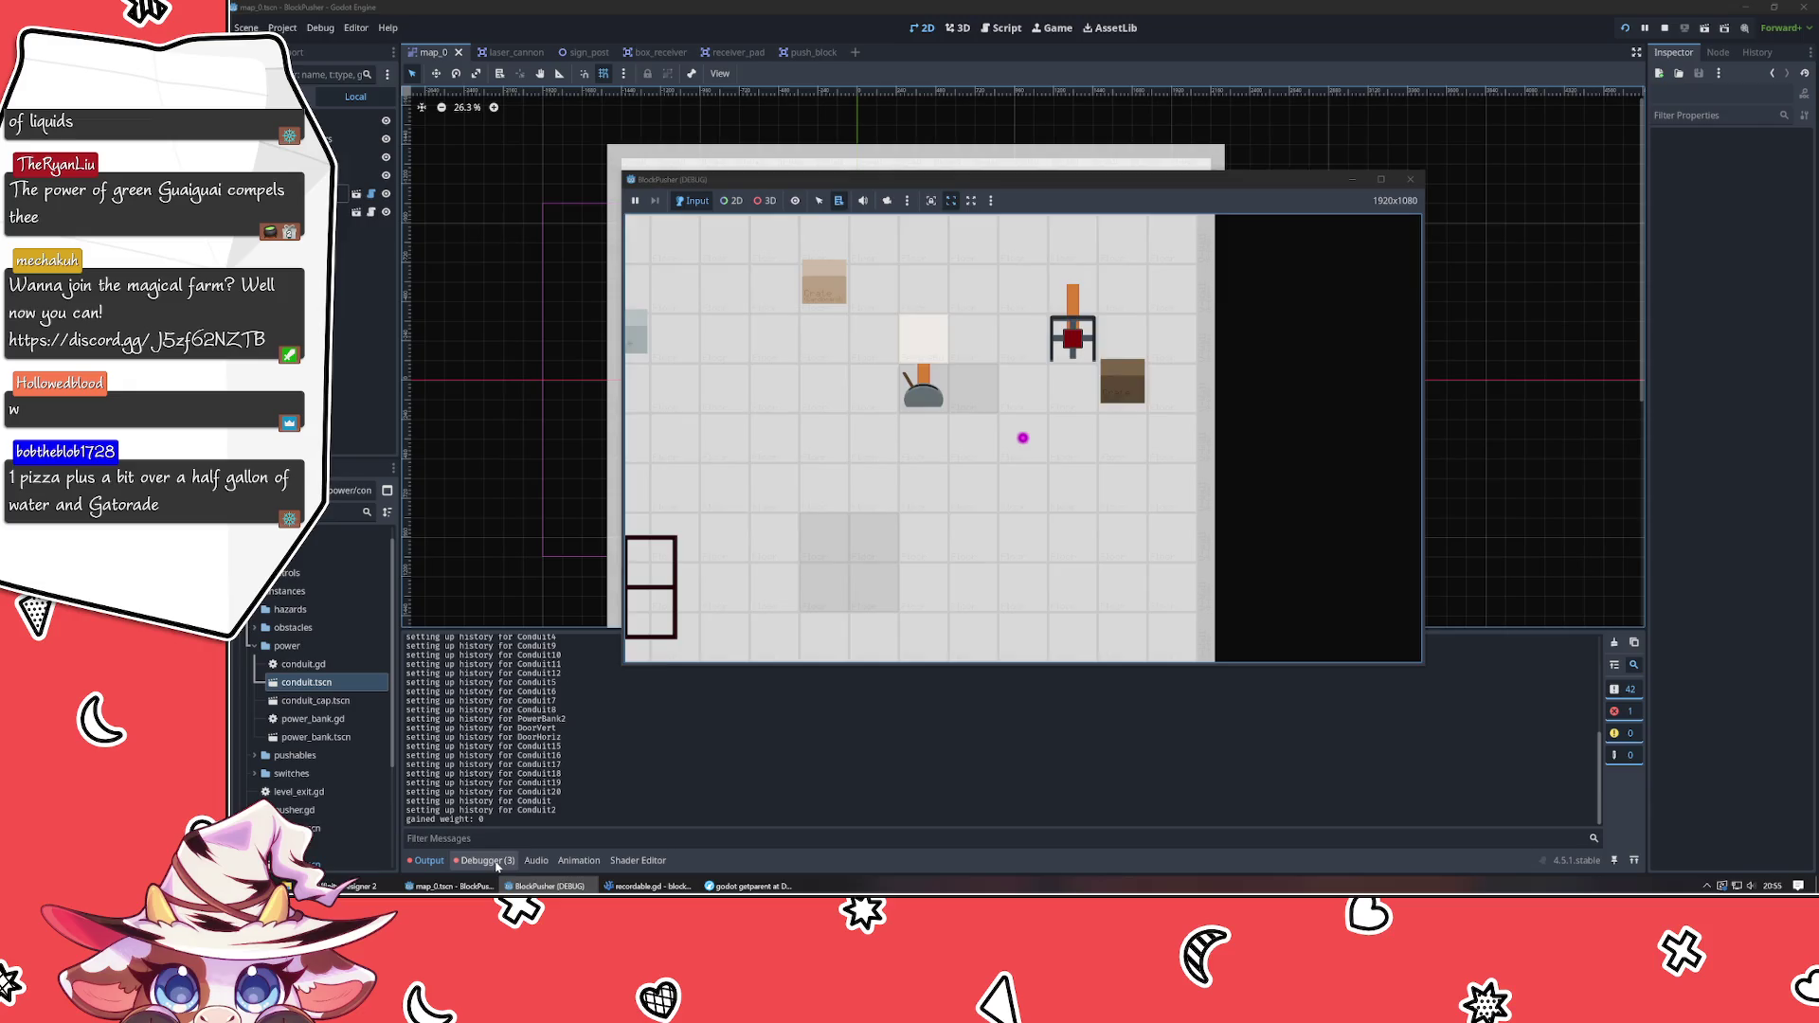
{"action": "left_click", "coordinate": [487, 861]}
{"action": "left_click", "coordinate": [491, 640]}
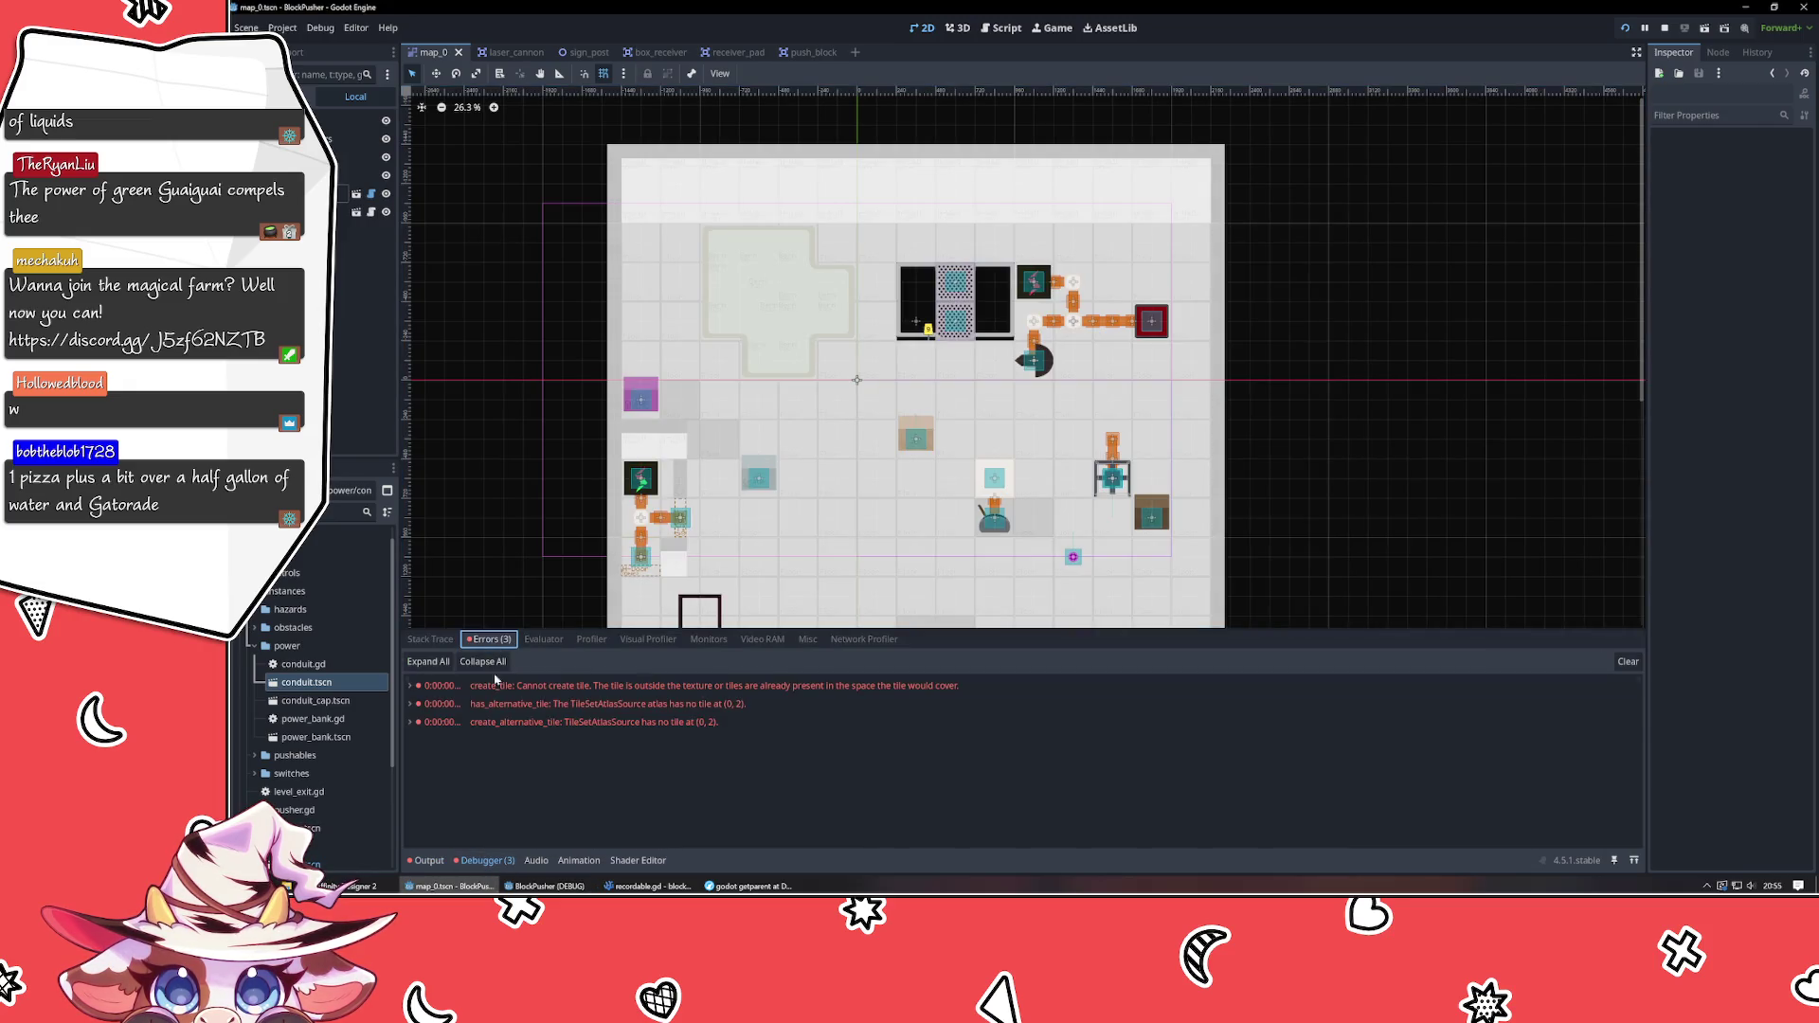
{"action": "mouse_move", "coordinate": [509, 693]}
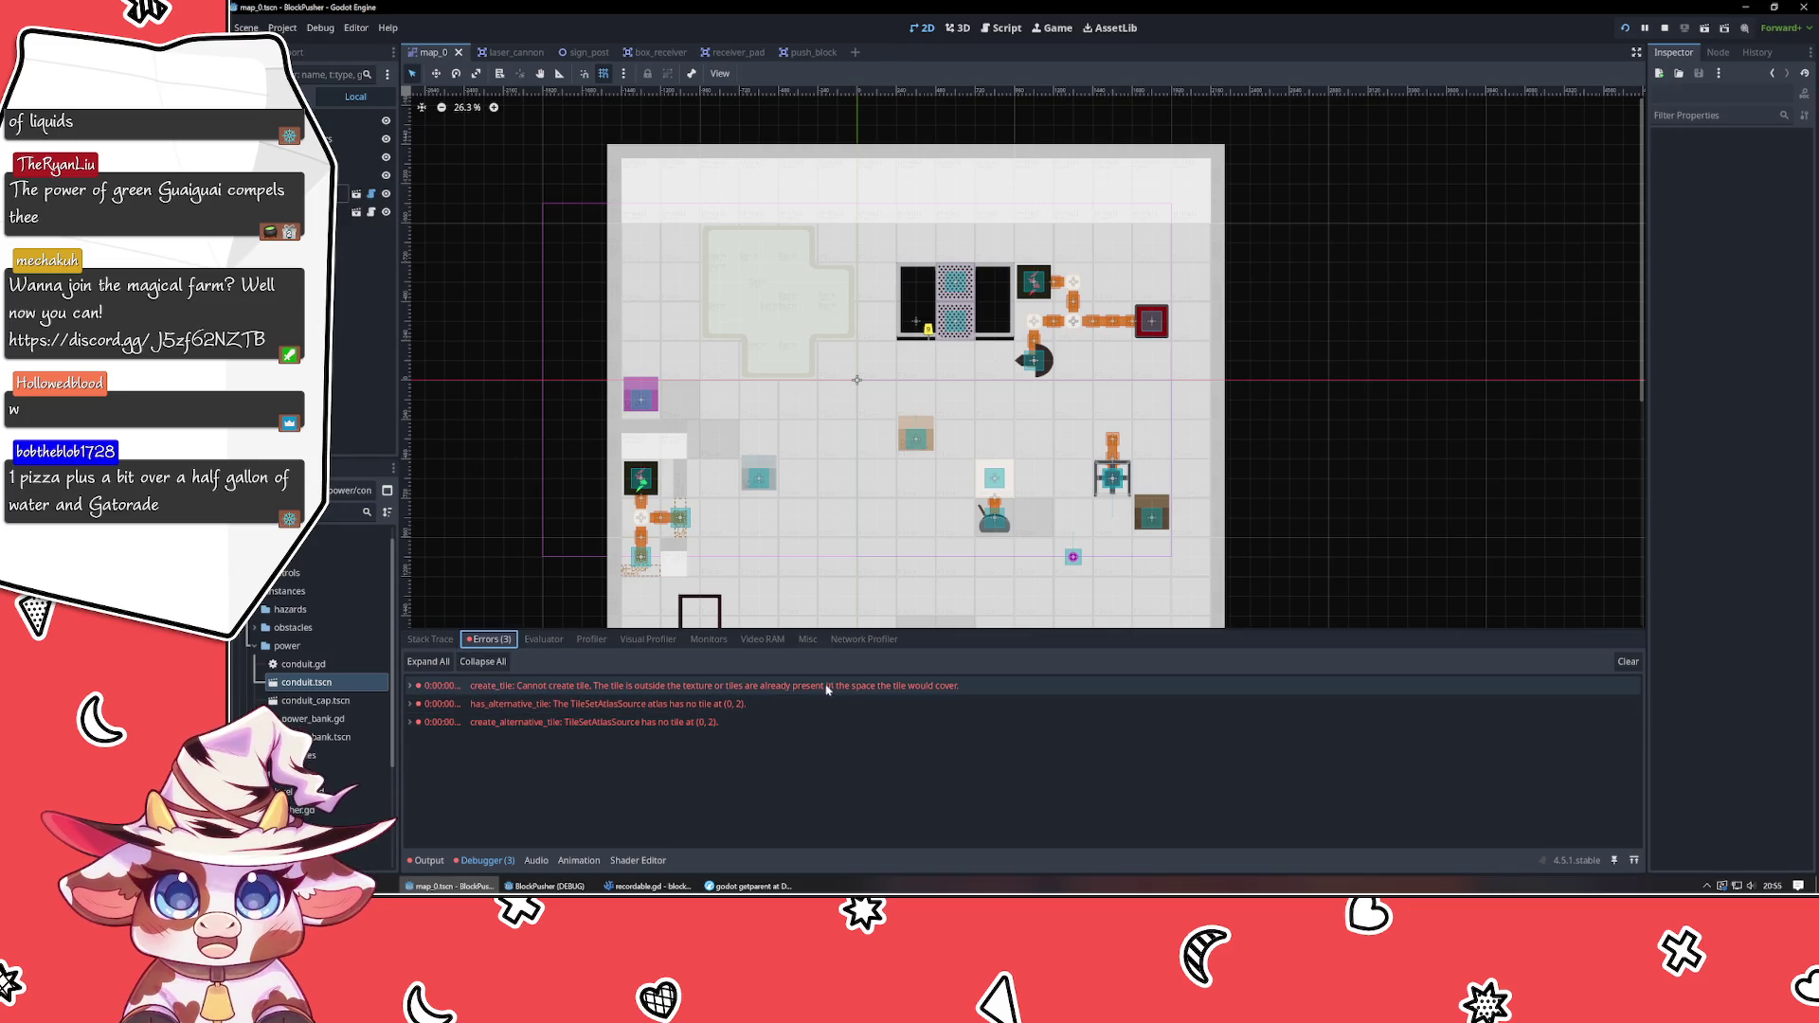
{"action": "left_click", "coordinate": [410, 686]}
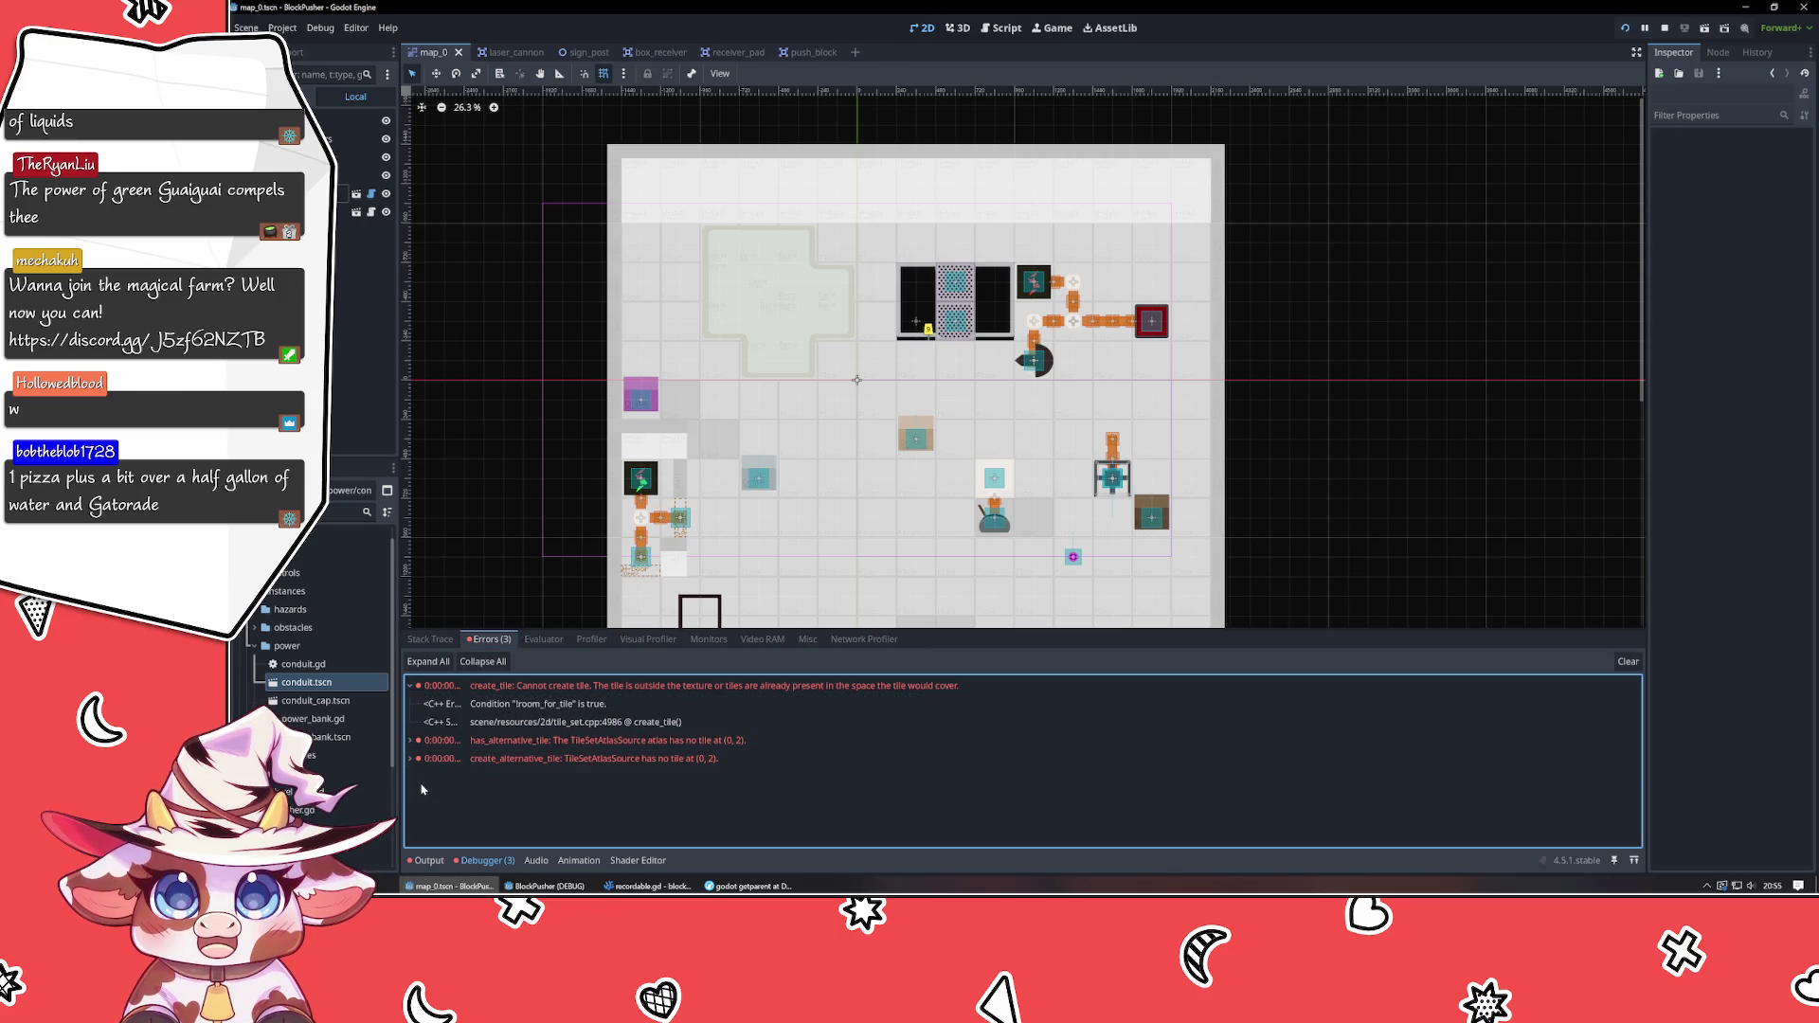
{"action": "left_click", "coordinate": [410, 685]}
{"action": "left_click", "coordinate": [410, 704]}
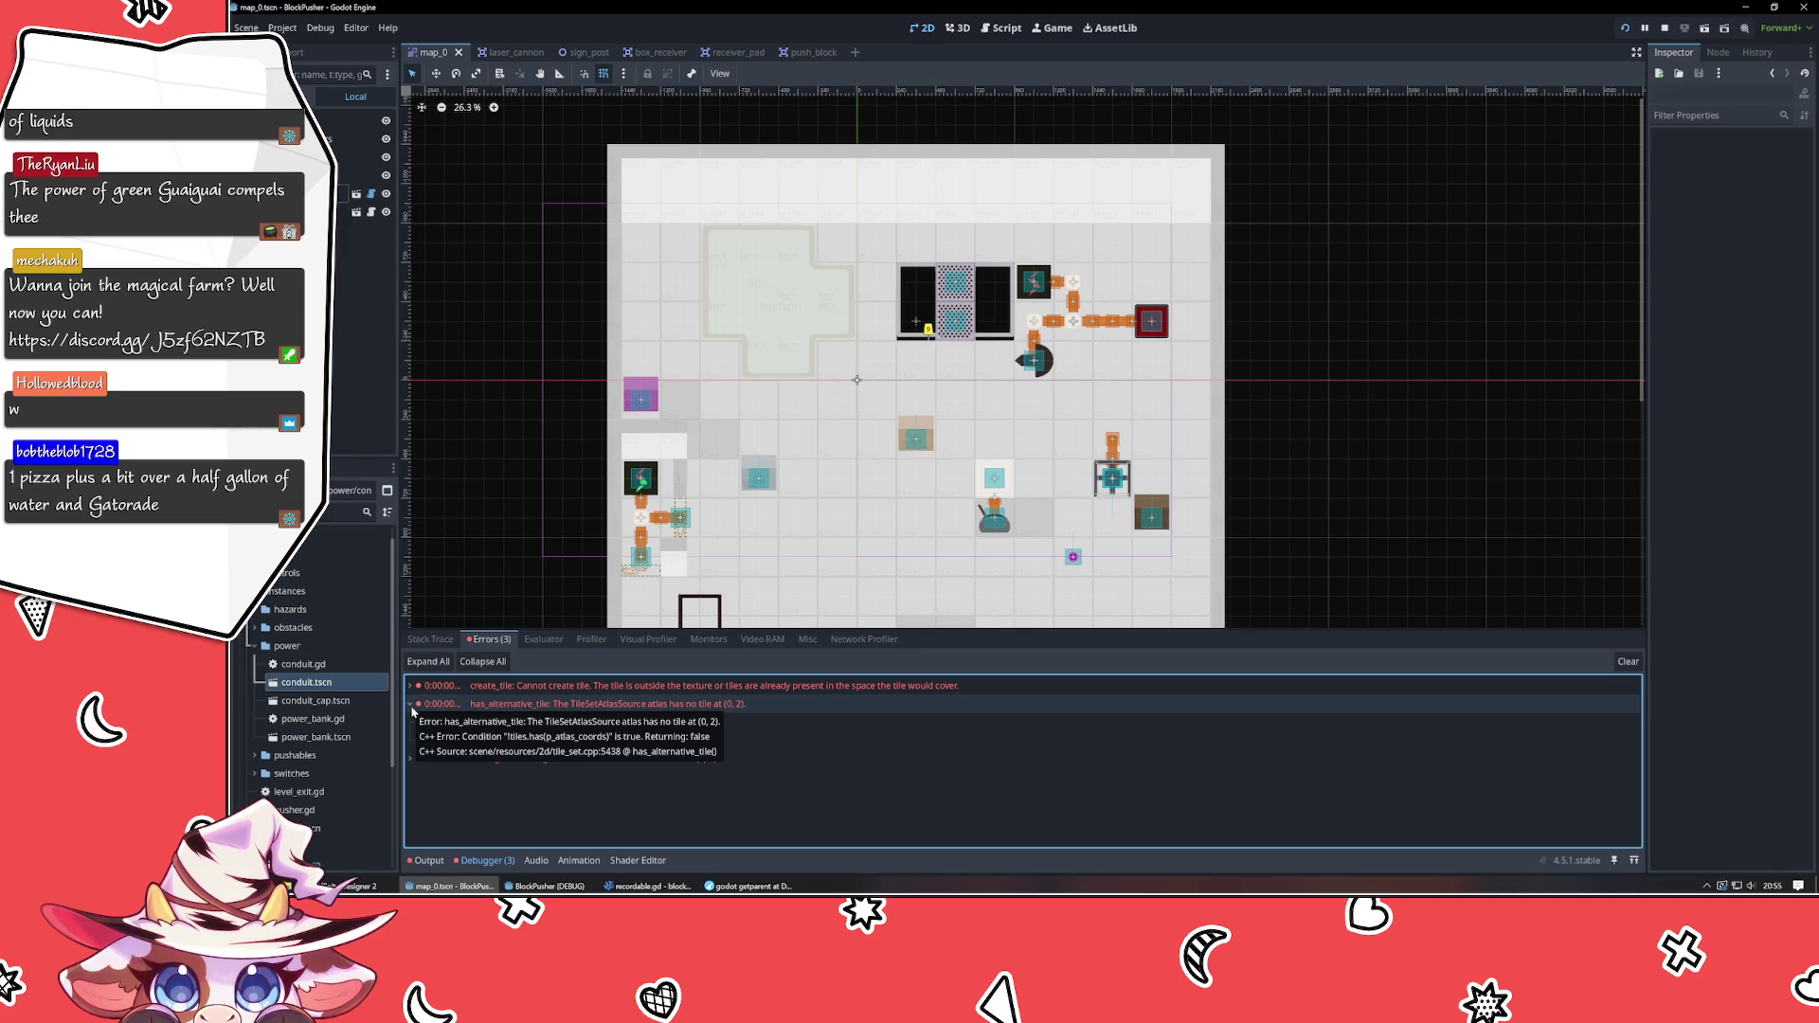
{"action": "left_click", "coordinate": [413, 706]}
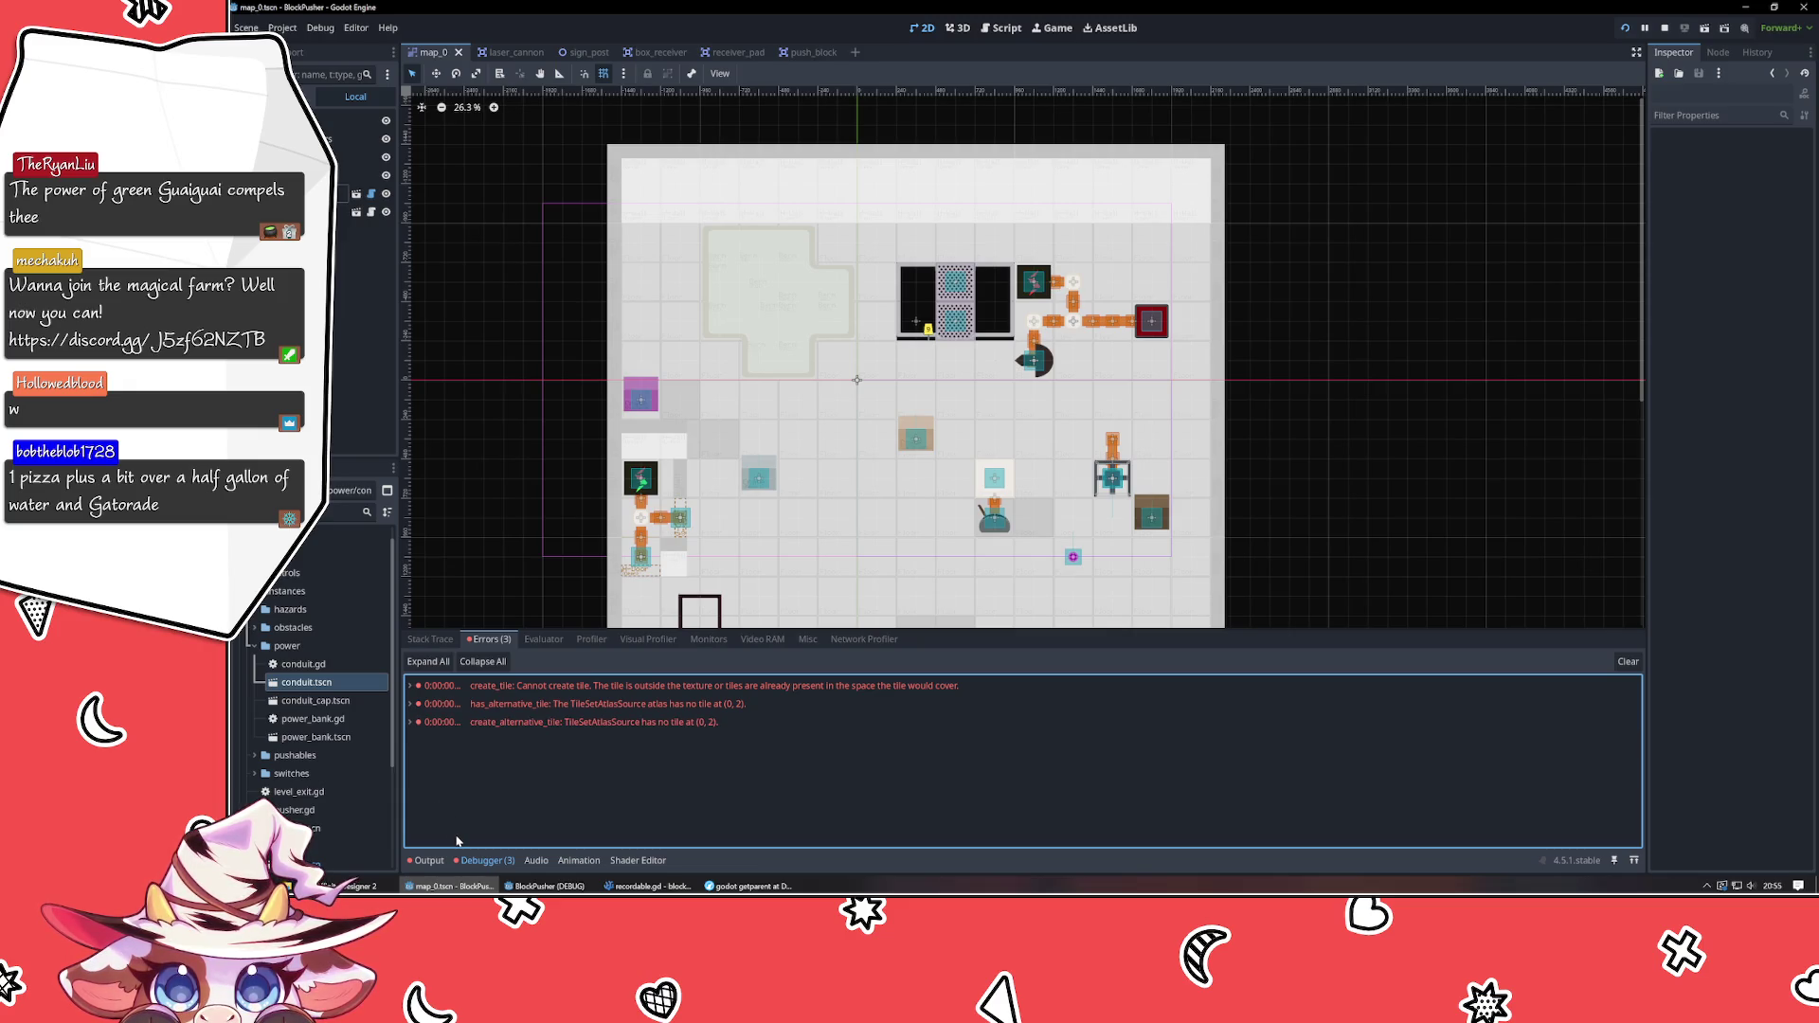
- Restart the run and find the PushBlock2 Controller-parent failure in the Output log
{"action": "key", "text": "F5"}
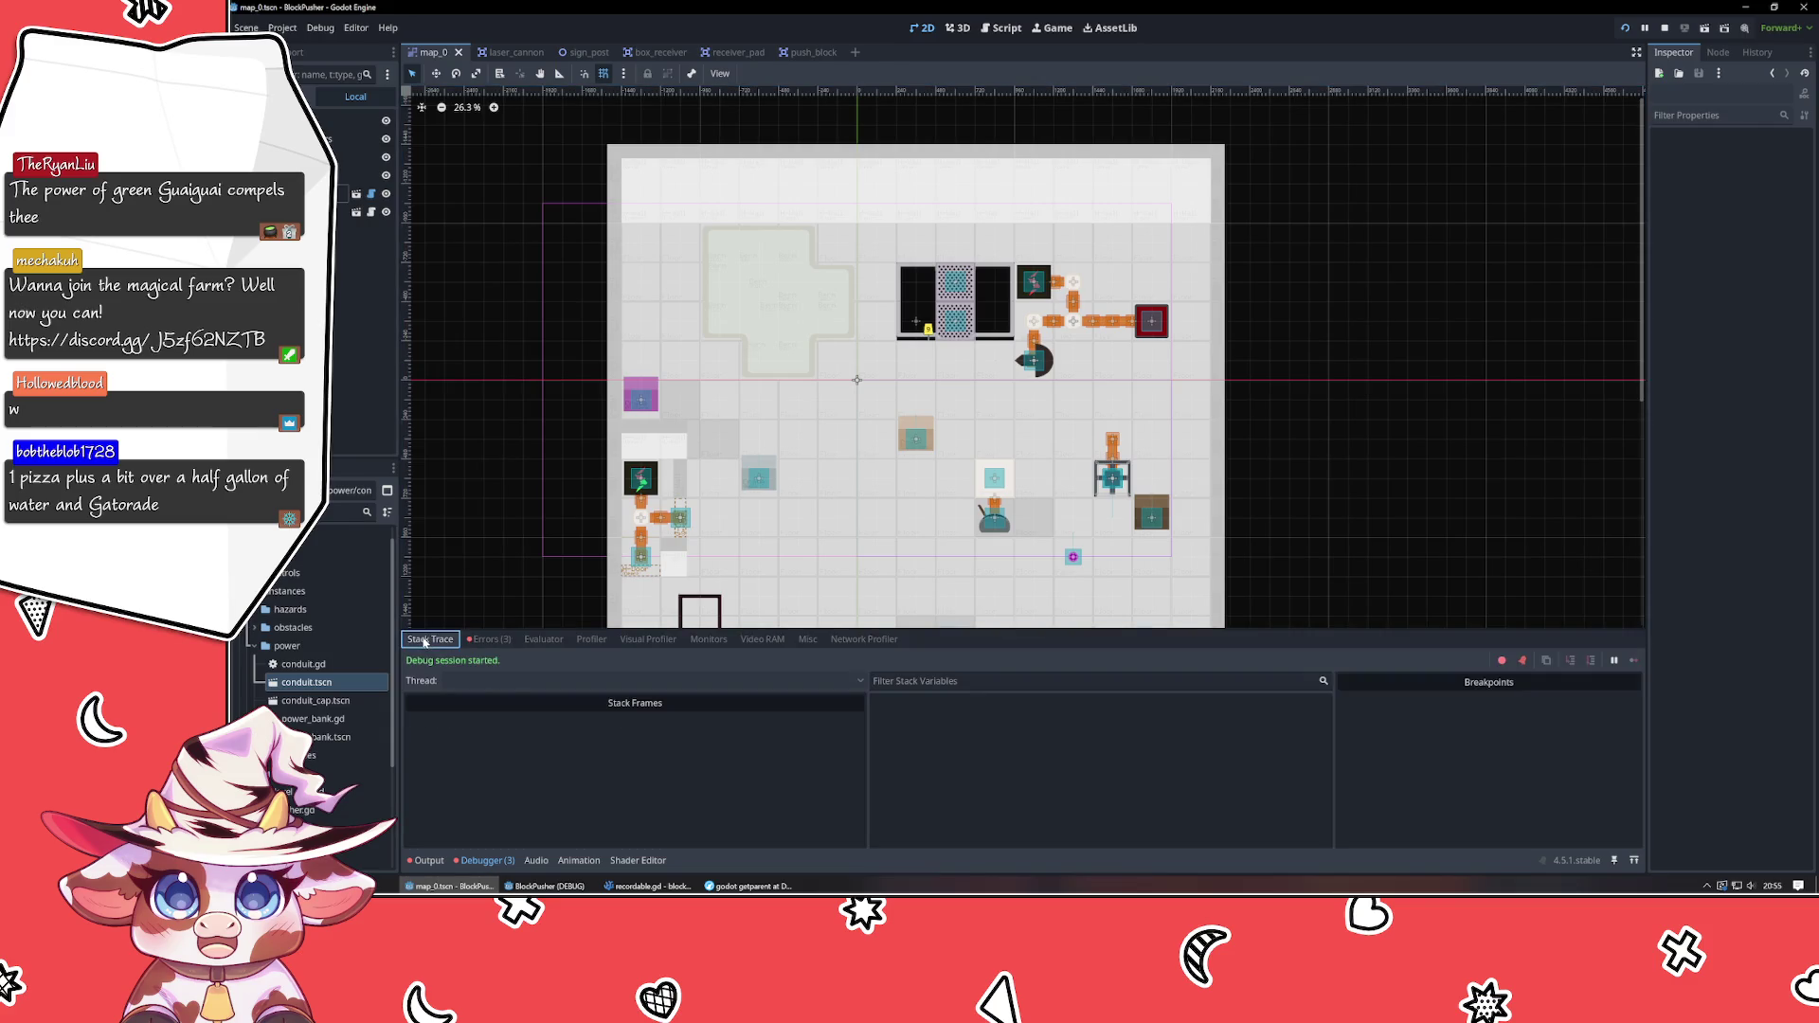
{"action": "left_click", "coordinate": [426, 861]}
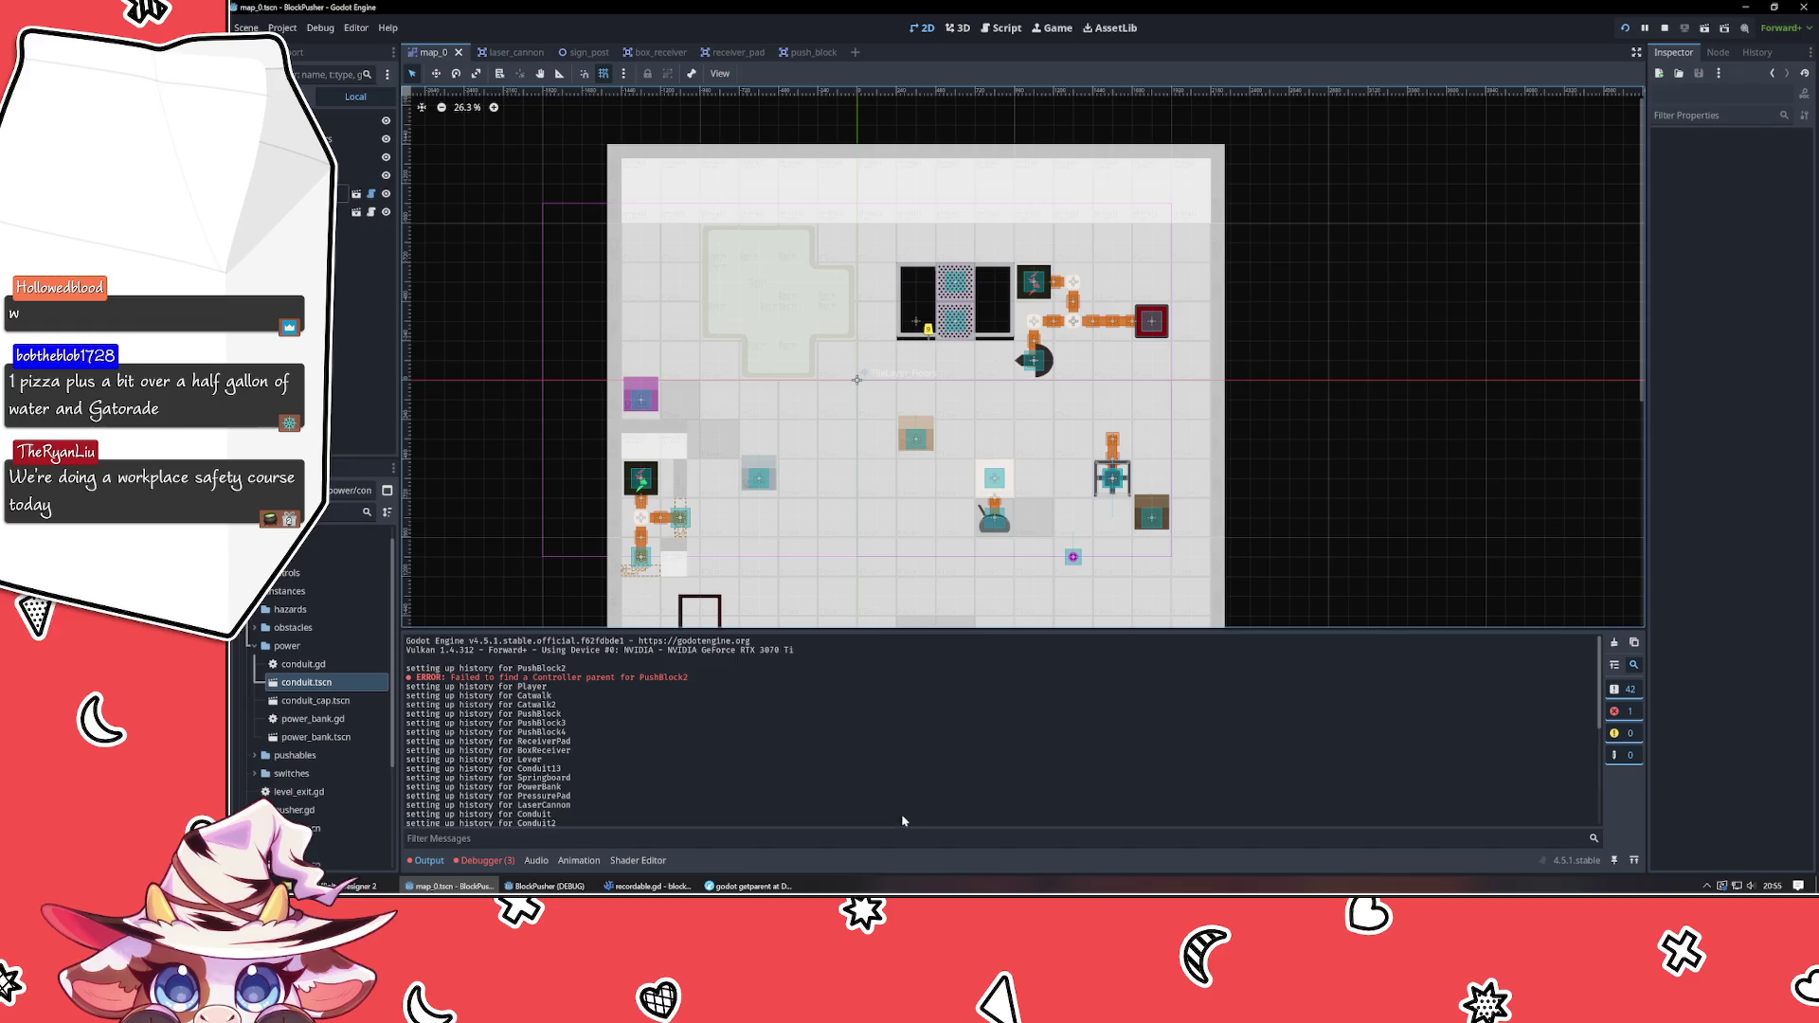
{"action": "scroll", "coordinate": [929, 796], "scroll_direction": "down", "scroll_amount": 5}
{"action": "scroll", "coordinate": [853, 782], "scroll_direction": "up", "scroll_amount": 5}
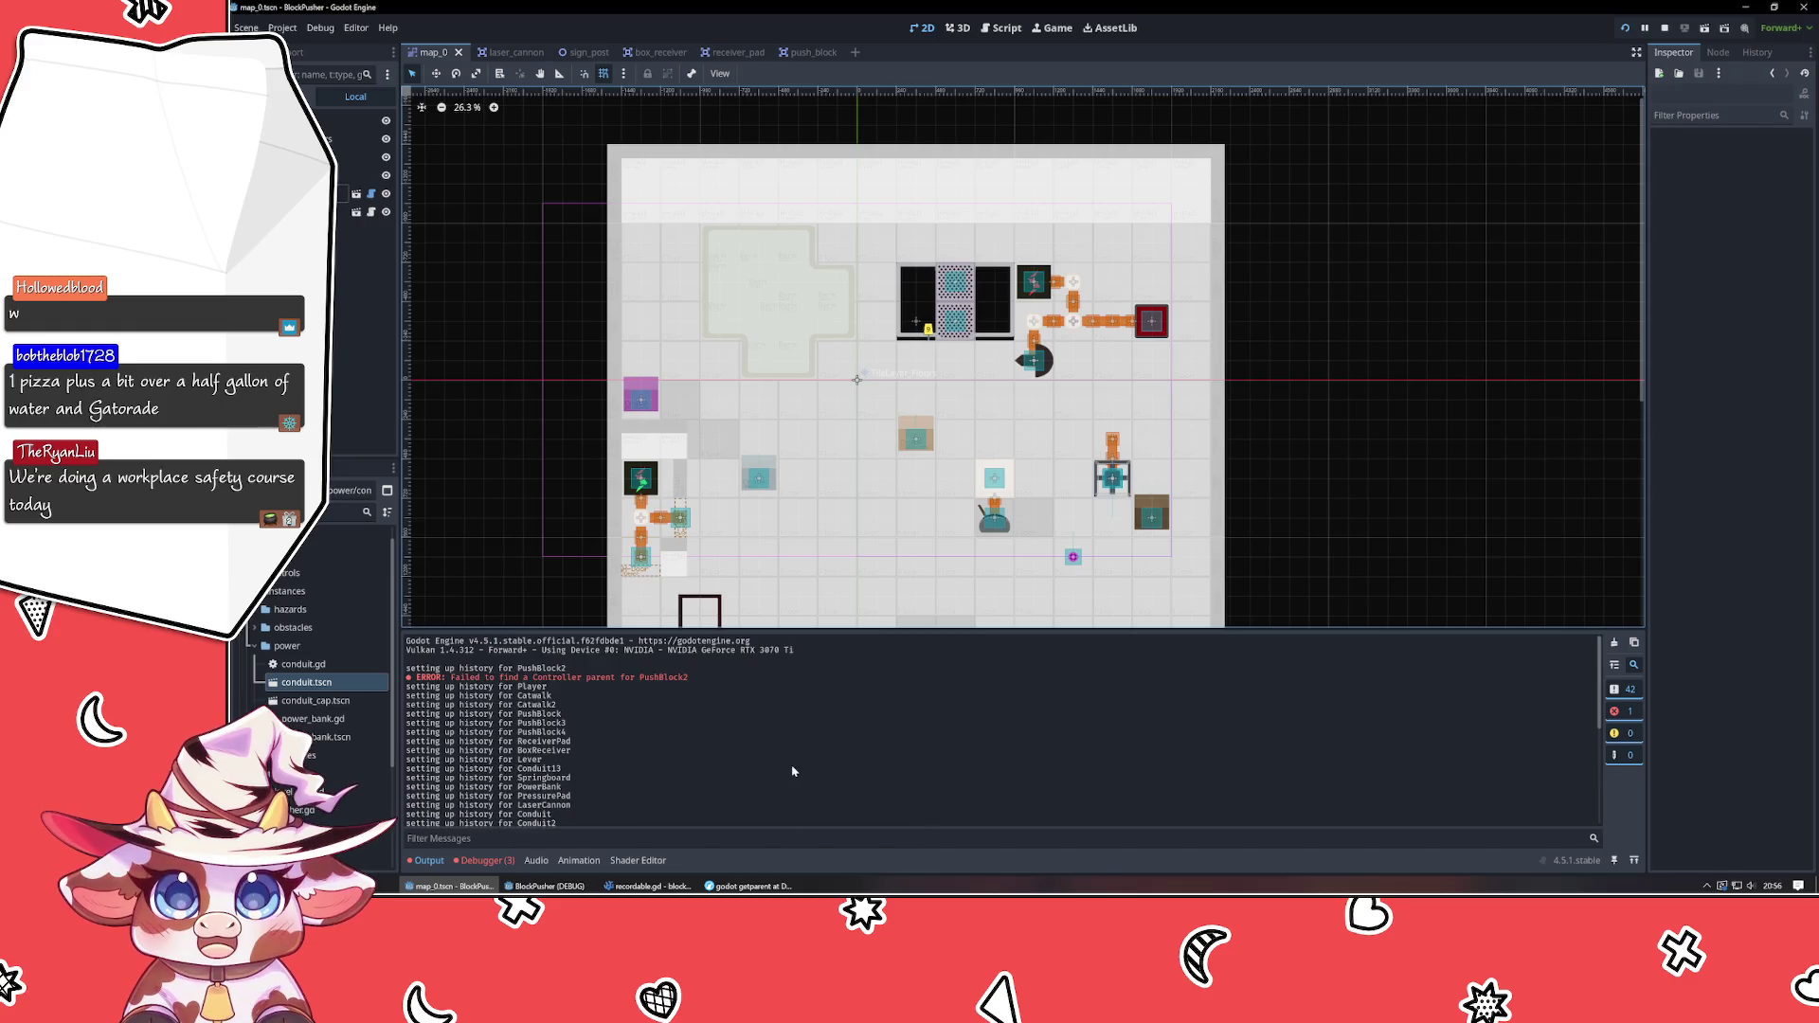
- Drag a controller.tscn instance from the controls folder into the level
{"action": "left_click", "coordinate": [253, 648]}
{"action": "left_click", "coordinate": [254, 591]}
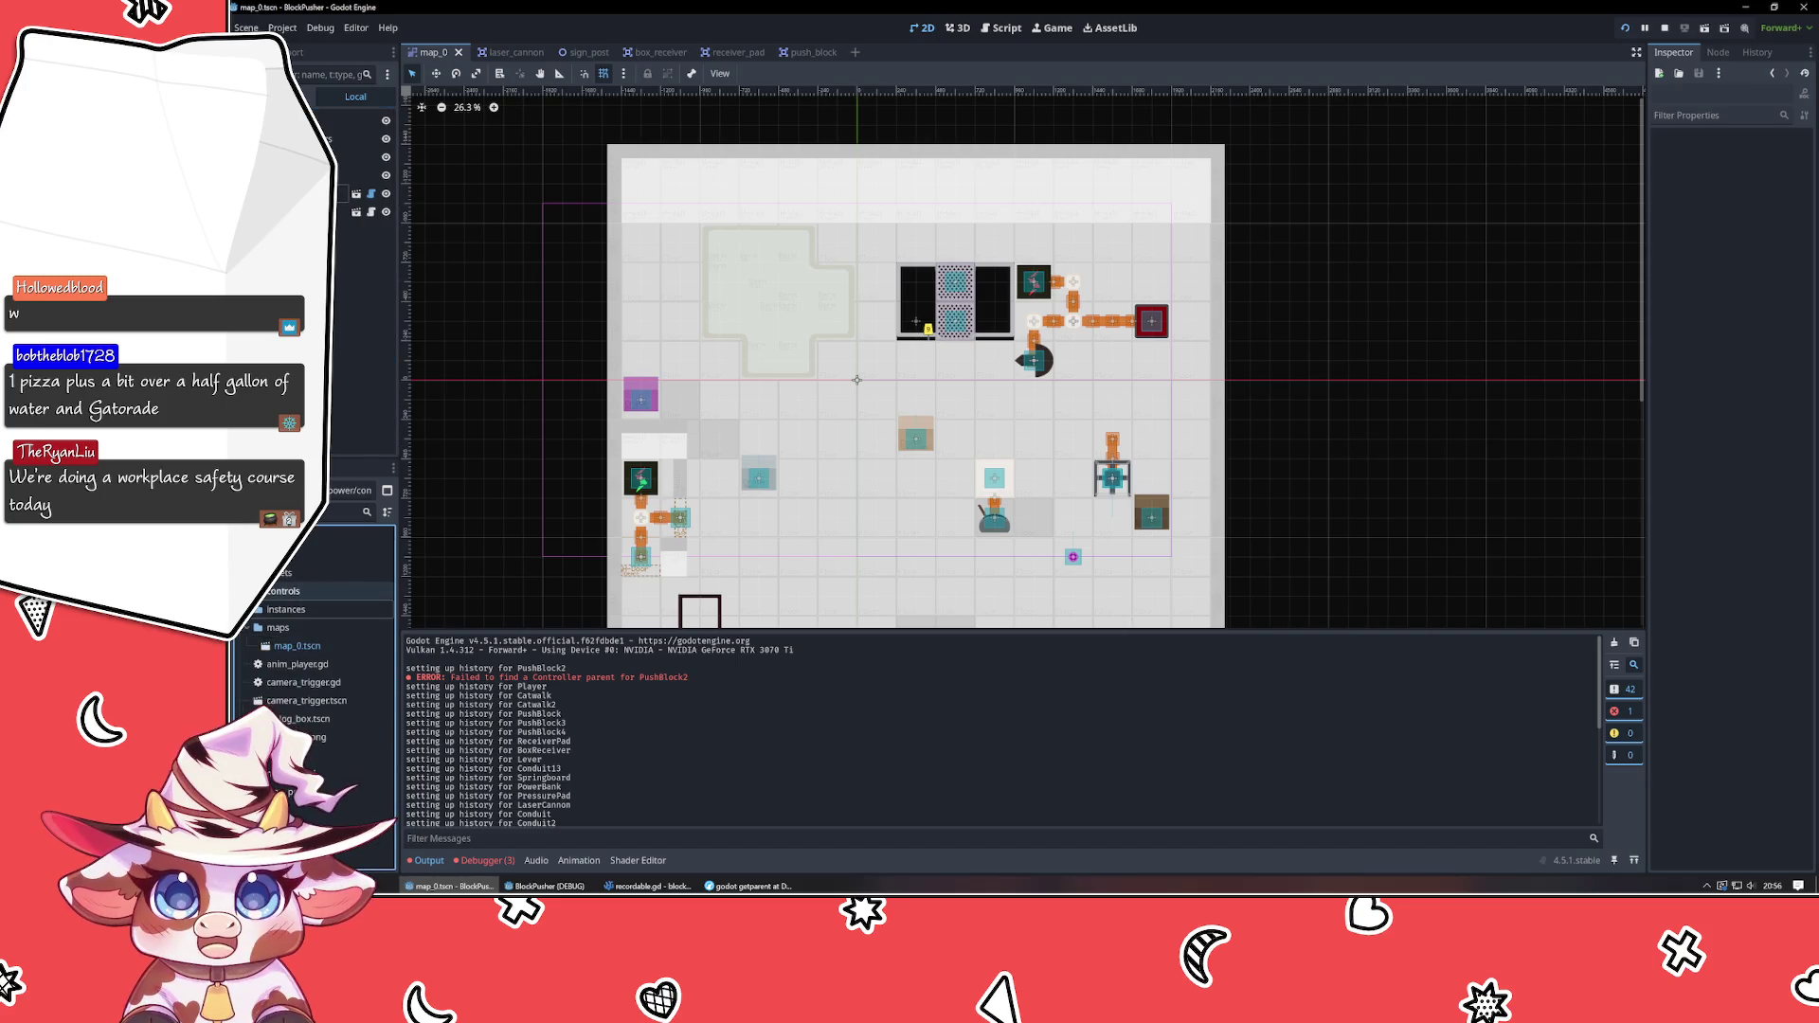
{"action": "left_click", "coordinate": [254, 572]}
{"action": "left_click", "coordinate": [282, 592]}
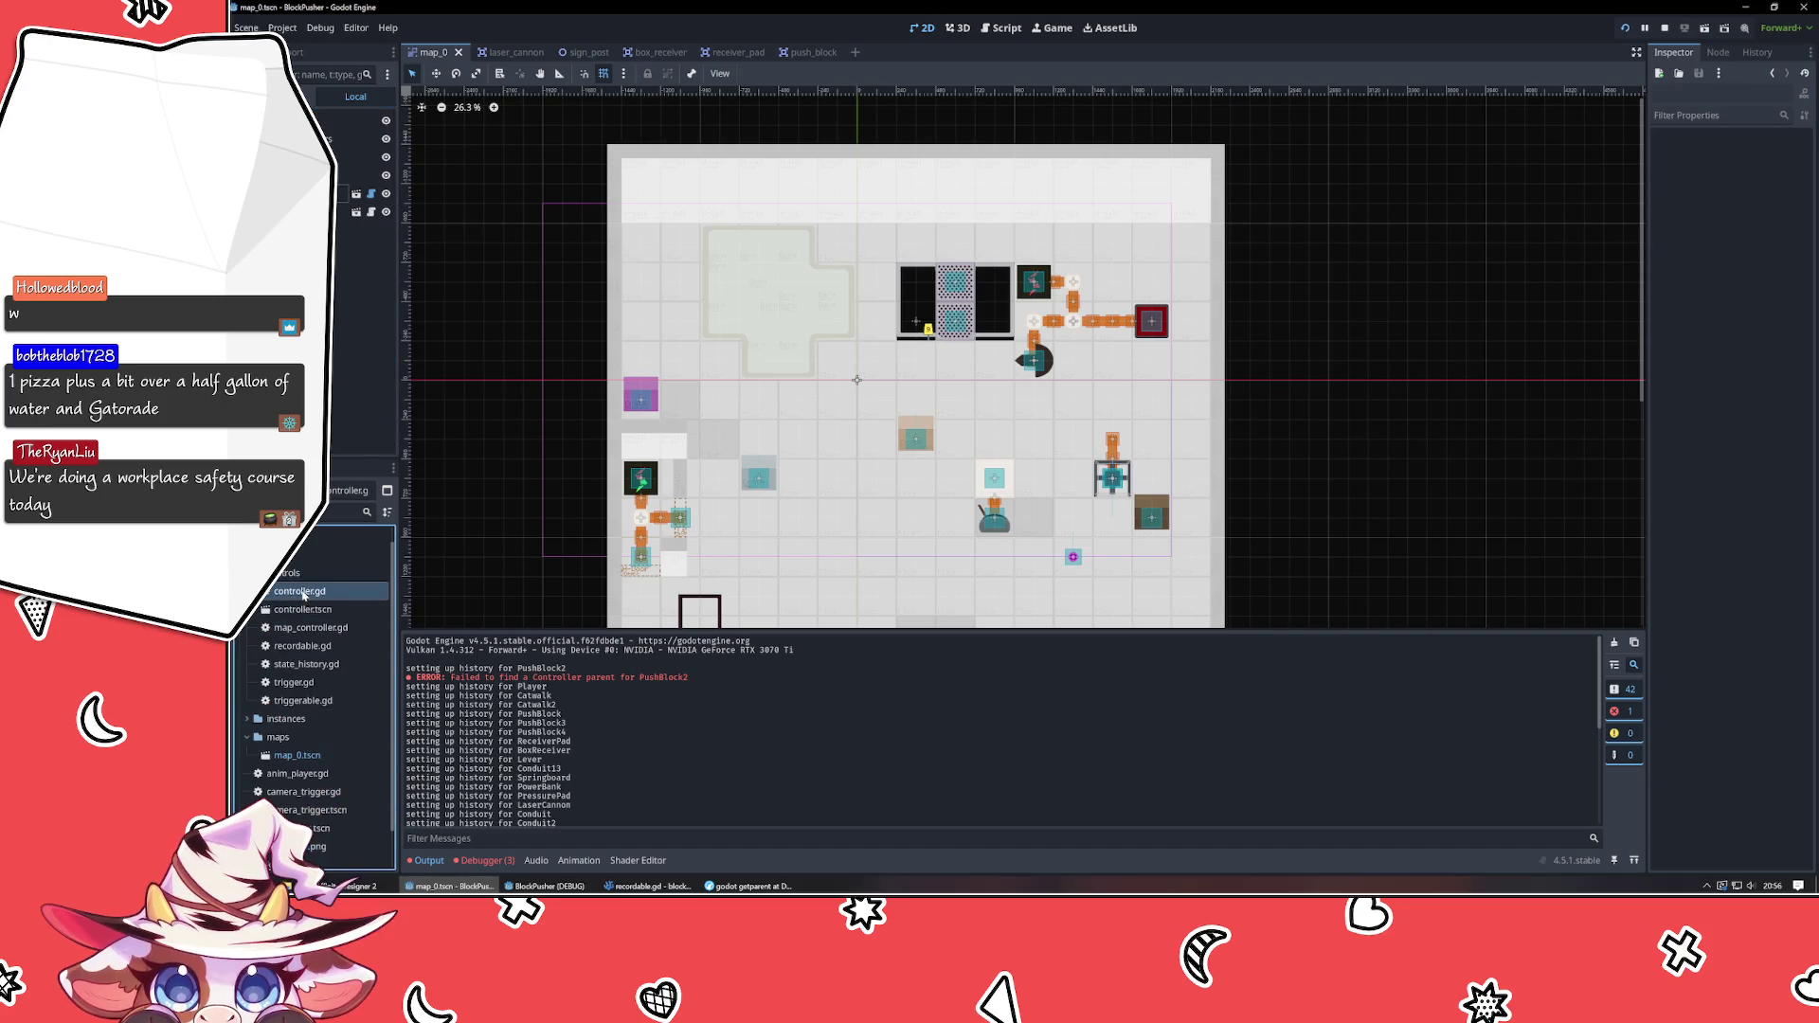
{"action": "left_click_drag", "start_coordinate": [304, 610], "coordinate": [564, 498]}
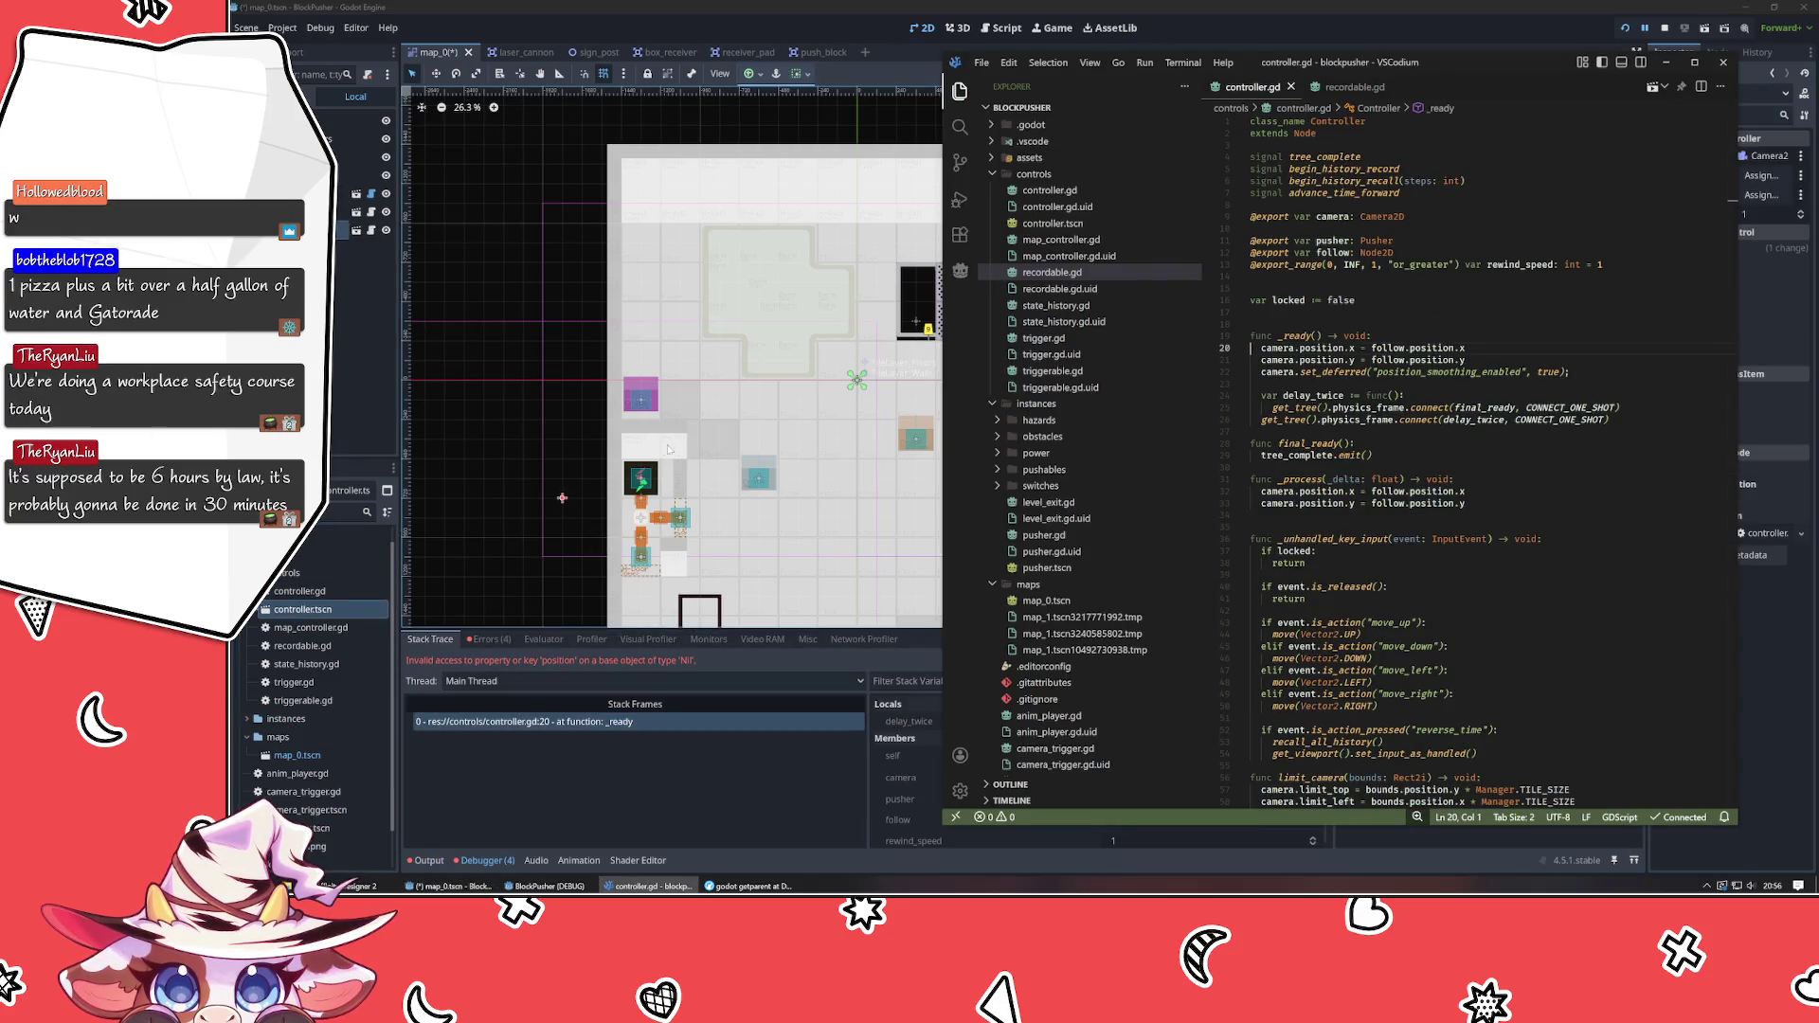
{"action": "key", "text": "alt+Tab"}
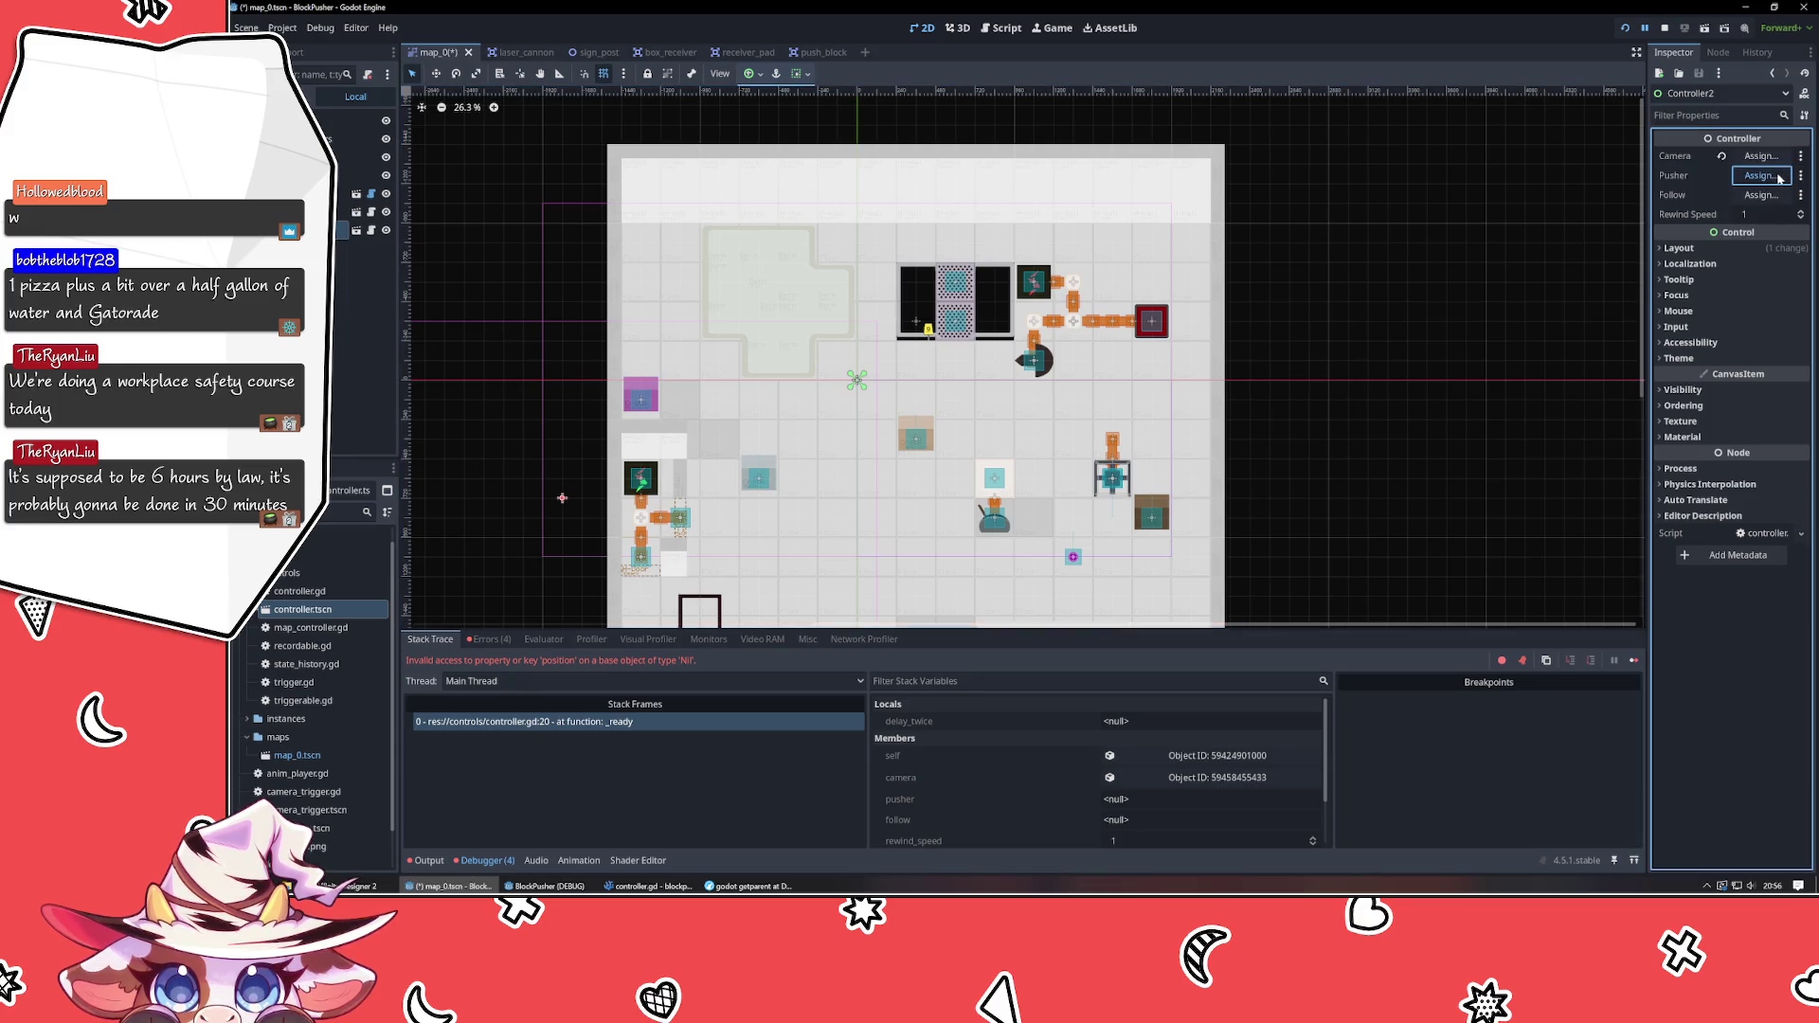
- Cancel Pusher's Assign dialog and set the controller's Rewind Speed to 2
{"action": "left_click", "coordinate": [1777, 177]}
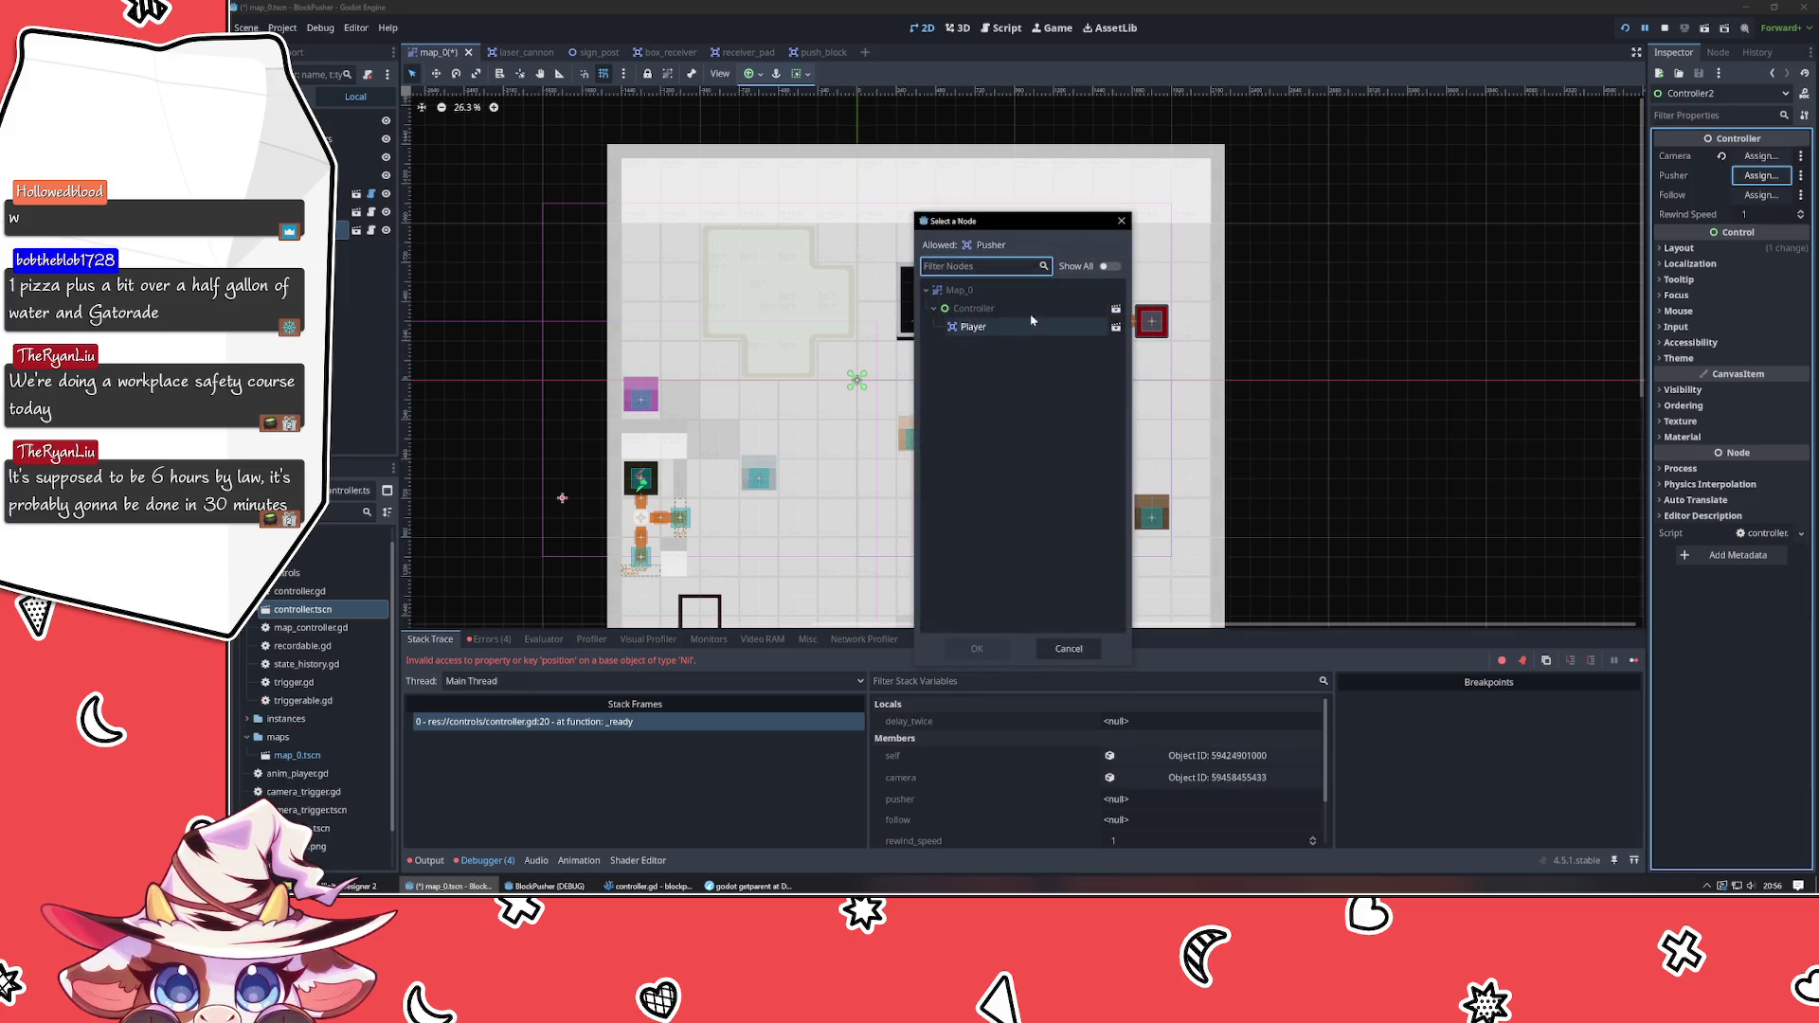
{"action": "left_click", "coordinate": [1121, 221]}
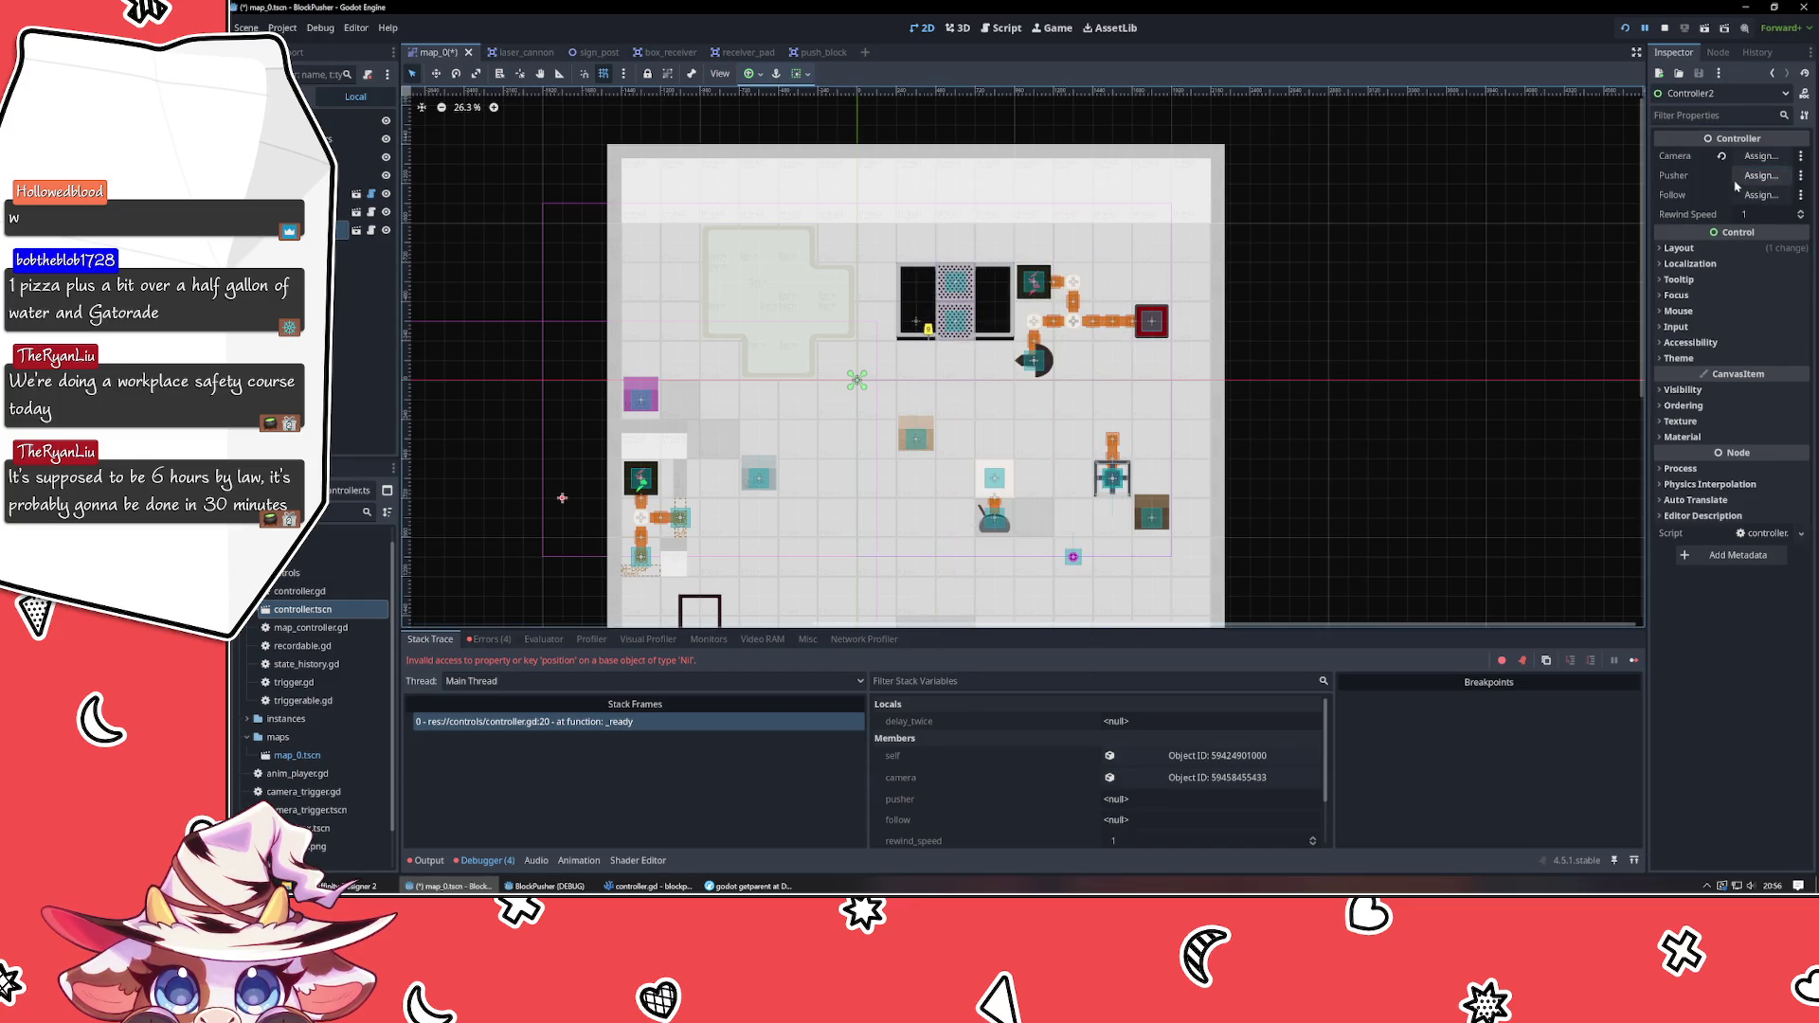
{"action": "left_click", "coordinate": [1754, 216]}
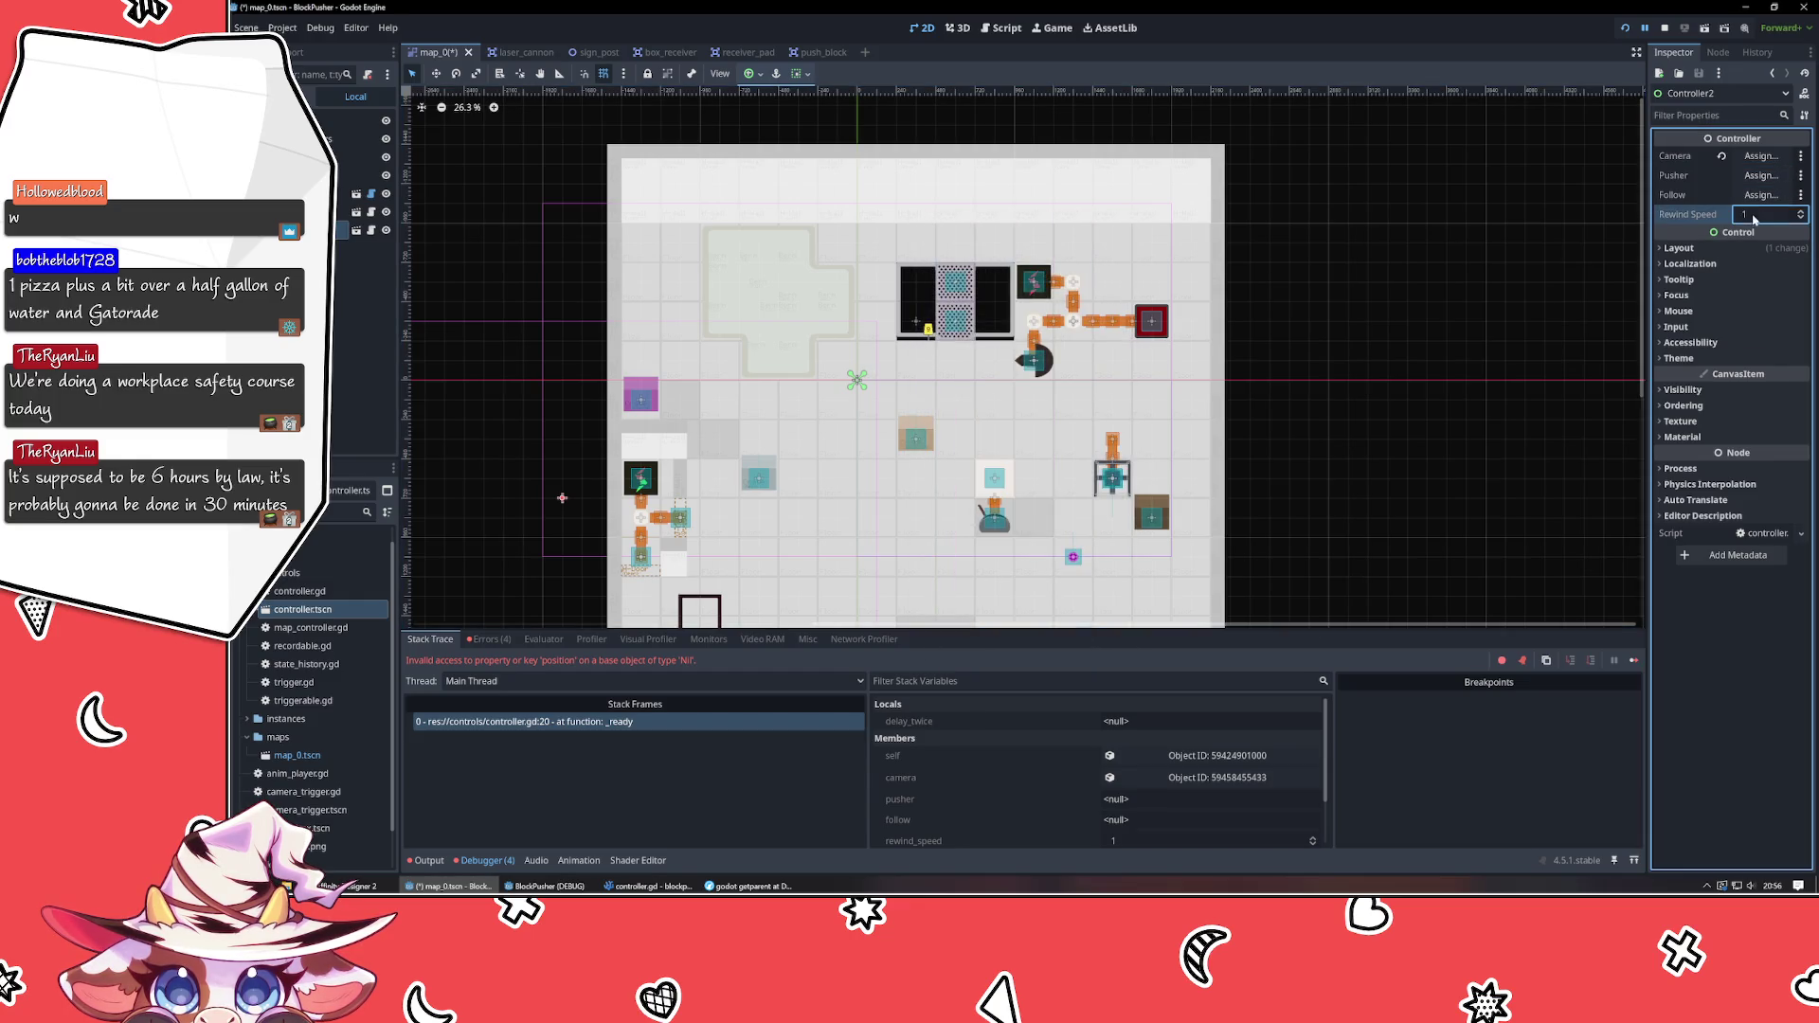
{"action": "left_click", "coordinate": [1561, 326]}
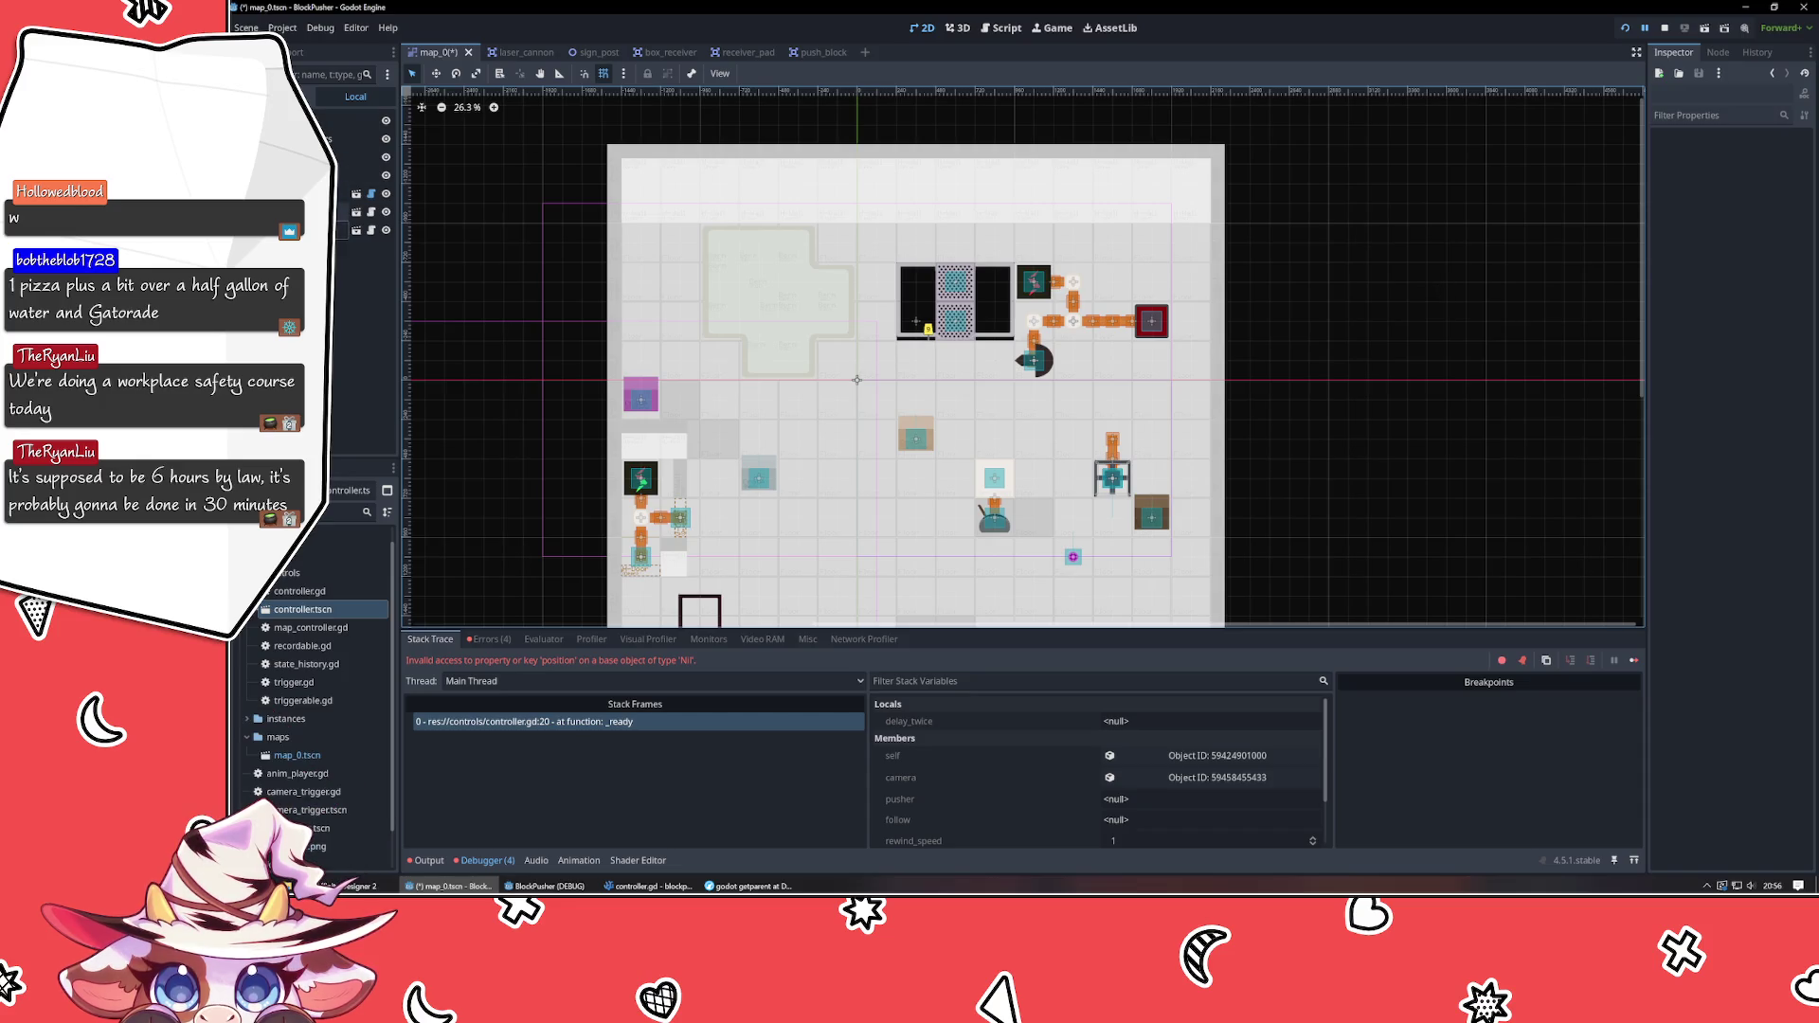
- Read through controller.gd from the pusher declaration in VSCodium, then return to Godot
{"action": "left_click", "coordinate": [749, 886]}
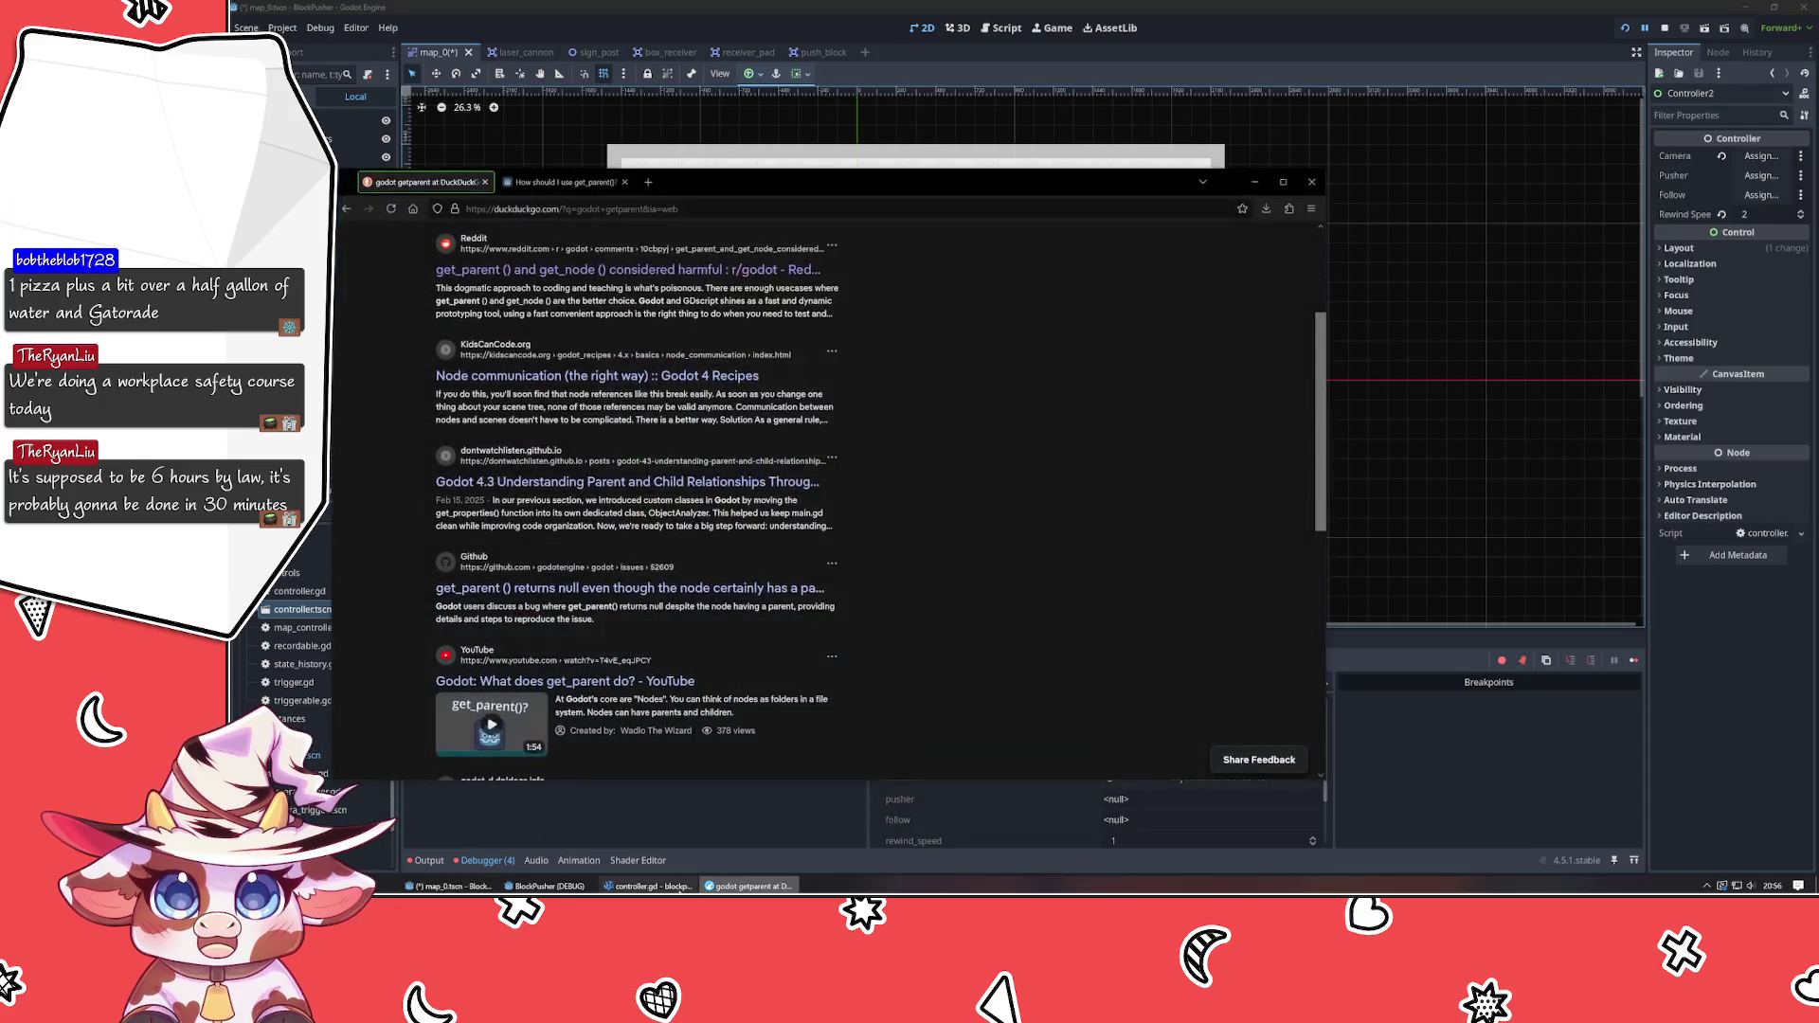
{"action": "key", "text": "alt+Tab"}
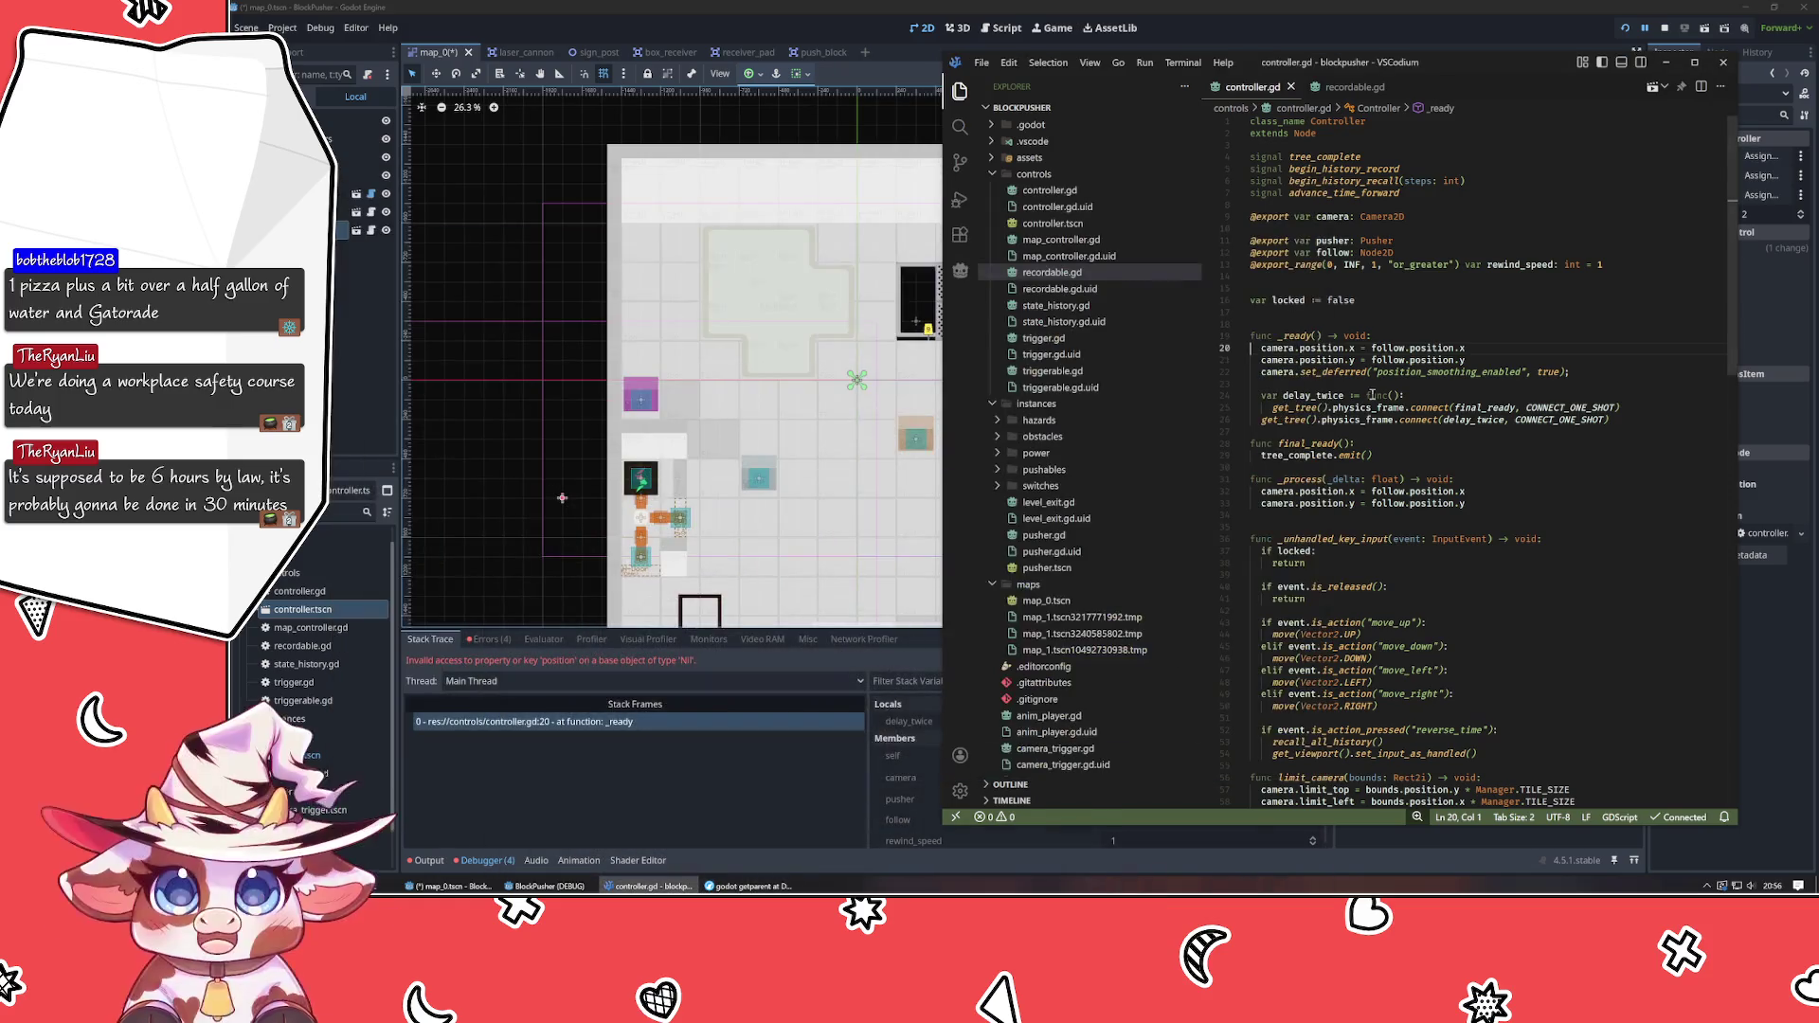
{"action": "left_click", "coordinate": [1329, 242]}
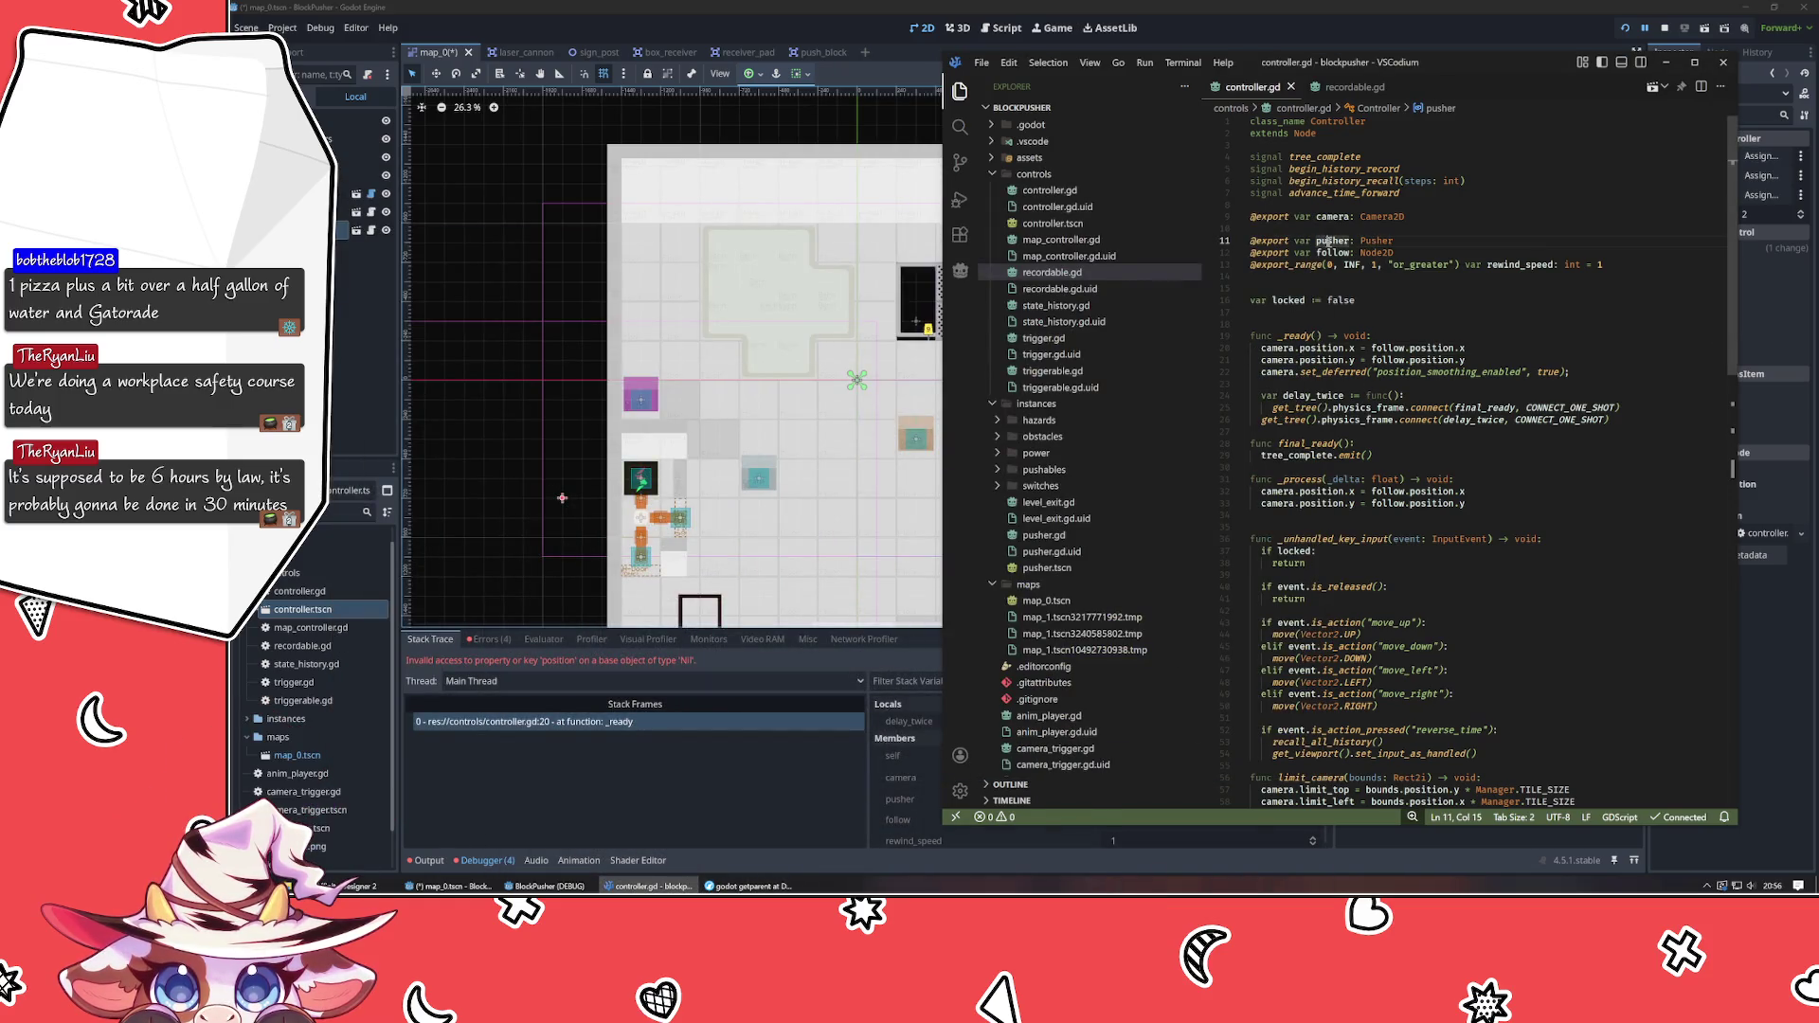
{"action": "scroll", "coordinate": [1532, 386], "scroll_direction": "down", "scroll_amount": 5}
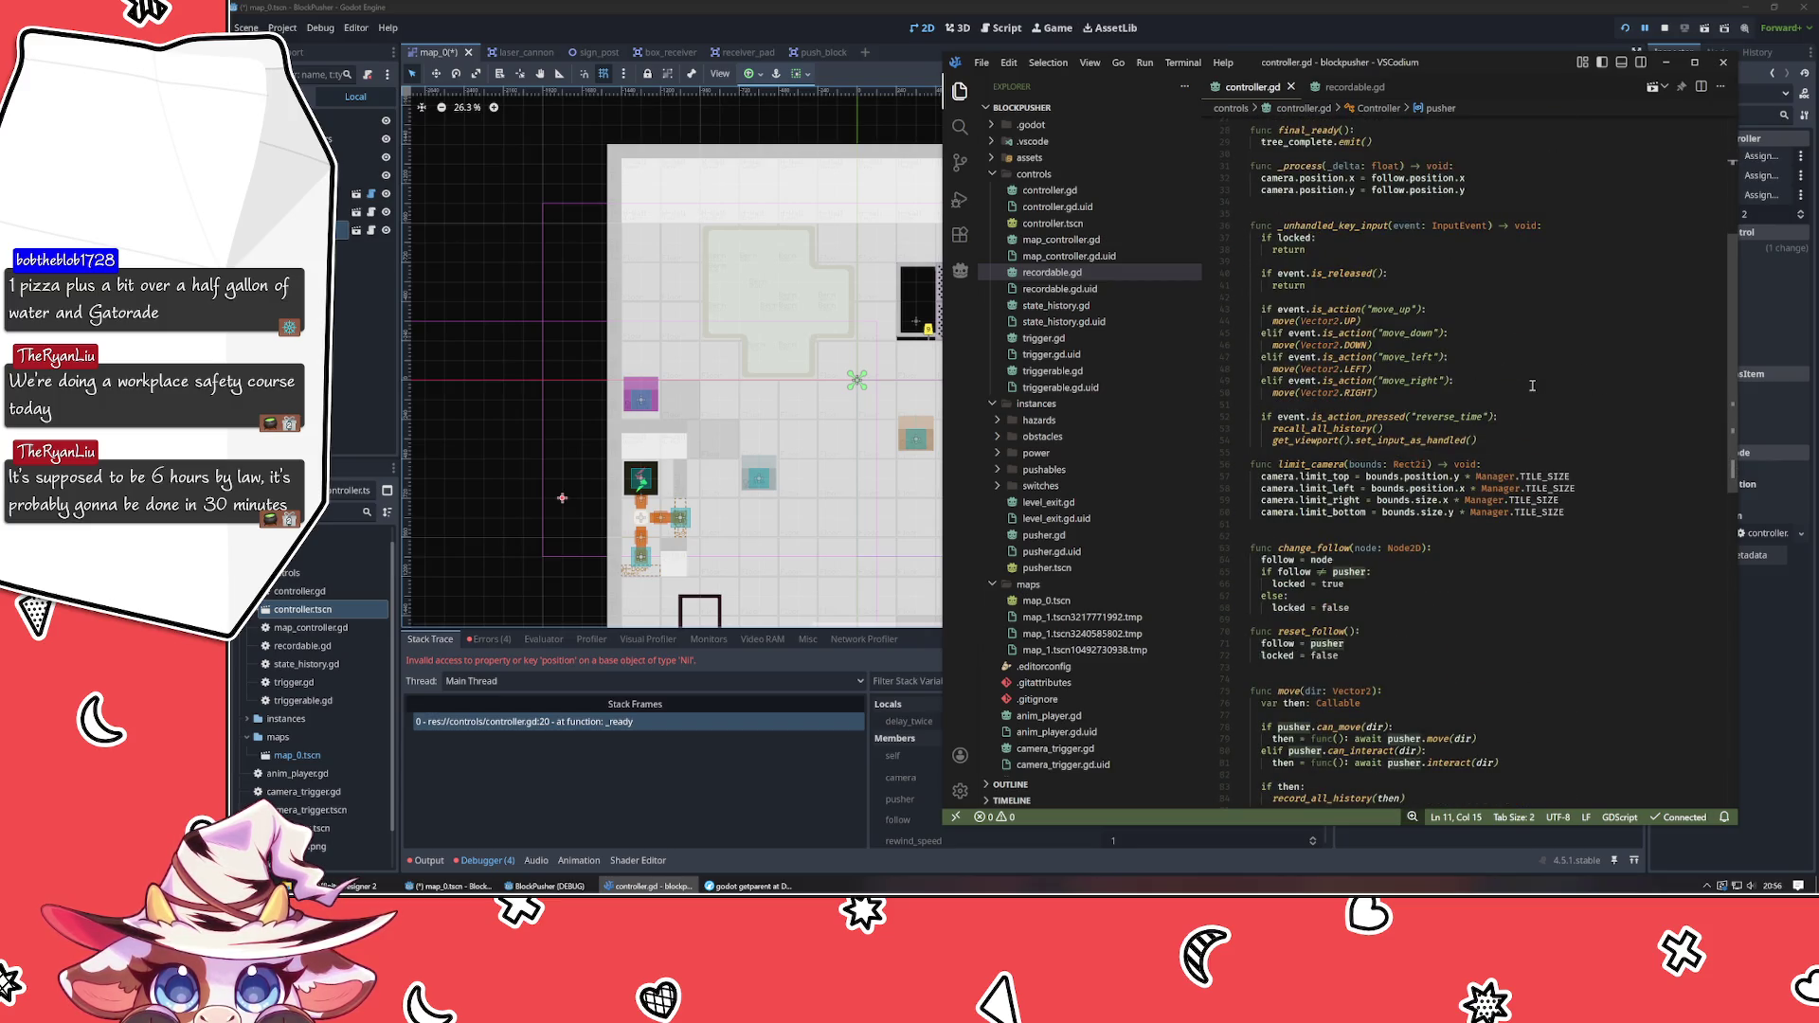
{"action": "scroll", "coordinate": [1527, 386], "scroll_direction": "down", "scroll_amount": 5}
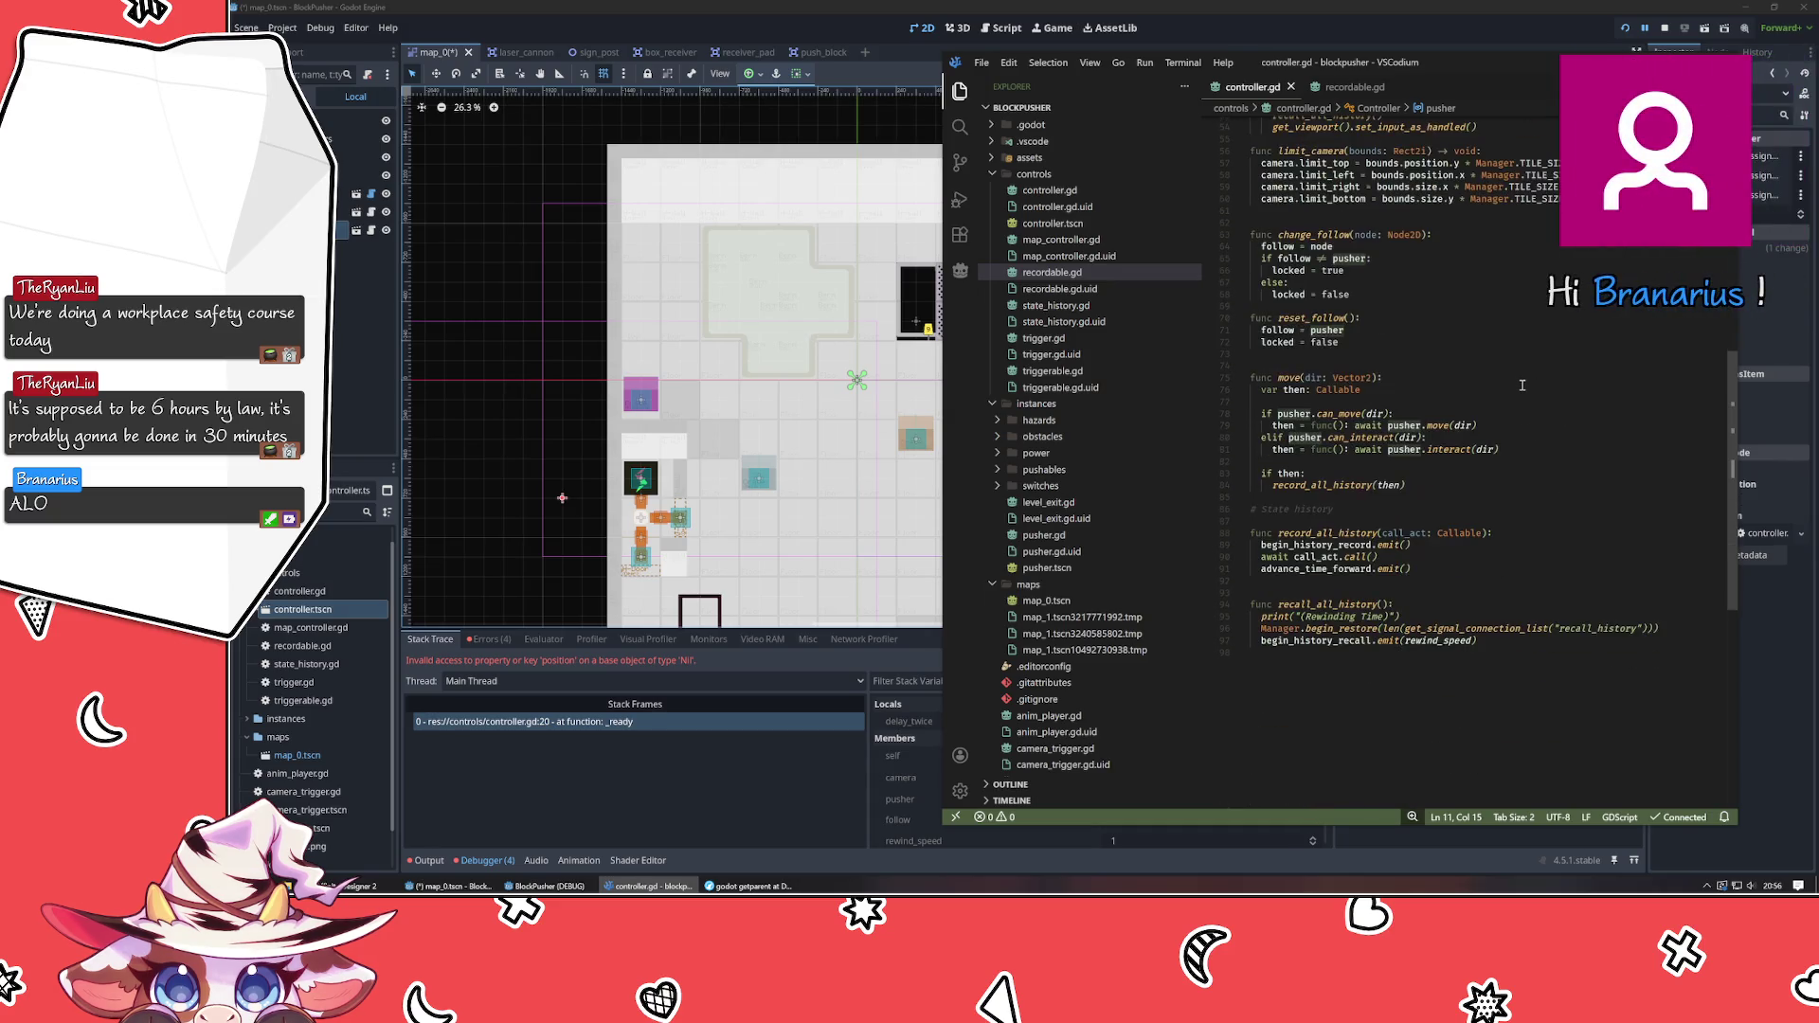
{"action": "scroll", "coordinate": [1522, 385], "scroll_direction": "up", "scroll_amount": 10}
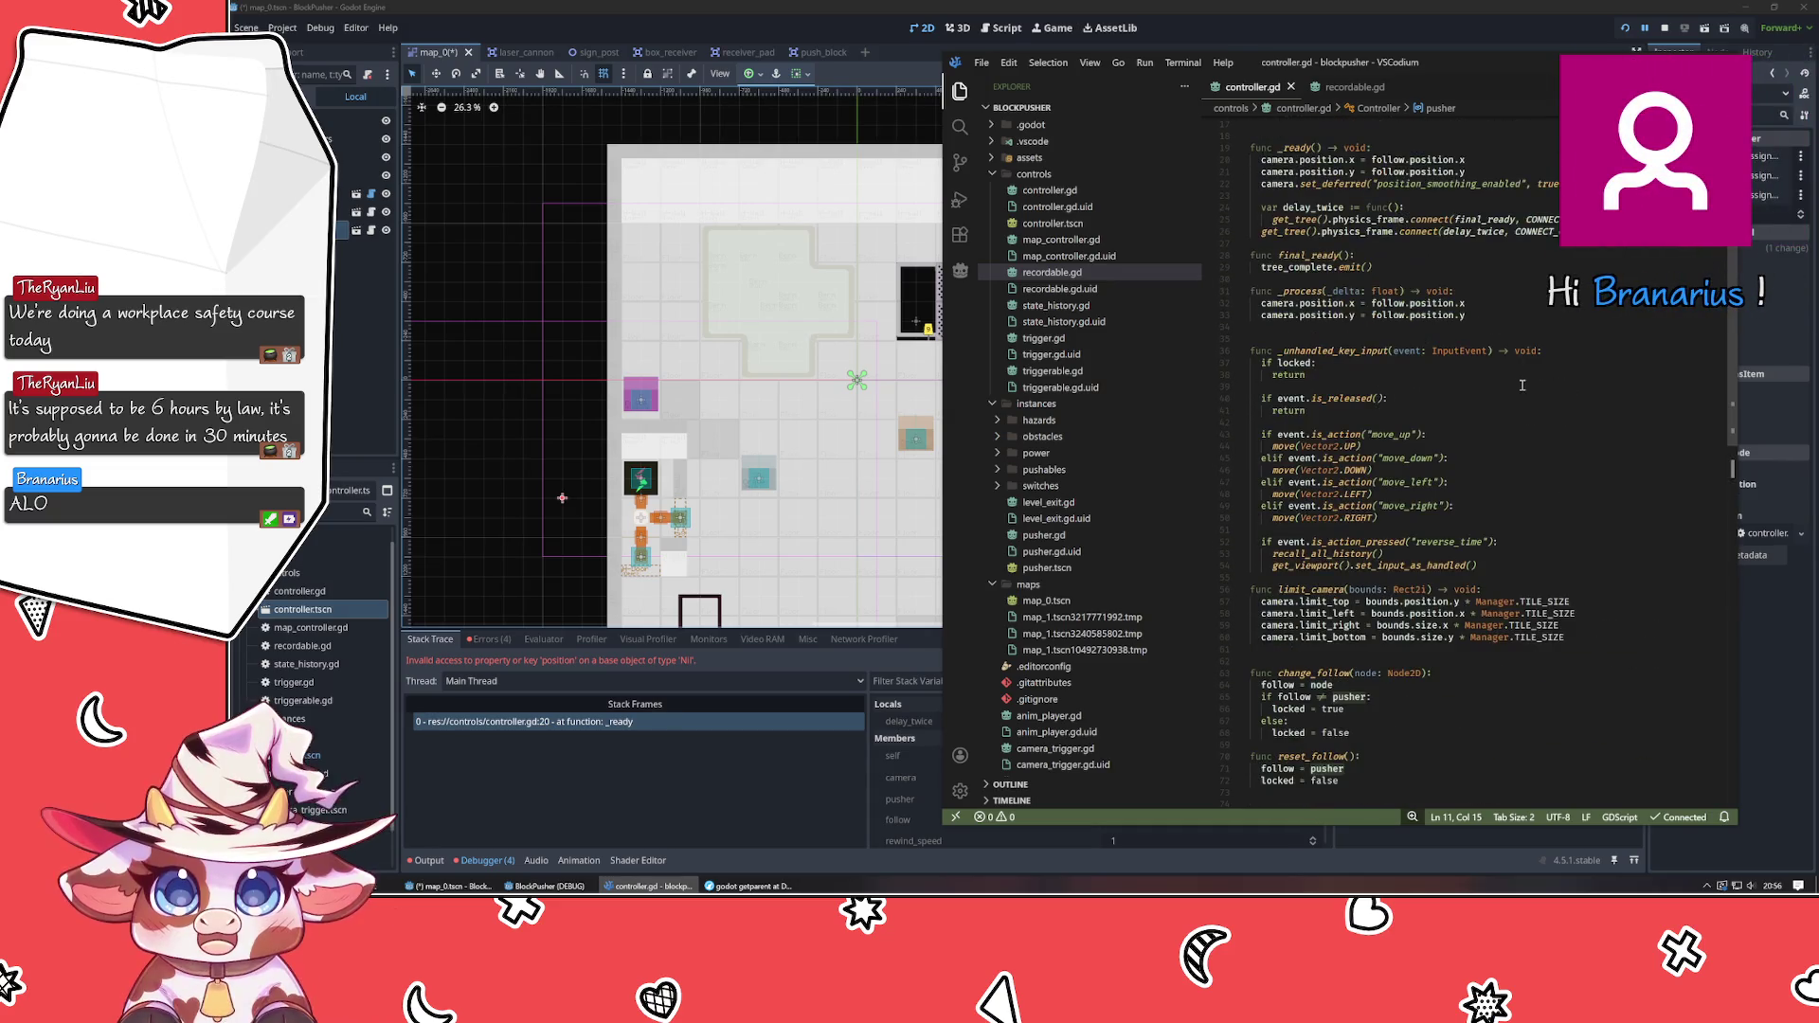
{"action": "left_click", "coordinate": [1485, 37]}
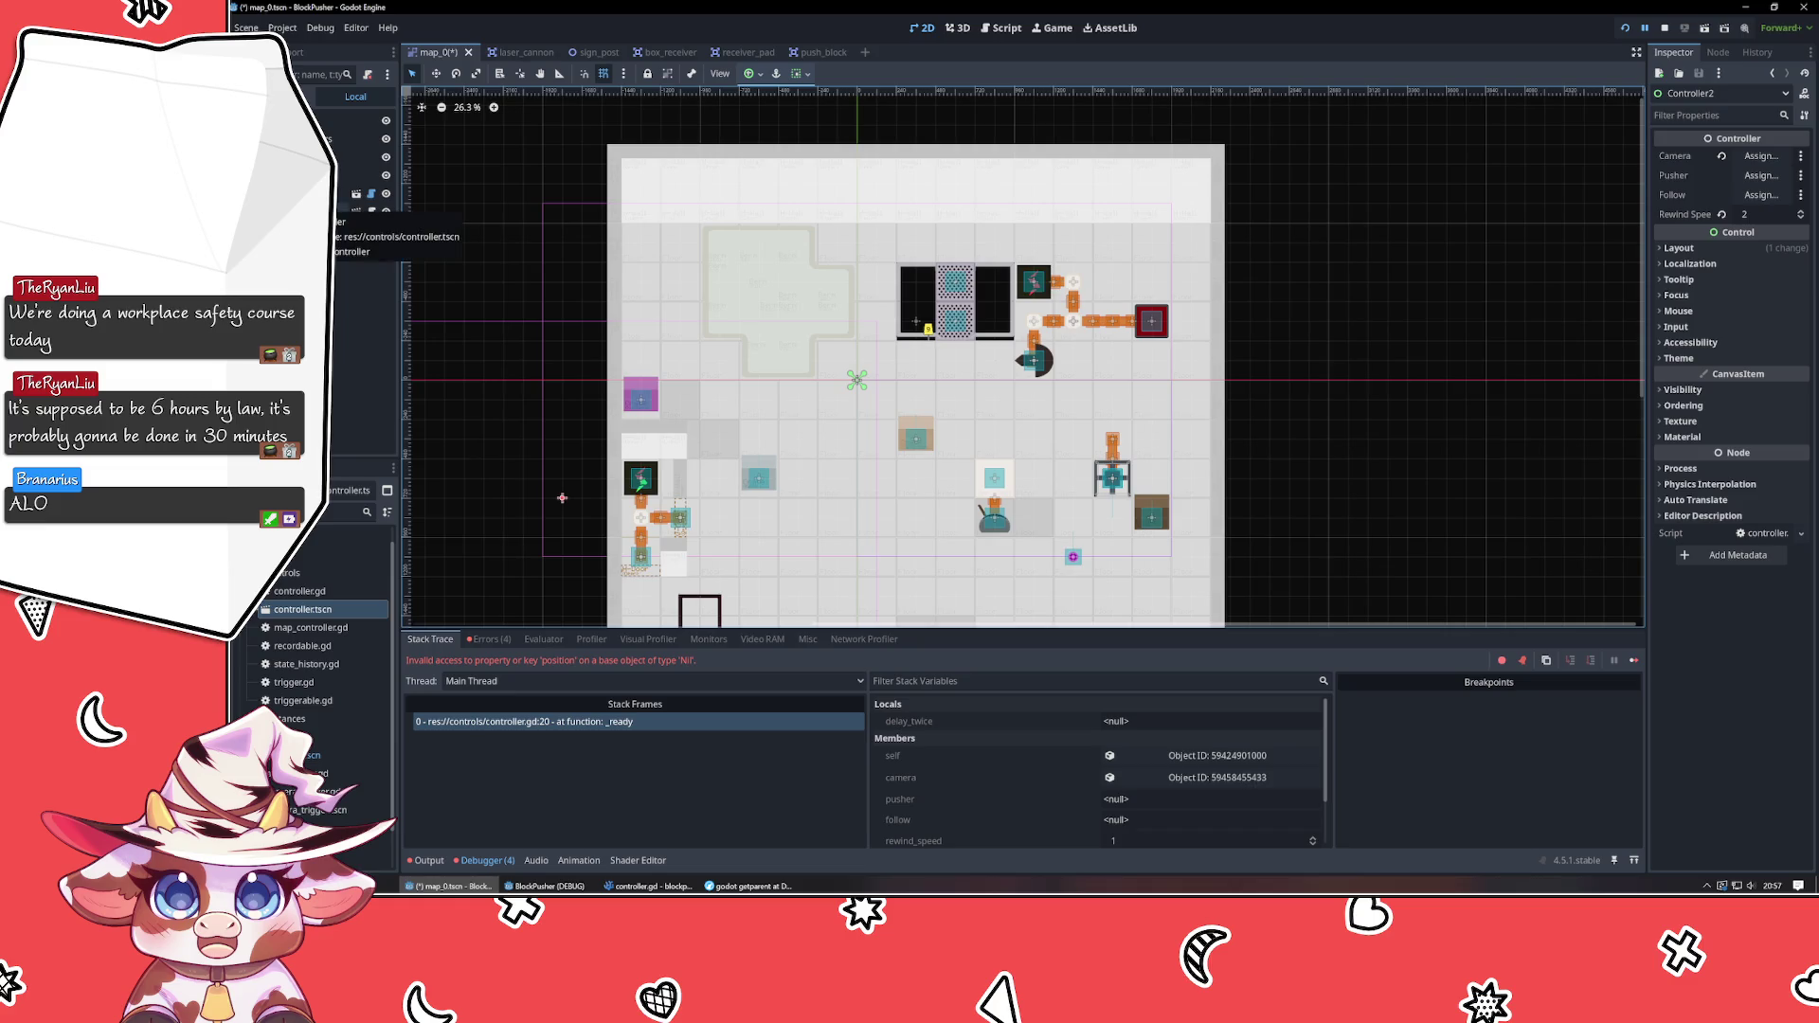
- Drag the tan Paper push block to the level's right edge, directly above the other crate
{"action": "left_click", "coordinate": [343, 193]}
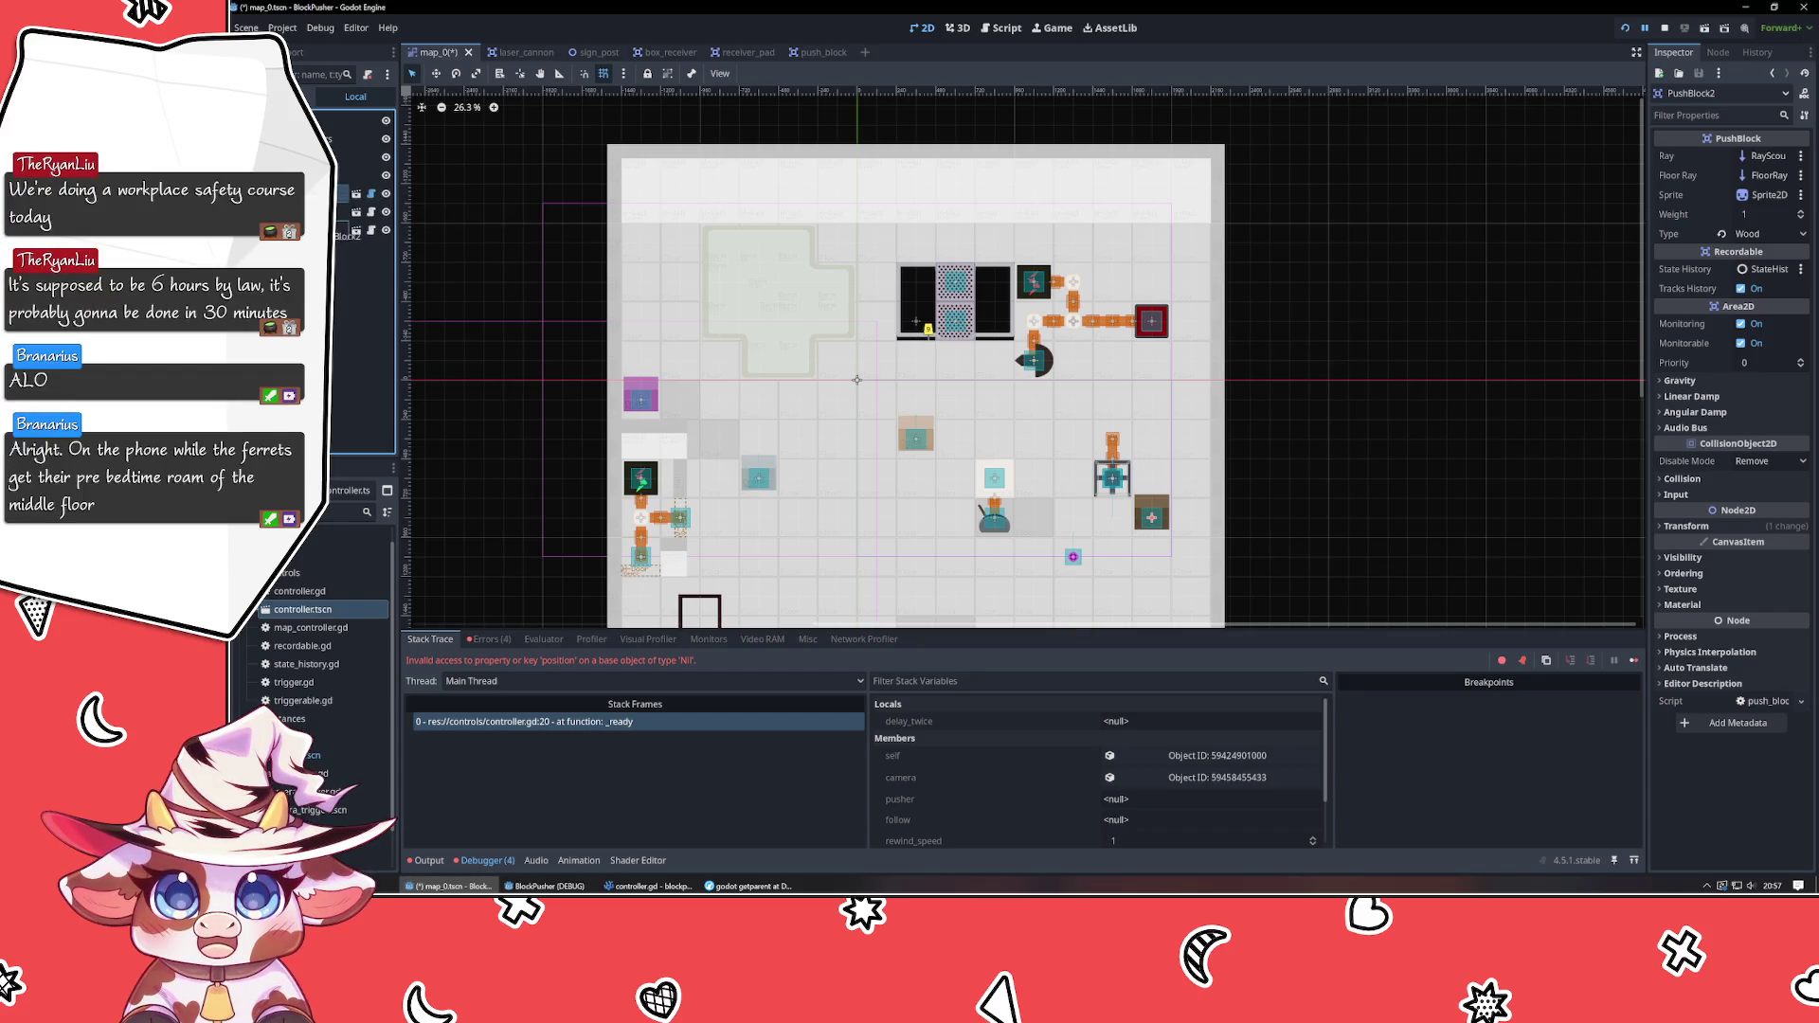
{"action": "key", "text": "Escape"}
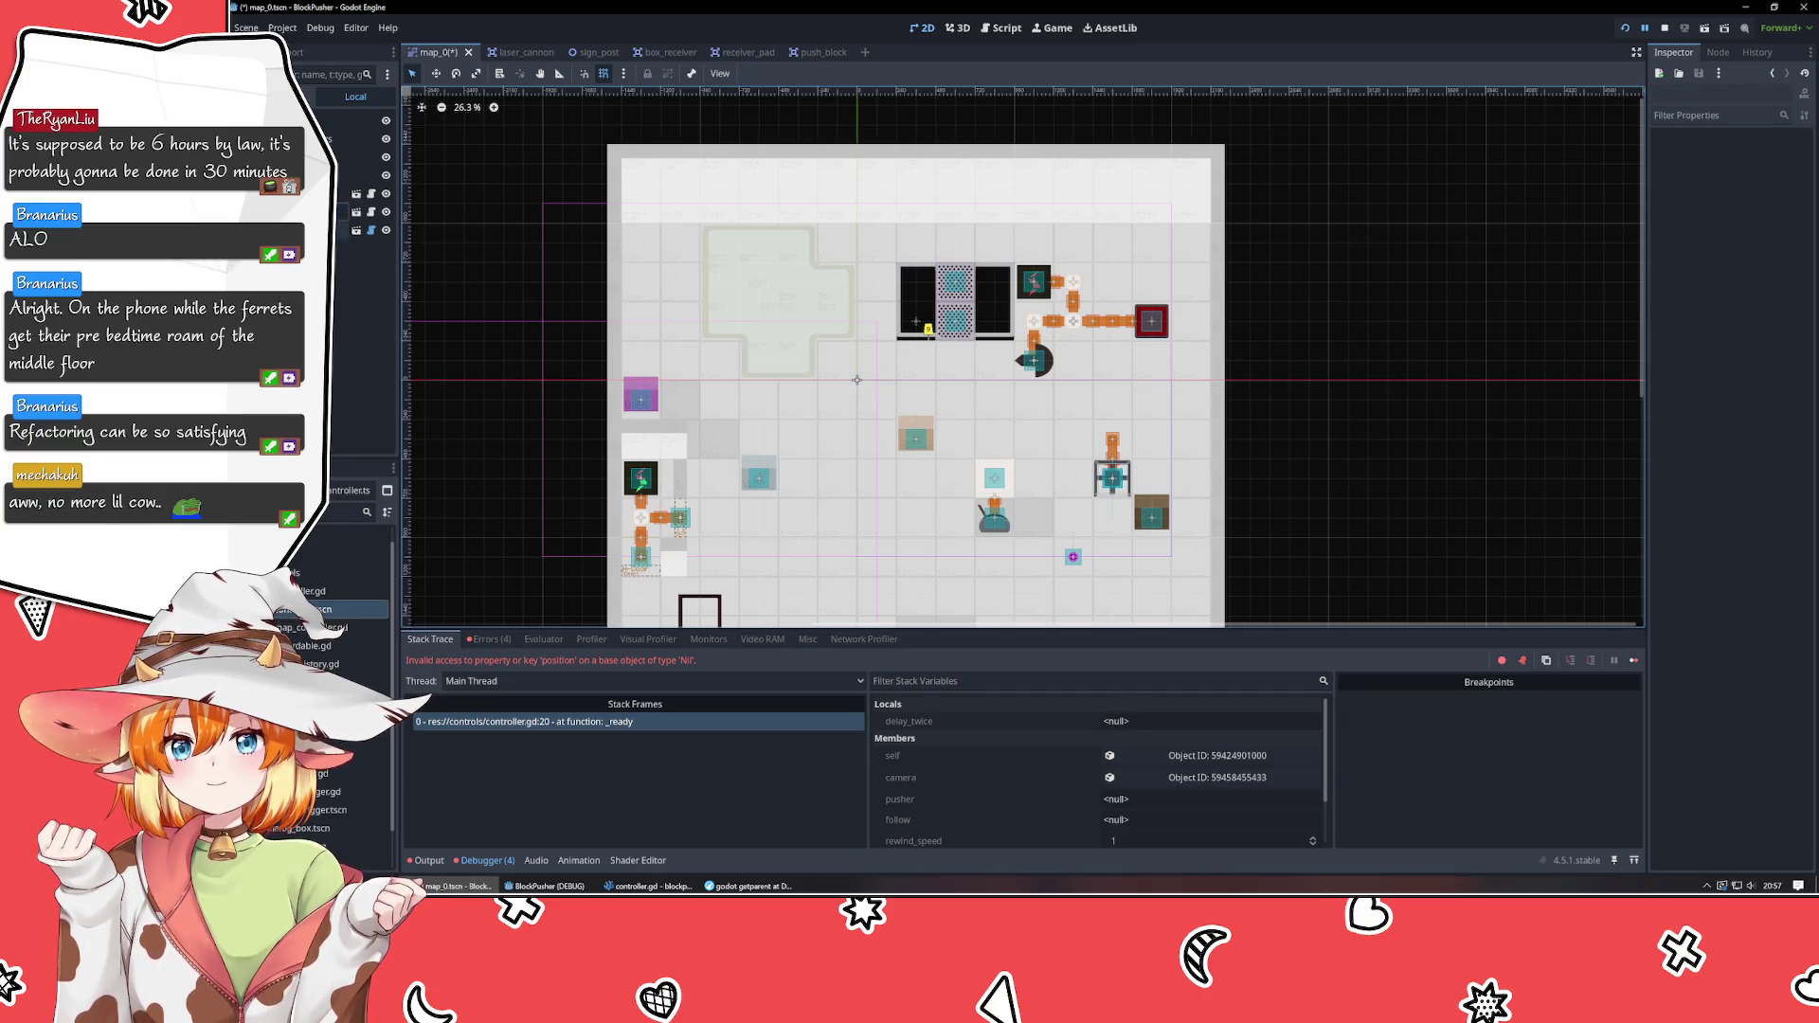
{"action": "left_click", "coordinate": [344, 355]}
{"action": "left_click", "coordinate": [915, 436]}
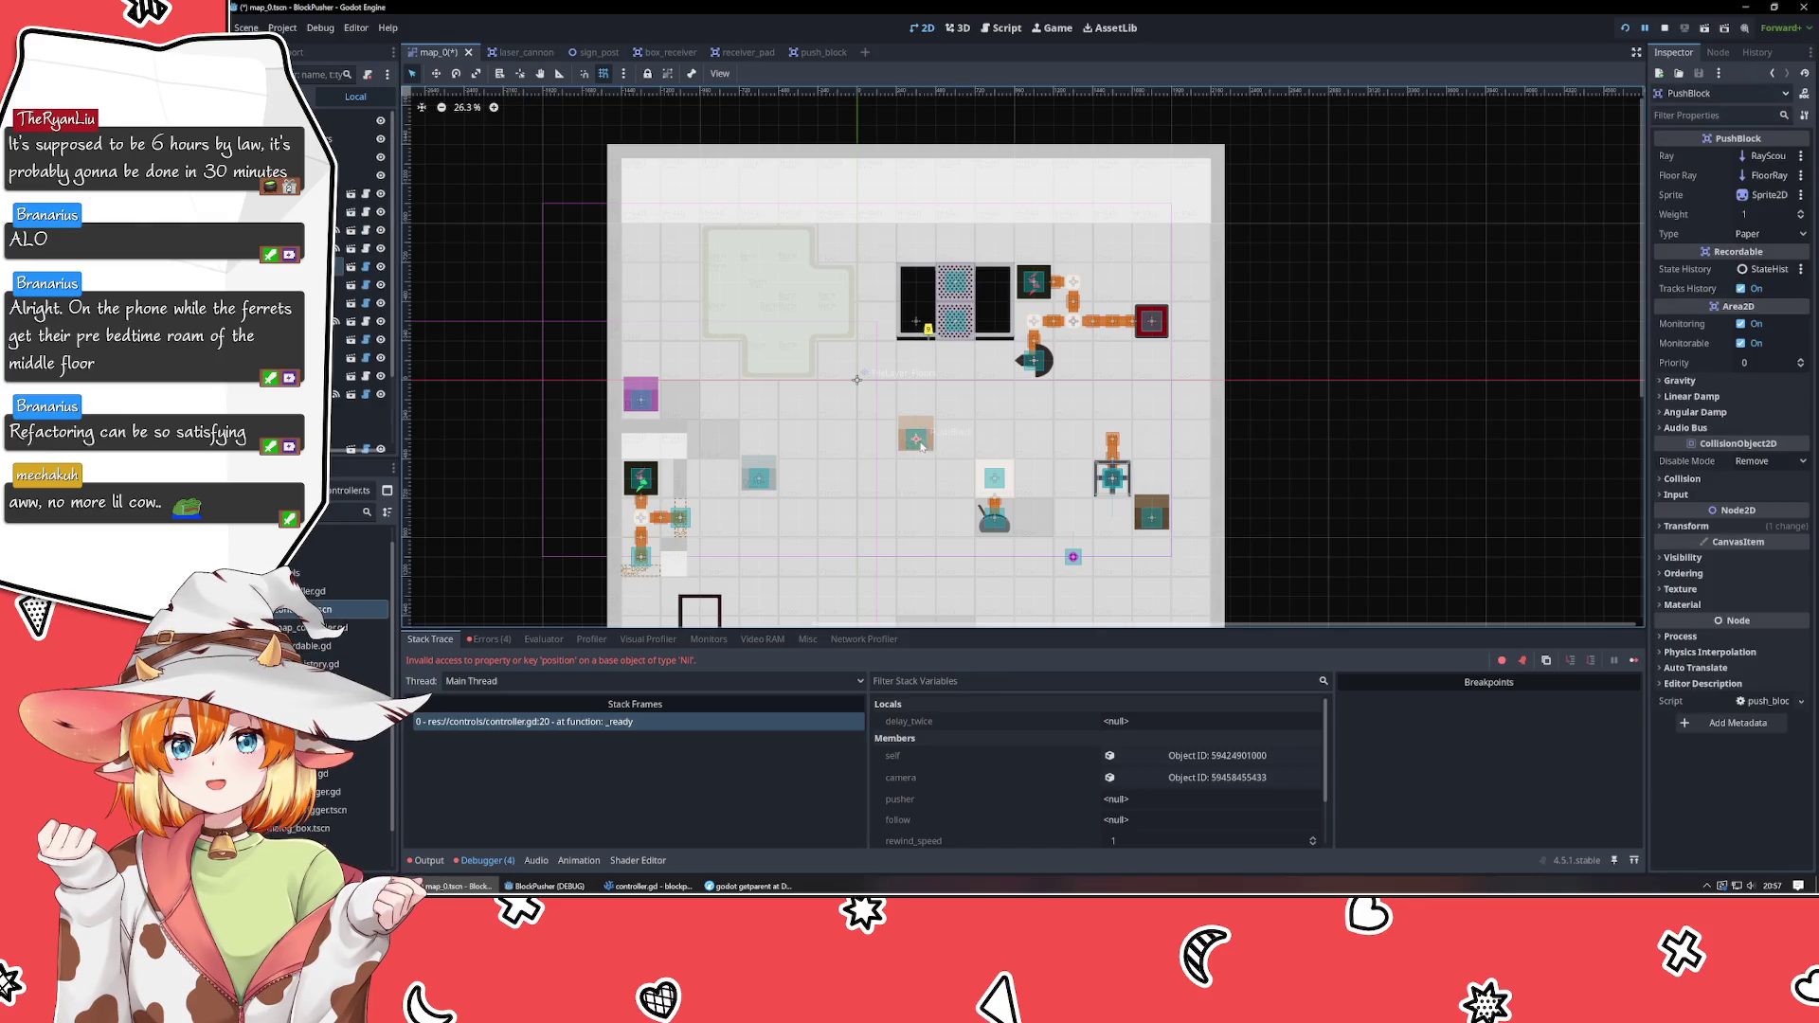
{"action": "left_click_drag", "start_coordinate": [915, 437], "coordinate": [1073, 516]}
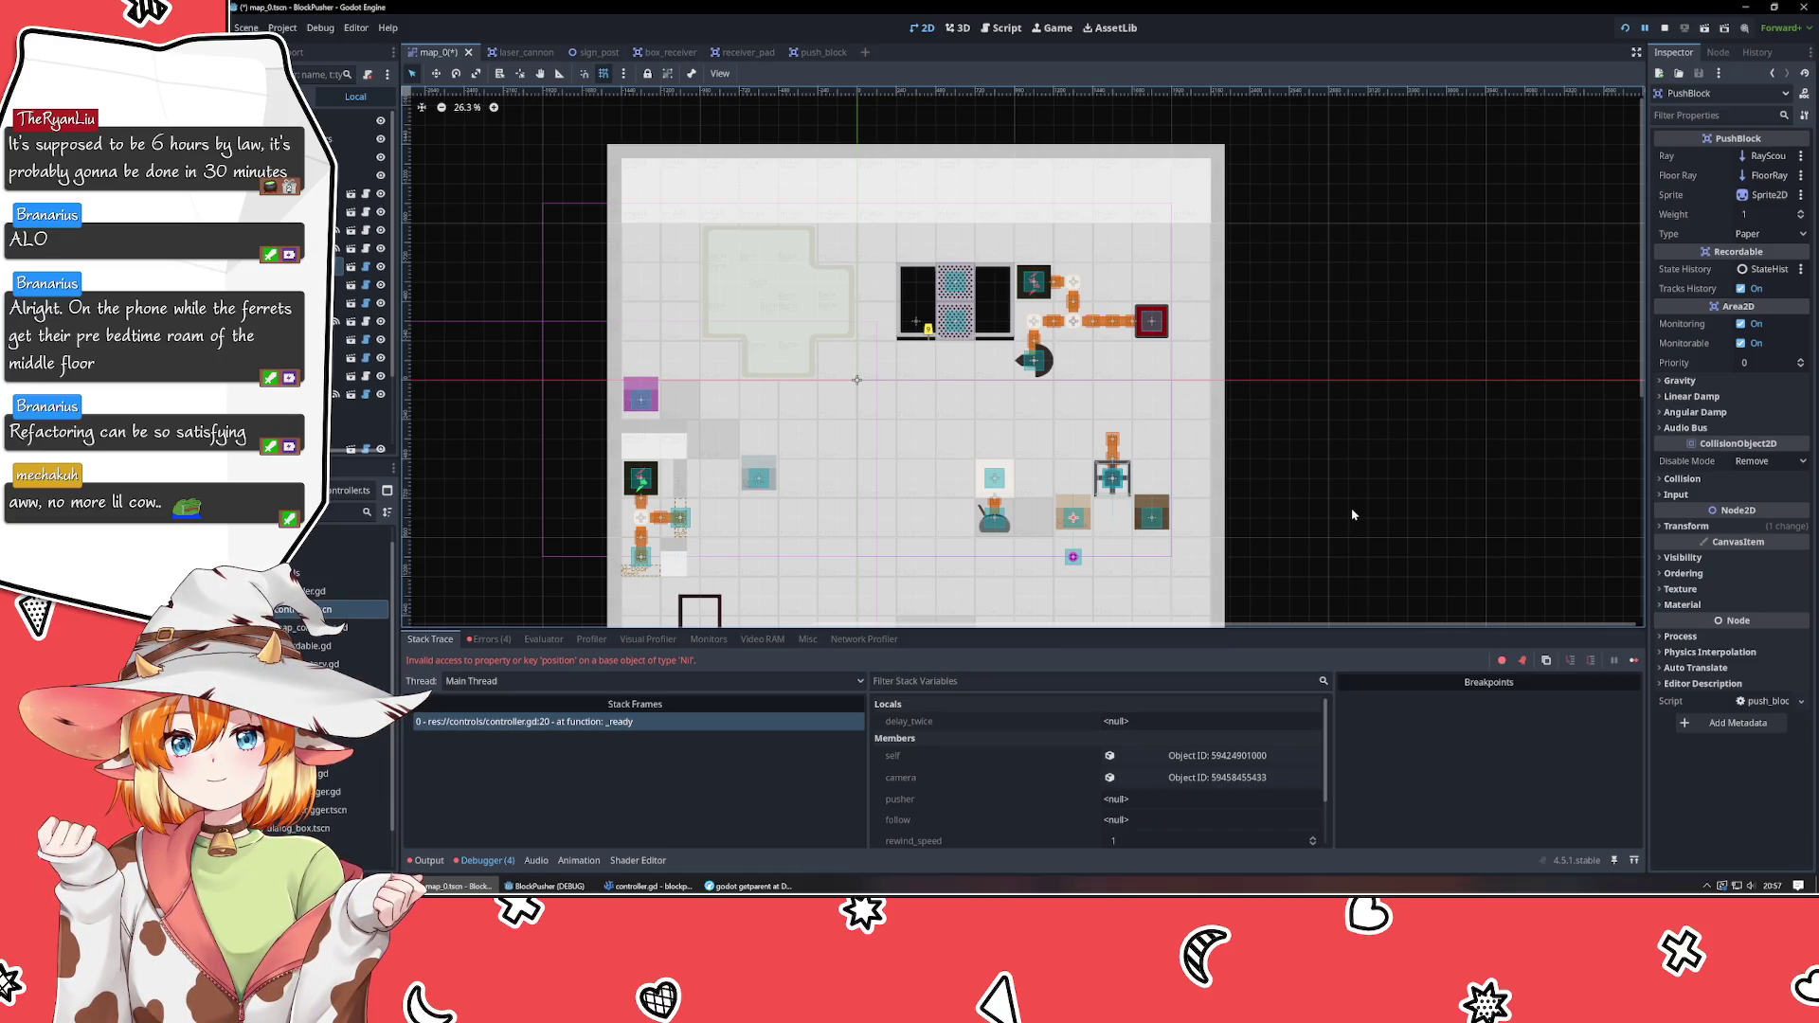
{"action": "left_click_drag", "start_coordinate": [1066, 521], "coordinate": [1145, 482]}
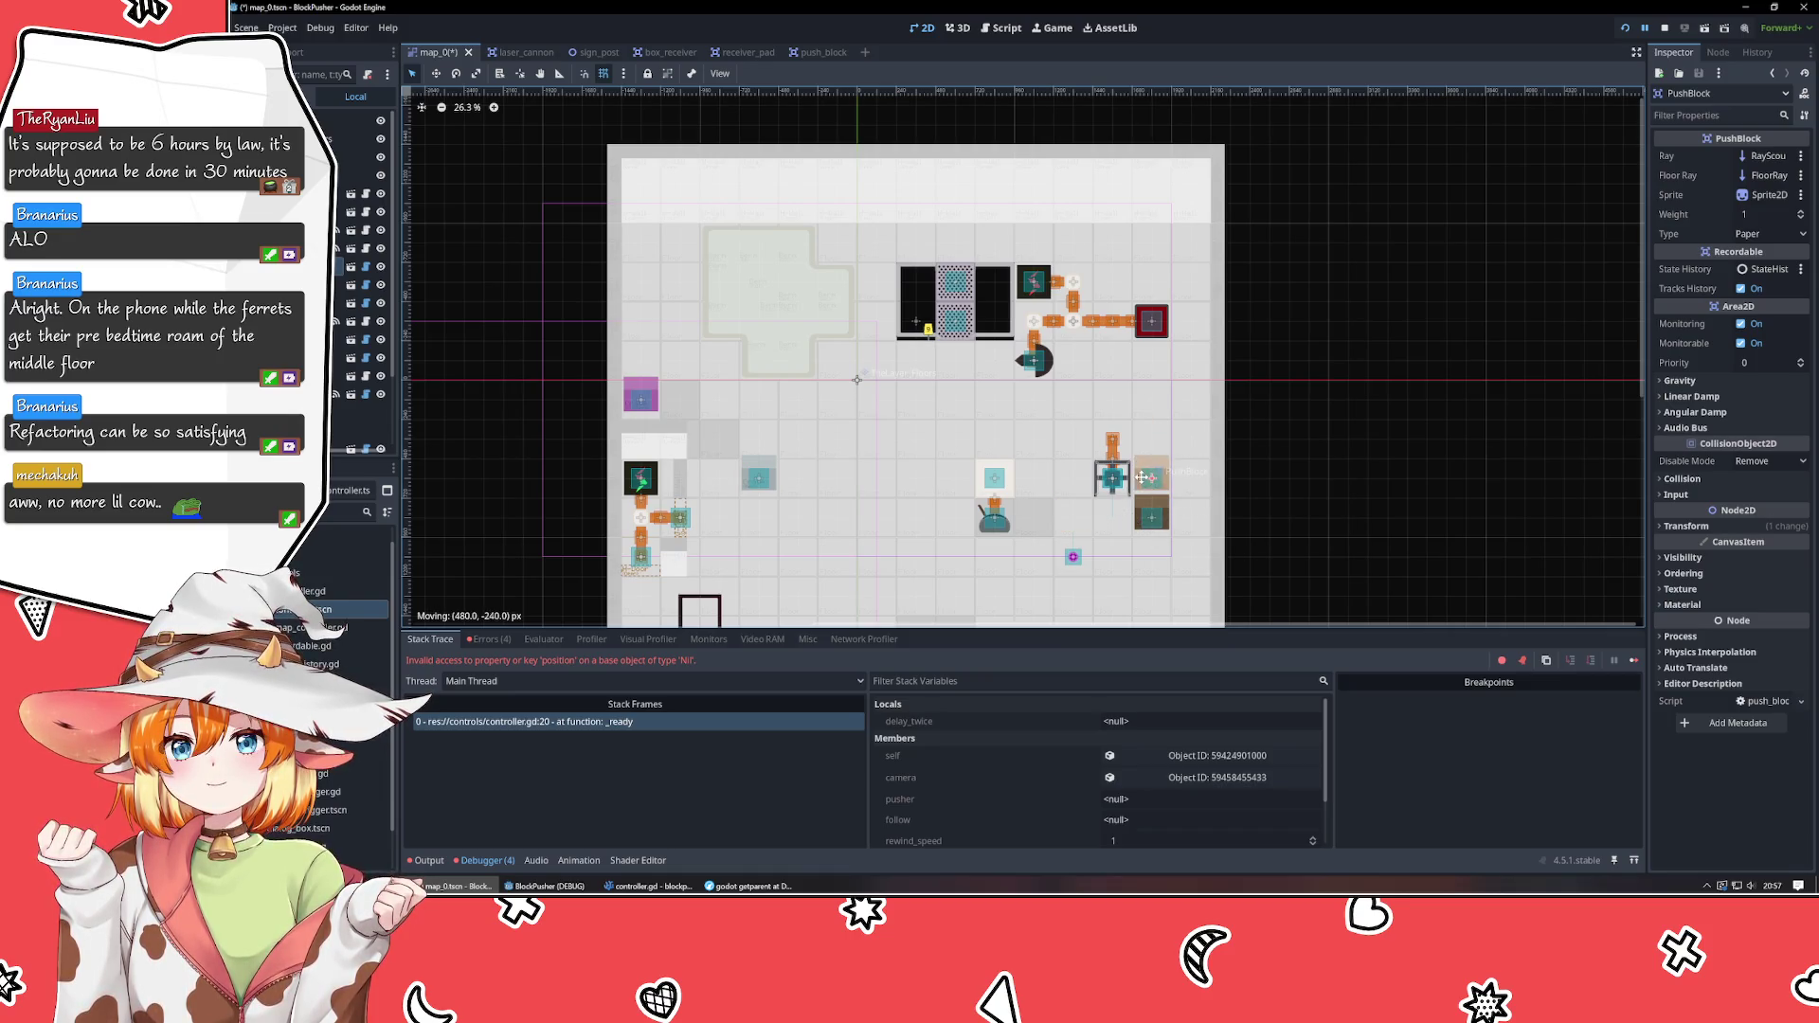
{"action": "left_click", "coordinate": [1365, 441]}
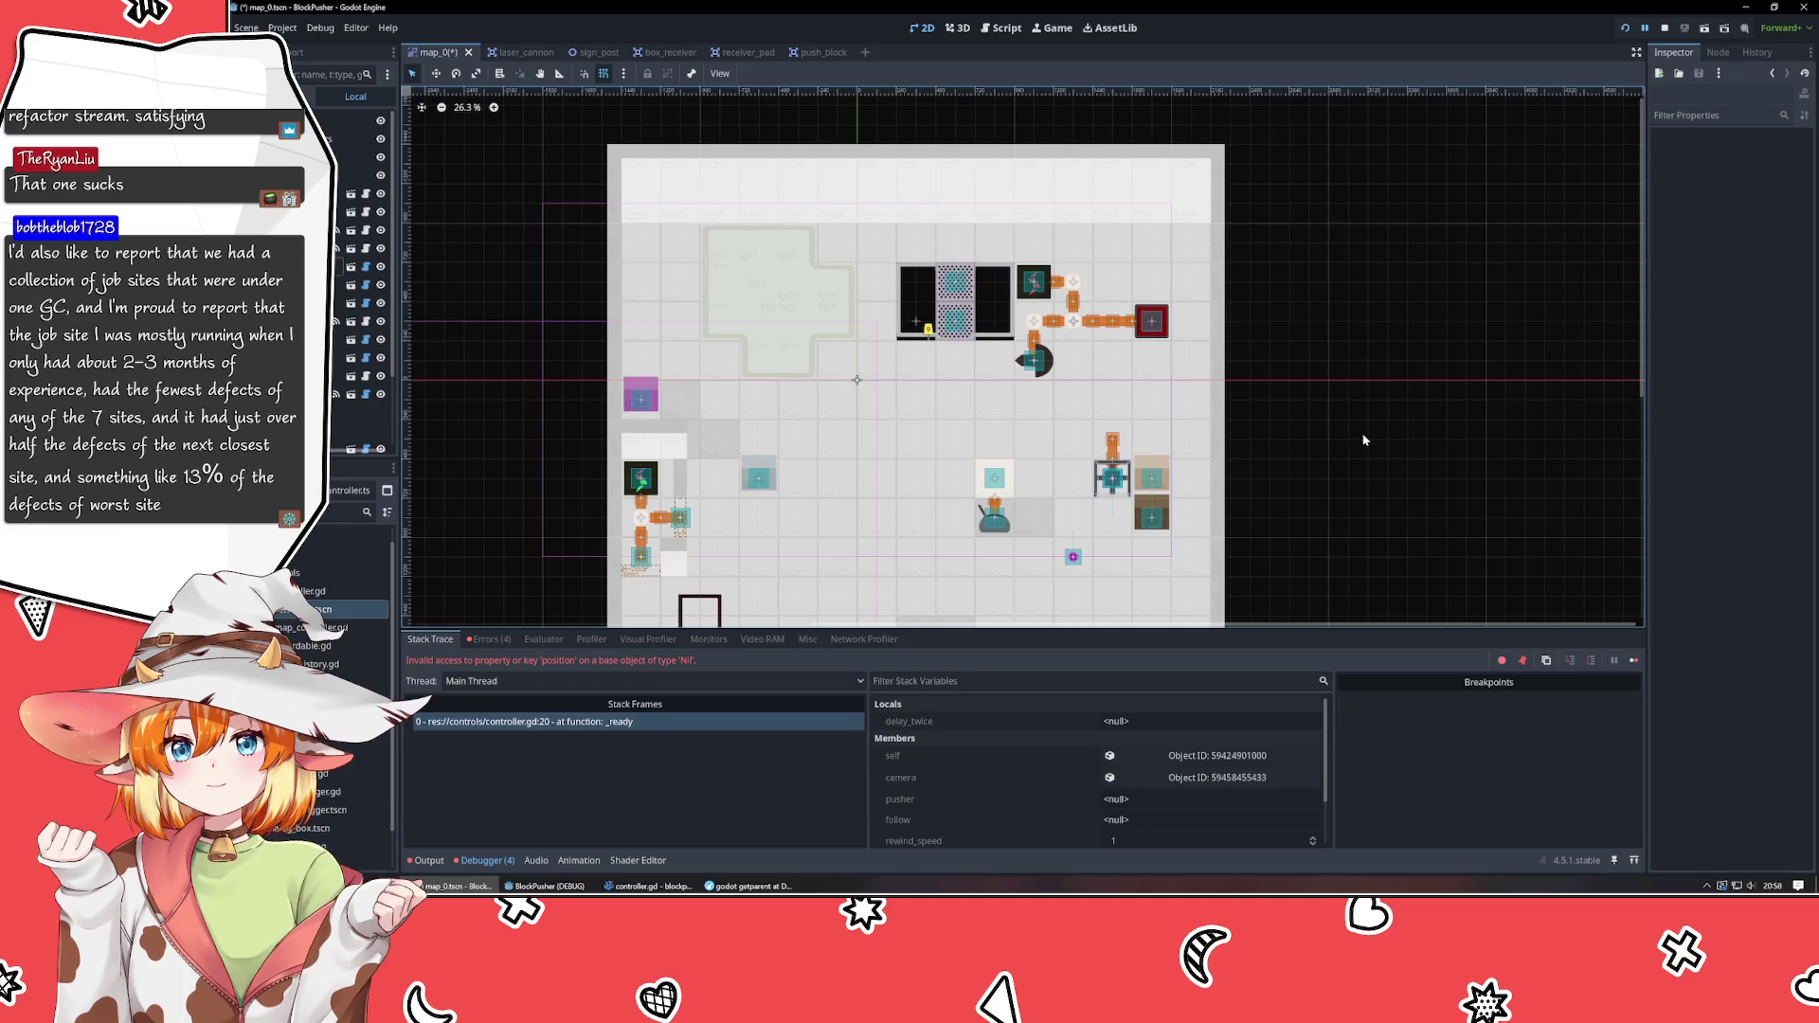
{"action": "left_click_drag", "start_coordinate": [1306, 339], "coordinate": [1426, 572]}
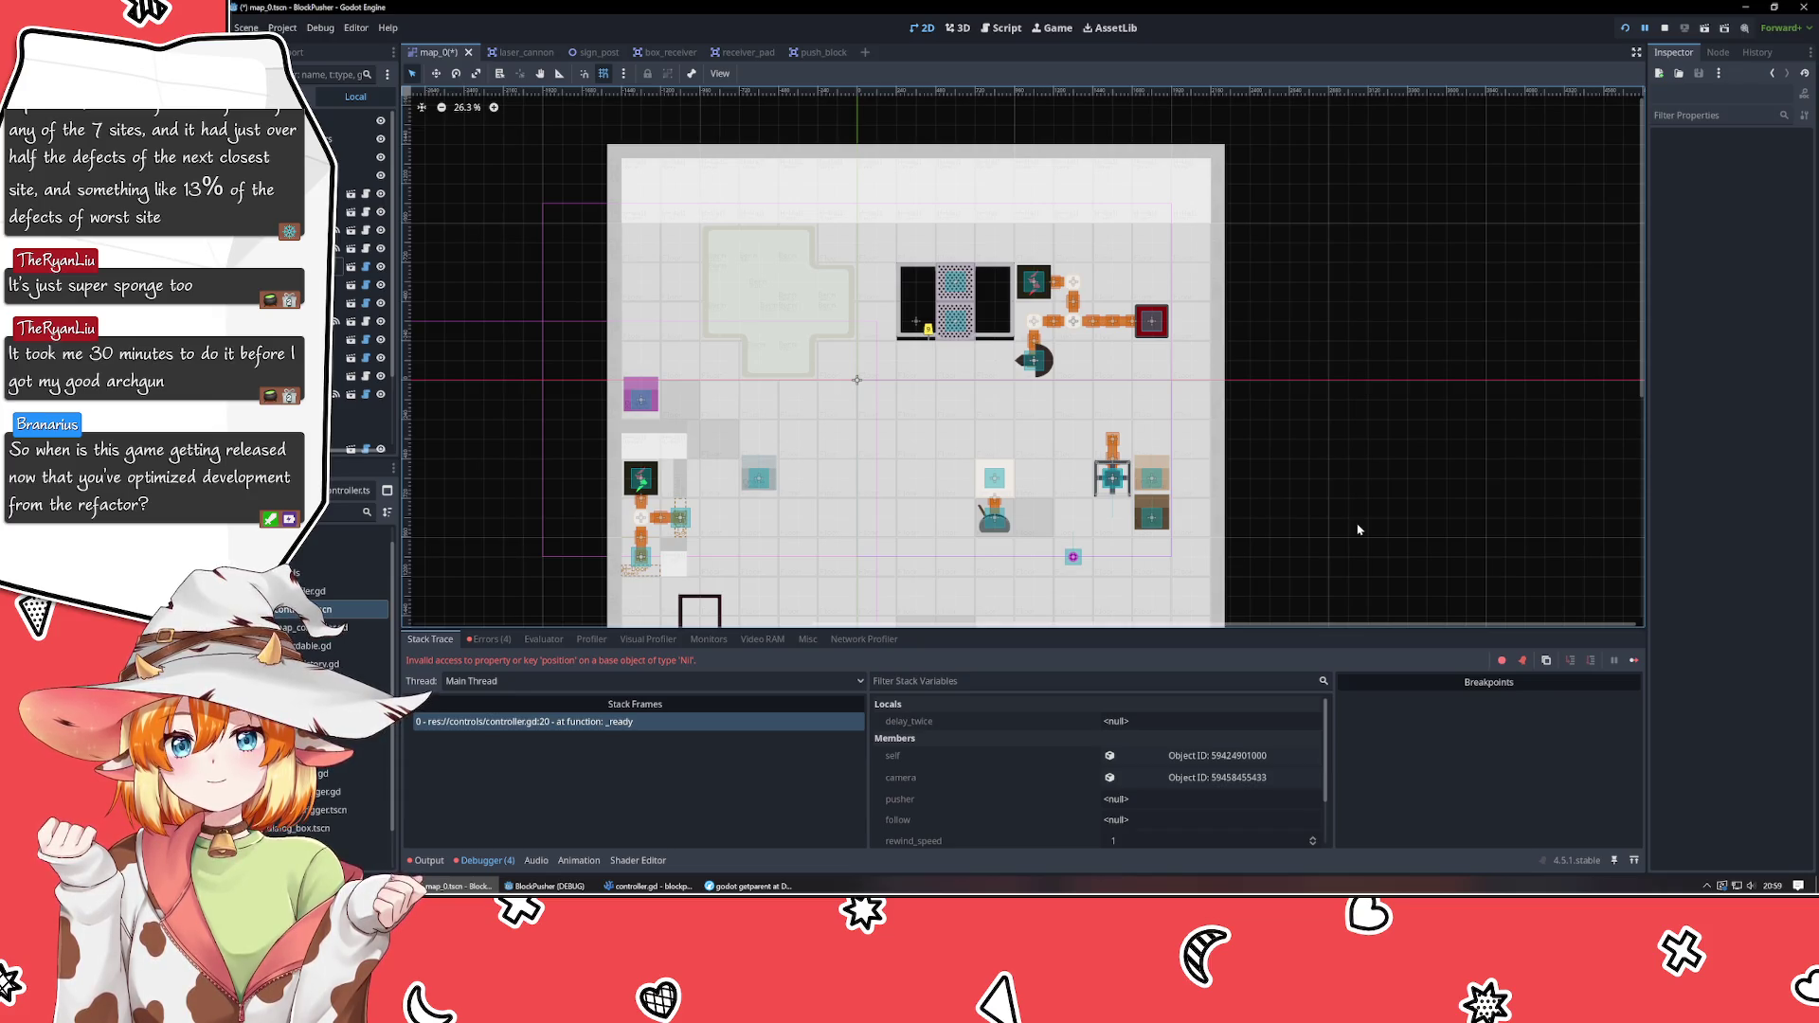
{"action": "mouse_move", "coordinate": [1358, 529]}
{"action": "left_mouse_down"}
{"action": "mouse_move", "coordinate": [1304, 329]}
{"action": "mouse_move", "coordinate": [1314, 435]}
{"action": "left_mouse_up"}
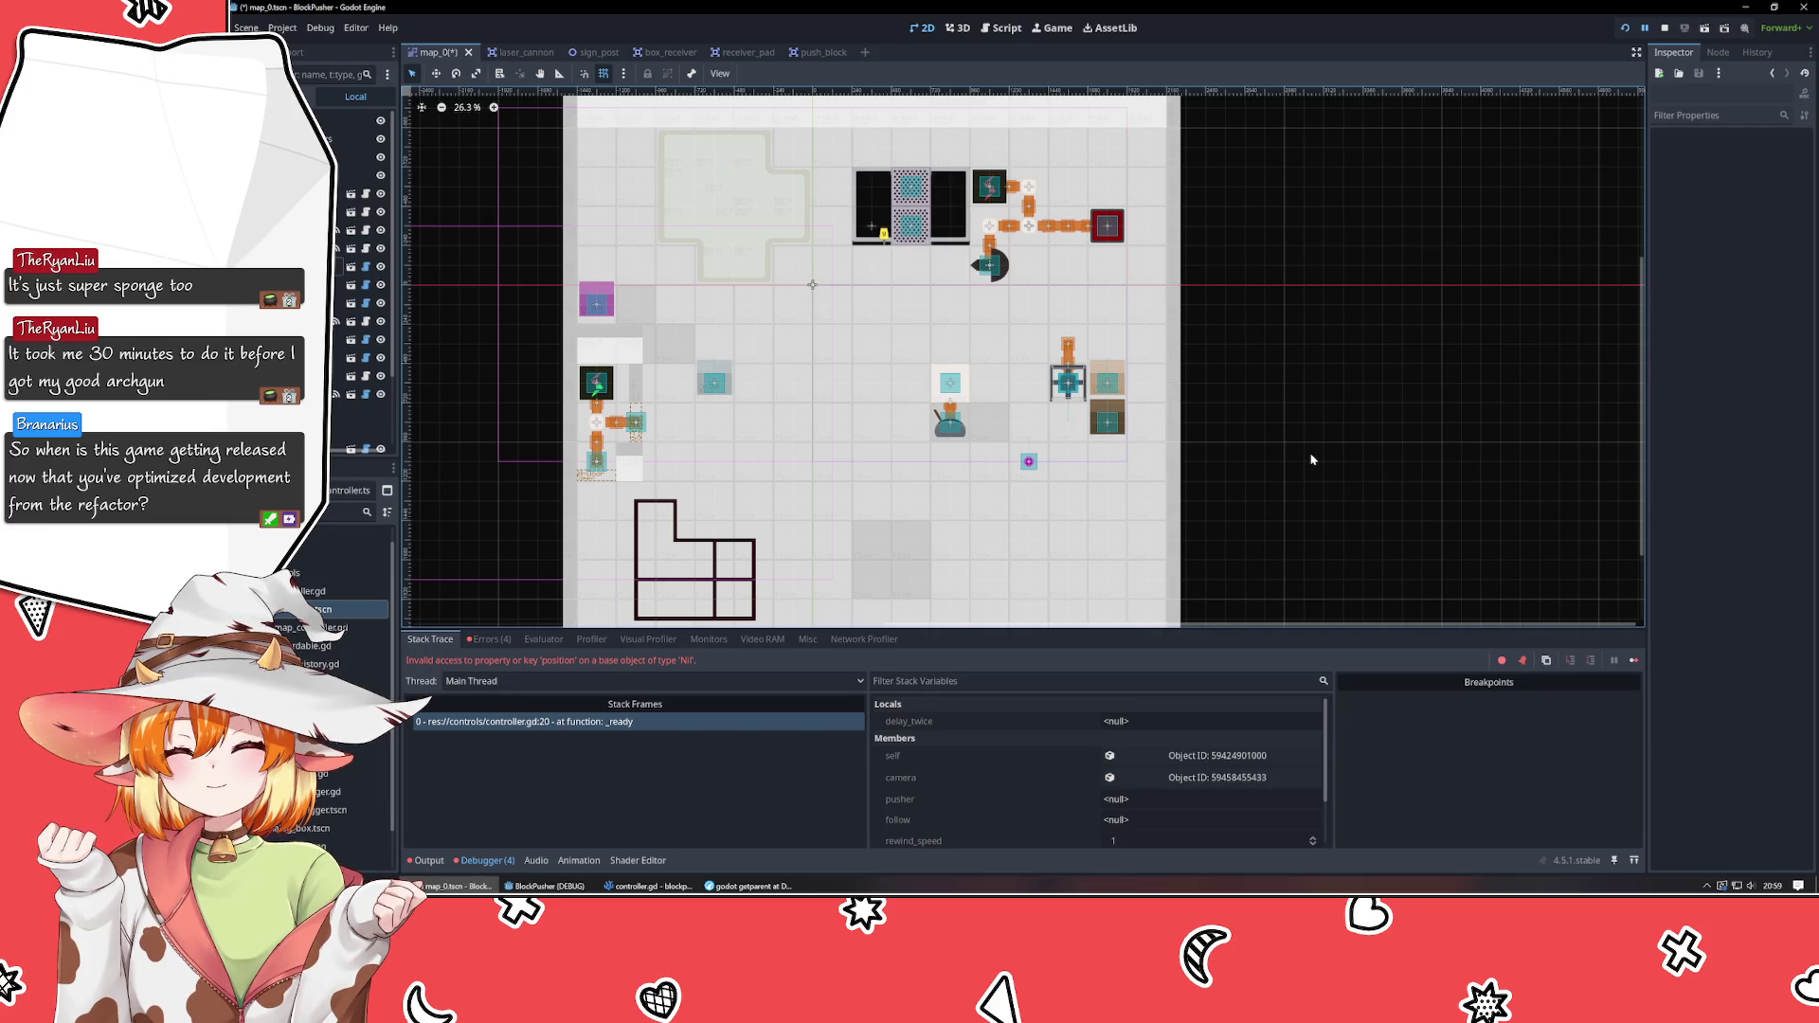
- Save map_0 and run the game, then bring the browser search and controller.gd windows forward
{"action": "left_click", "coordinate": [1627, 28]}
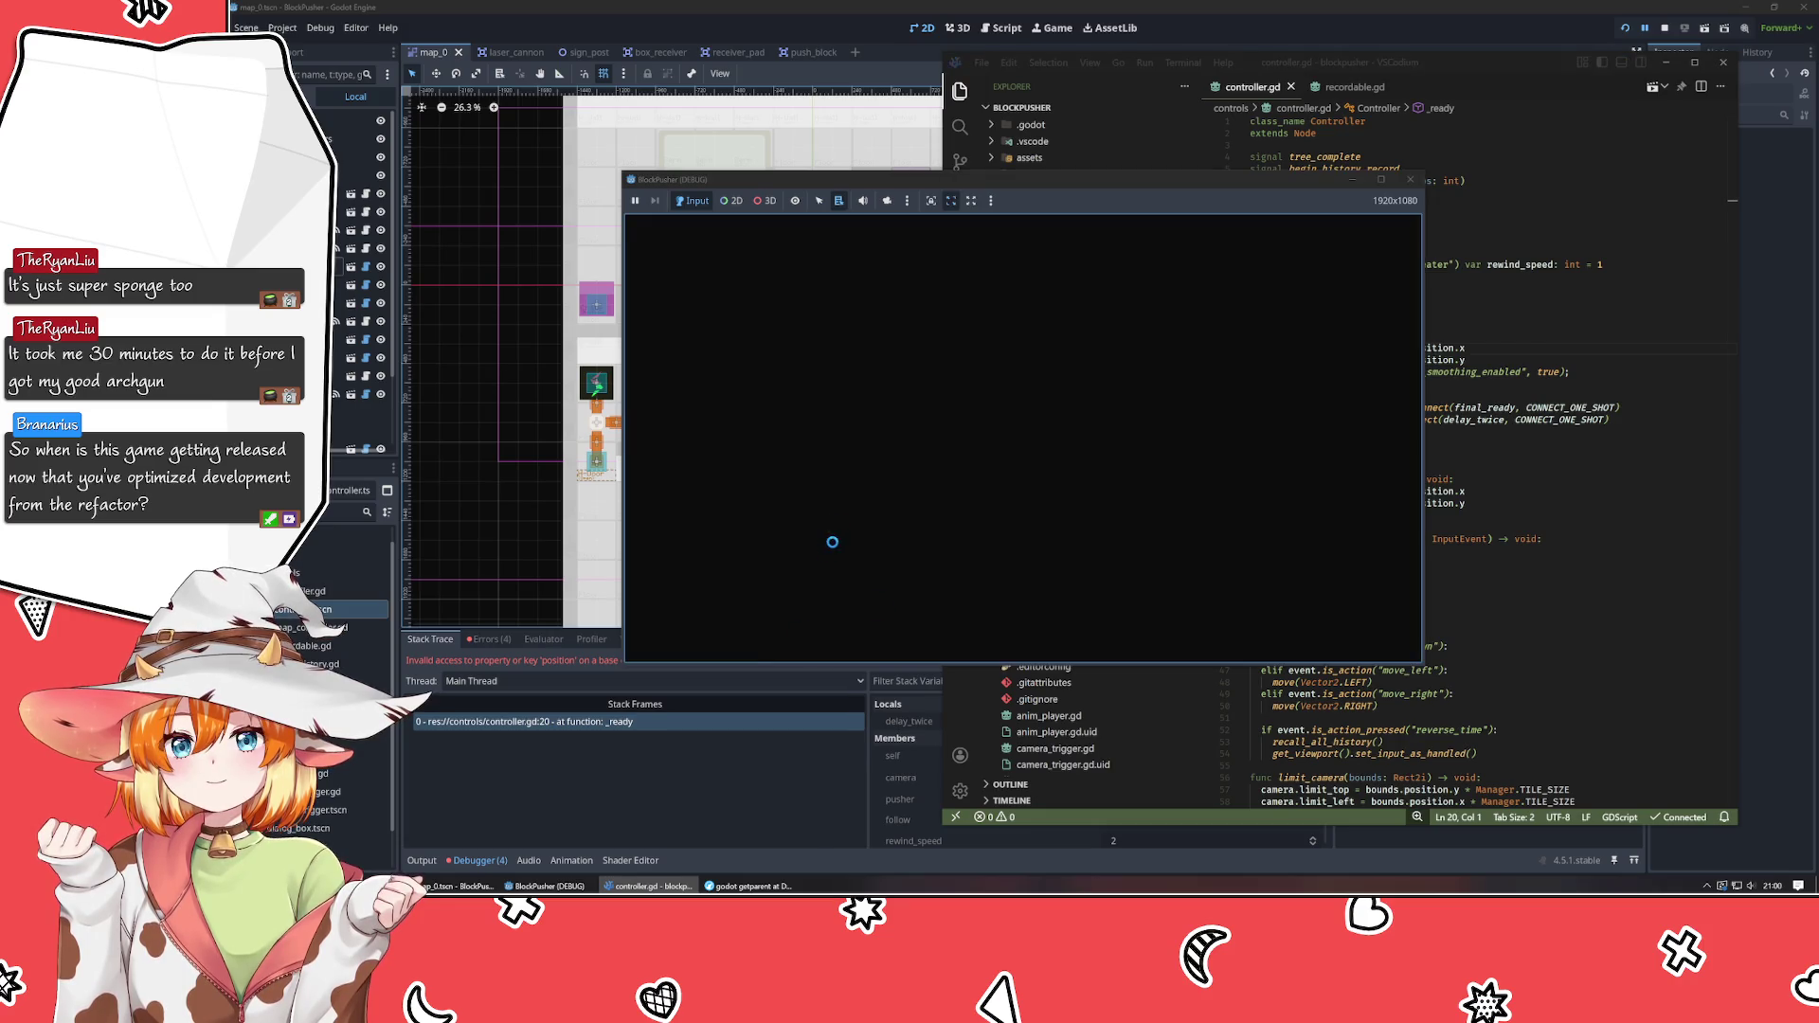
{"action": "left_click", "coordinate": [702, 786]}
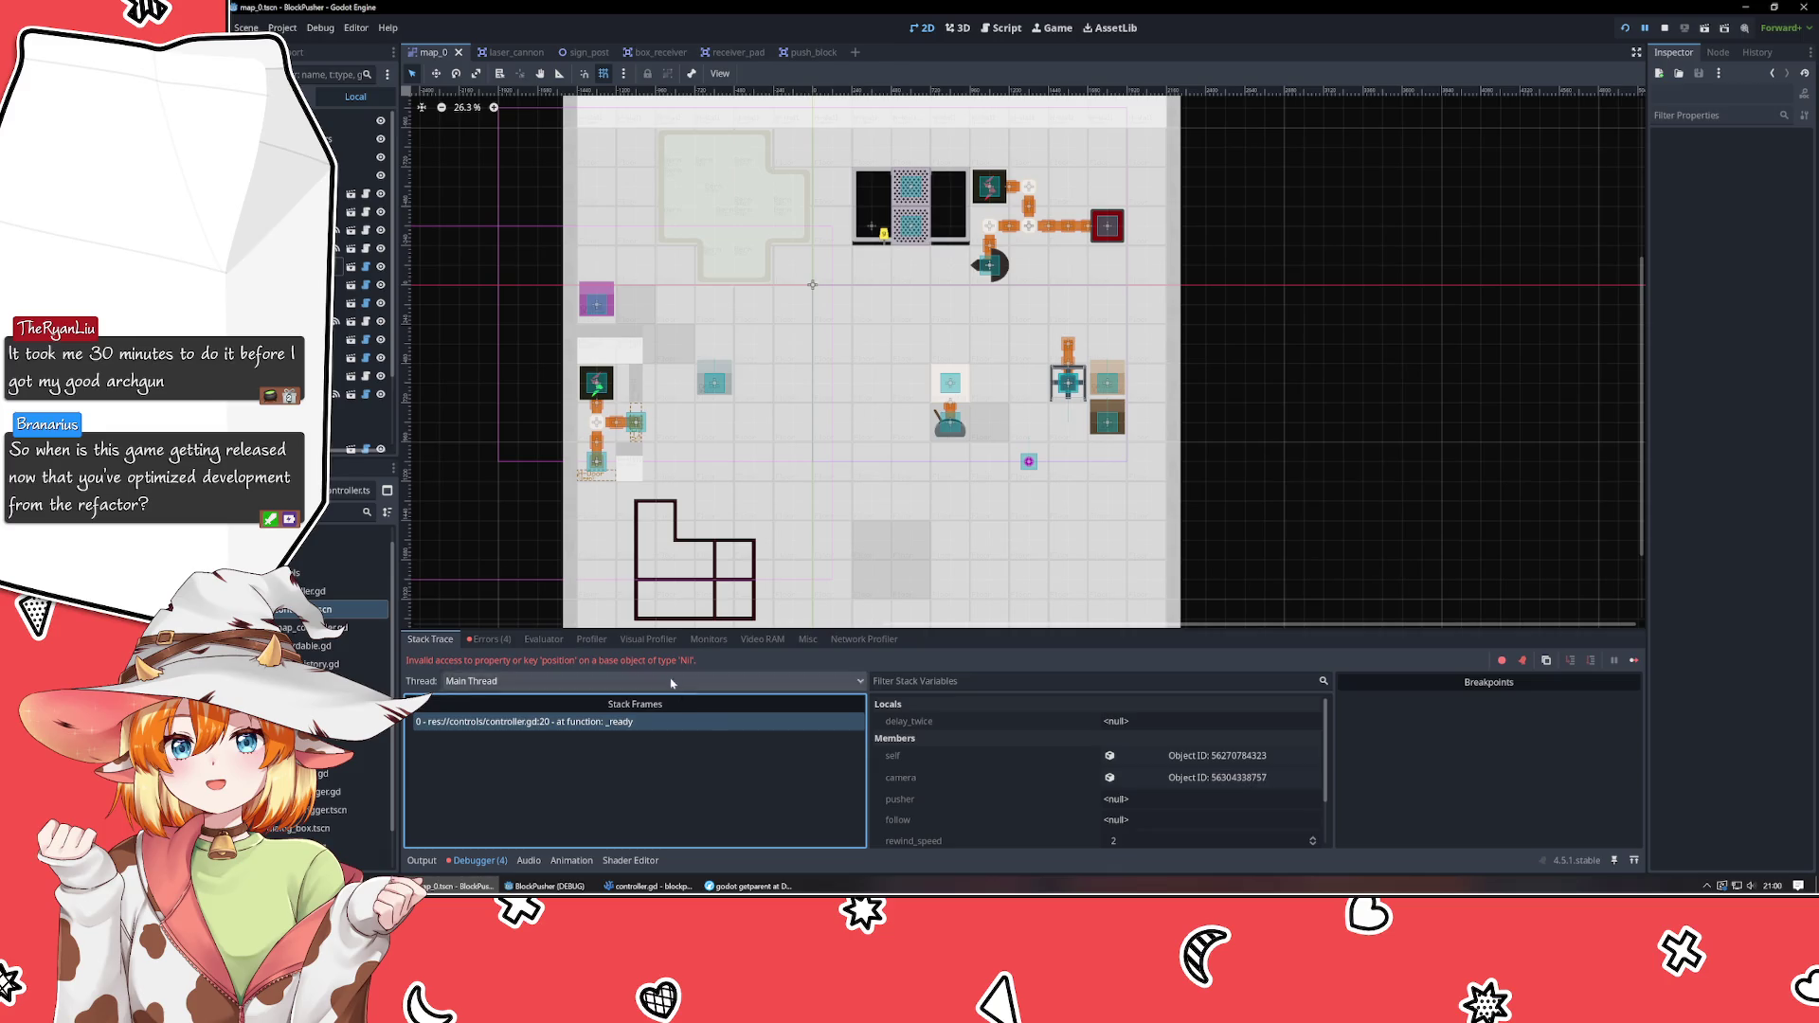
{"action": "left_click", "coordinate": [749, 886]}
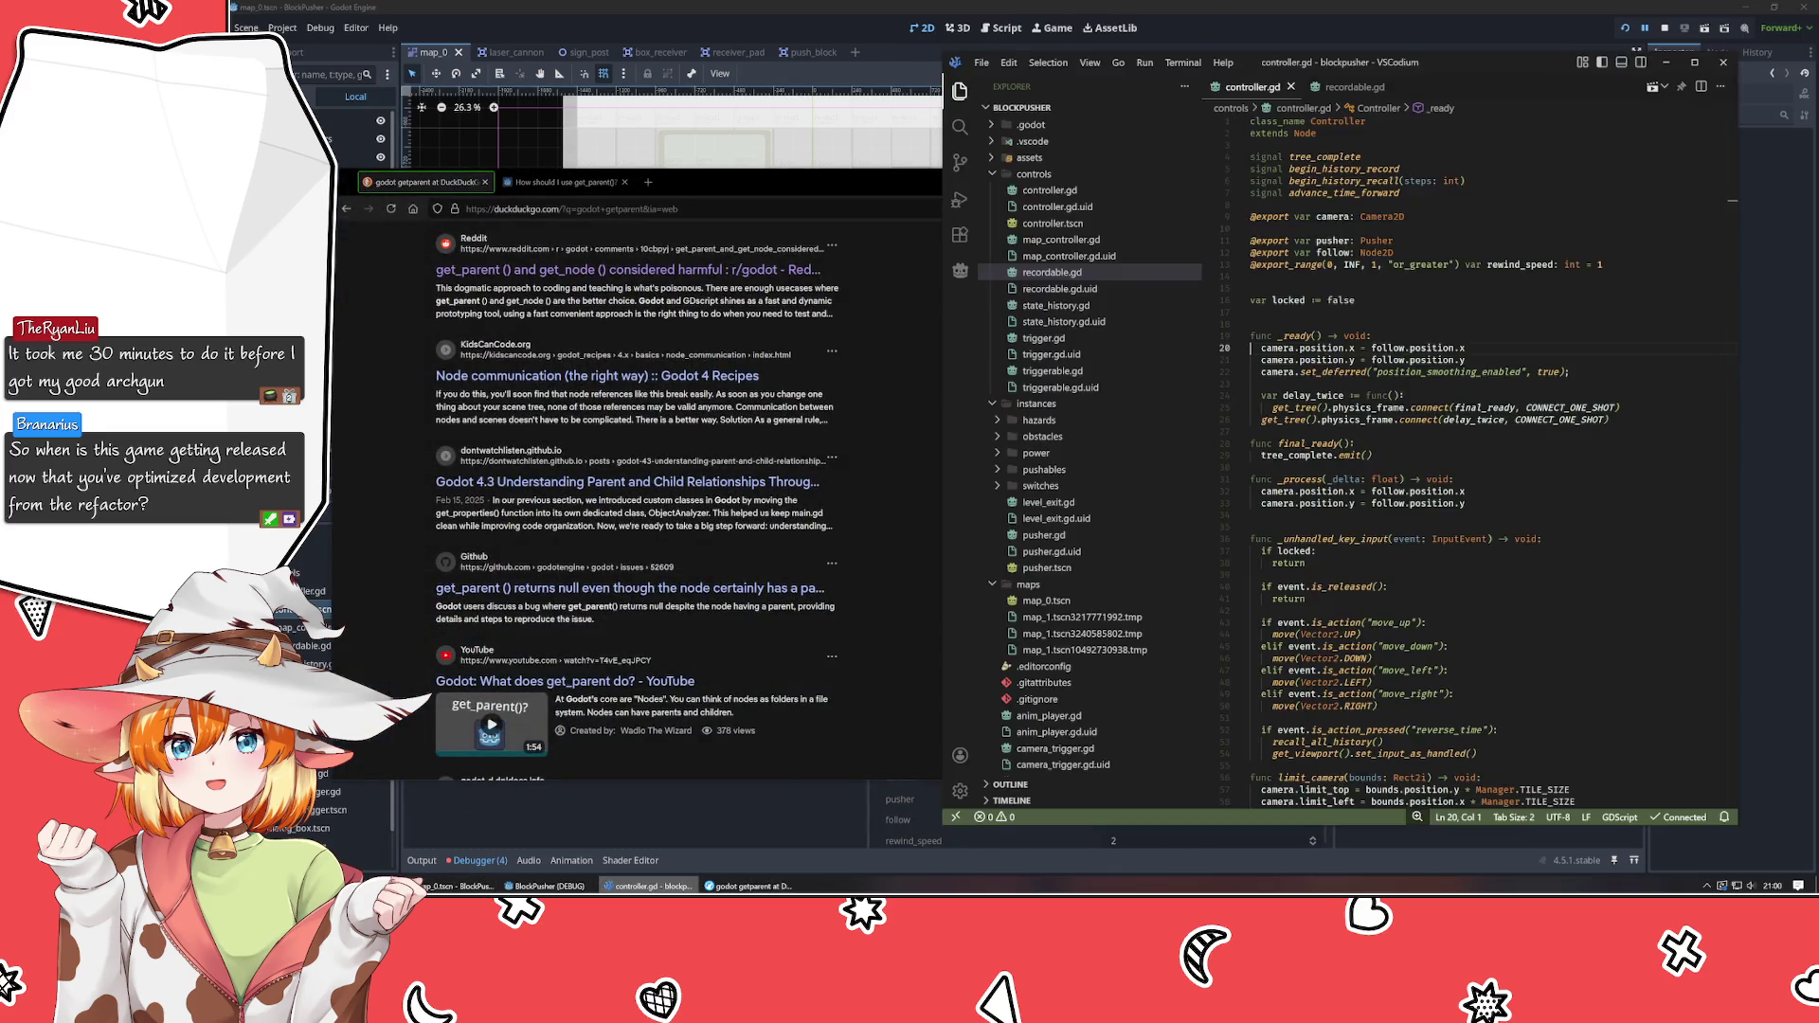
- Bring controller.gd forward and stop the running game in Godot
{"action": "left_click", "coordinate": [651, 886]}
{"action": "left_click", "coordinate": [748, 886]}
{"action": "left_click", "coordinate": [749, 886]}
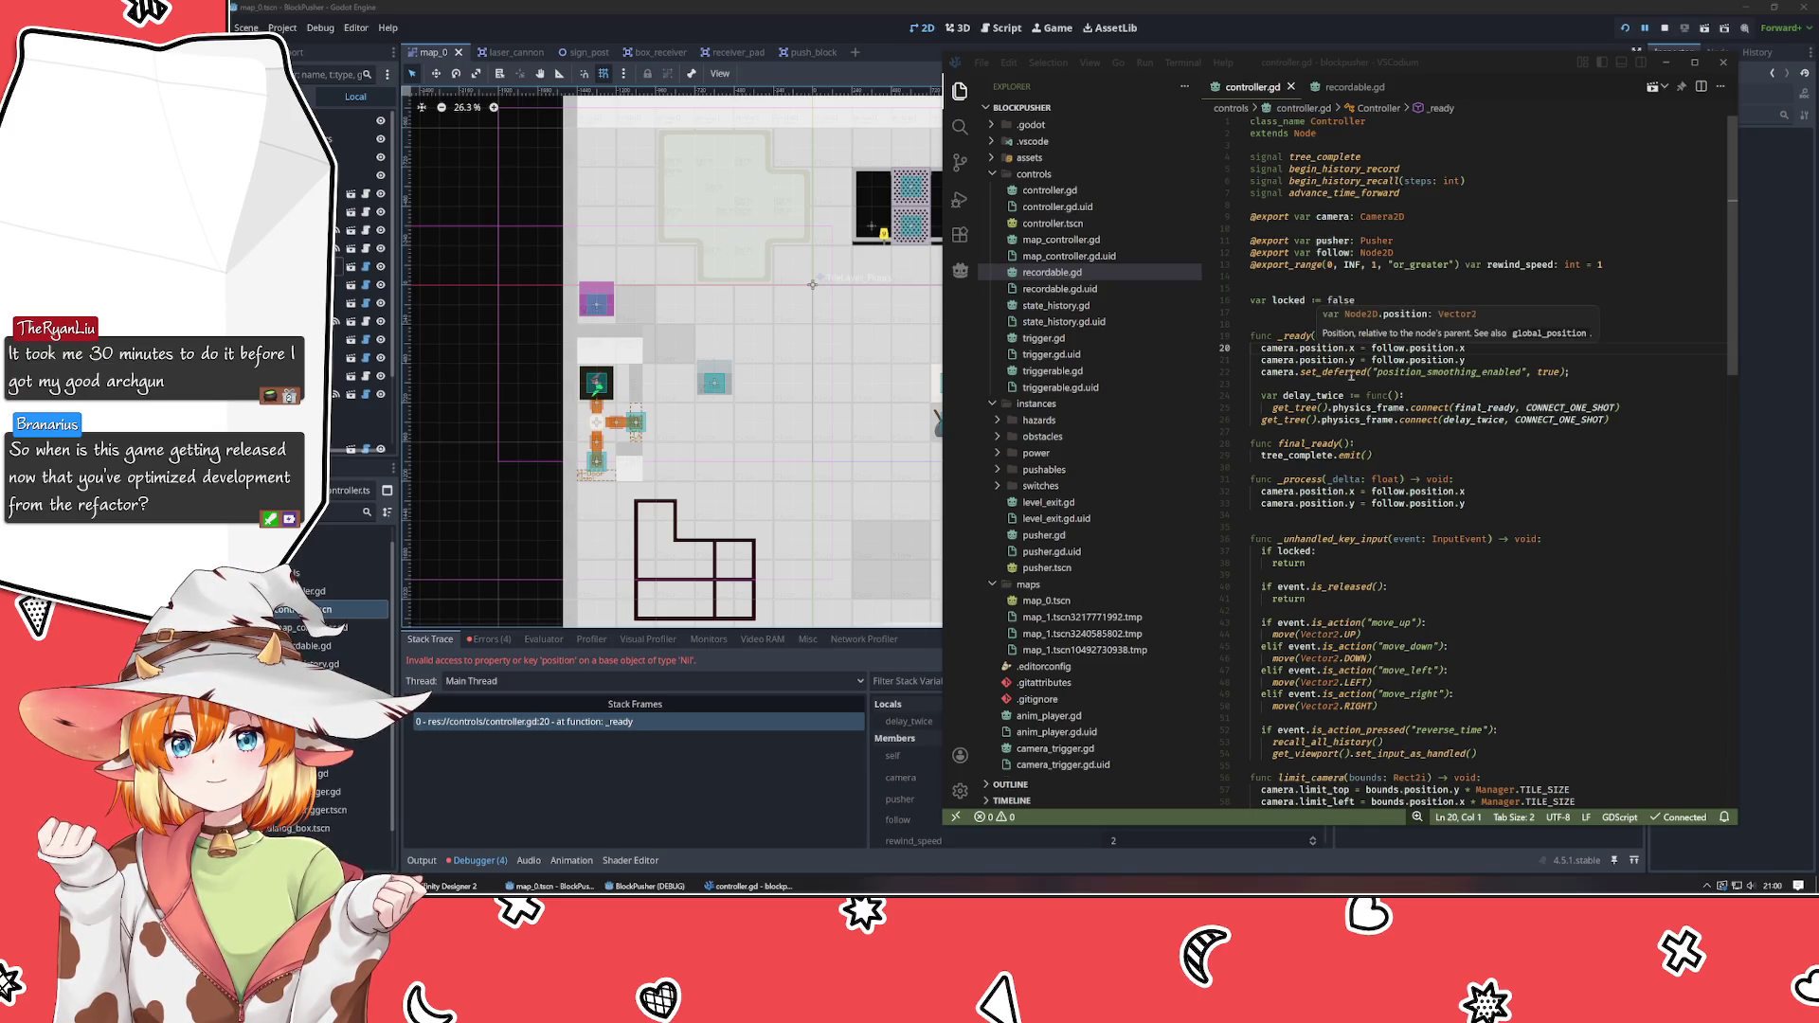
{"action": "left_click", "coordinate": [1620, 36]}
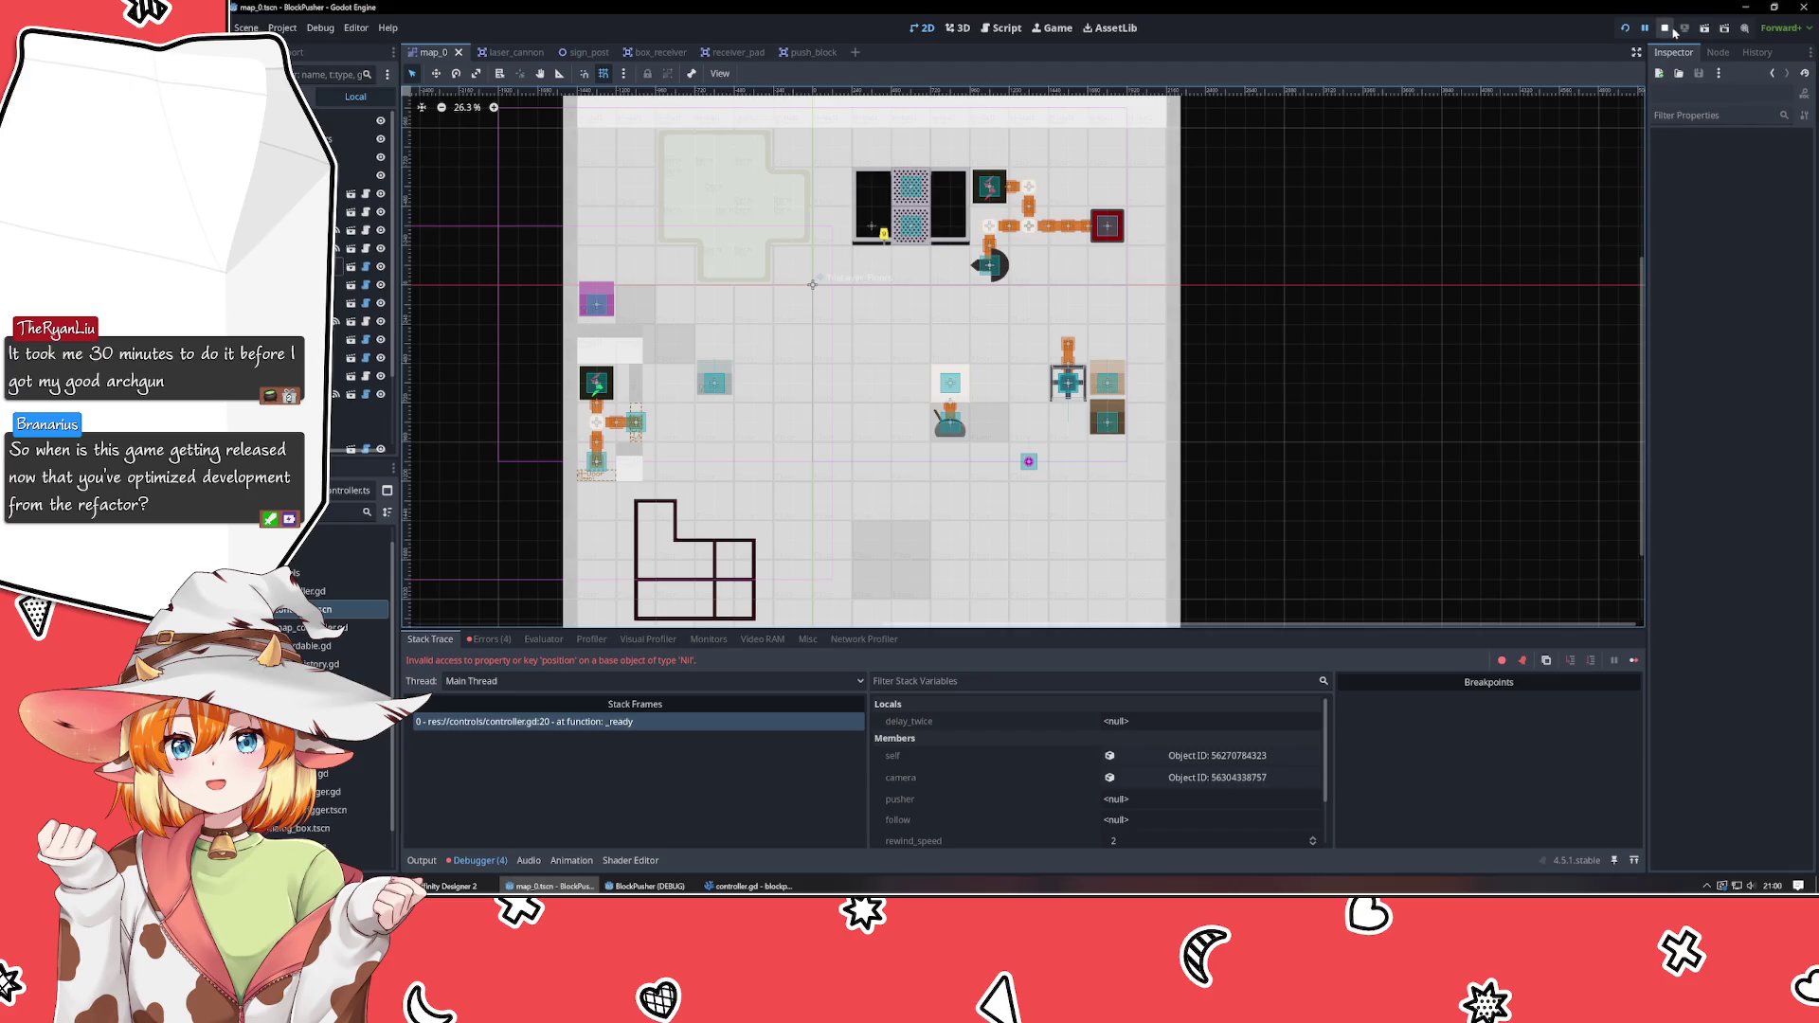
{"action": "left_click", "coordinate": [1664, 27]}
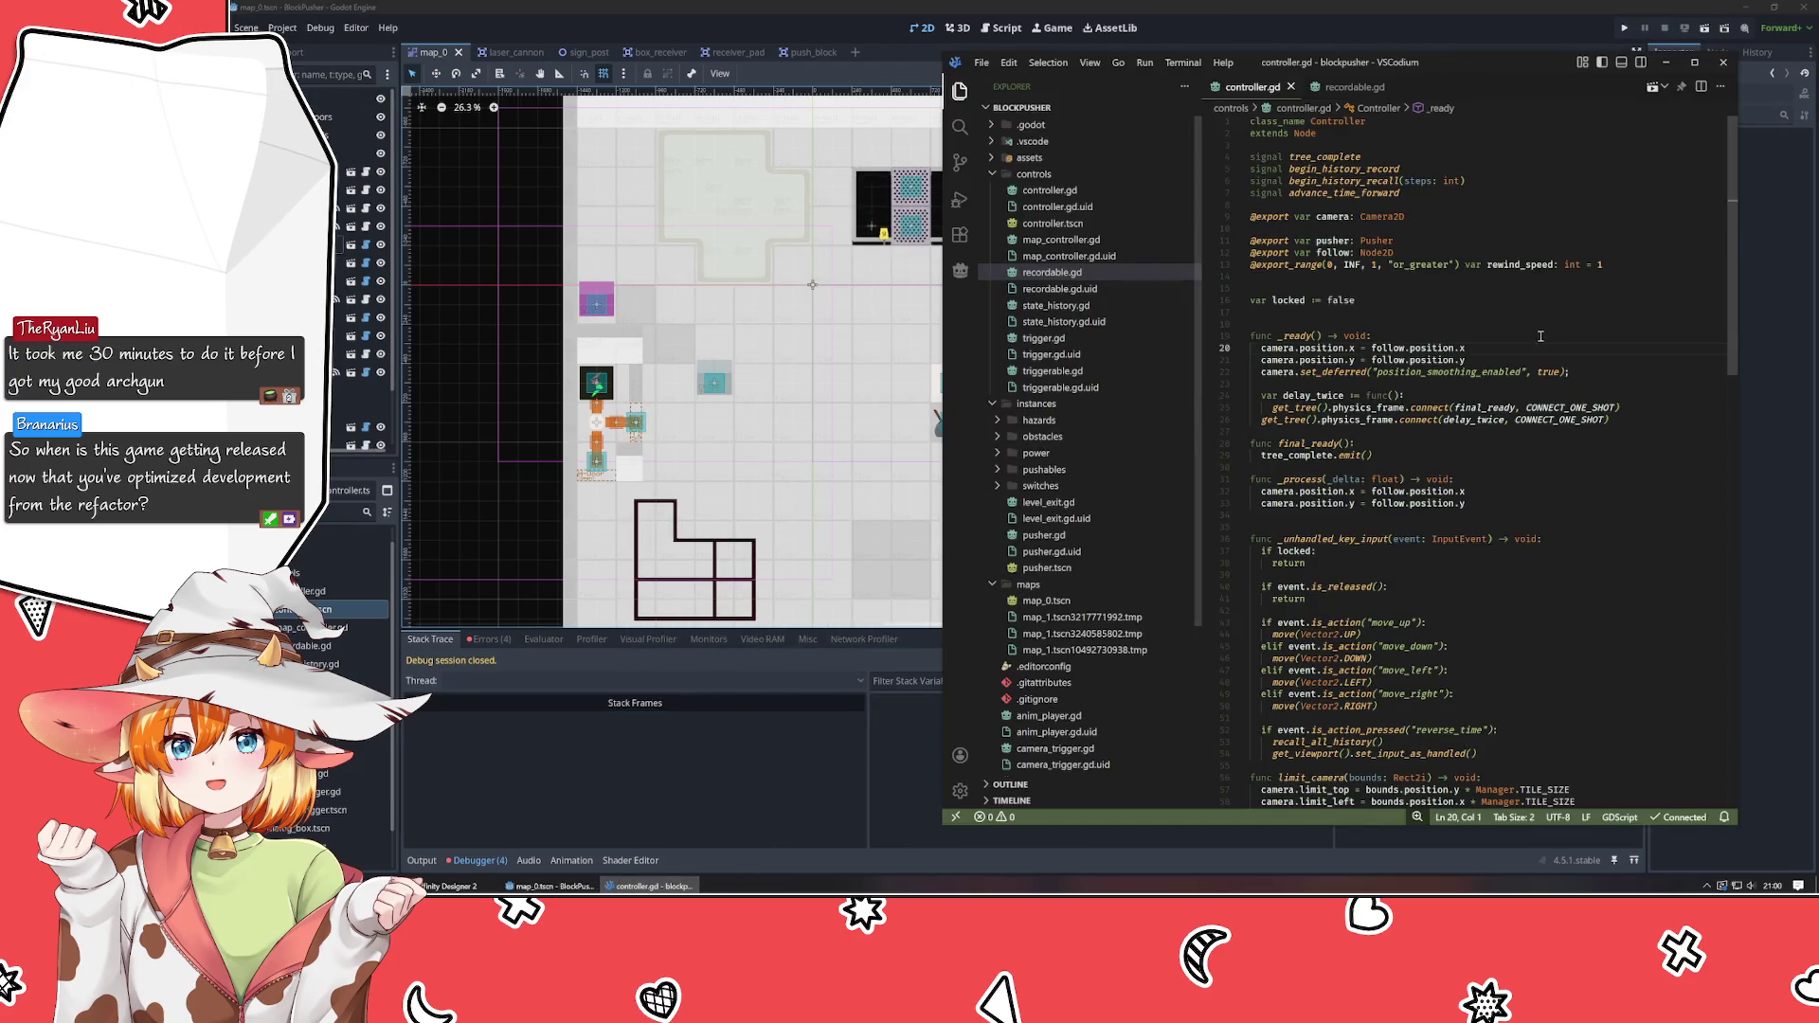
- Wrap the camera setup in _ready under an 'if camera and follow:' guard
{"action": "left_click", "coordinate": [1406, 348]}
{"action": "key", "text": "ctrl+shift+Return"}
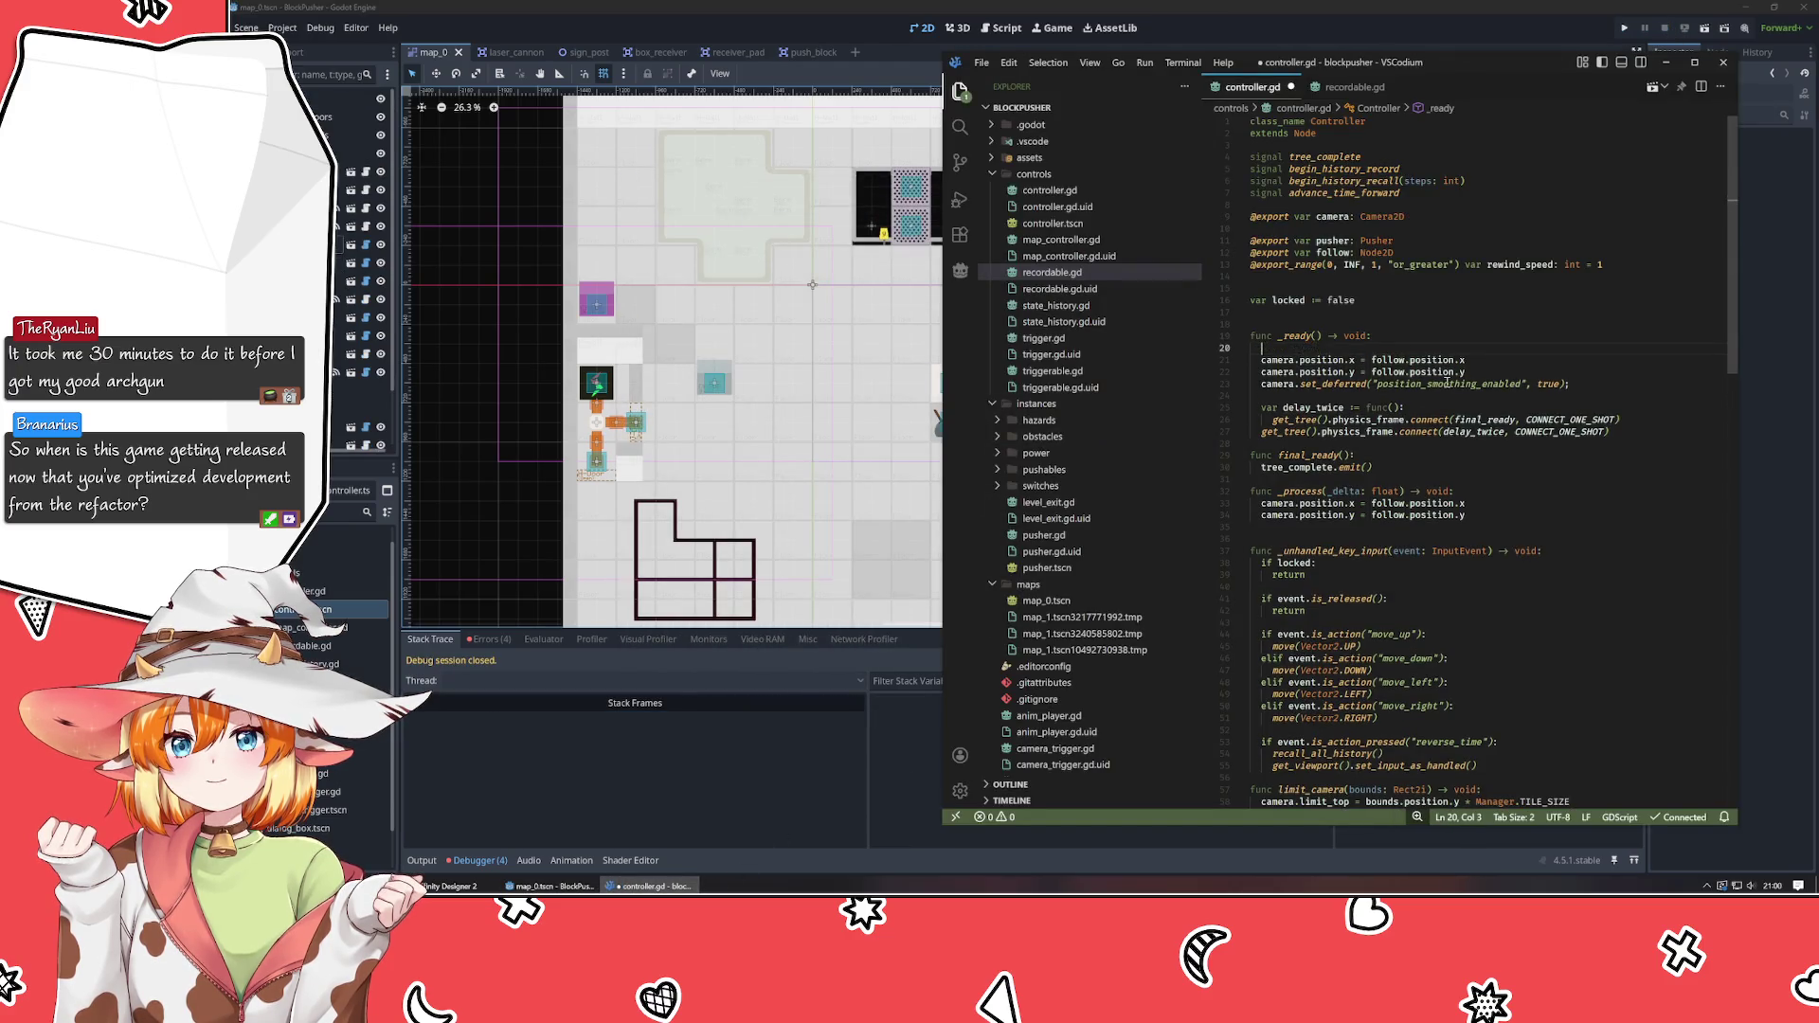
{"action": "type", "text": "if camera"}
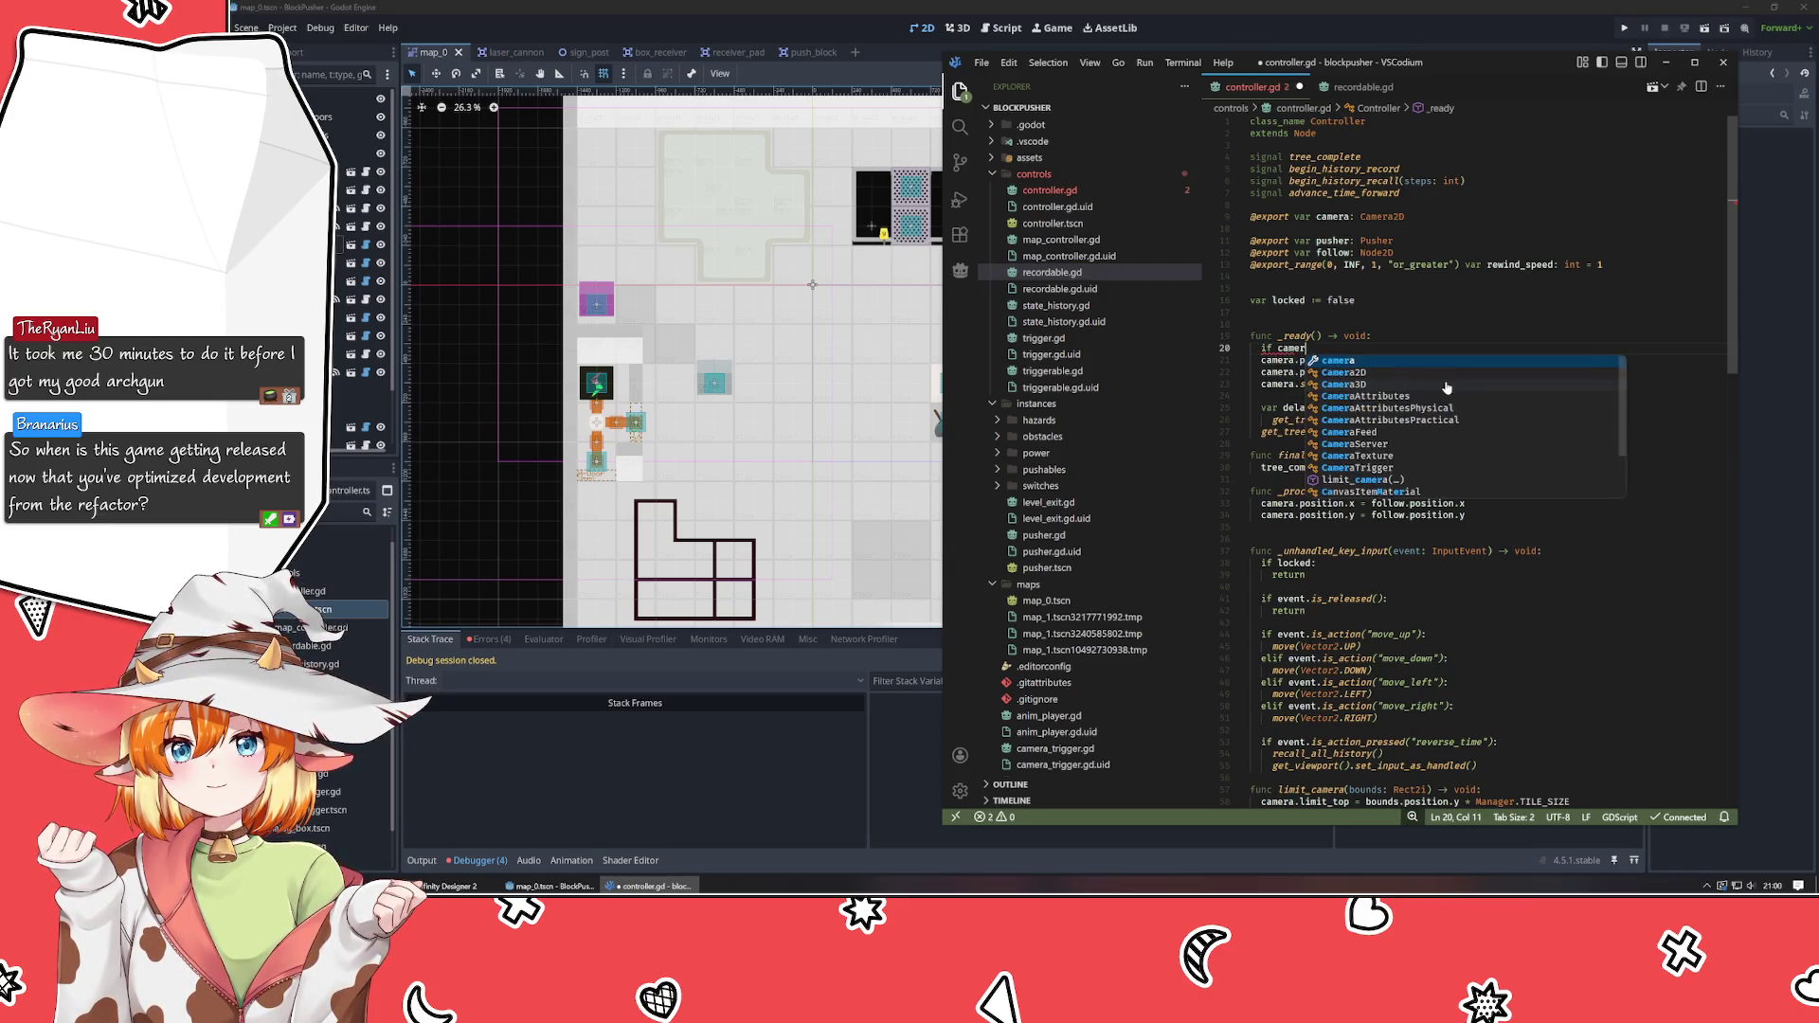
{"action": "type", "text": " and follow:"}
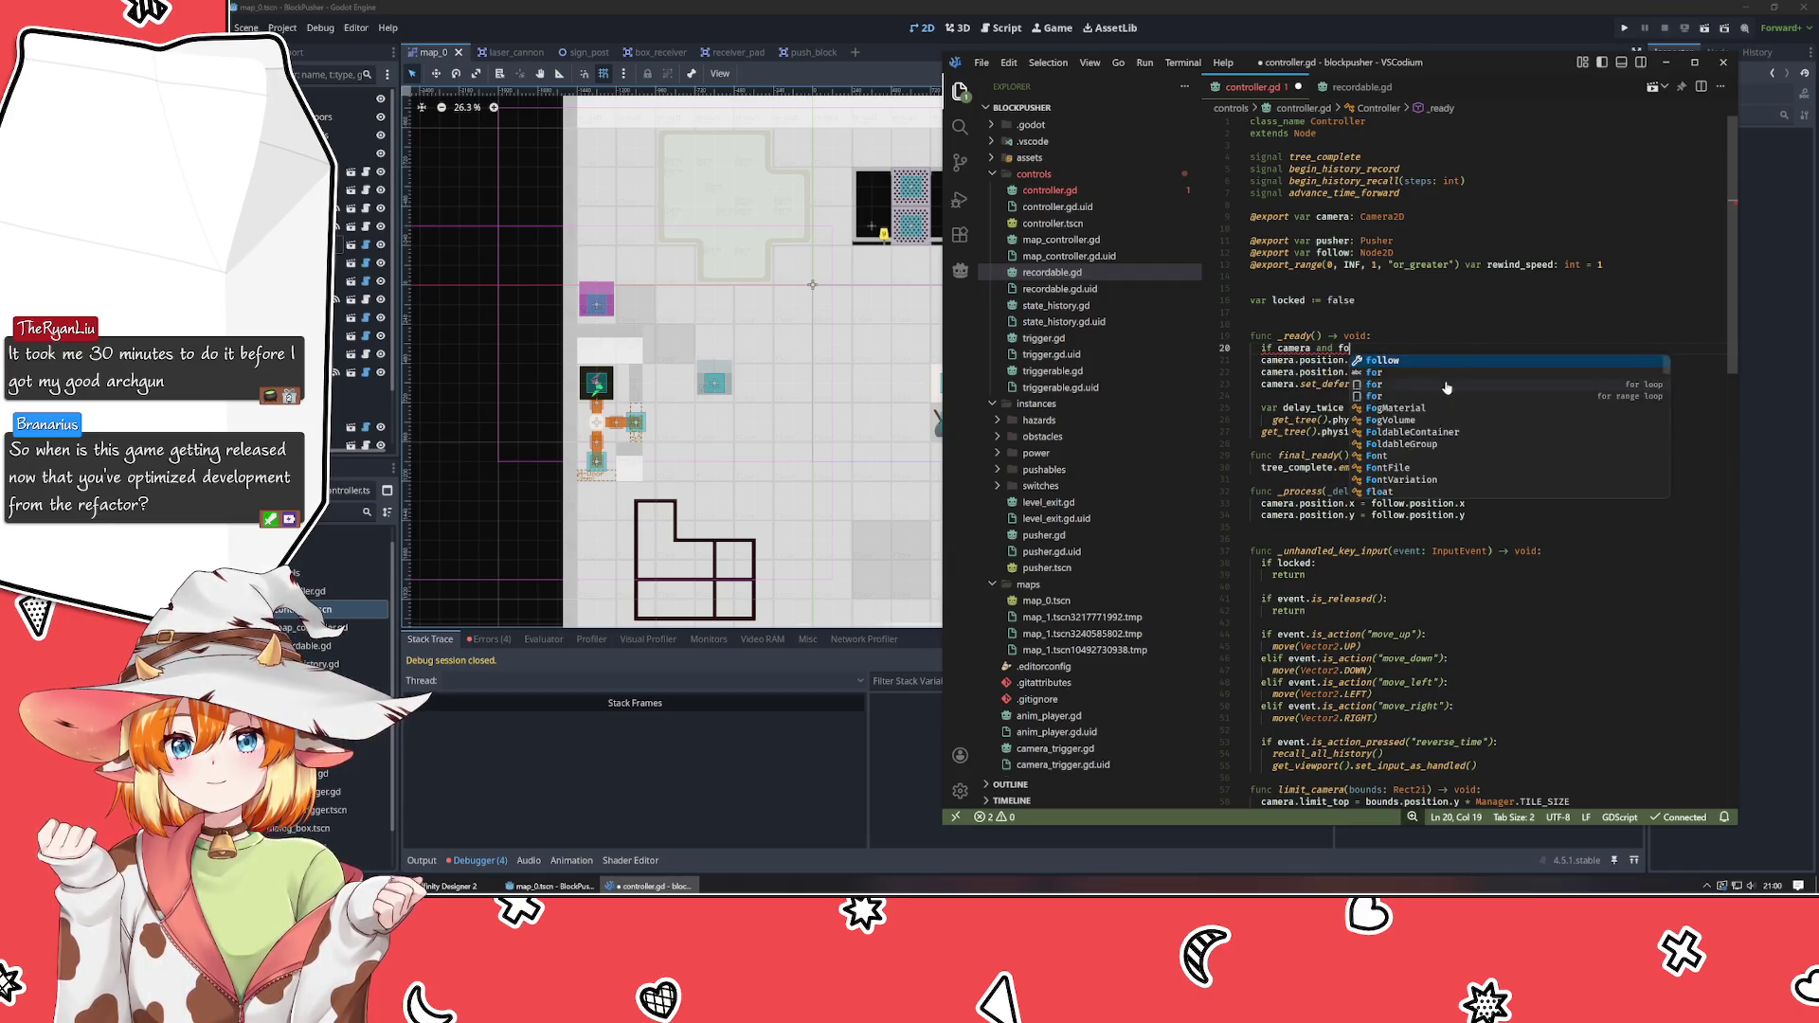
{"action": "key", "text": "shift+Down"}
{"action": "key", "text": "shift+Down"}
{"action": "key", "text": "shift+Down"}
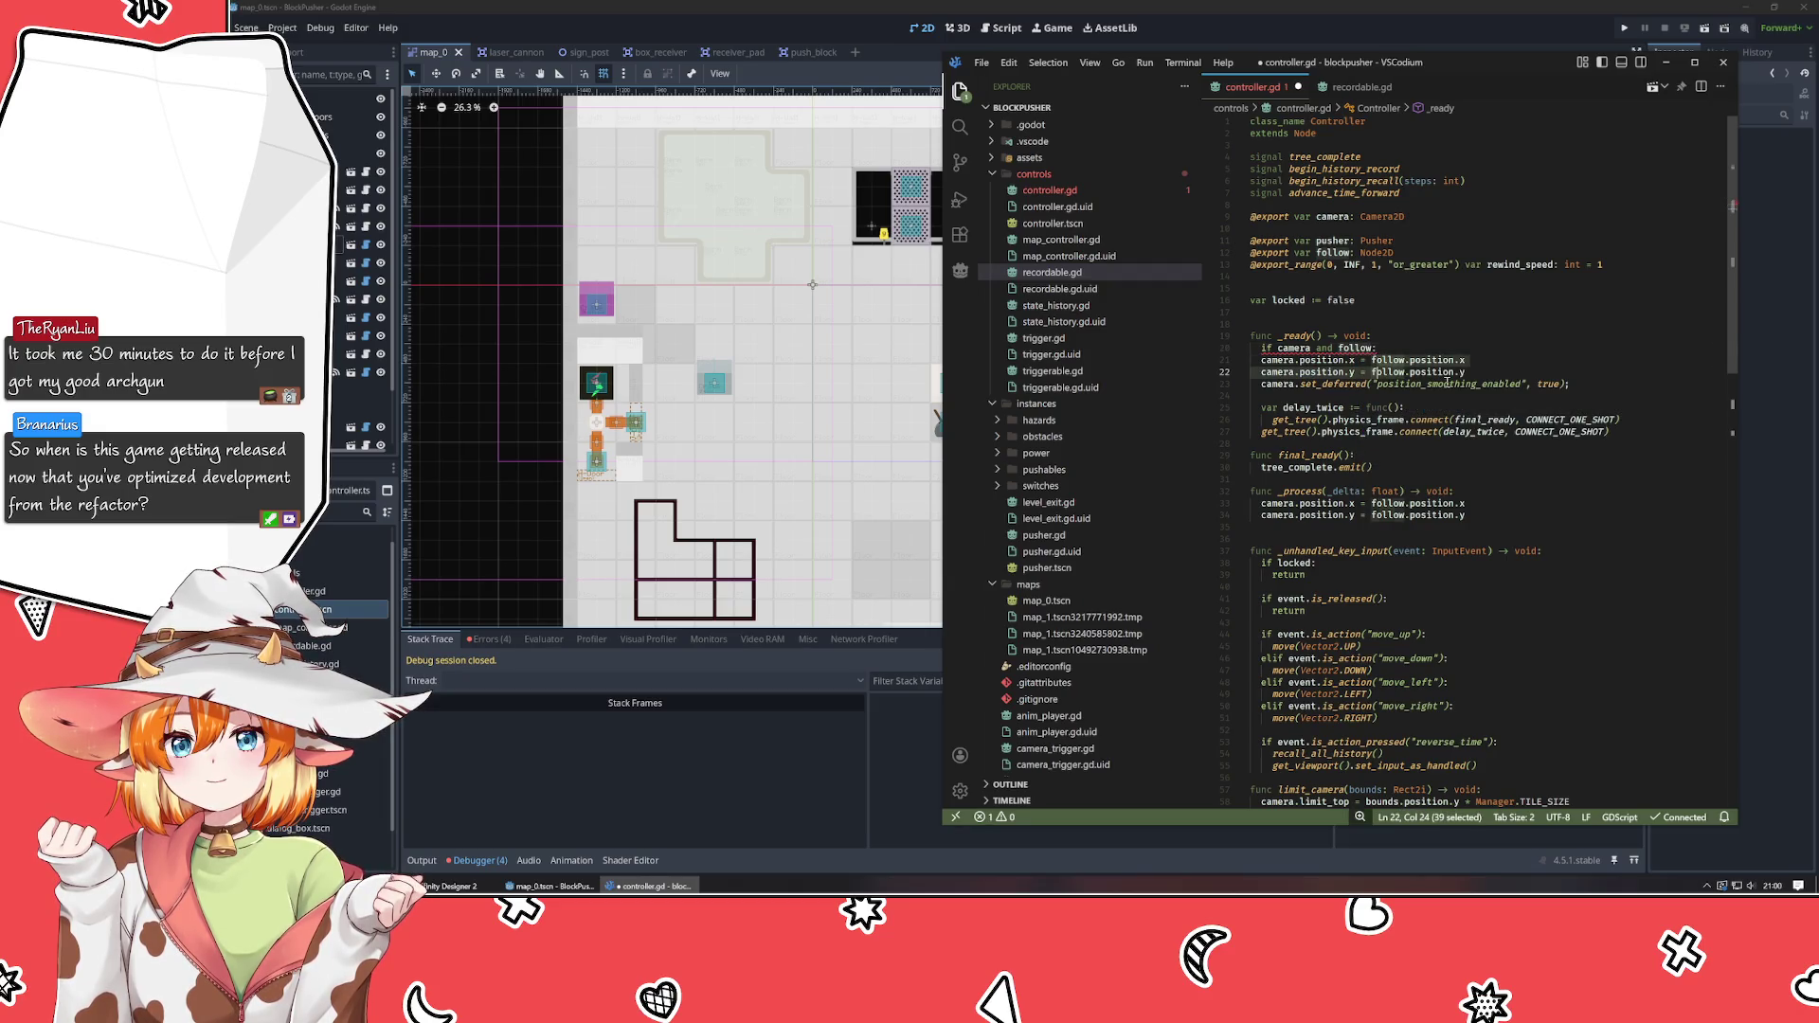
{"action": "key", "text": "Tab"}
{"action": "key", "text": "BackSpace"}
{"action": "key", "text": "BackSpace"}
{"action": "key", "text": "BackSpace"}
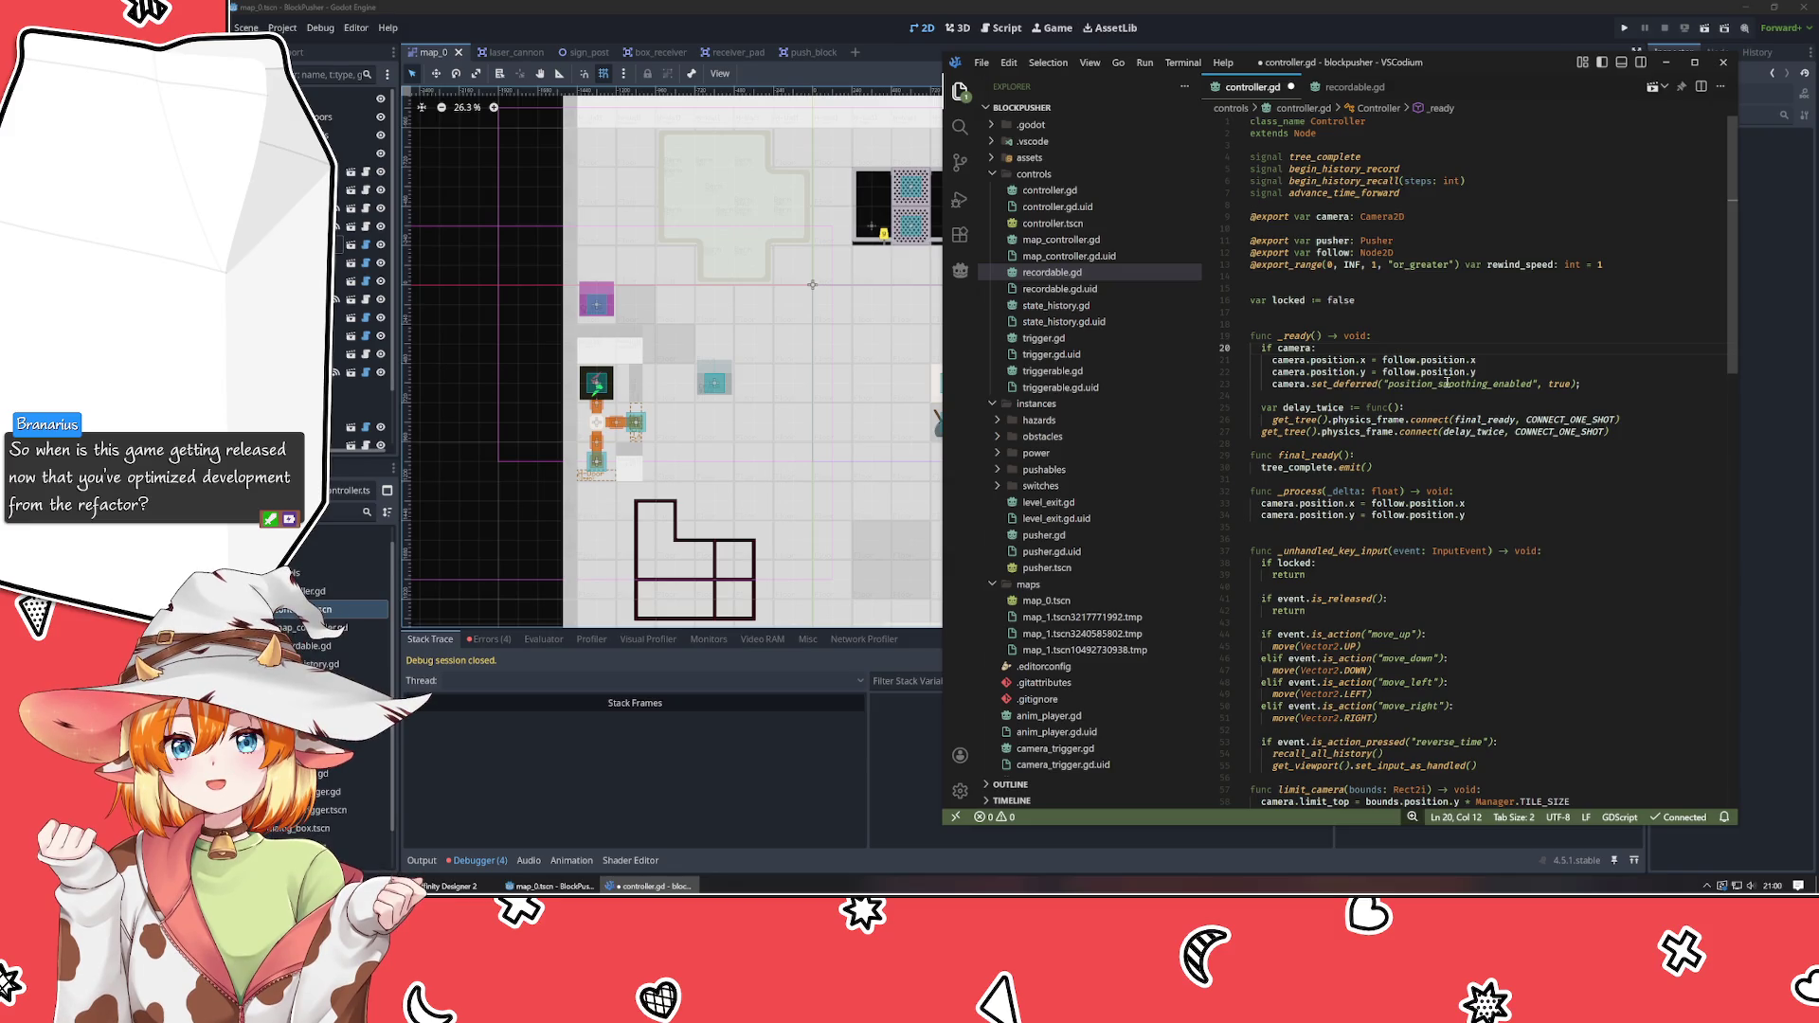
{"action": "type", "text": "and follow"}
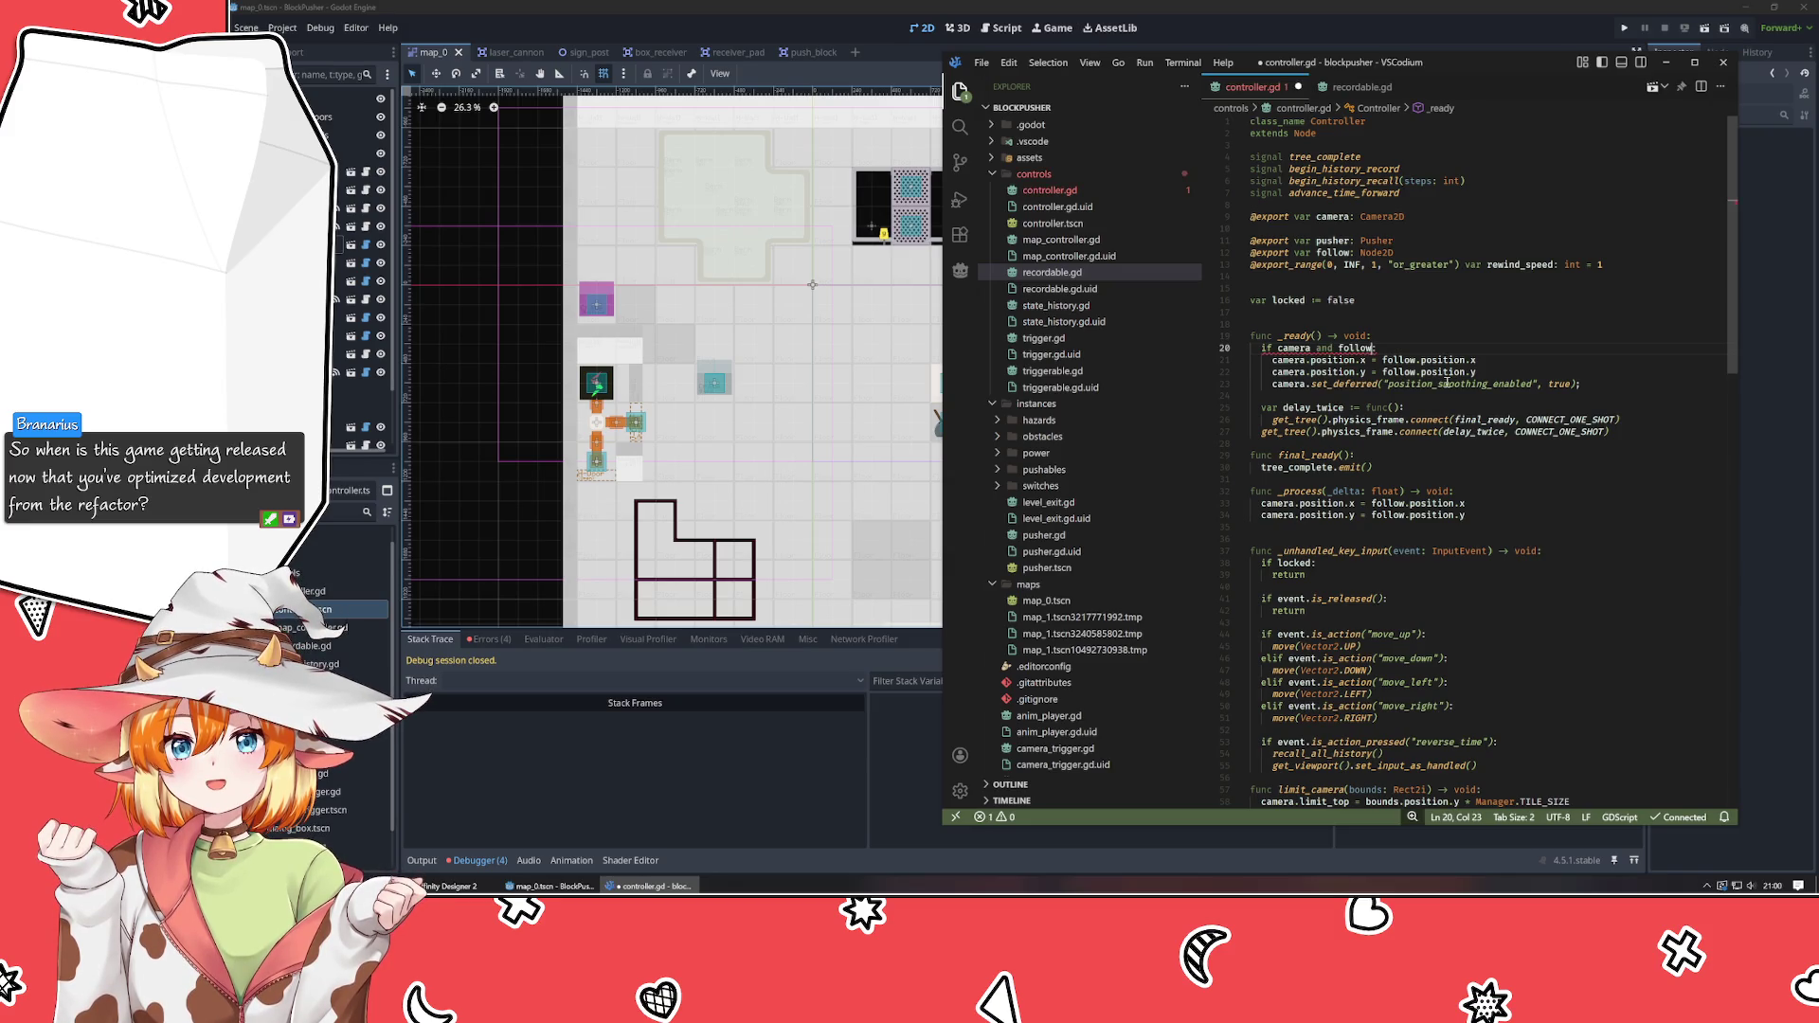
- Add 'if camera and follow:' in _process and indent the two camera position lines under it
{"action": "left_click", "coordinate": [1467, 503]}
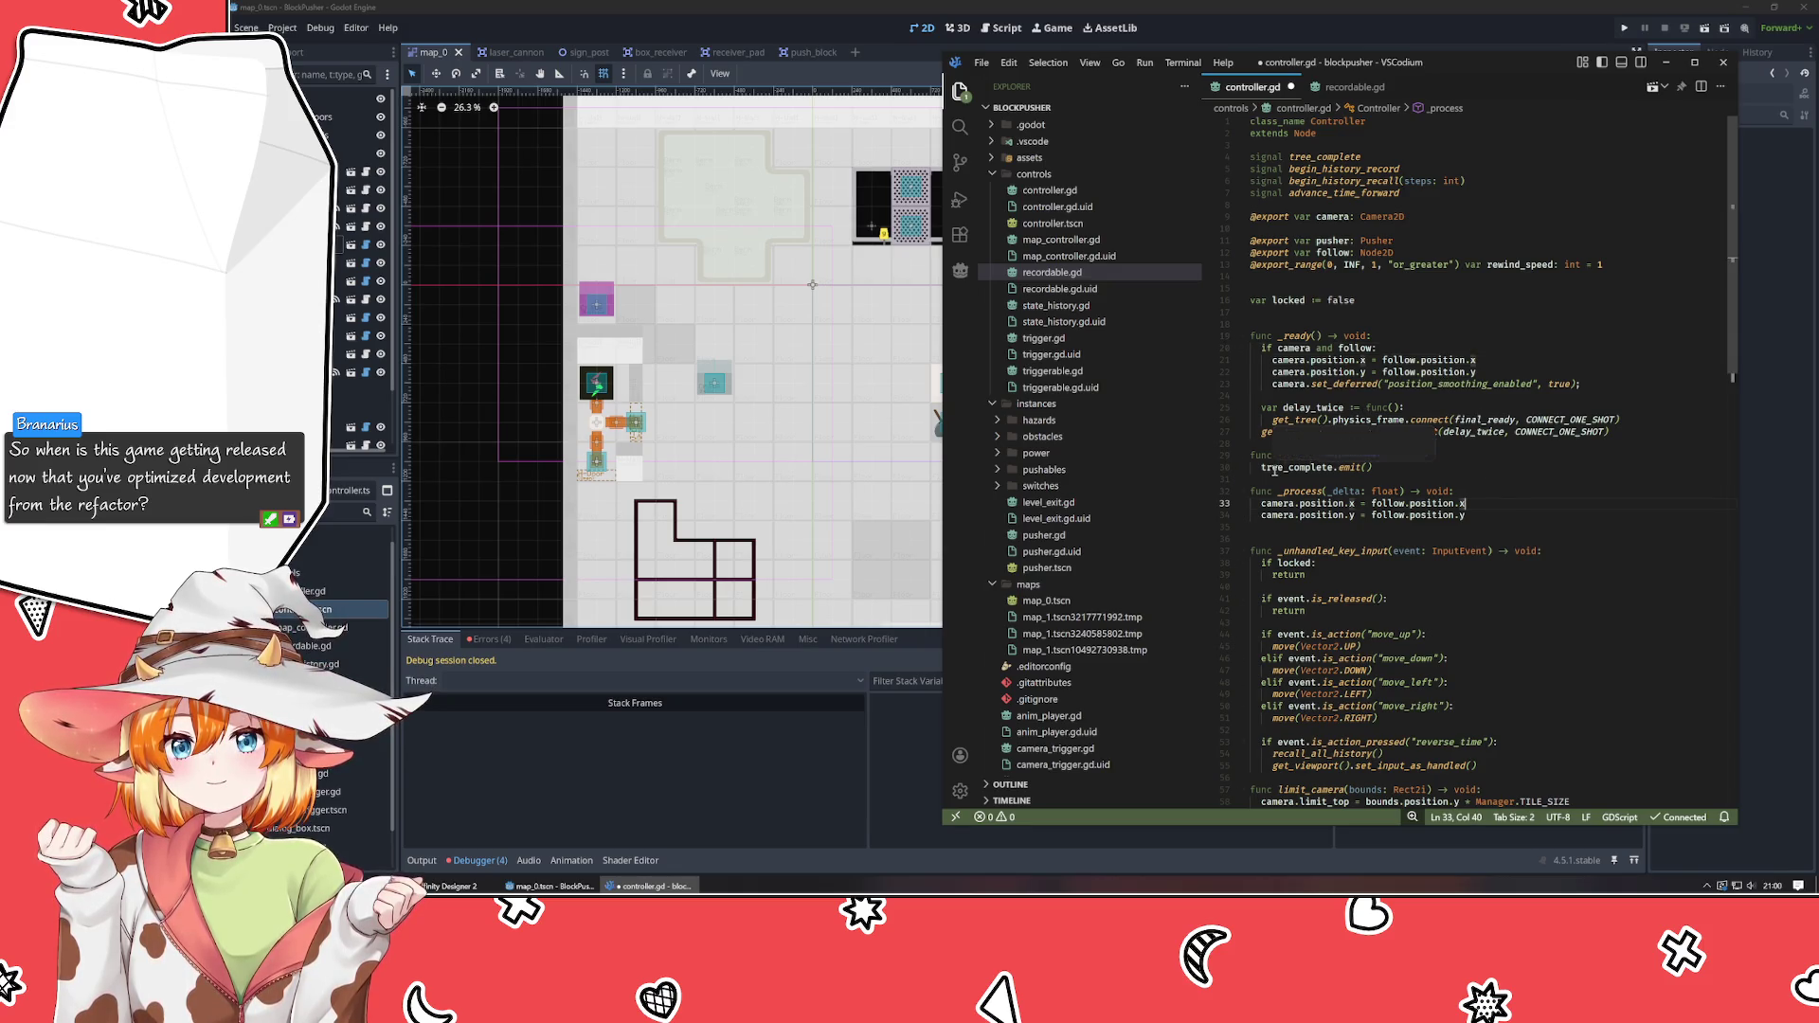
{"action": "left_click", "coordinate": [1495, 497]}
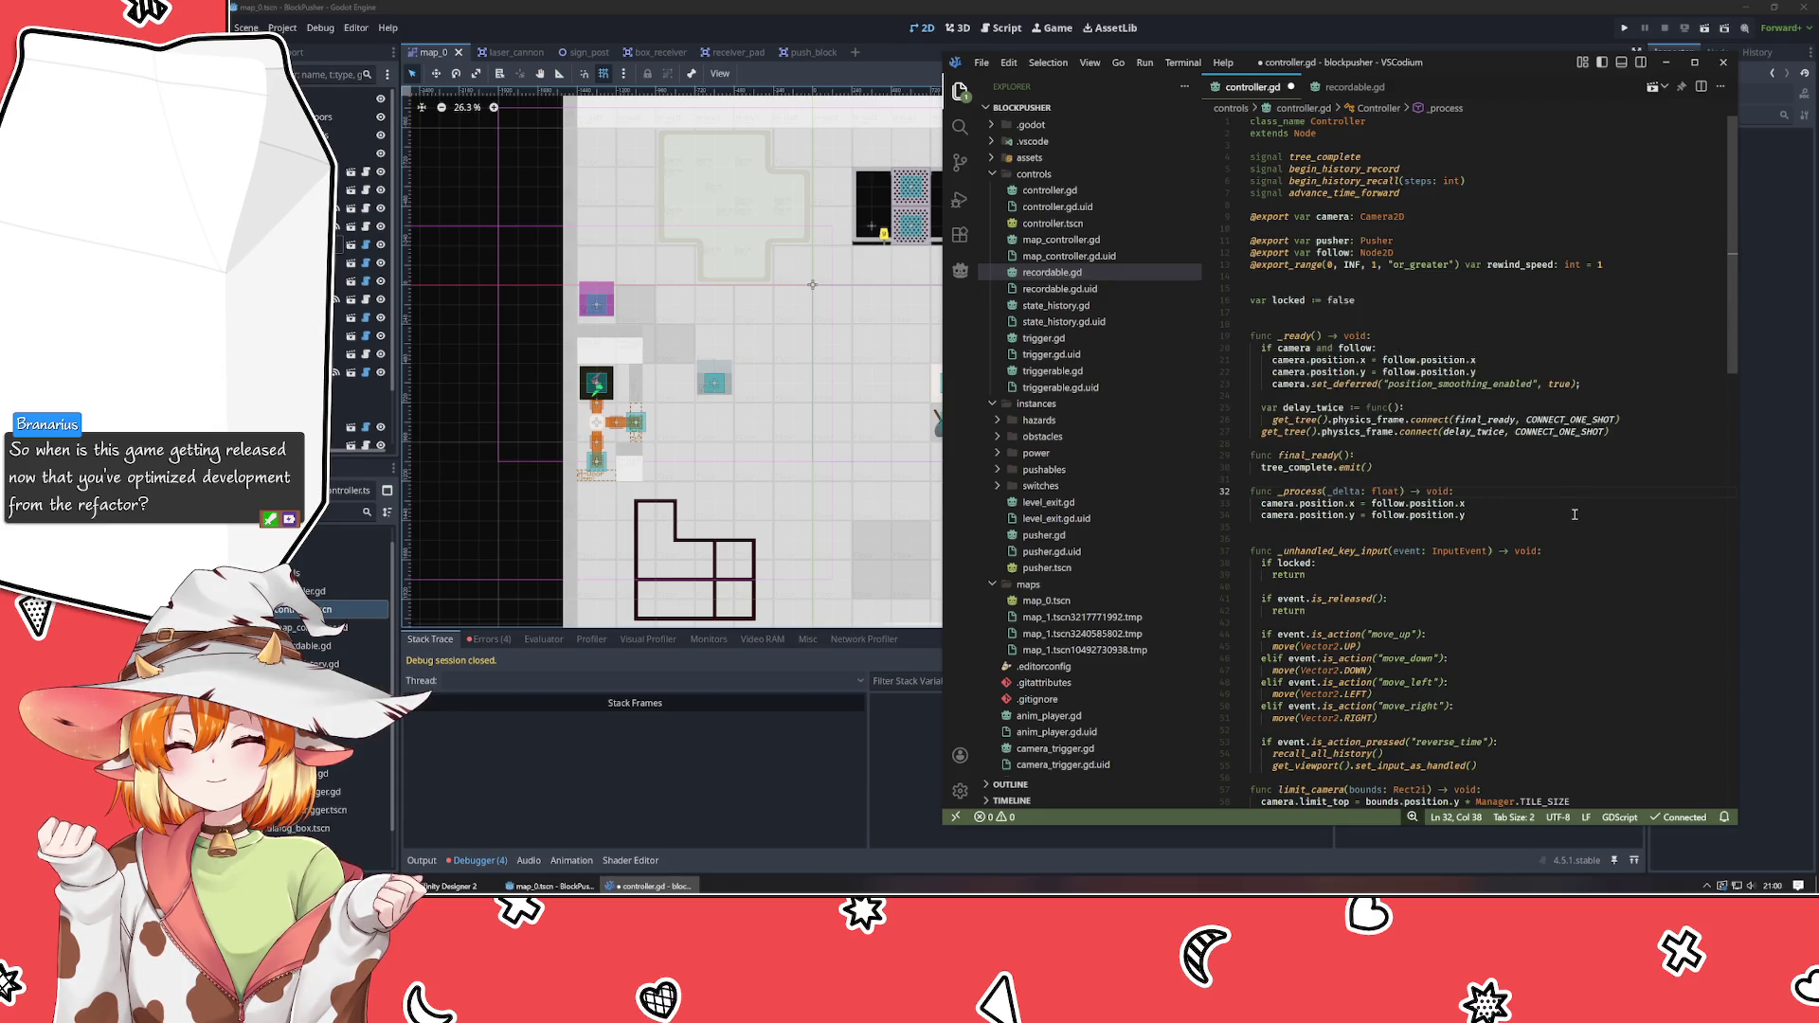
{"action": "key", "text": "Return"}
{"action": "type", "text": "if camera and follow:"}
{"action": "key", "text": "Down"}
{"action": "key", "text": "shift+Down"}
{"action": "key", "text": "Tab"}
{"action": "left_click", "coordinate": [1531, 539]}
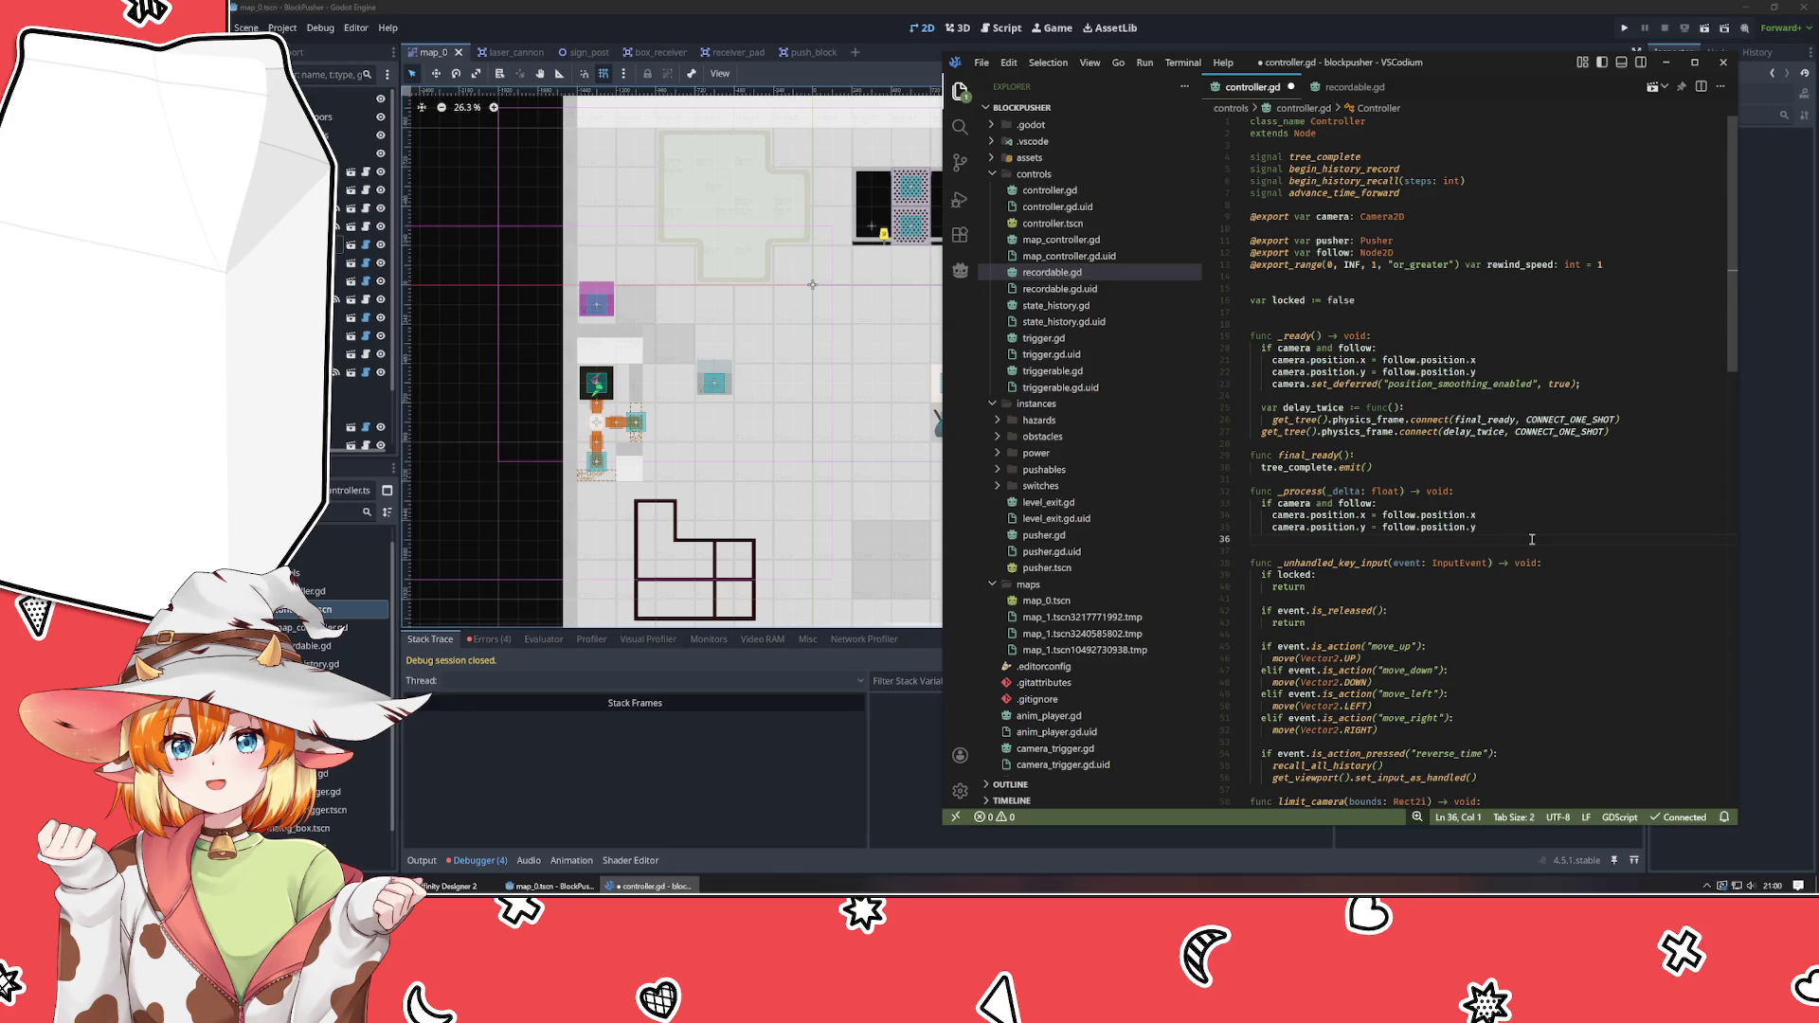
- Scroll down to the limit_camera function and save controller.gd
{"action": "scroll", "coordinate": [1531, 539], "scroll_direction": "down", "scroll_amount": 2}
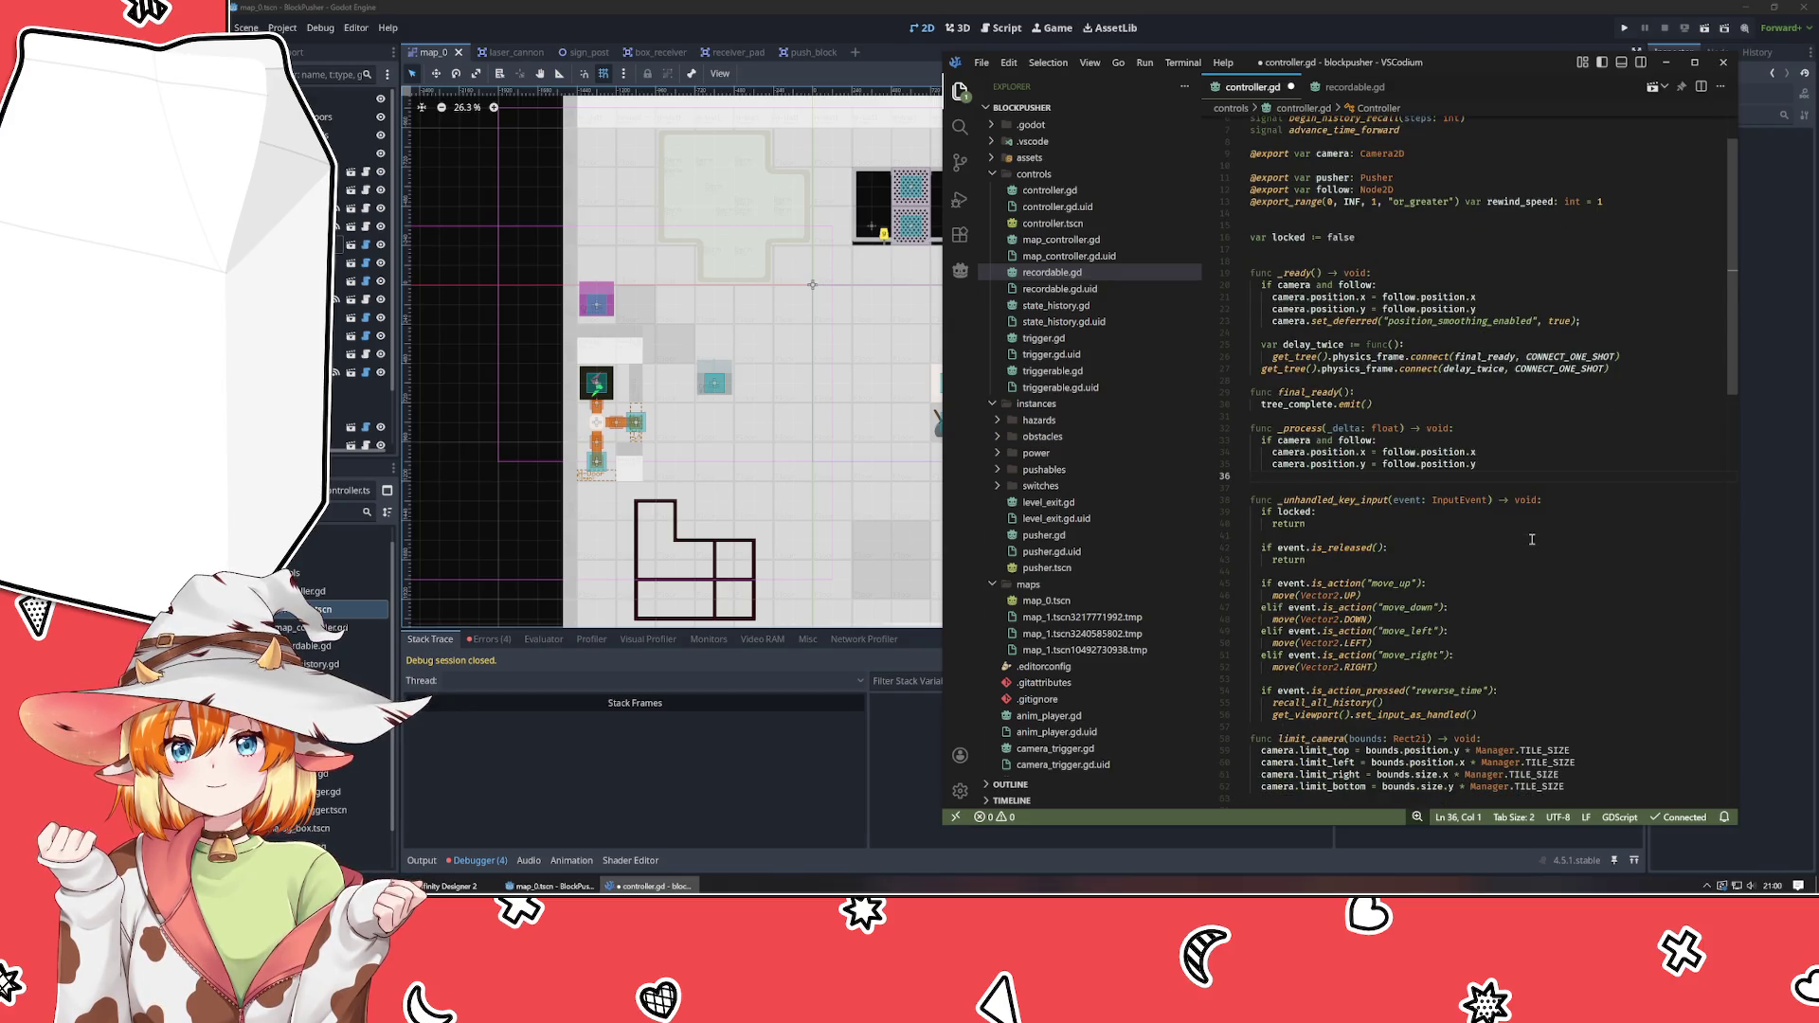
{"action": "scroll", "coordinate": [1516, 517], "scroll_direction": "down", "scroll_amount": 7}
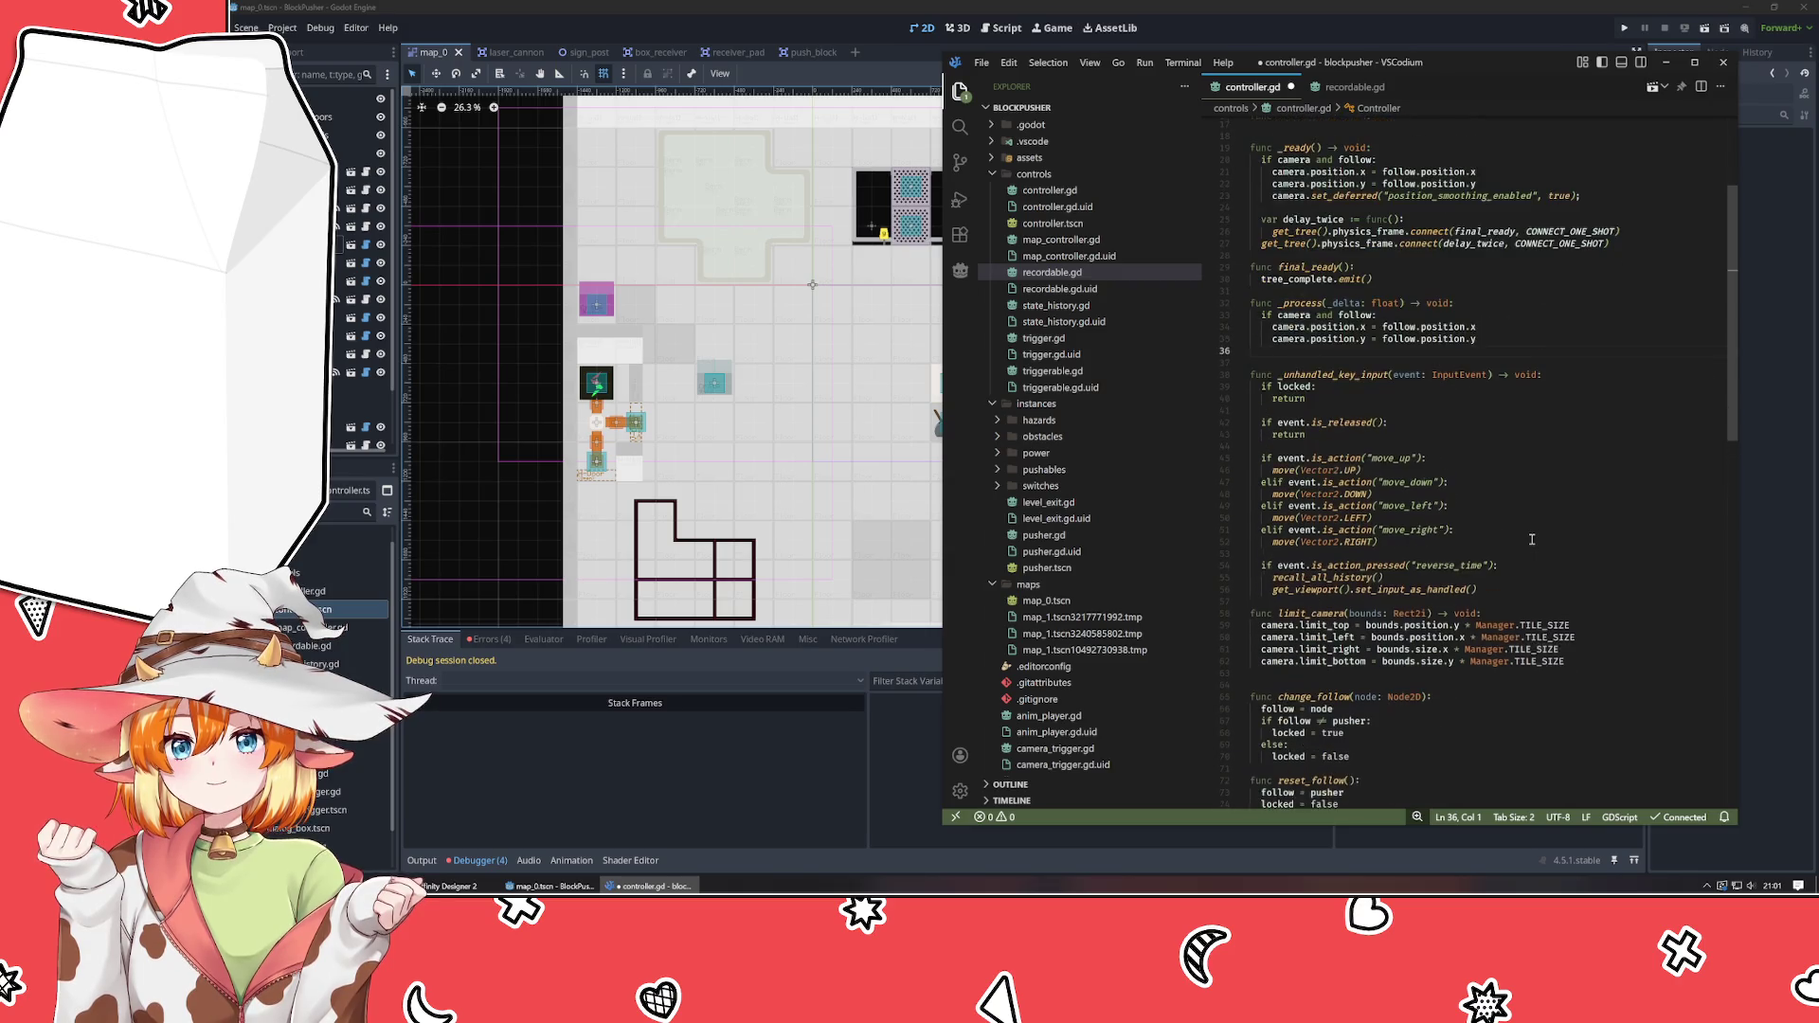
{"action": "left_click", "coordinate": [1338, 488]}
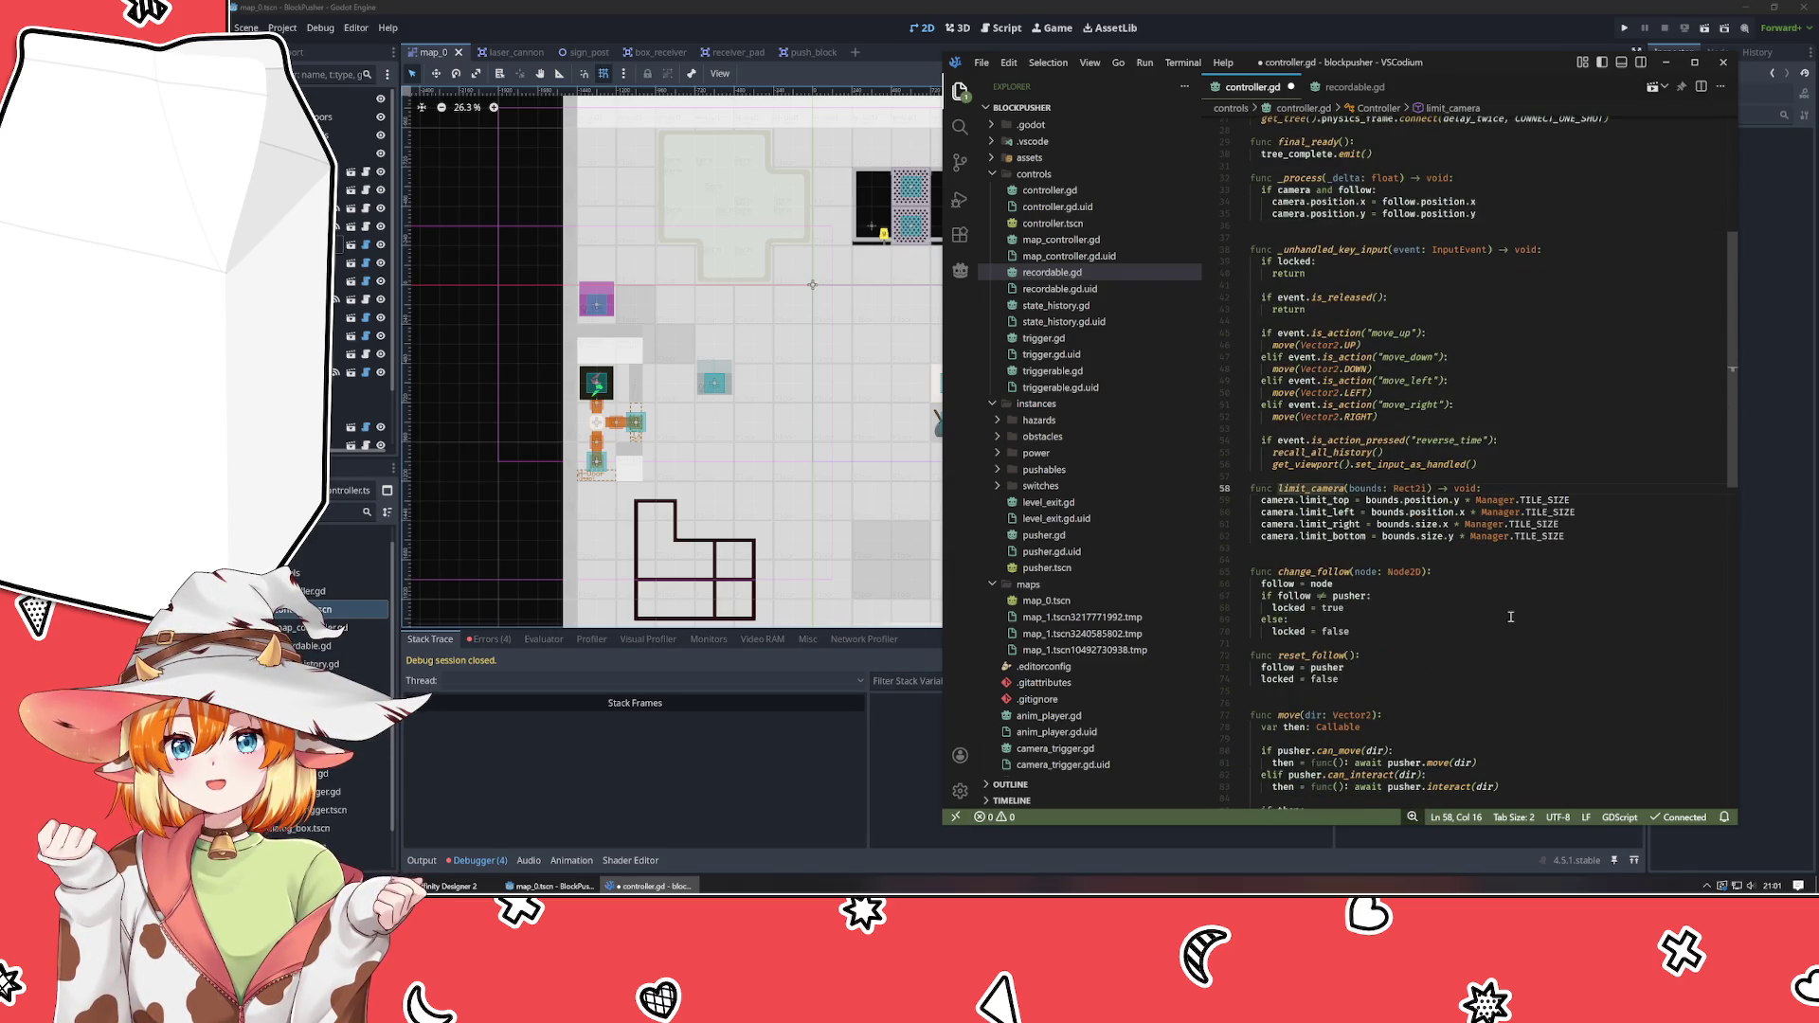
{"action": "scroll", "coordinate": [1512, 617], "scroll_direction": "down", "scroll_amount": 6}
{"action": "scroll", "coordinate": [1511, 617], "scroll_direction": "down", "scroll_amount": 7}
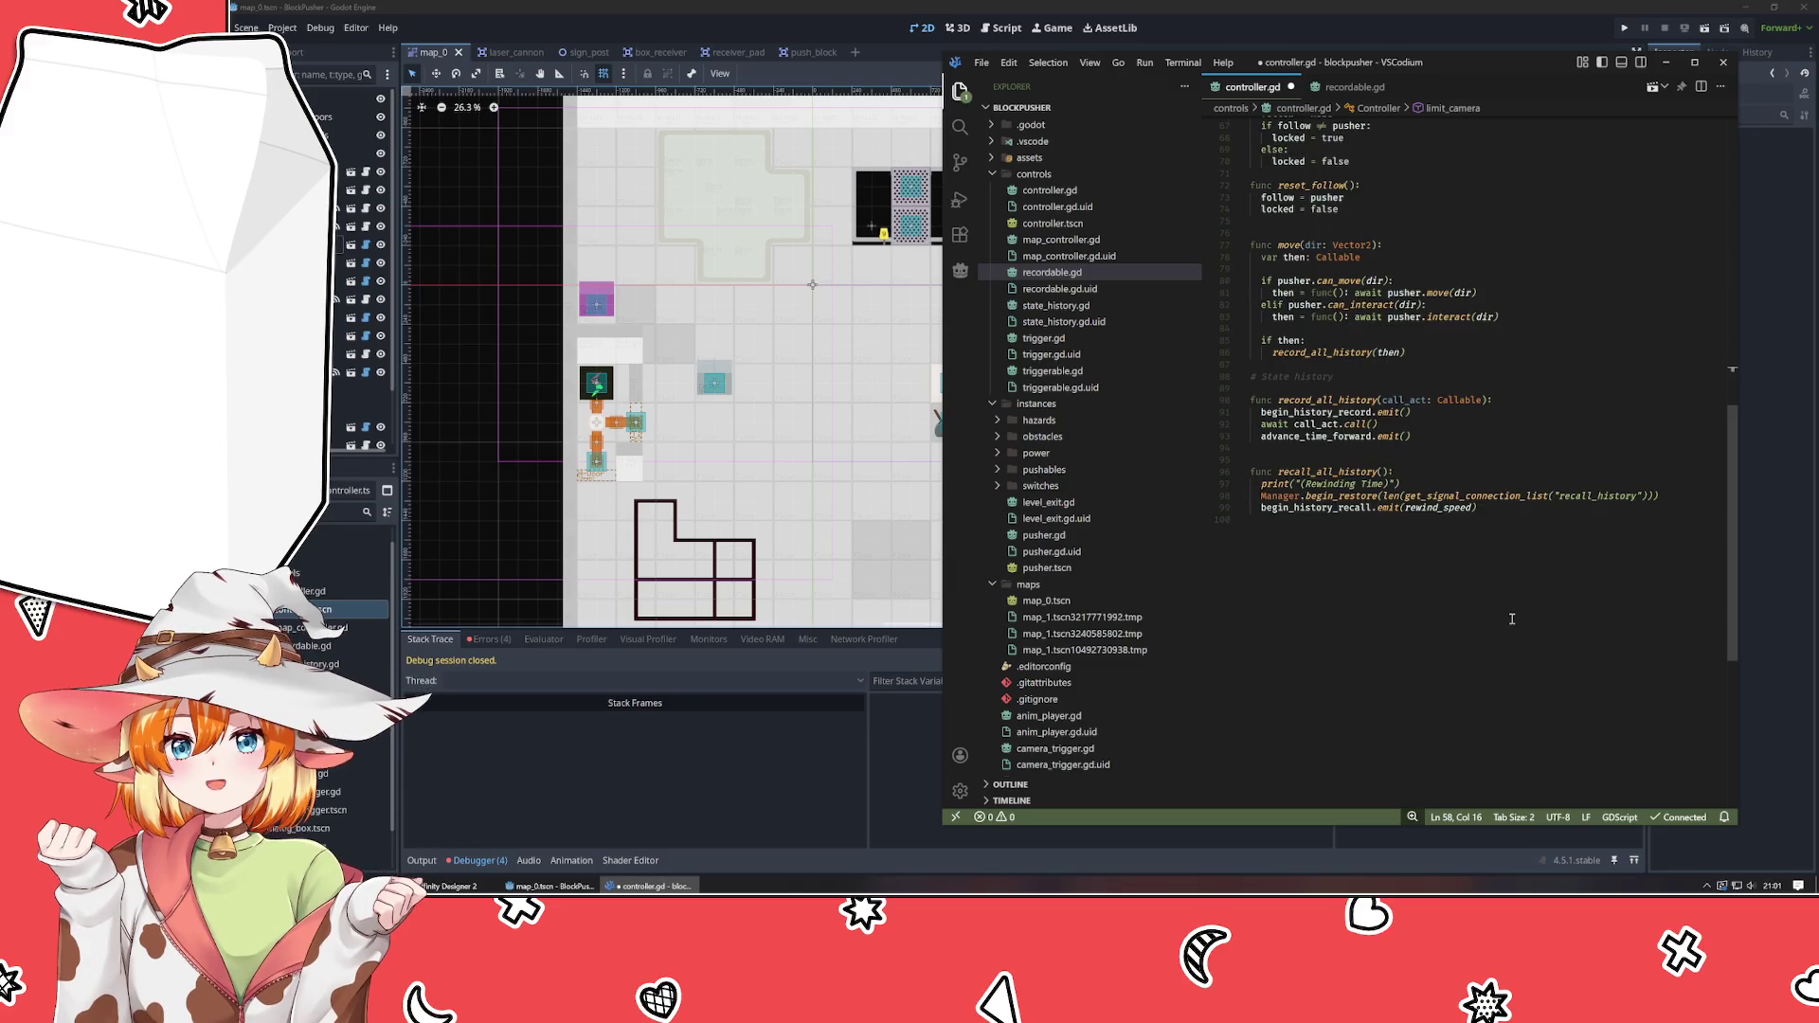
{"action": "scroll", "coordinate": [1512, 618], "scroll_direction": "up", "scroll_amount": 20}
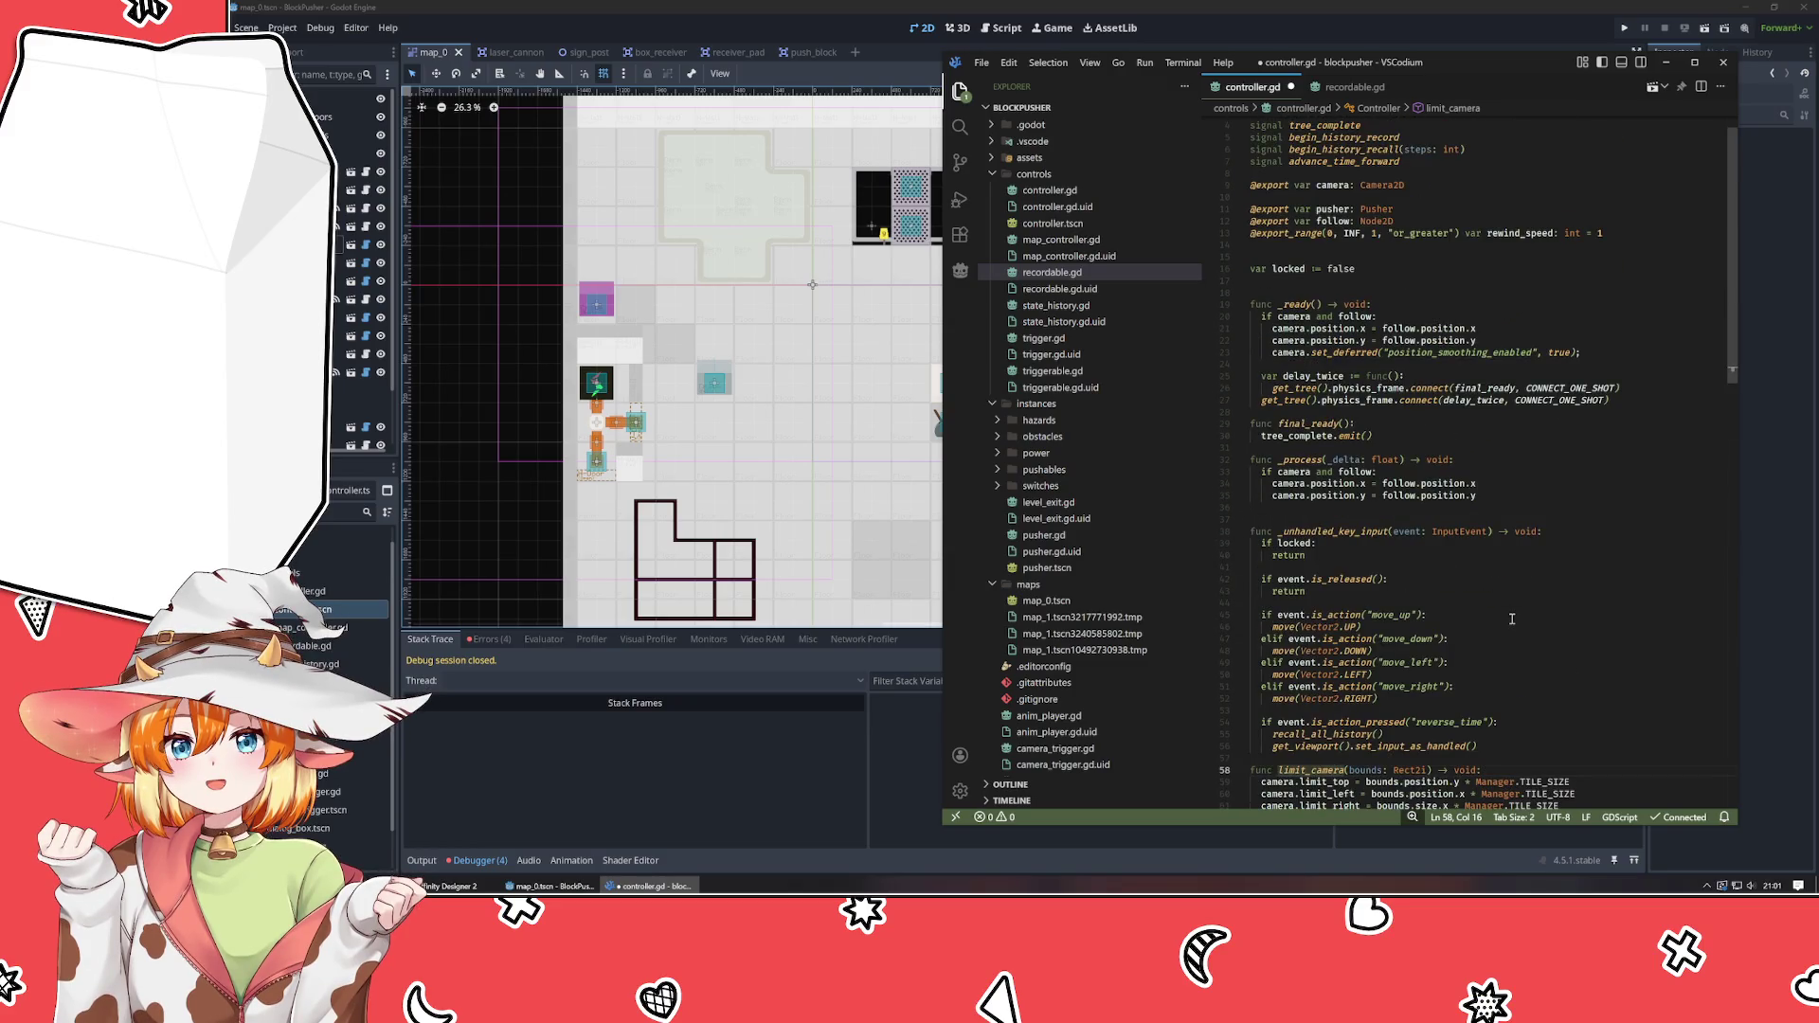
{"action": "scroll", "coordinate": [1512, 618], "scroll_direction": "up", "scroll_amount": 1}
{"action": "scroll", "coordinate": [1512, 618], "scroll_direction": "down", "scroll_amount": 9}
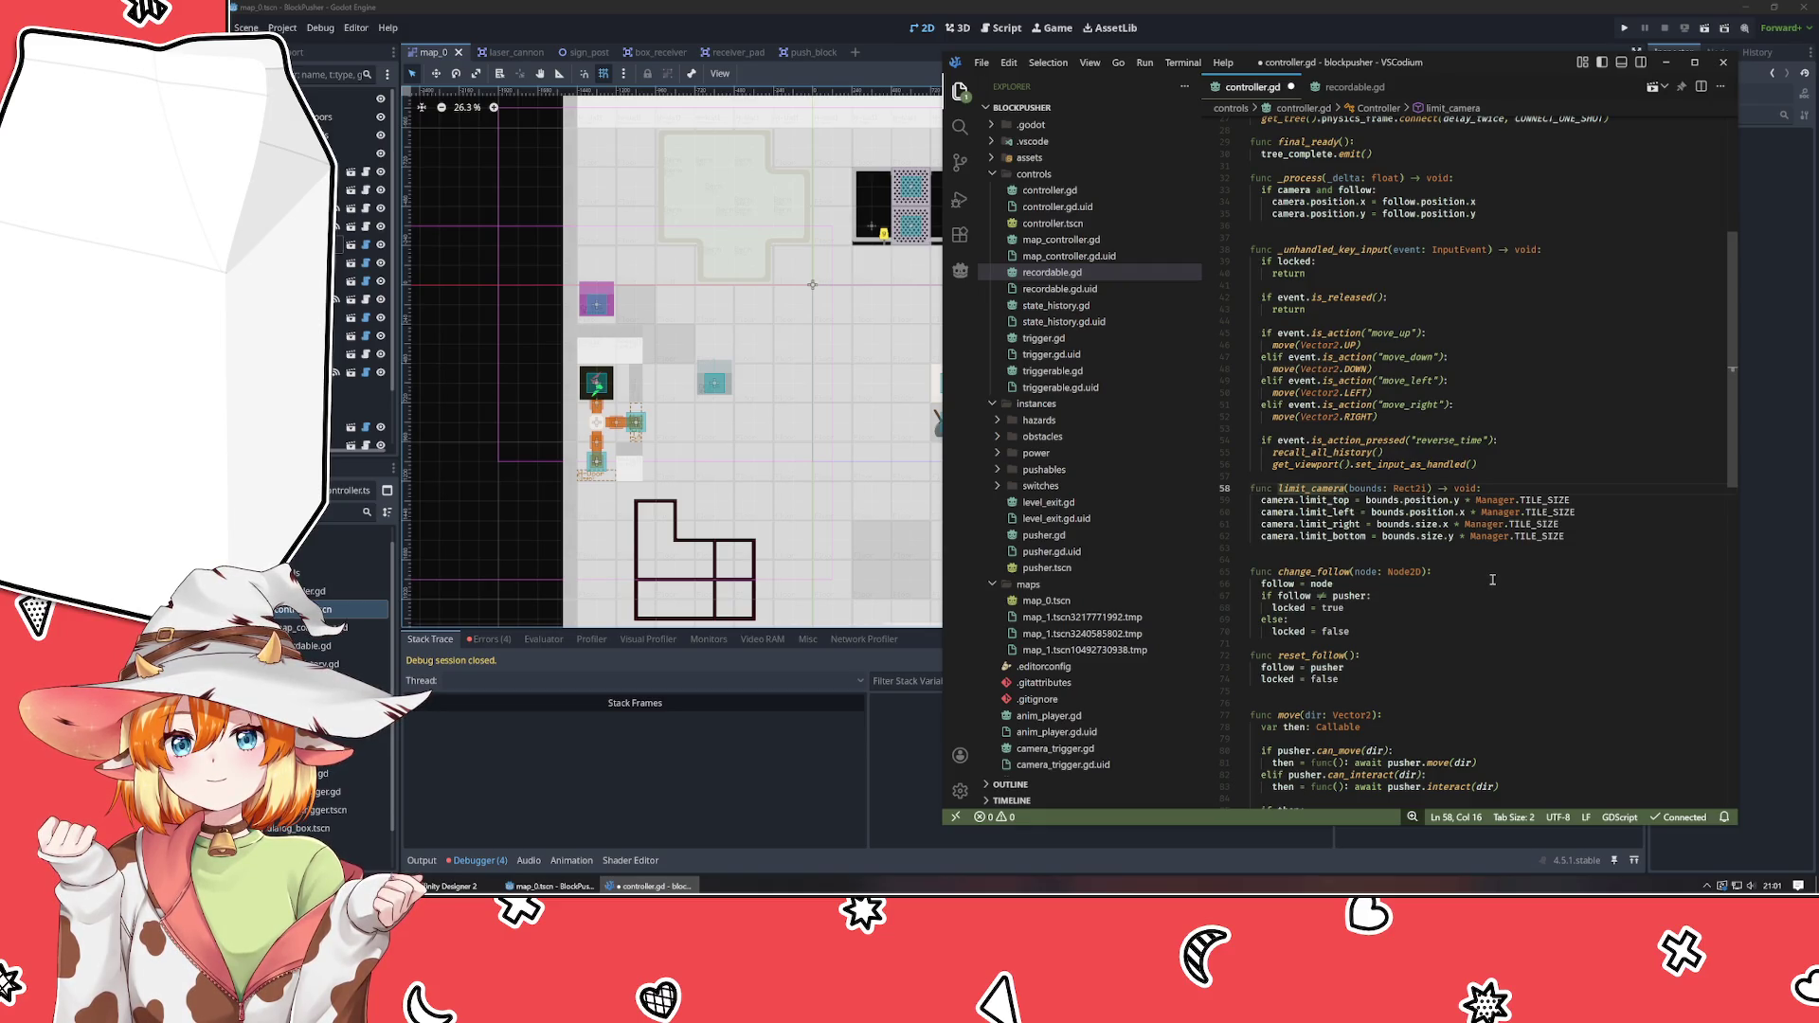
{"action": "key", "text": "ctrl+s"}
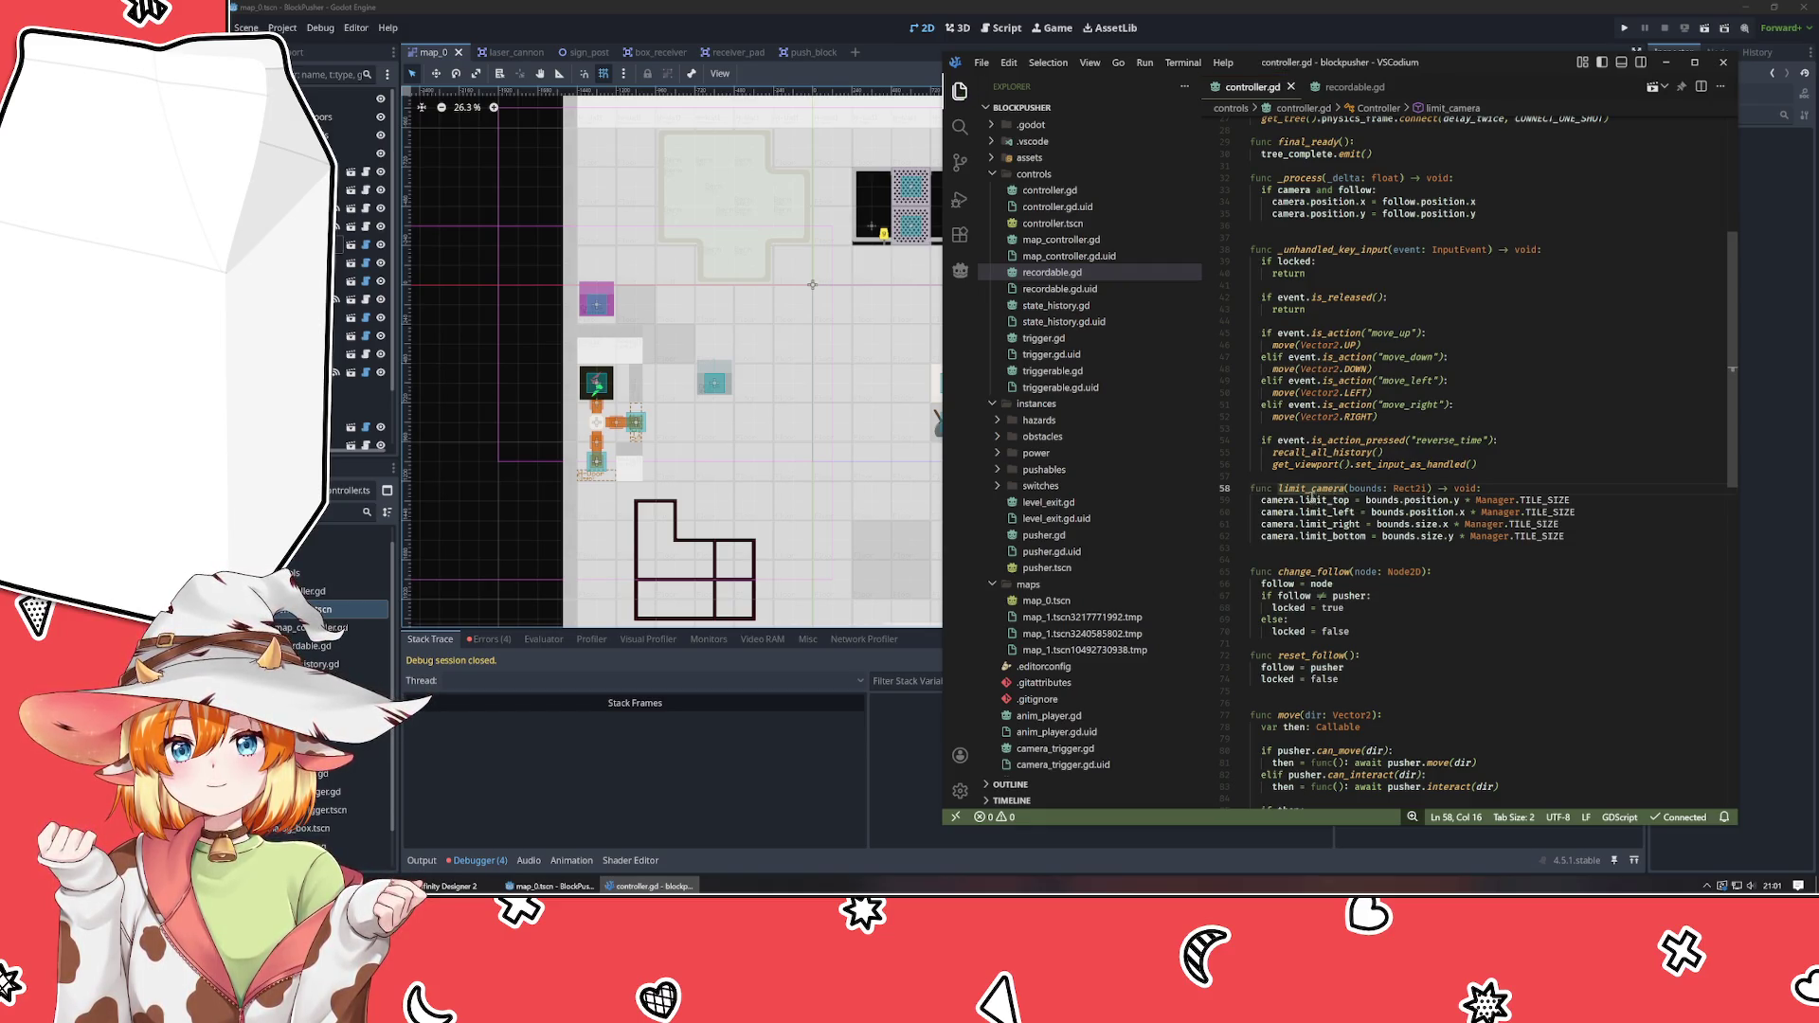
- Search the project for limit_camera and review the map_controller.gd match and definition
{"action": "double_click", "coordinate": [1303, 487]}
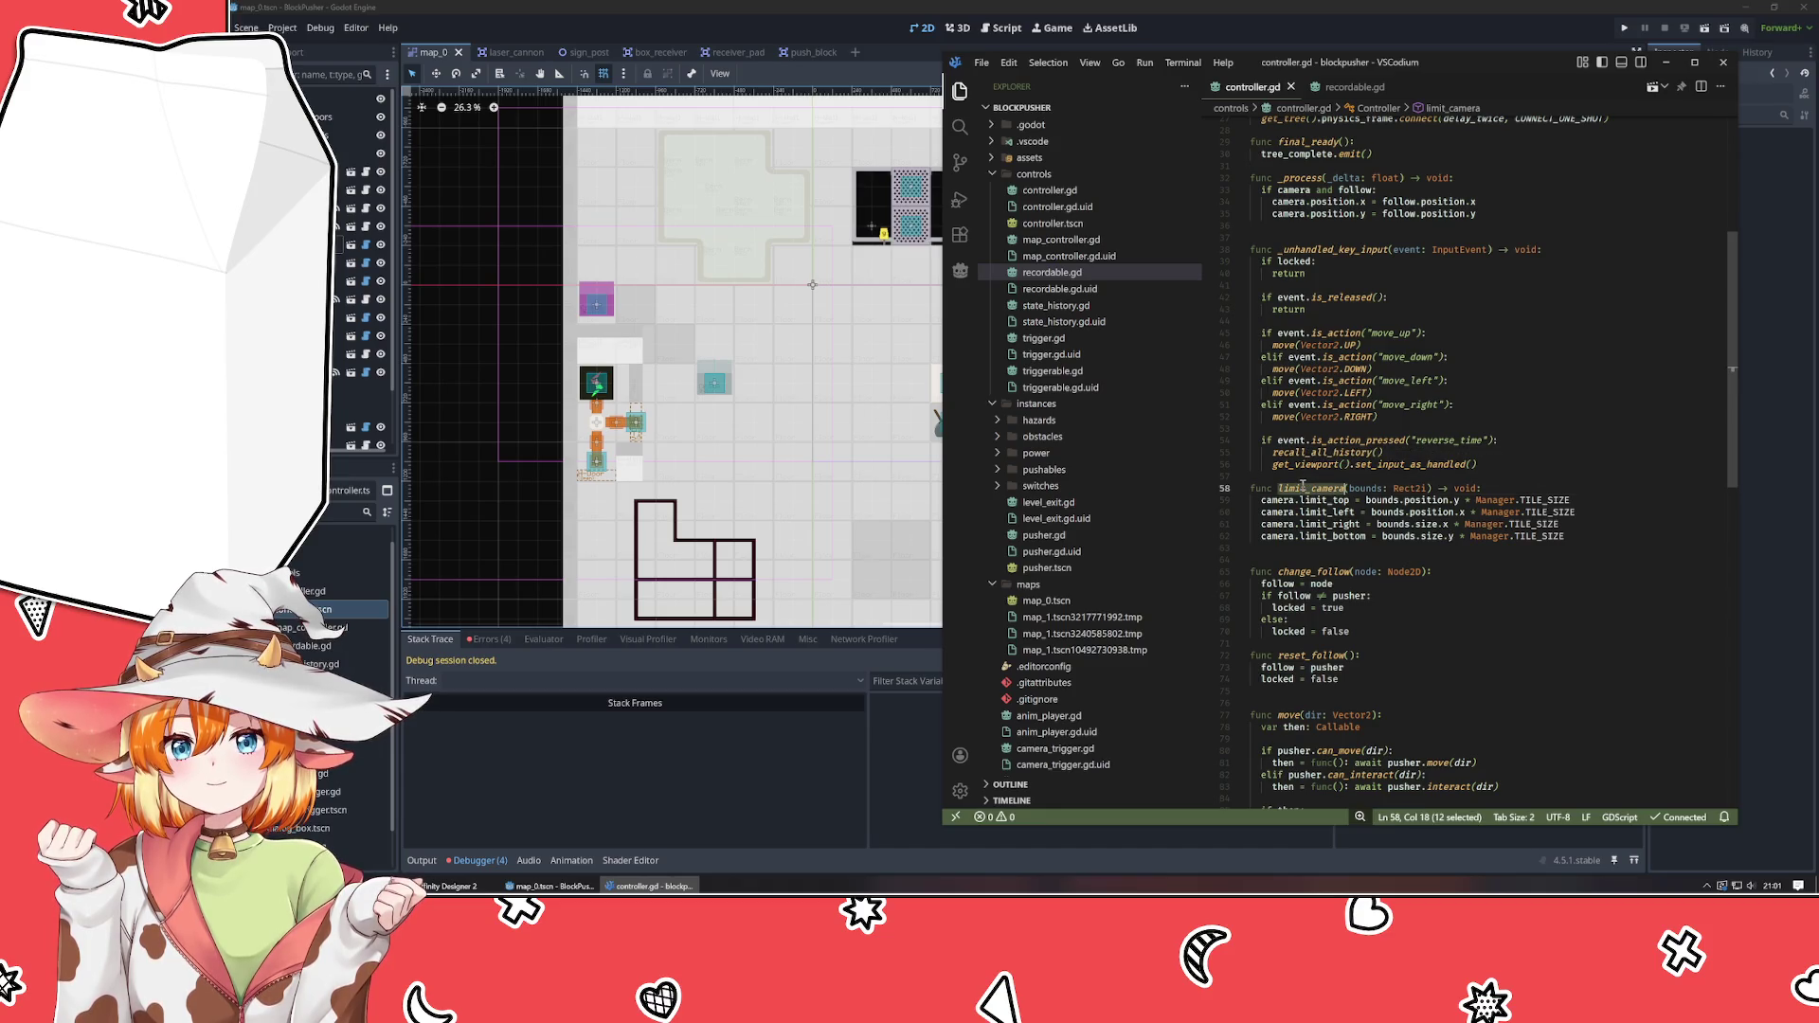
{"action": "key", "text": "ctrl+f"}
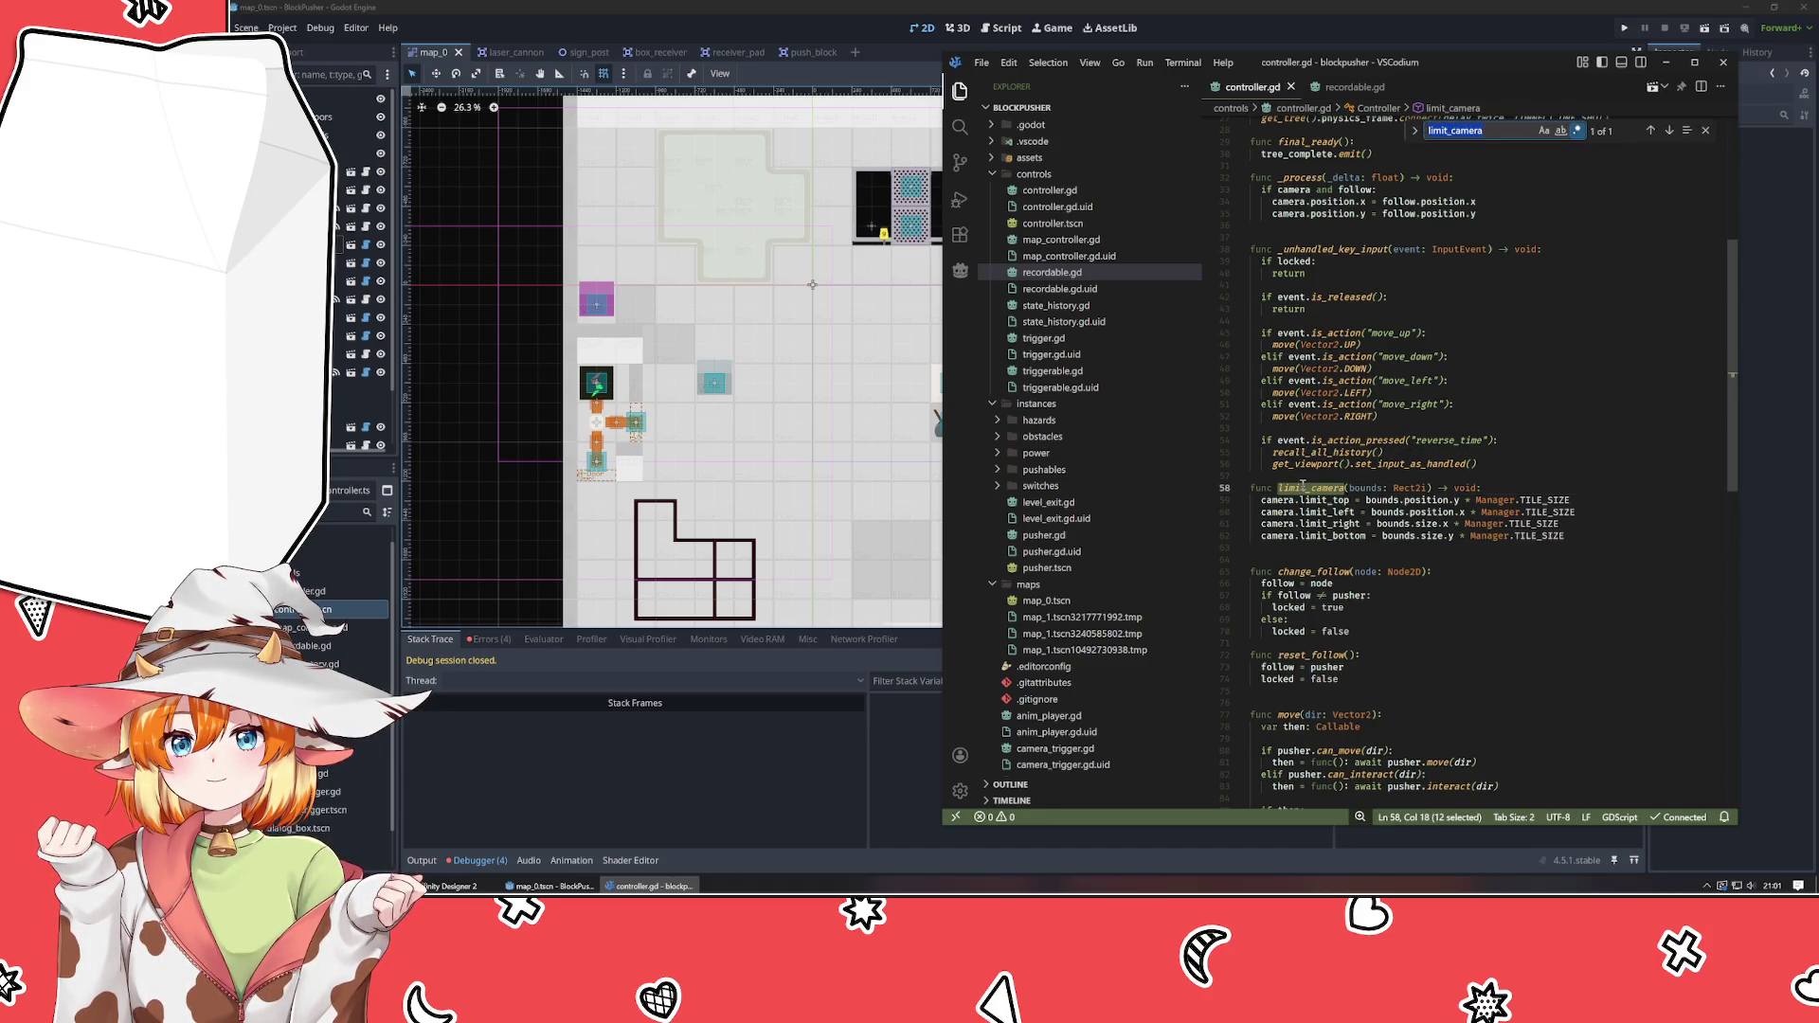
{"action": "key", "text": "ctrl+shift+f"}
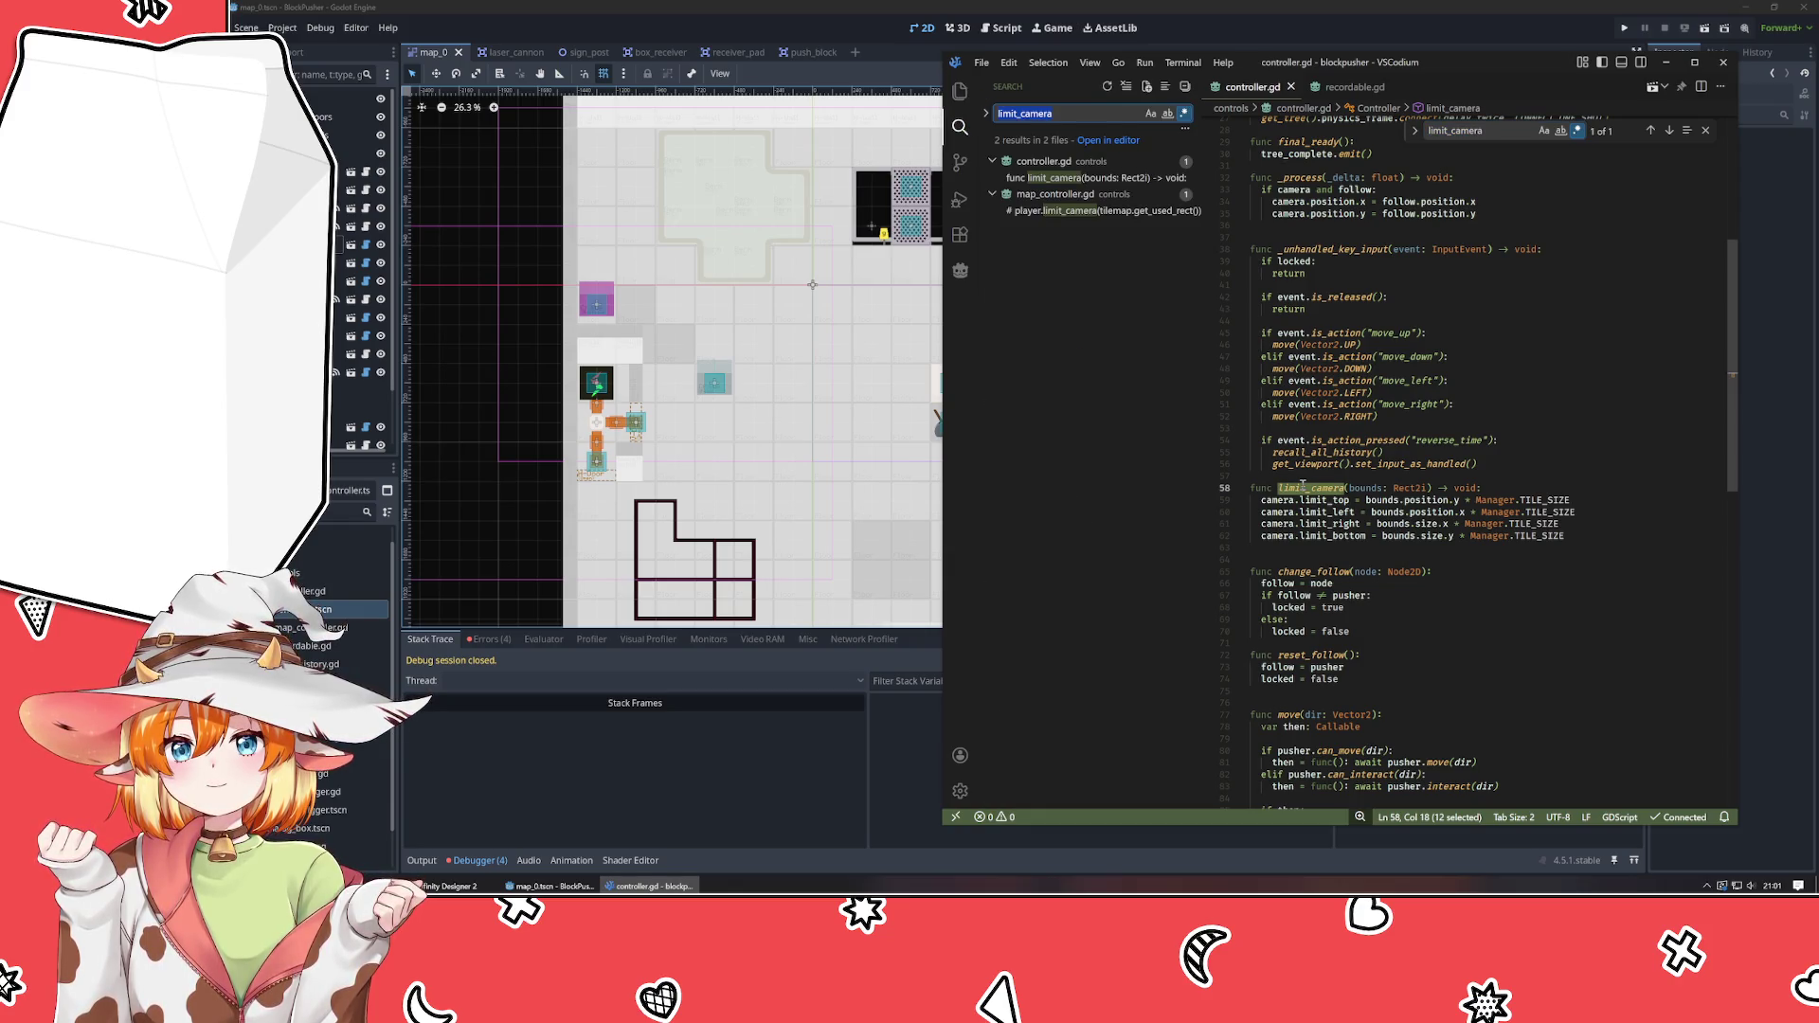
{"action": "left_click", "coordinate": [1083, 212]}
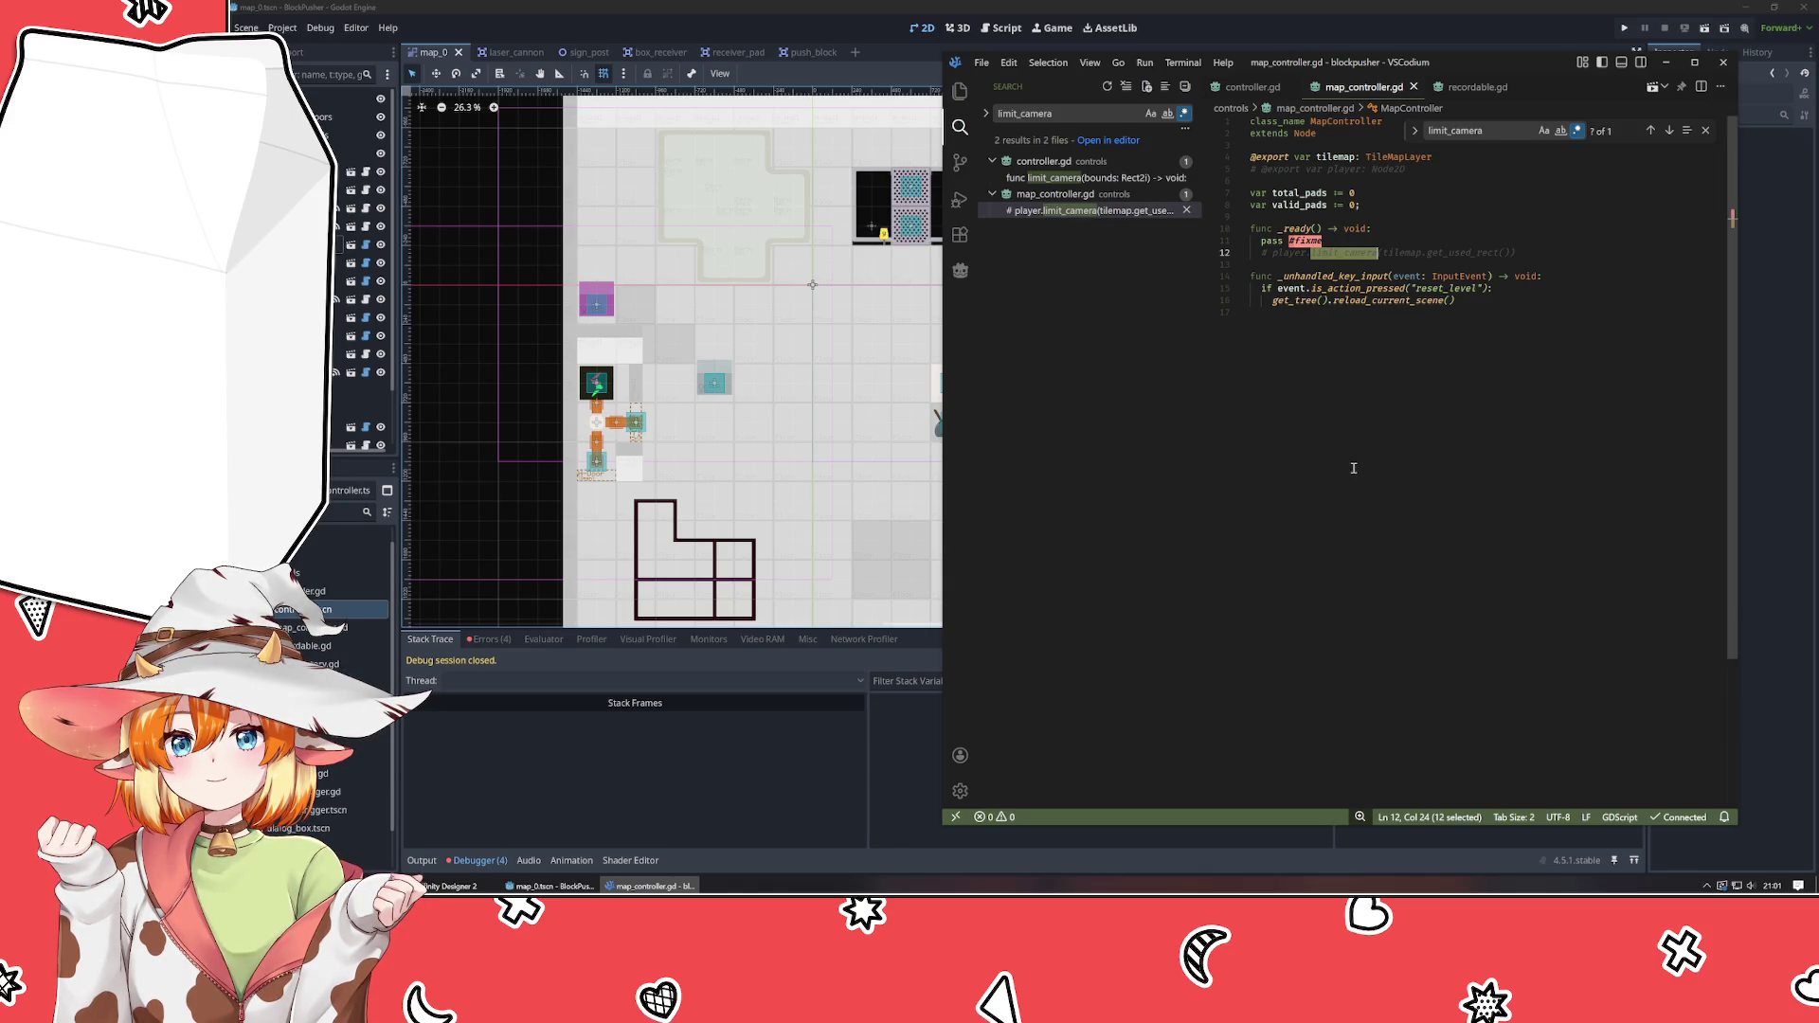
{"action": "key", "text": "Escape"}
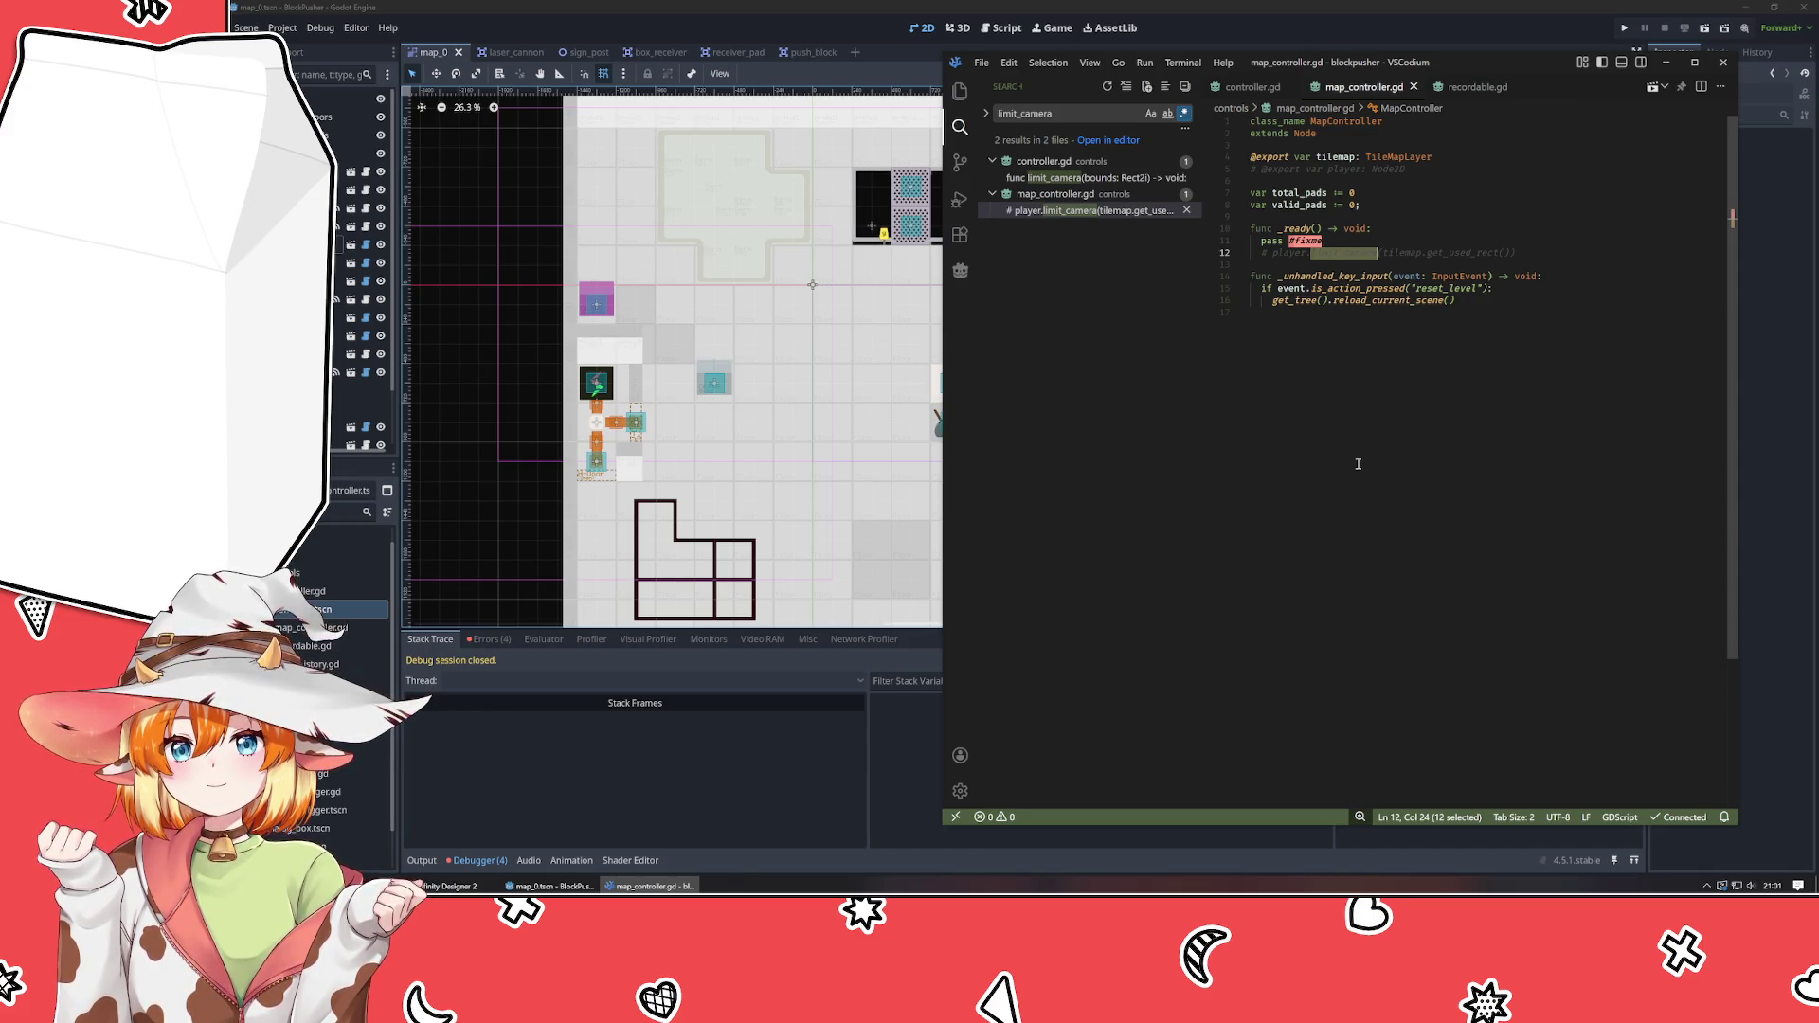
{"action": "key", "text": "Escape"}
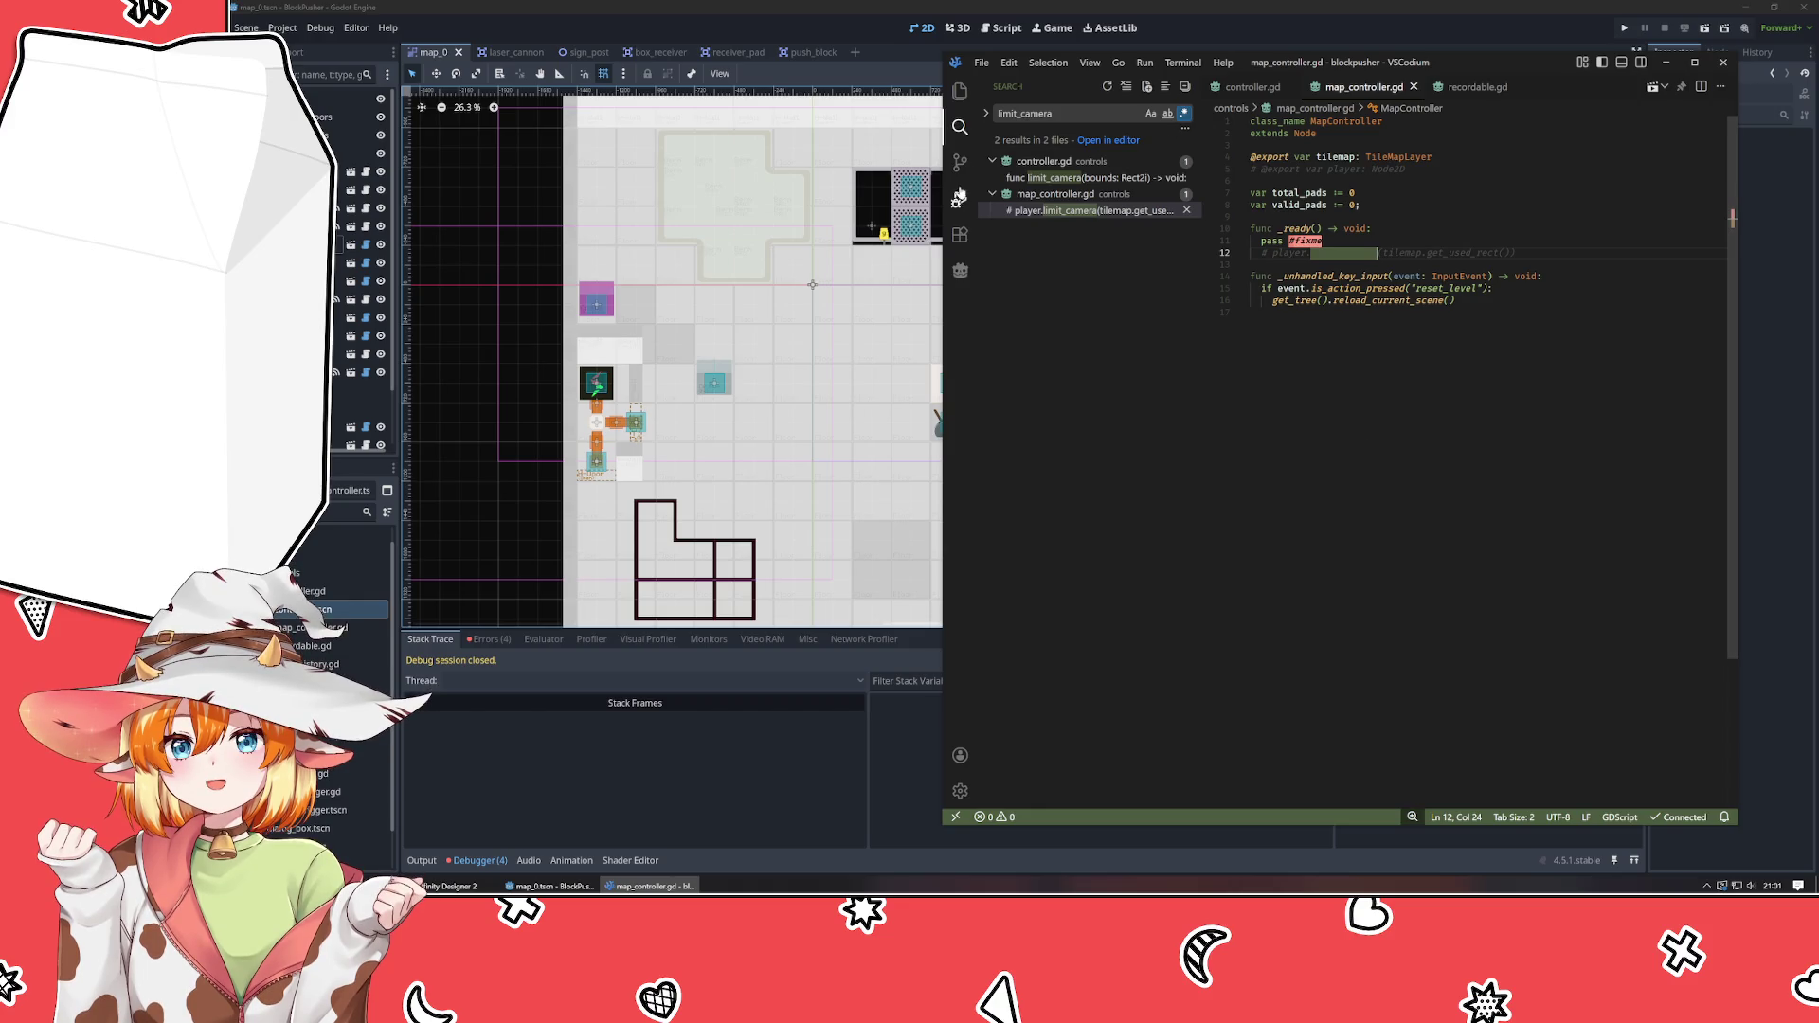
{"action": "left_click", "coordinate": [1116, 180]}
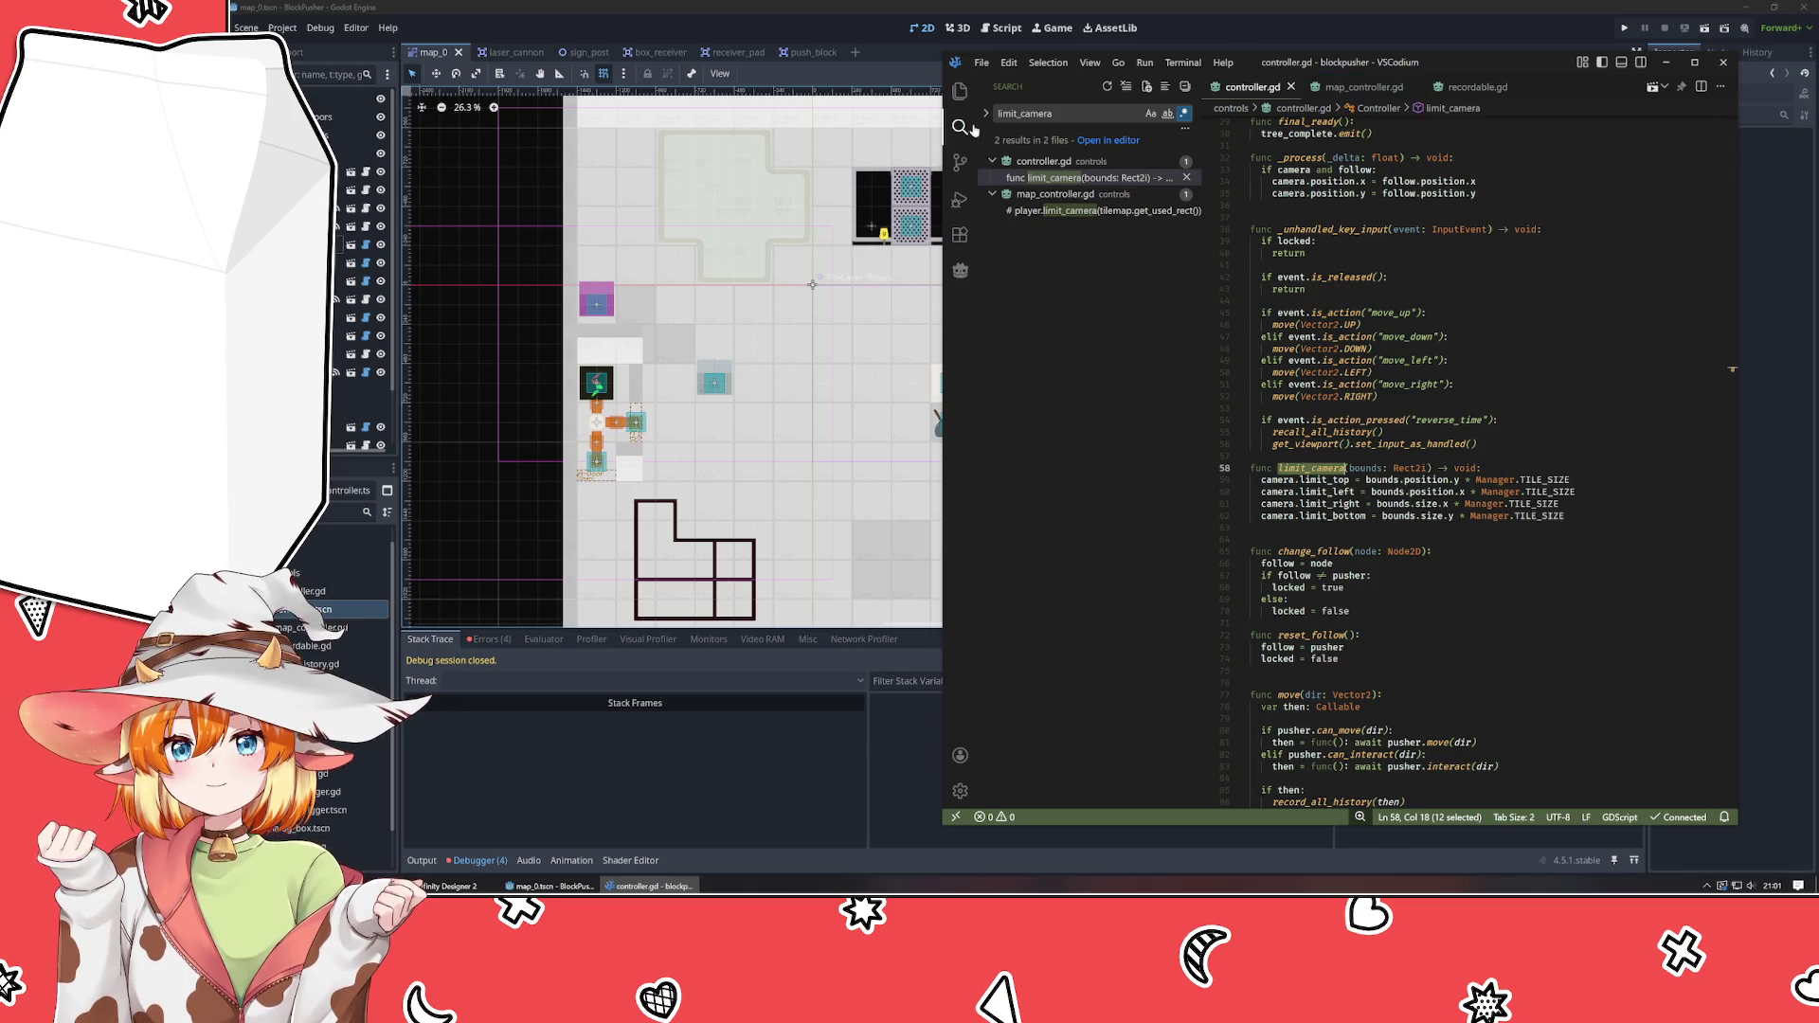
- Return to the Explorer and start a new line above limit_camera
{"action": "key", "text": "ctrl+shift+e"}
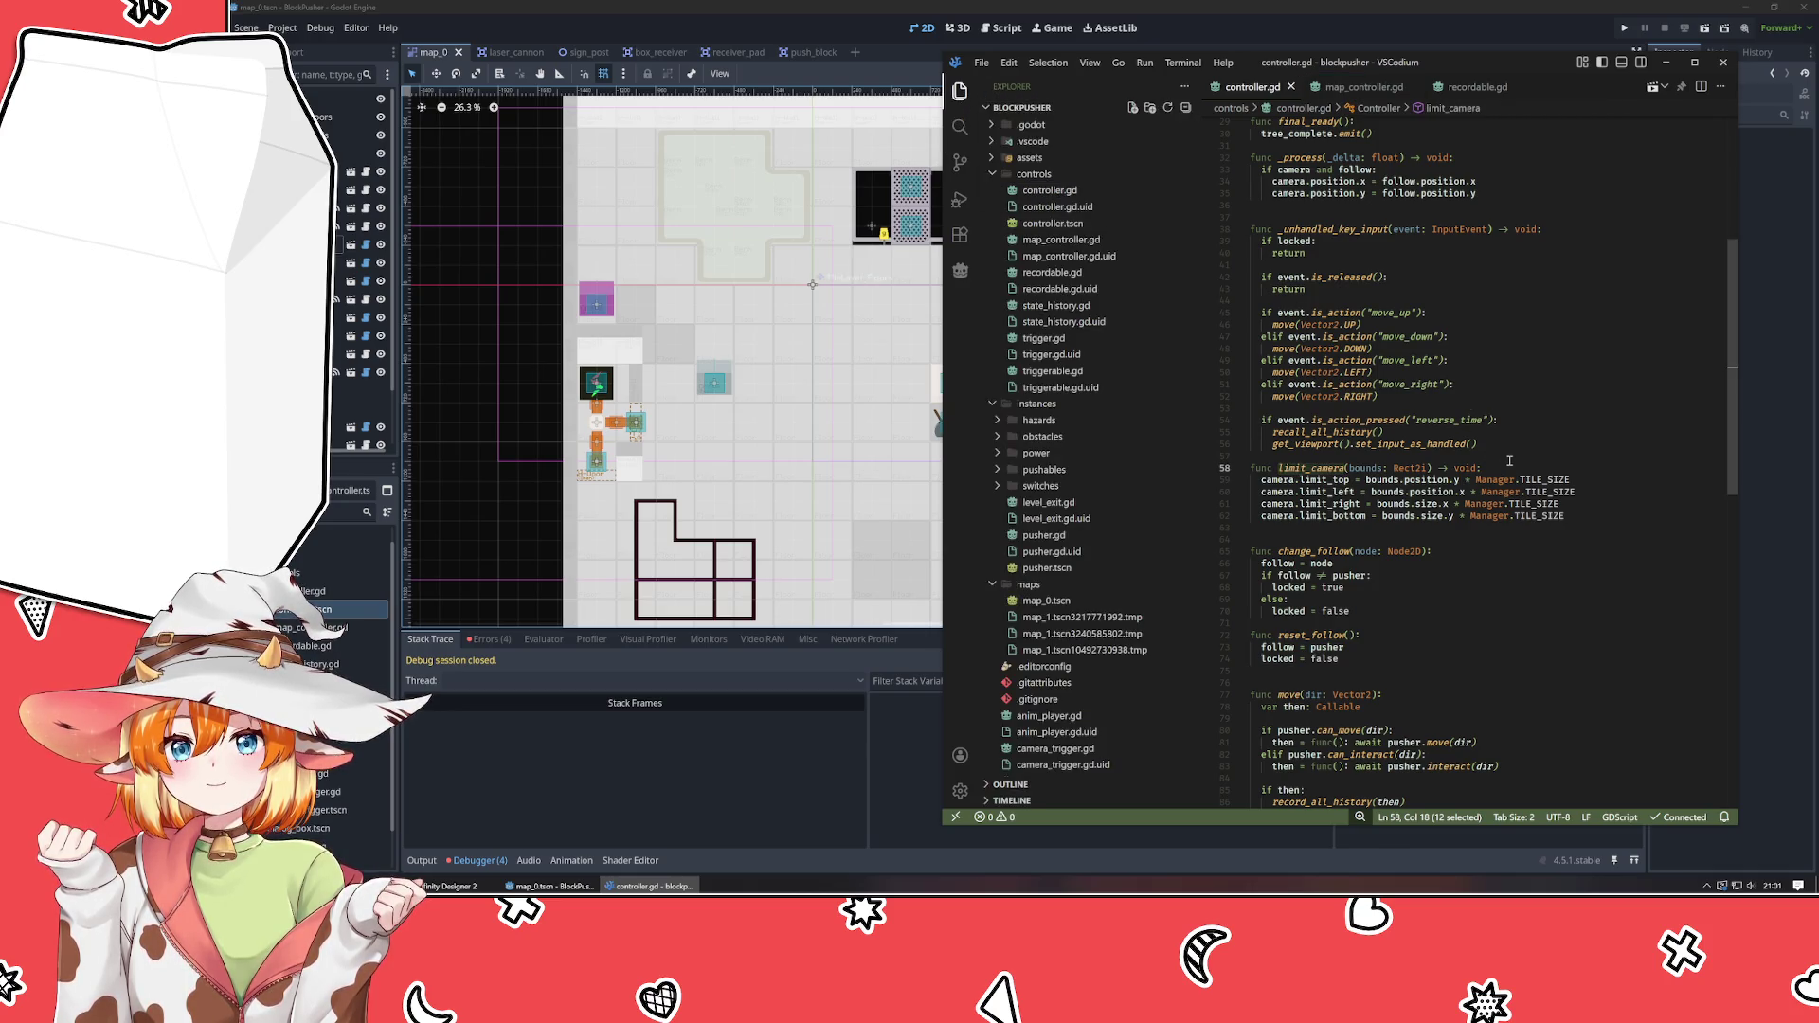
{"action": "left_click", "coordinate": [1502, 460]}
{"action": "key", "text": "Return"}
- Add a '#todo - call from somewhere' comment above limit_camera, fixing the typo, and save
{"action": "type", "text": "#todo - csll from somewhere "}
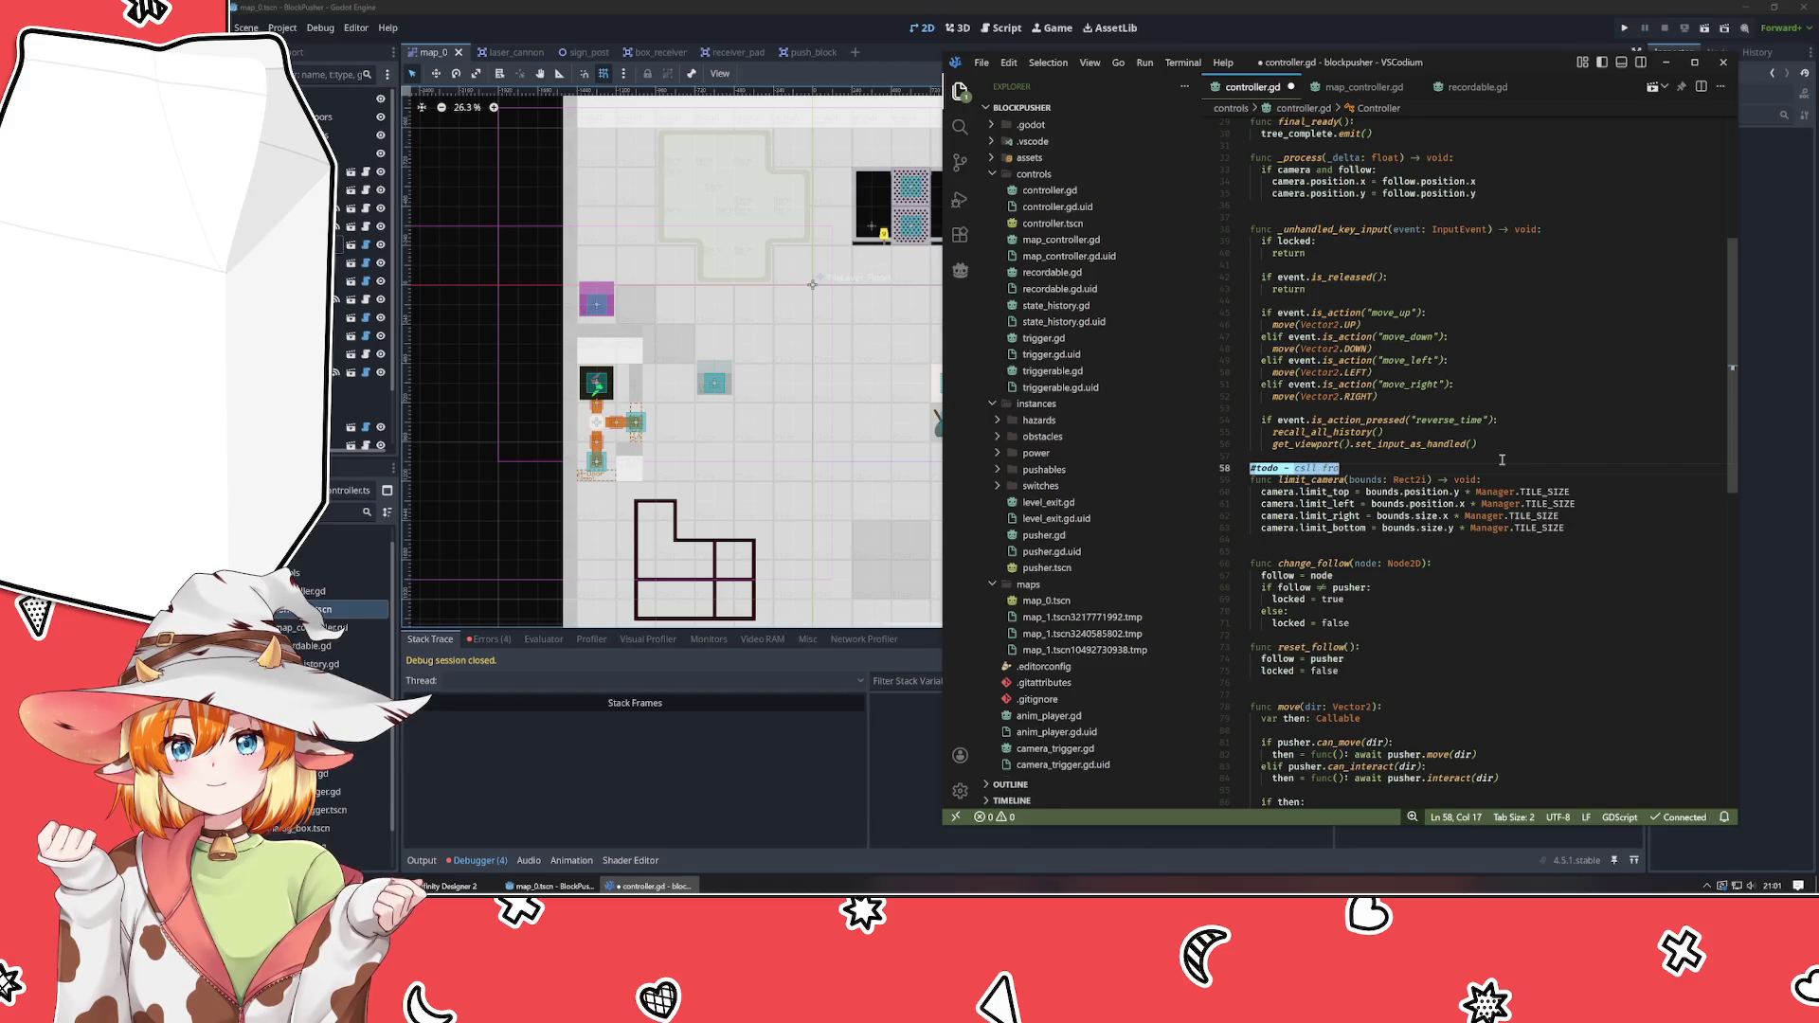
{"action": "type", "text": "e"}
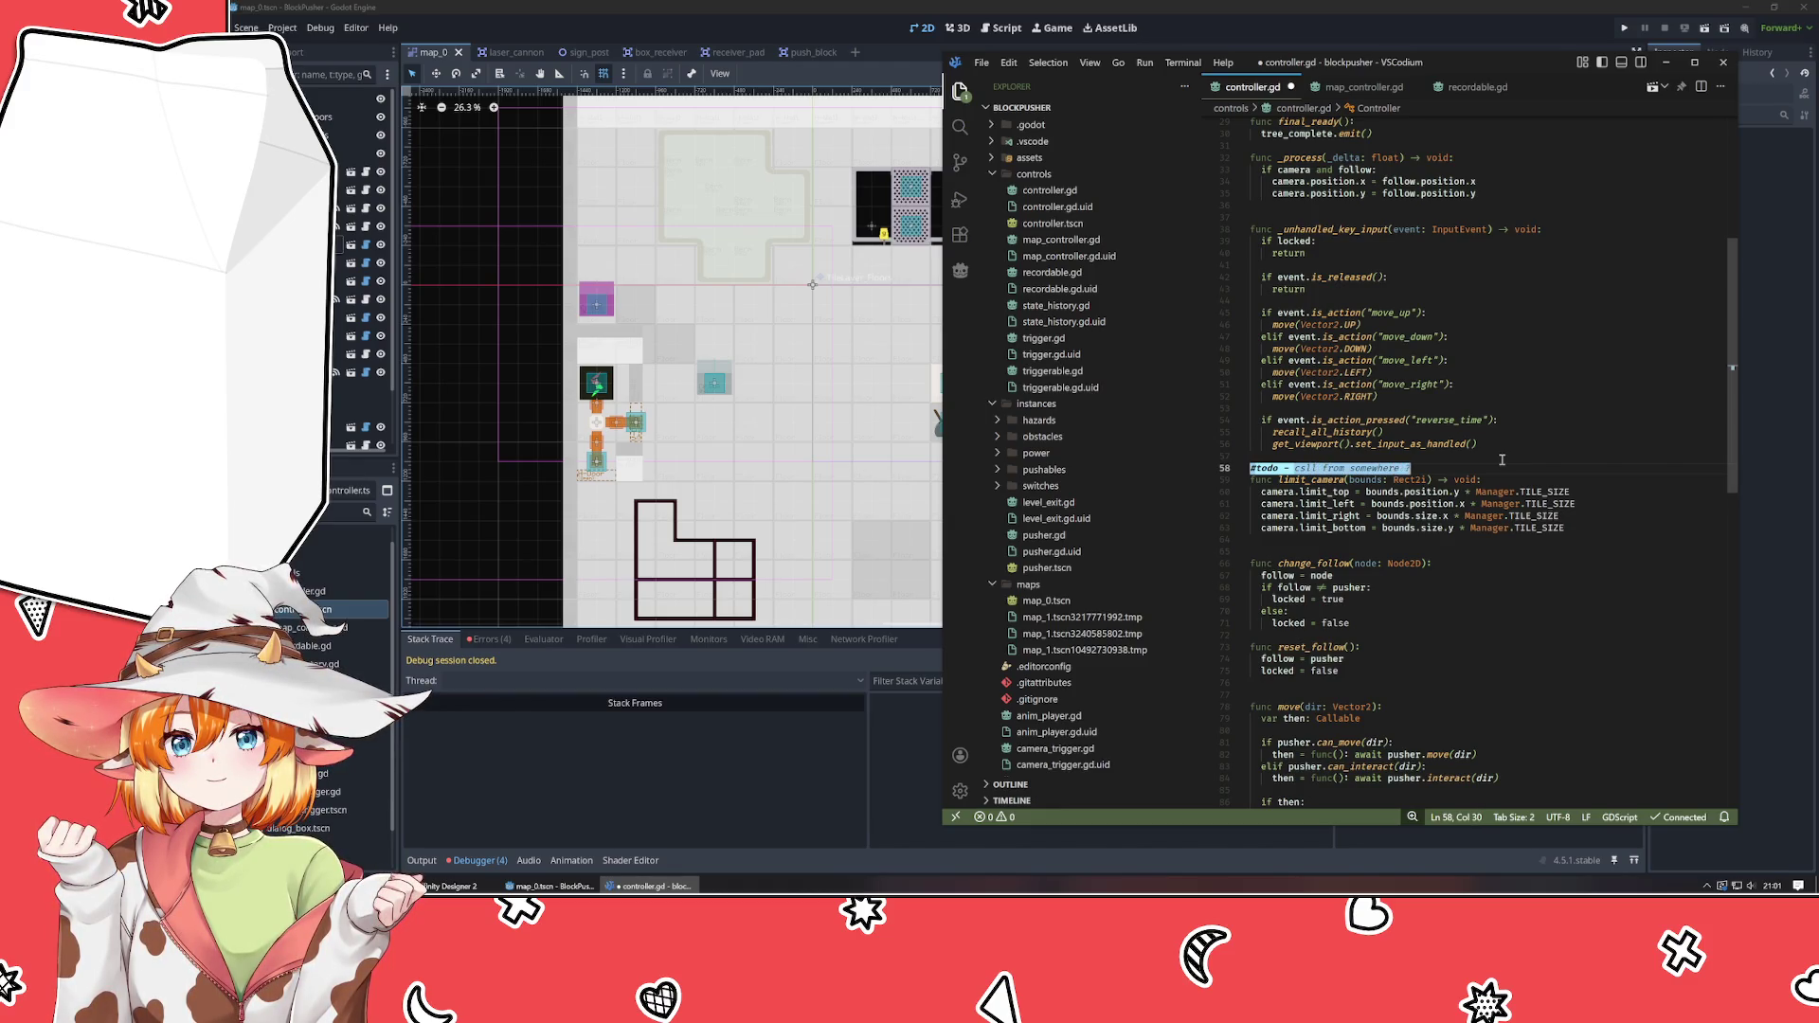
{"action": "key", "text": "ctrl+Left"}
{"action": "key", "text": "ctrl+Left"}
{"action": "key", "text": "ctrl+Left"}
{"action": "key", "text": "Right"}
{"action": "key", "text": "Right"}
{"action": "key", "text": "BackSpace"}
{"action": "type", "text": "a"}
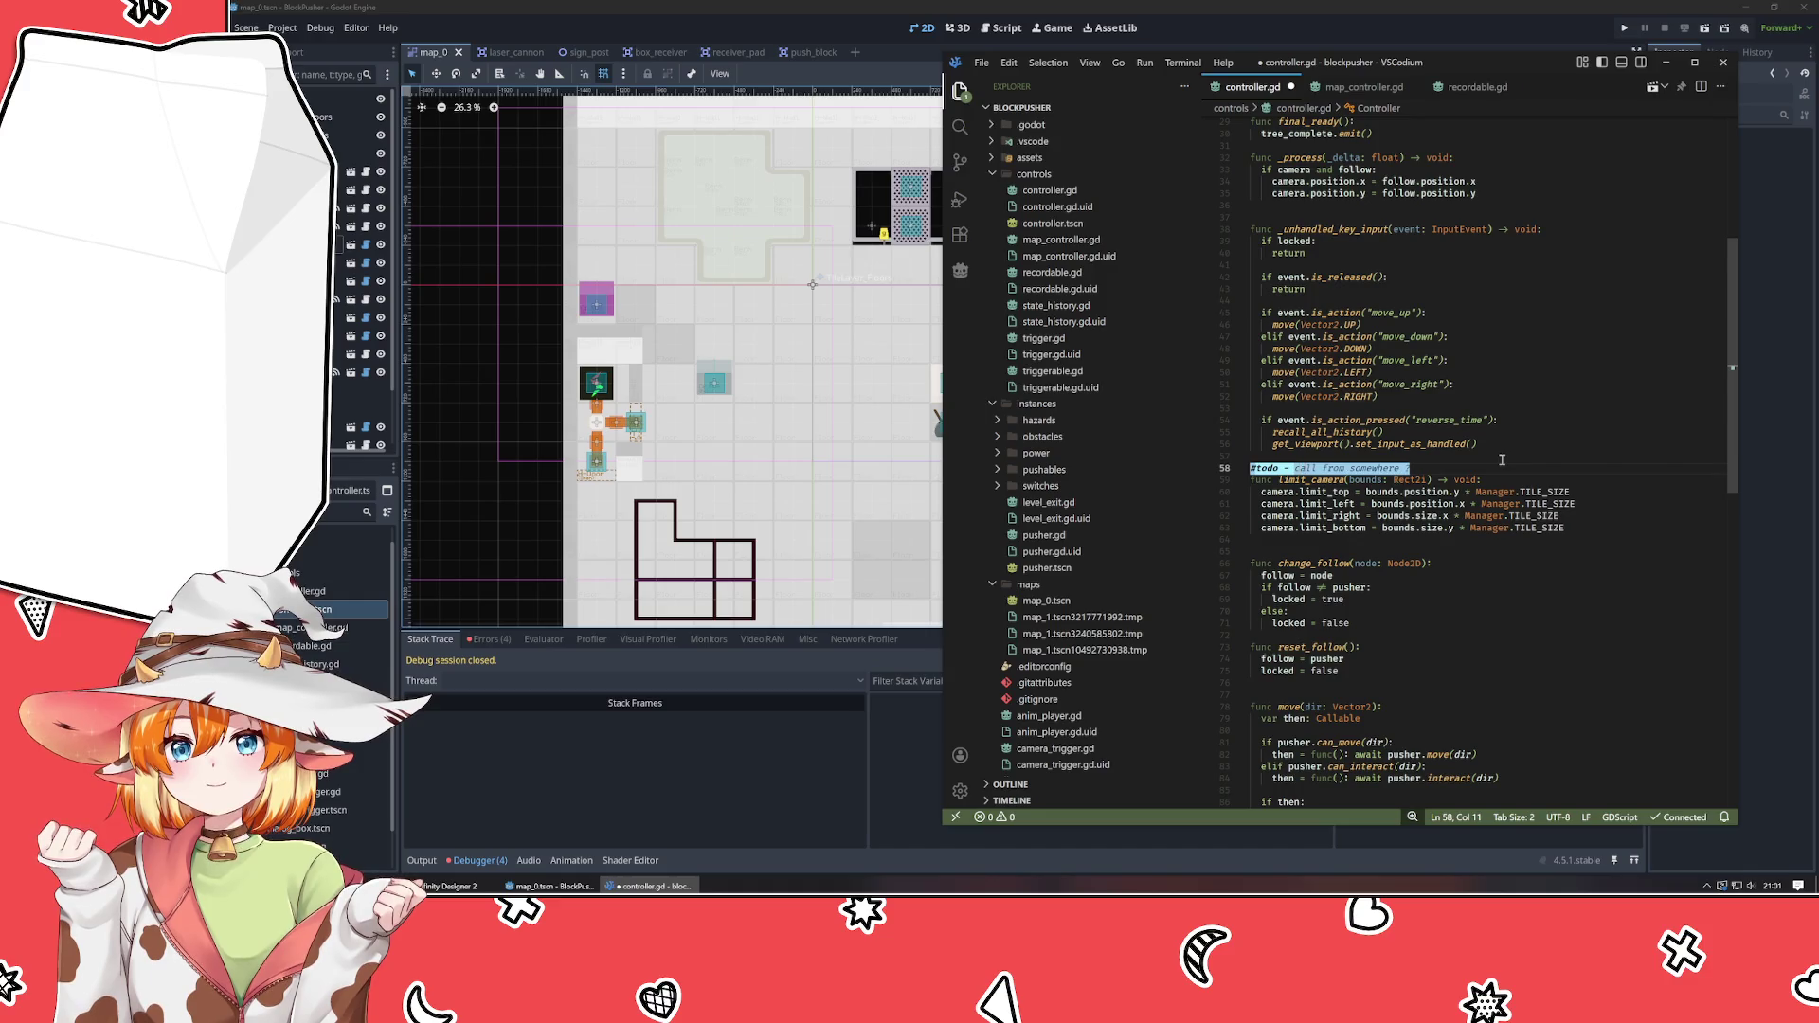
{"action": "key", "text": "ctrl+s"}
- Remove the extra blank line after var locked, then run the game from Godot
{"action": "scroll", "coordinate": [1502, 459], "scroll_direction": "up", "scroll_amount": 4}
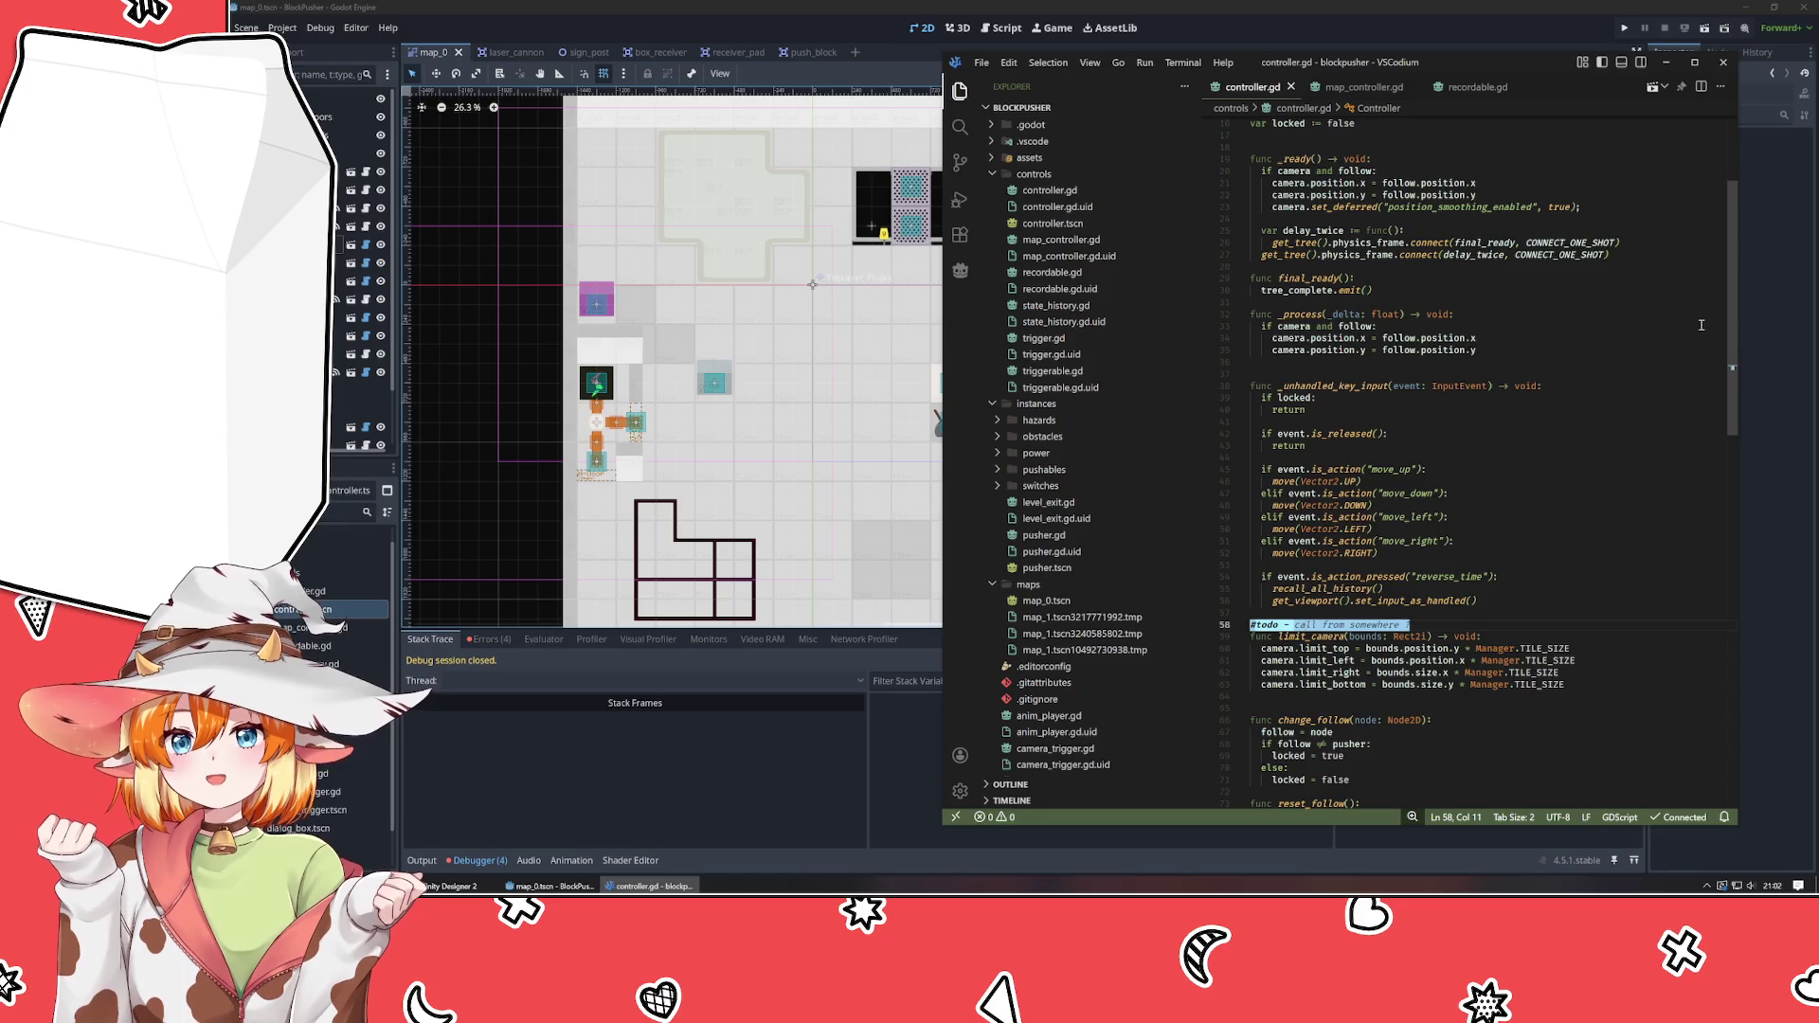
{"action": "scroll", "coordinate": [1701, 325], "scroll_direction": "up", "scroll_amount": 5}
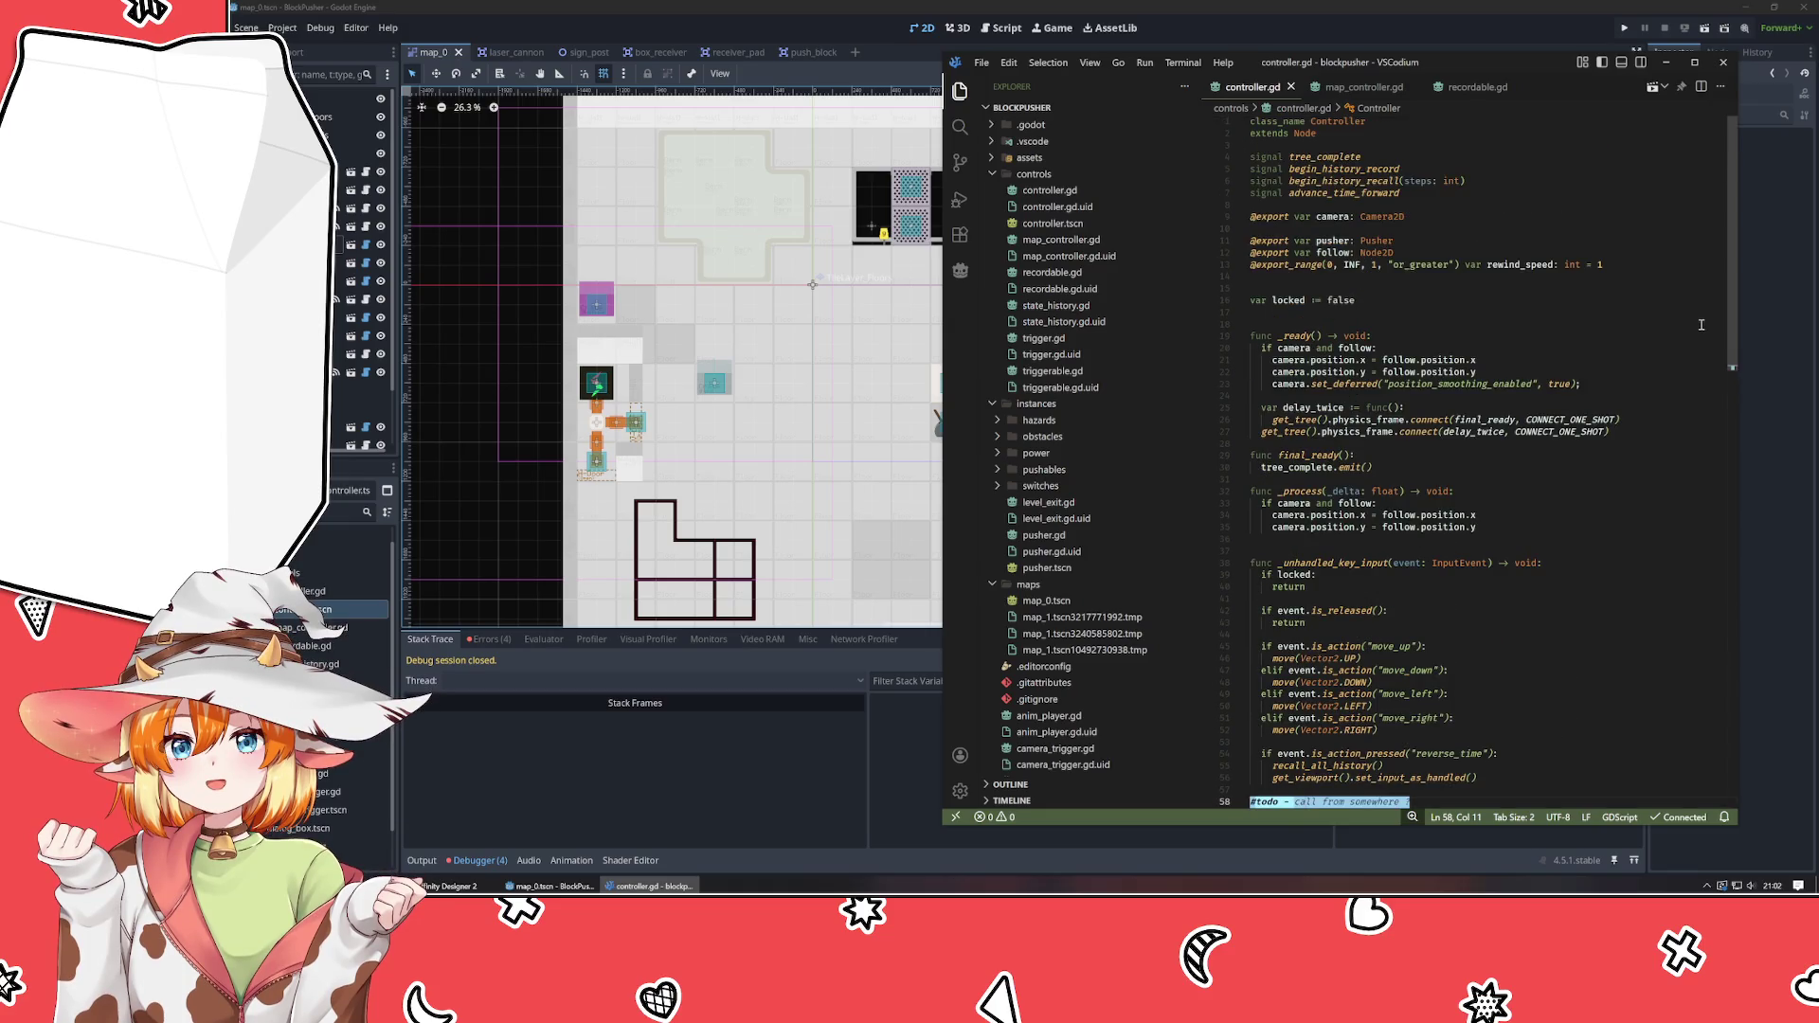
{"action": "left_click", "coordinate": [1393, 321]}
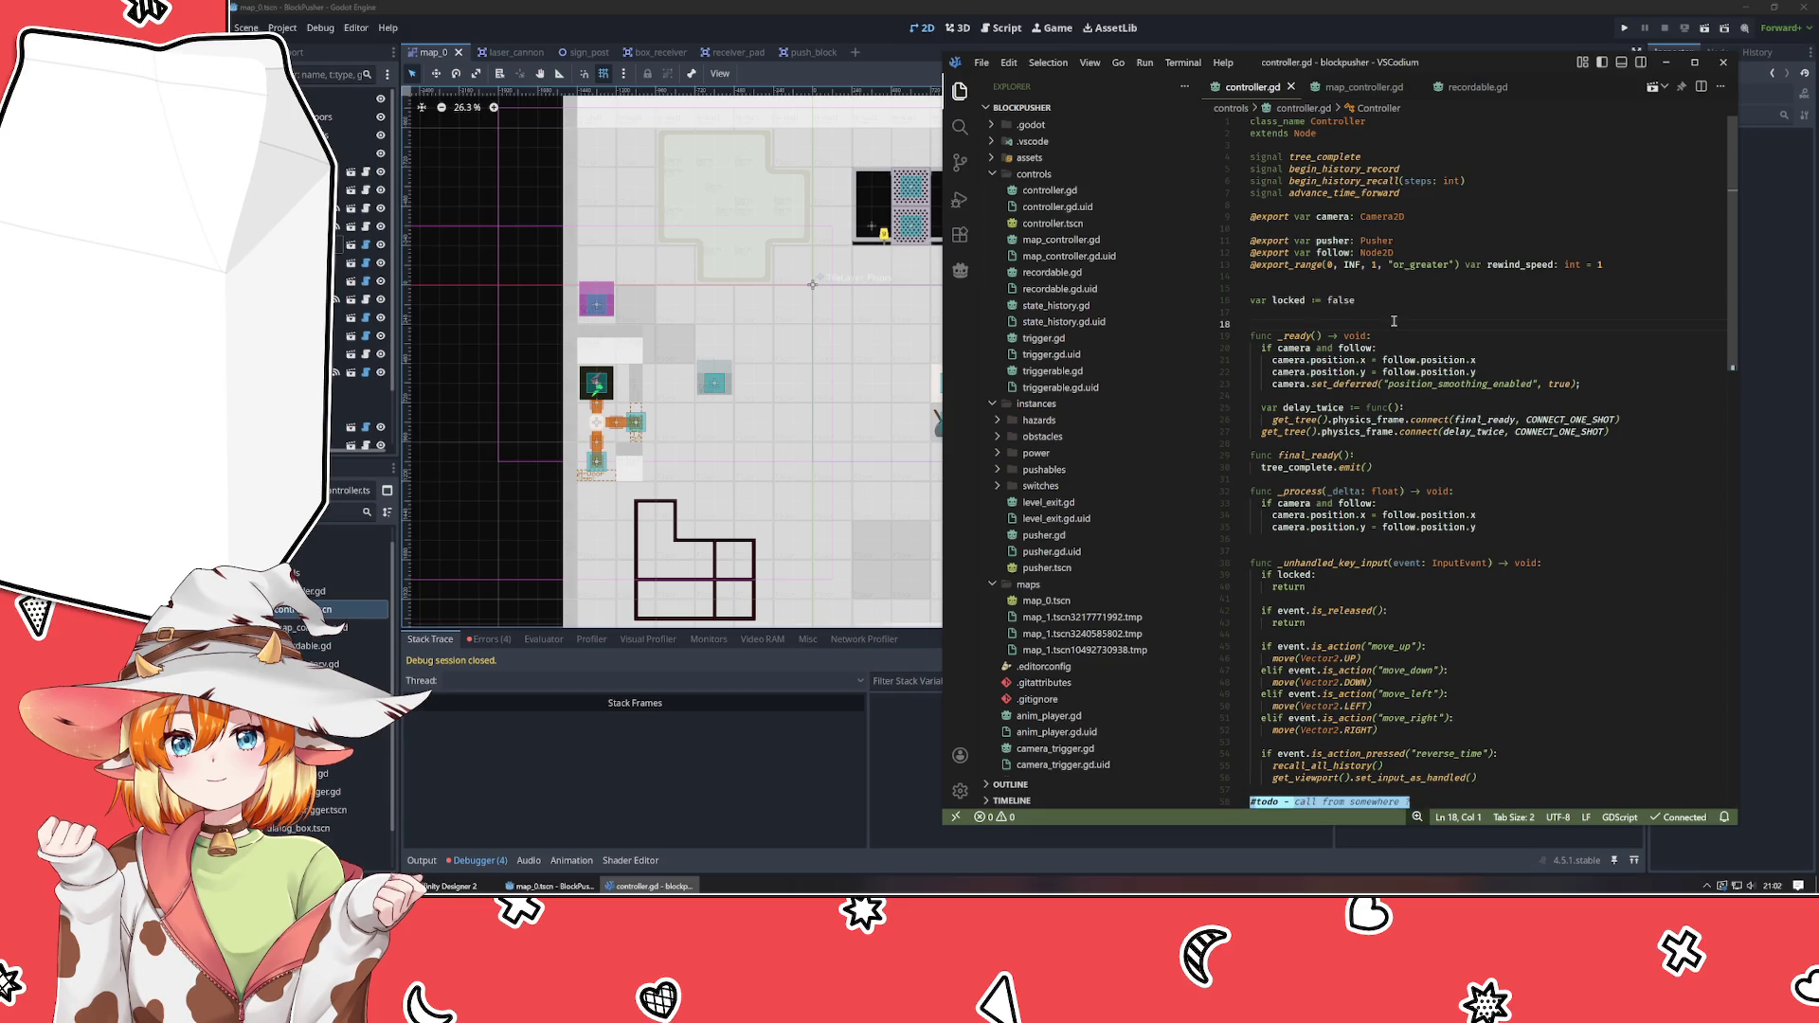
{"action": "key", "text": "Up"}
{"action": "key", "text": "Up"}
{"action": "key", "text": "BackSpace"}
{"action": "left_click", "coordinate": [1393, 321]}
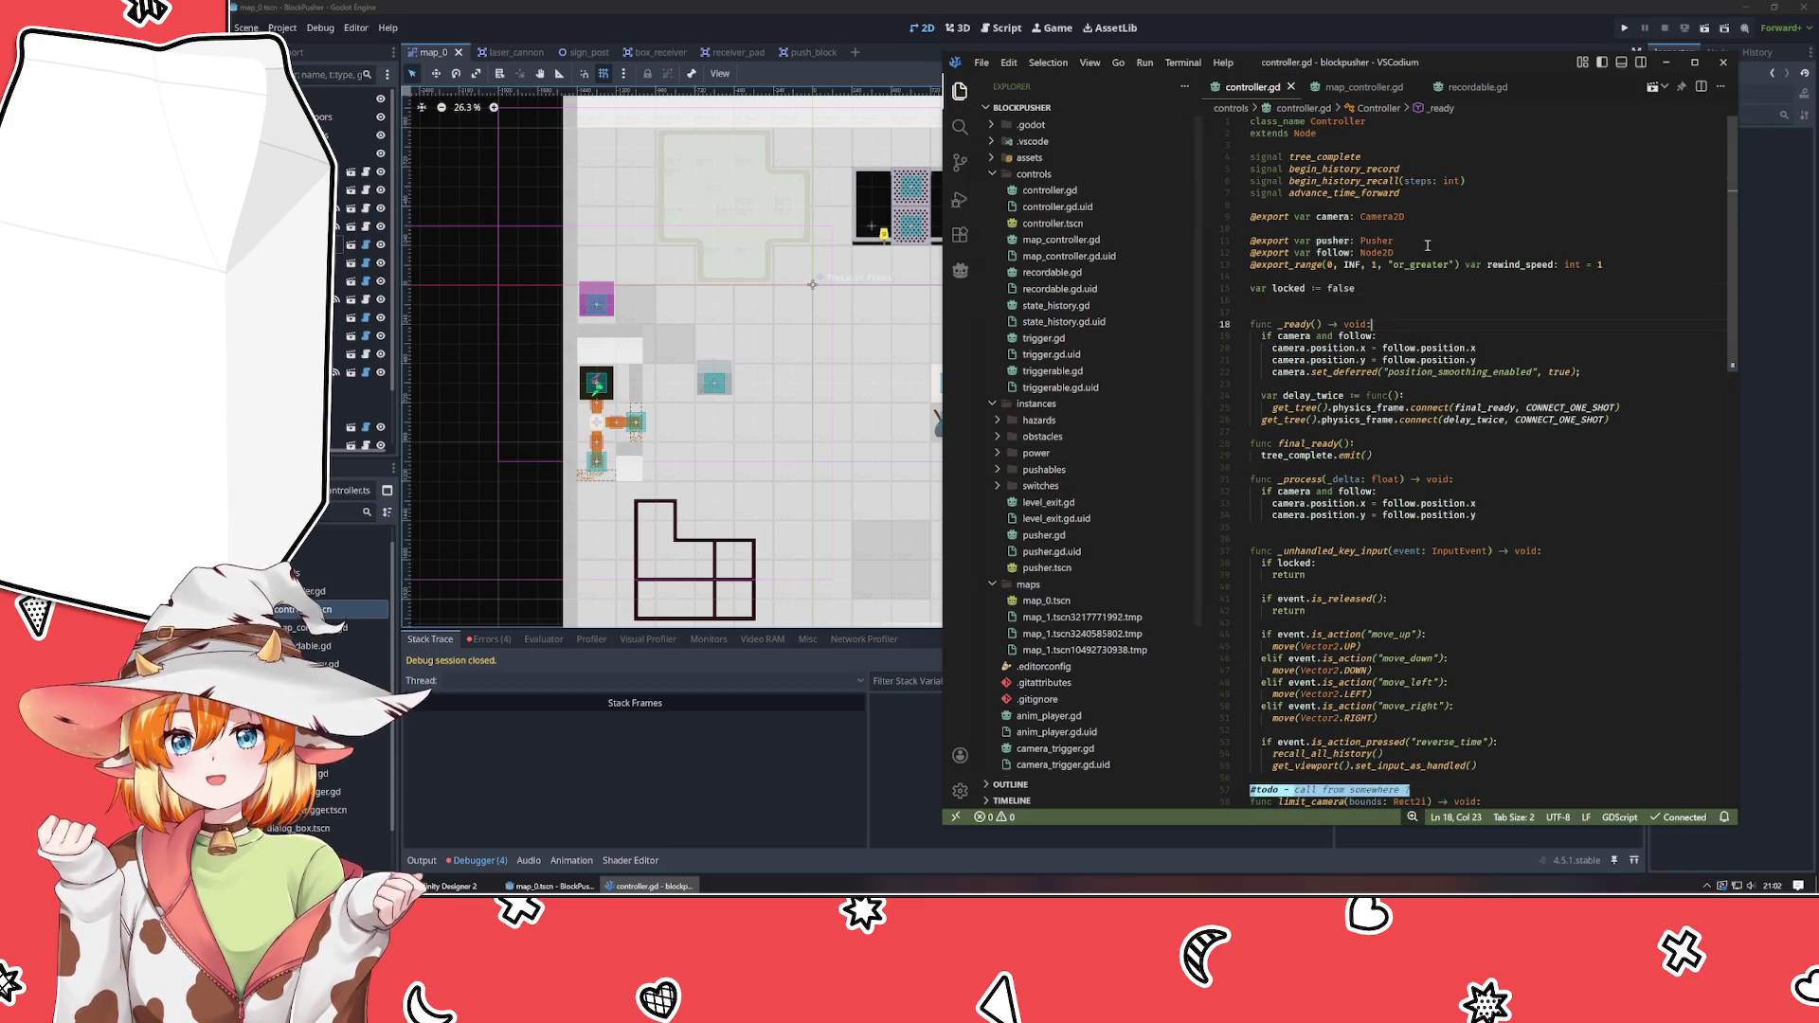
{"action": "left_click", "coordinate": [1621, 31]}
{"action": "left_click", "coordinate": [1621, 32]}
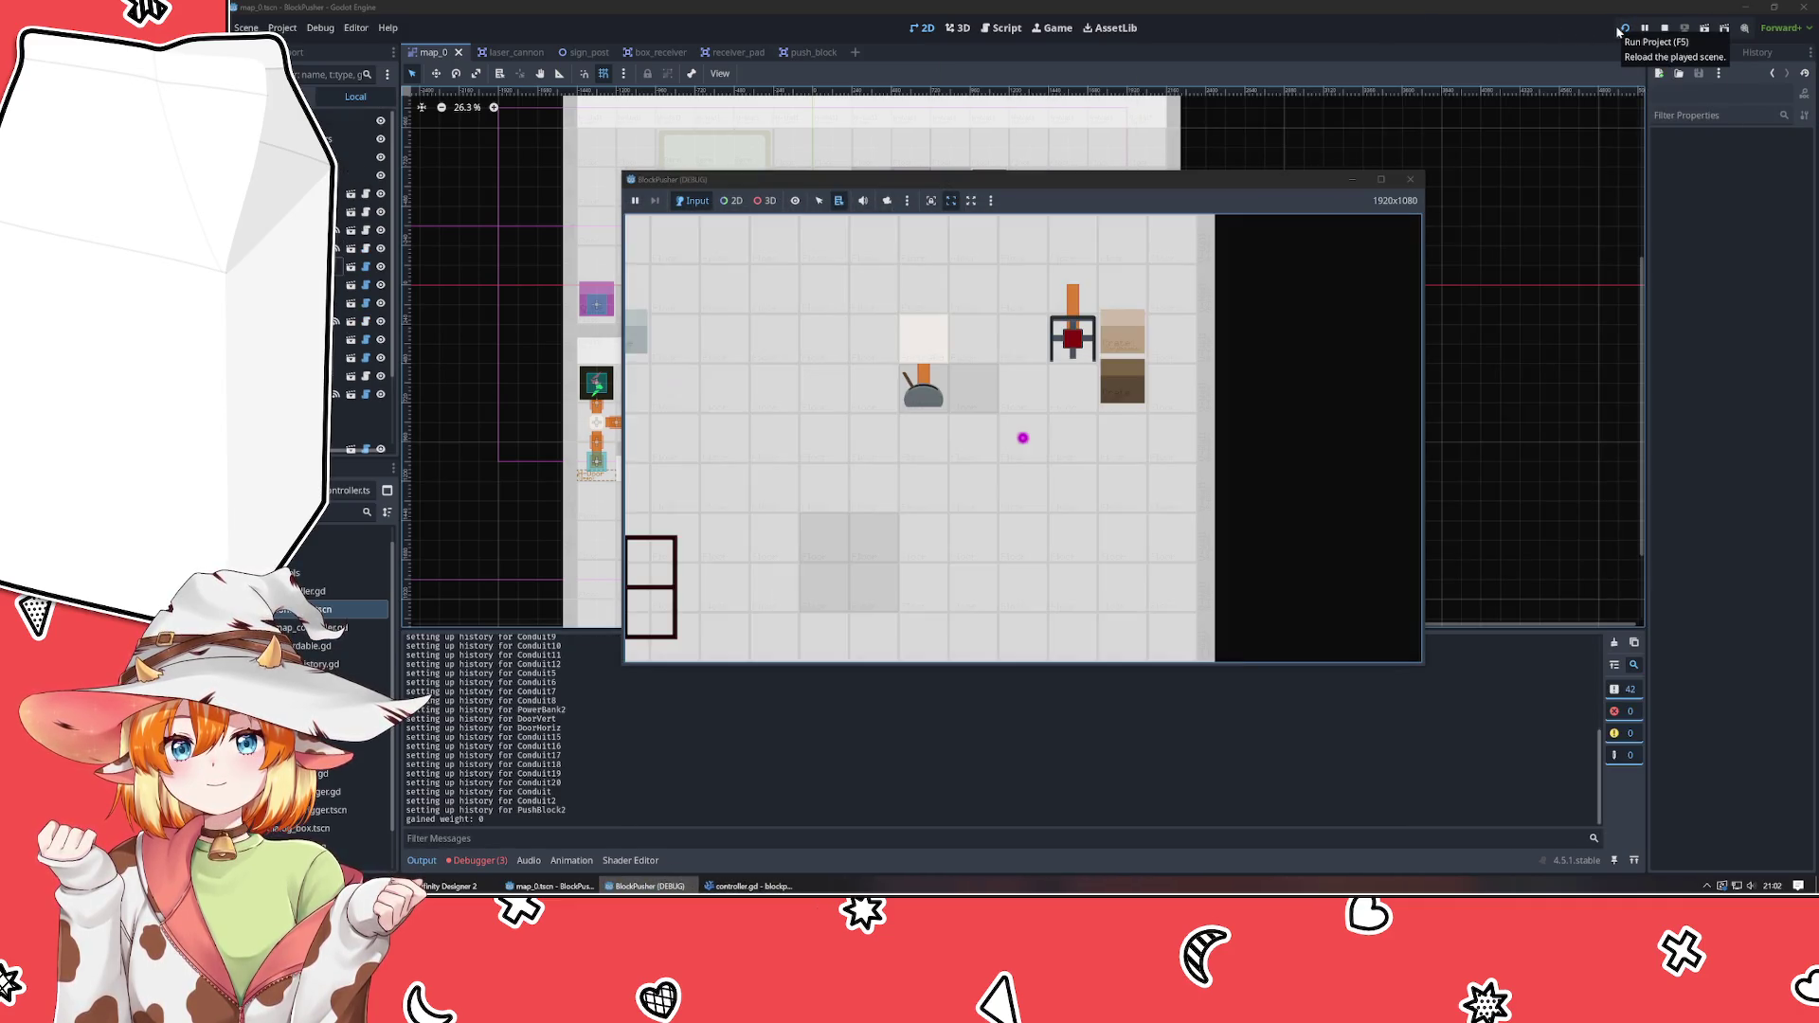
- Move the player, inspect the resulting error in move() around lines 78–79, then stop the debug session
{"action": "key", "text": "Right"}
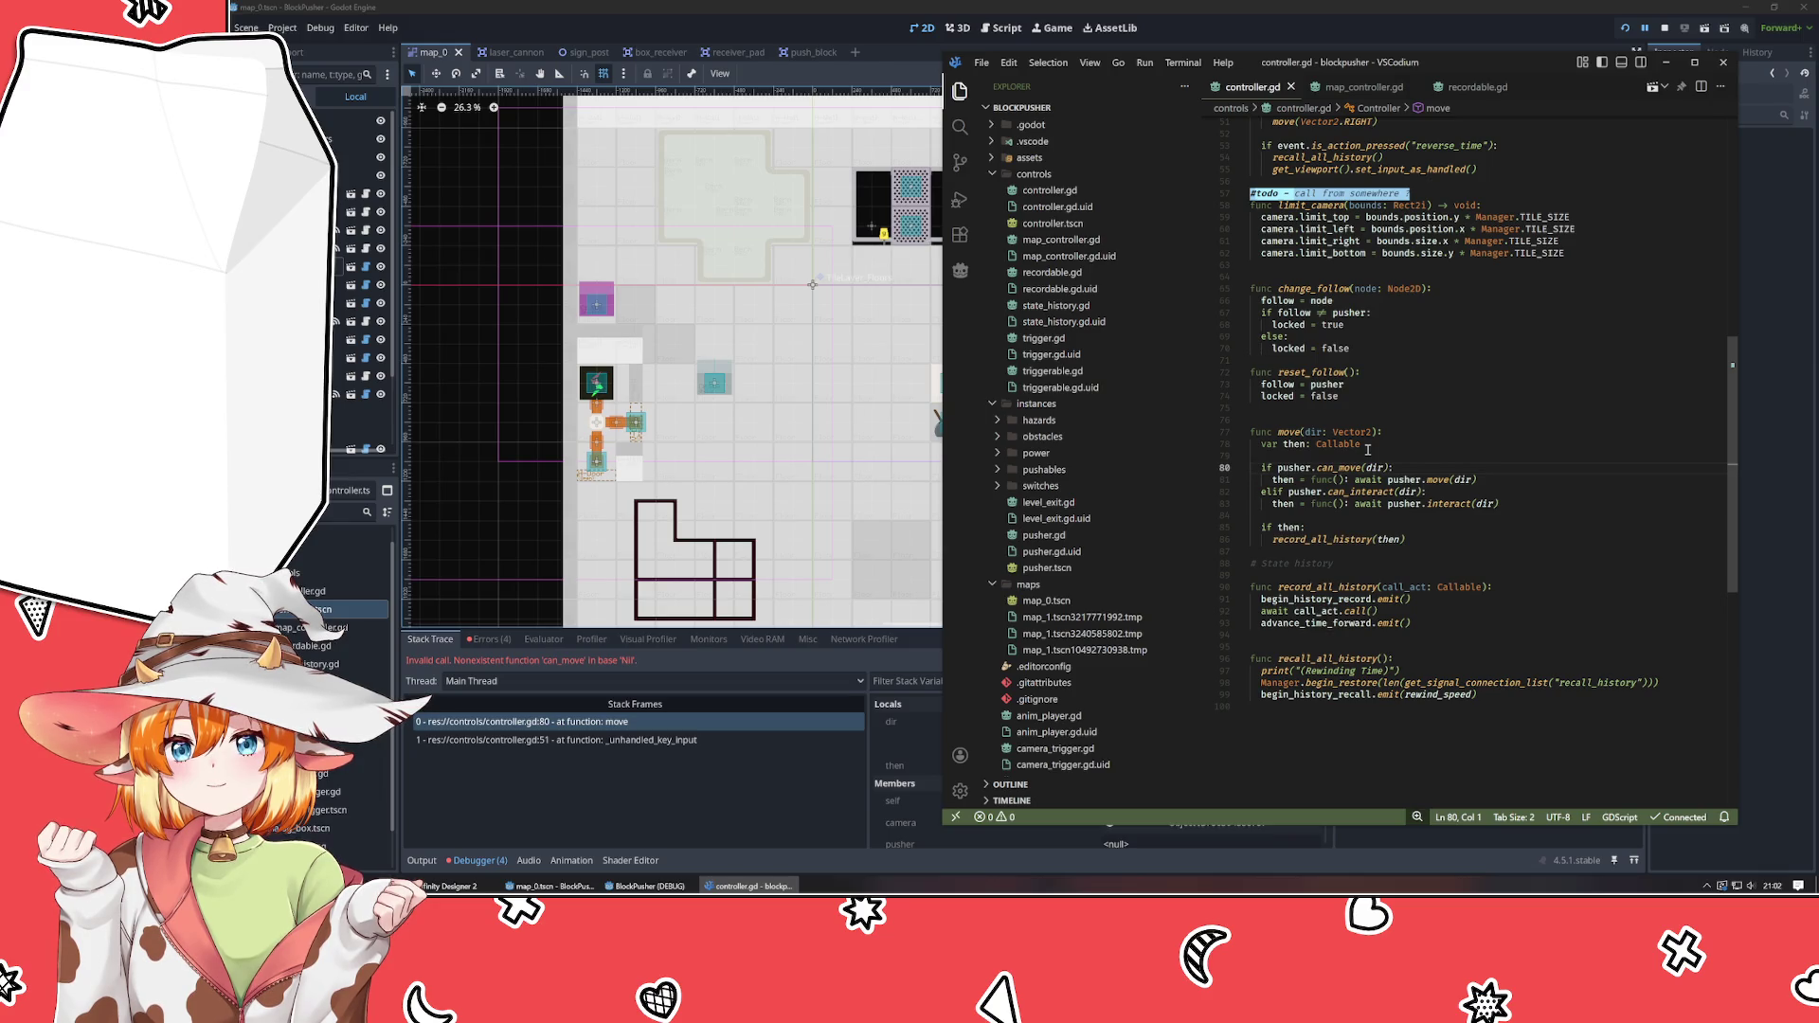
{"action": "left_click", "coordinate": [601, 744]}
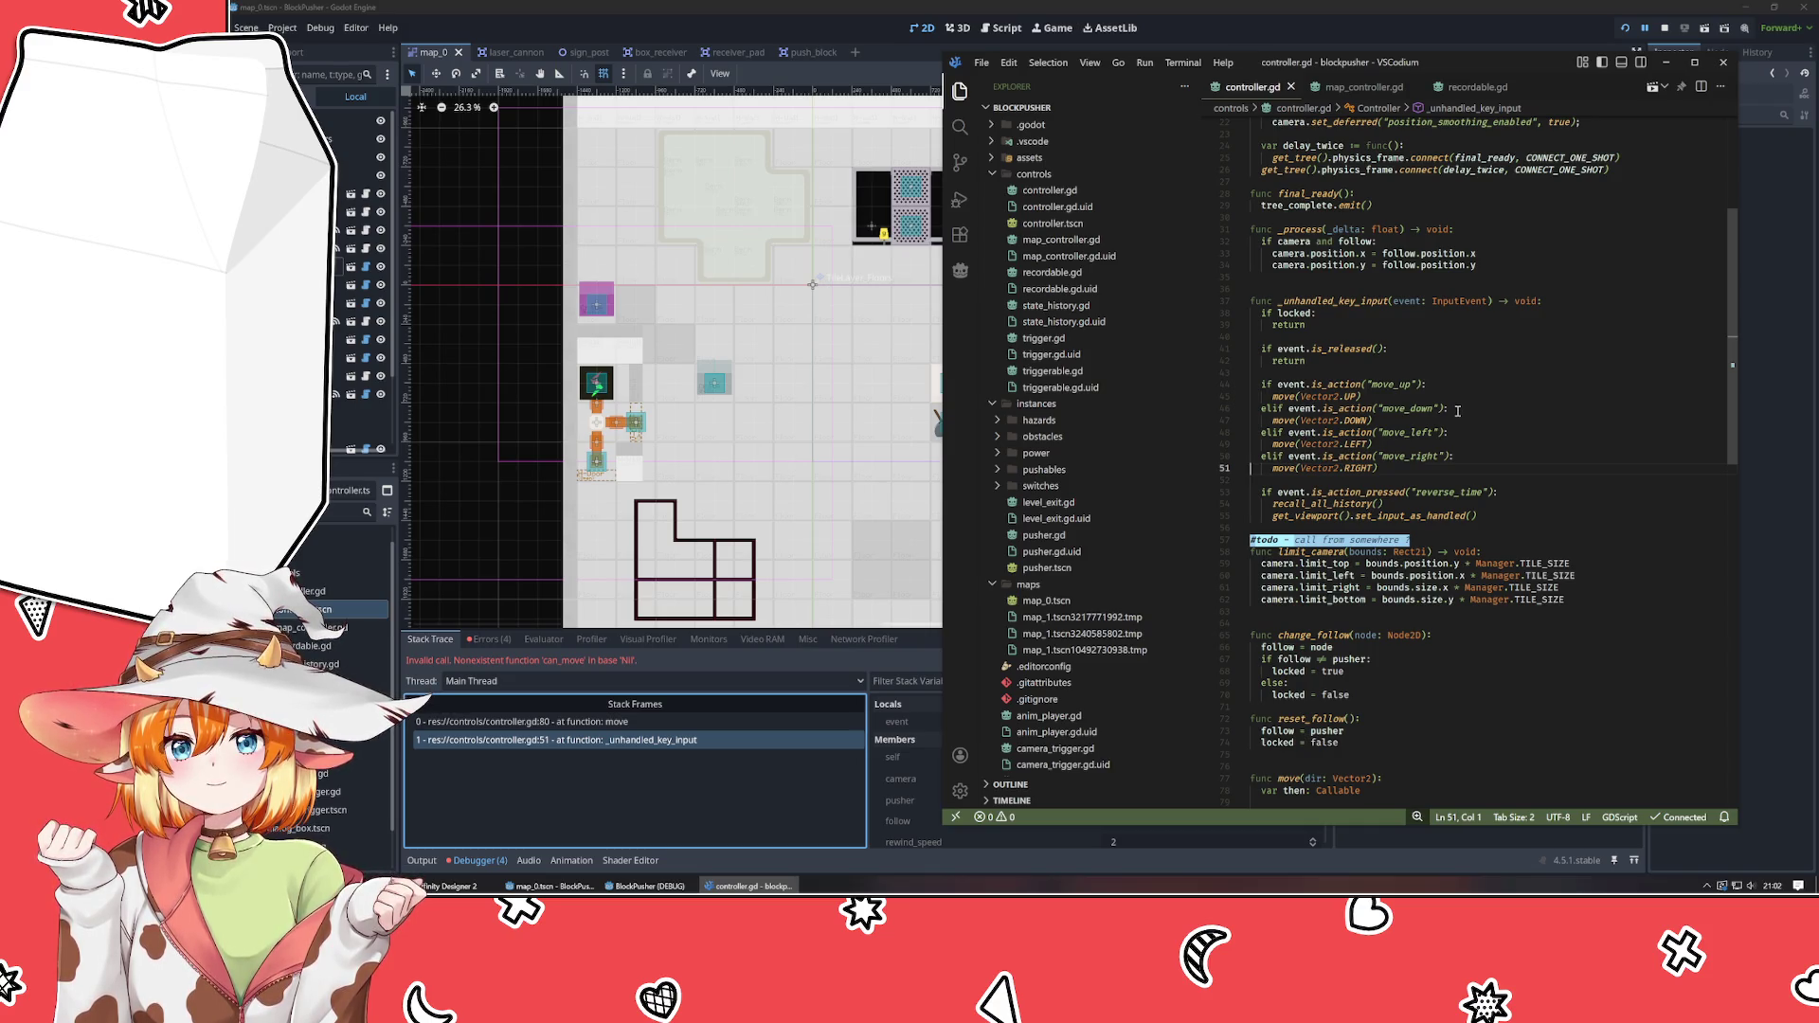
{"action": "scroll", "coordinate": [1459, 411], "scroll_direction": "down", "scroll_amount": 5}
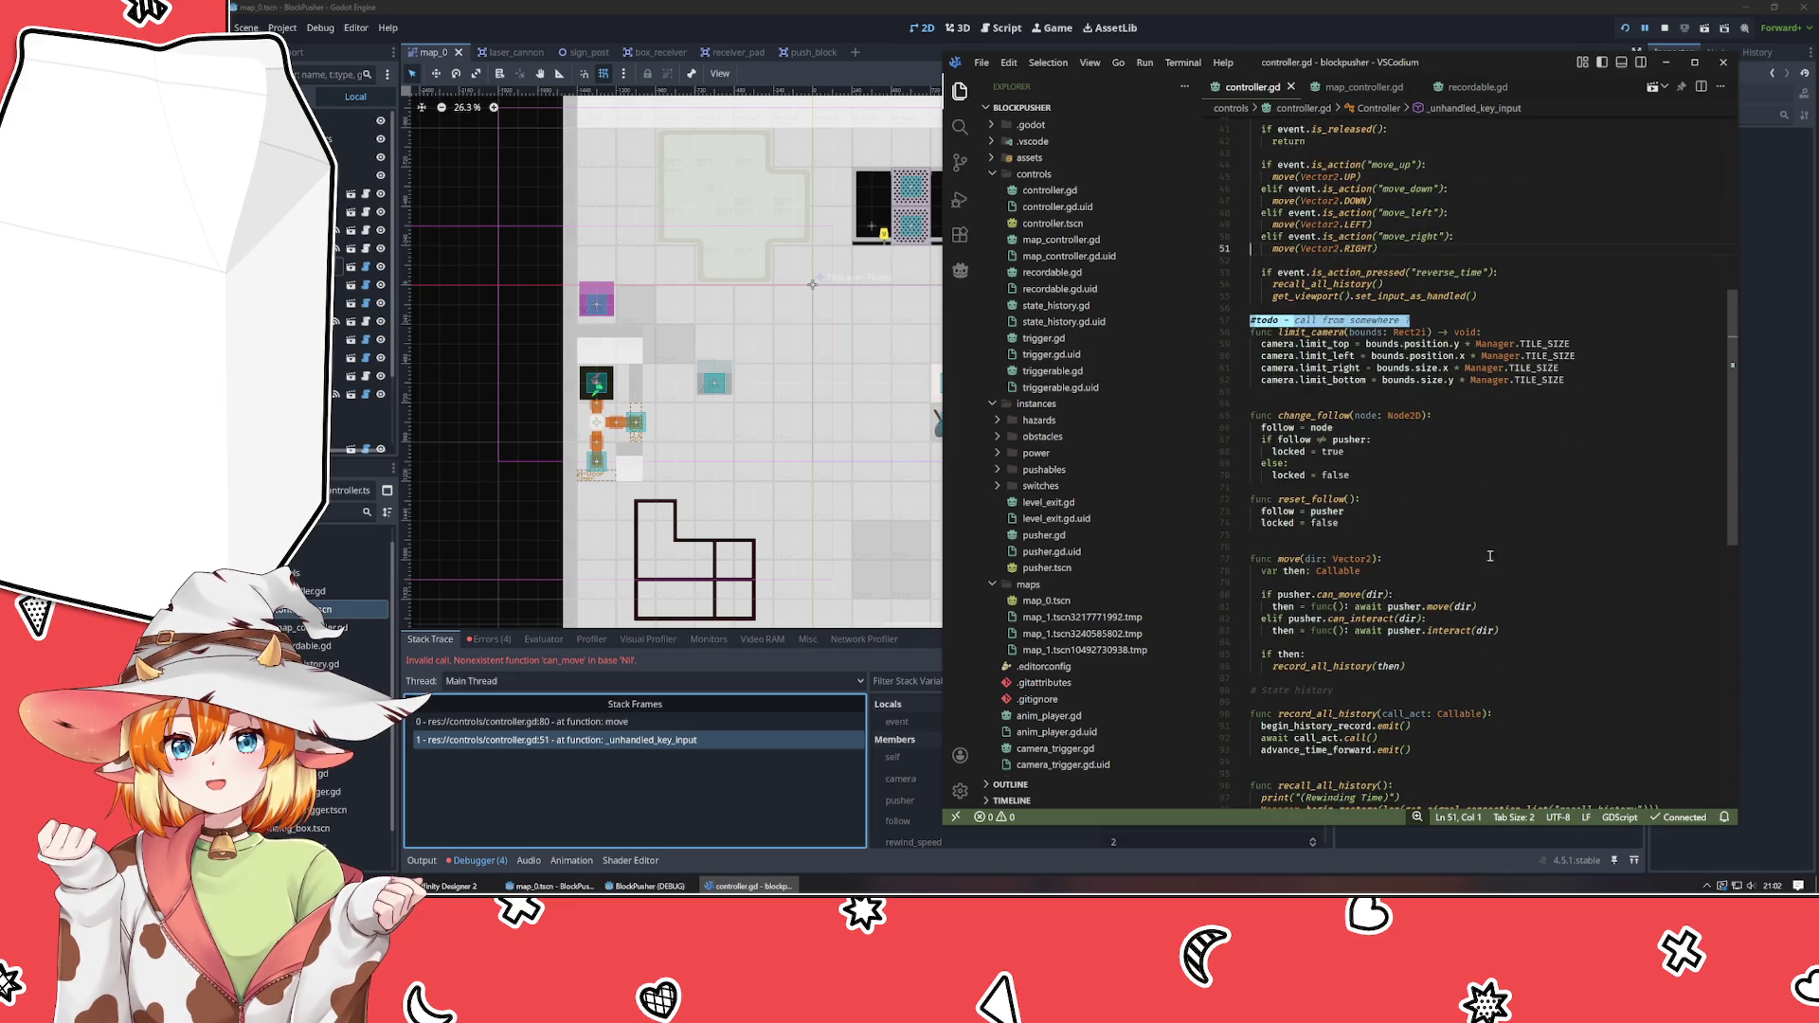
{"action": "left_click", "coordinate": [1449, 580]}
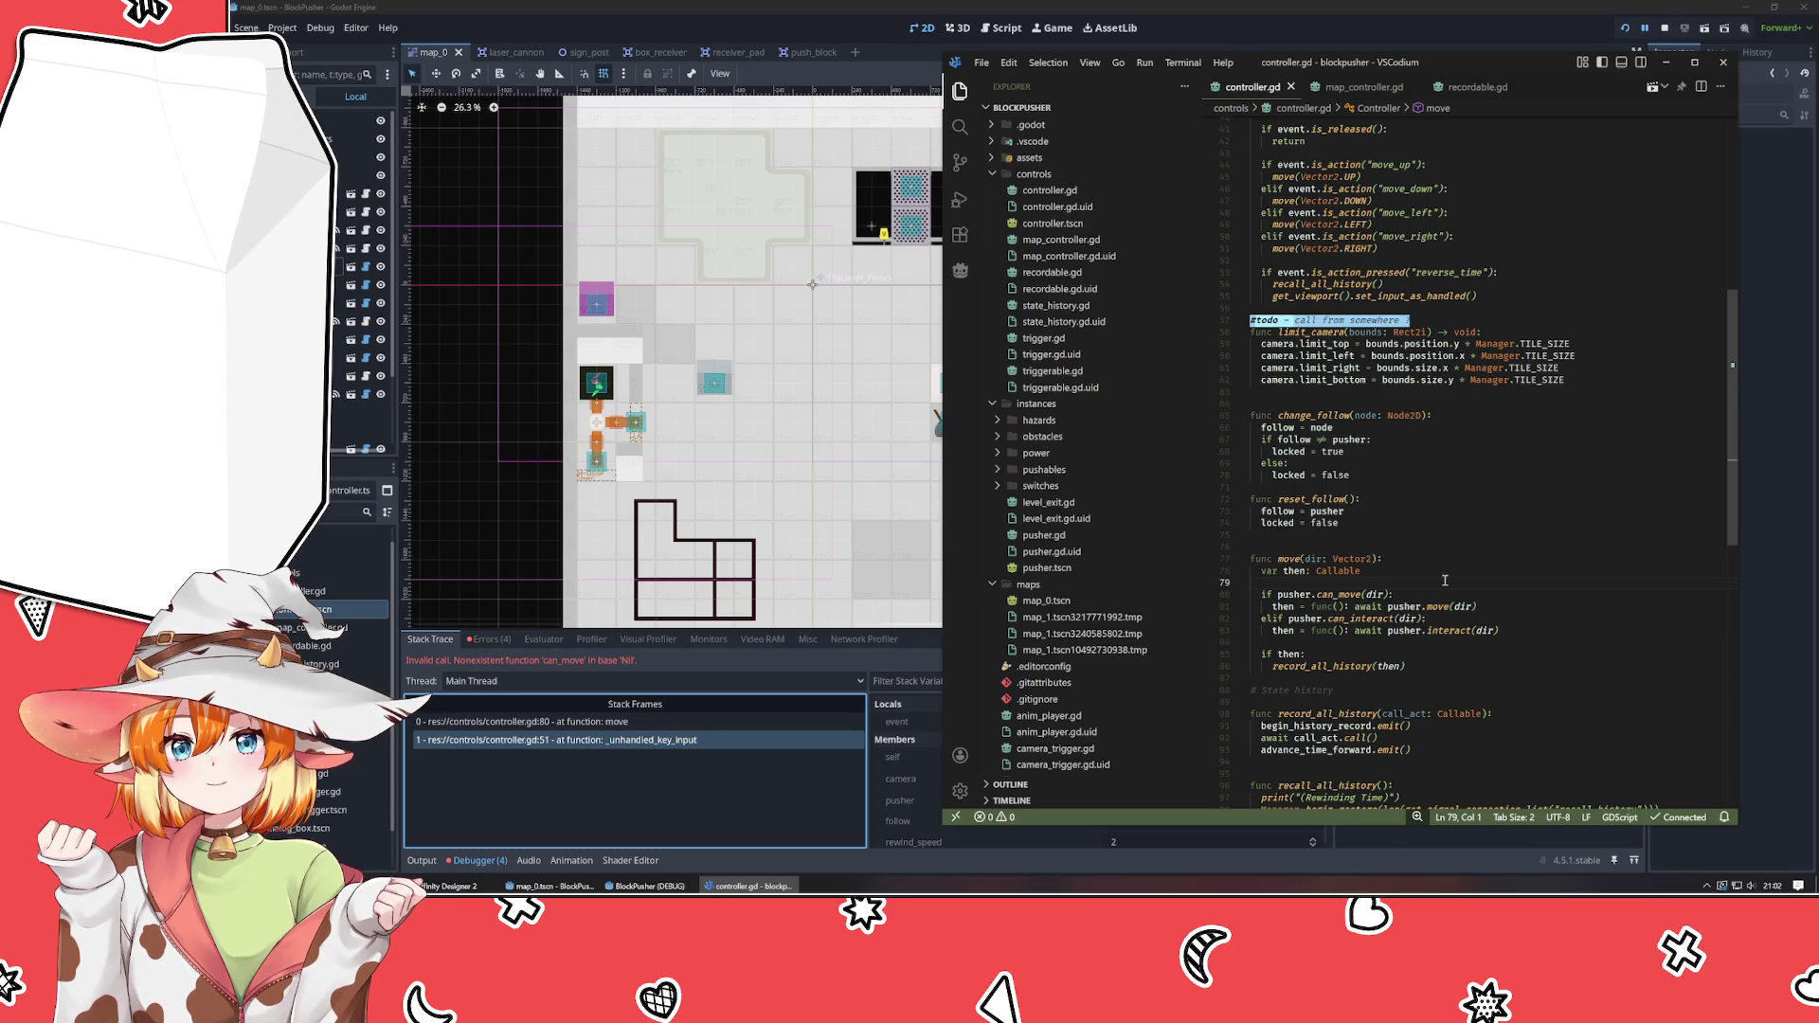
{"action": "left_click", "coordinate": [1302, 572]}
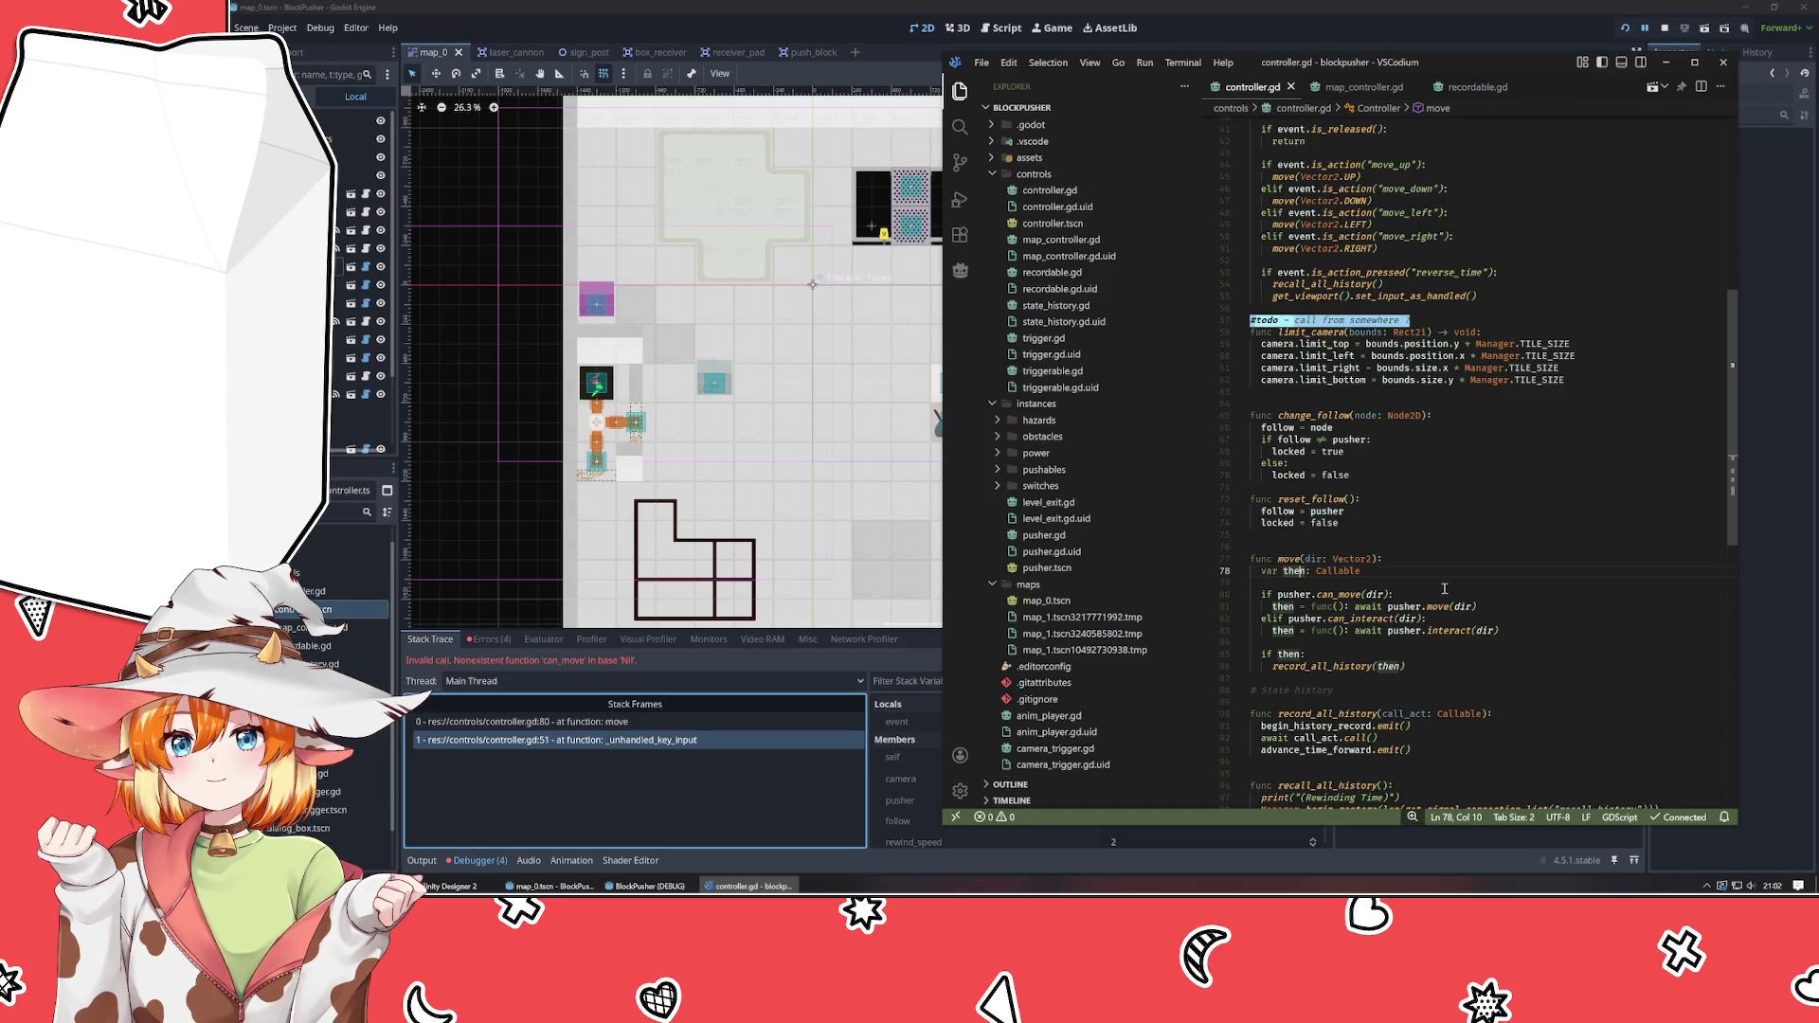
{"action": "scroll", "coordinate": [1444, 590], "scroll_direction": "down", "scroll_amount": 2}
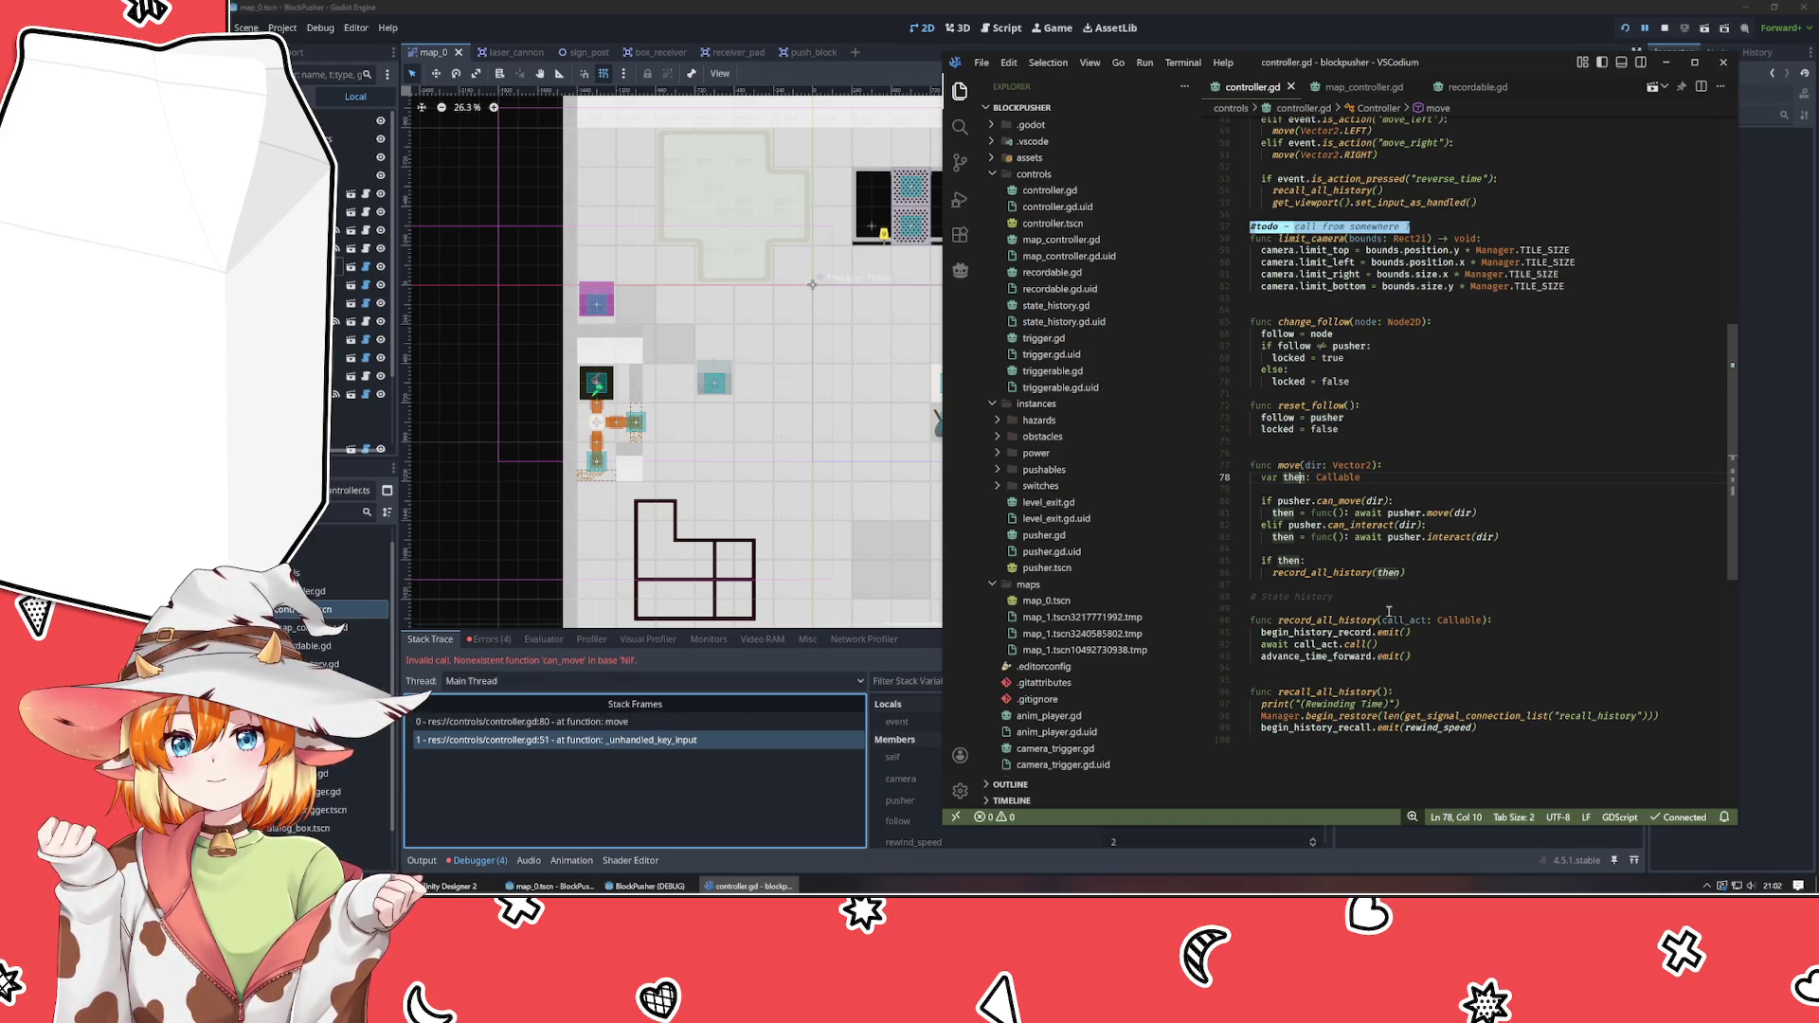
{"action": "key", "text": "Down"}
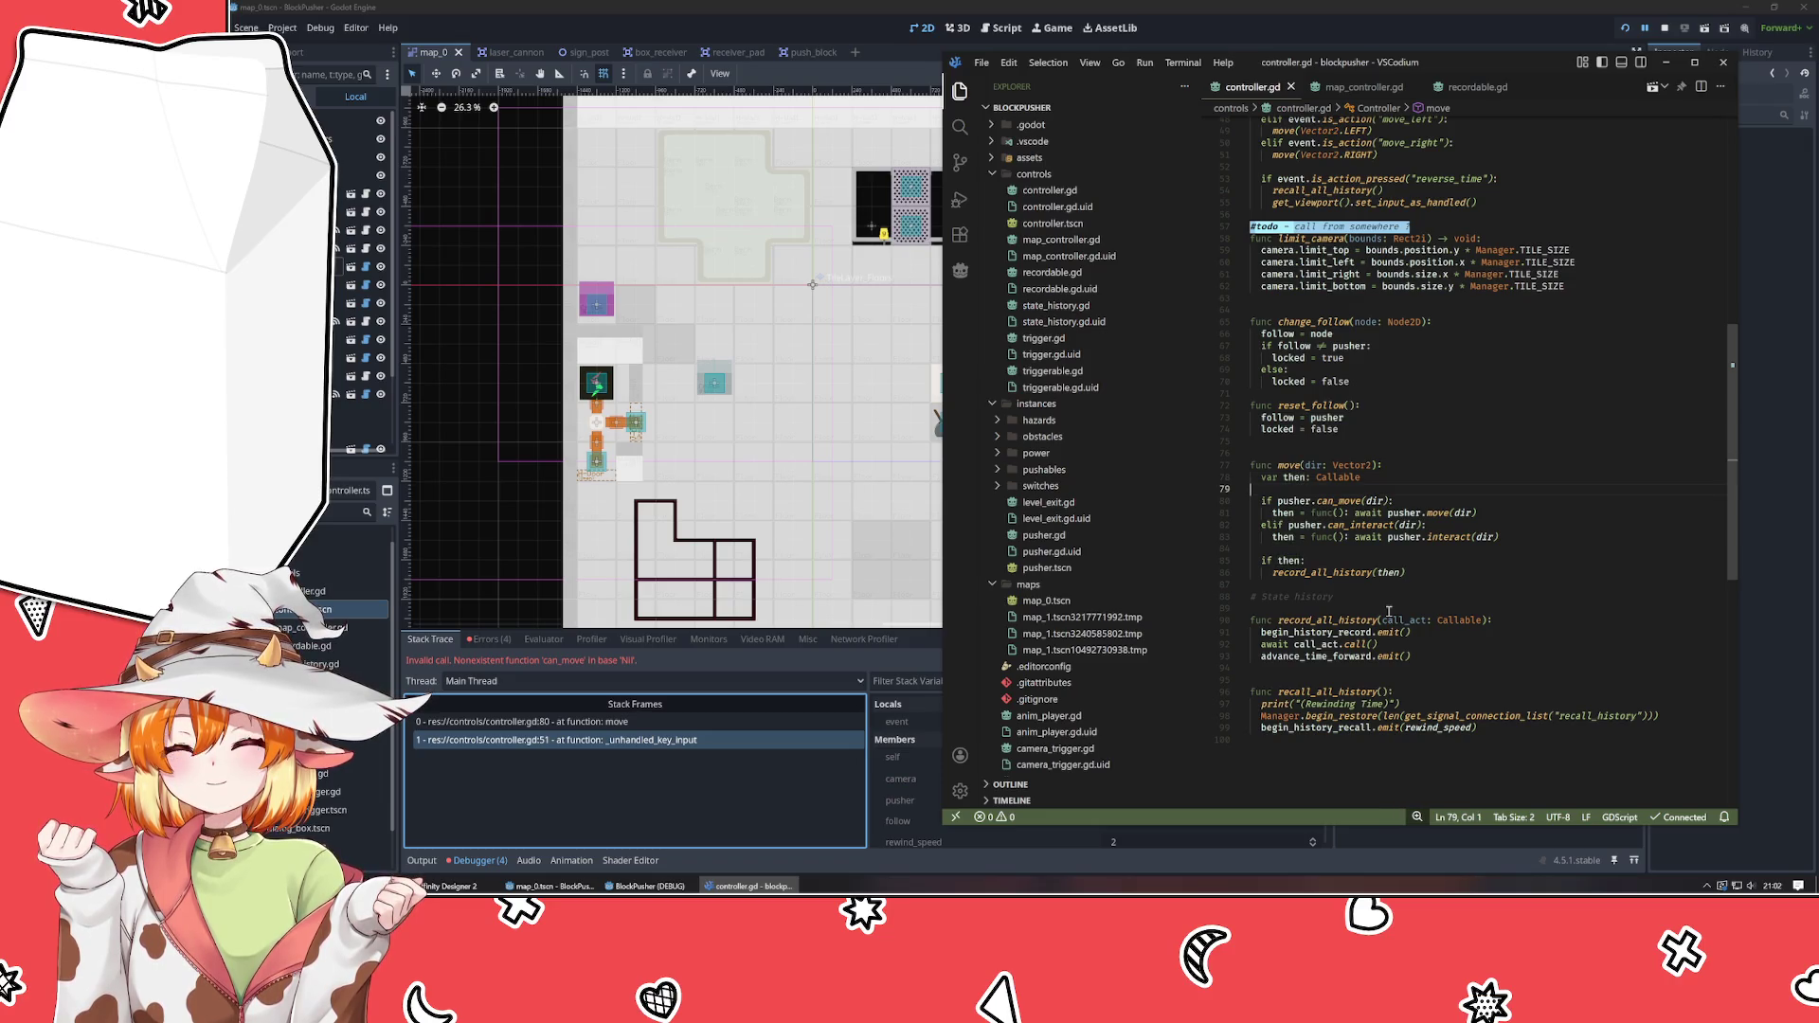
{"action": "left_click", "coordinate": [1654, 48]}
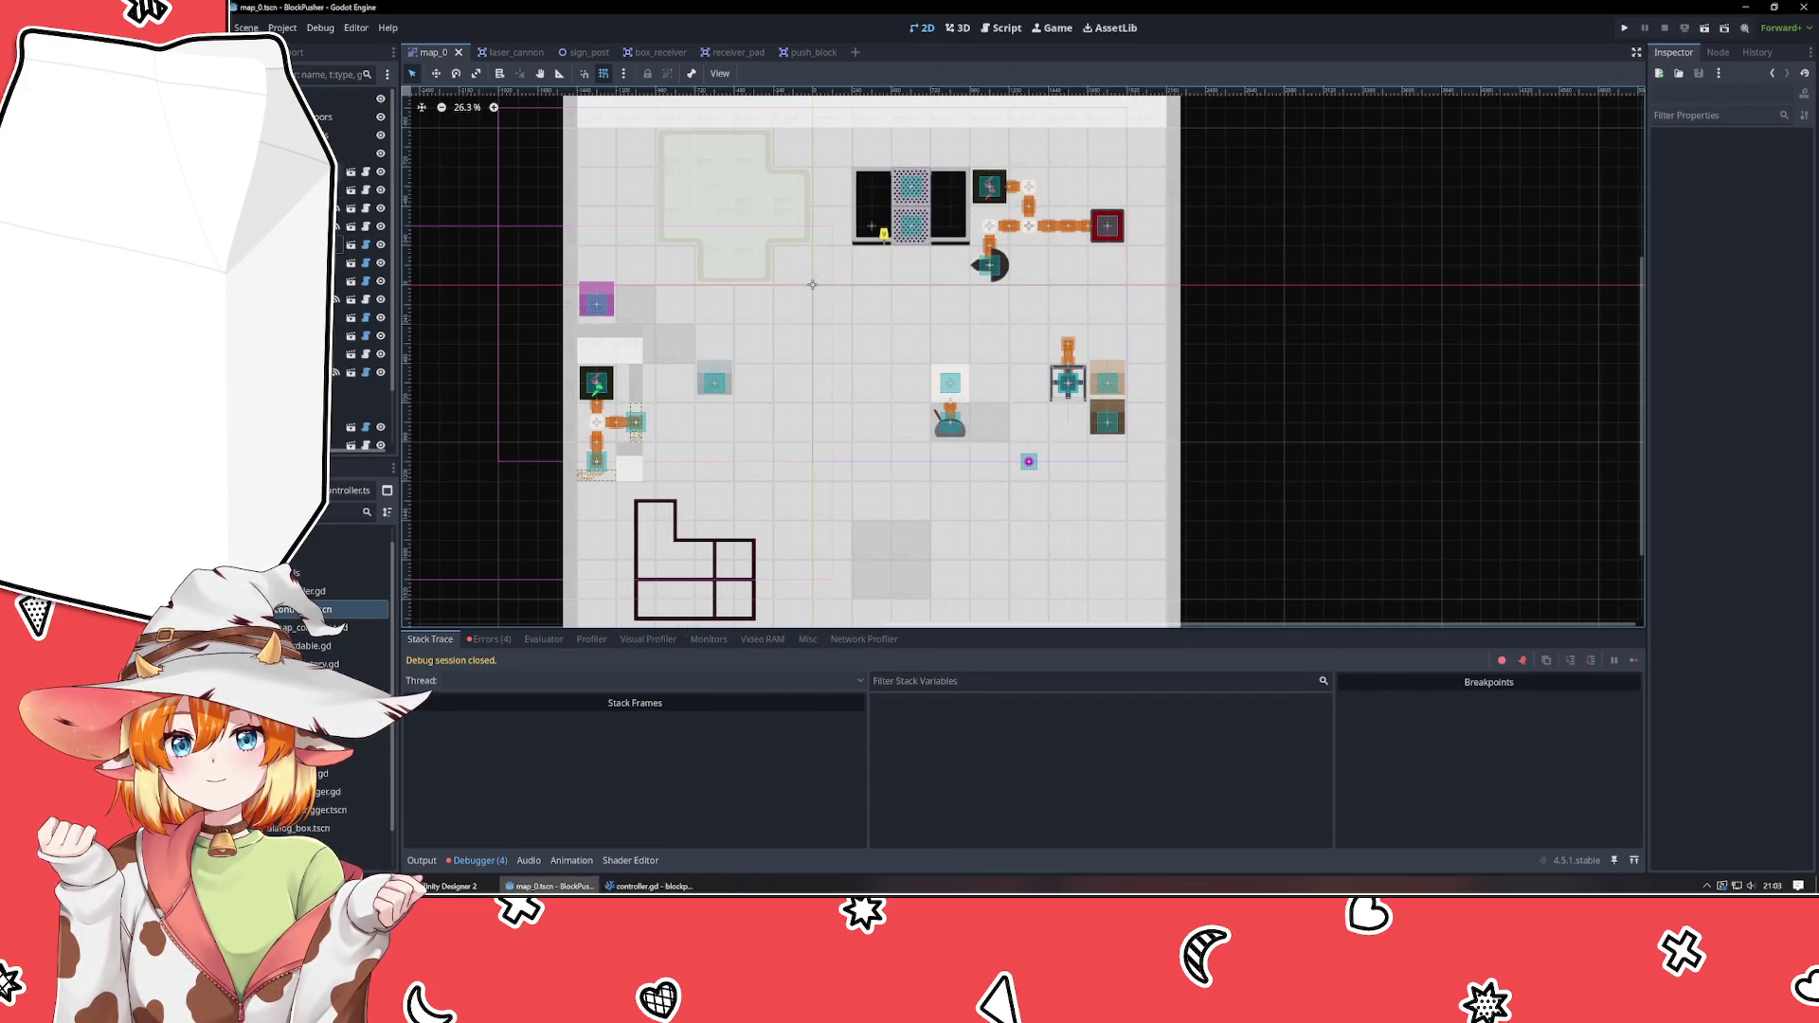
- Assign the Player node as Controller2's Pusher
{"action": "left_click", "coordinate": [812, 284]}
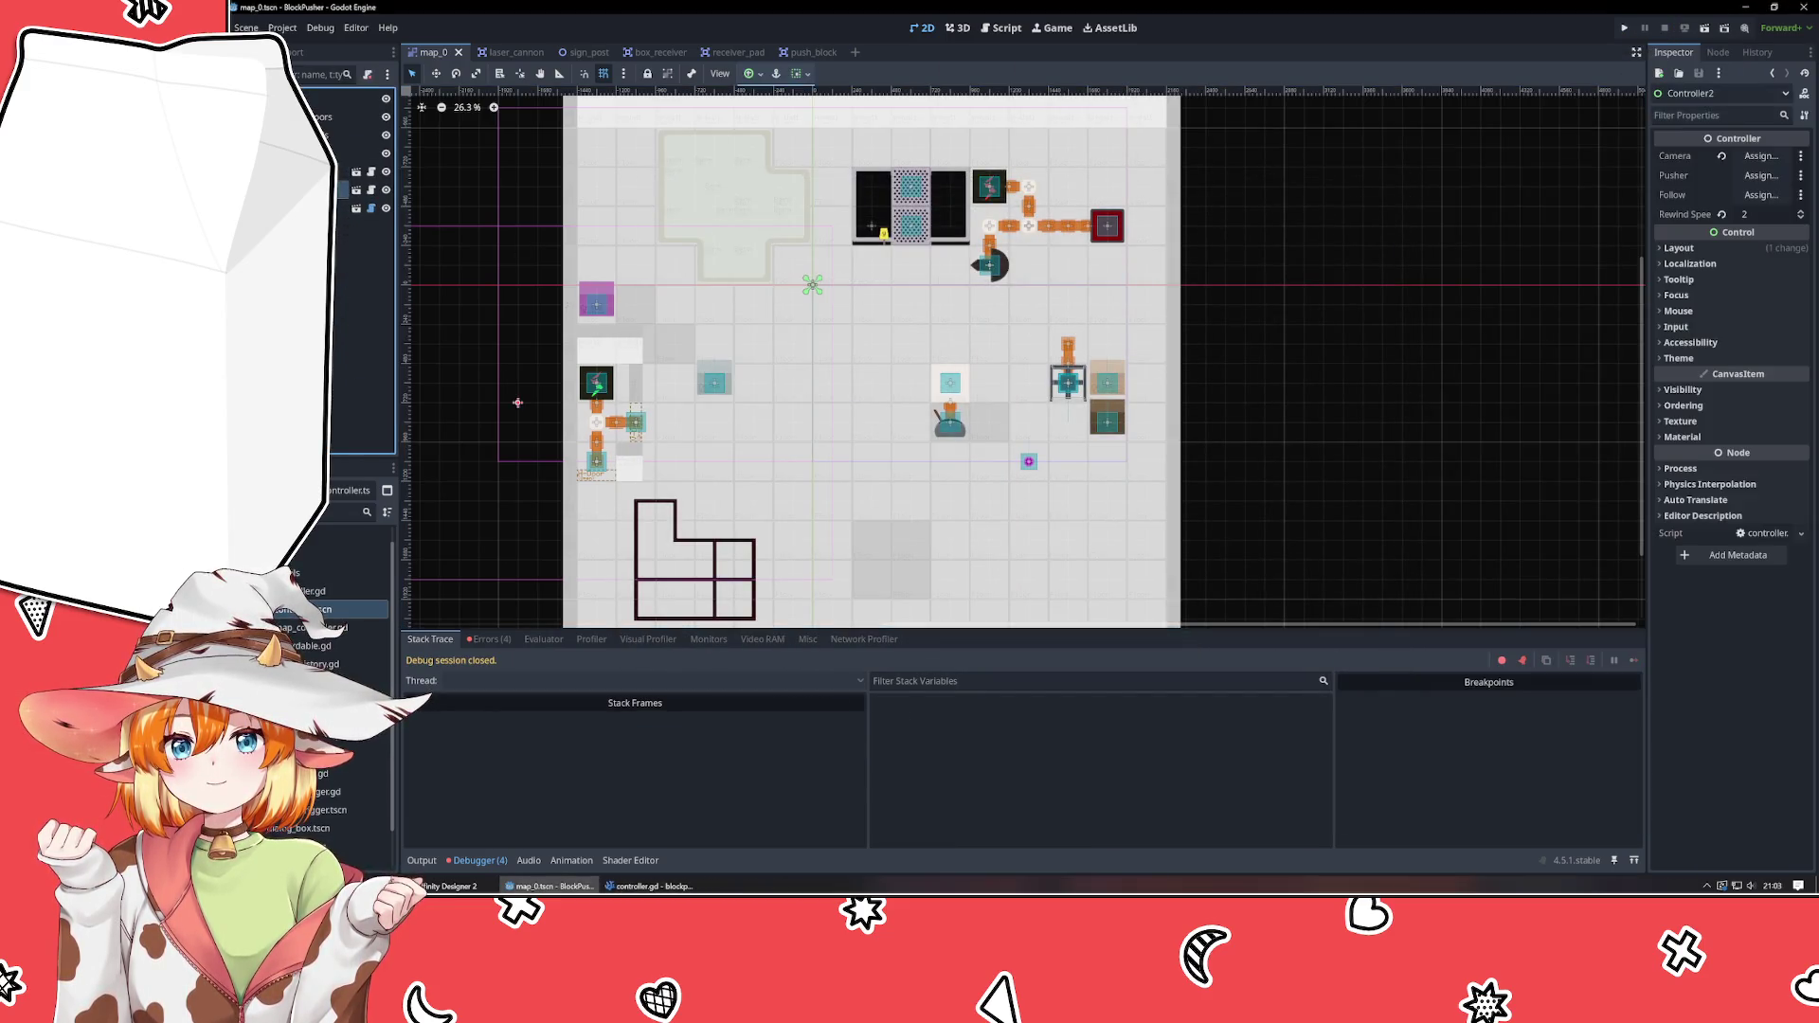
{"action": "left_click", "coordinate": [1769, 176]}
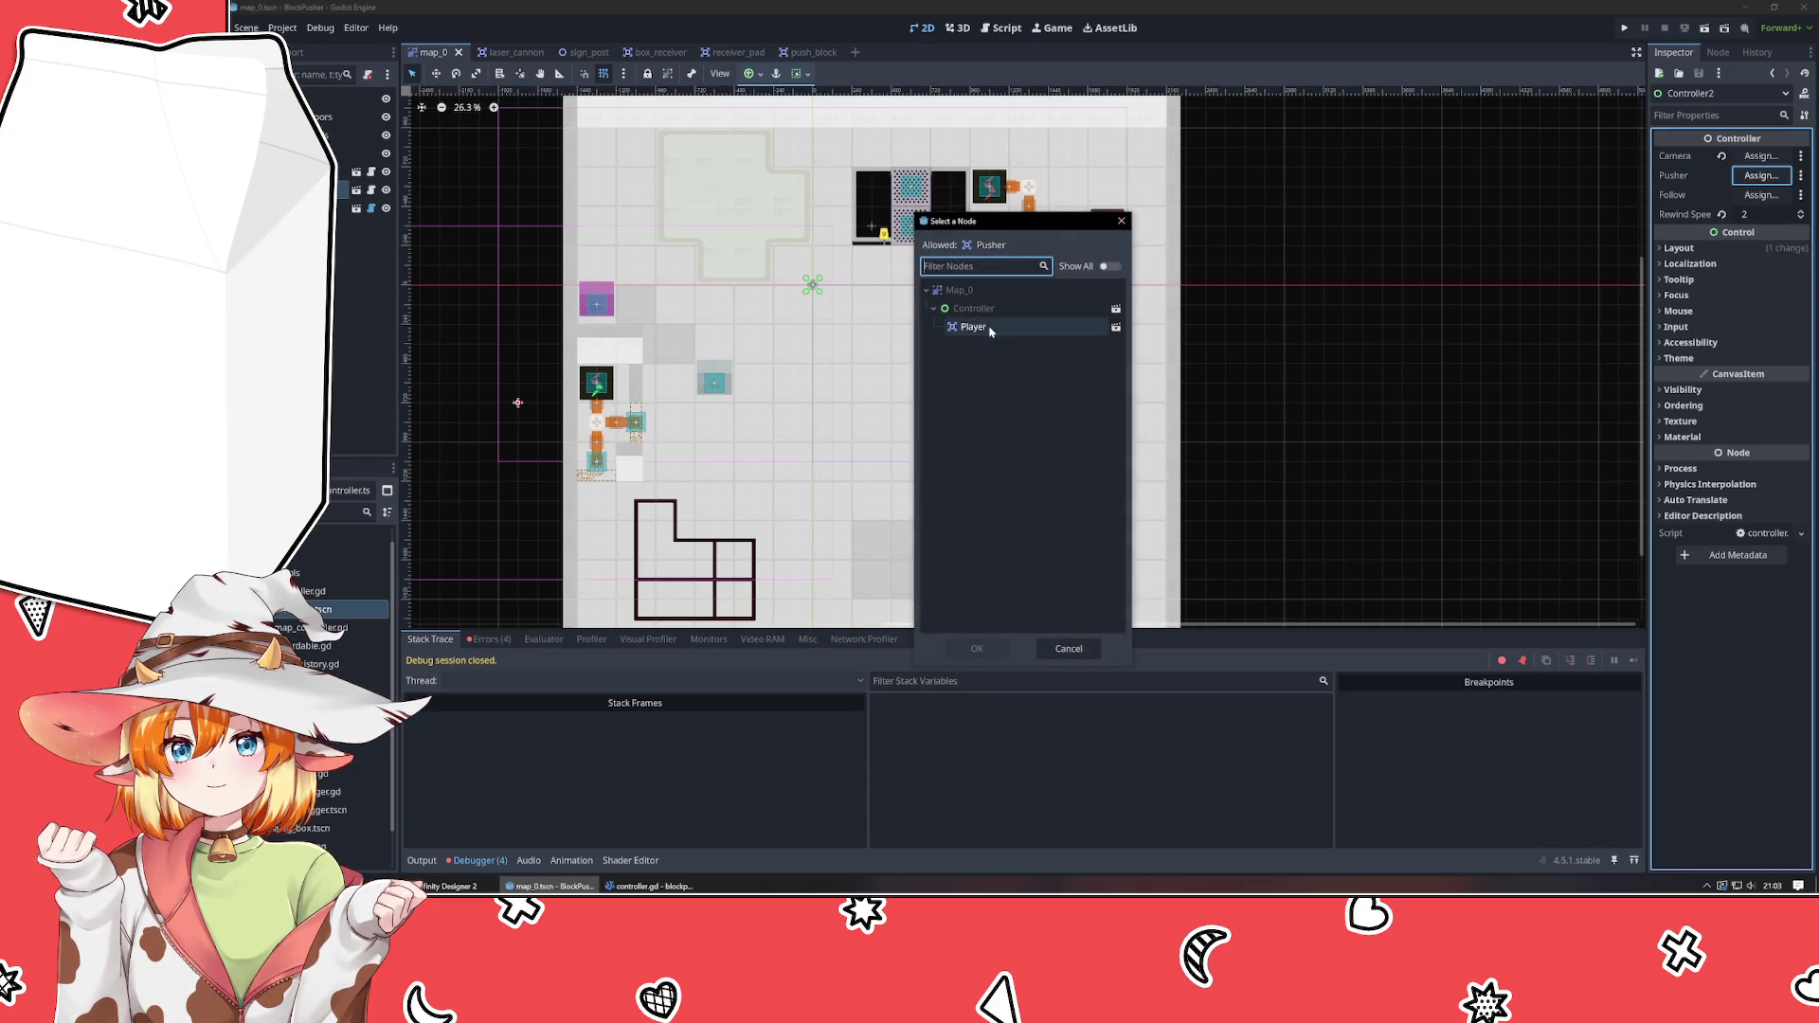
{"action": "double_click", "coordinate": [984, 331]}
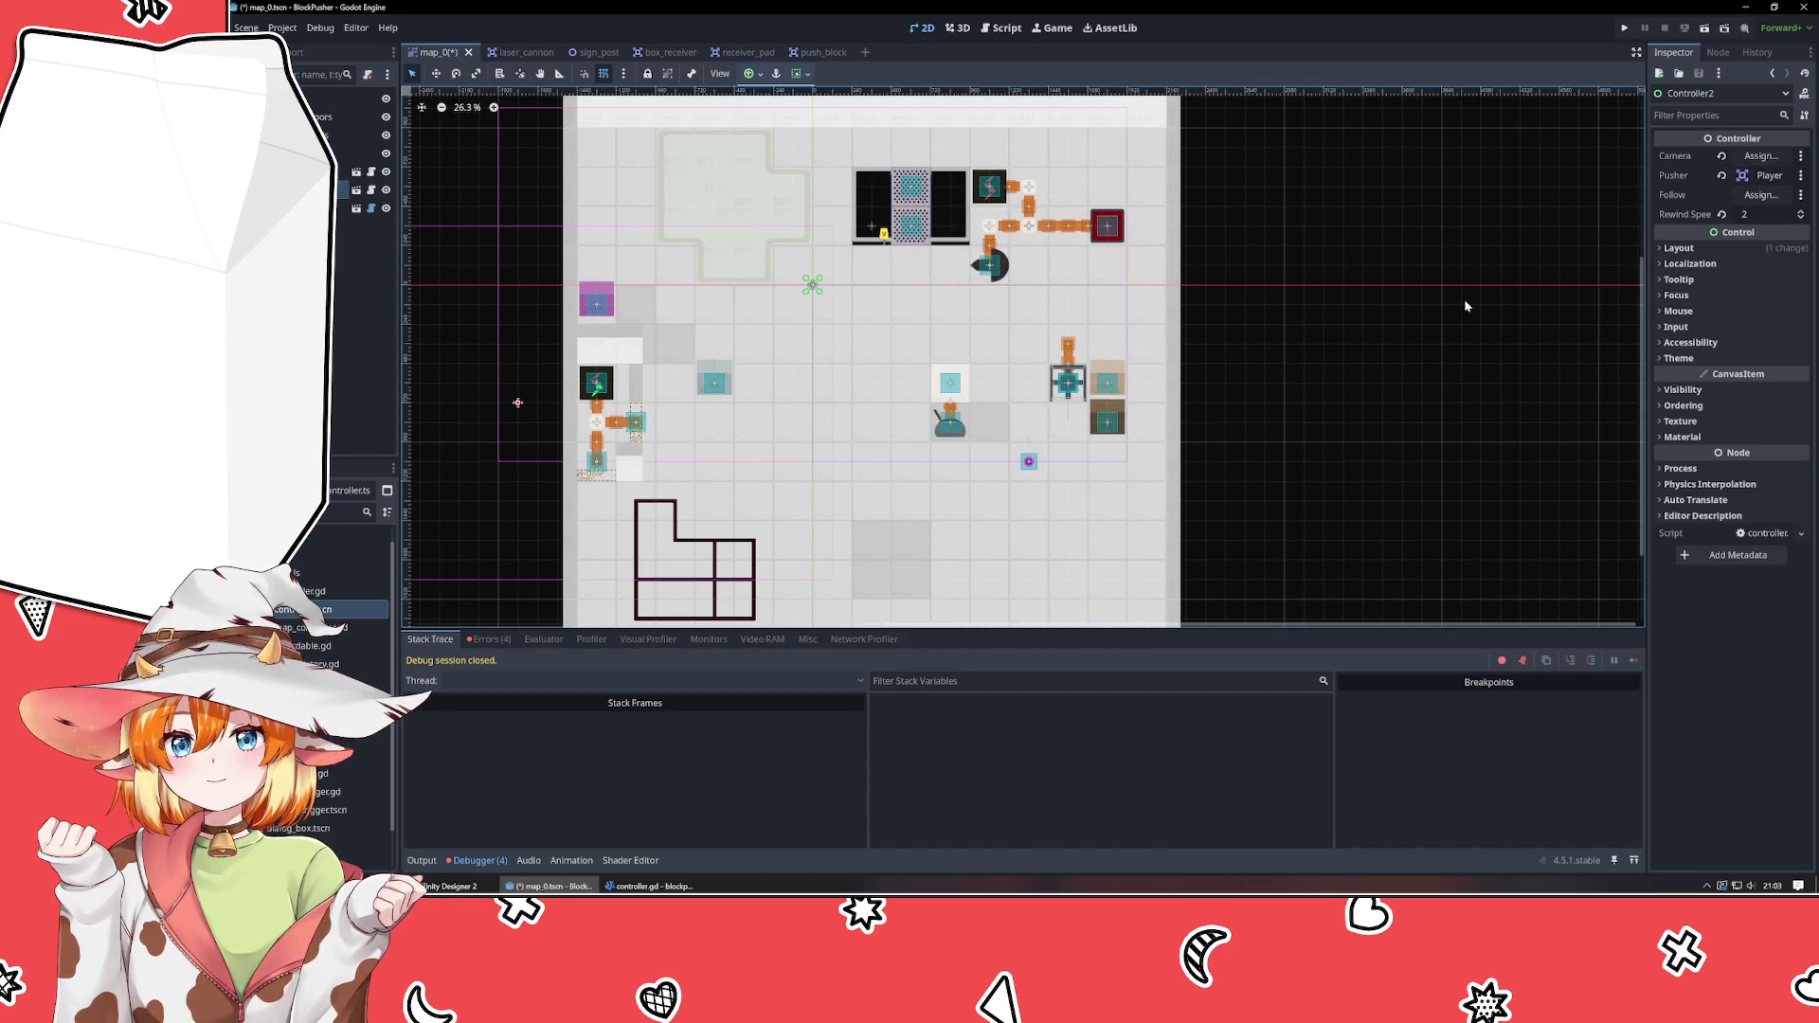
- Run the level, rewind time with Z, and close the game
{"action": "left_click", "coordinate": [1624, 27]}
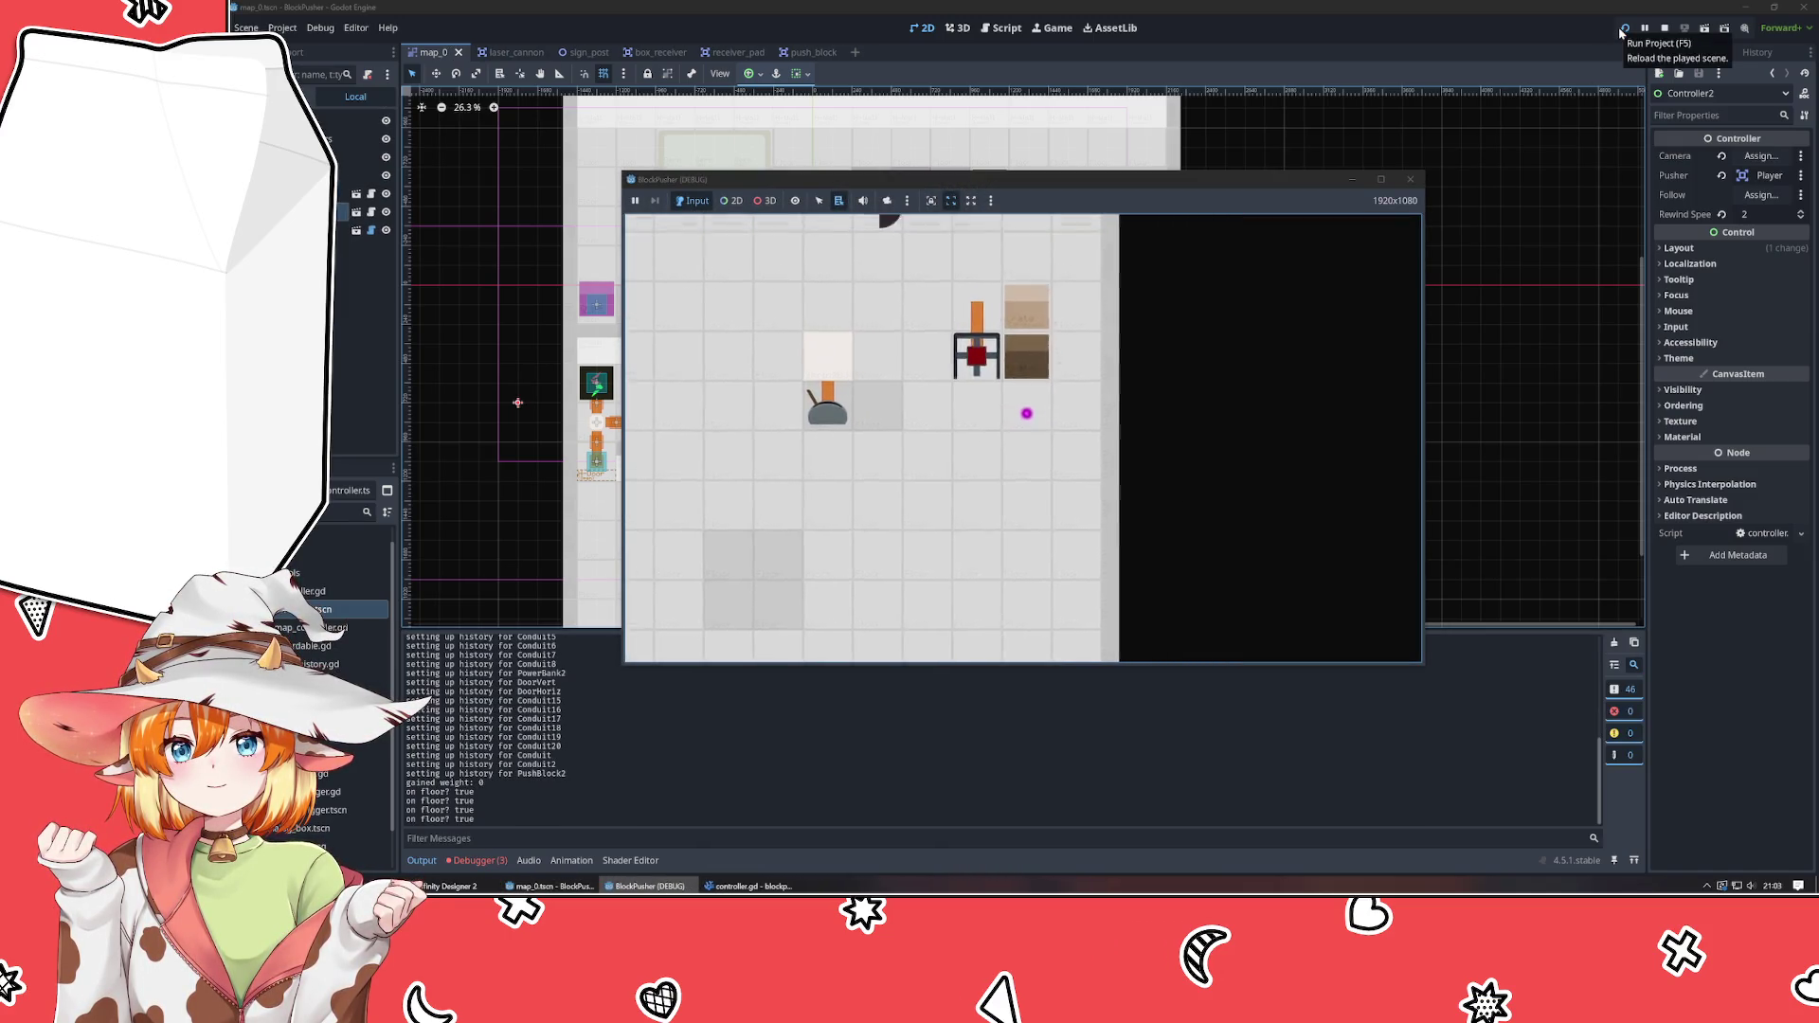
{"action": "key", "text": "z"}
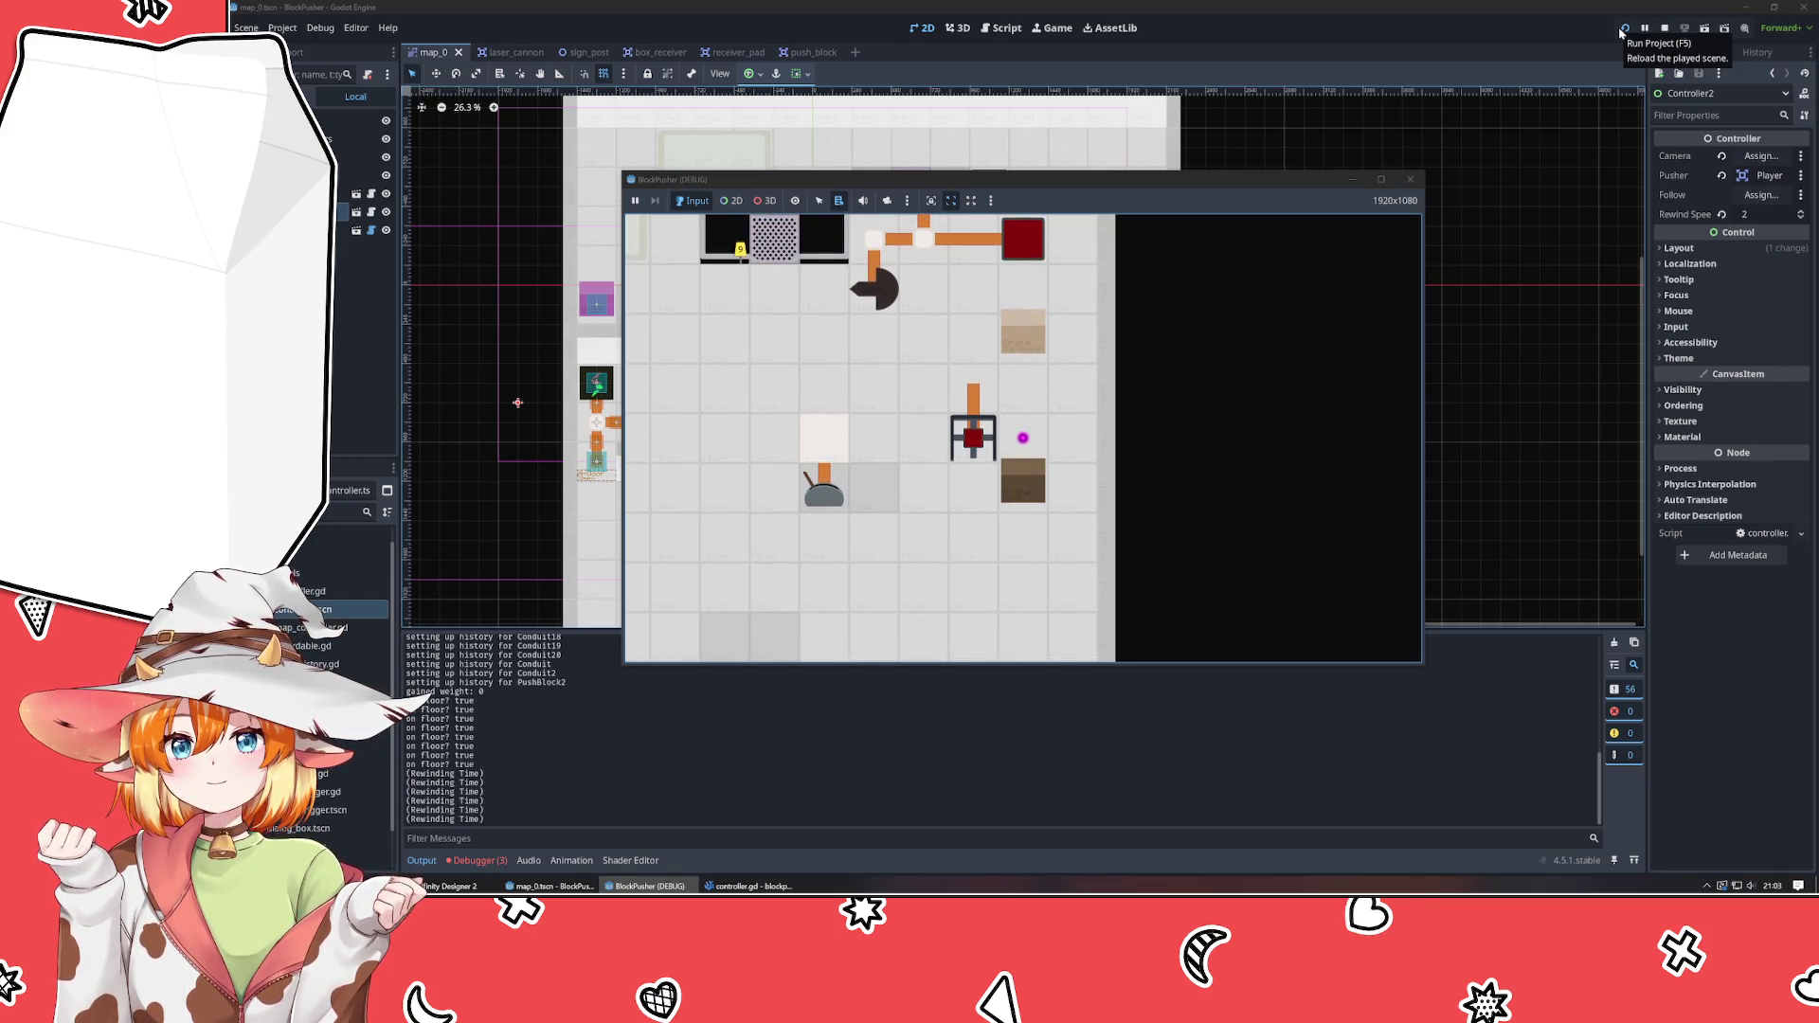
{"action": "left_click", "coordinate": [1410, 179]}
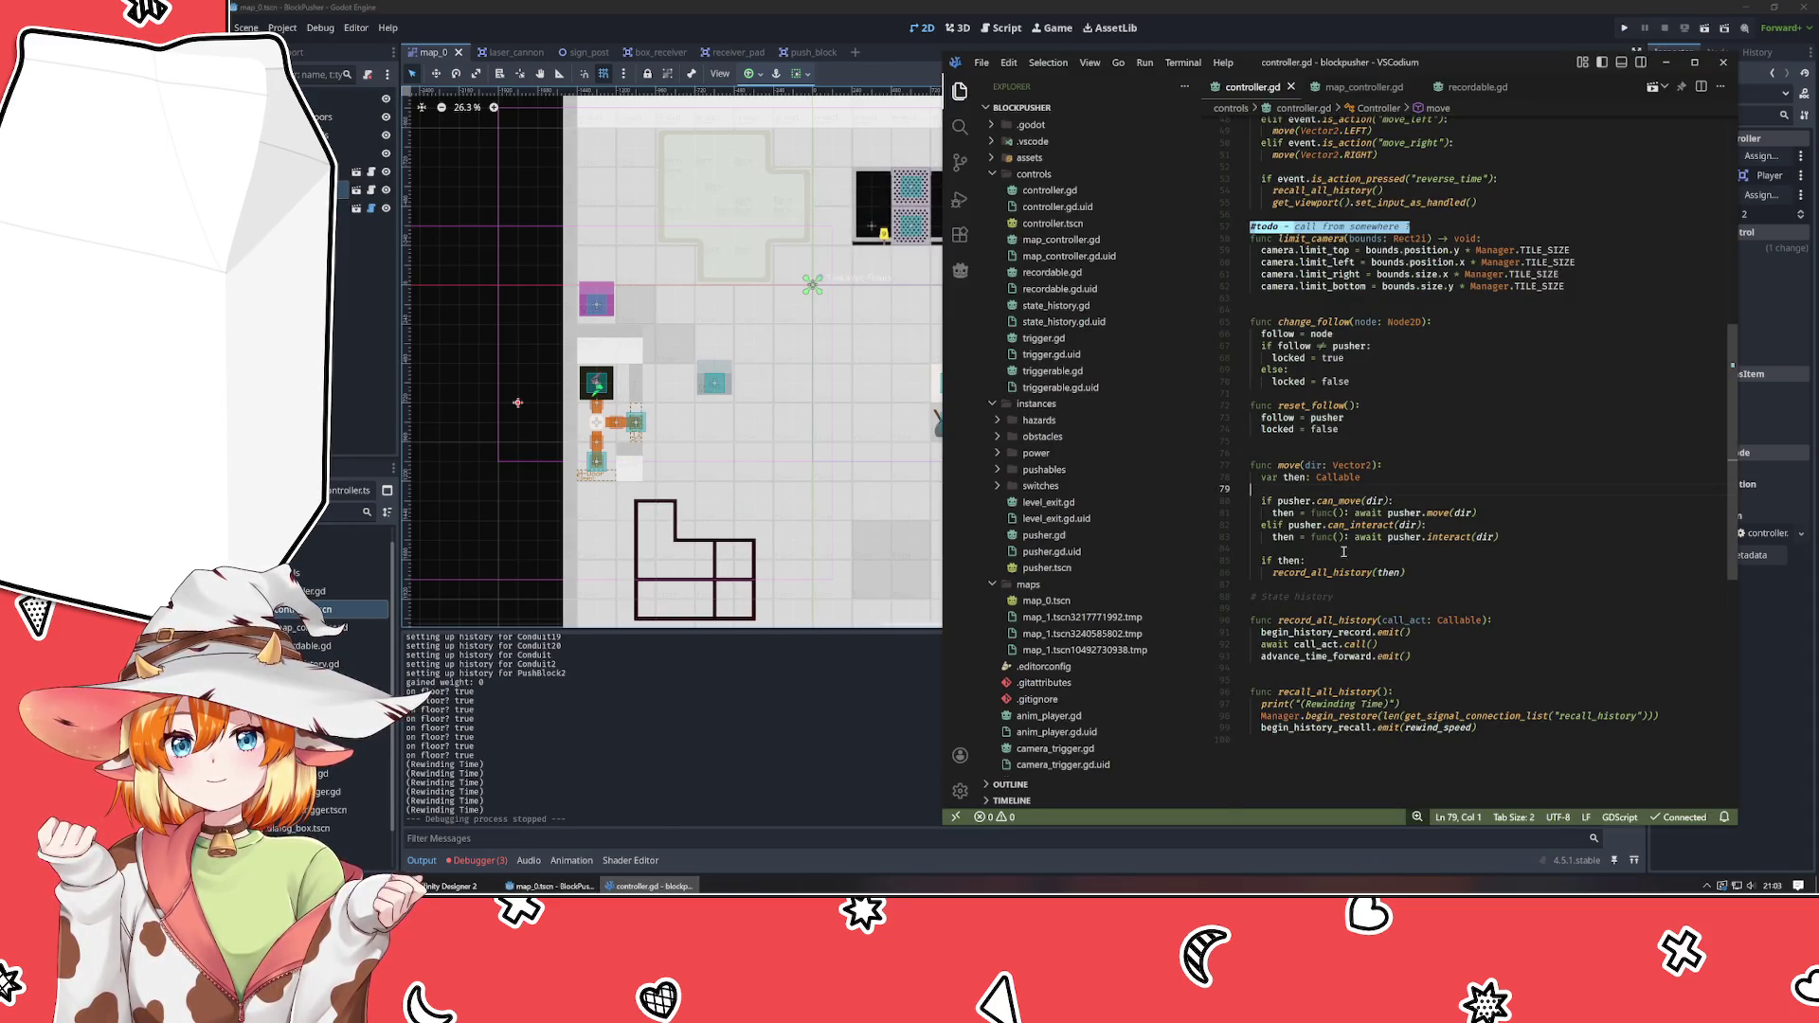
- Comment out get_viewport().set_input_as_handled() on line 55 and rerun the project from Godot
{"action": "scroll", "coordinate": [1343, 549], "scroll_direction": "up", "scroll_amount": 5}
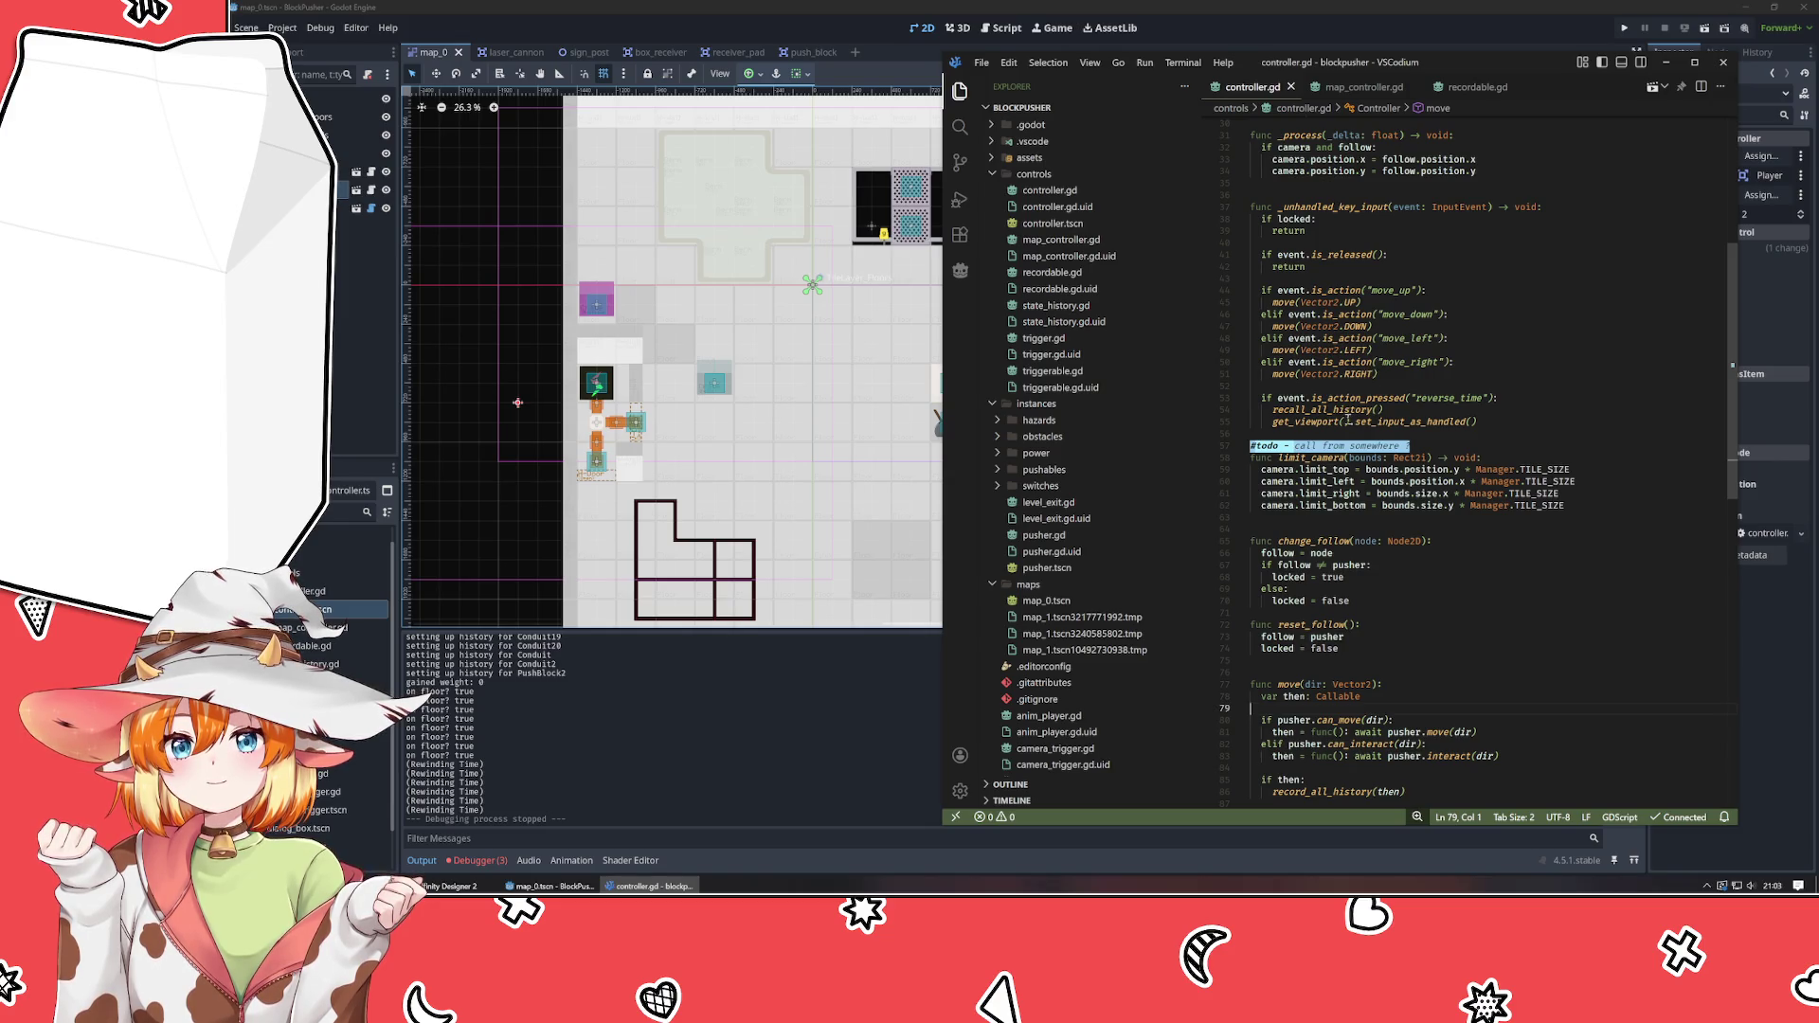
{"action": "left_click", "coordinate": [1382, 423]}
{"action": "key", "text": "ctrl+slash"}
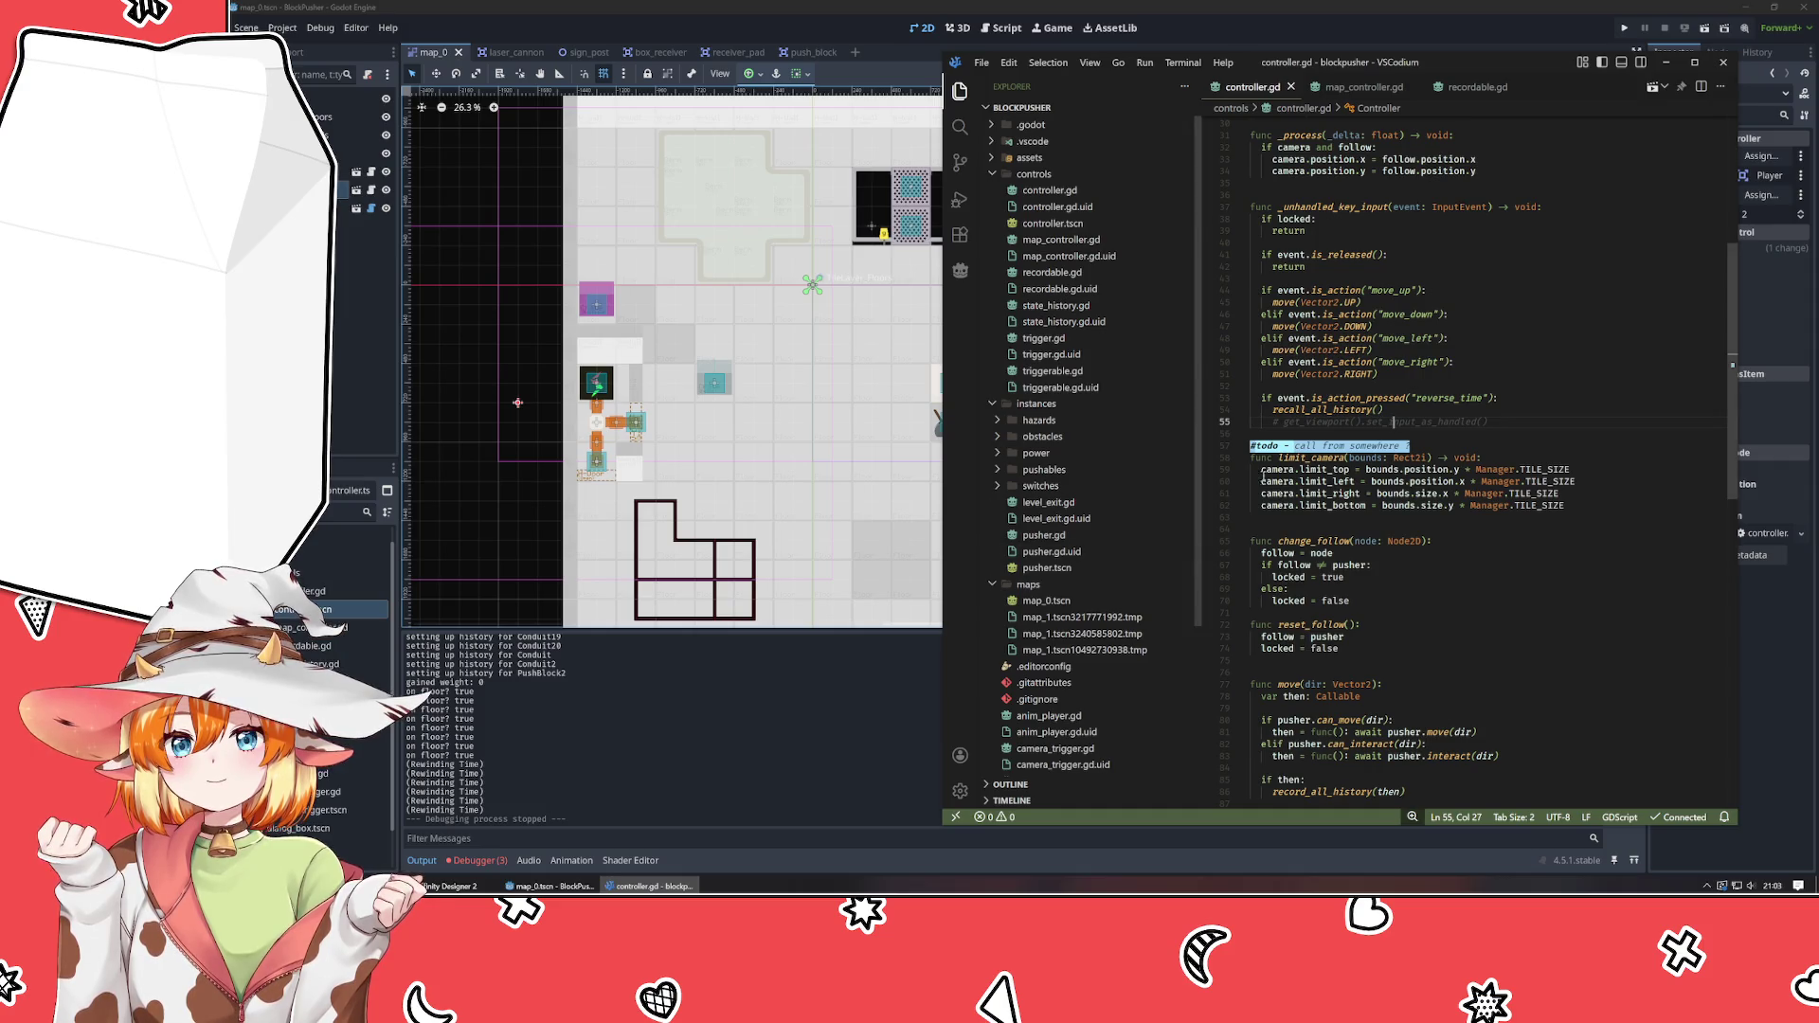
{"action": "mouse_move", "coordinate": [1316, 441]}
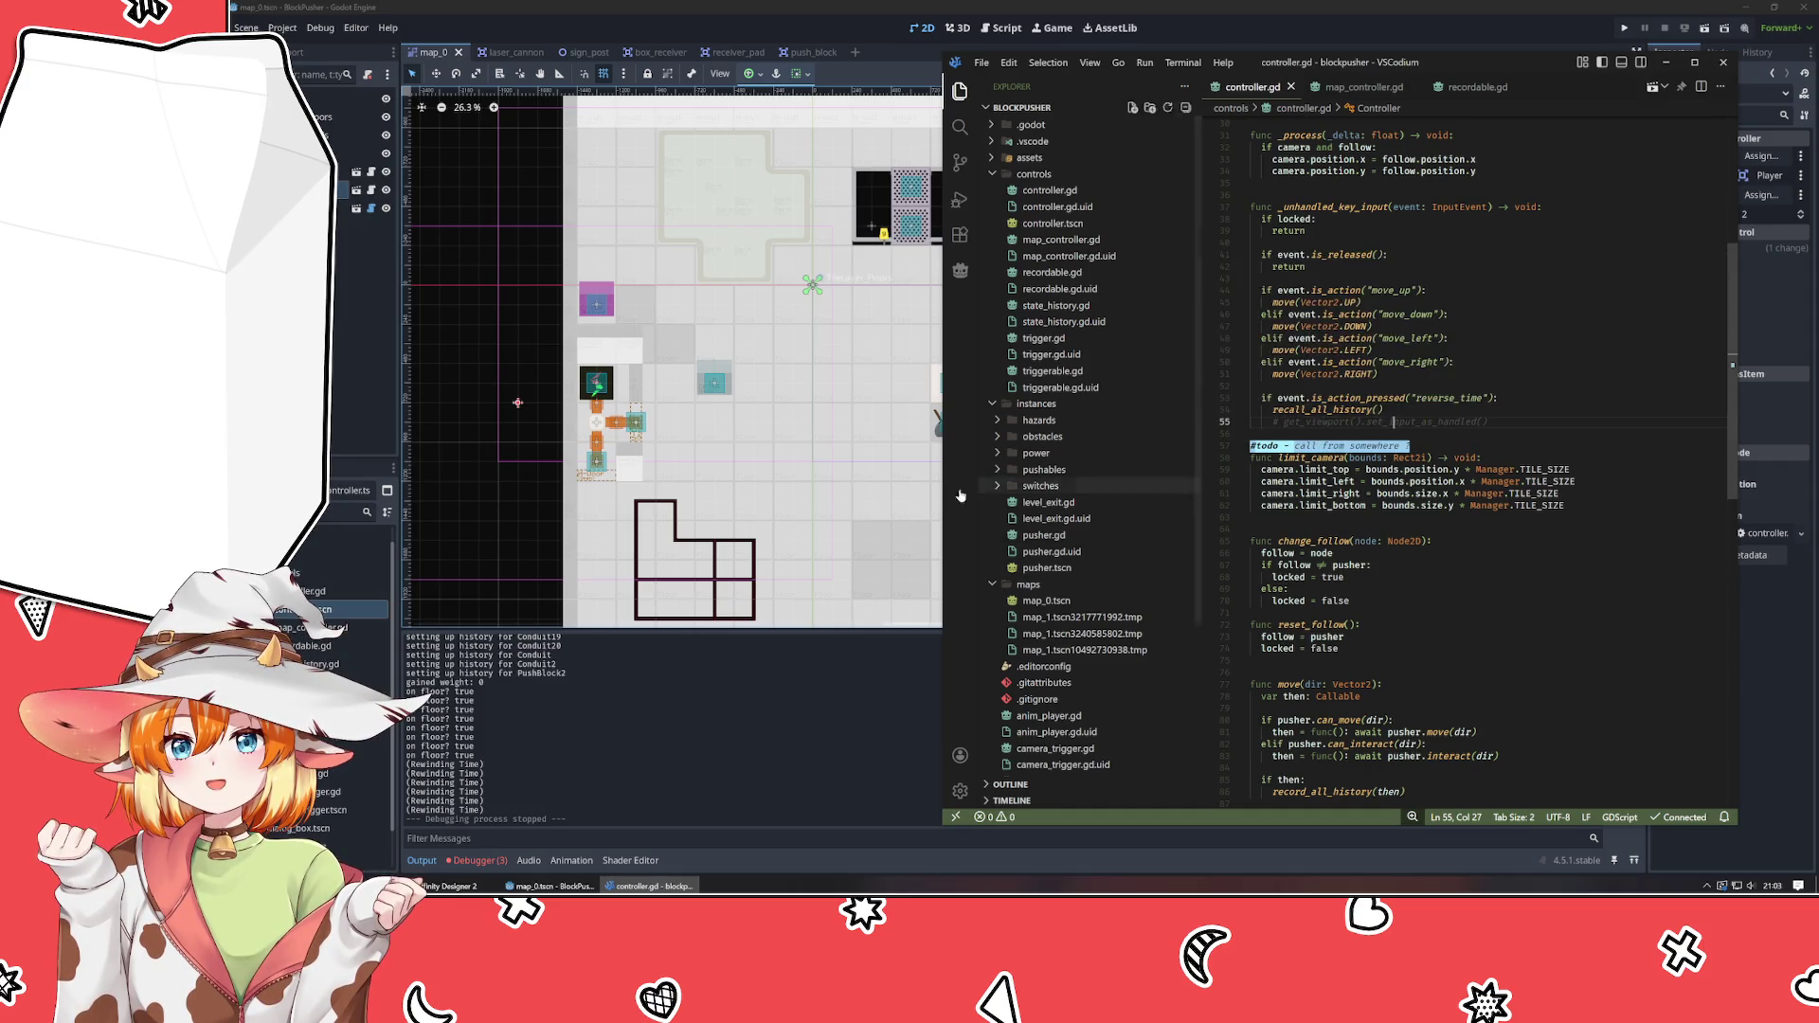
{"action": "left_click", "coordinate": [448, 348]}
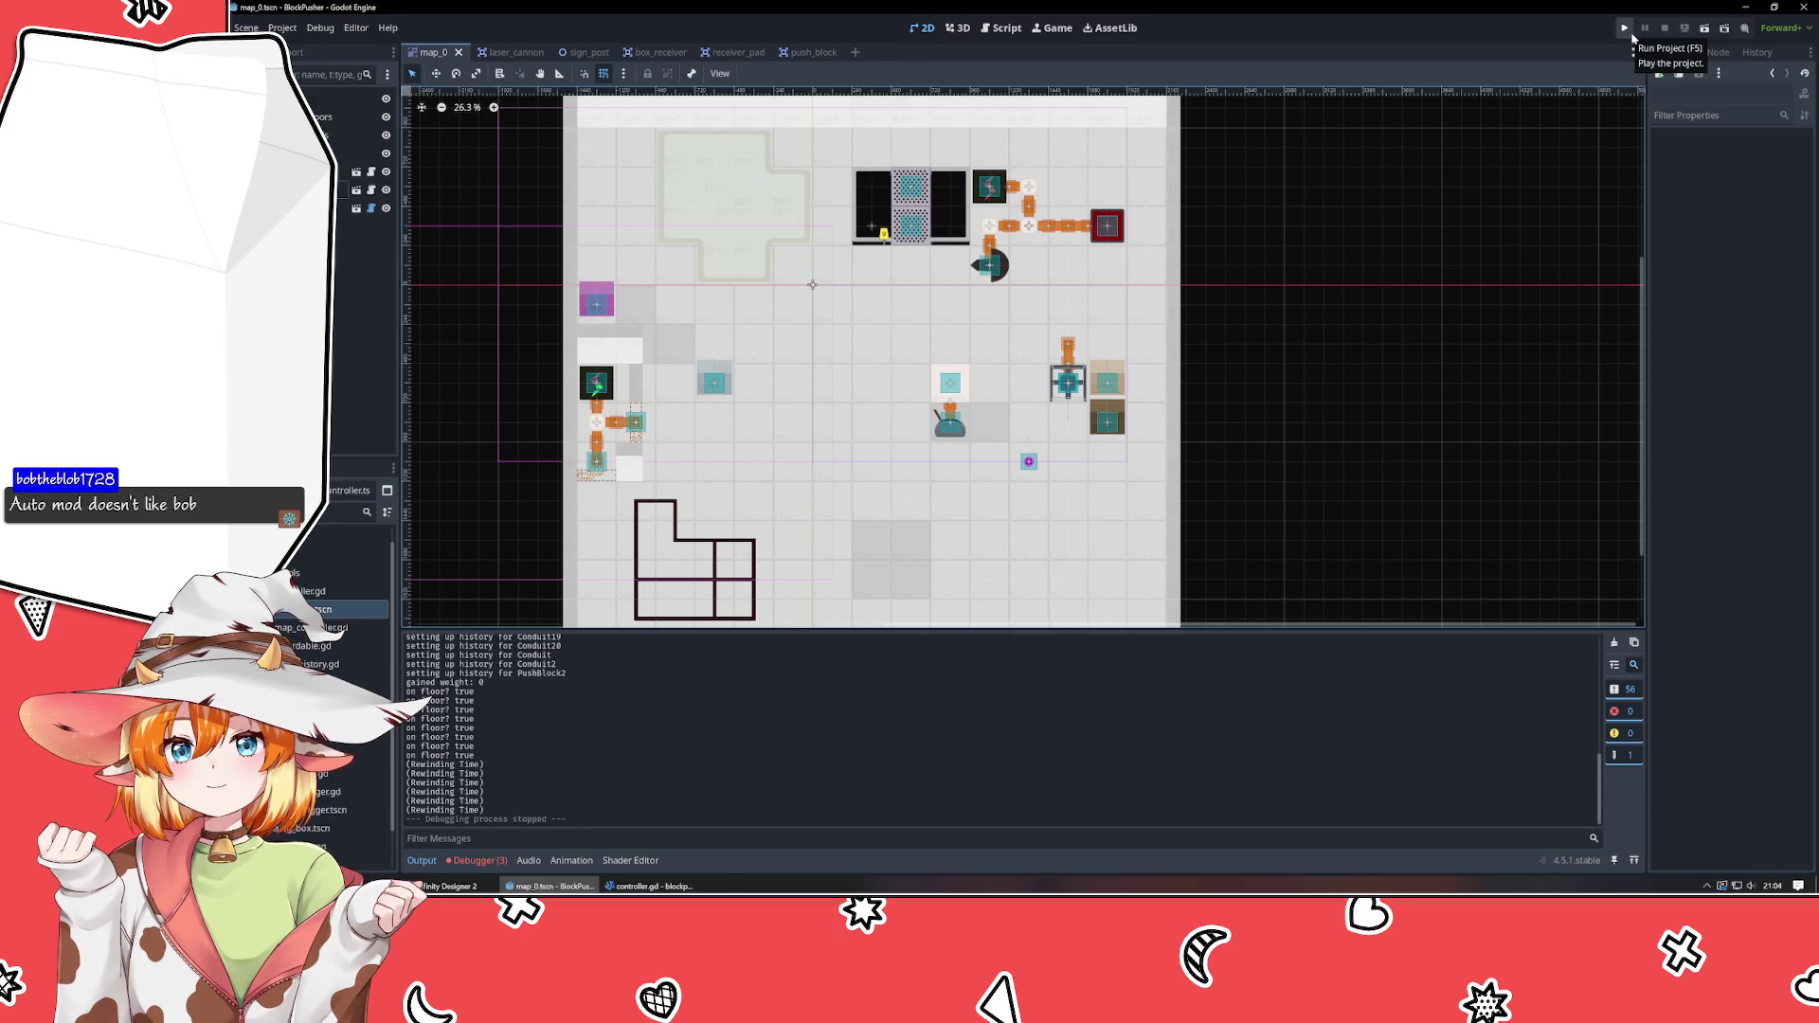
{"action": "left_click", "coordinate": [1631, 36]}
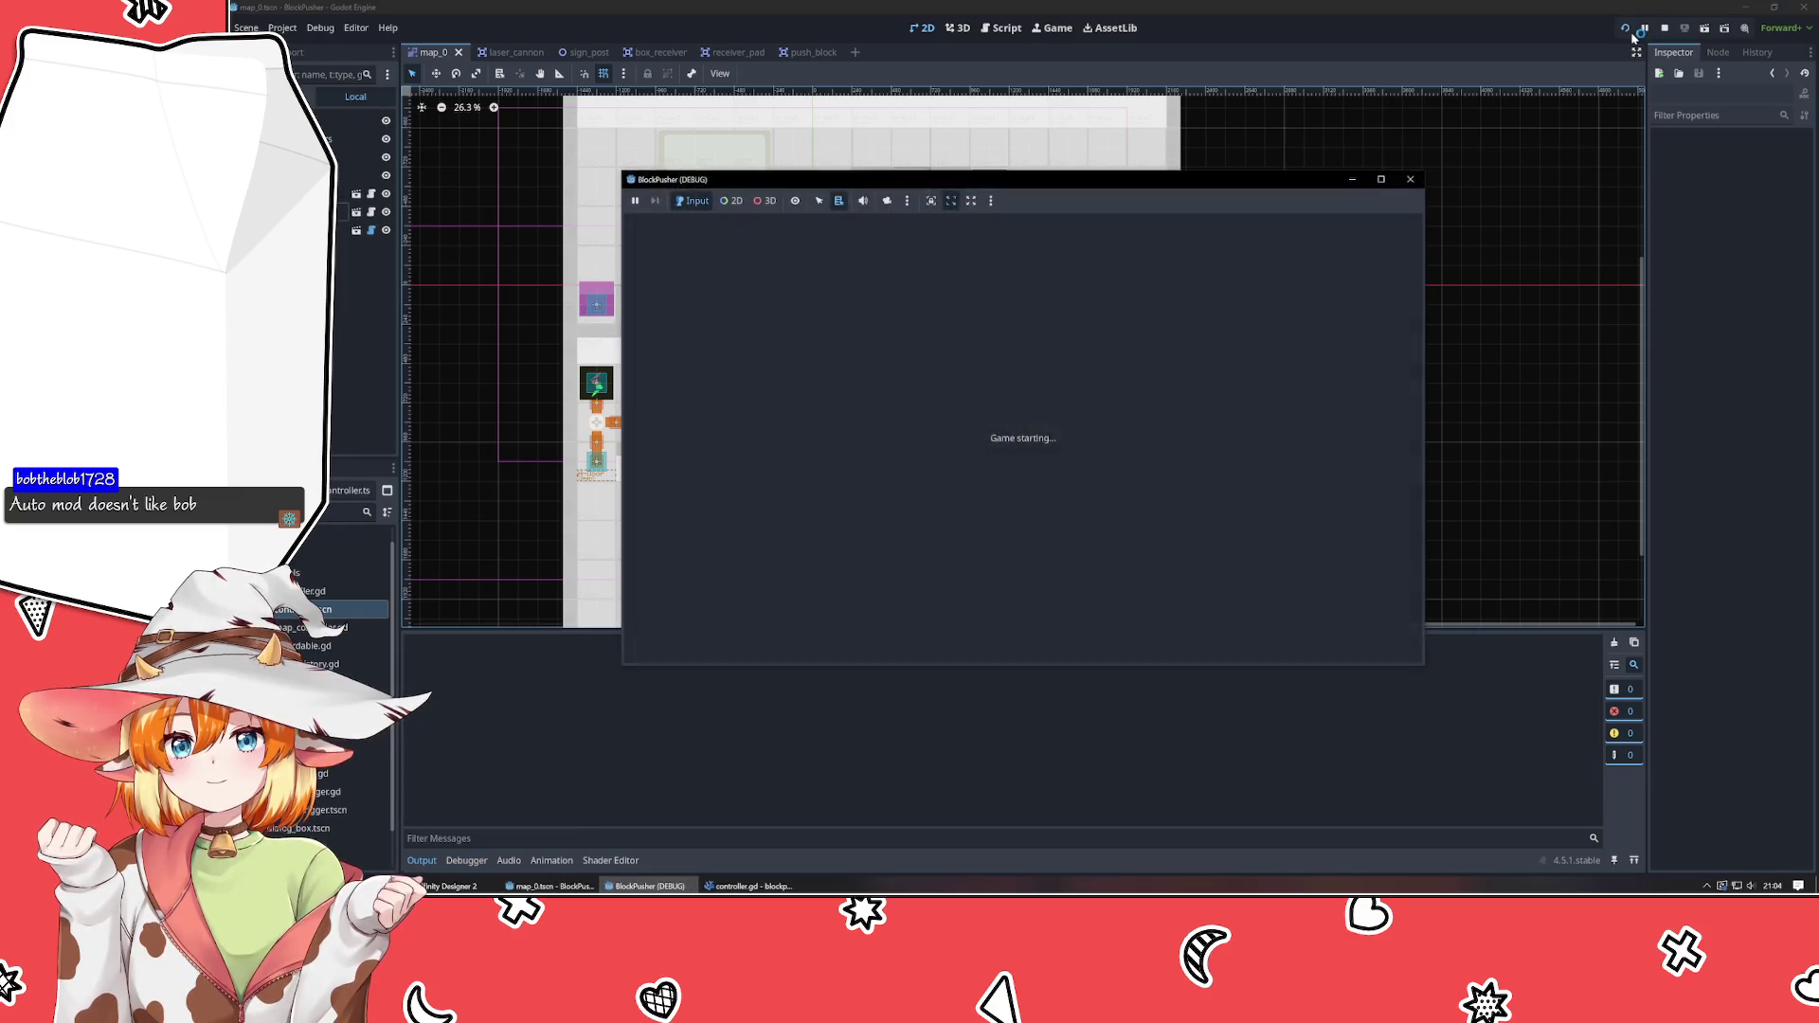
- Rewind time a few times in the game, then close it and return to the script
{"action": "key", "text": "z"}
{"action": "key", "text": "z"}
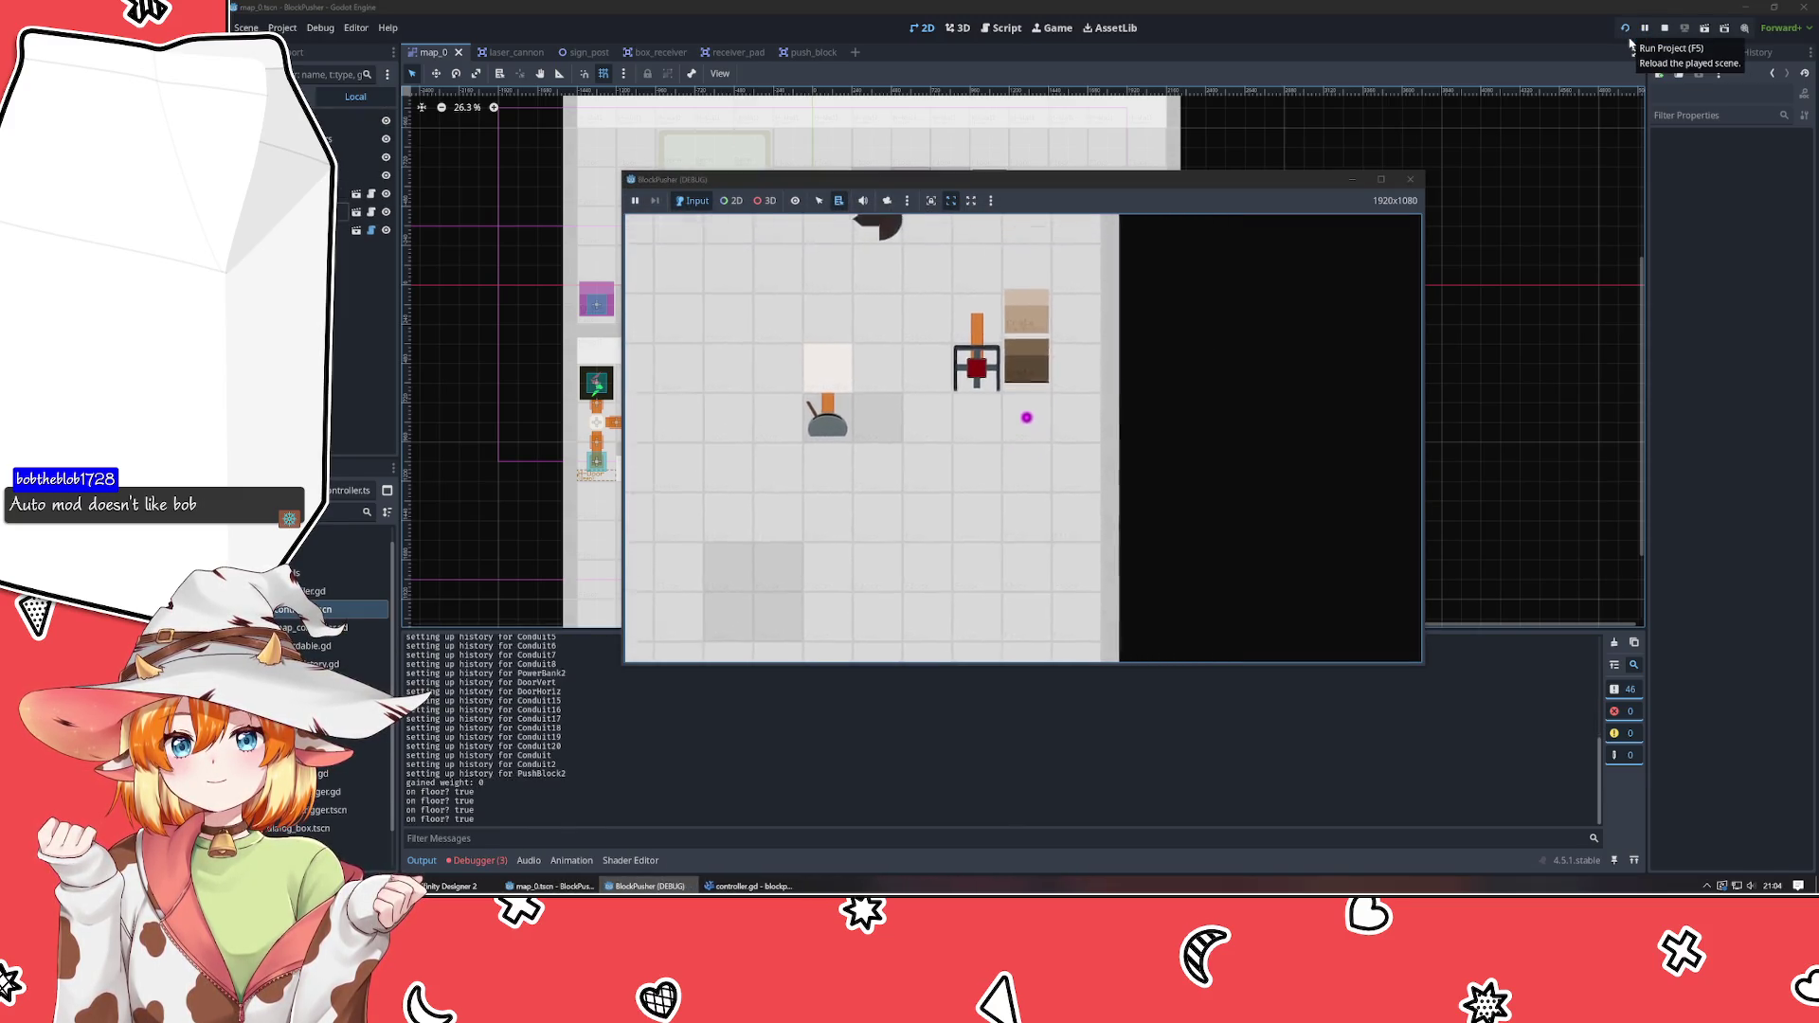
{"action": "key", "text": "z"}
{"action": "key", "text": "z"}
{"action": "key", "text": "z"}
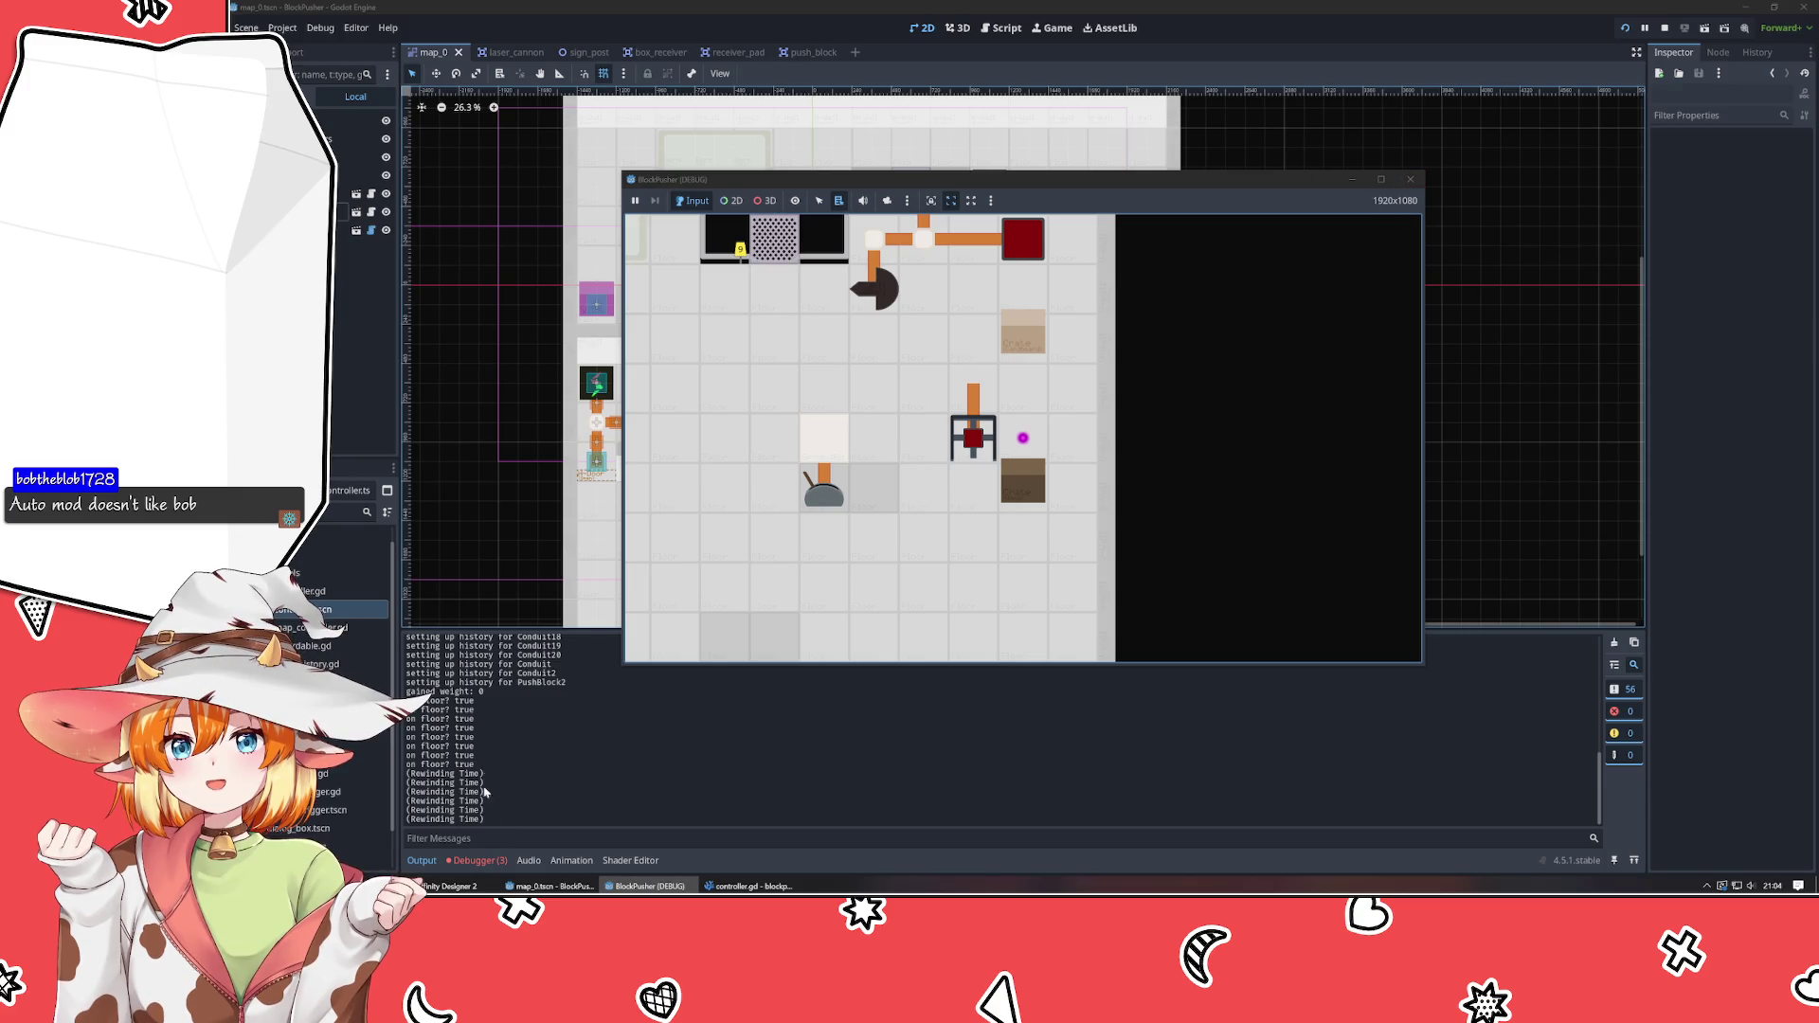
{"action": "key", "text": "alt+F4"}
{"action": "key", "text": "alt+Tab"}
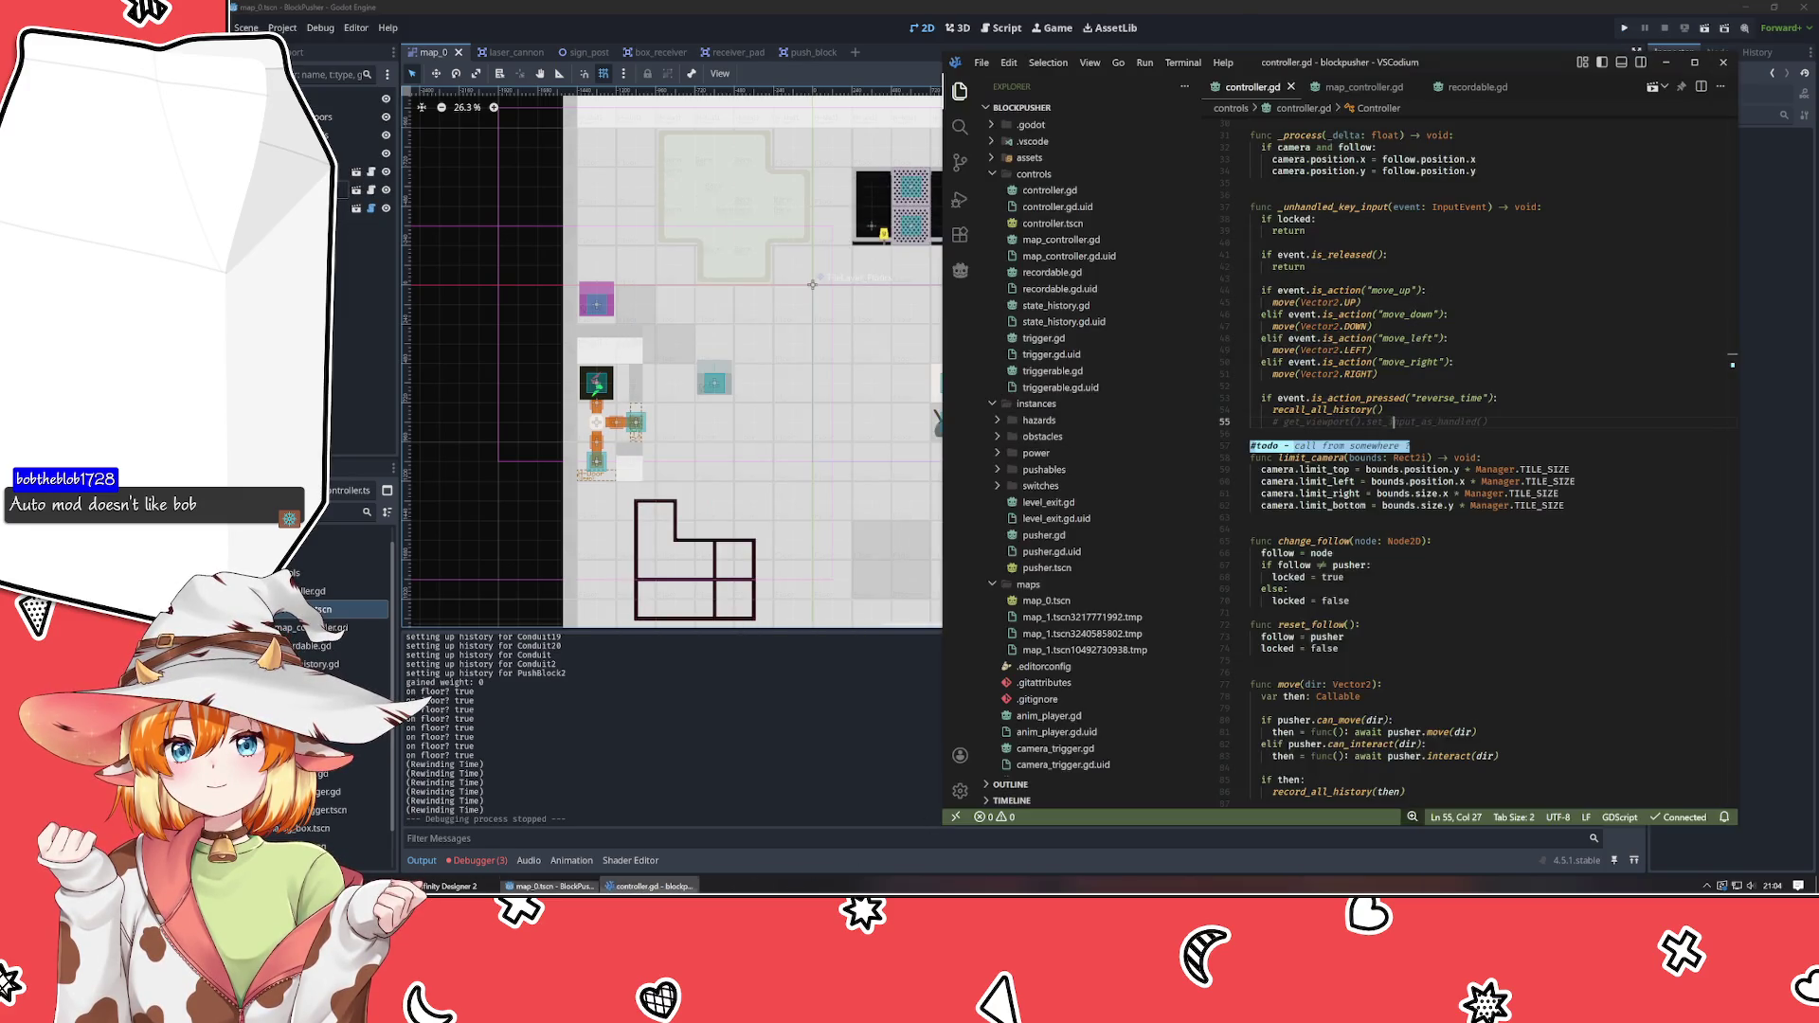
- Append ', name' to the rewinding print in recall_all_history, save, rerun, rewind, and stop
{"action": "left_click", "coordinate": [1393, 349]}
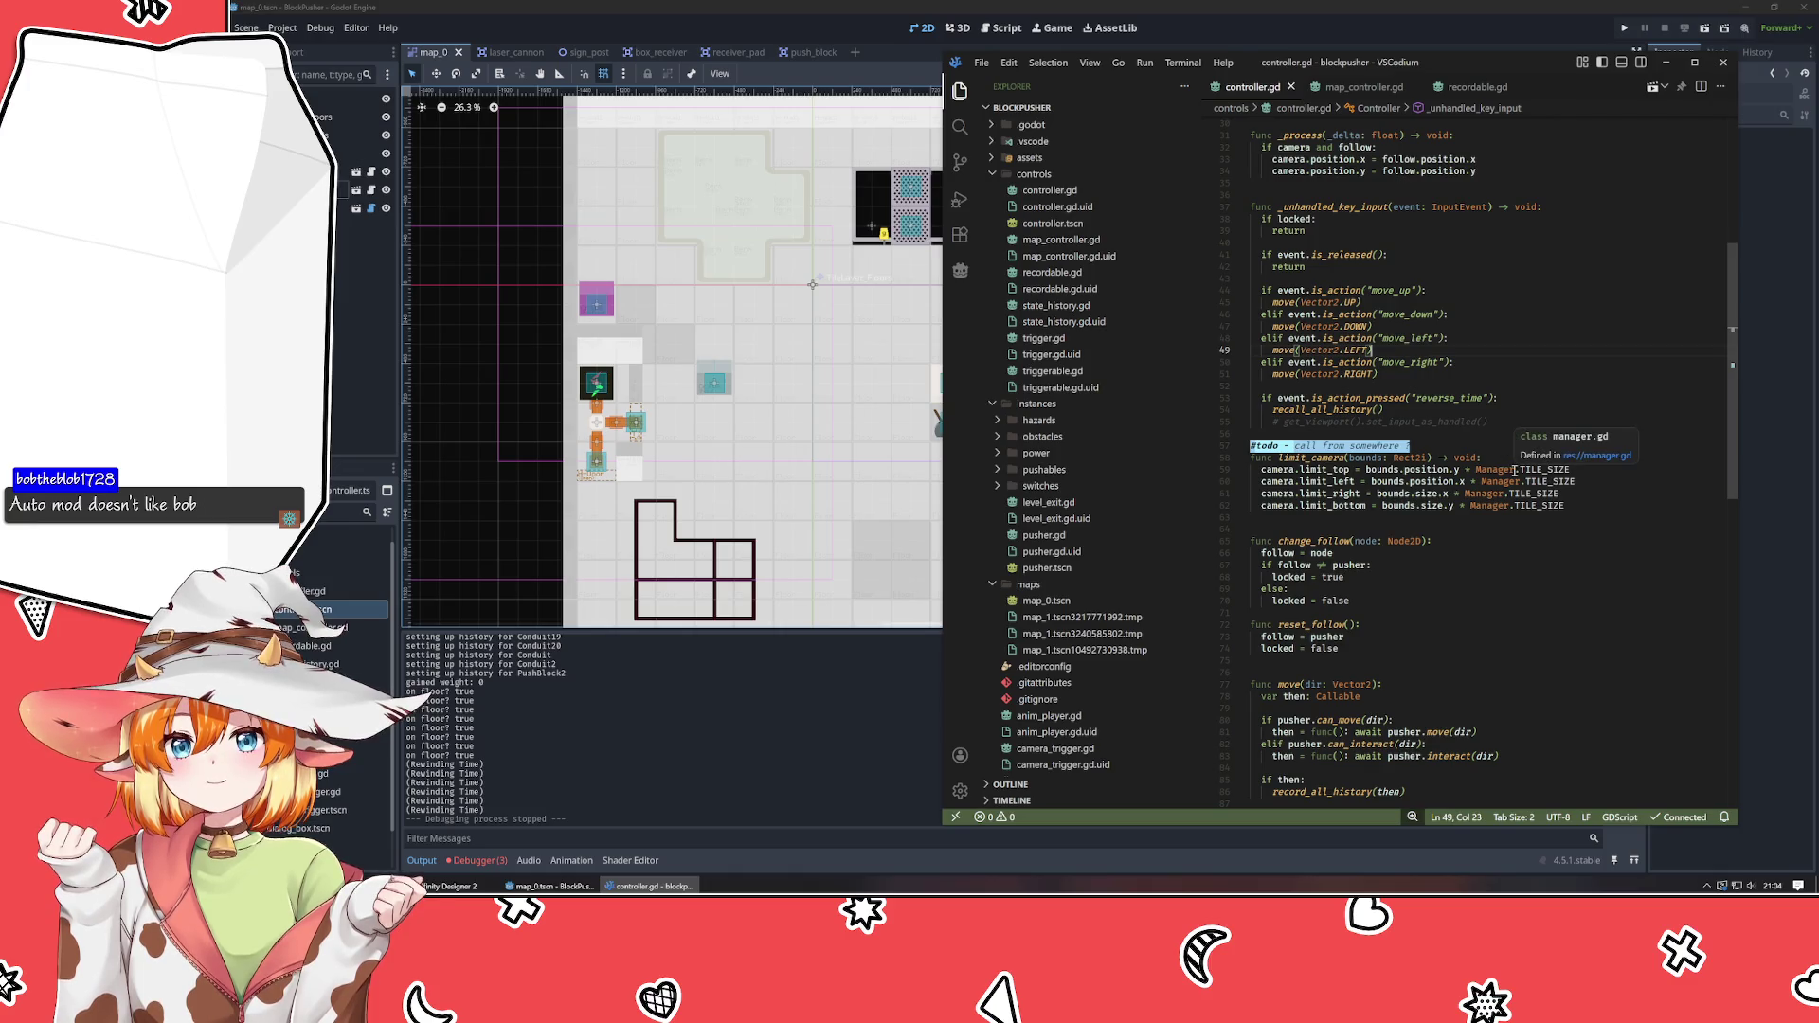
{"action": "scroll", "coordinate": [1410, 614], "scroll_direction": "down", "scroll_amount": 7}
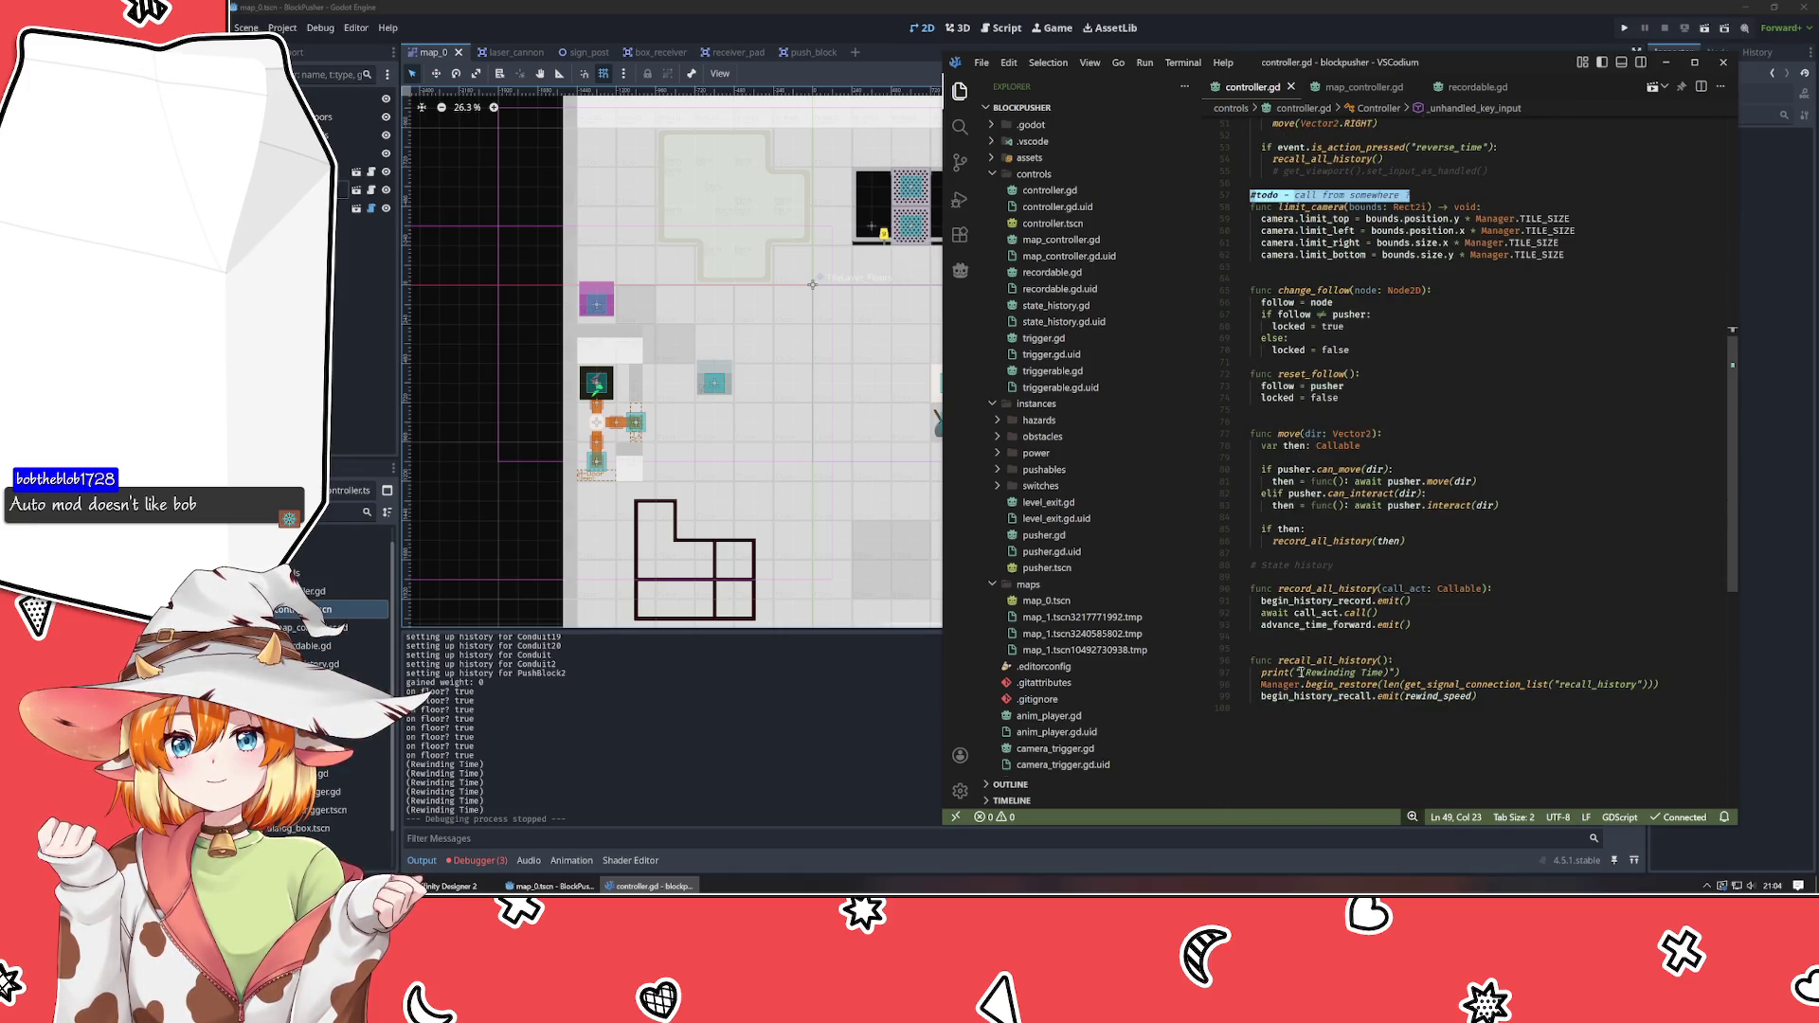
{"action": "left_click", "coordinate": [1397, 673]}
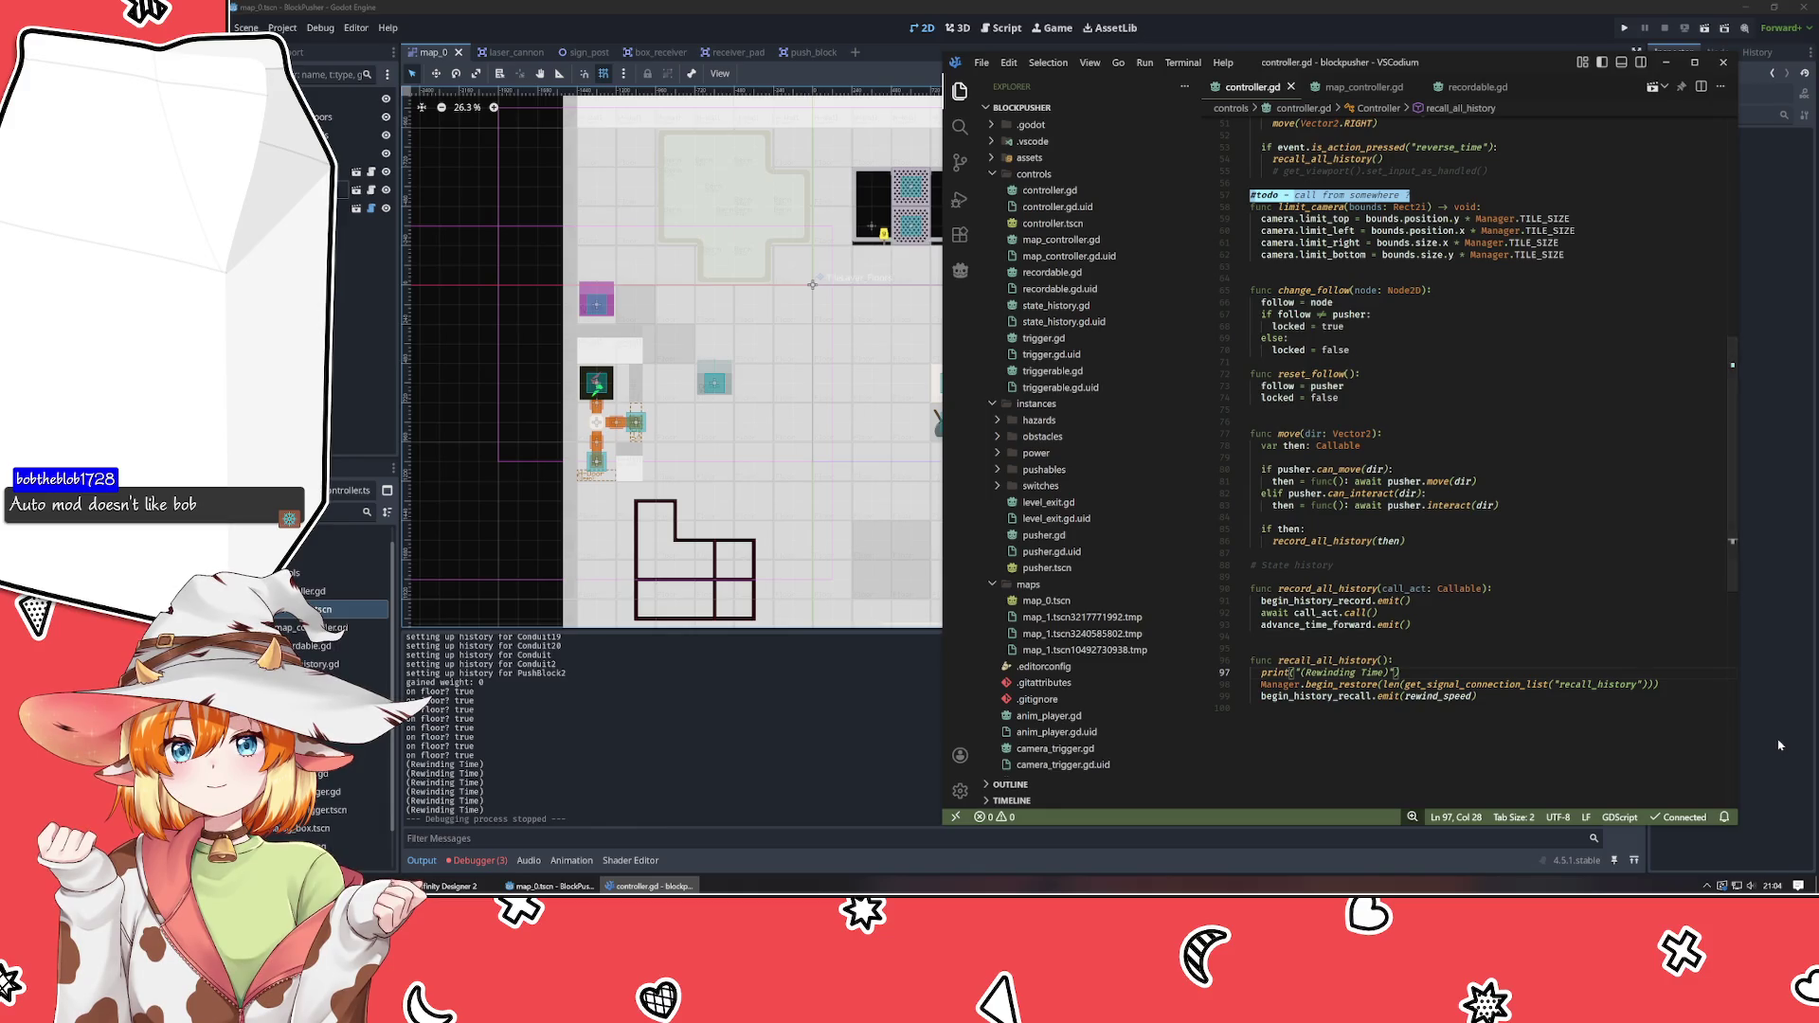
{"action": "type", "text": ", name"}
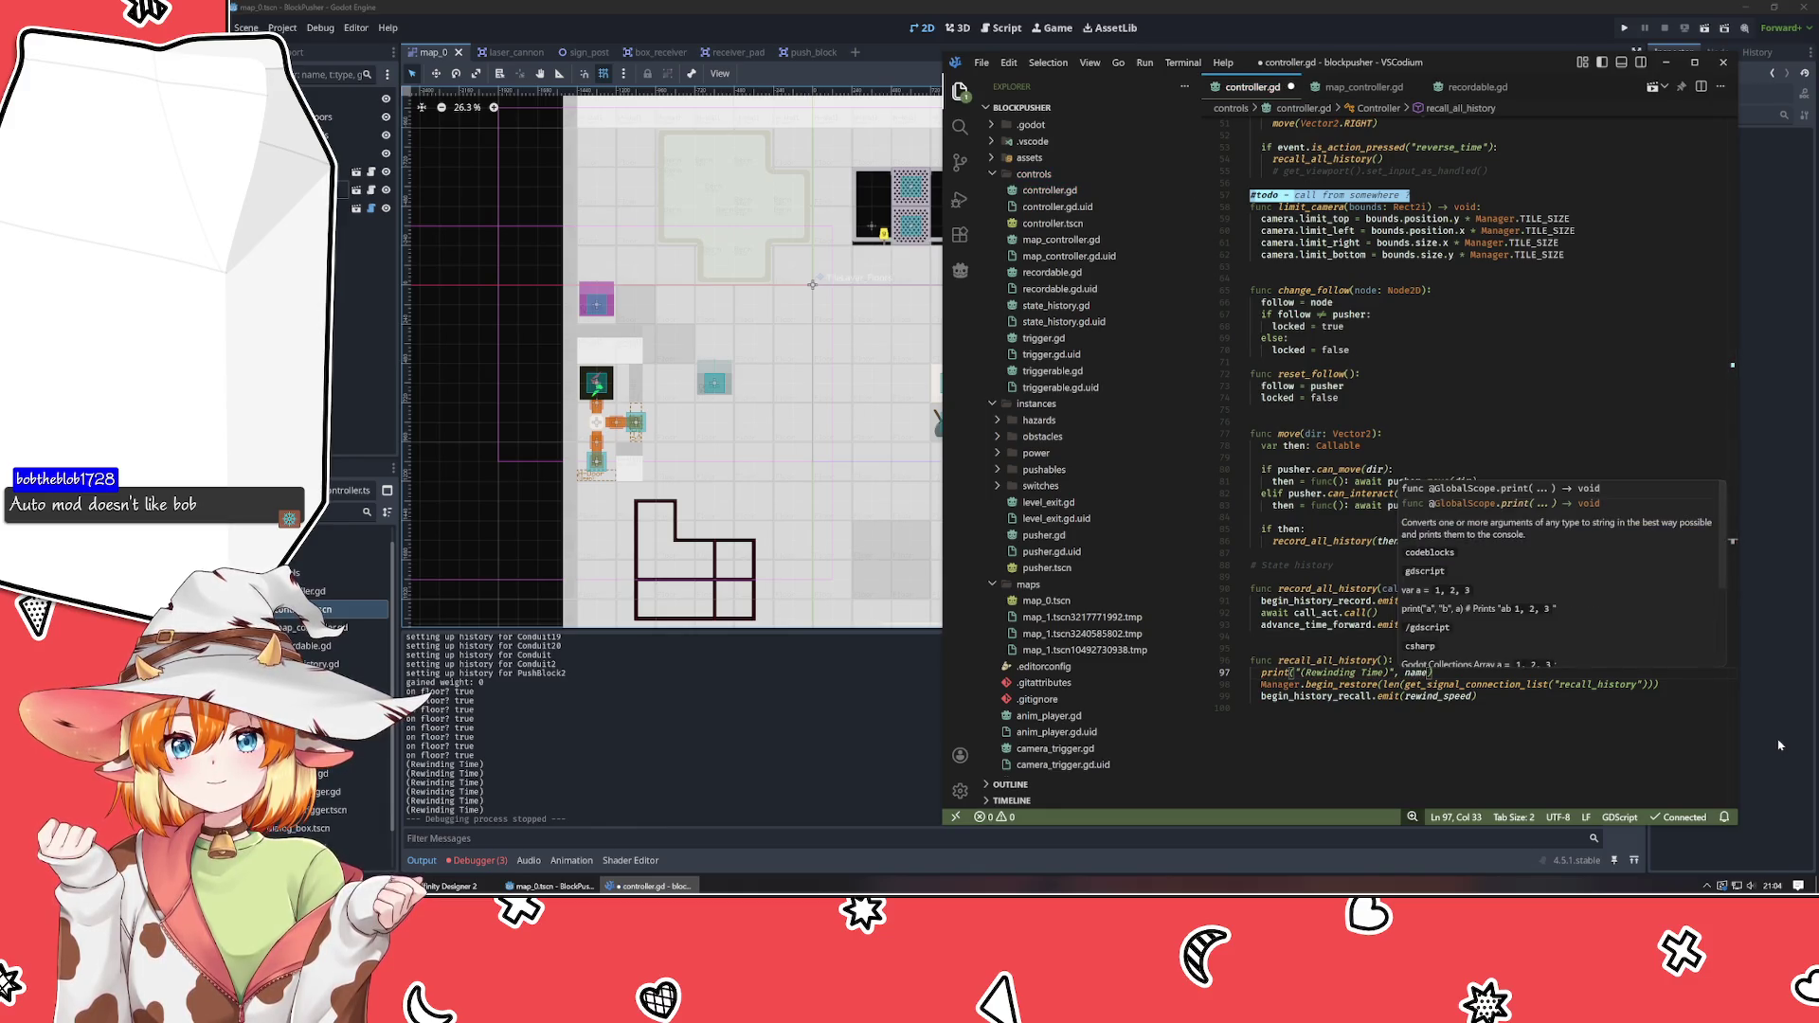
{"action": "key", "text": "ctrl+s"}
{"action": "left_click", "coordinate": [1416, 7]}
{"action": "key", "text": "F5"}
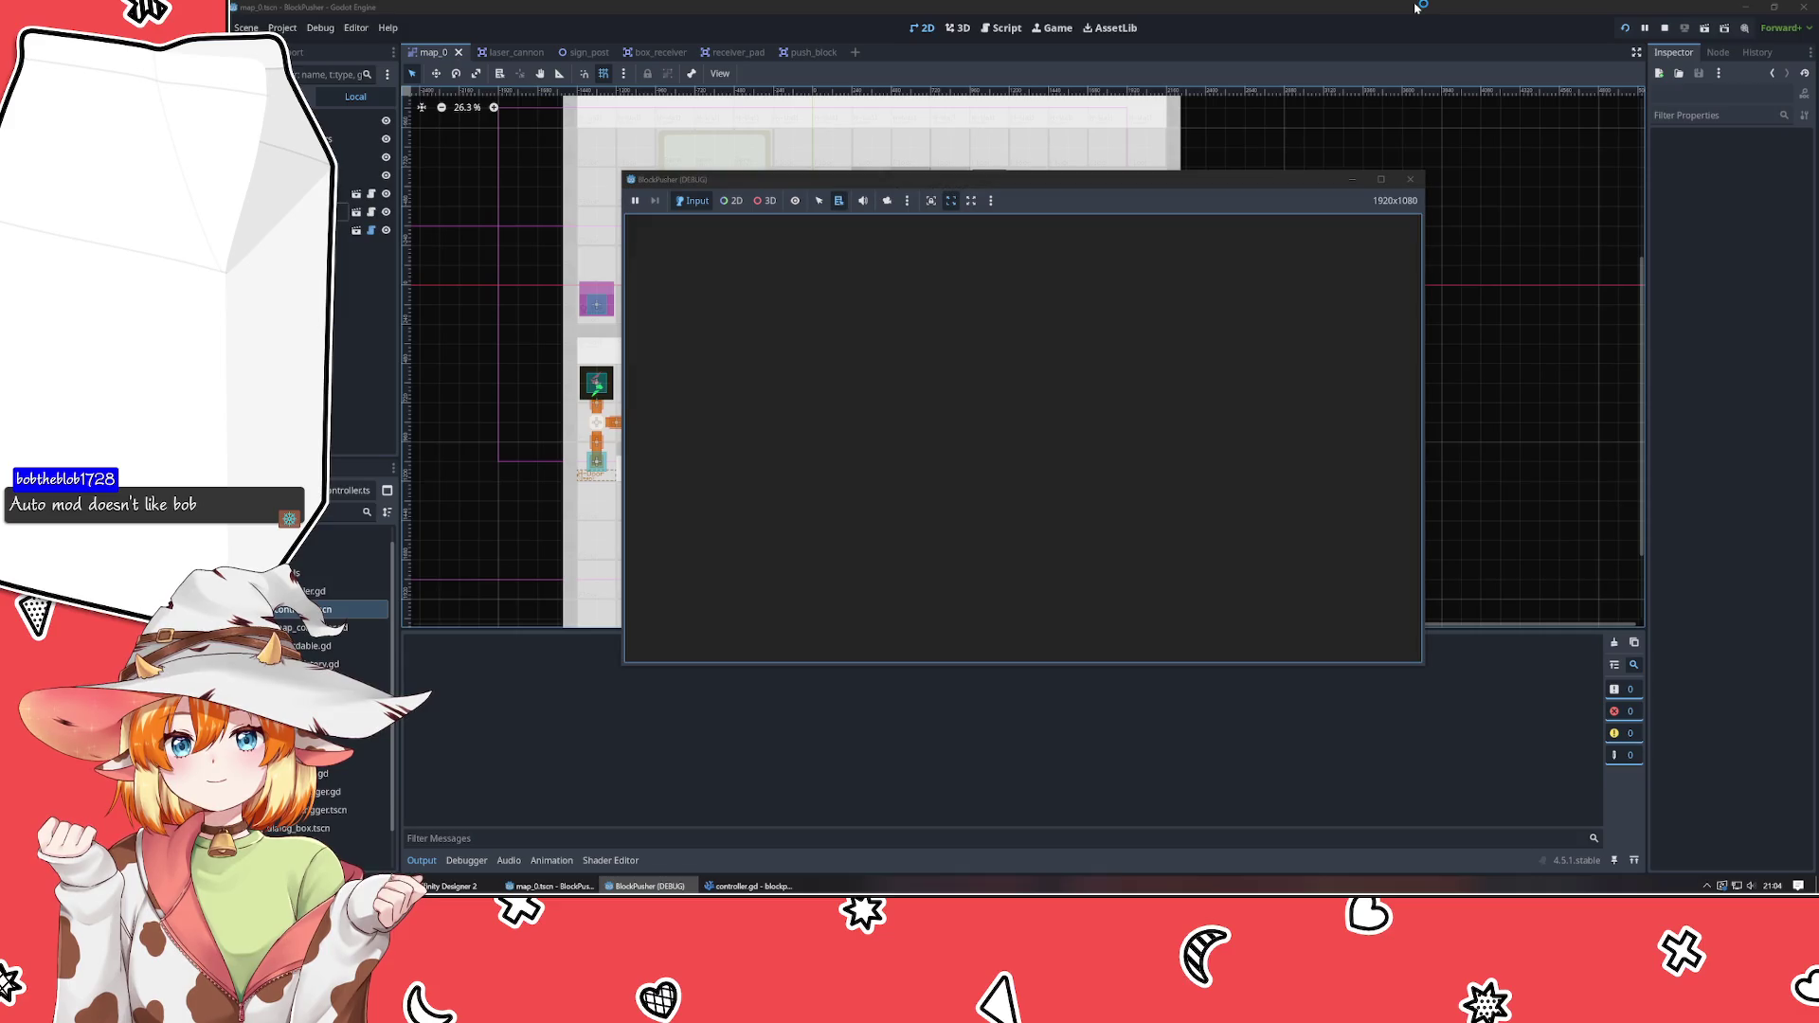
{"action": "key", "text": "Down"}
{"action": "key", "text": "Down"}
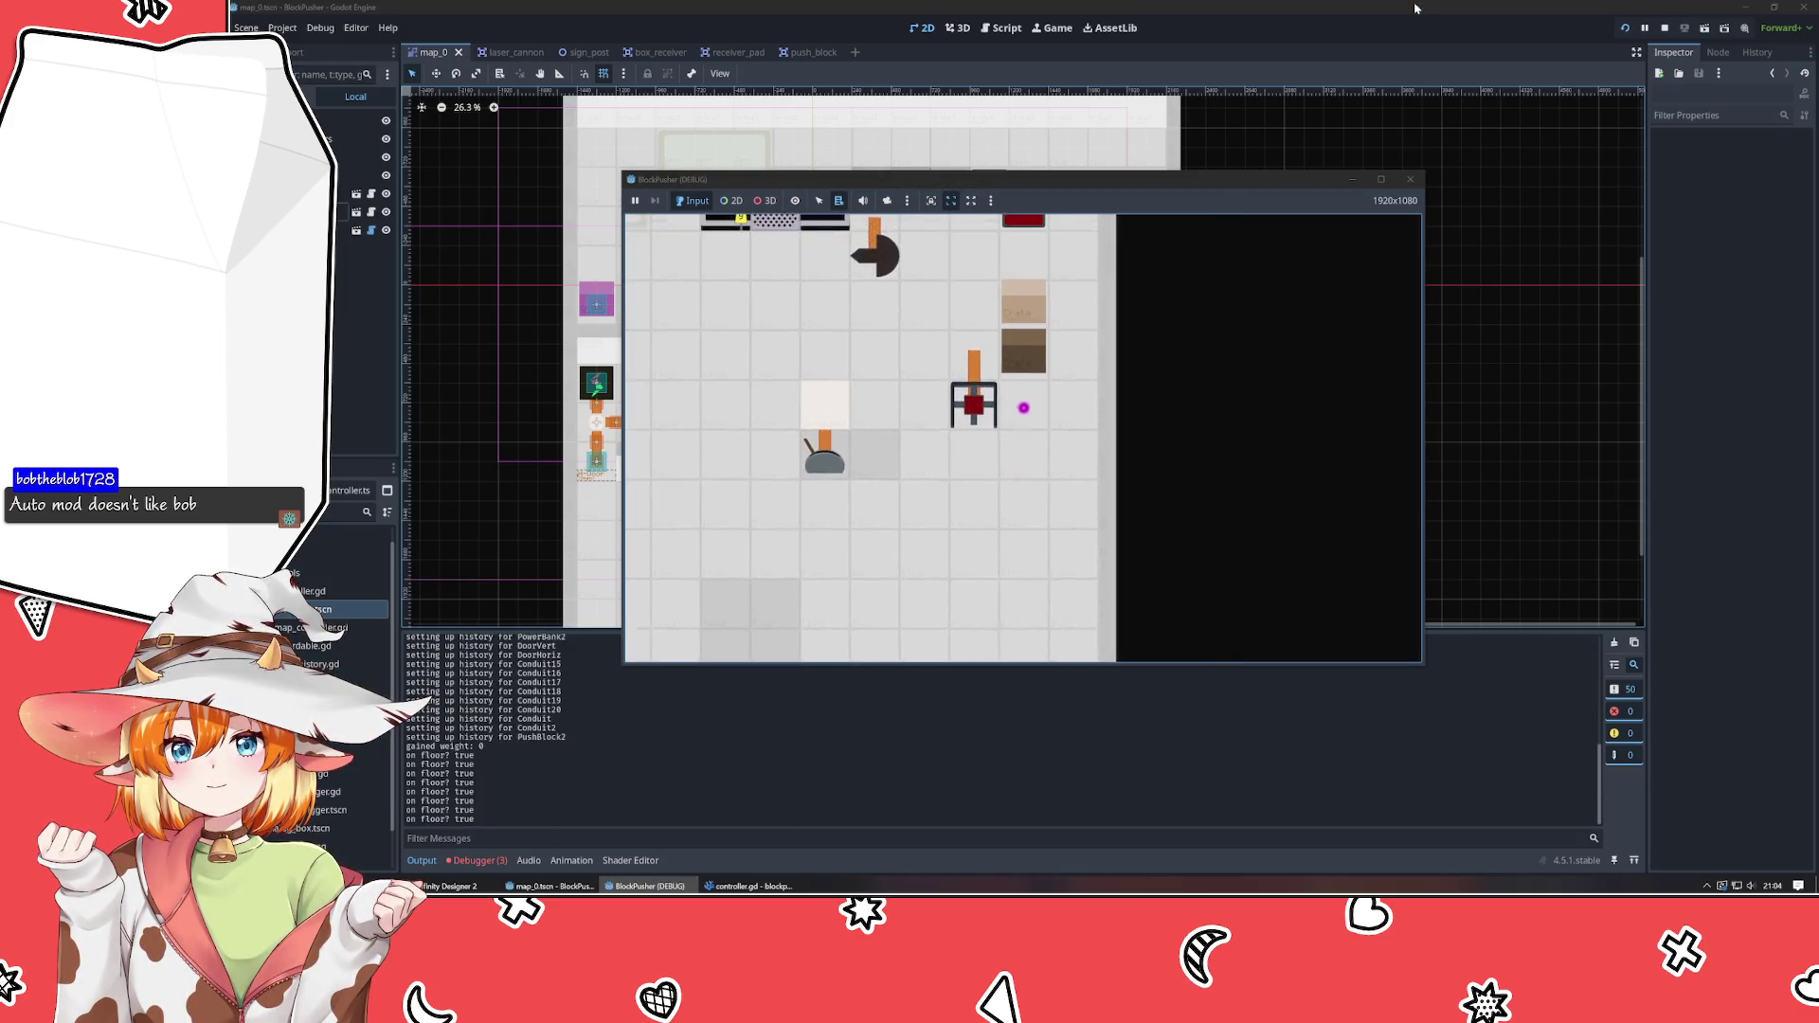
{"action": "key", "text": "z"}
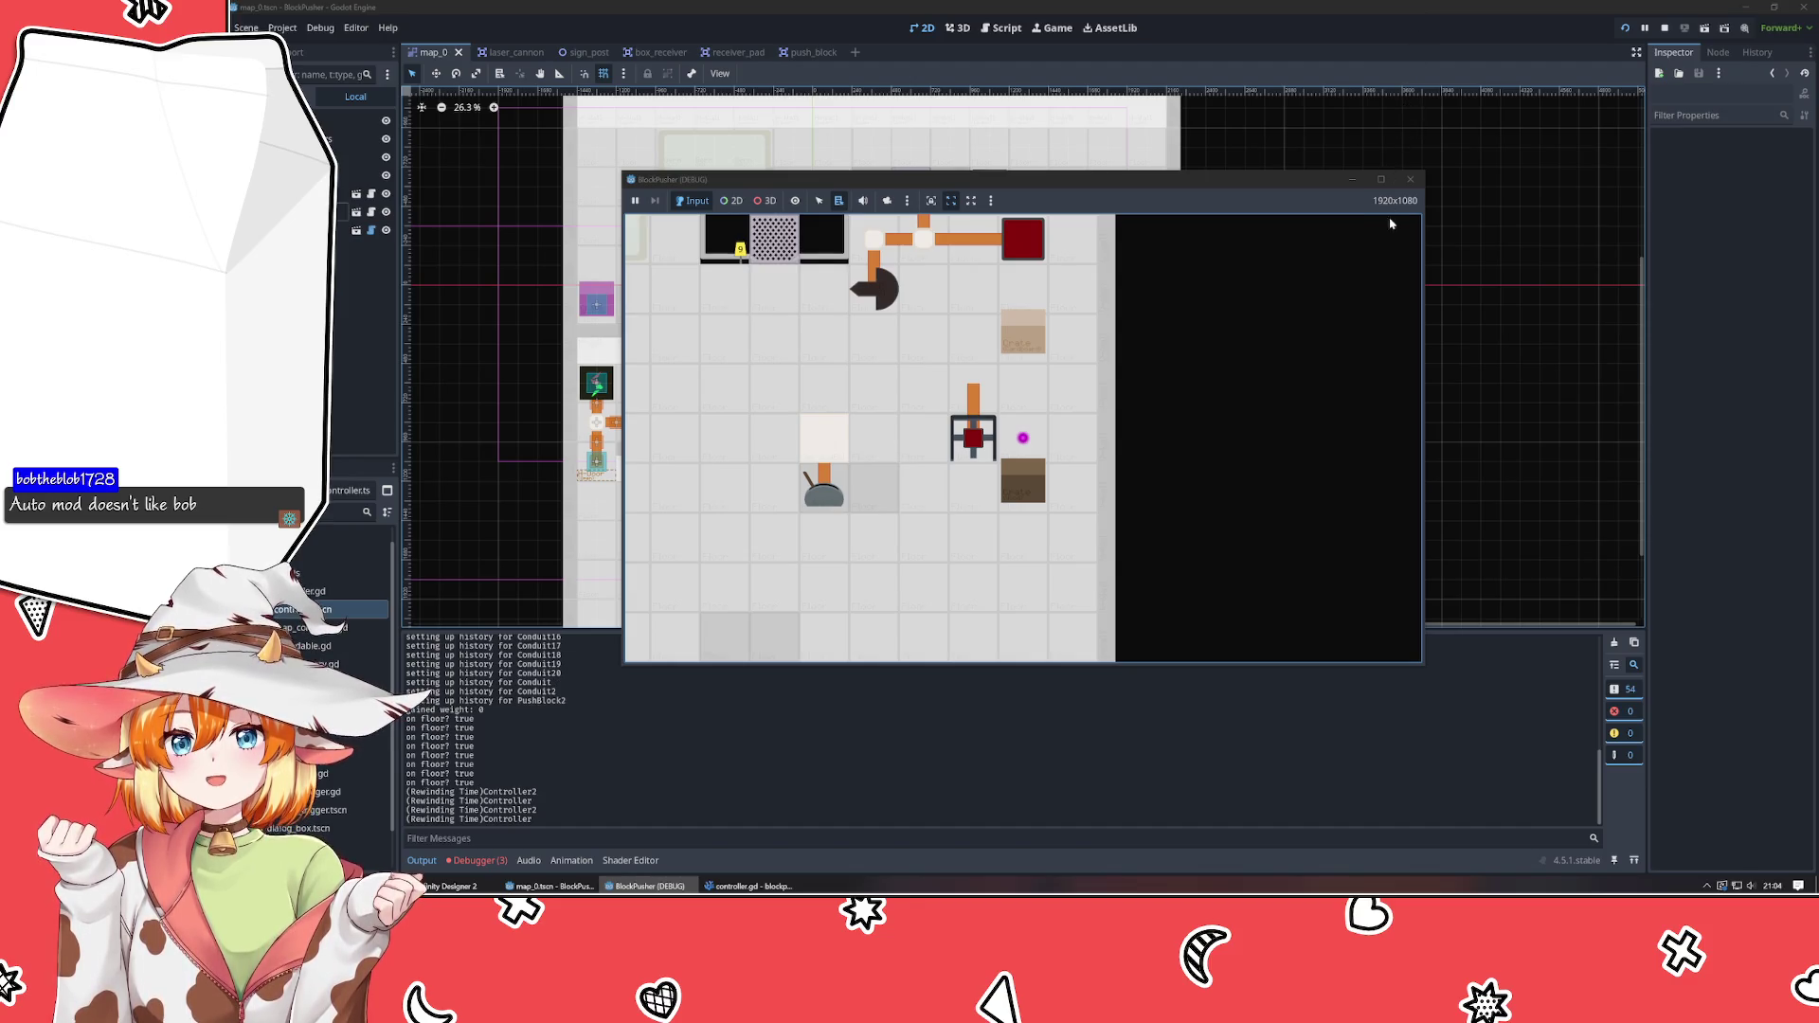
{"action": "left_click", "coordinate": [1408, 180]}
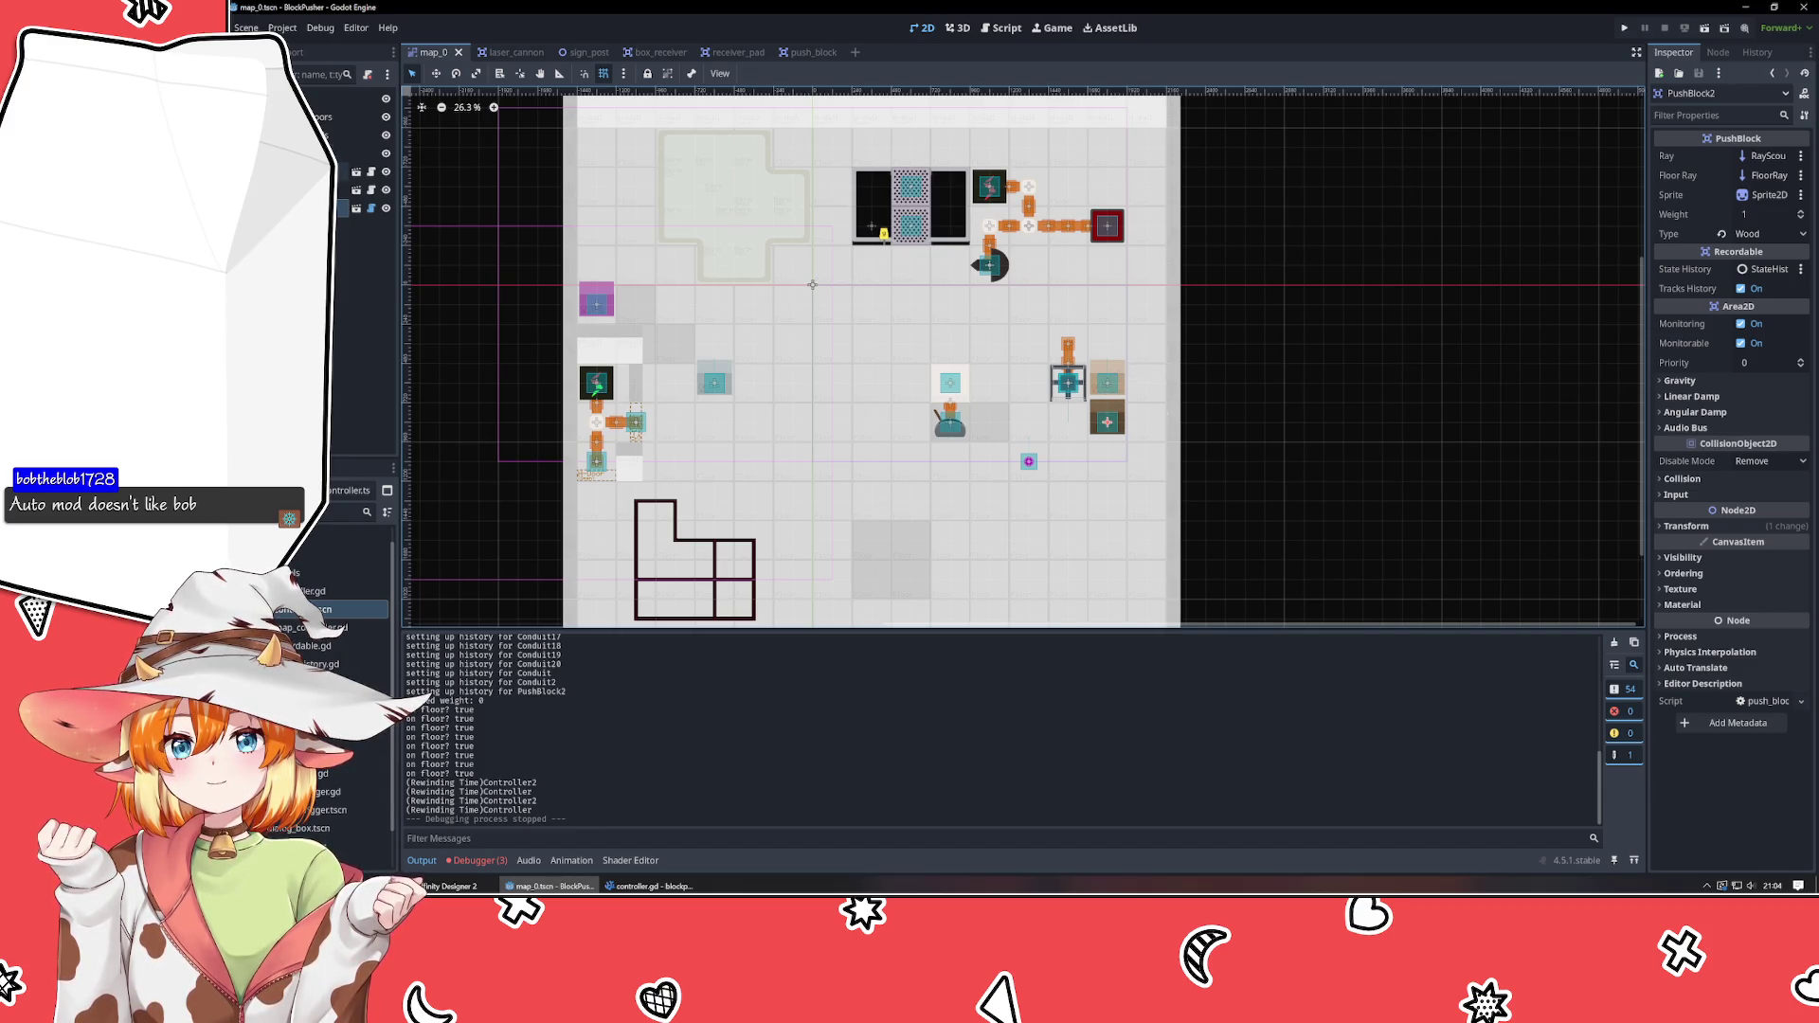
- Rearrange the scene tree and delete the PushBlock2 node from map_0
{"action": "left_click", "coordinate": [351, 152]}
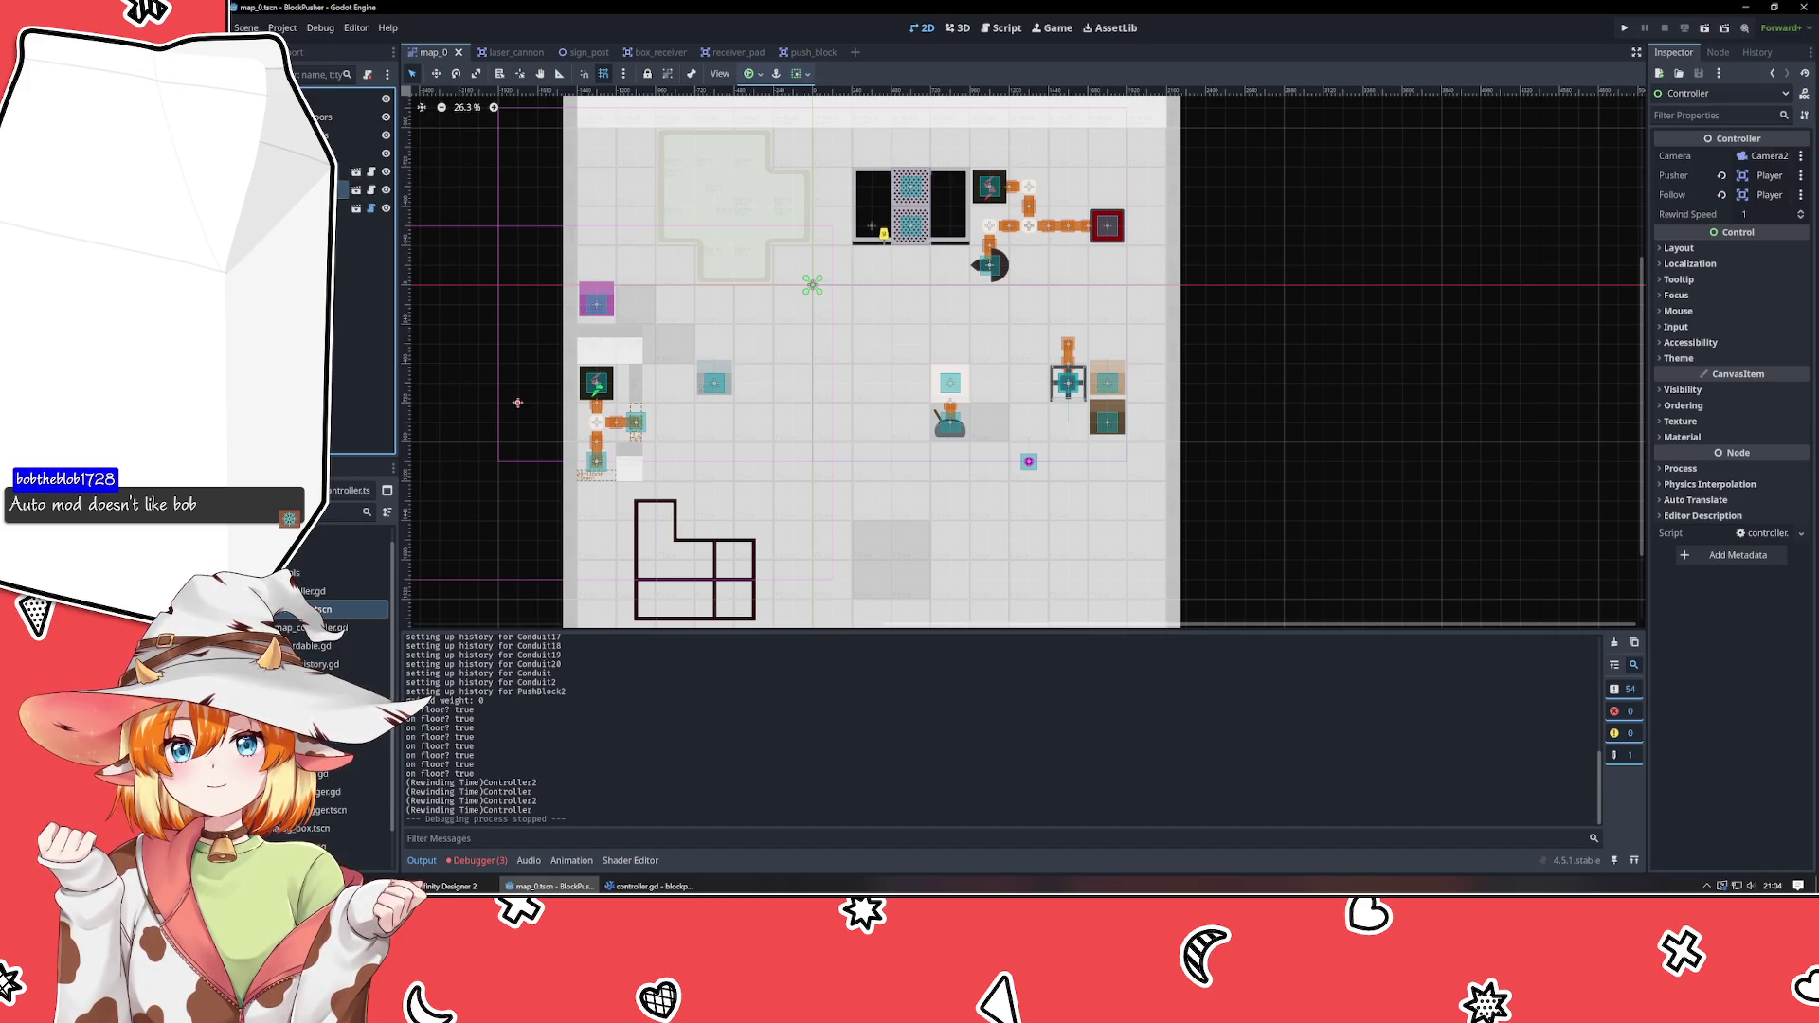
{"action": "left_click", "coordinate": [343, 208]}
{"action": "left_click_drag", "start_coordinate": [351, 190], "coordinate": [350, 176]}
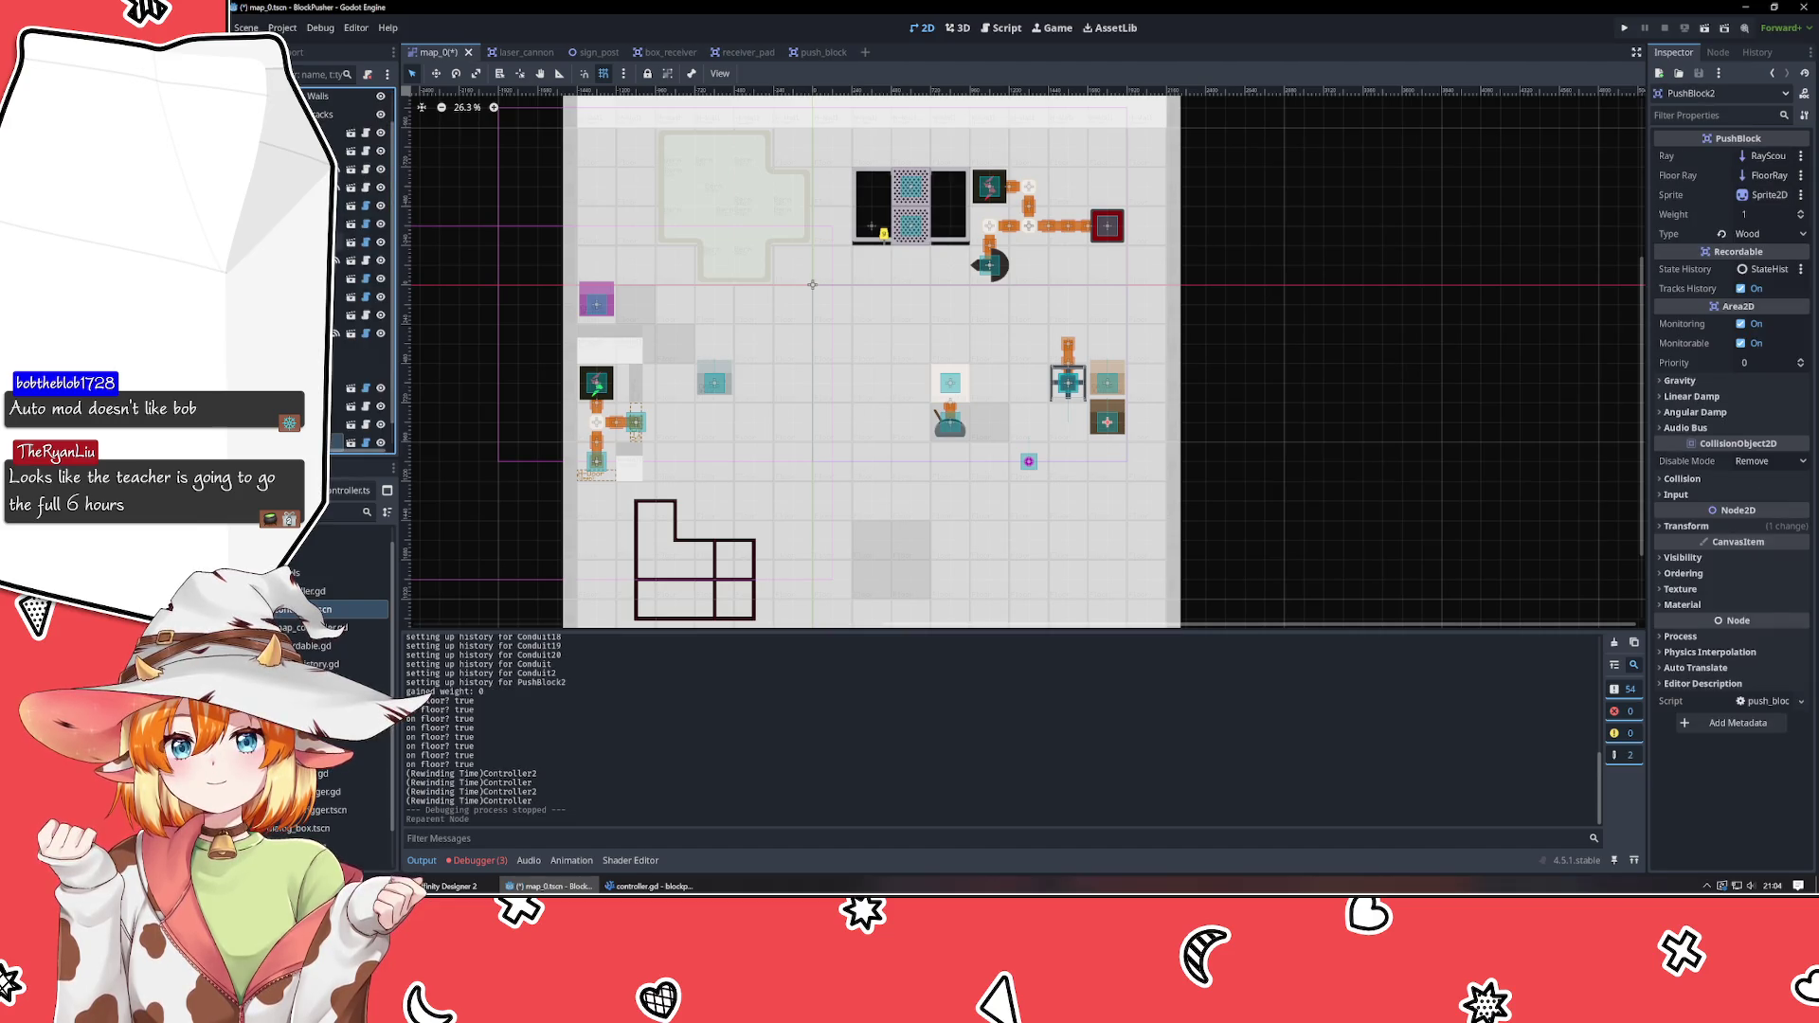
{"action": "left_click_drag", "start_coordinate": [346, 417], "coordinate": [346, 227]}
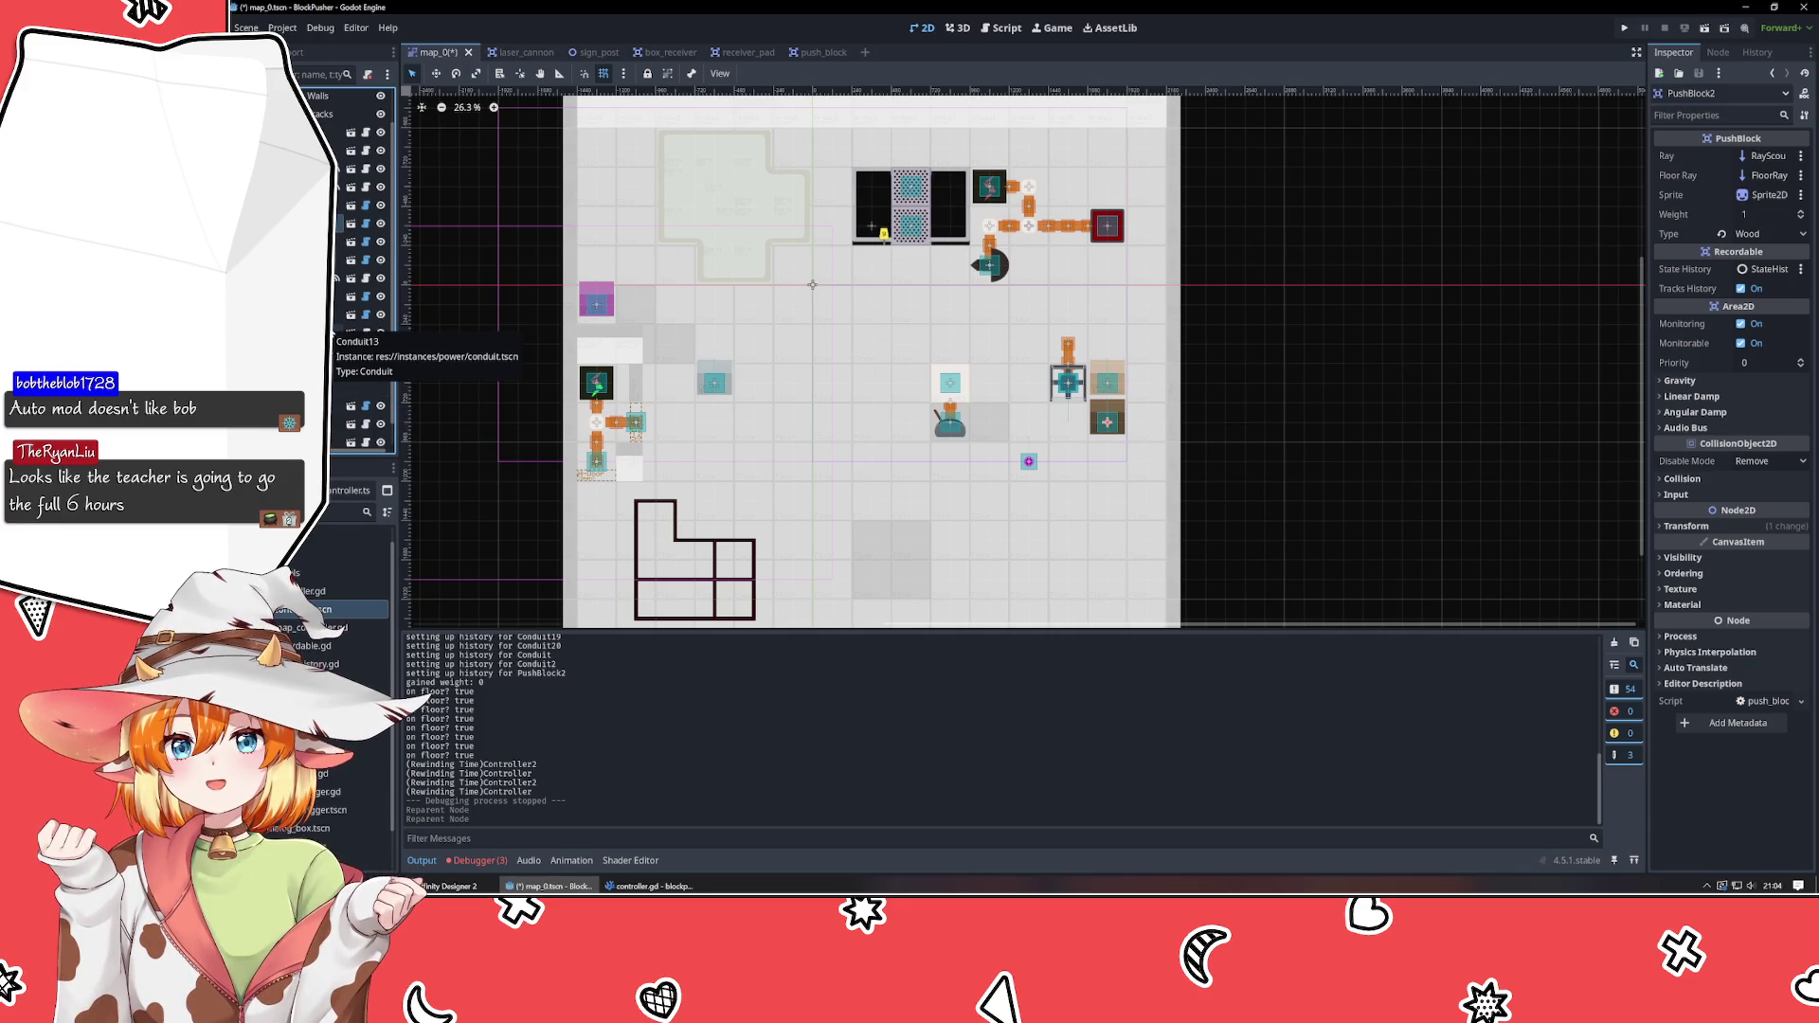
{"action": "left_click", "coordinate": [327, 132]}
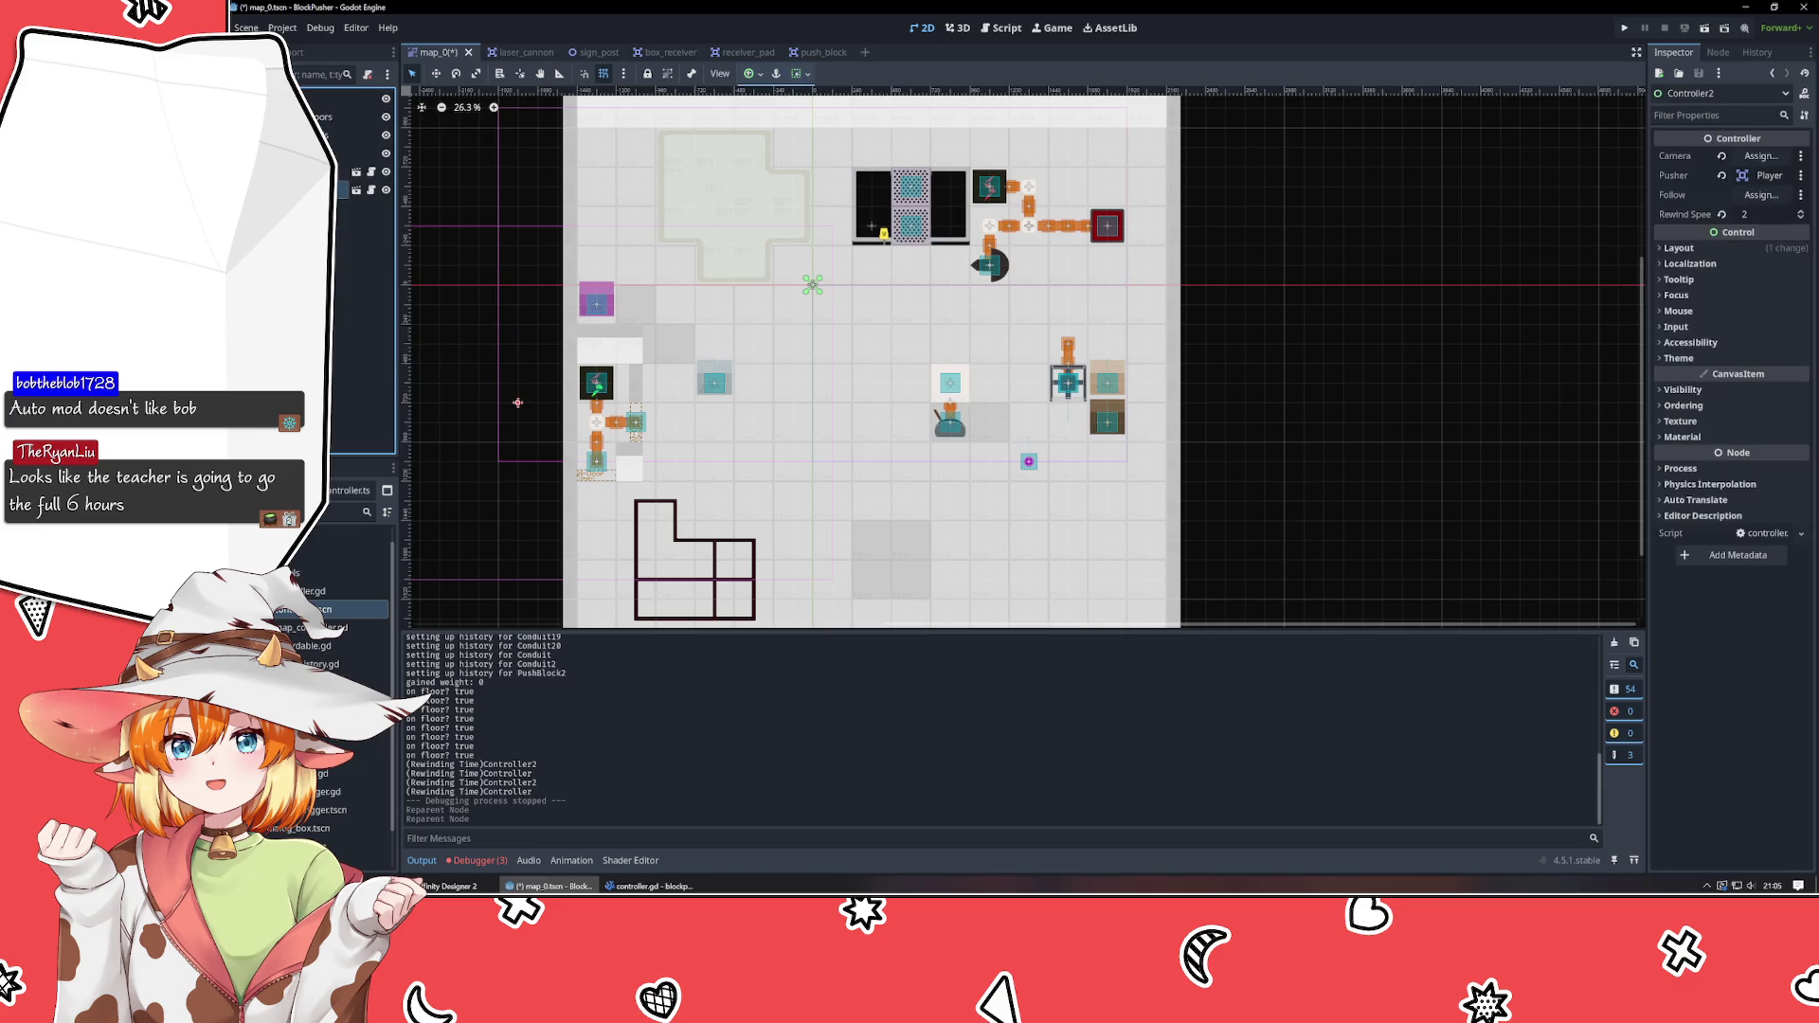
{"action": "key", "text": "Delete"}
{"action": "key", "text": "Return"}
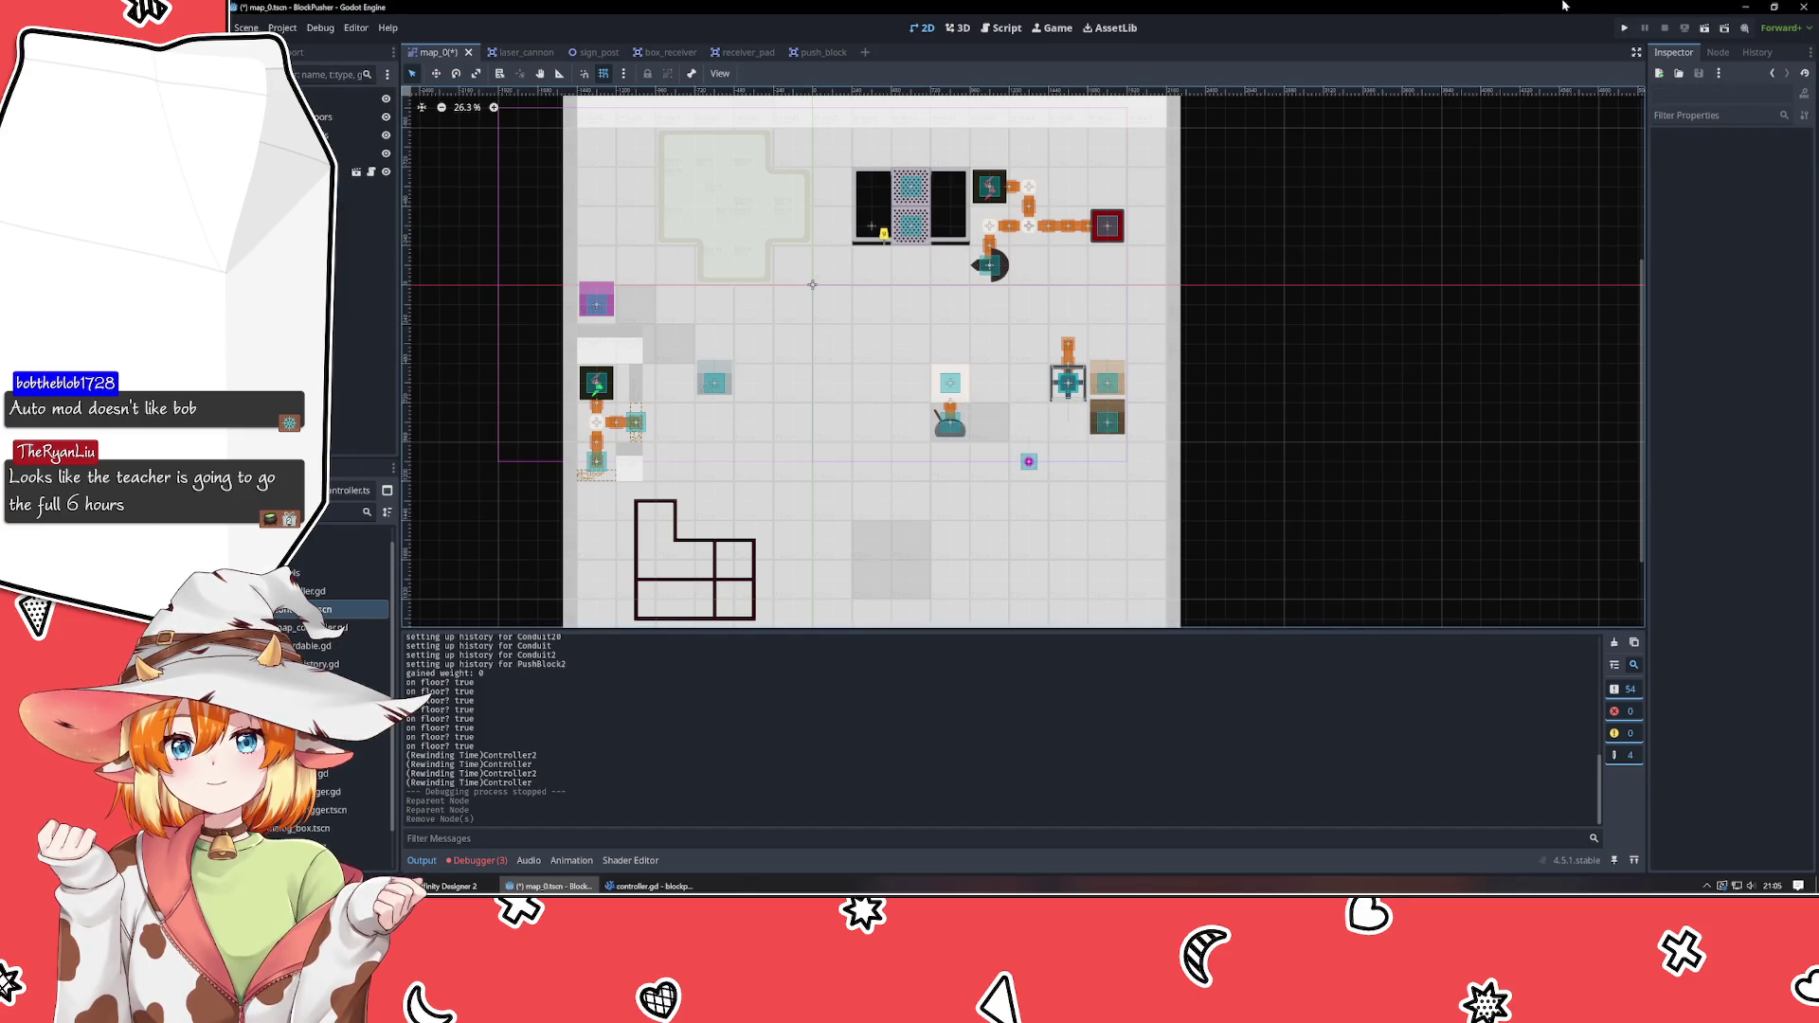
- Run the level, move the player down and right, then close the game
{"action": "left_click", "coordinate": [1622, 29]}
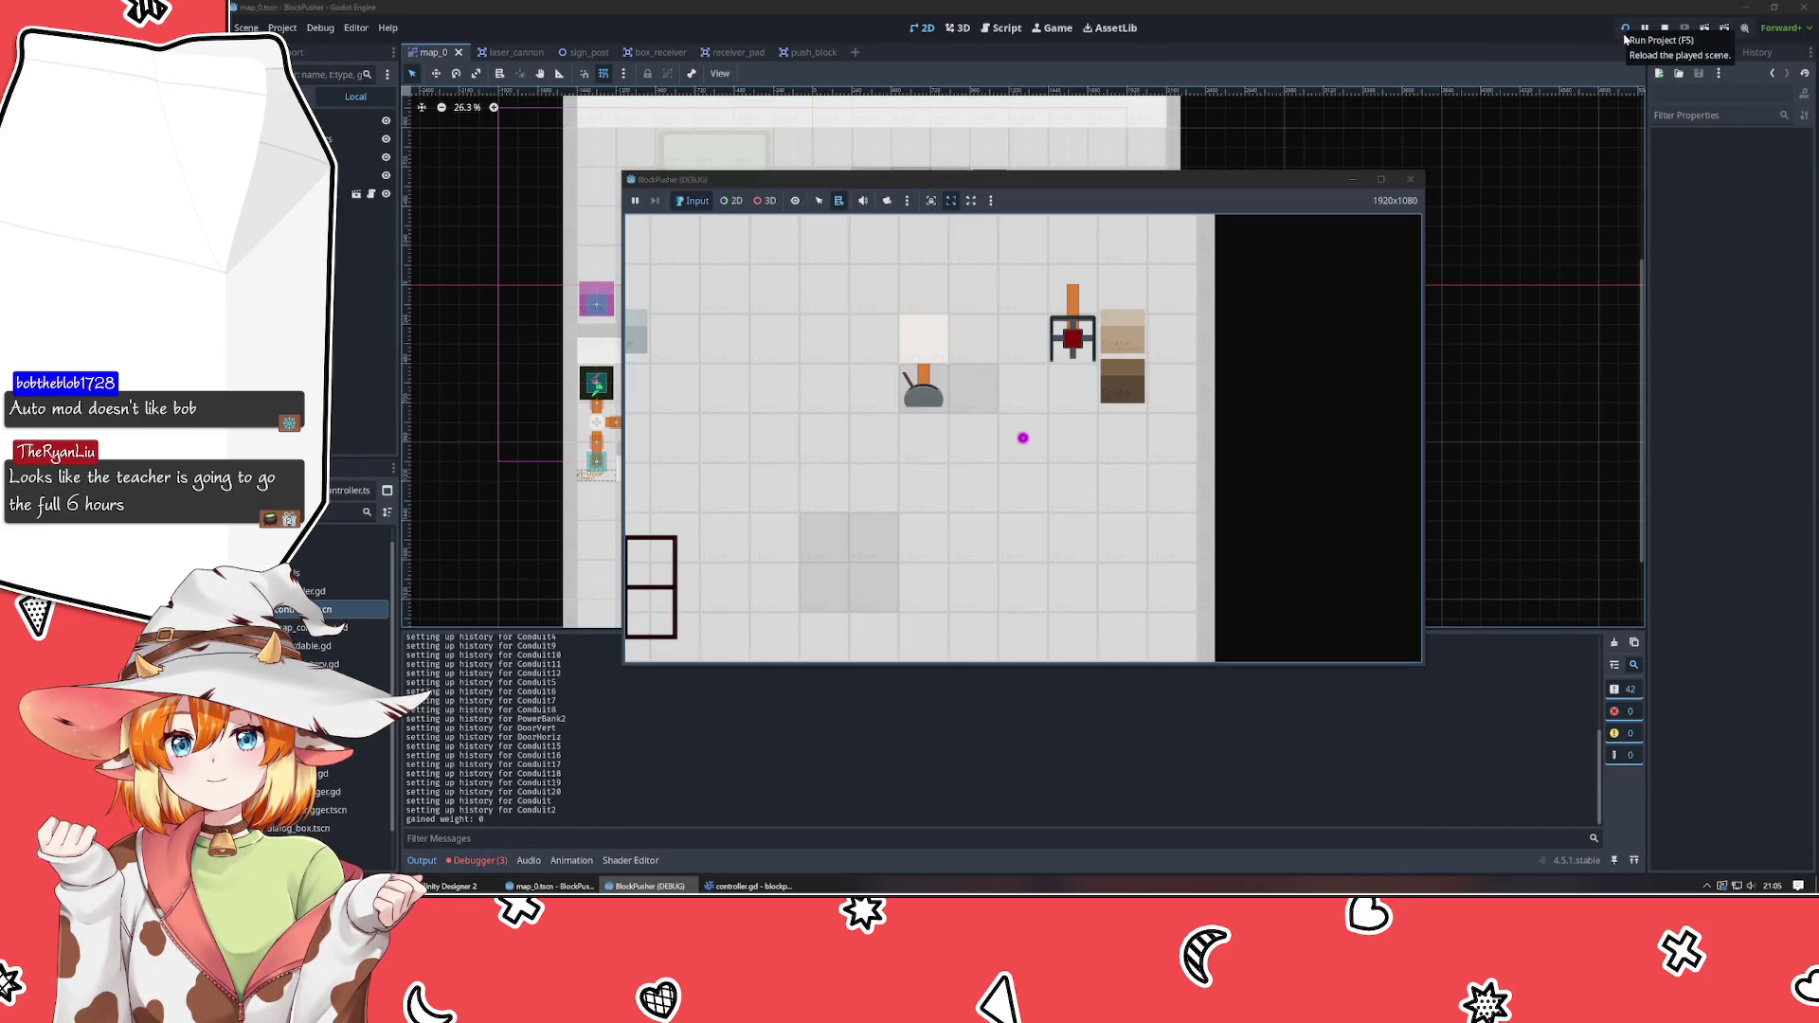
{"action": "key", "text": "Down"}
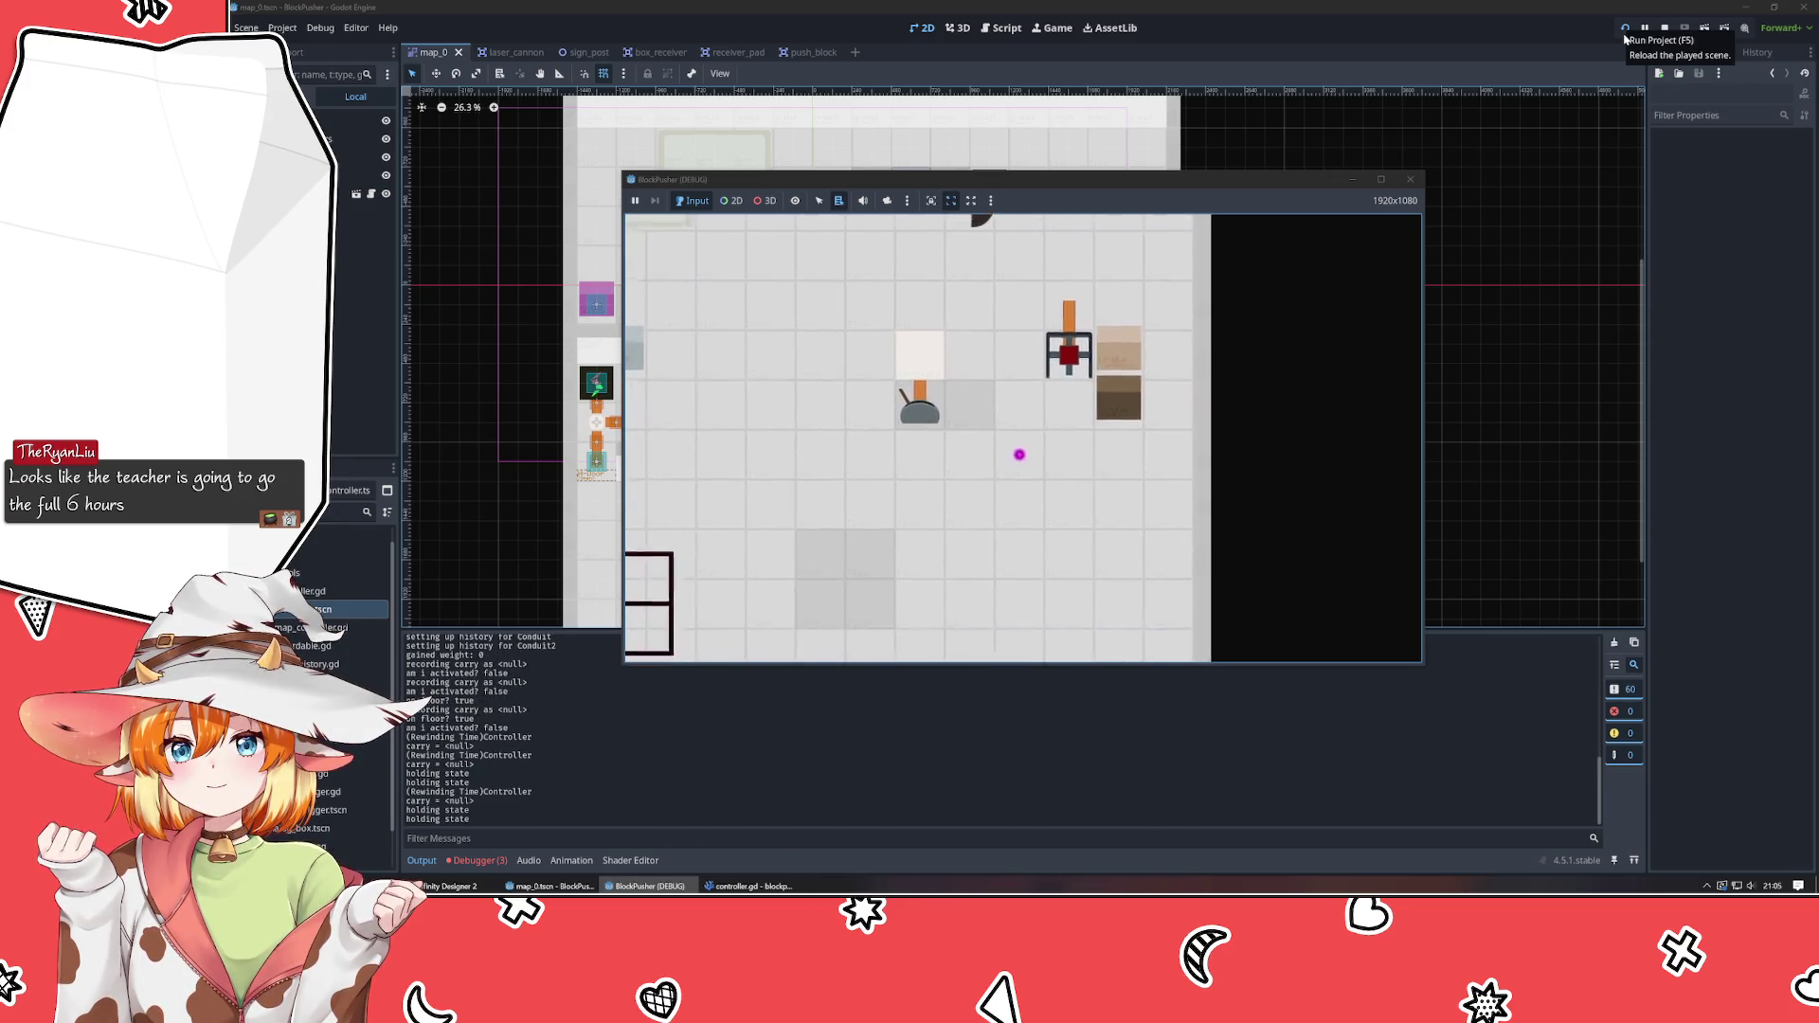
{"action": "key", "text": "Right"}
{"action": "key", "text": "Right"}
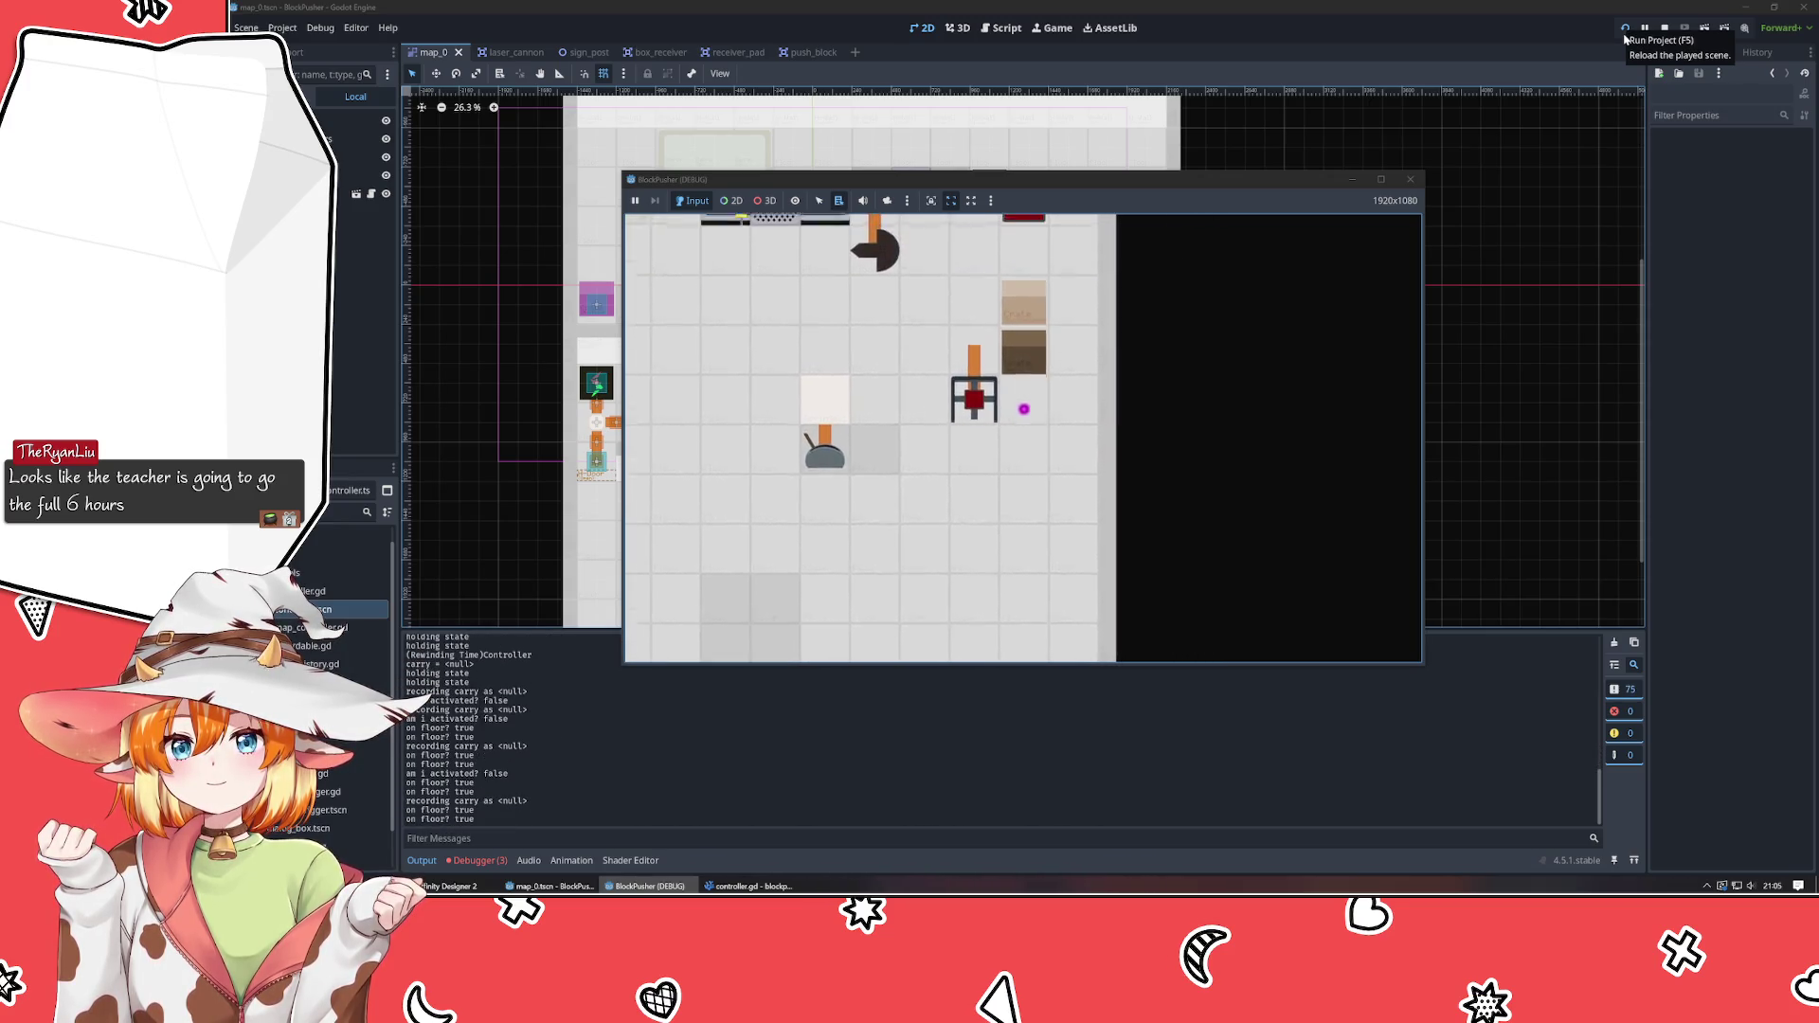
{"action": "left_click", "coordinate": [1416, 181]}
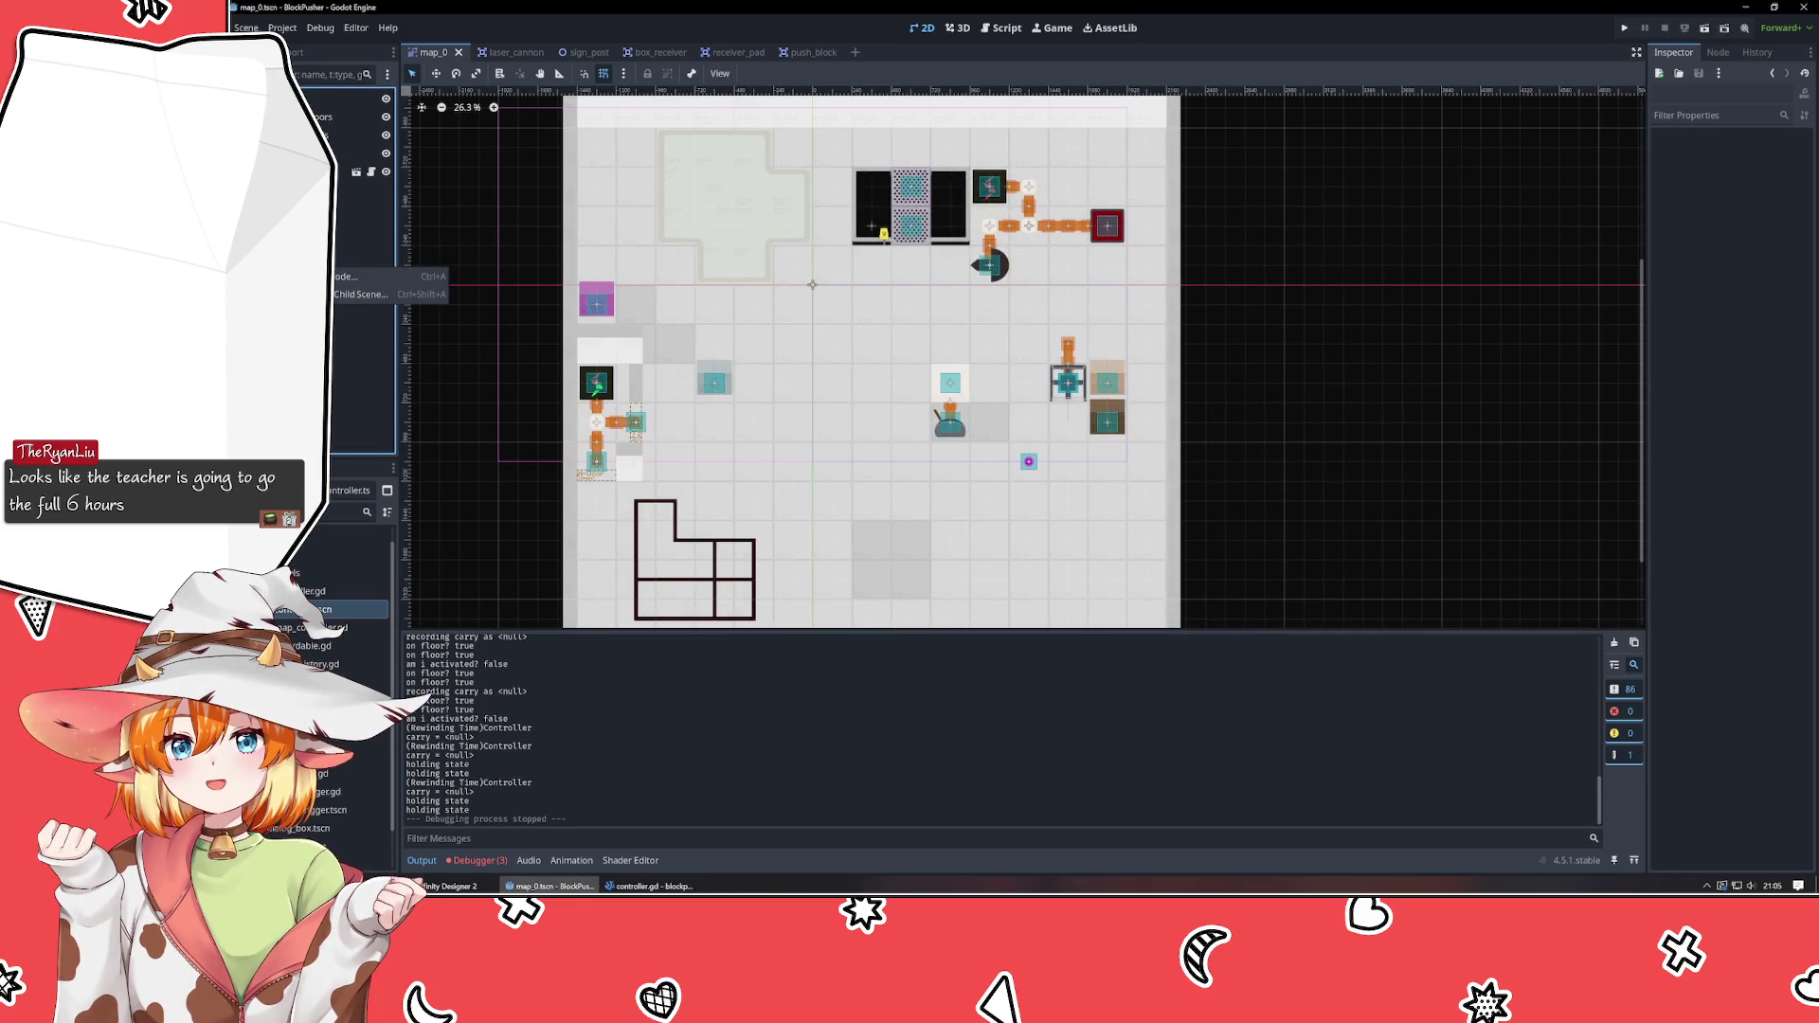
- Instance controller.tscn into the level and clear the new controller's Camera
{"action": "key", "text": "ctrl+a"}
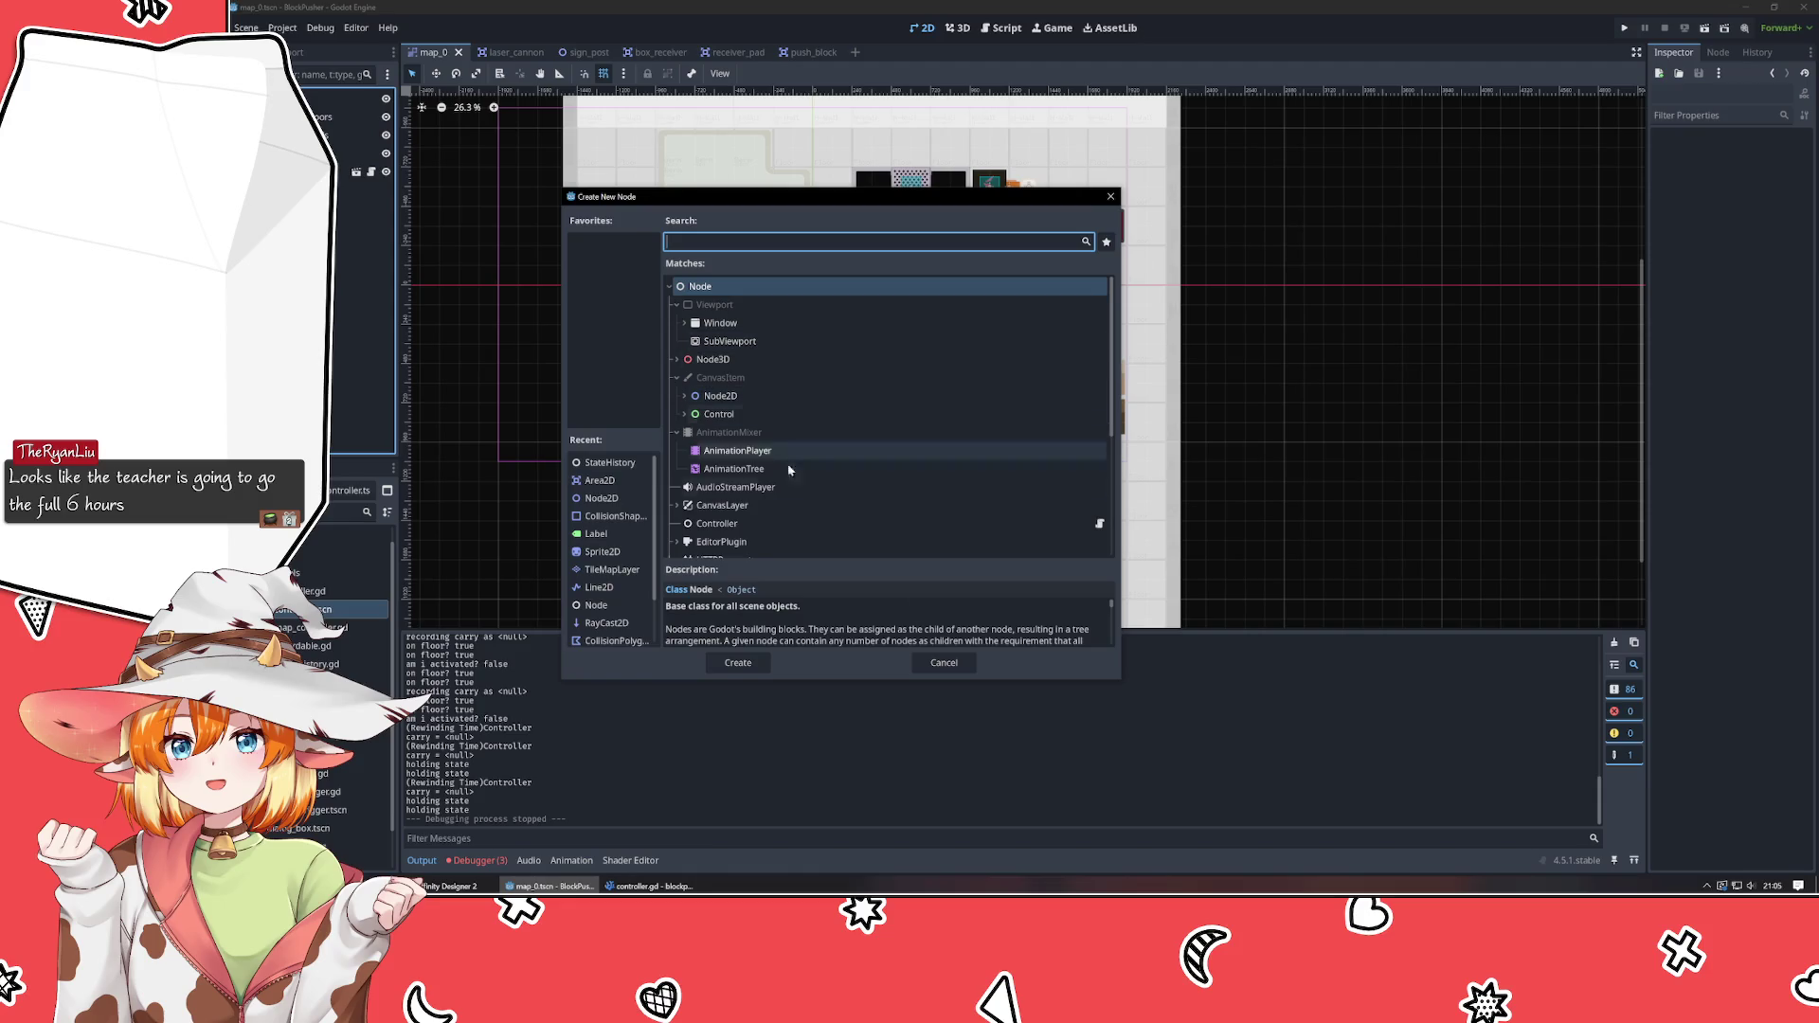
{"action": "left_click", "coordinate": [942, 662]}
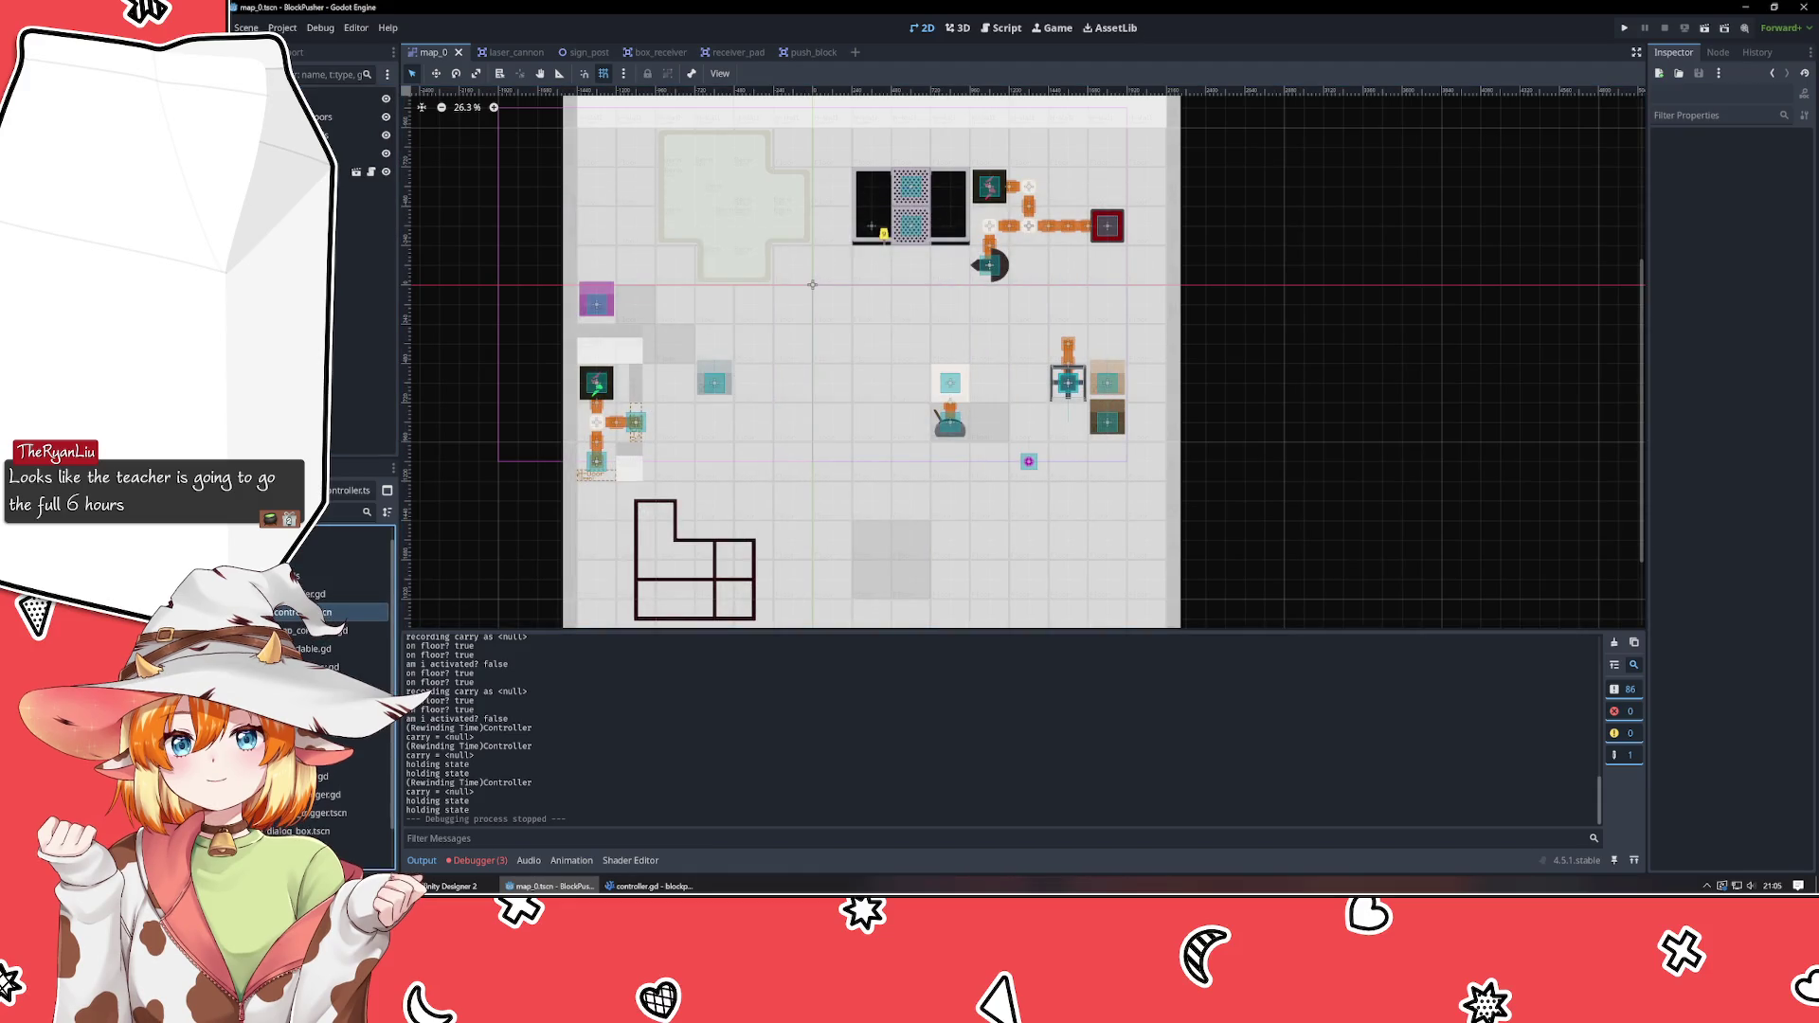
{"action": "mouse_move", "coordinate": [303, 614]}
{"action": "left_mouse_down"}
{"action": "mouse_move", "coordinate": [471, 373]}
{"action": "mouse_move", "coordinate": [787, 284]}
{"action": "mouse_move", "coordinate": [1419, 270]}
{"action": "mouse_move", "coordinate": [1286, 286]}
{"action": "left_mouse_up"}
{"action": "left_click", "coordinate": [1768, 156]}
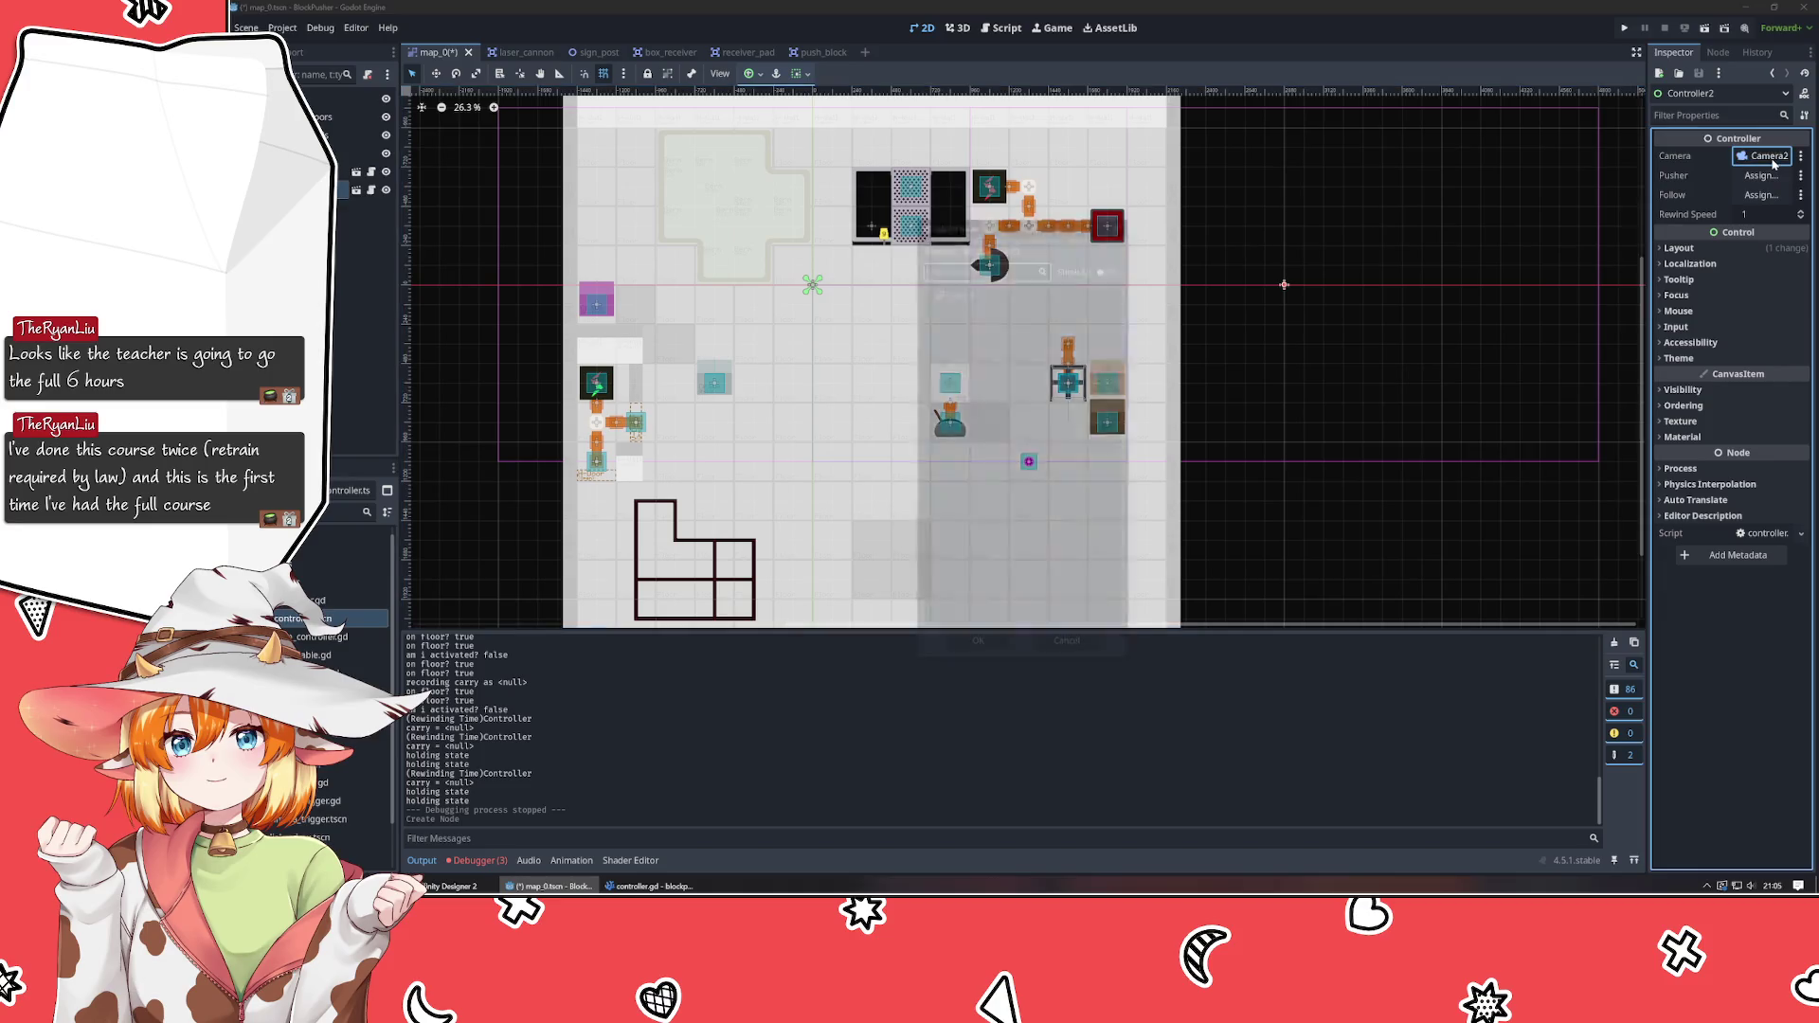
{"action": "left_click", "coordinate": [1121, 221]}
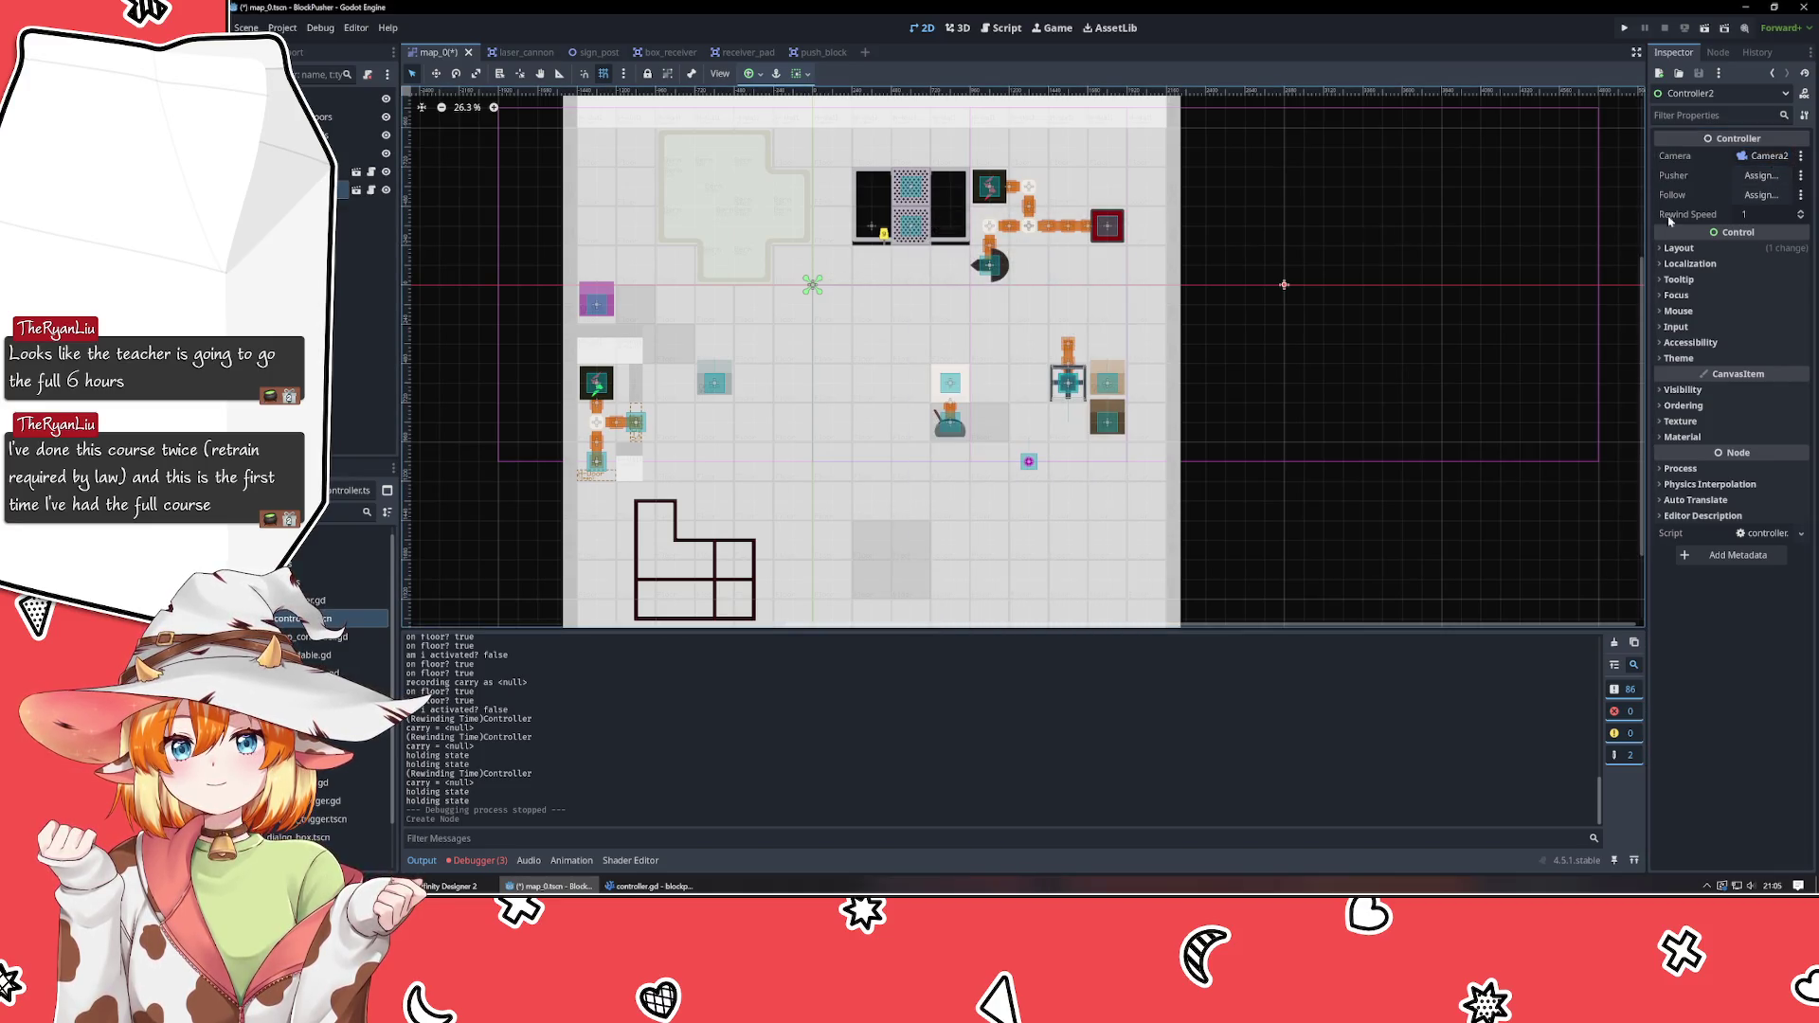
{"action": "left_click", "coordinate": [1800, 157]}
{"action": "left_click", "coordinate": [1766, 182]}
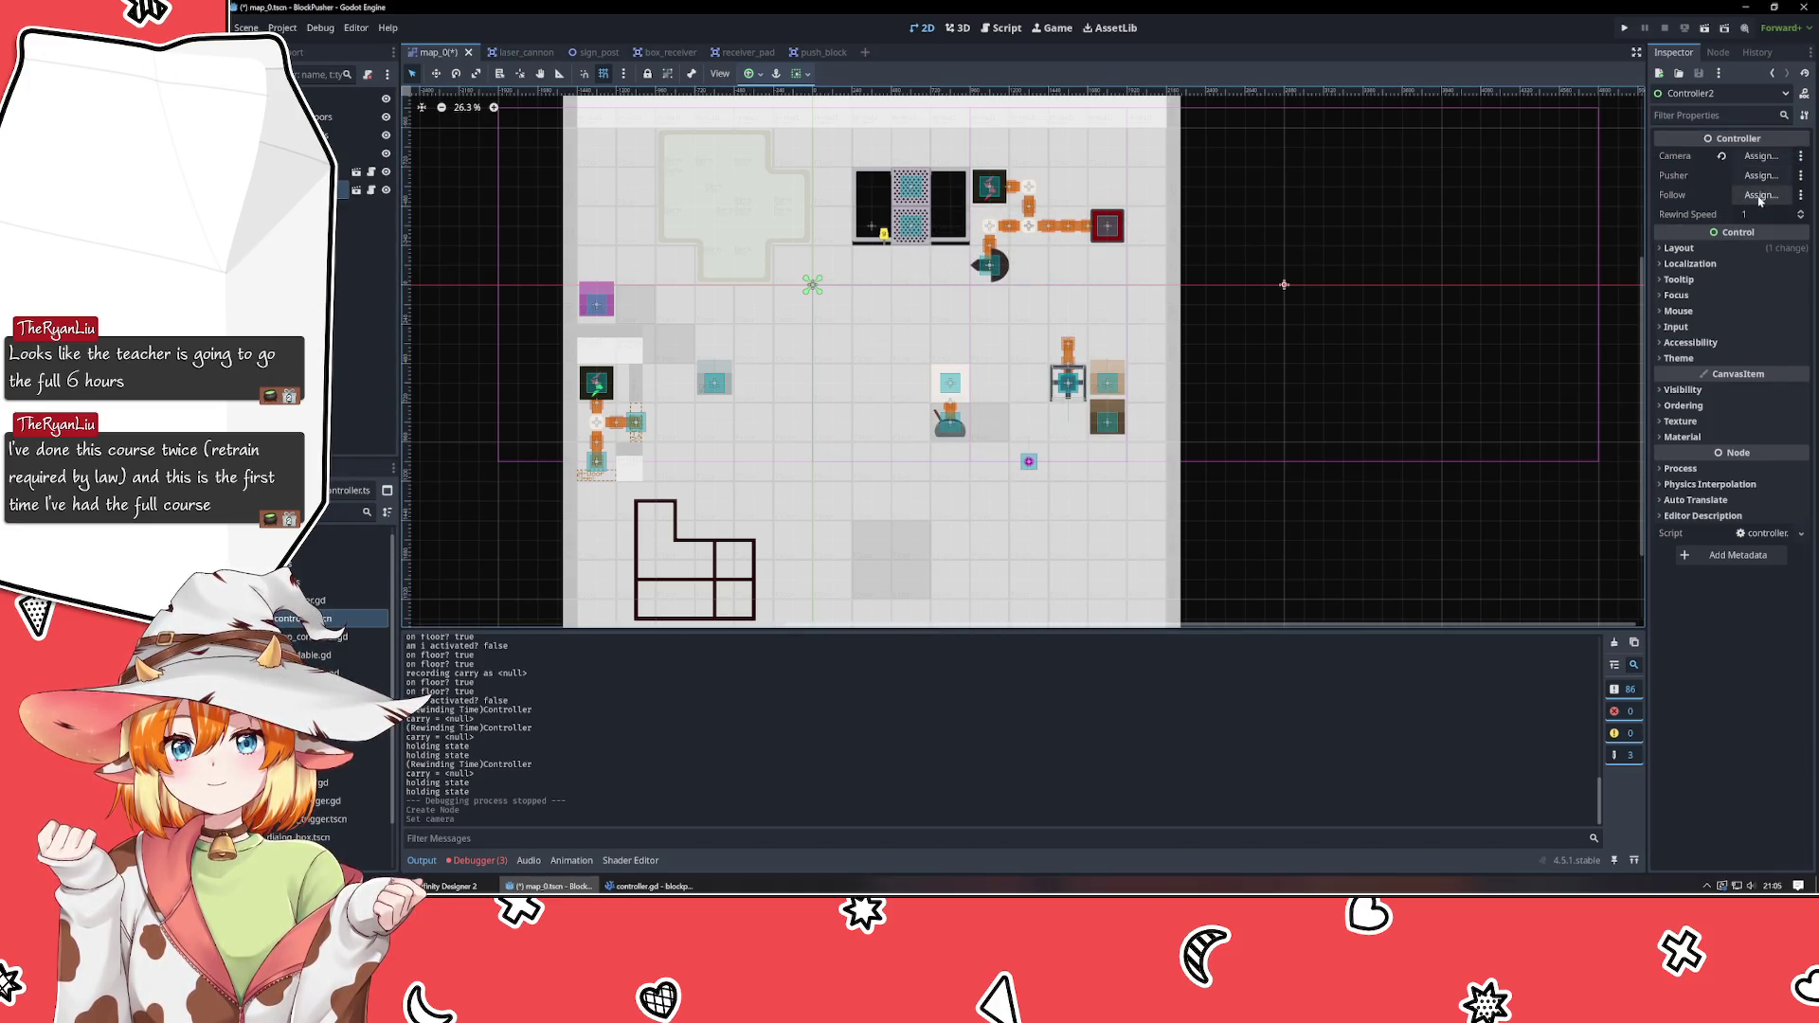
{"action": "left_click", "coordinate": [1373, 417]}
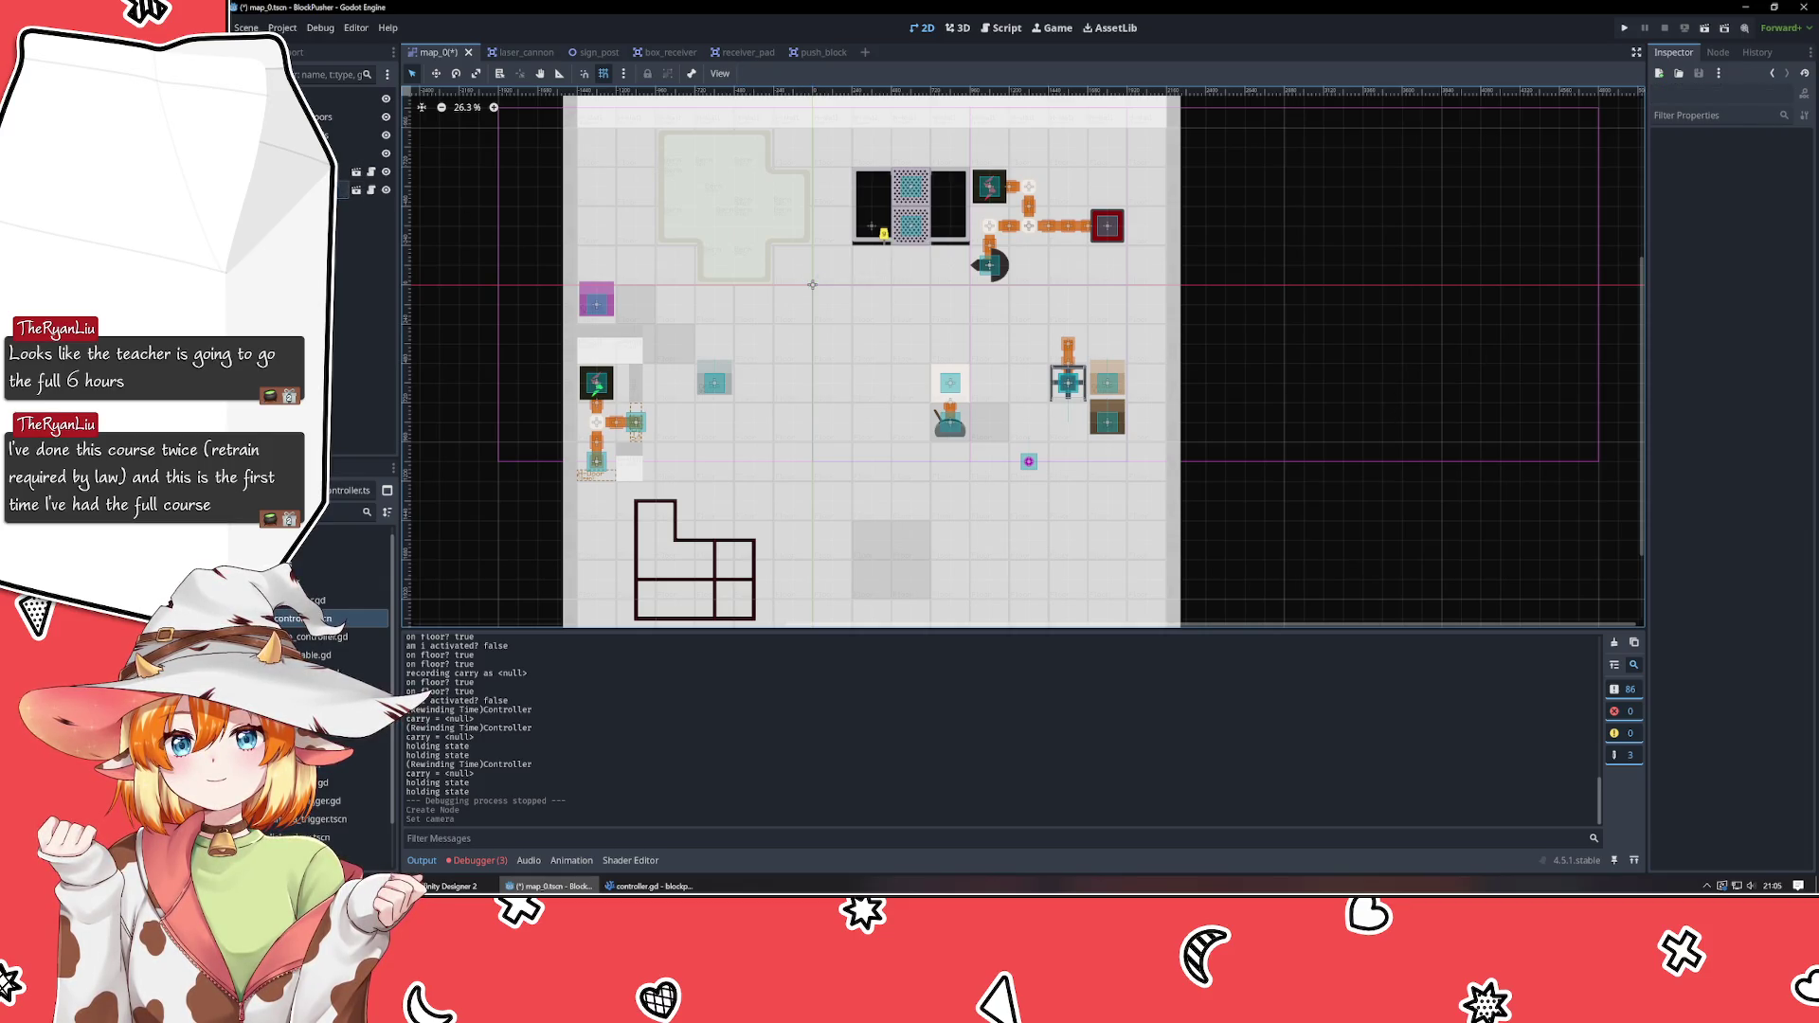
- Test-run the level, moving the player right
{"action": "left_click", "coordinate": [1625, 28]}
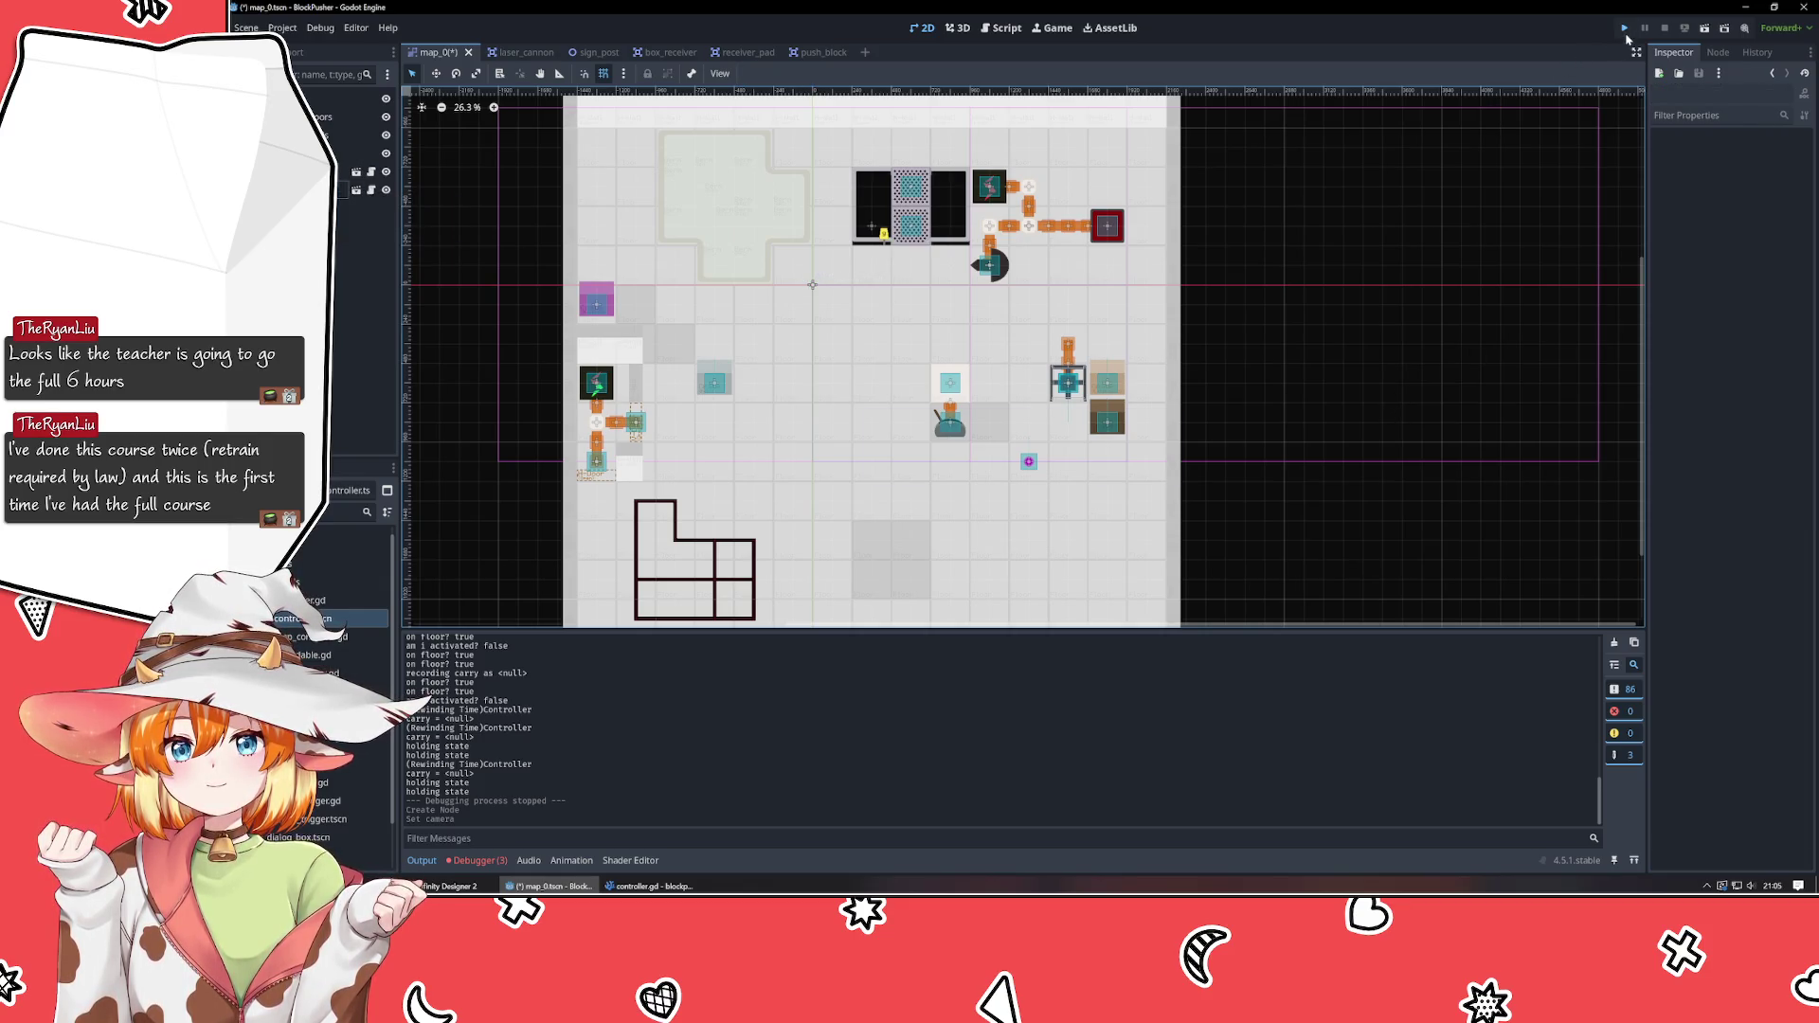
{"action": "key", "text": "Right"}
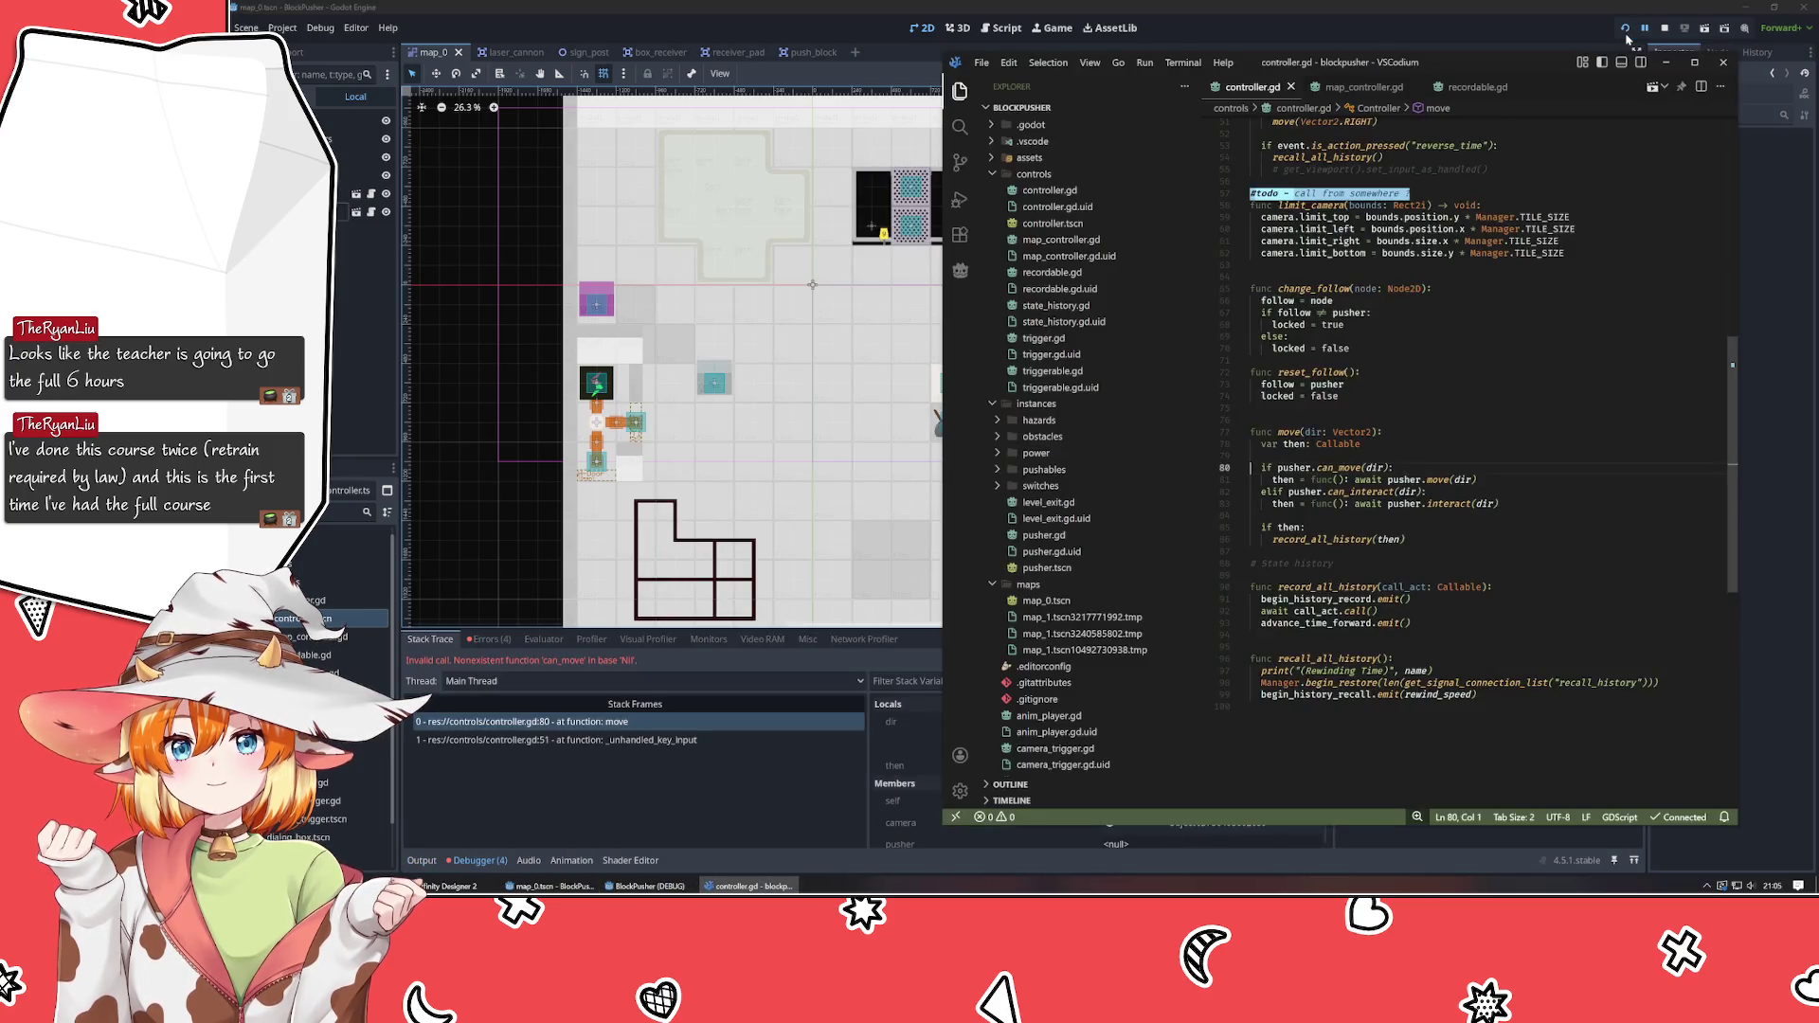
{"action": "left_click", "coordinate": [1726, 62]}
- Set Controller2's Pusher and Follow both to the Player node
{"action": "left_click", "coordinate": [812, 284]}
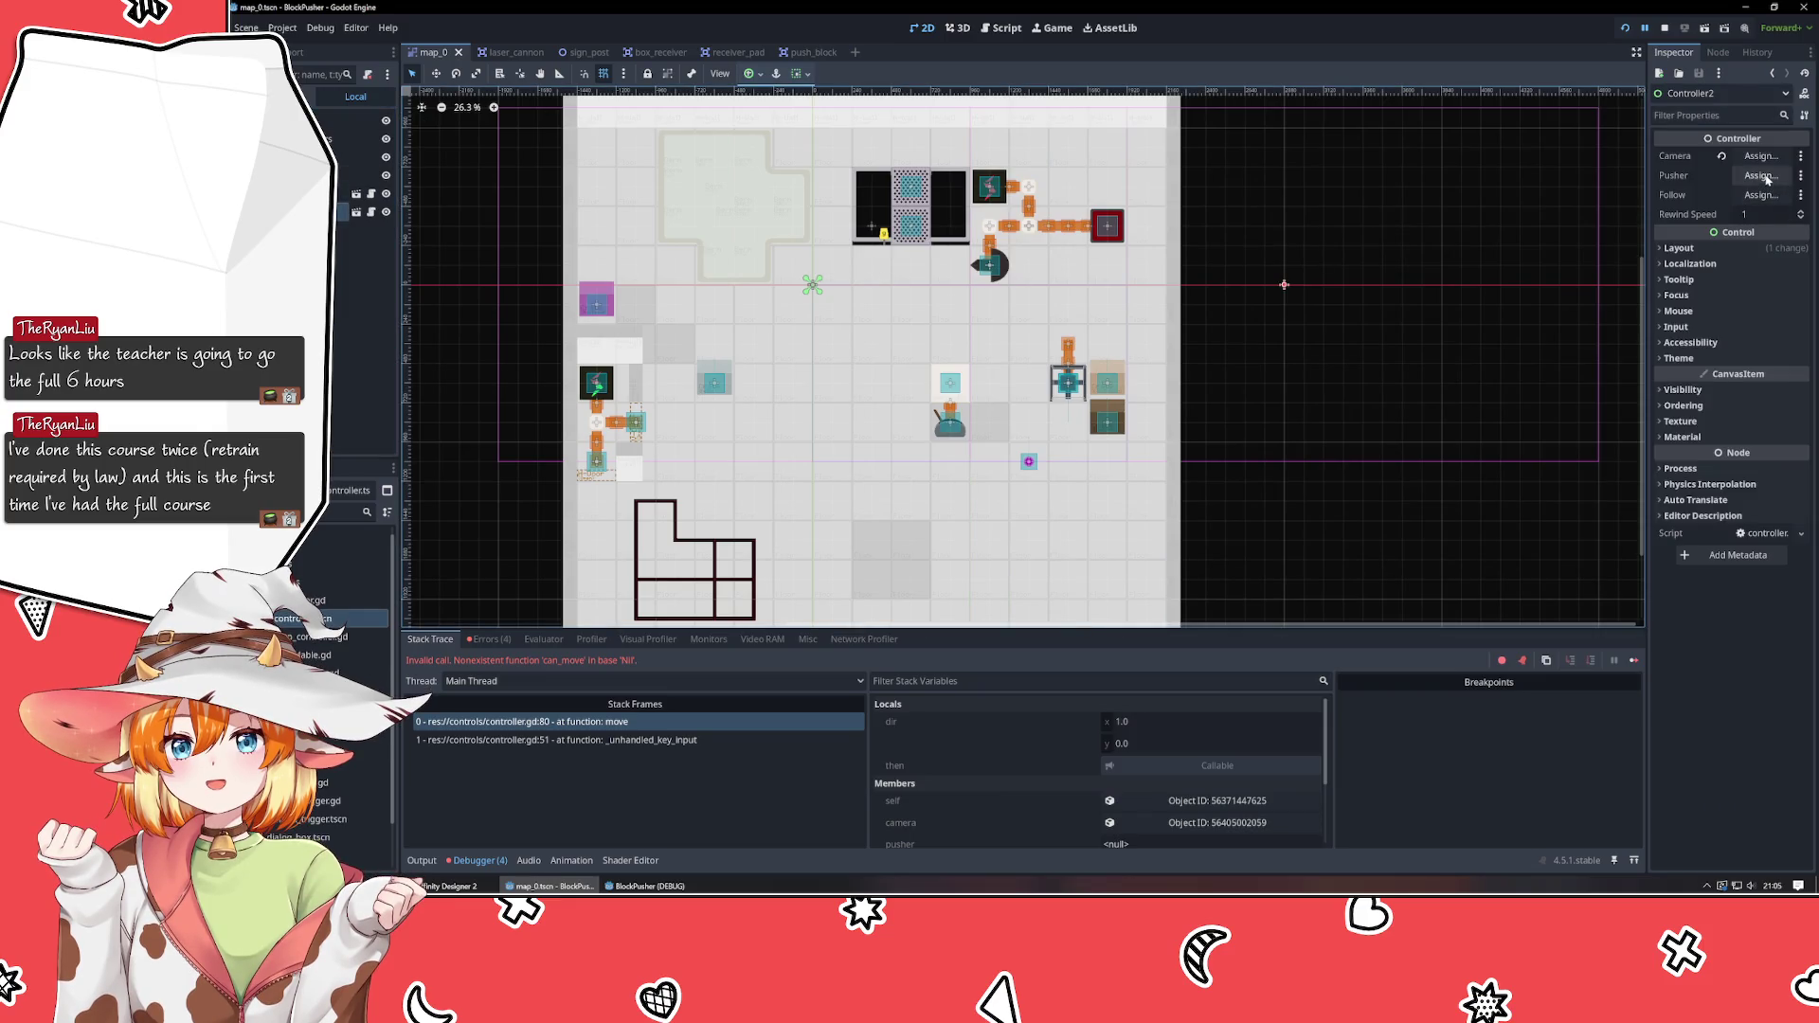
{"action": "left_click", "coordinate": [1761, 176]}
{"action": "left_click", "coordinate": [982, 329]}
{"action": "double_click", "coordinate": [983, 329]}
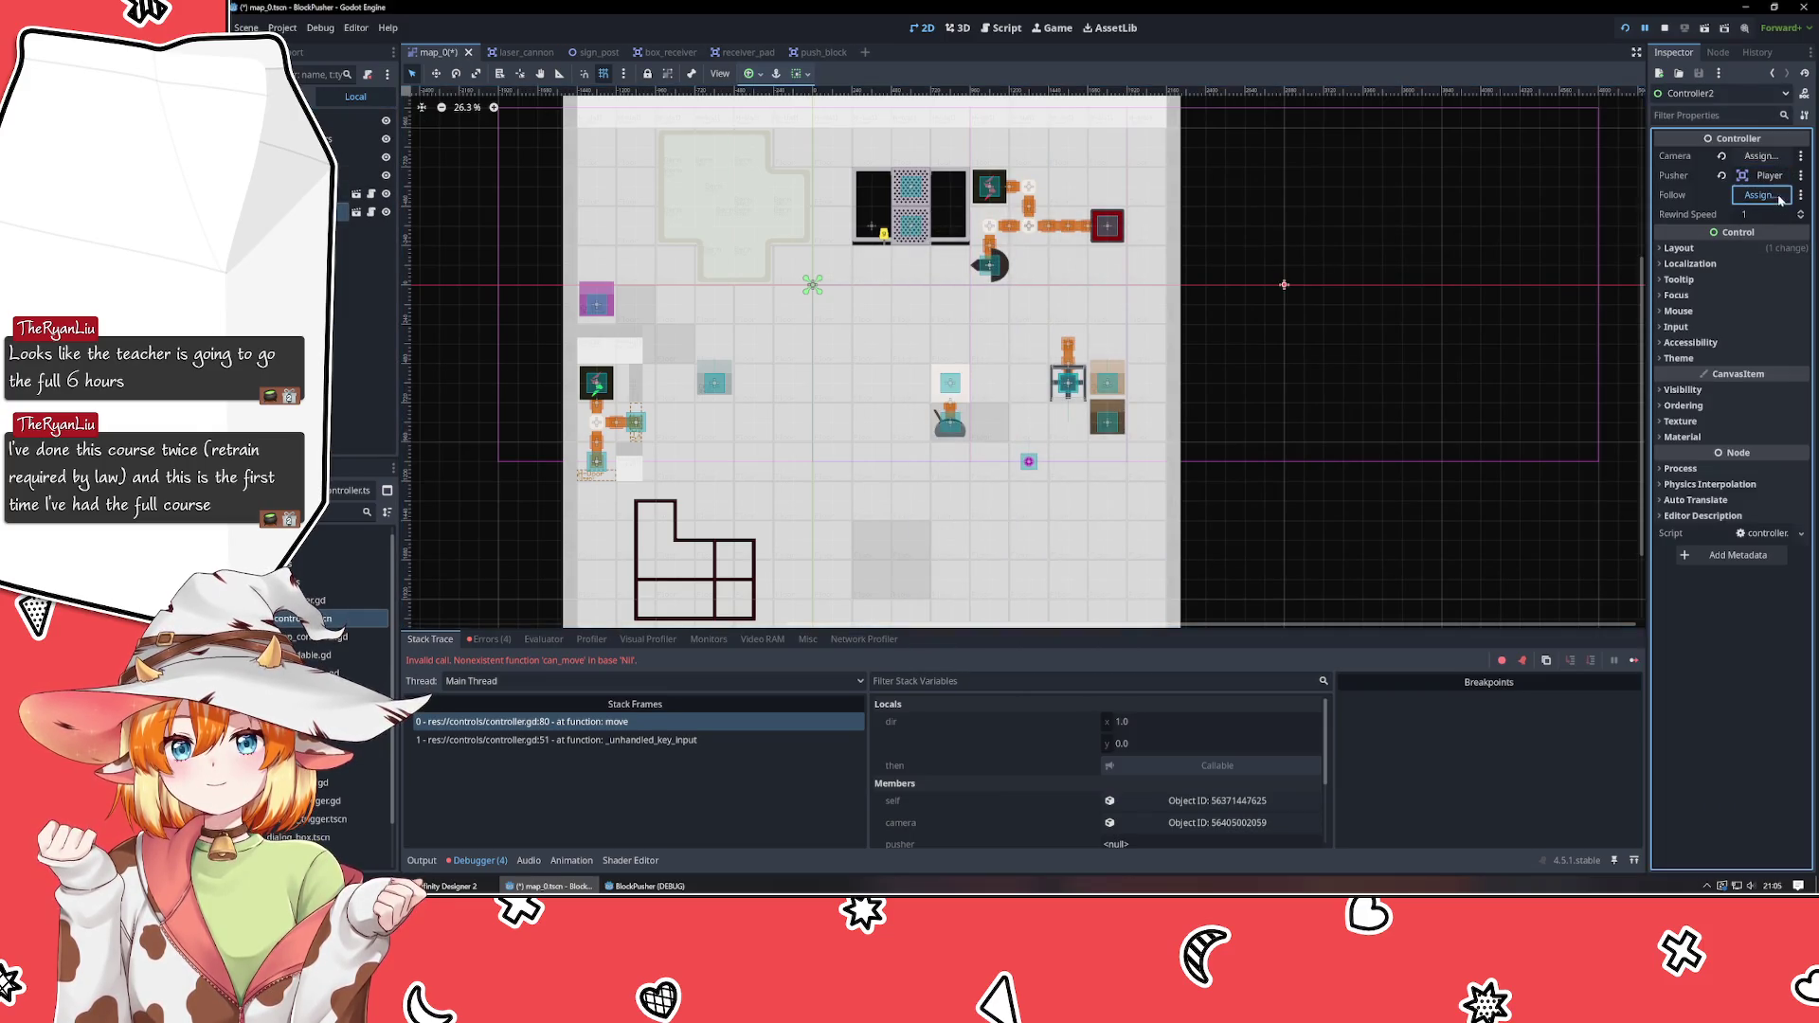
{"action": "left_click", "coordinate": [1761, 195]}
{"action": "double_click", "coordinate": [976, 381]}
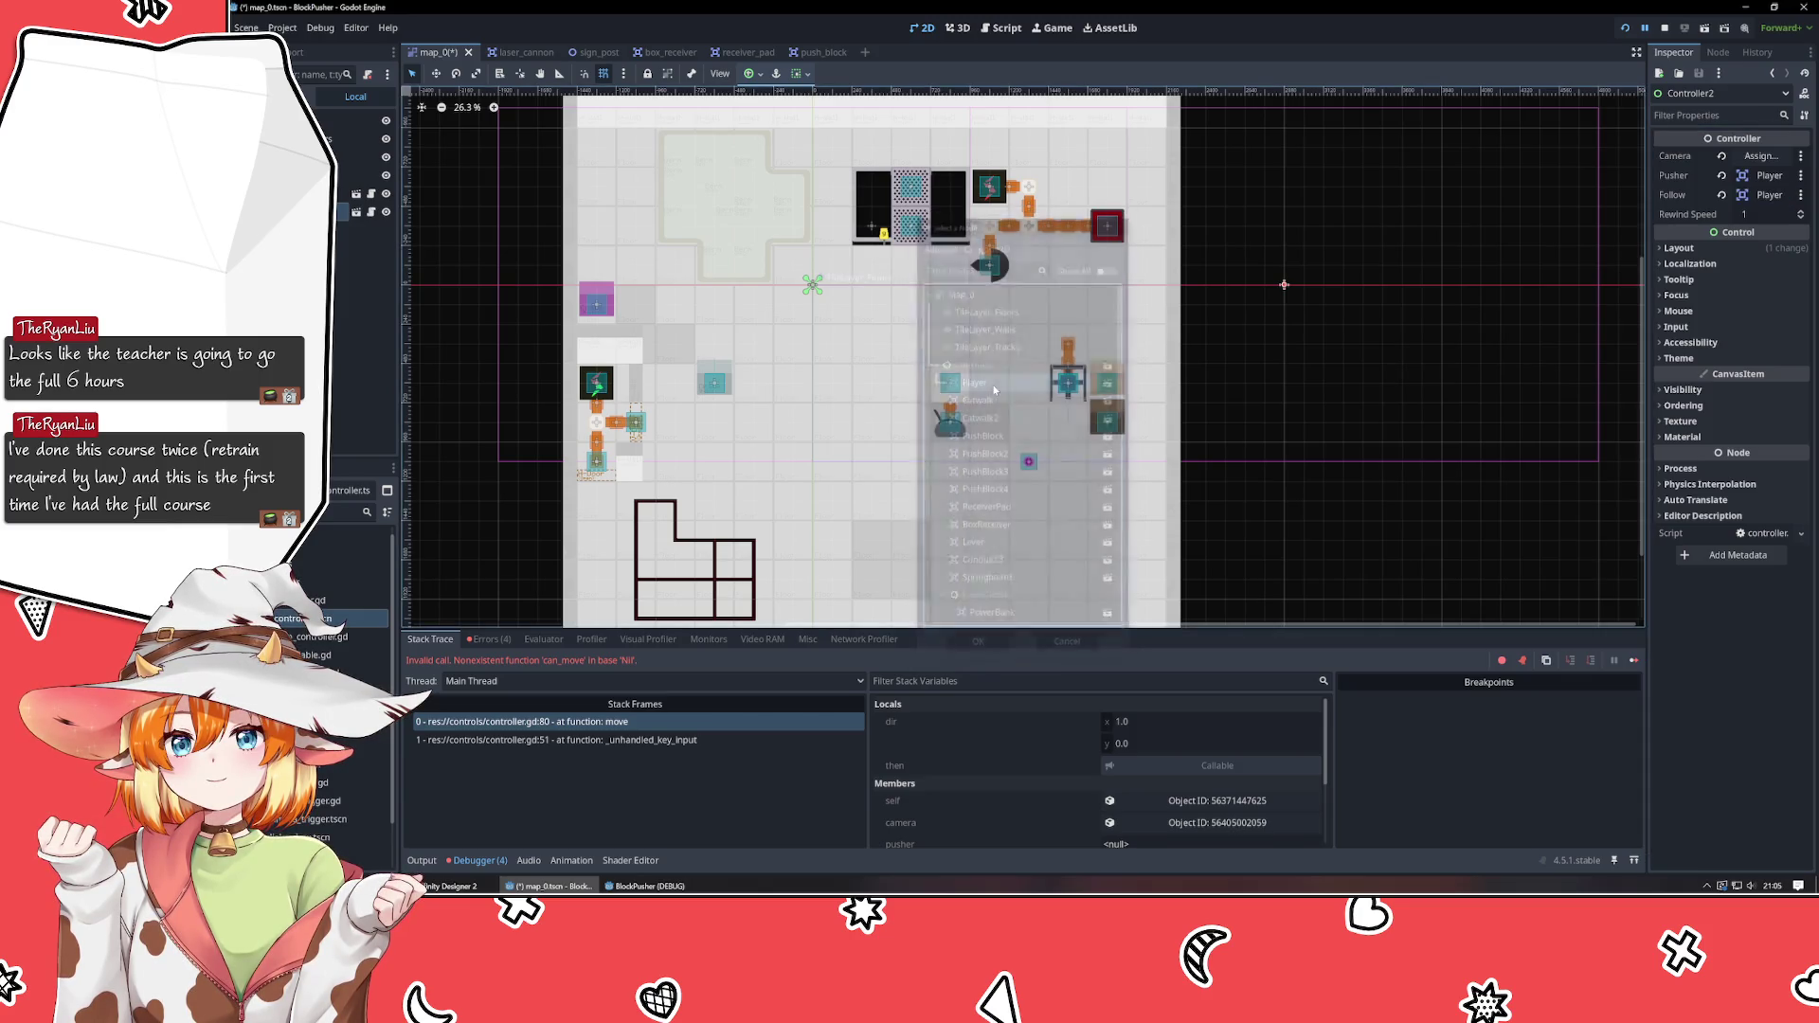
- Save and run the level, close the game, and open controller.gd in the code editor
{"action": "left_click", "coordinate": [1624, 29]}
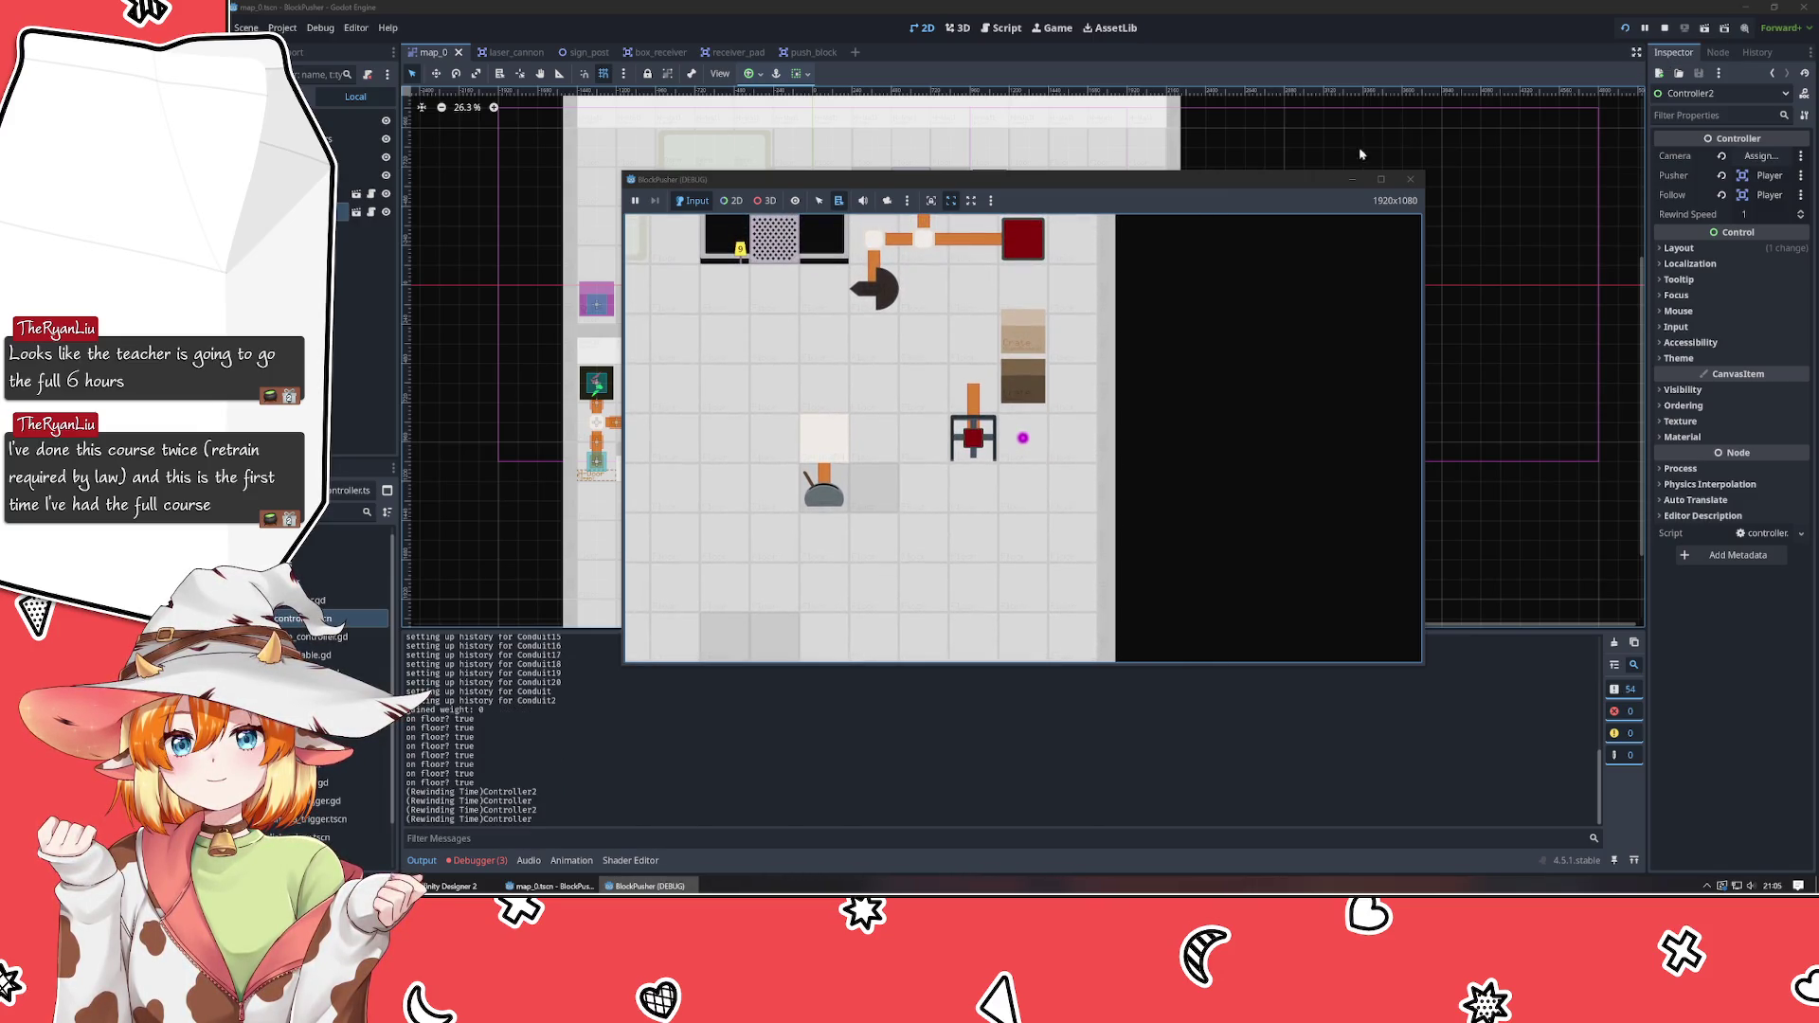
{"action": "left_click", "coordinate": [1410, 179]}
{"action": "left_click", "coordinate": [1300, 521]}
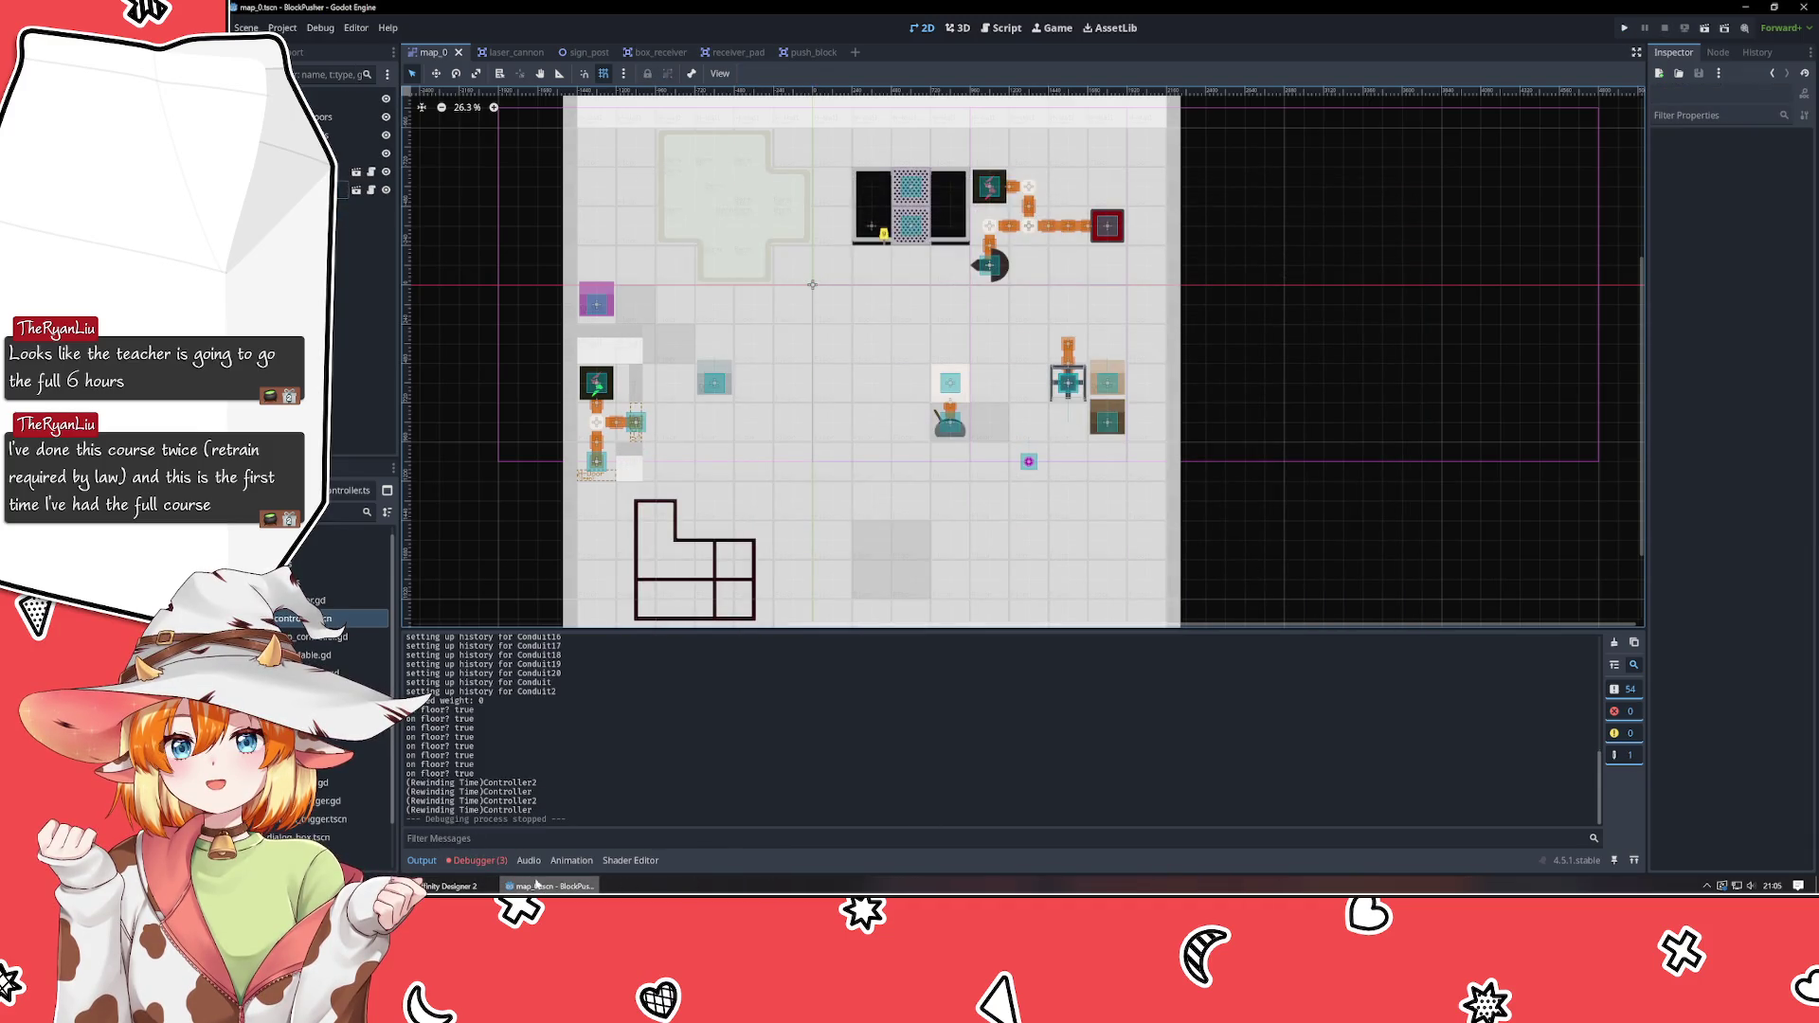
{"action": "left_click", "coordinate": [372, 189]}
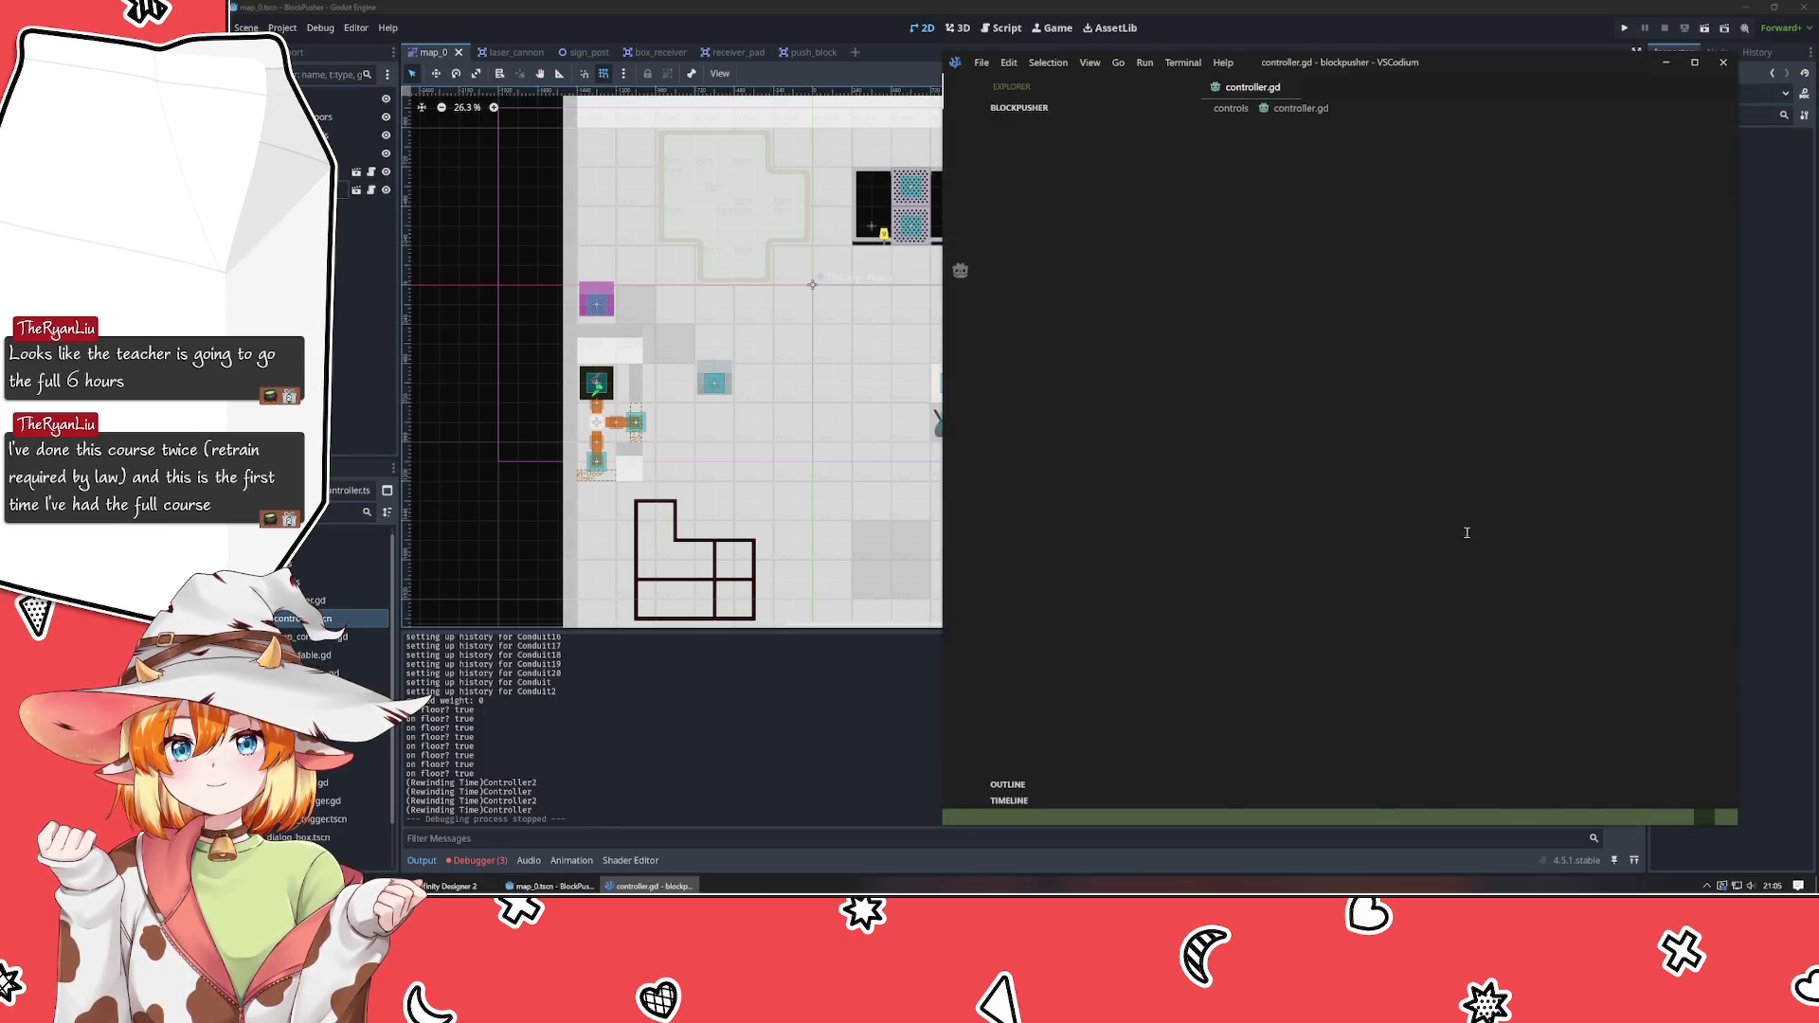
- Scroll through controller.gd to the start of move()'s body
{"action": "left_click", "coordinate": [1497, 303]}
{"action": "scroll", "coordinate": [1478, 303], "scroll_direction": "down", "scroll_amount": 5}
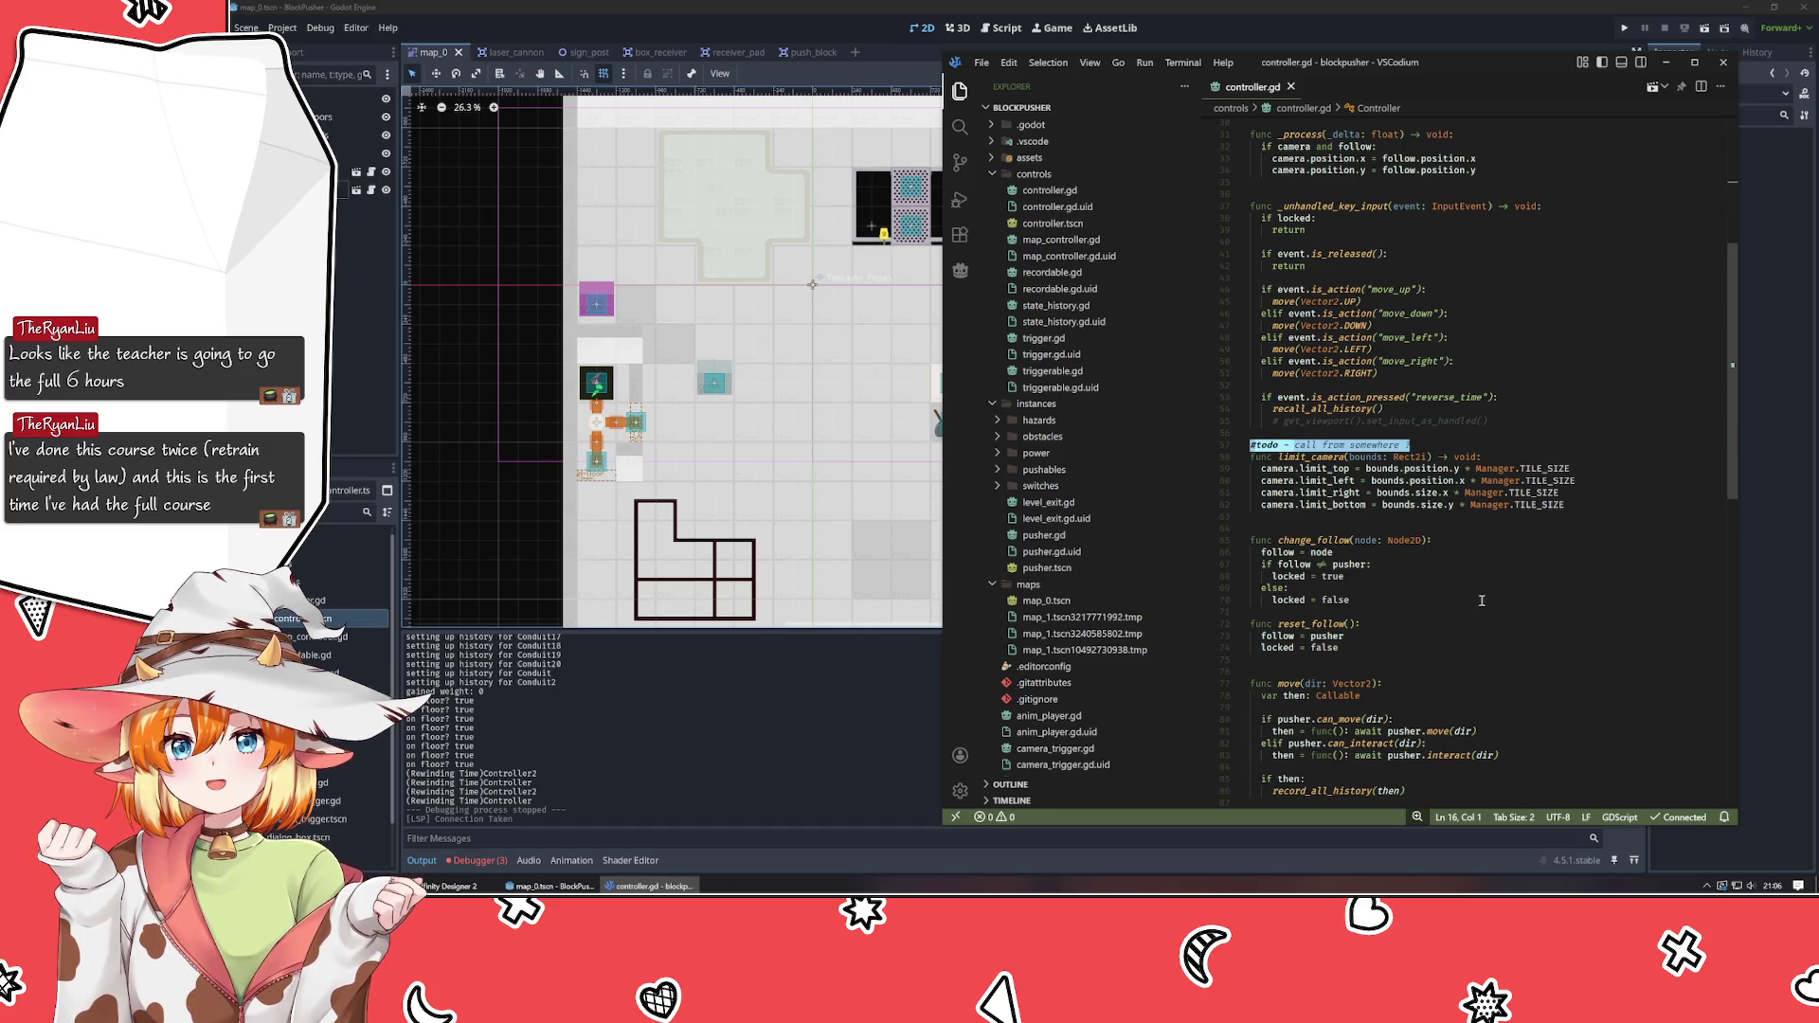
{"action": "scroll", "coordinate": [1482, 601], "scroll_direction": "down", "scroll_amount": 1}
{"action": "scroll", "coordinate": [1478, 597], "scroll_direction": "down", "scroll_amount": 2}
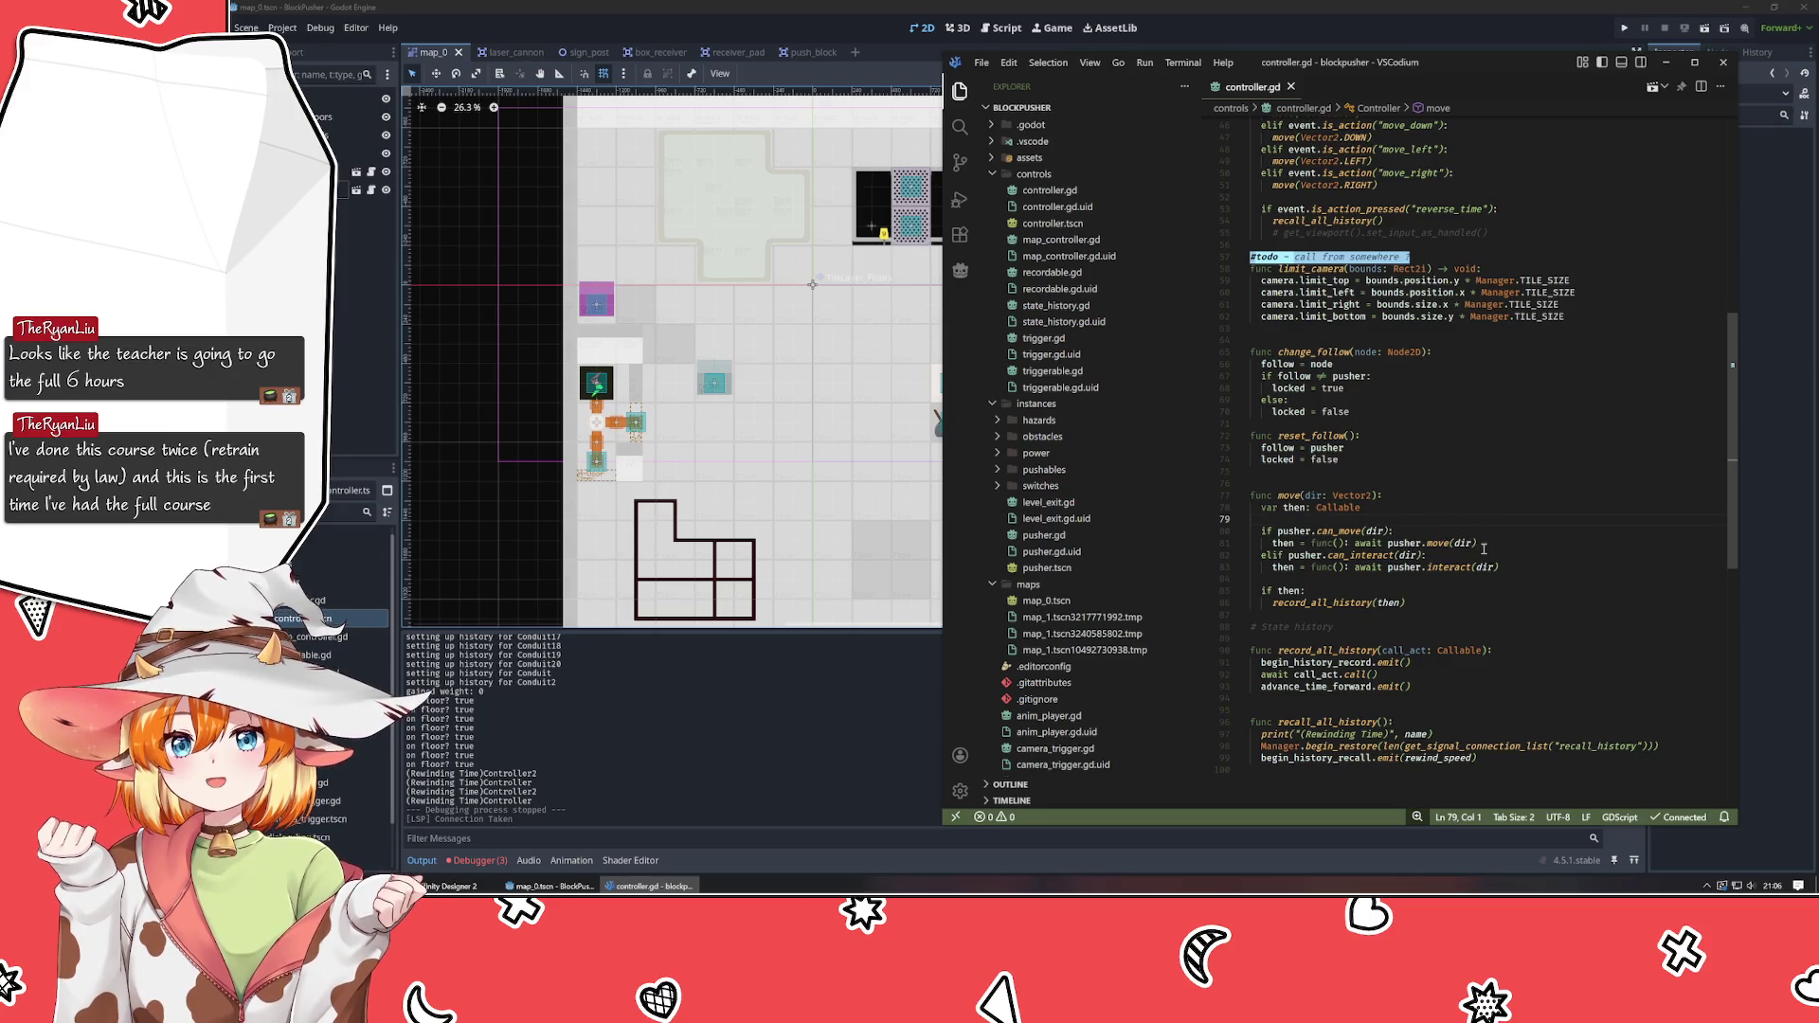
{"action": "scroll", "coordinate": [1459, 512], "scroll_direction": "up", "scroll_amount": 4}
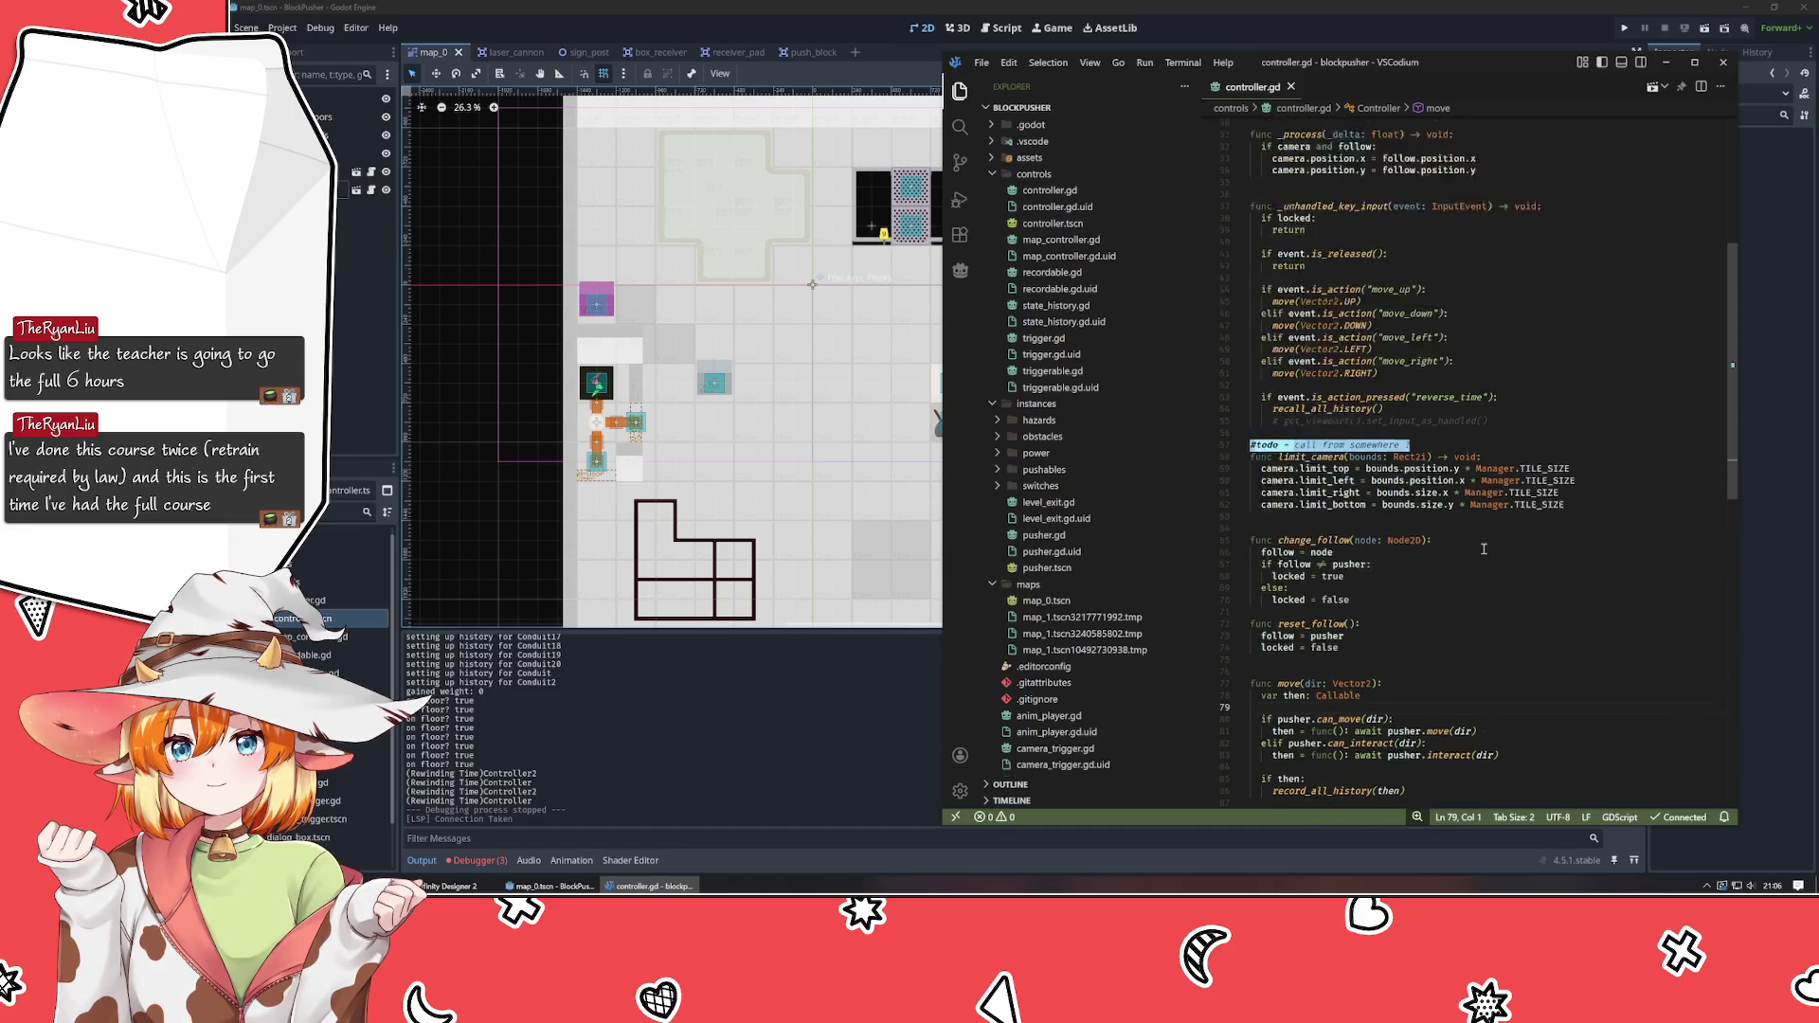
{"action": "left_click", "coordinate": [1378, 339]}
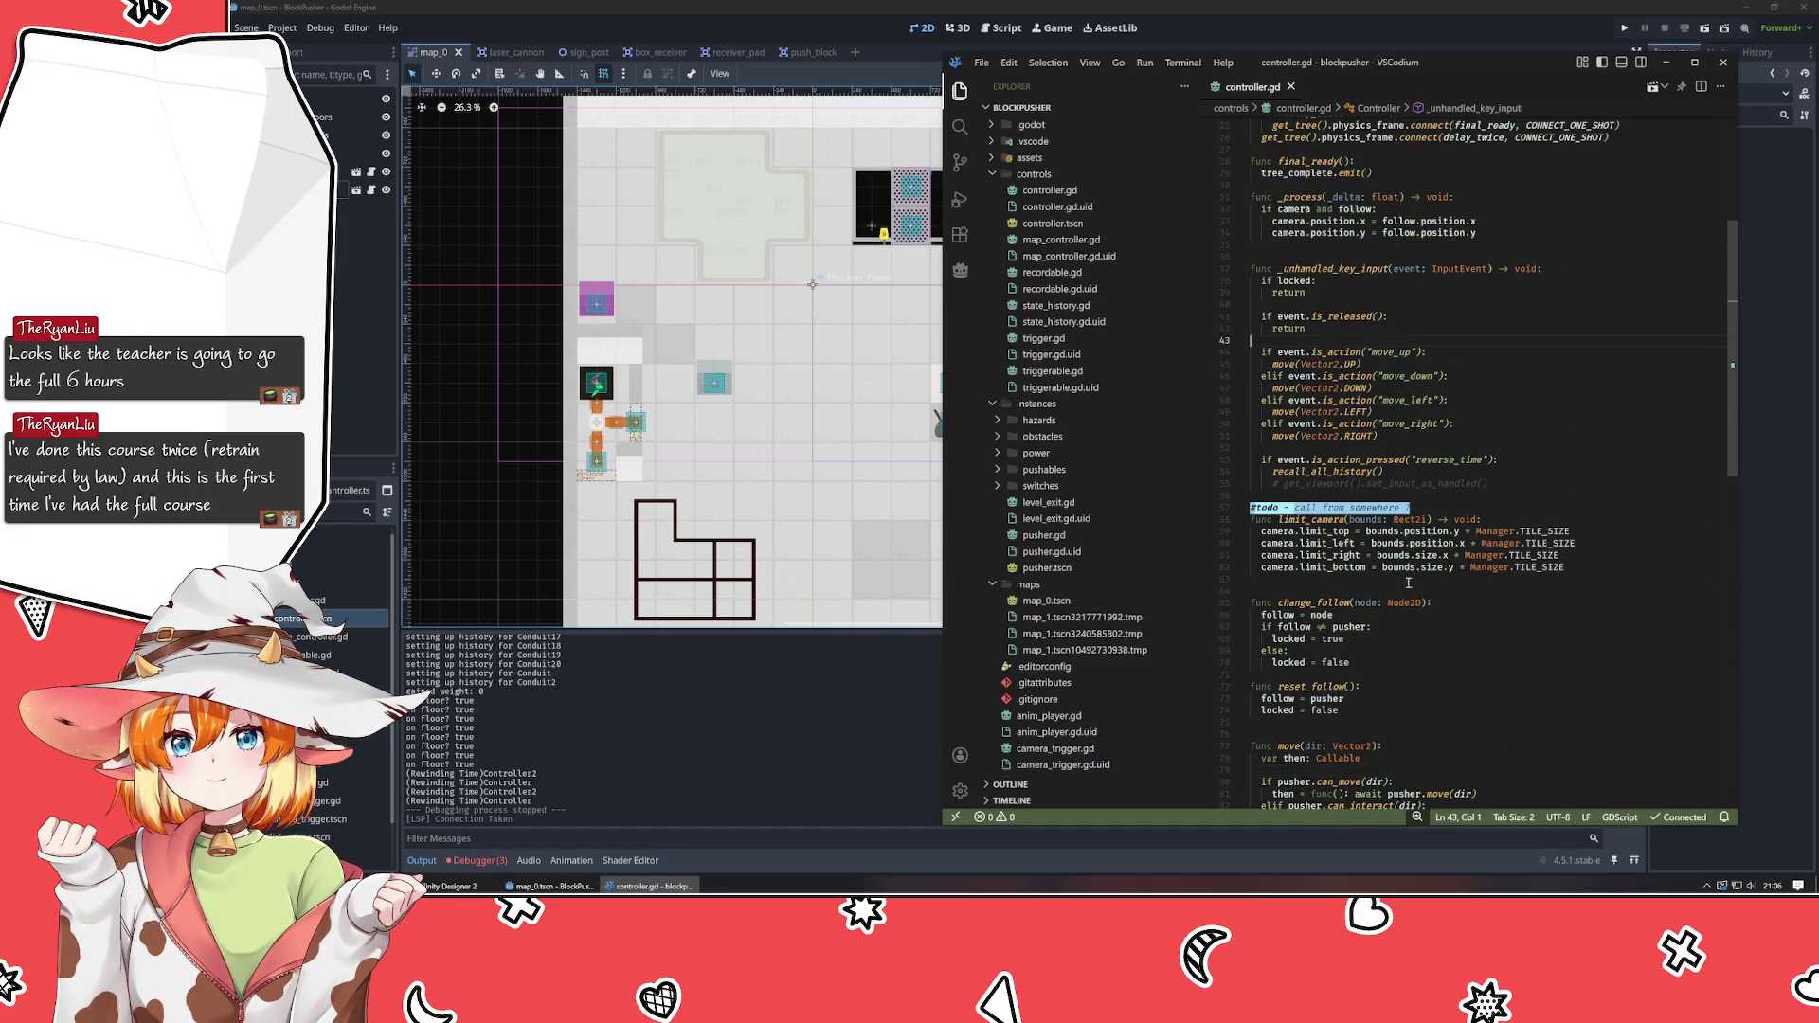
{"action": "scroll", "coordinate": [1379, 339], "scroll_direction": "down", "scroll_amount": 2}
{"action": "left_click", "coordinate": [1361, 647]}
- Insert an 'if pusher:' line and indent the can_move and can_interact checks beneath it
{"action": "key", "text": "Return"}
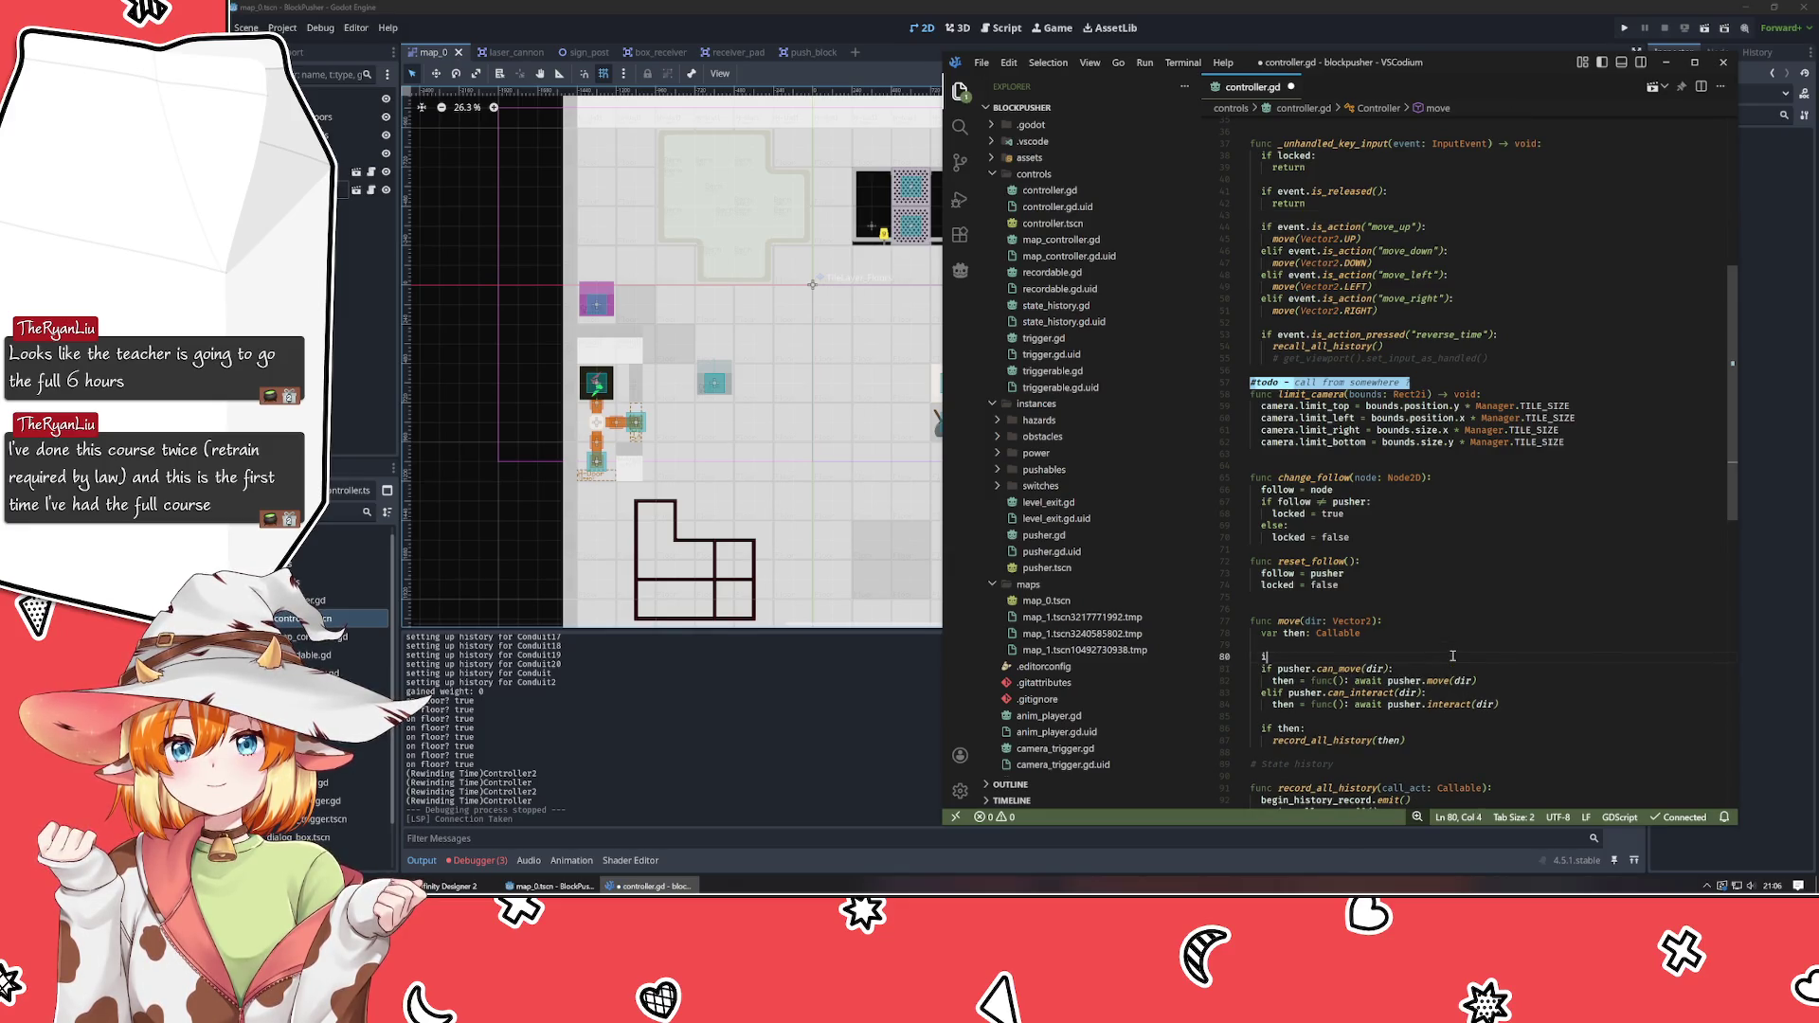
{"action": "type", "text": "f pusher():"}
{"action": "key", "text": "Left"}
{"action": "key", "text": "BackSpace"}
{"action": "key", "text": "BackSpace"}
{"action": "key", "text": "shift+Down"}
{"action": "key", "text": "shift+Down"}
{"action": "key", "text": "shift+Down"}
{"action": "key", "text": "shift+Down"}
{"action": "key", "text": "Tab"}
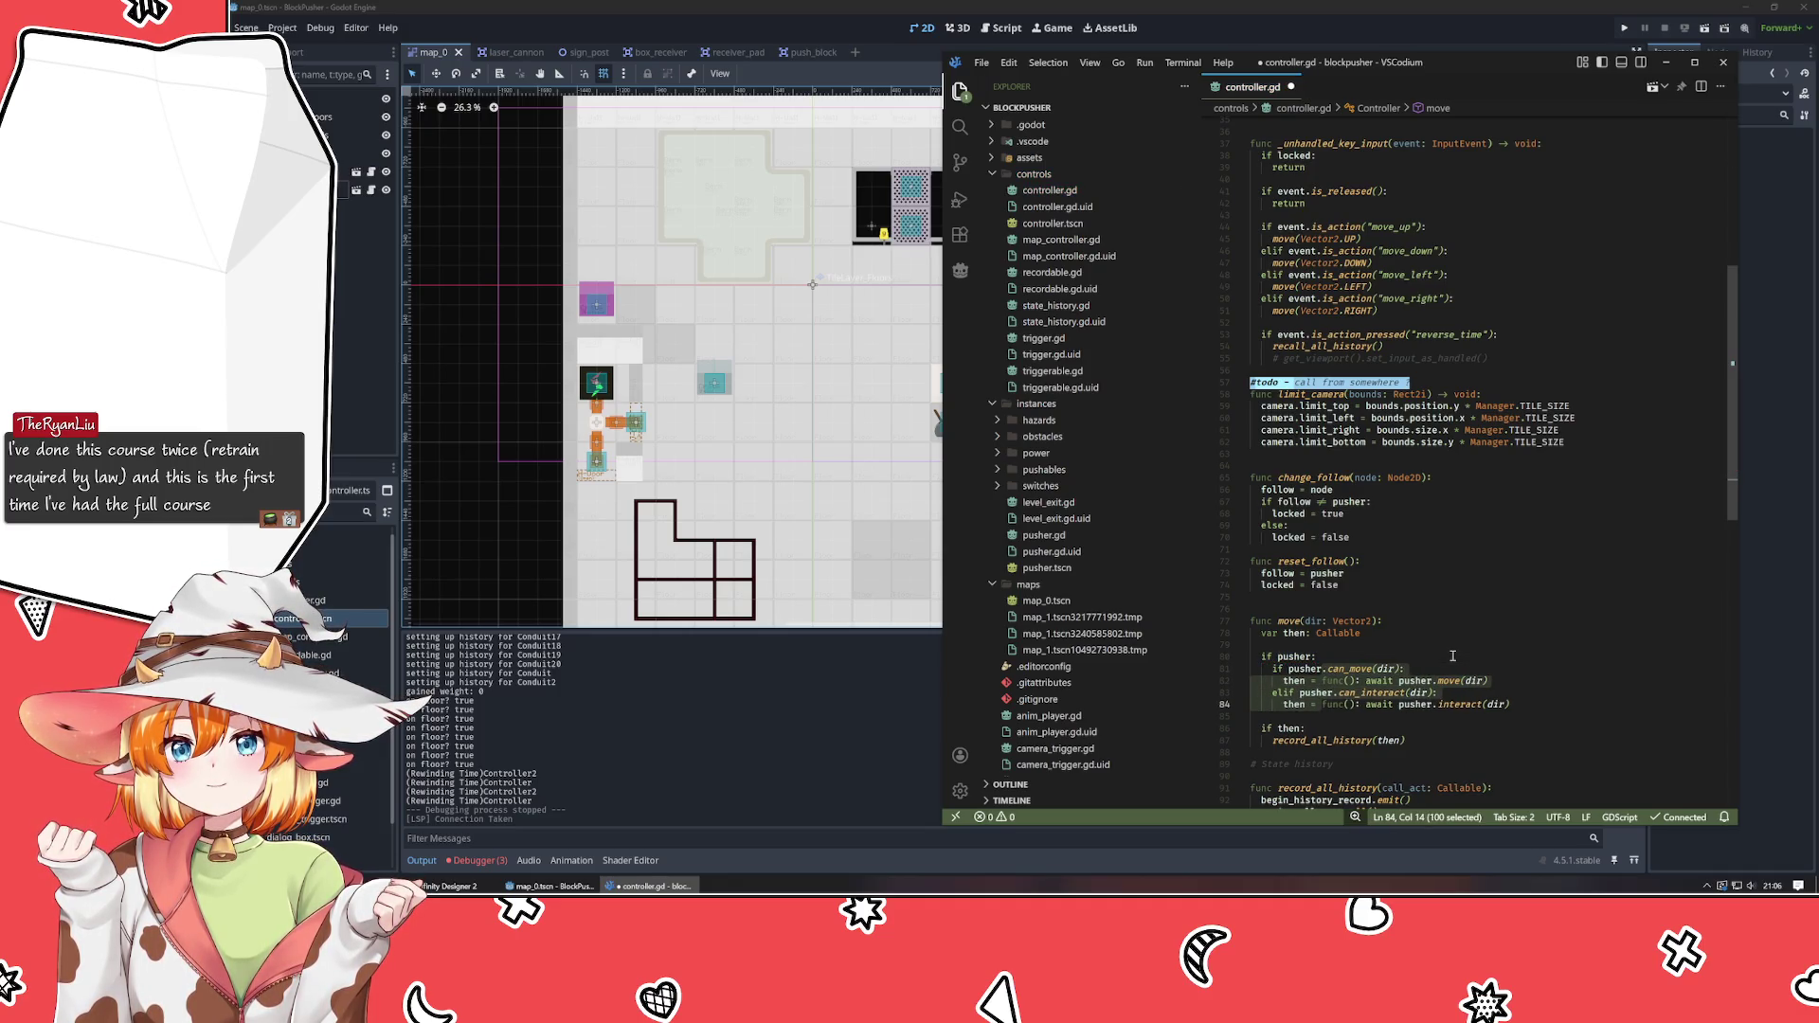
{"action": "key", "text": "Escape"}
- Review the 'if then:' guard around record_all_history(then) at the end of move()
{"action": "left_click", "coordinate": [1284, 727]}
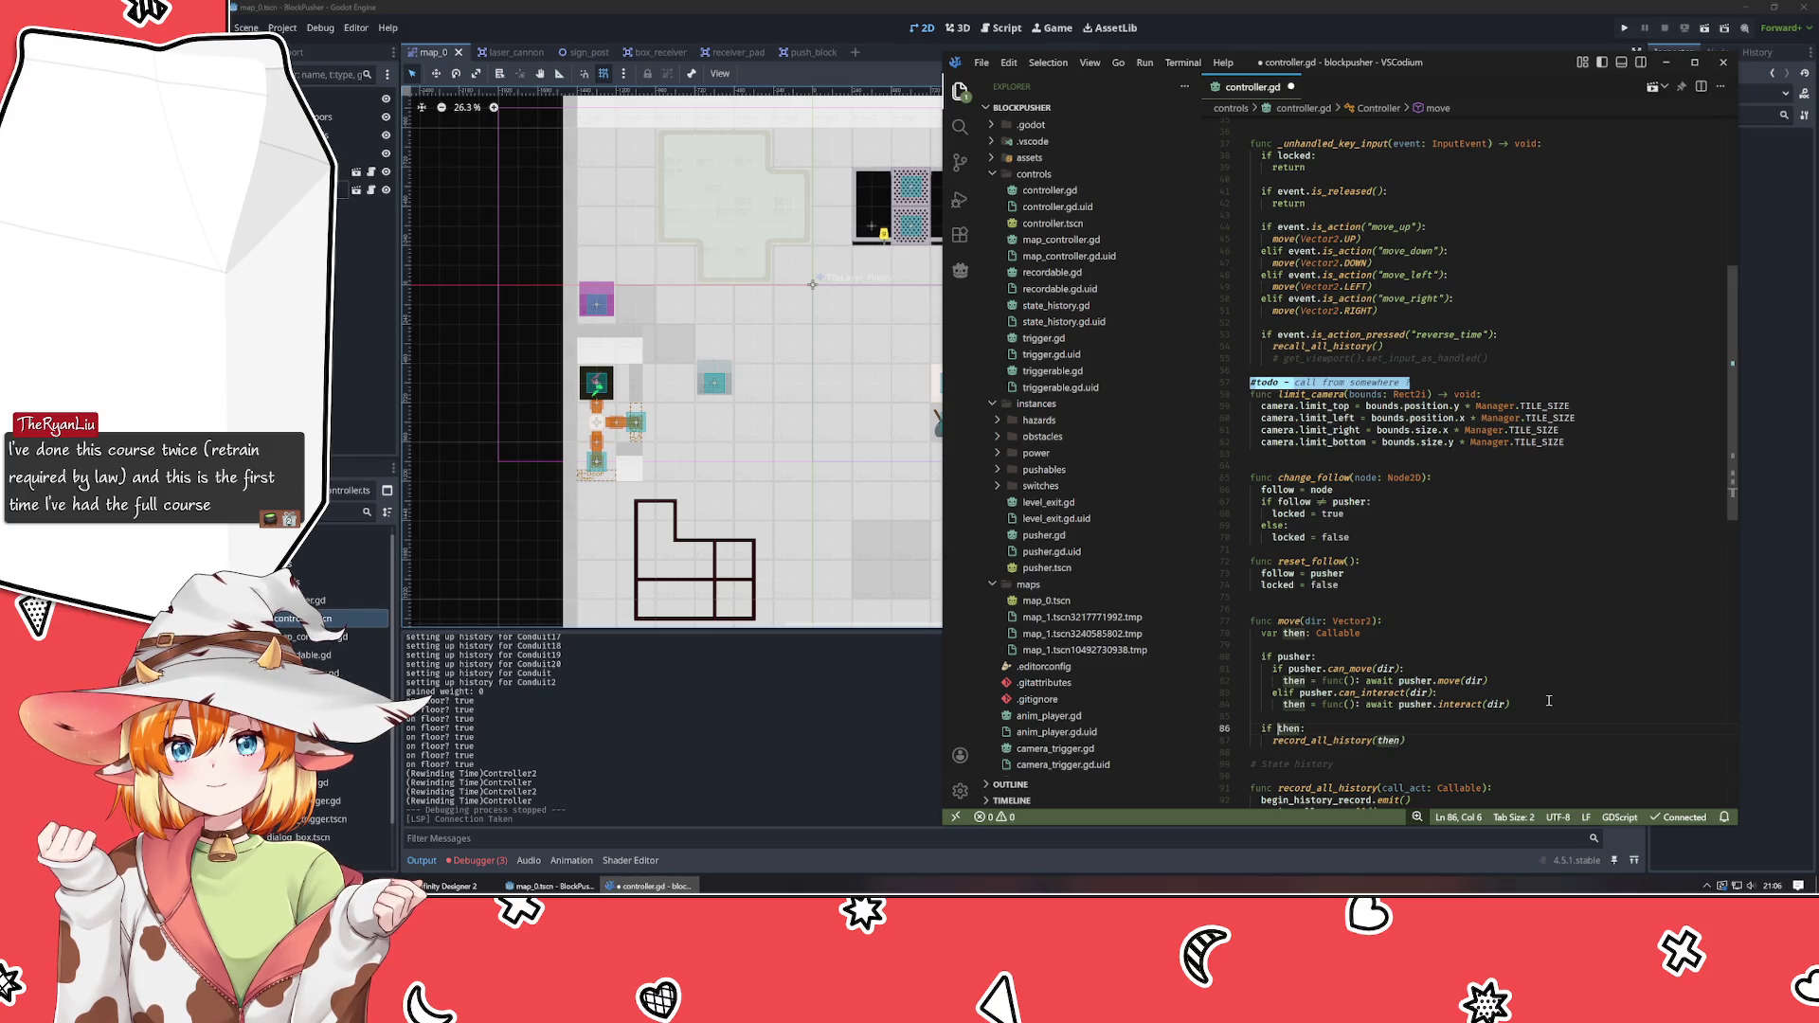
{"action": "scroll", "coordinate": [1549, 701], "scroll_direction": "down", "scroll_amount": 4}
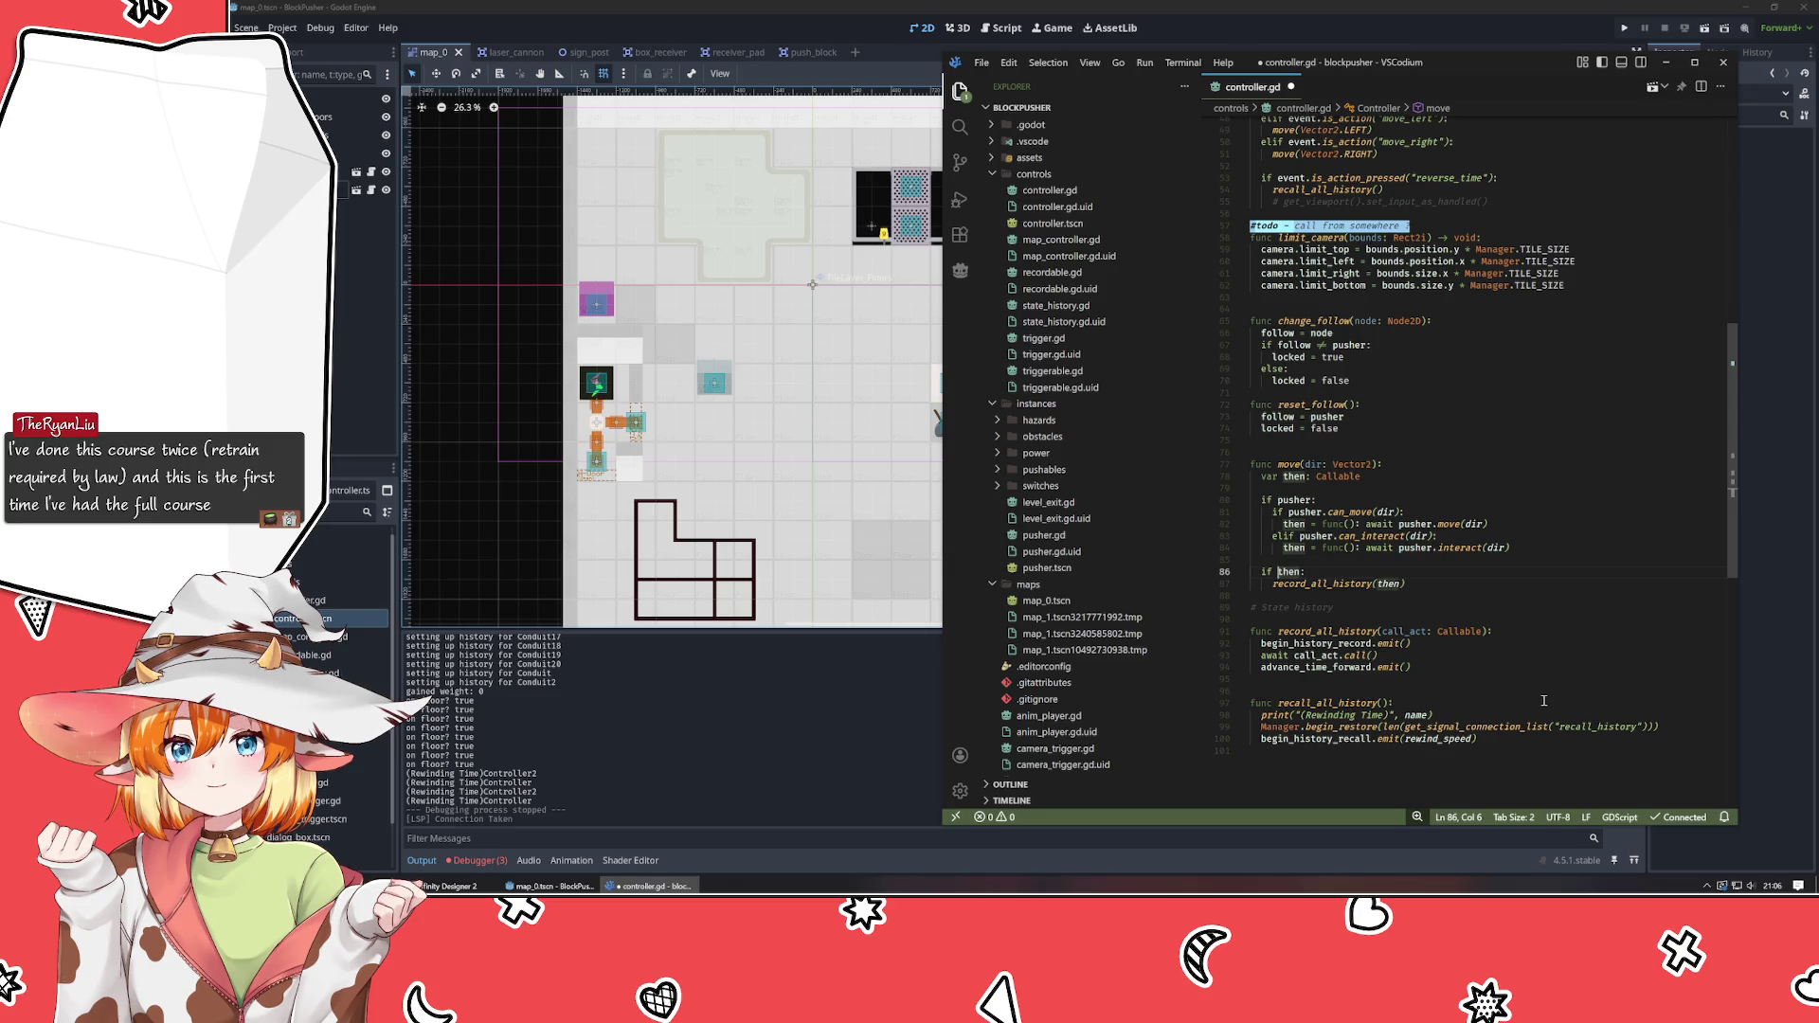
{"action": "left_click", "coordinate": [1437, 595]}
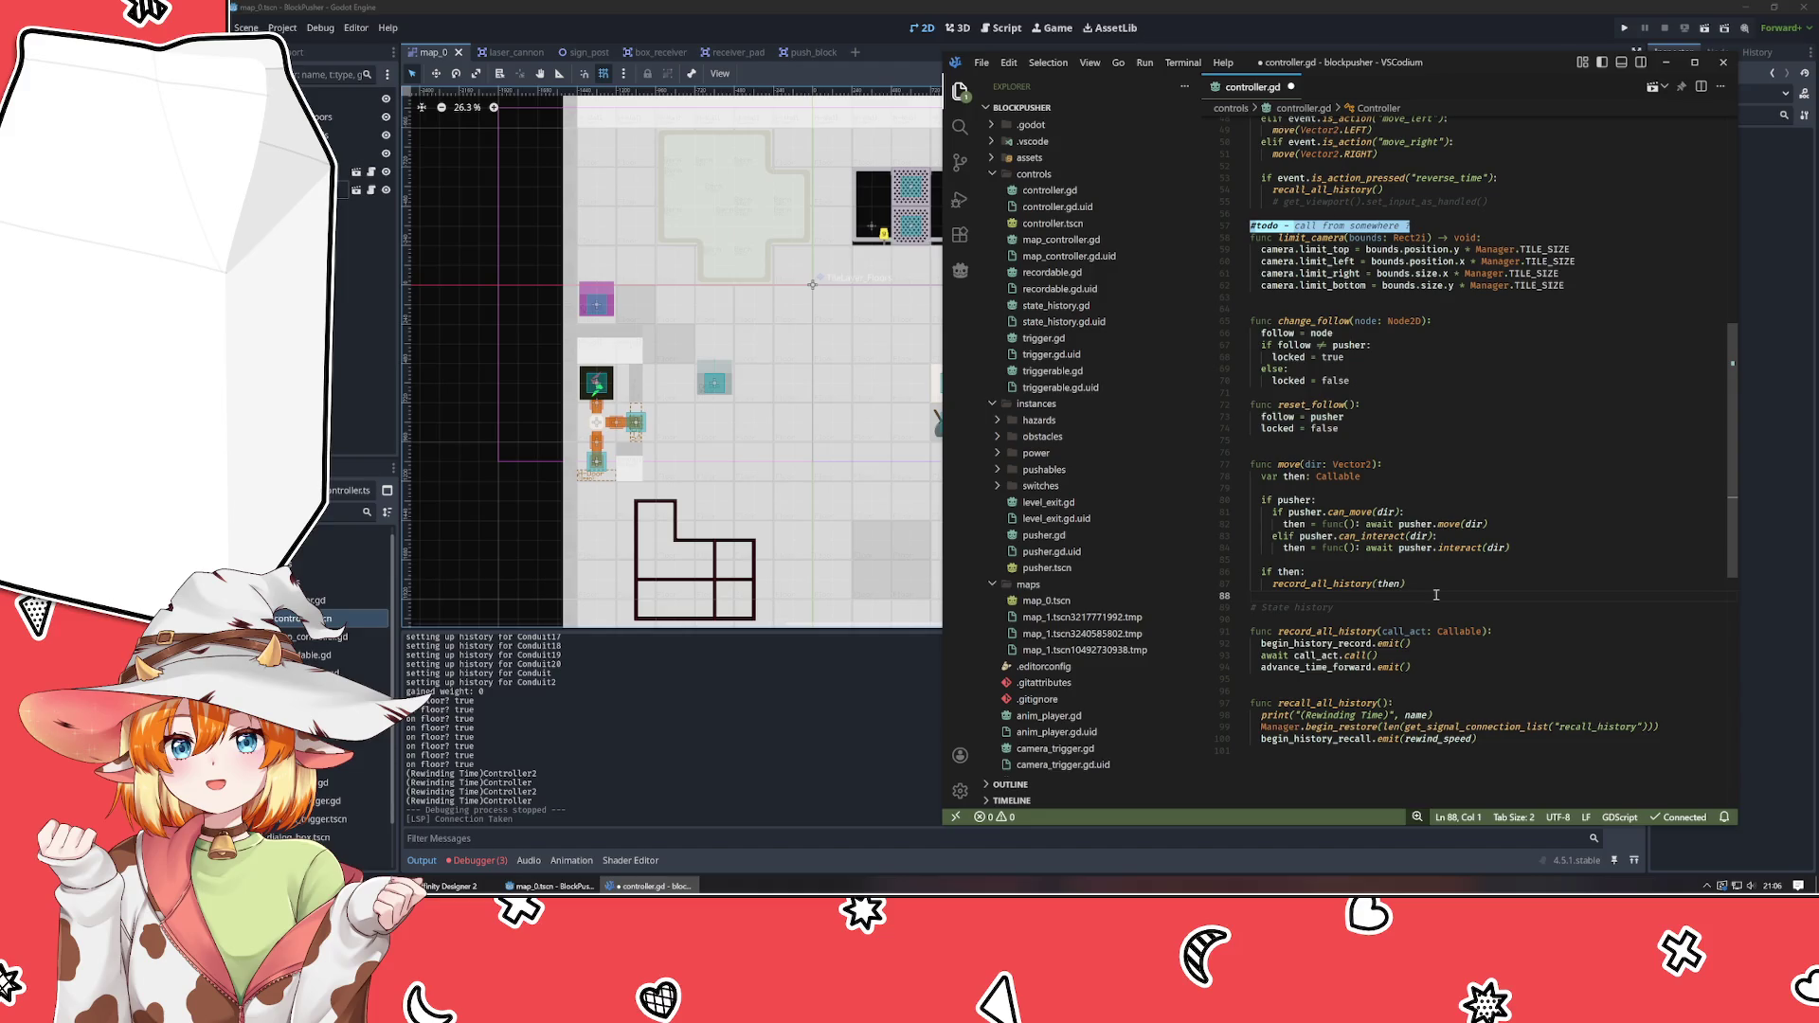
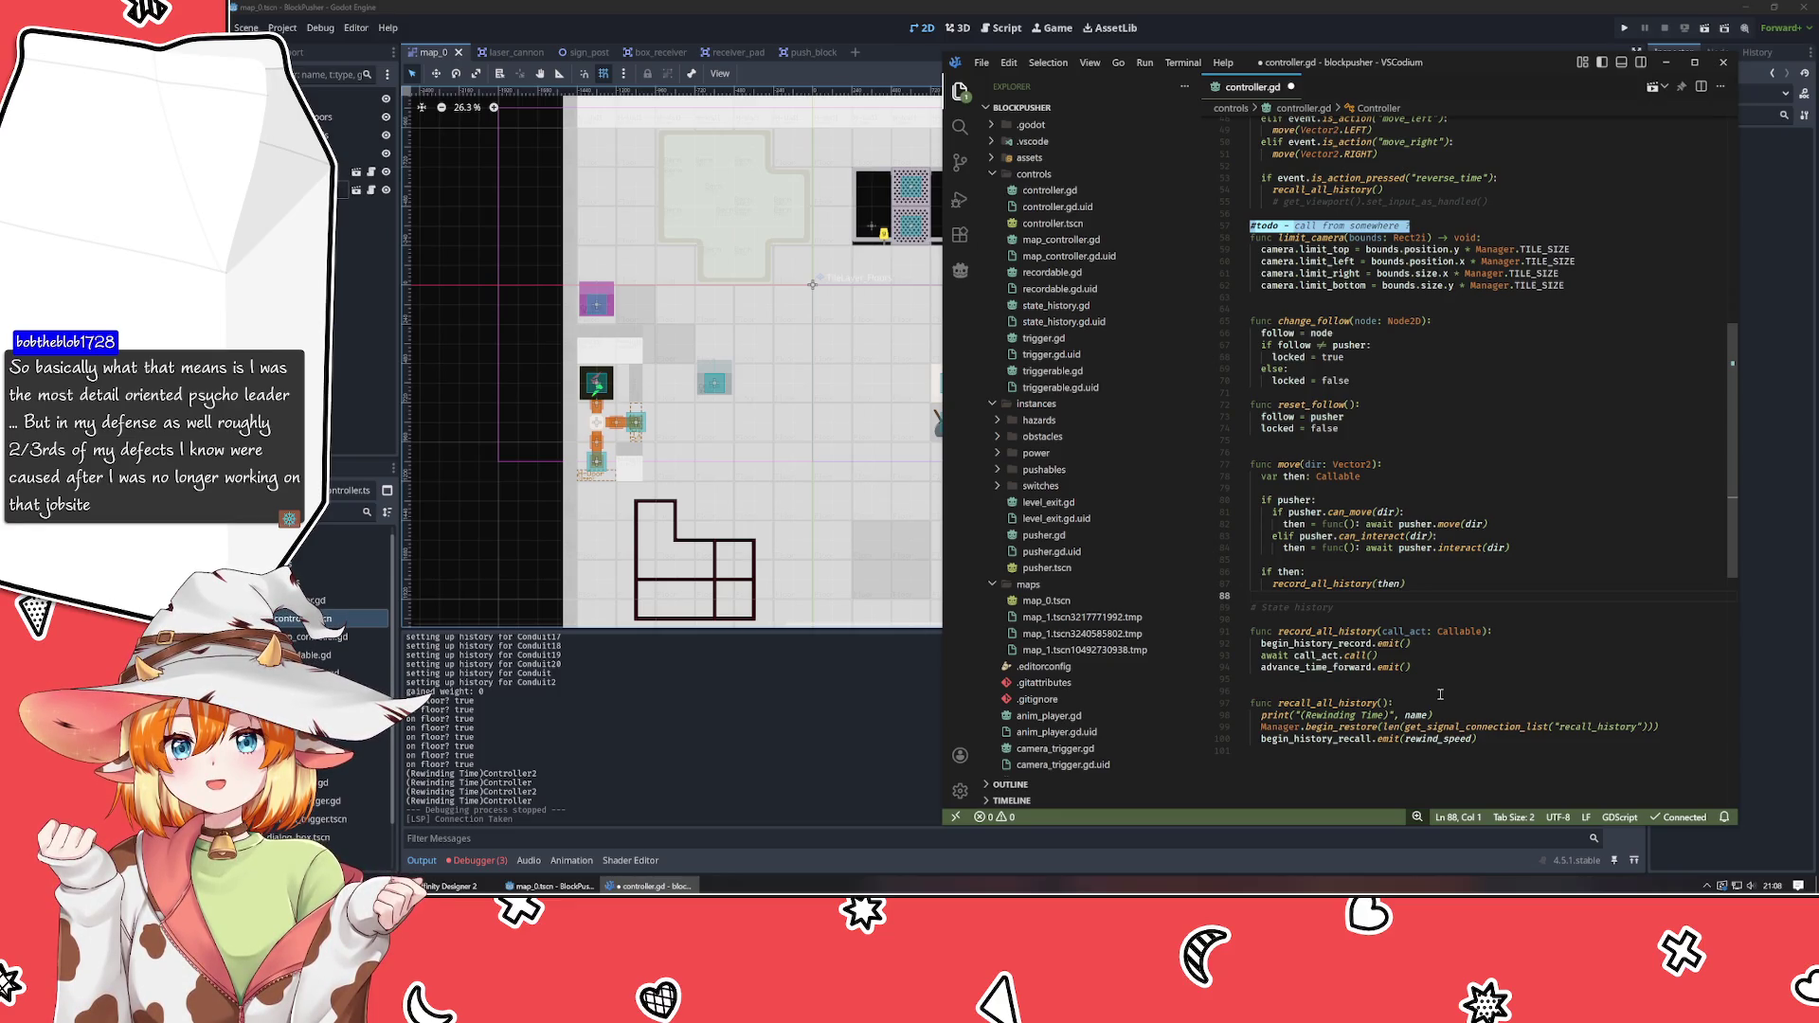
- Scroll through controller.gd in VSCodium, then return to Godot's map_0 scene
{"action": "scroll", "coordinate": [1440, 694], "scroll_direction": "up", "scroll_amount": 8}
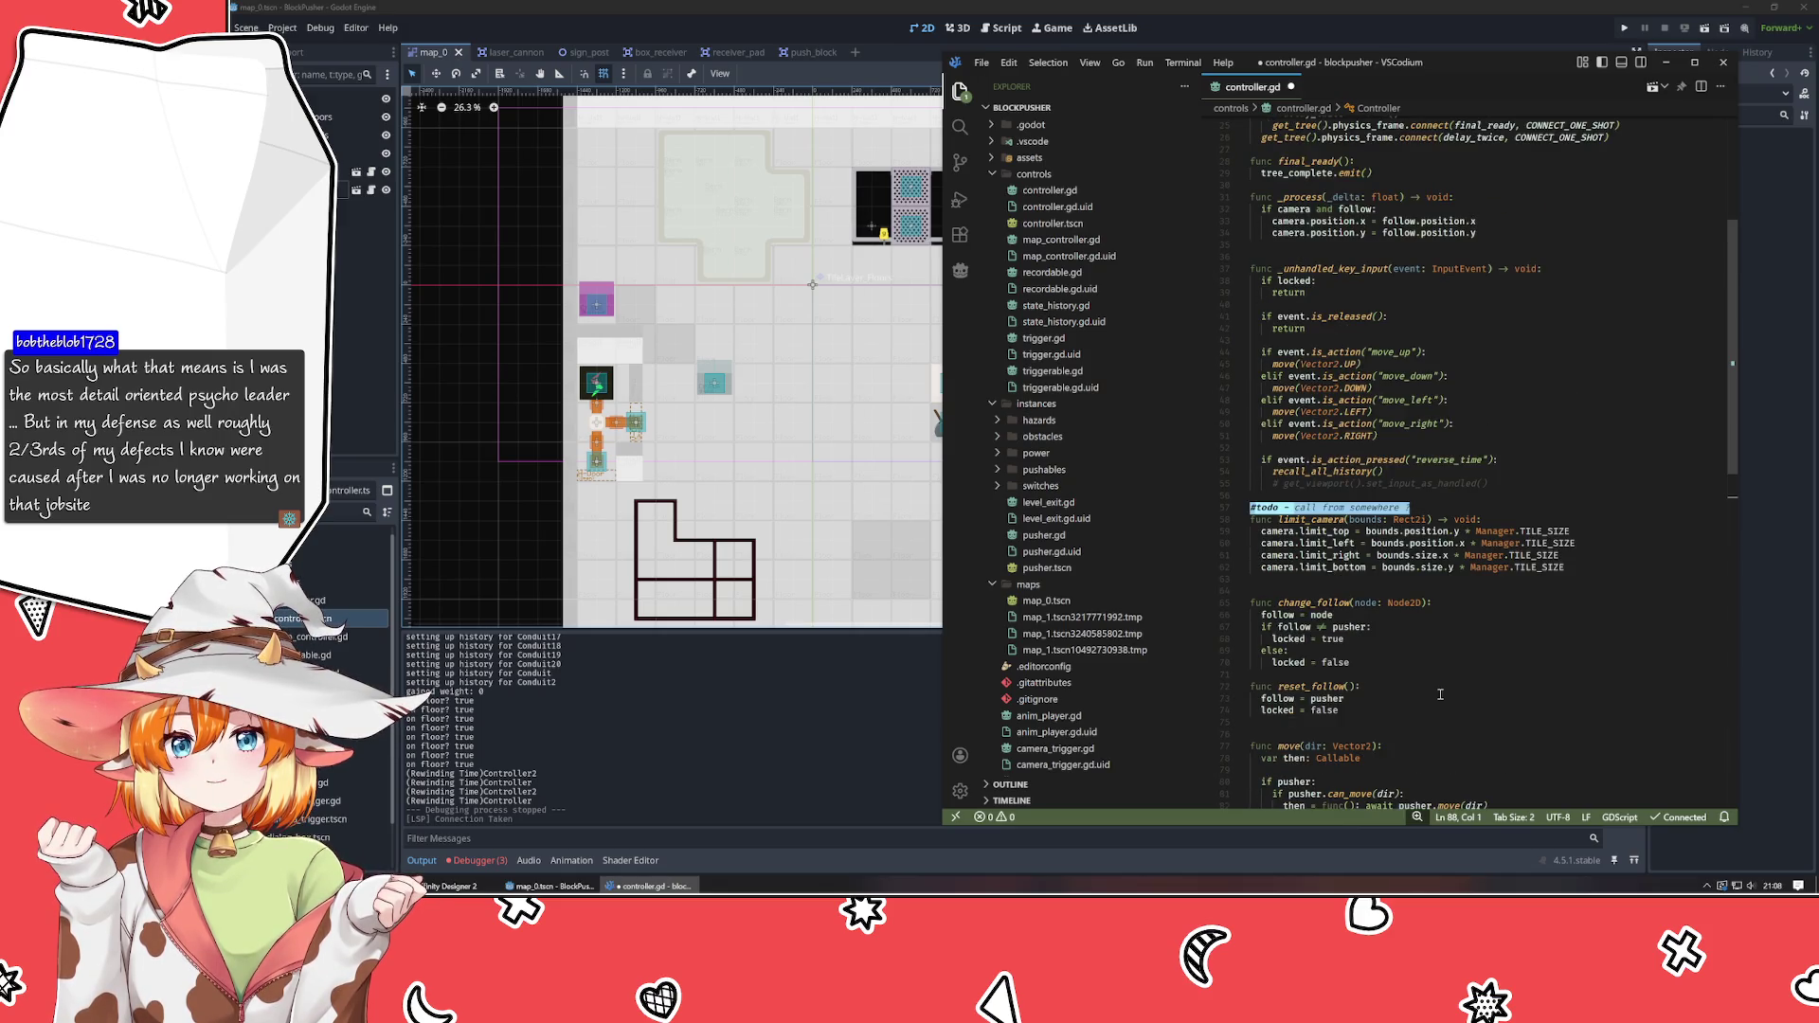
{"action": "scroll", "coordinate": [1440, 694], "scroll_direction": "down", "scroll_amount": 5}
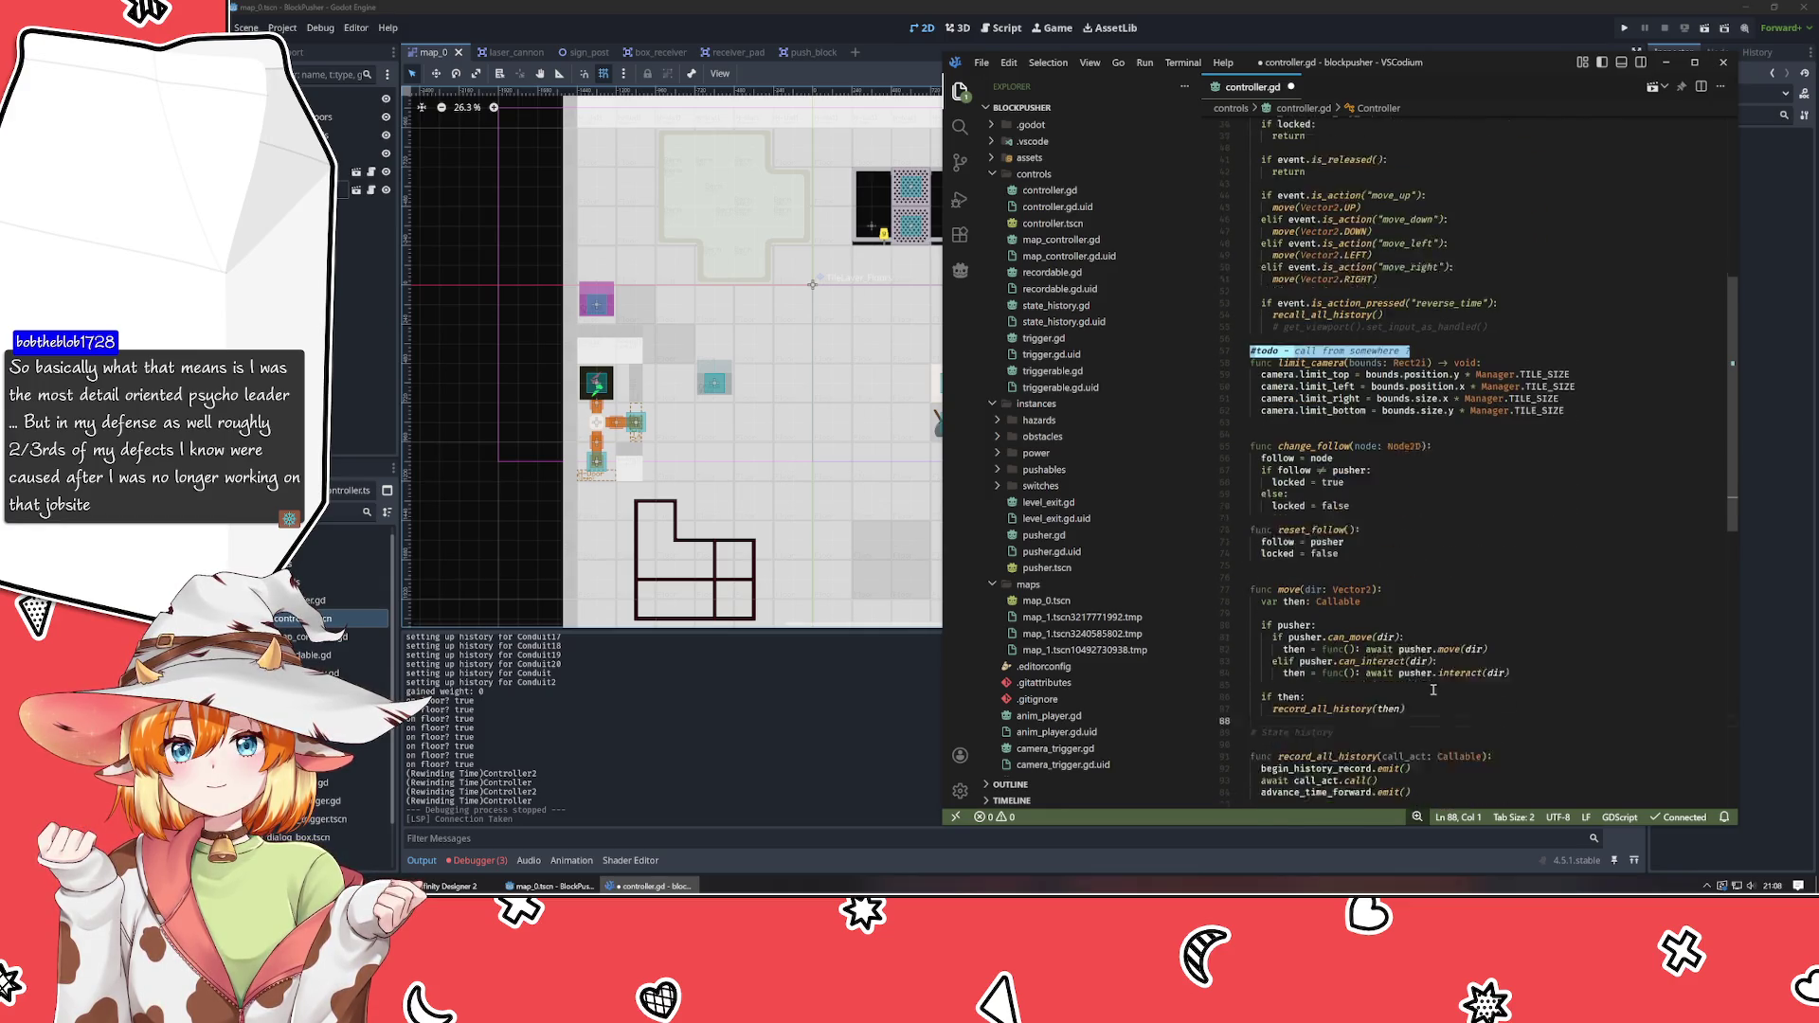
{"action": "scroll", "coordinate": [1433, 690], "scroll_direction": "down", "scroll_amount": 2}
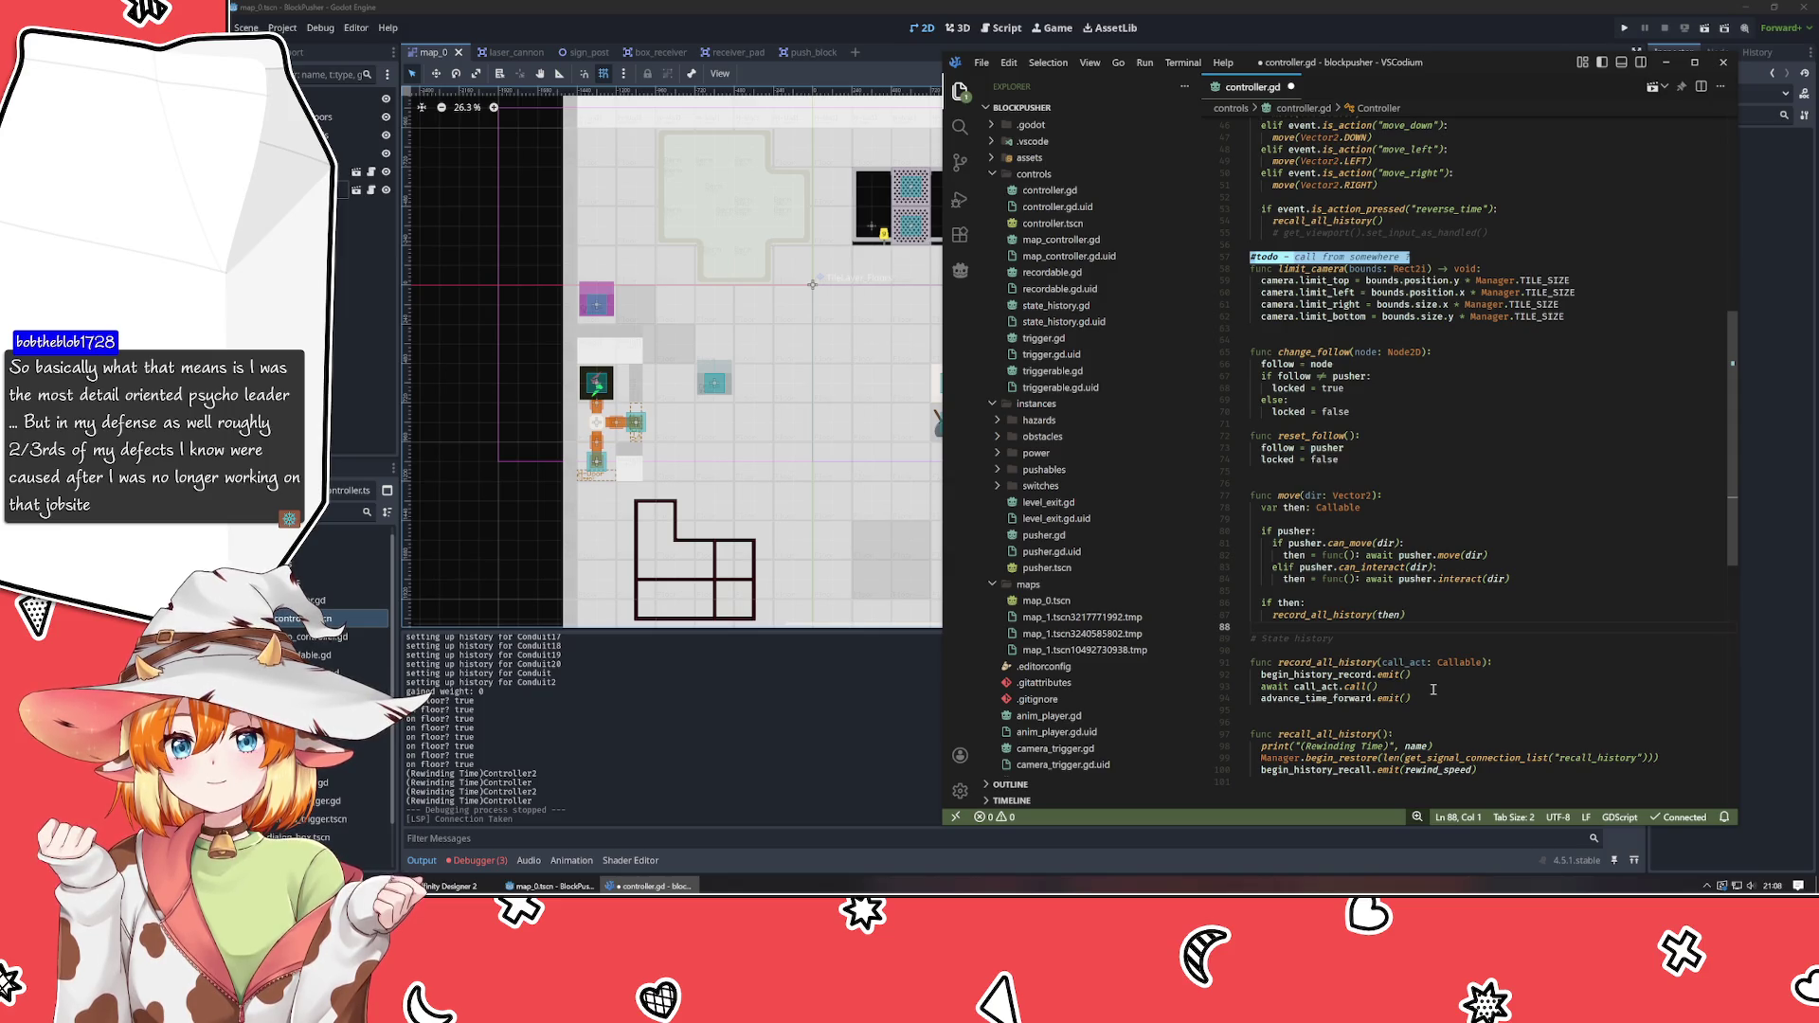
{"action": "left_click", "coordinate": [1627, 31]}
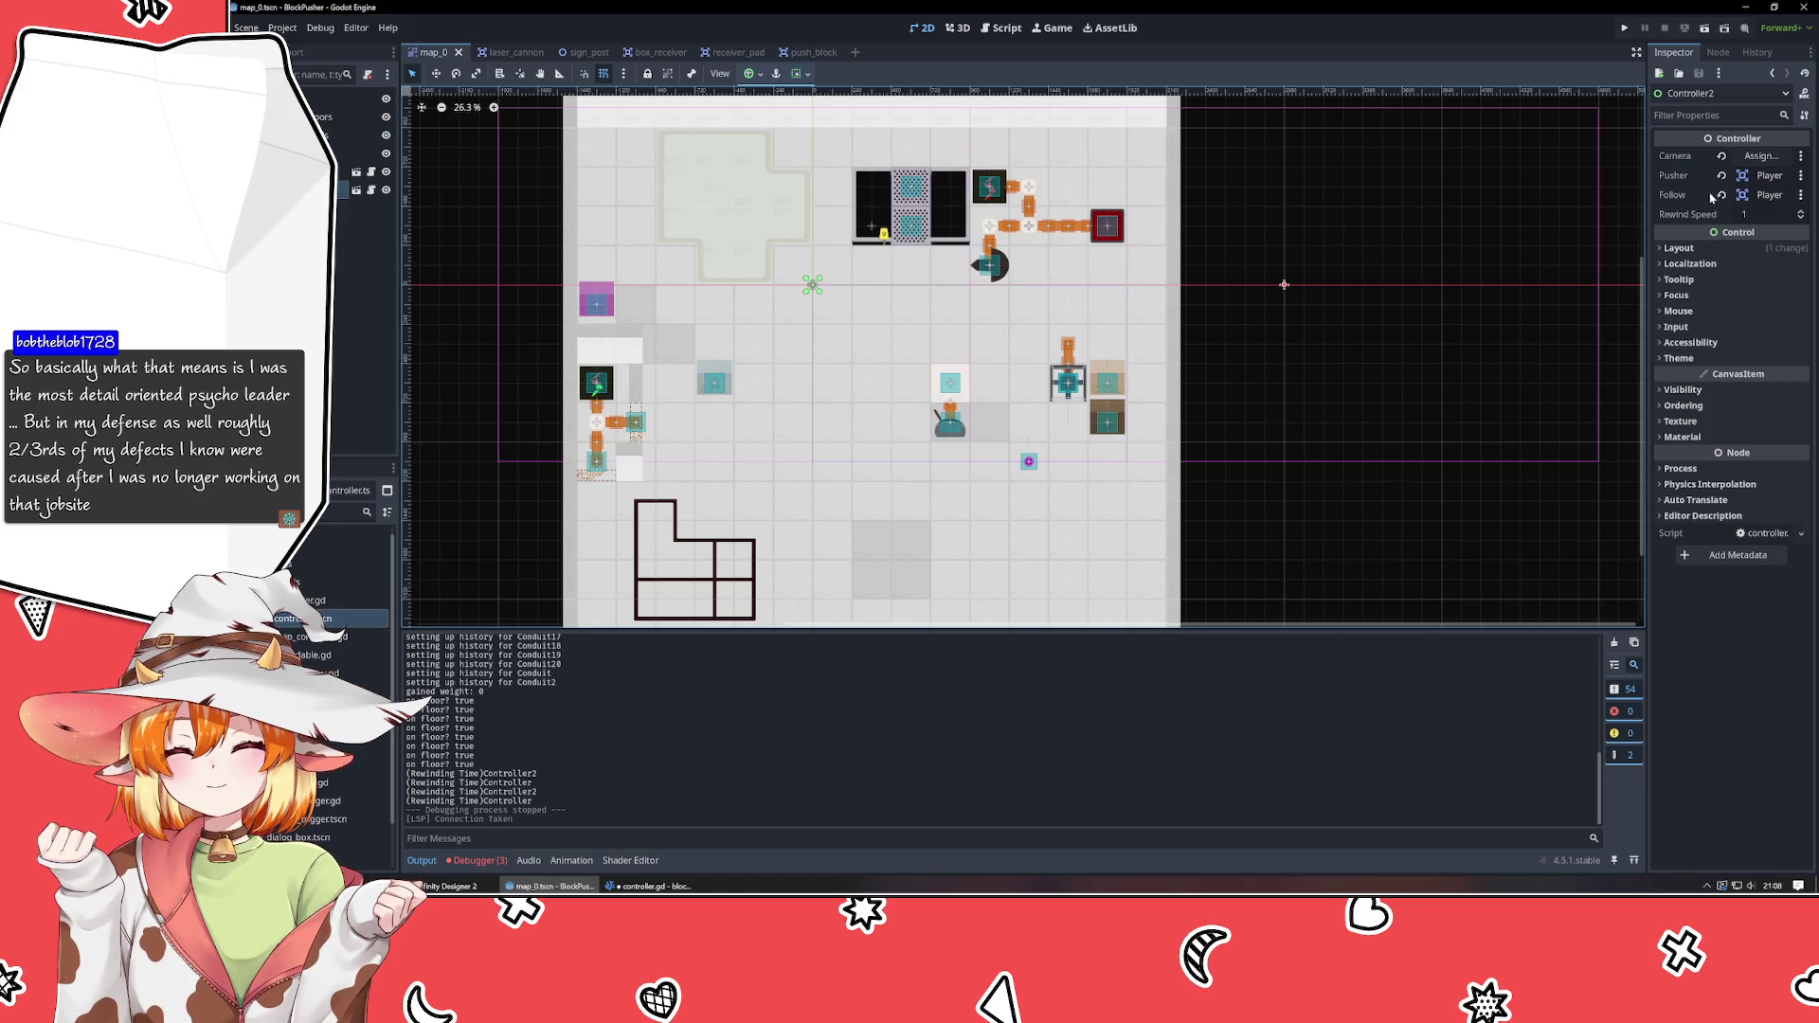
- Reset Controller2's Pusher, run the project, and check the can_move error in controller.gd
{"action": "left_click", "coordinate": [1722, 176]}
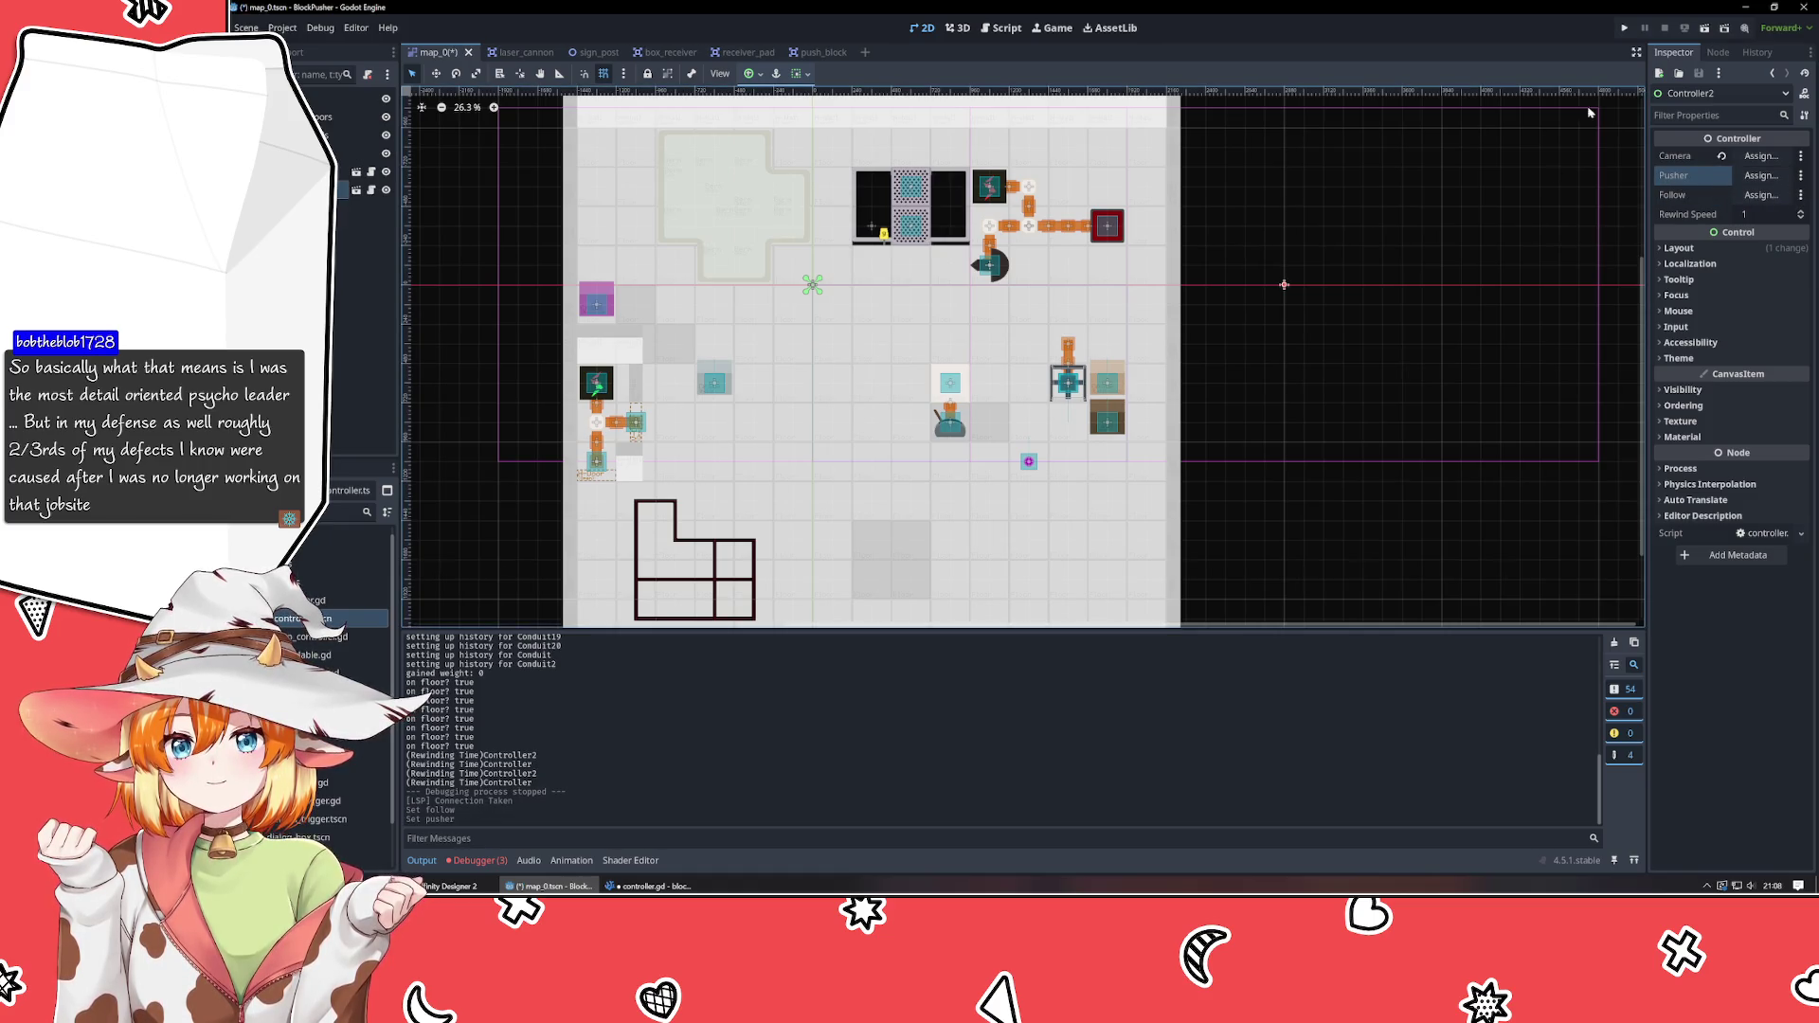
{"action": "left_click", "coordinate": [1625, 28]}
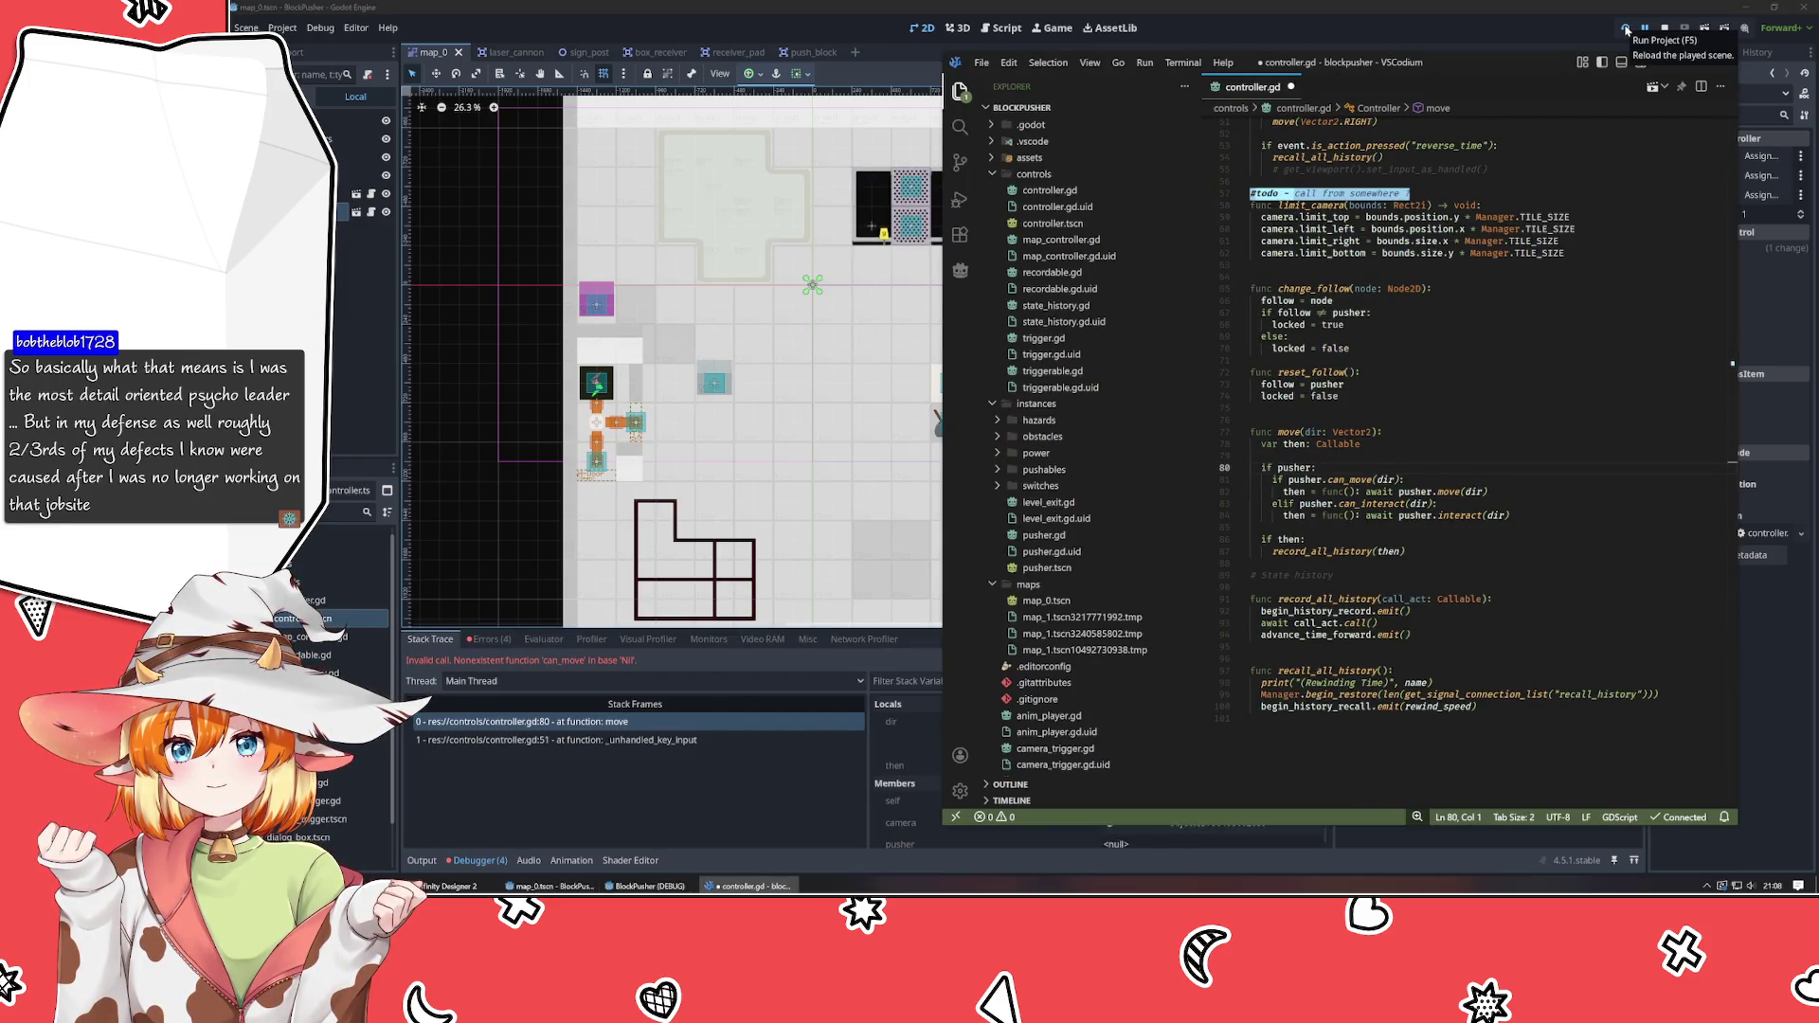
{"action": "scroll", "coordinate": [1484, 272], "scroll_direction": "up", "scroll_amount": 3}
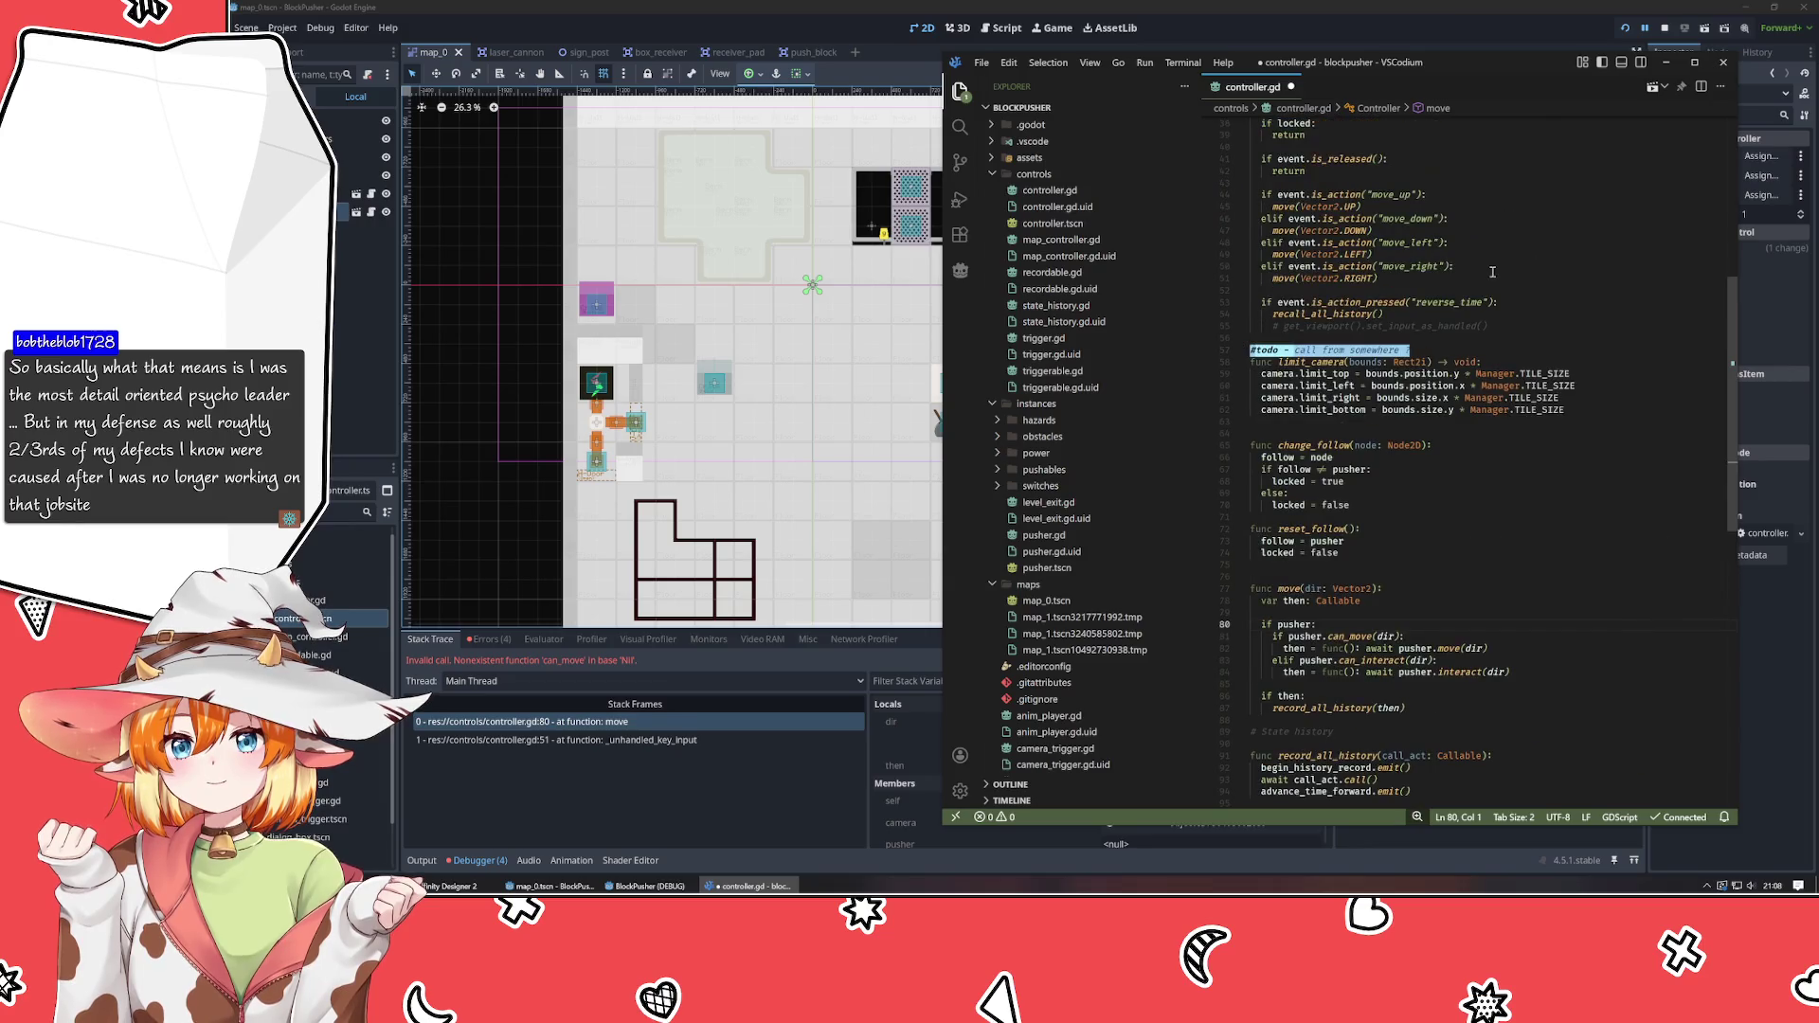
{"action": "scroll", "coordinate": [1484, 272], "scroll_direction": "up", "scroll_amount": 2}
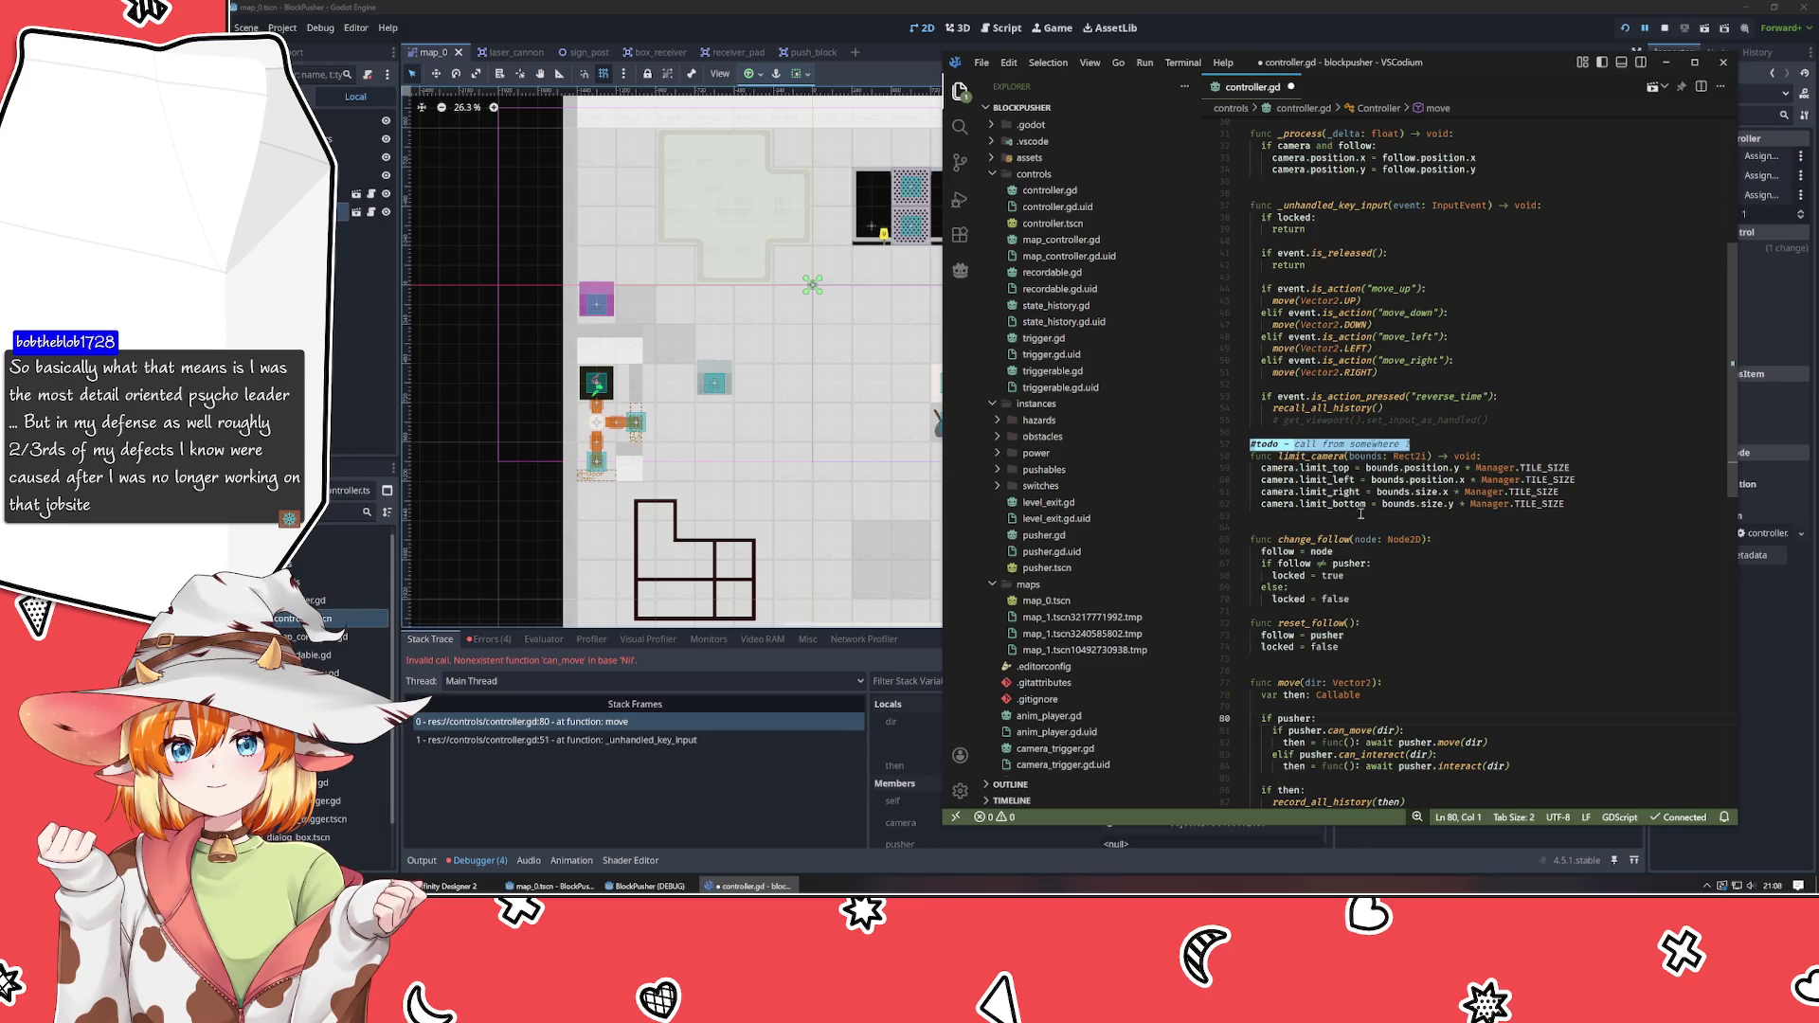
{"action": "scroll", "coordinate": [1300, 750], "scroll_direction": "down", "scroll_amount": 5}
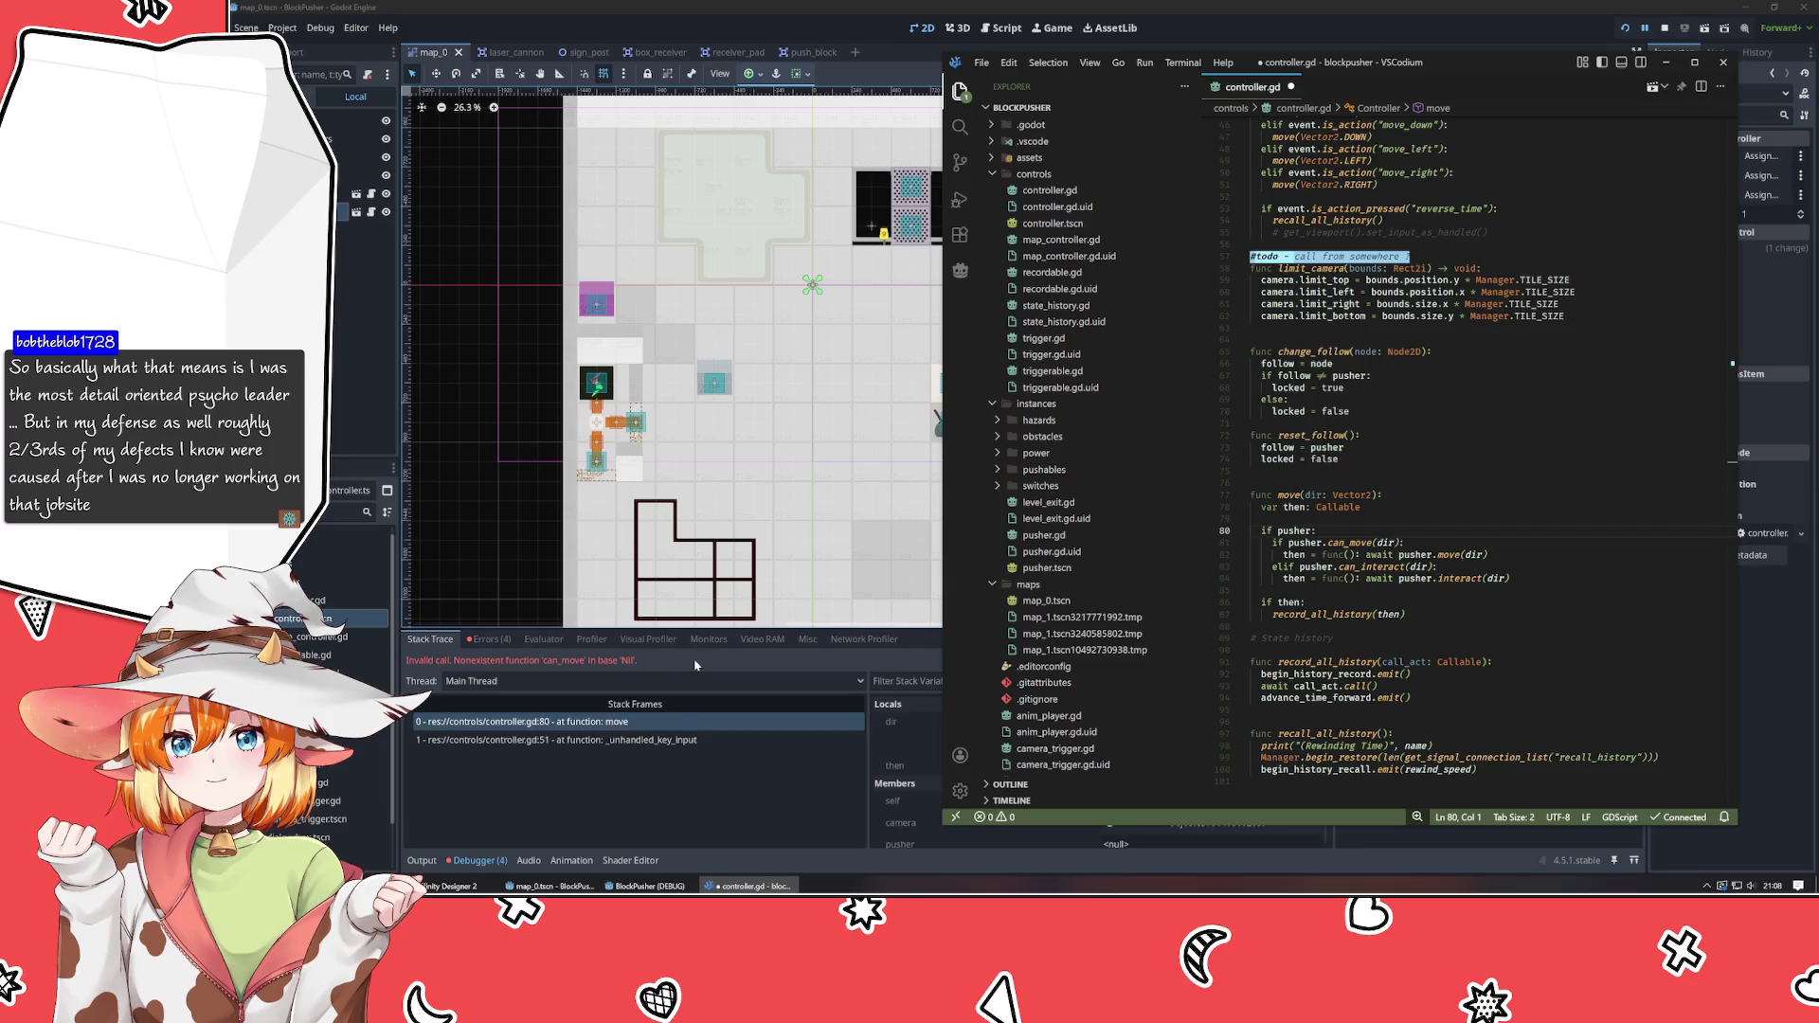
- Save controller.gd and run the BlockPusher game again
{"action": "left_click", "coordinate": [1456, 479]}
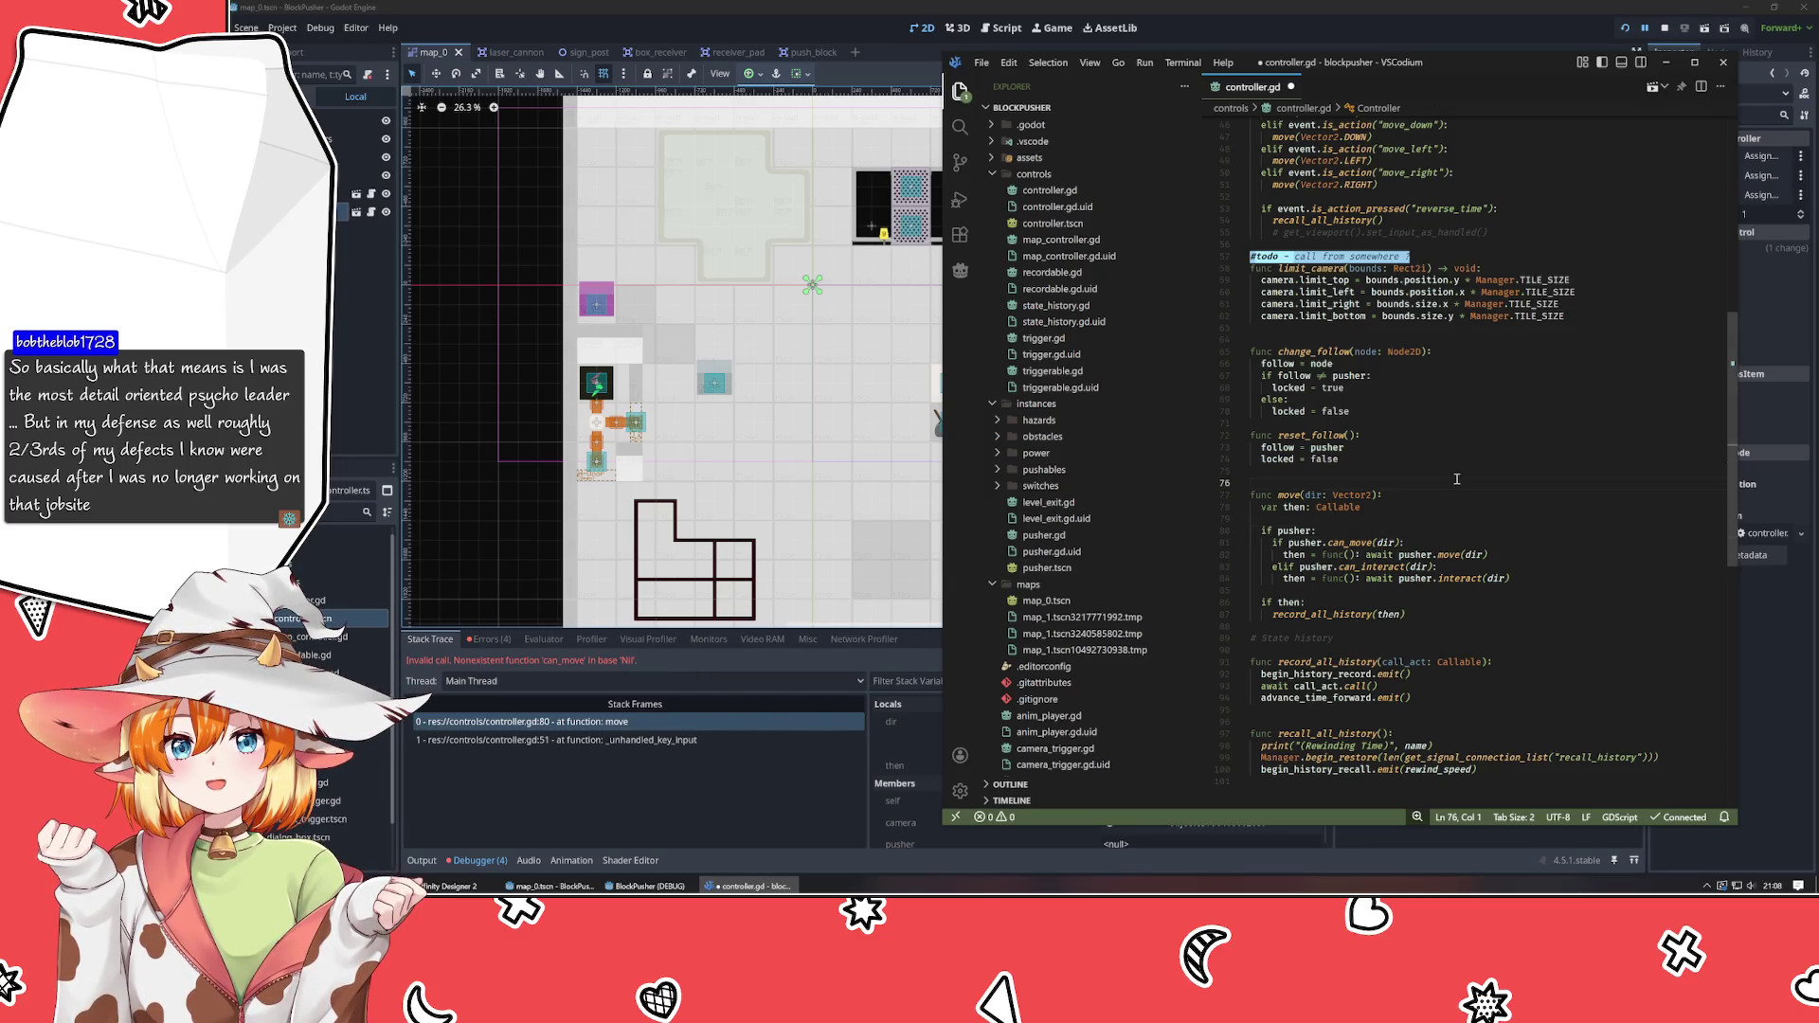
{"action": "key", "text": "ctrl+s"}
{"action": "left_click", "coordinate": [1624, 28]}
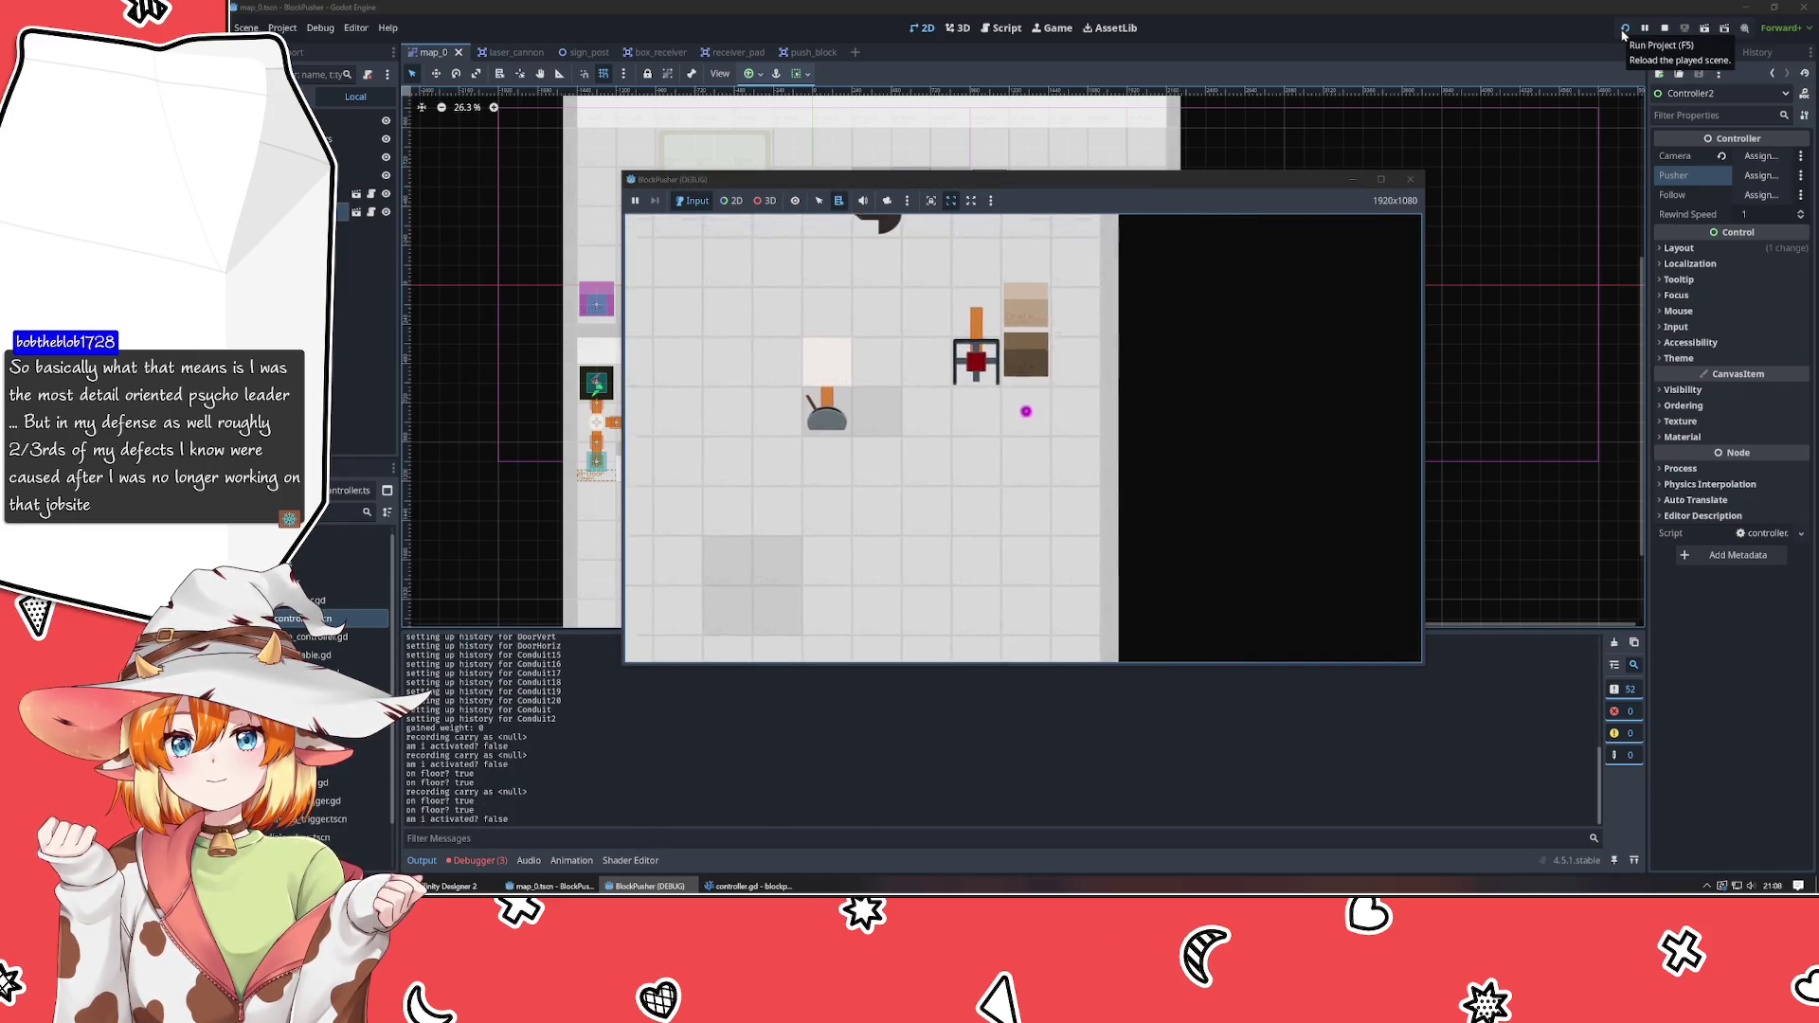
- Stop the game and drag PushBlock2 to a new position in the scene tree
{"action": "key", "text": "z"}
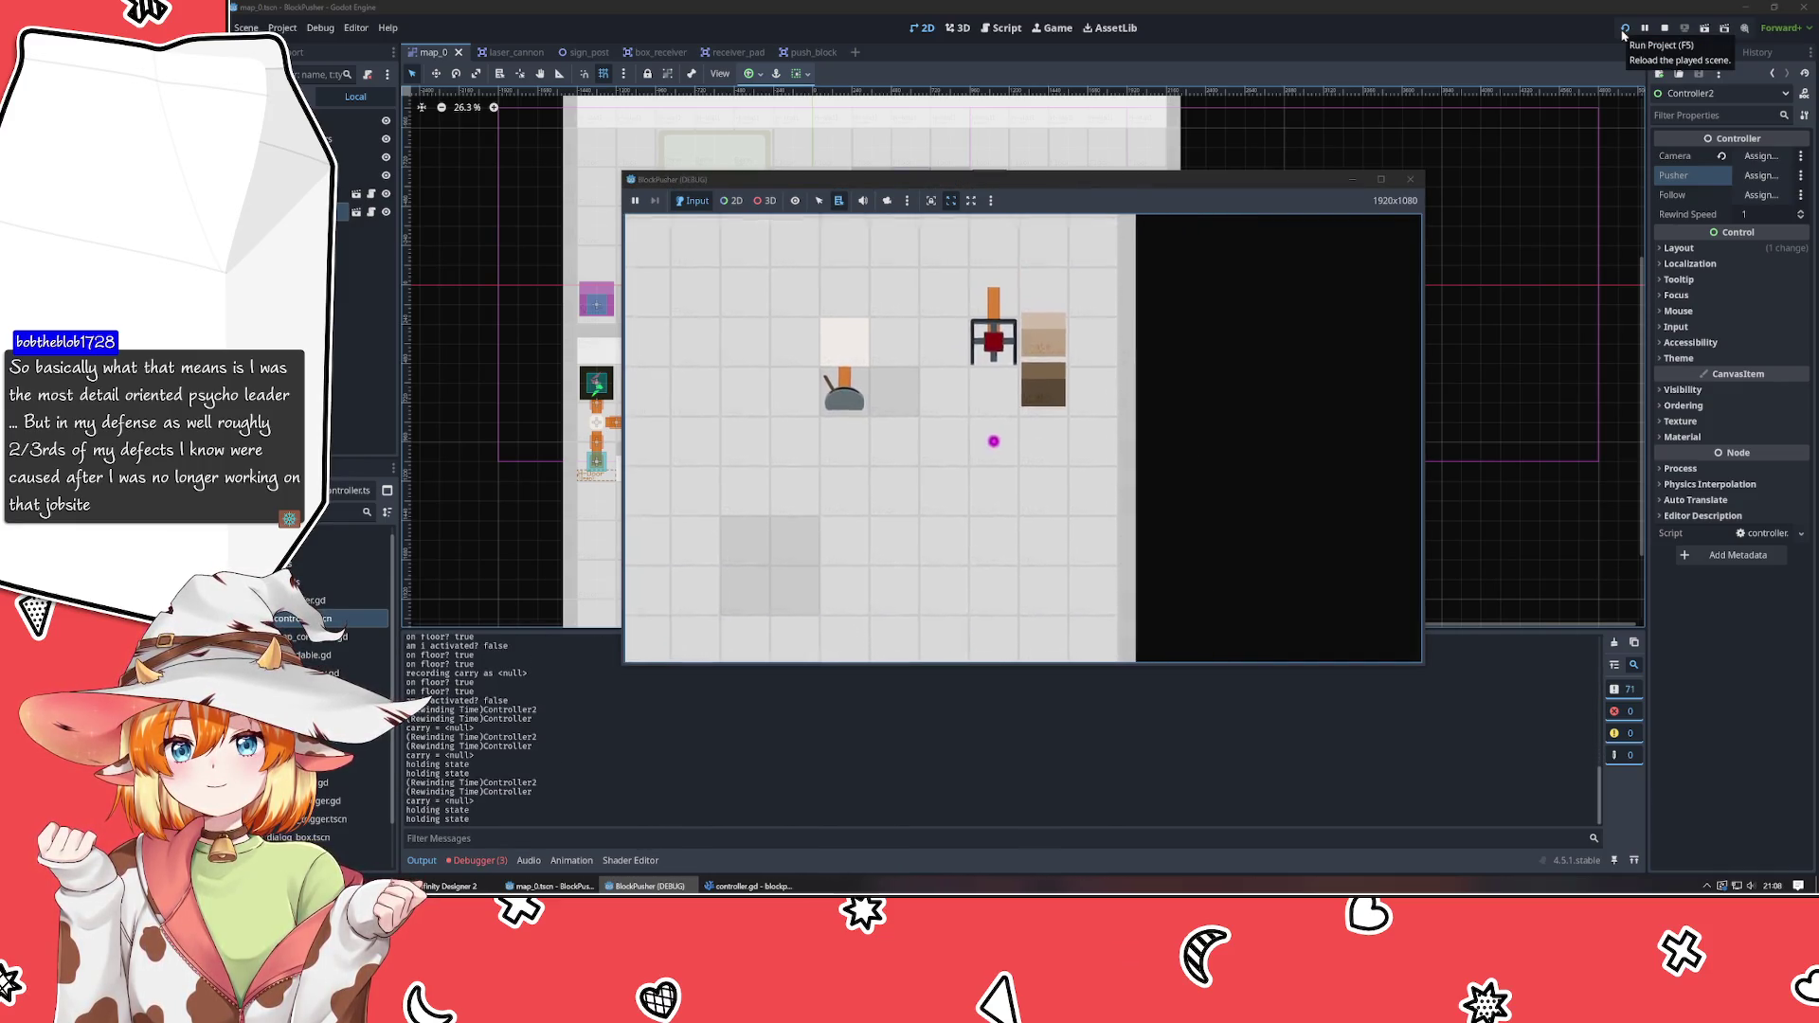
{"action": "left_click", "coordinate": [1410, 179]}
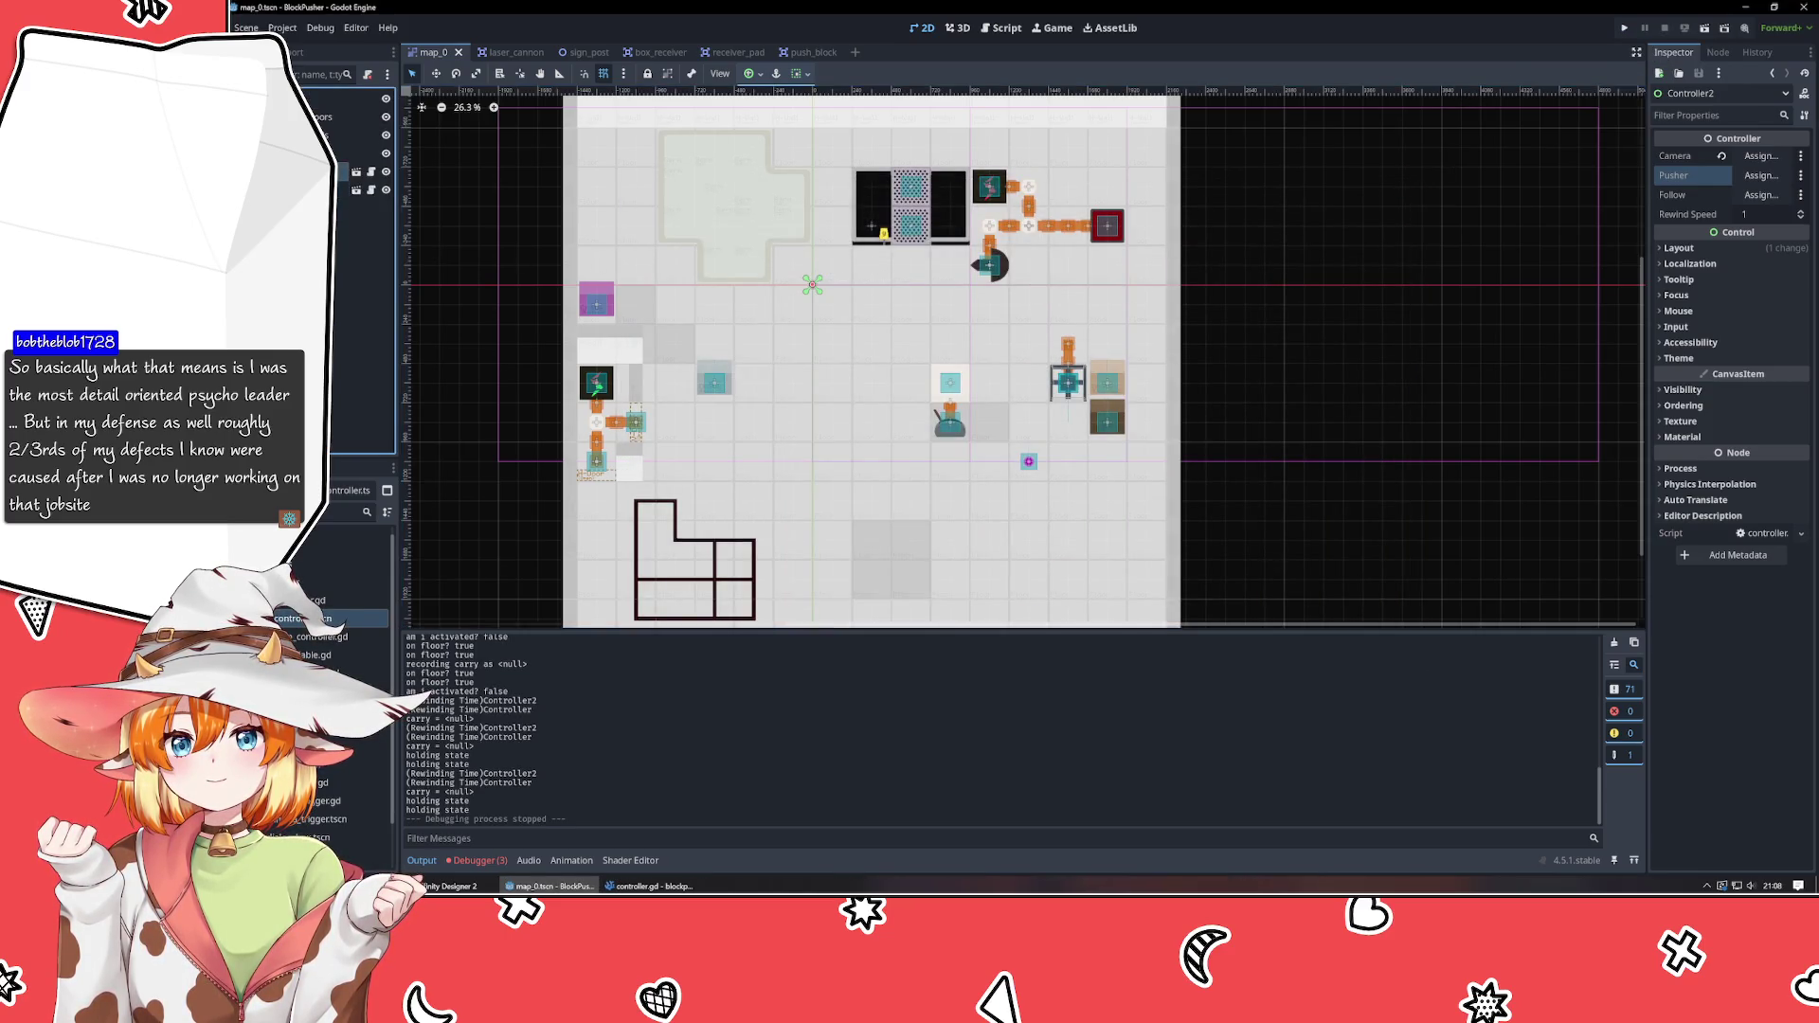
{"action": "left_click", "coordinate": [343, 171]}
{"action": "left_click", "coordinate": [1111, 428]}
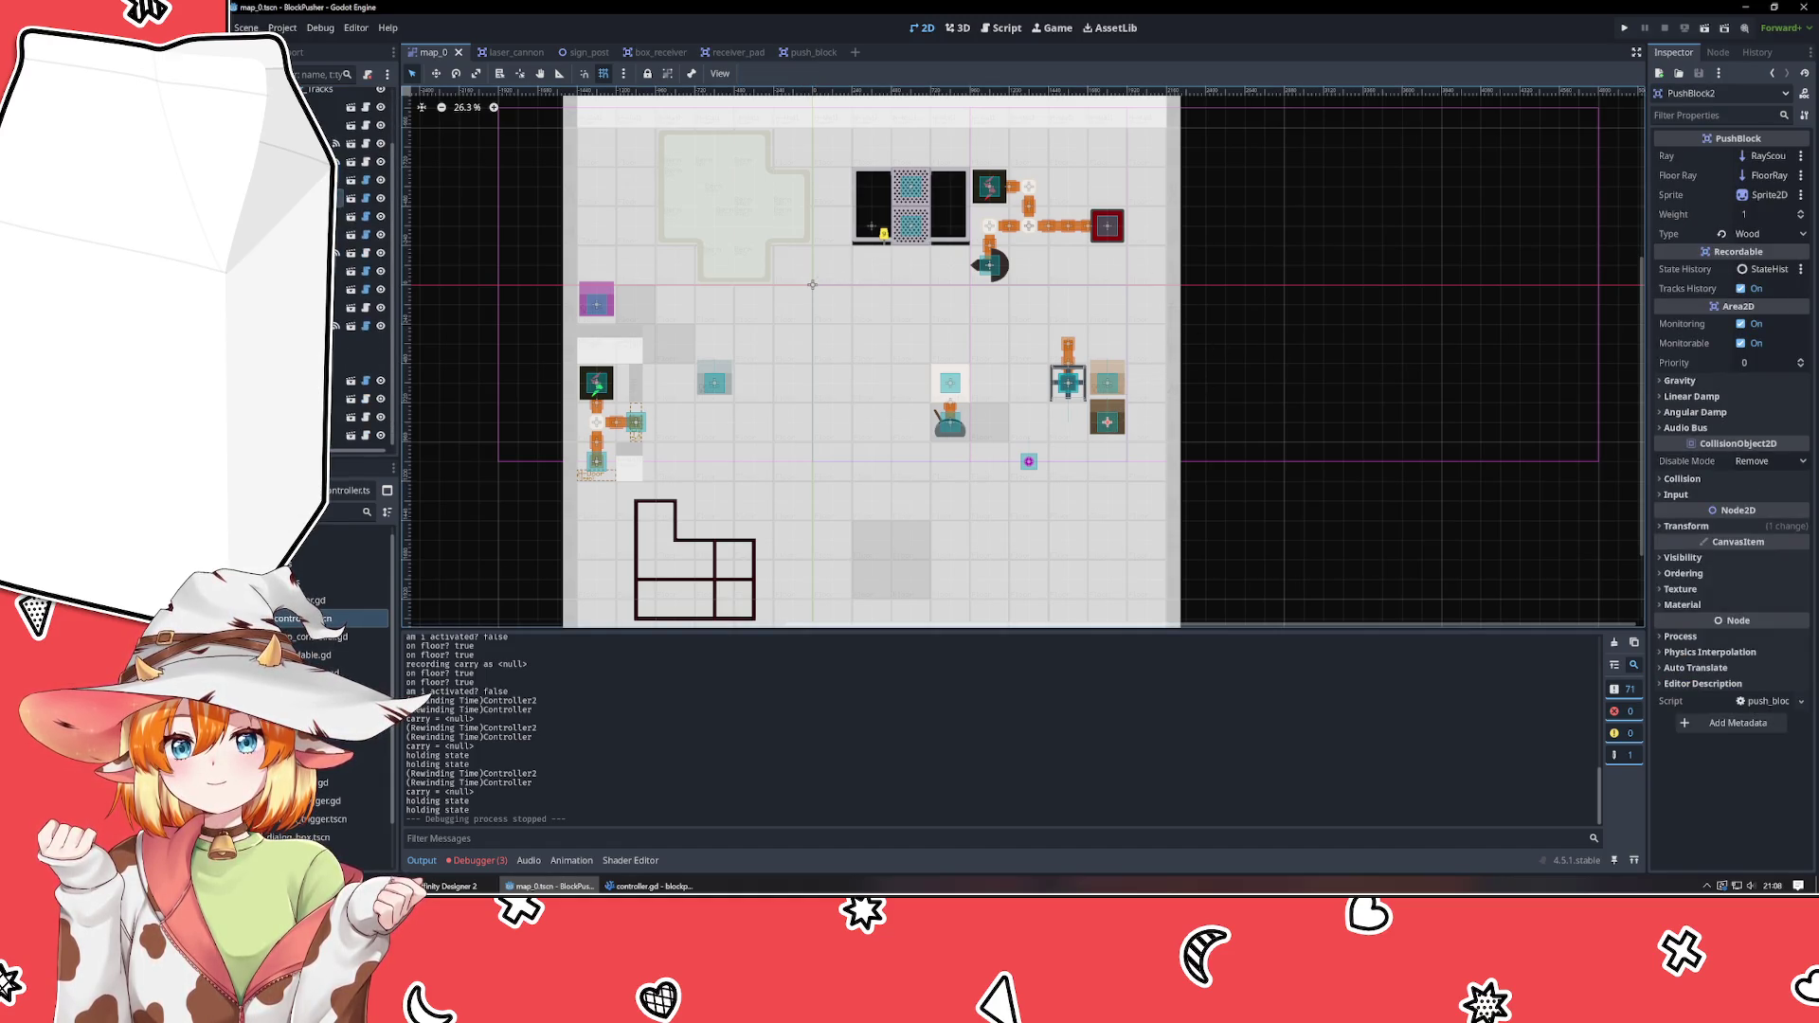
{"action": "left_click_drag", "start_coordinate": [338, 401], "coordinate": [339, 434]}
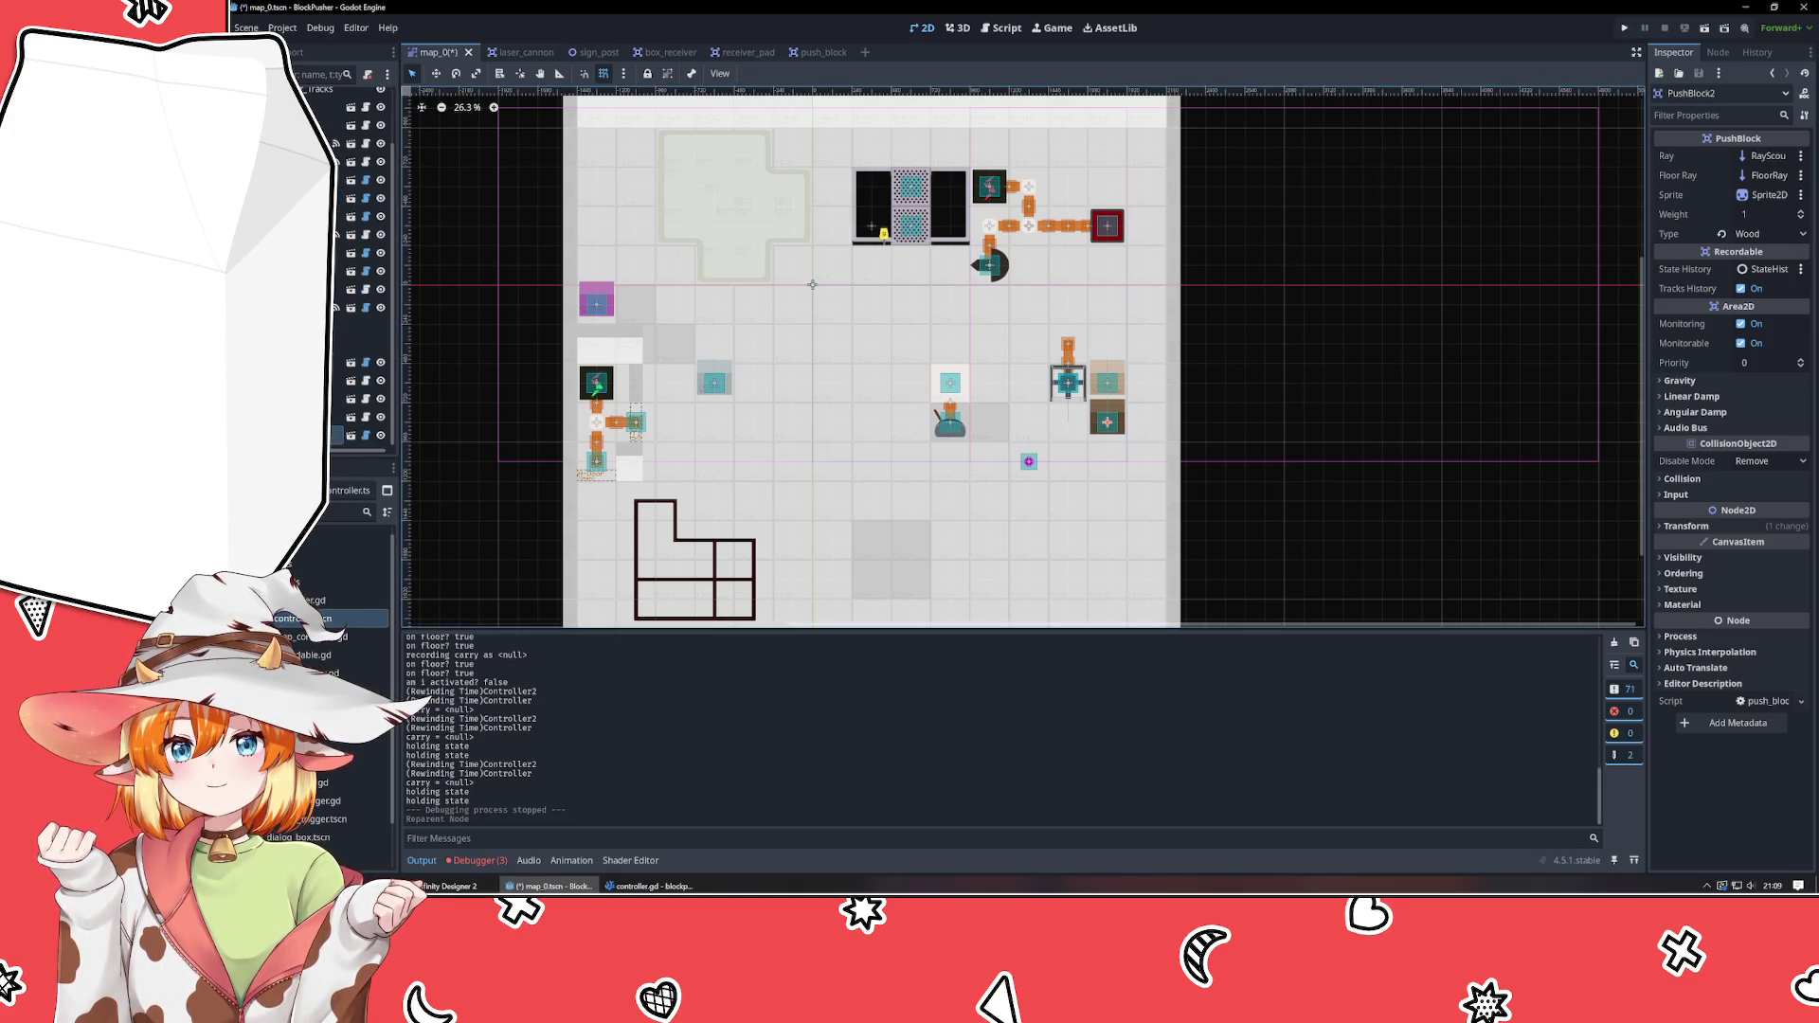
- Set Controller2's Rewind Speed to 2 and playtest moving down and rewinding with Z
{"action": "left_click", "coordinate": [1284, 285]}
{"action": "left_click", "coordinate": [1801, 211]}
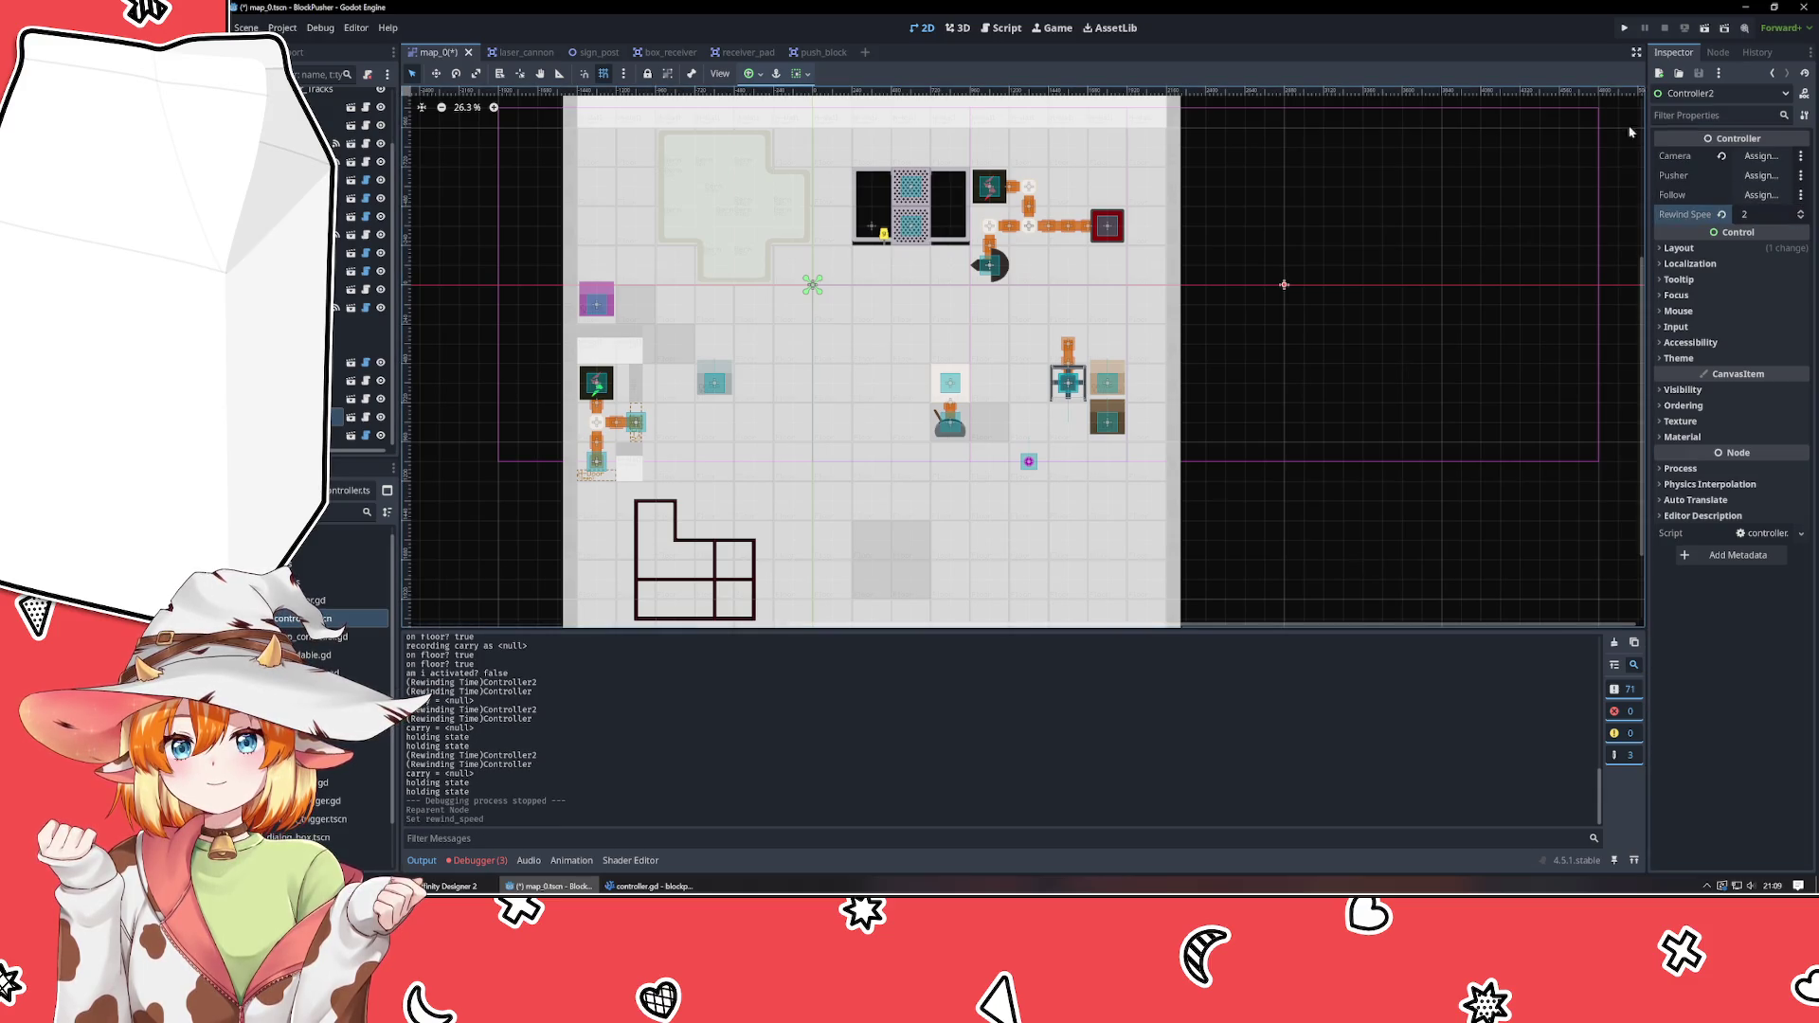
{"action": "left_click", "coordinate": [1626, 28]}
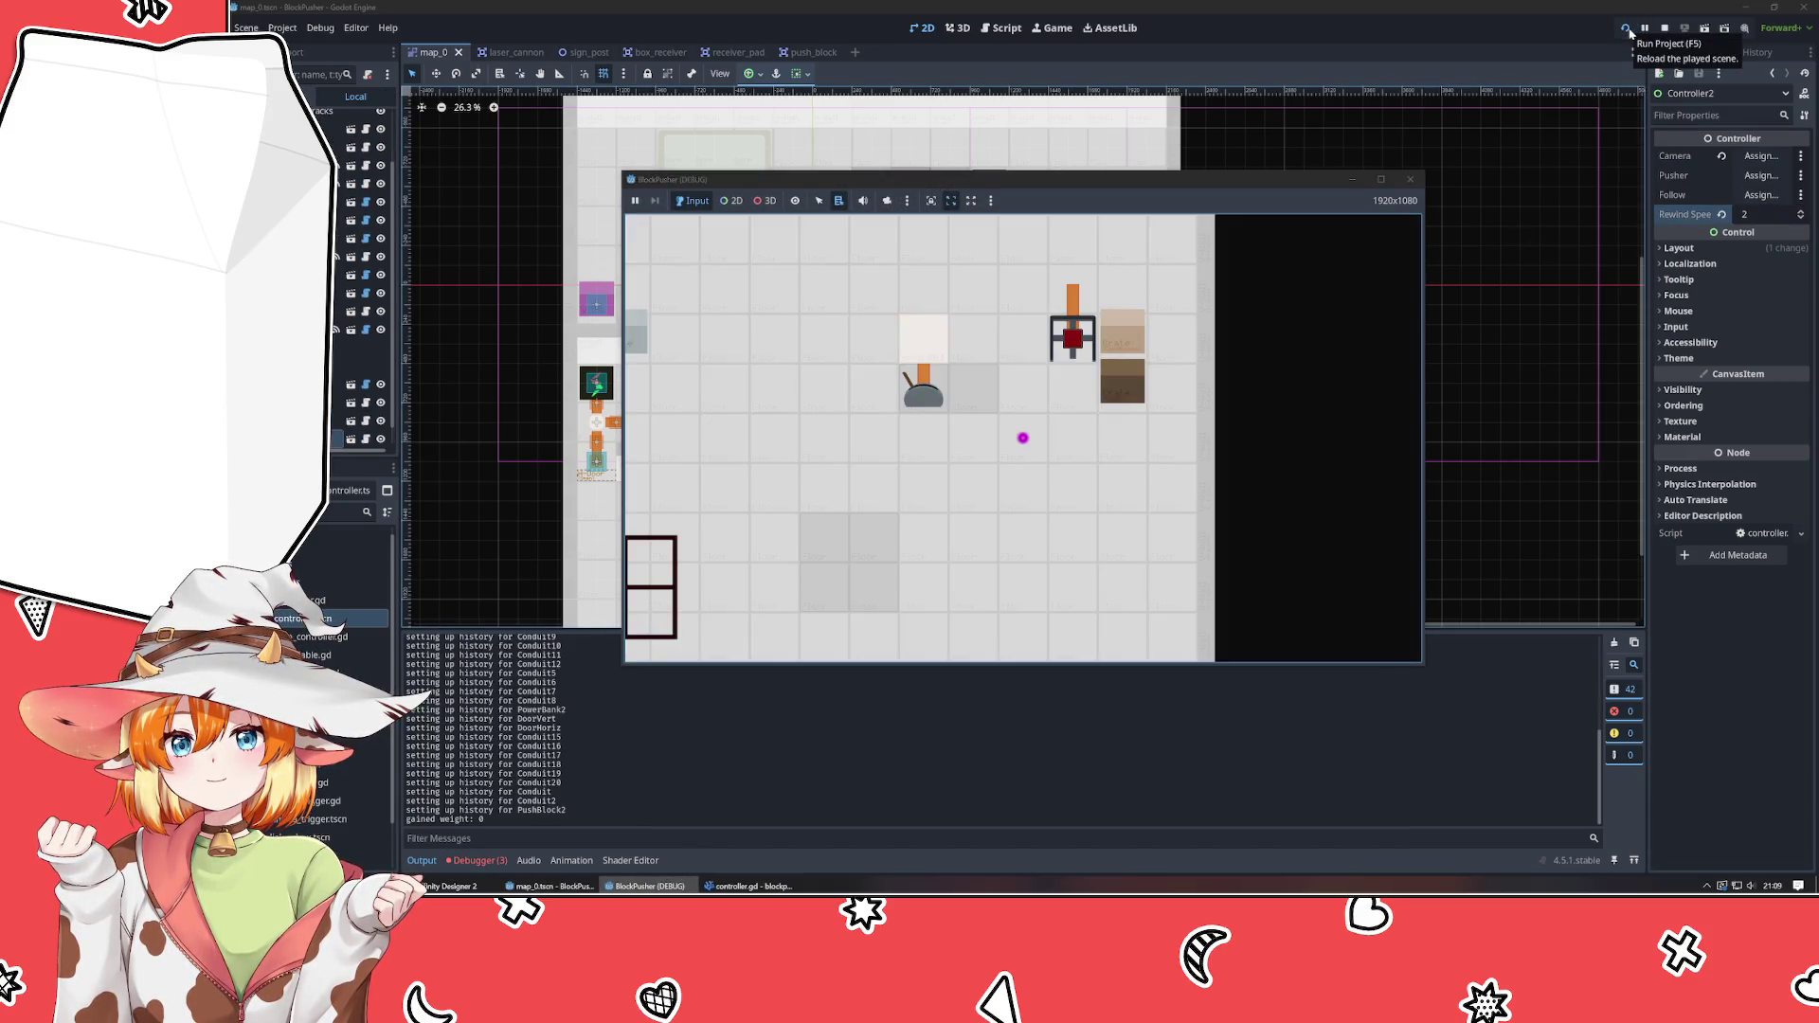
{"action": "key", "text": "Down"}
{"action": "key", "text": "Down"}
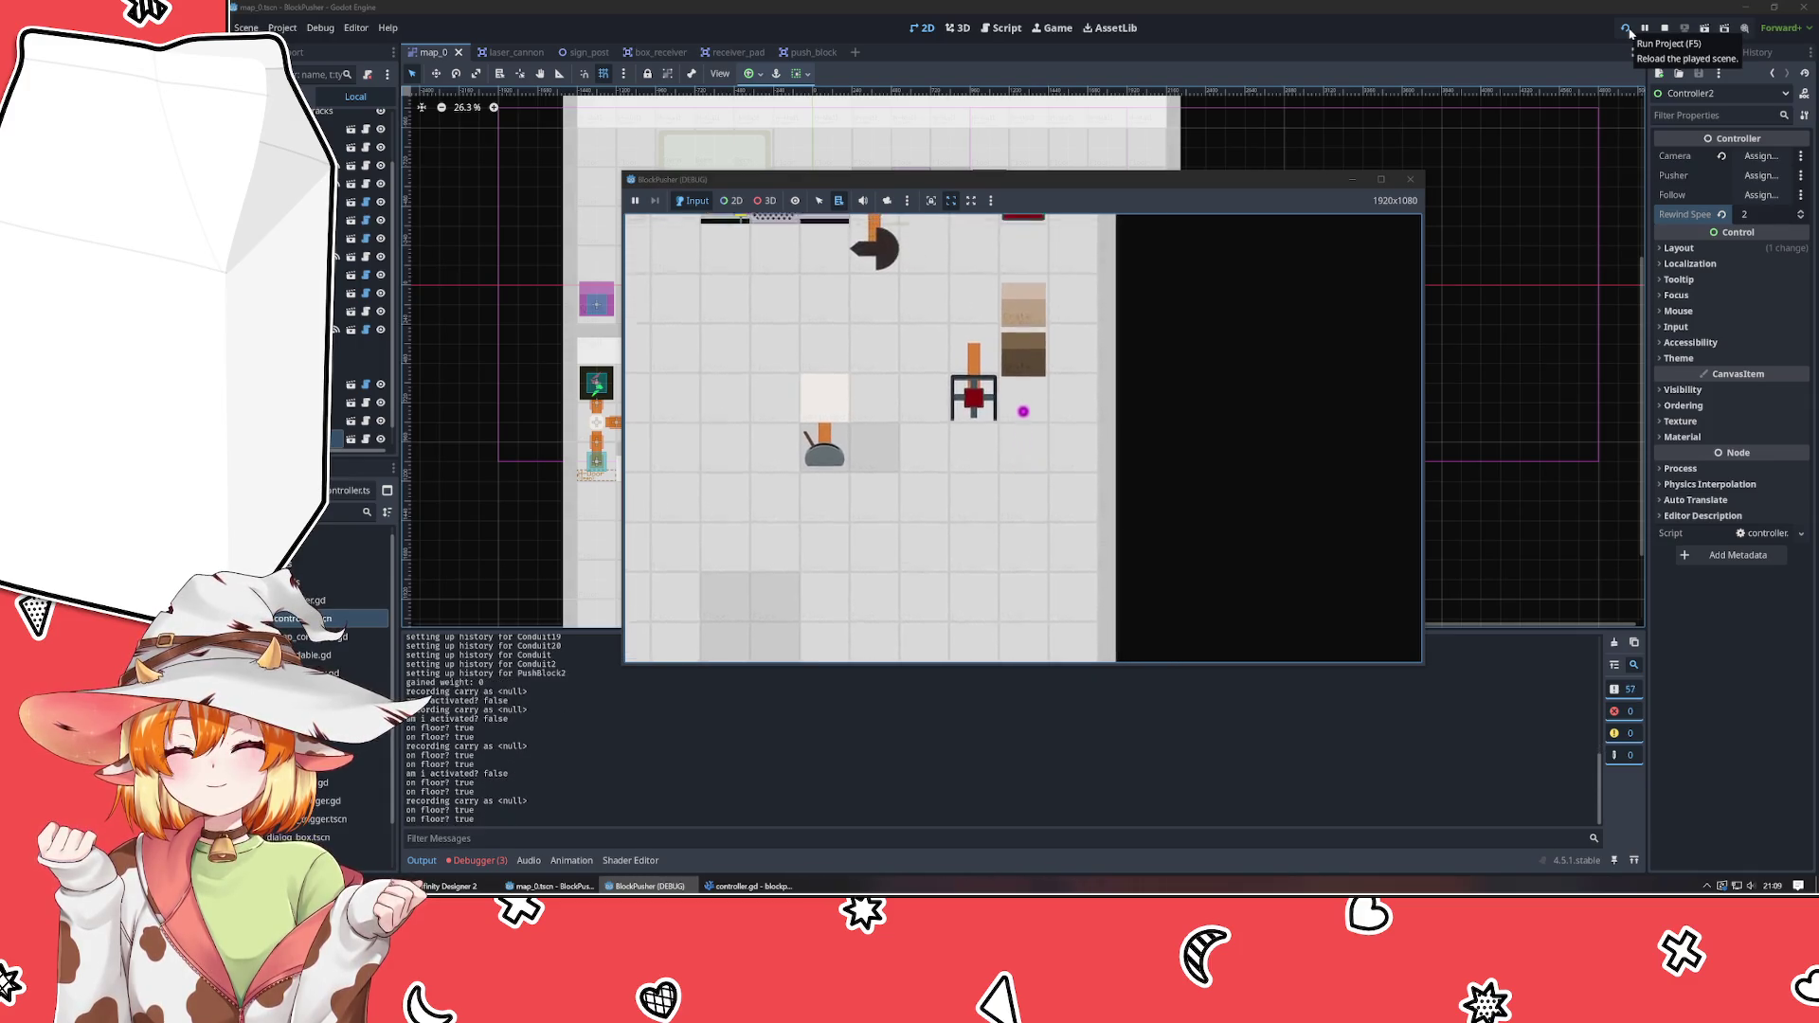
{"action": "key", "text": "z"}
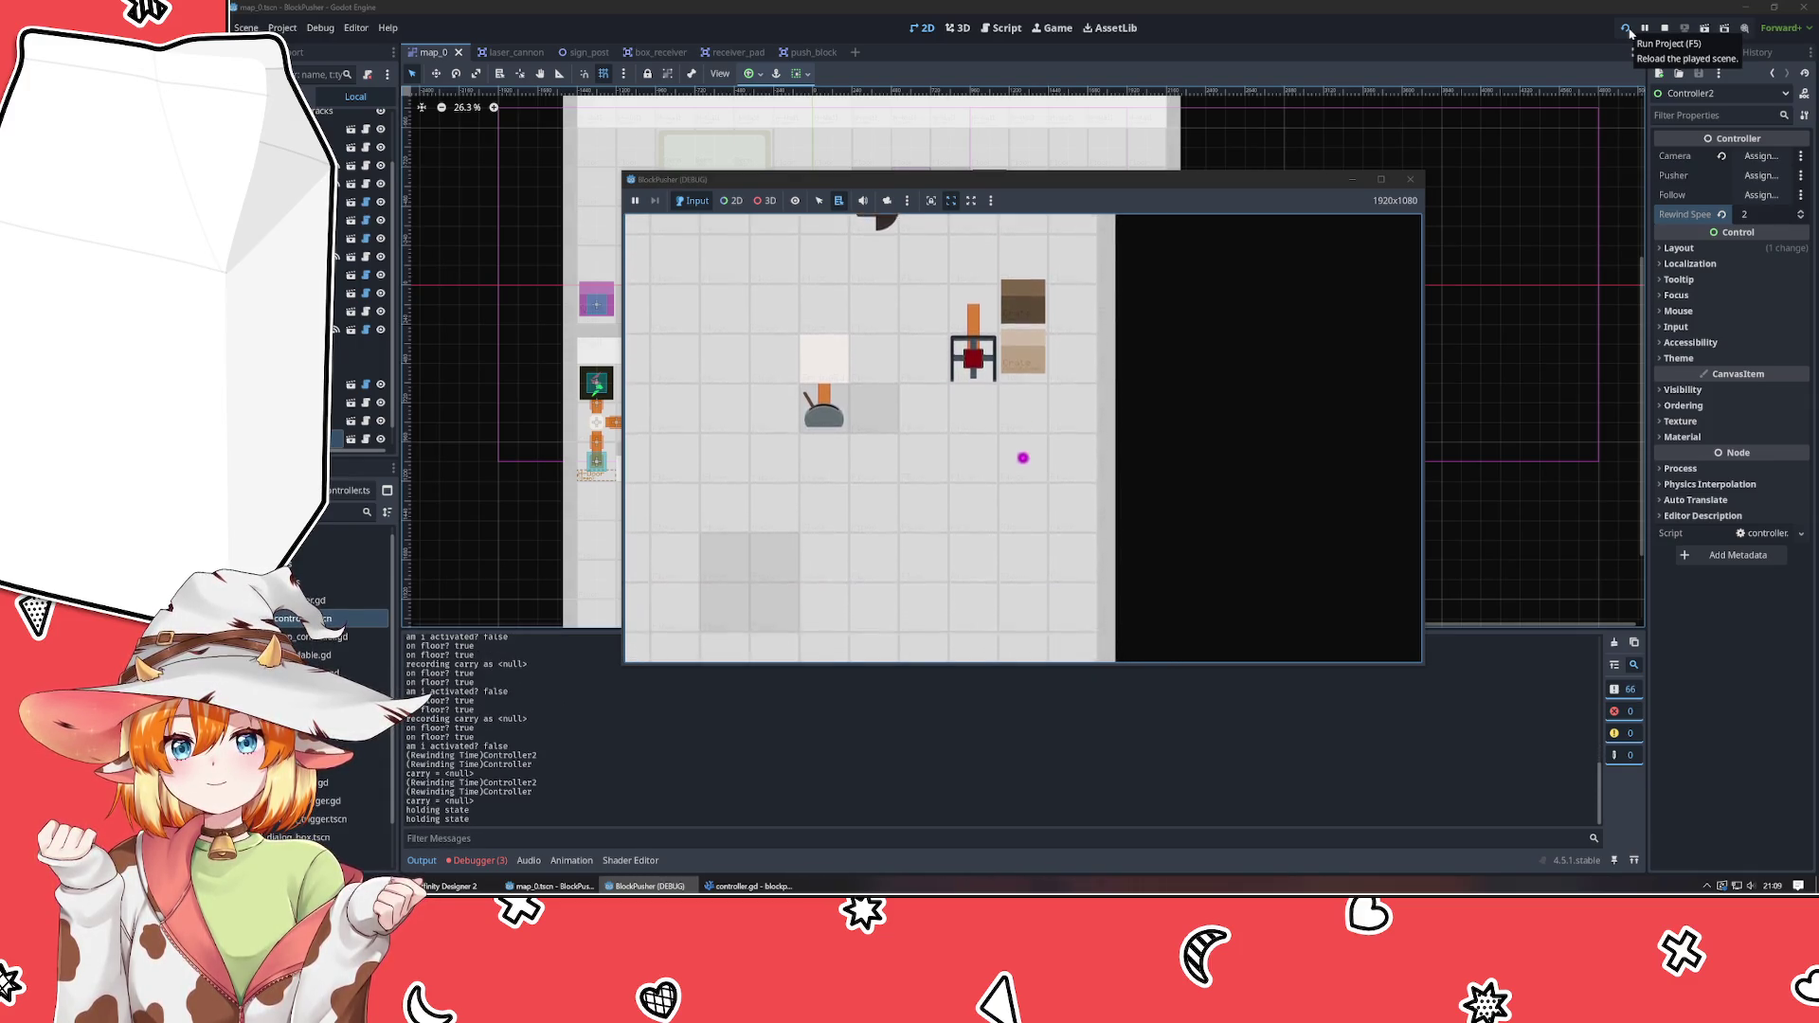
{"action": "key", "text": "z"}
{"action": "key", "text": "z"}
{"action": "key", "text": "z"}
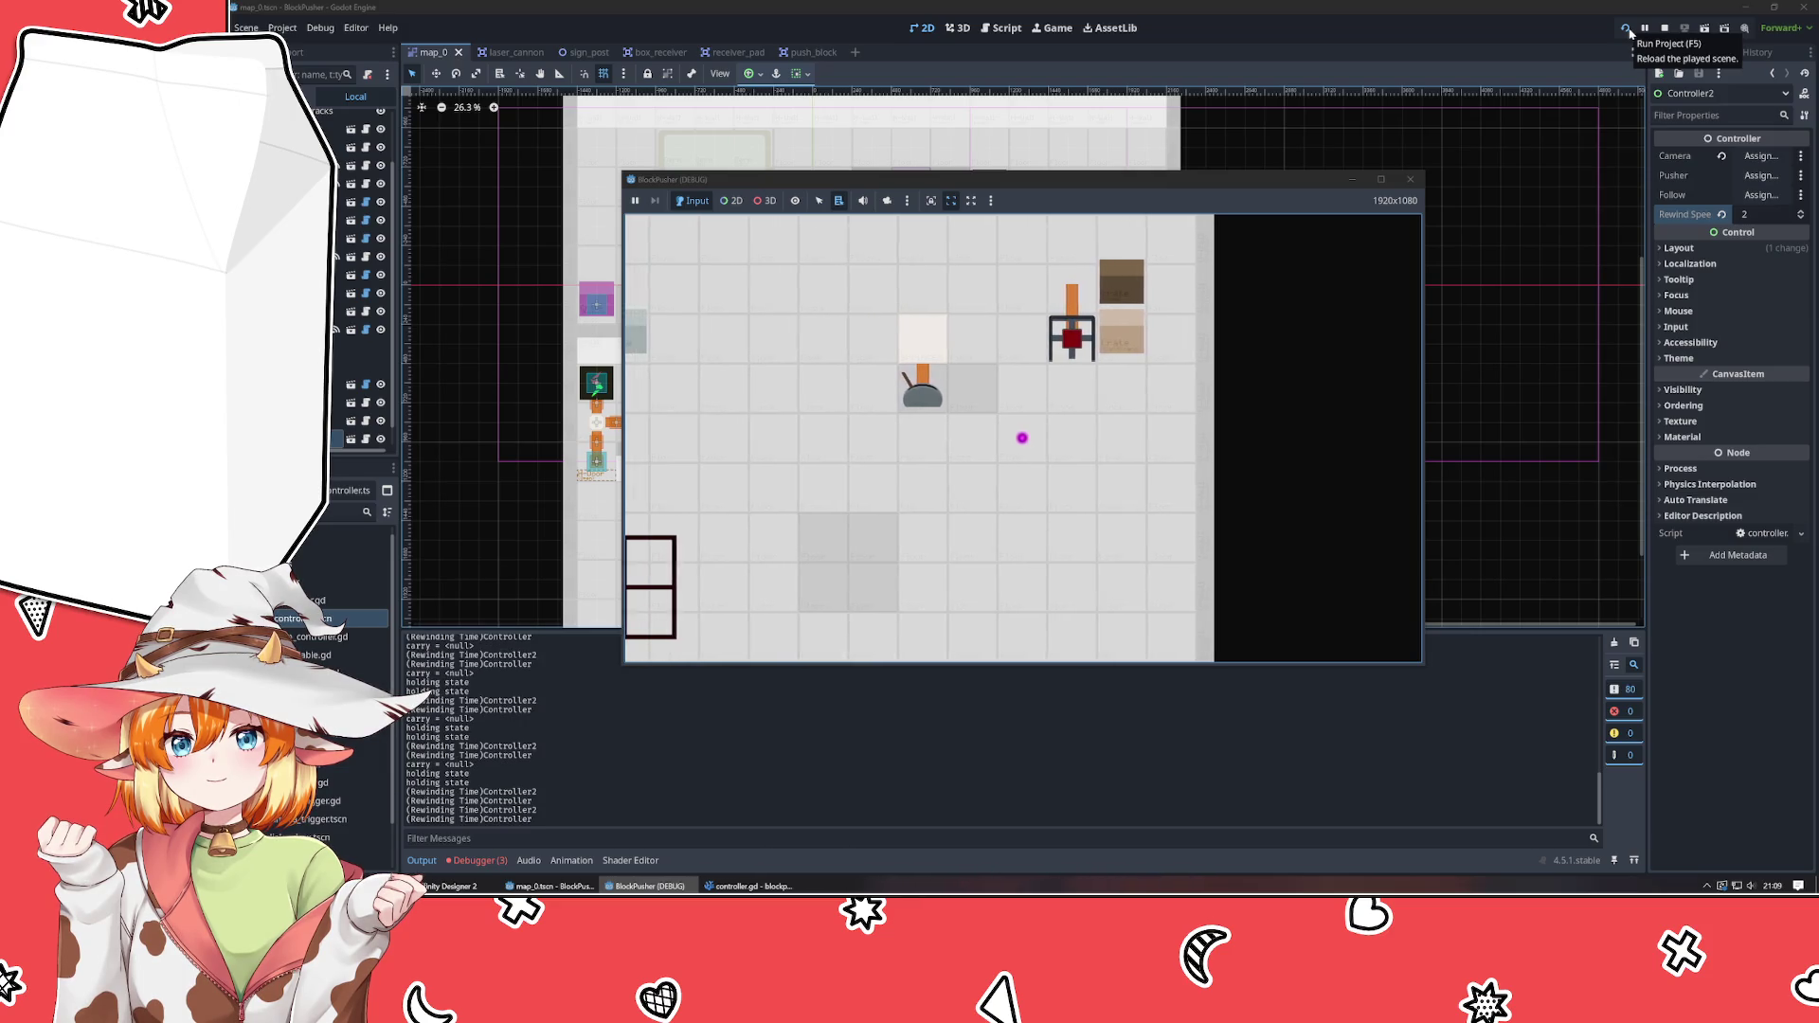
{"action": "key", "text": "z"}
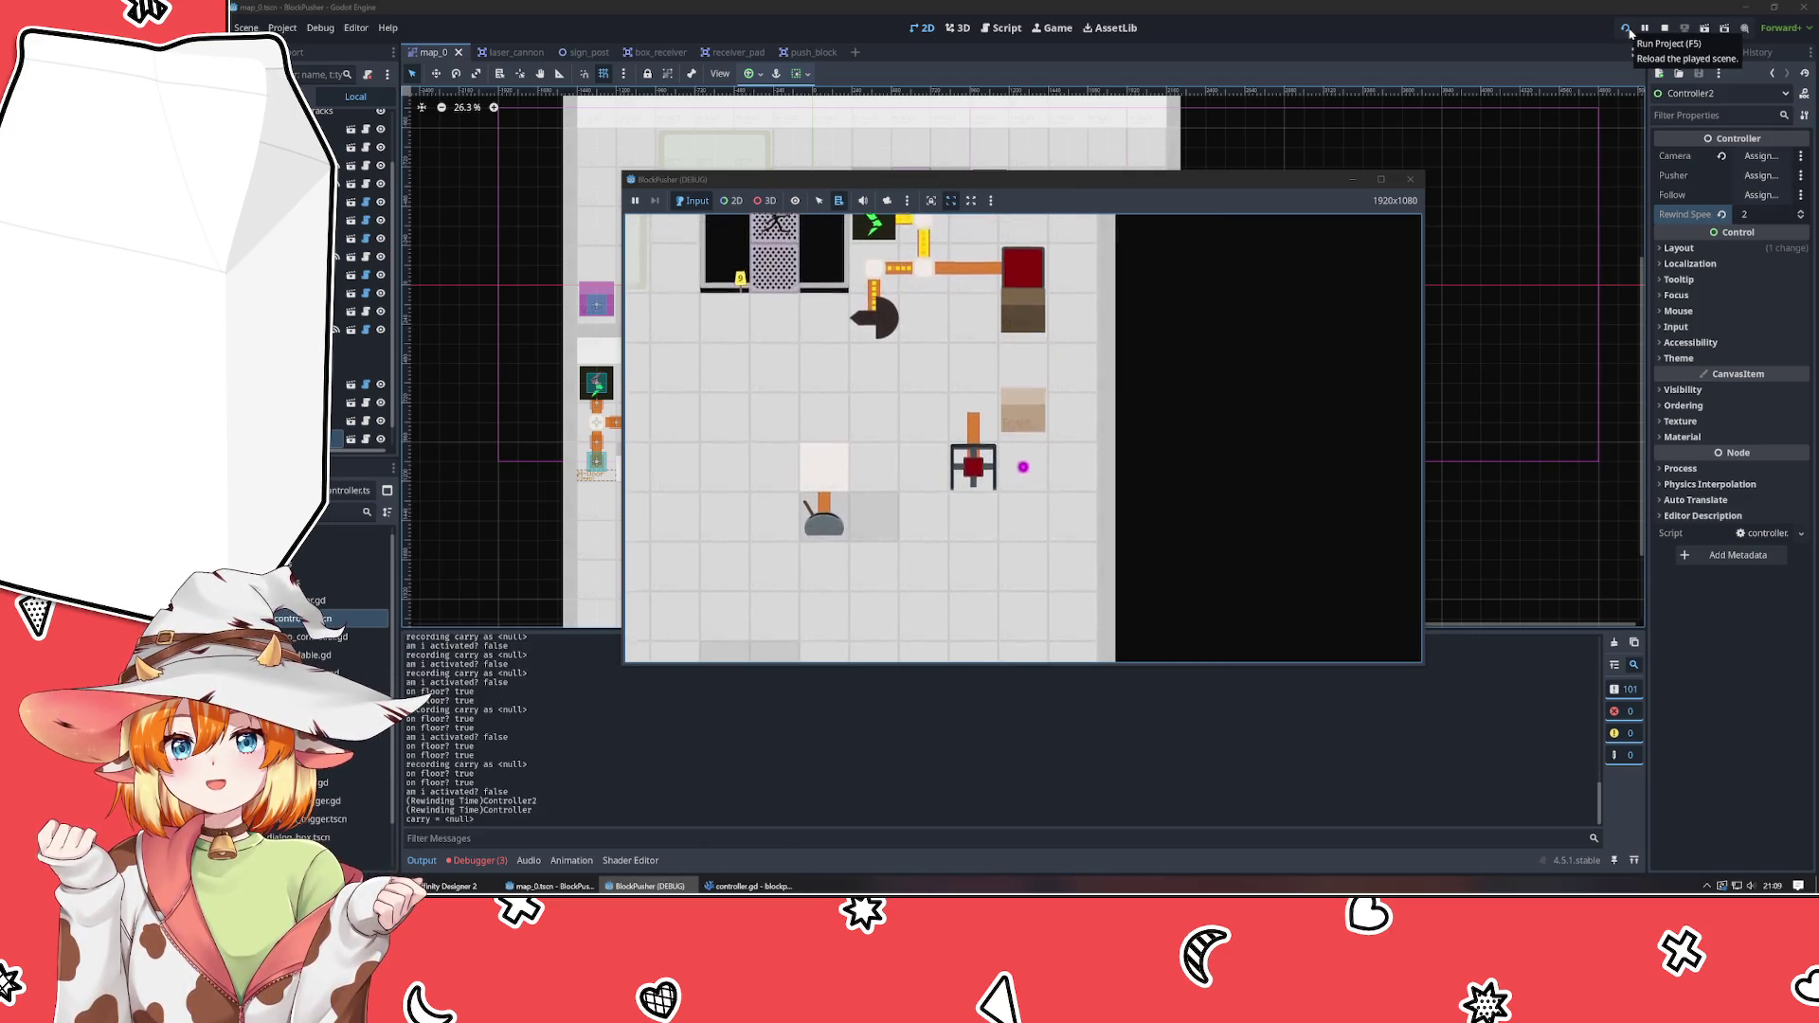
{"action": "key", "text": "z"}
{"action": "key", "text": "z"}
{"action": "key", "text": "z"}
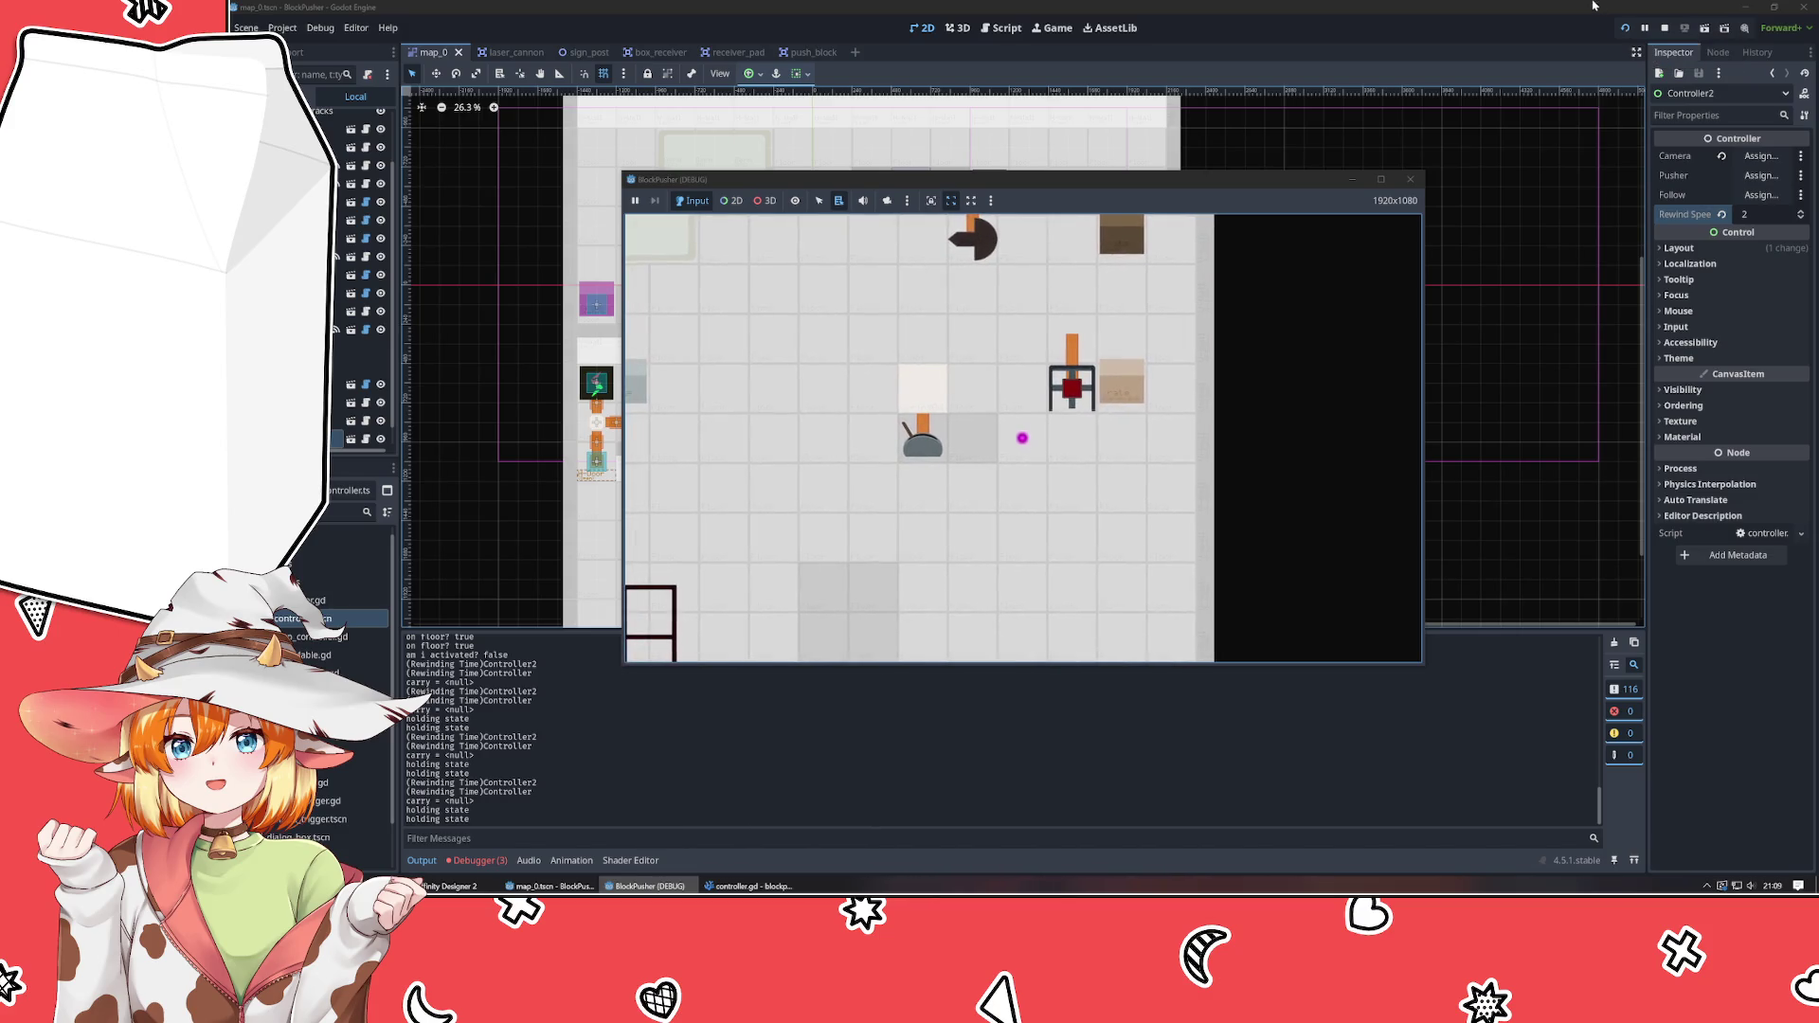
{"action": "left_click", "coordinate": [1411, 180]}
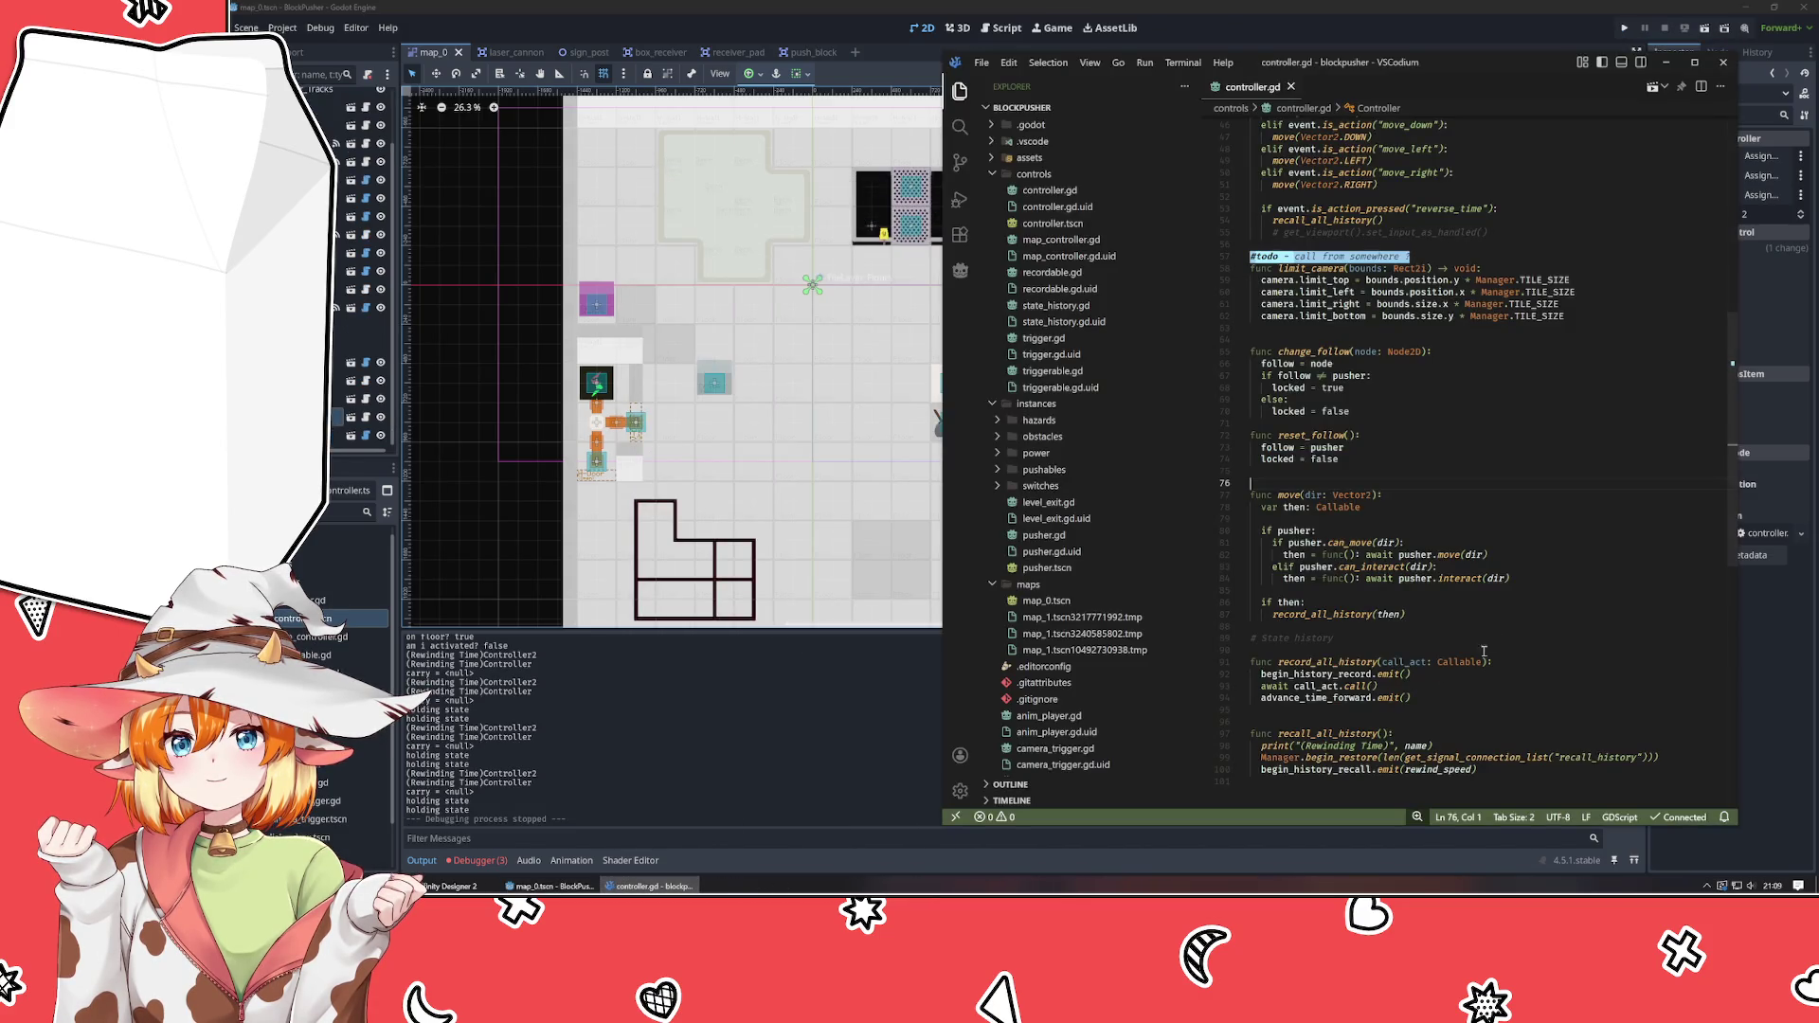
- Add an else: branch after the interact call in move()
{"action": "left_click", "coordinate": [1329, 412]}
{"action": "scroll", "coordinate": [1446, 373], "scroll_direction": "up", "scroll_amount": 1}
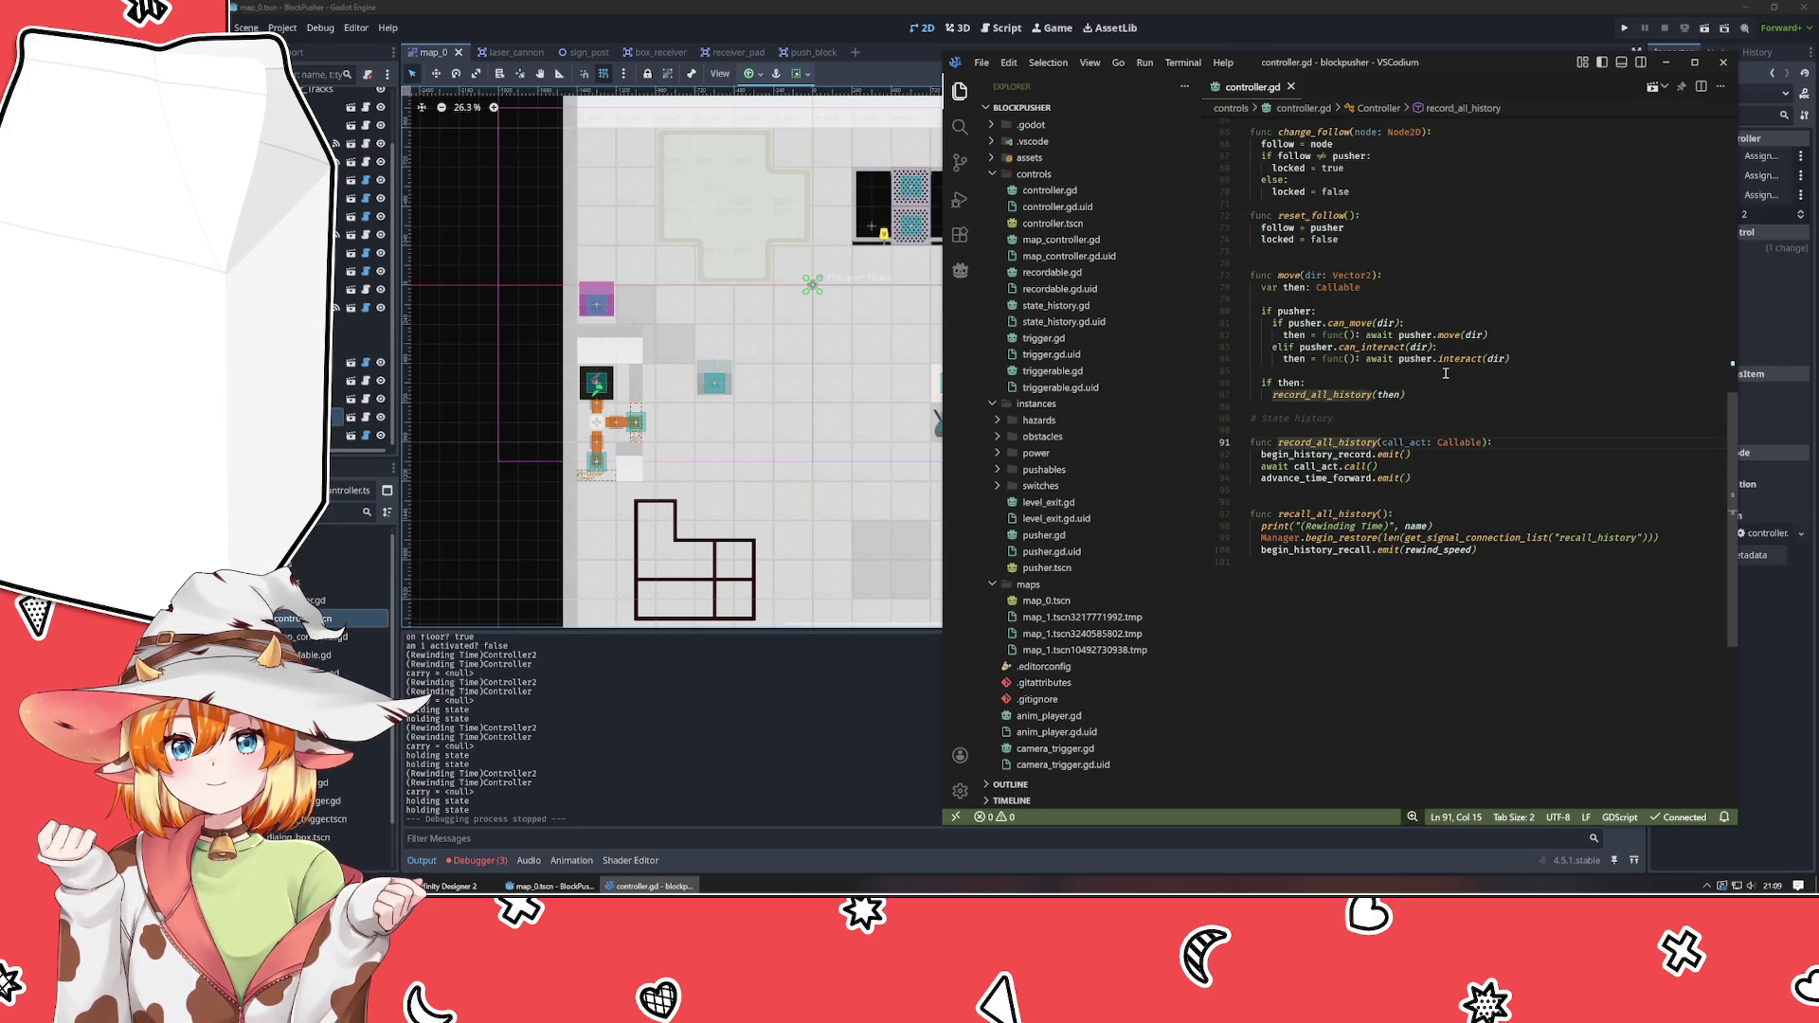
{"action": "scroll", "coordinate": [1446, 374], "scroll_direction": "up", "scroll_amount": 1}
{"action": "mouse_move", "coordinate": [1452, 398]}
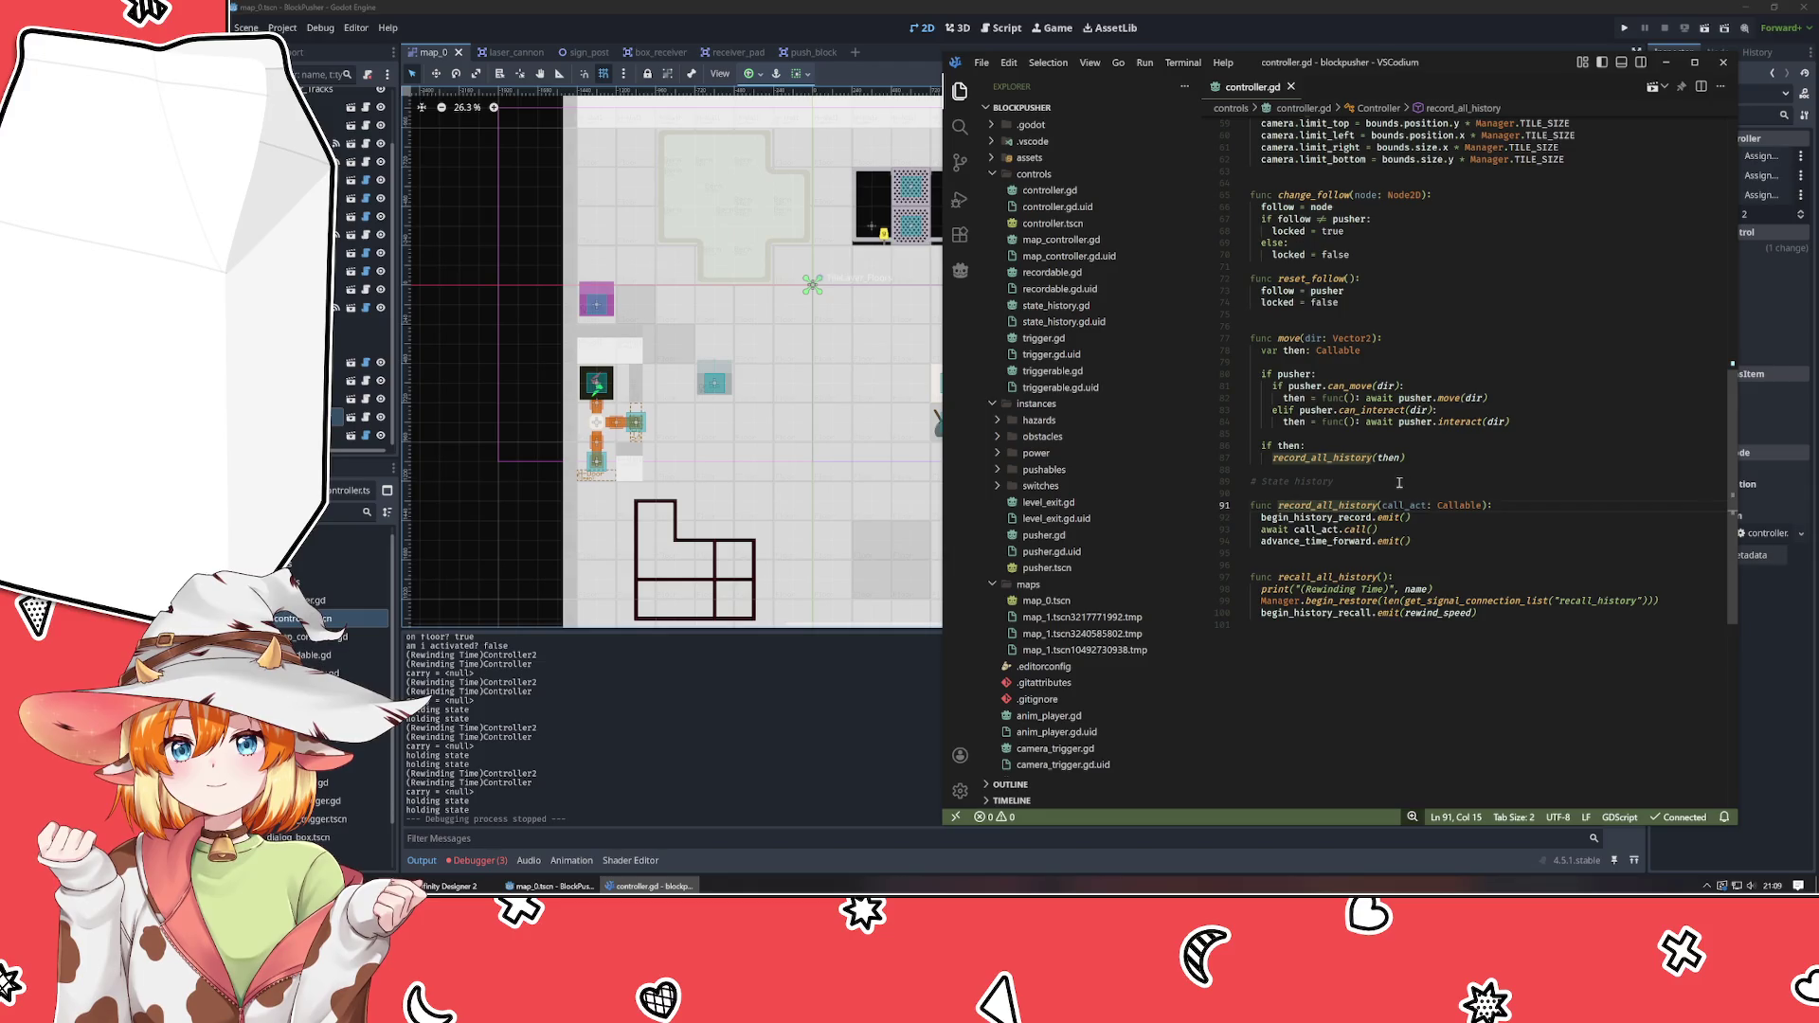
{"action": "left_click", "coordinate": [1523, 422]}
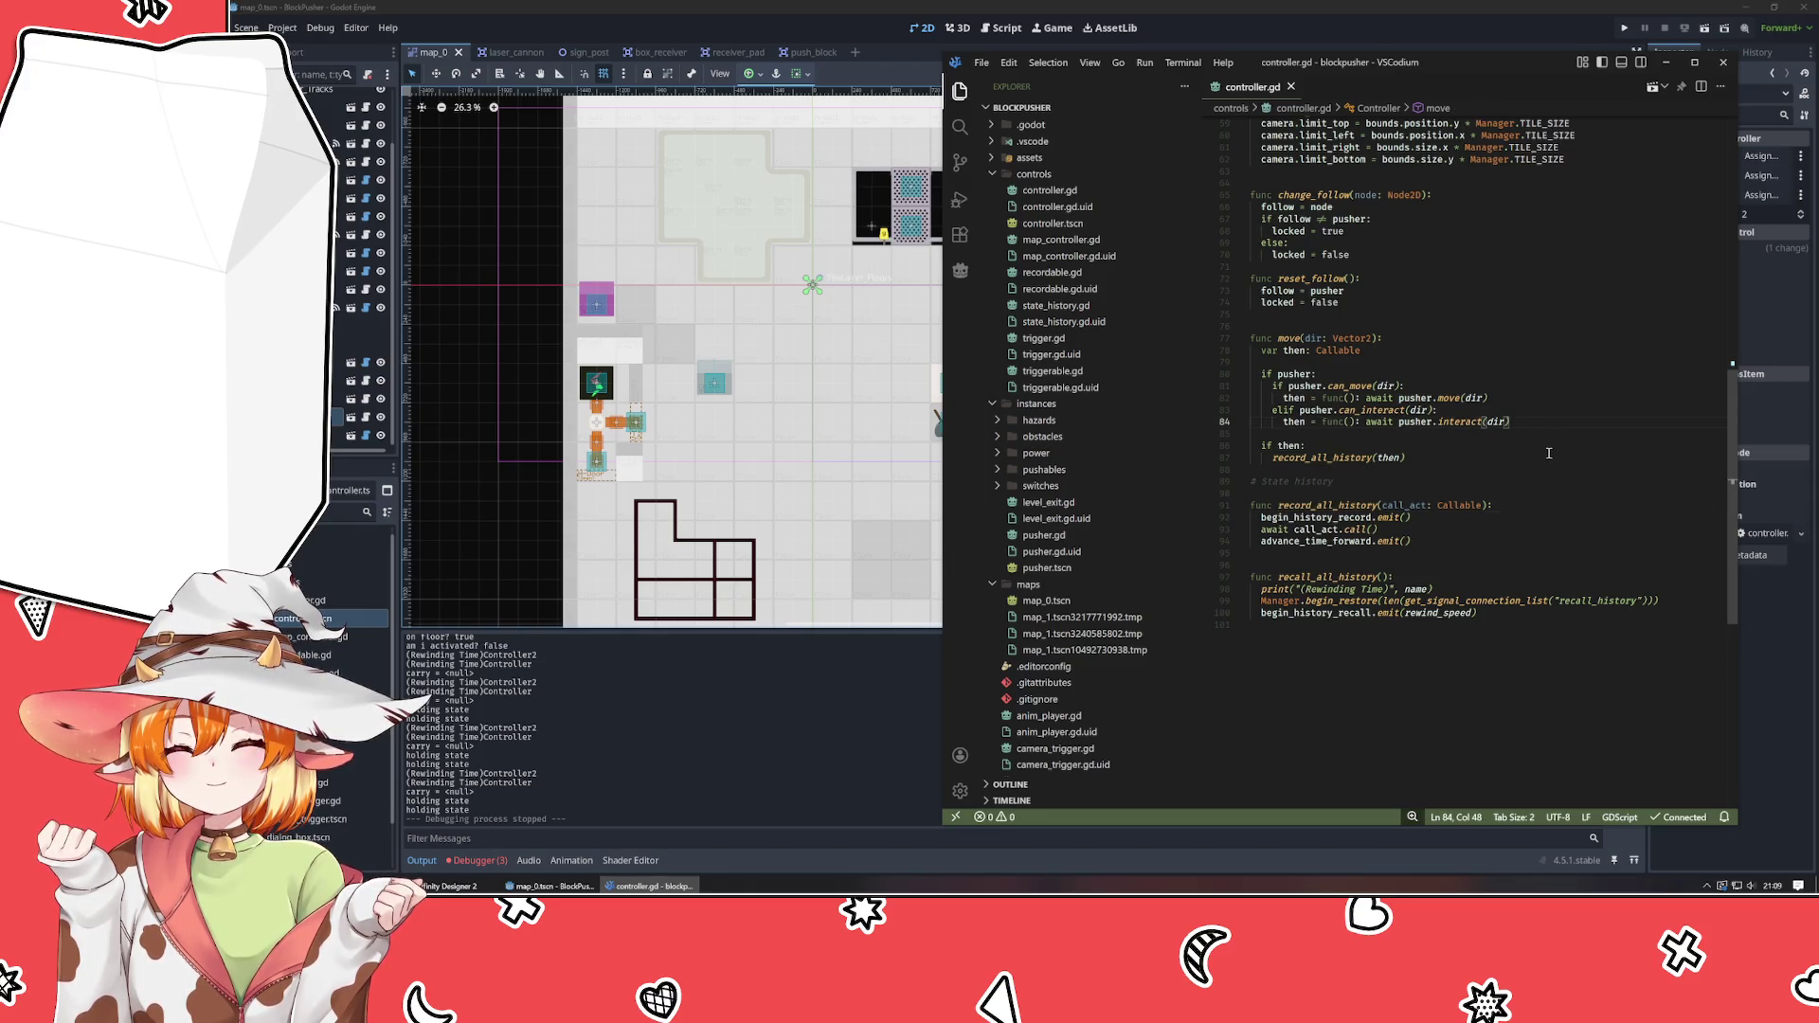
{"action": "key", "text": "Return"}
{"action": "type", "text": "else:"}
{"action": "key", "text": "Return"}
- Make the else branch call record_all_history(func(): pass), save controller.gd, and return to Godot
{"action": "type", "text": "record"}
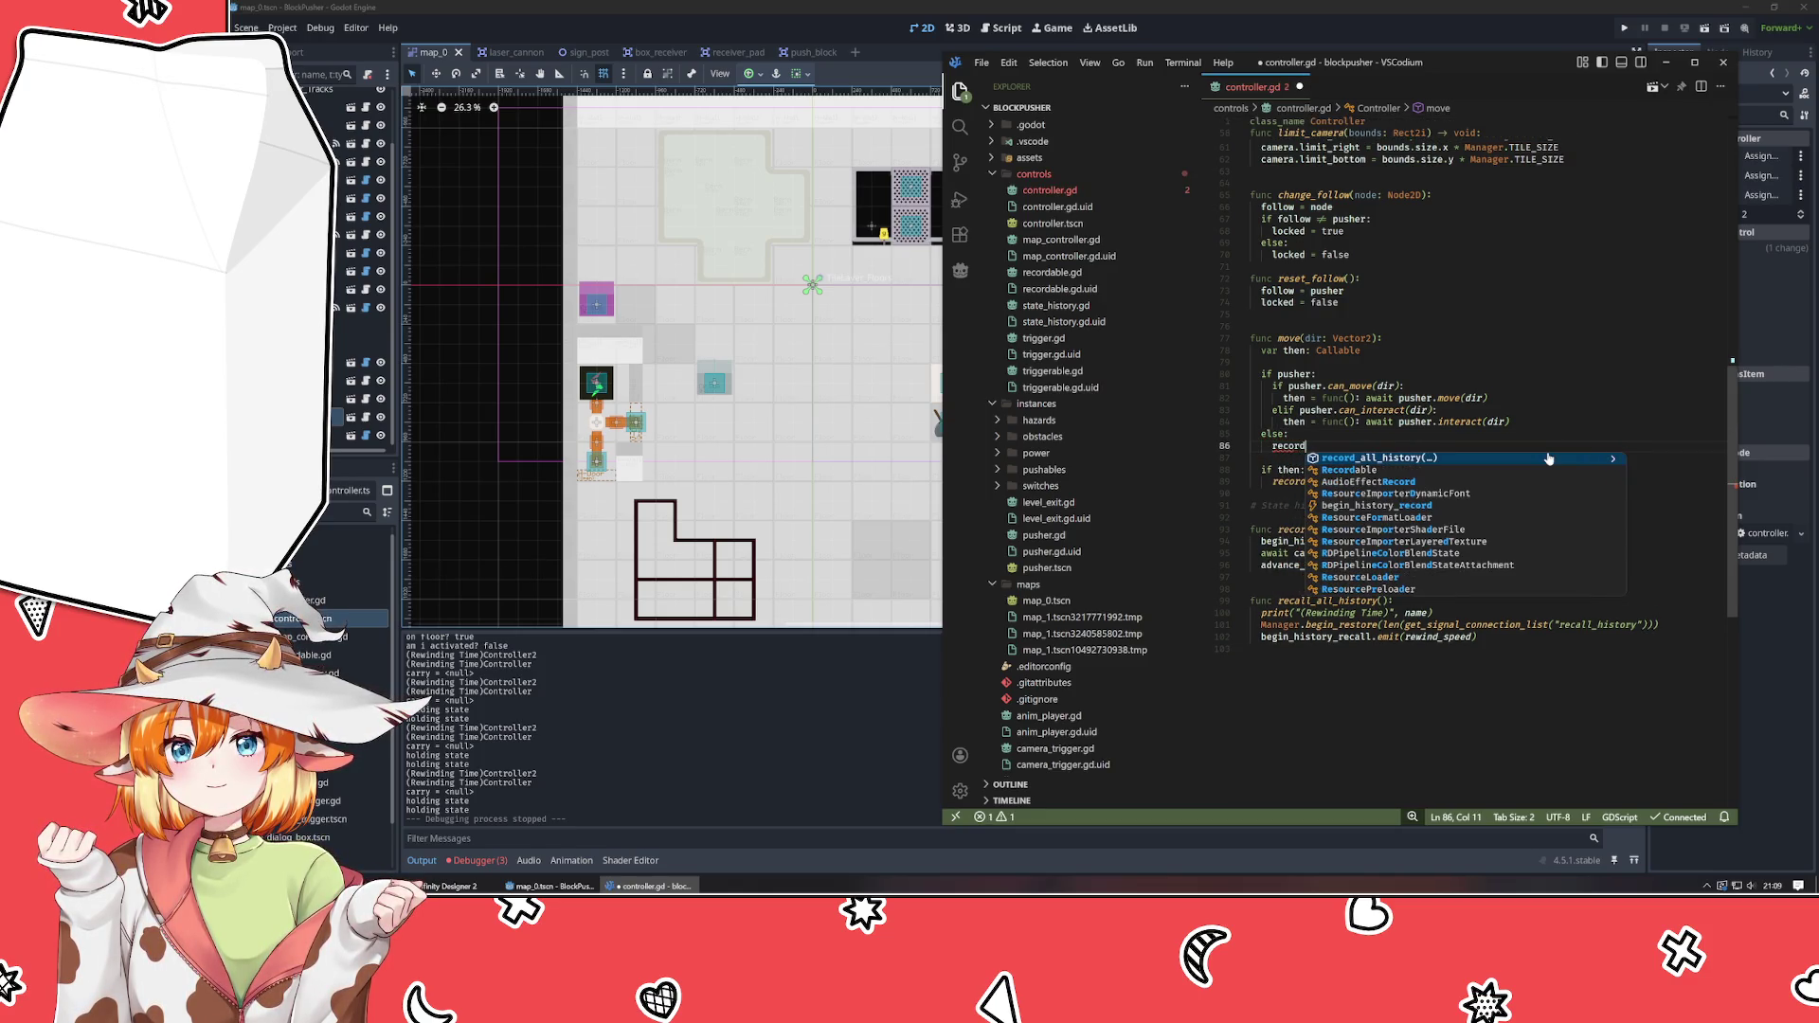
{"action": "key", "text": "Return"}
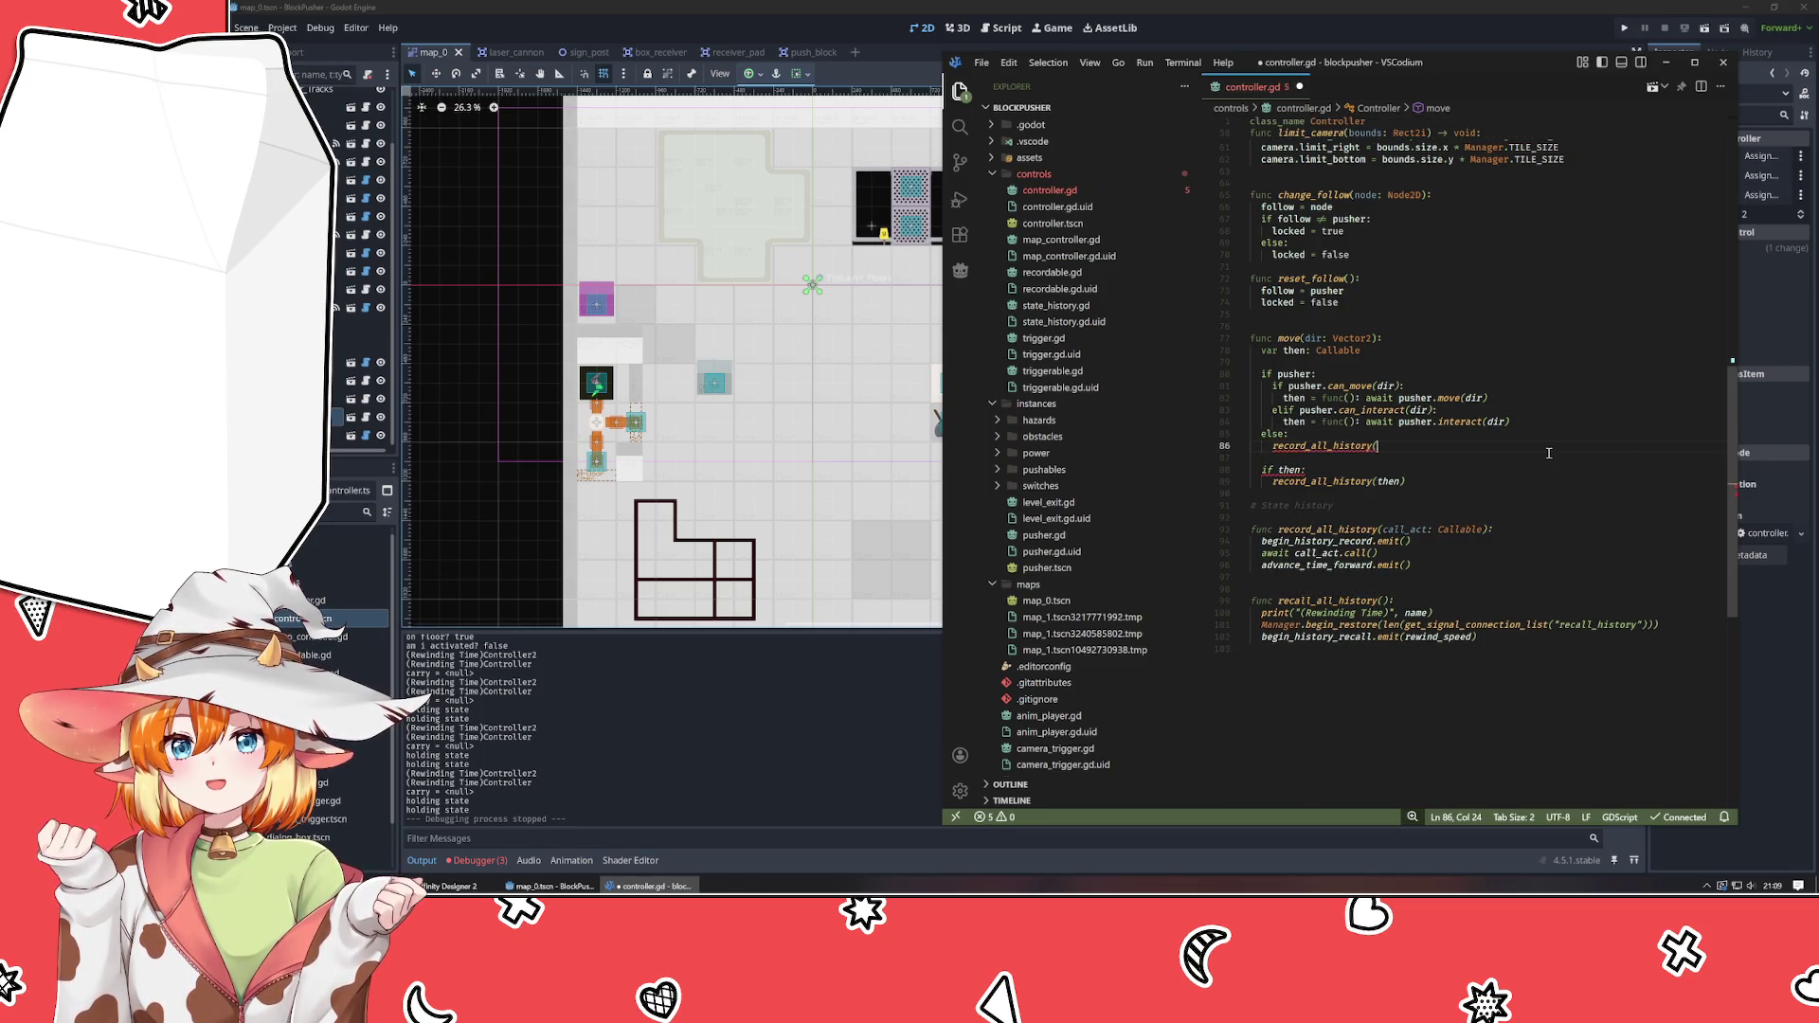
{"action": "key", "text": "Escape"}
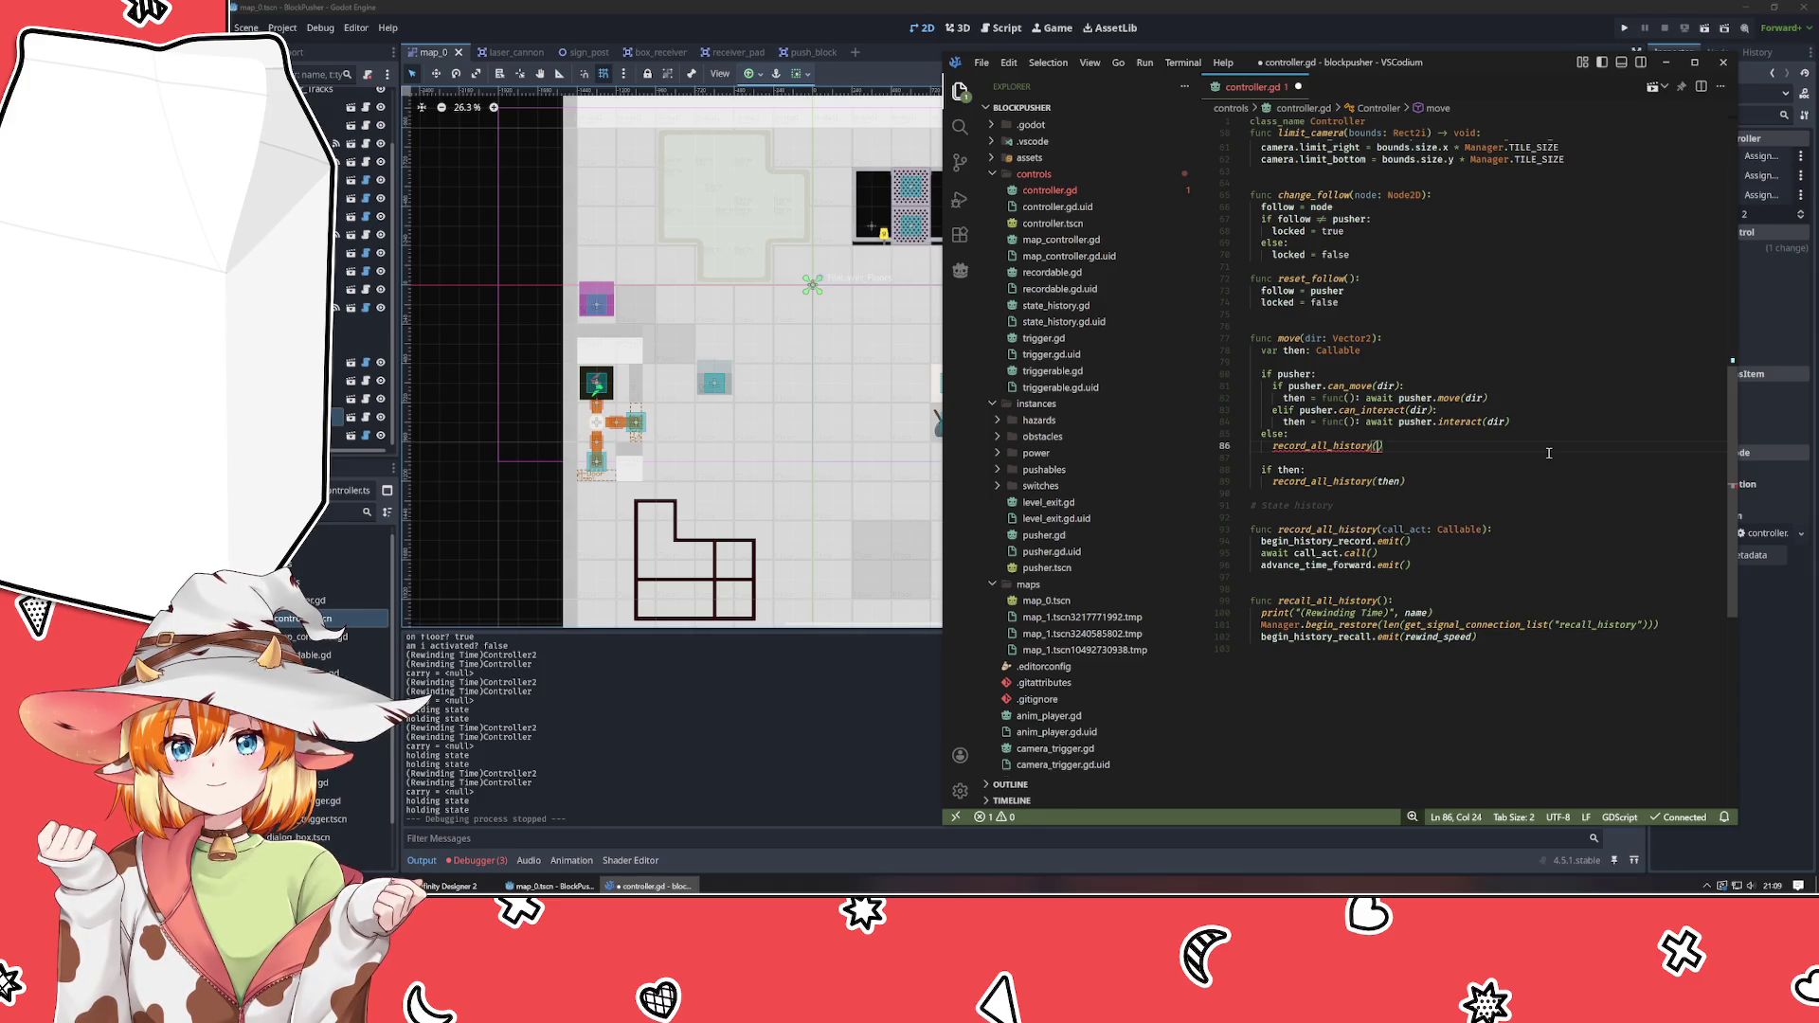
{"action": "type", "text": "func()"}
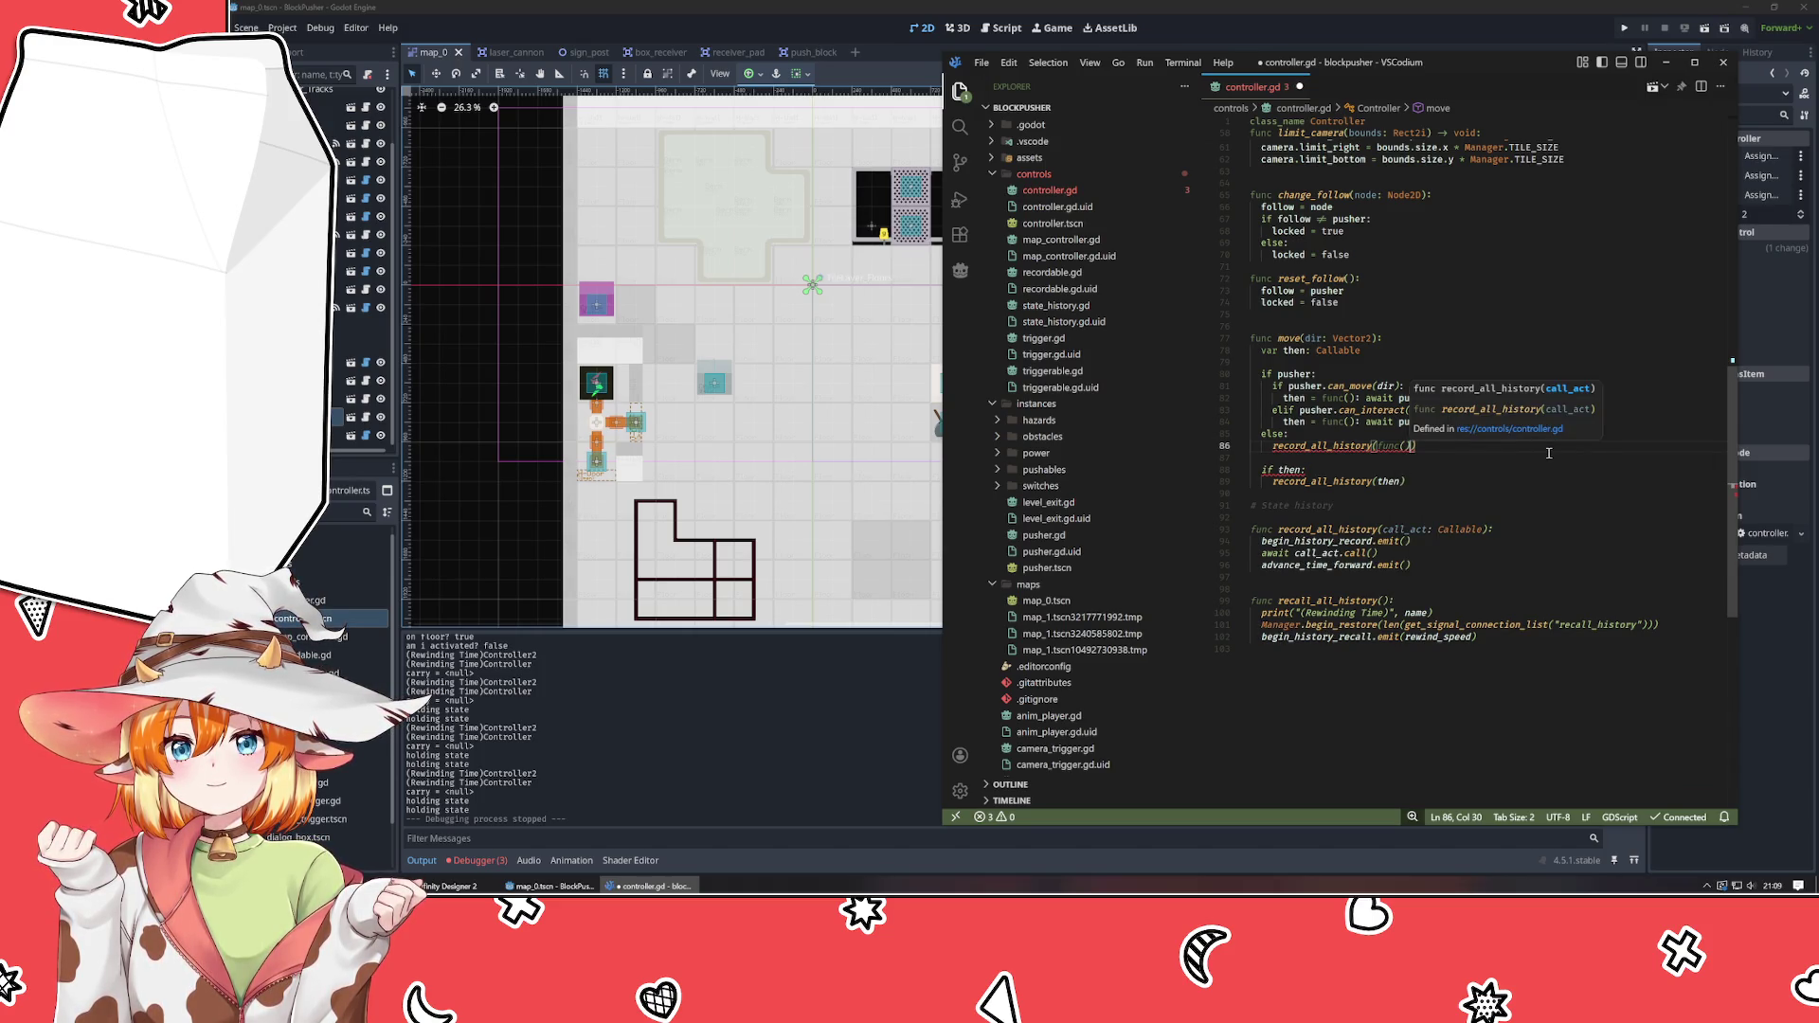
{"action": "key", "text": "BackSpace"}
{"action": "key", "text": "BackSpace"}
{"action": "key", "text": "BackSpace"}
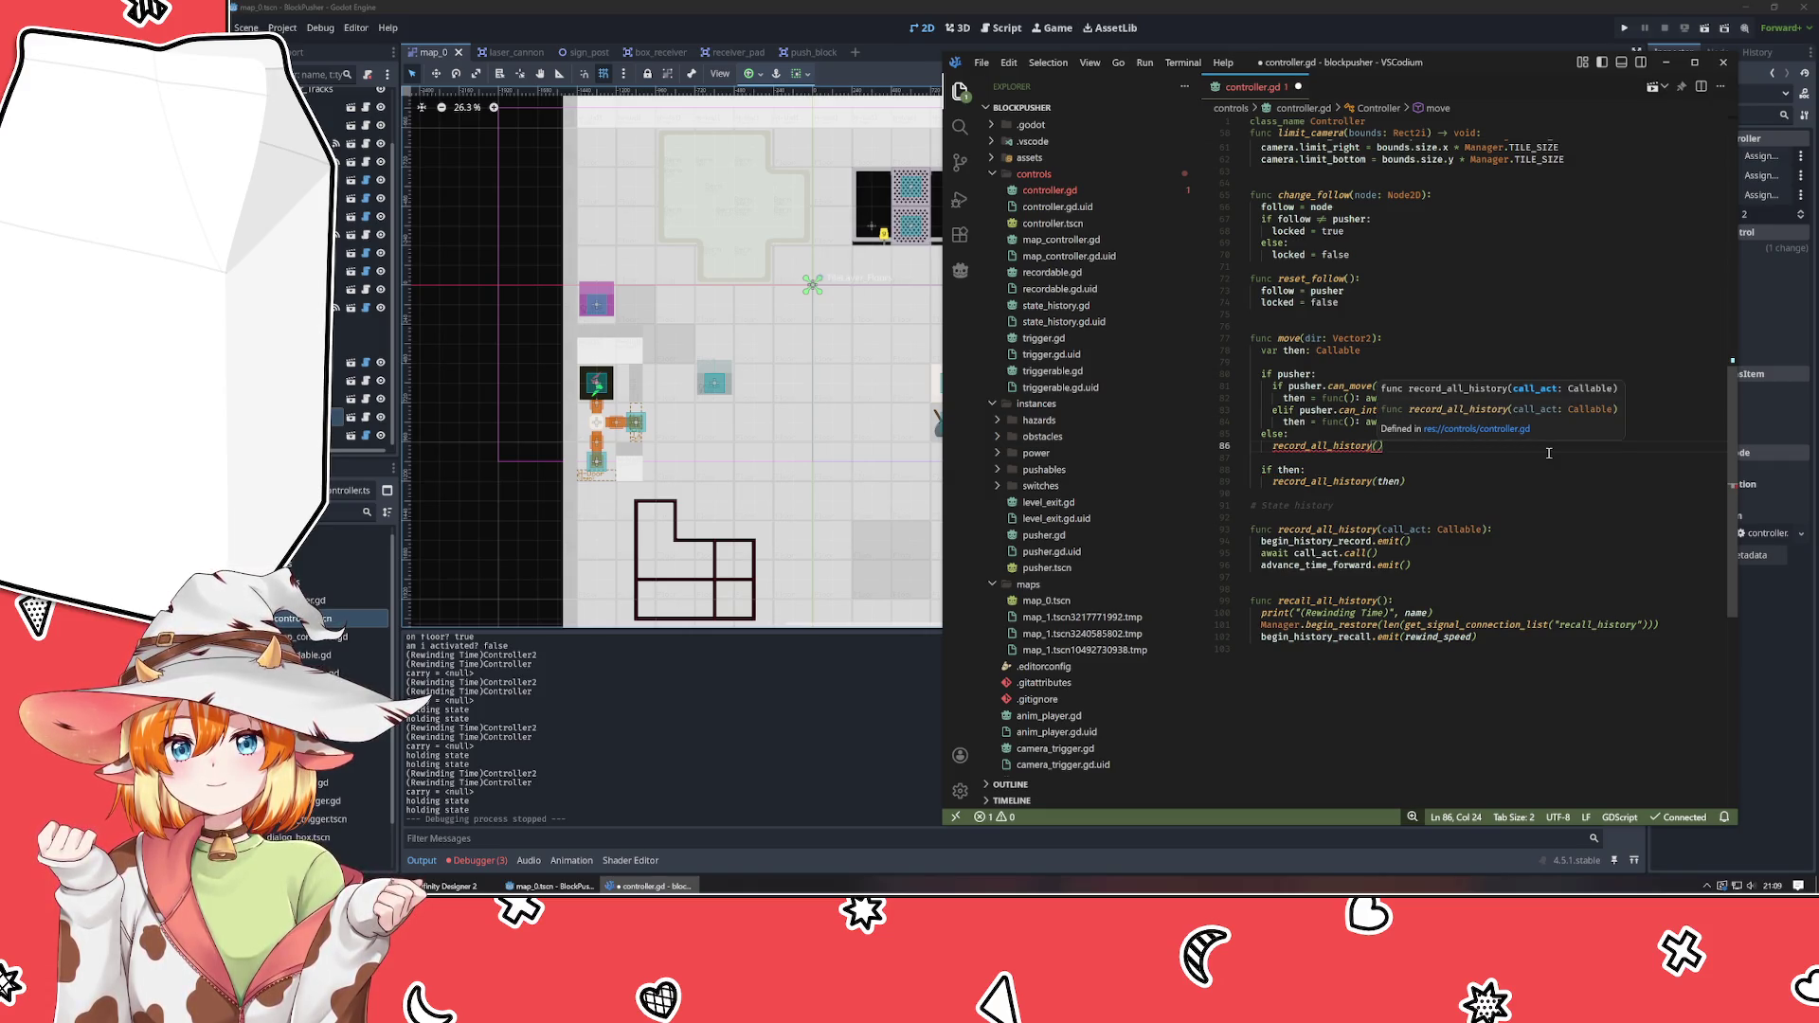
{"action": "key", "text": "Escape"}
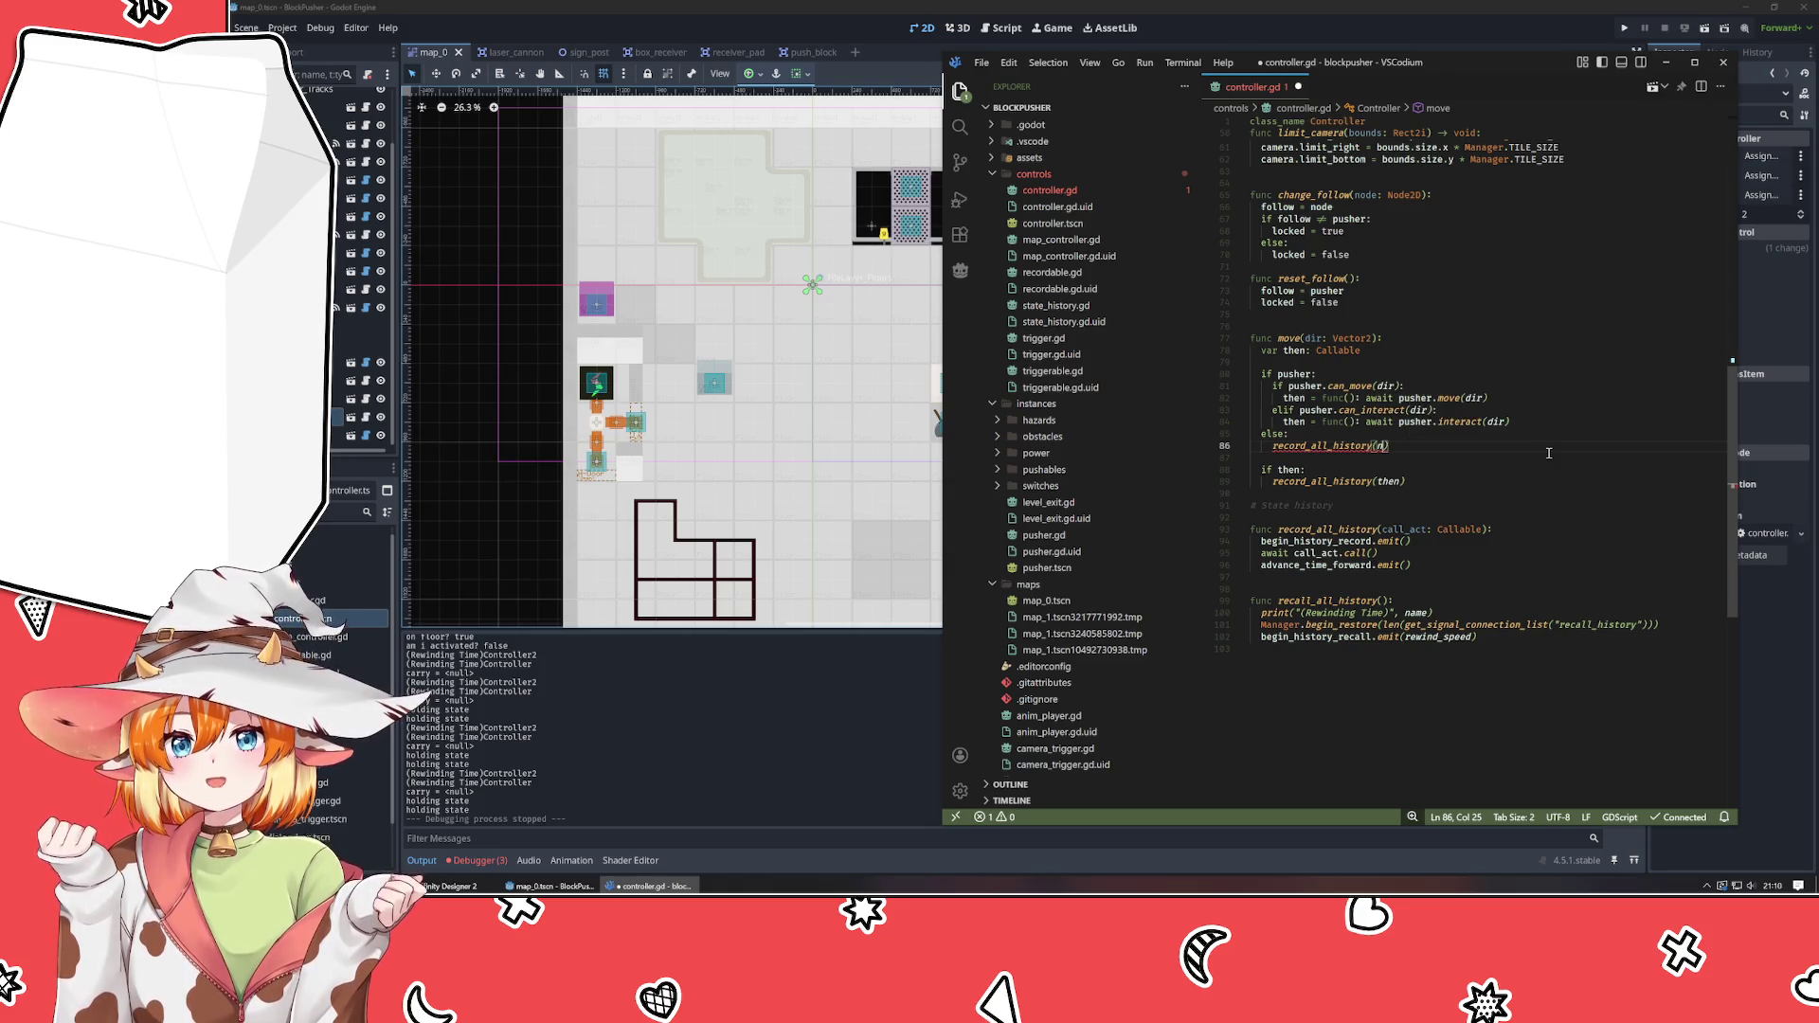
{"action": "type", "text": "ull"}
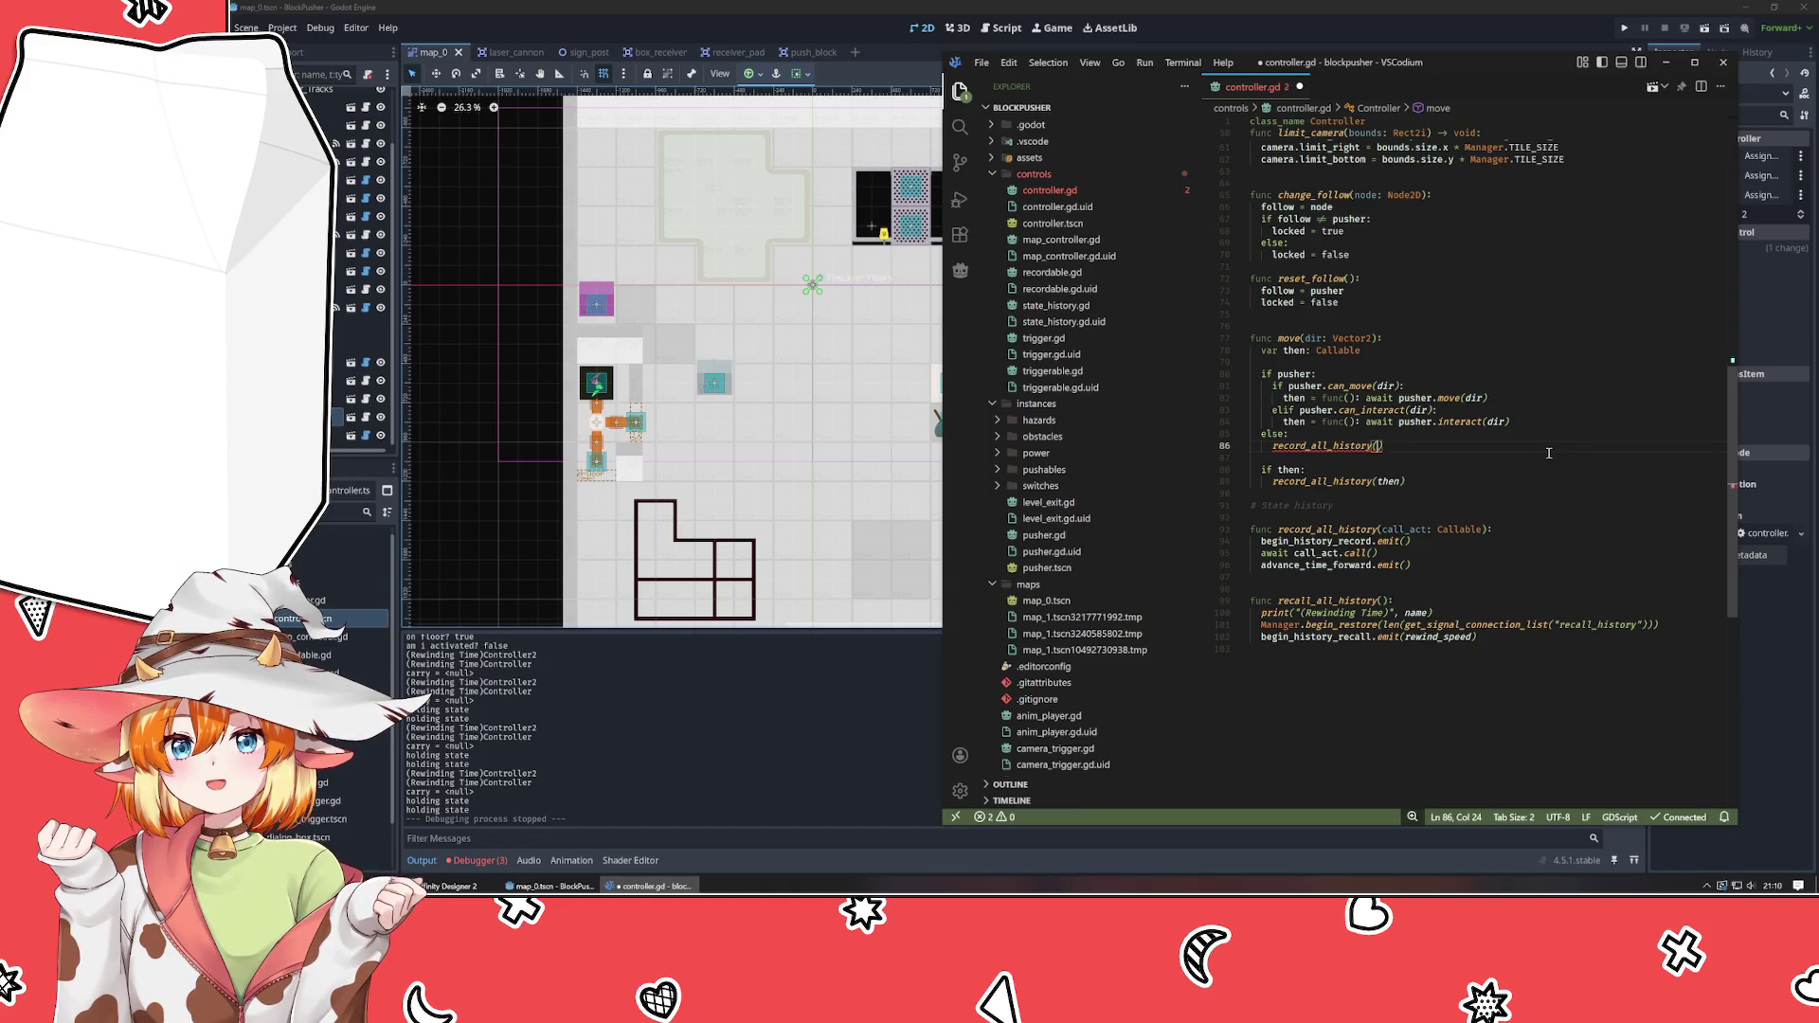
{"action": "type", "text": "m"}
{"action": "key", "text": "BackSpace"}
{"action": "type", "text": "nill"}
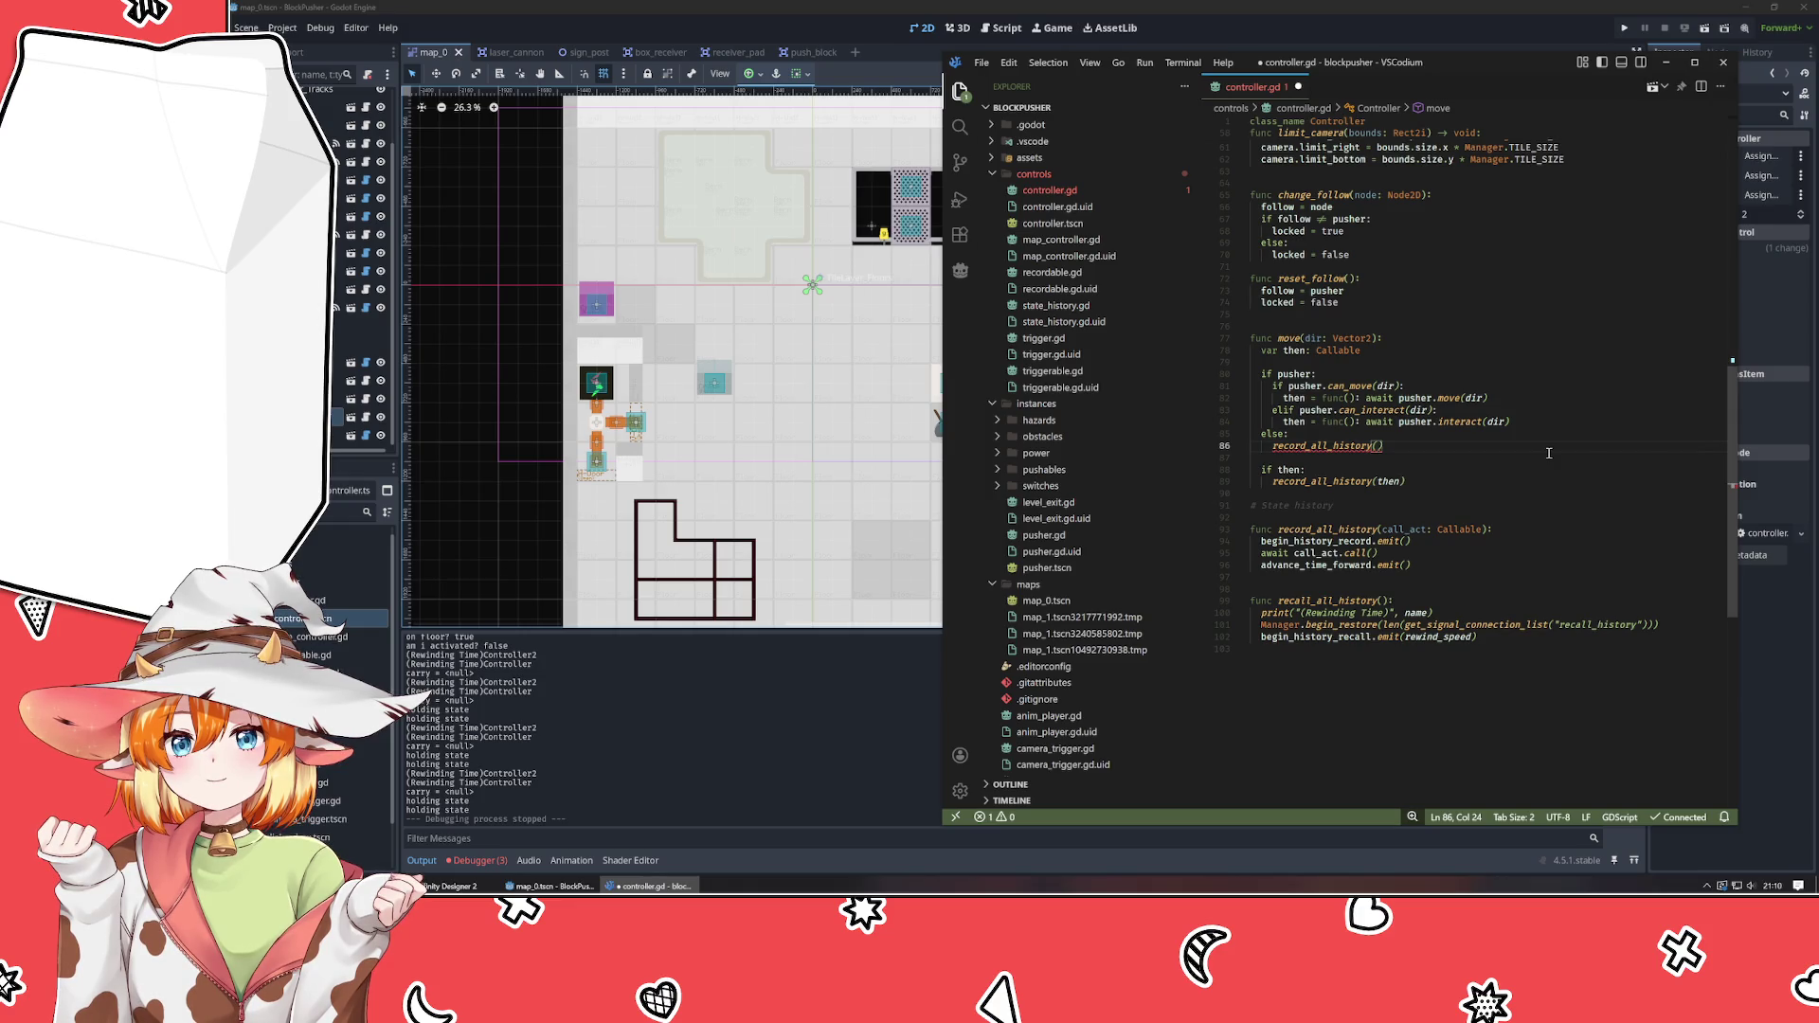
{"action": "type", "text": "unc(): "}
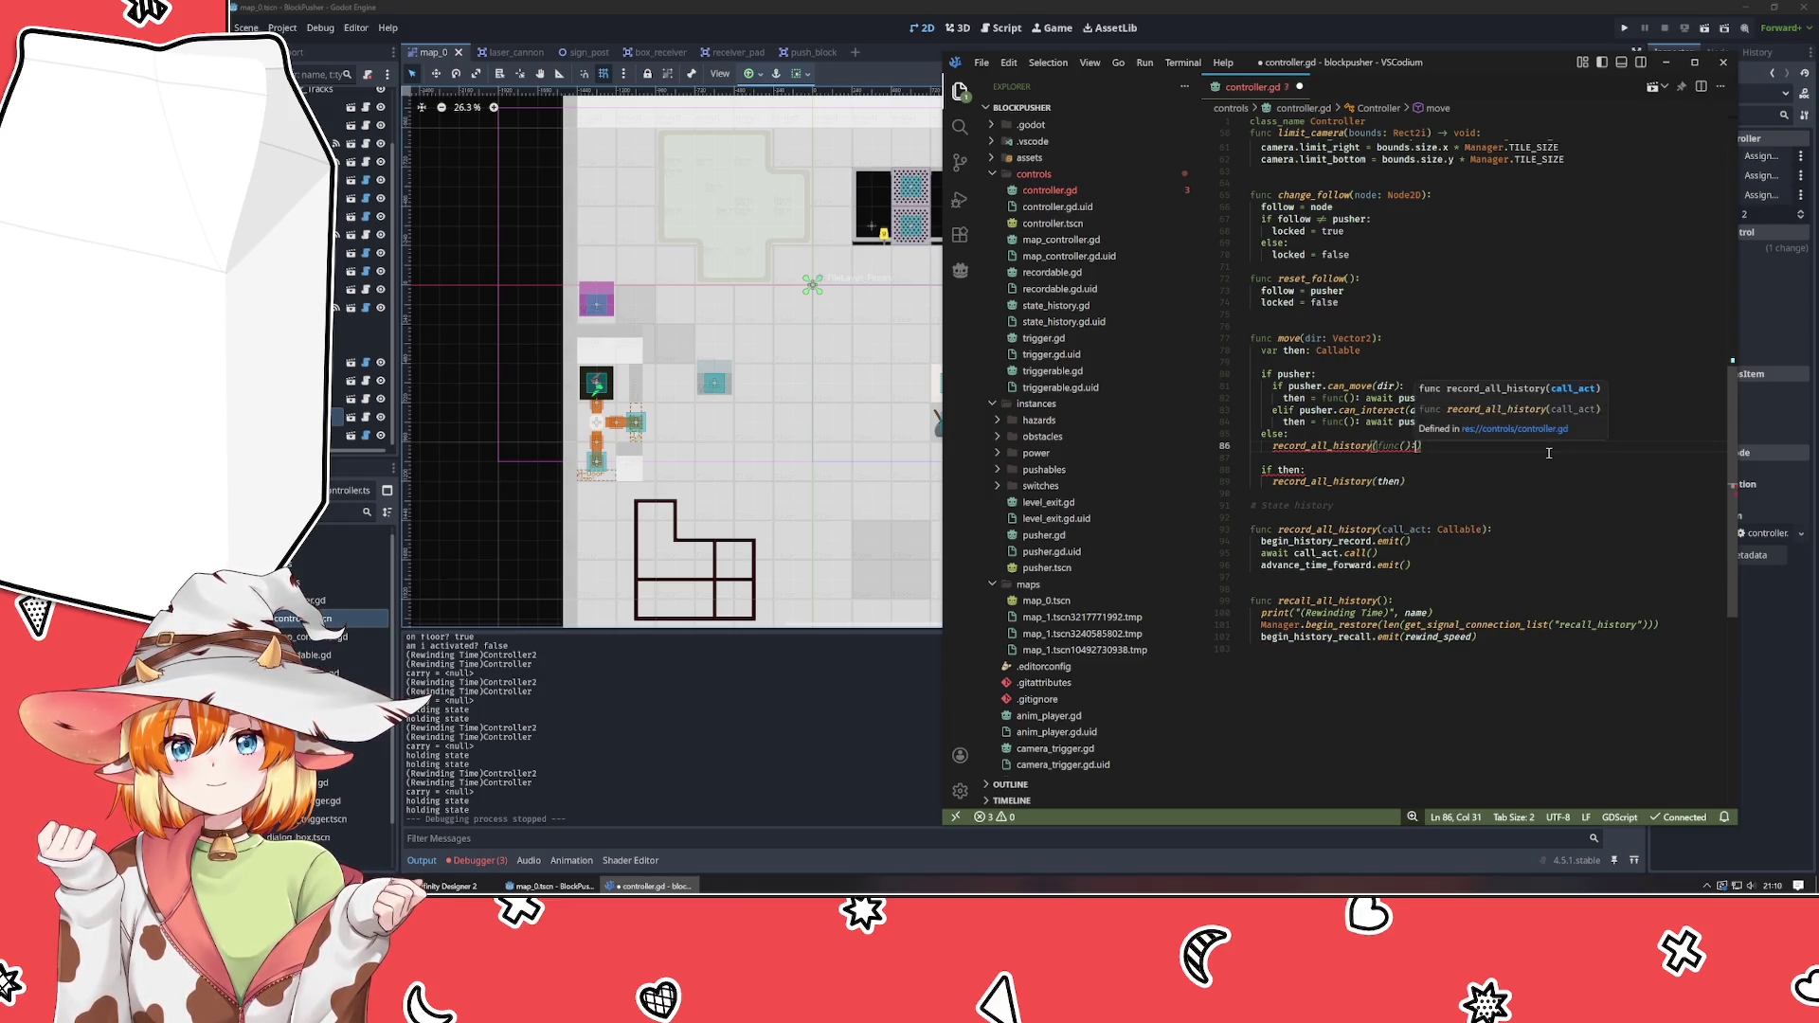
{"action": "type", "text": "pass"}
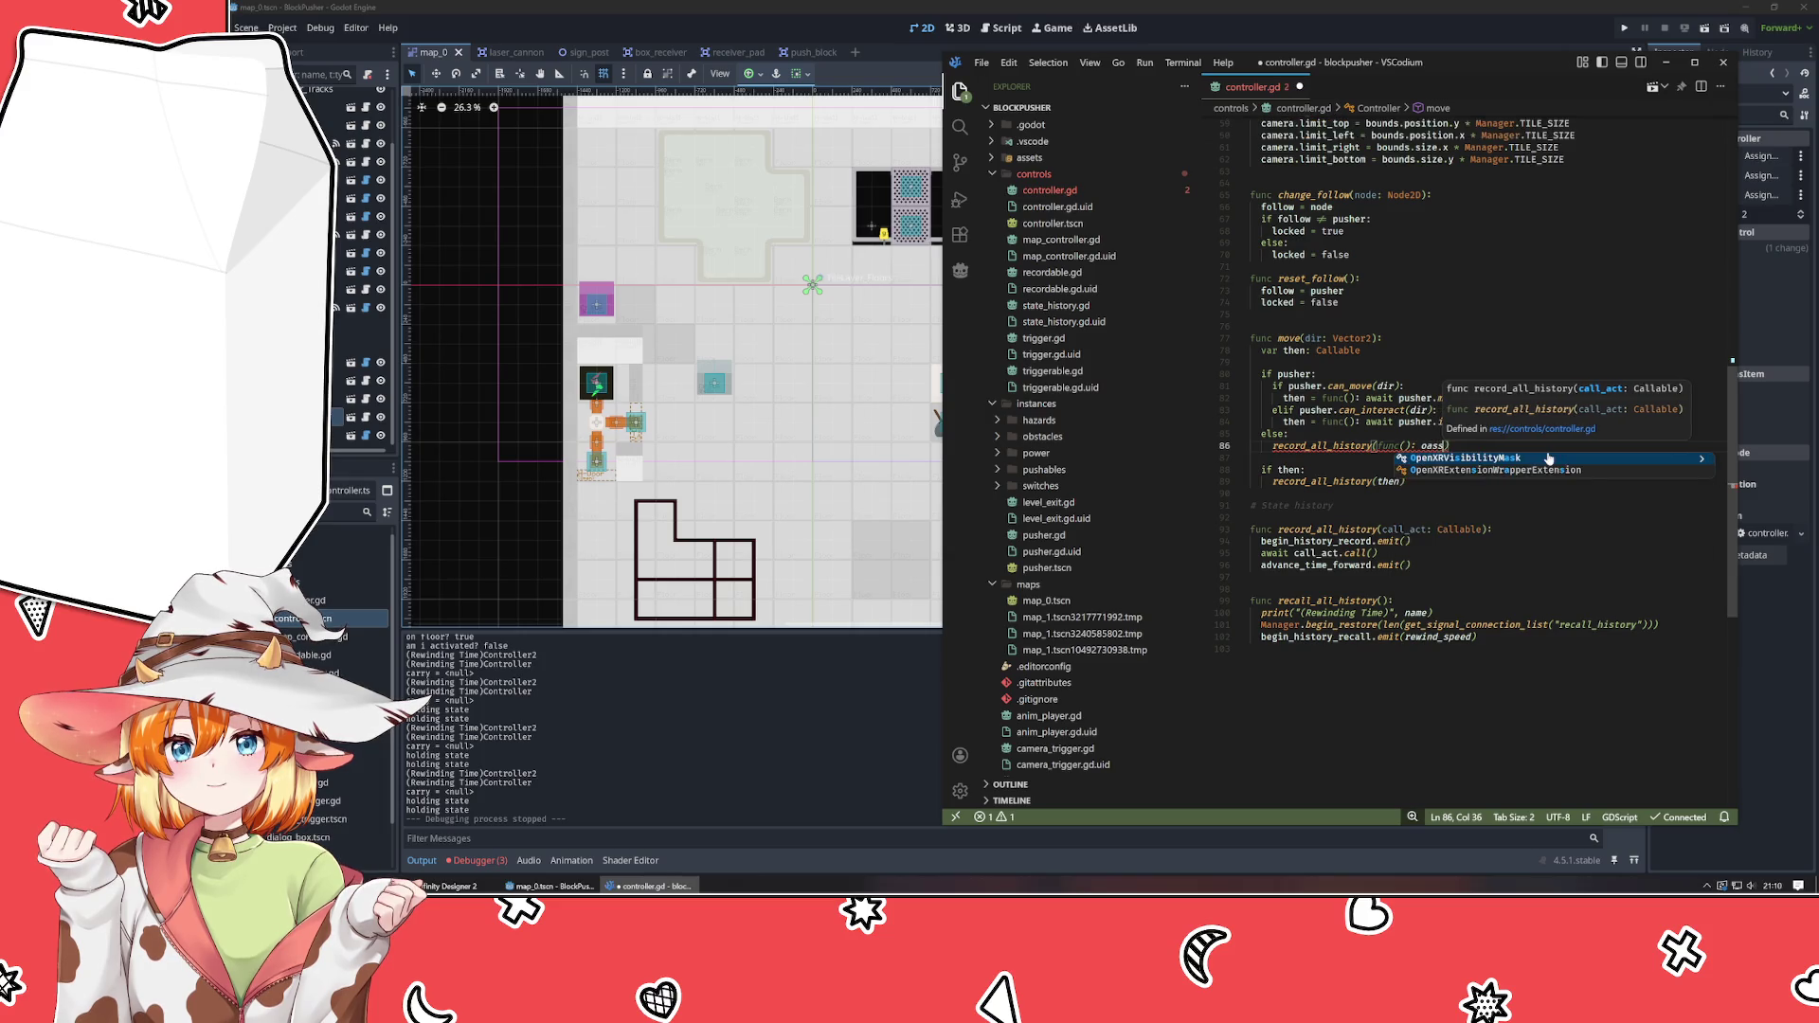
{"action": "type", "text": ")"}
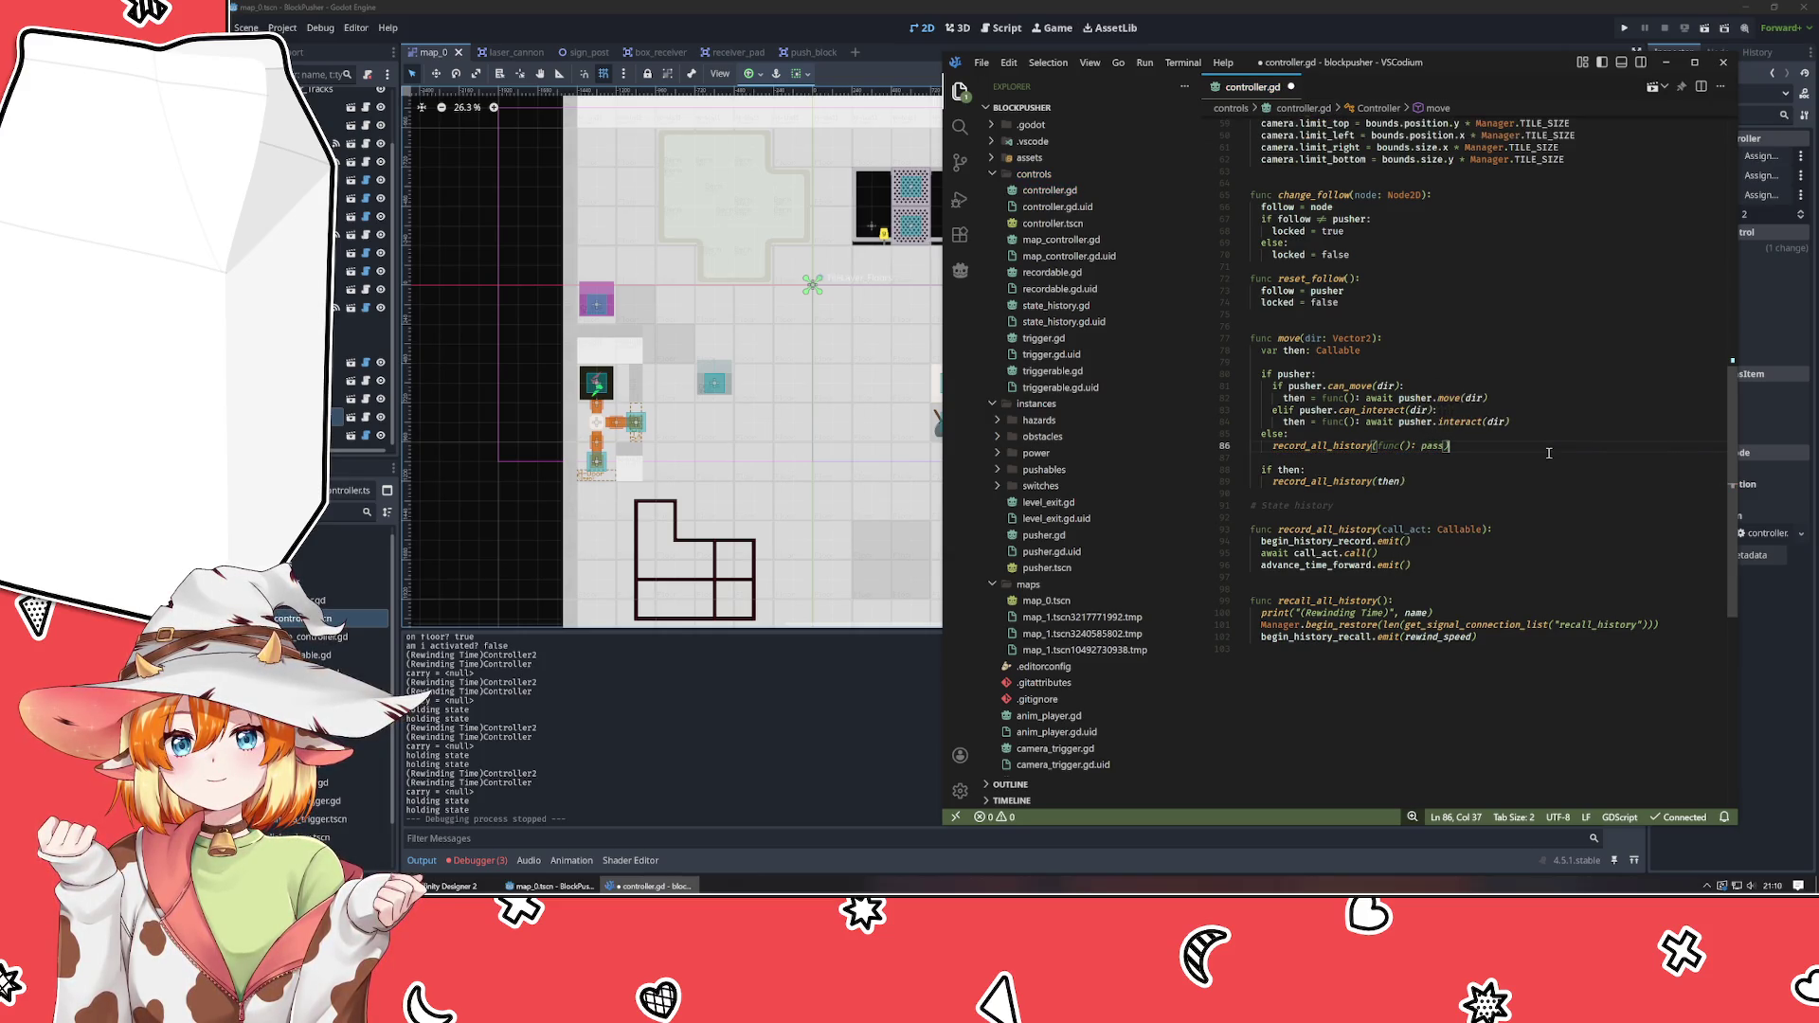
{"action": "key", "text": "ctrl+s"}
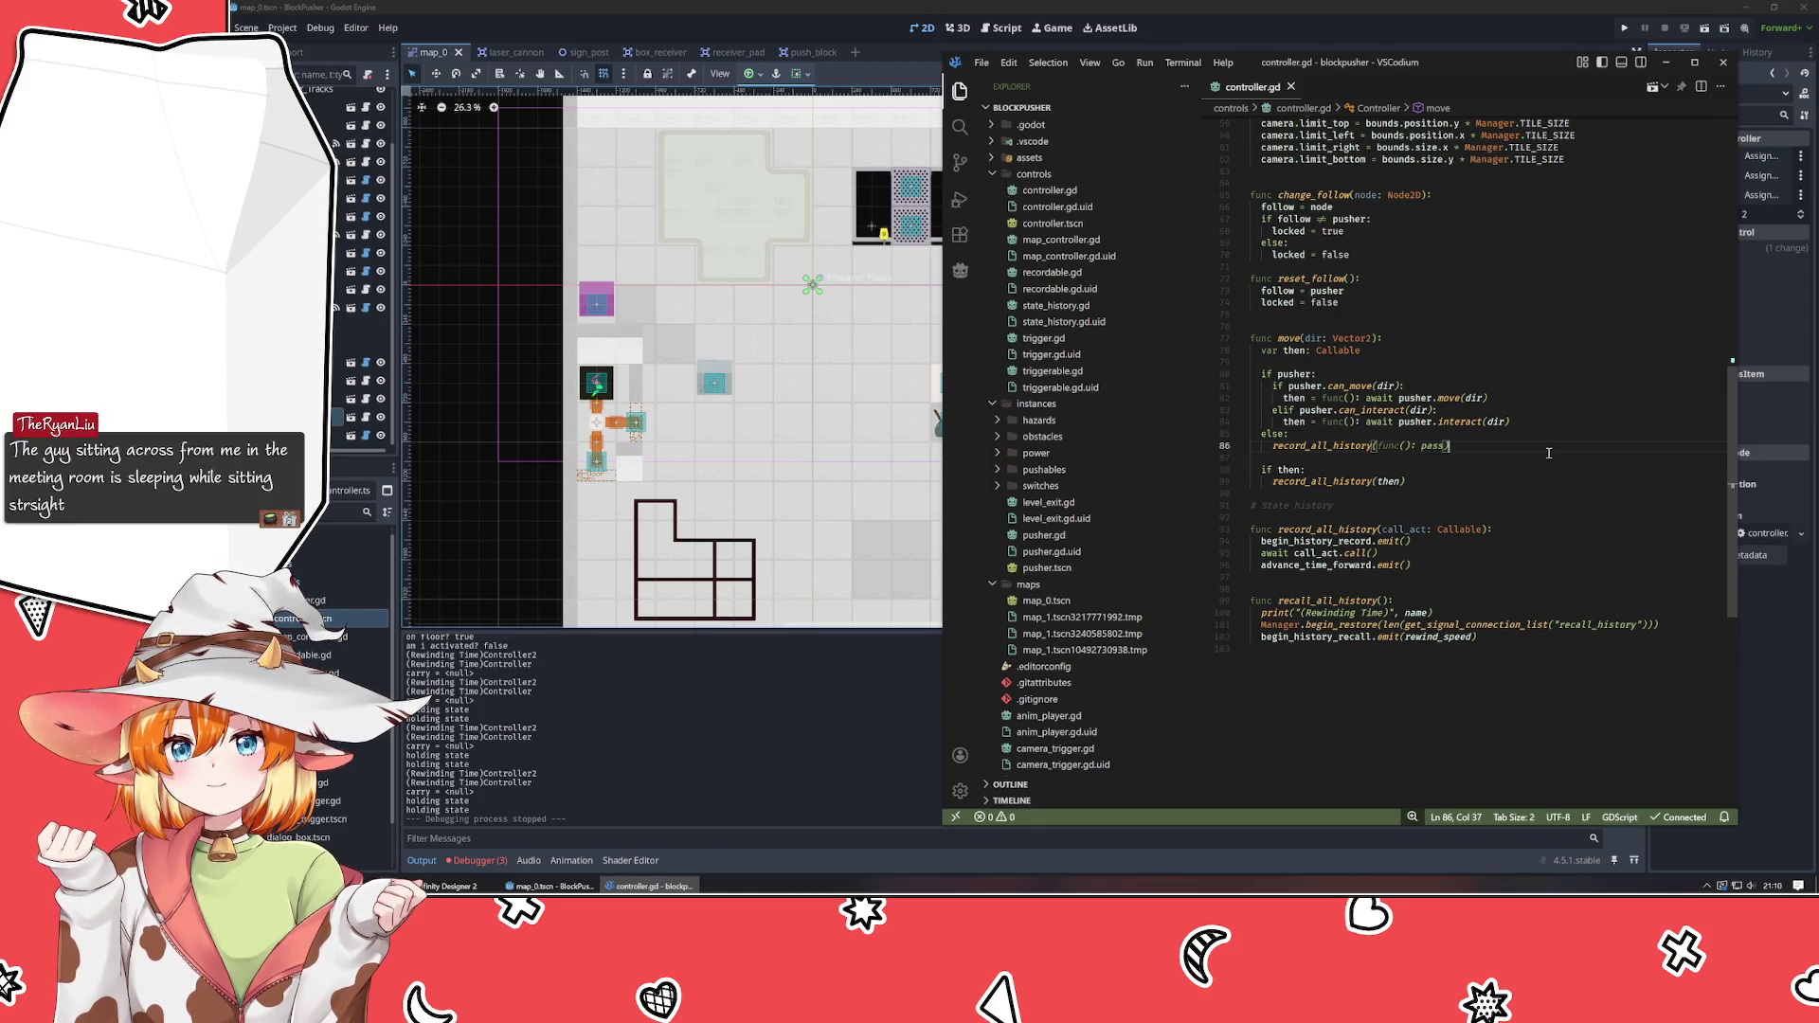
{"action": "left_click", "coordinate": [1346, 17]}
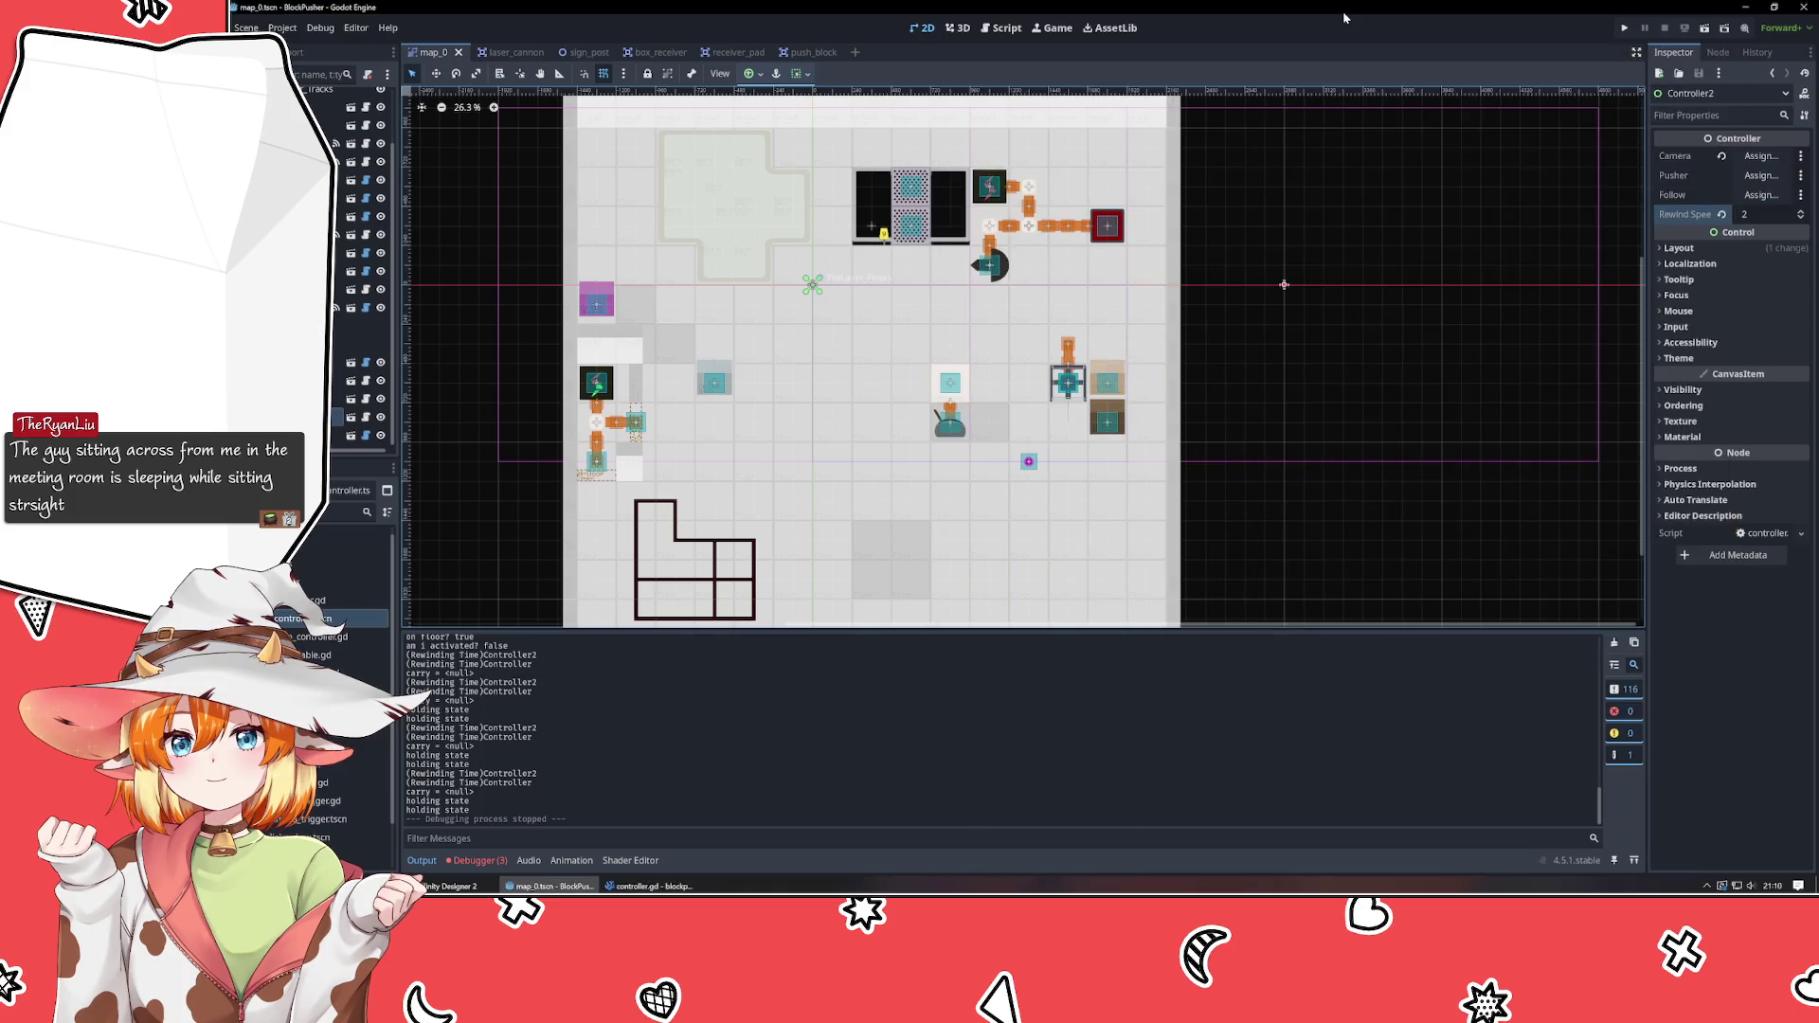
{"action": "key", "text": "F5"}
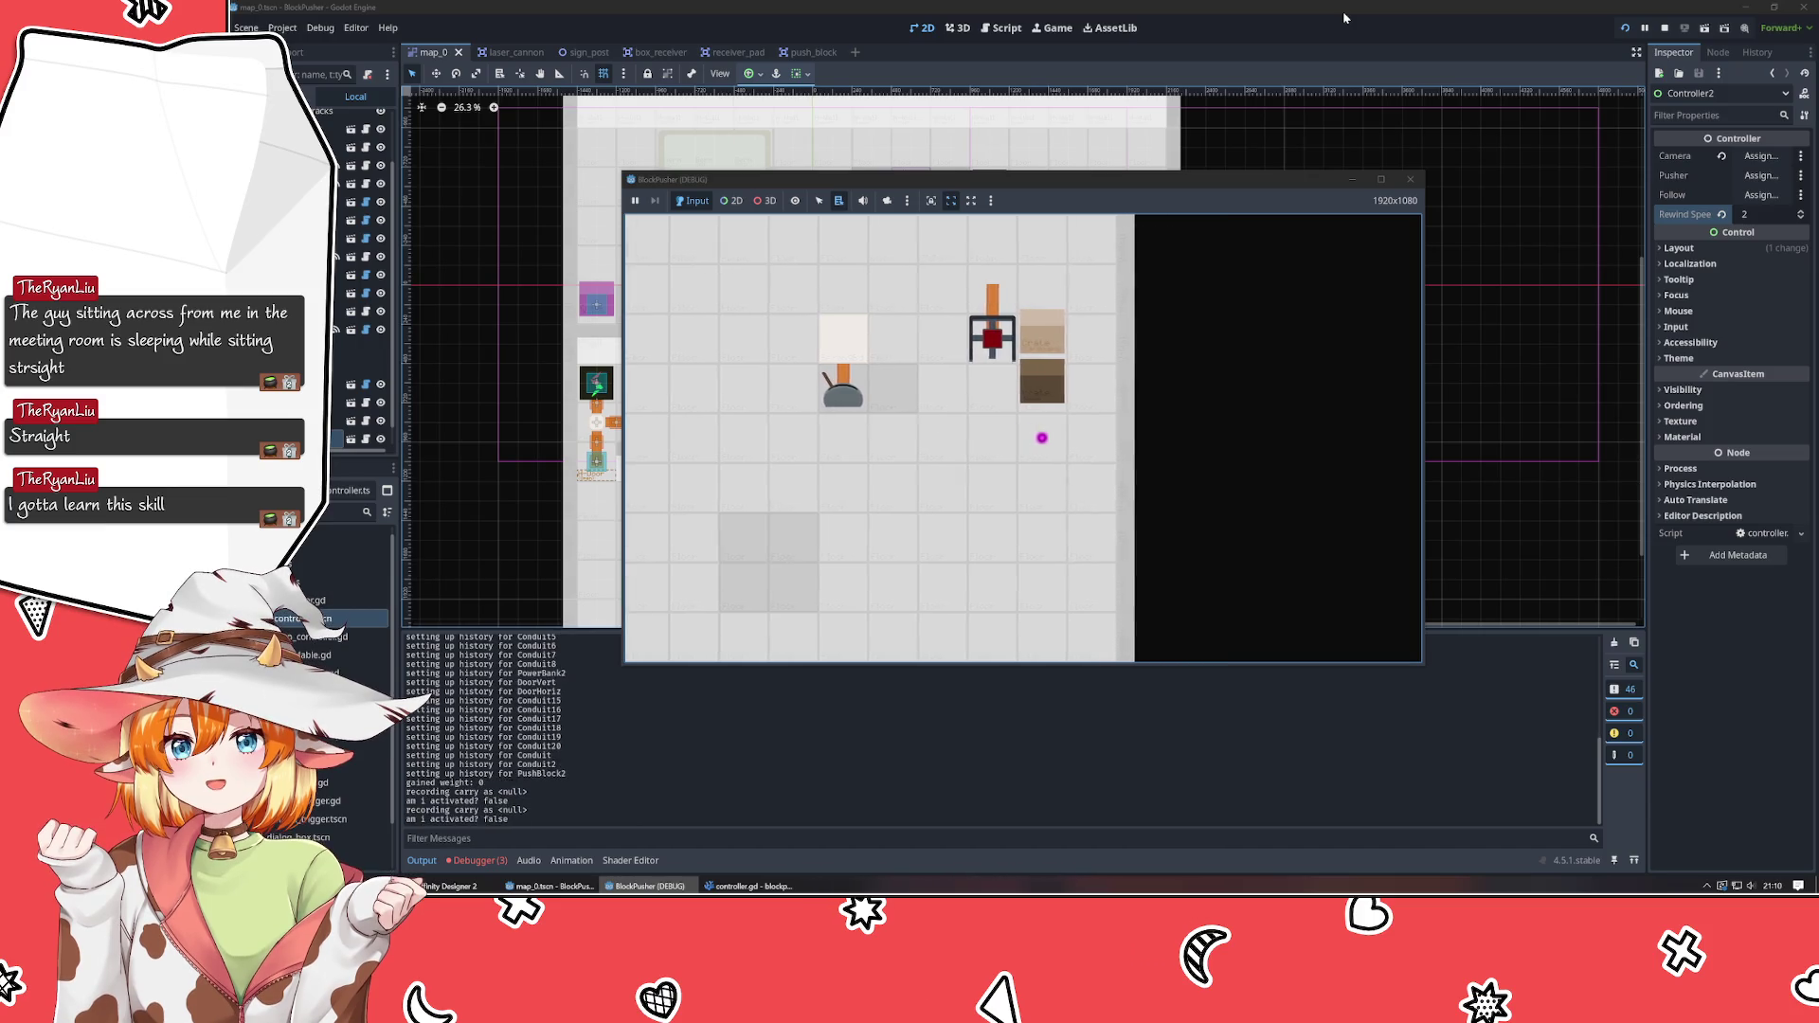
{"action": "key", "text": "Down"}
{"action": "key", "text": "Down"}
{"action": "key", "text": "z"}
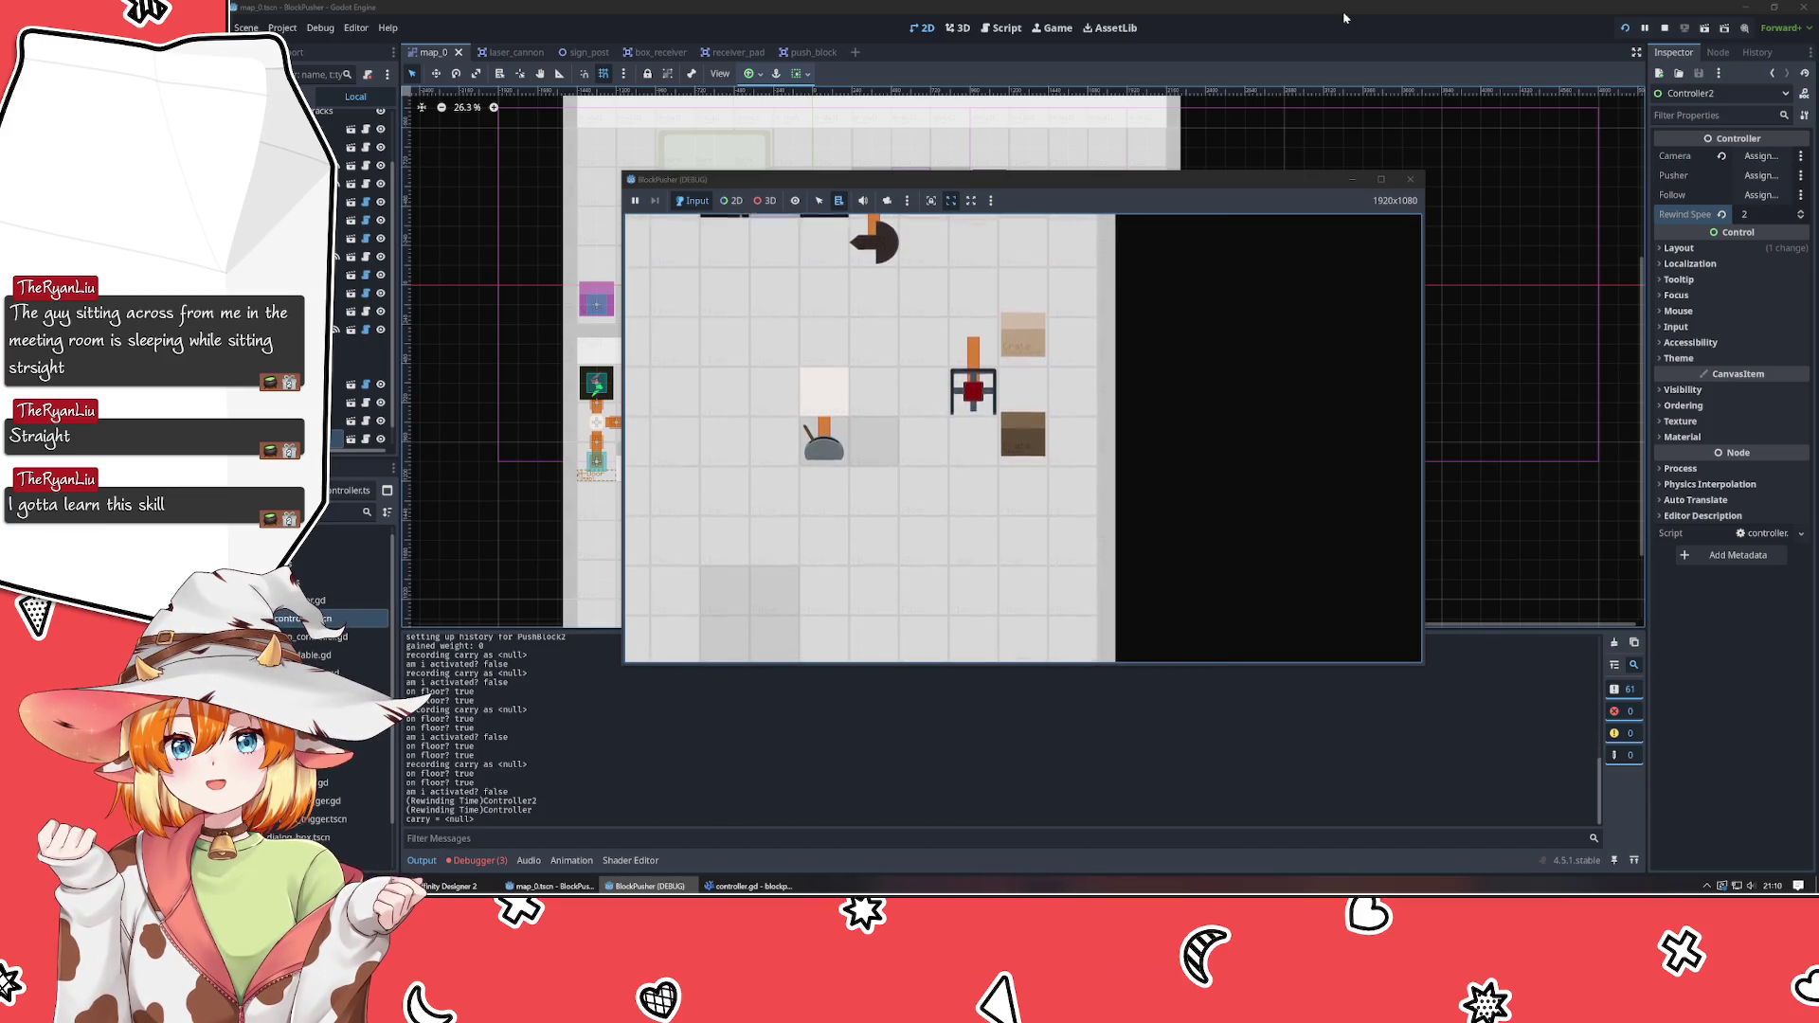
{"action": "key", "text": "z"}
{"action": "key", "text": "z"}
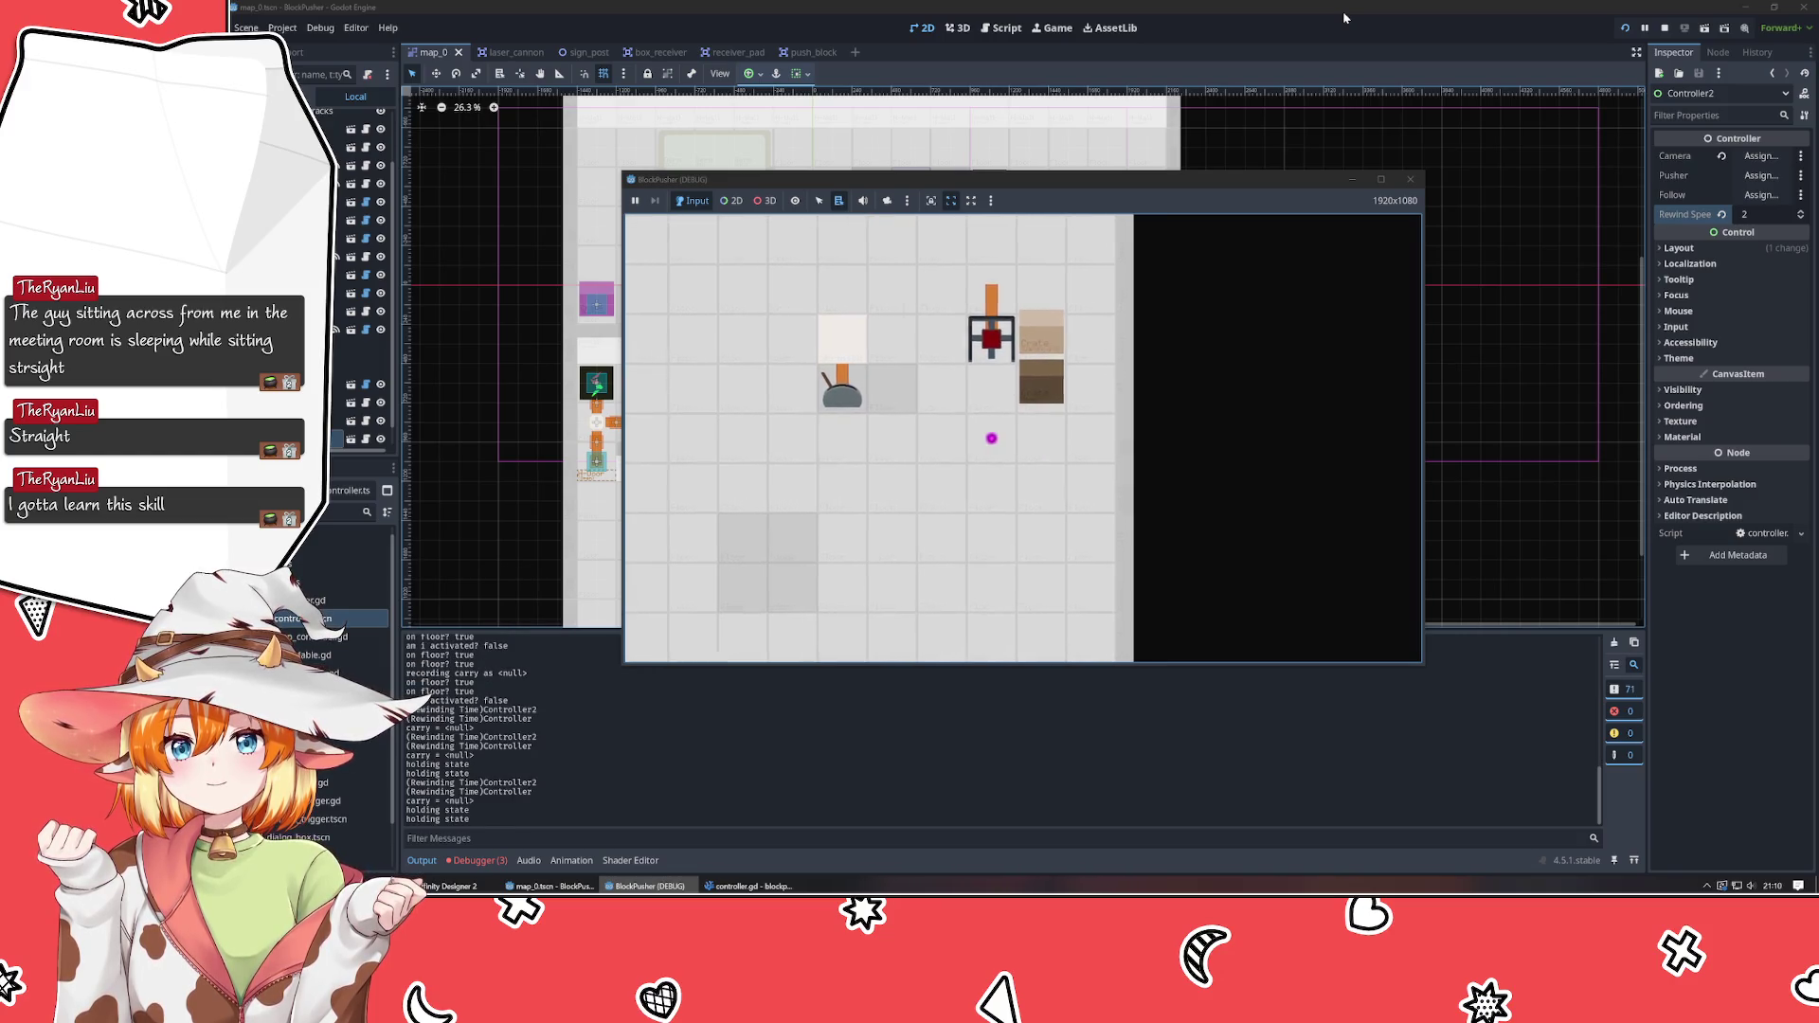
{"action": "key", "text": "Down"}
{"action": "key", "text": "z"}
{"action": "key", "text": "z"}
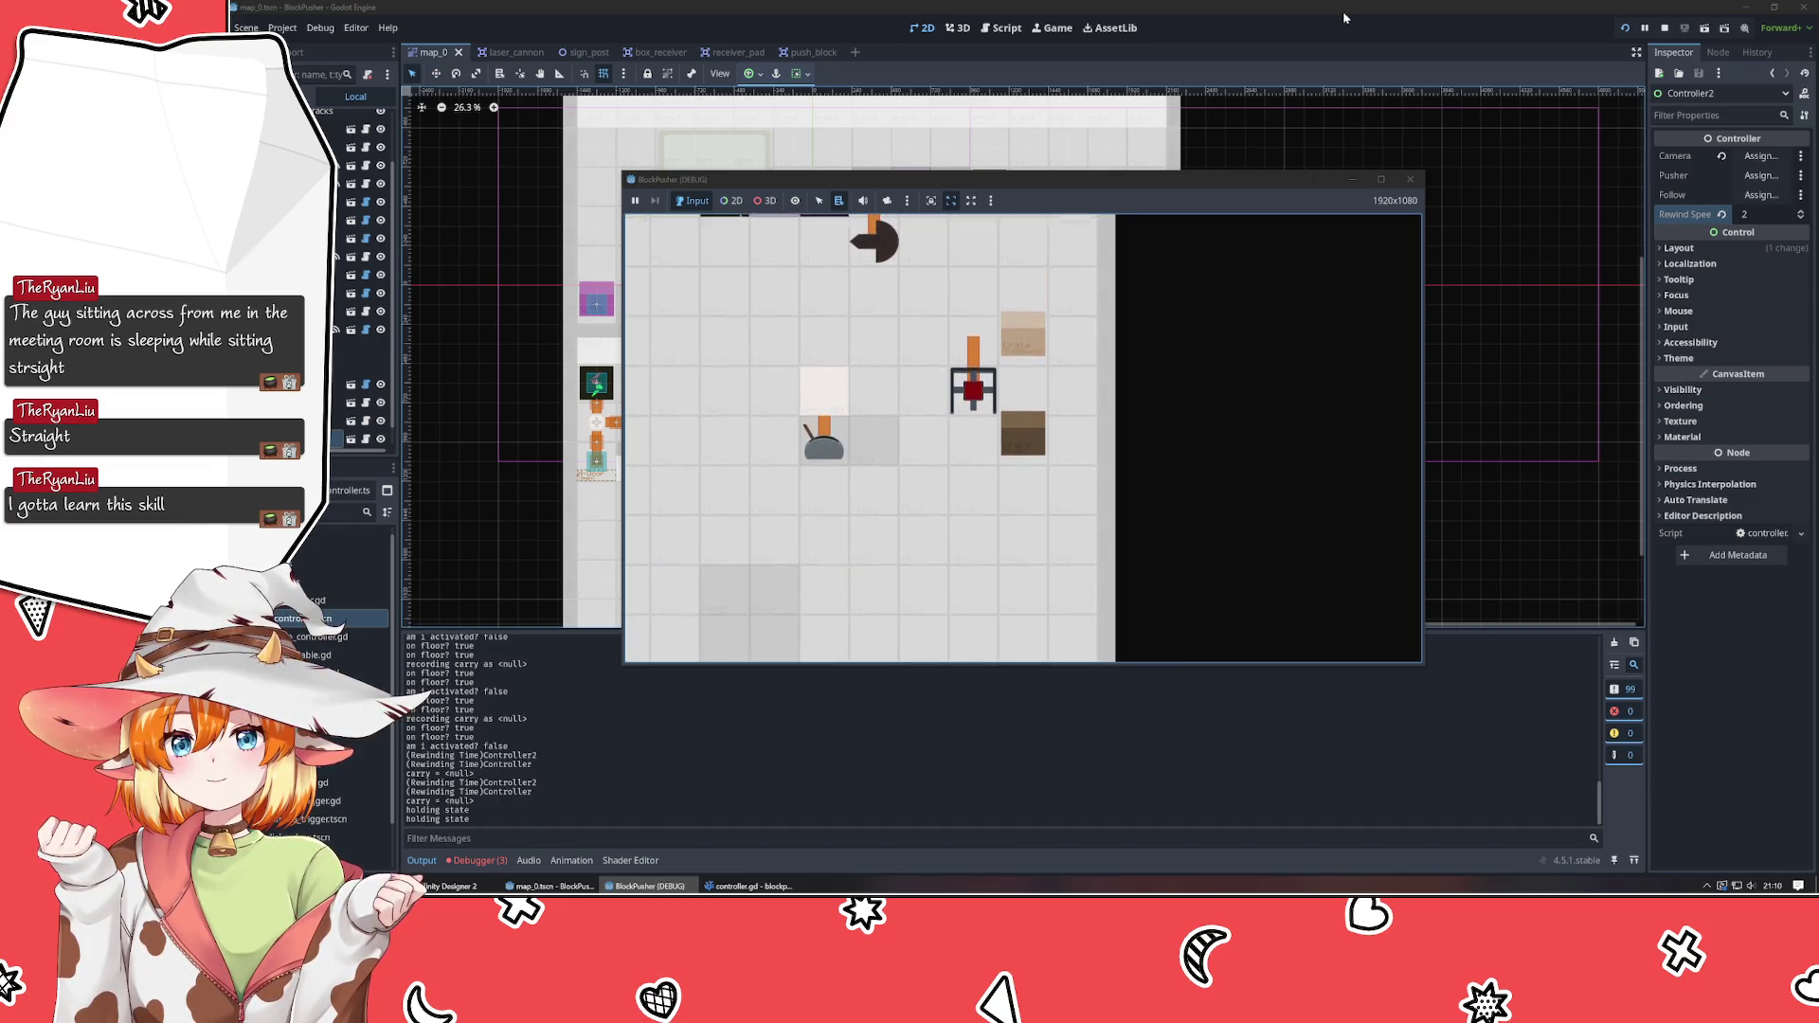
{"action": "key", "text": "z"}
{"action": "key", "text": "z"}
{"action": "key", "text": "z"}
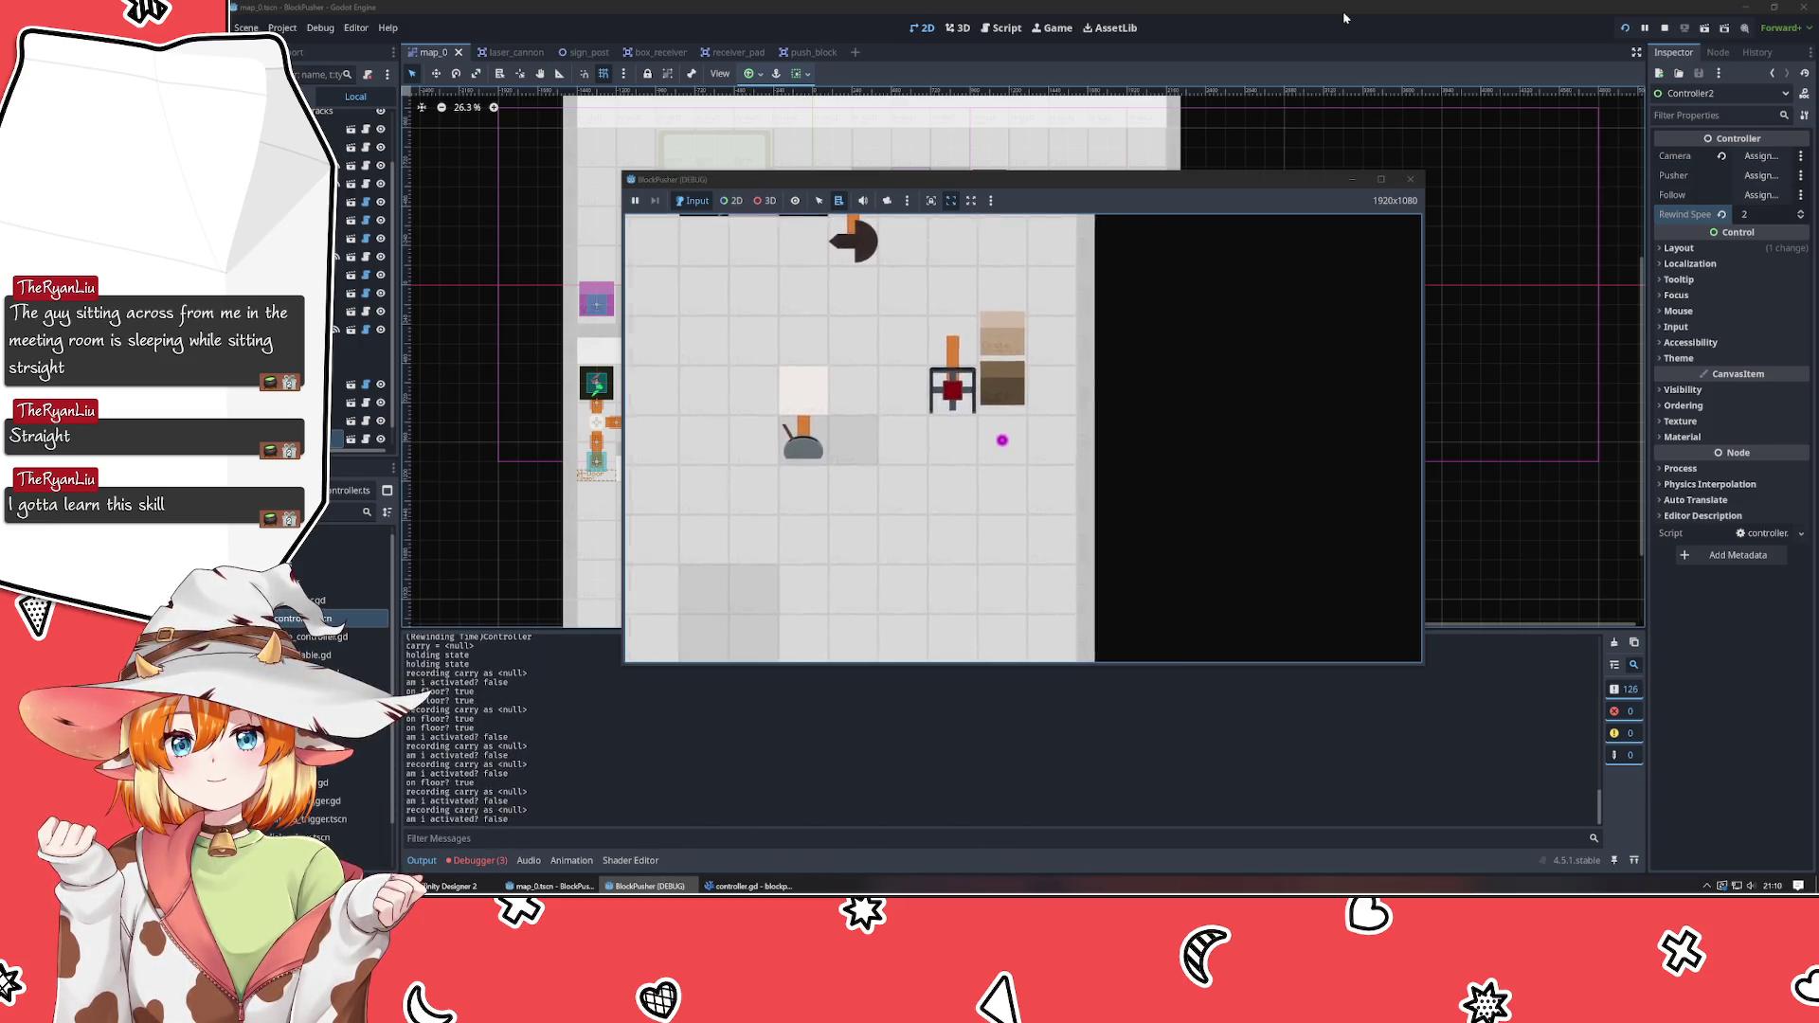
{"action": "key", "text": "z"}
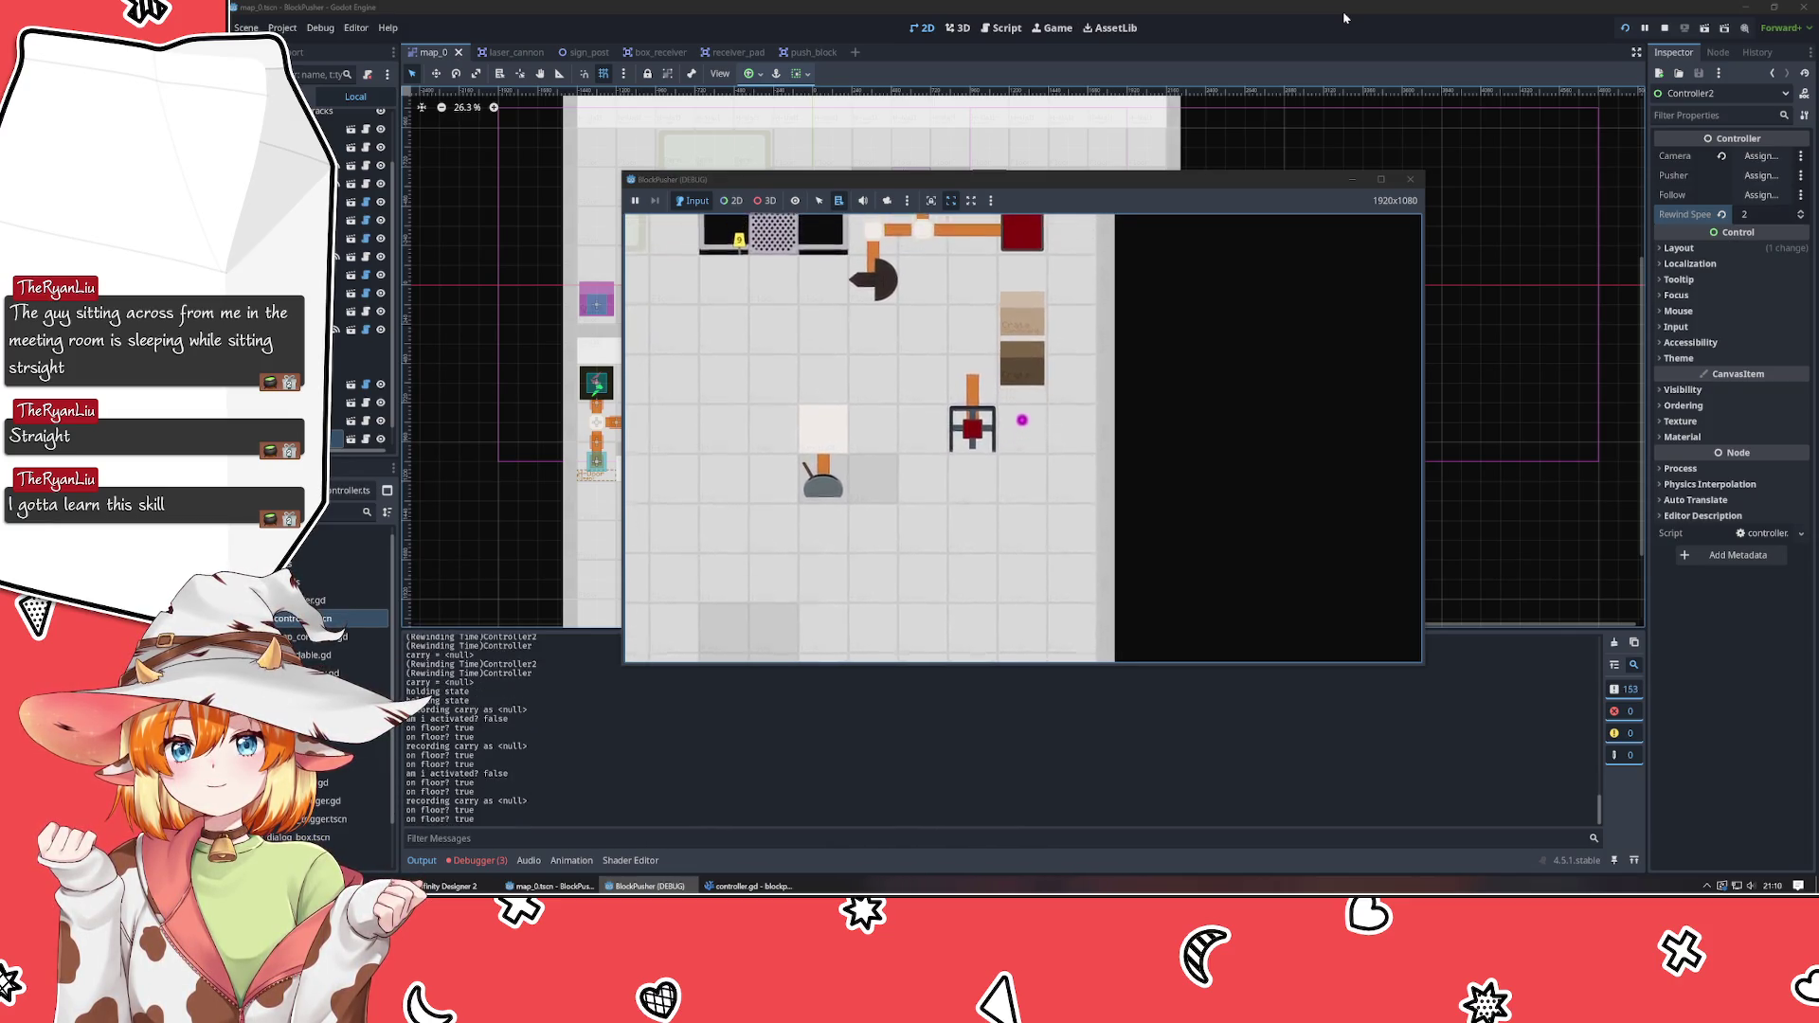
{"action": "key", "text": "z"}
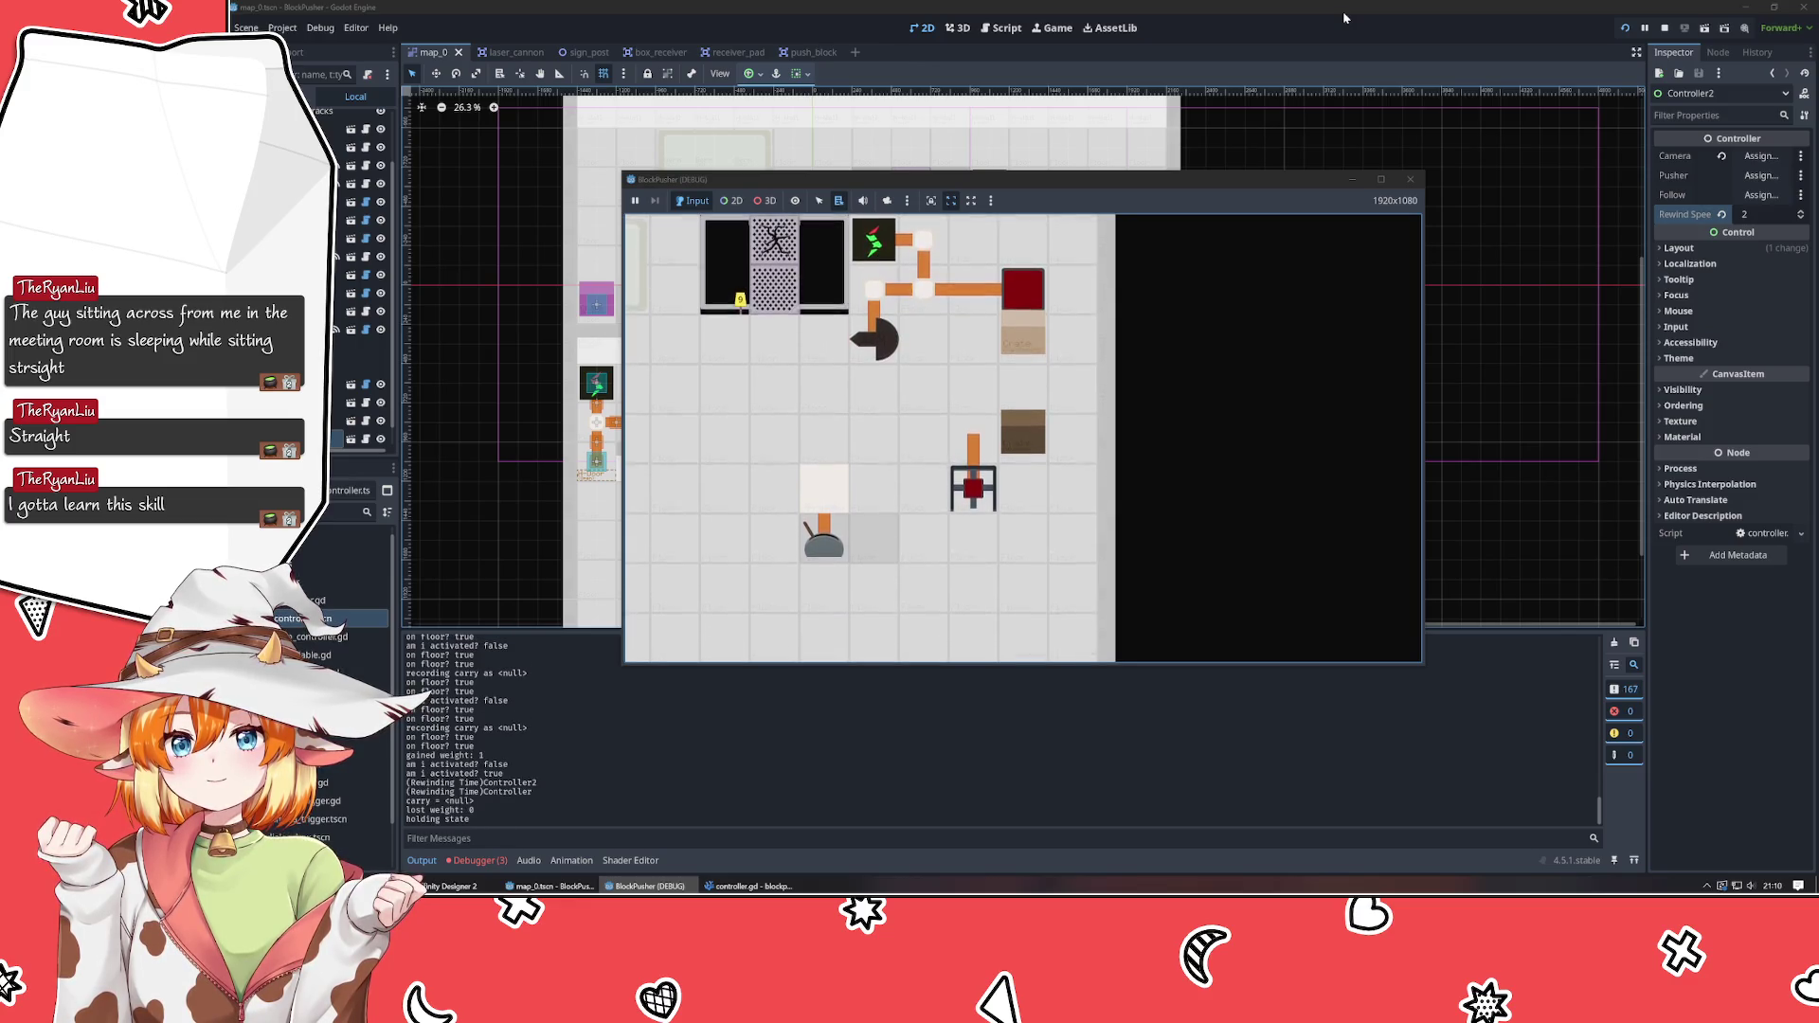
{"action": "key", "text": "z"}
{"action": "key", "text": "z"}
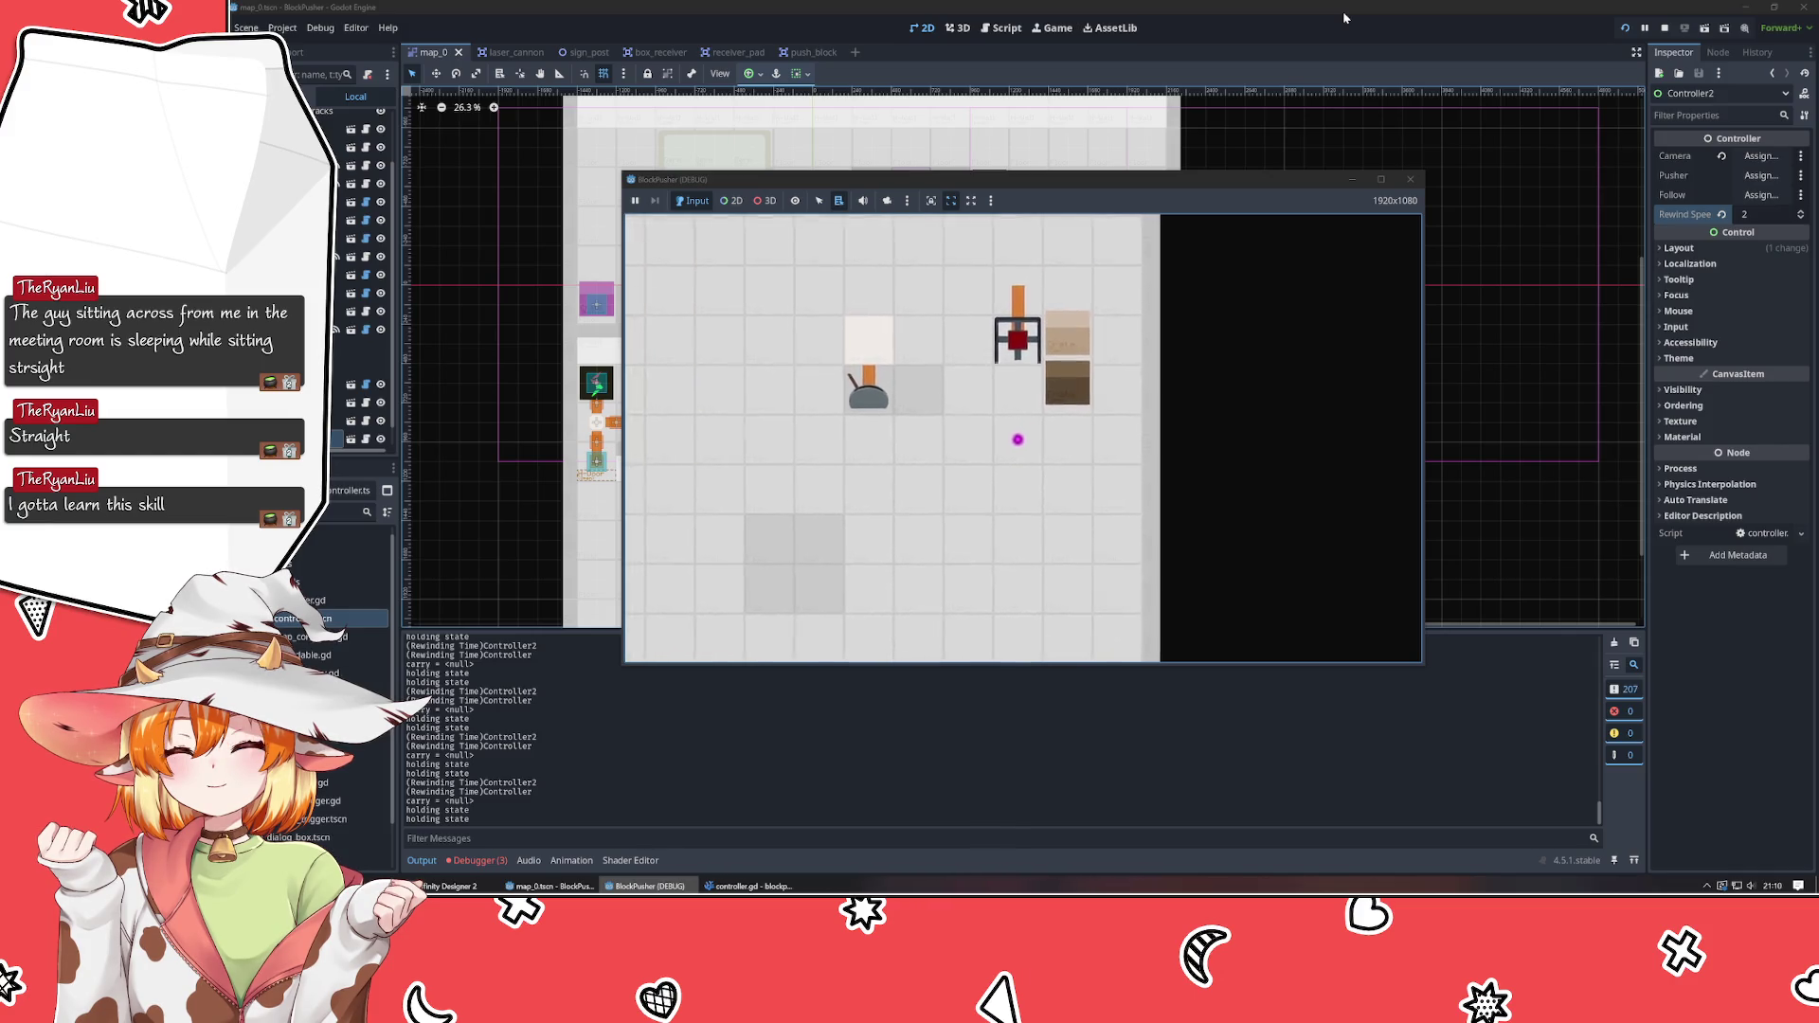
{"action": "key", "text": "z"}
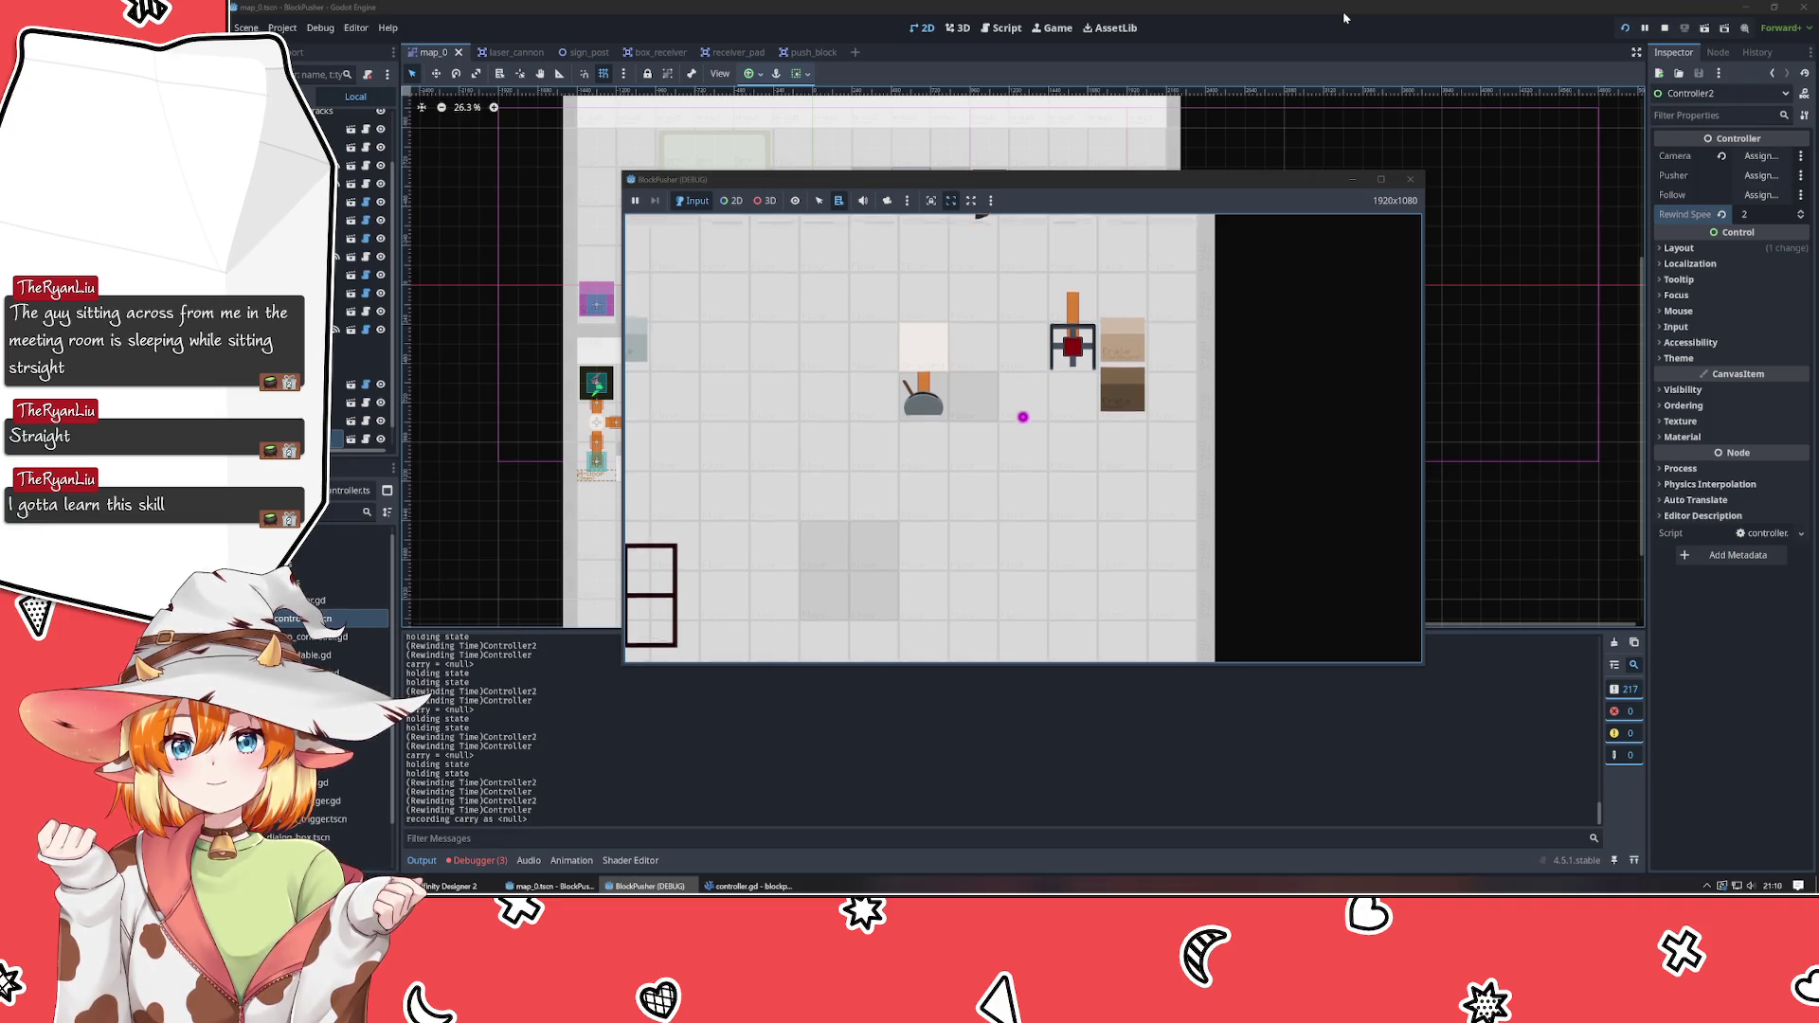
{"action": "key", "text": "z"}
{"action": "left_click", "coordinate": [1410, 179]}
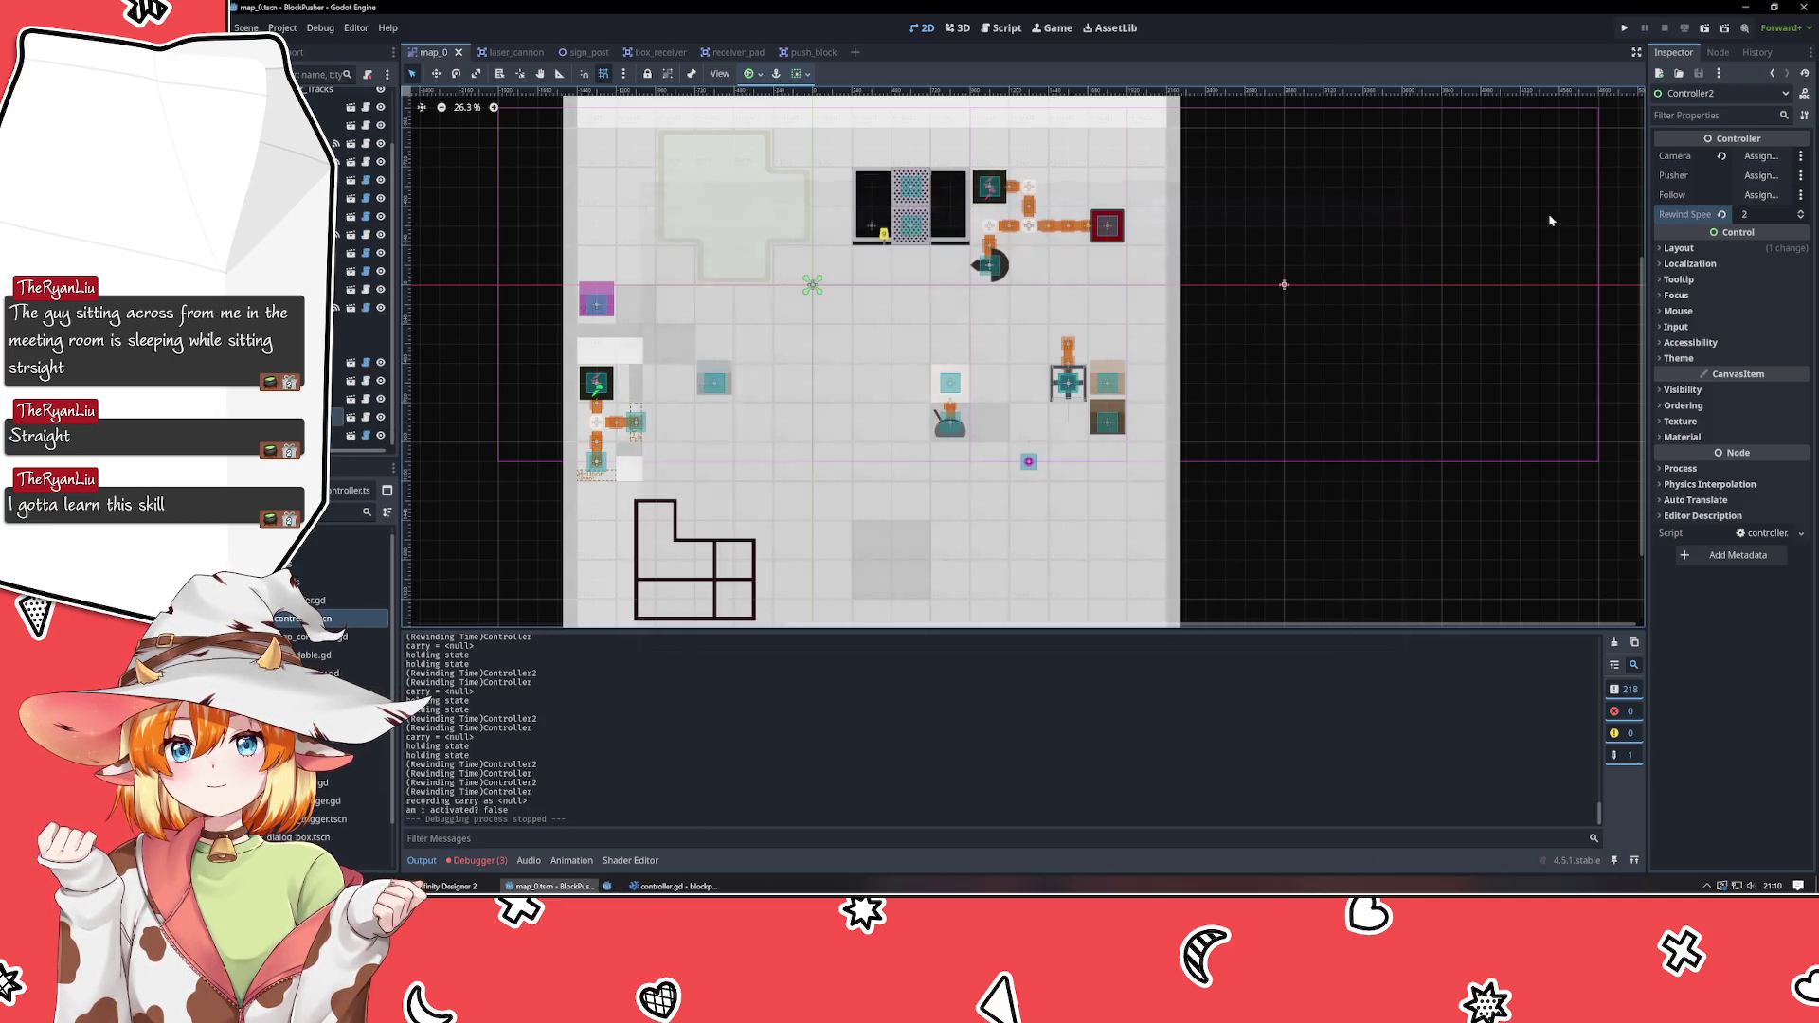
- Set Rewind Speed to 3 and playtest rewinding and pushing the box up
{"action": "left_click", "coordinate": [1799, 210]}
{"action": "left_click", "coordinate": [1626, 30]}
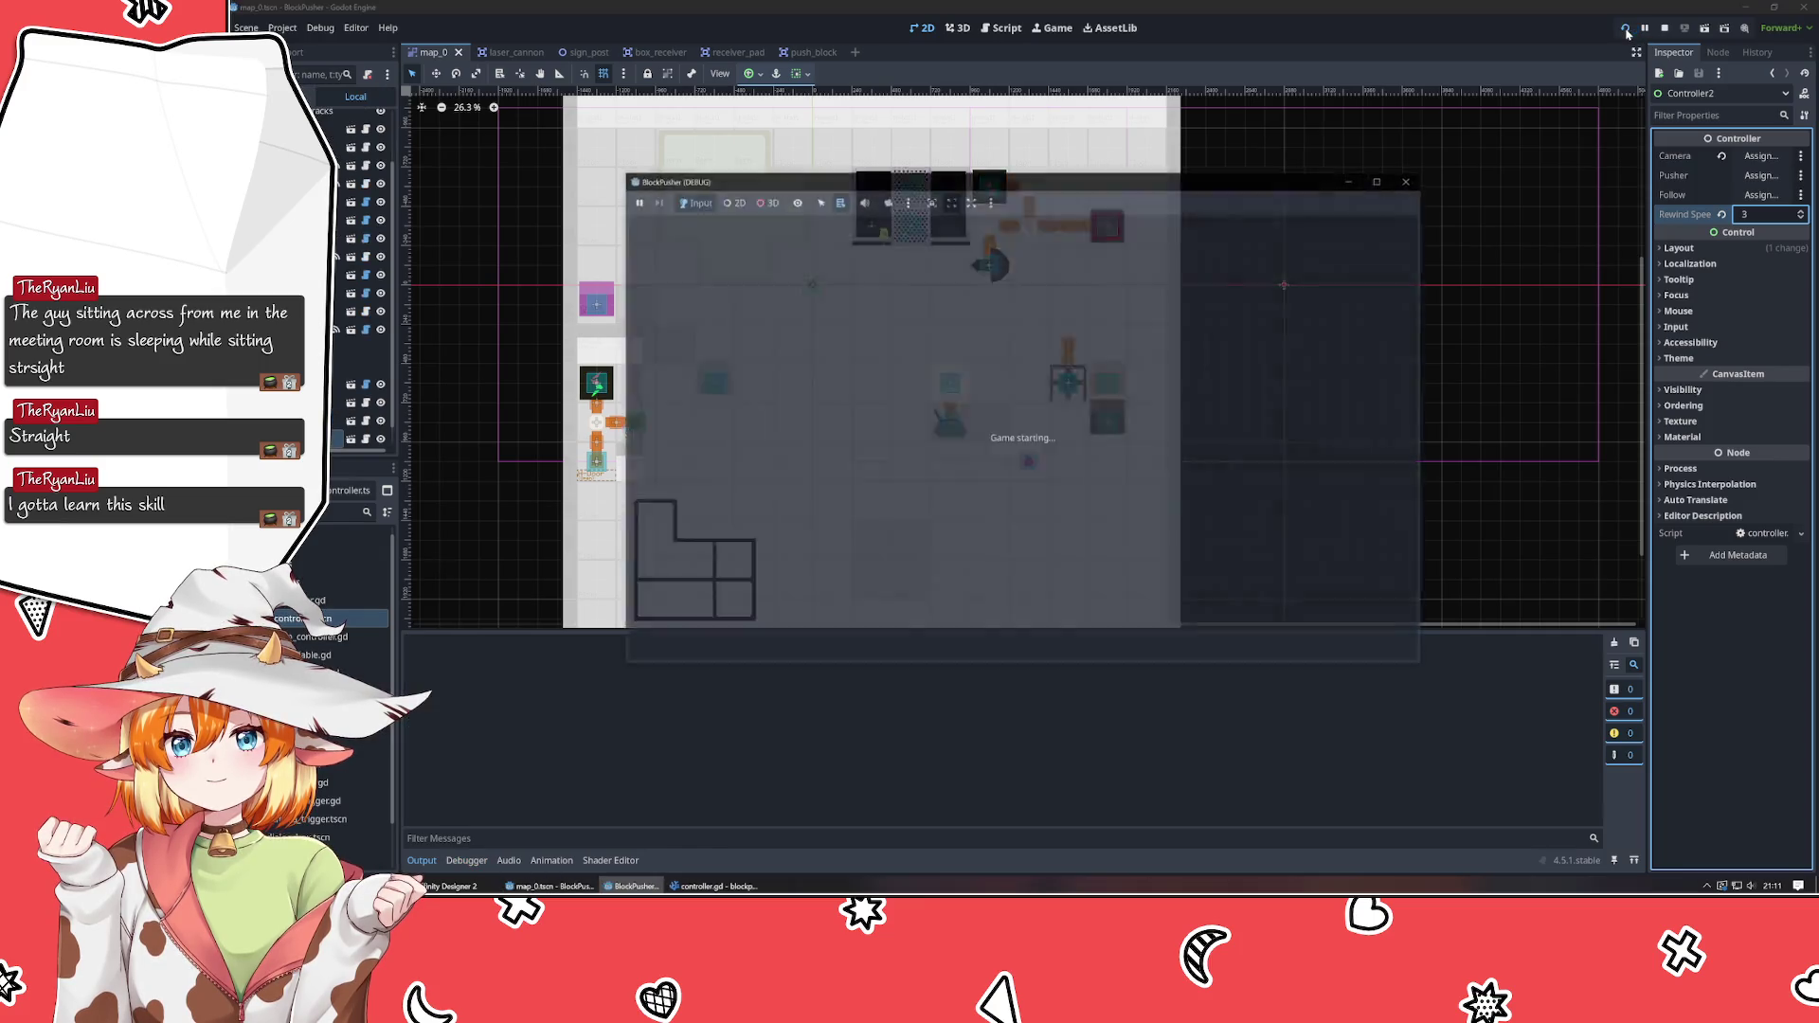
{"action": "key", "text": "Down"}
{"action": "key", "text": "Down"}
{"action": "key", "text": "Down"}
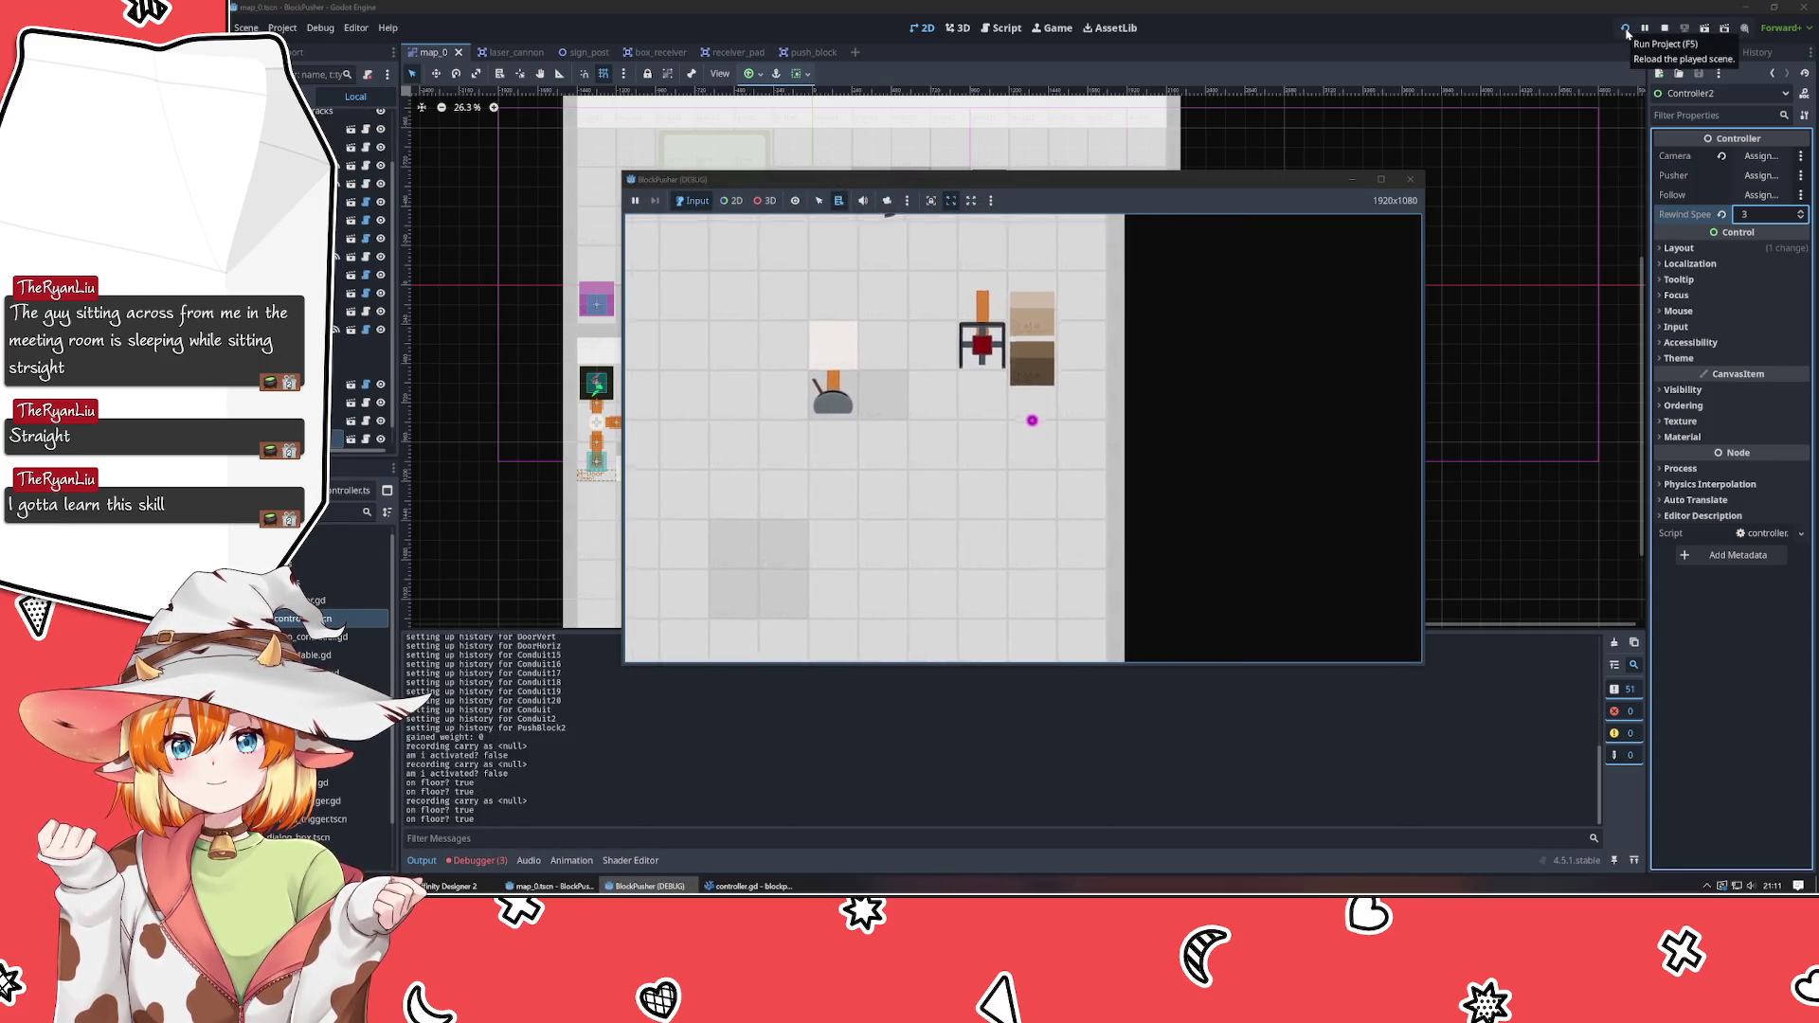
{"action": "key", "text": "z"}
{"action": "key", "text": "z"}
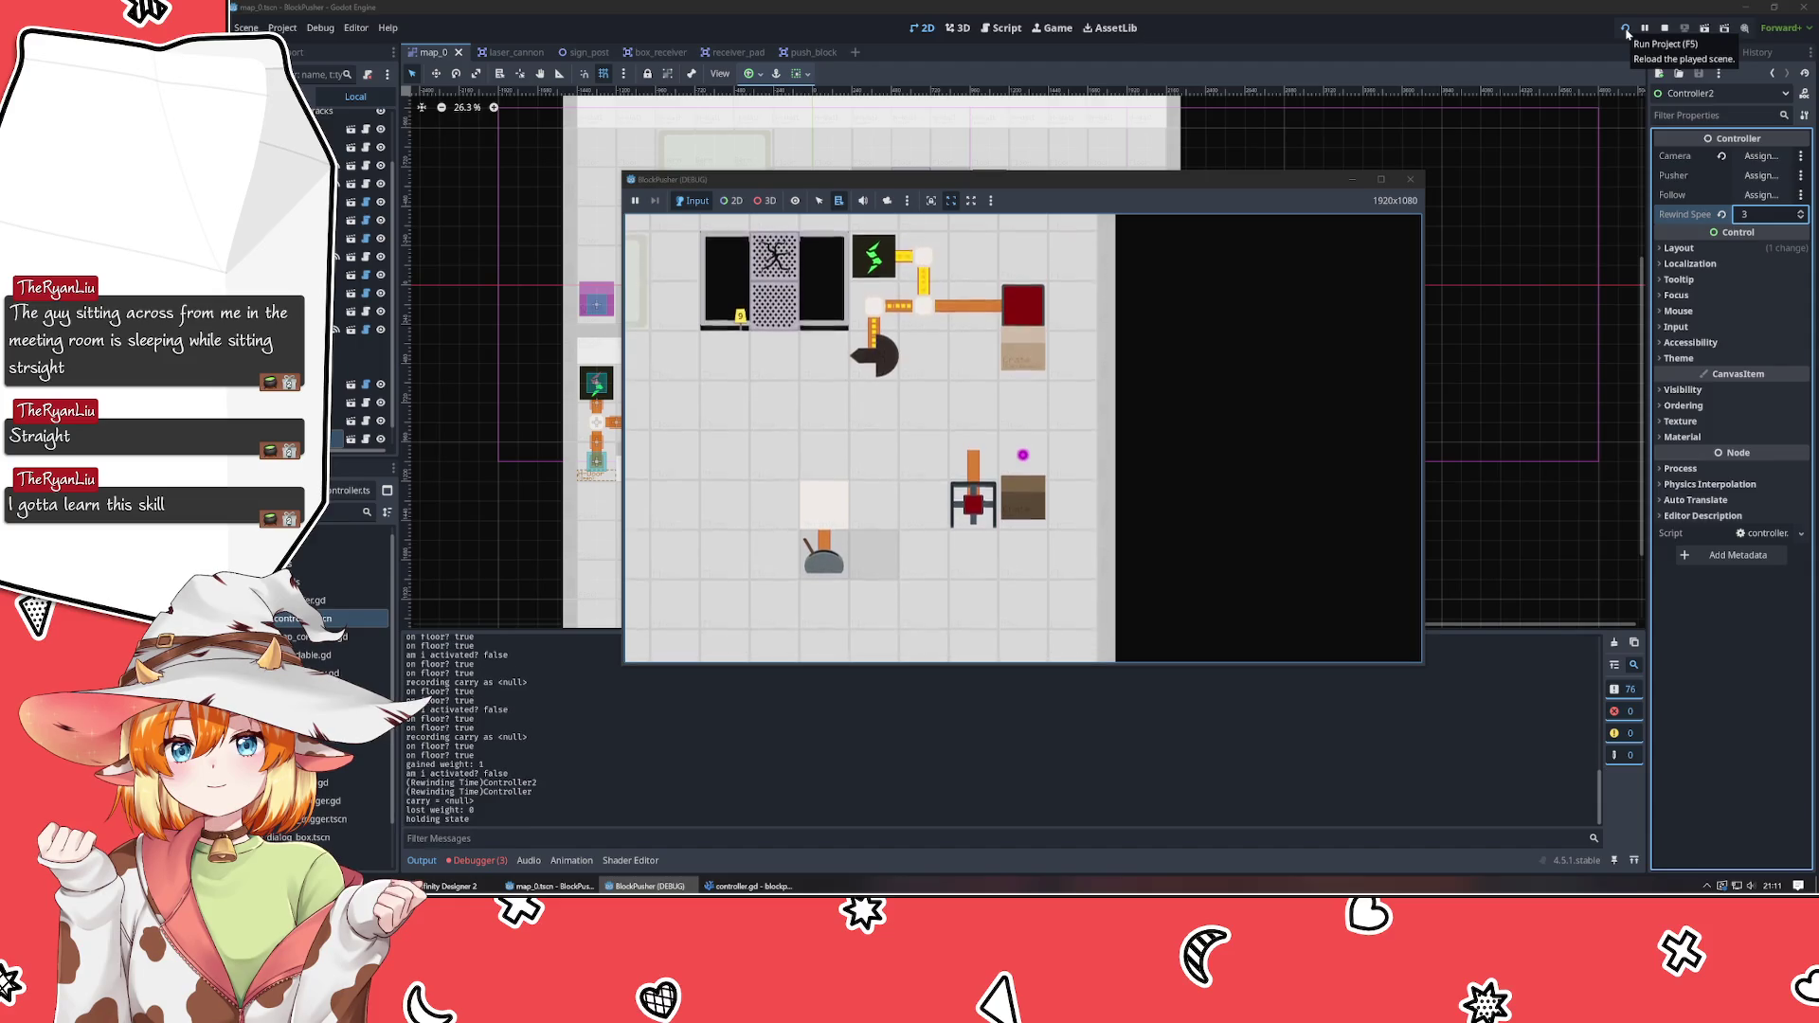
{"action": "key", "text": "z"}
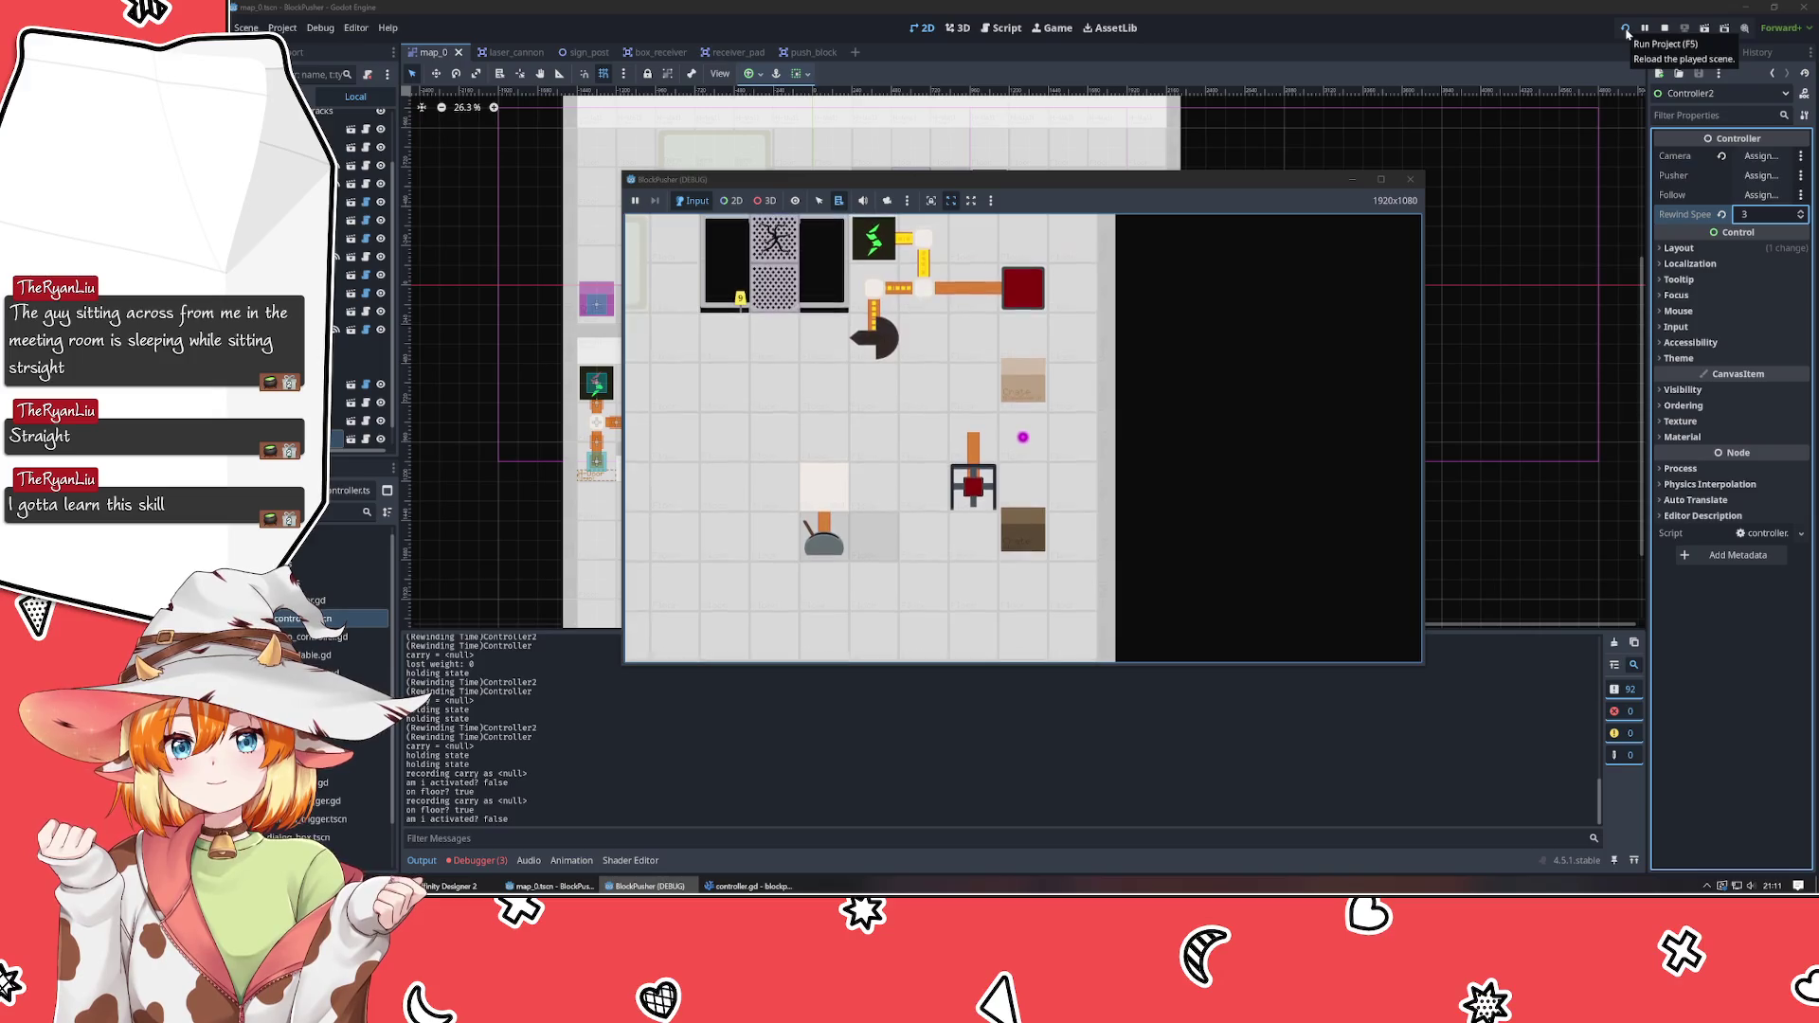
{"action": "key", "text": "Up"}
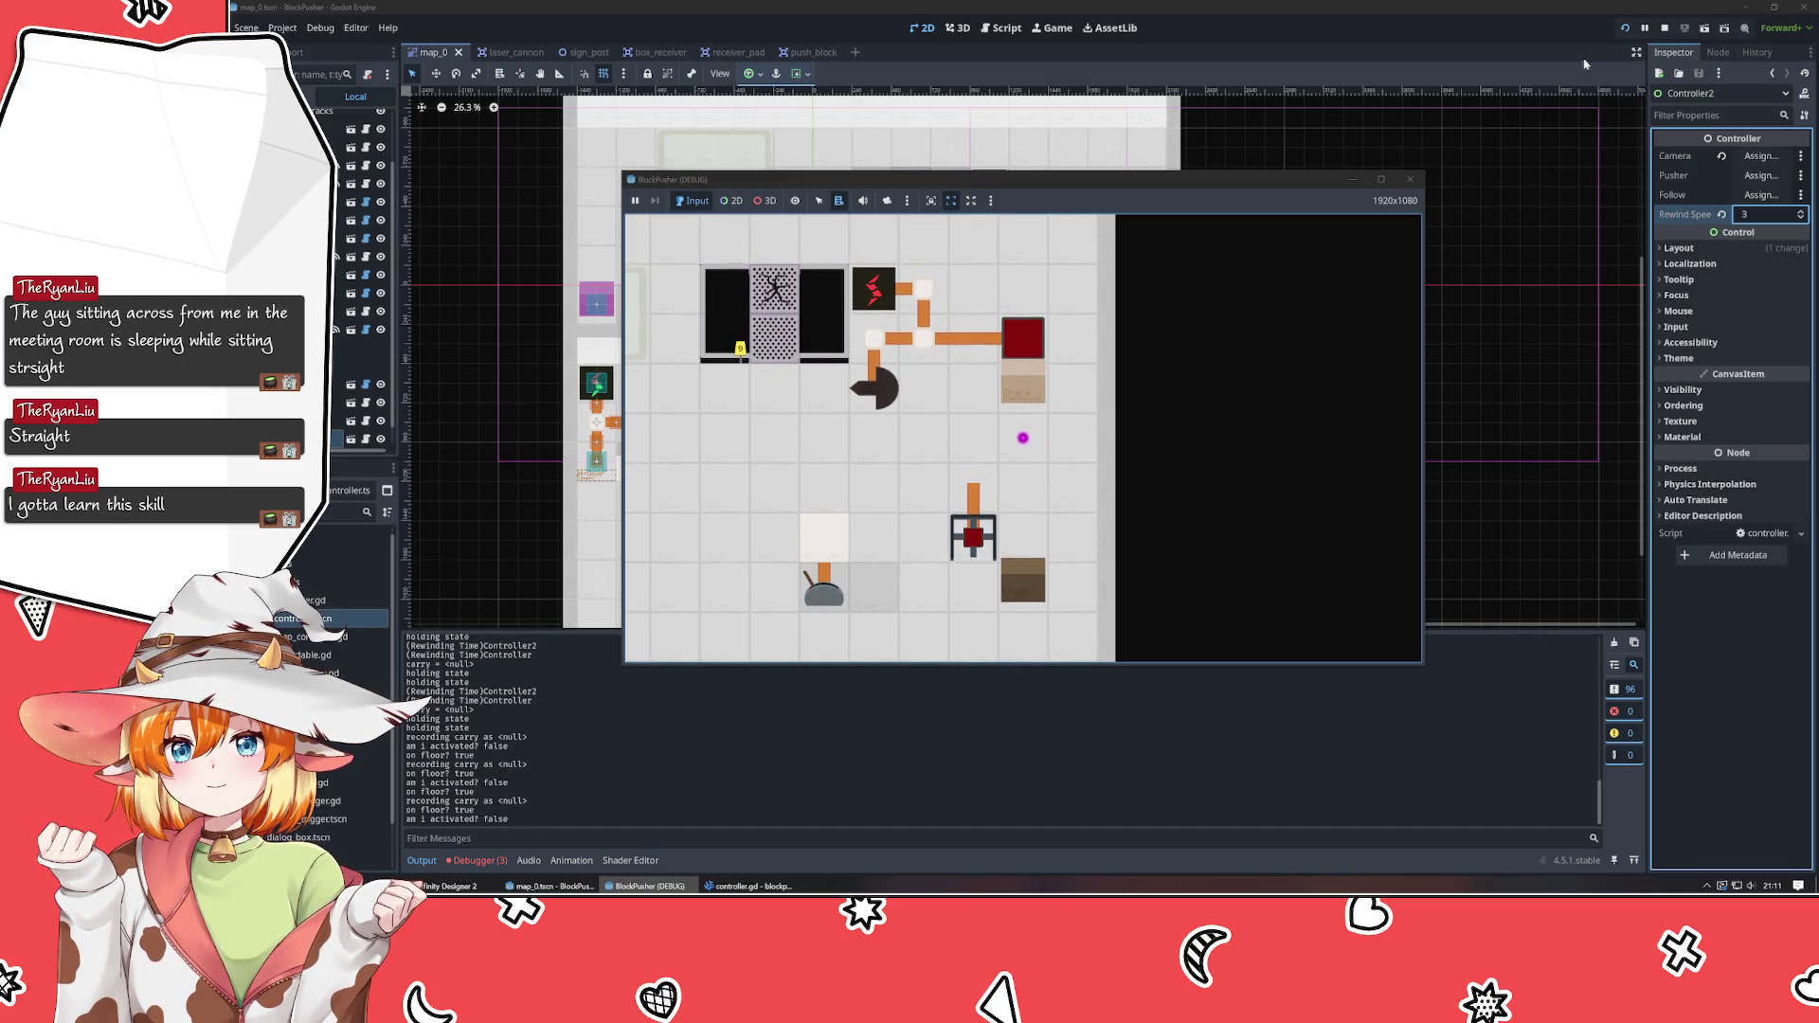
{"action": "left_click", "coordinate": [1410, 179]}
- Delete Controller2 from map_0 and switch to controller.gd in VSCodium
{"action": "left_click_drag", "start_coordinate": [337, 435], "coordinate": [341, 195]}
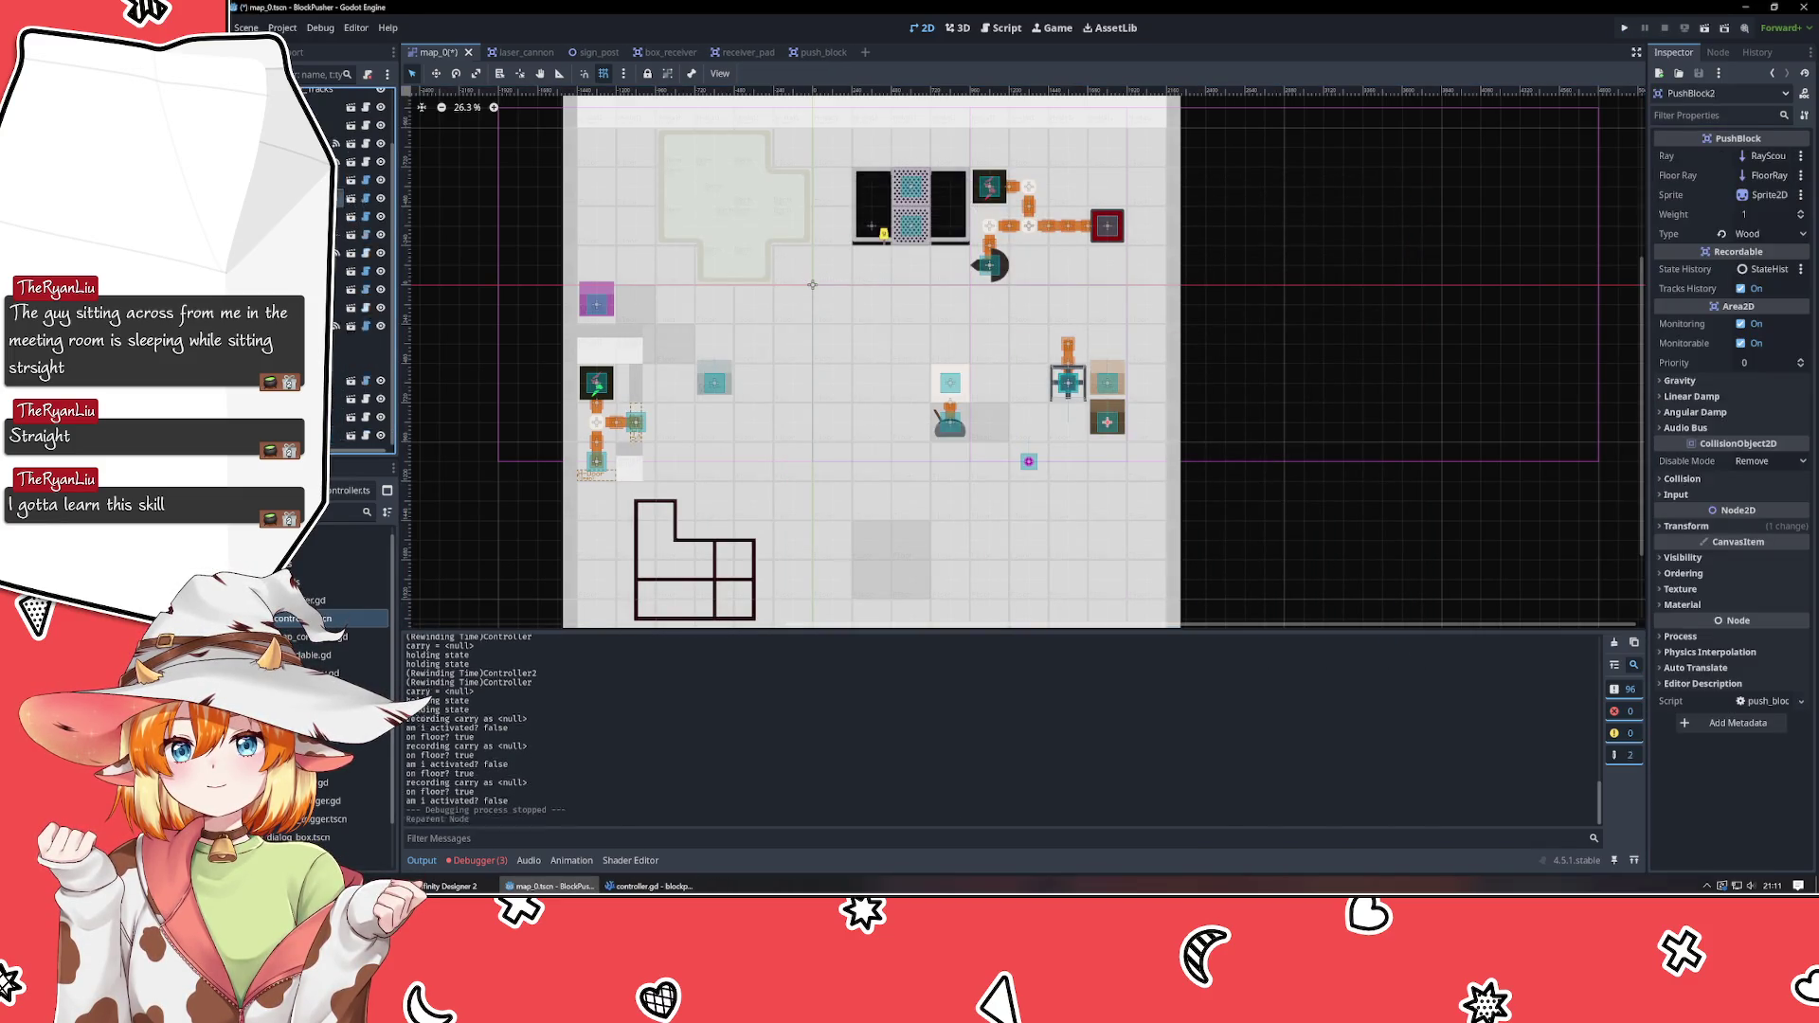
{"action": "key", "text": "Delete"}
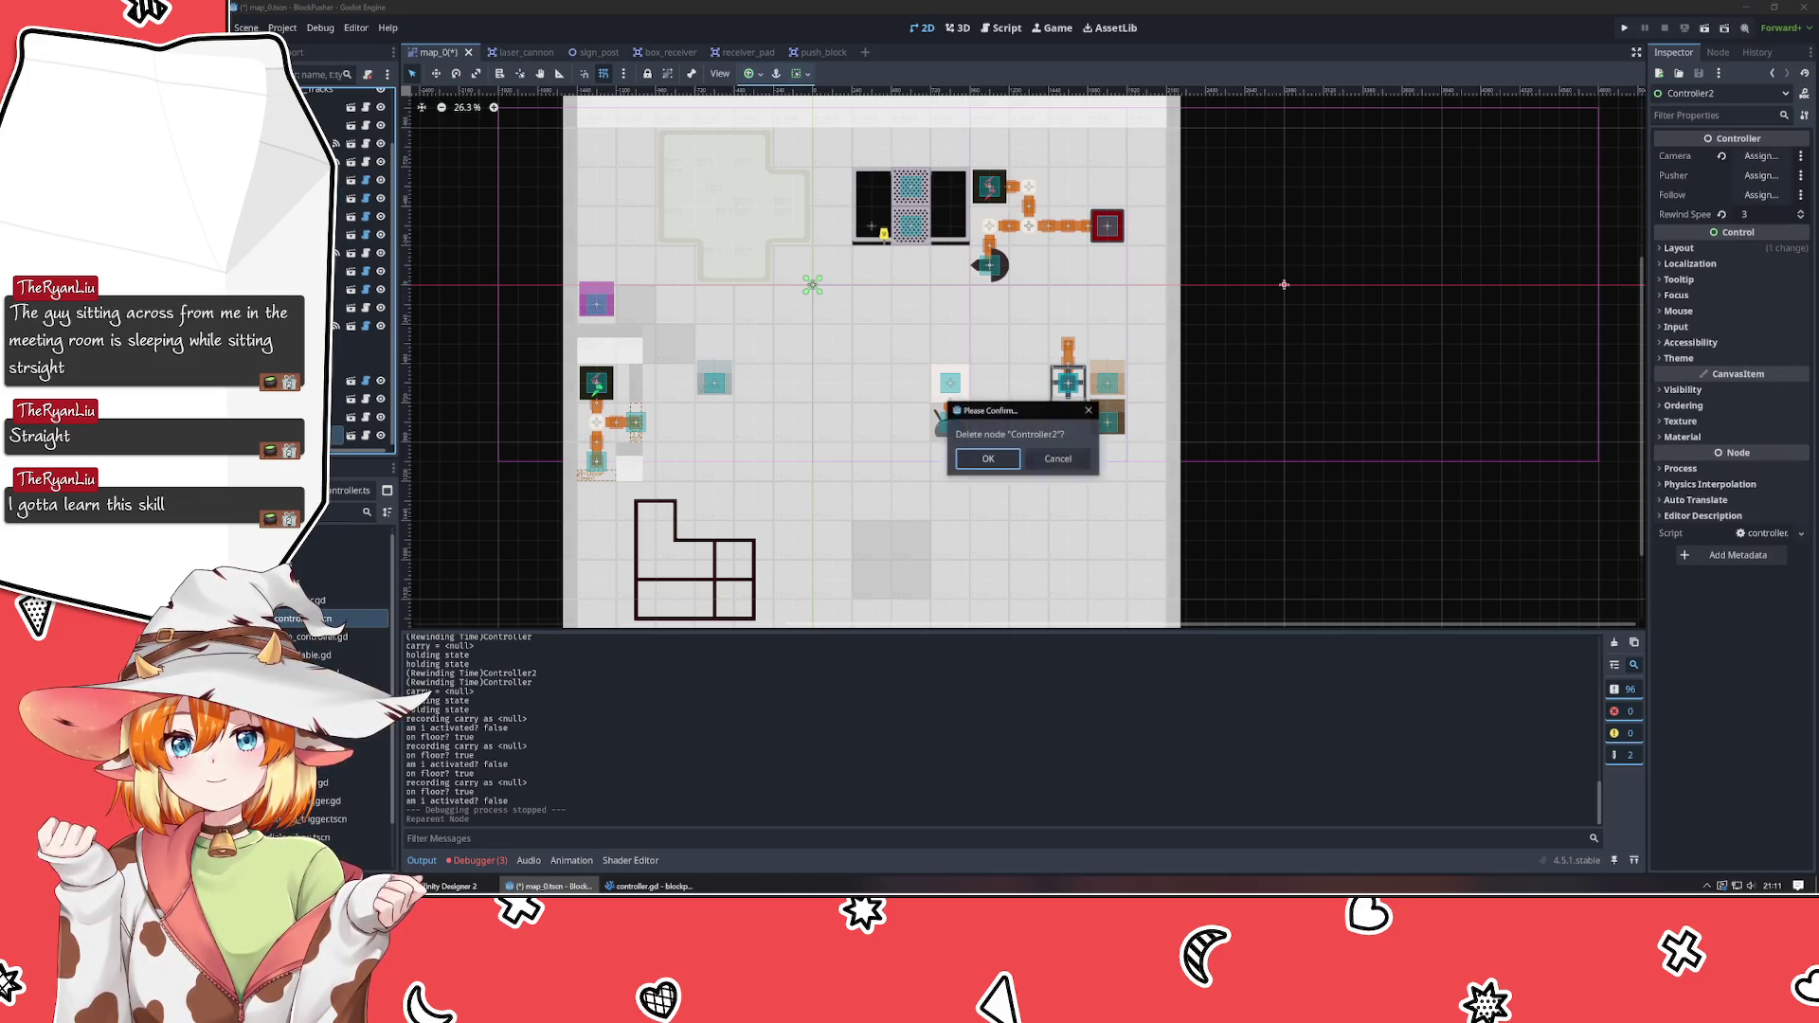
{"action": "key", "text": "Return"}
{"action": "scroll", "coordinate": [360, 265], "scroll_direction": "up", "scroll_amount": 2}
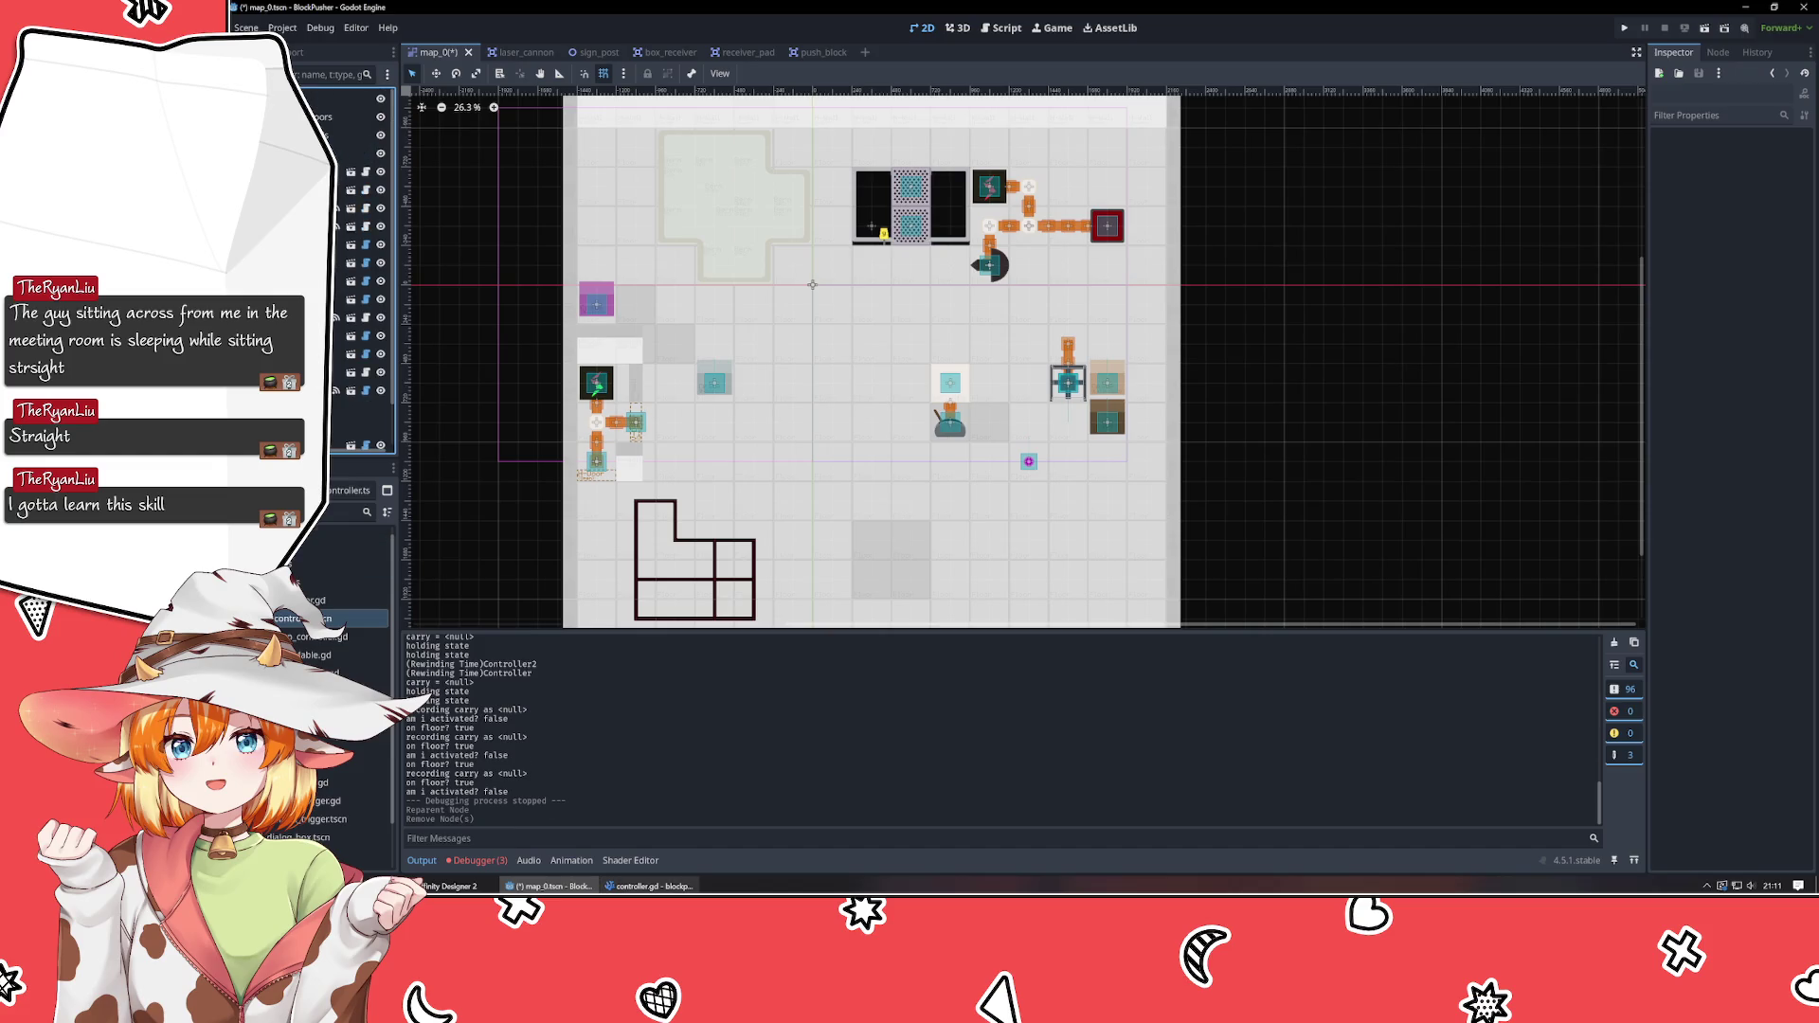
{"action": "key", "text": "alt+Tab"}
{"action": "left_click", "coordinate": [1372, 507]}
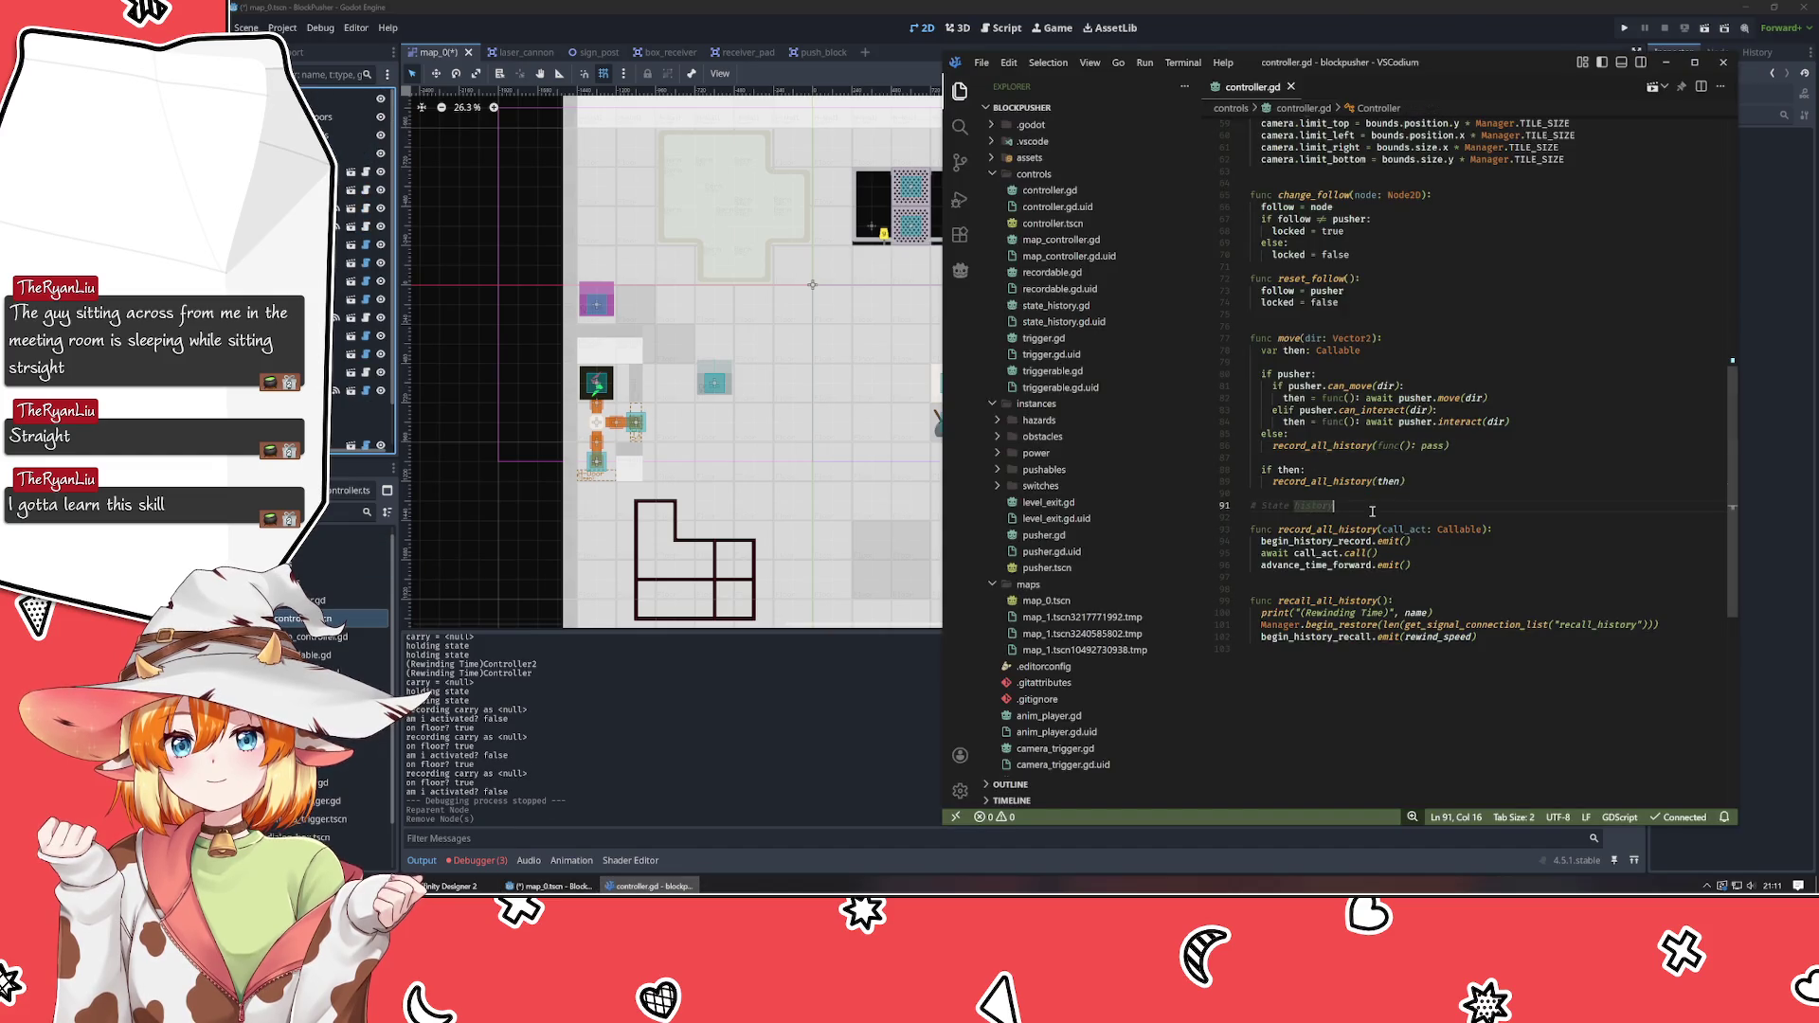
- Scroll up in controller.gd and go back to the Godot editor
{"action": "scroll", "coordinate": [1372, 511], "scroll_direction": "up", "scroll_amount": 10}
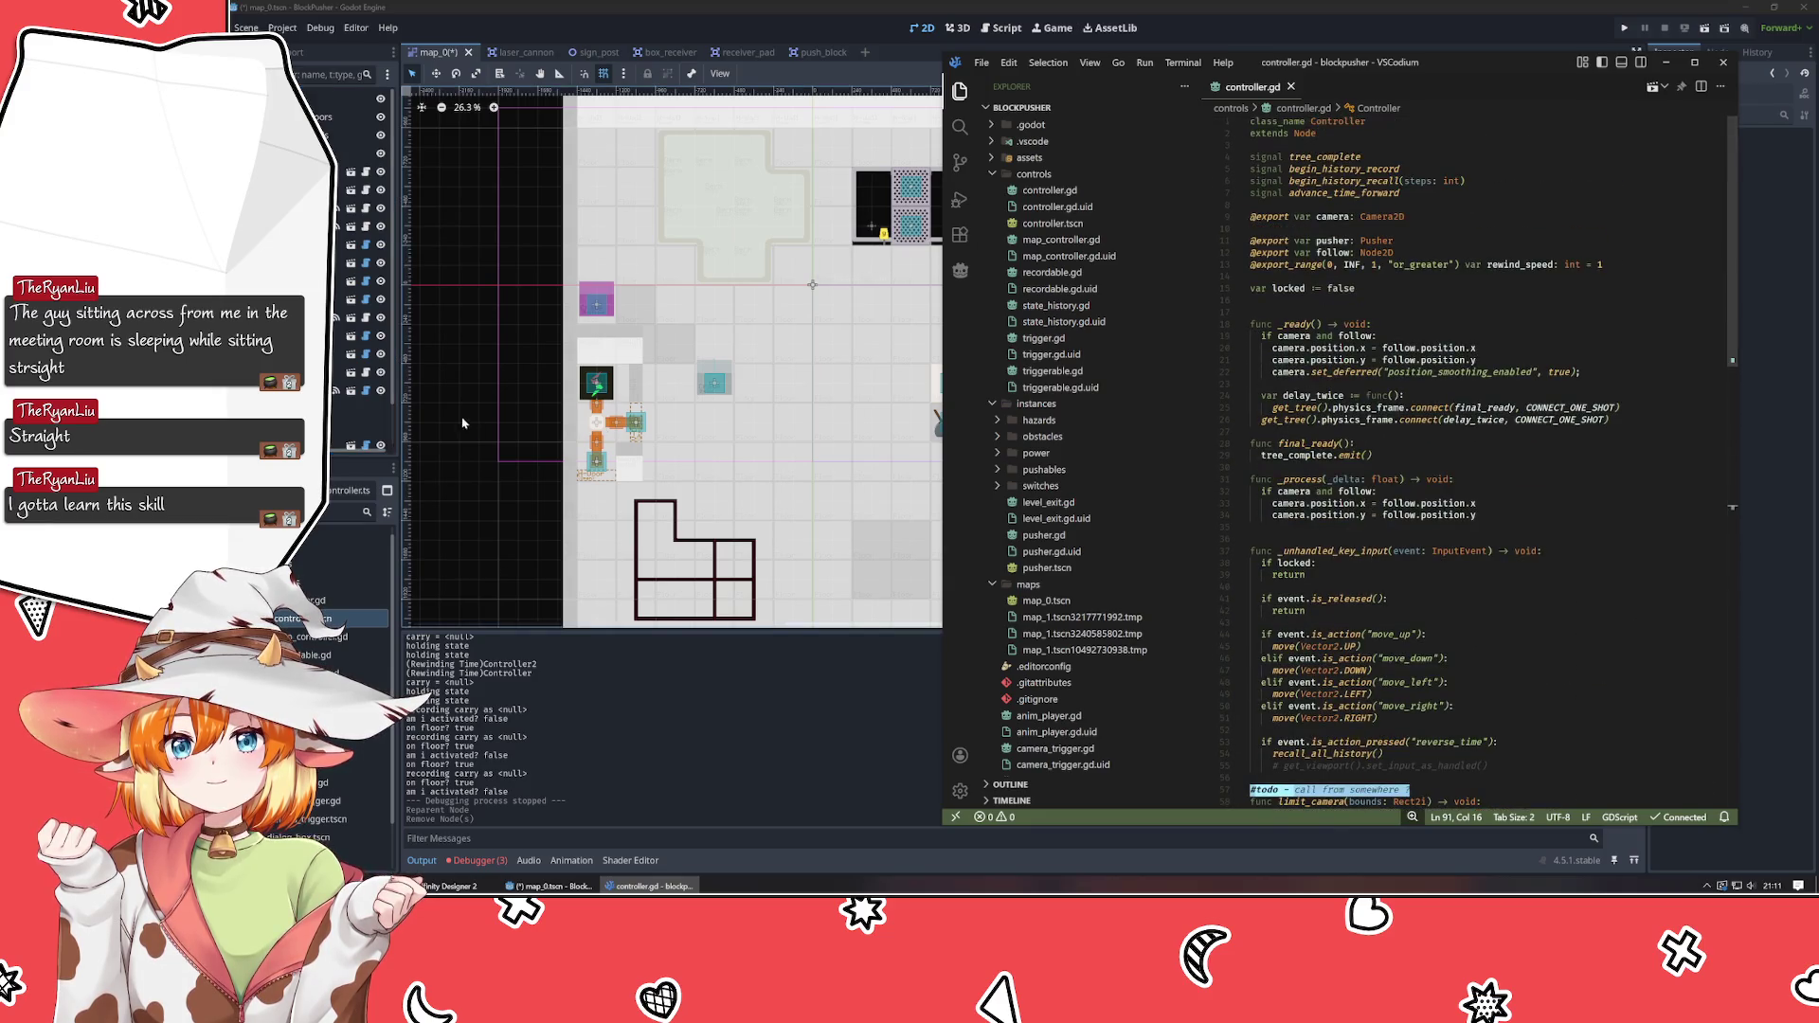
{"action": "left_click", "coordinate": [490, 436]}
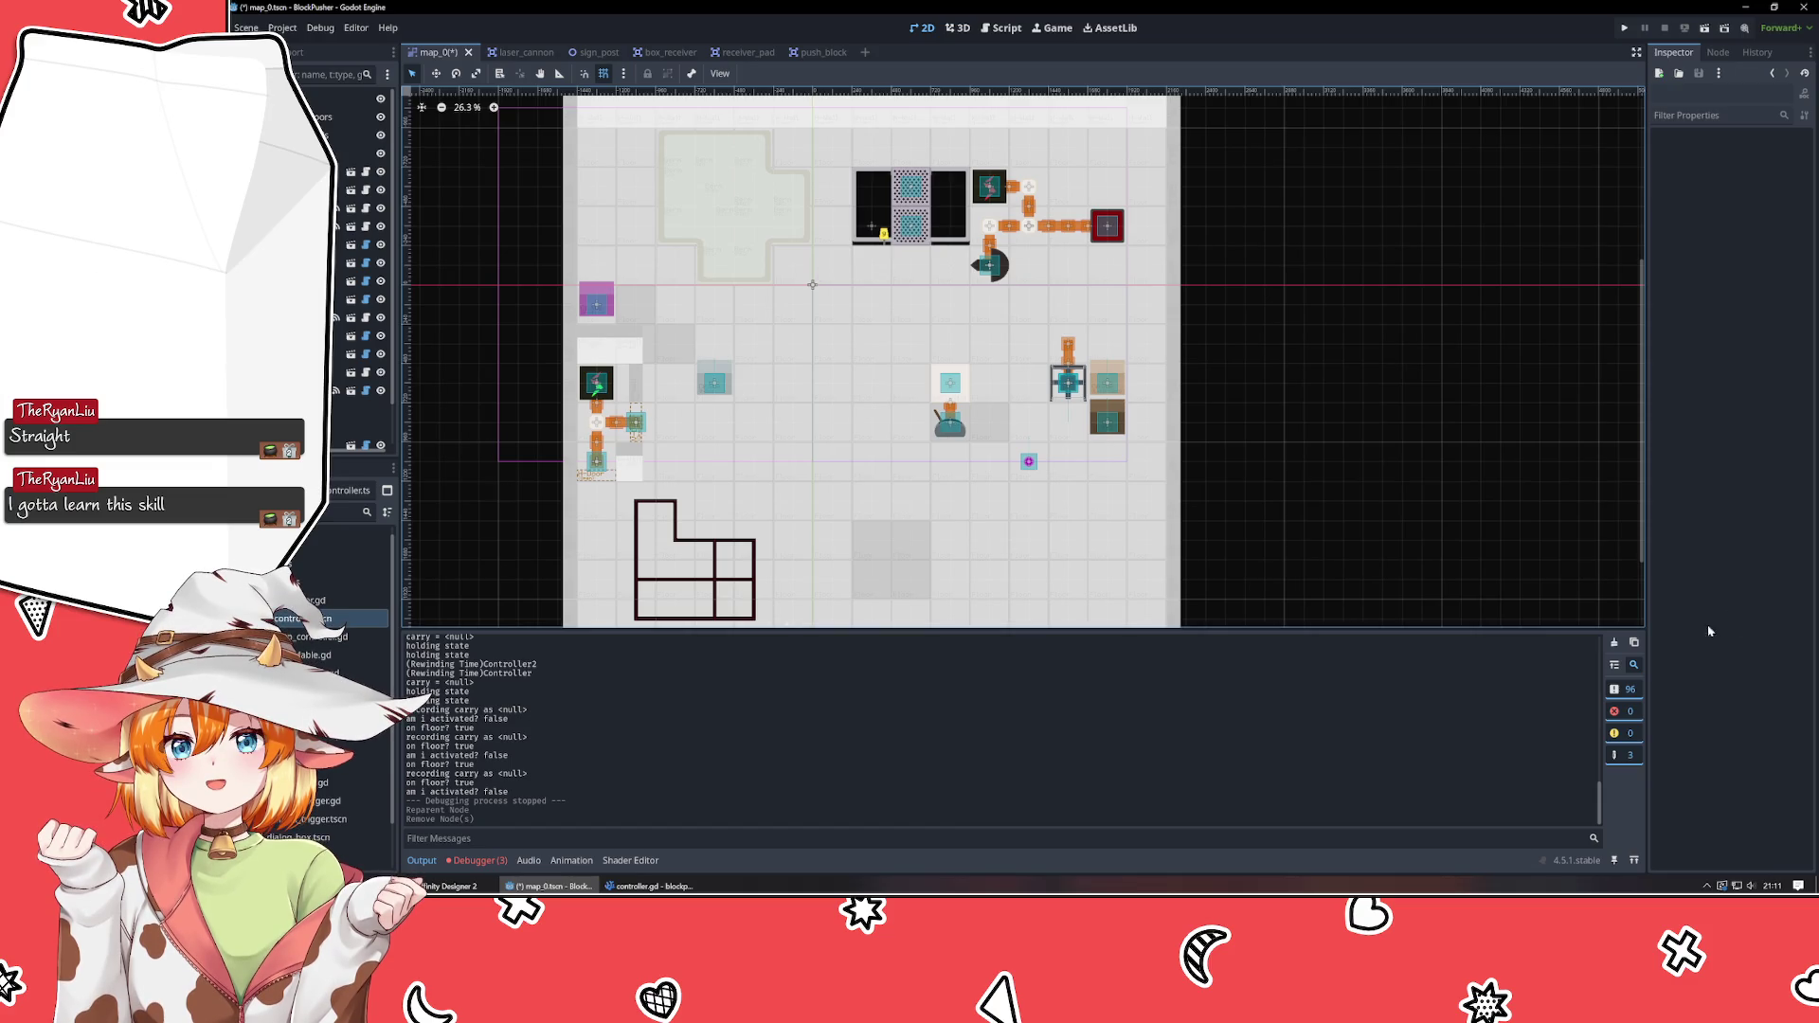
- Turn off history tracking for PushBlock2 and test rewinding in a game run
{"action": "left_click", "coordinate": [1105, 432]}
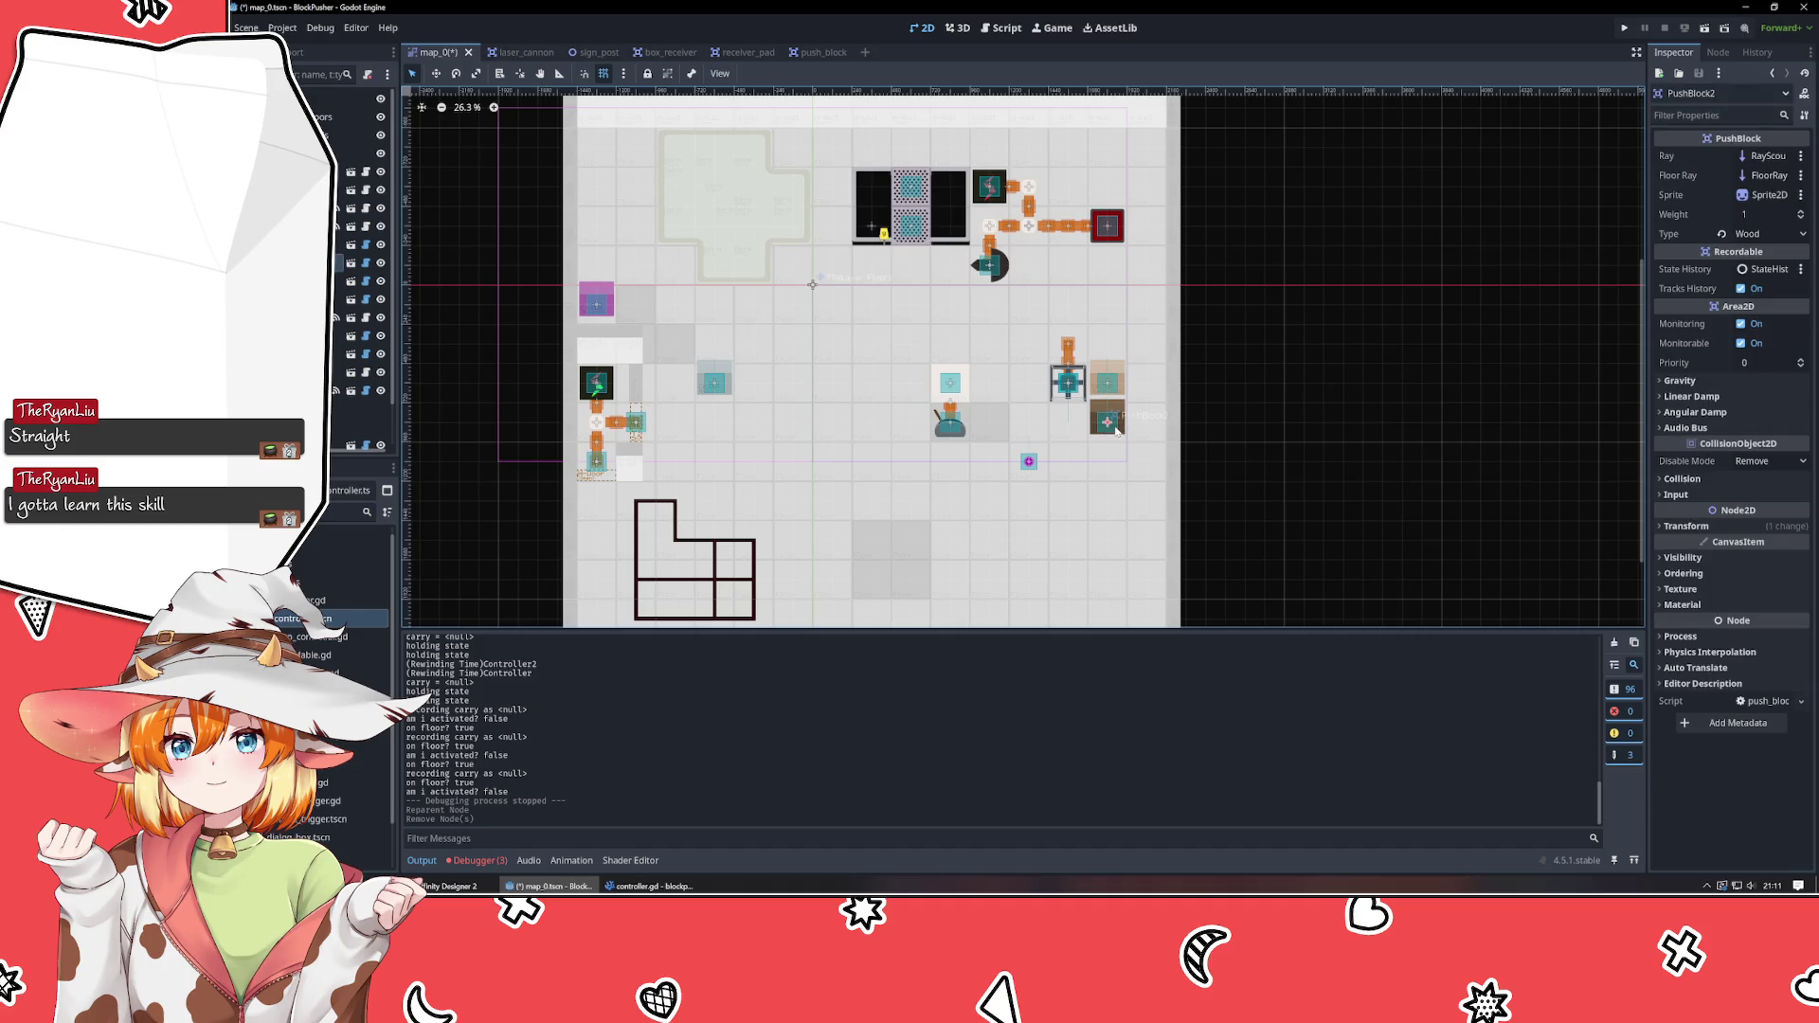
{"action": "left_click", "coordinate": [1756, 291]}
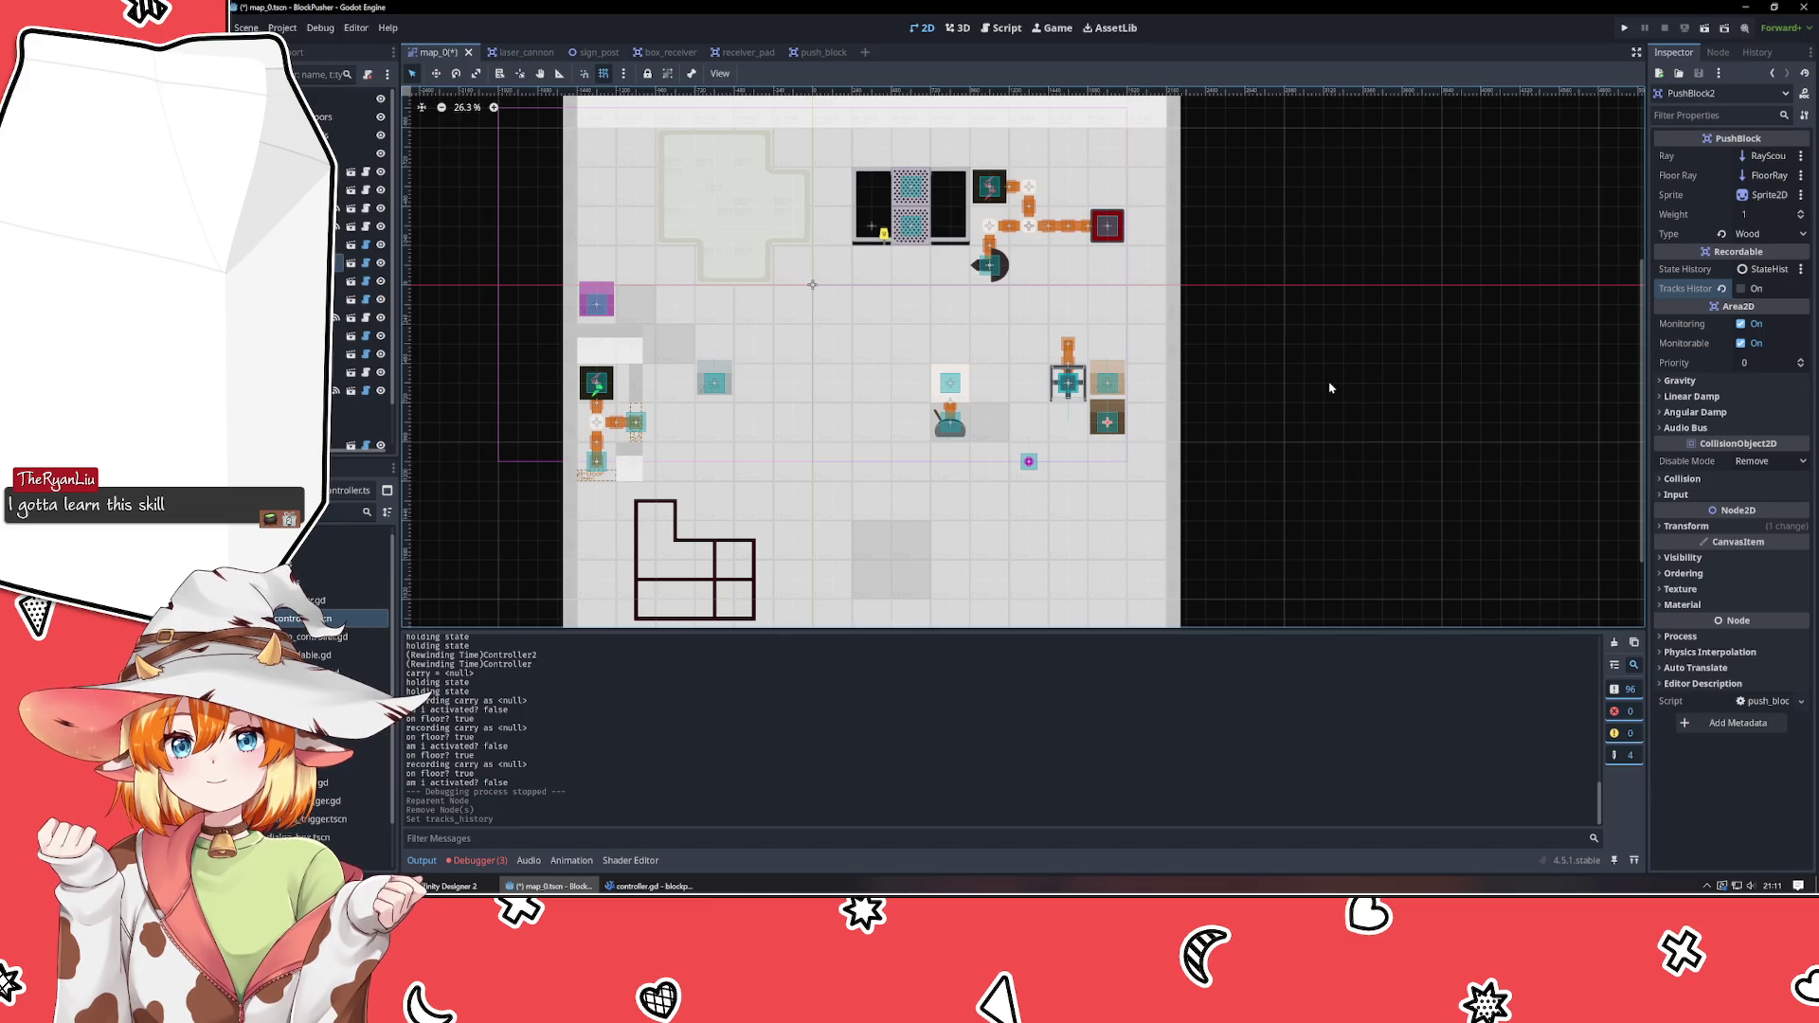
{"action": "left_click", "coordinate": [1109, 391]}
{"action": "left_click", "coordinate": [1116, 414]}
{"action": "left_click", "coordinate": [1624, 28]}
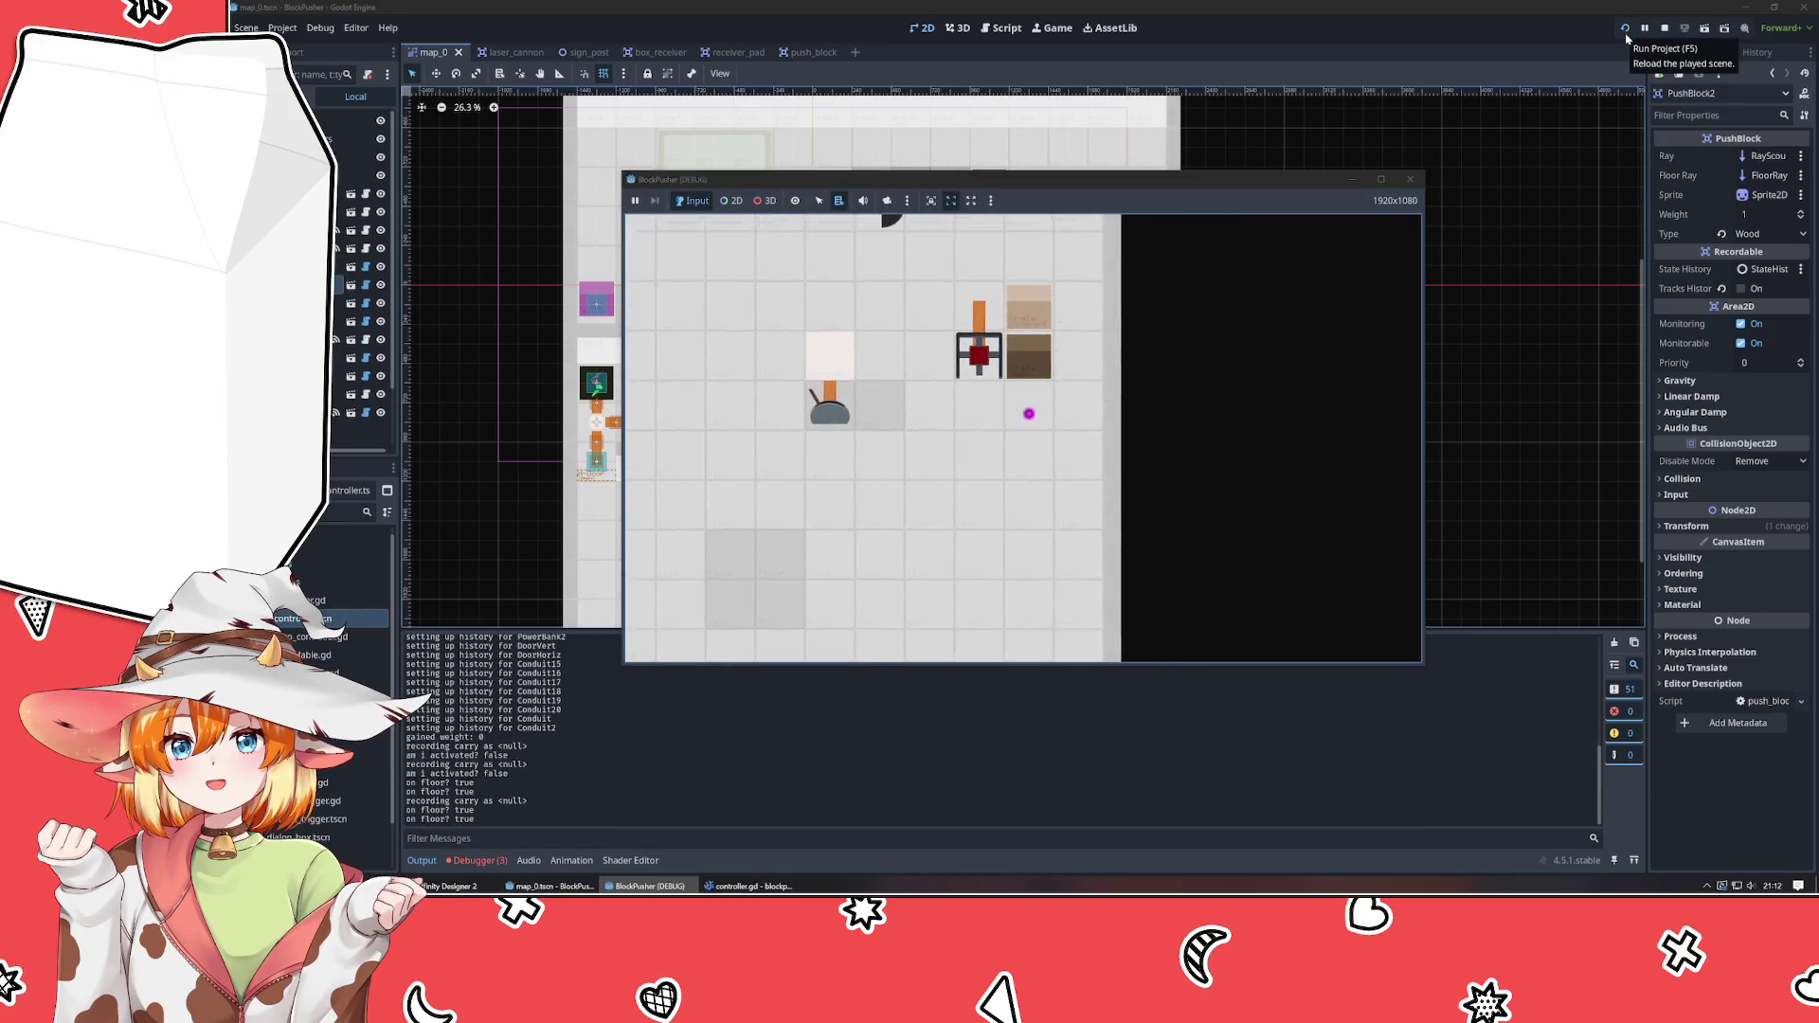
{"action": "key", "text": "z"}
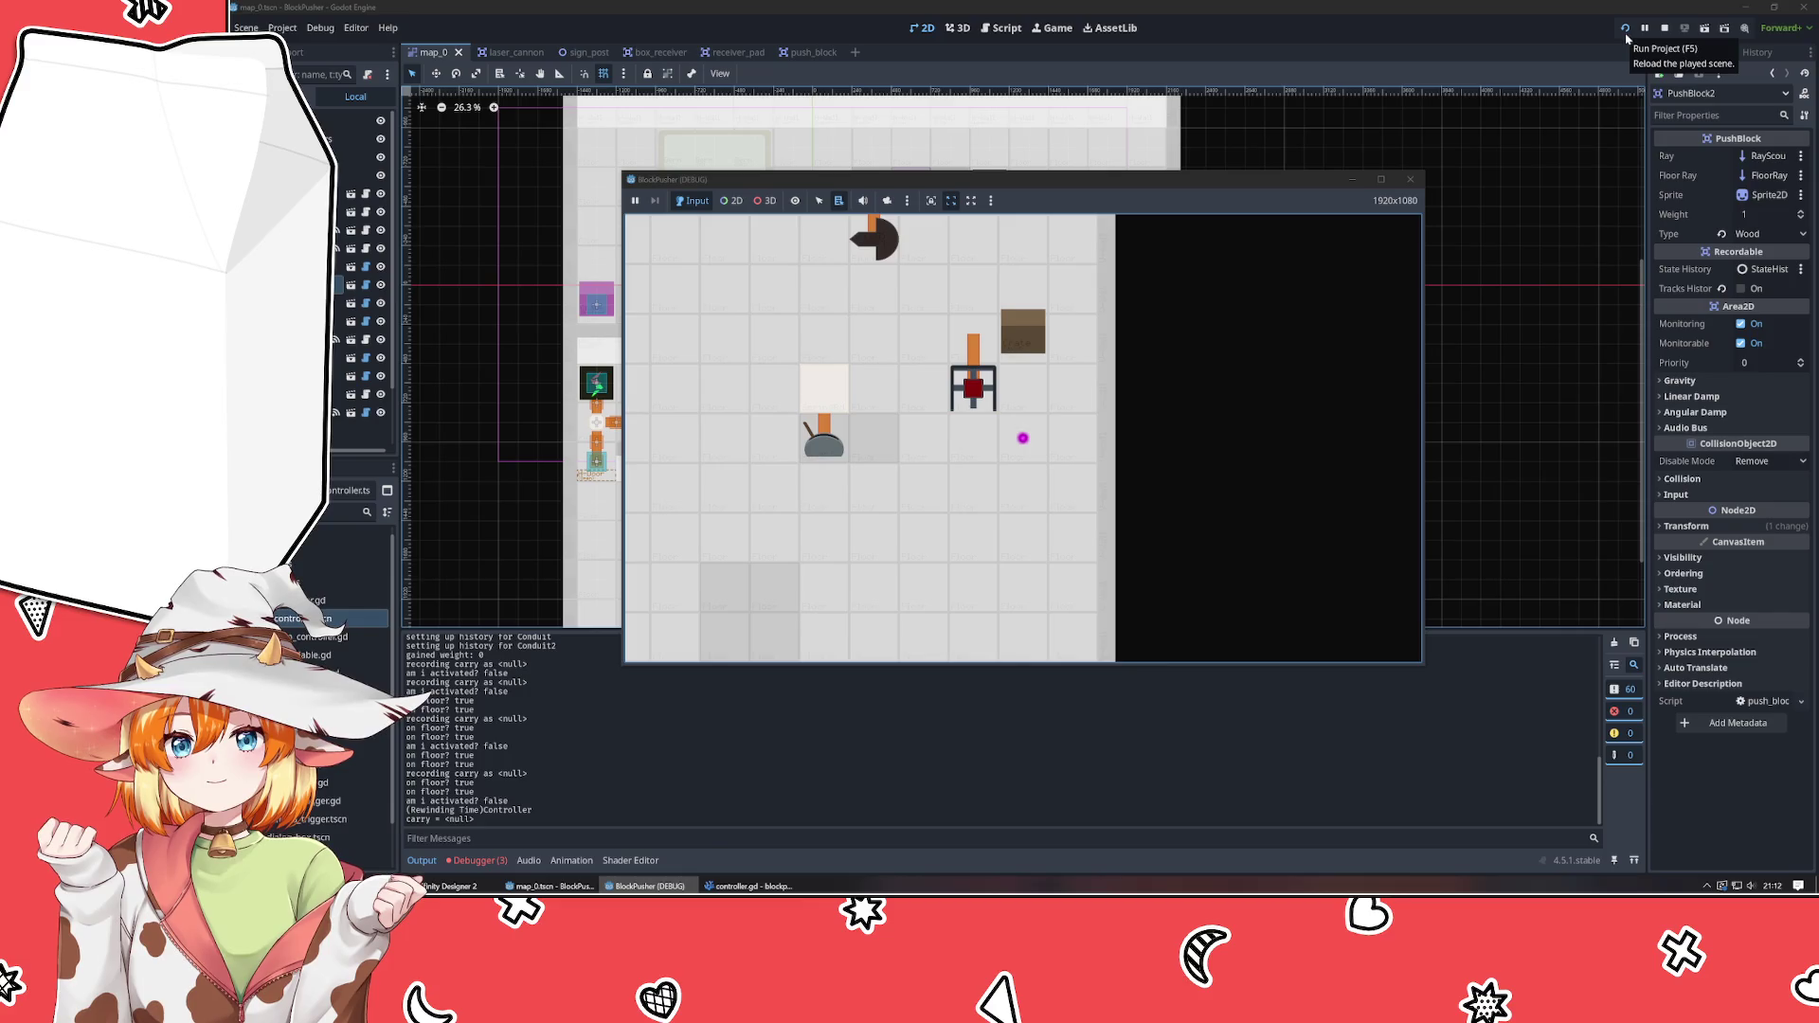
{"action": "key", "text": "z"}
{"action": "key", "text": "z"}
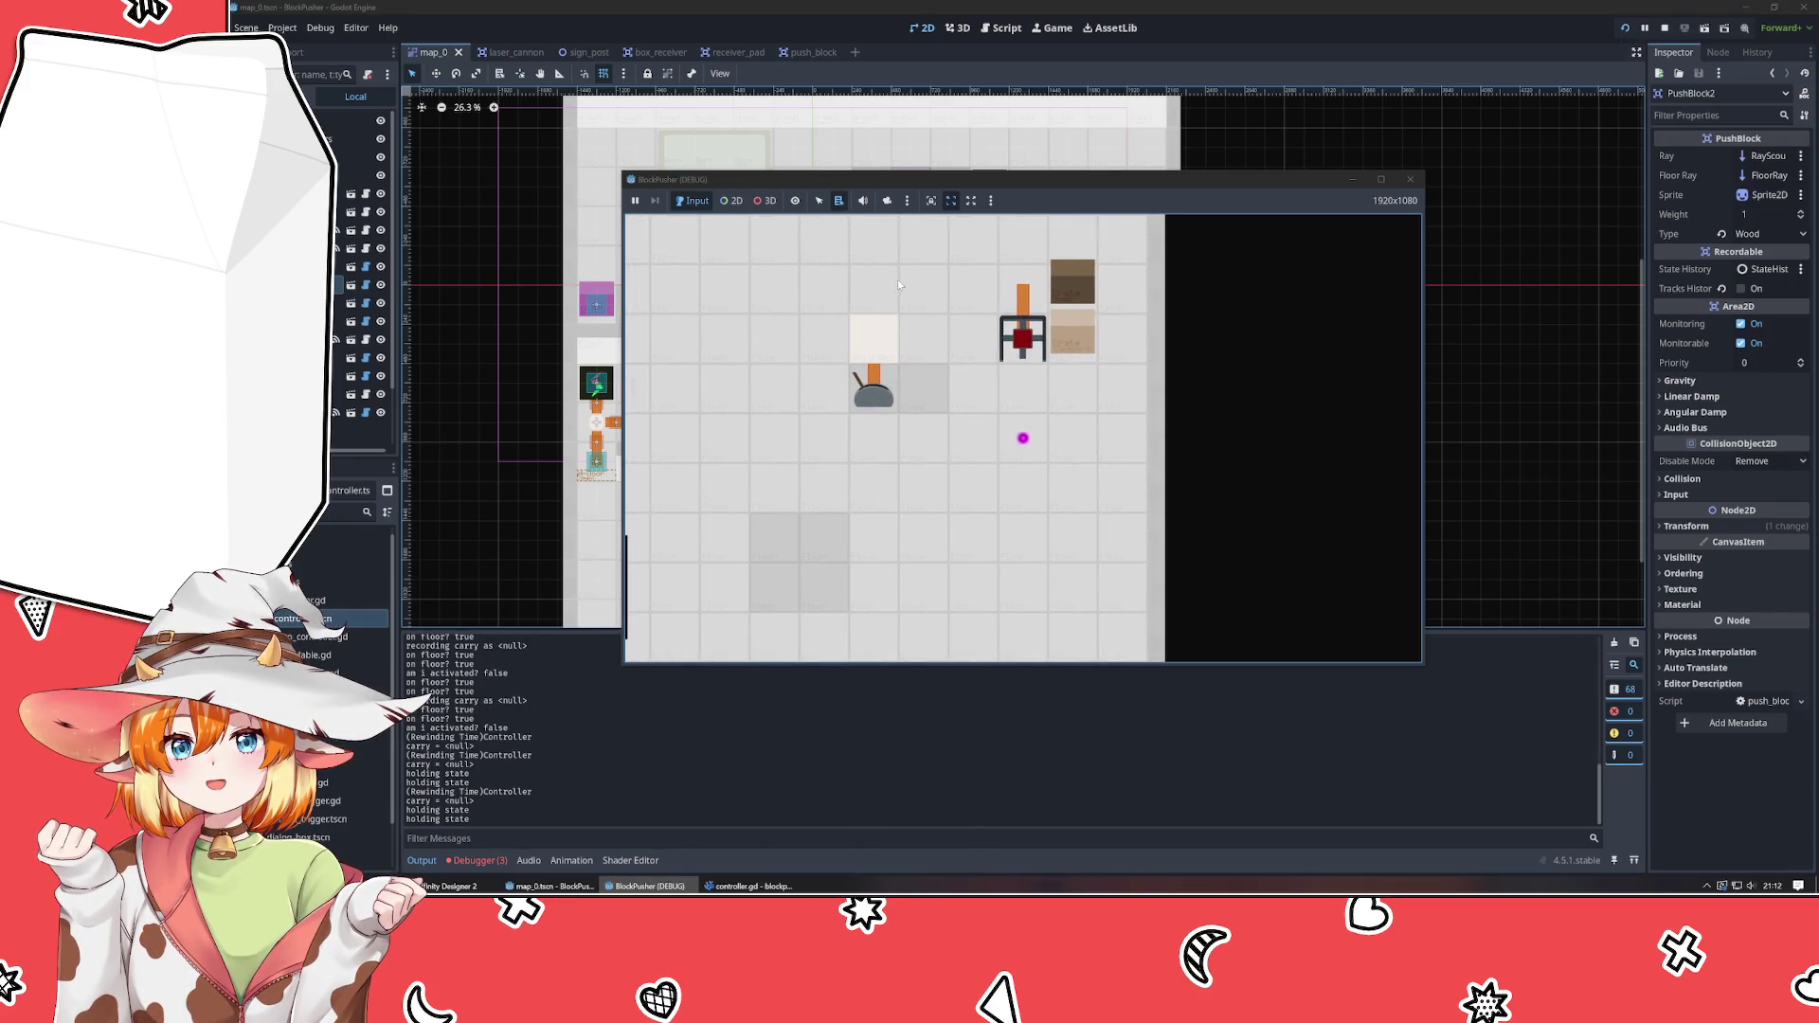
{"action": "left_click", "coordinate": [1410, 179]}
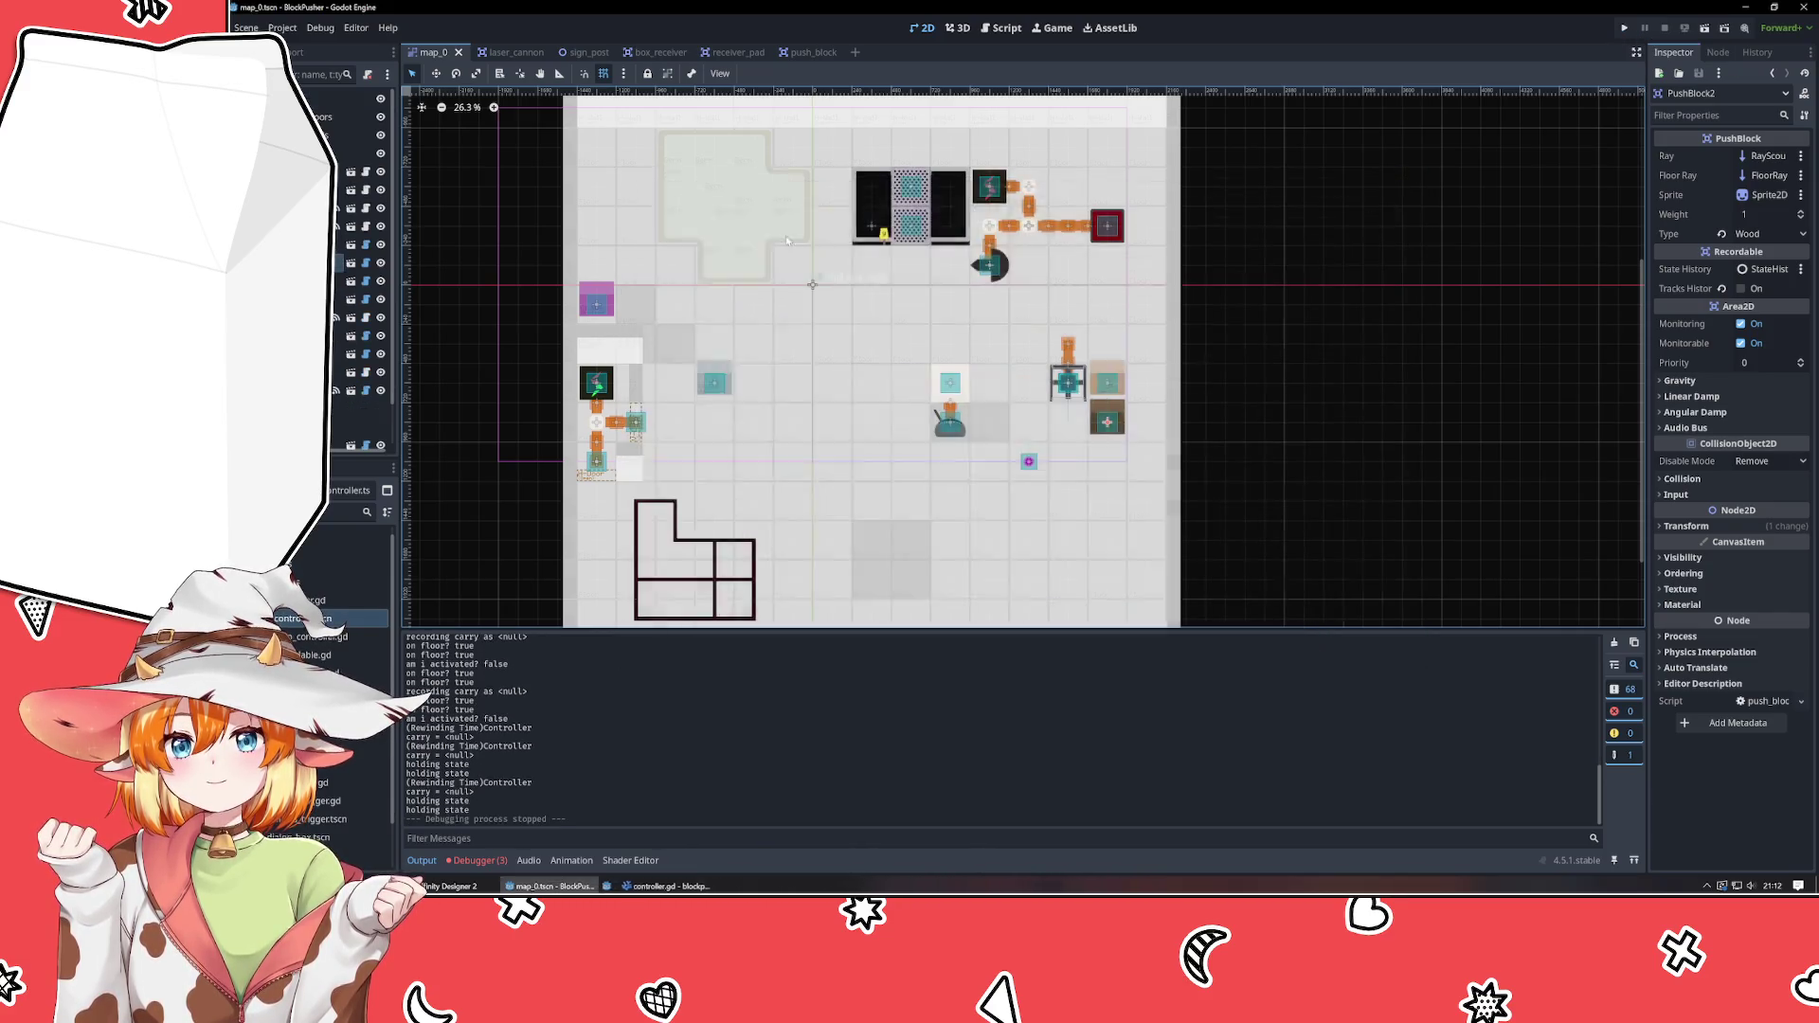
- Undo back to Controller Rewind Speed 2, review PushBlock2 and Controller, then open controller.gd
{"action": "key", "text": "ctrl+z"}
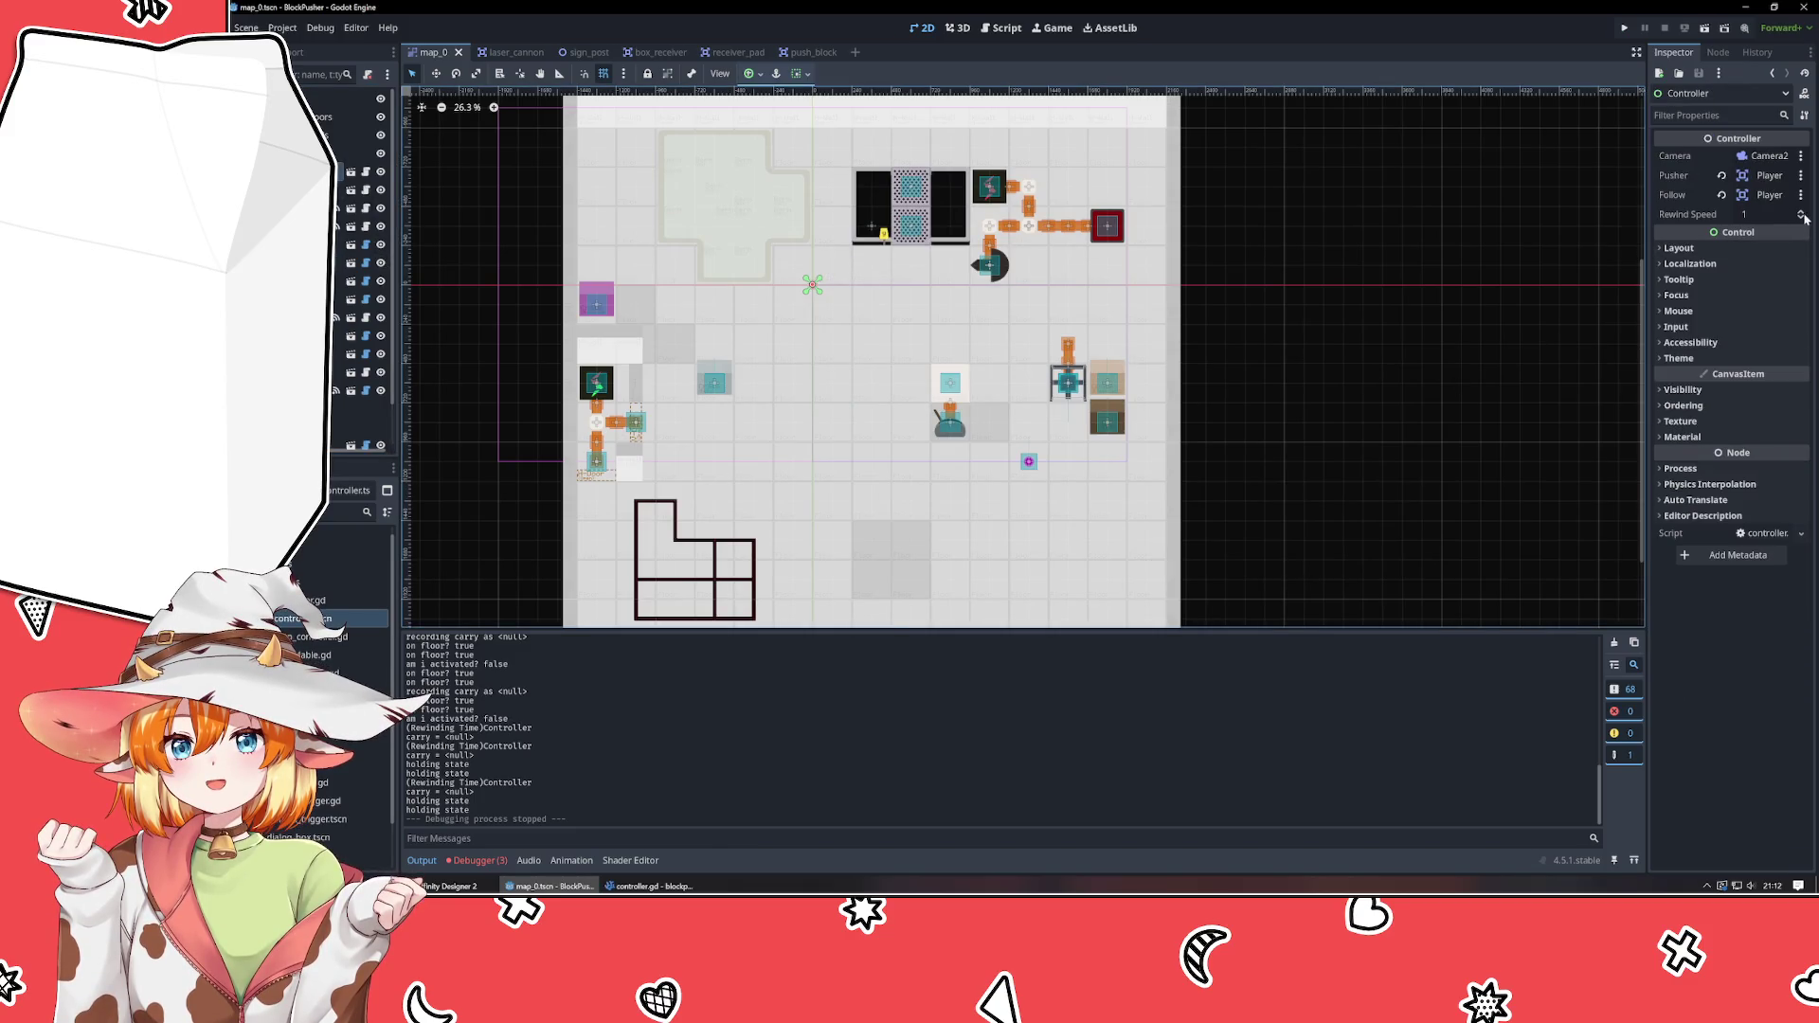
{"action": "left_click", "coordinate": [1229, 380]}
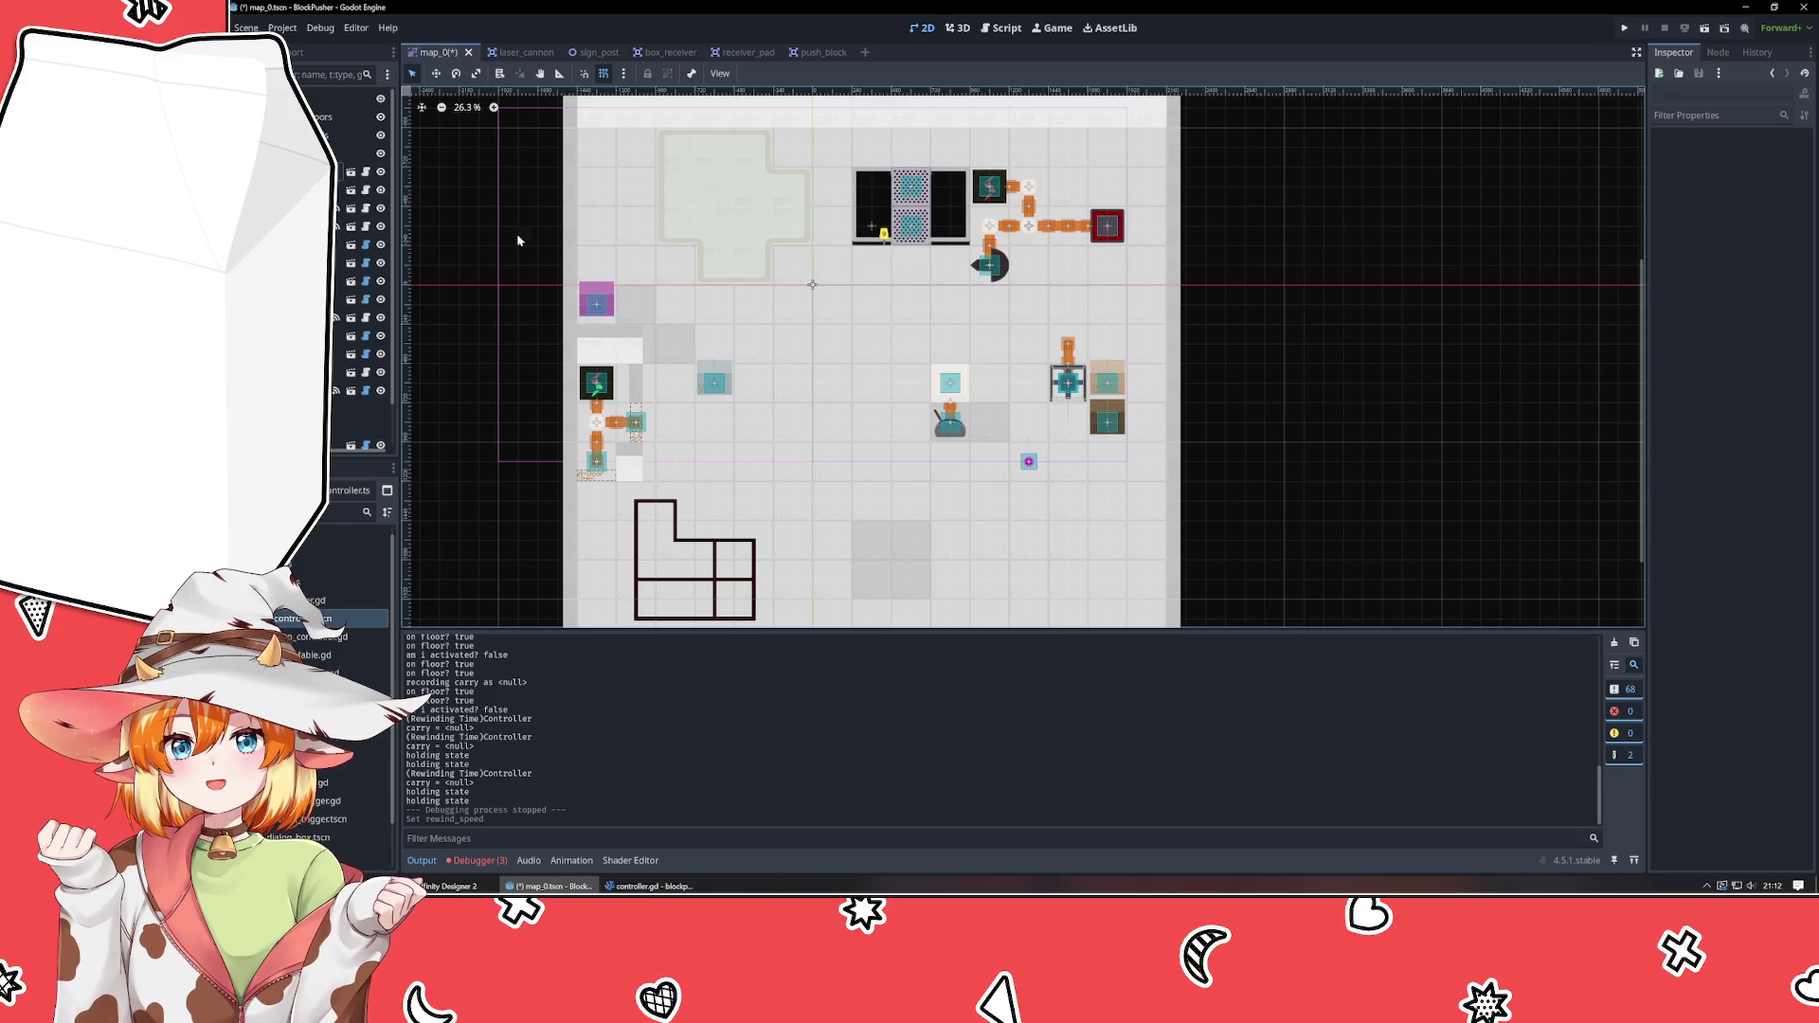
{"action": "left_click", "coordinate": [1108, 418]}
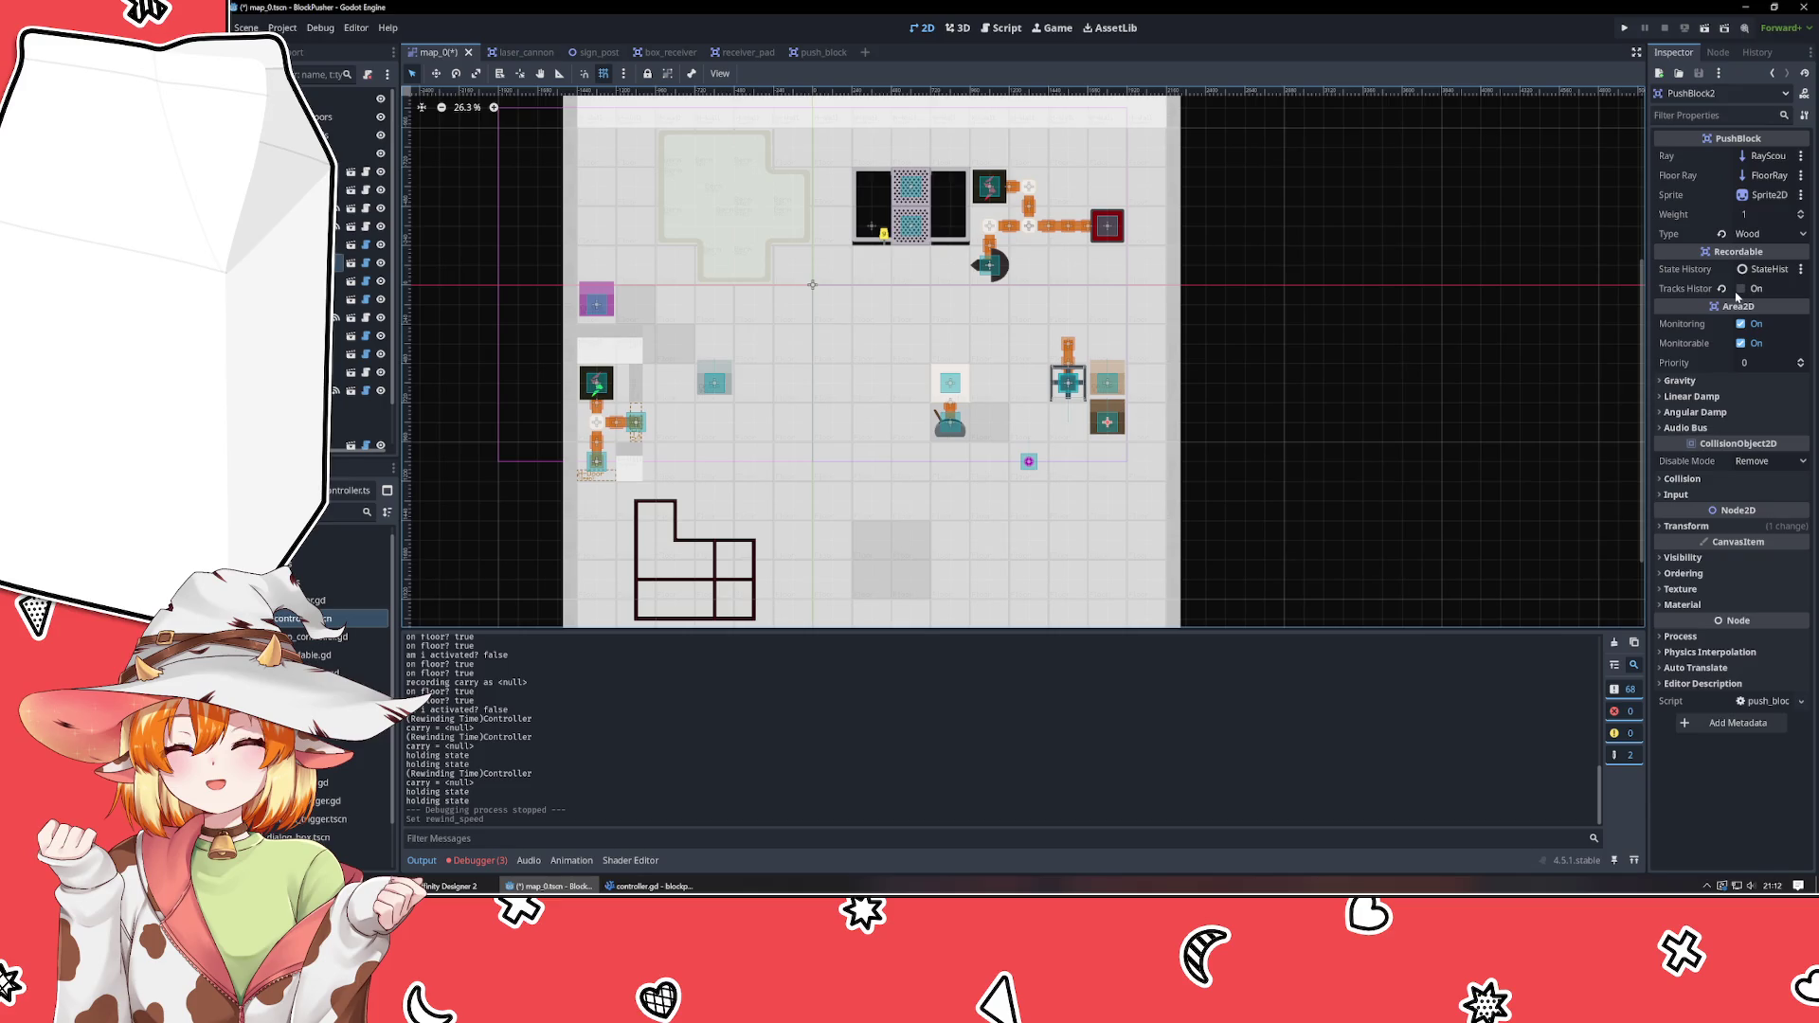
{"action": "left_click", "coordinate": [812, 284]}
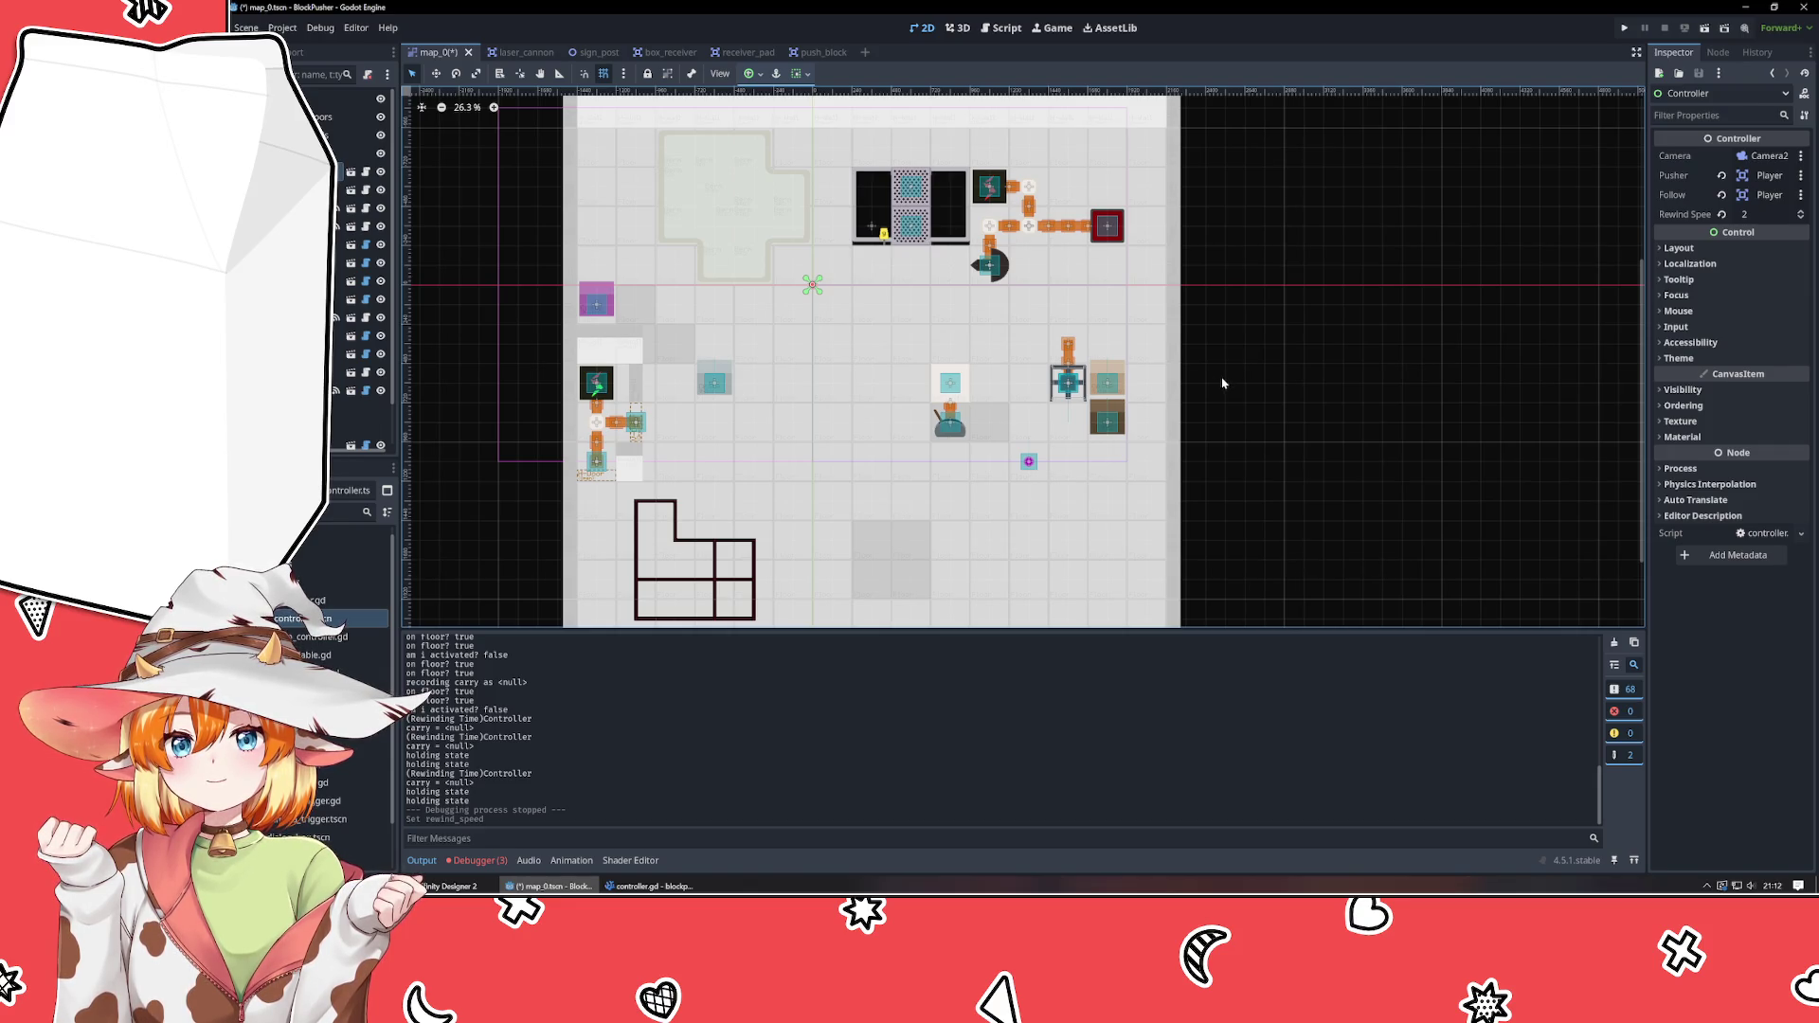
{"action": "left_click", "coordinate": [650, 886]}
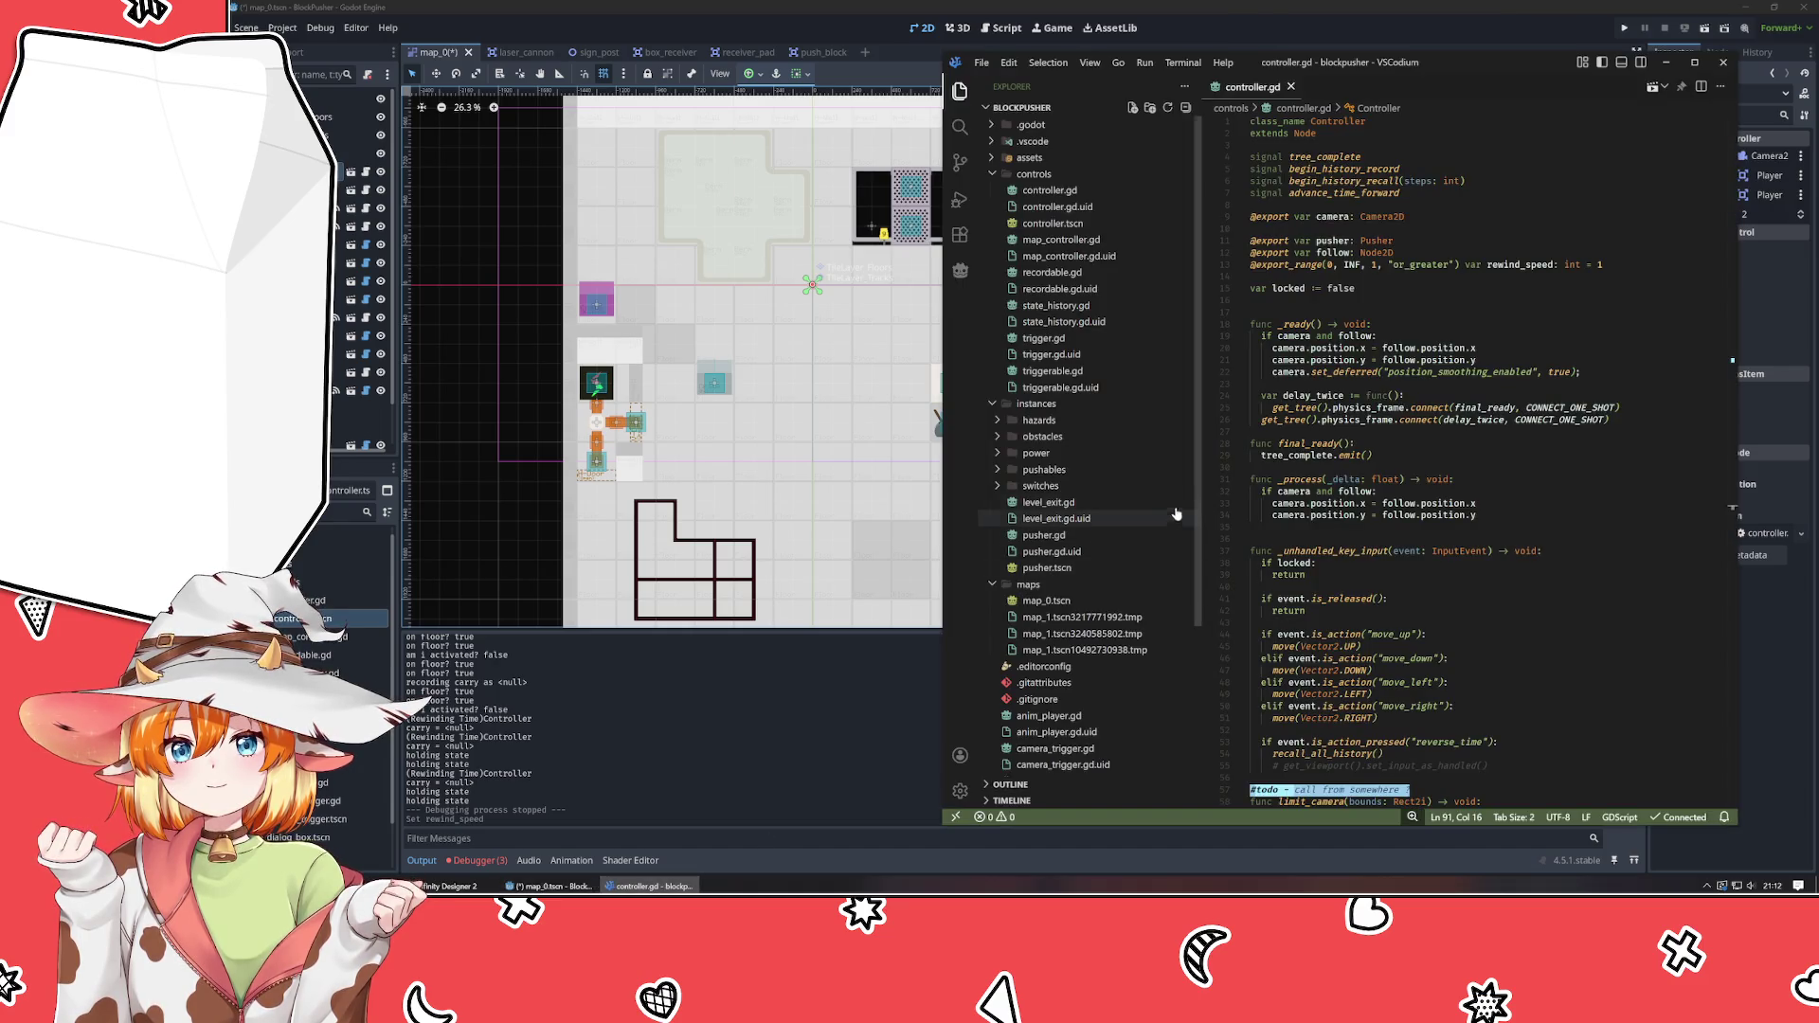
- Try adding a printwarn/warn line in _unhandled_key_input, then delete it
{"action": "left_click", "coordinate": [1403, 610]}
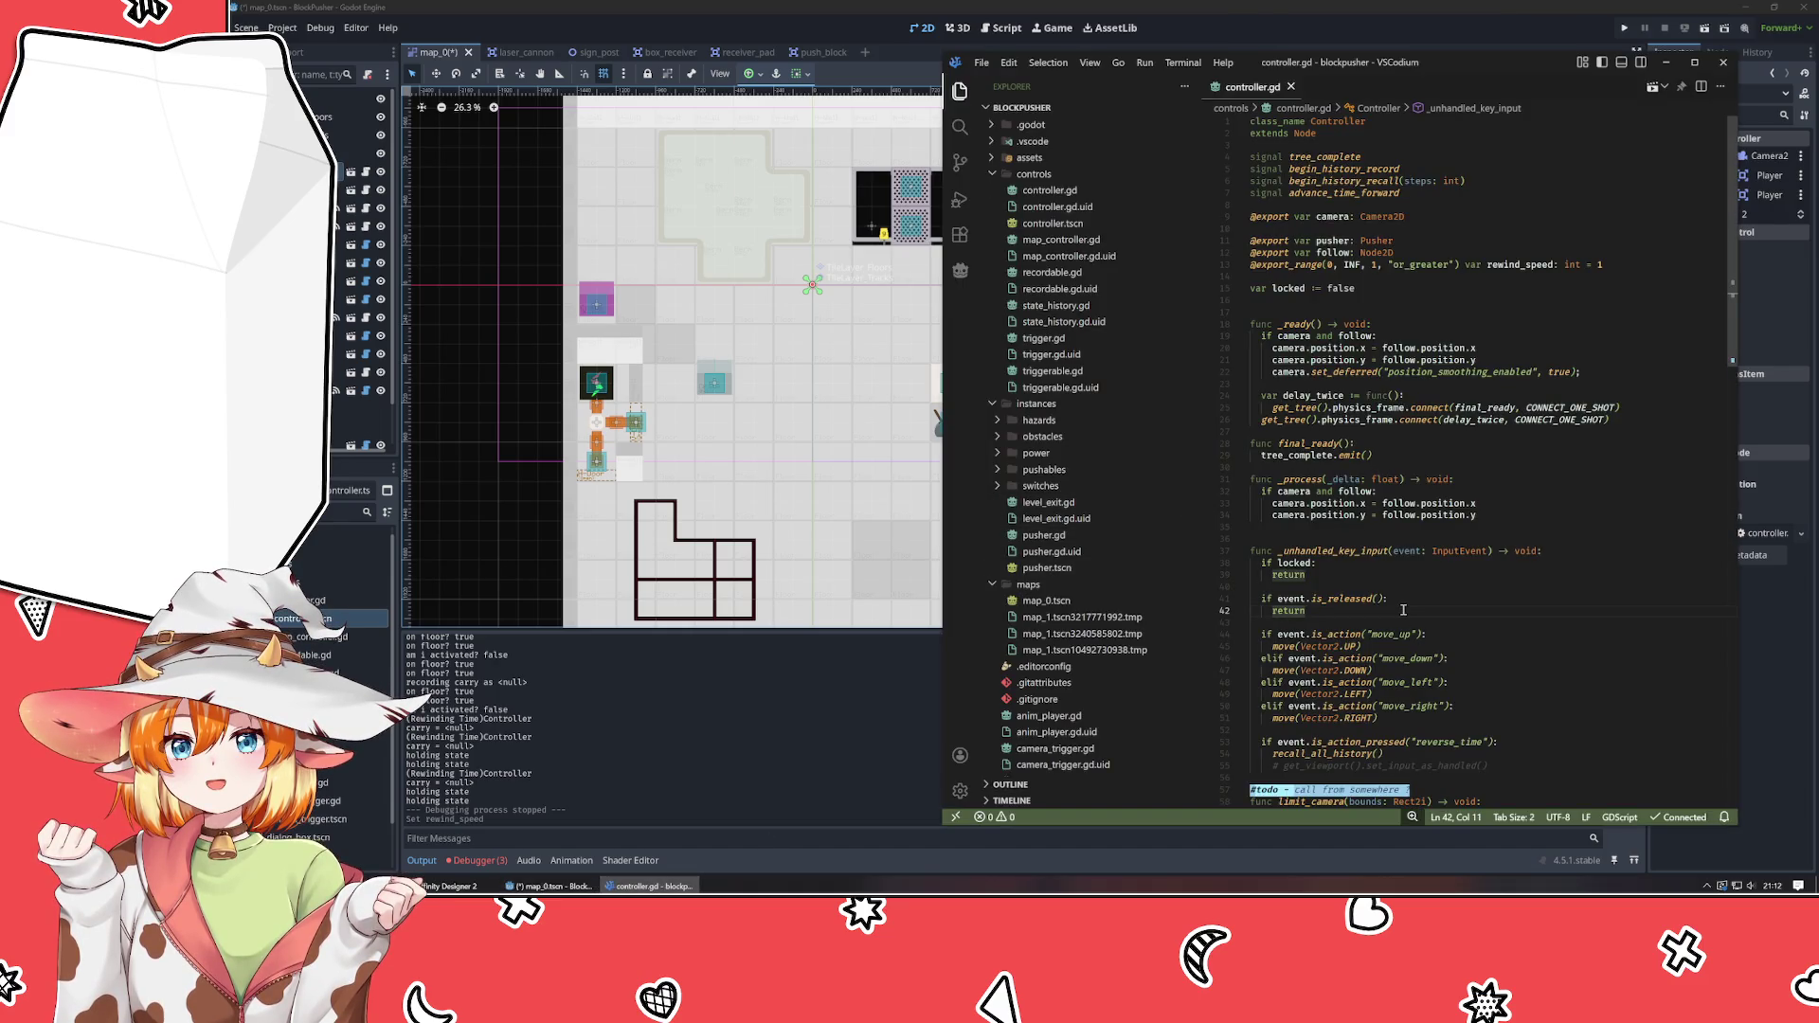
{"action": "key", "text": "Down"}
{"action": "key", "text": "Return"}
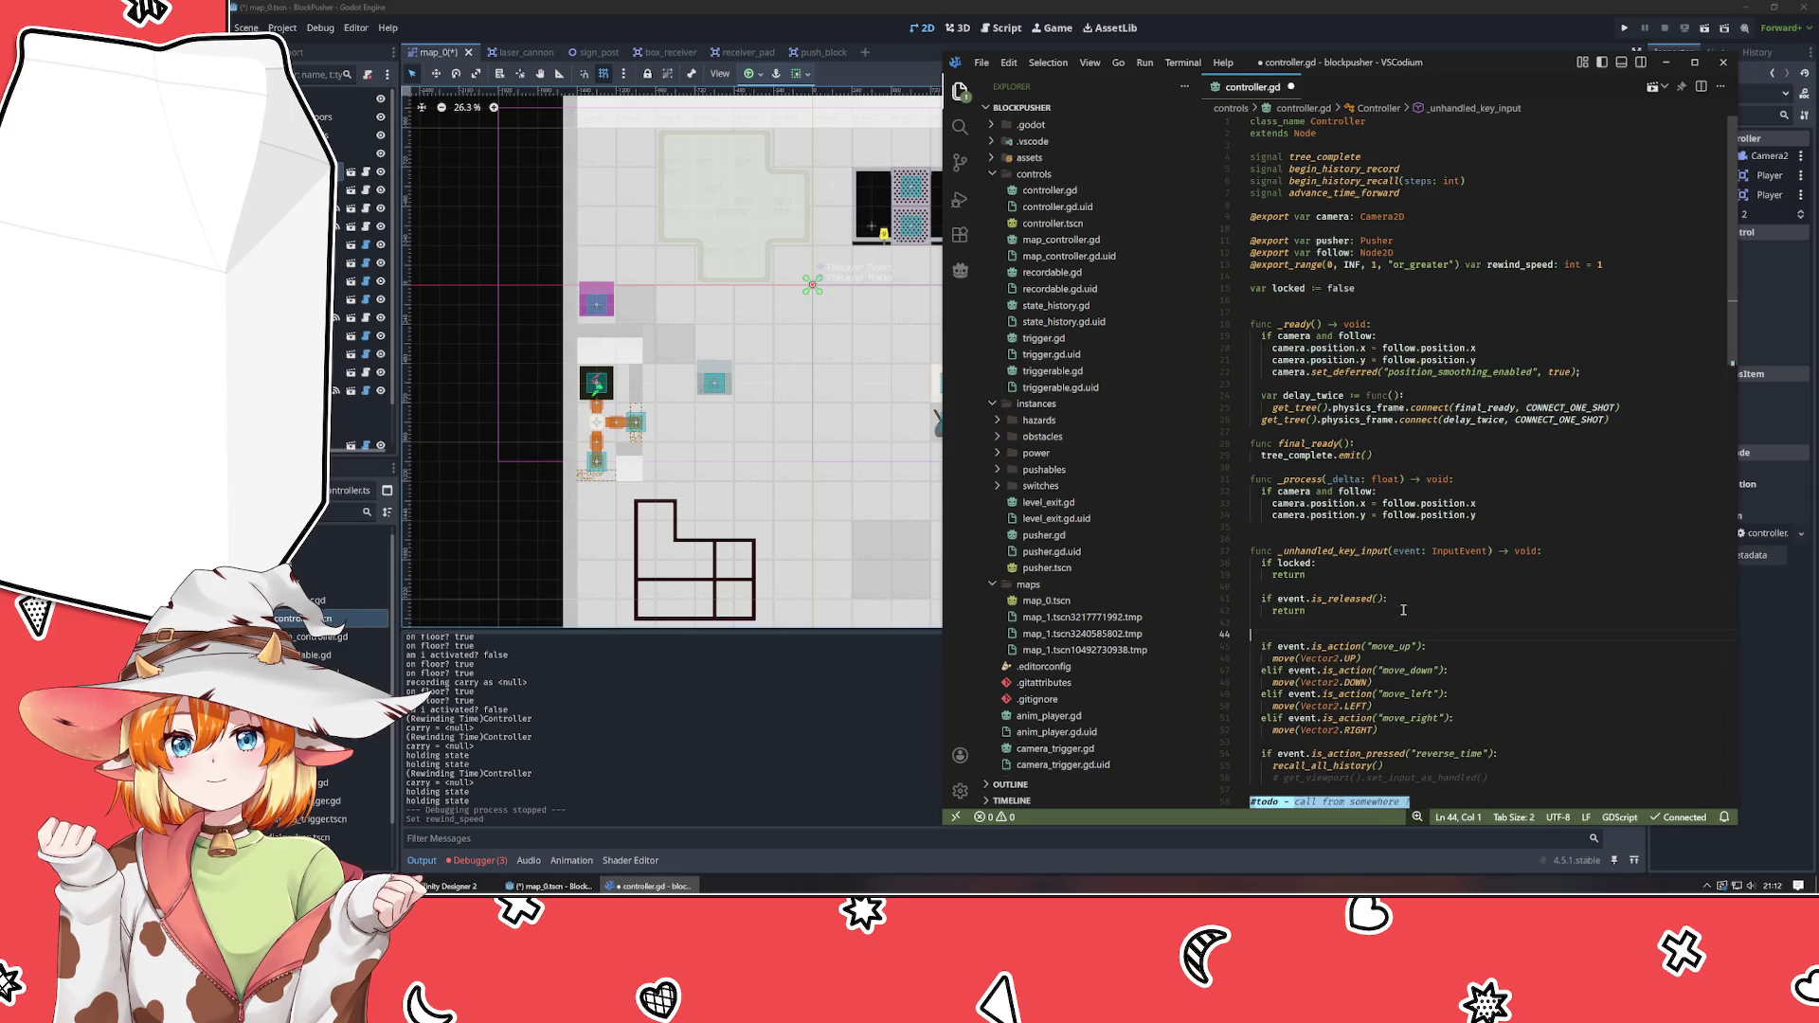
{"action": "type", "text": "printwa"}
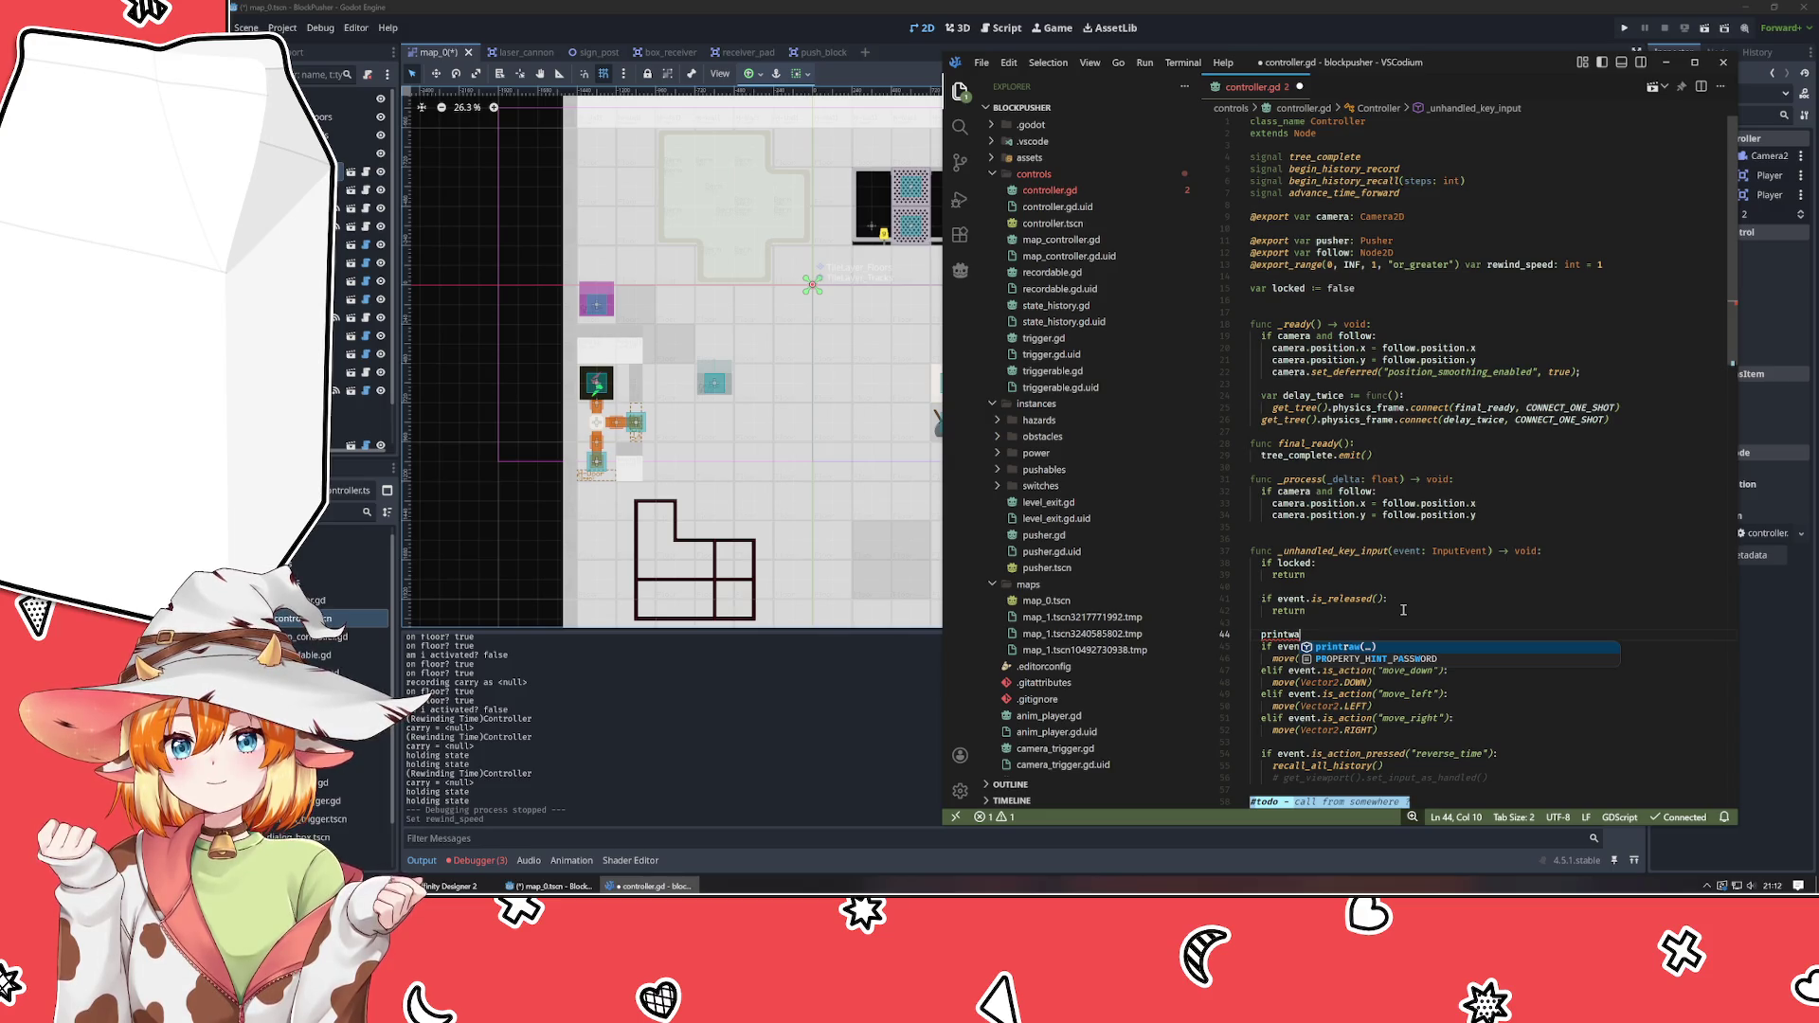
{"action": "key", "text": "BackSpace"}
{"action": "key", "text": "BackSpace"}
{"action": "key", "text": "BackSpace"}
{"action": "type", "text": "w"}
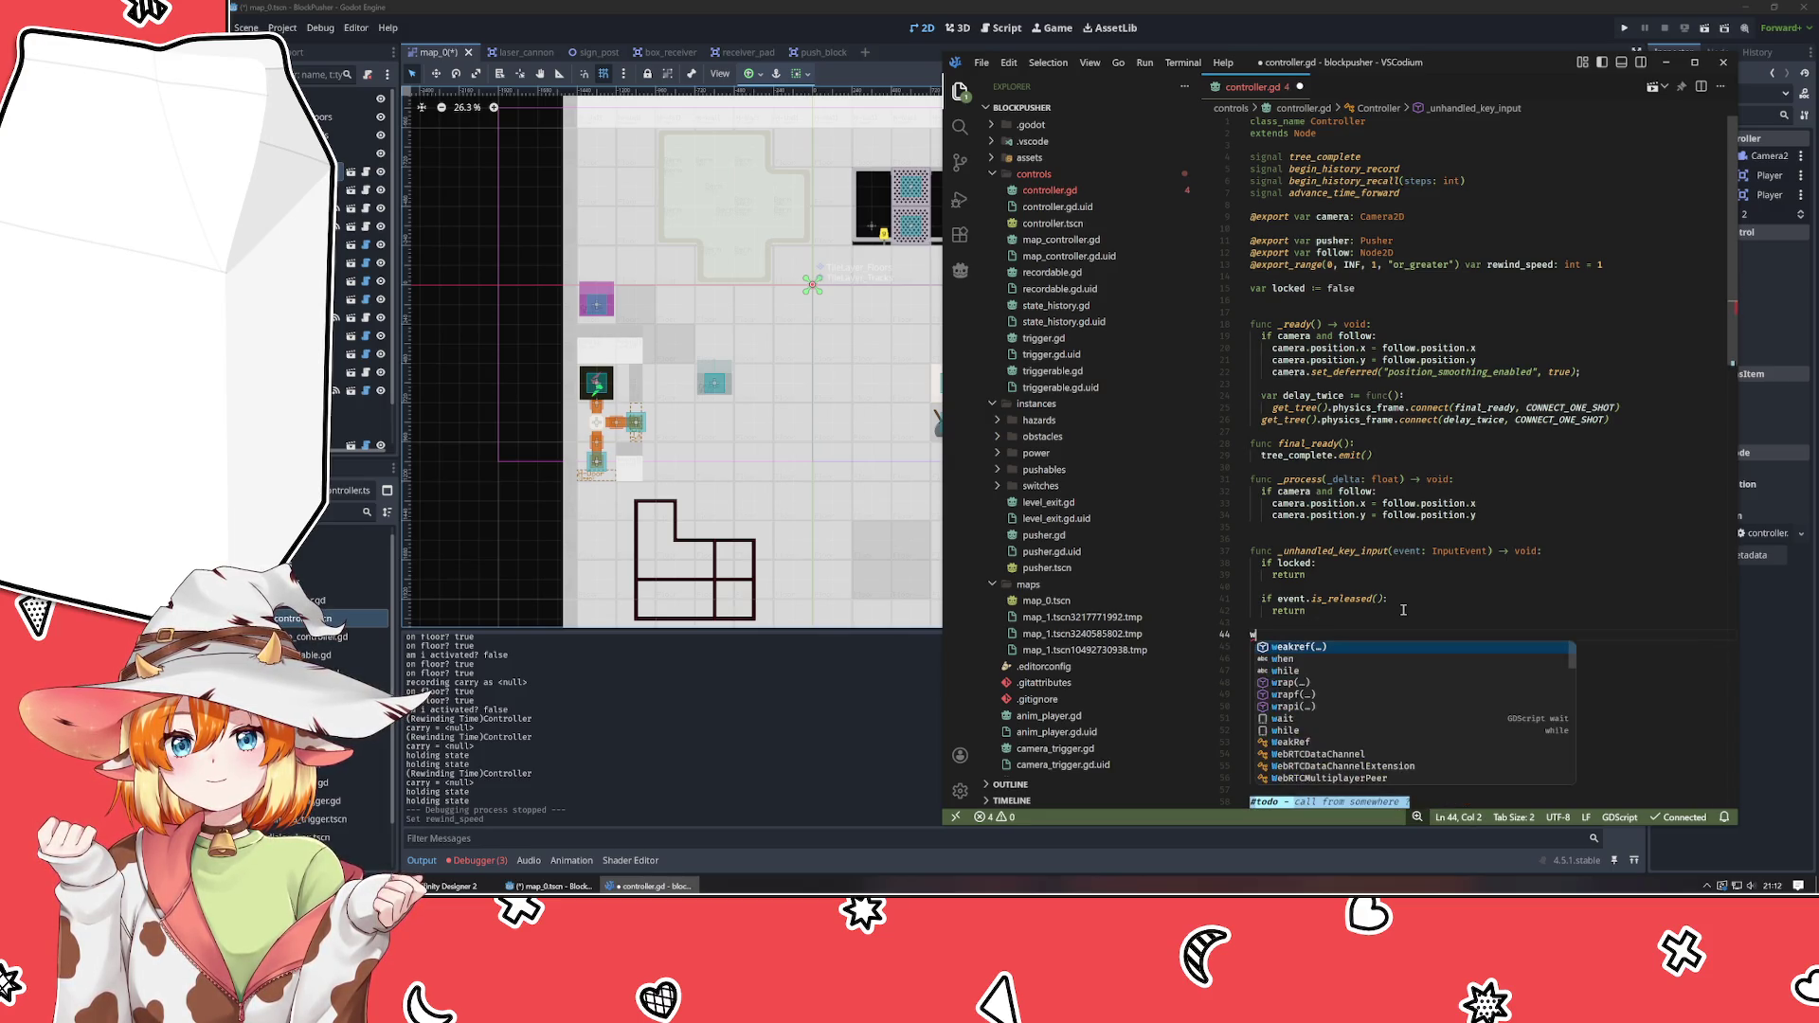
{"action": "type", "text": "arn"}
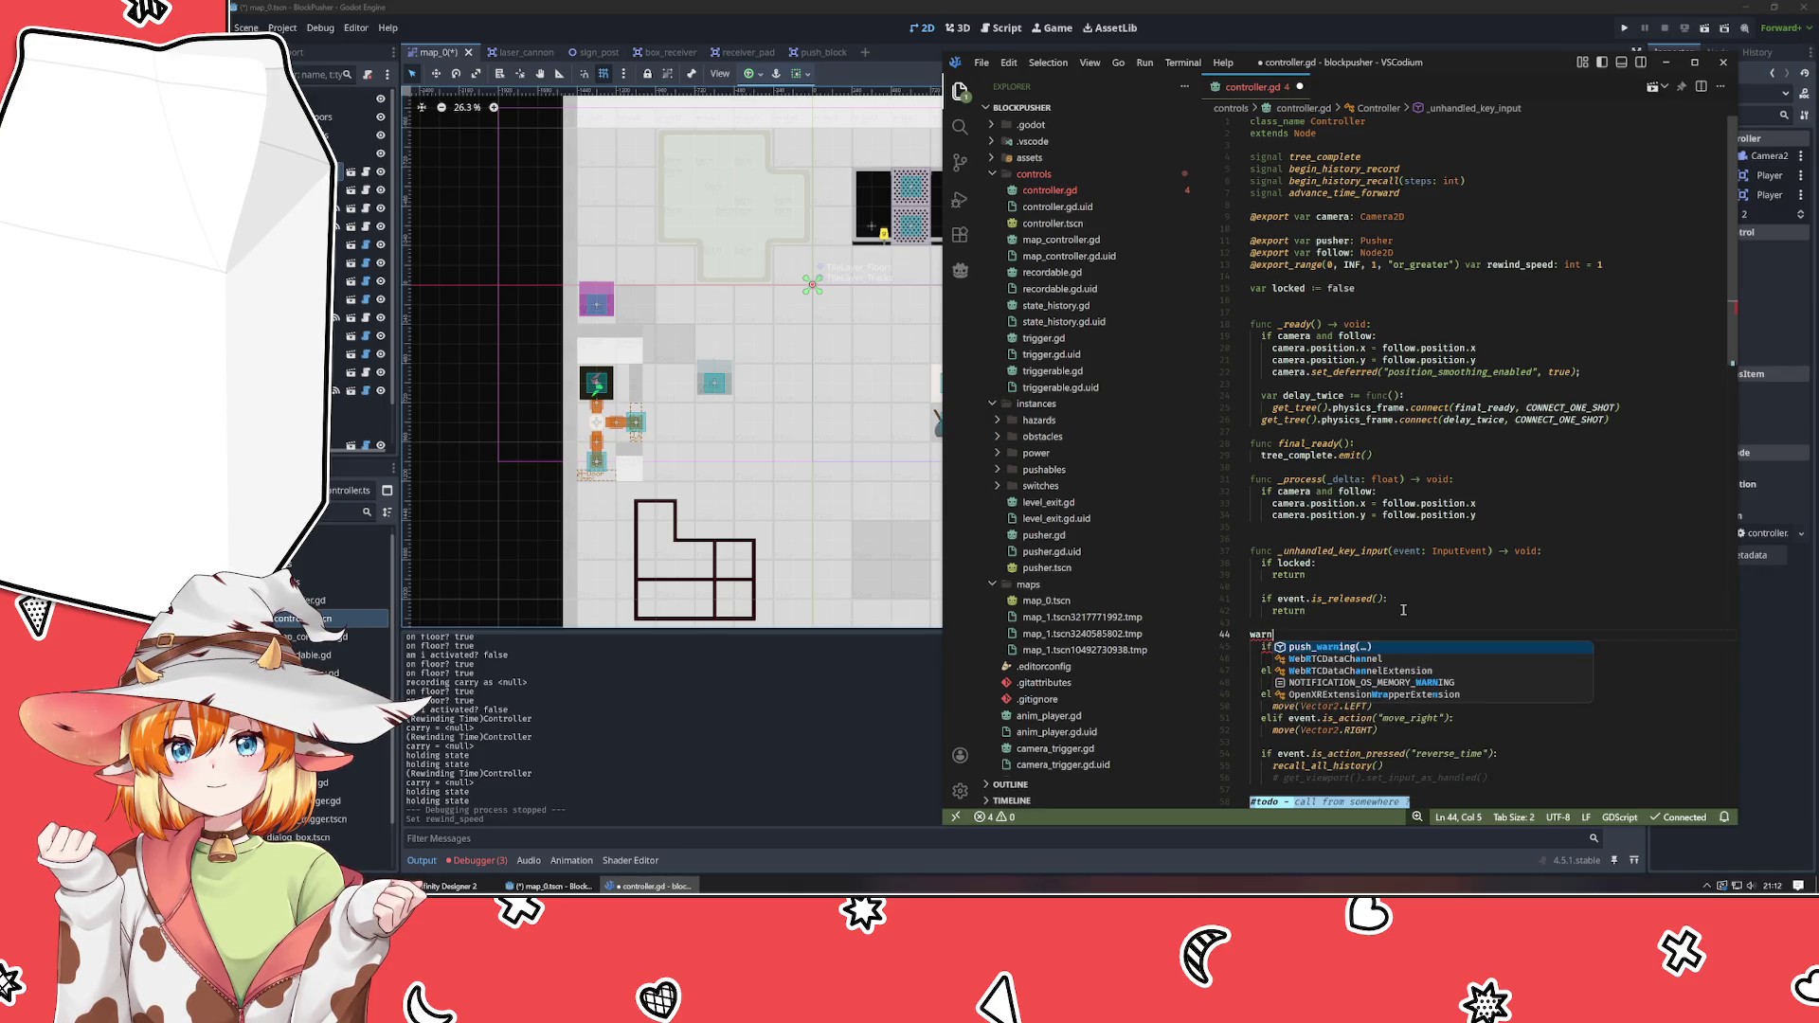
{"action": "key", "text": "BackSpace"}
{"action": "key", "text": "BackSpace"}
{"action": "key", "text": "BackSpace"}
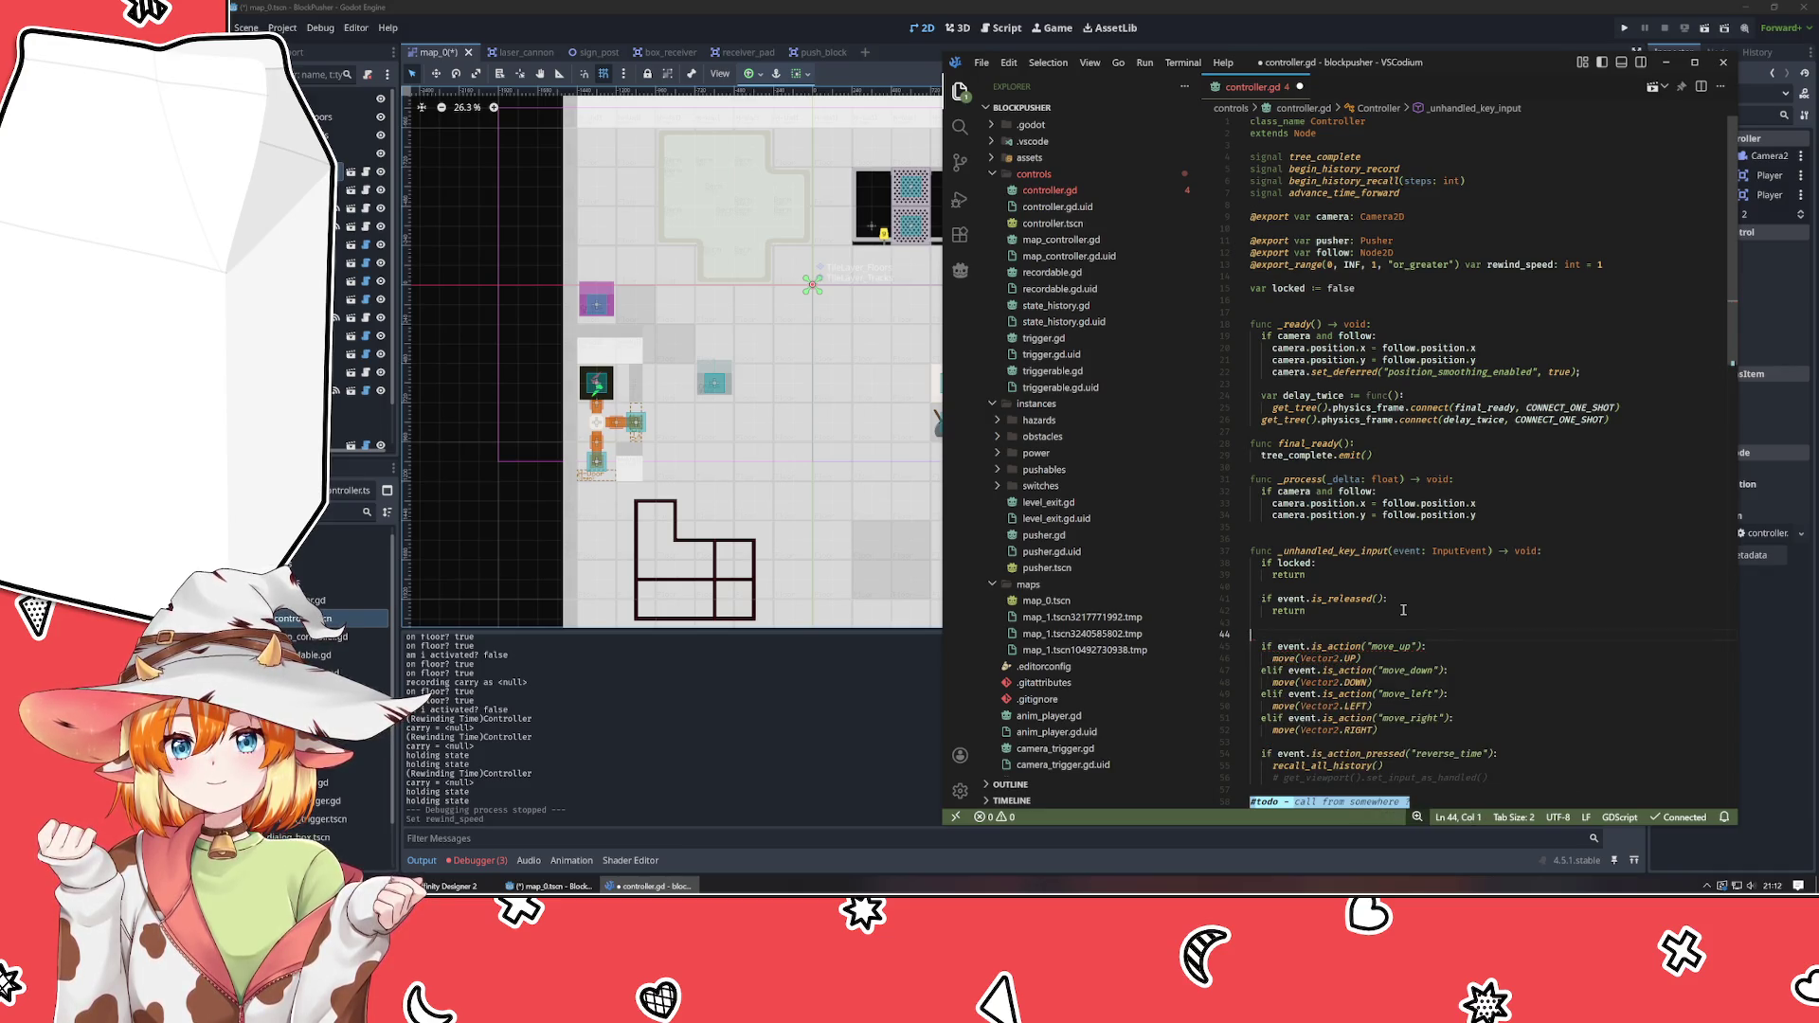
{"action": "key", "text": "Delete"}
- Search the web for 'godot print warning' in a new browser tab
{"action": "key", "text": "alt+Tab"}
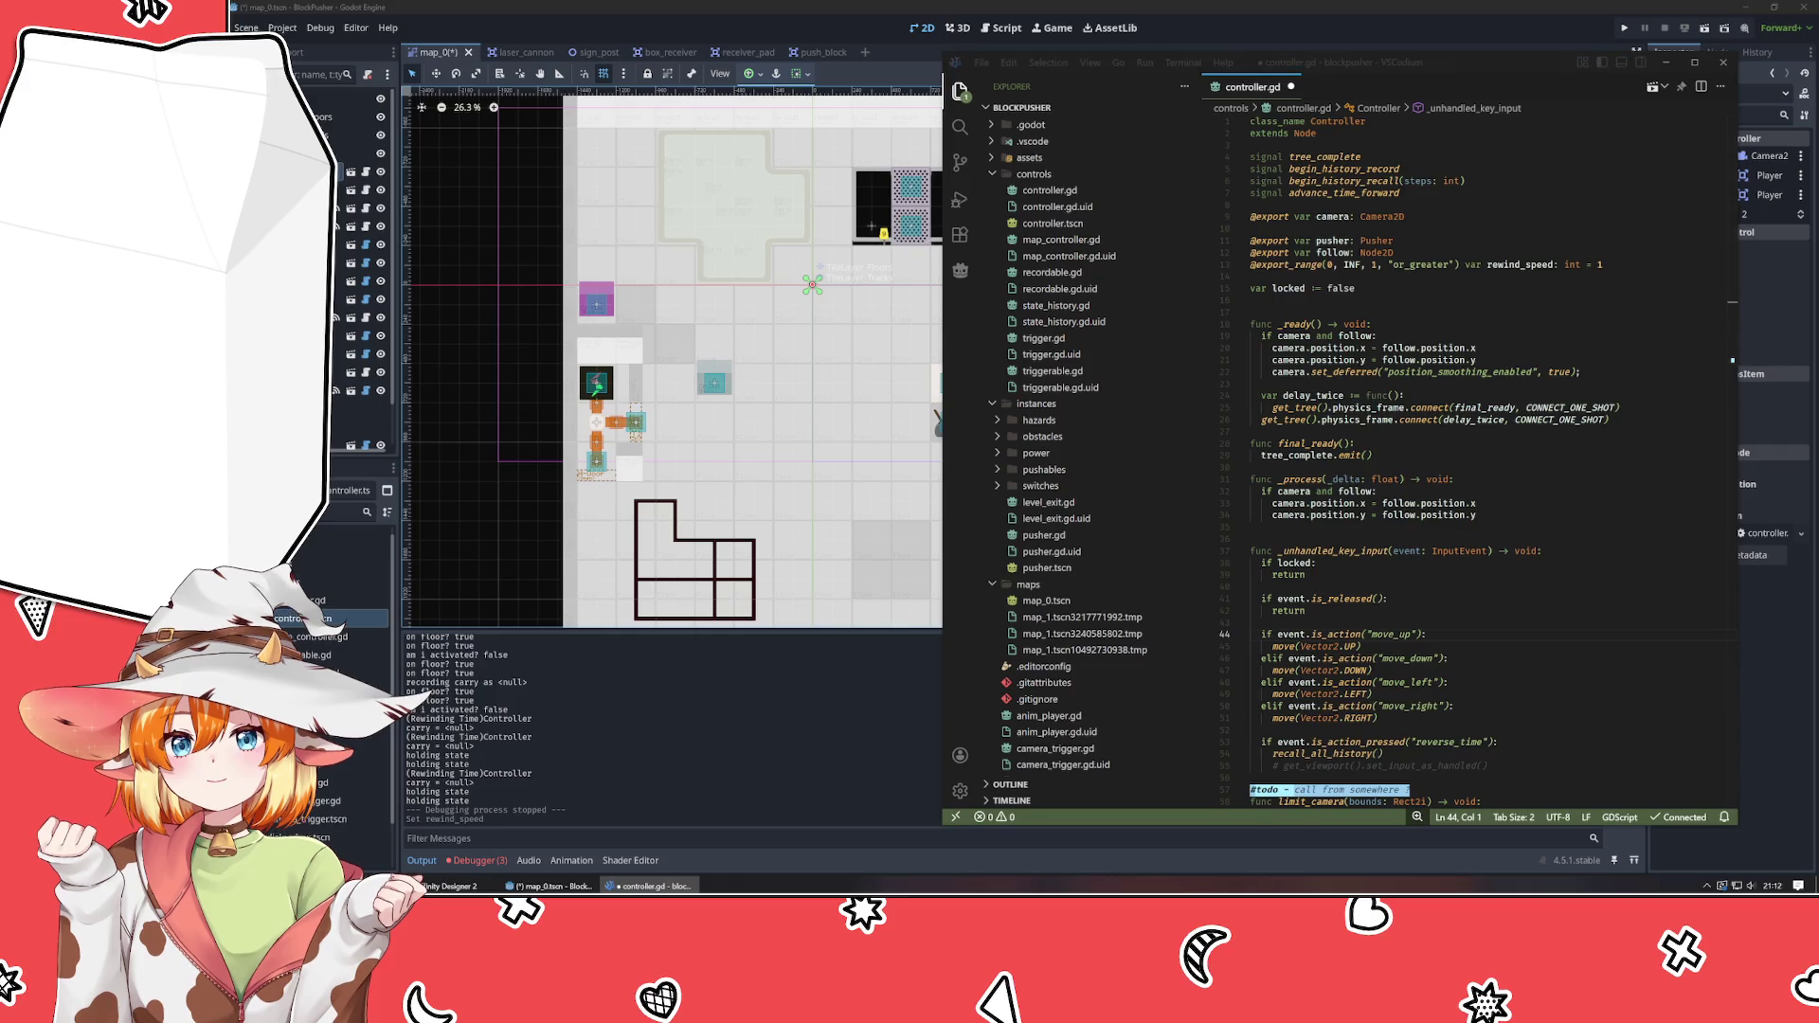
{"action": "key", "text": "ctrl+t"}
{"action": "type", "text": "godot print warning"}
{"action": "key", "text": "Return"}
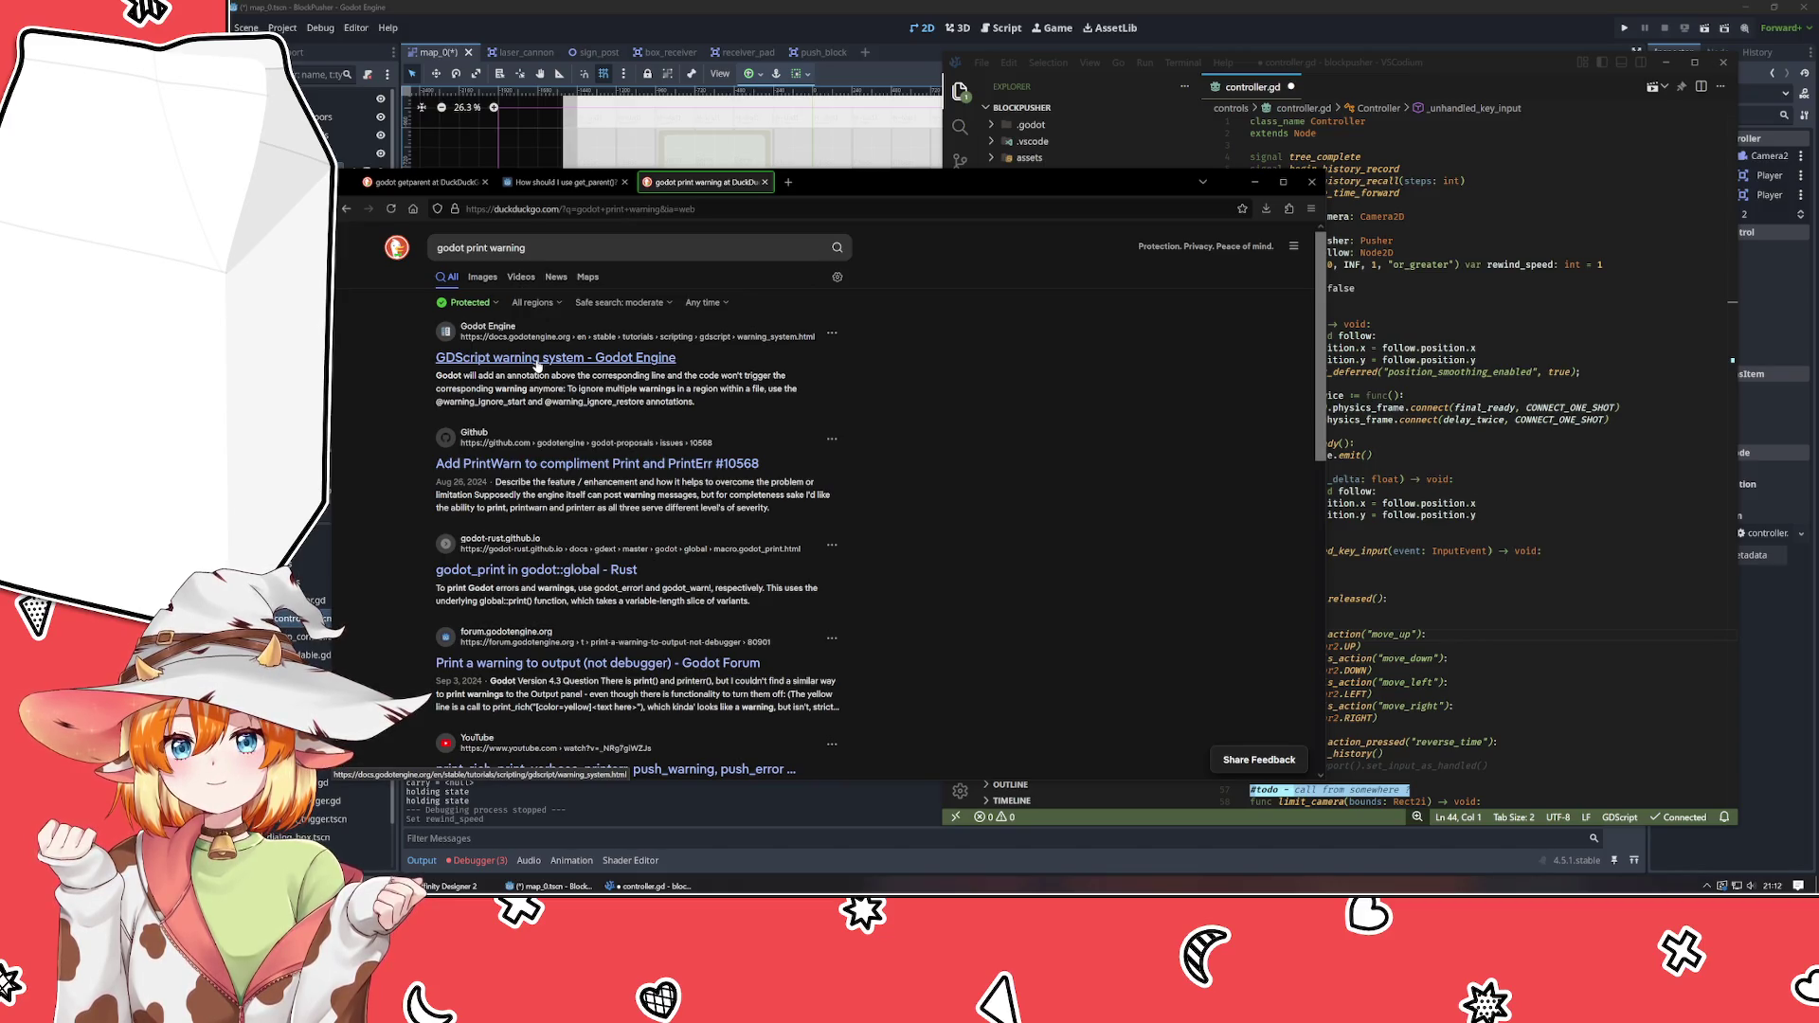
- Read GitHub proposal #10568 'Add PrintWarn' through its last comments, then return to the code
{"action": "left_click", "coordinate": [540, 471]}
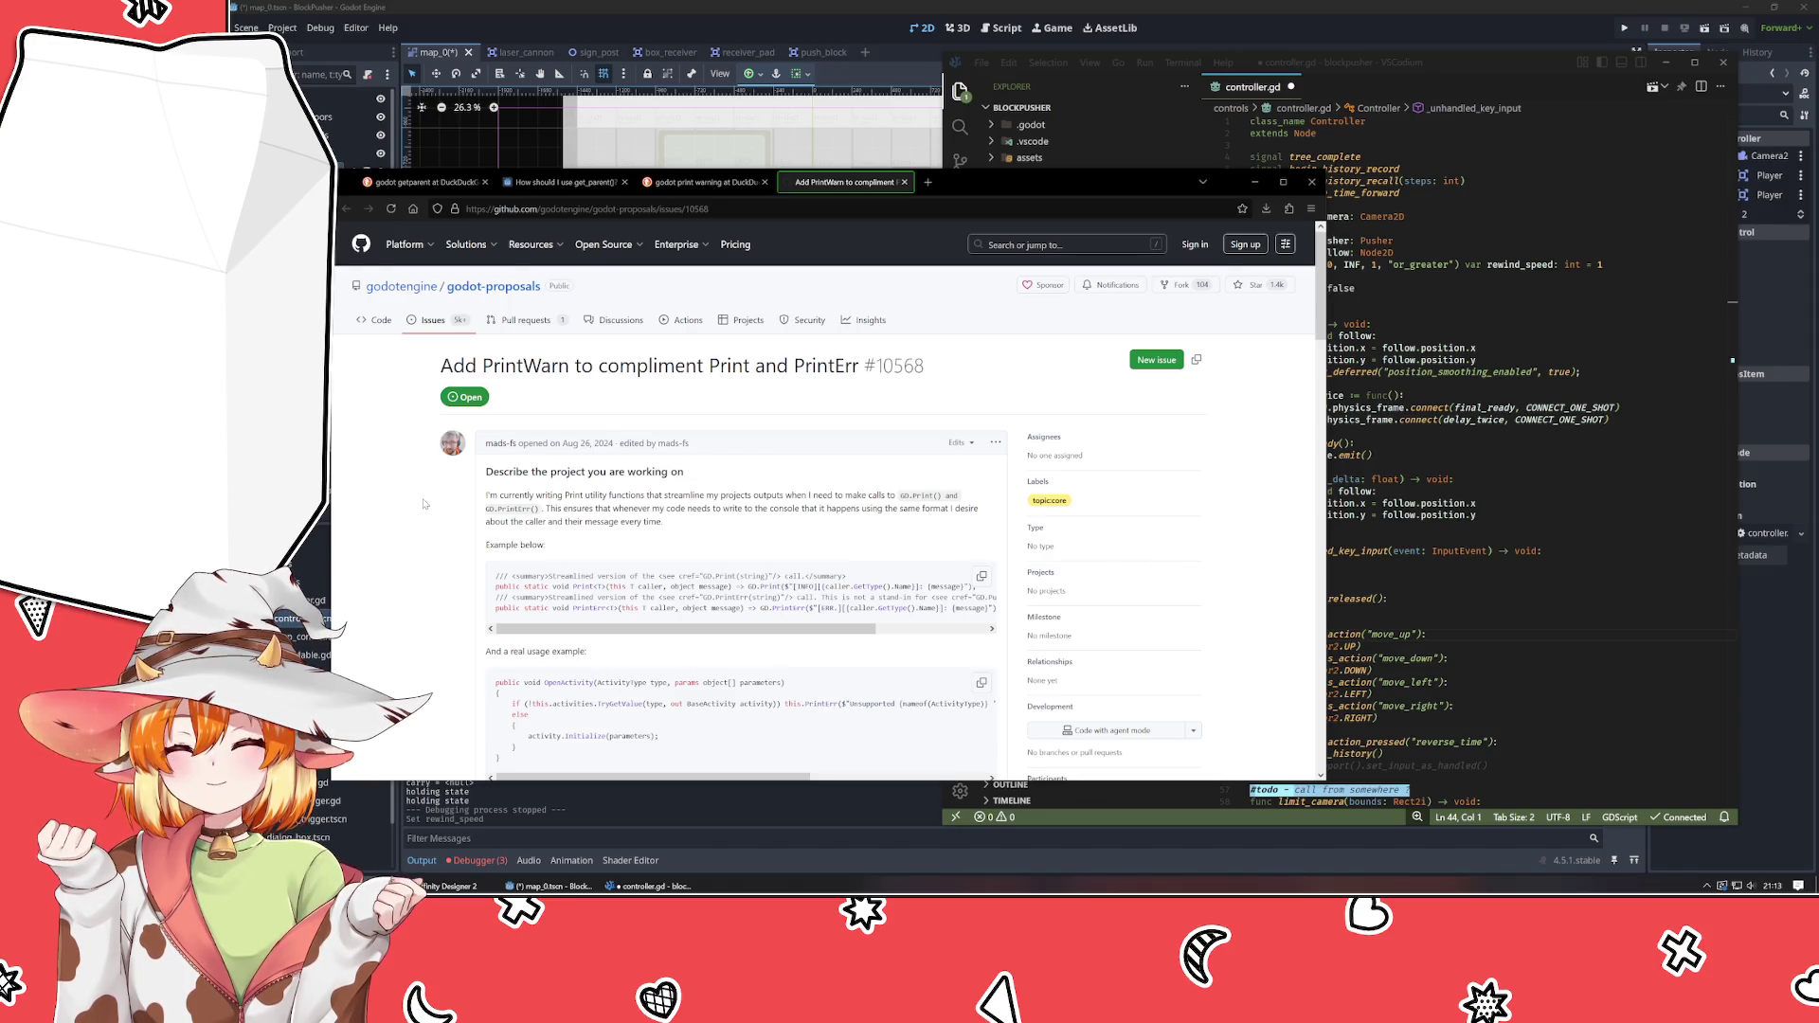
{"action": "scroll", "coordinate": [424, 504], "scroll_direction": "down", "scroll_amount": 3}
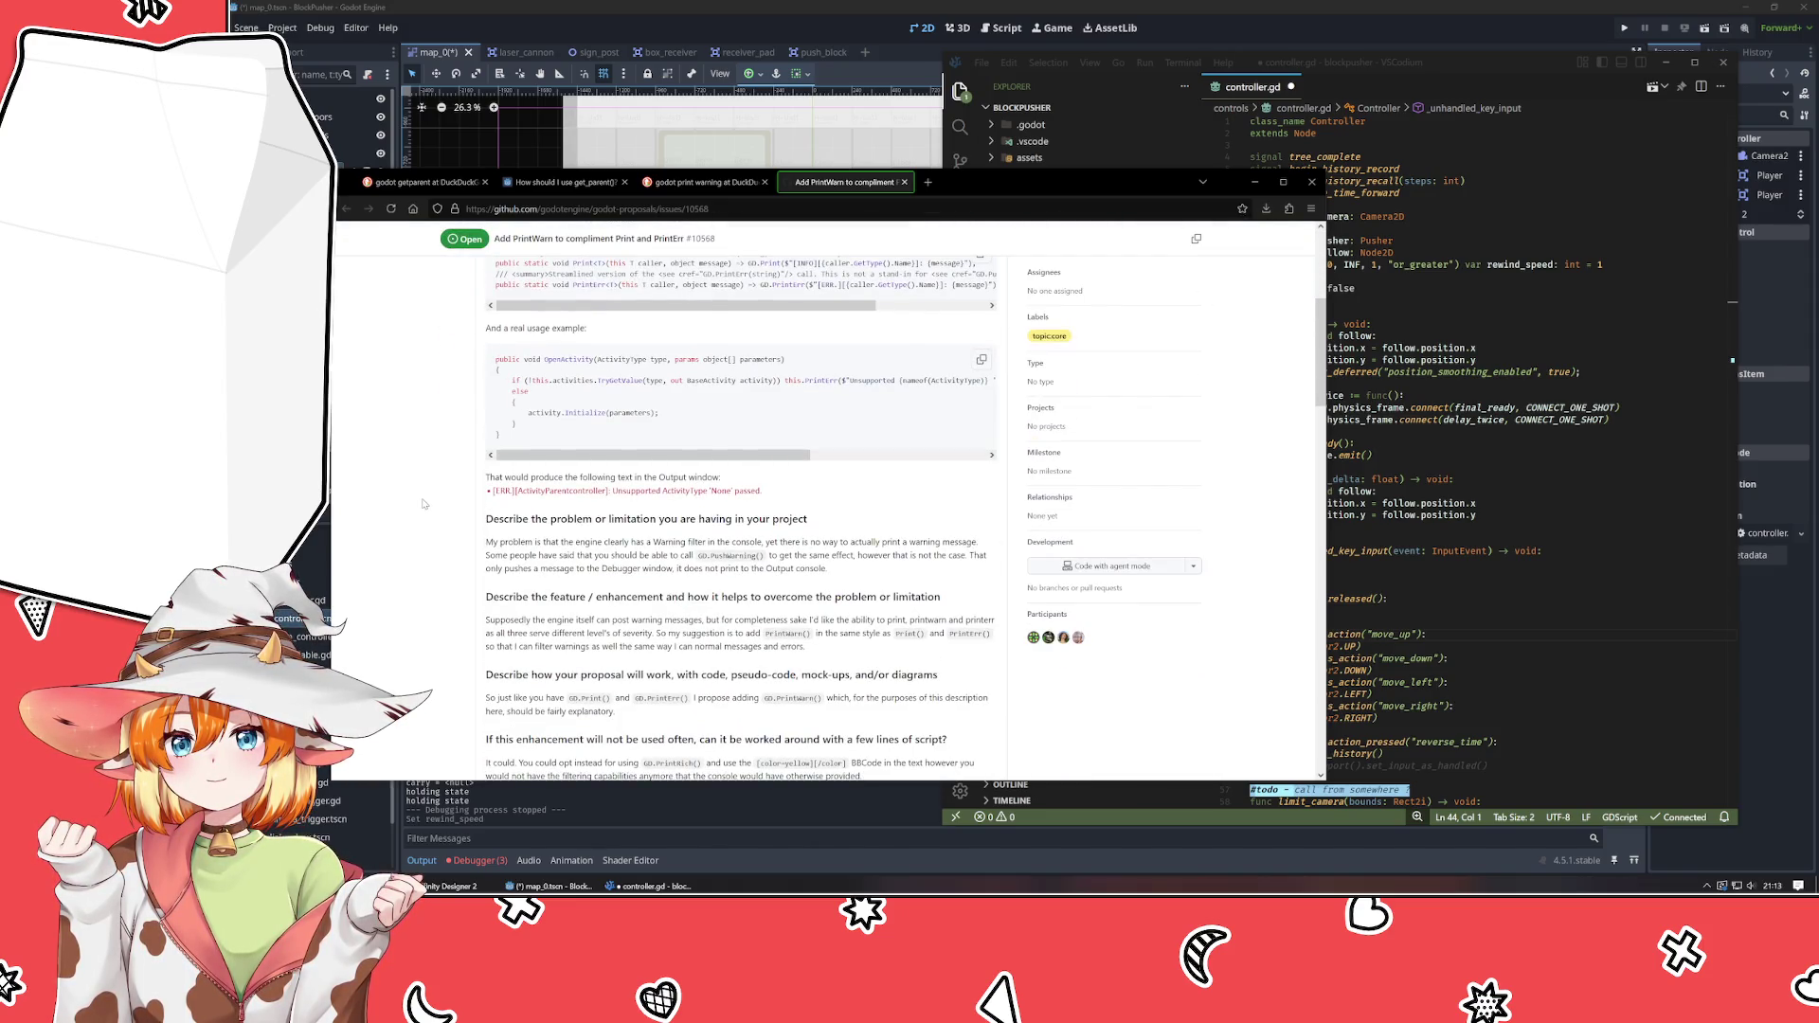
{"action": "scroll", "coordinate": [424, 504], "scroll_direction": "down", "scroll_amount": 4}
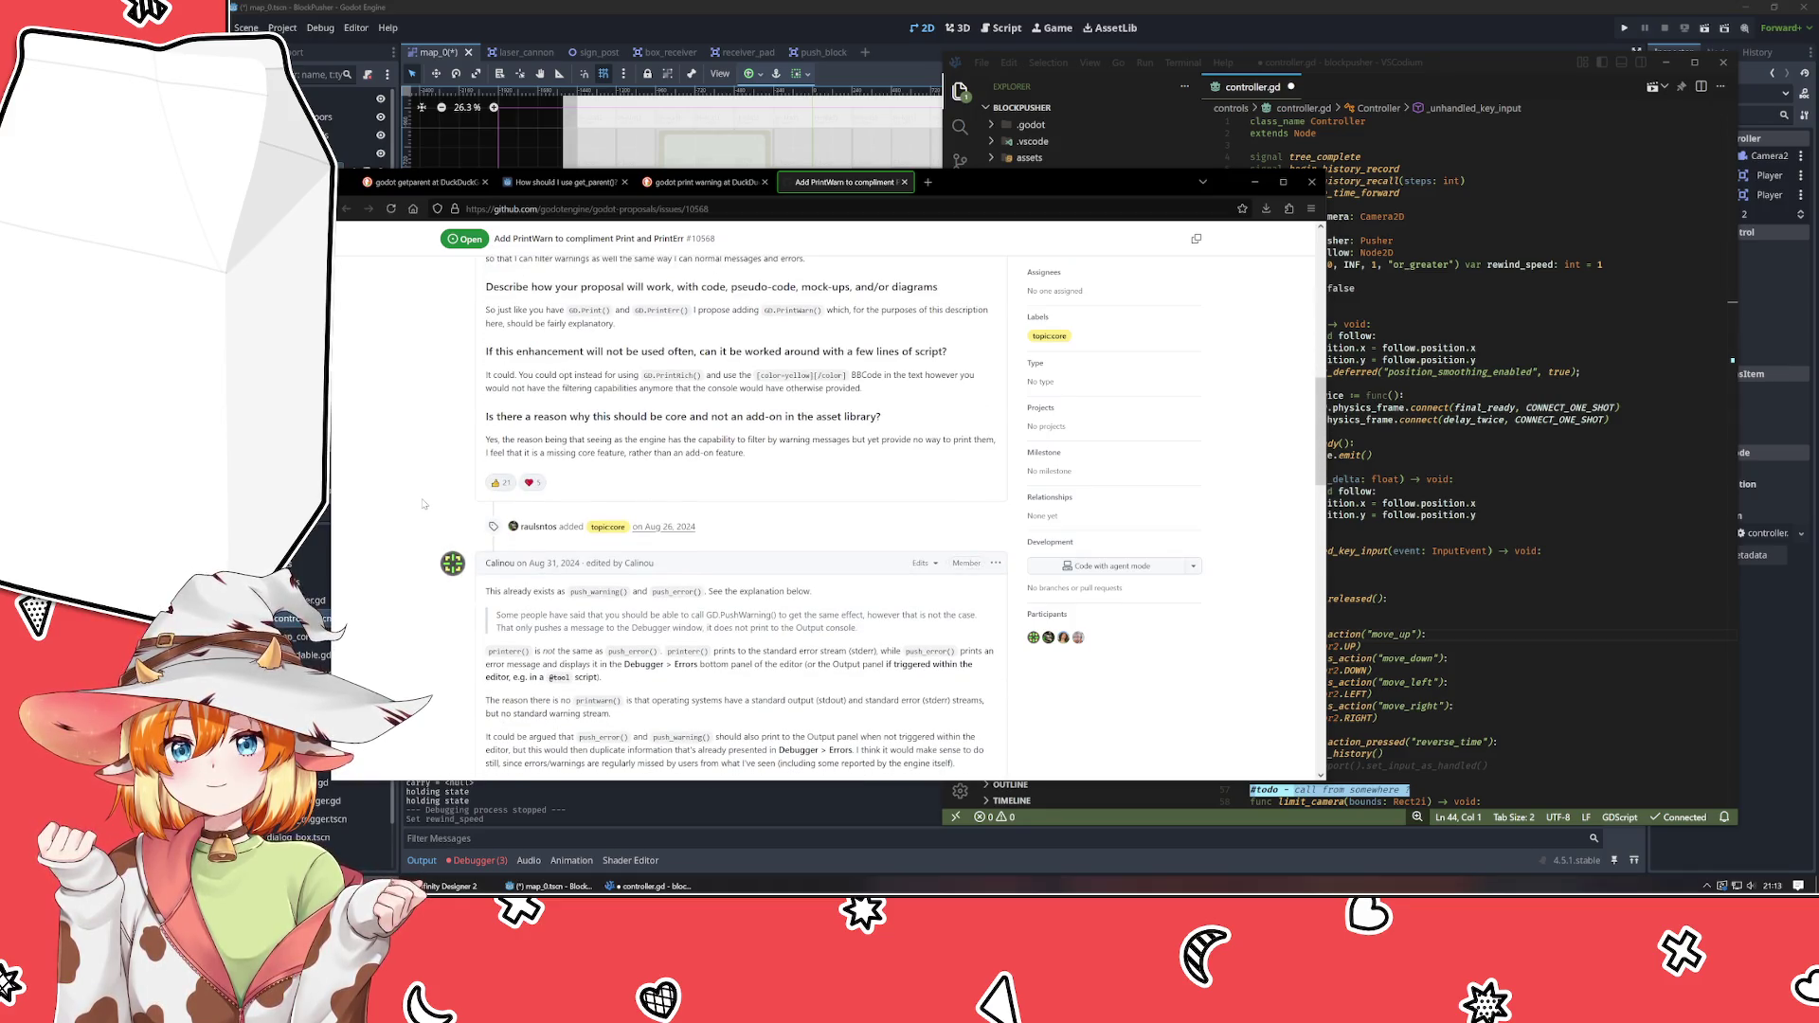
{"action": "scroll", "coordinate": [424, 504], "scroll_direction": "up", "scroll_amount": 5}
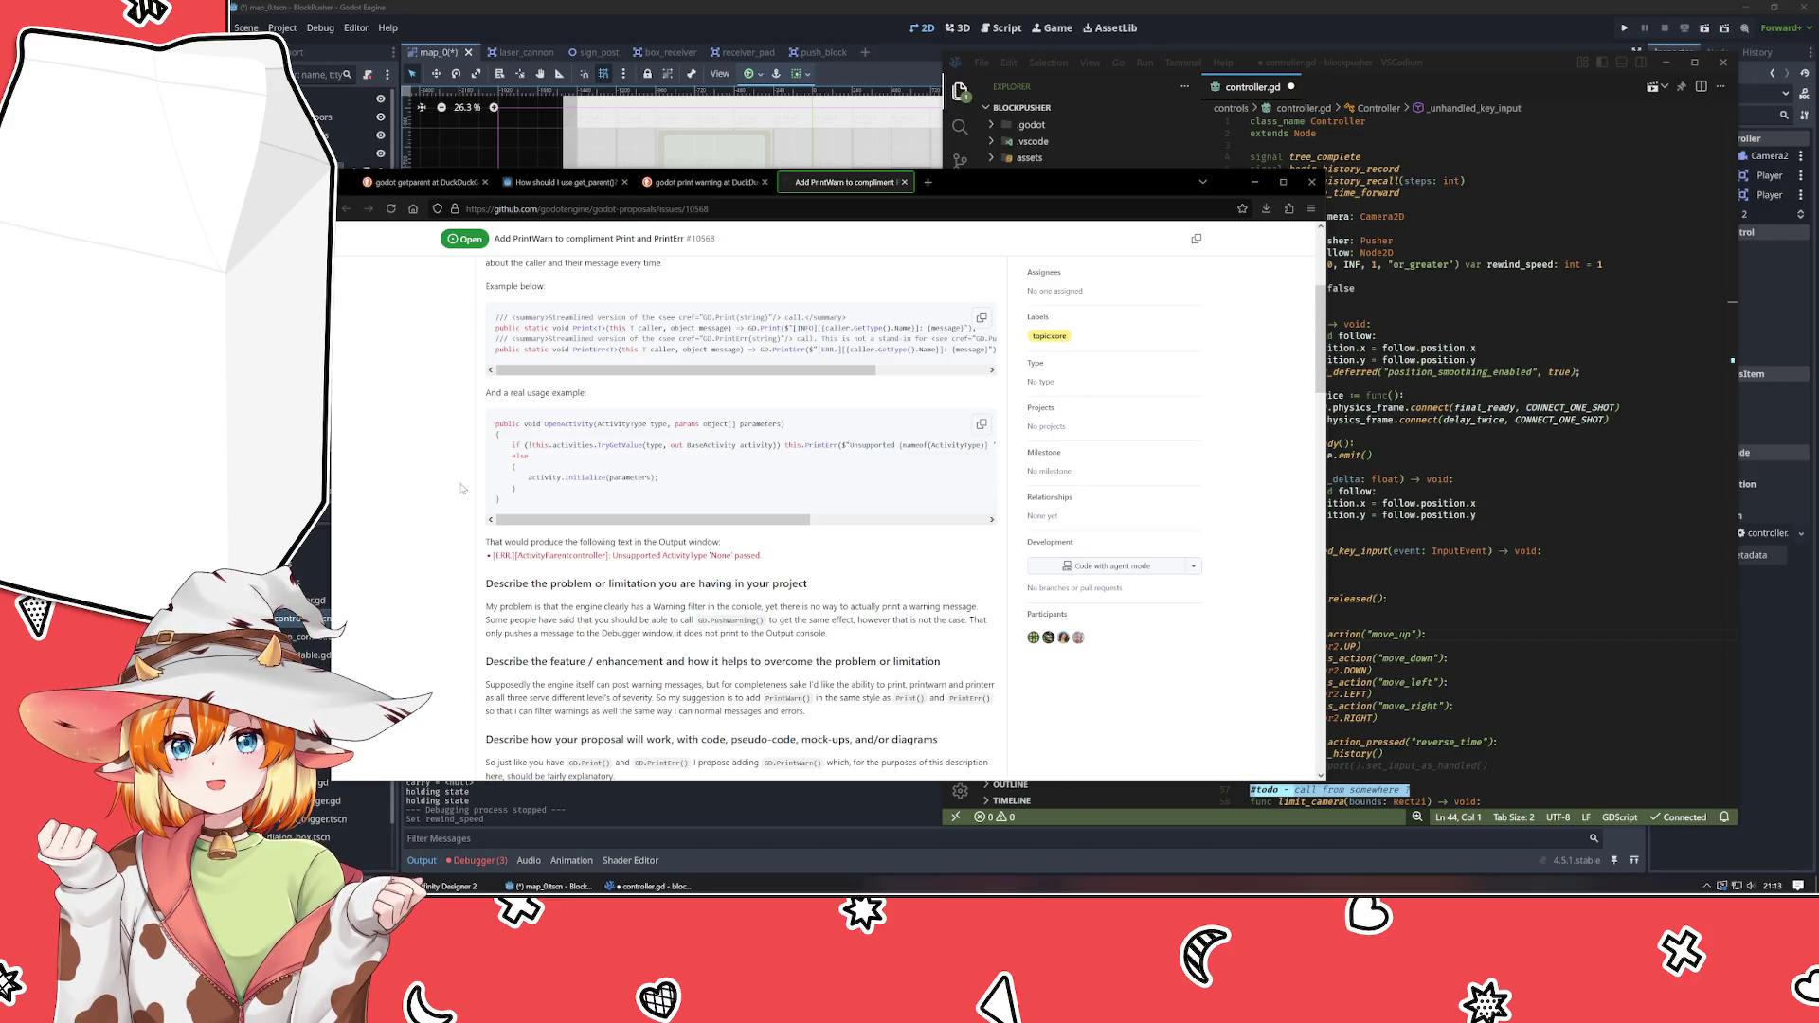
{"action": "scroll", "coordinate": [436, 485], "scroll_direction": "down", "scroll_amount": 5}
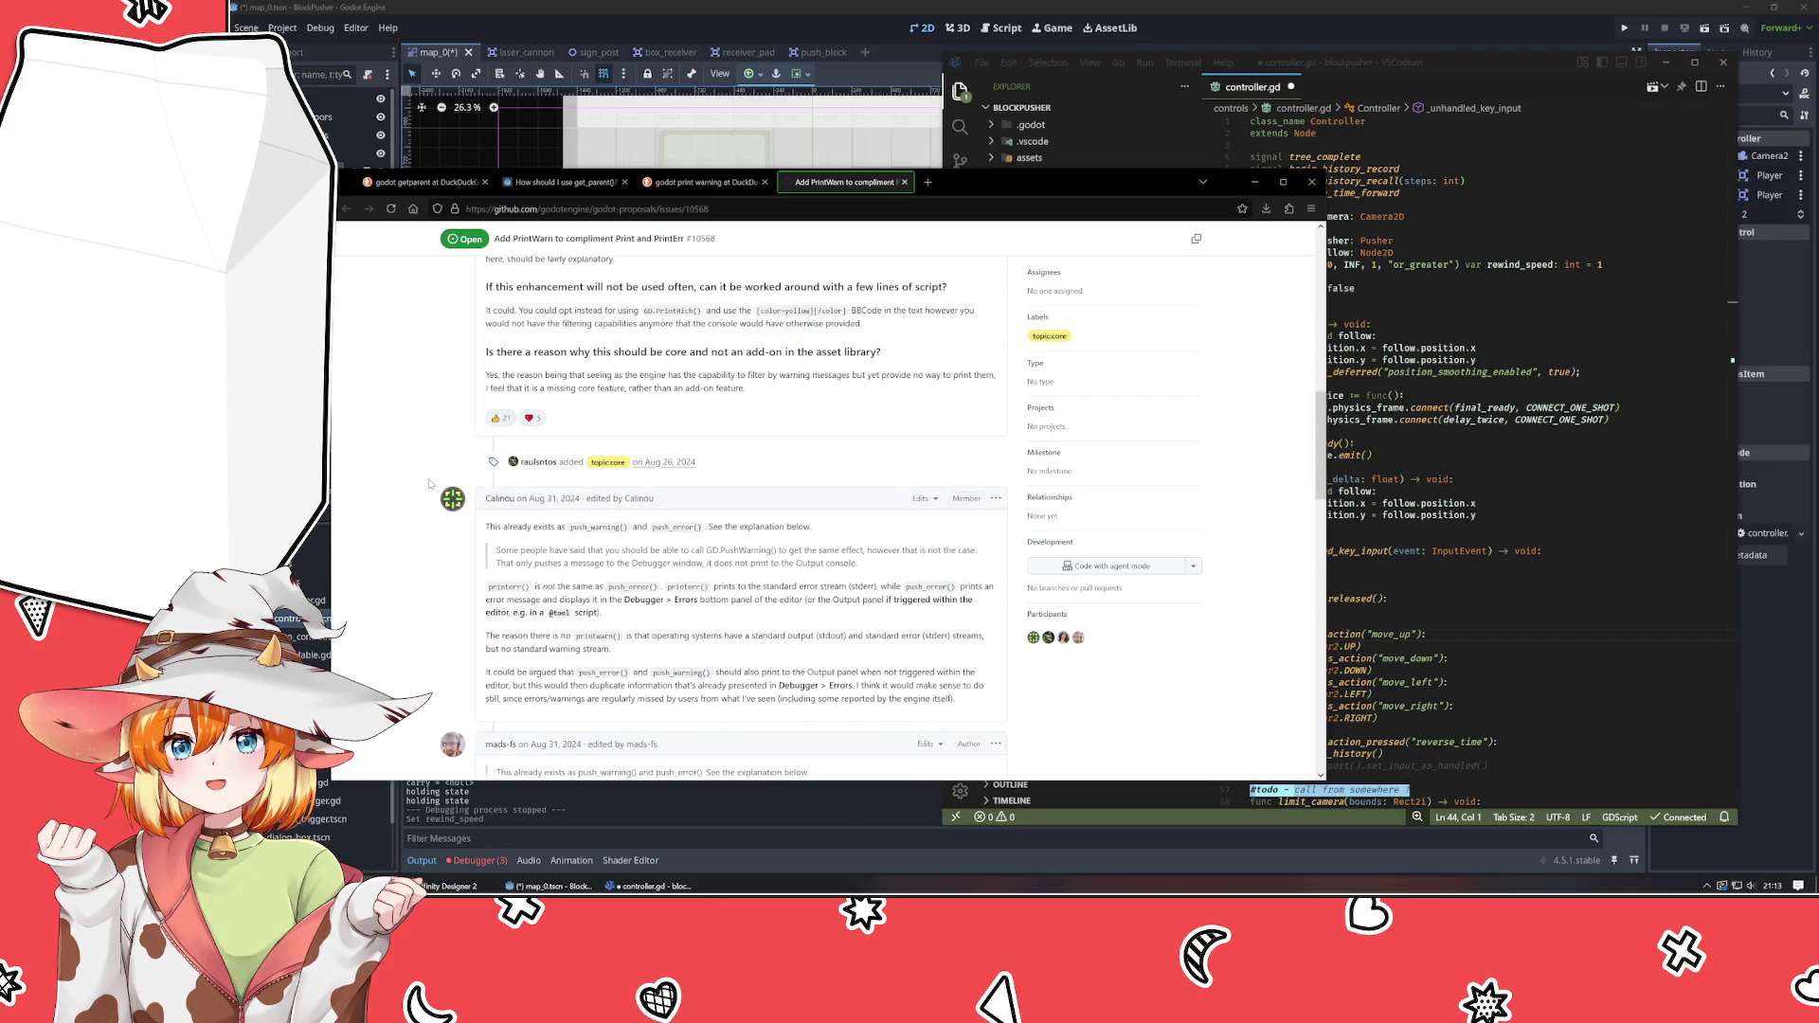
{"action": "scroll", "coordinate": [429, 484], "scroll_direction": "down", "scroll_amount": 1}
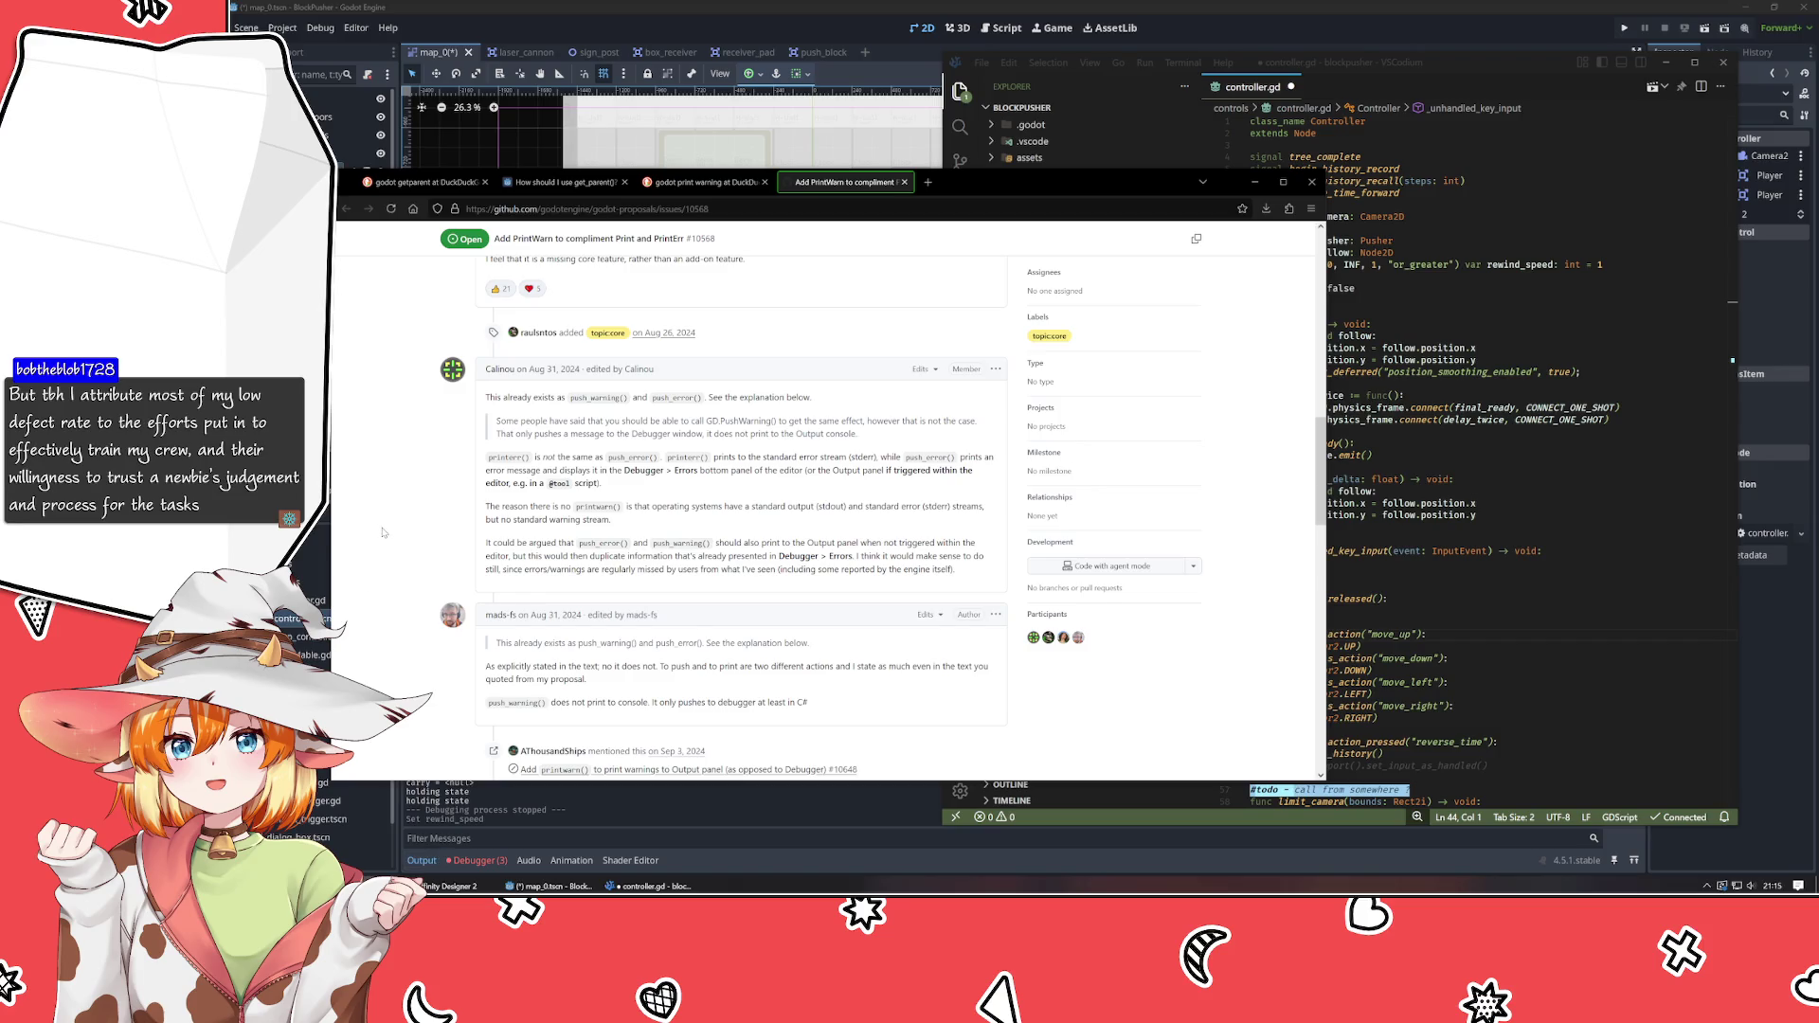
{"action": "scroll", "coordinate": [383, 532], "scroll_direction": "down", "scroll_amount": 3}
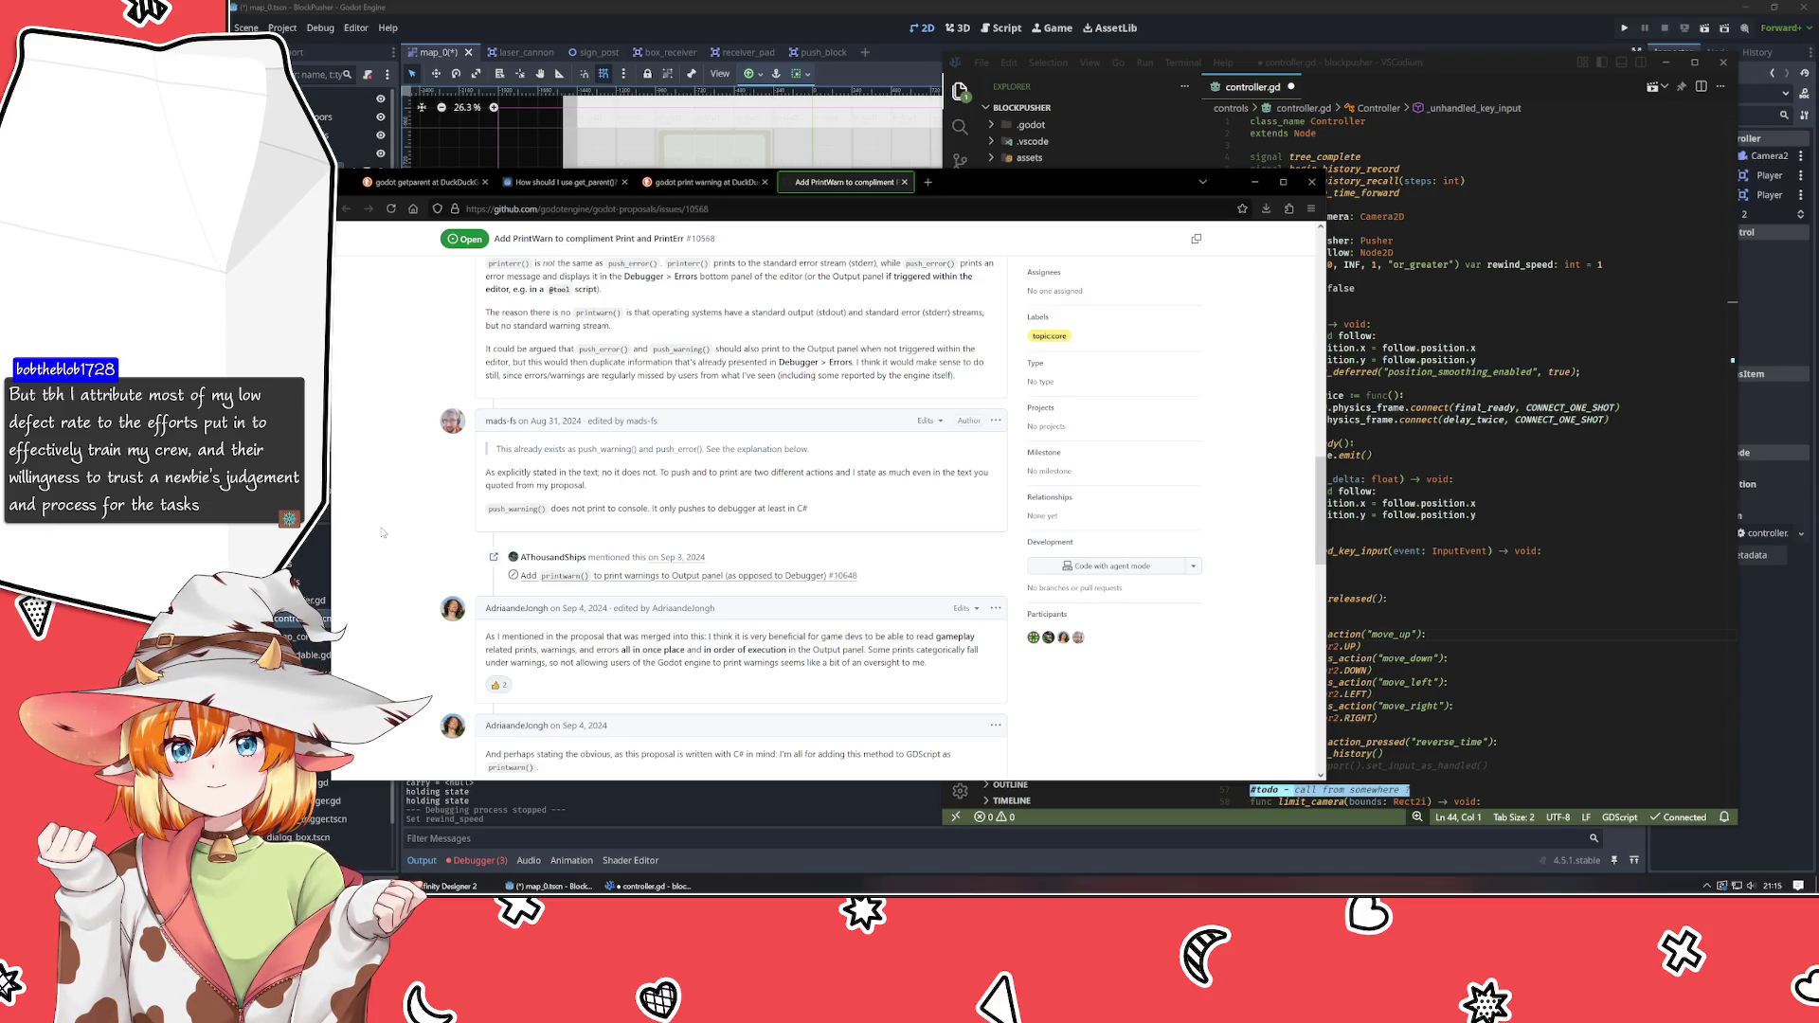
{"action": "scroll", "coordinate": [408, 503], "scroll_direction": "down", "scroll_amount": 10}
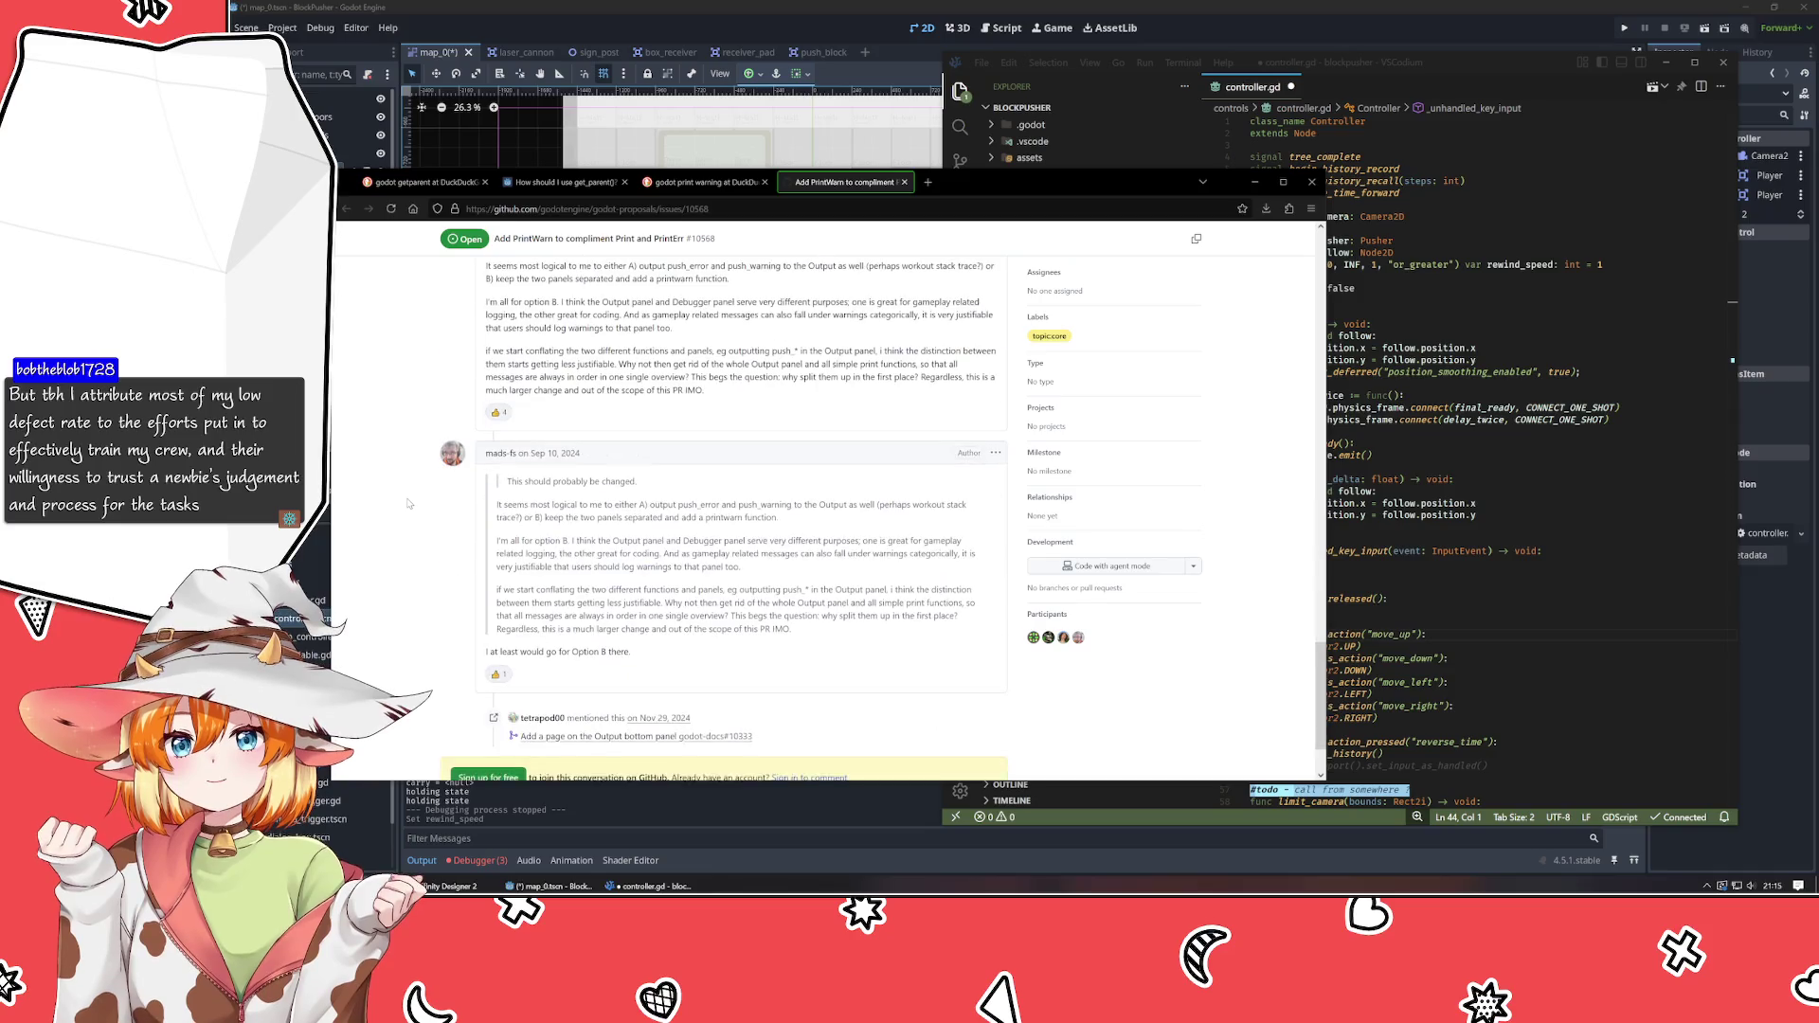
{"action": "left_click", "coordinate": [1255, 181]}
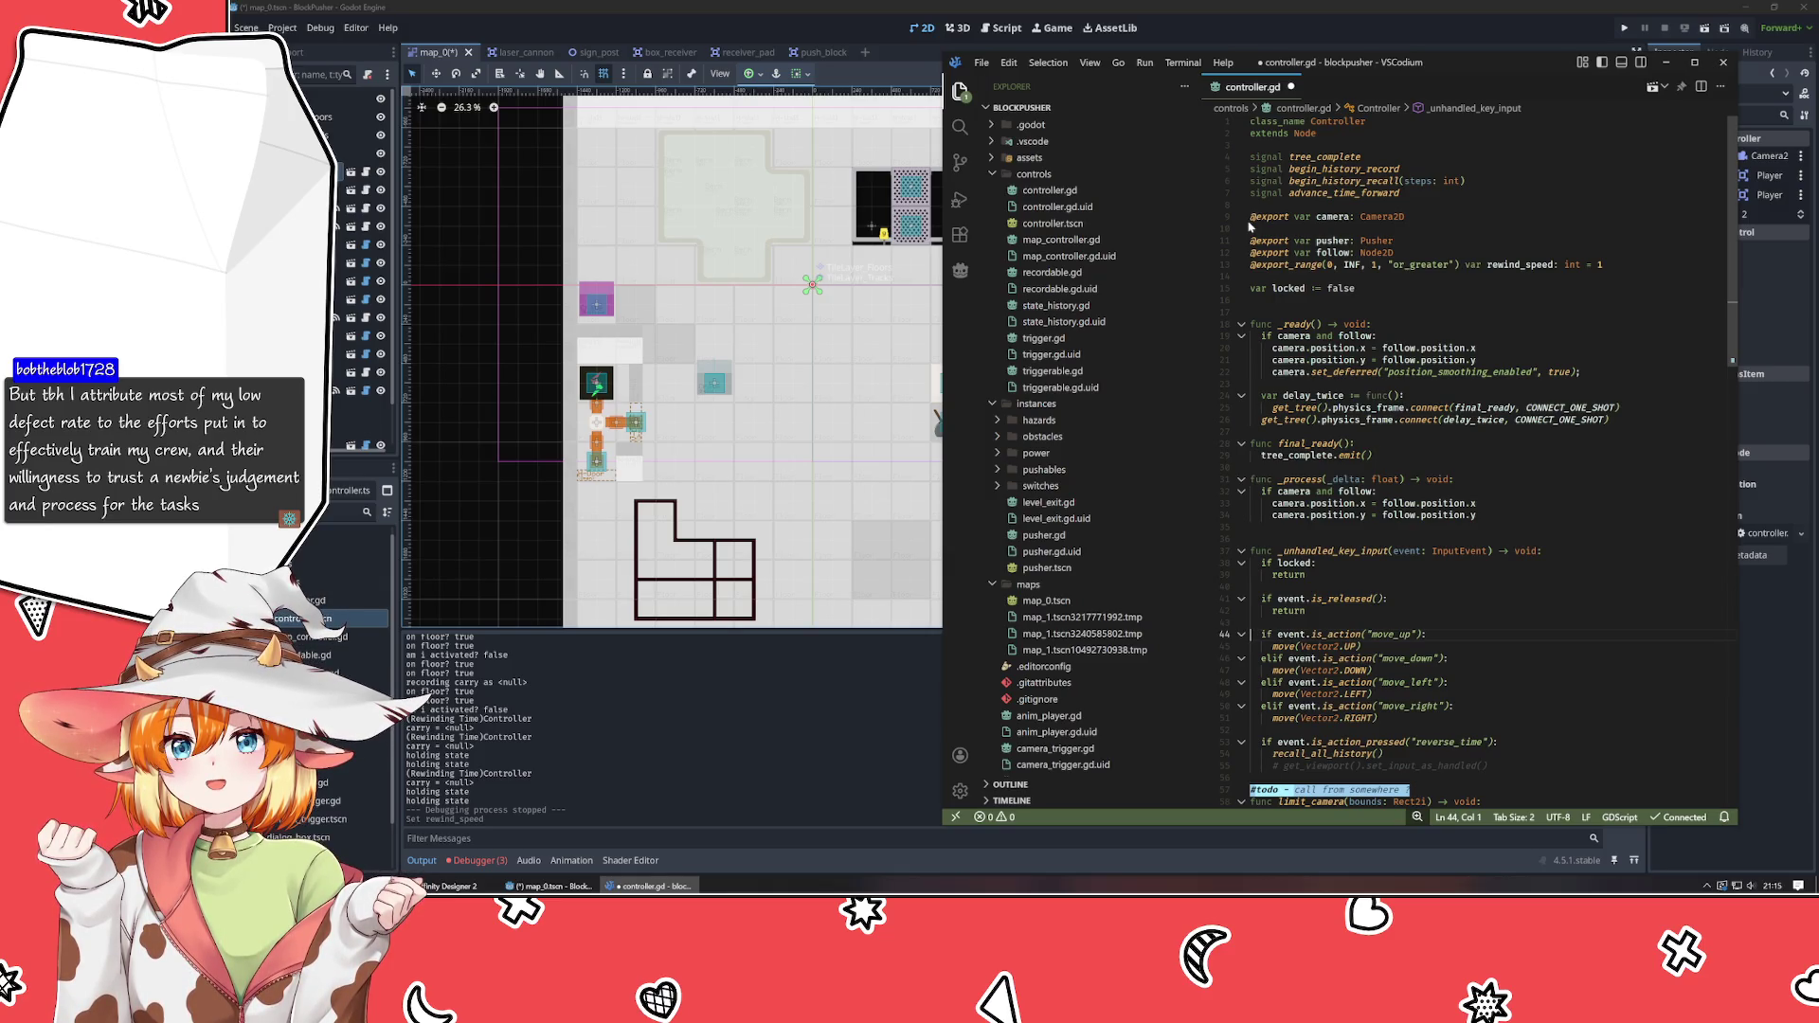
- Browse controller.gd's camera setup, movement input checks and move function
{"action": "left_click", "coordinate": [1485, 625]}
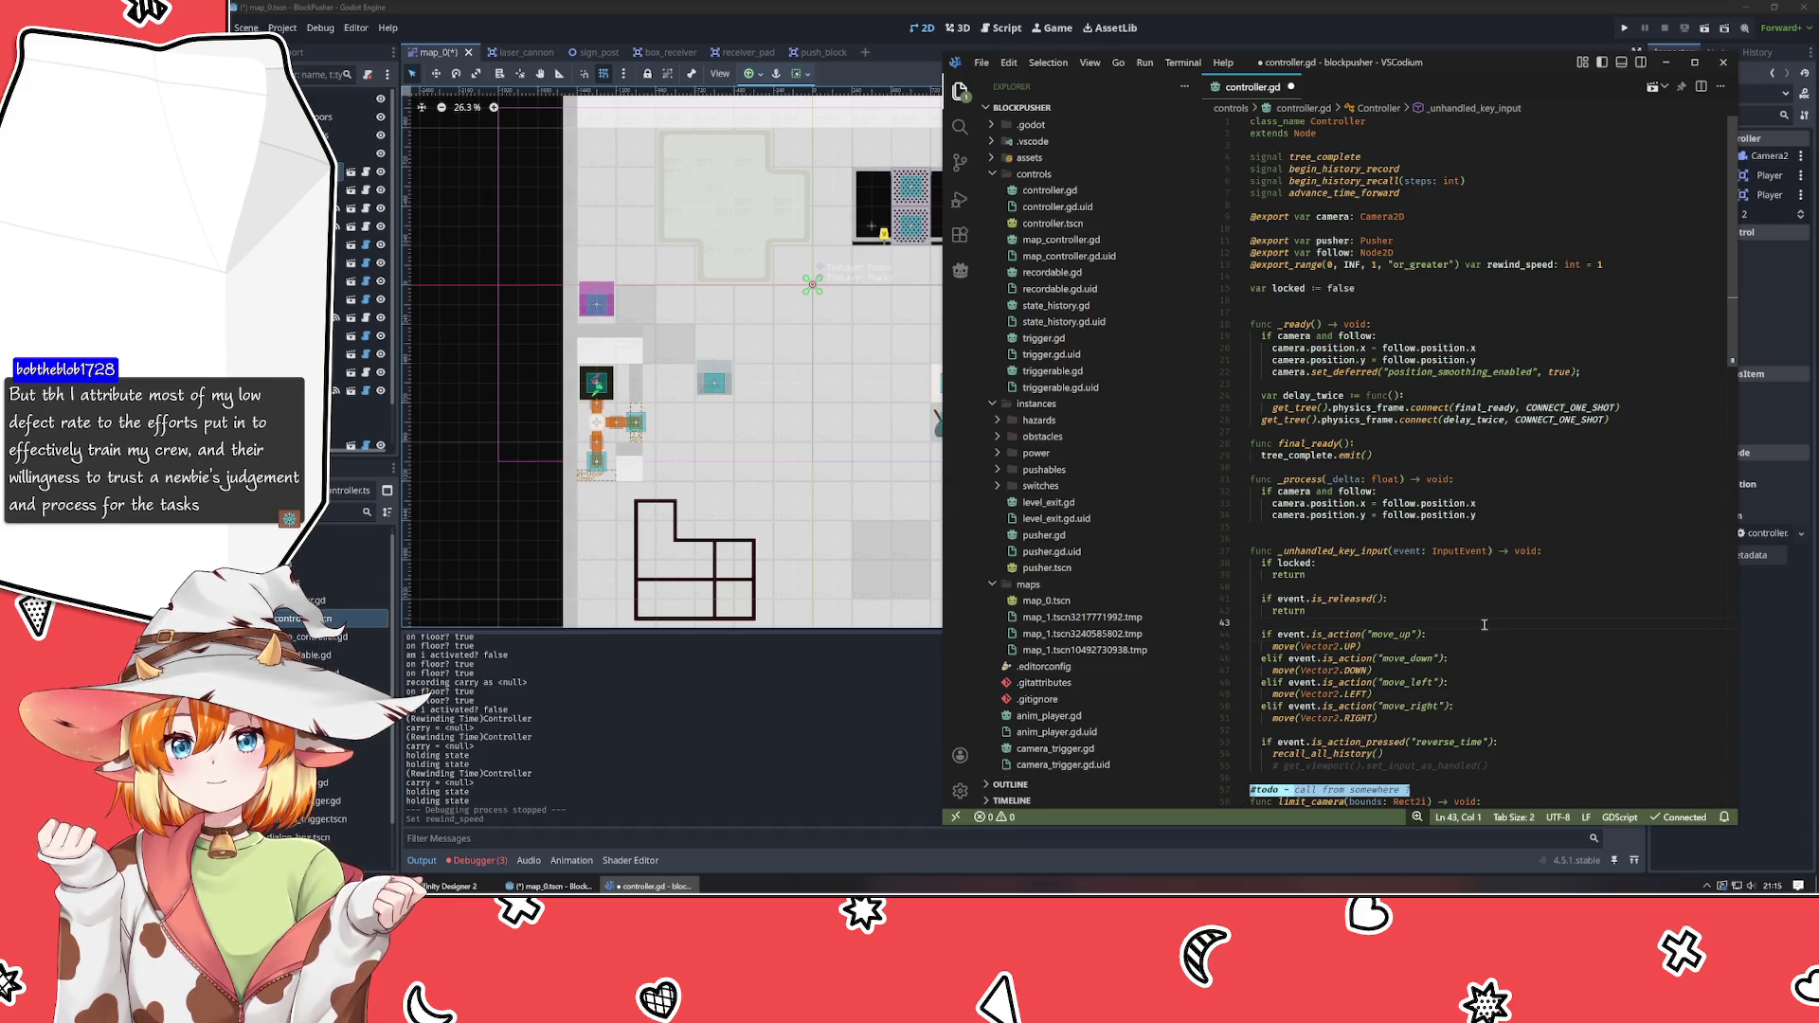
{"action": "left_click", "coordinate": [1484, 599]}
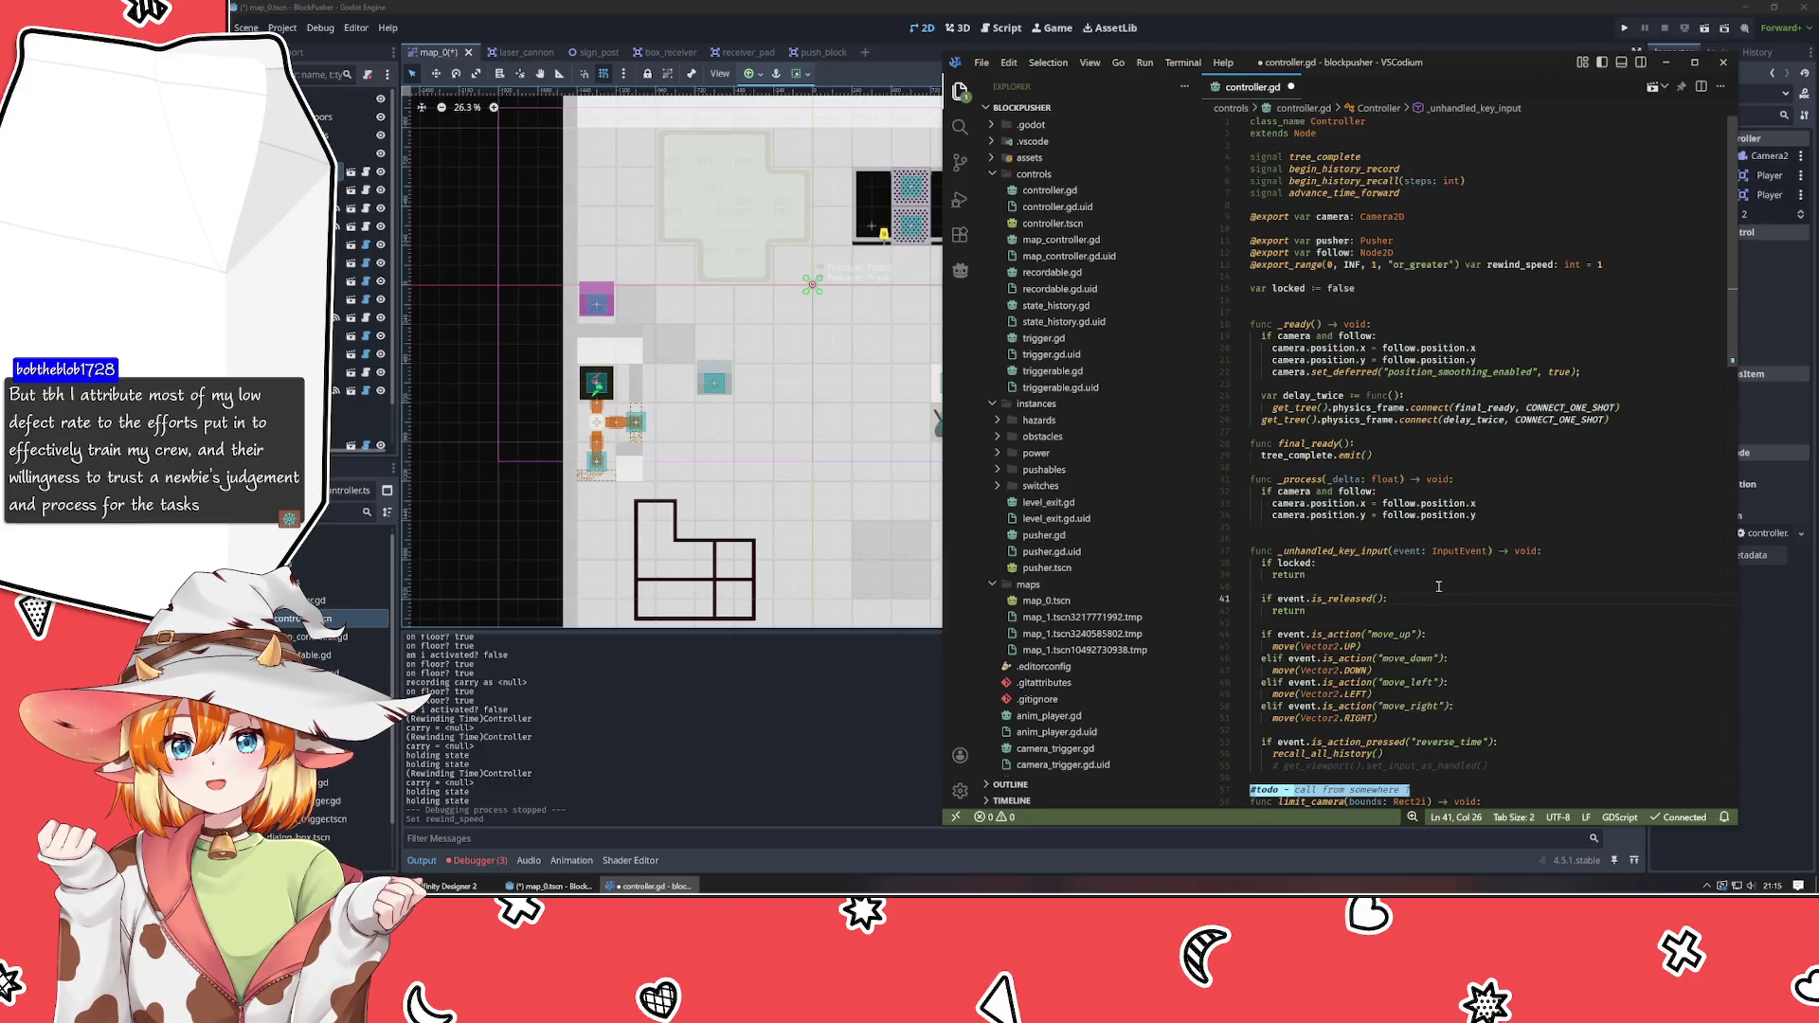
{"action": "left_click", "coordinate": [1495, 657]}
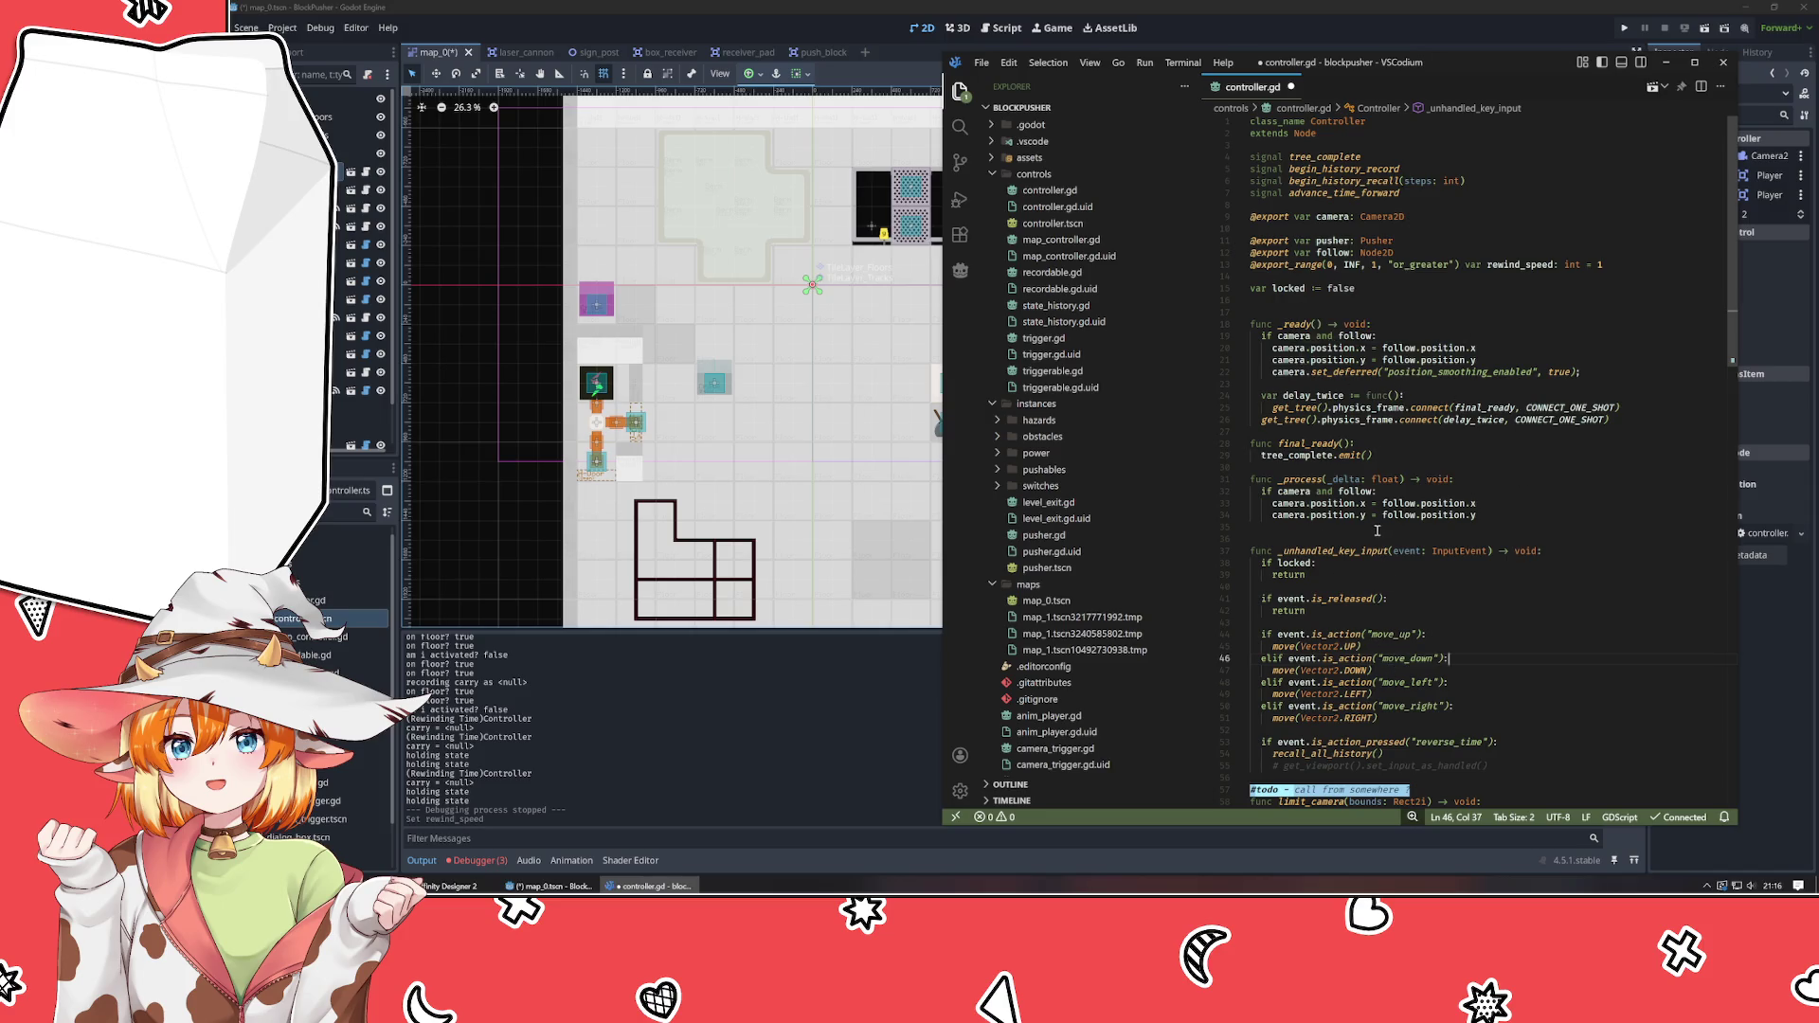
{"action": "scroll", "coordinate": [1377, 531], "scroll_direction": "down", "scroll_amount": 9}
{"action": "scroll", "coordinate": [1377, 530], "scroll_direction": "up", "scroll_amount": 1}
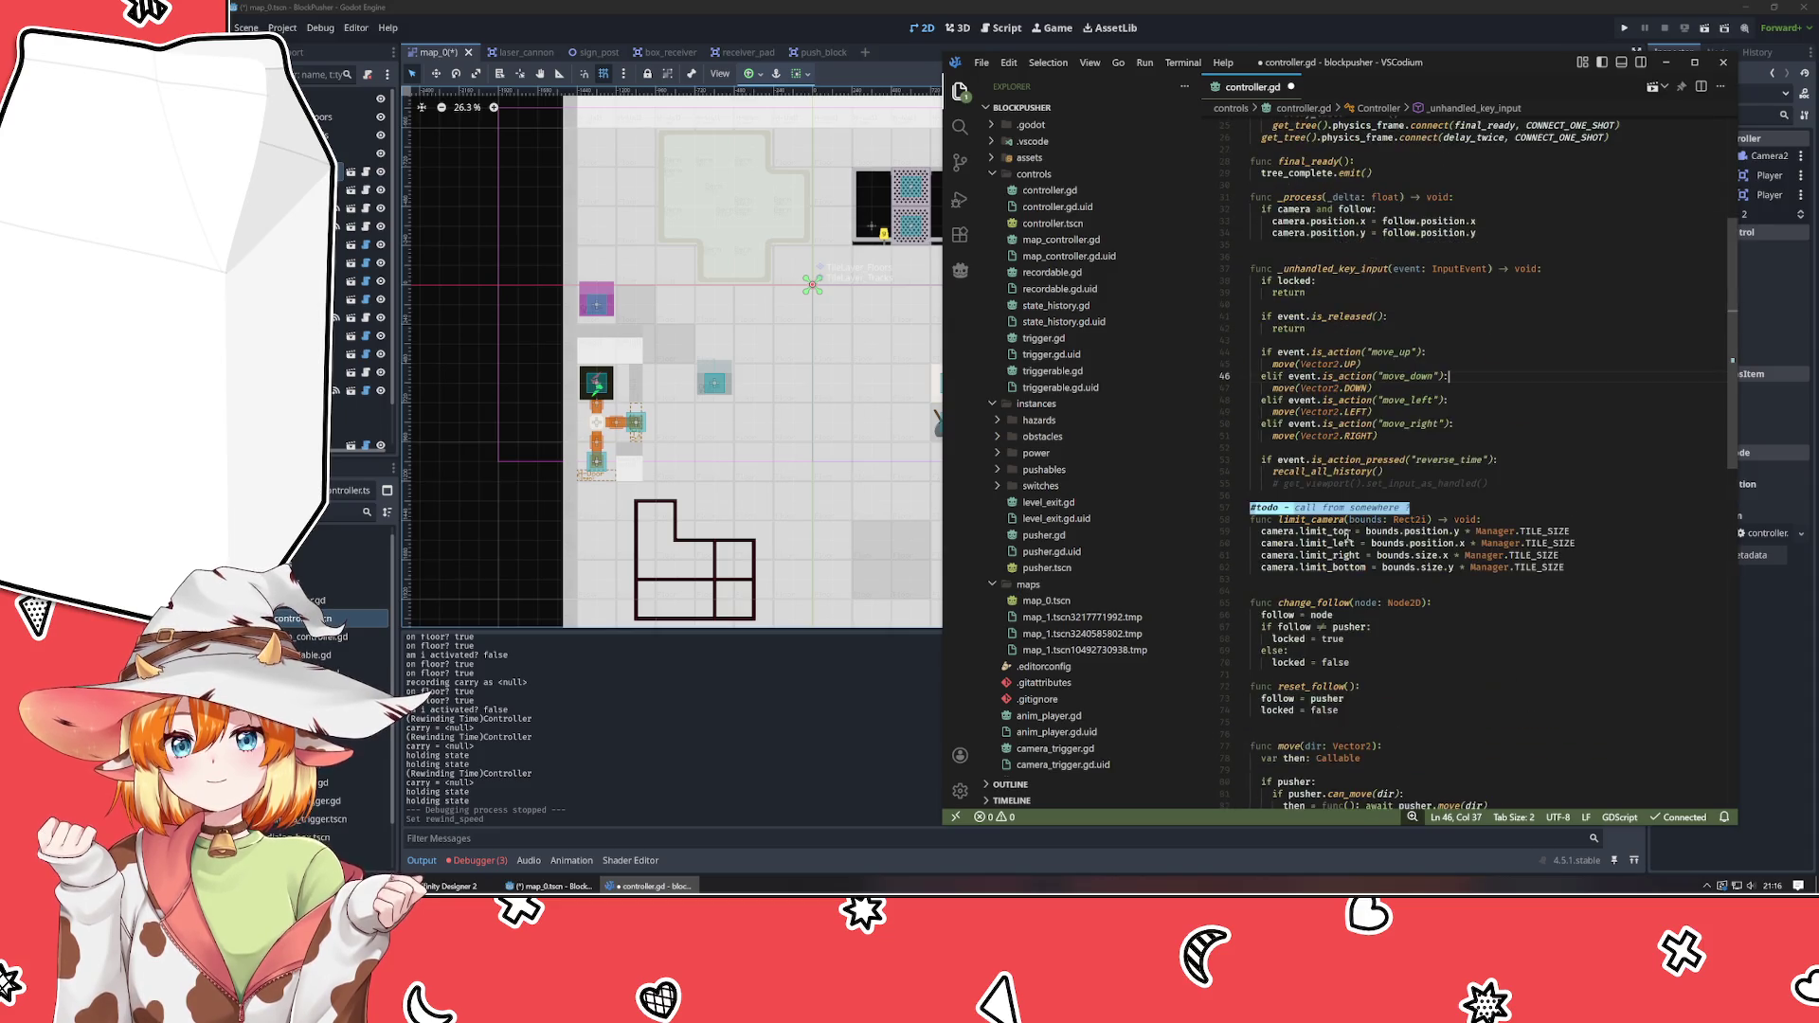
{"action": "left_click", "coordinate": [1511, 744]}
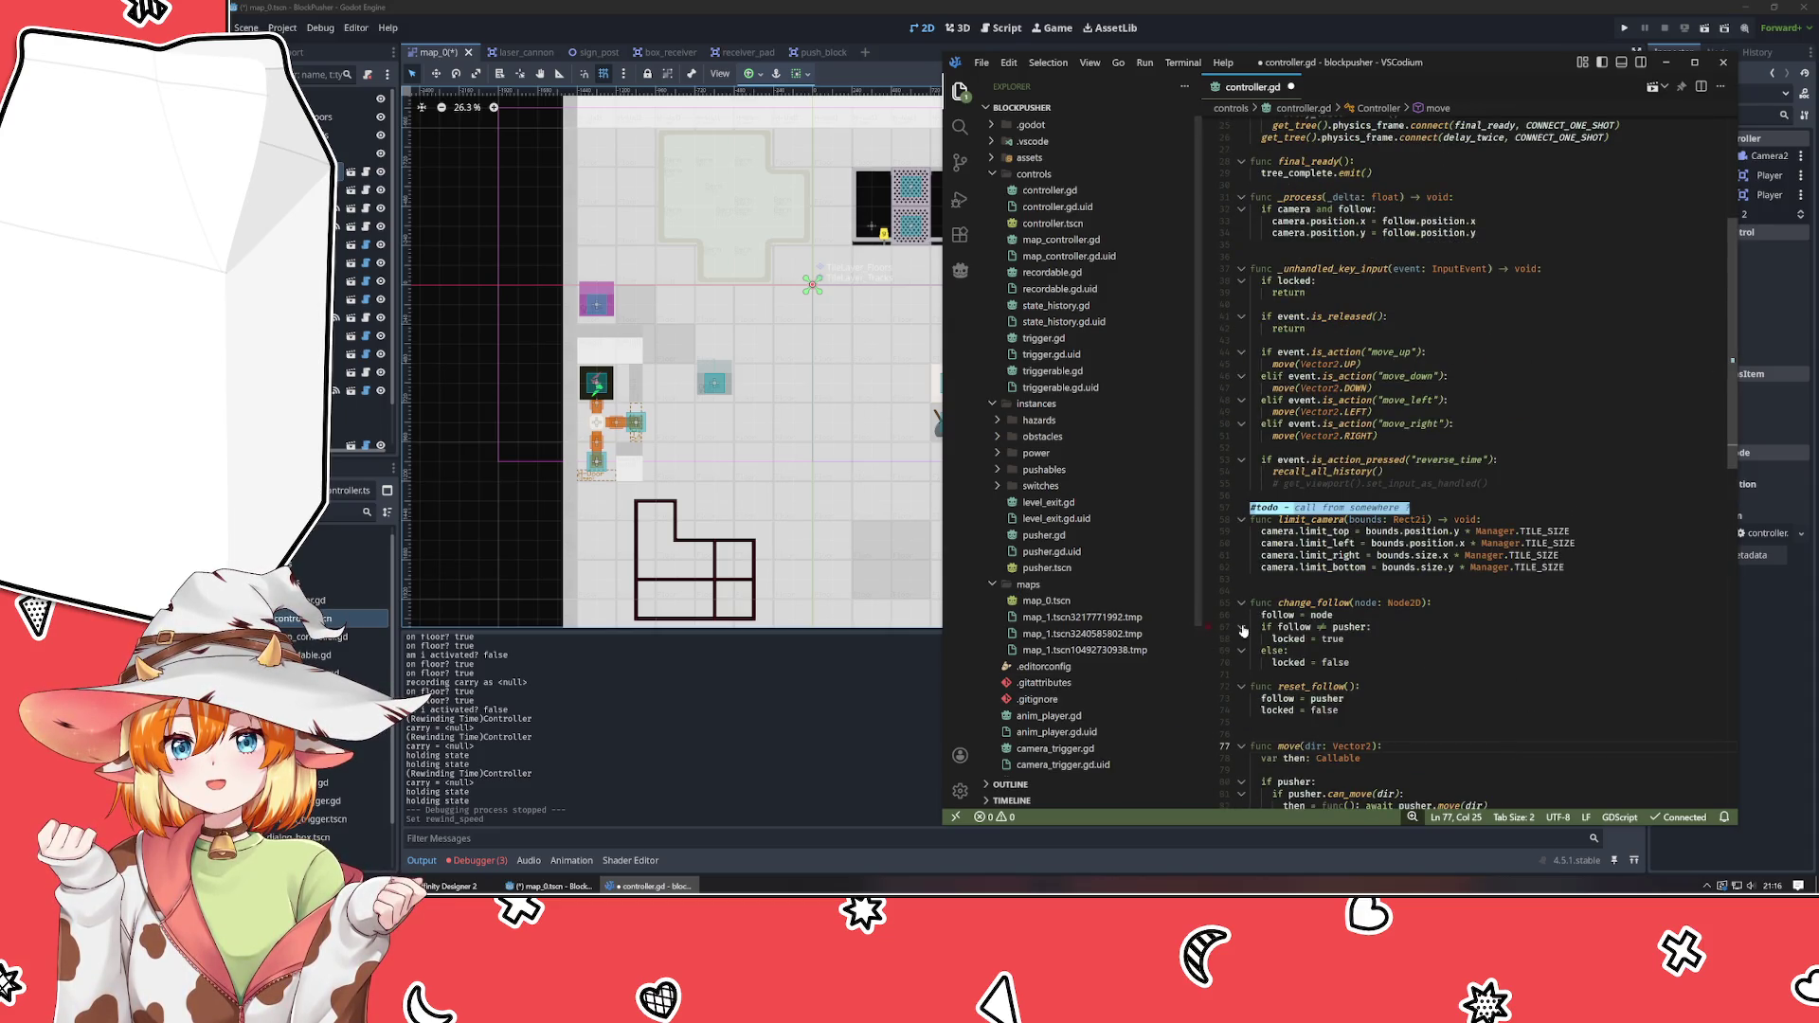
{"action": "scroll", "coordinate": [1329, 616], "scroll_direction": "up", "scroll_amount": 4}
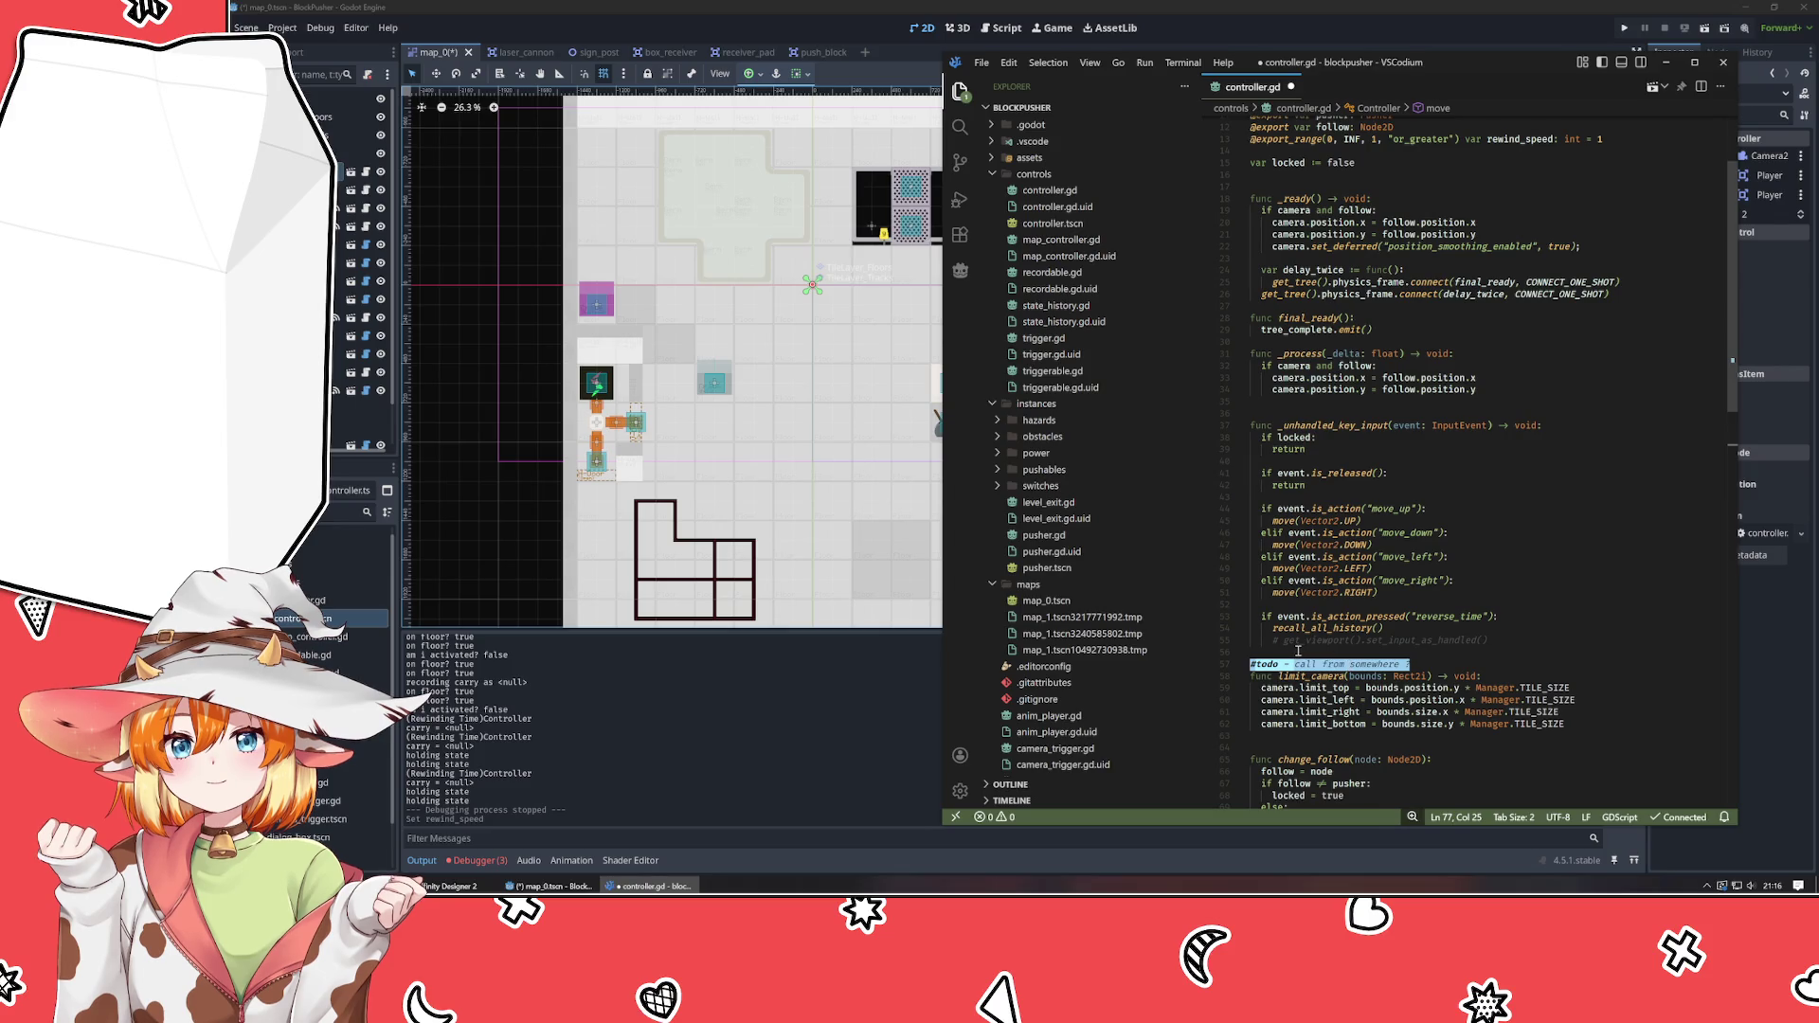
- Insert an empty line at line 56, save controller.gd, and open recordable.gd
{"action": "left_click", "coordinate": [1551, 652]}
{"action": "key", "text": "Return"}
{"action": "key", "text": "ctrl+s"}
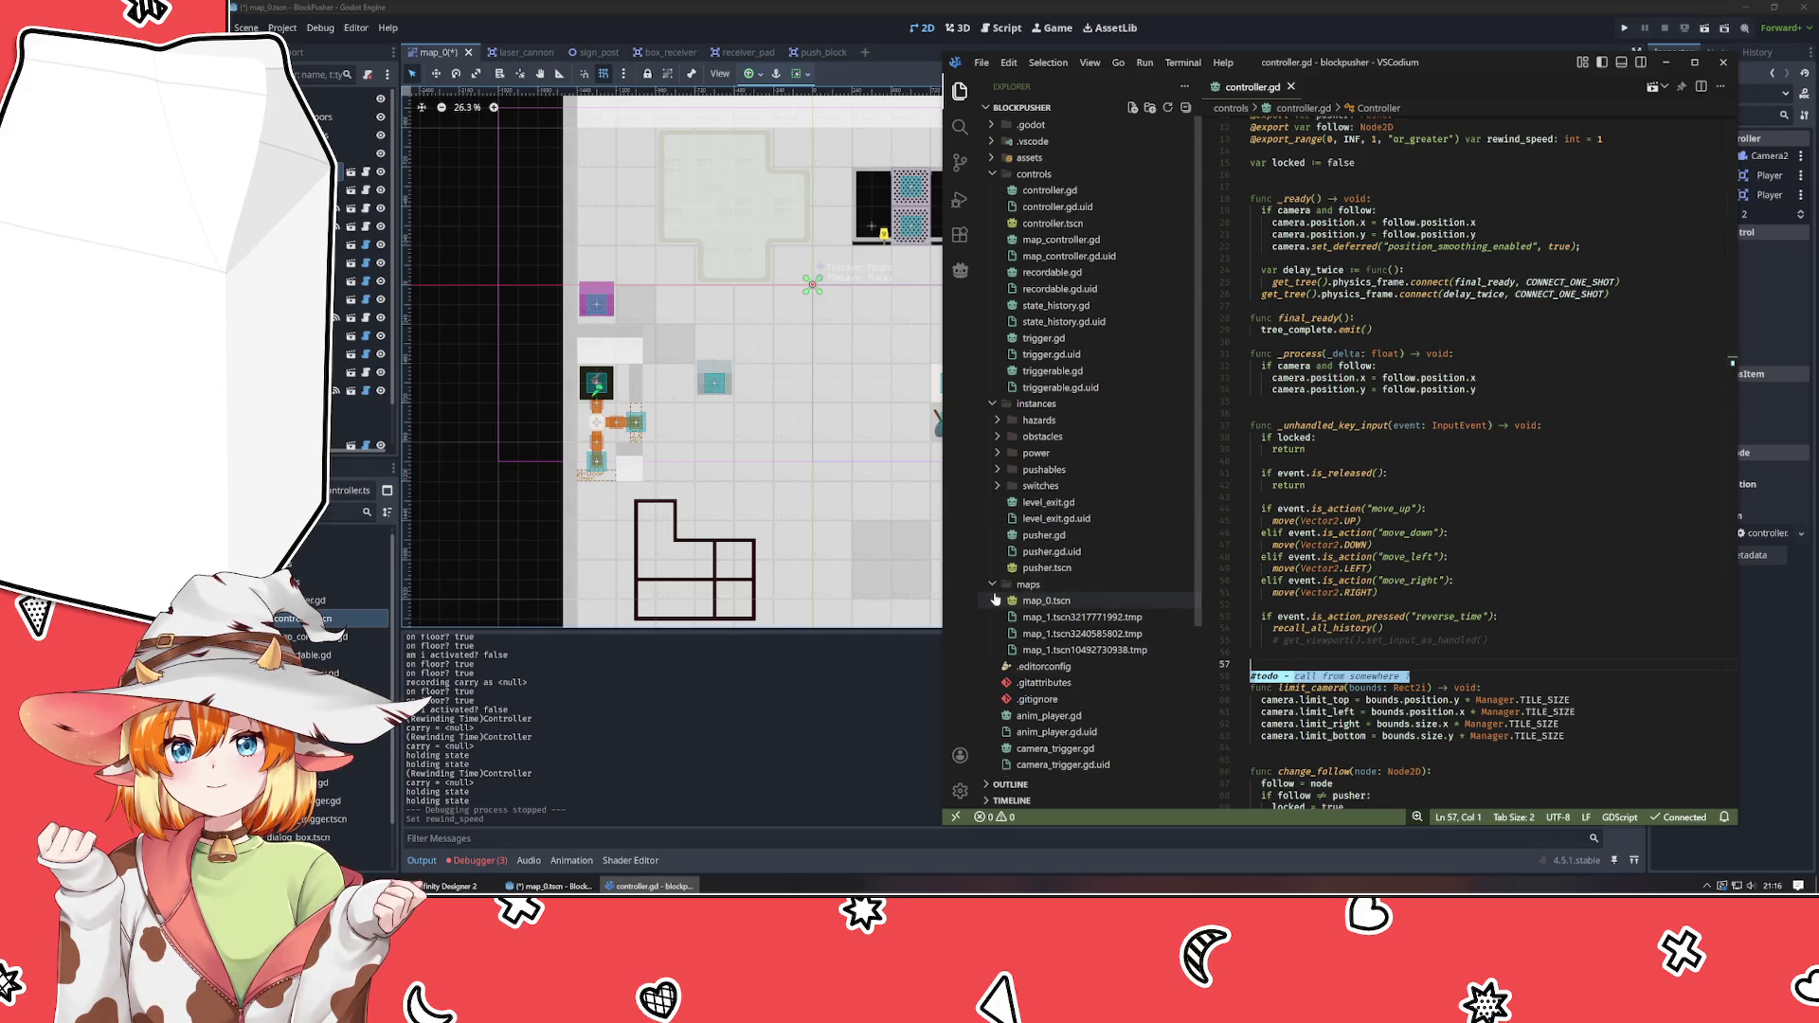
{"action": "left_click", "coordinate": [1029, 585]}
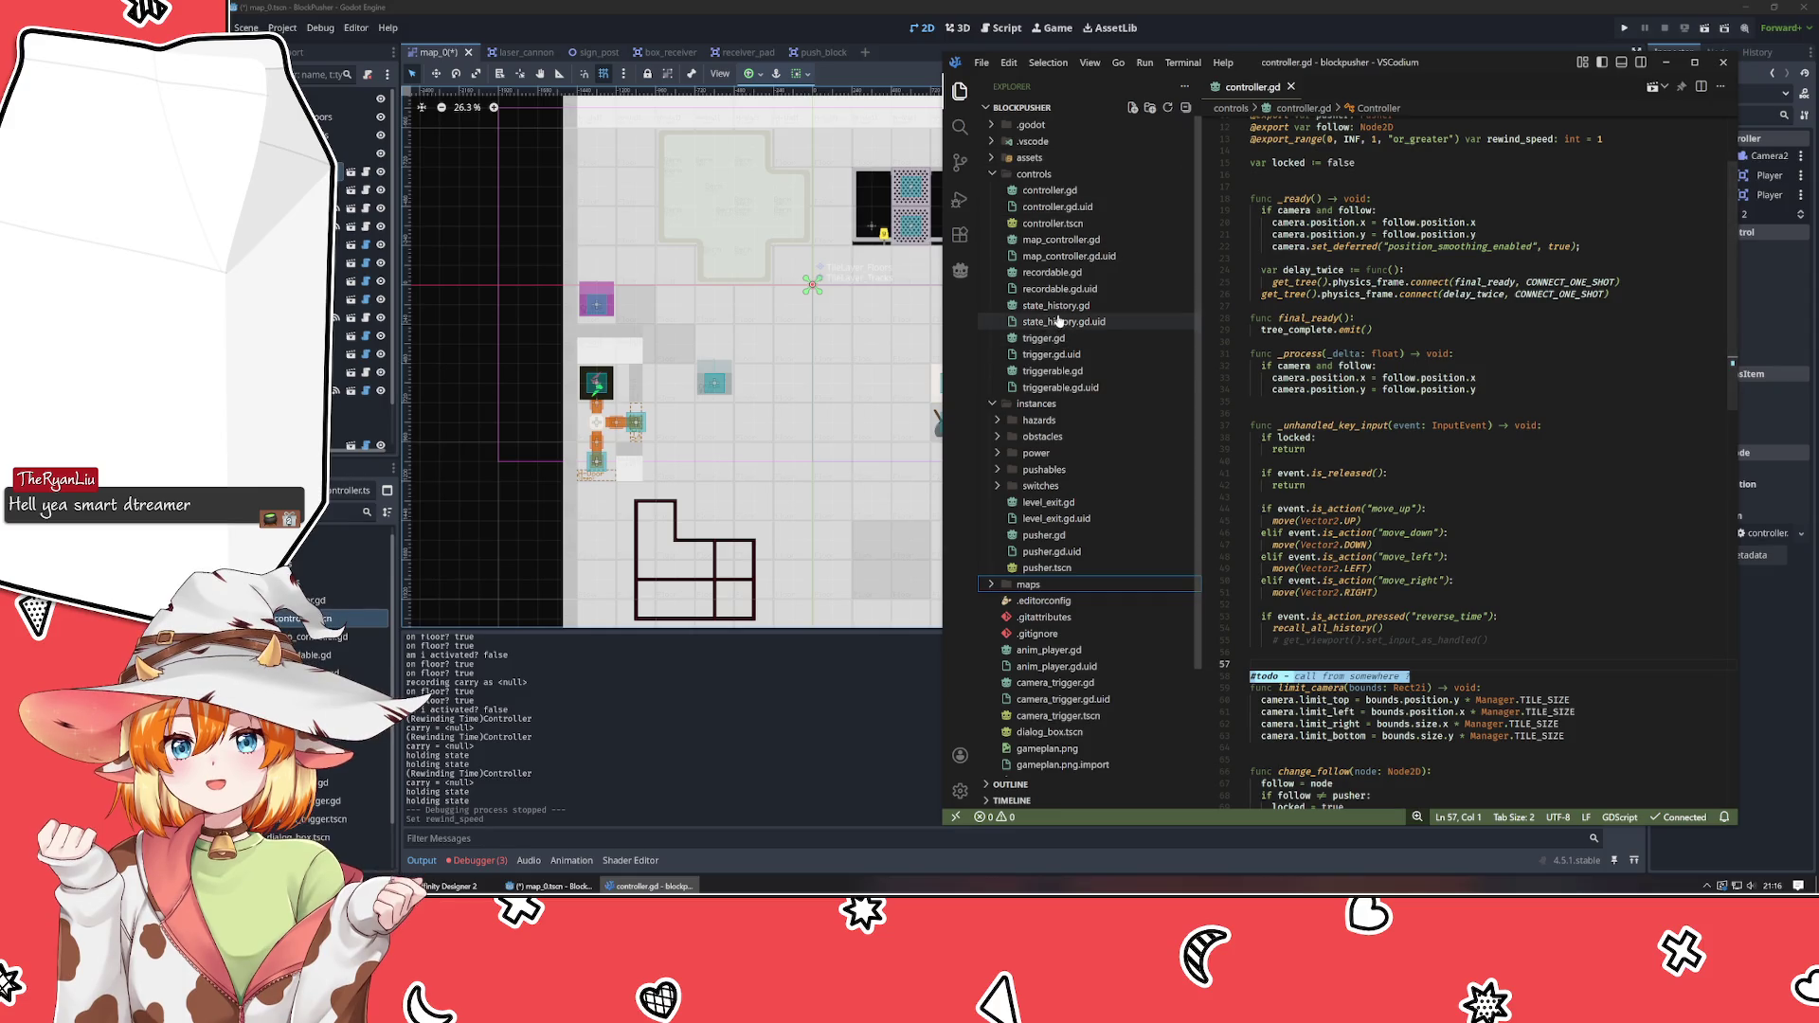
{"action": "left_click", "coordinate": [1047, 273]}
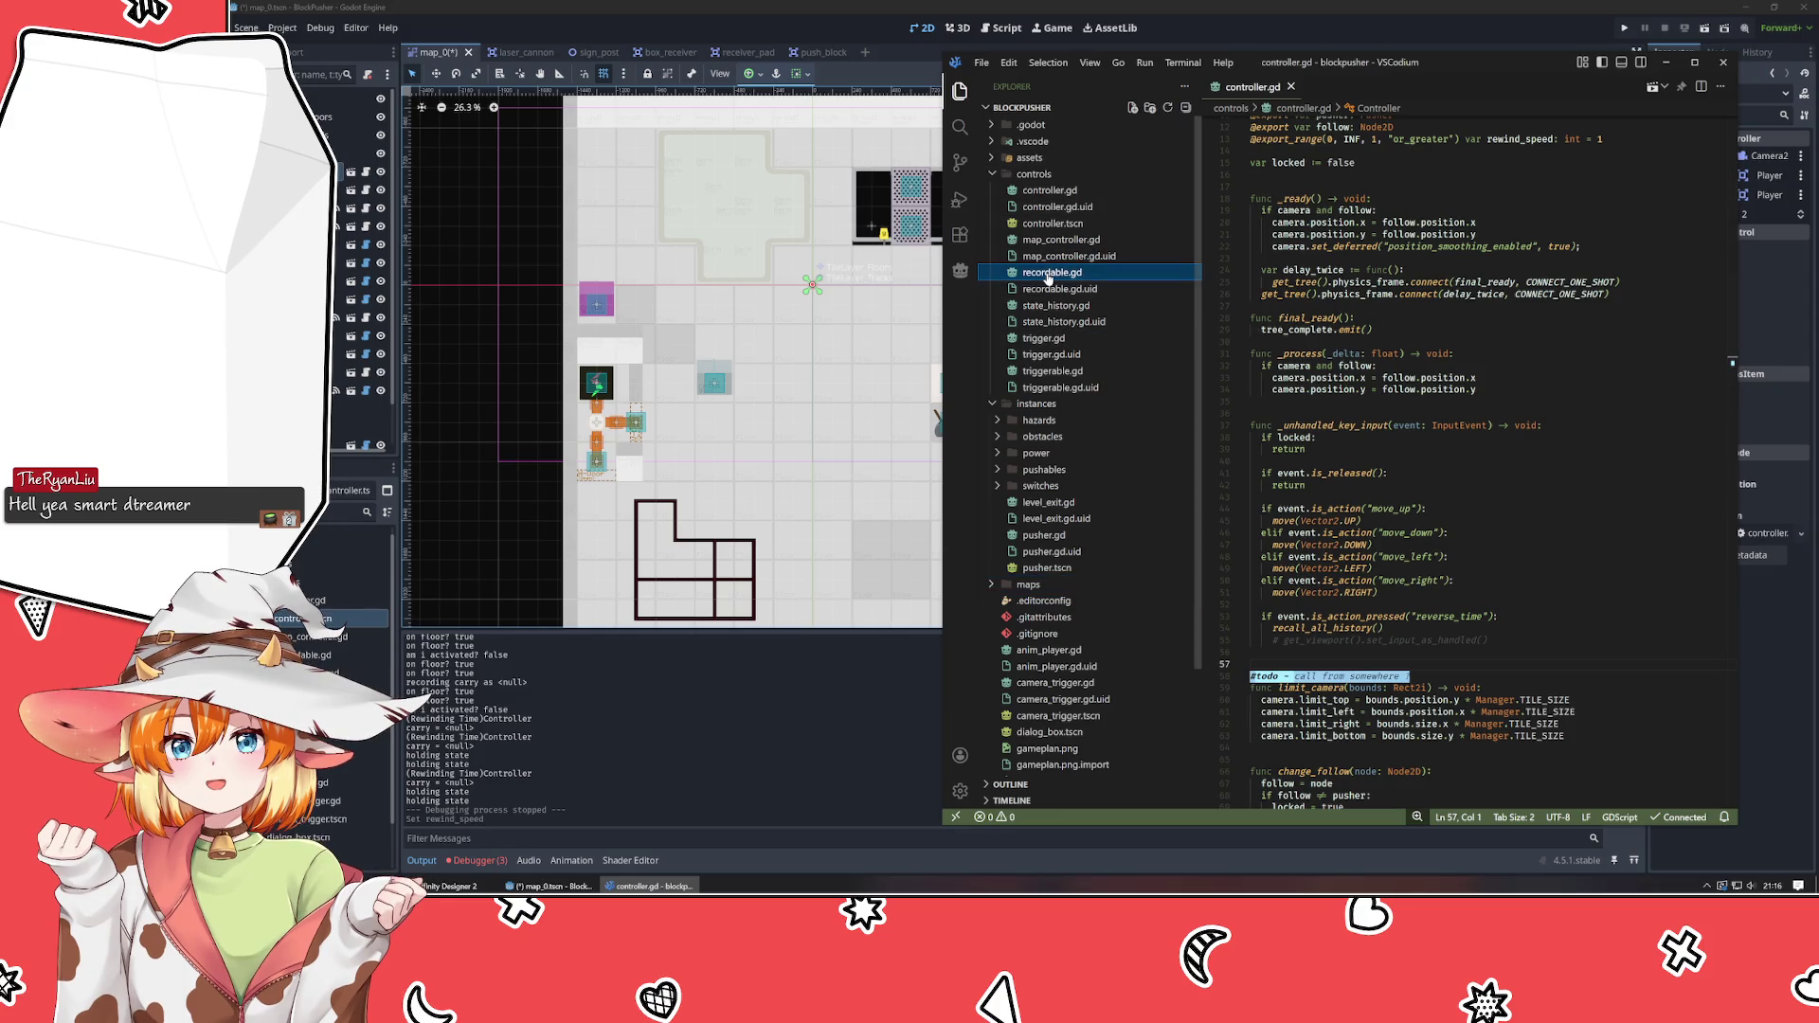
{"action": "double_click", "coordinate": [1047, 274]}
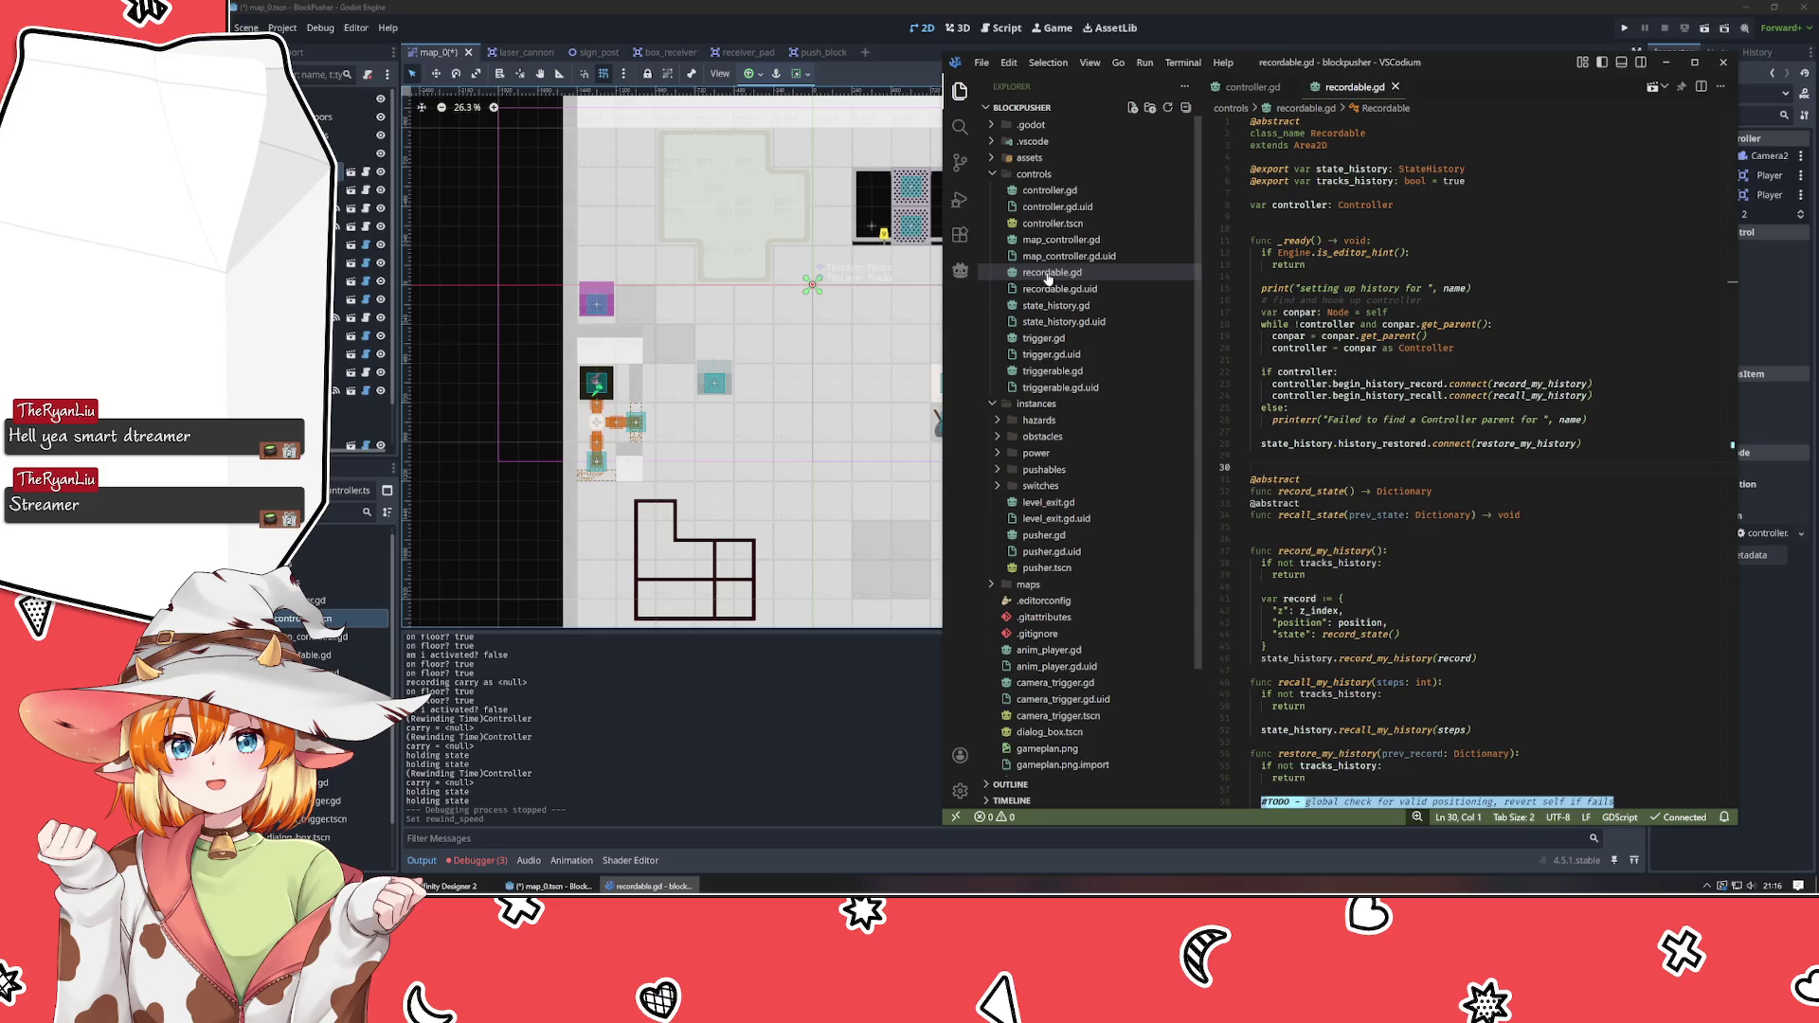
{"action": "left_click", "coordinate": [1338, 445]}
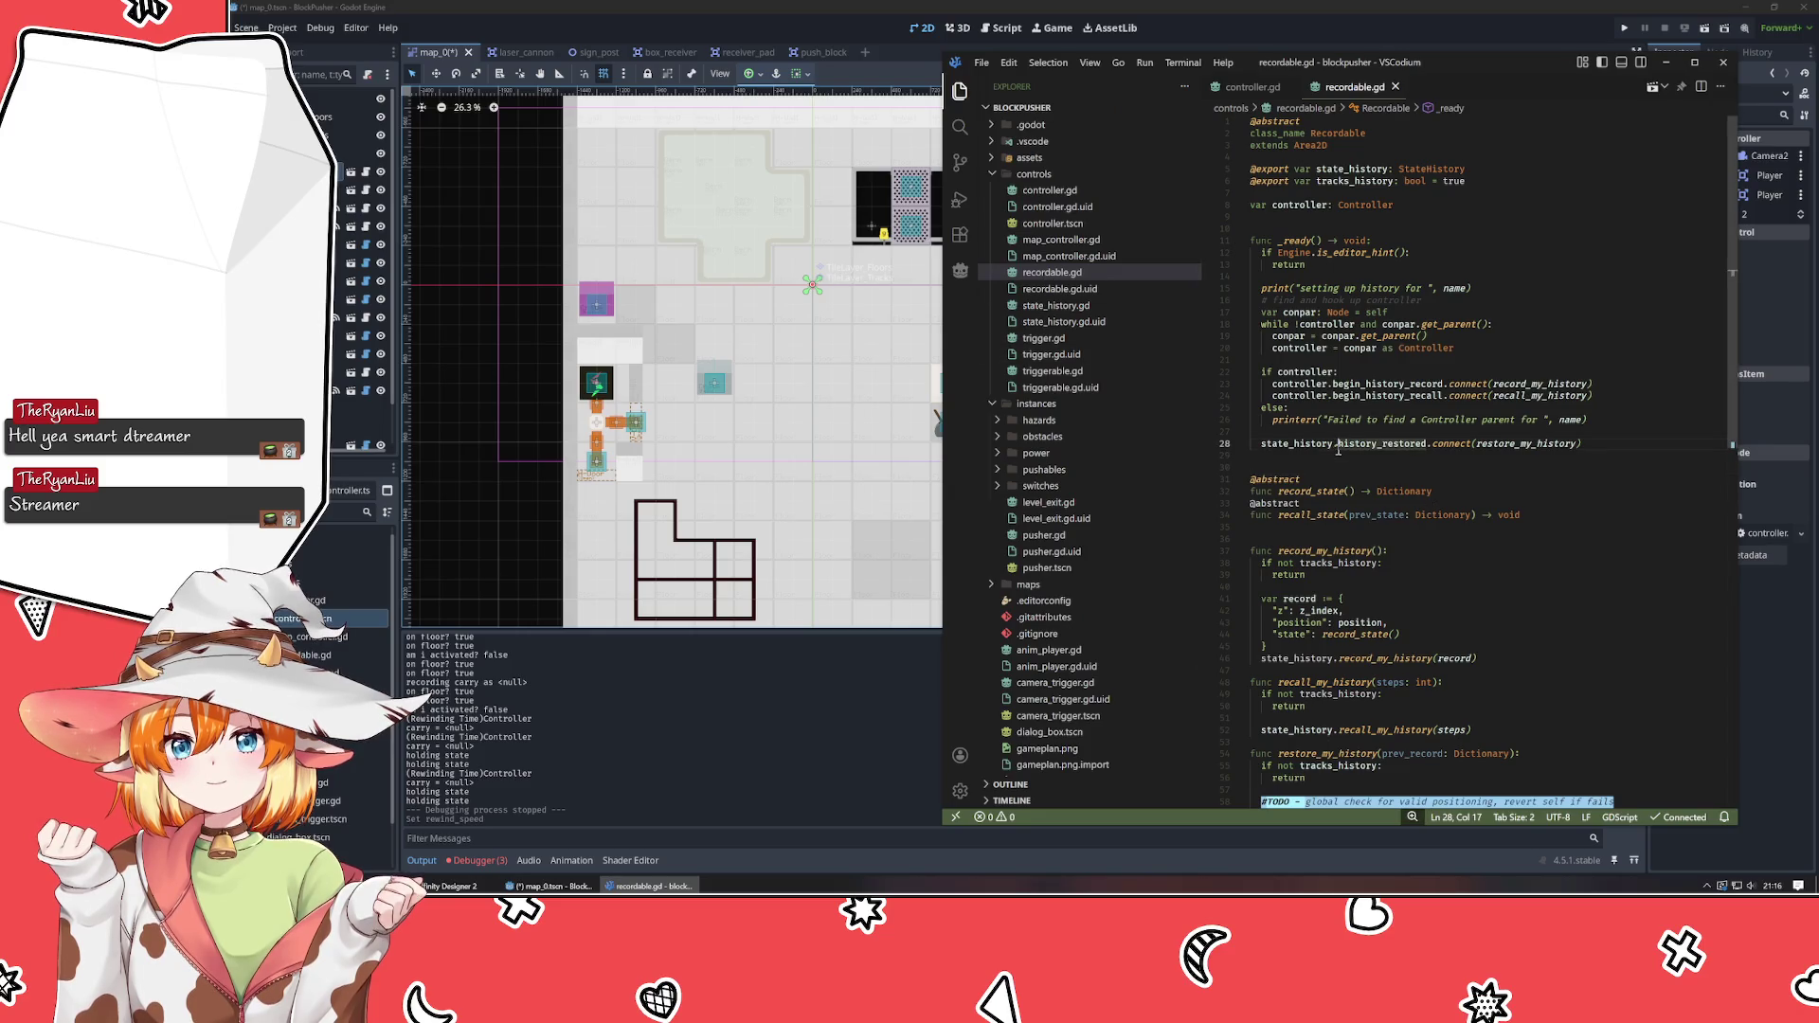
{"action": "left_click", "coordinate": [1339, 453]}
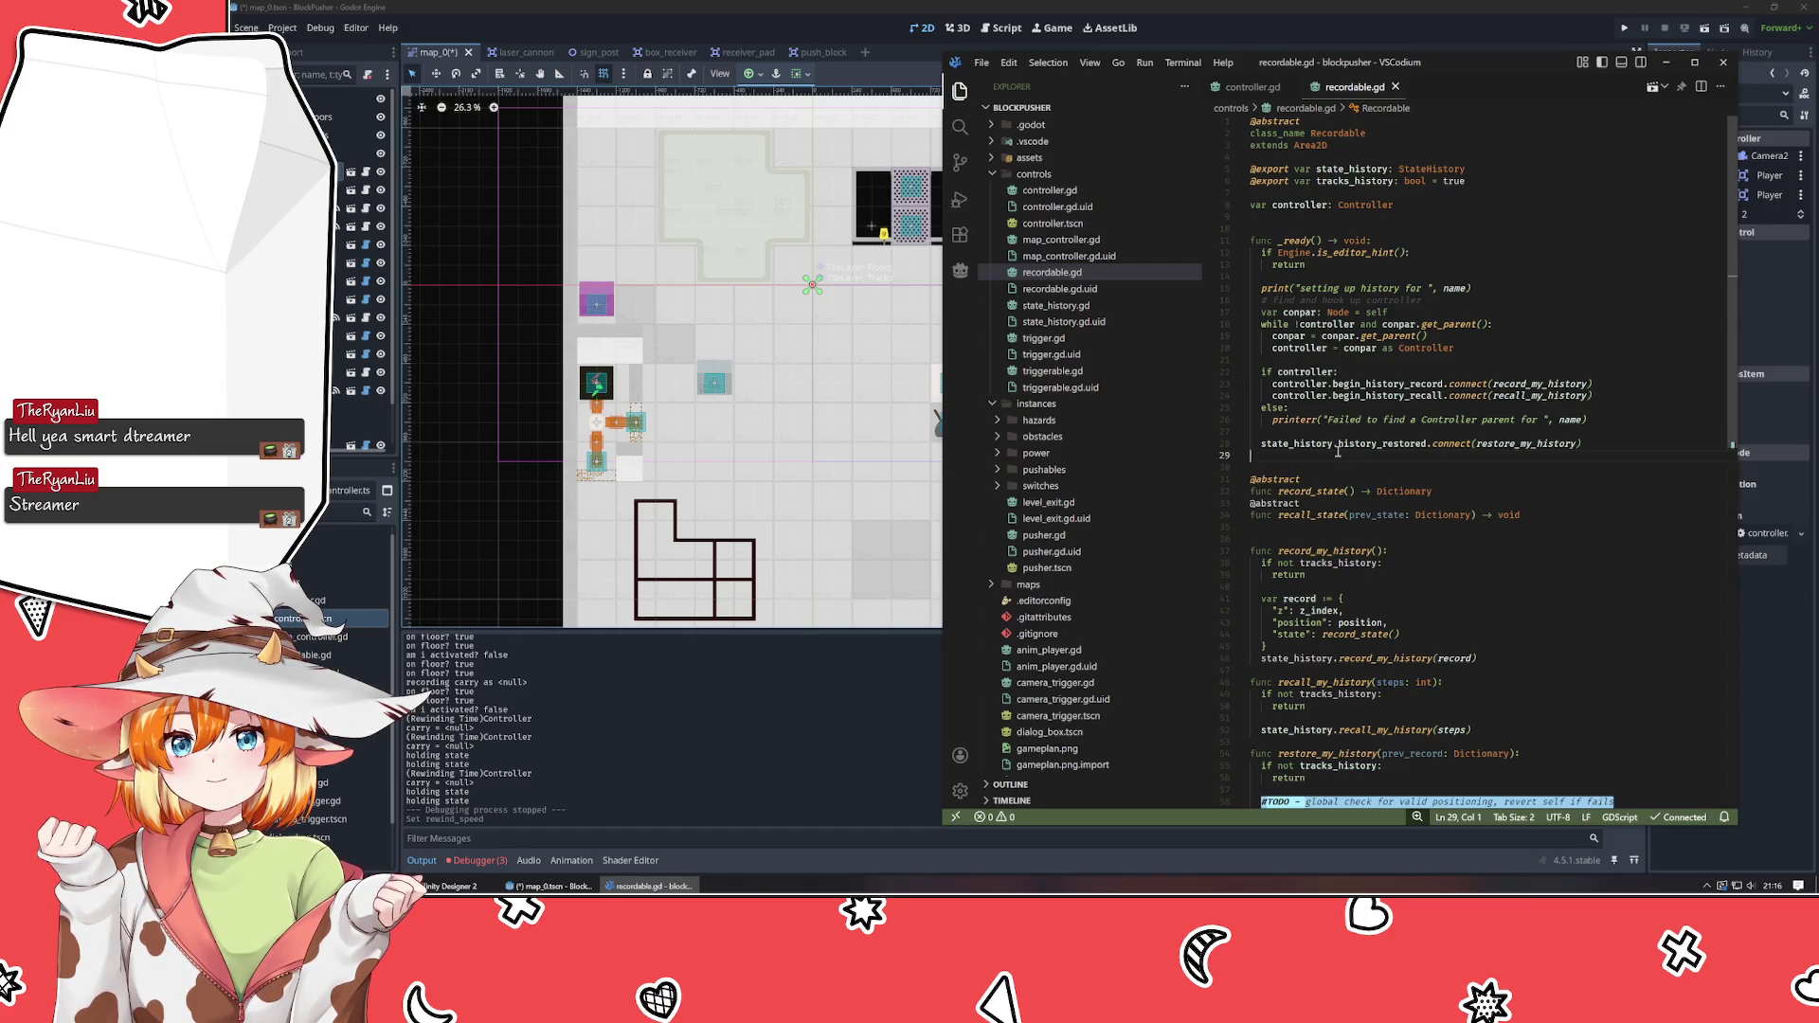
{"action": "left_click", "coordinate": [1284, 503]}
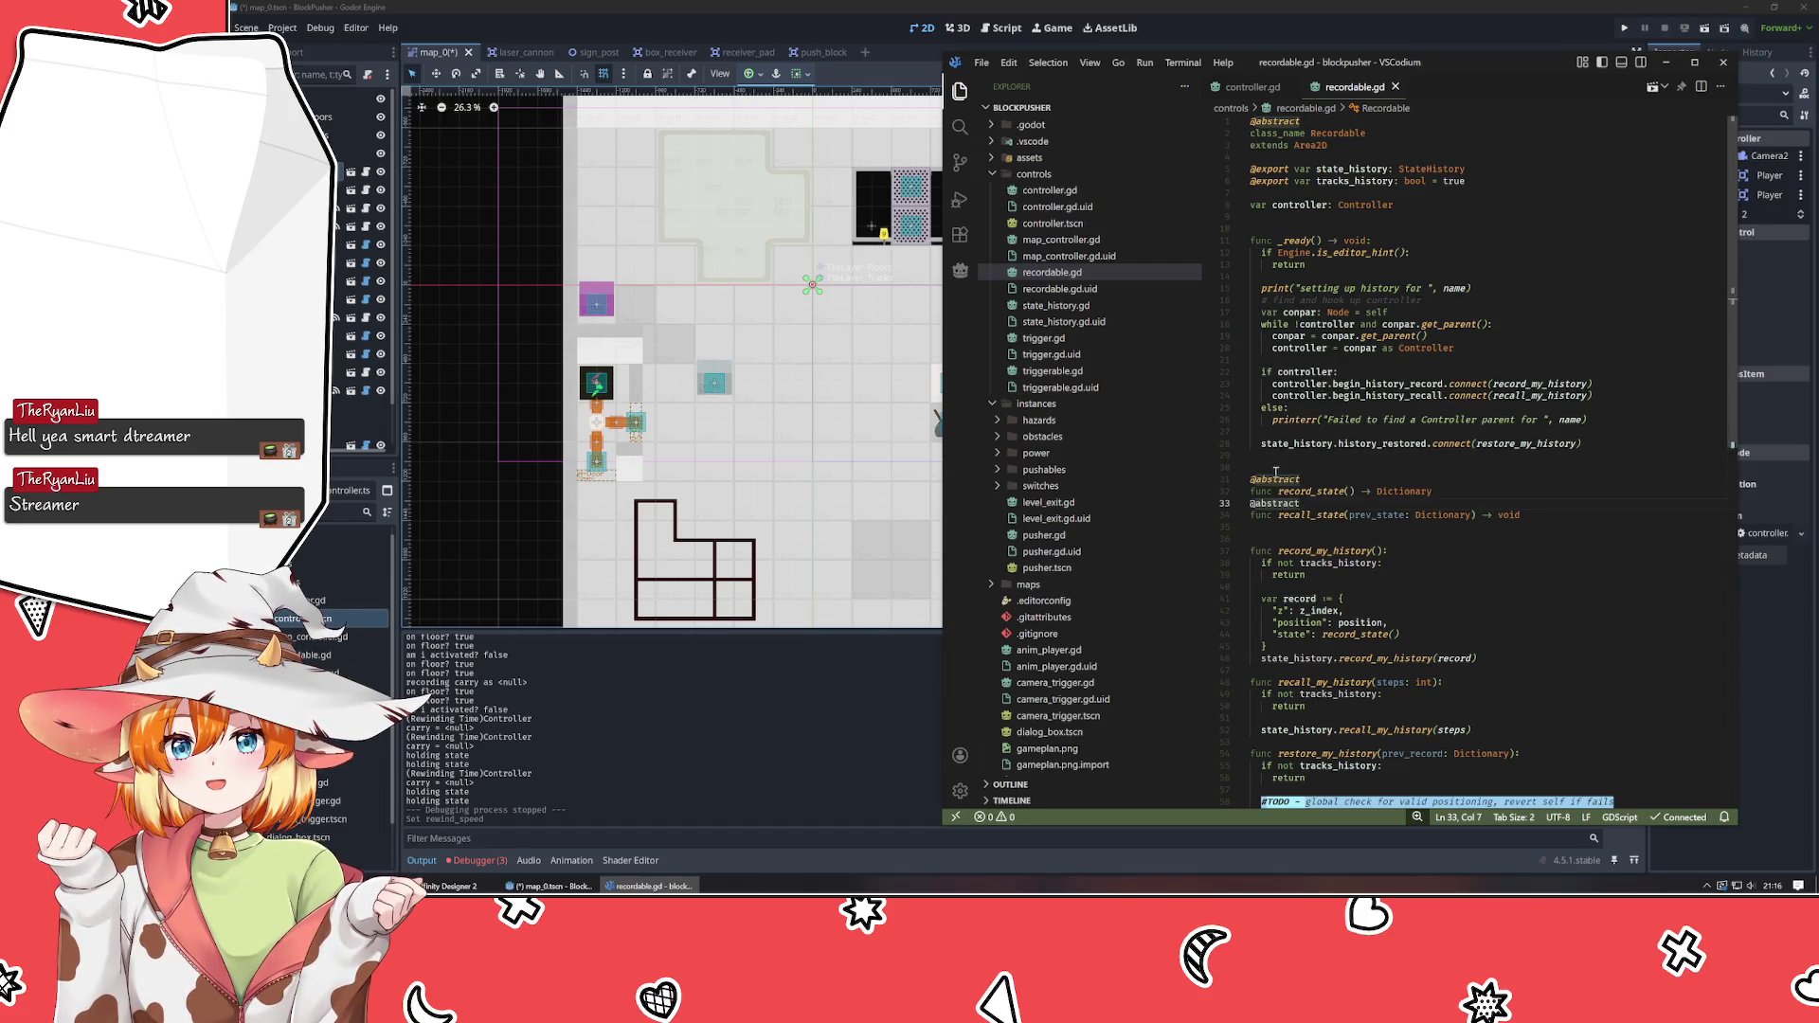
{"action": "left_click", "coordinate": [1369, 530]}
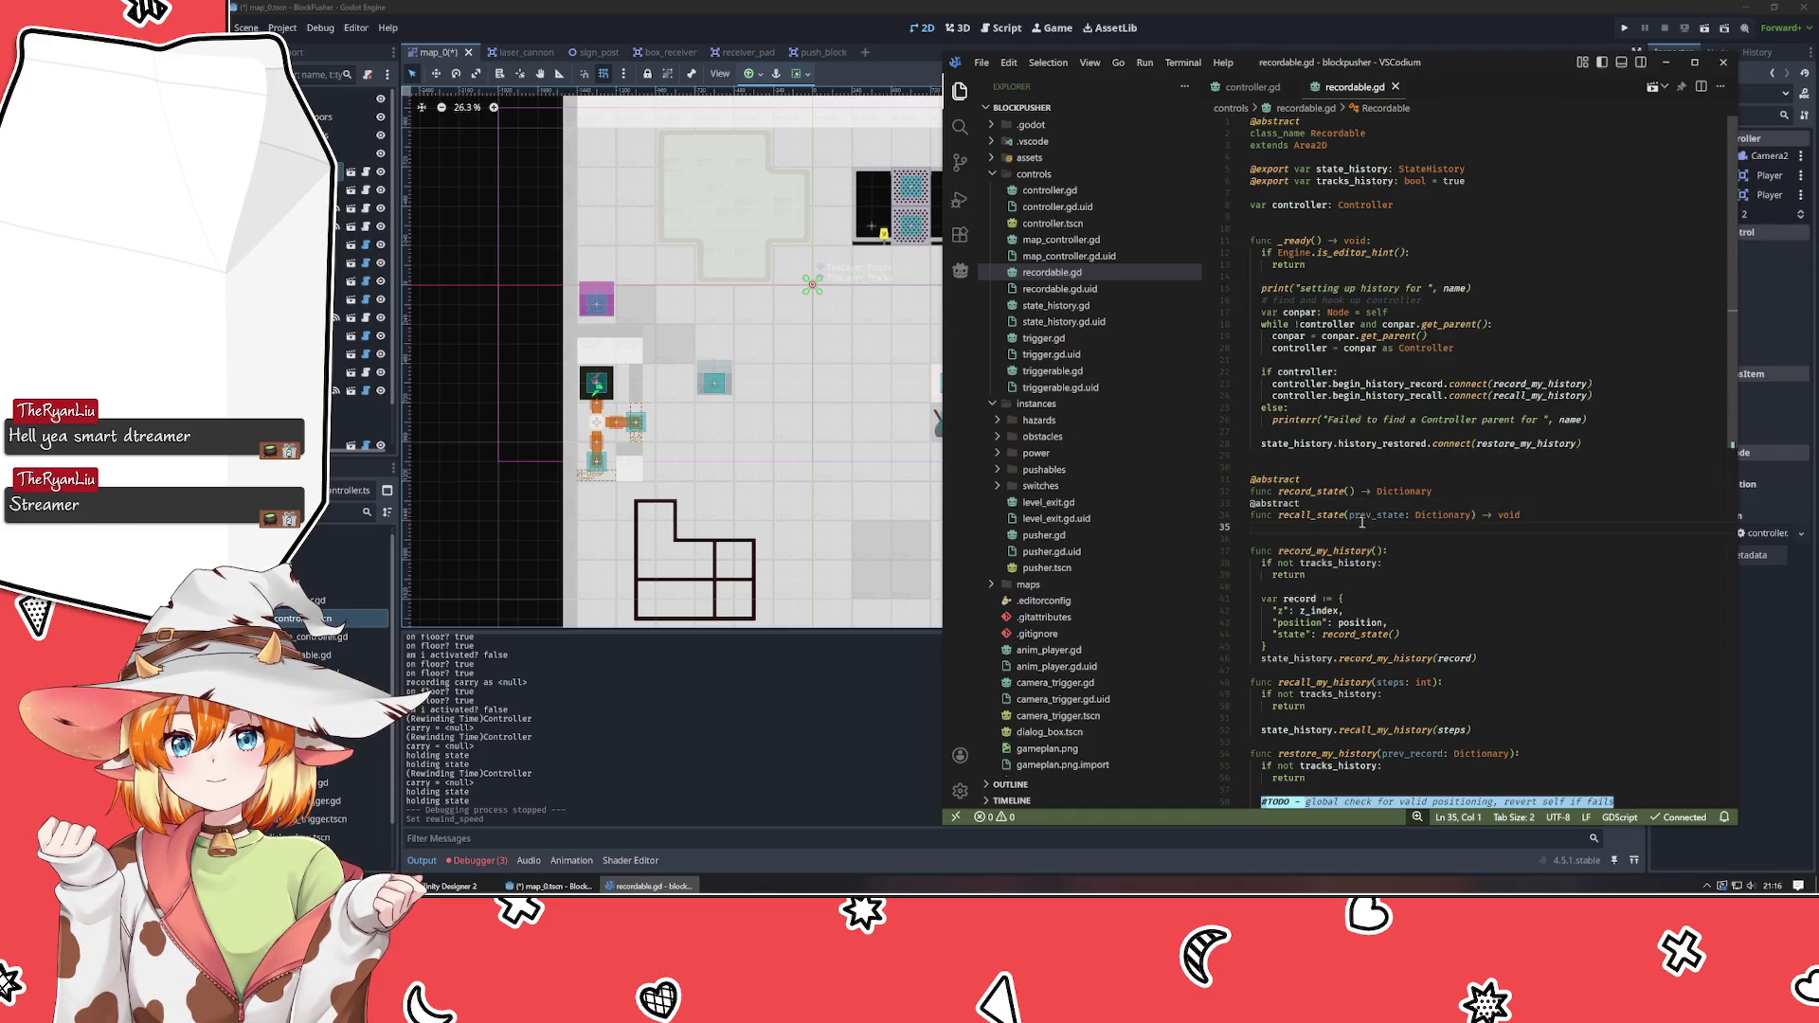
{"action": "mouse_move", "coordinate": [1362, 520]}
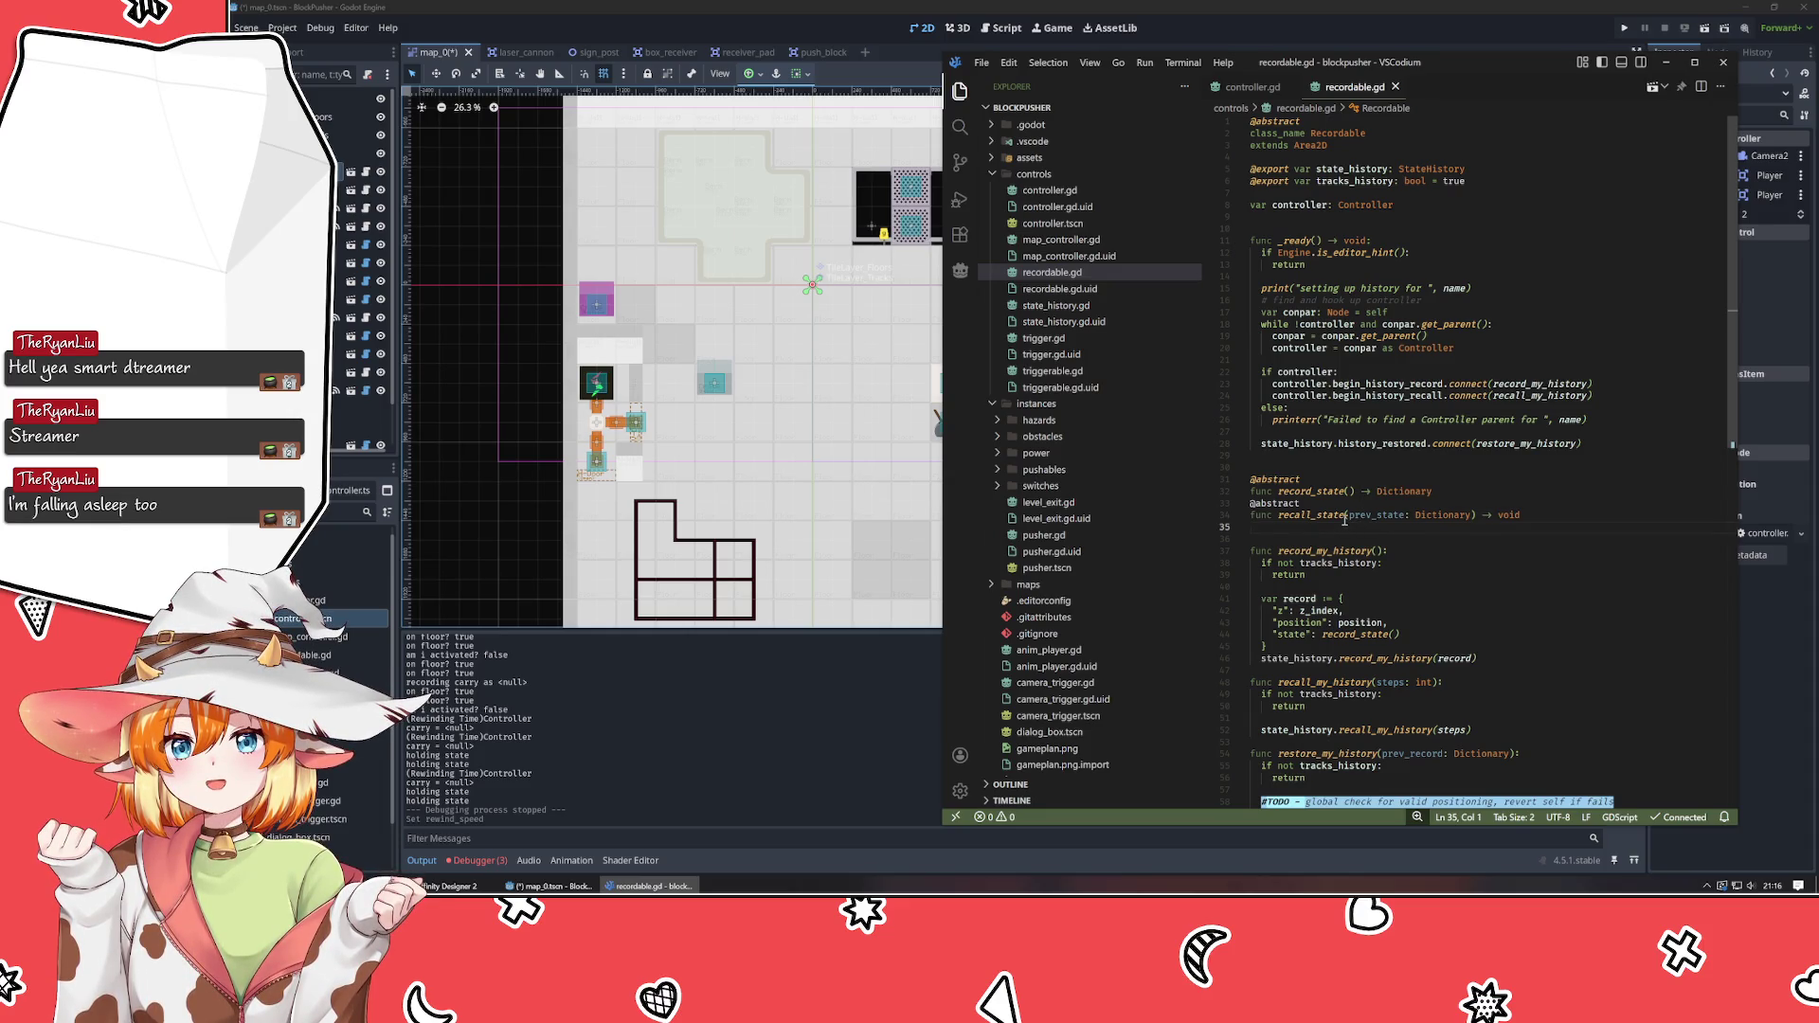
{"action": "mouse_move", "coordinate": [1357, 563]}
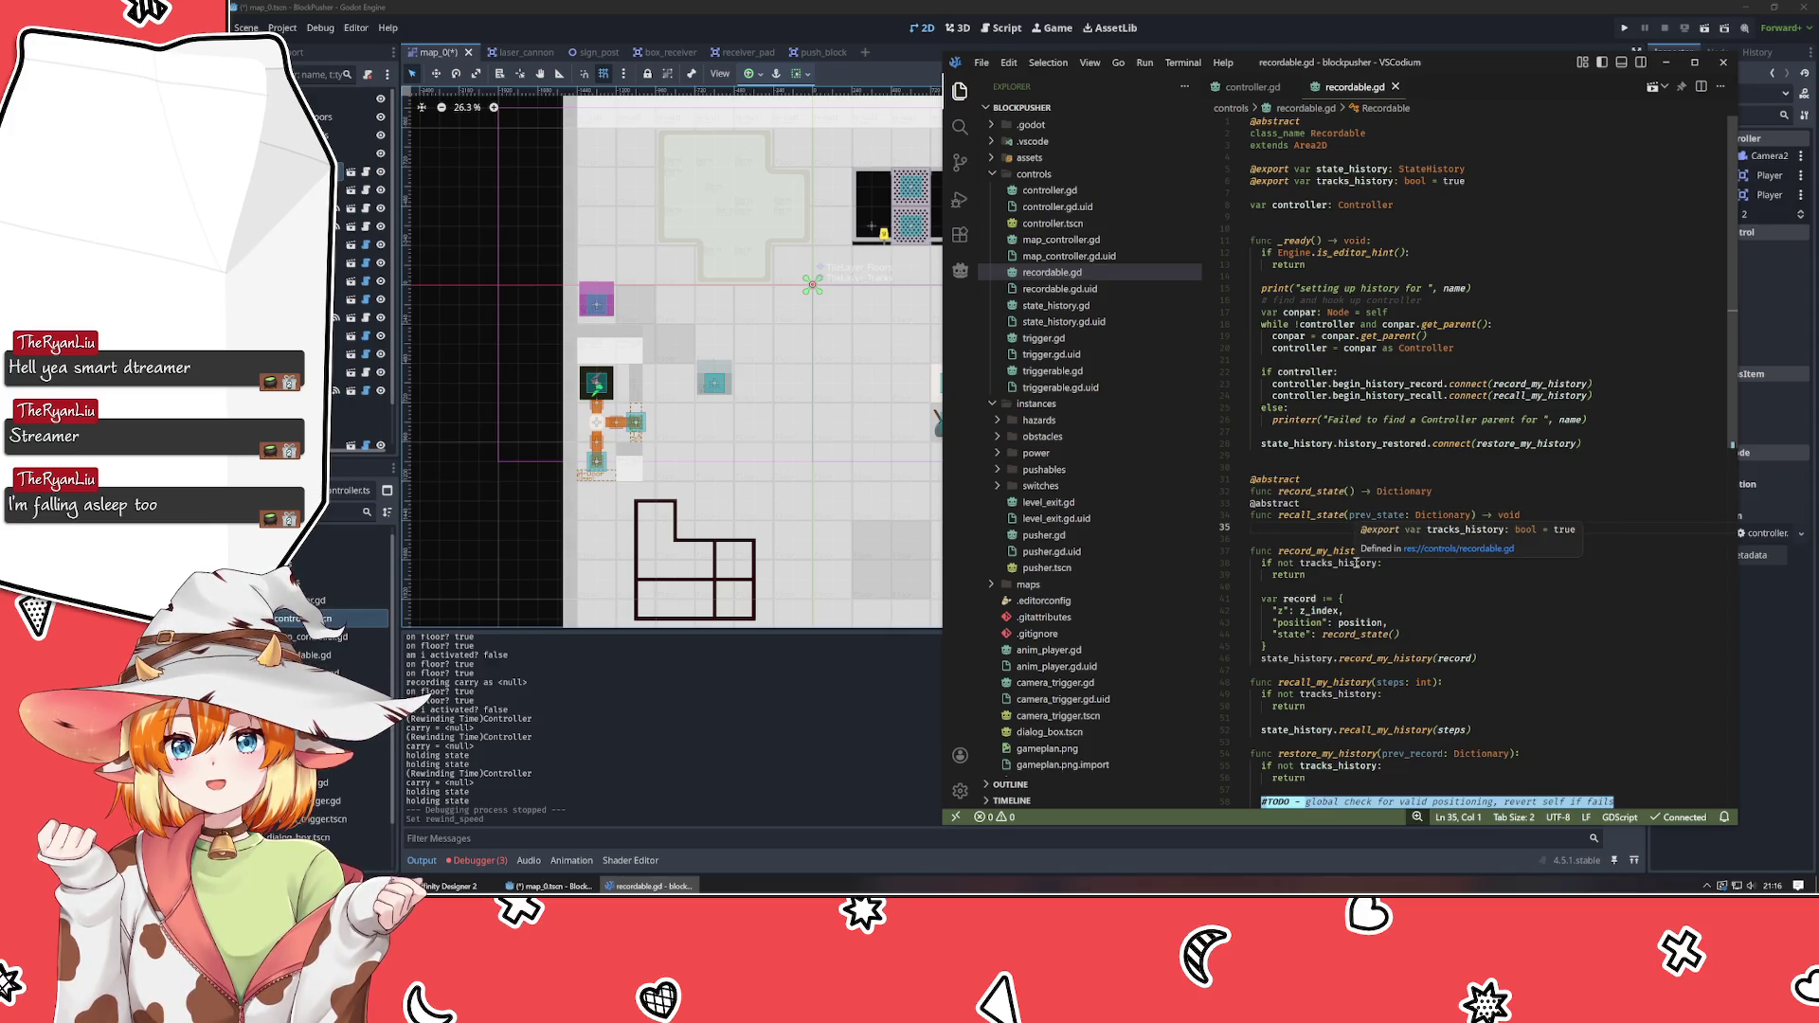
{"action": "left_click", "coordinate": [1371, 277]}
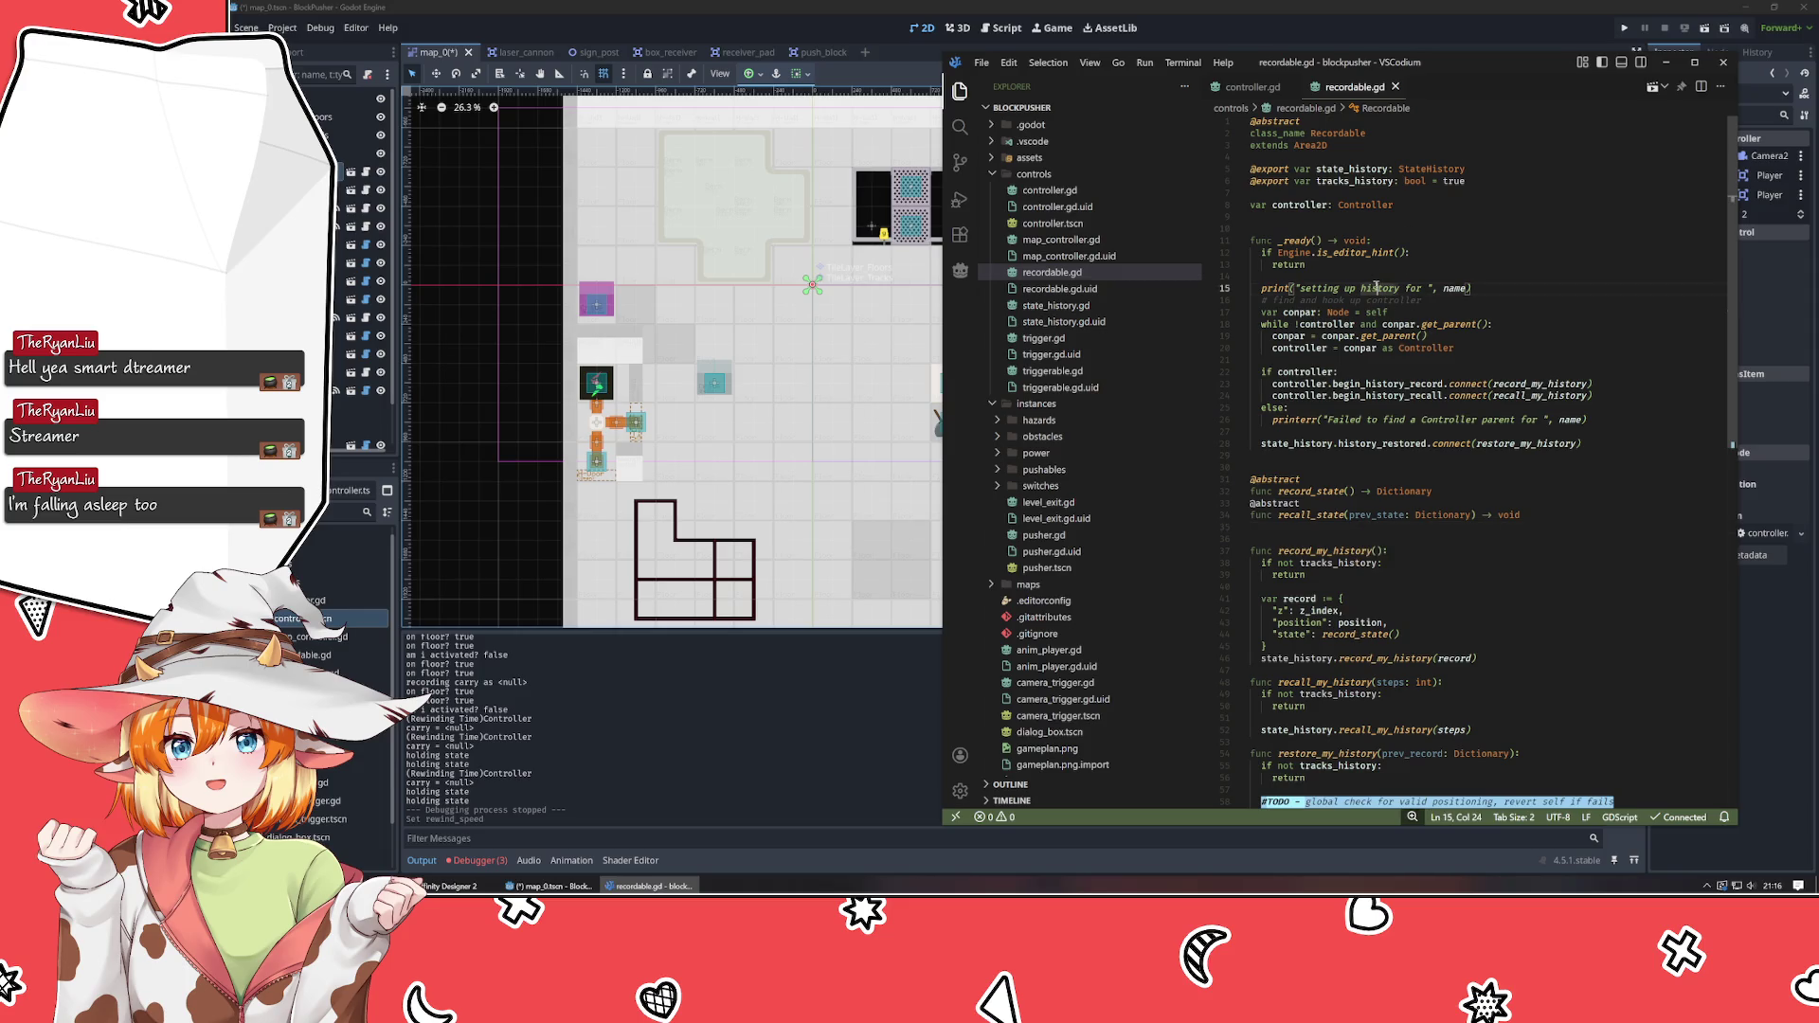
{"action": "left_click", "coordinate": [1549, 395]}
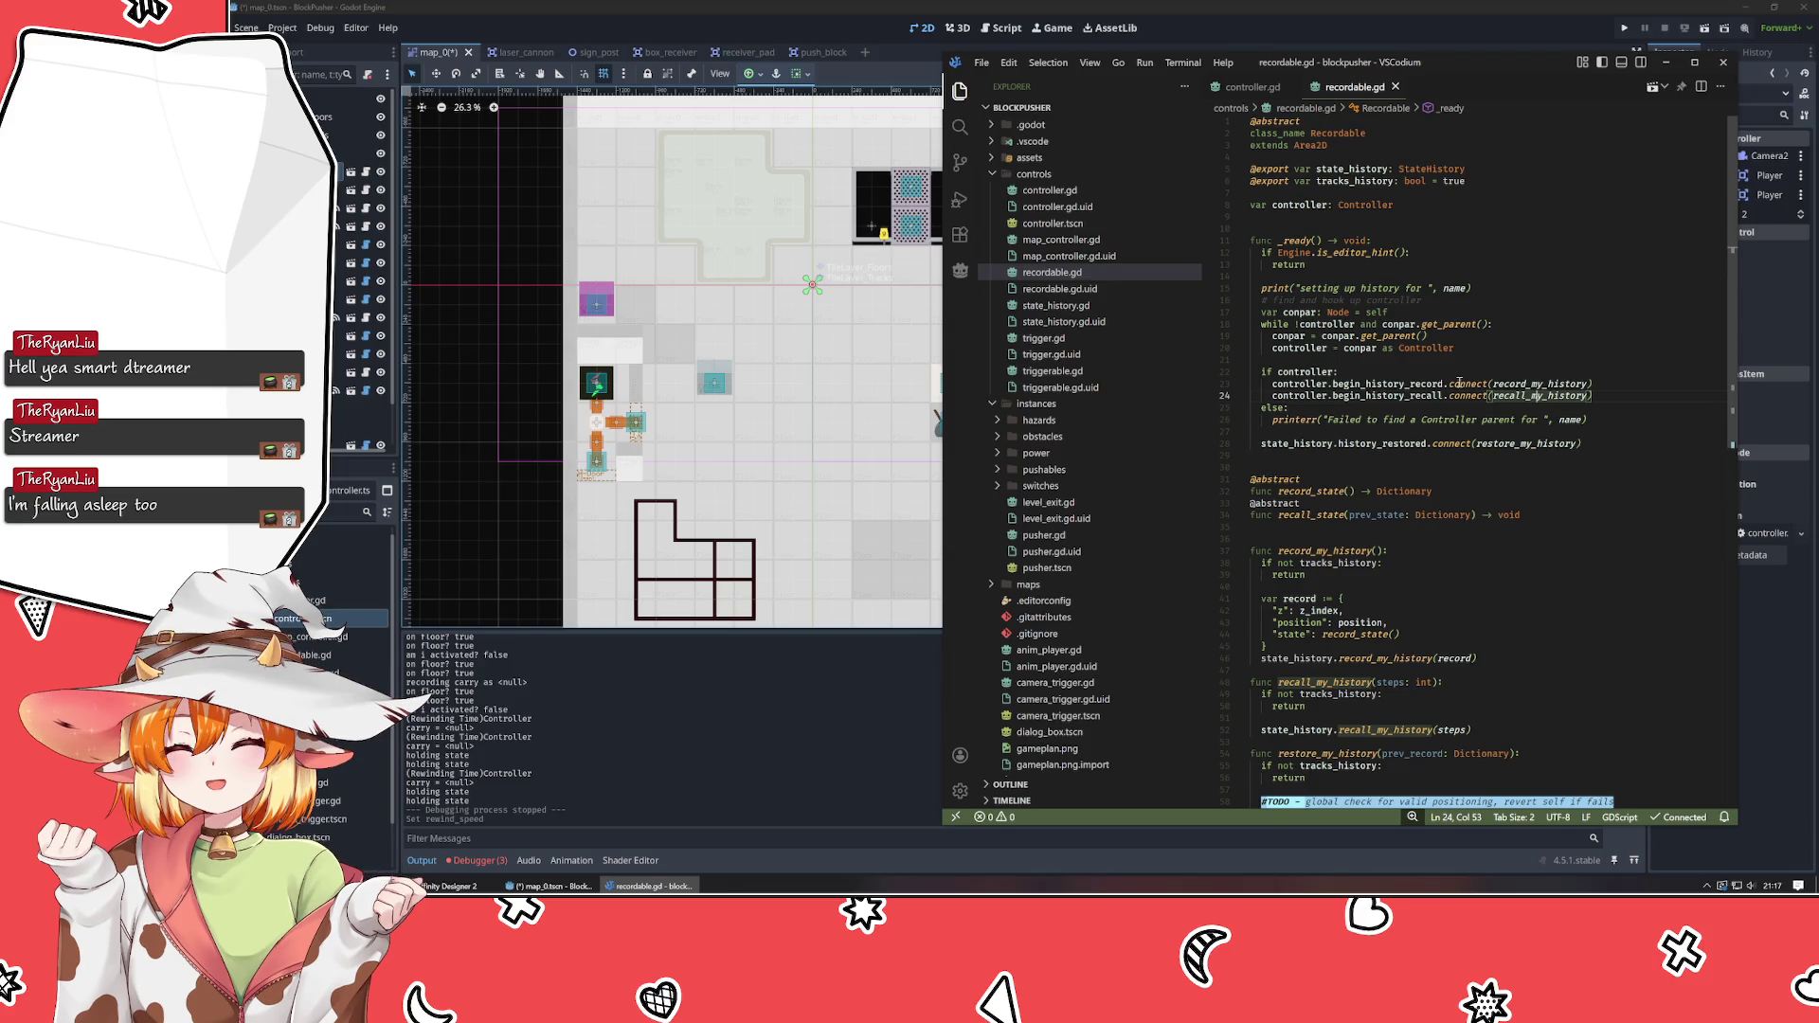
{"action": "left_click", "coordinate": [1307, 418]}
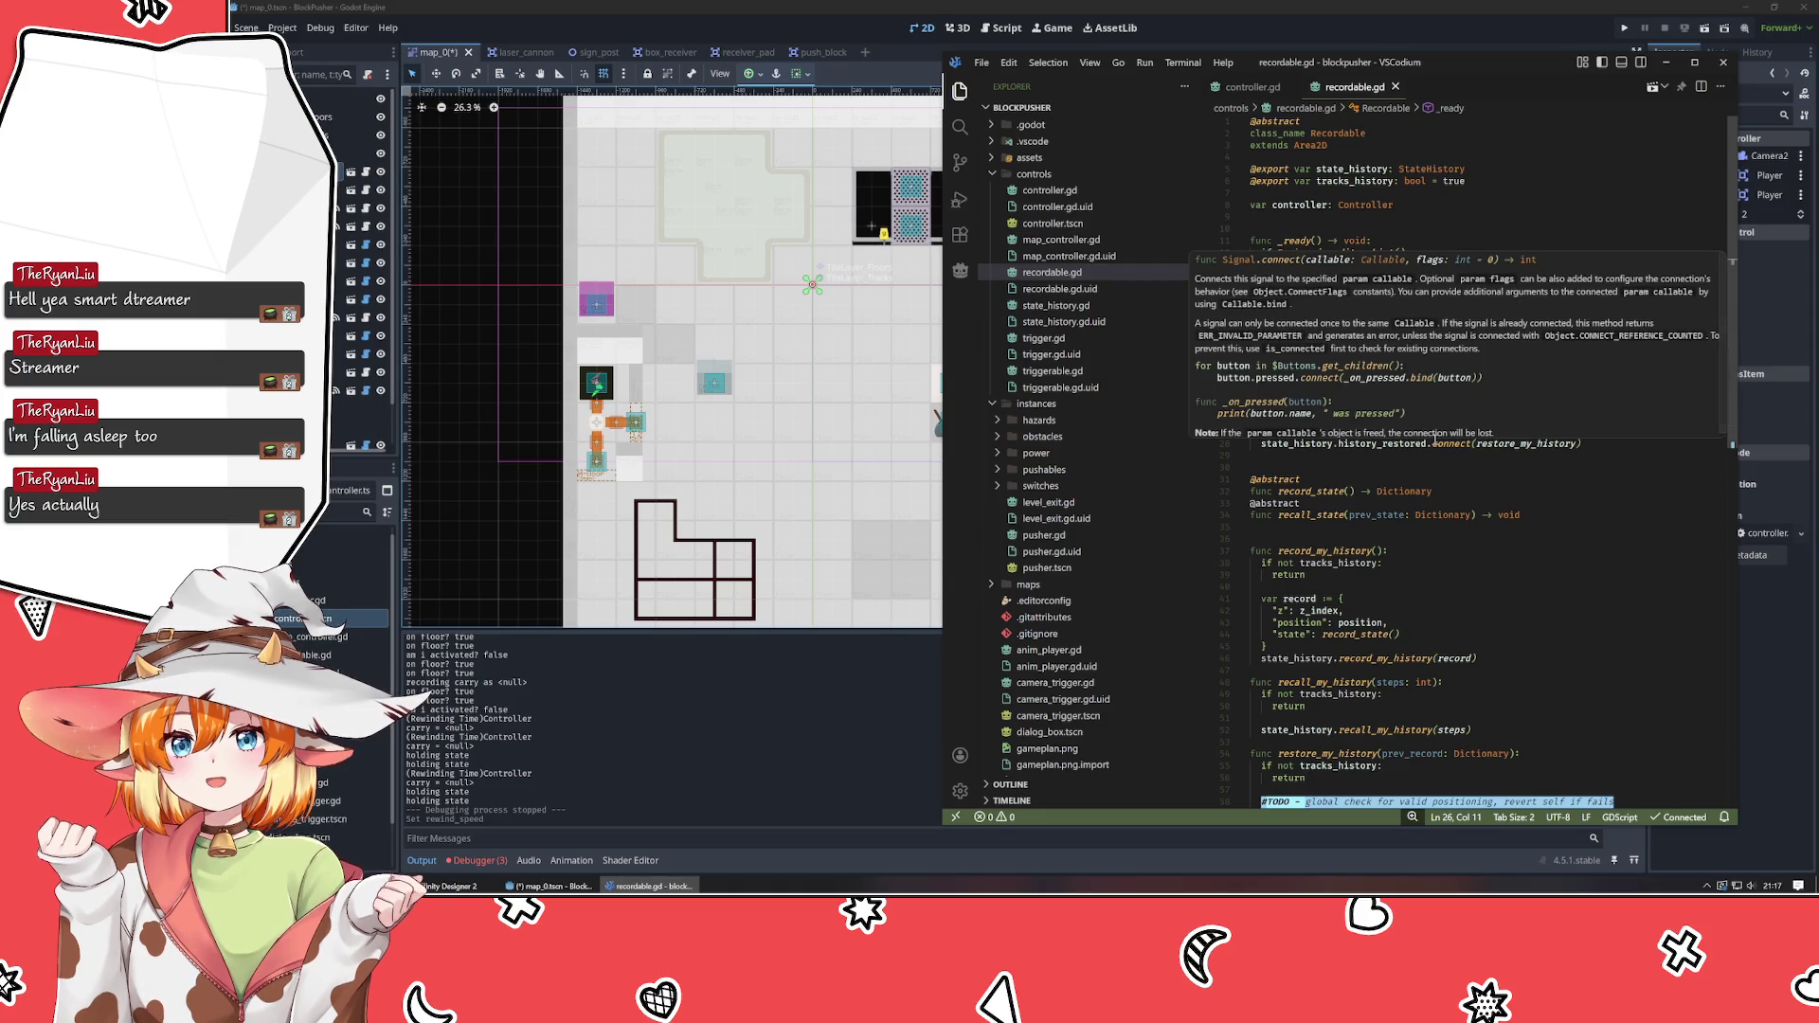
- Start a new line above the printerr call in _ready's else branch
{"action": "key", "text": "Up"}
{"action": "key", "text": "End"}
{"action": "key", "text": "Return"}
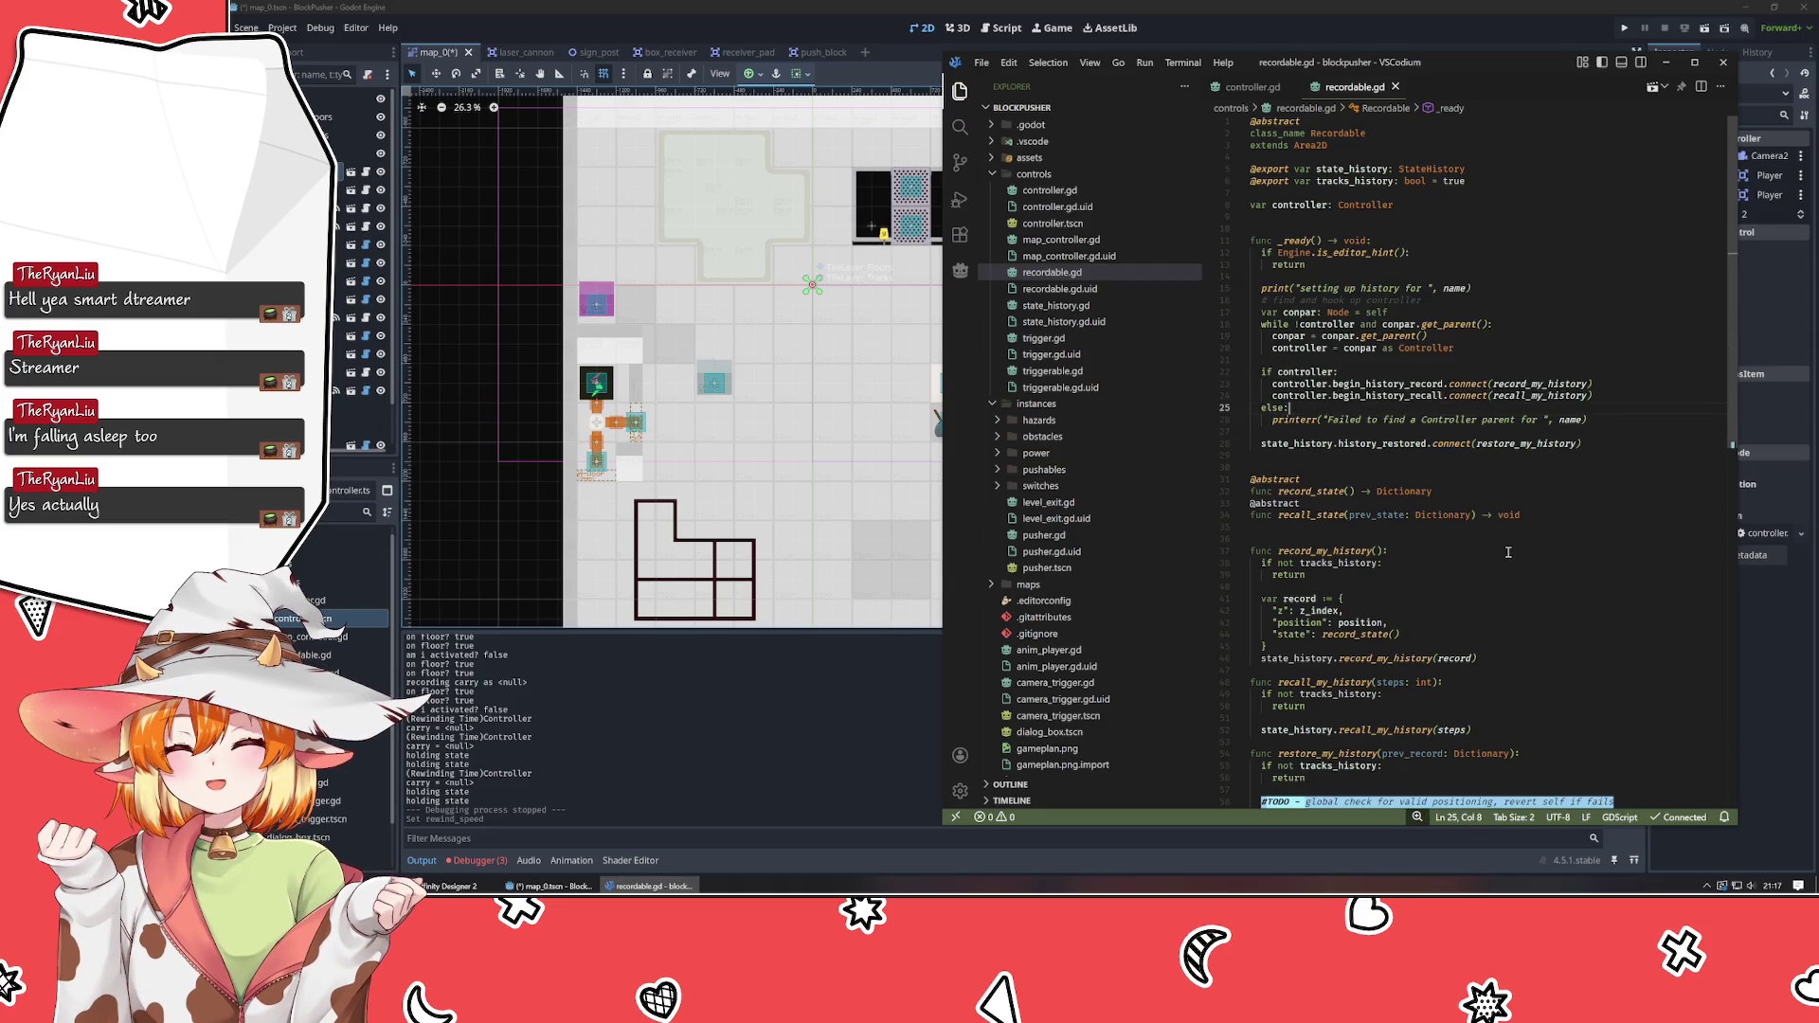
- Replace printerr with push_error("Failed to find a Controller parent for ", name)
{"action": "type", "text": "push"}
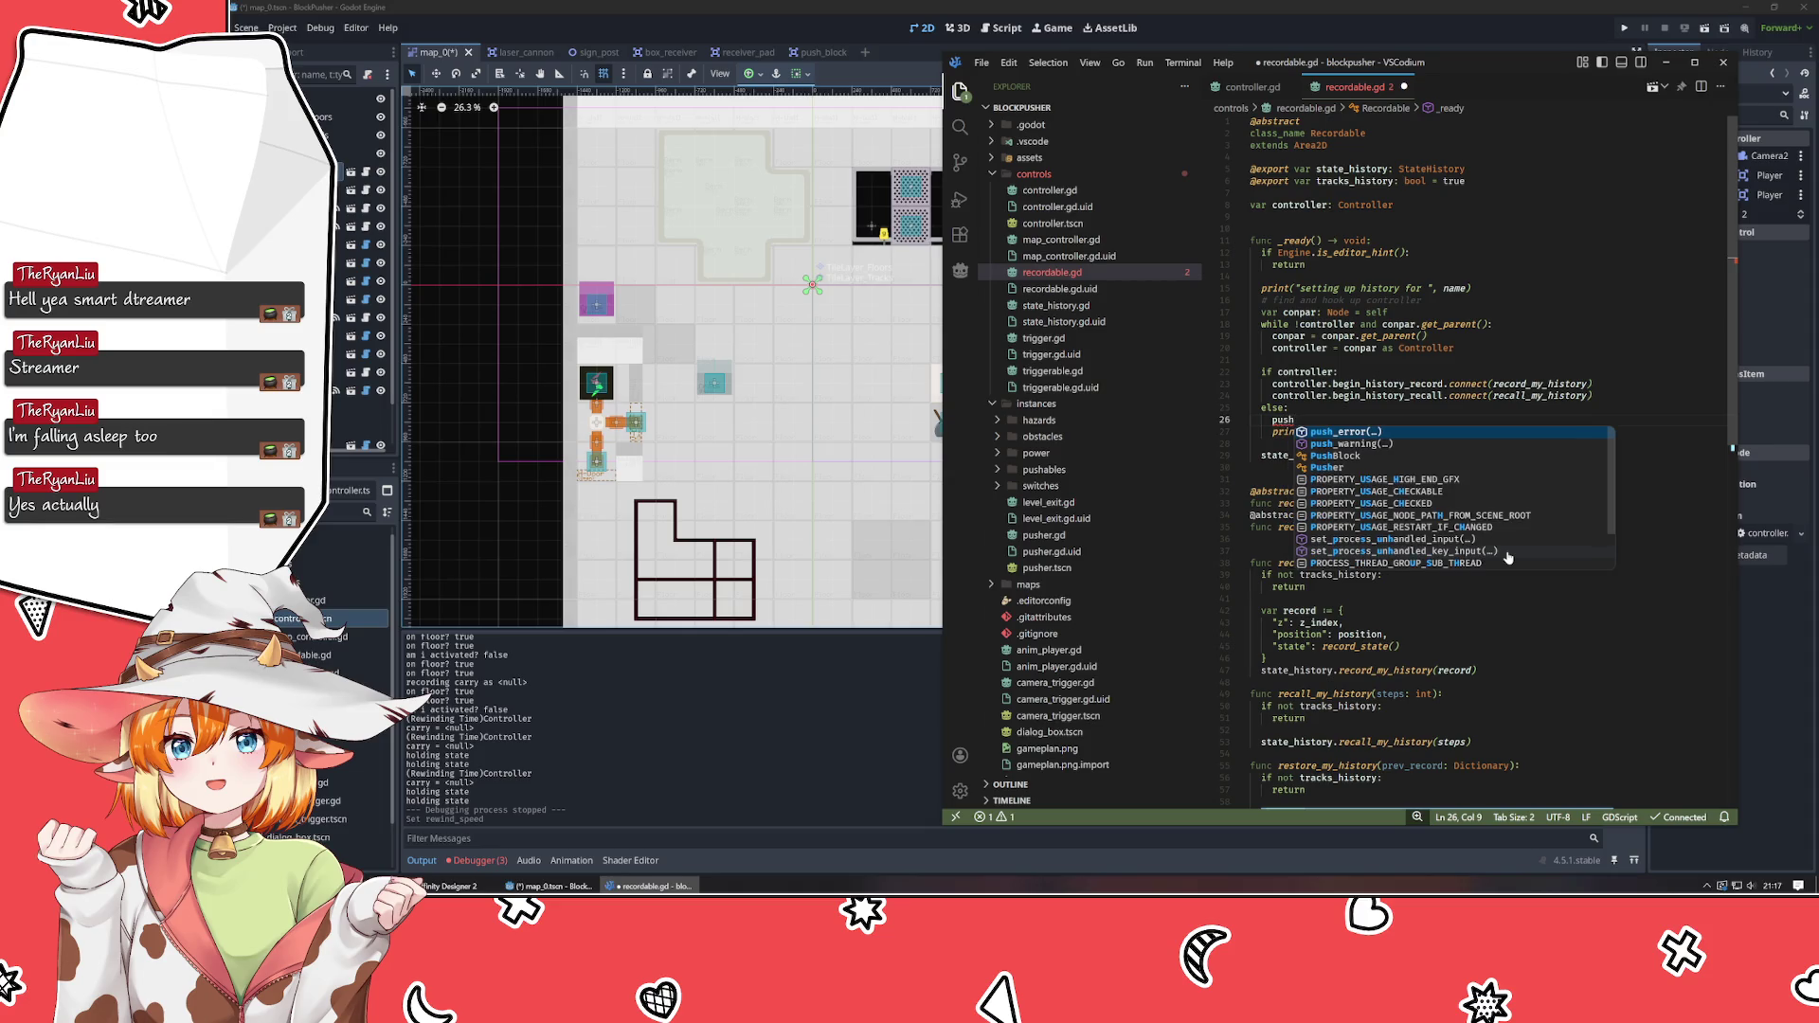
{"action": "key", "text": "Return"}
{"action": "type", "text": "\"\""}
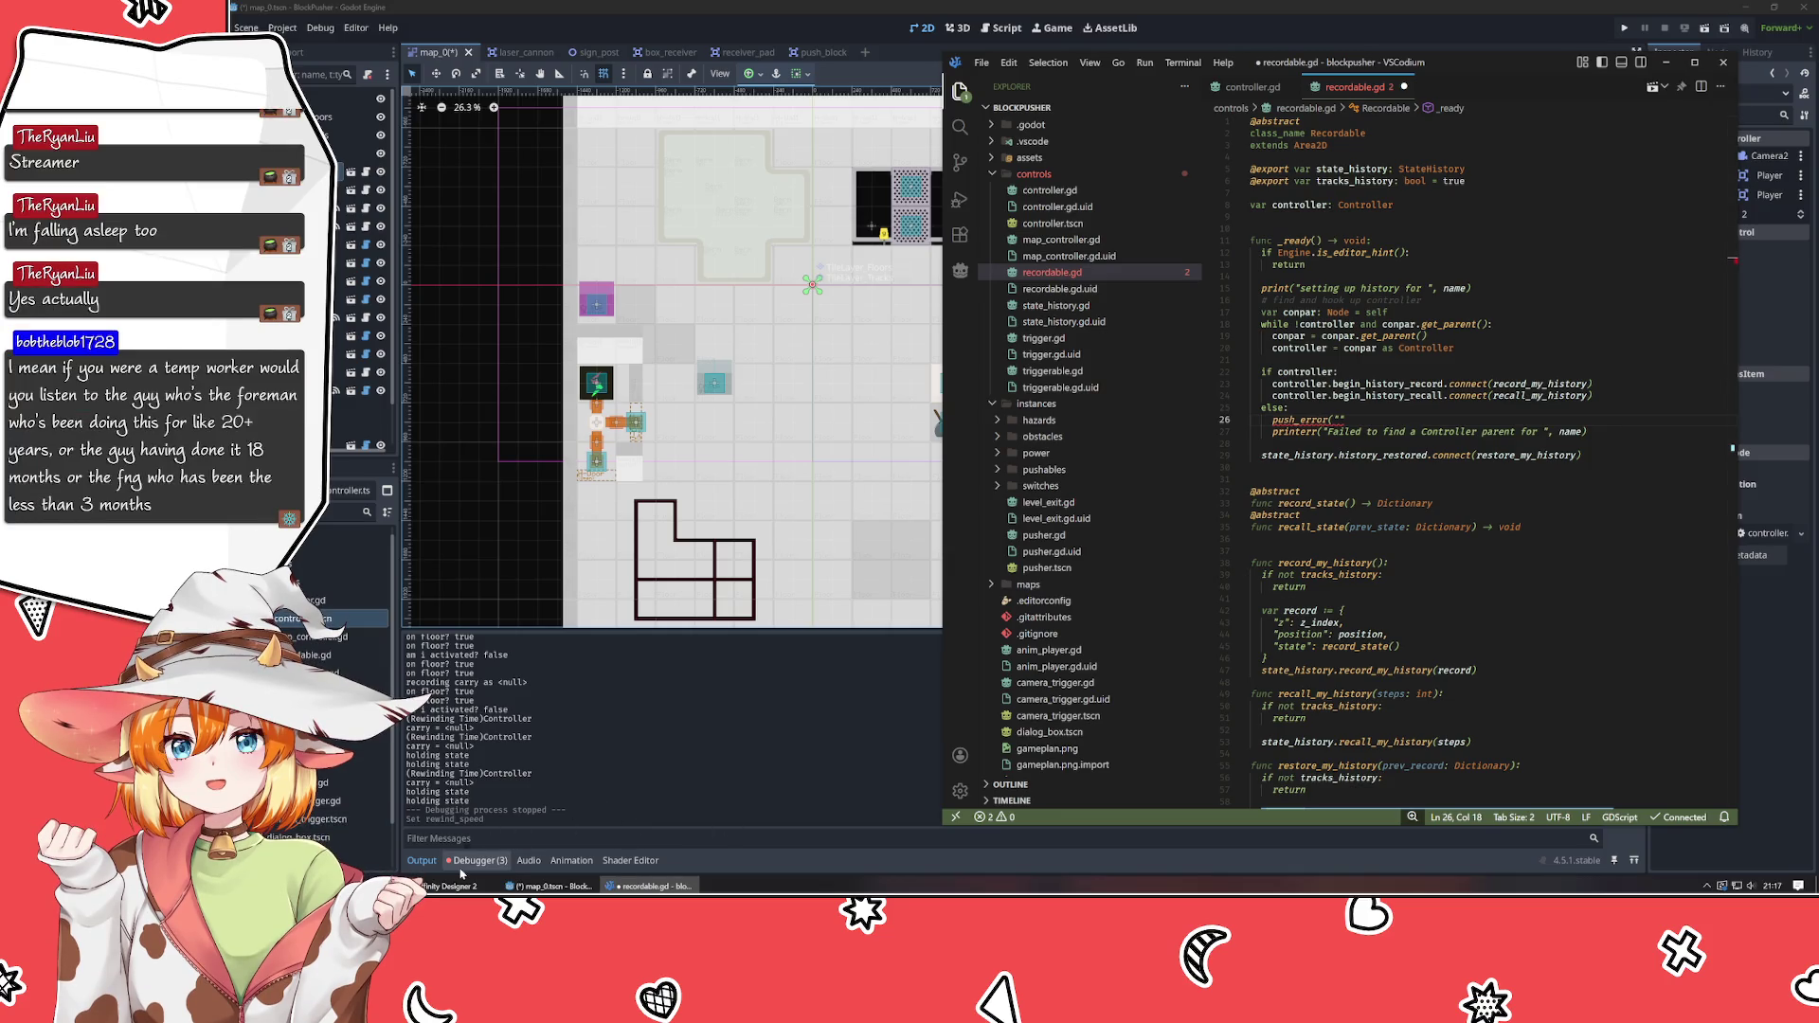
{"action": "key", "text": "F5"}
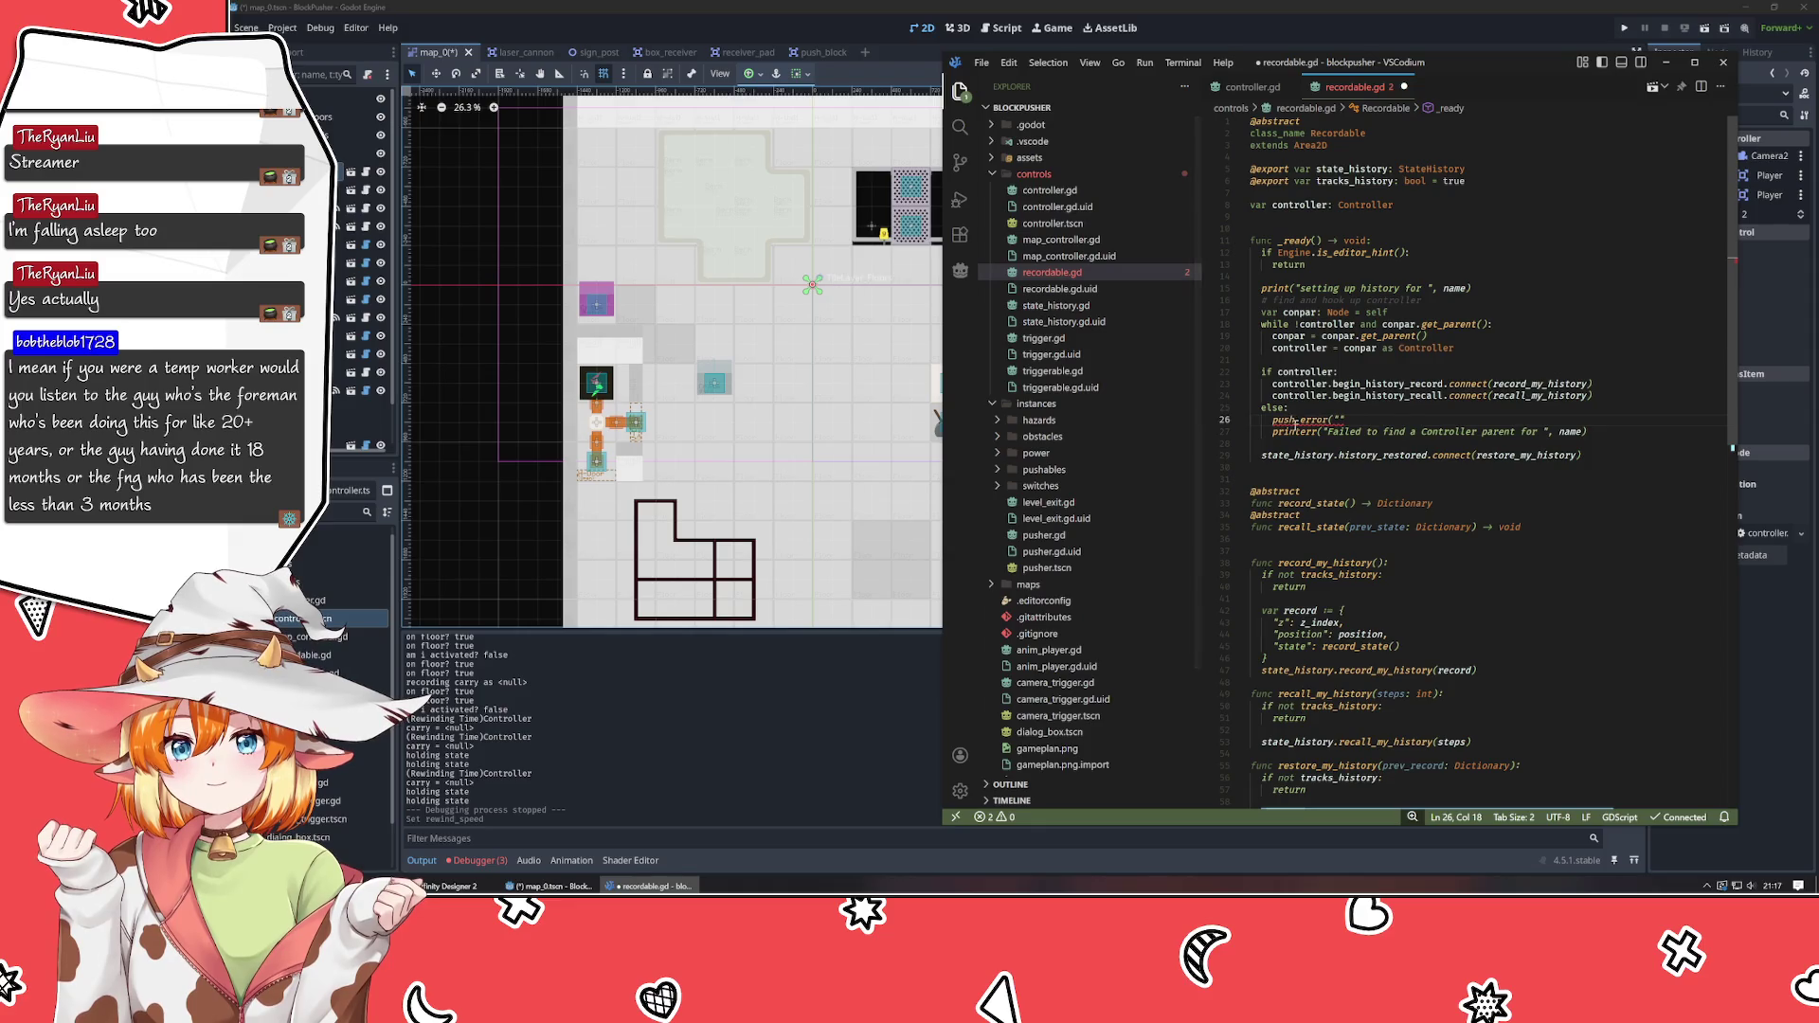
{"action": "mouse_move", "coordinate": [1296, 425]}
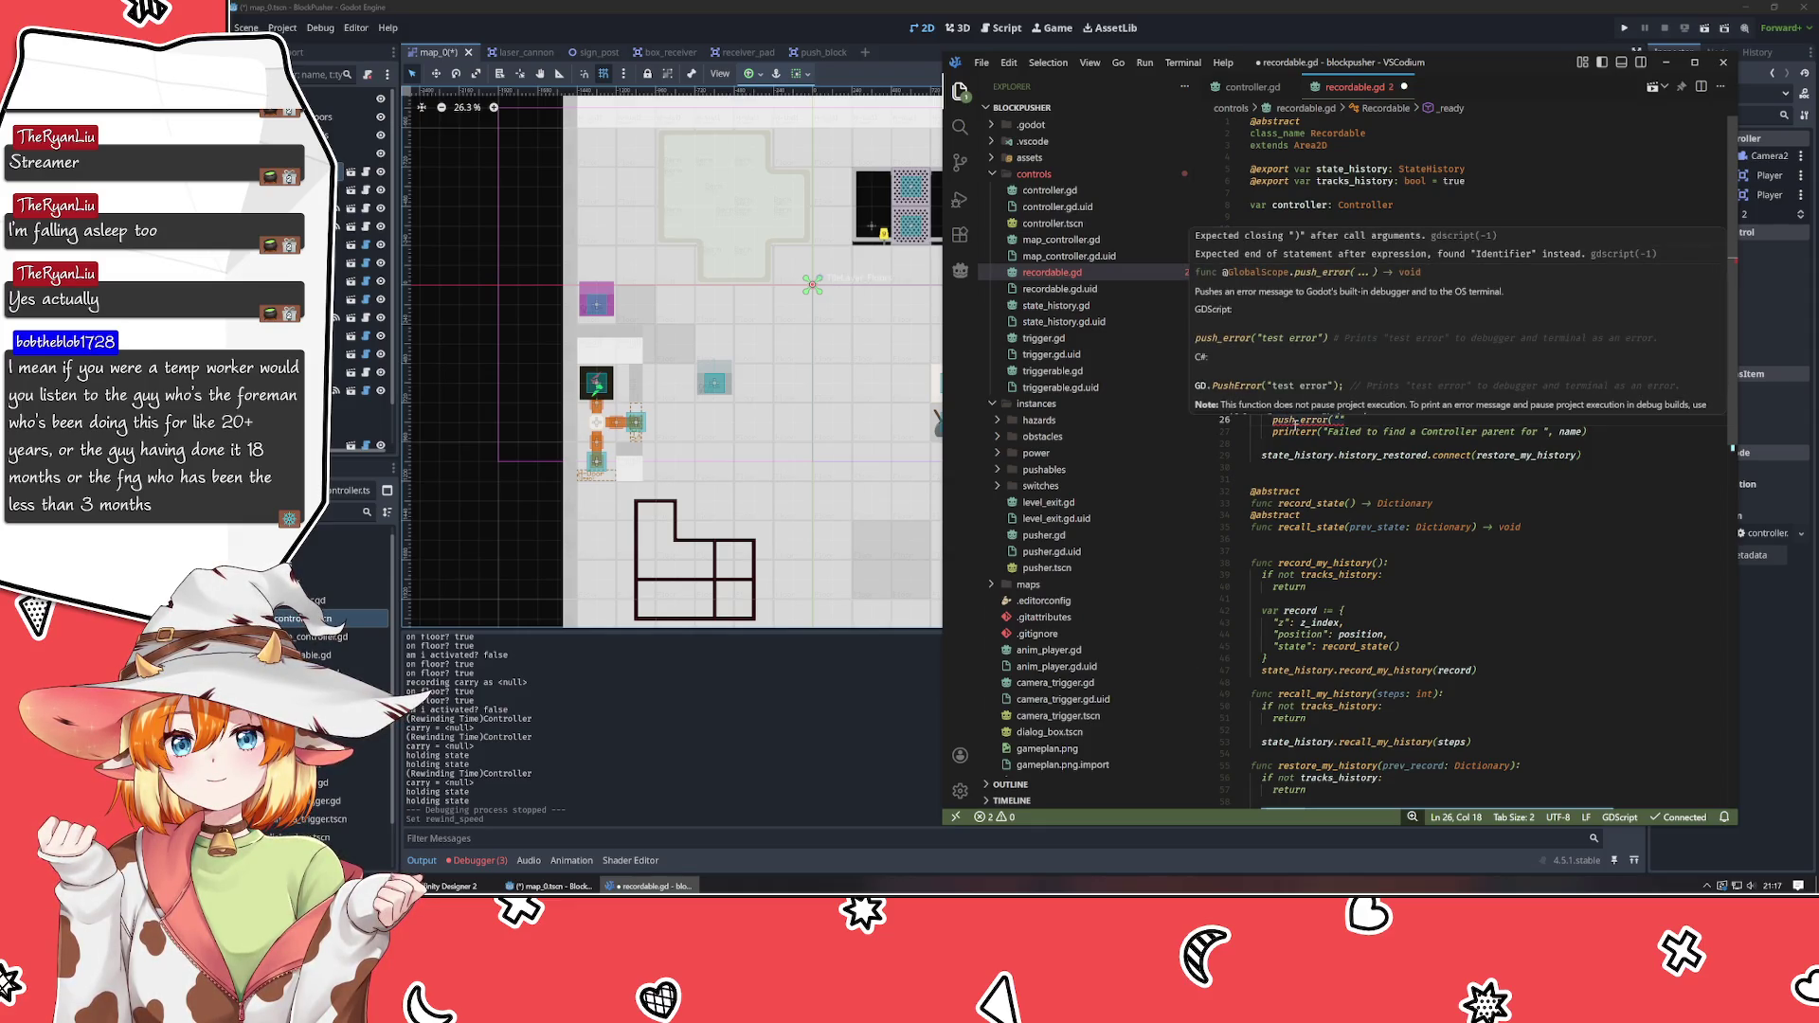
{"action": "key", "text": "Down"}
{"action": "key", "text": "ctrl+BackSpace"}
{"action": "key", "text": "ctrl+BackSpace"}
{"action": "key", "text": "BackSpace"}
{"action": "key", "text": "BackSpace"}
{"action": "key", "text": "BackSpace"}
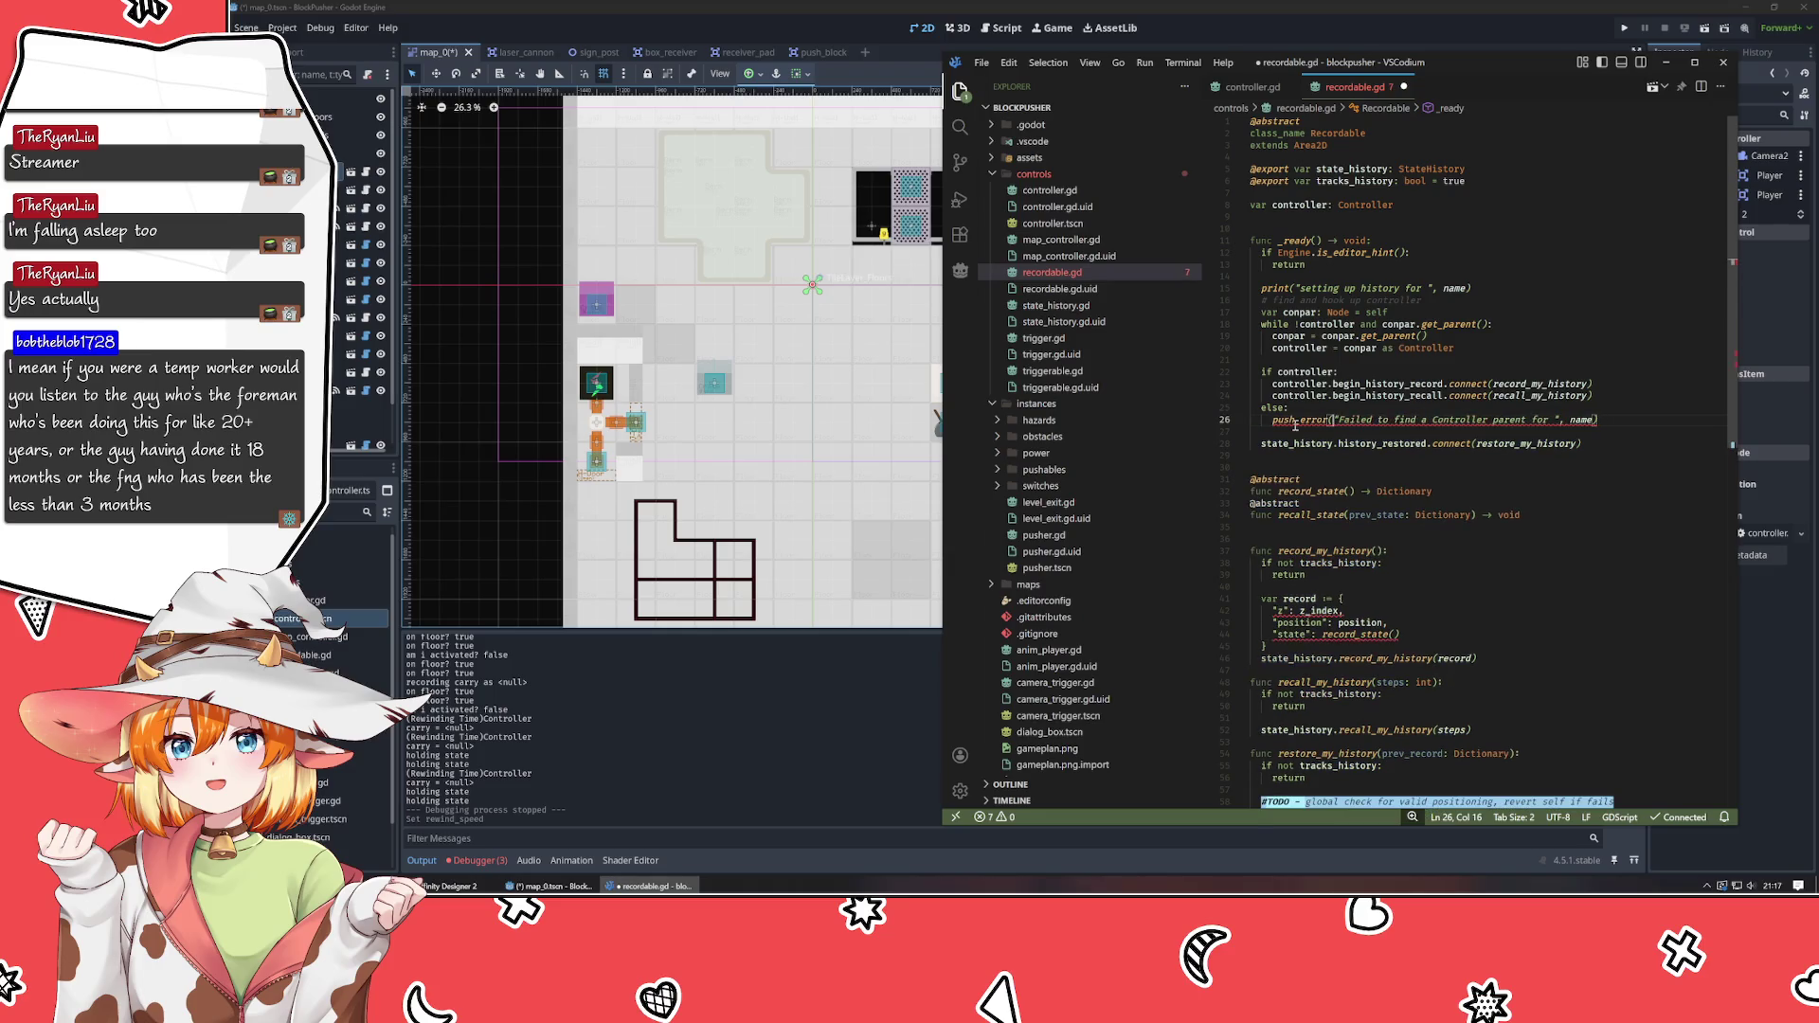
- Save recordable.gd
{"action": "left_click", "coordinate": [1436, 477]}
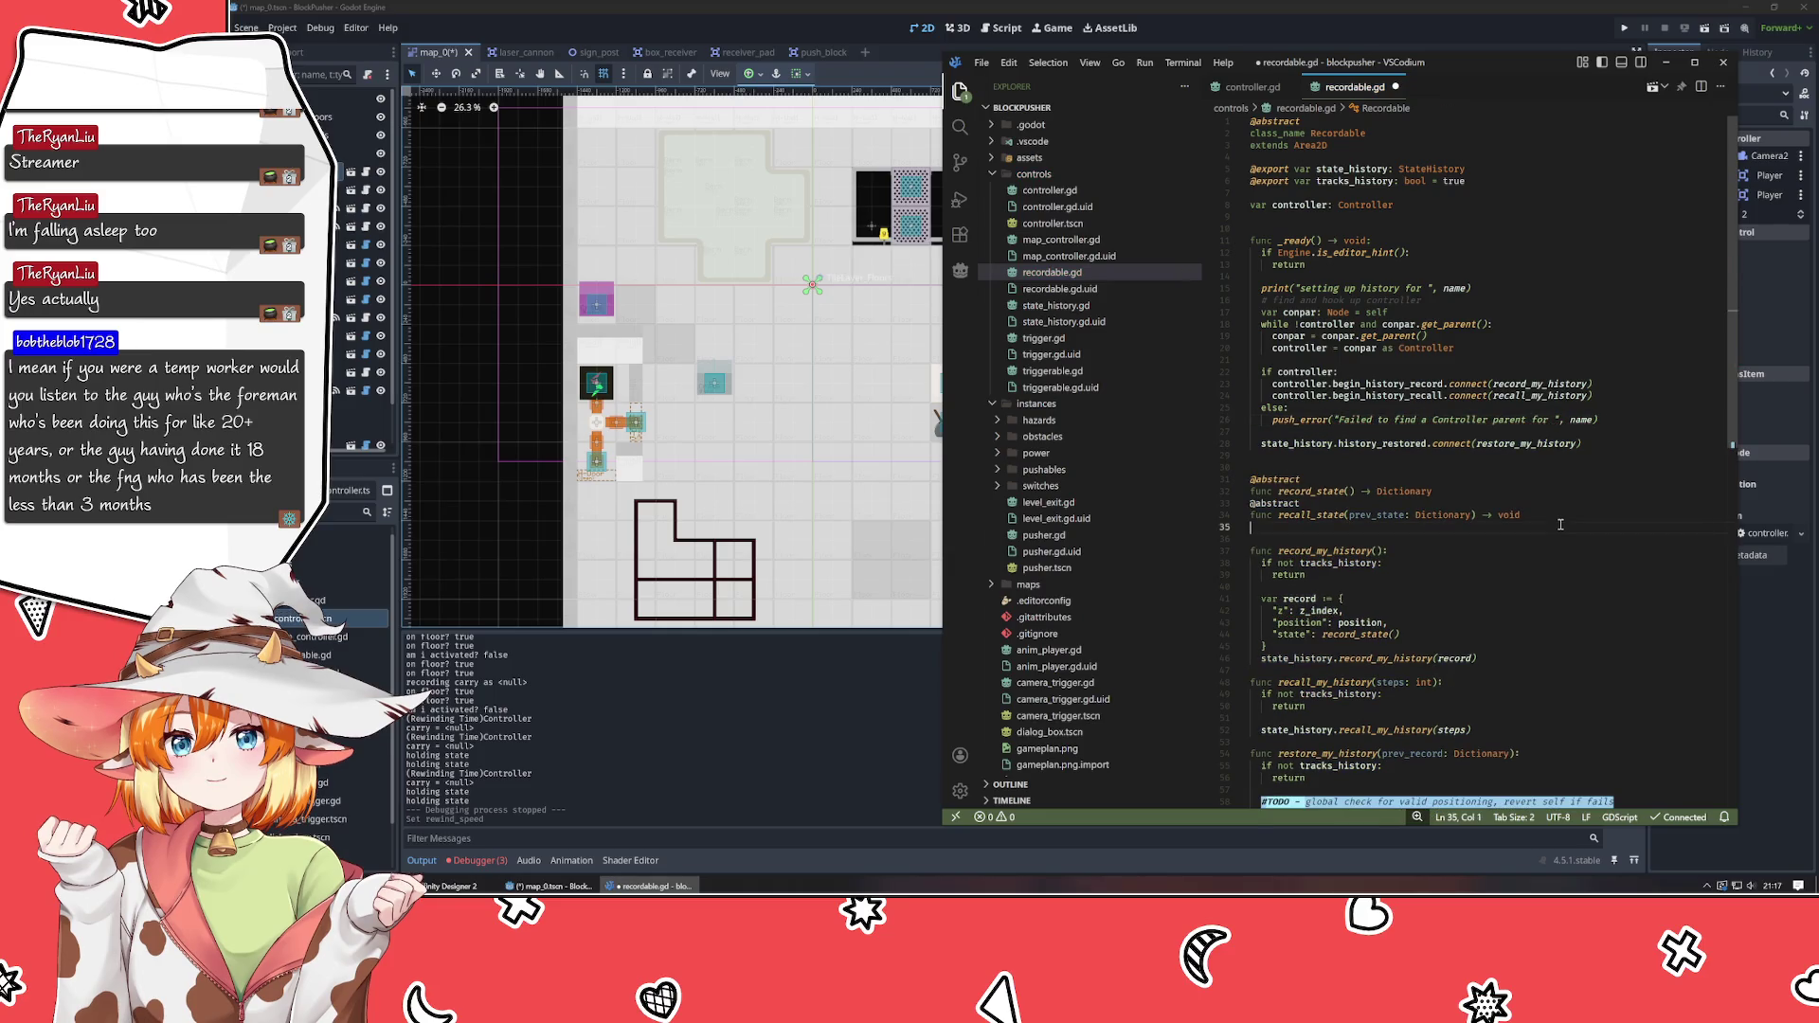
{"action": "left_click", "coordinate": [1431, 464]}
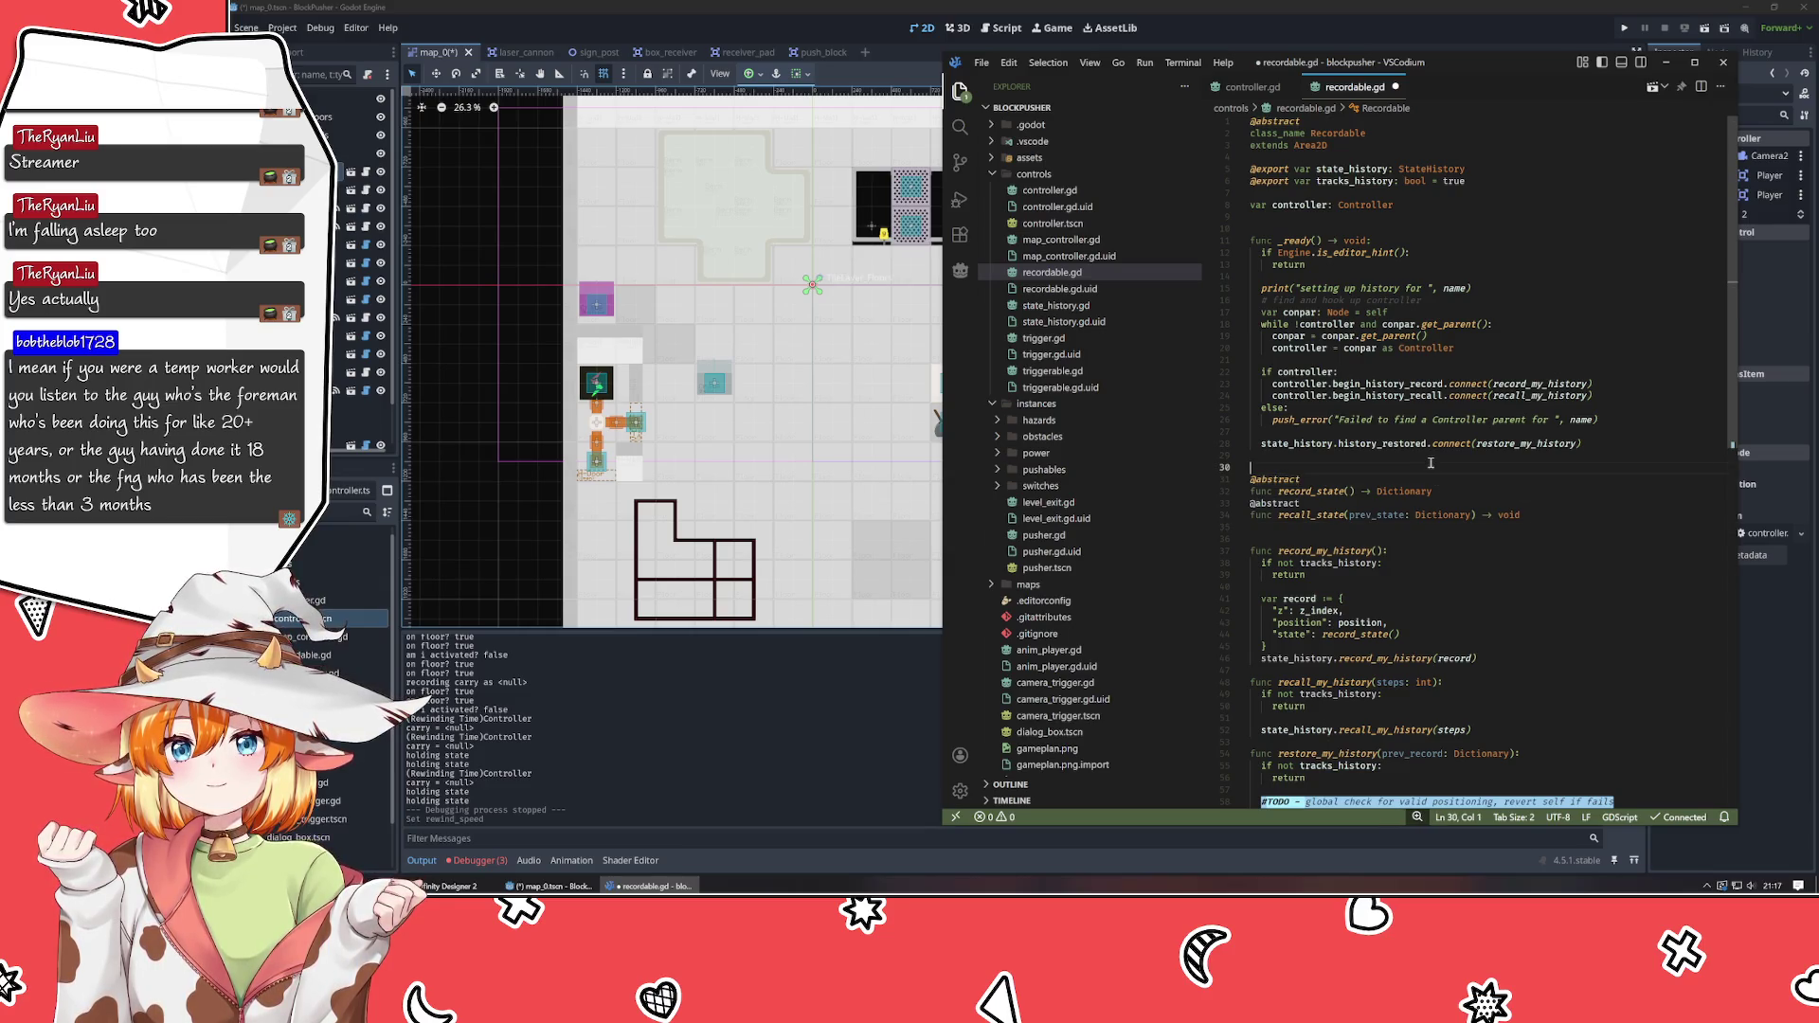
{"action": "key", "text": "ctrl+s"}
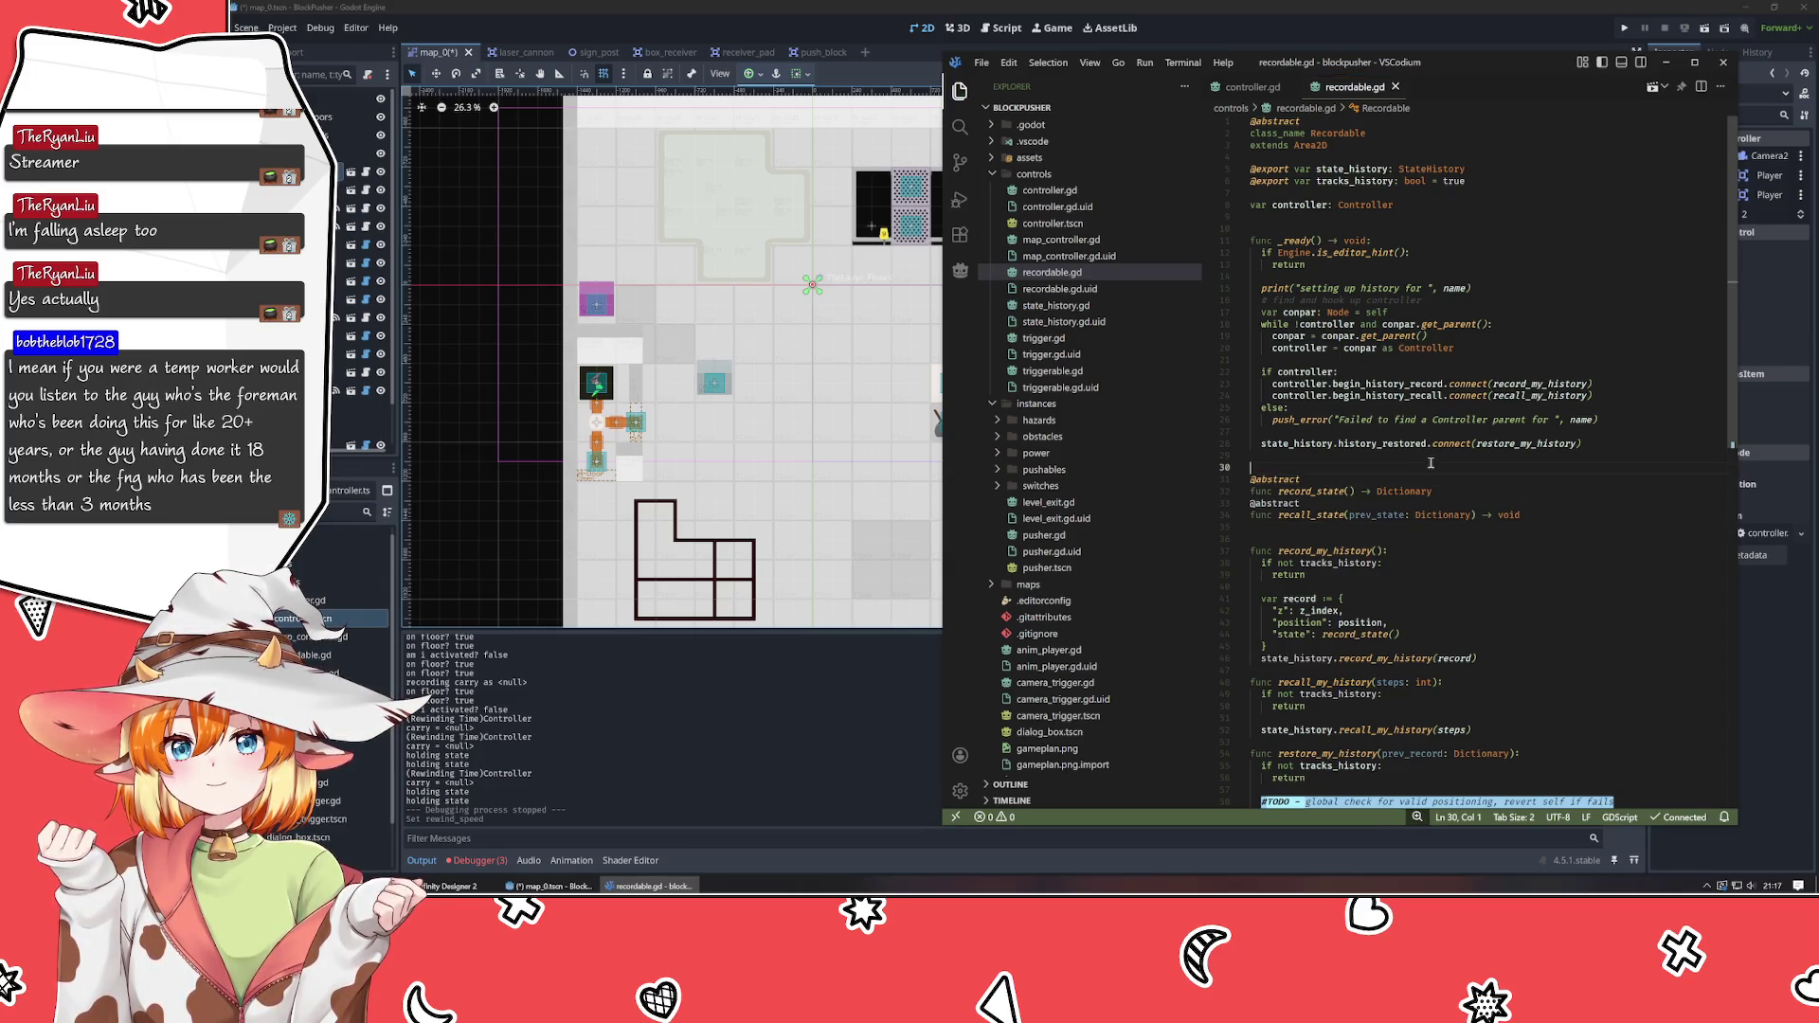
- Add print(controller.rewind_speed) under 'if controller:', shift the editor window left, and save
{"action": "left_click", "coordinate": [1304, 373]}
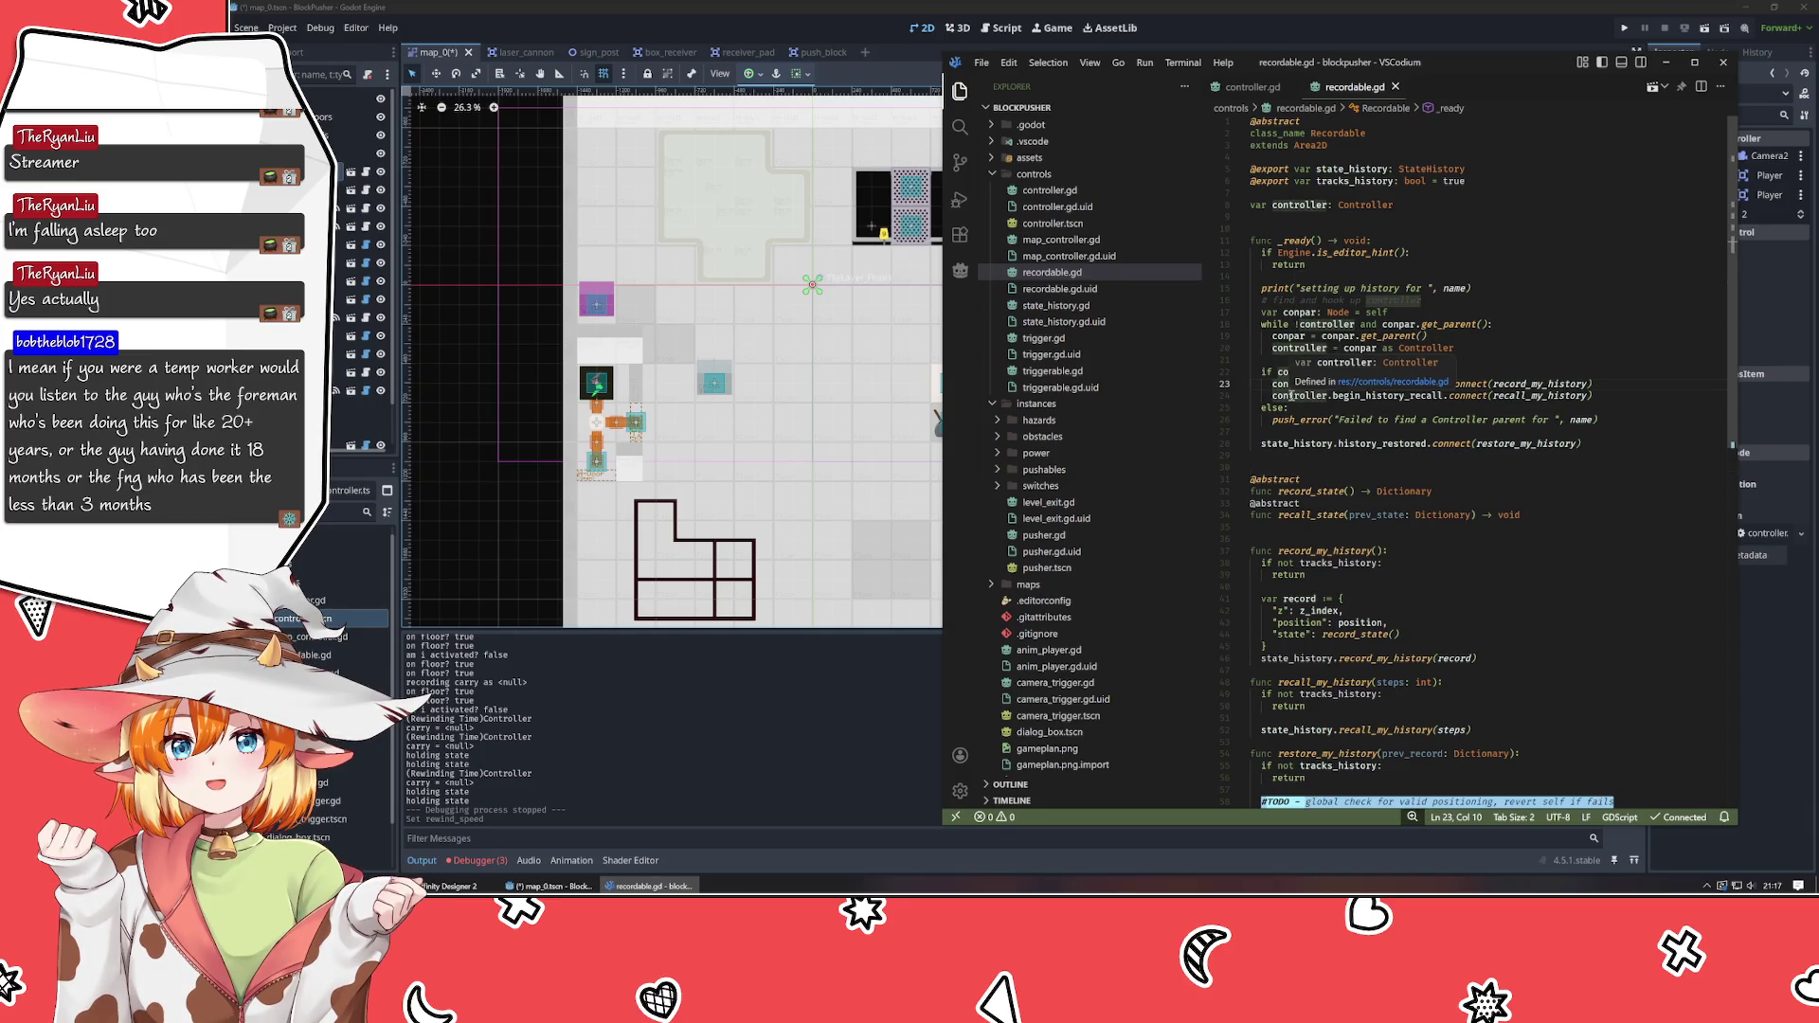
{"action": "left_click", "coordinate": [1357, 373]}
{"action": "mouse_move", "coordinate": [1394, 400]}
{"action": "key", "text": "Return"}
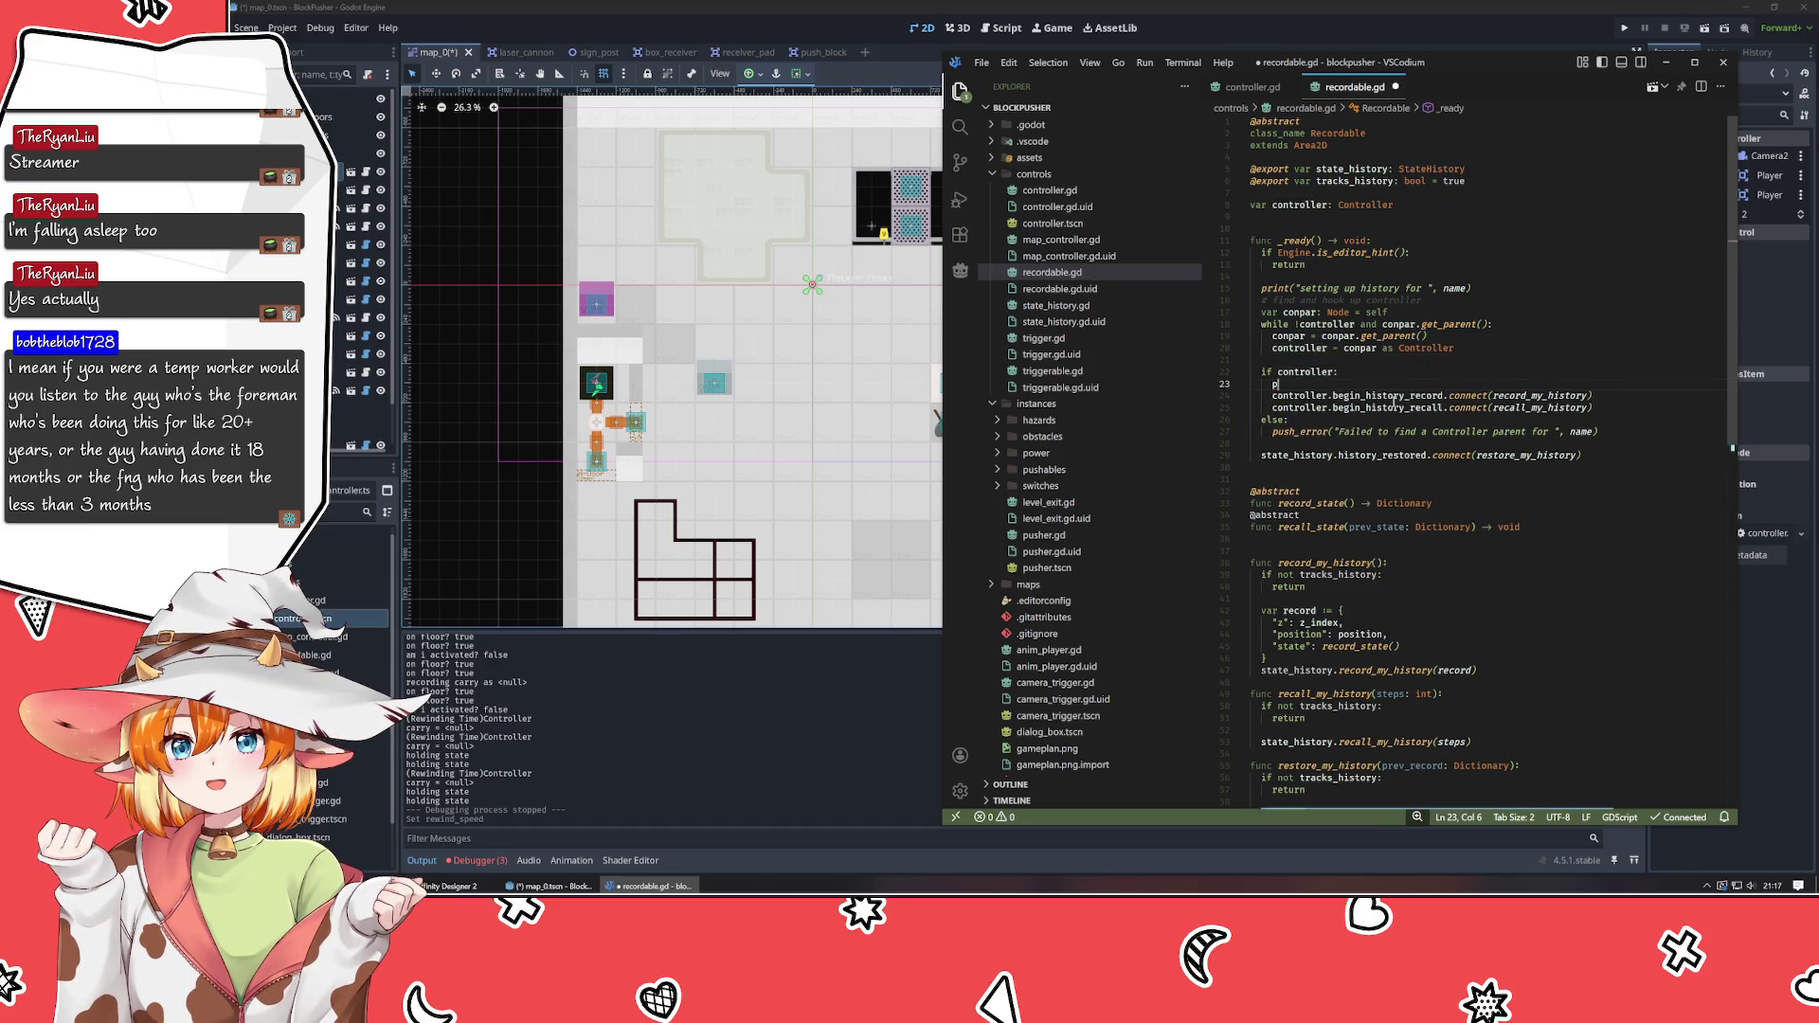
{"action": "key", "text": "BackSpace"}
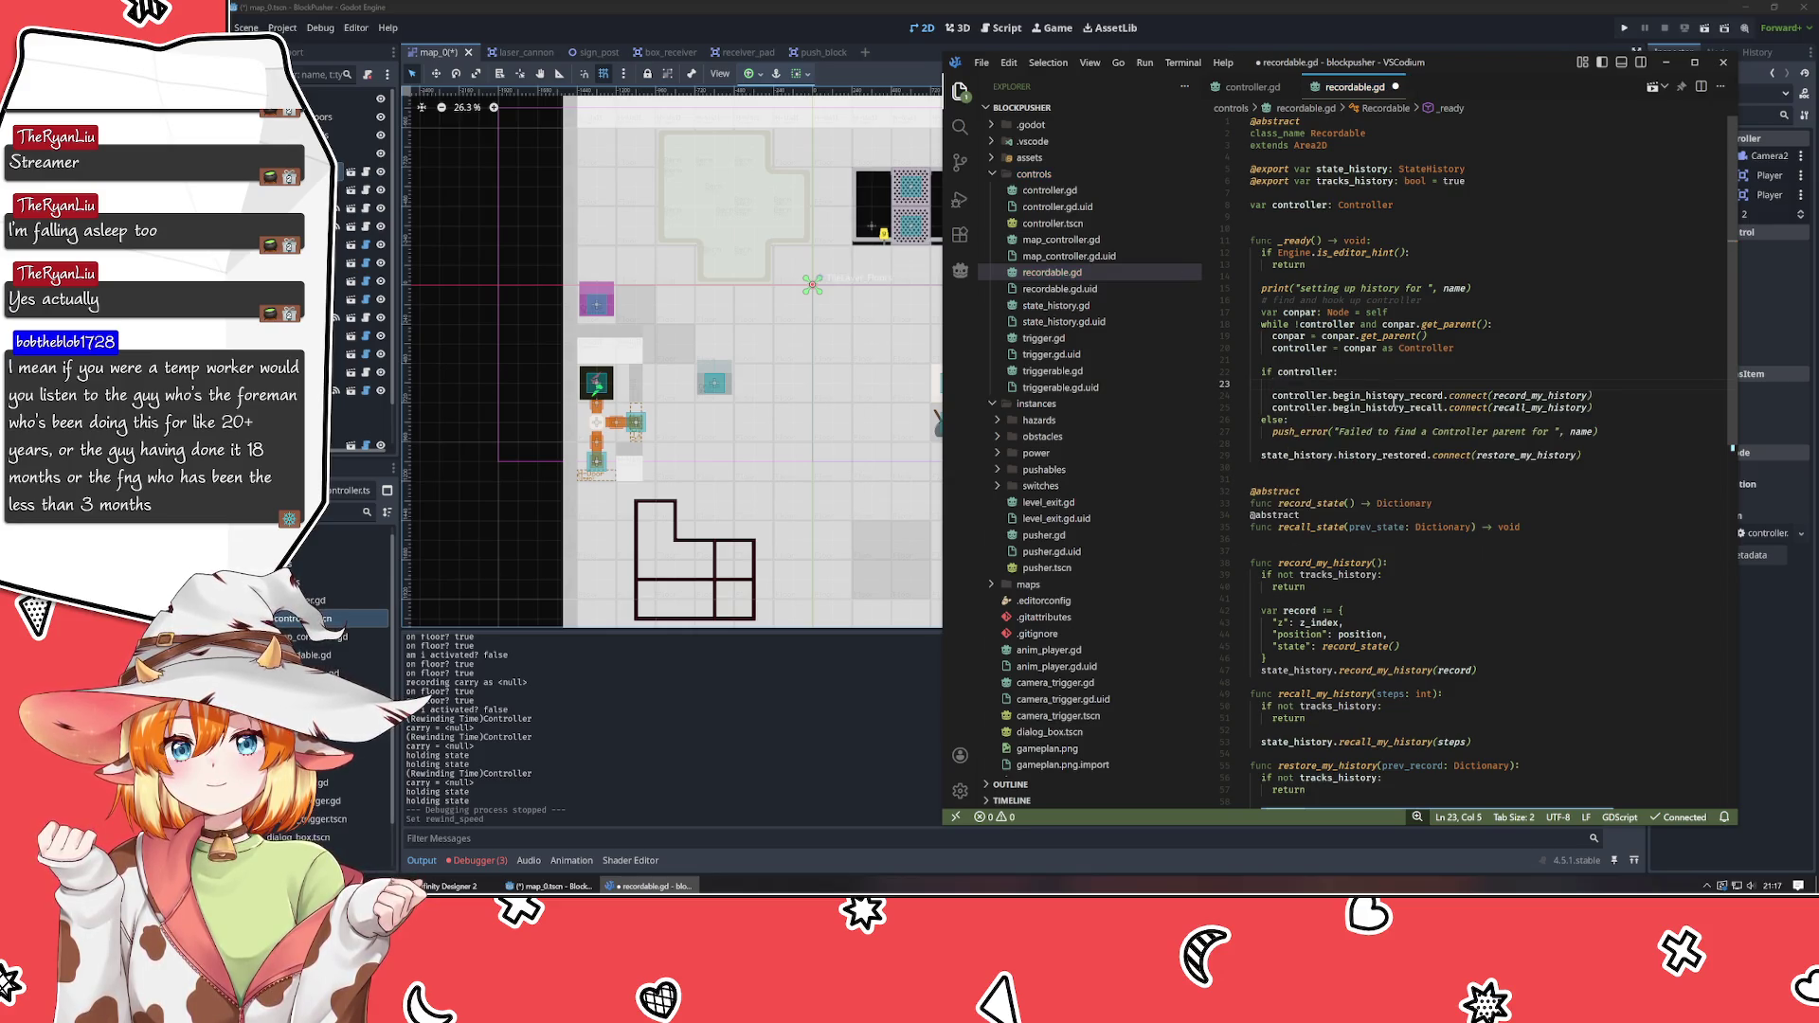
{"action": "type", "text": "print("}
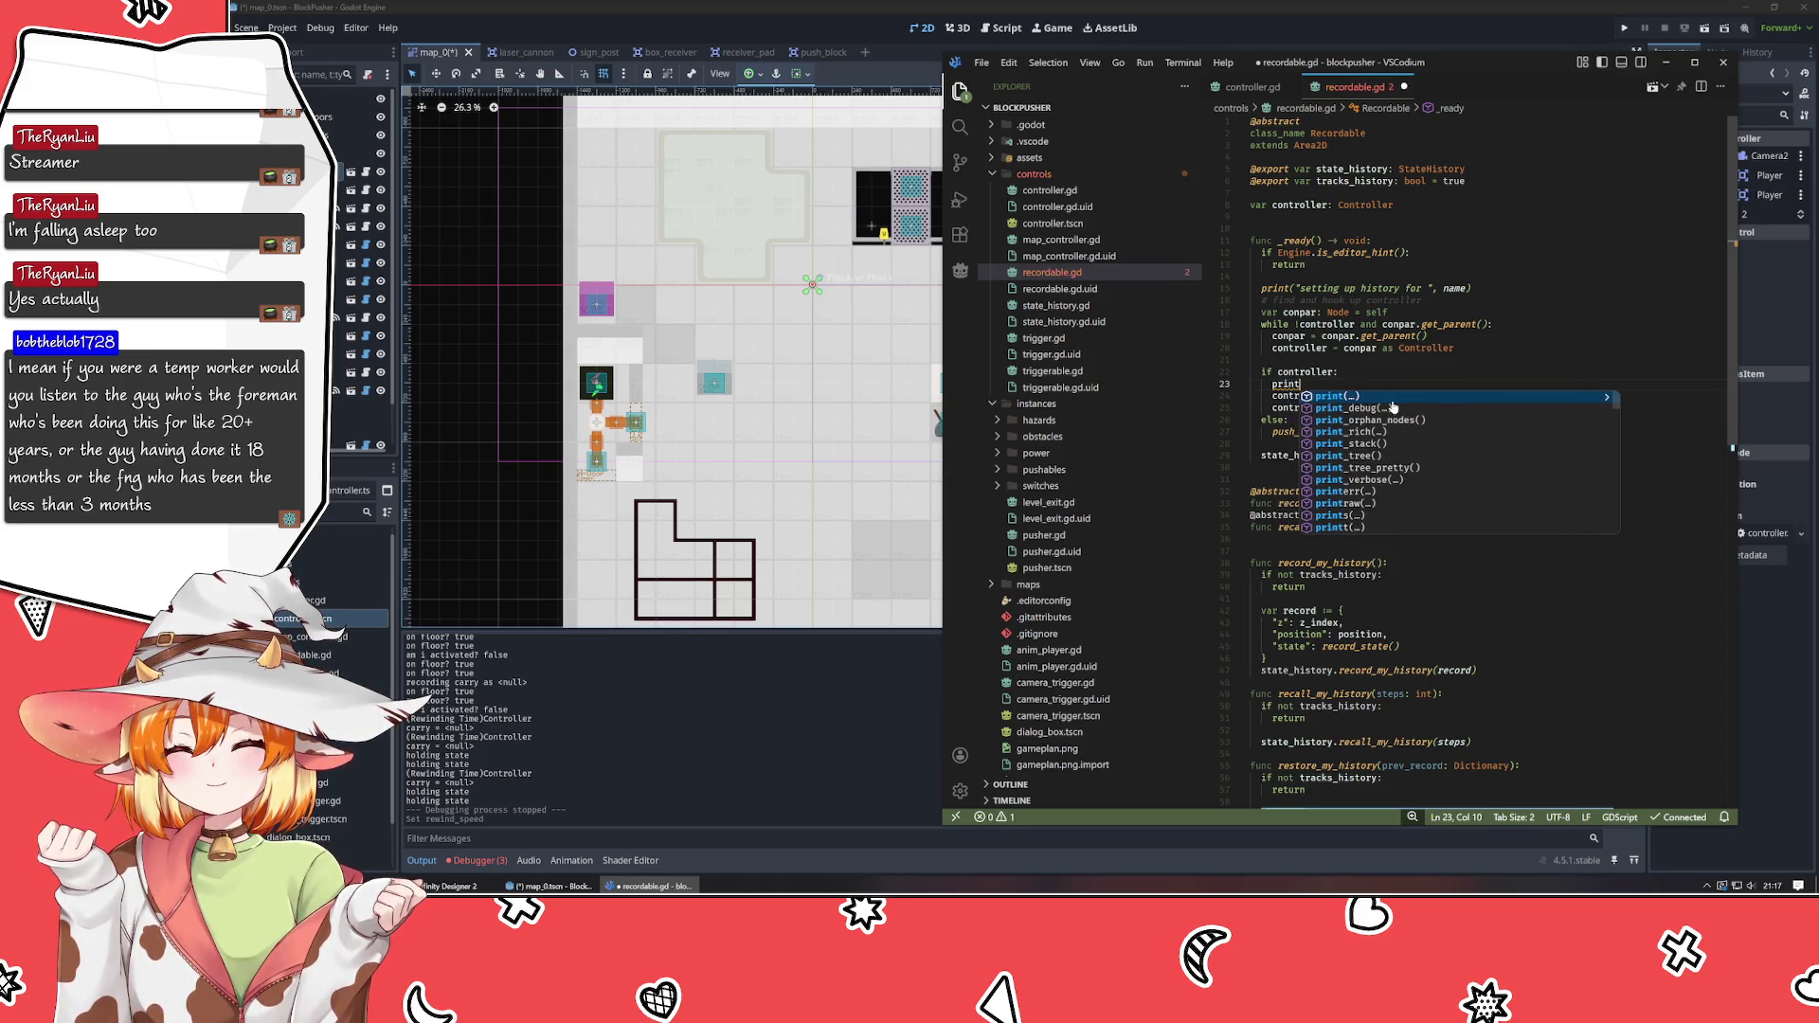
{"action": "type", "text": "controller."}
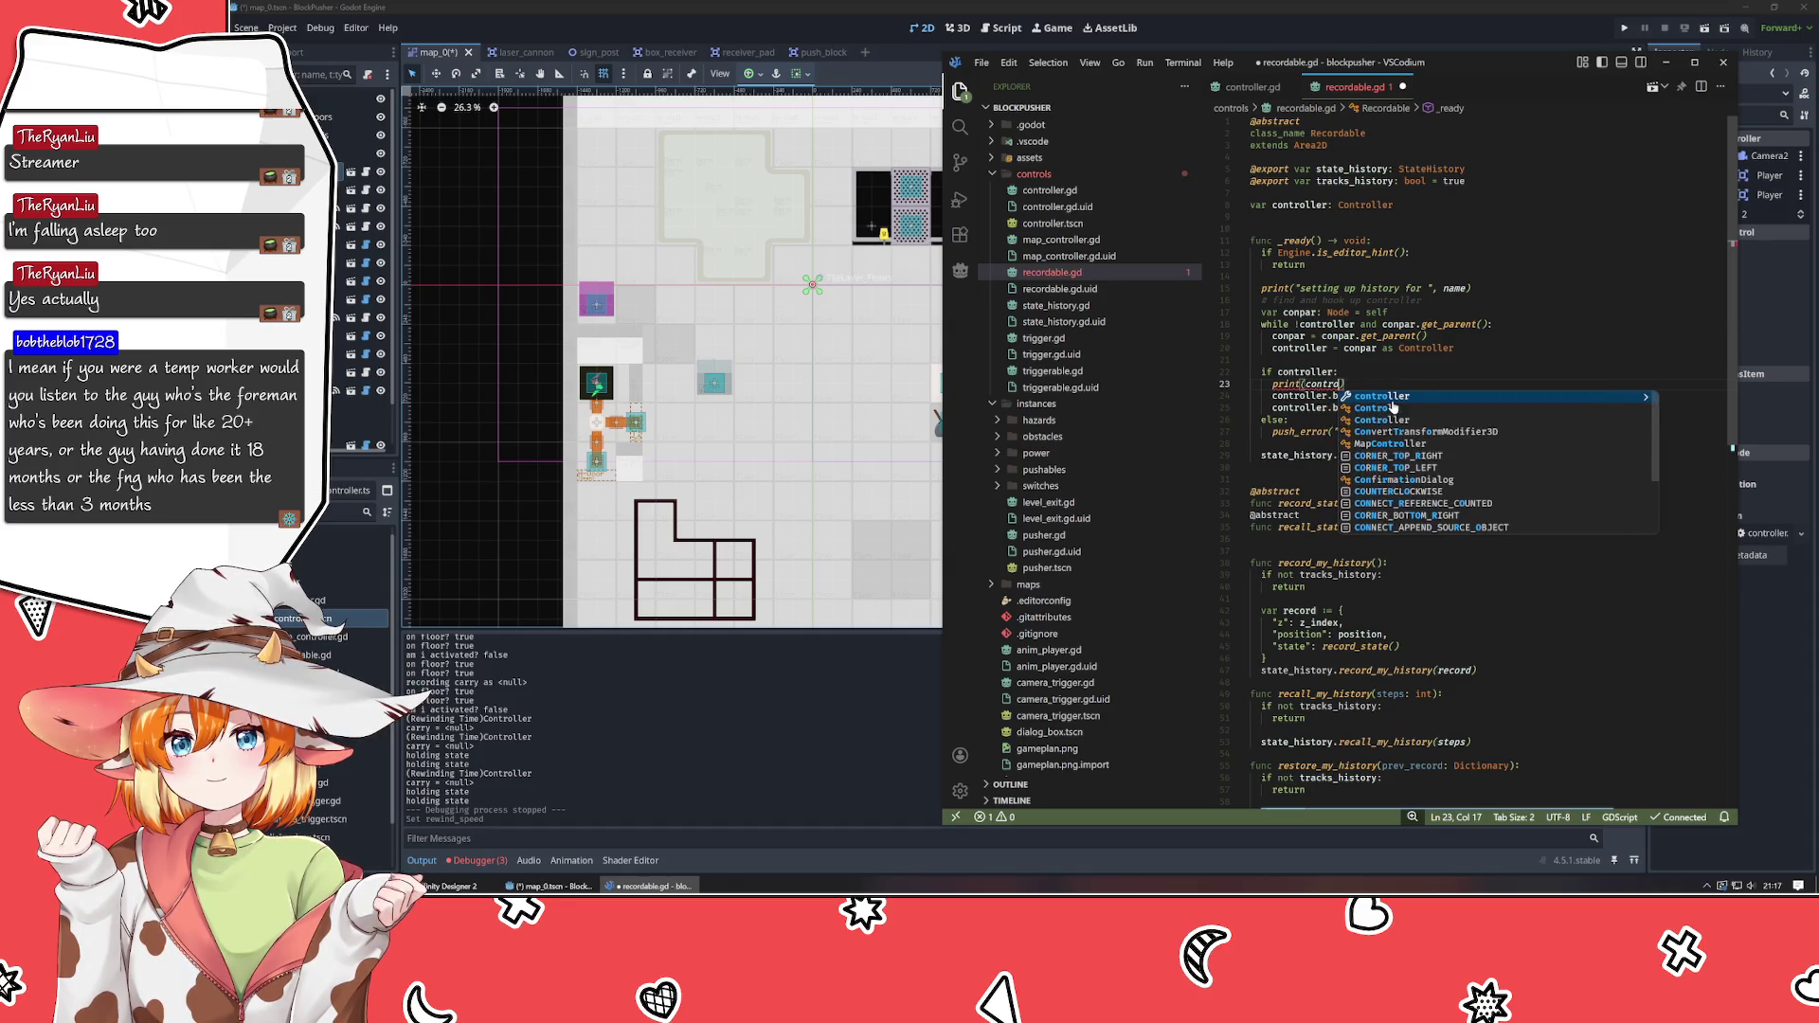
{"action": "type", "text": "step_size"}
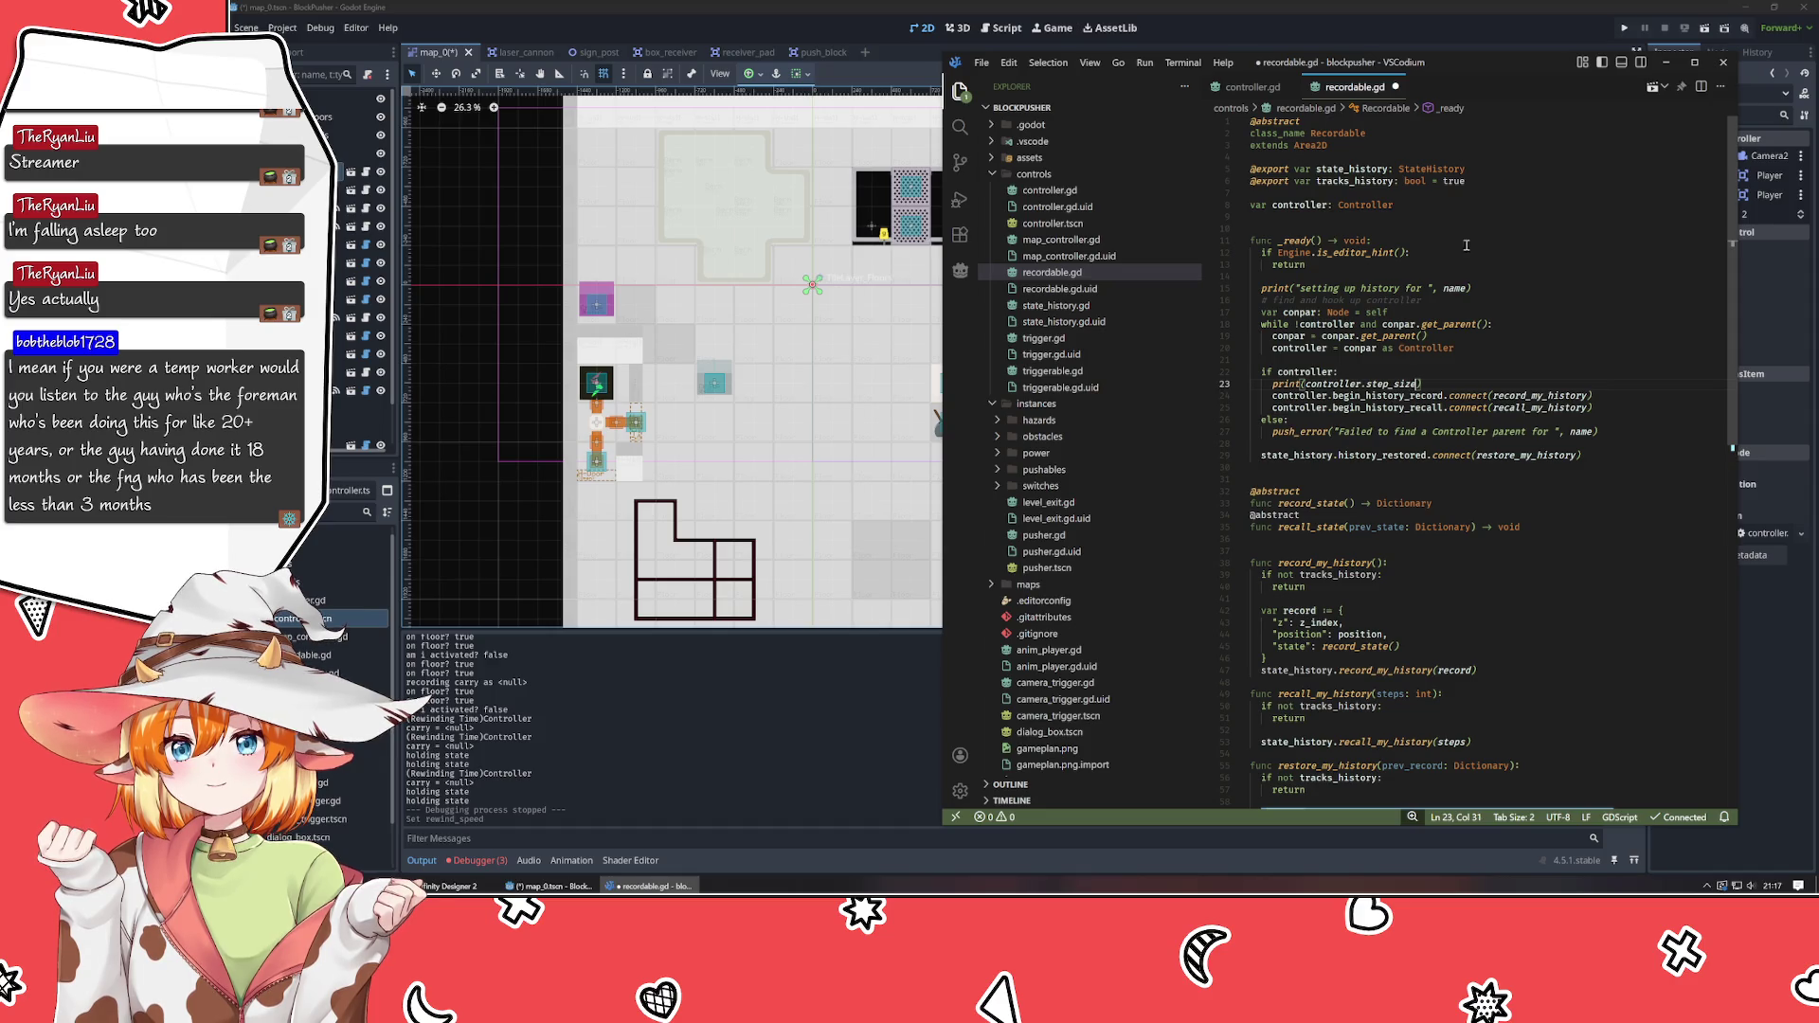
{"action": "left_click_drag", "start_coordinate": [1471, 62], "coordinate": [1320, 73]}
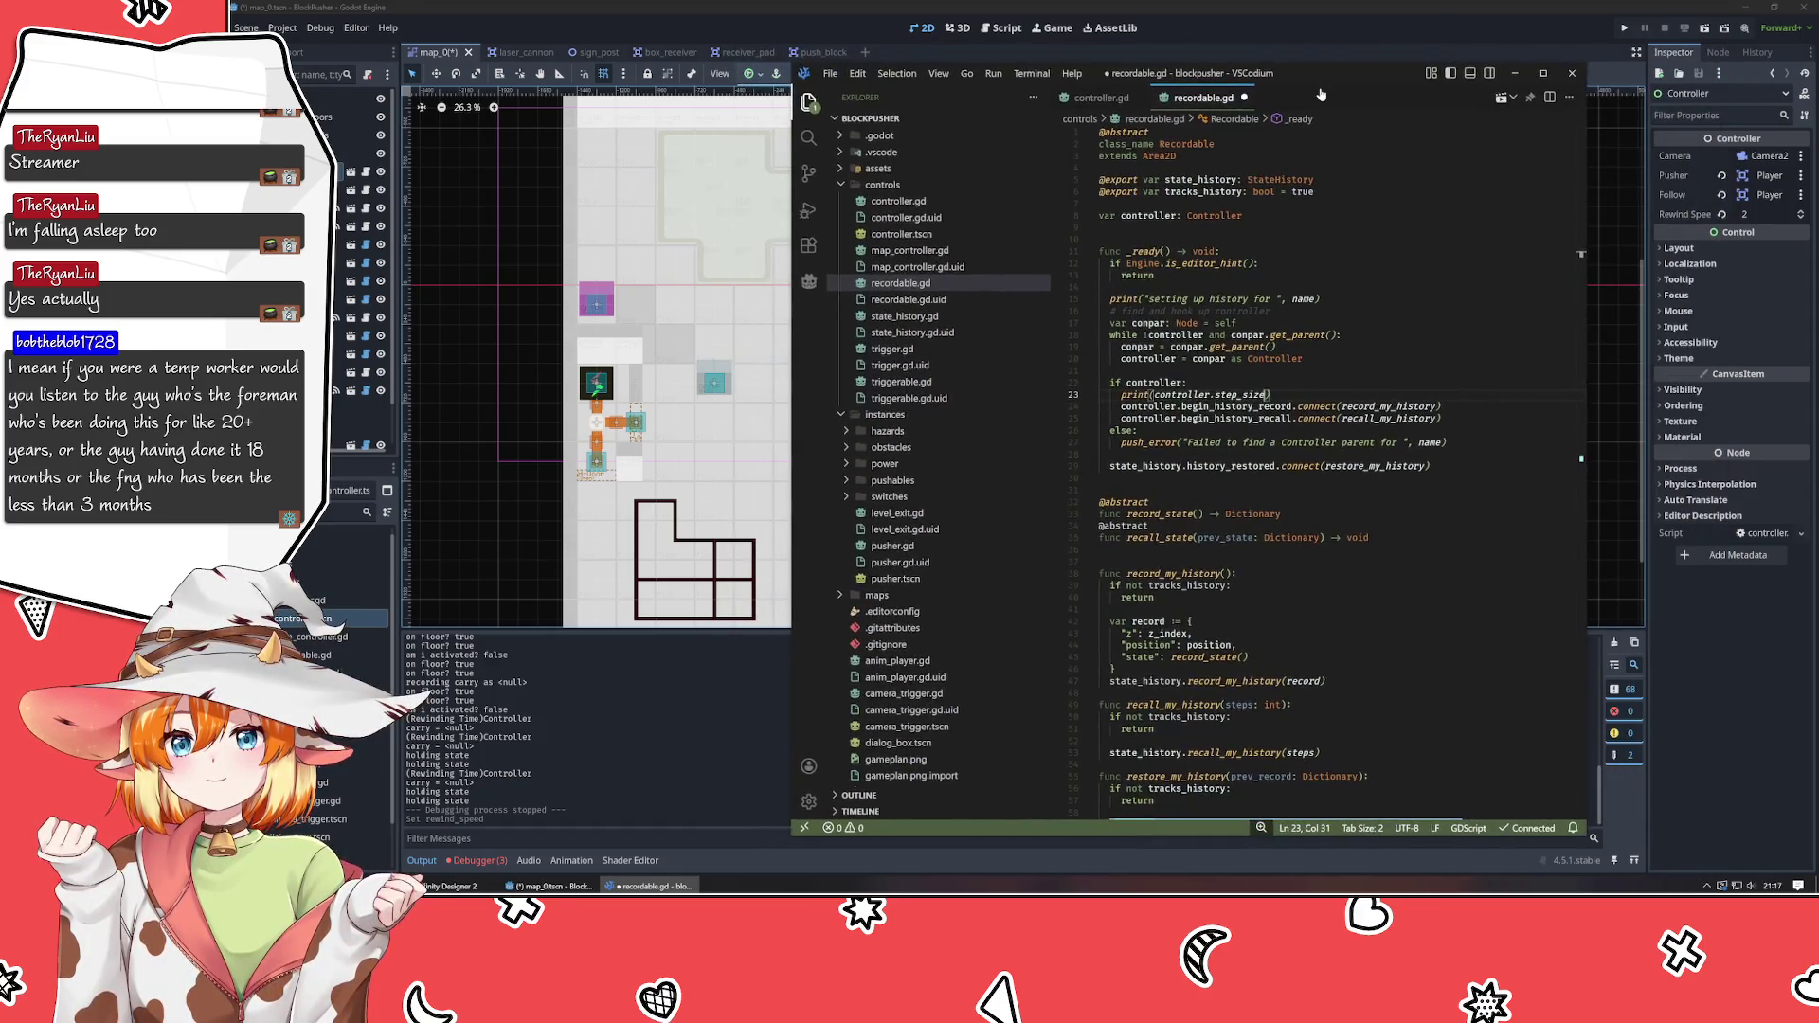
{"action": "key", "text": "ctrl+BackSpace"}
{"action": "type", "text": "rew"}
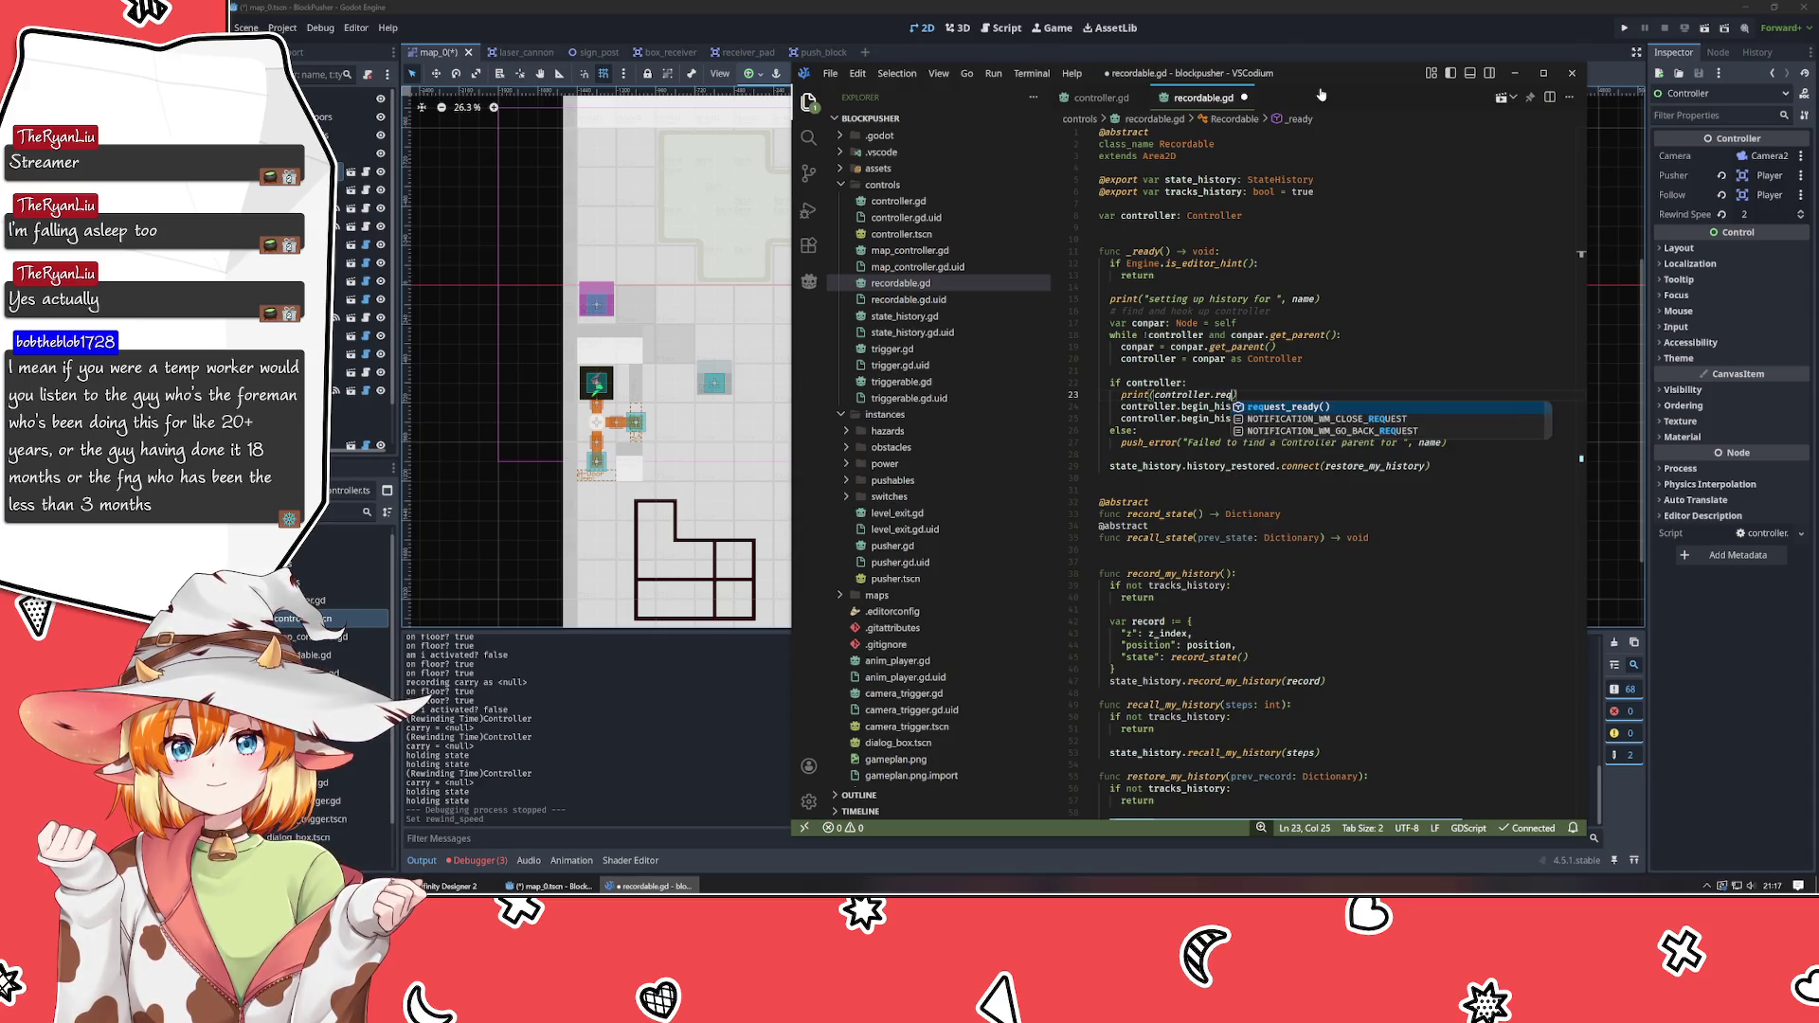
{"action": "key", "text": "Return"}
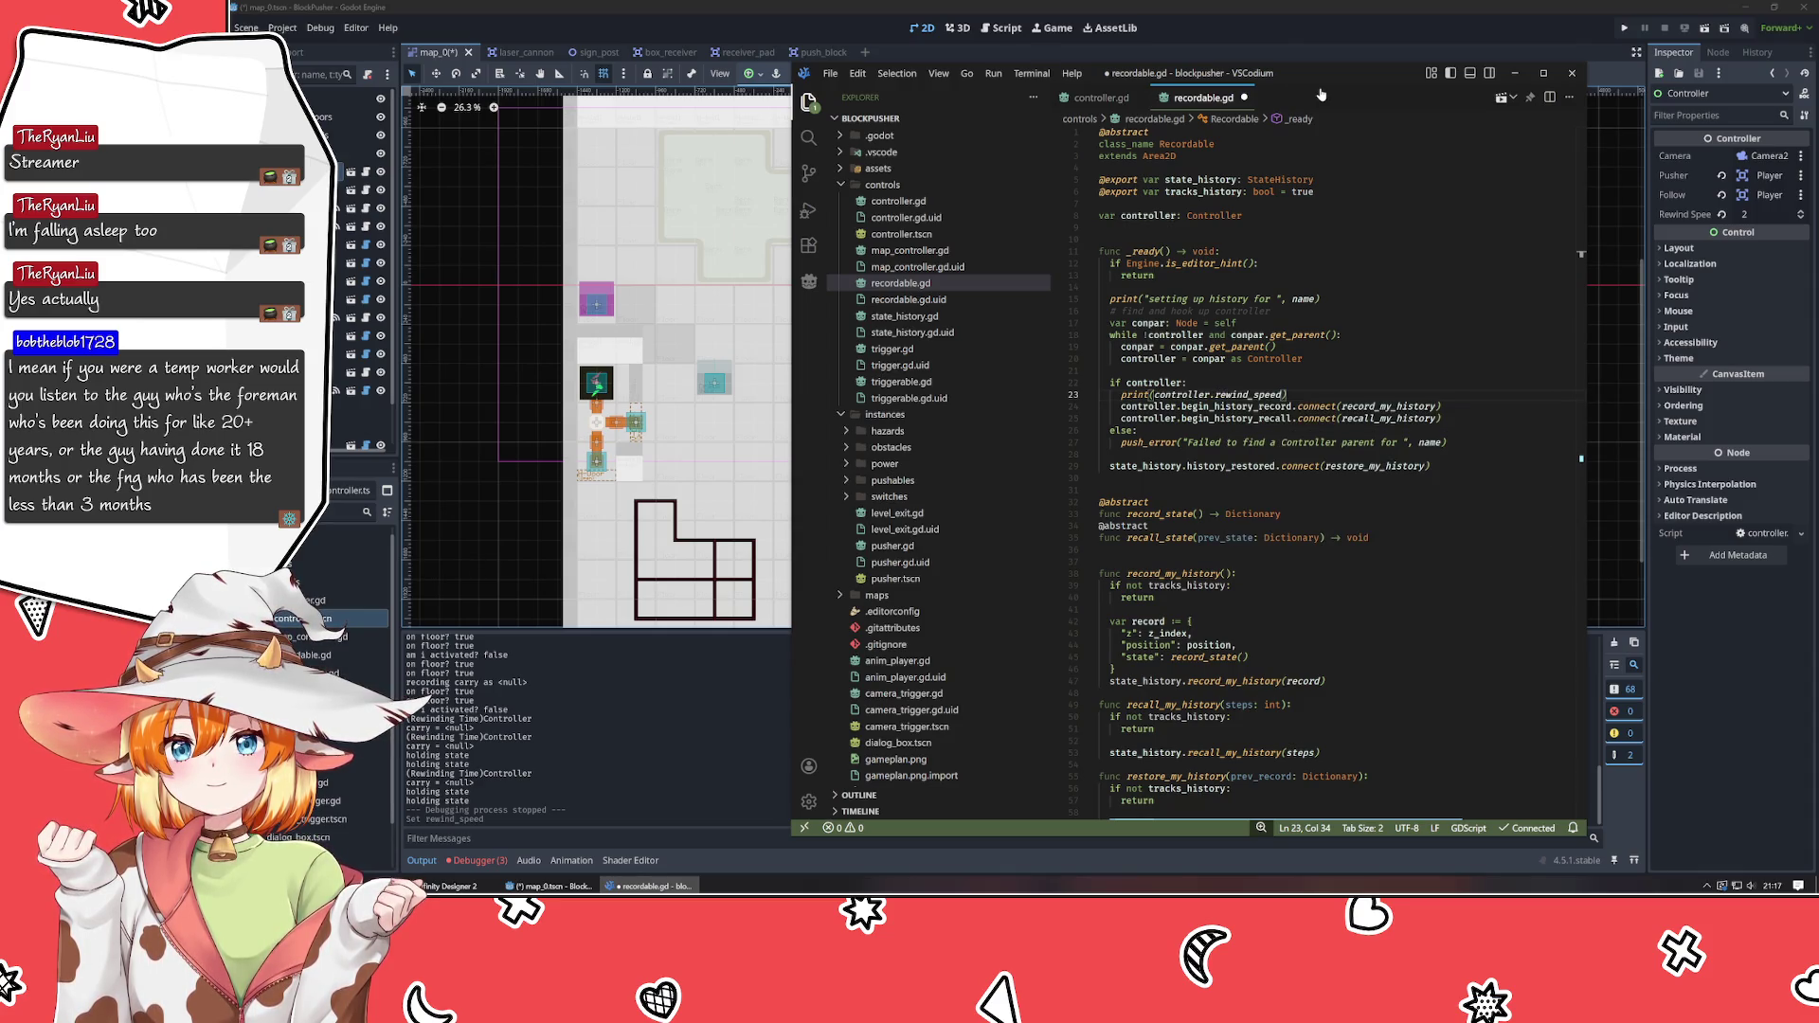
{"action": "key", "text": "ctrl+s"}
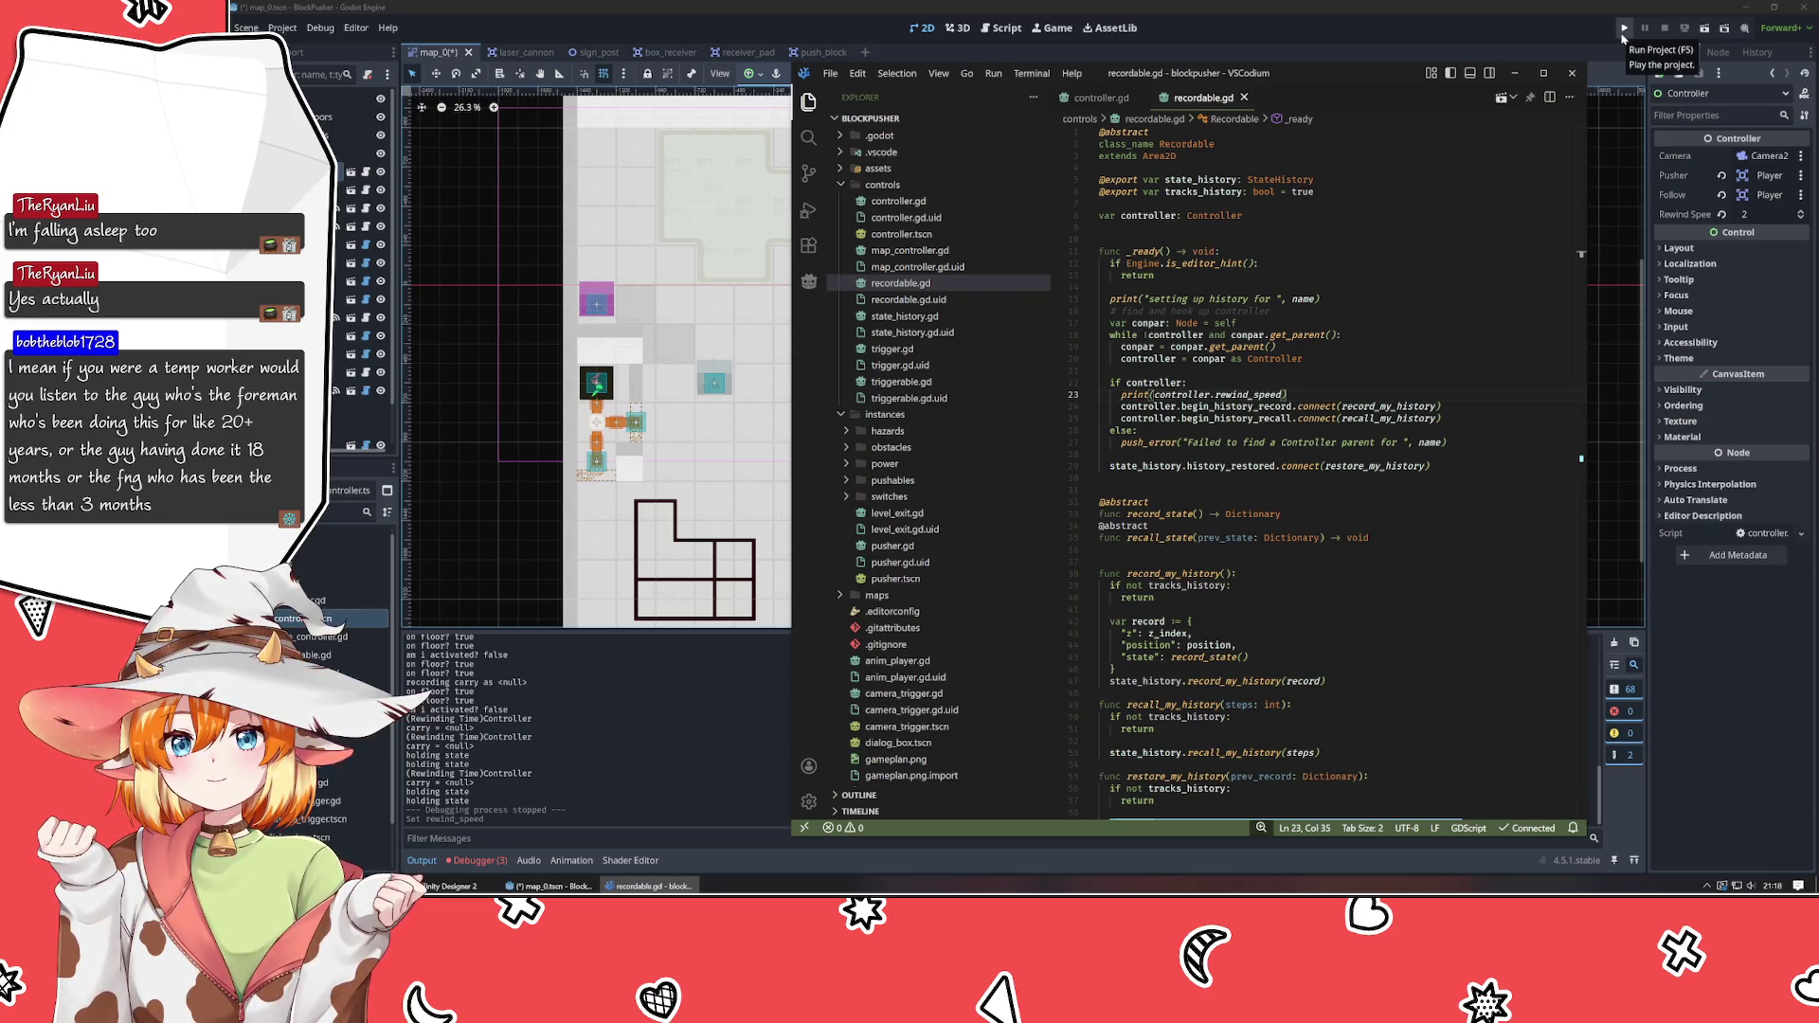
- Test-run the game, check the printed rewind speed 2, and close the game window
{"action": "left_click", "coordinate": [1623, 29]}
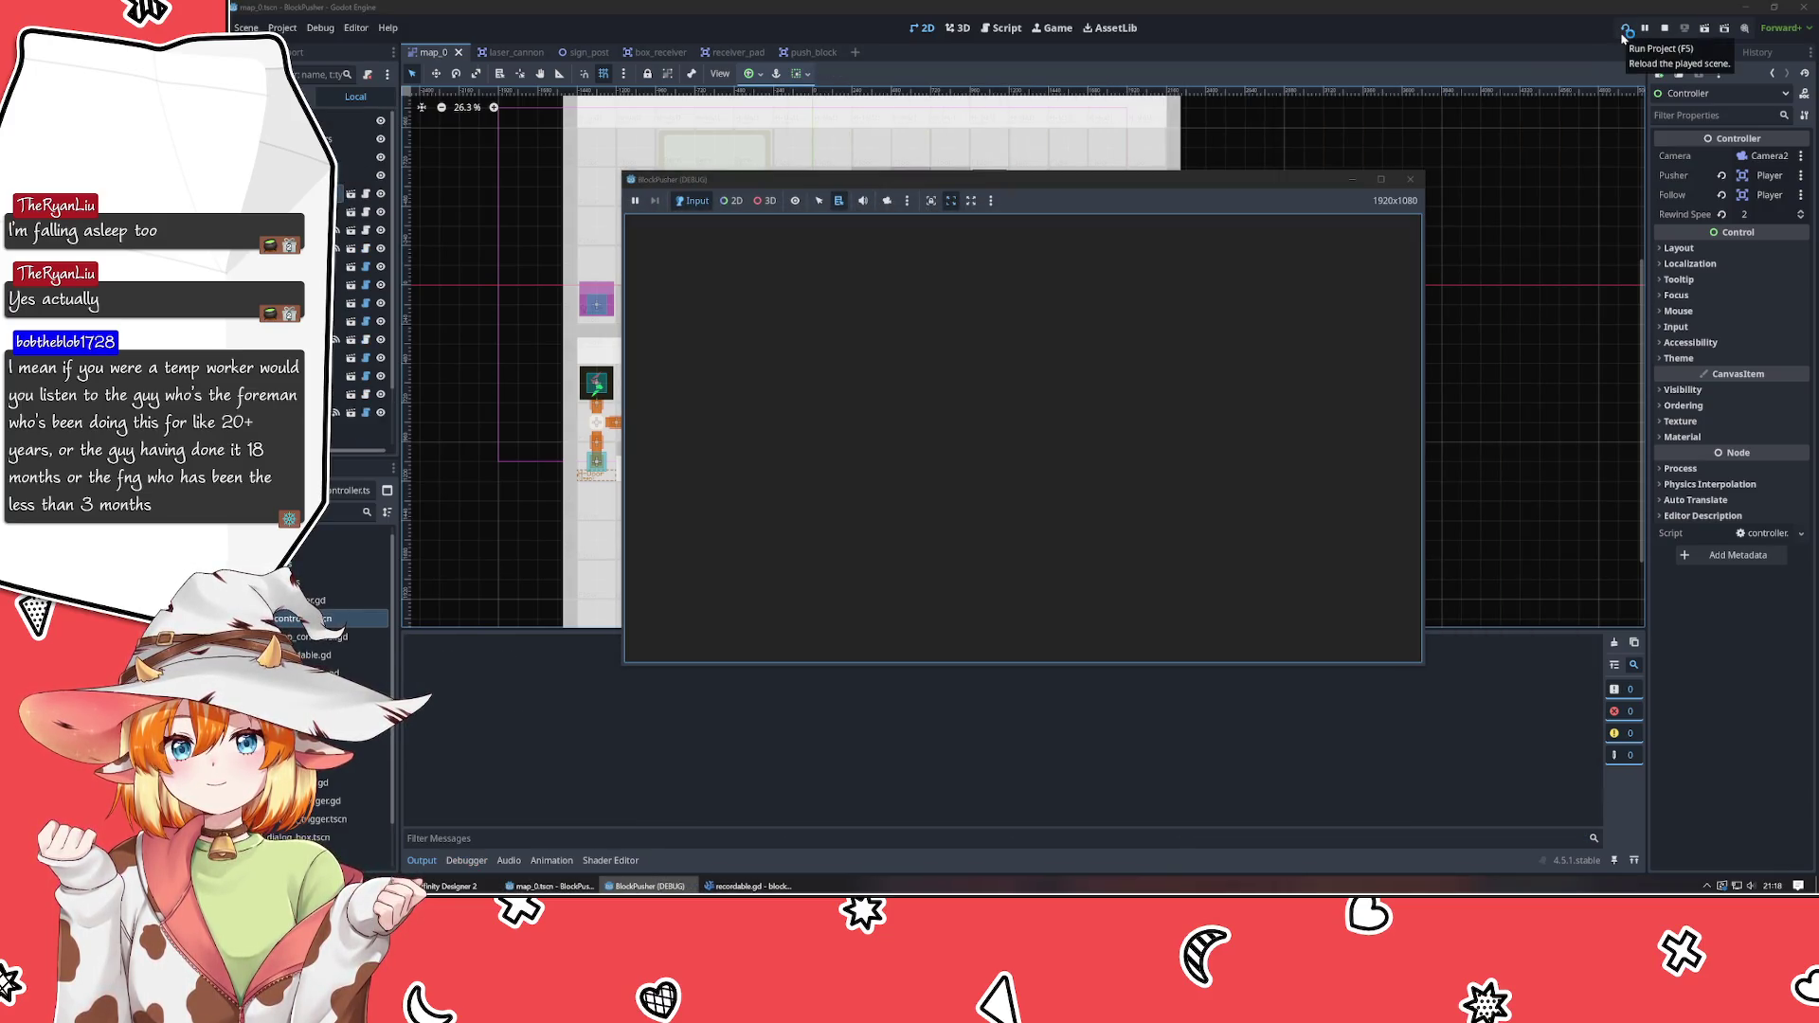
{"action": "scroll", "coordinate": [501, 815], "scroll_direction": "up", "scroll_amount": 10}
{"action": "scroll", "coordinate": [493, 812], "scroll_direction": "down", "scroll_amount": 10}
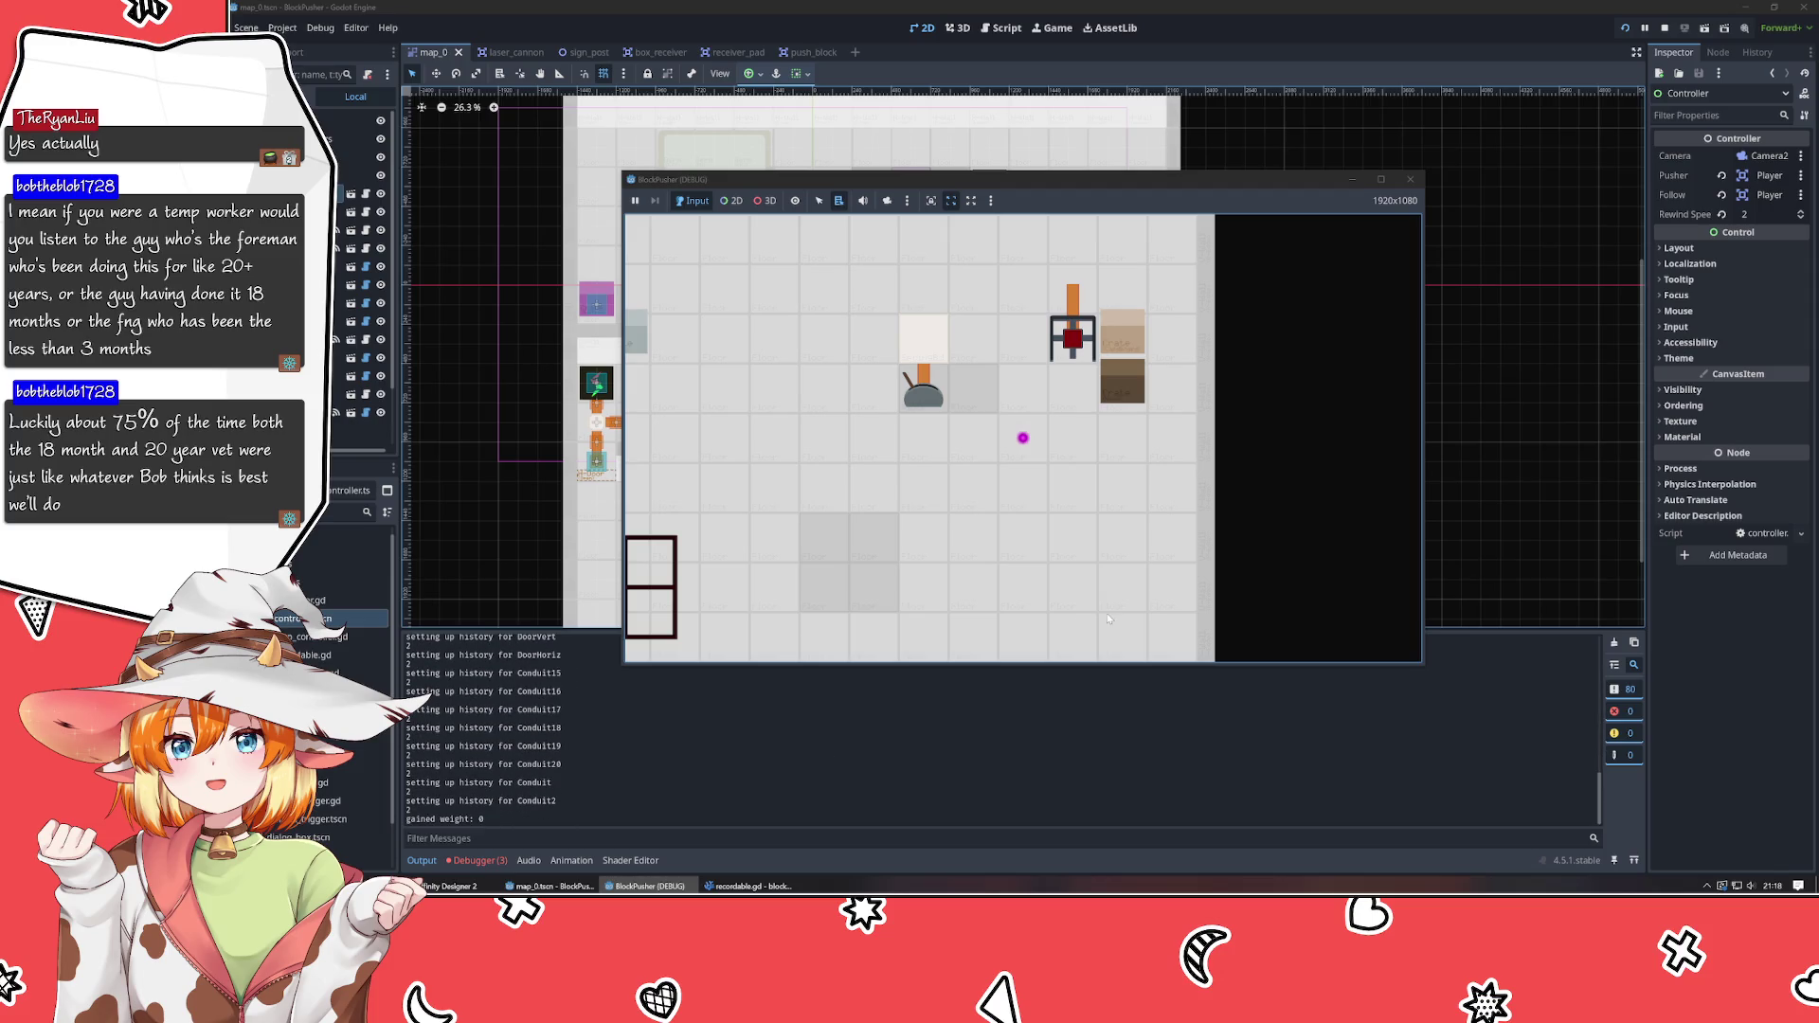
{"action": "left_click", "coordinate": [1409, 179]}
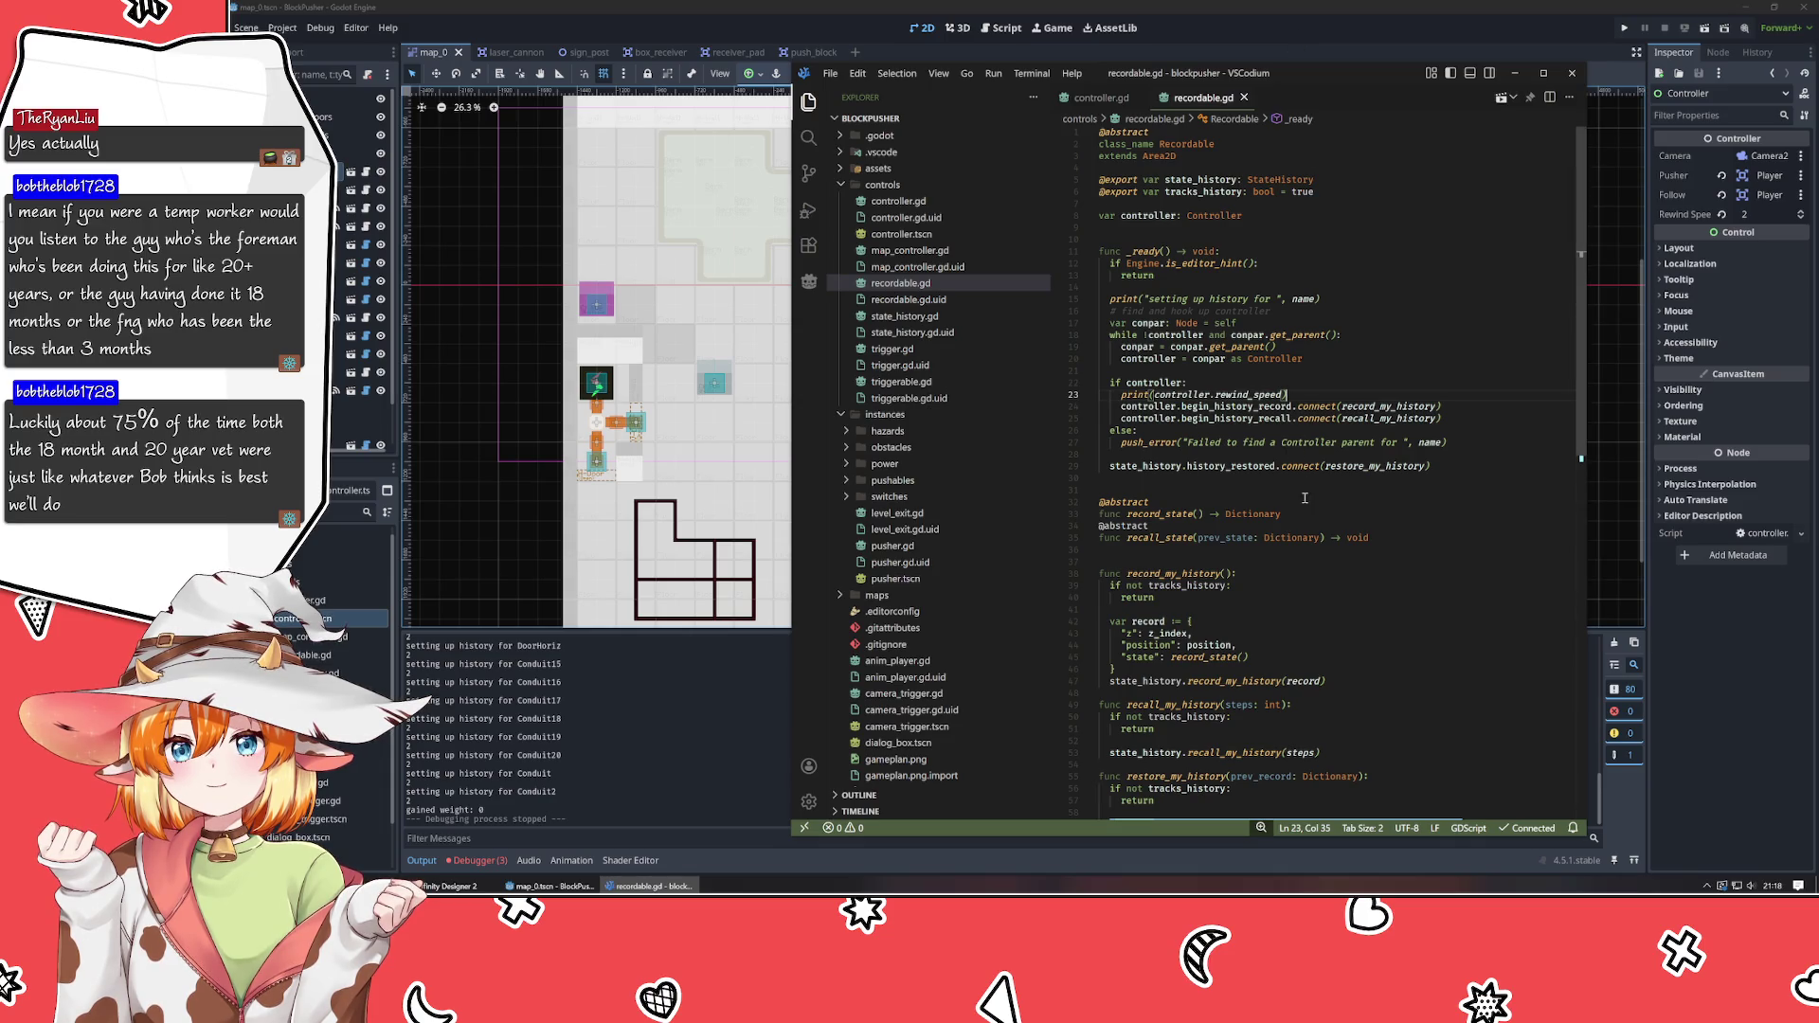
- Remove the rewind-speed print and add an 'if !tracks_history and controller.rewind_speed' check after the connections
{"action": "key", "text": "shift+Home"}
{"action": "key", "text": "BackSpace"}
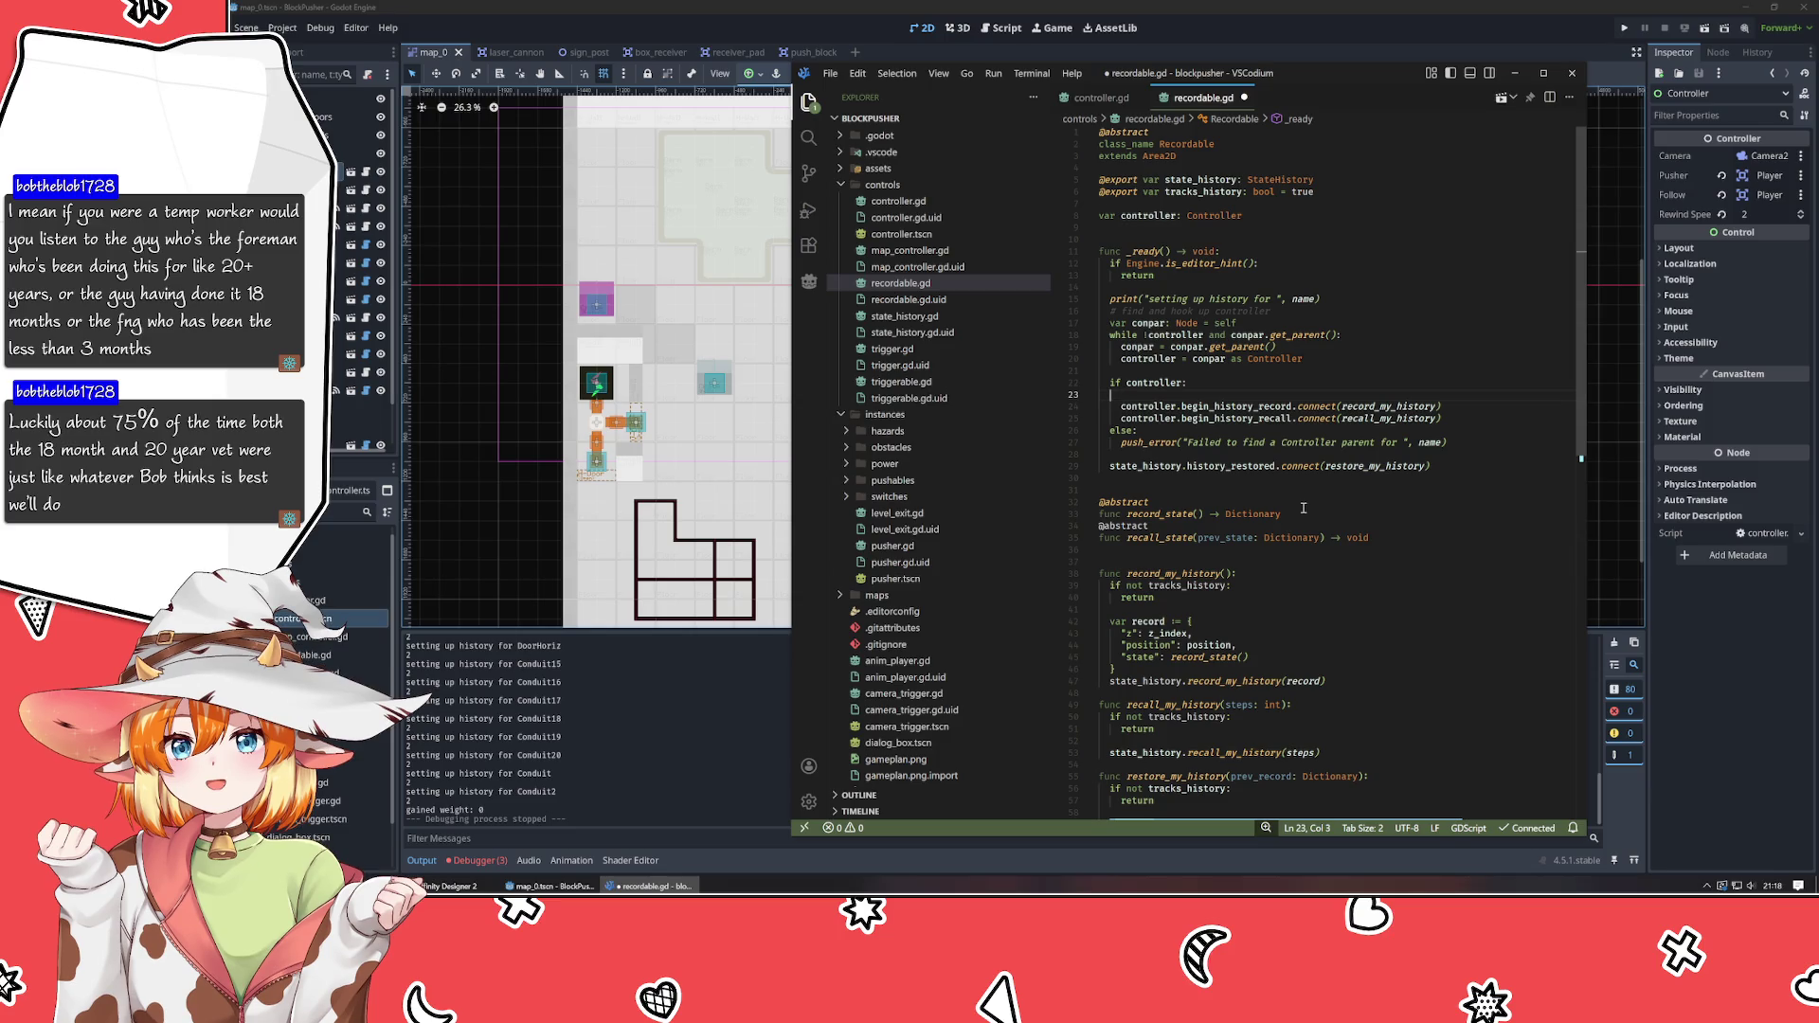
{"action": "key", "text": "alt+Down"}
{"action": "key", "text": "alt+Down"}
{"action": "key", "text": "Return"}
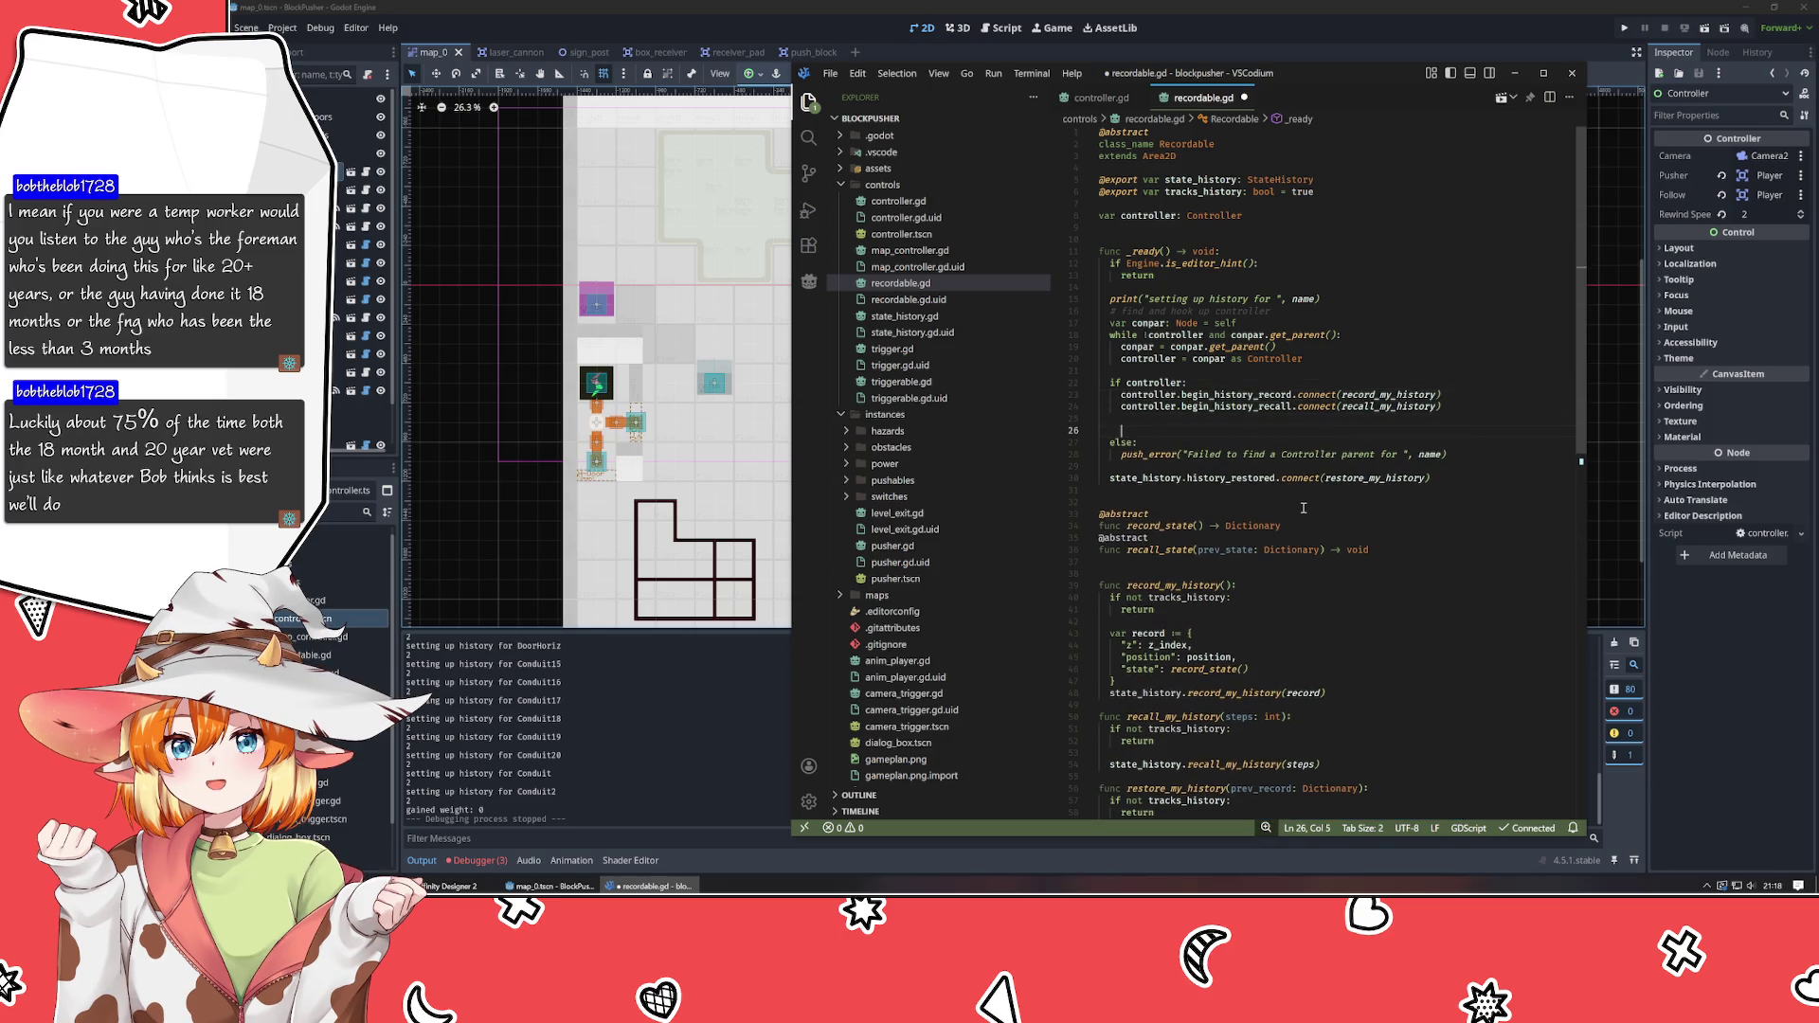
{"action": "type", "text": "f "}
{"action": "type", "text": "contro"}
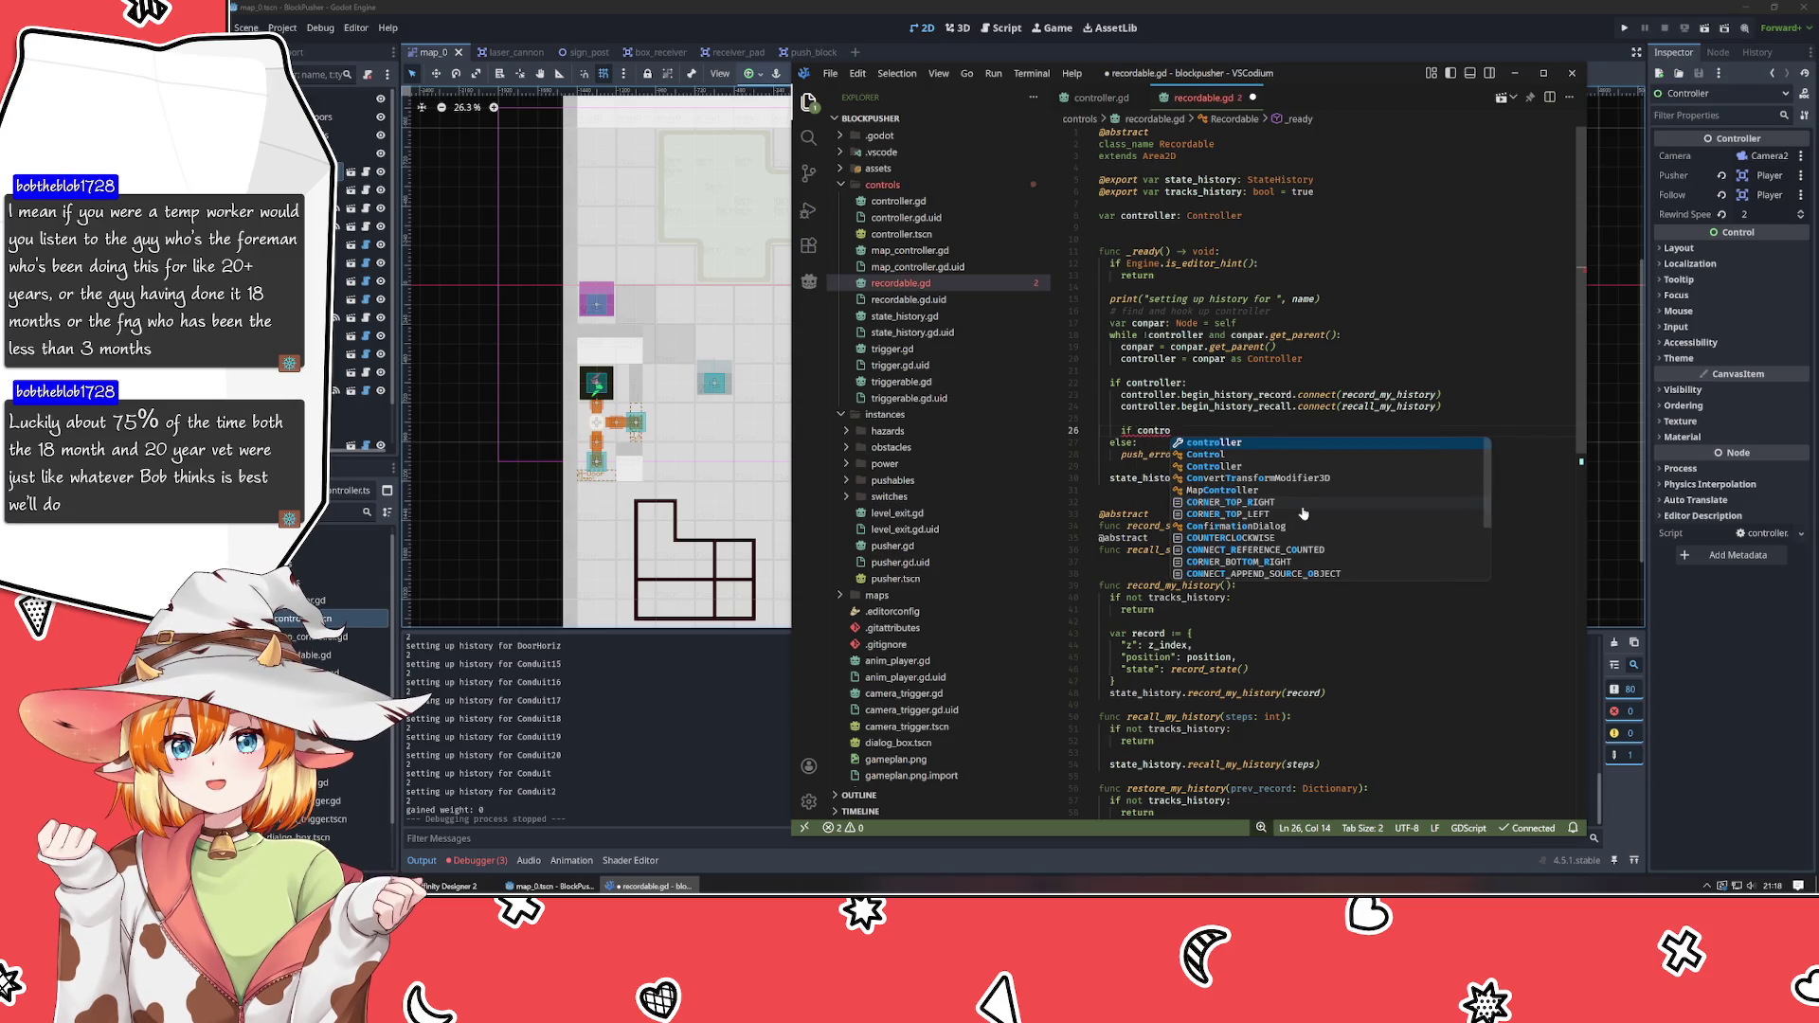
{"action": "key", "text": "ctrl+BackSpace"}
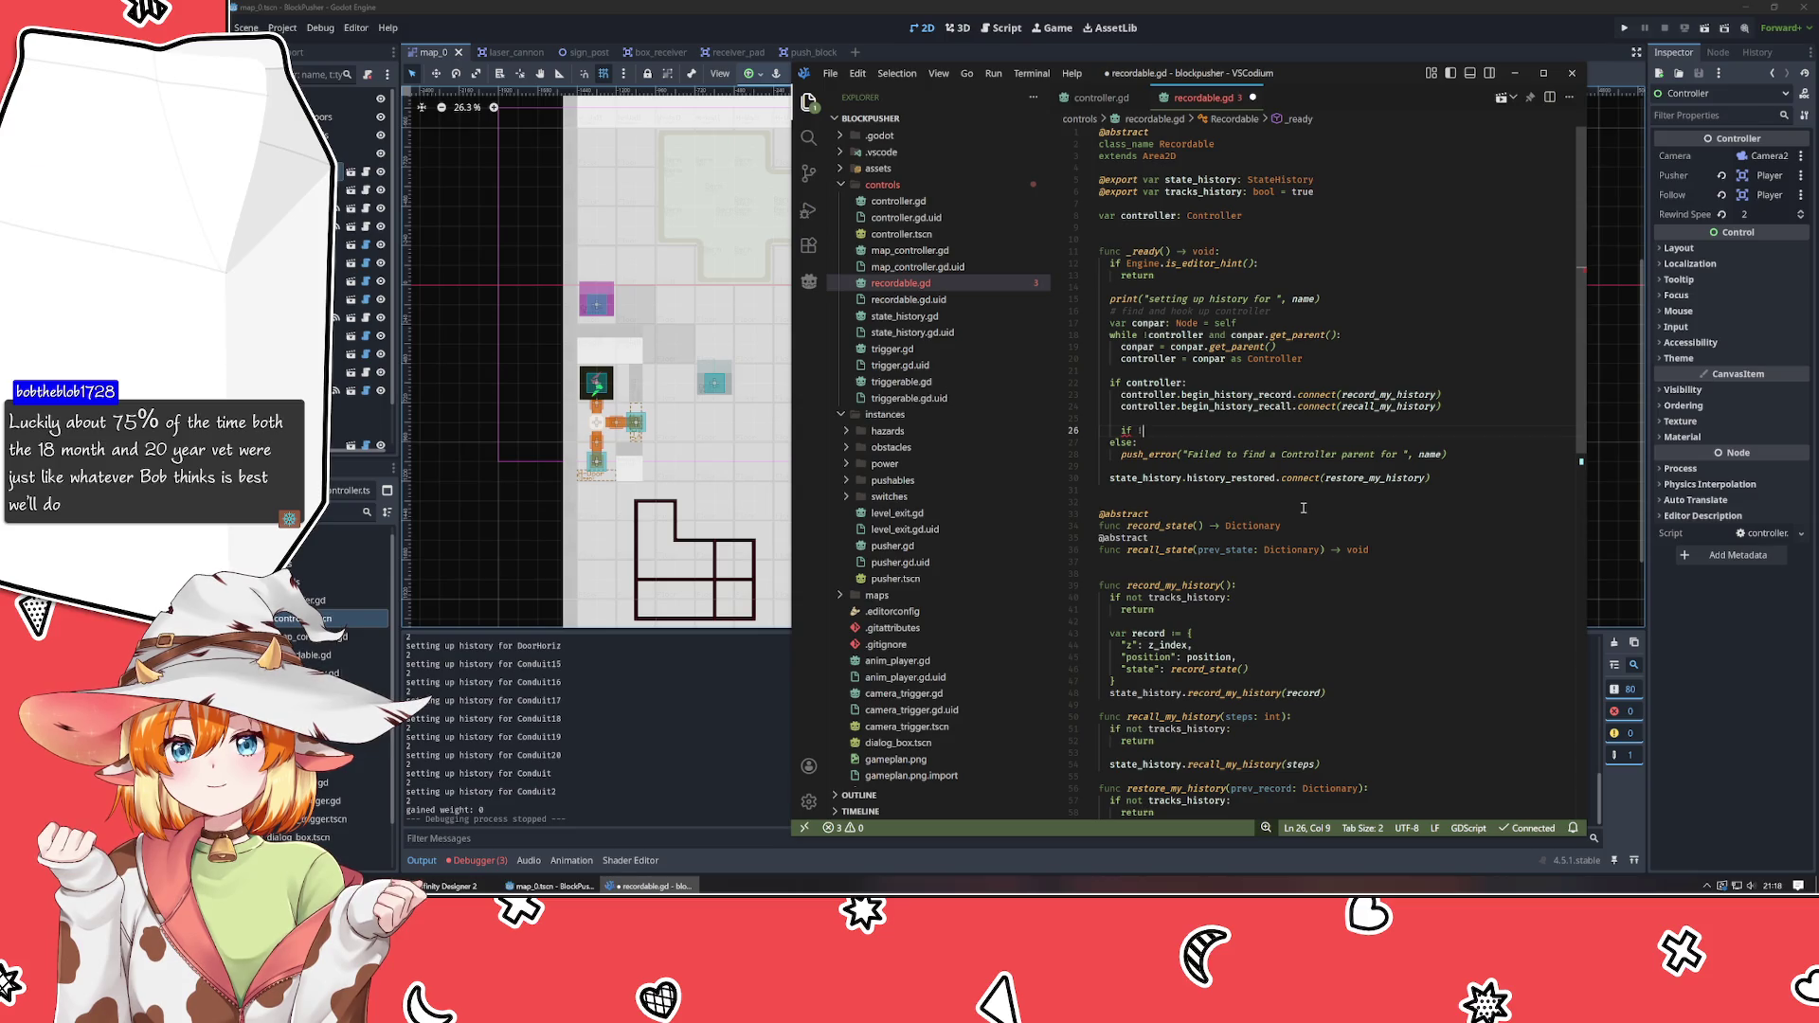
{"action": "type", "text": "tracks_history anb"}
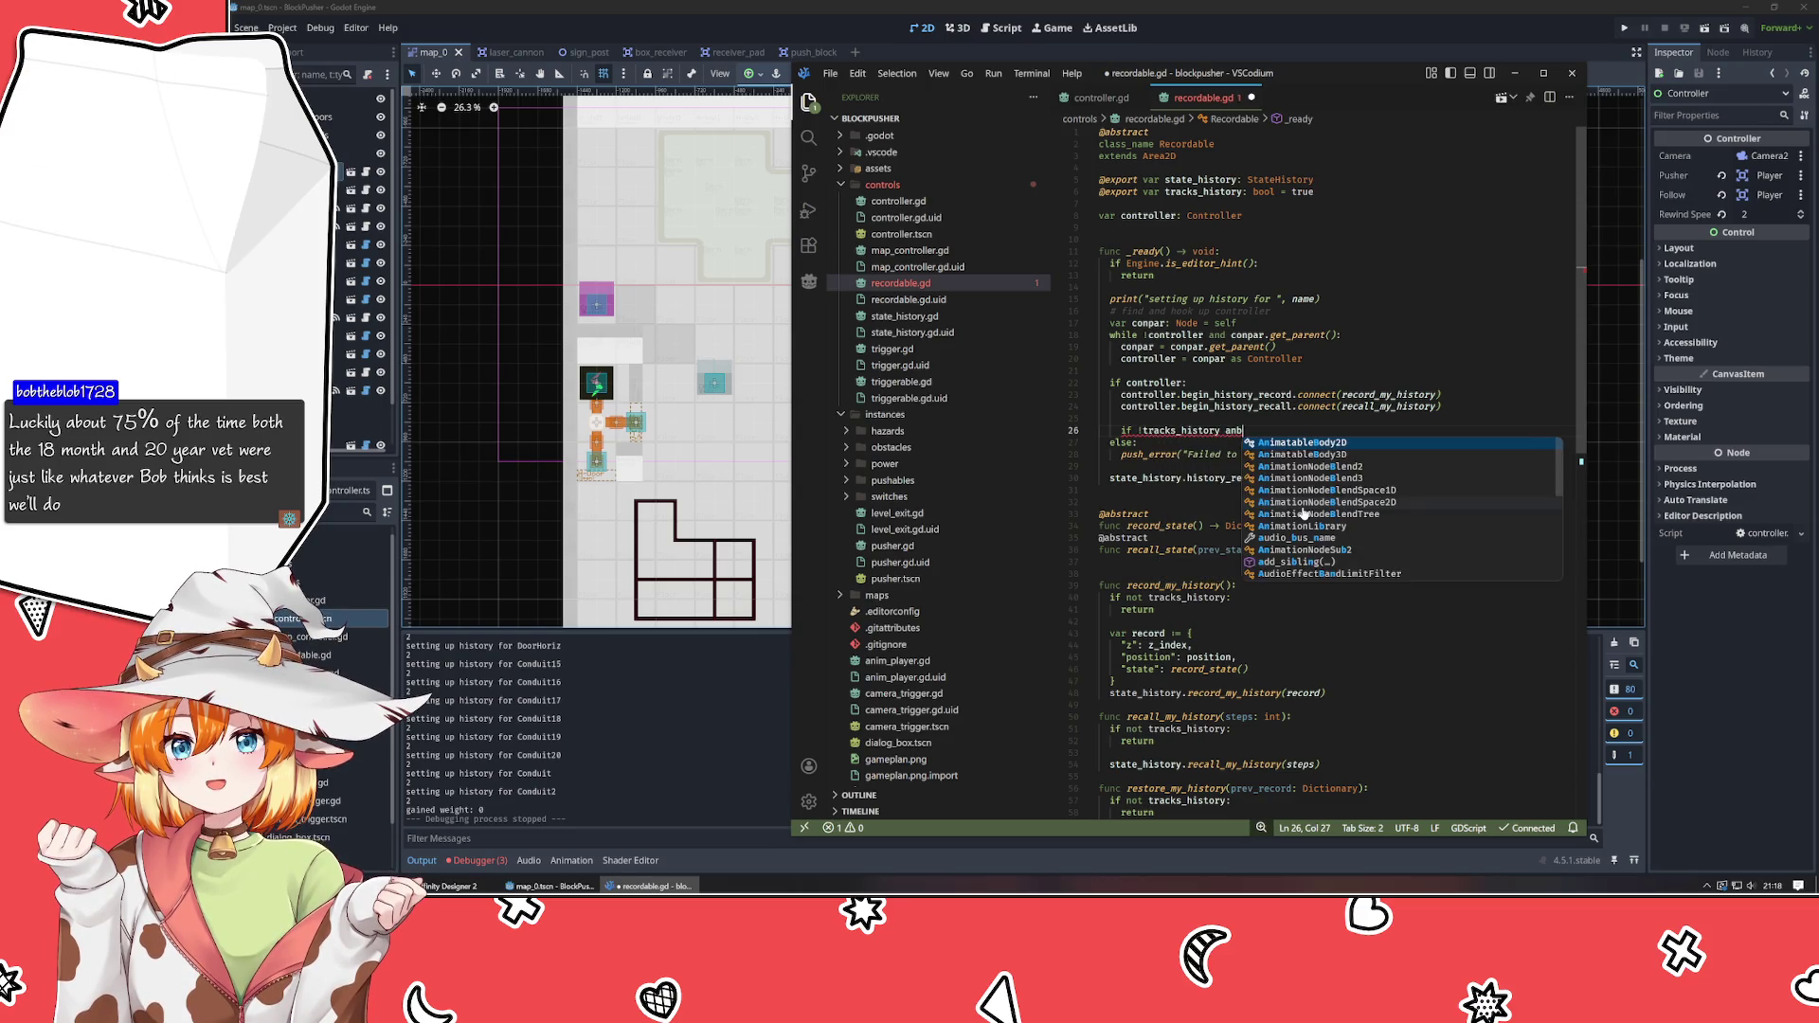
{"action": "key", "text": "BackSpace"}
{"action": "type", "text": "d "}
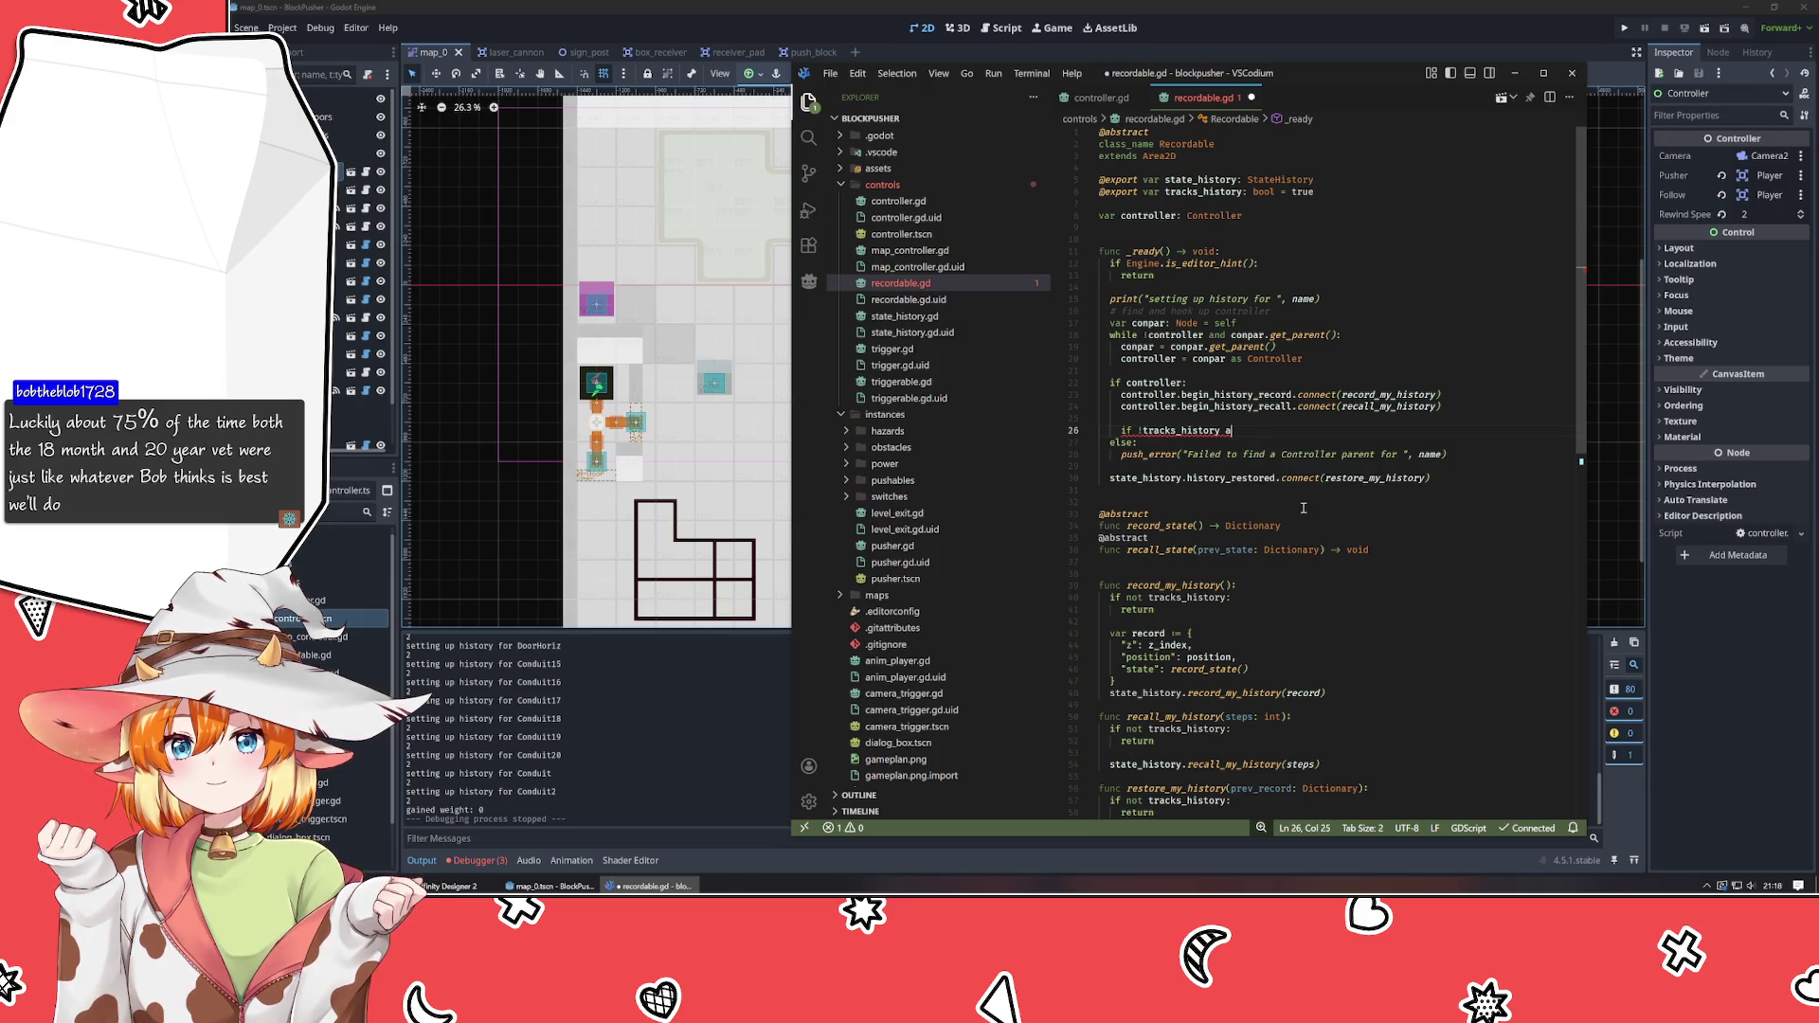
{"action": "type", "text": "controller."}
{"action": "type", "text": "rewind_speed < 2:"}
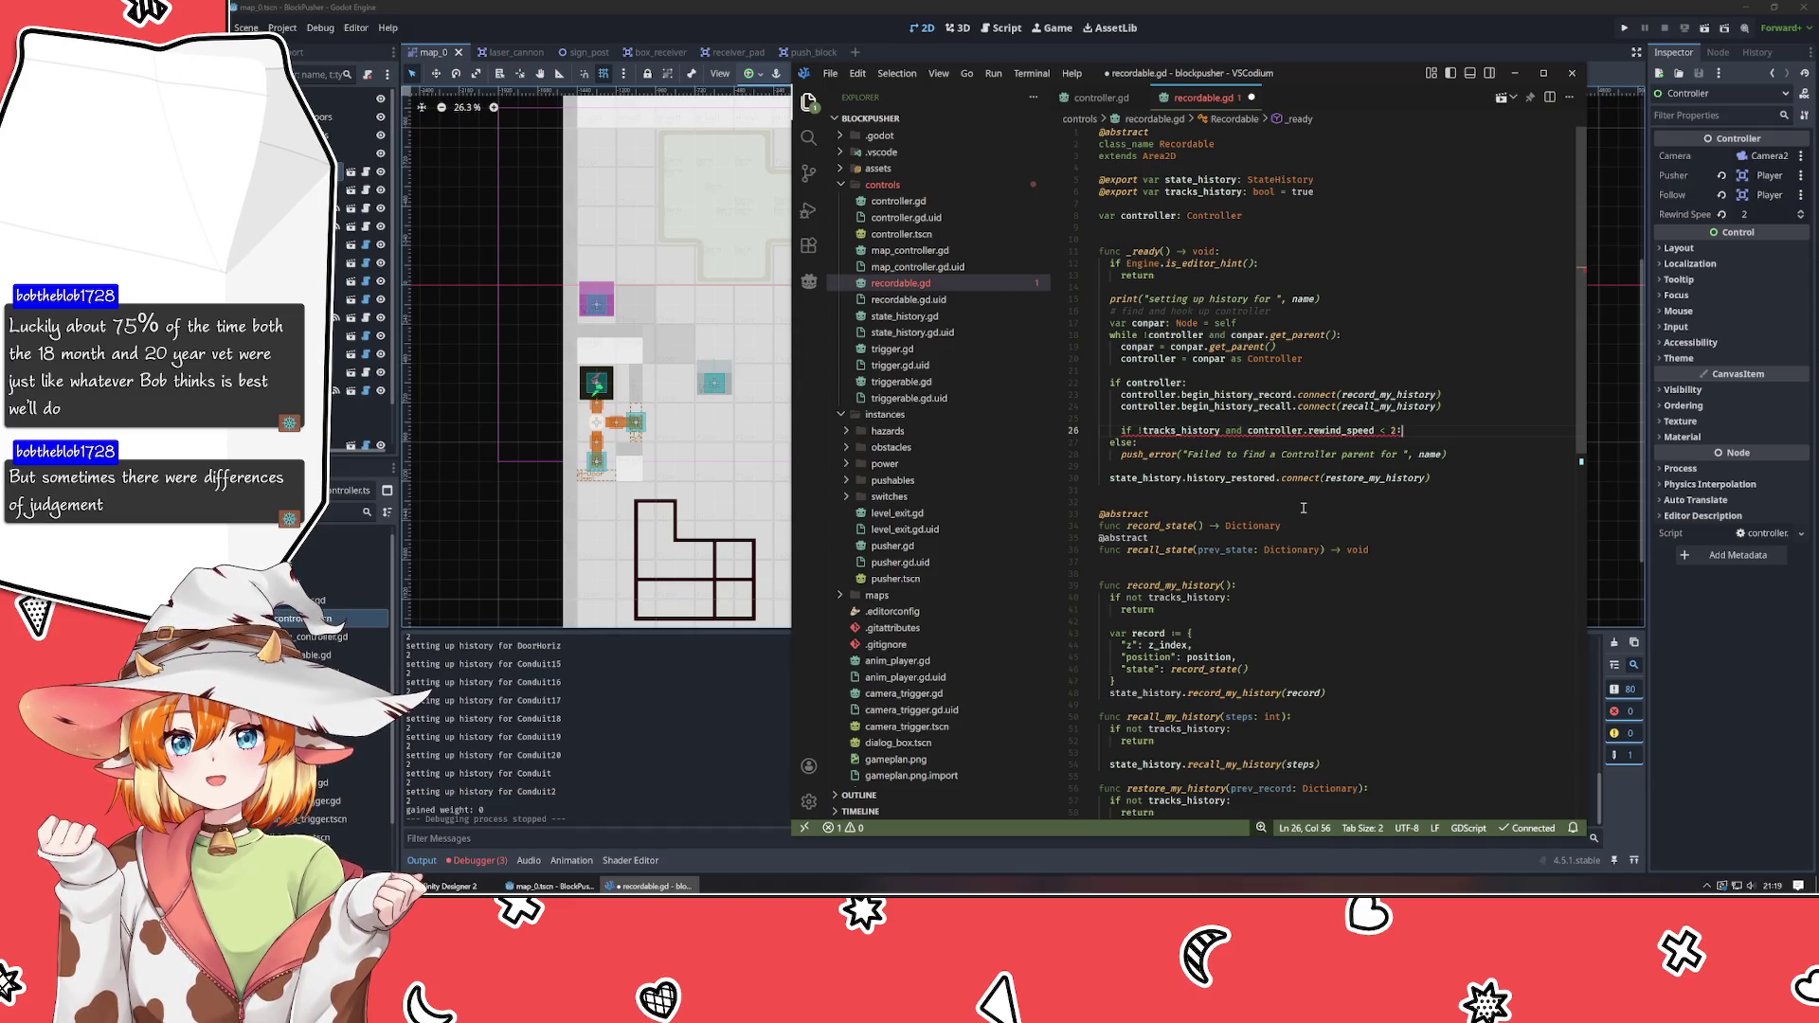
- Have the check push_warning "Untracked history on ", name, " with a low rewind speed", and save
{"action": "key", "text": "Return"}
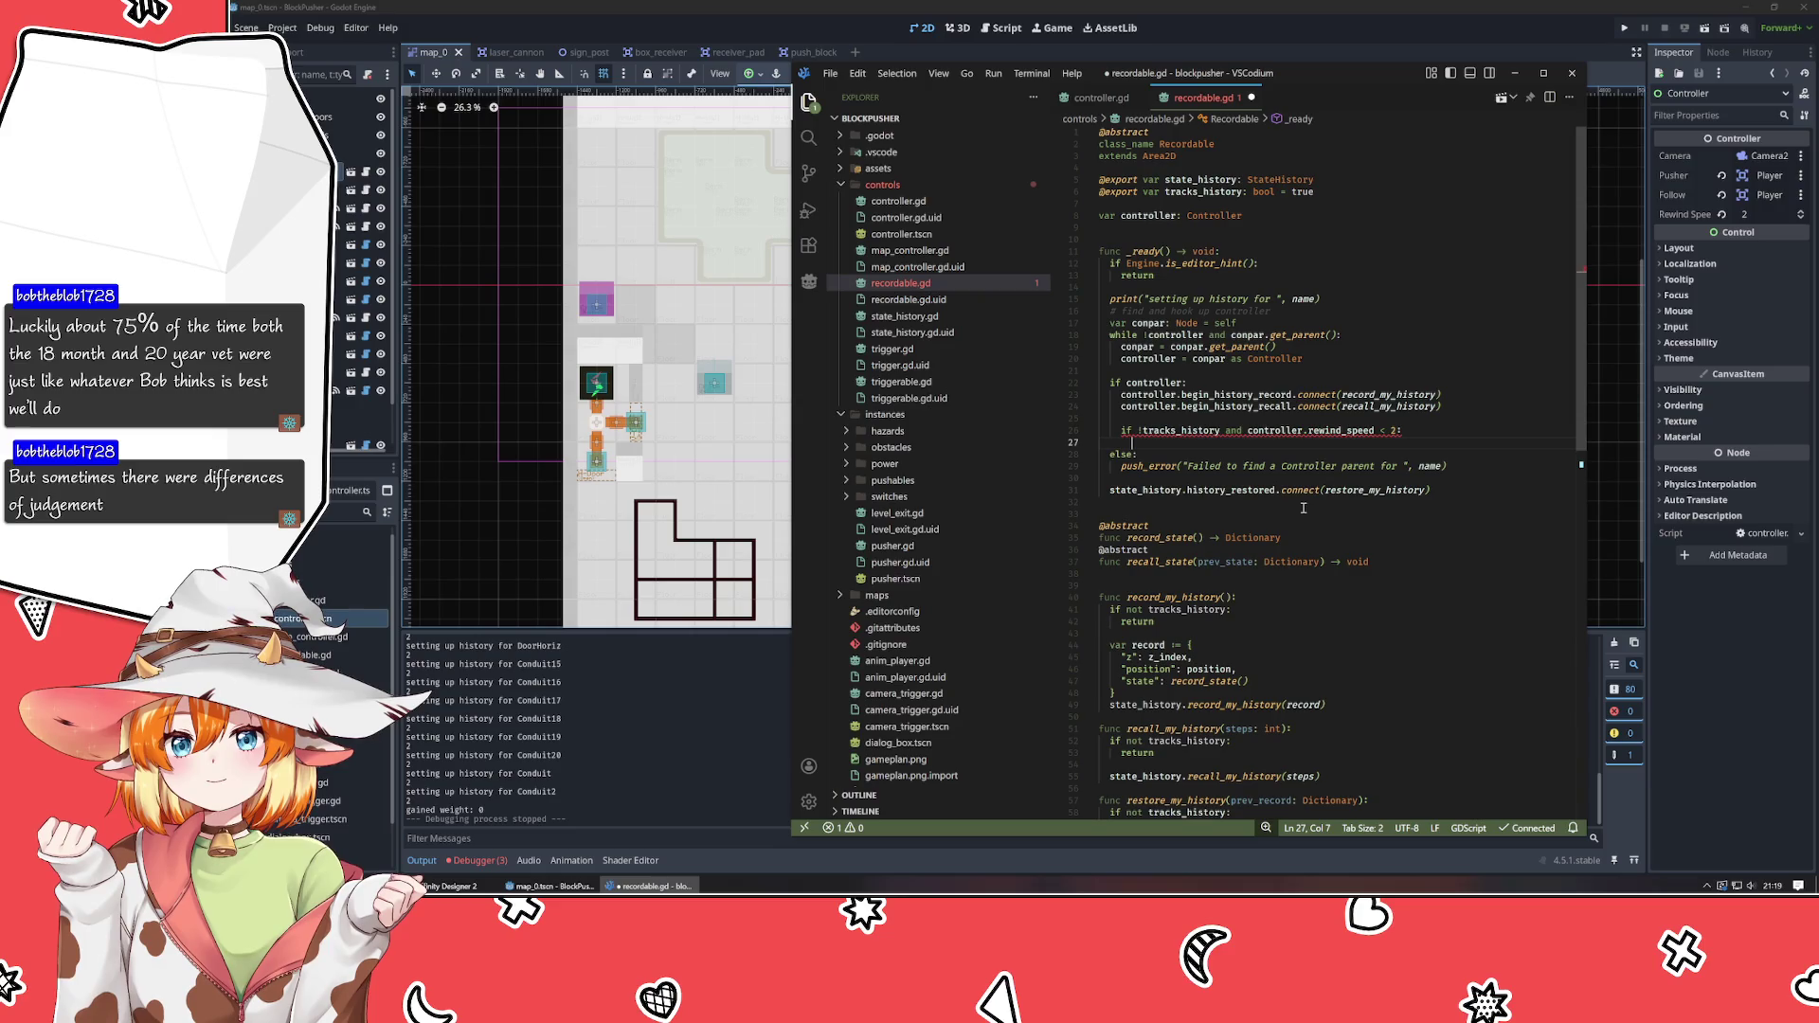
{"action": "type", "text": "pus"}
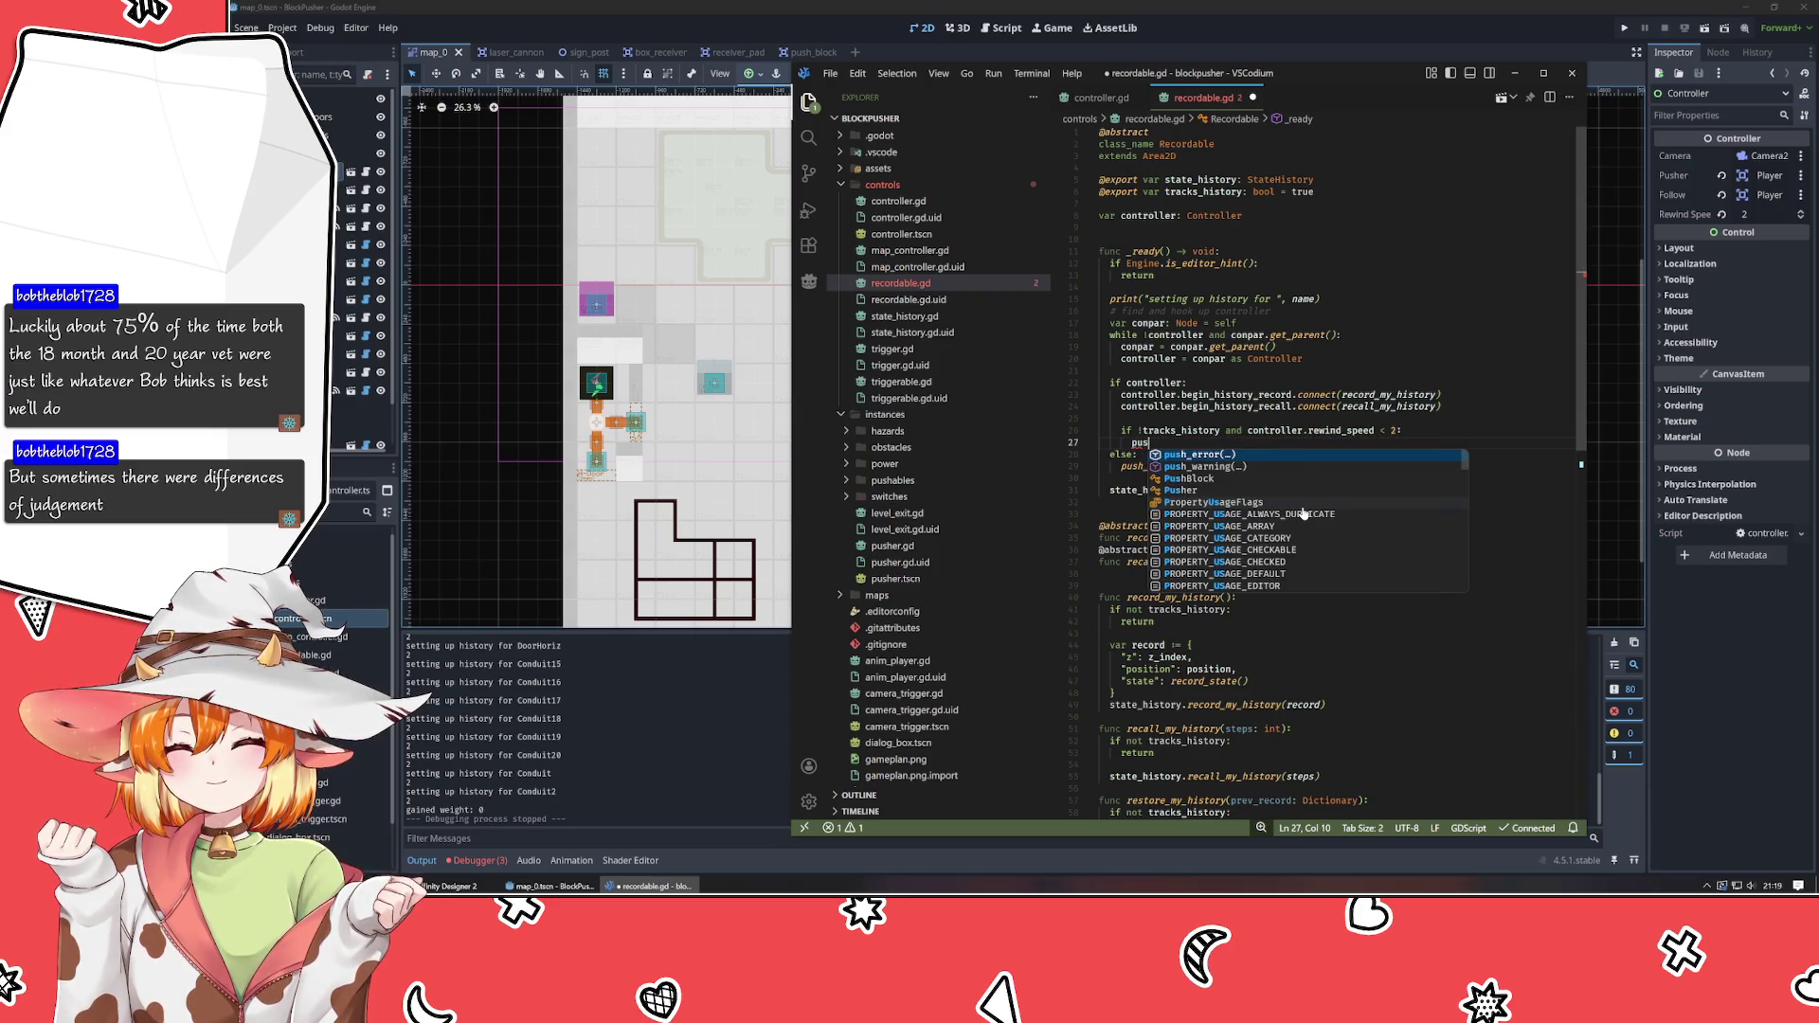
{"action": "key", "text": "Down"}
{"action": "key", "text": "Return"}
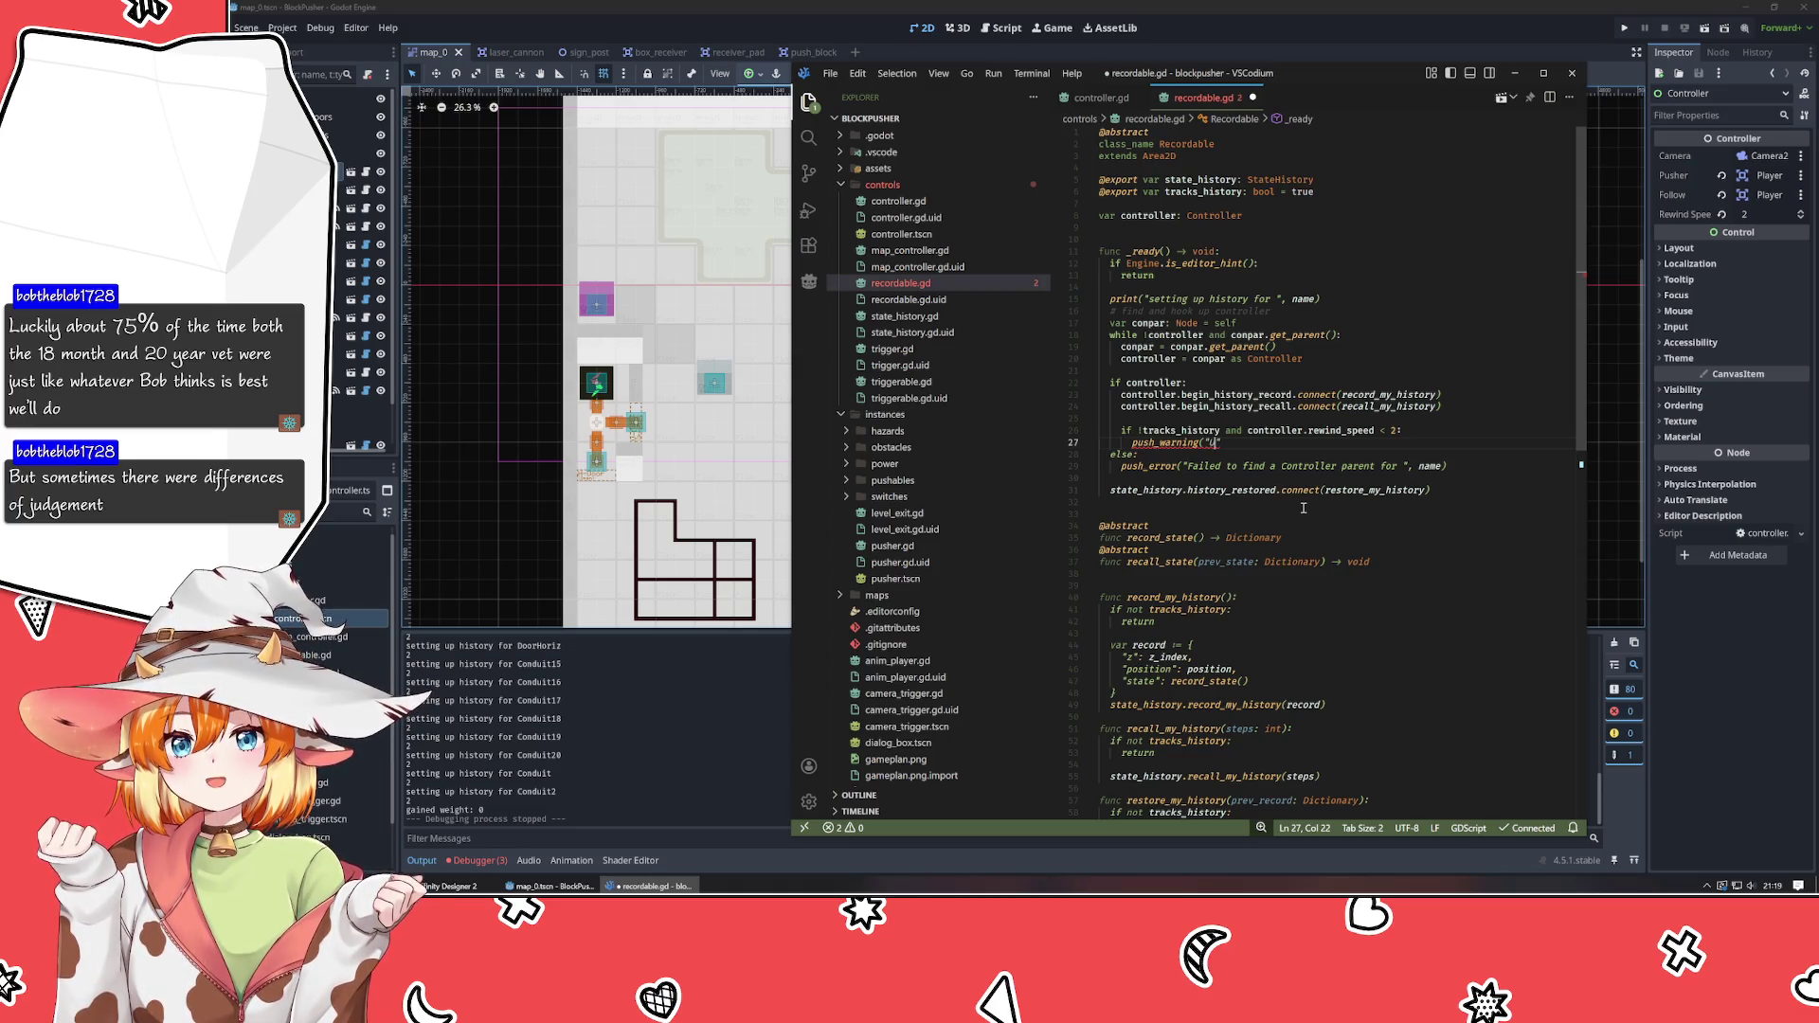
{"action": "type", "text": "ntracked "}
{"action": "type", "text": "history on "}
{"action": "type", "text": "\","}
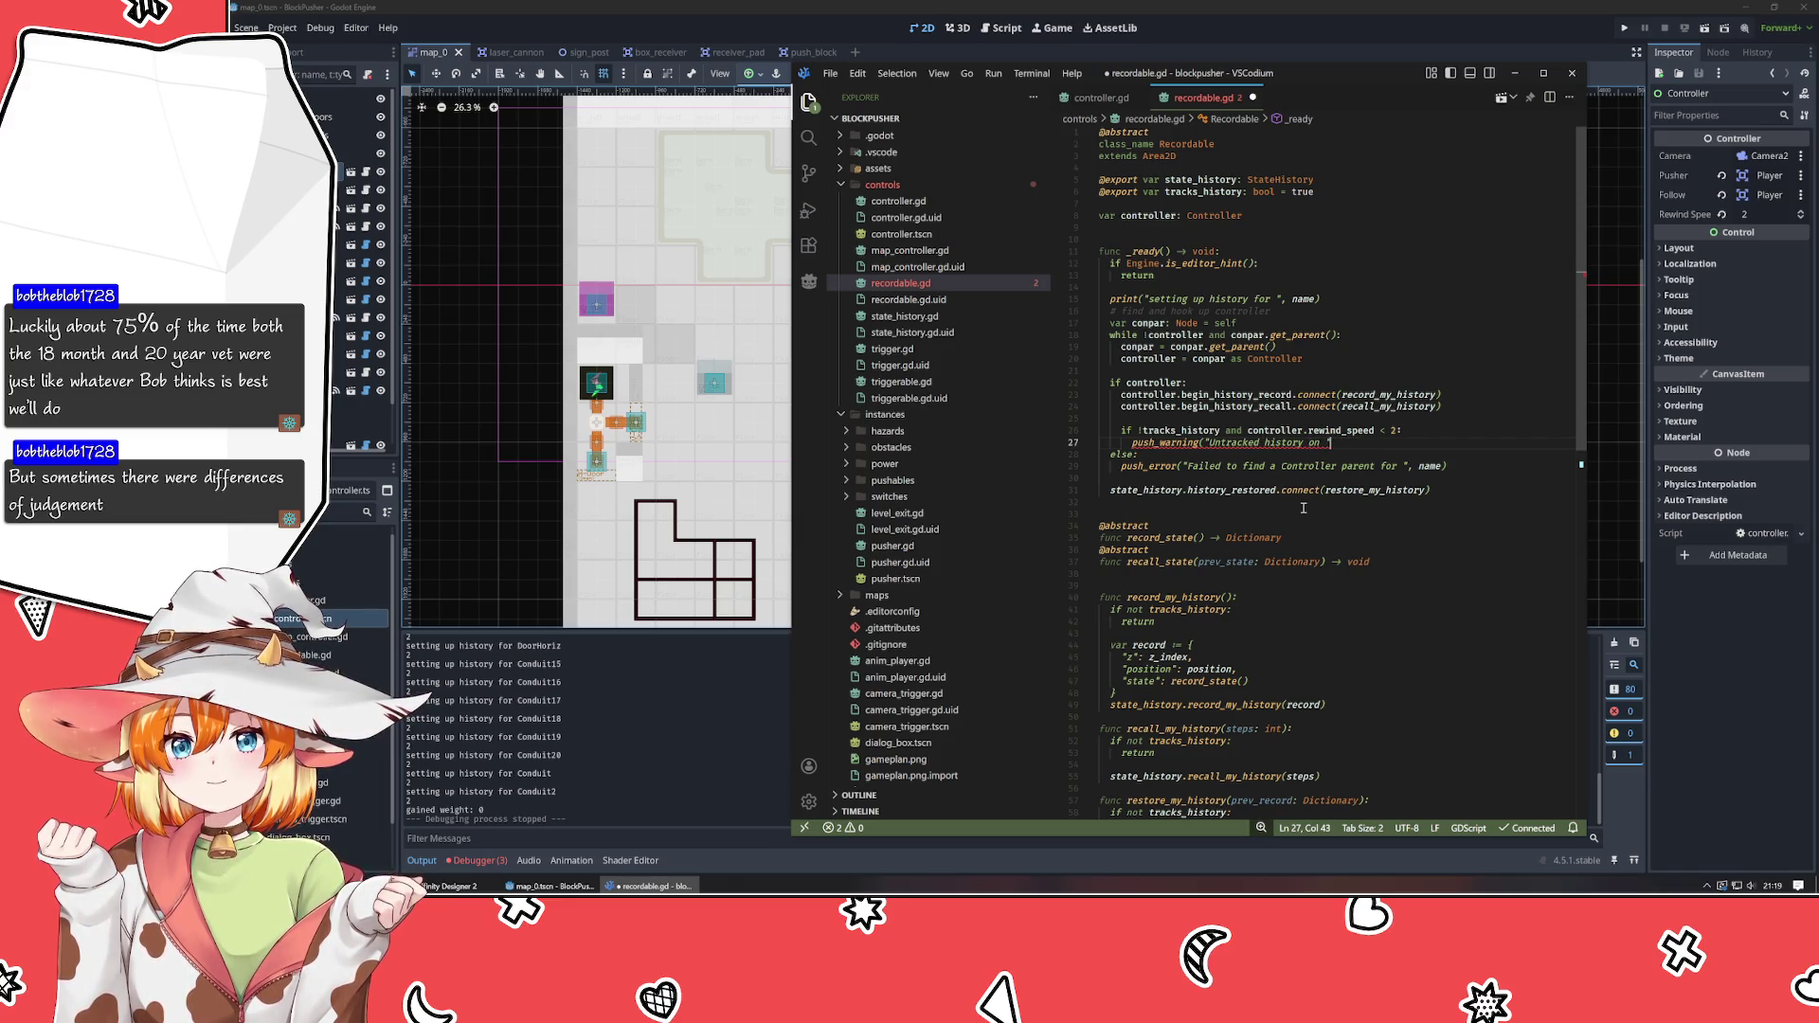
{"action": "type", "text": " name, \" with a low rewind speed"}
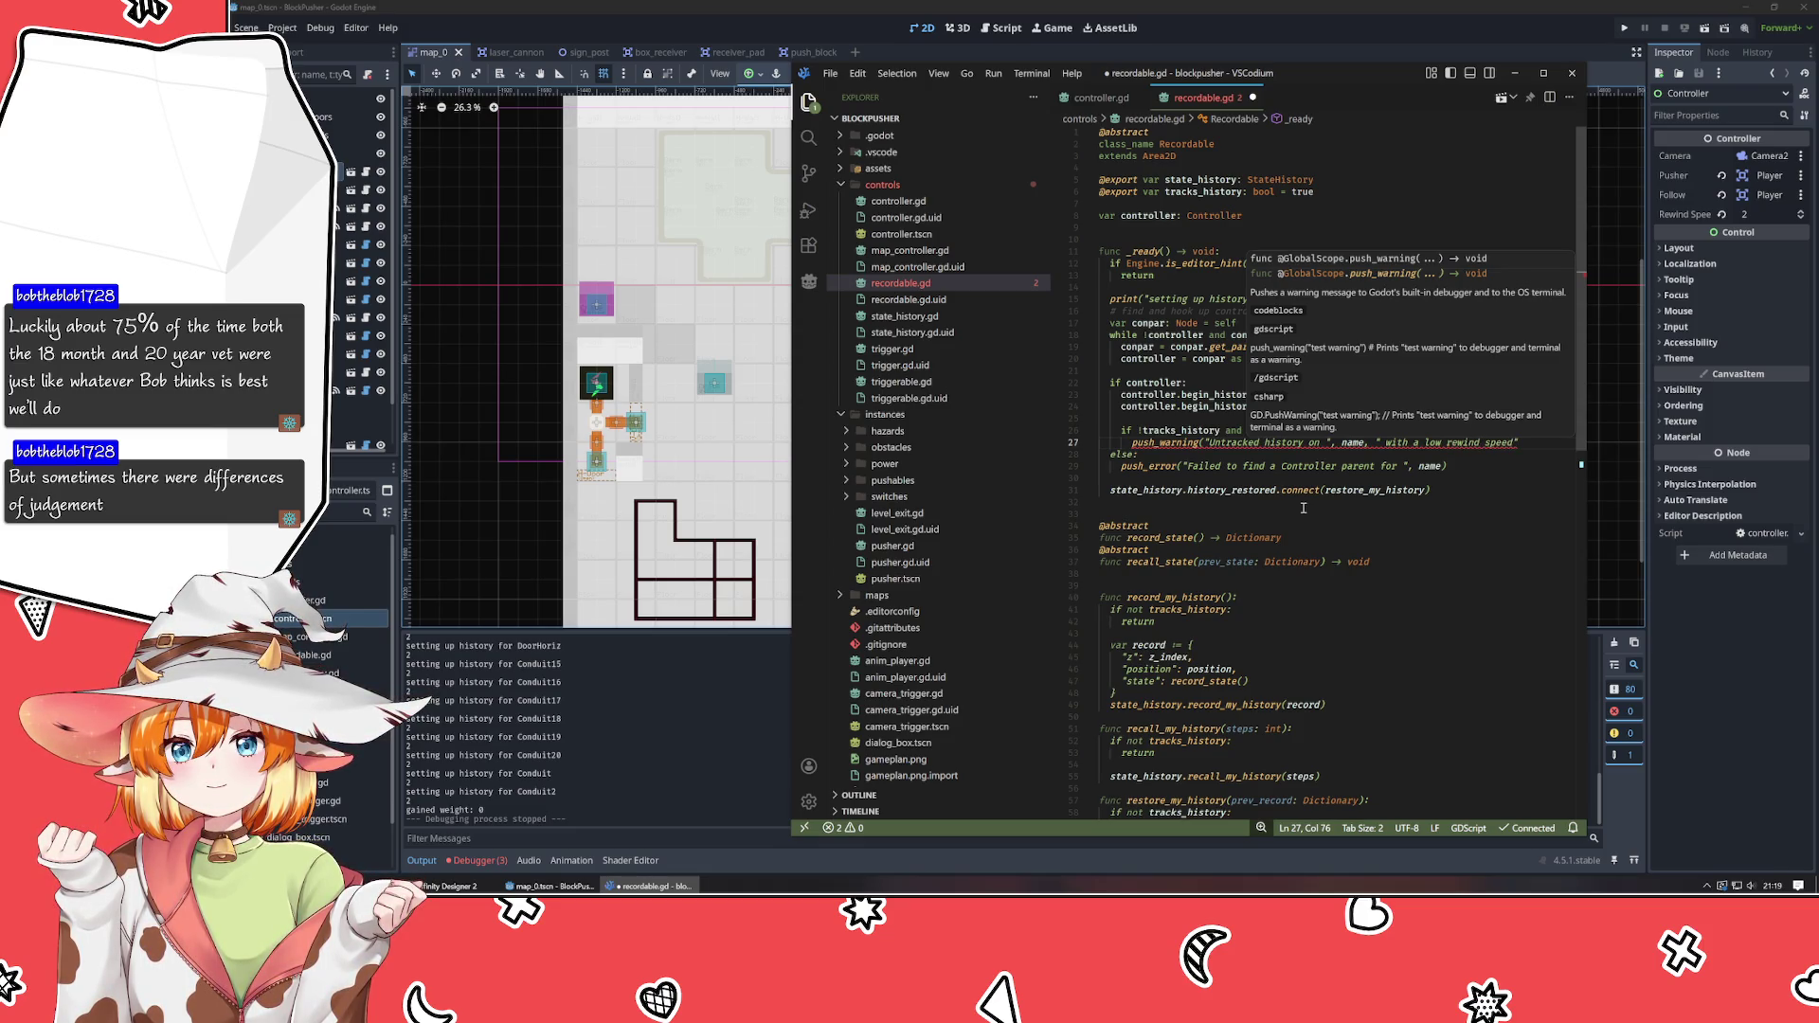
{"action": "type", "text": "\")"}
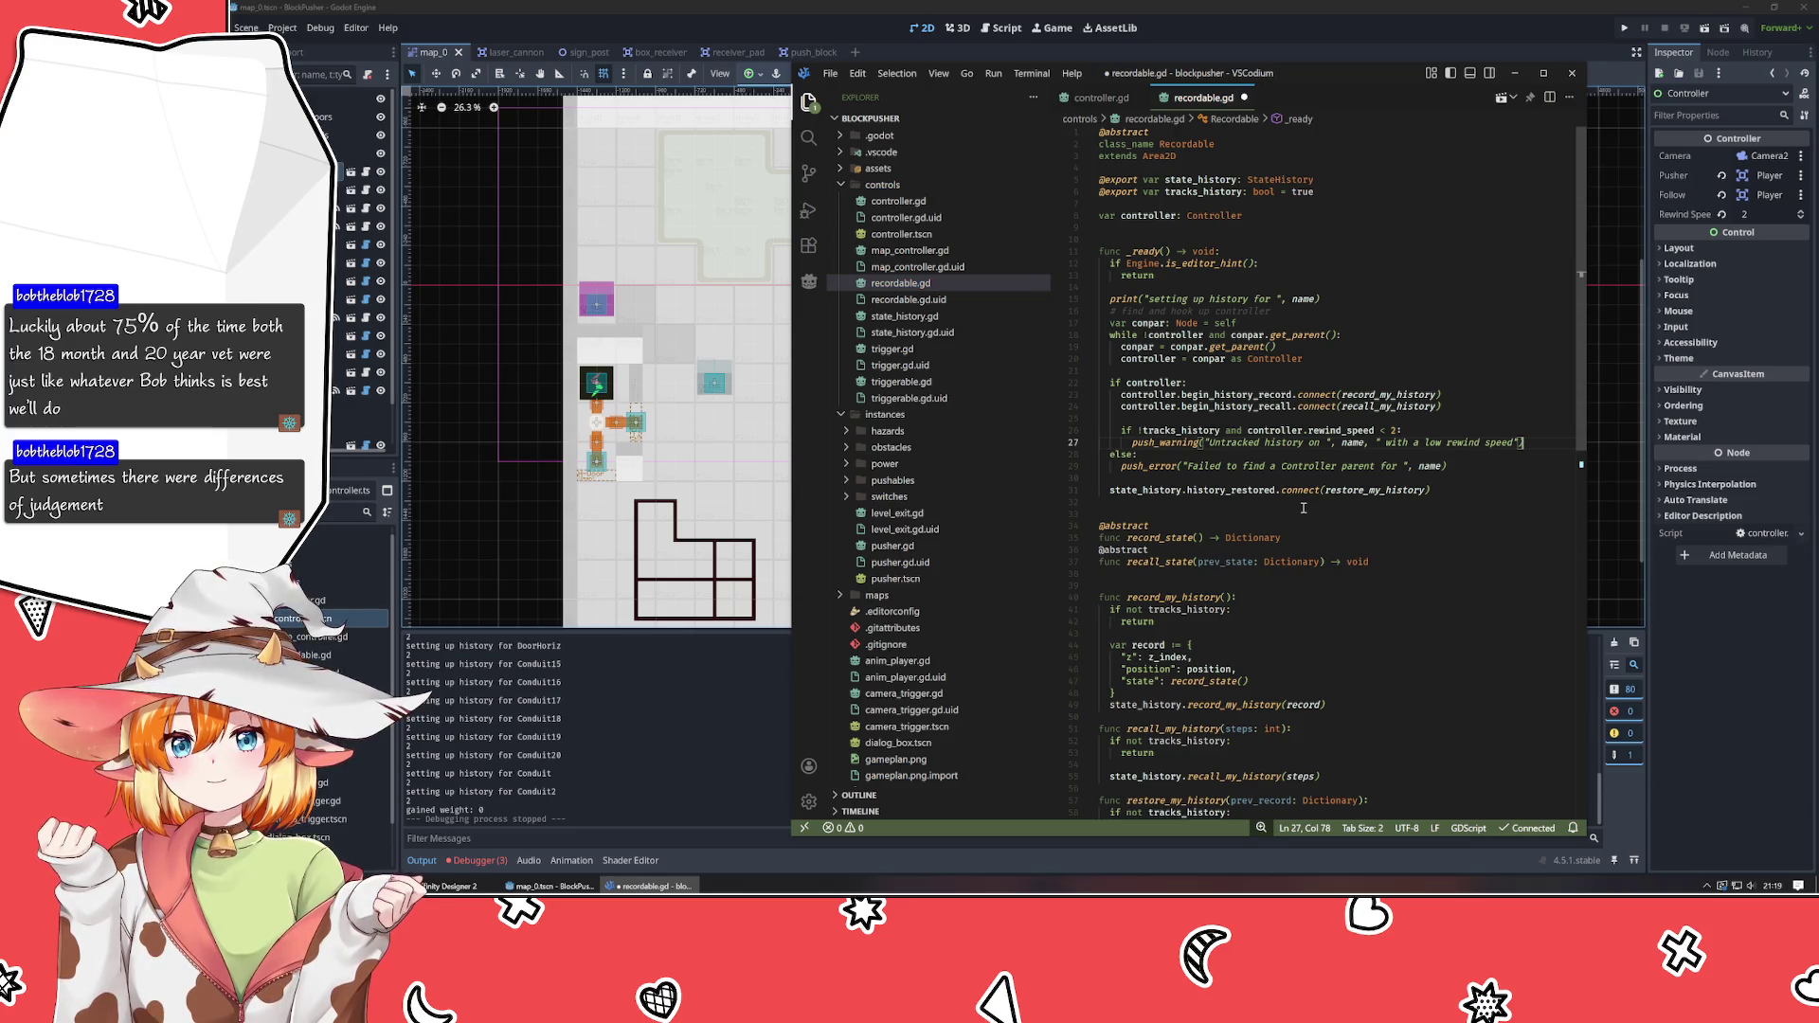
{"action": "key", "text": "ctrl+s"}
- Lower the Controller node's Rewind Speed to 1 in the Inspector
{"action": "left_click", "coordinate": [1727, 73]}
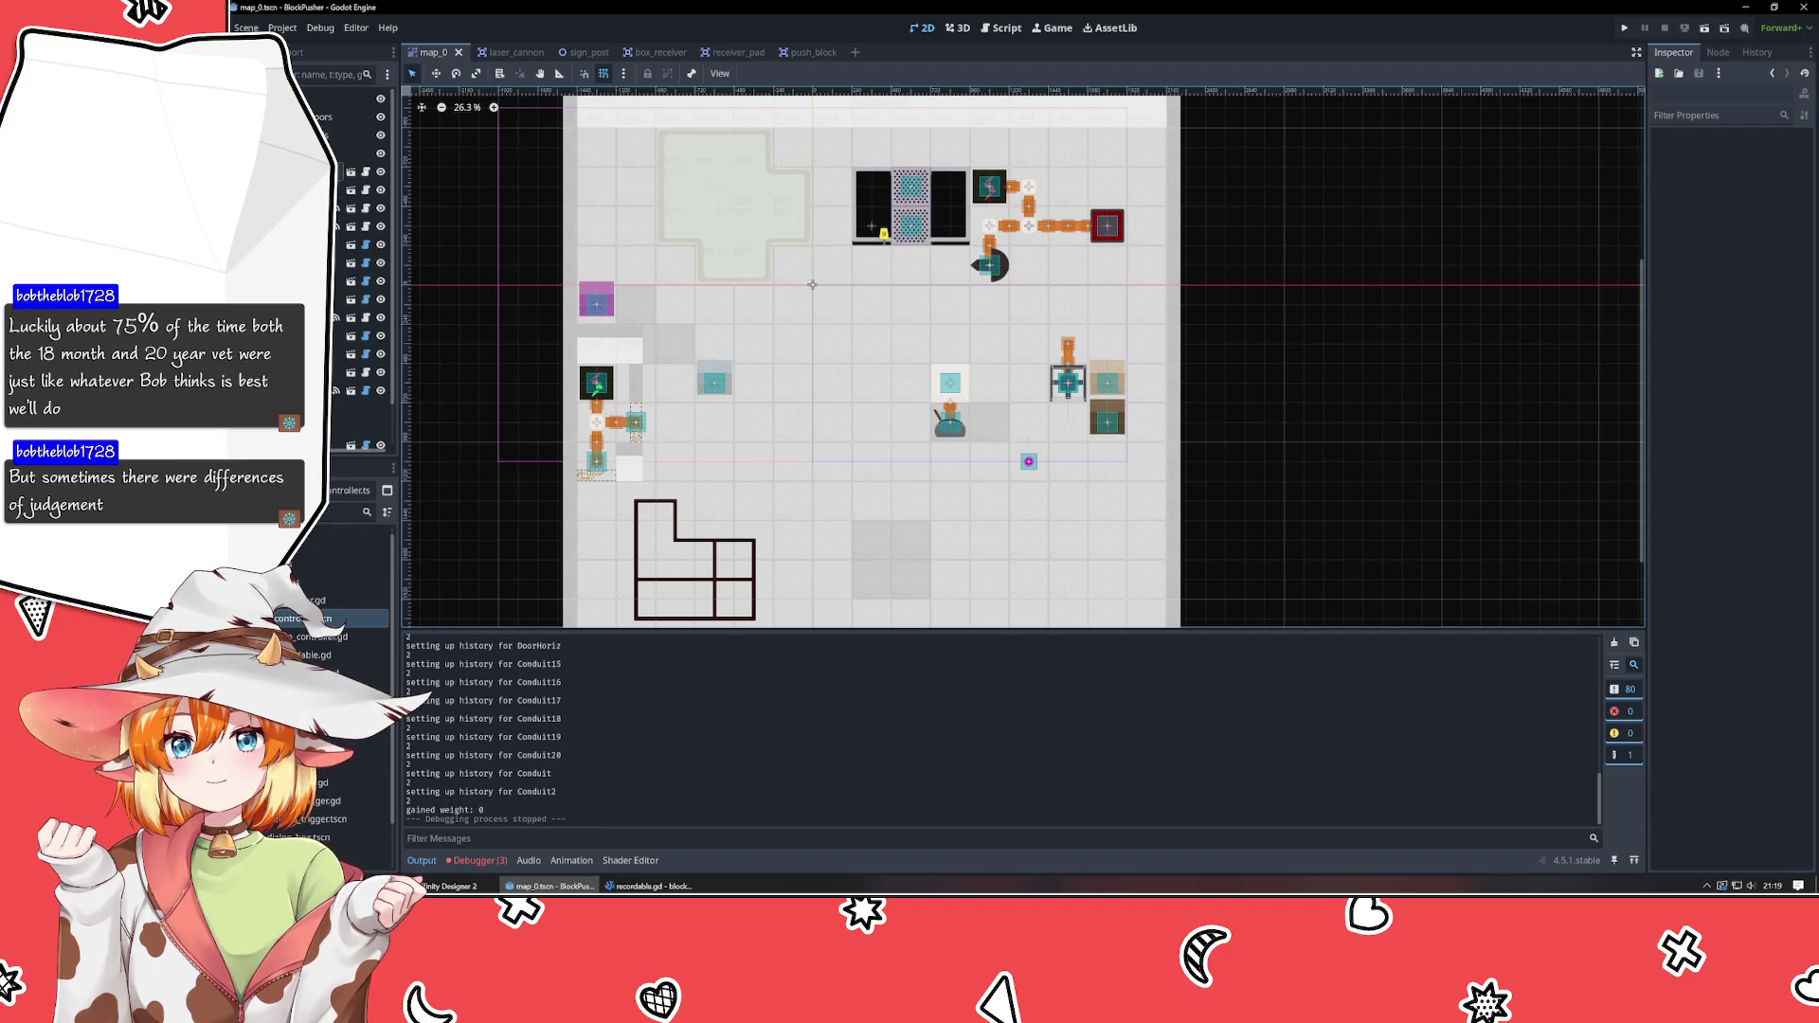
{"action": "left_click", "coordinate": [812, 285]}
{"action": "left_click", "coordinate": [1799, 216]}
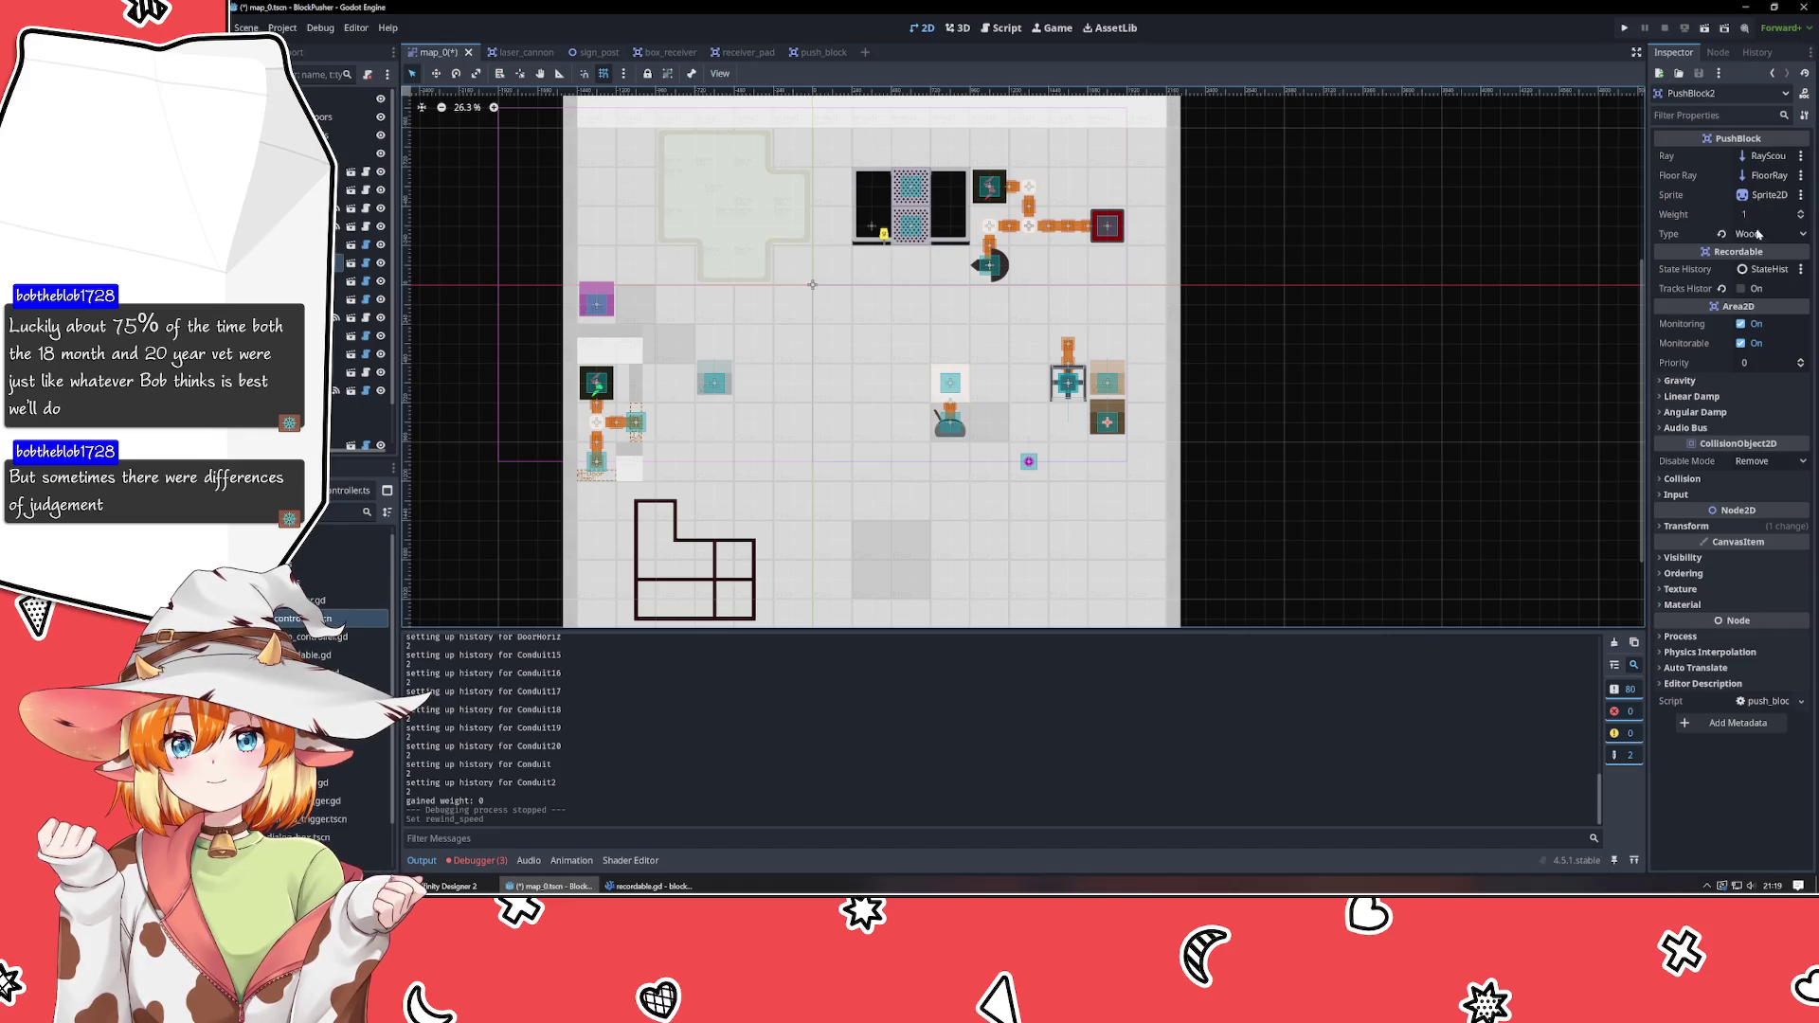
- Run the game, view the Debugger errors with the PushBlock2 warning, and select PushBlock2
{"action": "left_click", "coordinate": [1624, 28]}
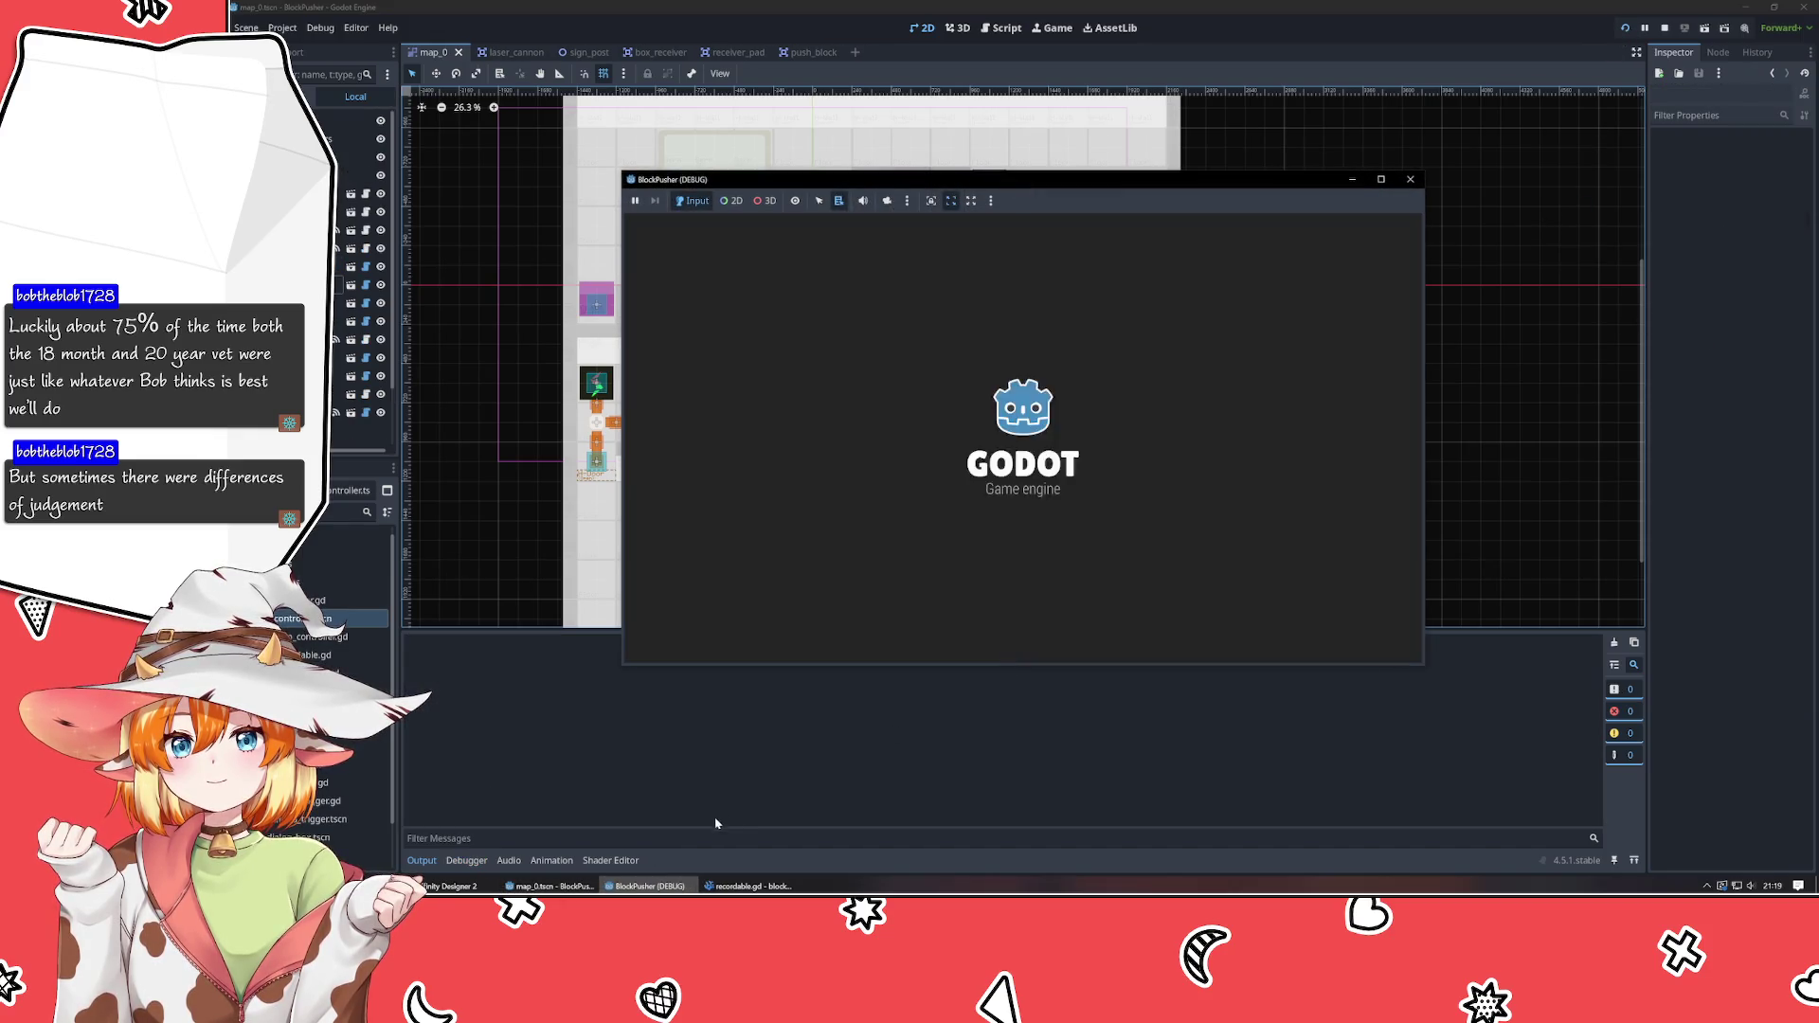
{"action": "left_click", "coordinate": [474, 871]}
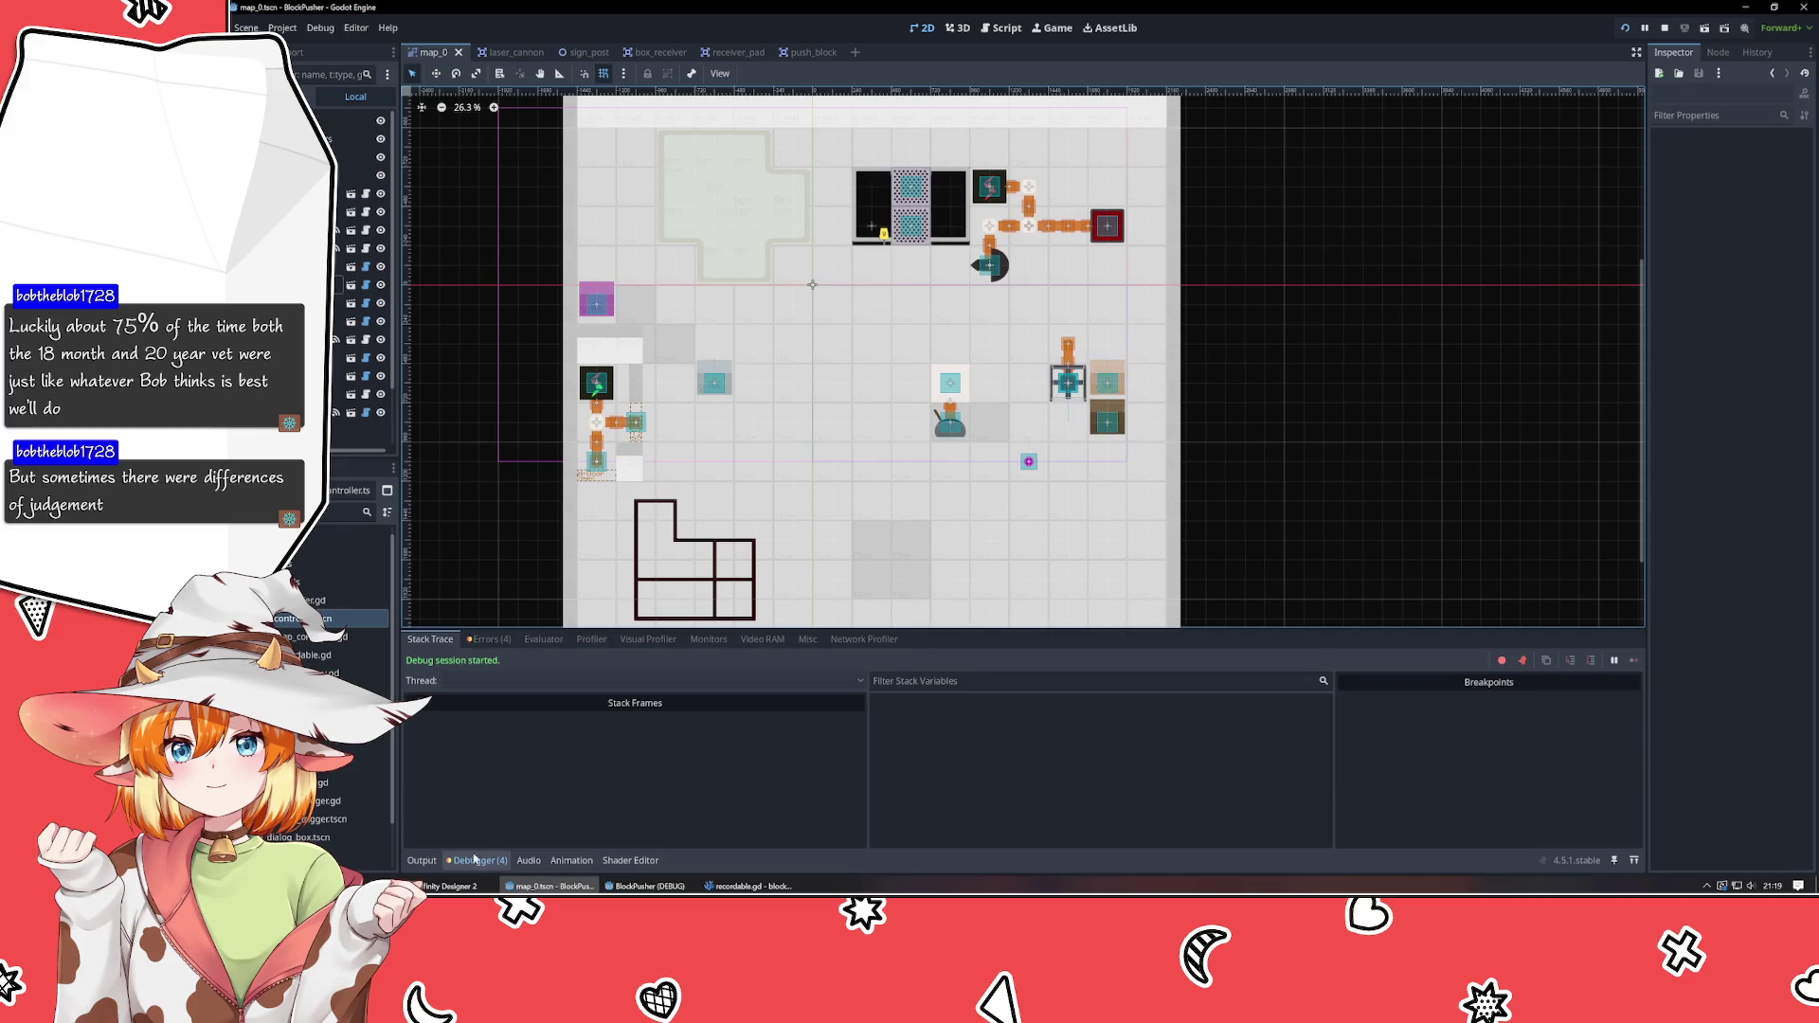
{"action": "left_click", "coordinate": [474, 862]}
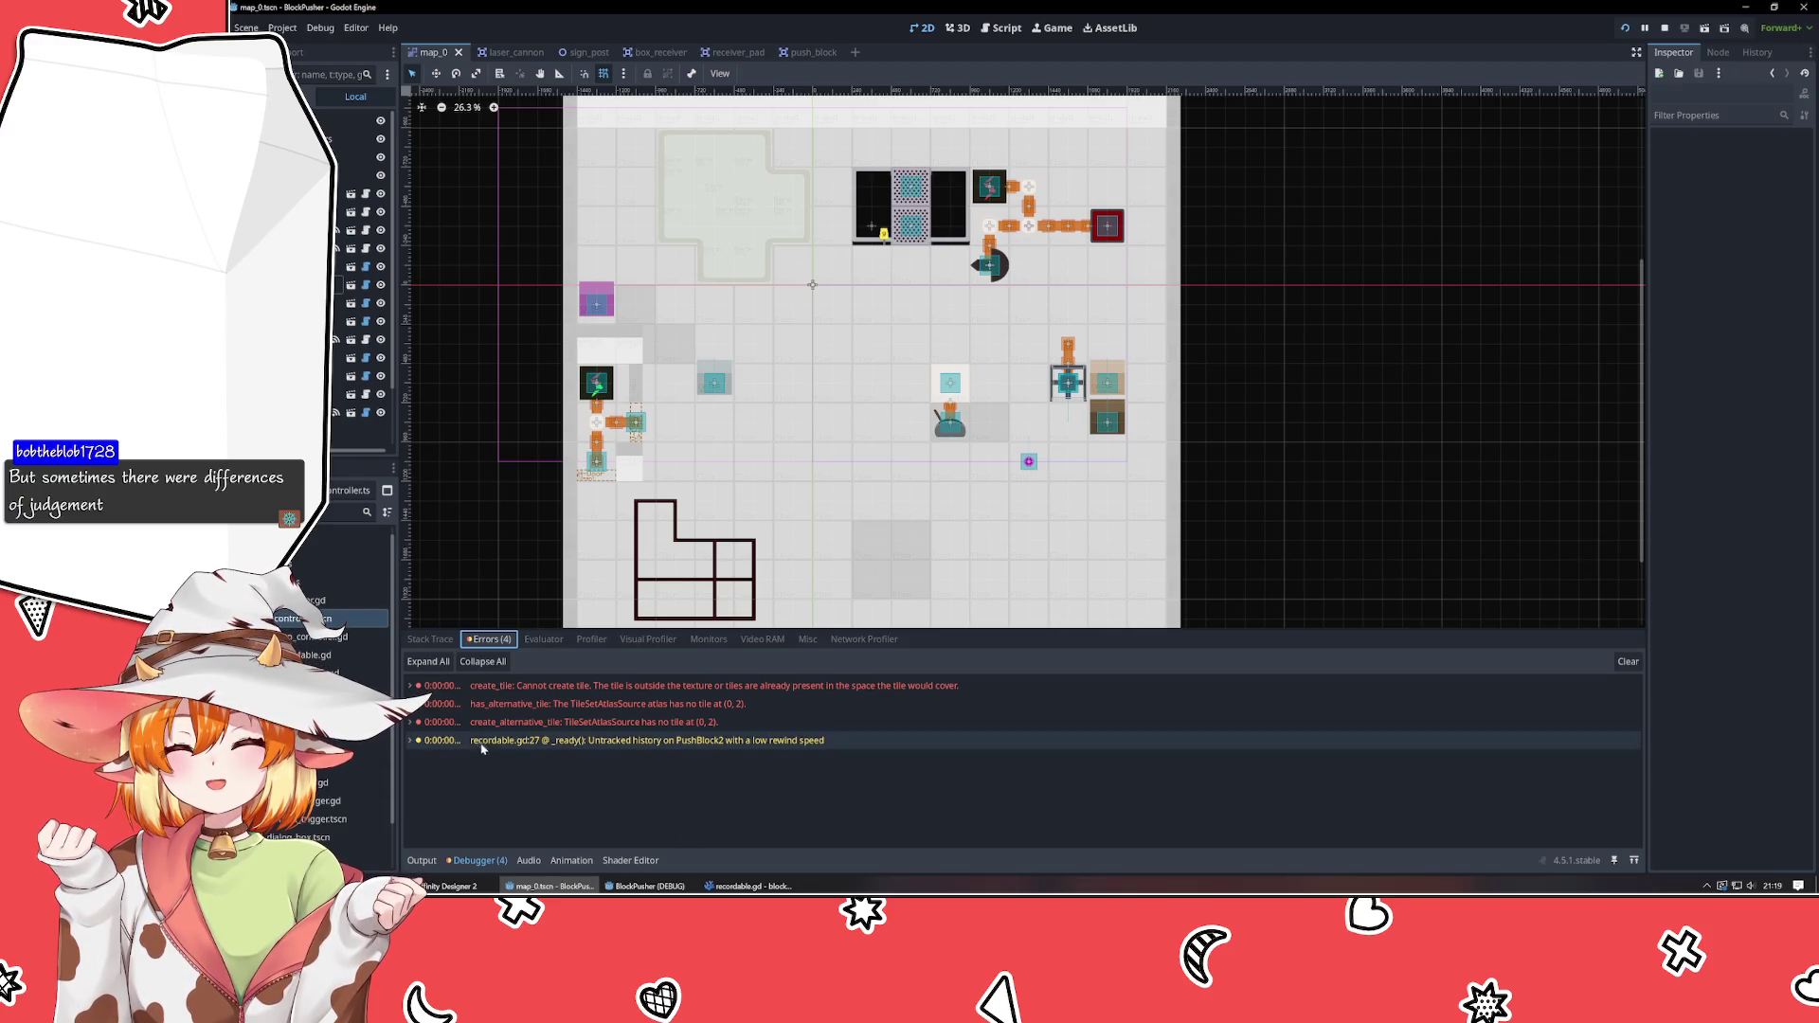
{"action": "mouse_move", "coordinate": [749, 886]}
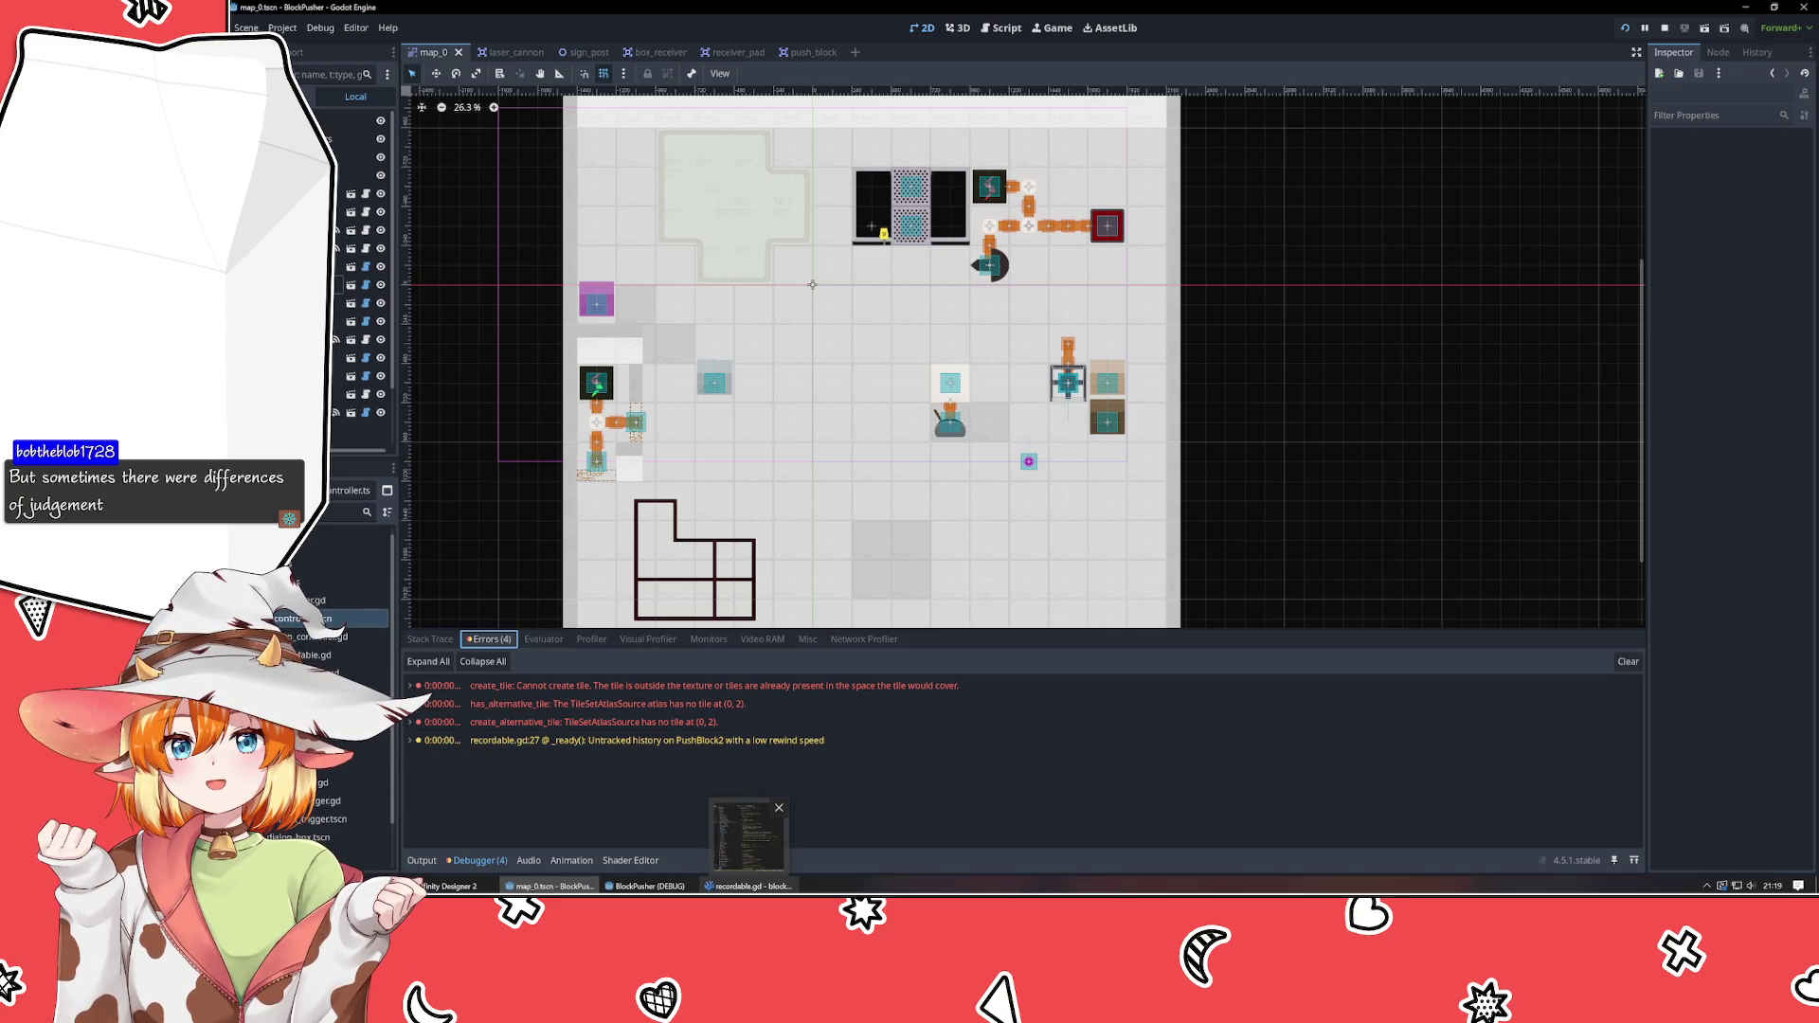
{"action": "left_click", "coordinate": [312, 284]}
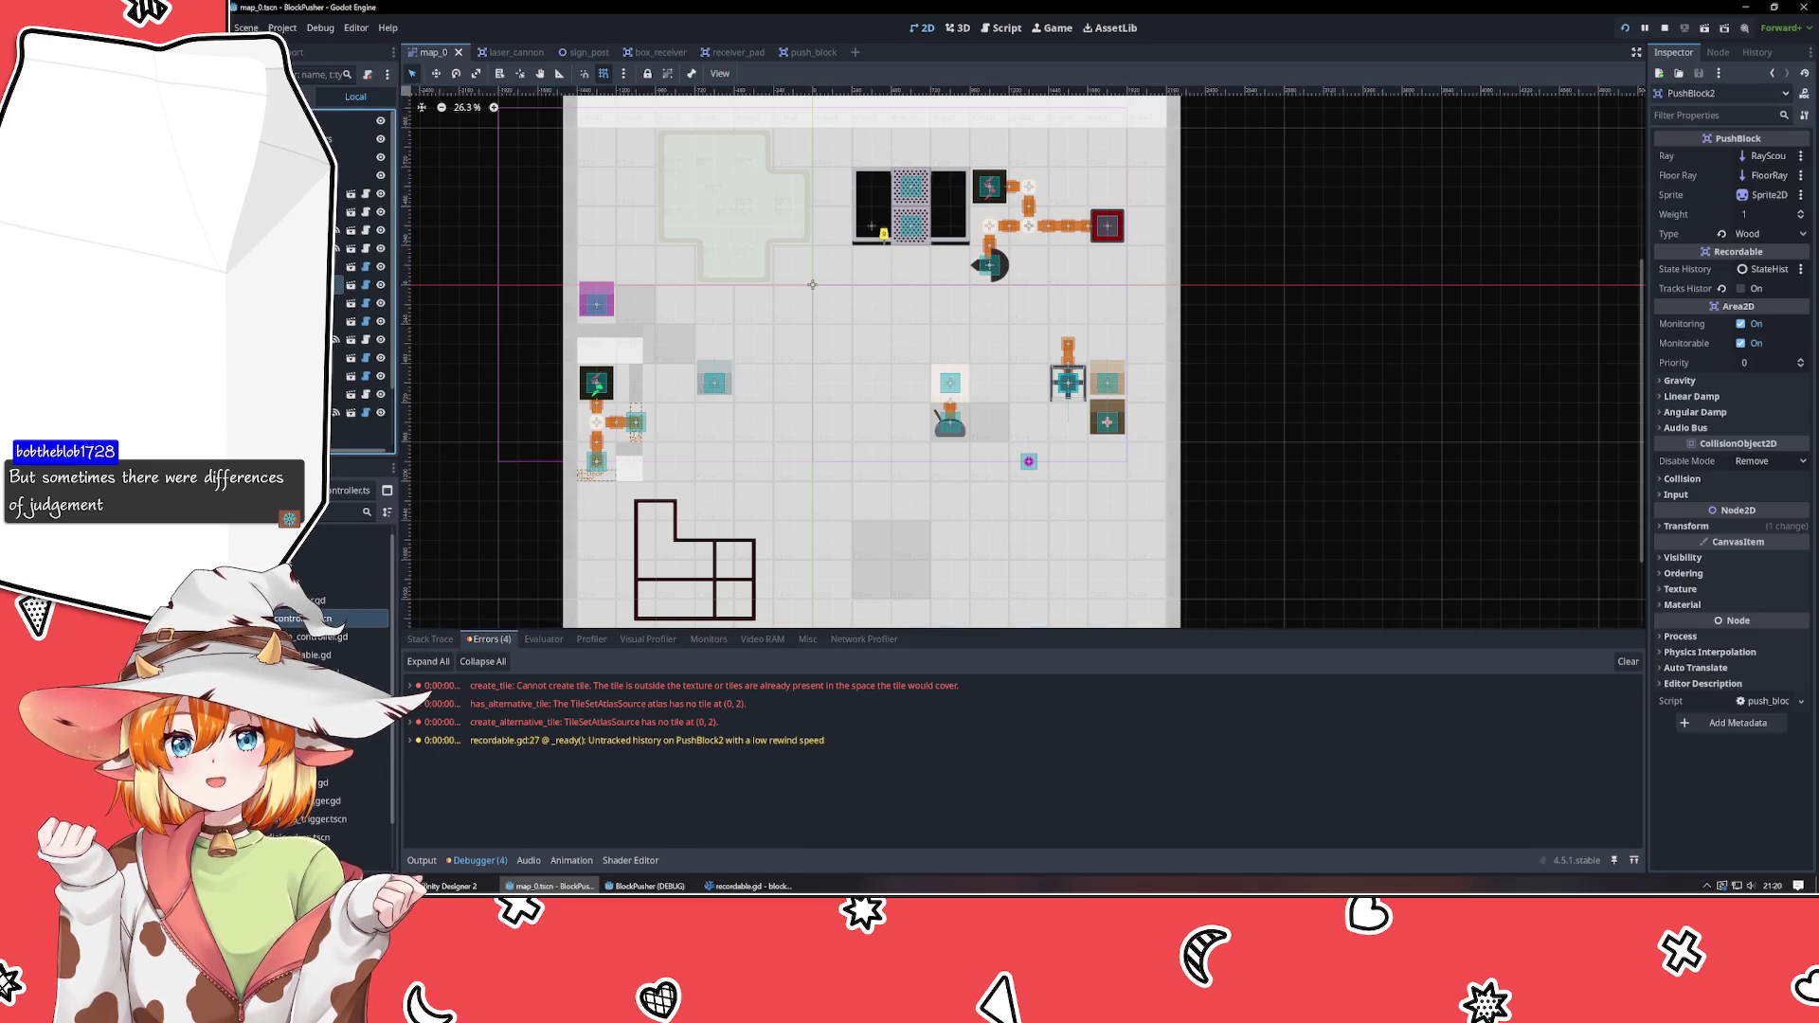
- Turn on Tracks History for PushBlock2 and test-run the game
{"action": "left_click", "coordinate": [346, 190]}
{"action": "left_click", "coordinate": [1227, 310]}
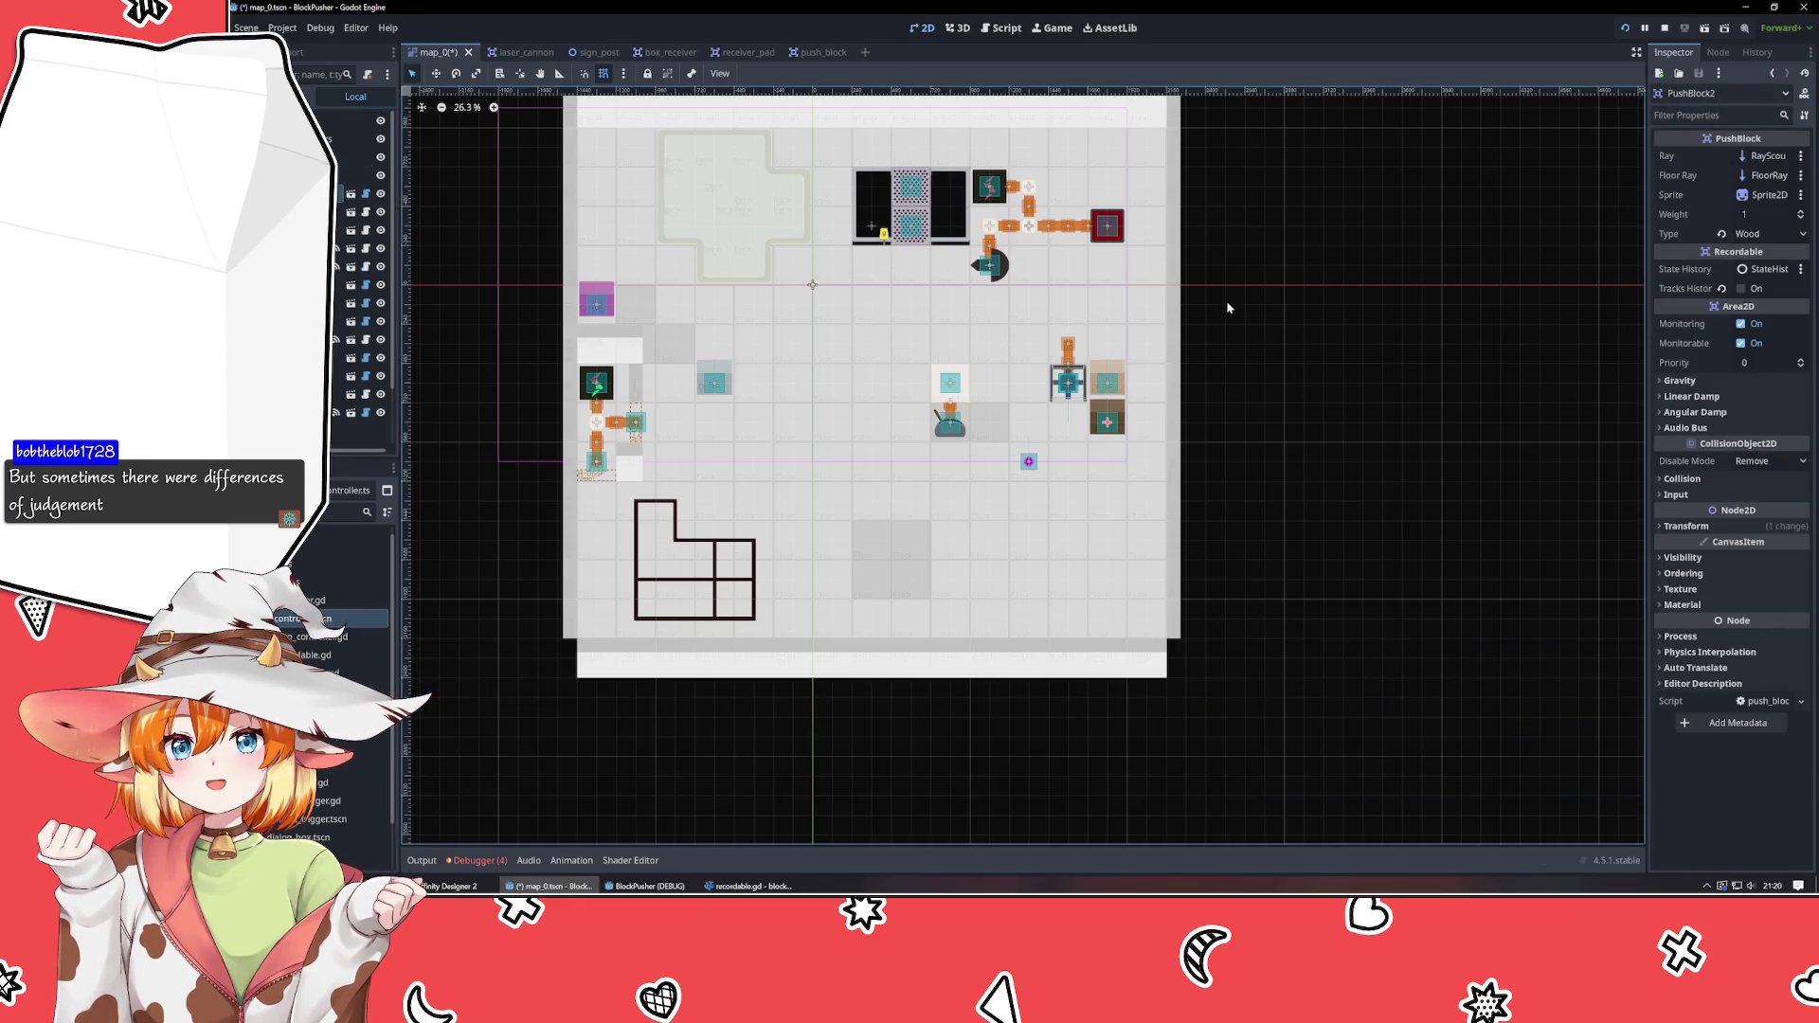
{"action": "left_click", "coordinate": [1743, 289]}
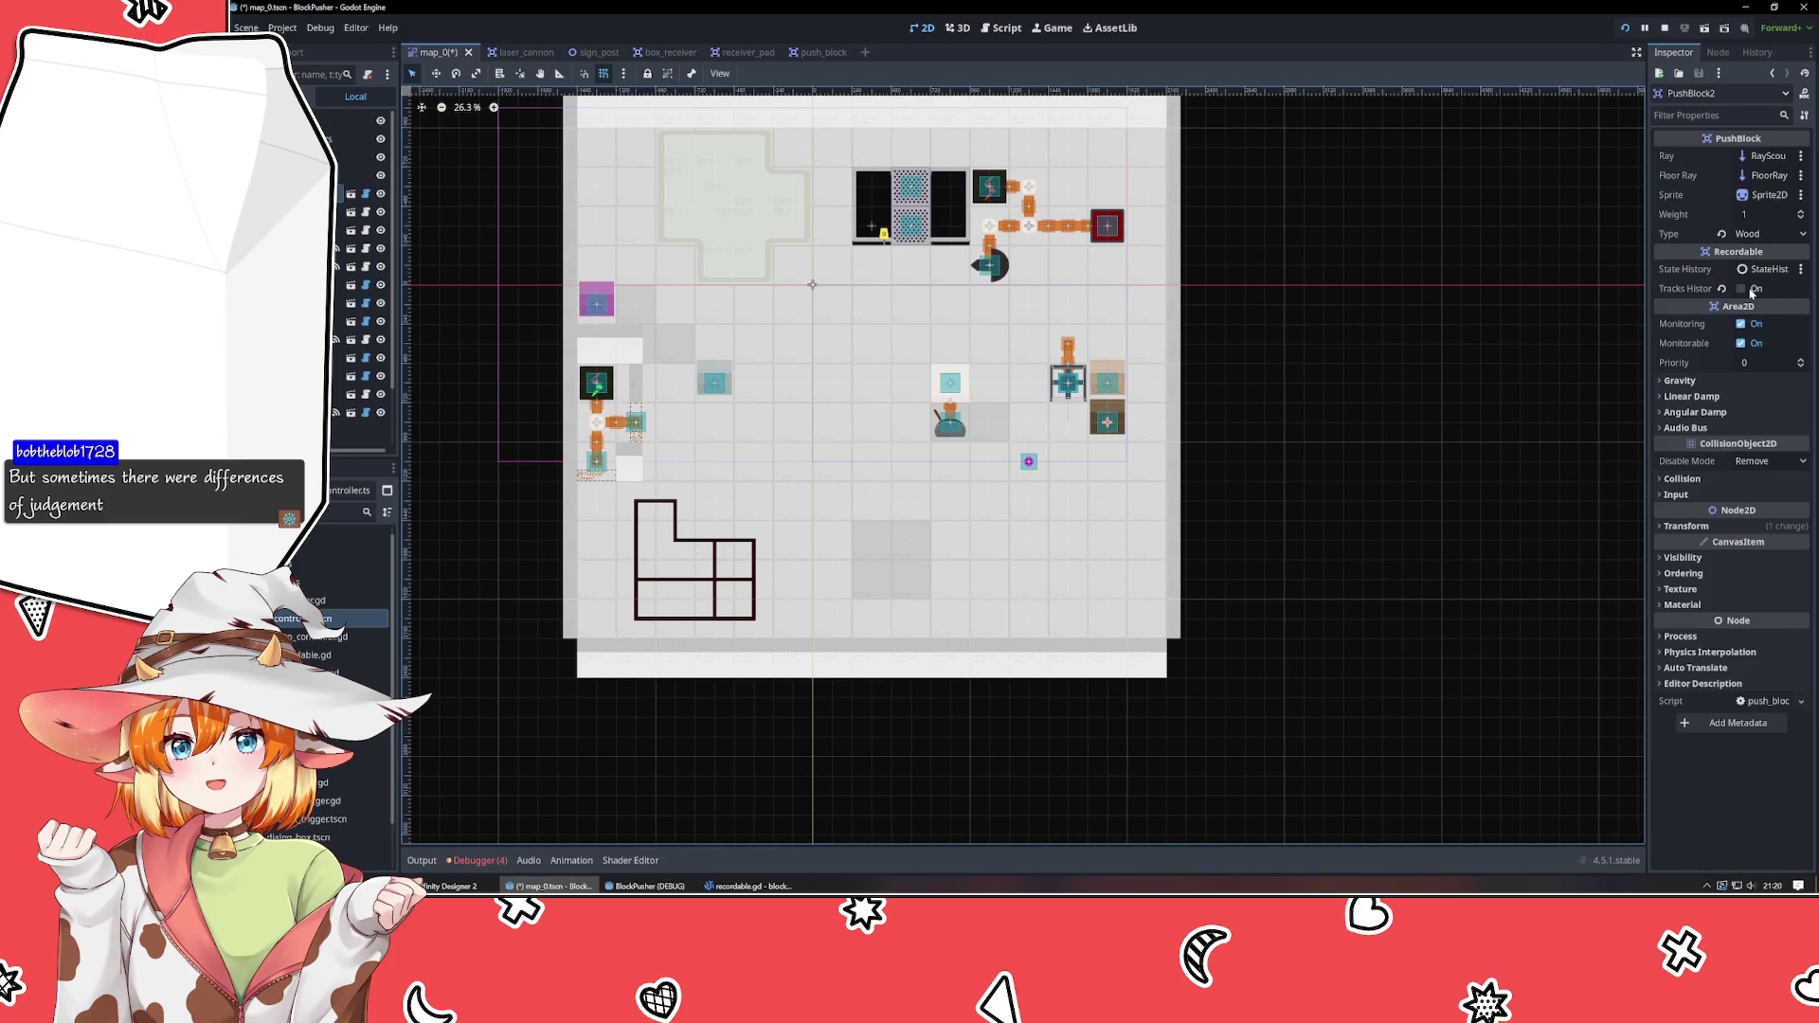
{"action": "left_click", "coordinate": [1624, 29]}
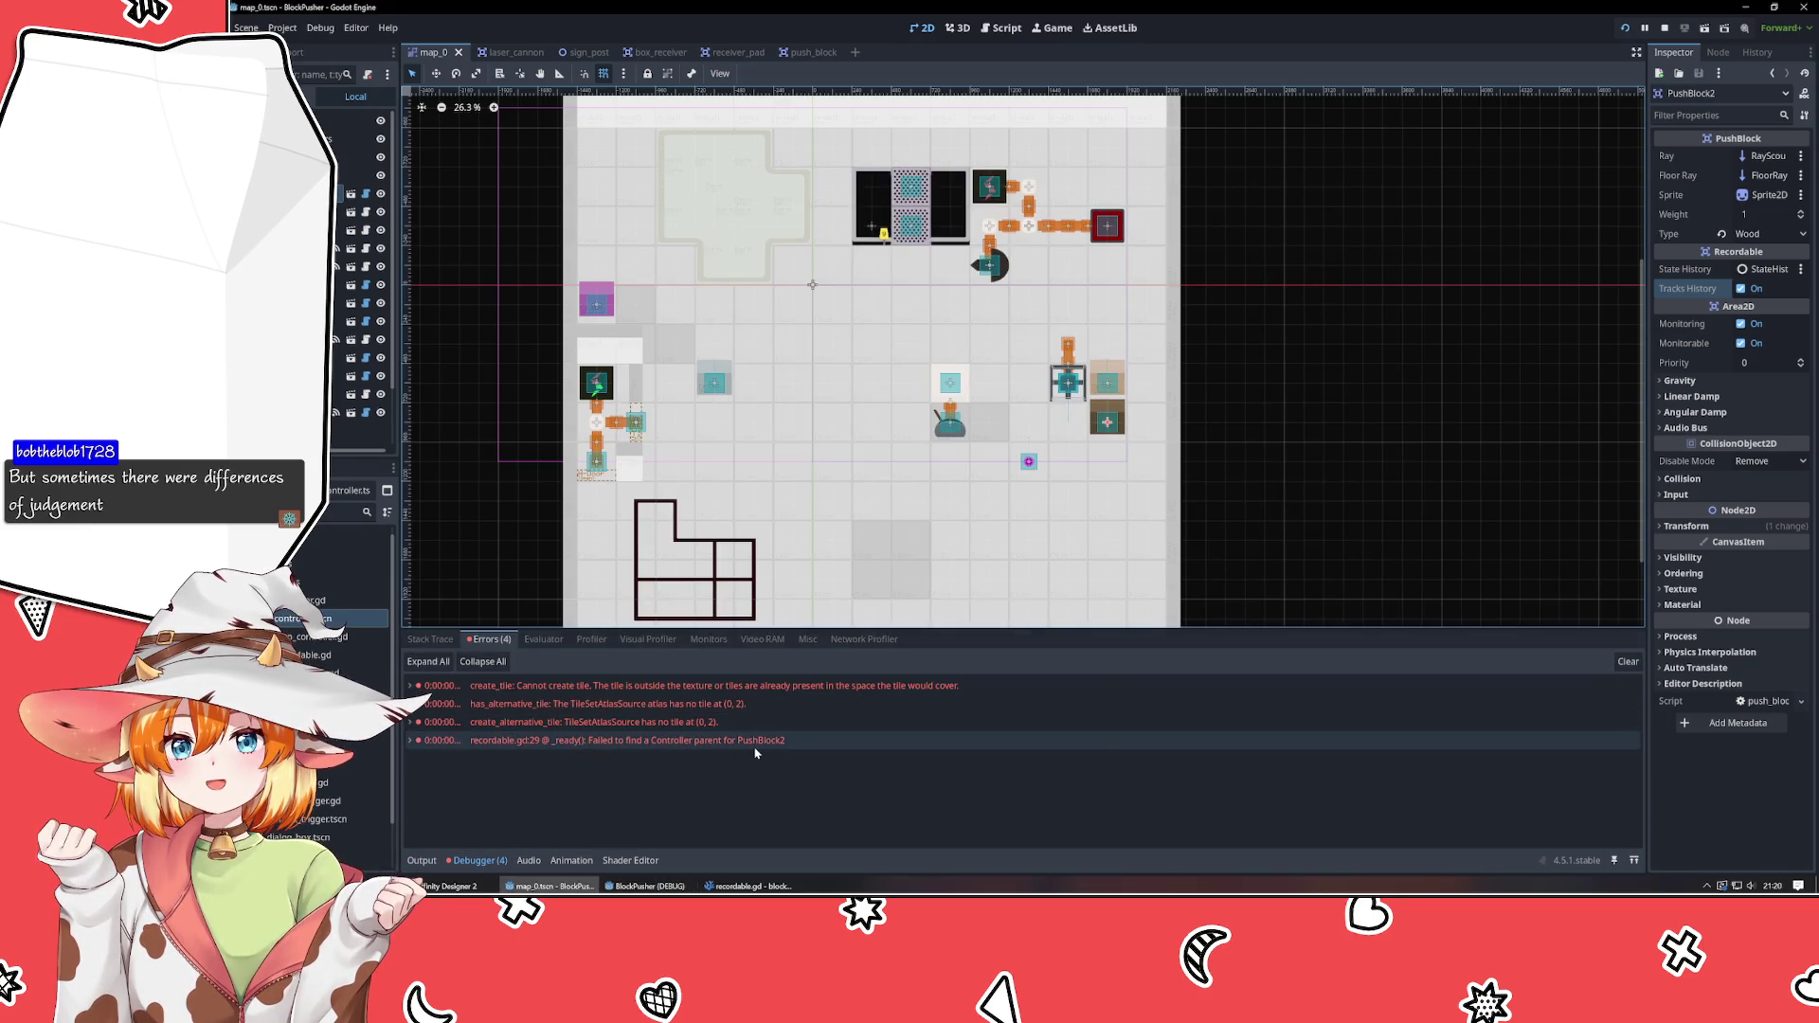
- Re-parent PushBlock2 in the scene tree, save and rerun, then close the game window
{"action": "left_click_drag", "start_coordinate": [338, 193], "coordinate": [341, 305]}
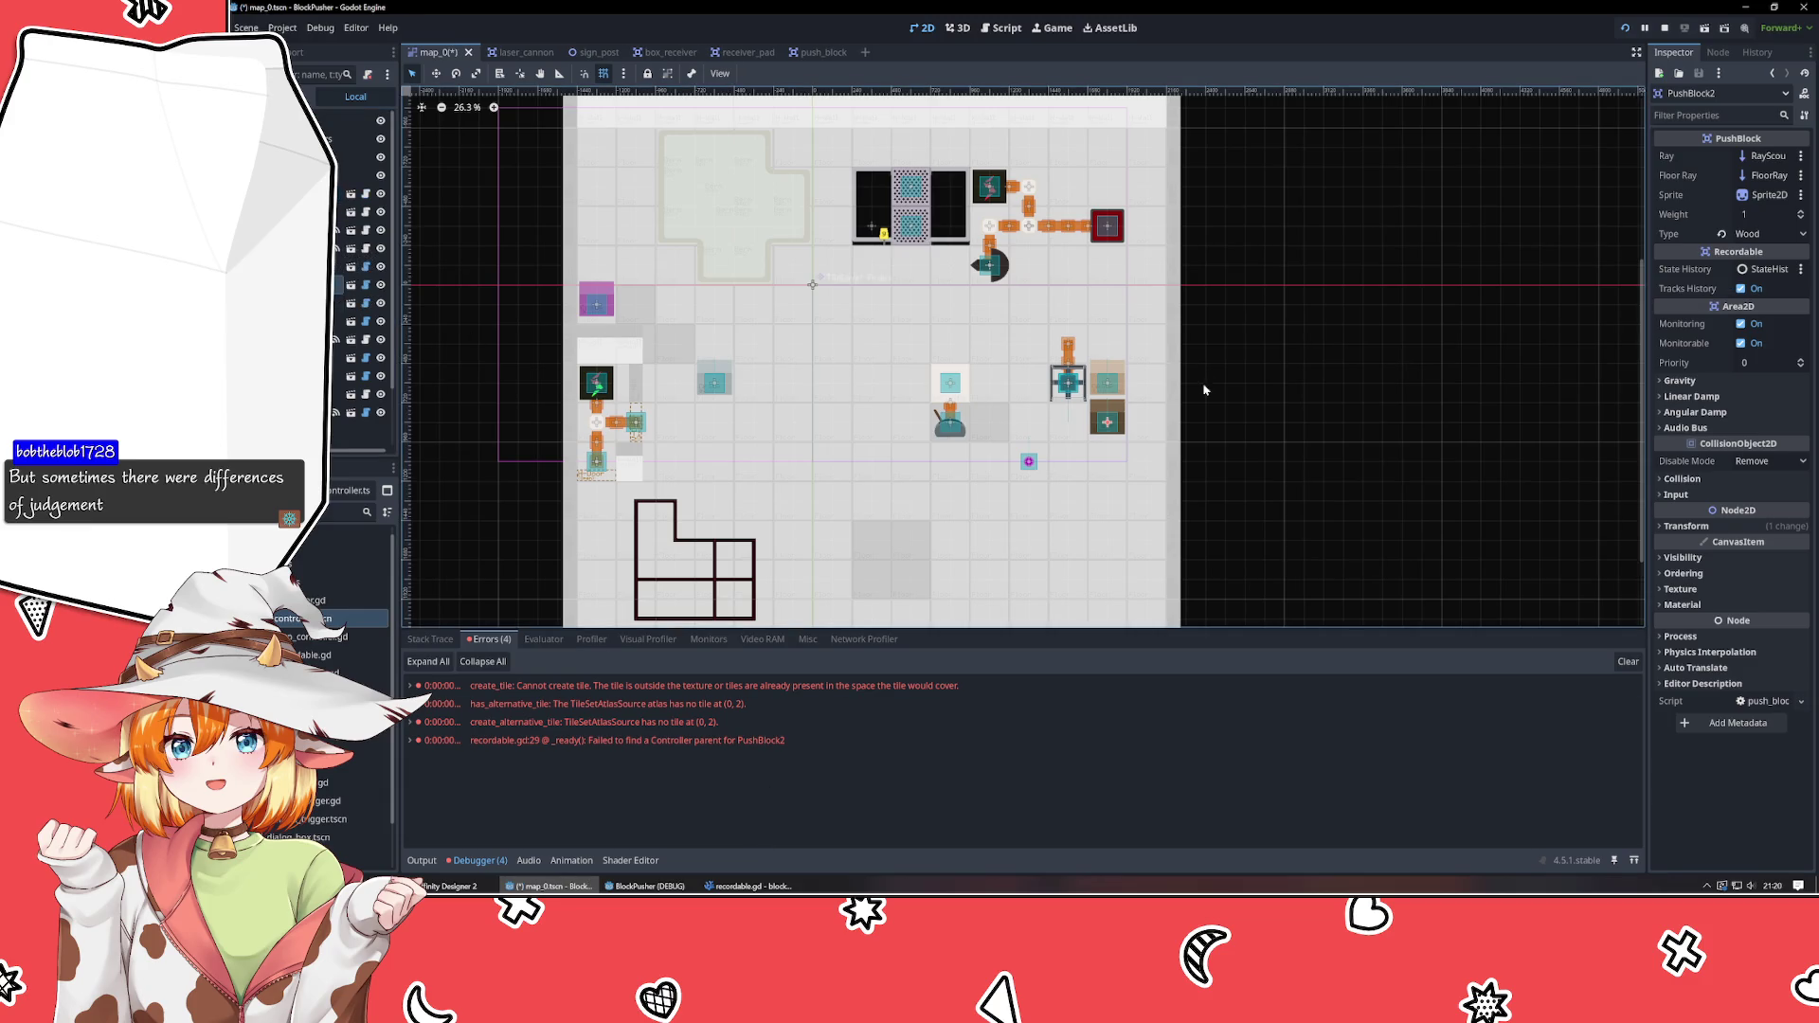
{"action": "left_click", "coordinate": [327, 194]}
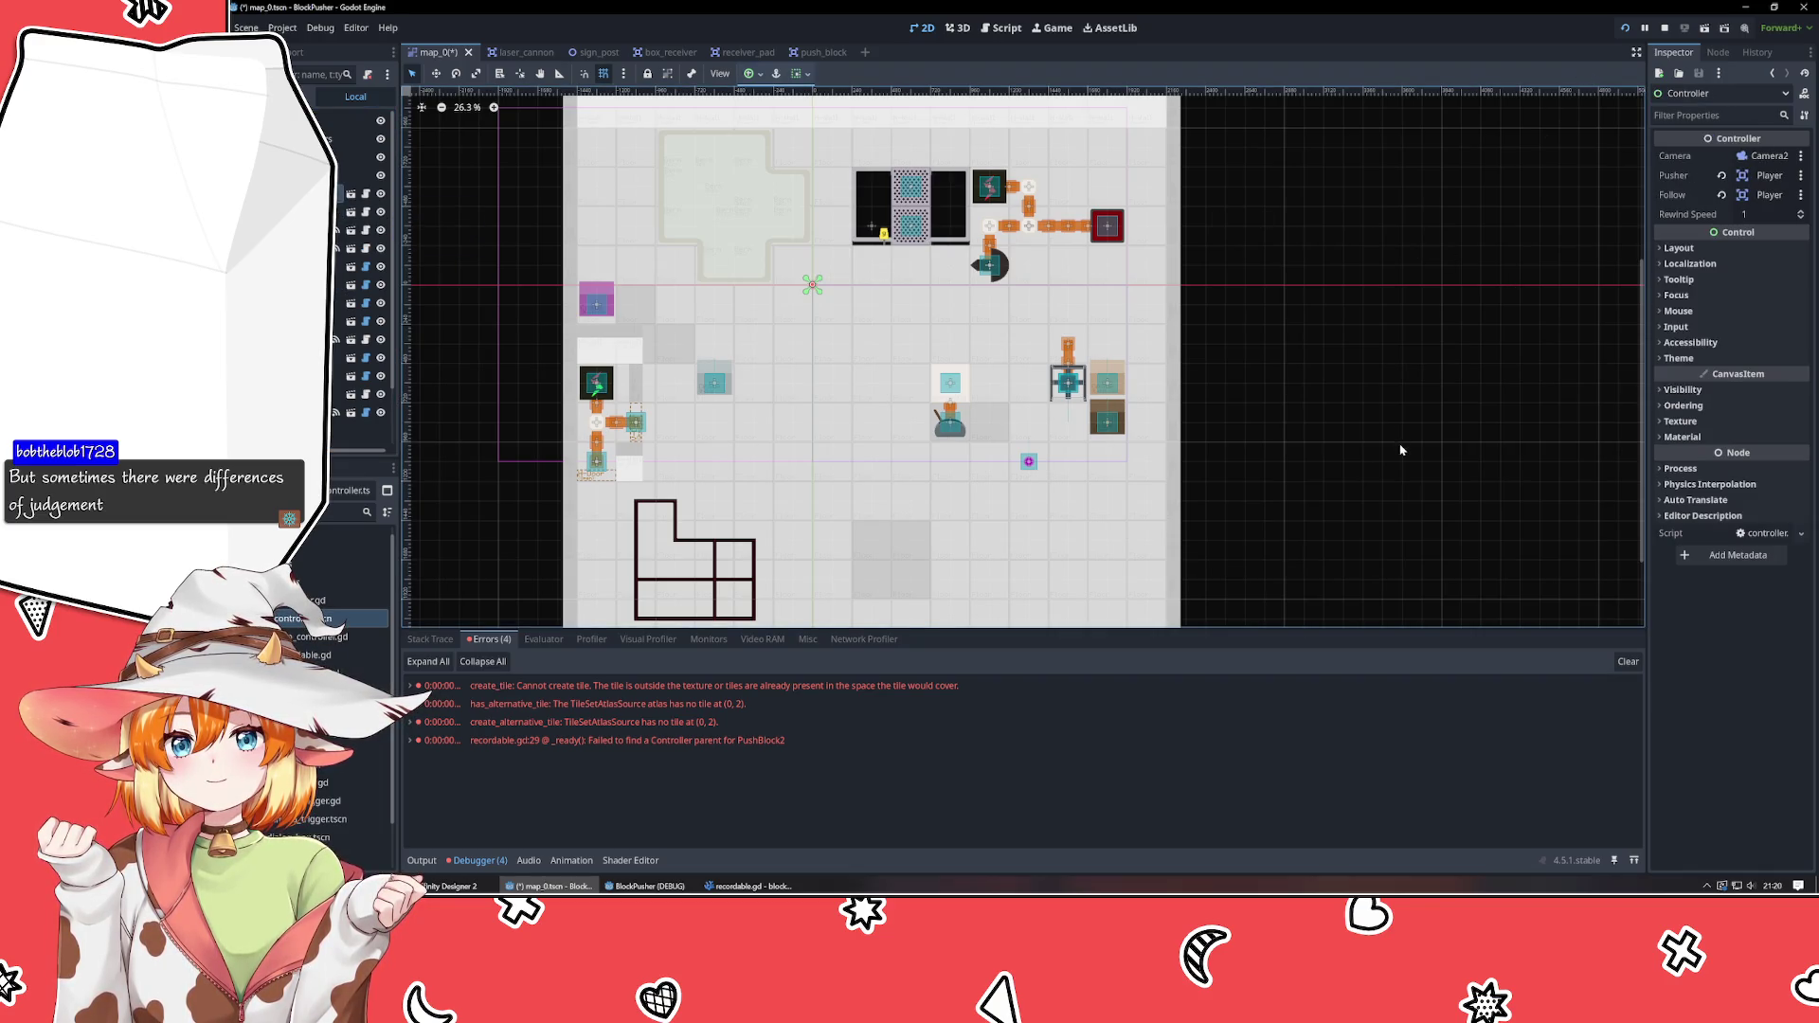
{"action": "key", "text": "F5"}
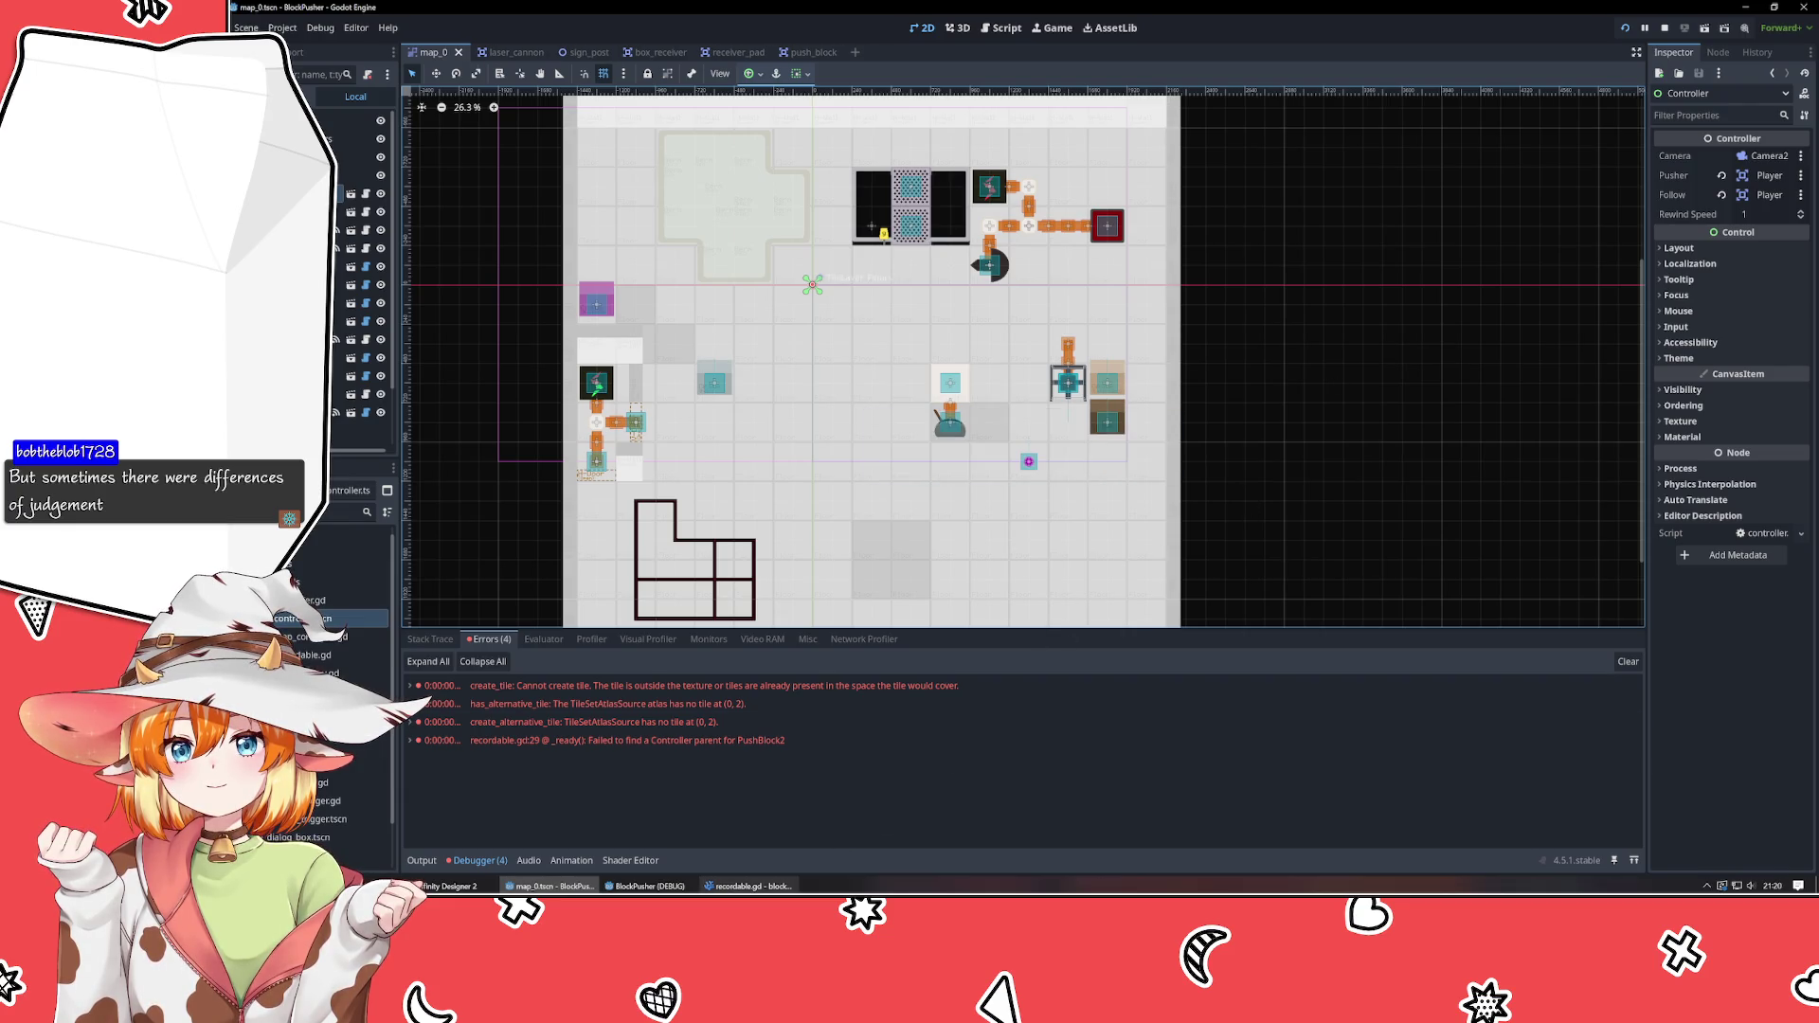
{"action": "left_click", "coordinate": [1410, 179]}
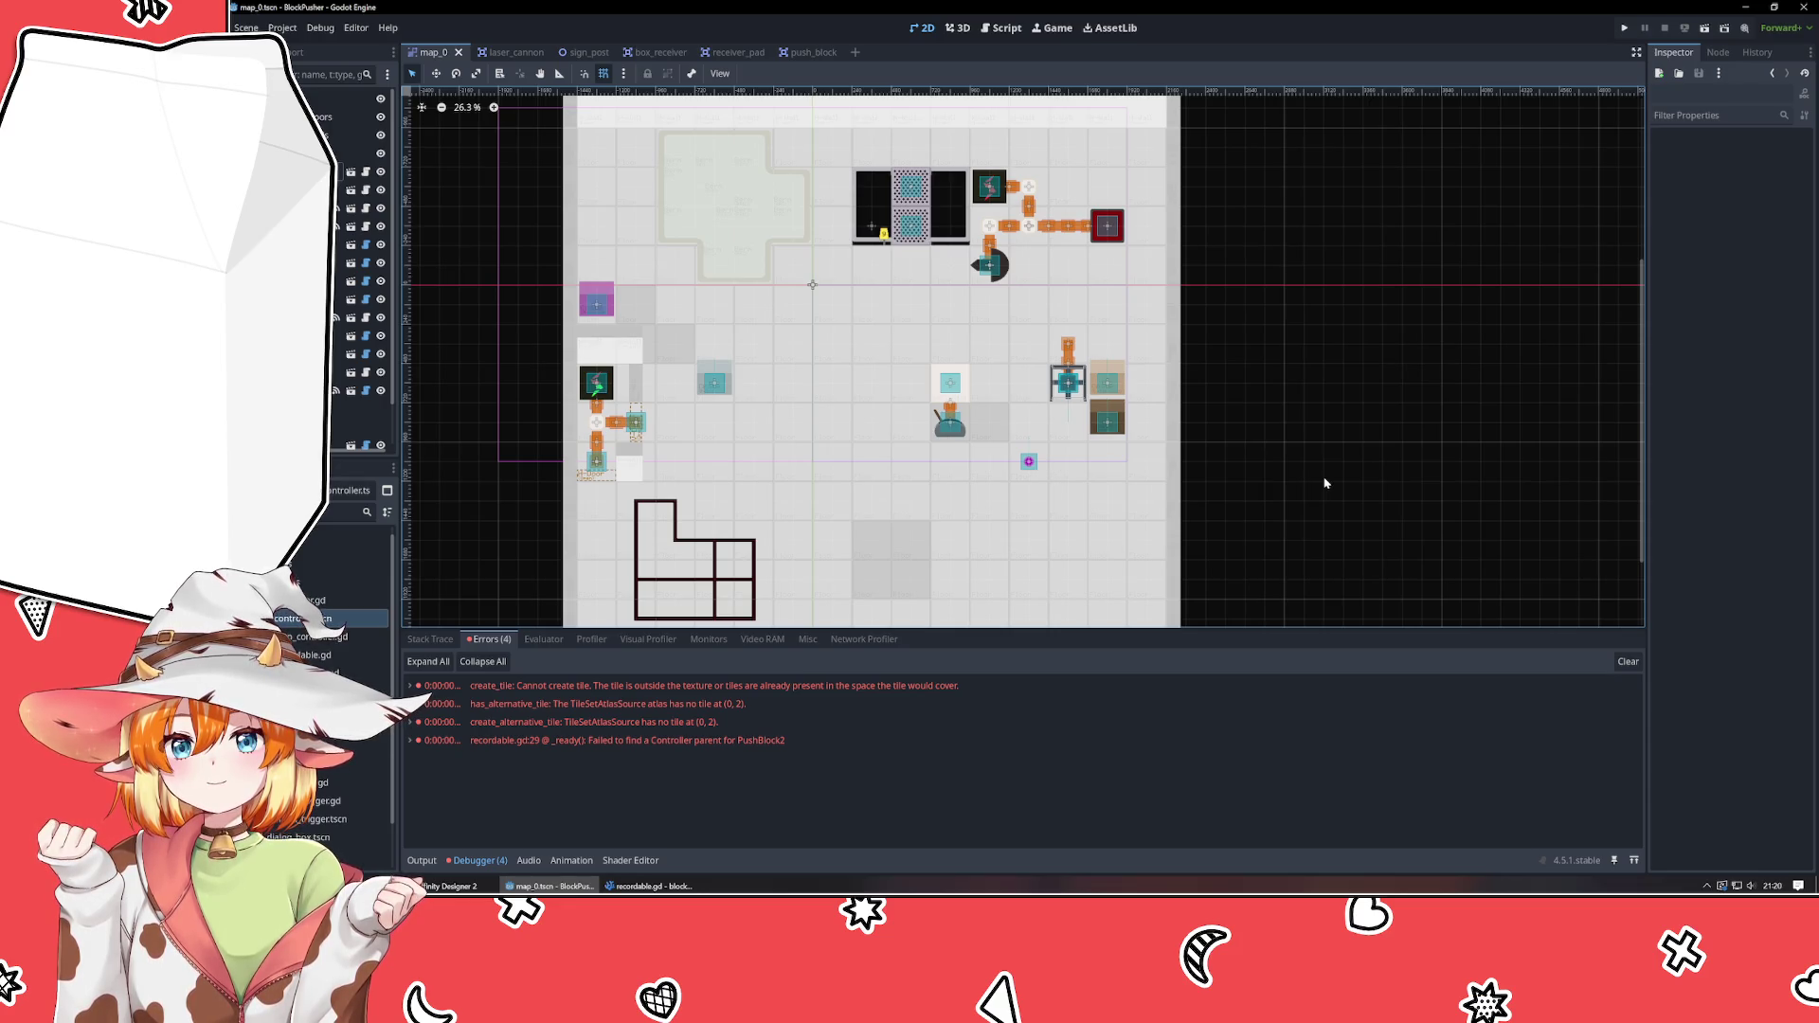
{"action": "left_click", "coordinate": [649, 886]}
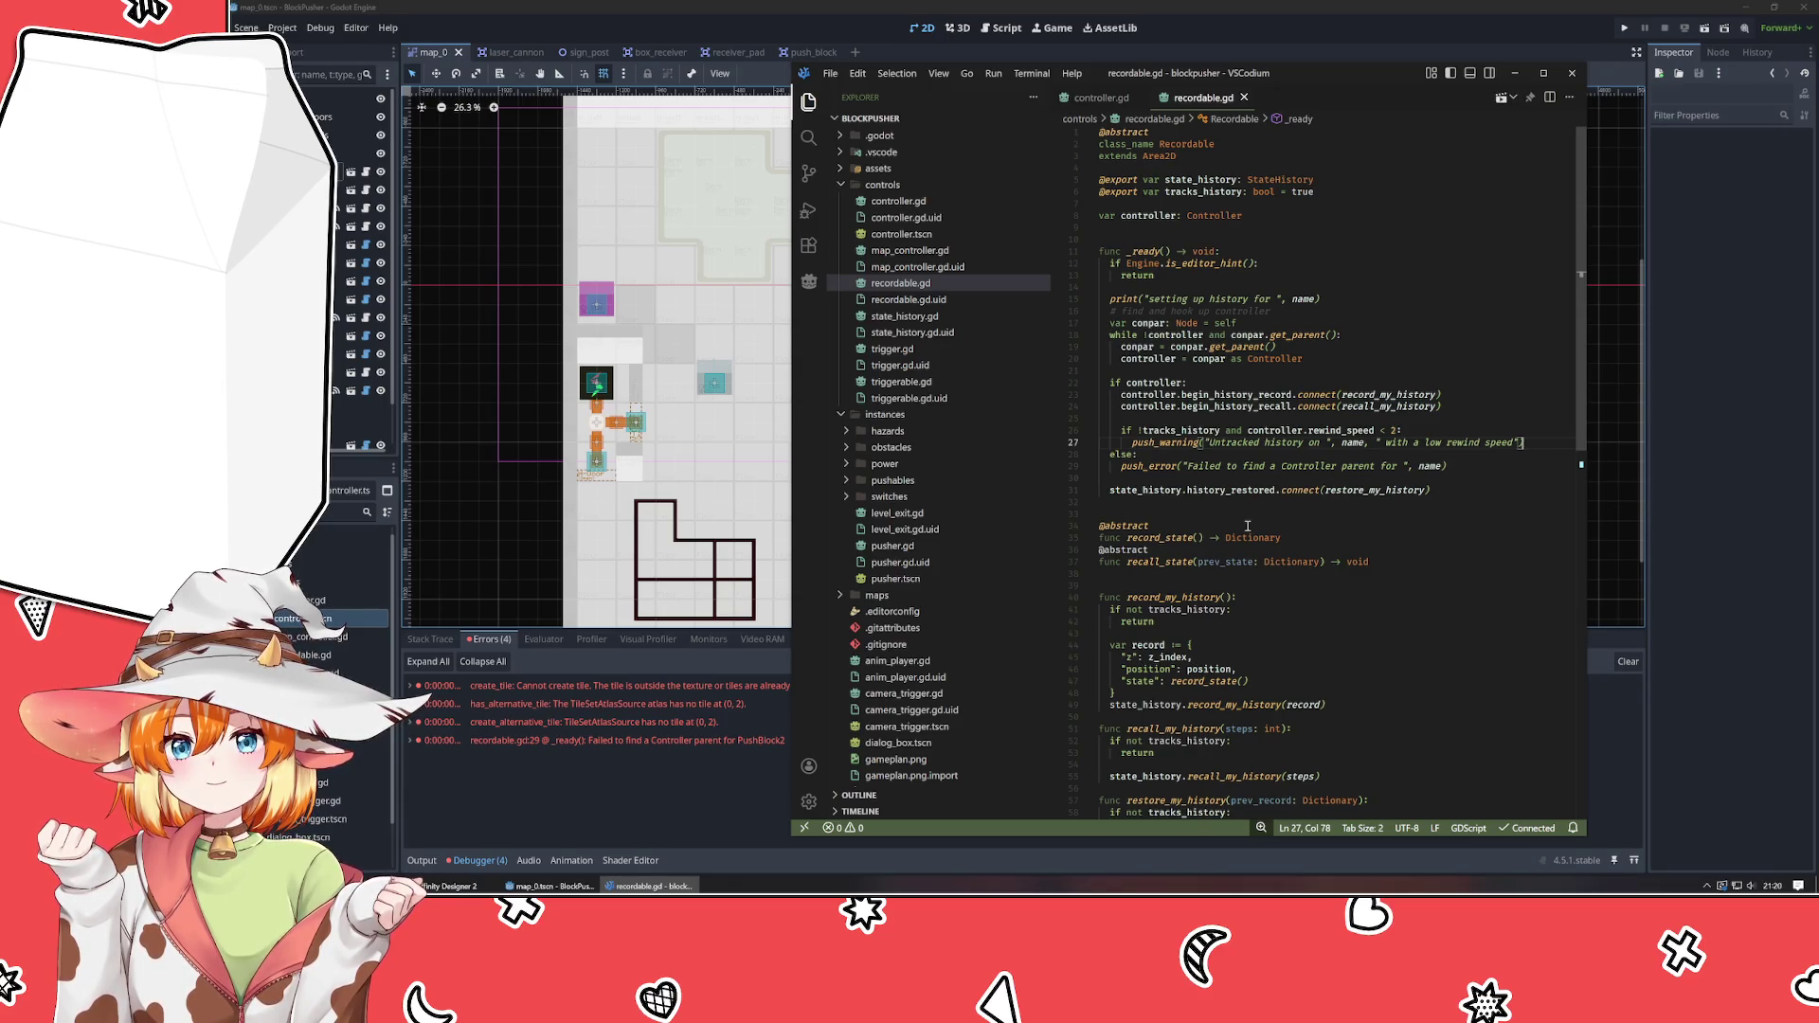
{"action": "left_click_drag", "start_coordinate": [1348, 430], "coordinate": [1431, 435]}
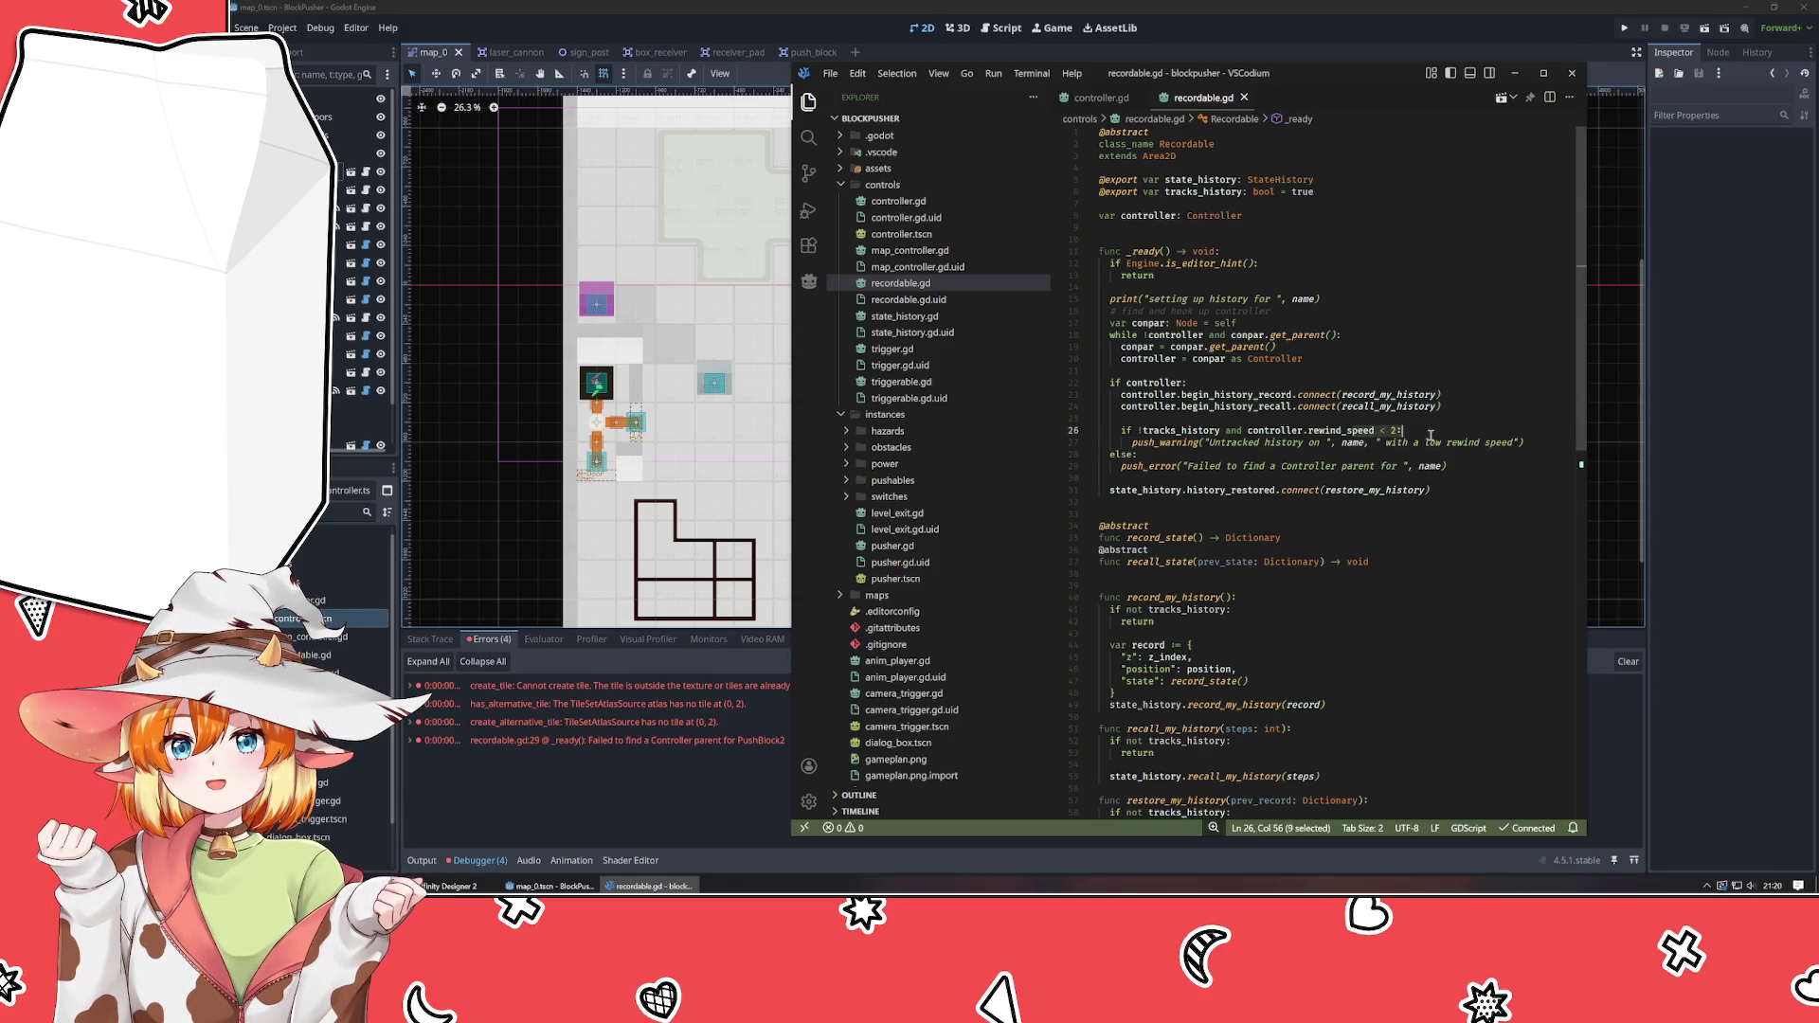
{"action": "mouse_move", "coordinate": [1275, 486]}
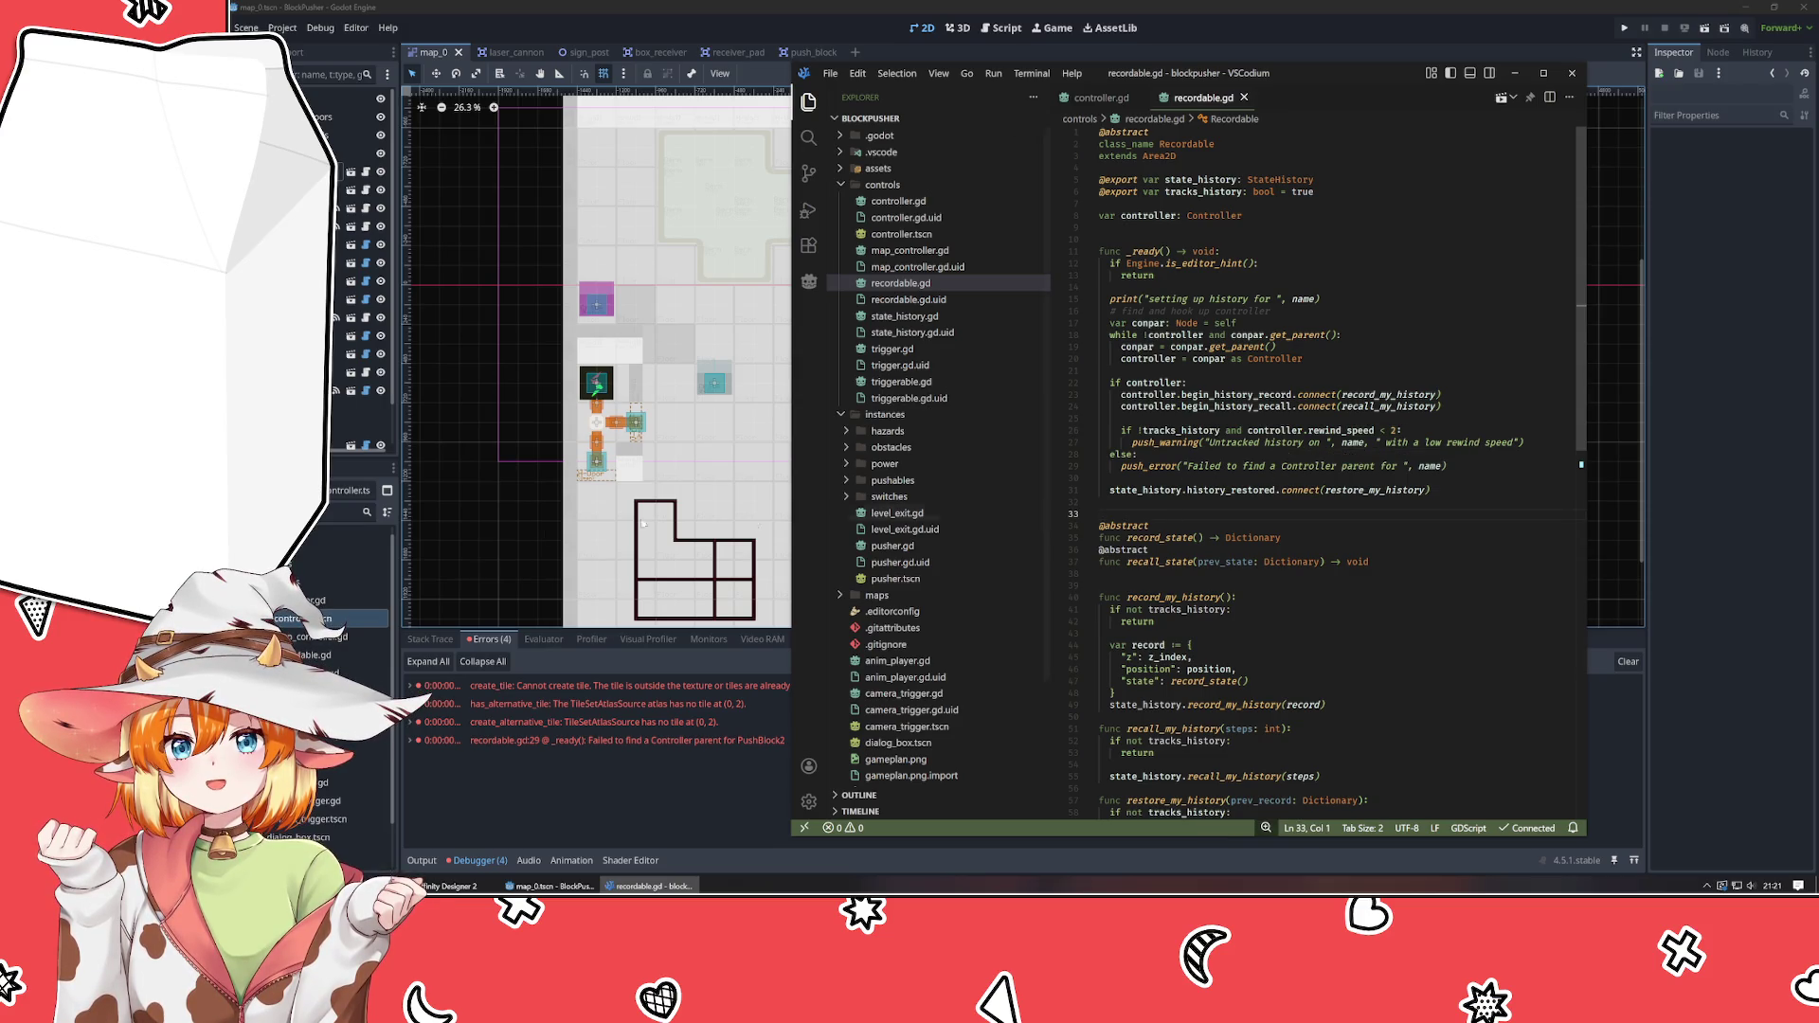
{"action": "left_click", "coordinate": [469, 537]}
{"action": "left_click_drag", "start_coordinate": [1106, 384], "coordinate": [1105, 418]}
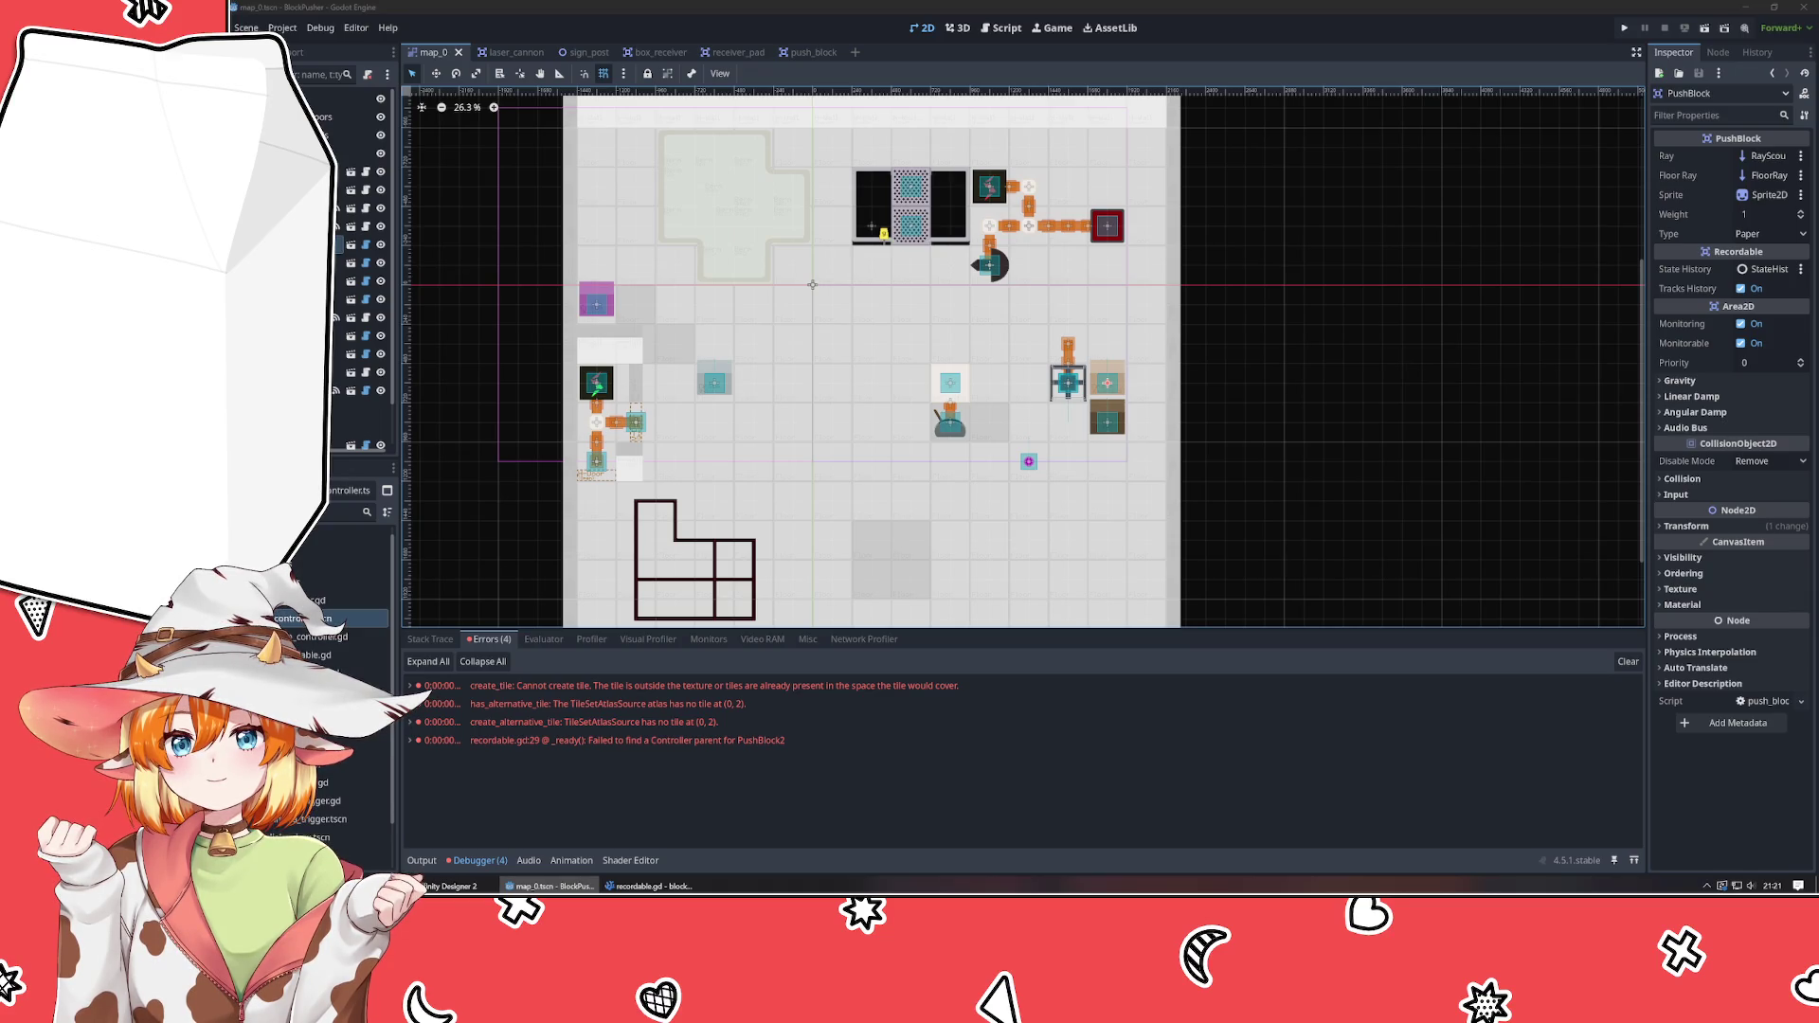
- Read the debugger's tile errors, expanding the tile-creation error and selecting the missing alternative tile error
{"action": "left_click", "coordinate": [1366, 360]}
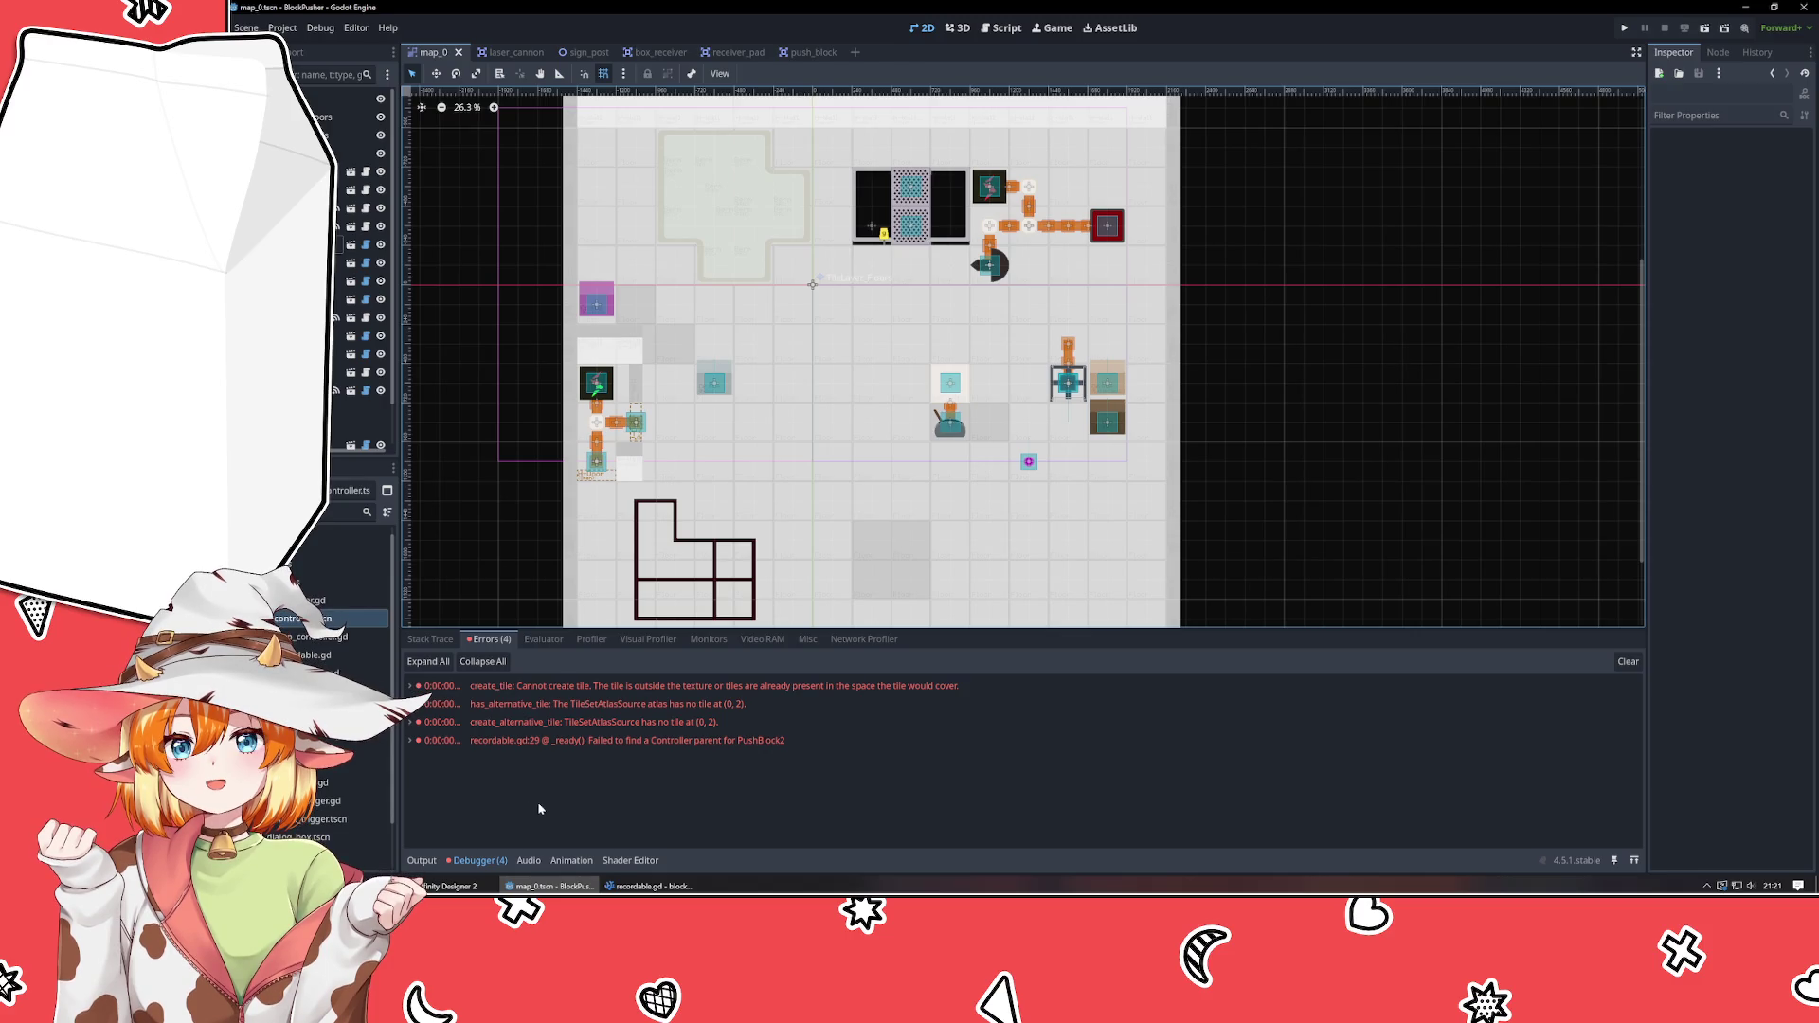
{"action": "left_click", "coordinate": [461, 690]}
{"action": "double_click", "coordinate": [445, 688]}
{"action": "double_click", "coordinate": [445, 688]}
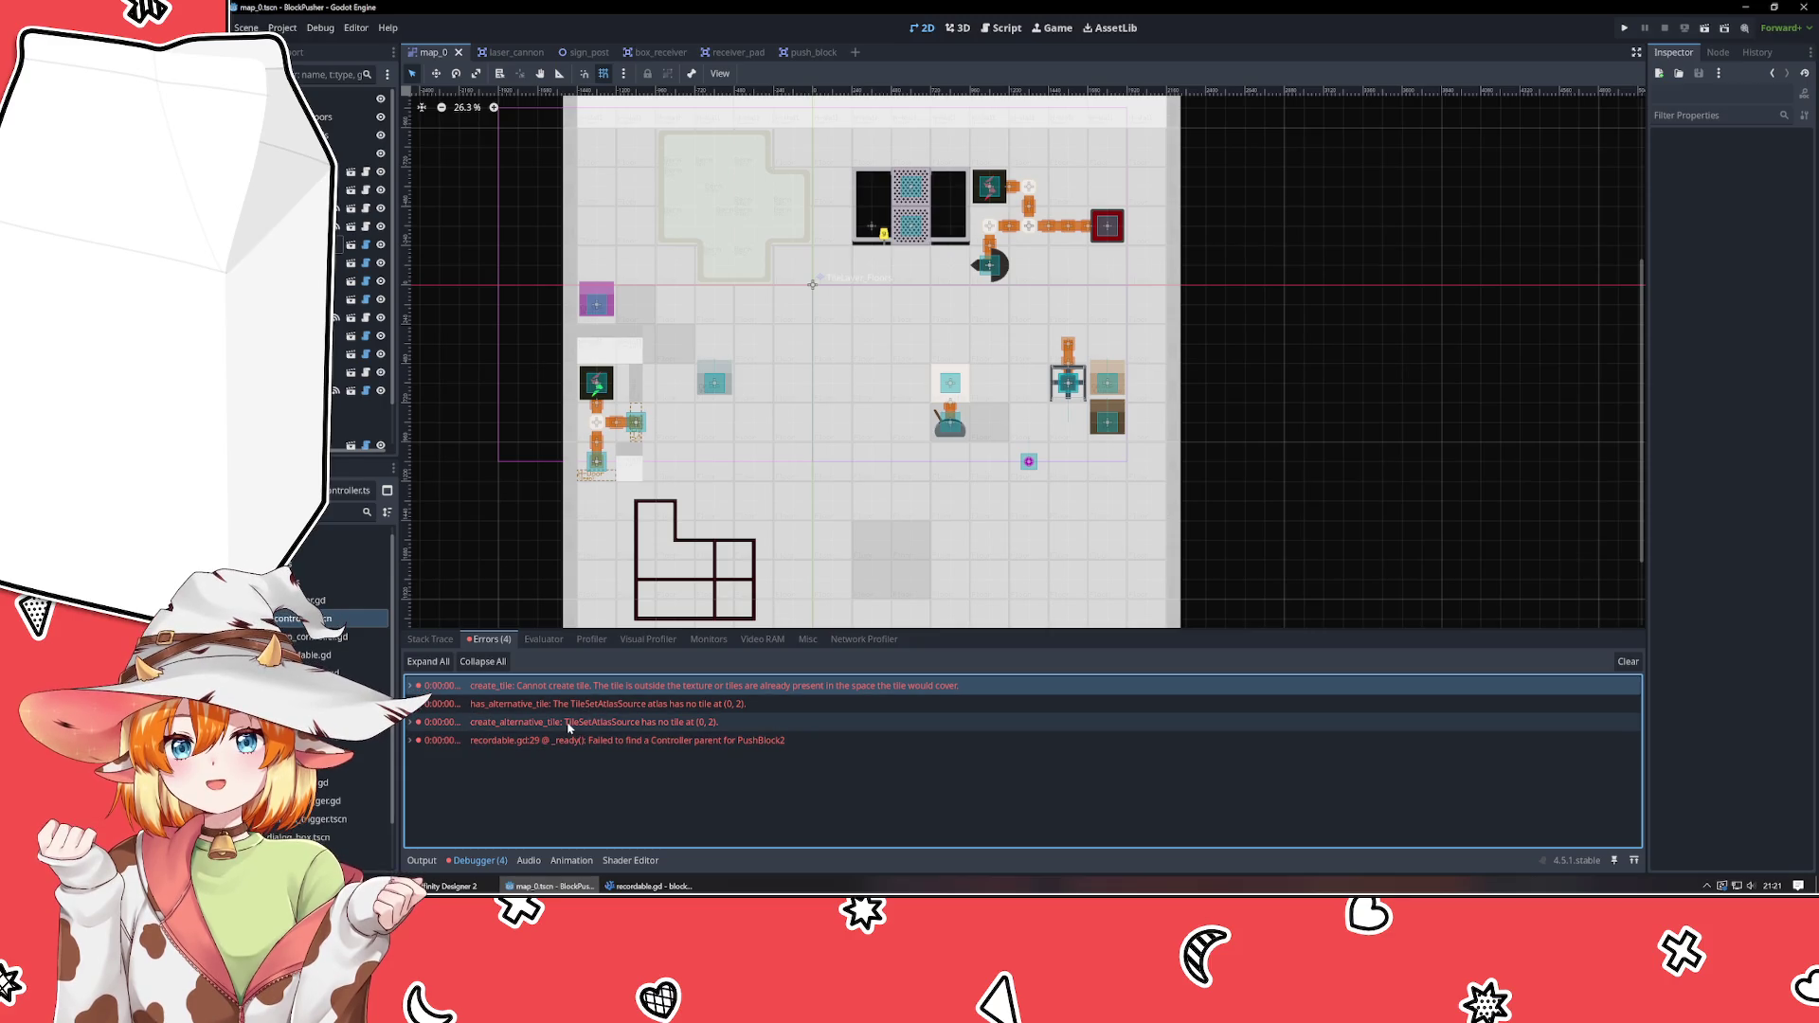
{"action": "mouse_move", "coordinate": [569, 728]}
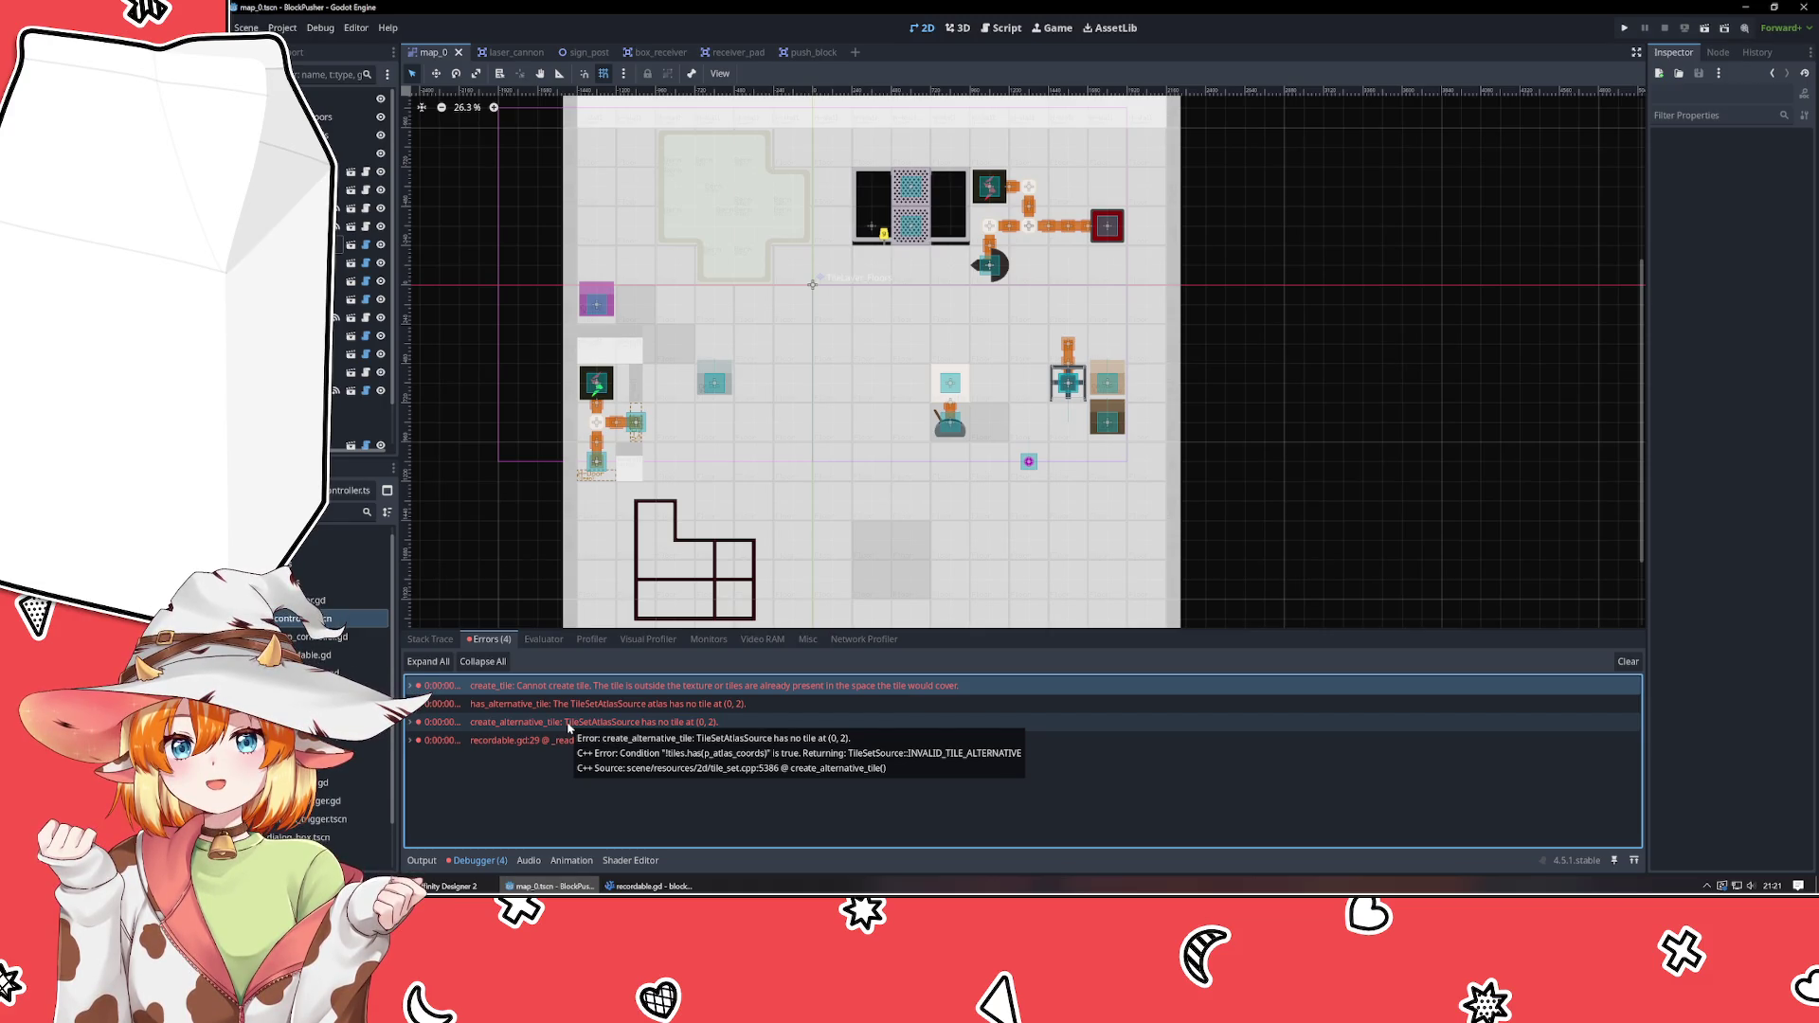
{"action": "left_click", "coordinate": [569, 726]}
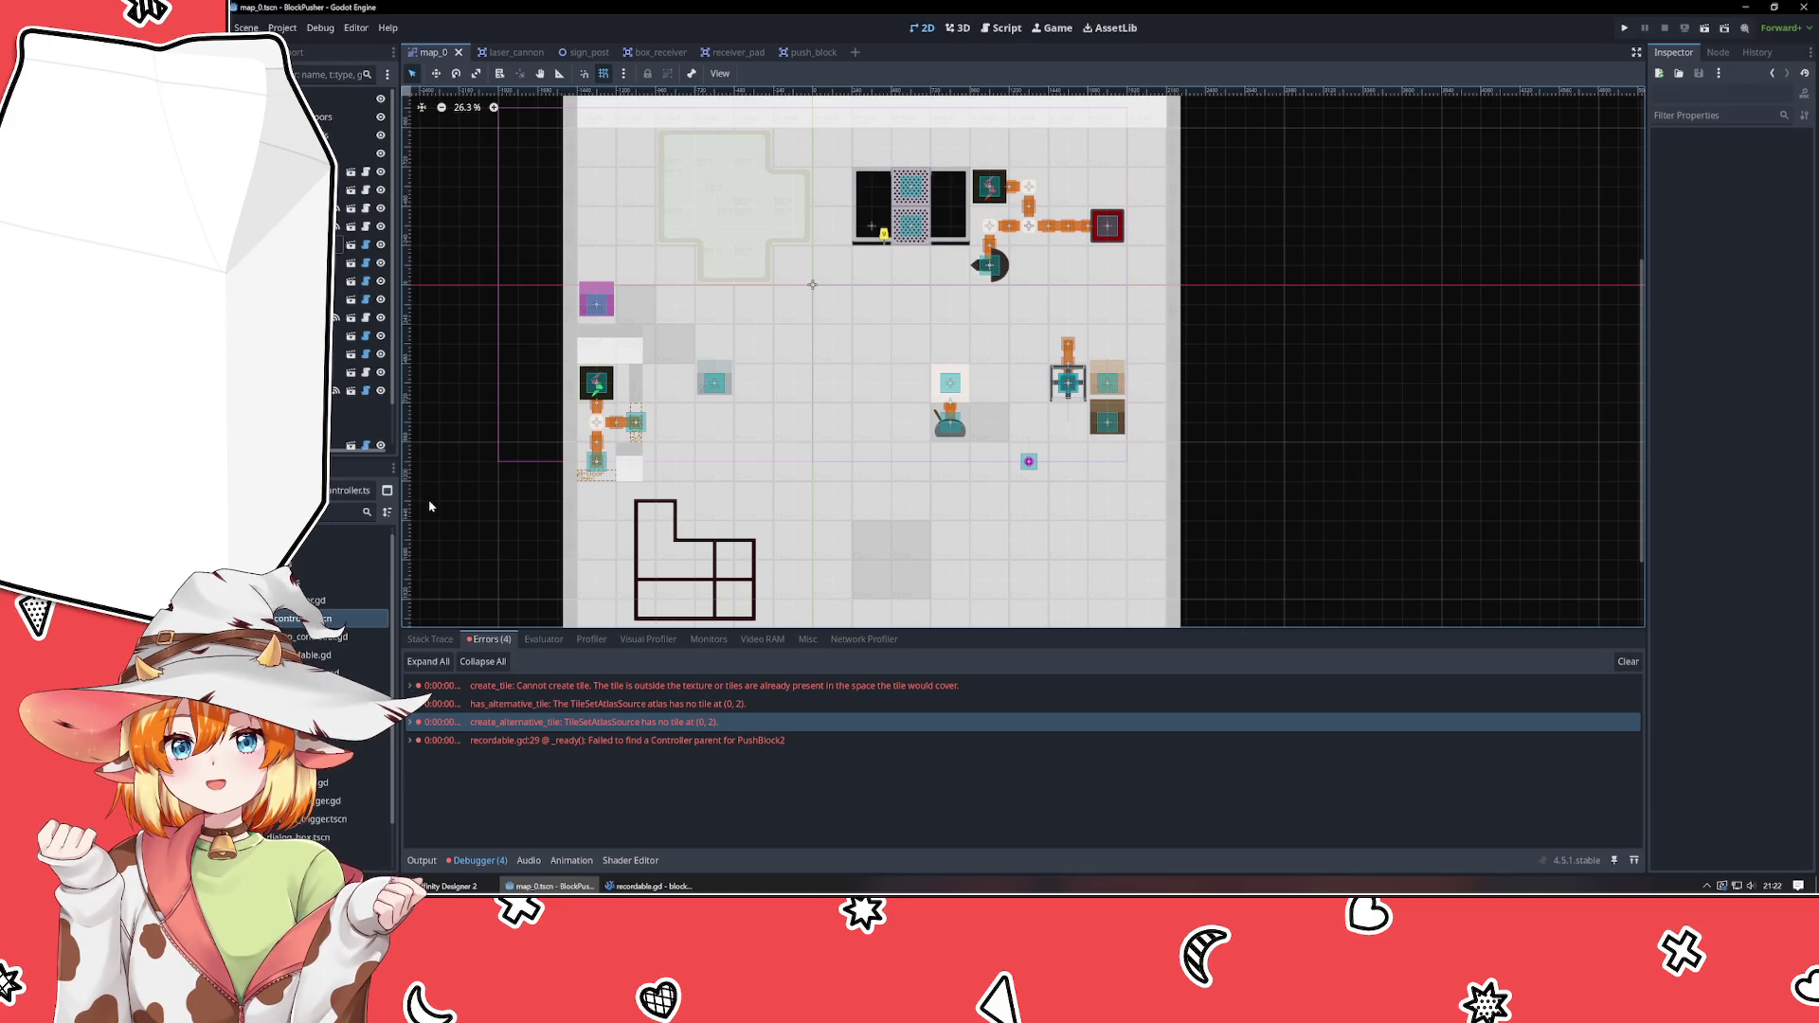
- Inspect TileLayer_Tracks' Track_Tiles atlas zoomed out, then bring recordable.gd in VSCodium forward
{"action": "left_click", "coordinate": [365, 152]}
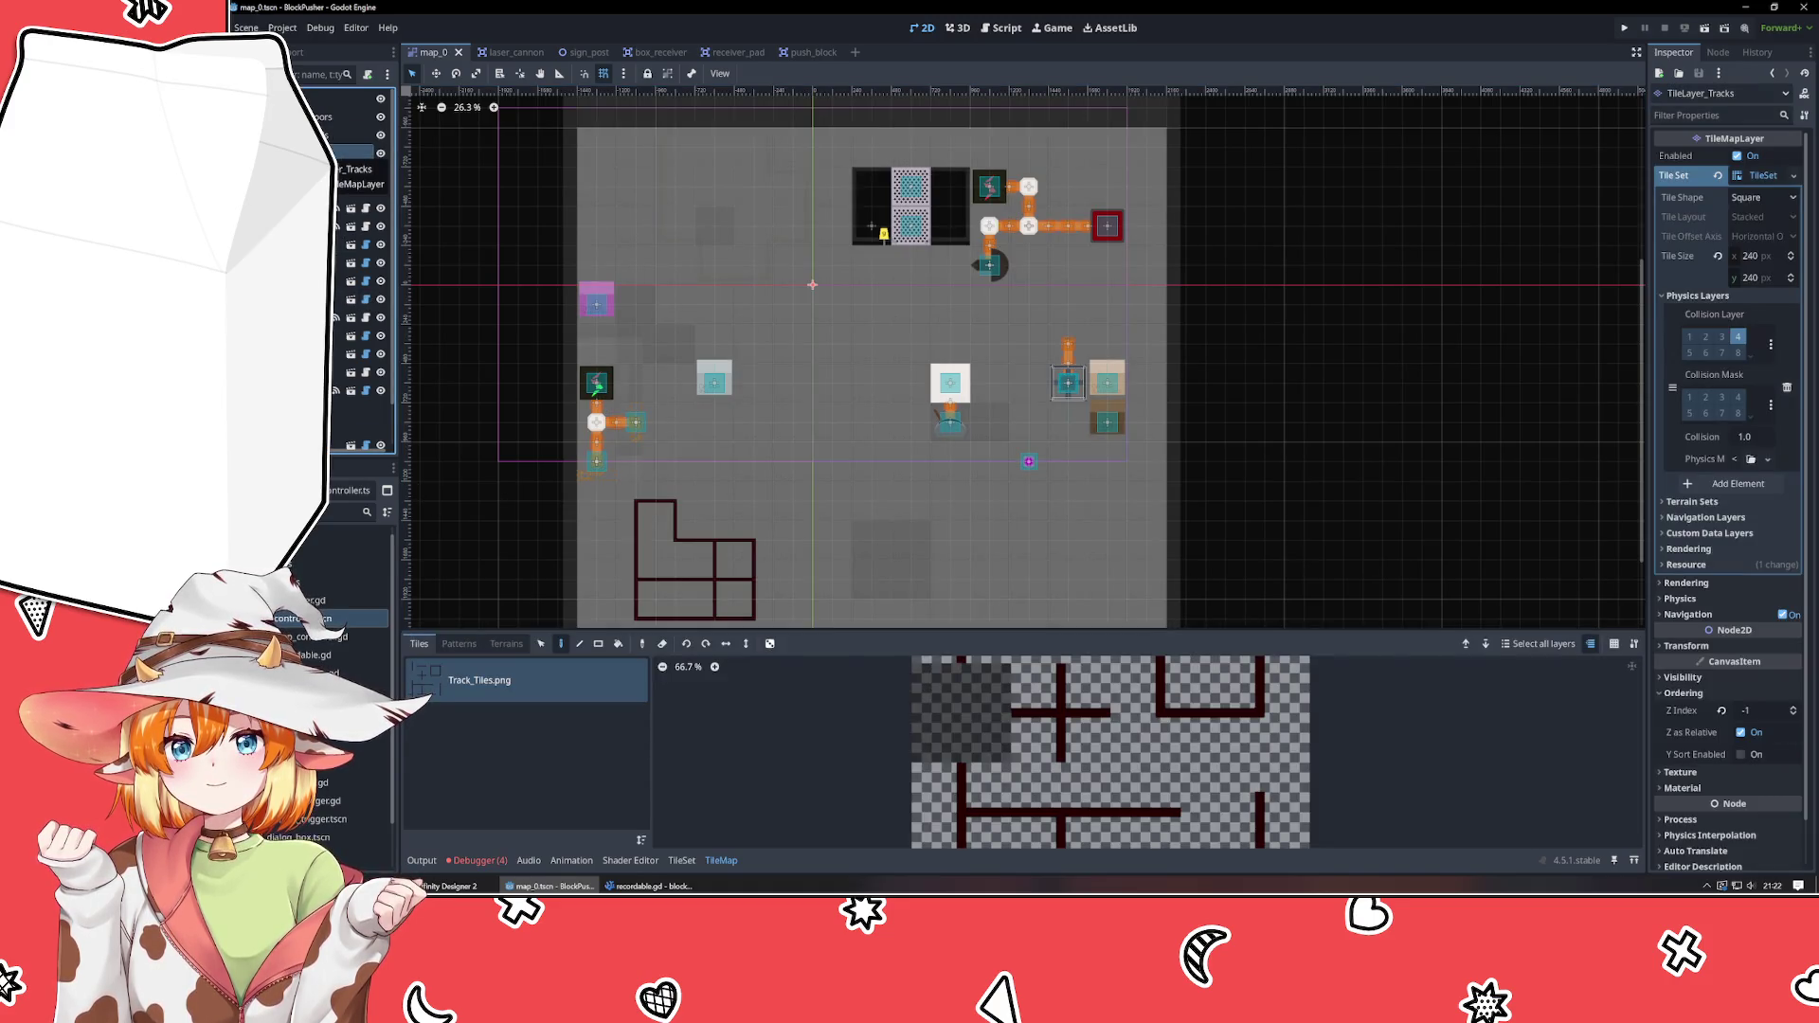
{"action": "scroll", "coordinate": [1016, 703], "scroll_direction": "down", "scroll_amount": 4}
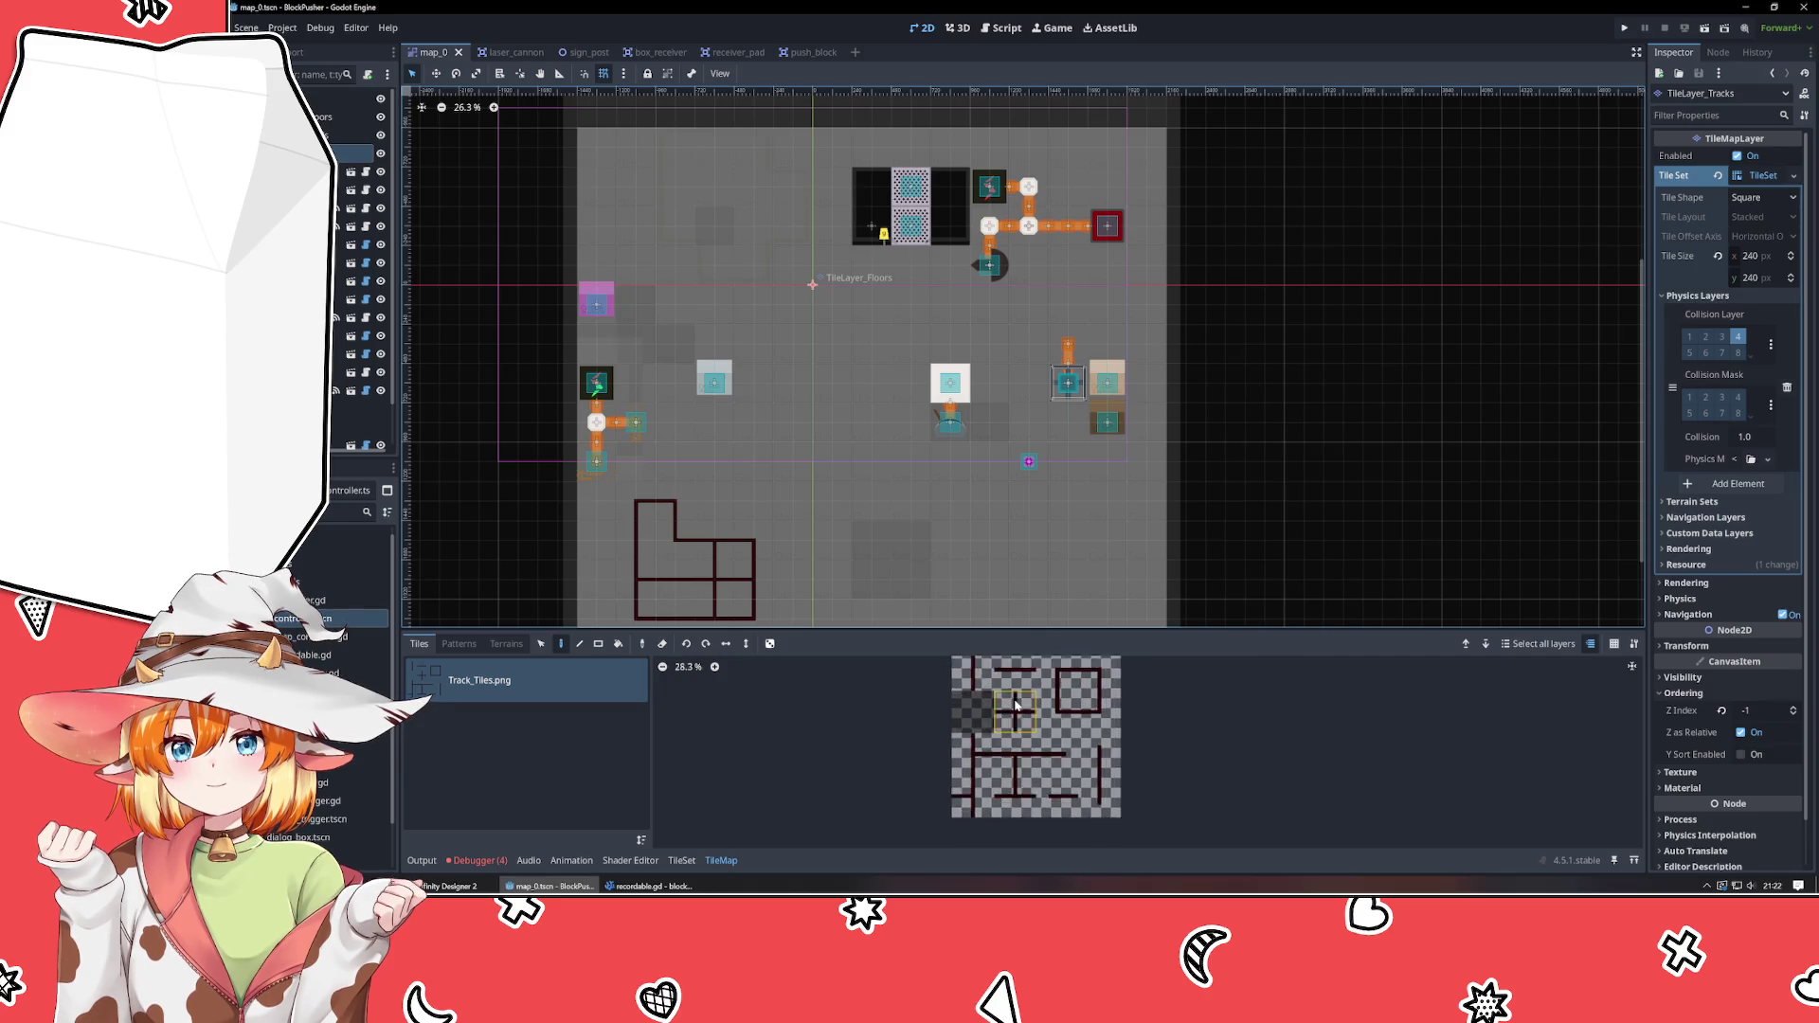
{"action": "scroll", "coordinate": [906, 703], "scroll_direction": "down", "scroll_amount": 1}
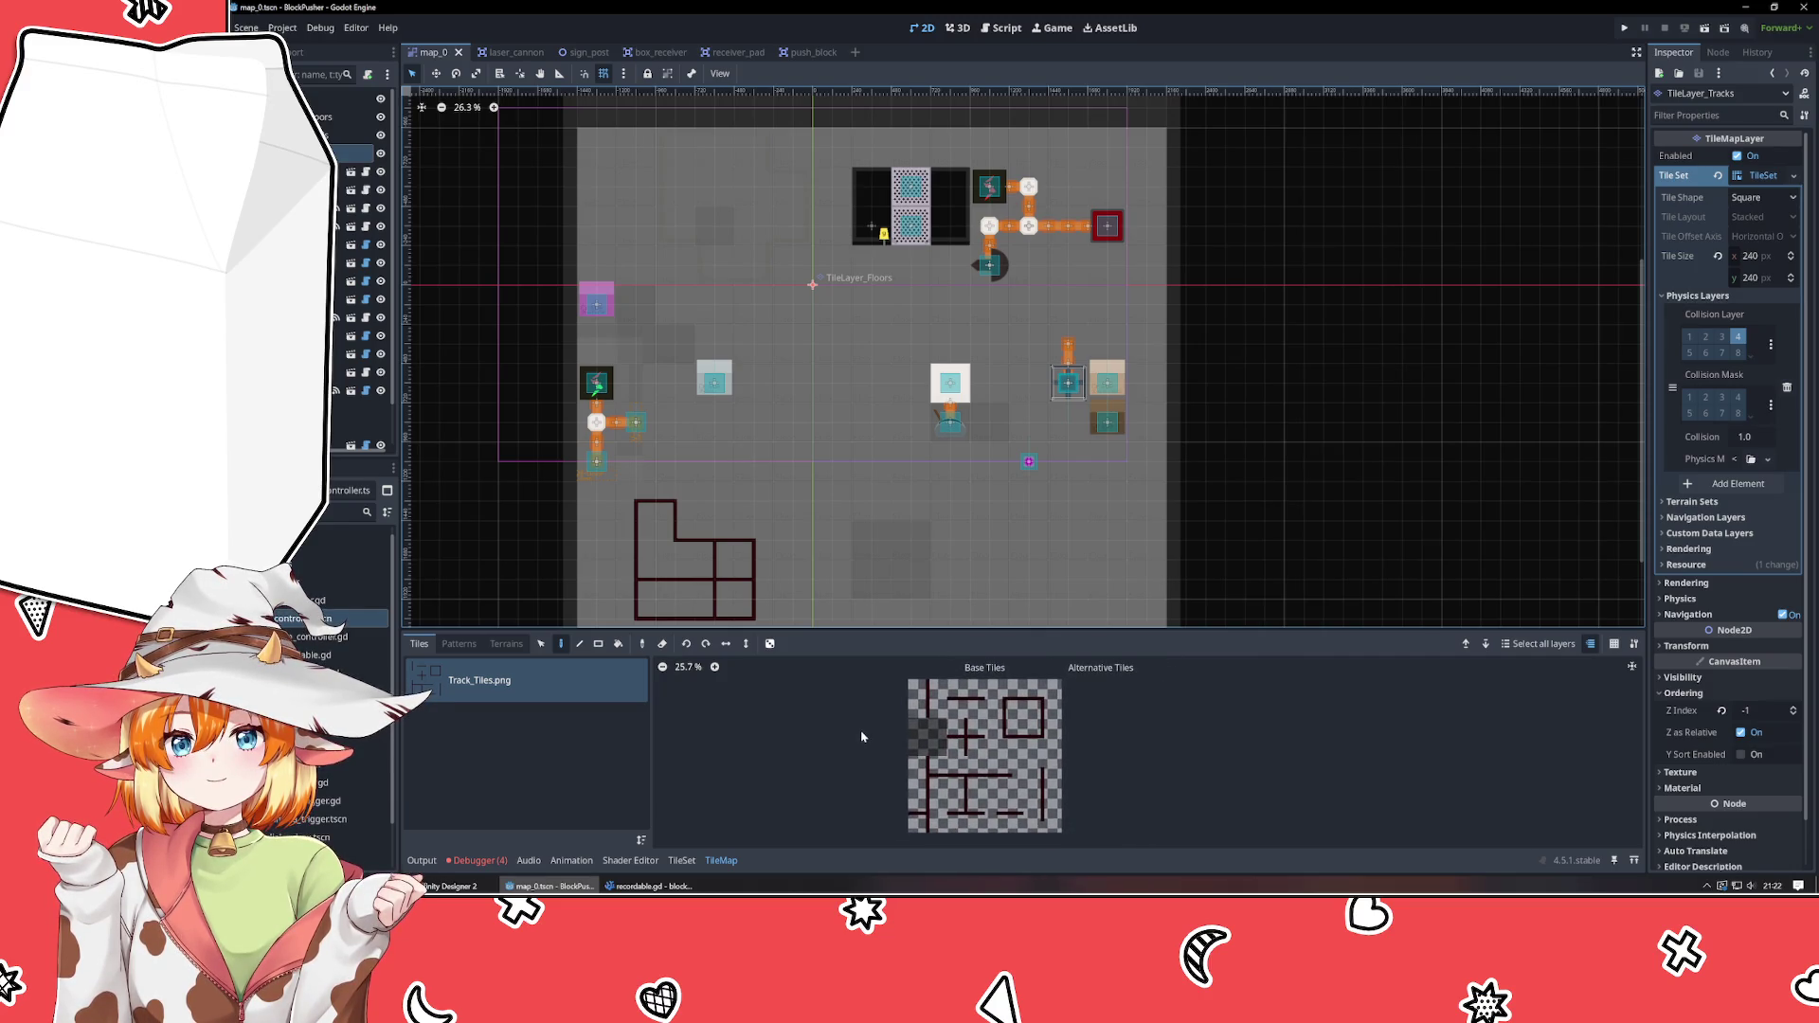
{"action": "left_click", "coordinate": [478, 861]}
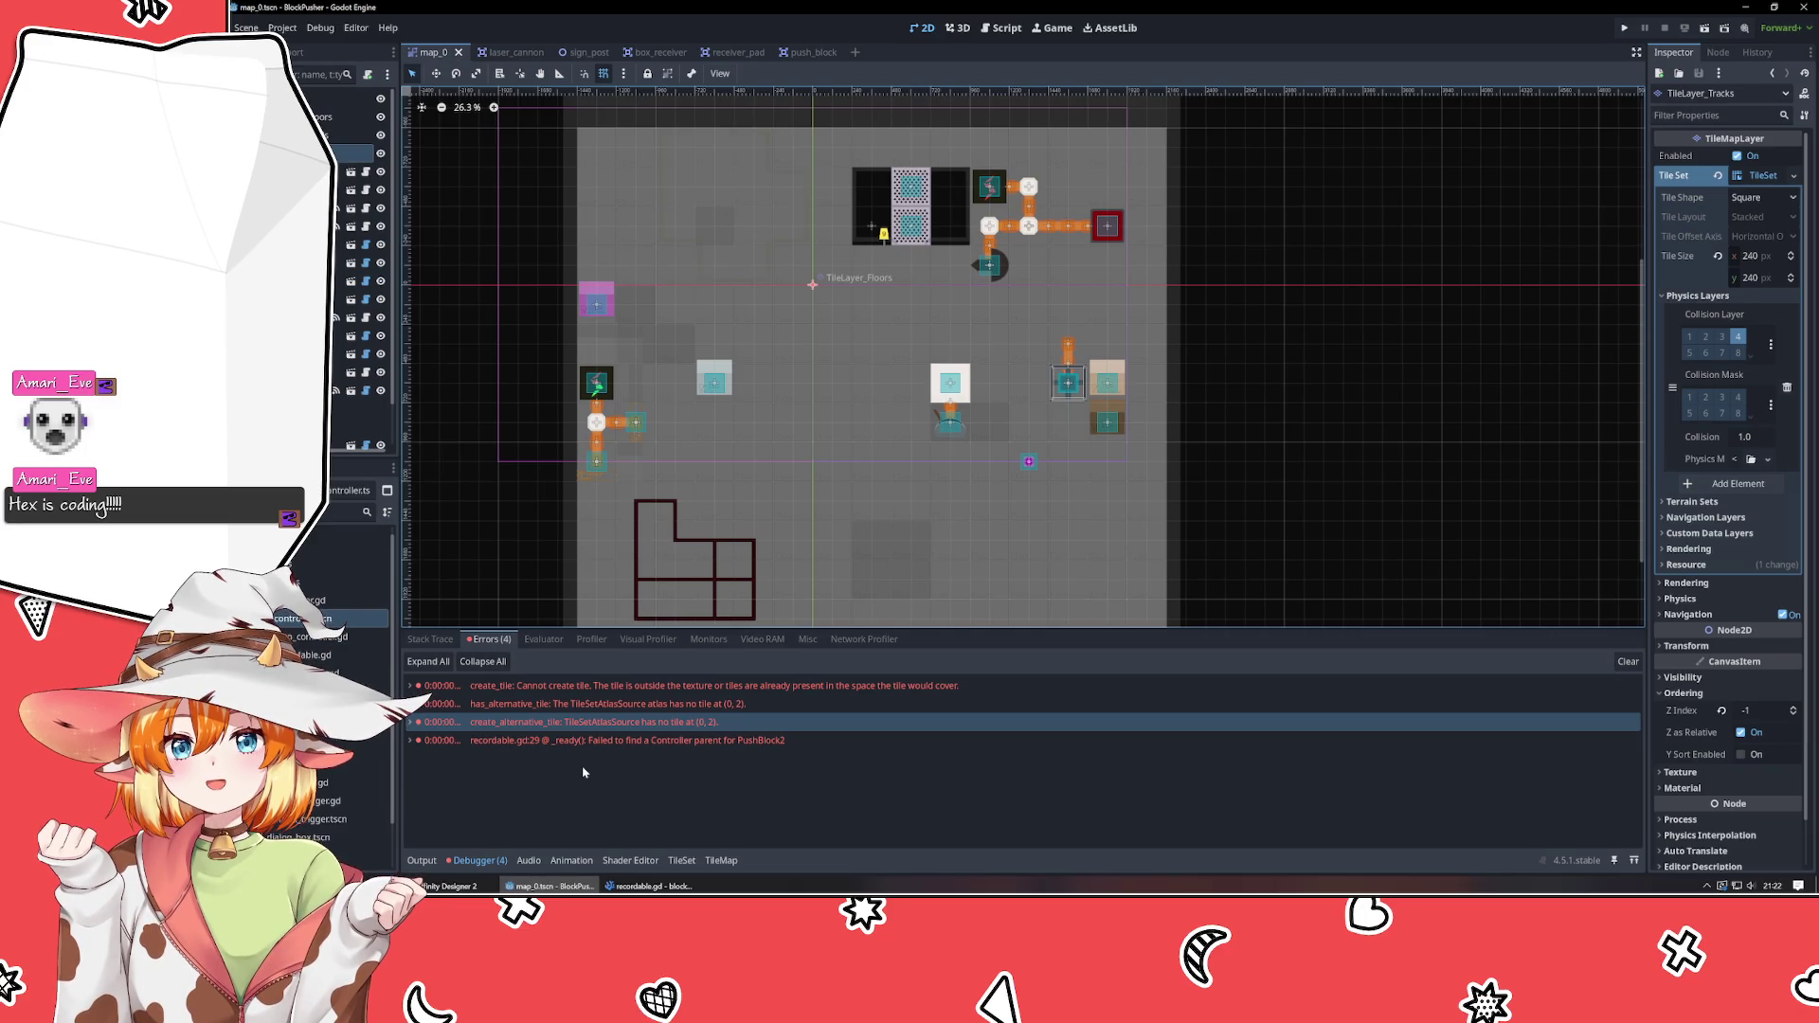
{"action": "left_click", "coordinate": [652, 886]}
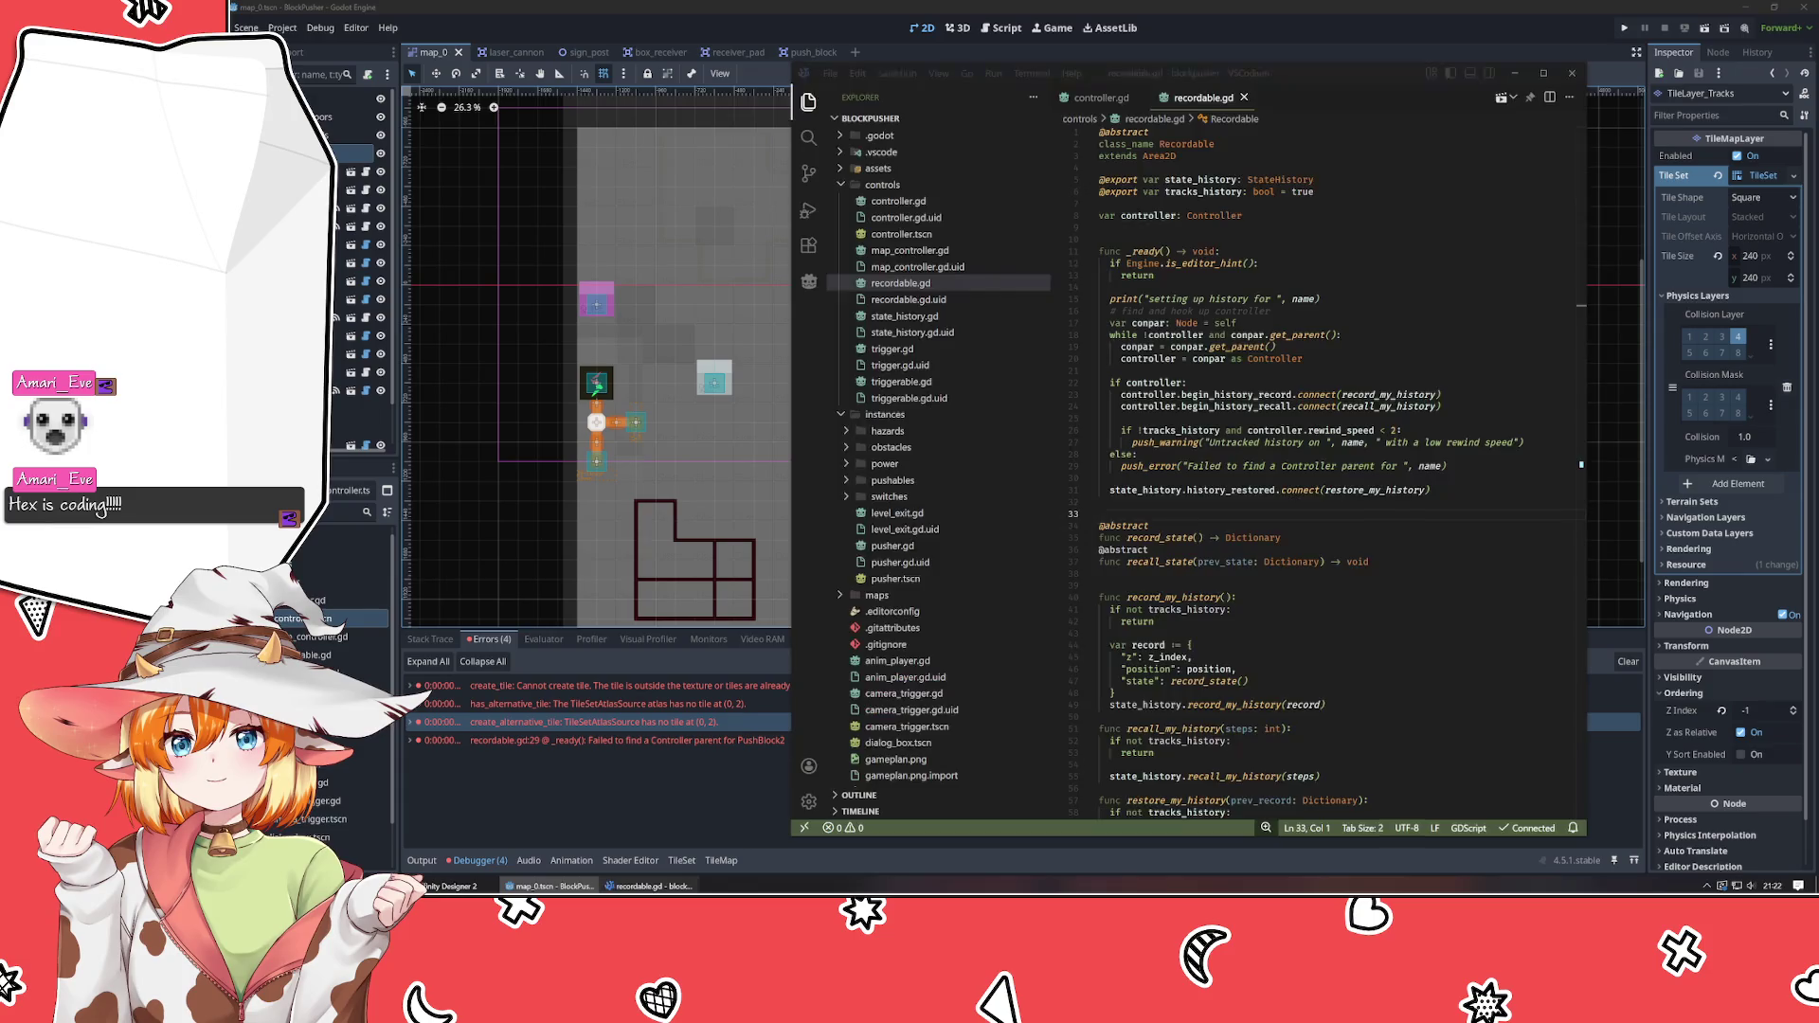
- Return to Godot and display the tracks TileSet's Track_Tiles.png atlas source in the bottom panel
{"action": "left_click", "coordinate": [602, 824]}
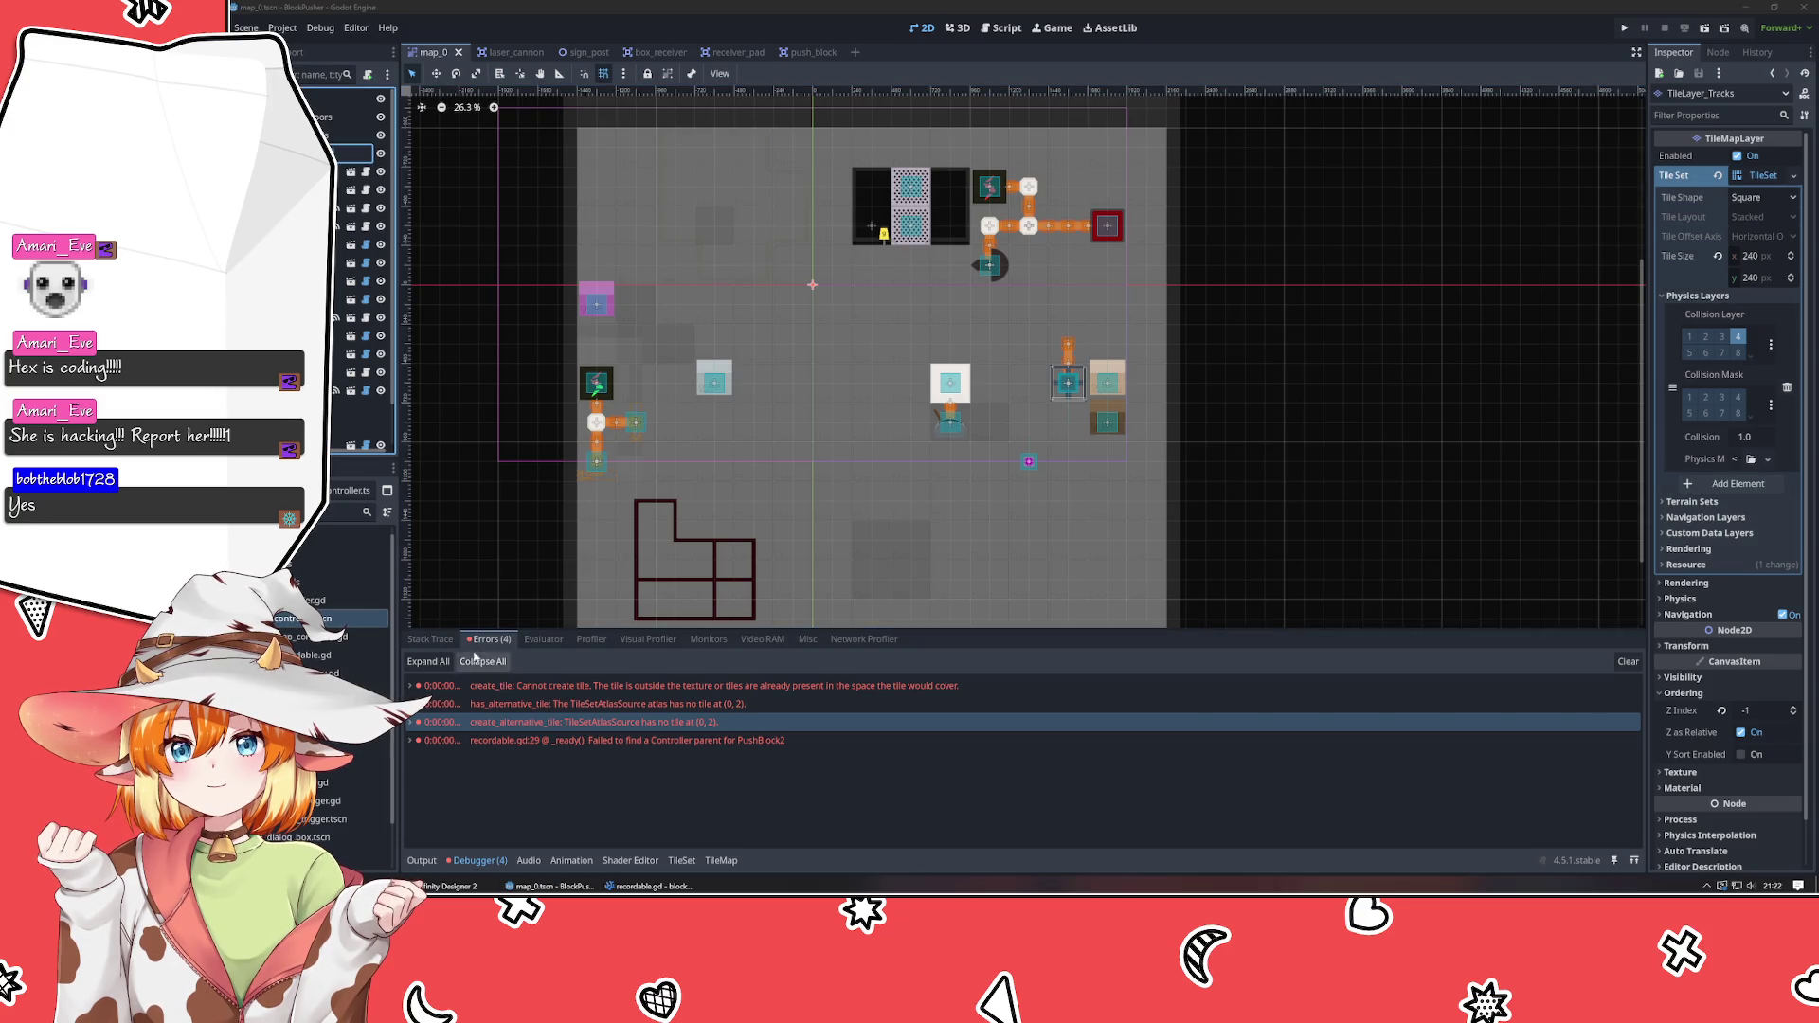
{"action": "left_click", "coordinate": [421, 861]}
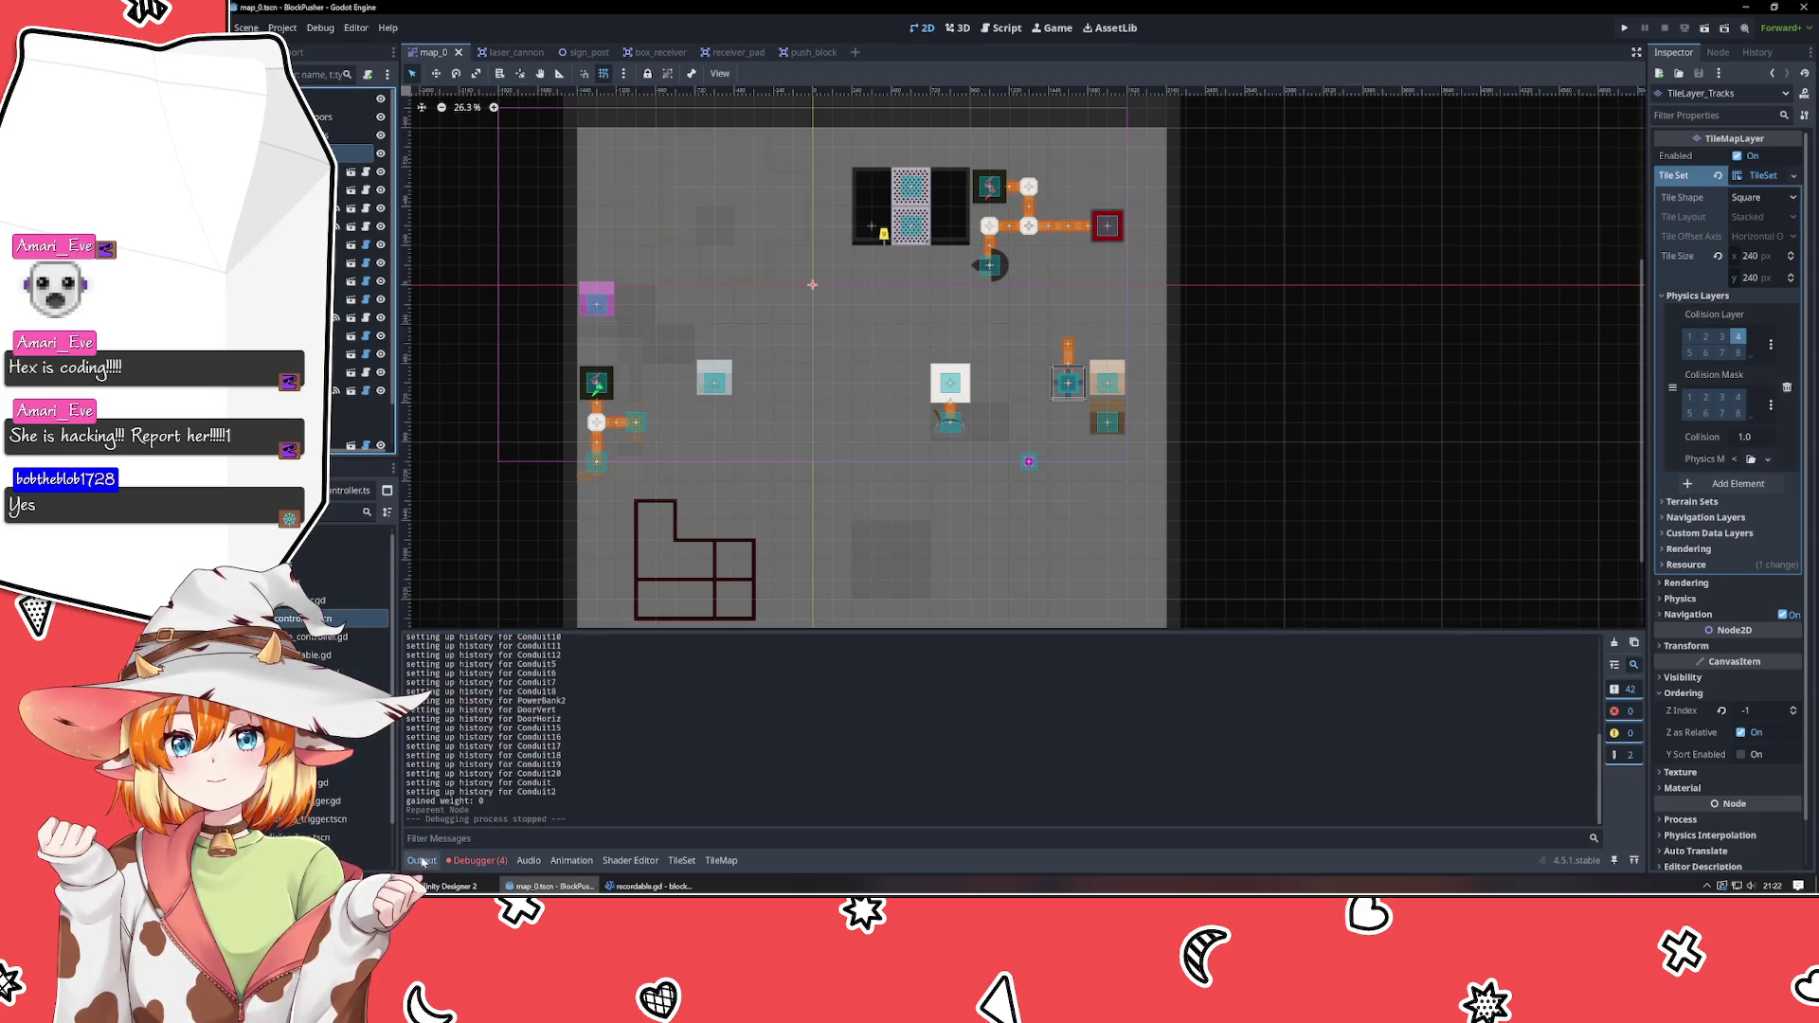
{"action": "left_click", "coordinate": [479, 860]}
- Open the tile set editor for the tracks atlas to inspect it
{"action": "left_click", "coordinate": [682, 860]}
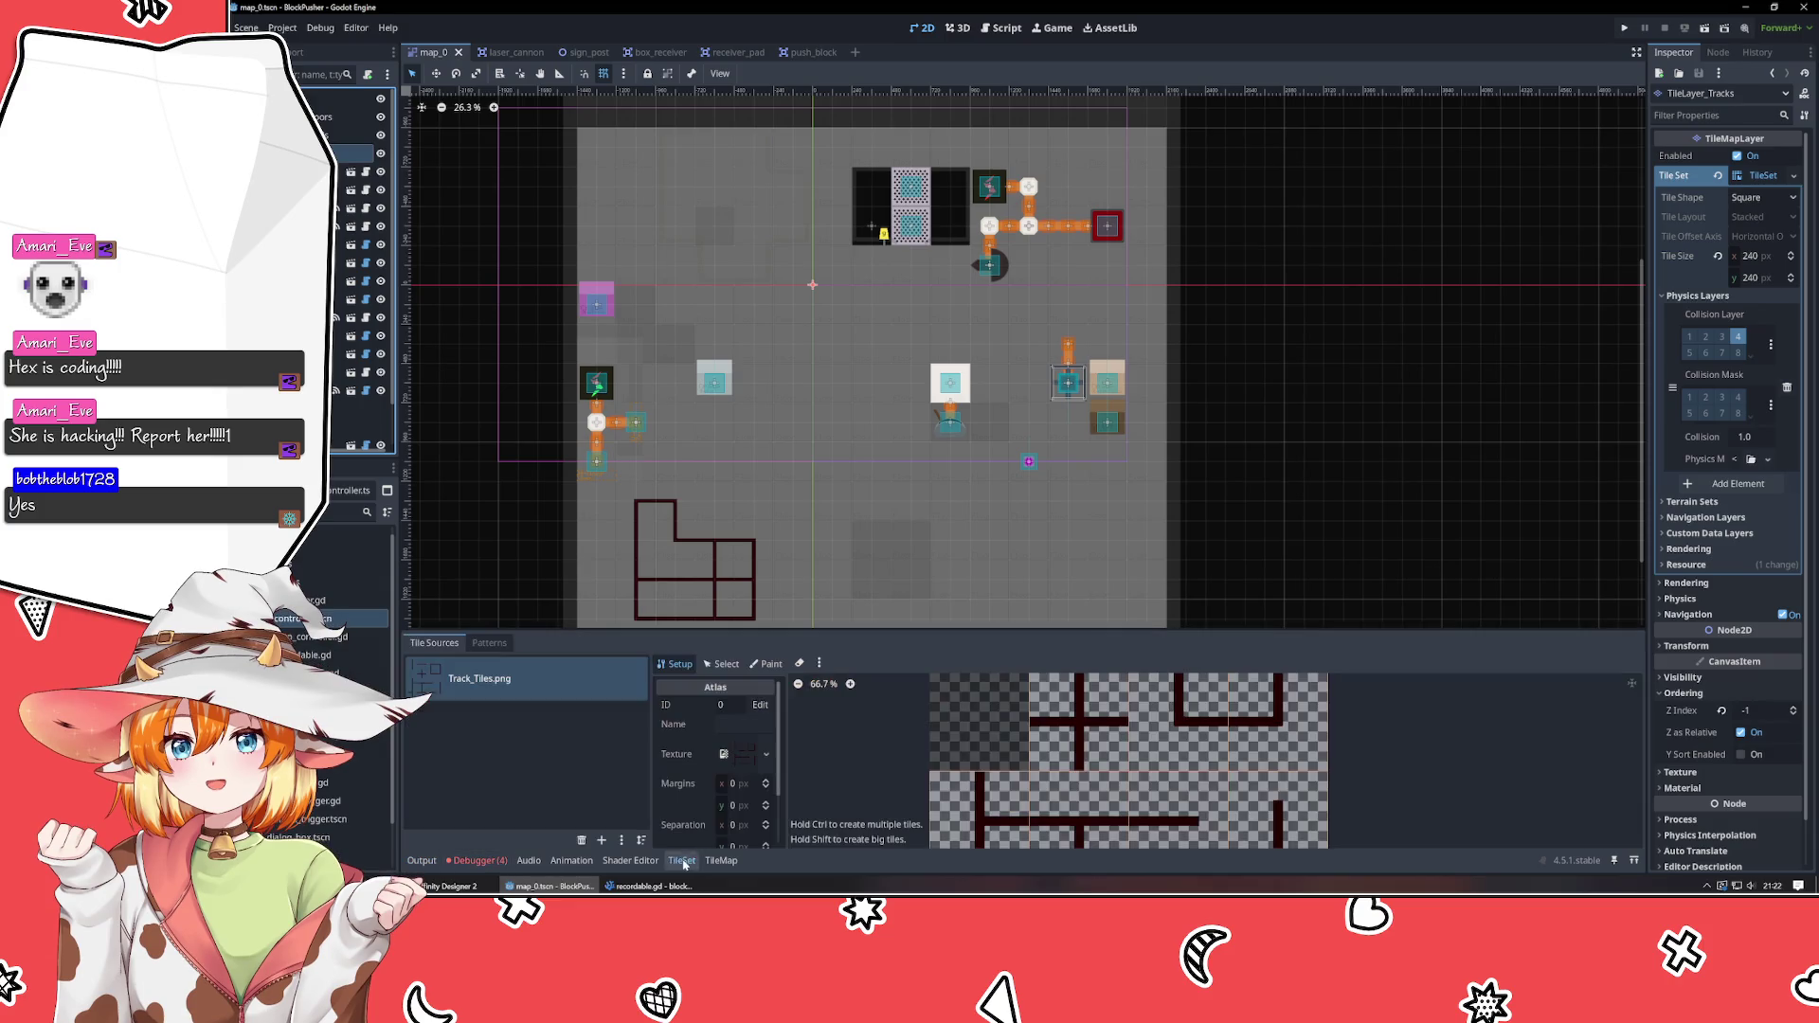
{"action": "scroll", "coordinate": [1289, 758], "scroll_direction": "down", "scroll_amount": 3}
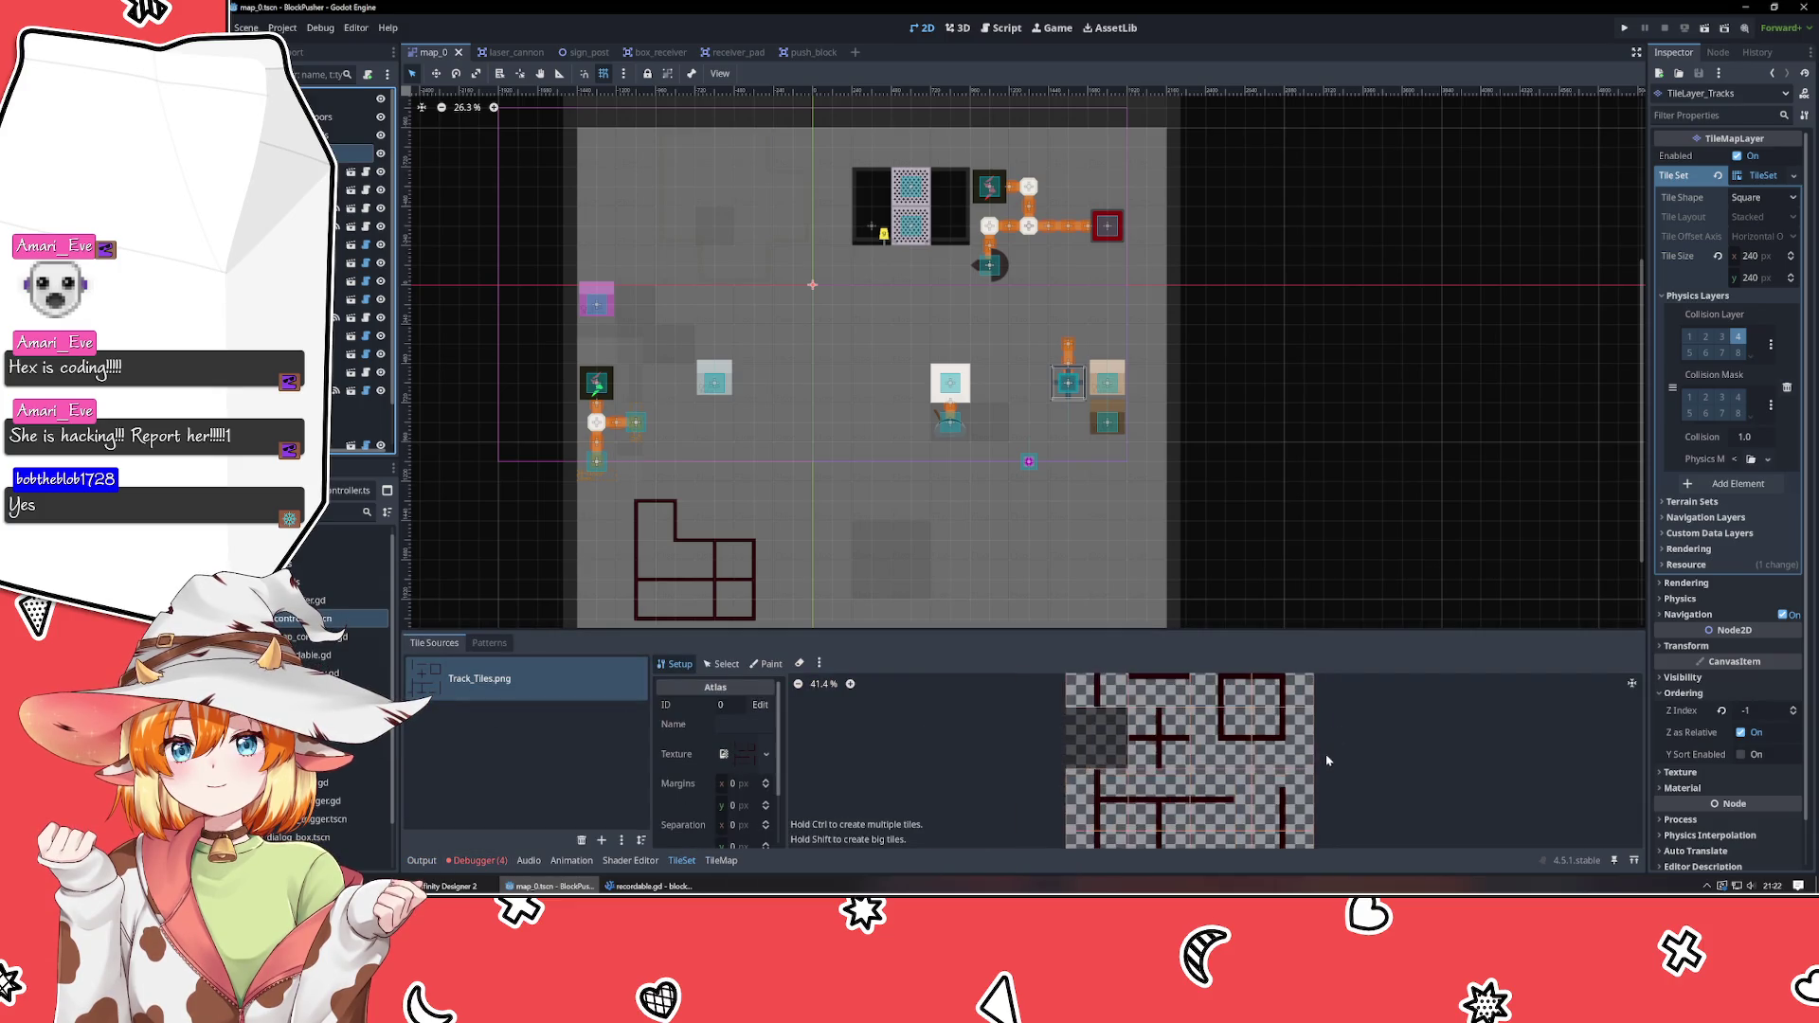
{"action": "scroll", "coordinate": [1231, 739], "scroll_direction": "up", "scroll_amount": 2}
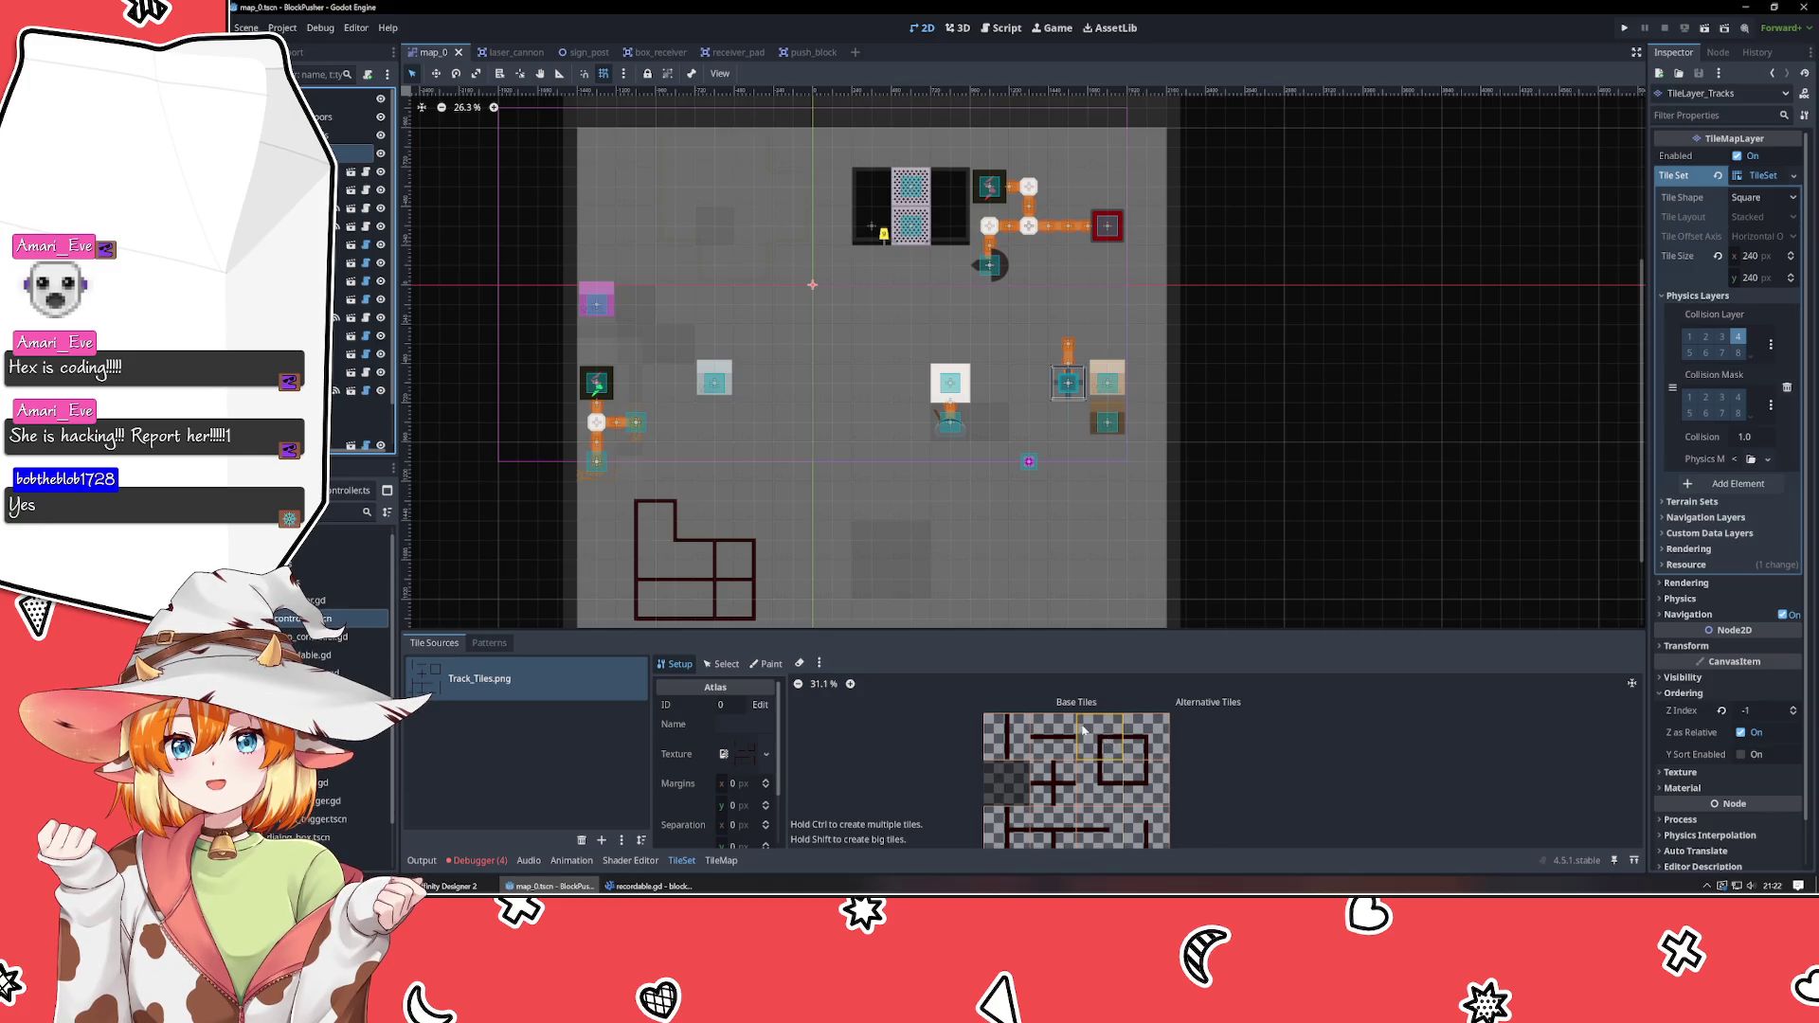
- Check the walls layer's Berm_Tiles and Railing_Tiles sources, then select the floors layer
{"action": "left_click", "coordinate": [351, 134]}
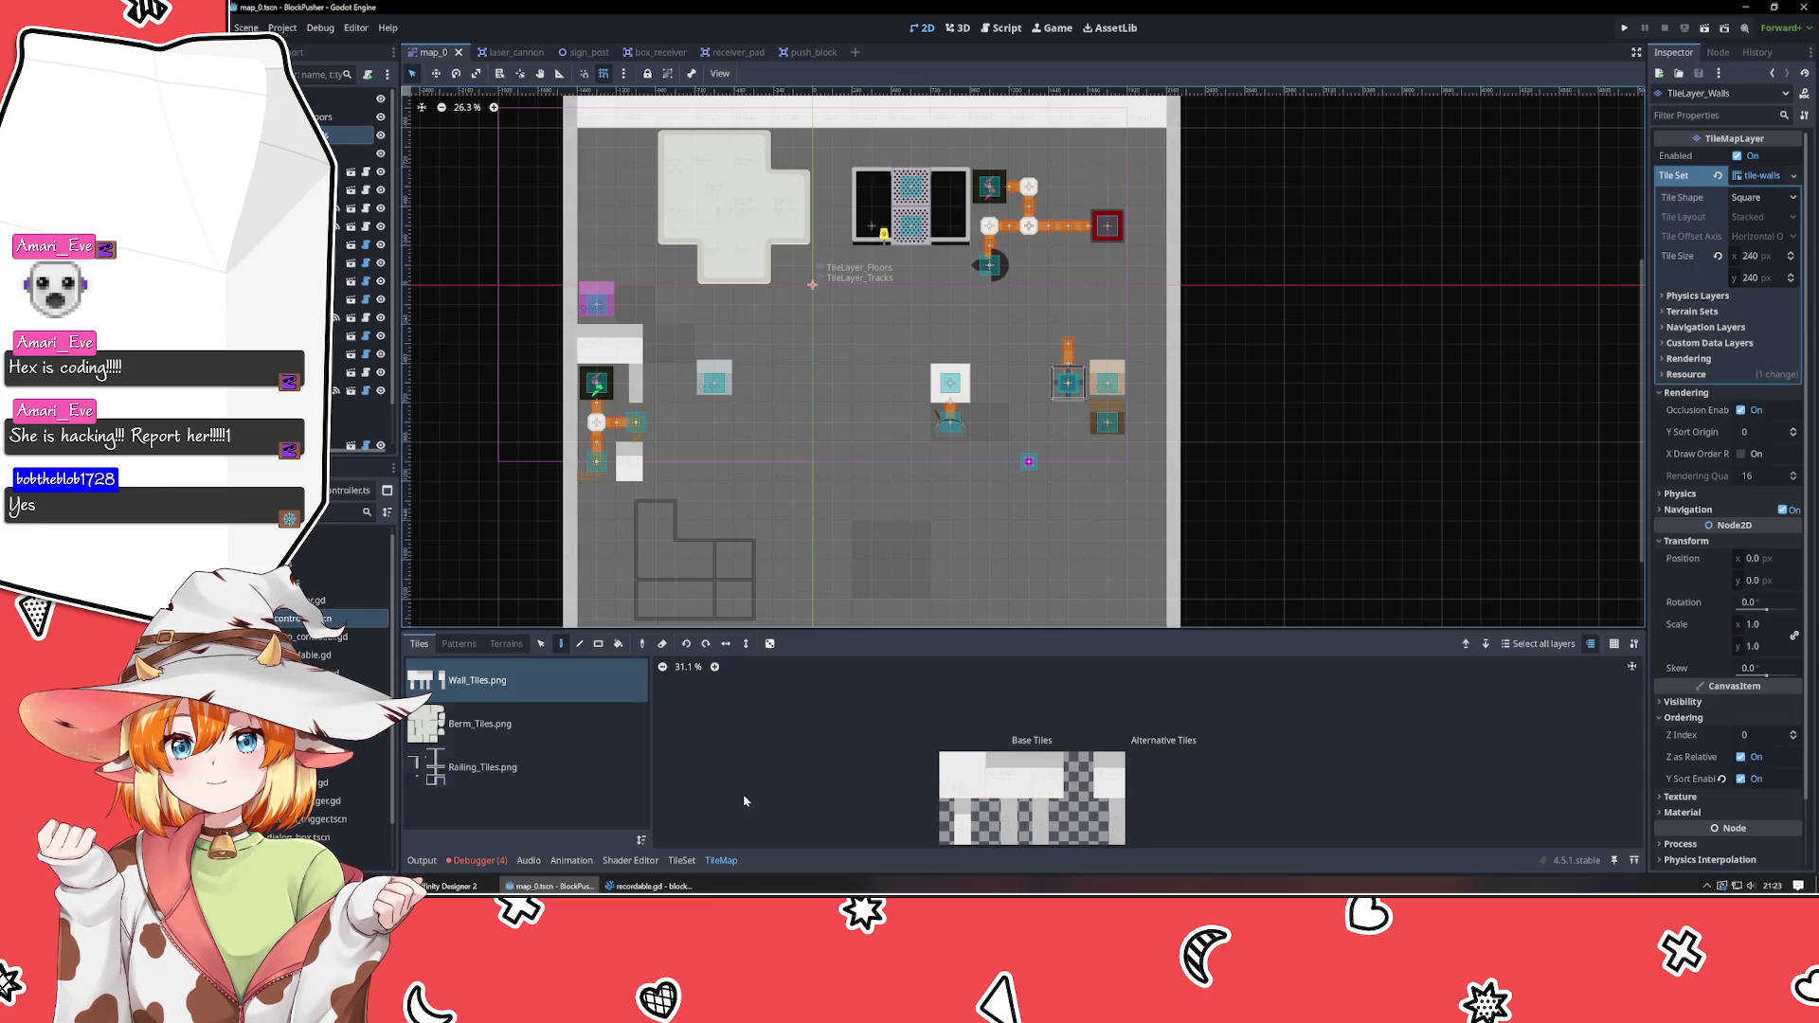
{"action": "left_click", "coordinate": [488, 722]}
{"action": "left_click", "coordinate": [495, 775]}
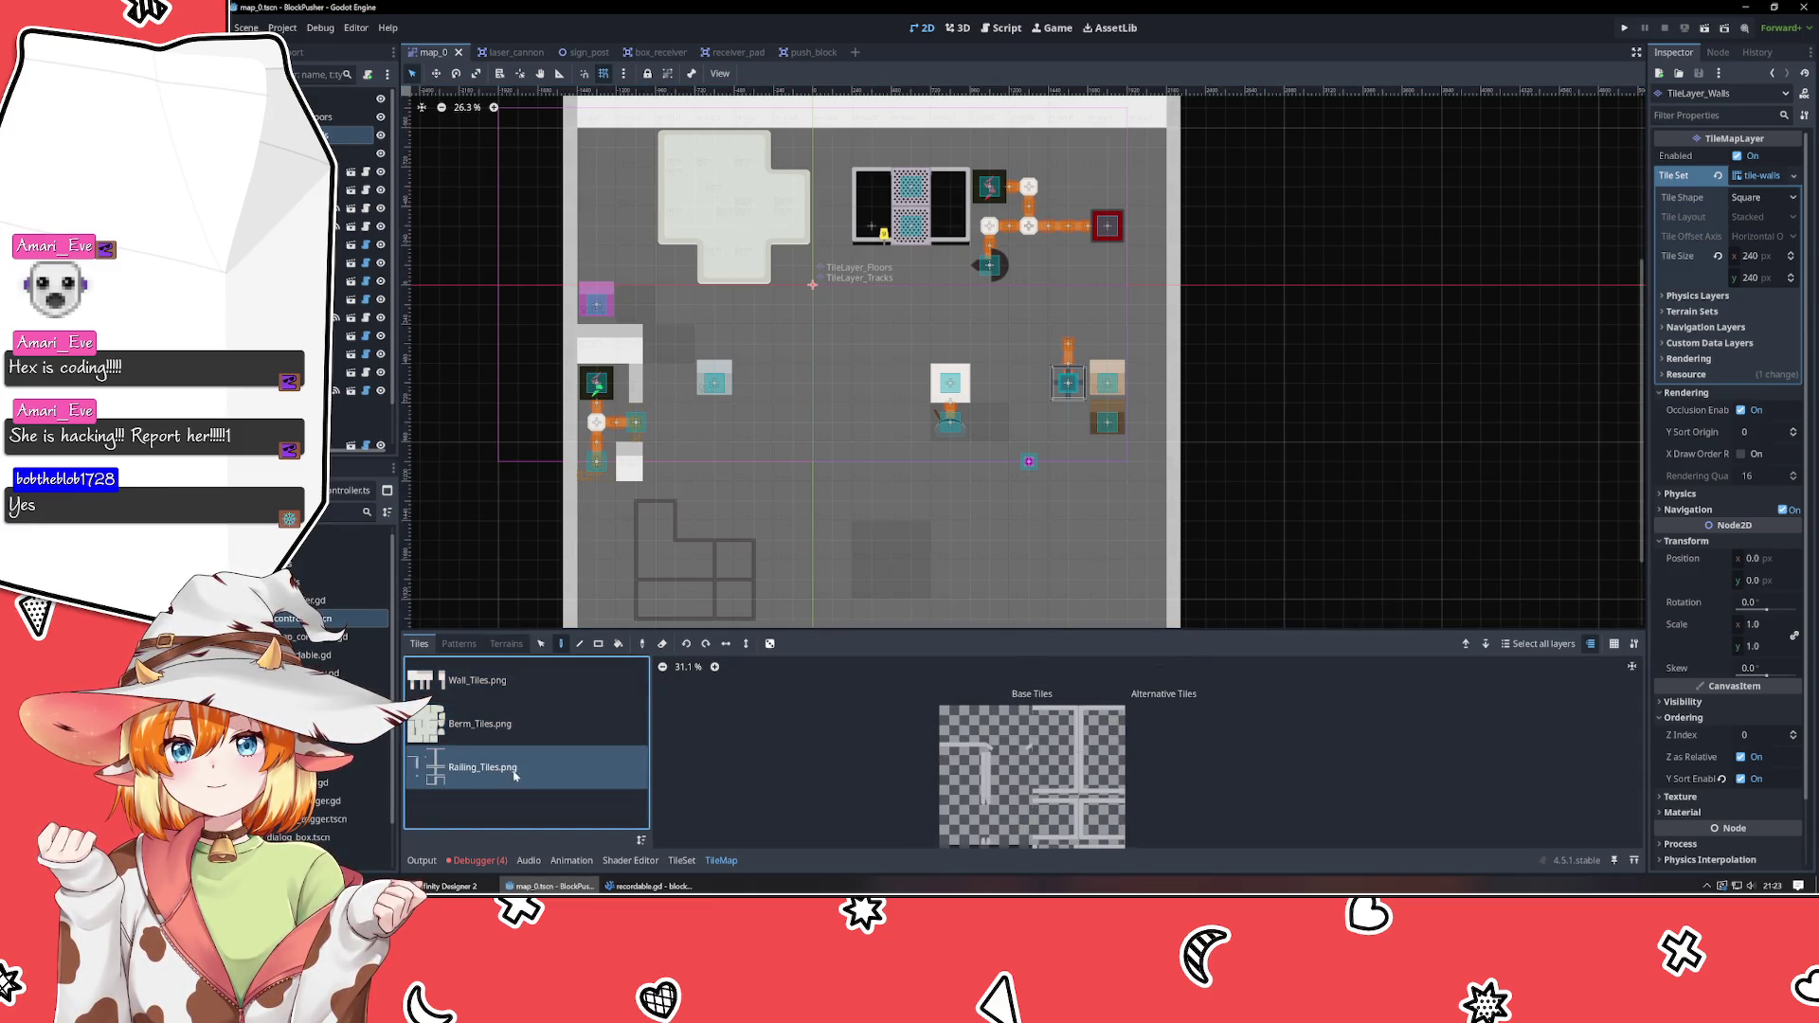
{"action": "scroll", "coordinate": [1005, 740], "scroll_direction": "down", "scroll_amount": 2}
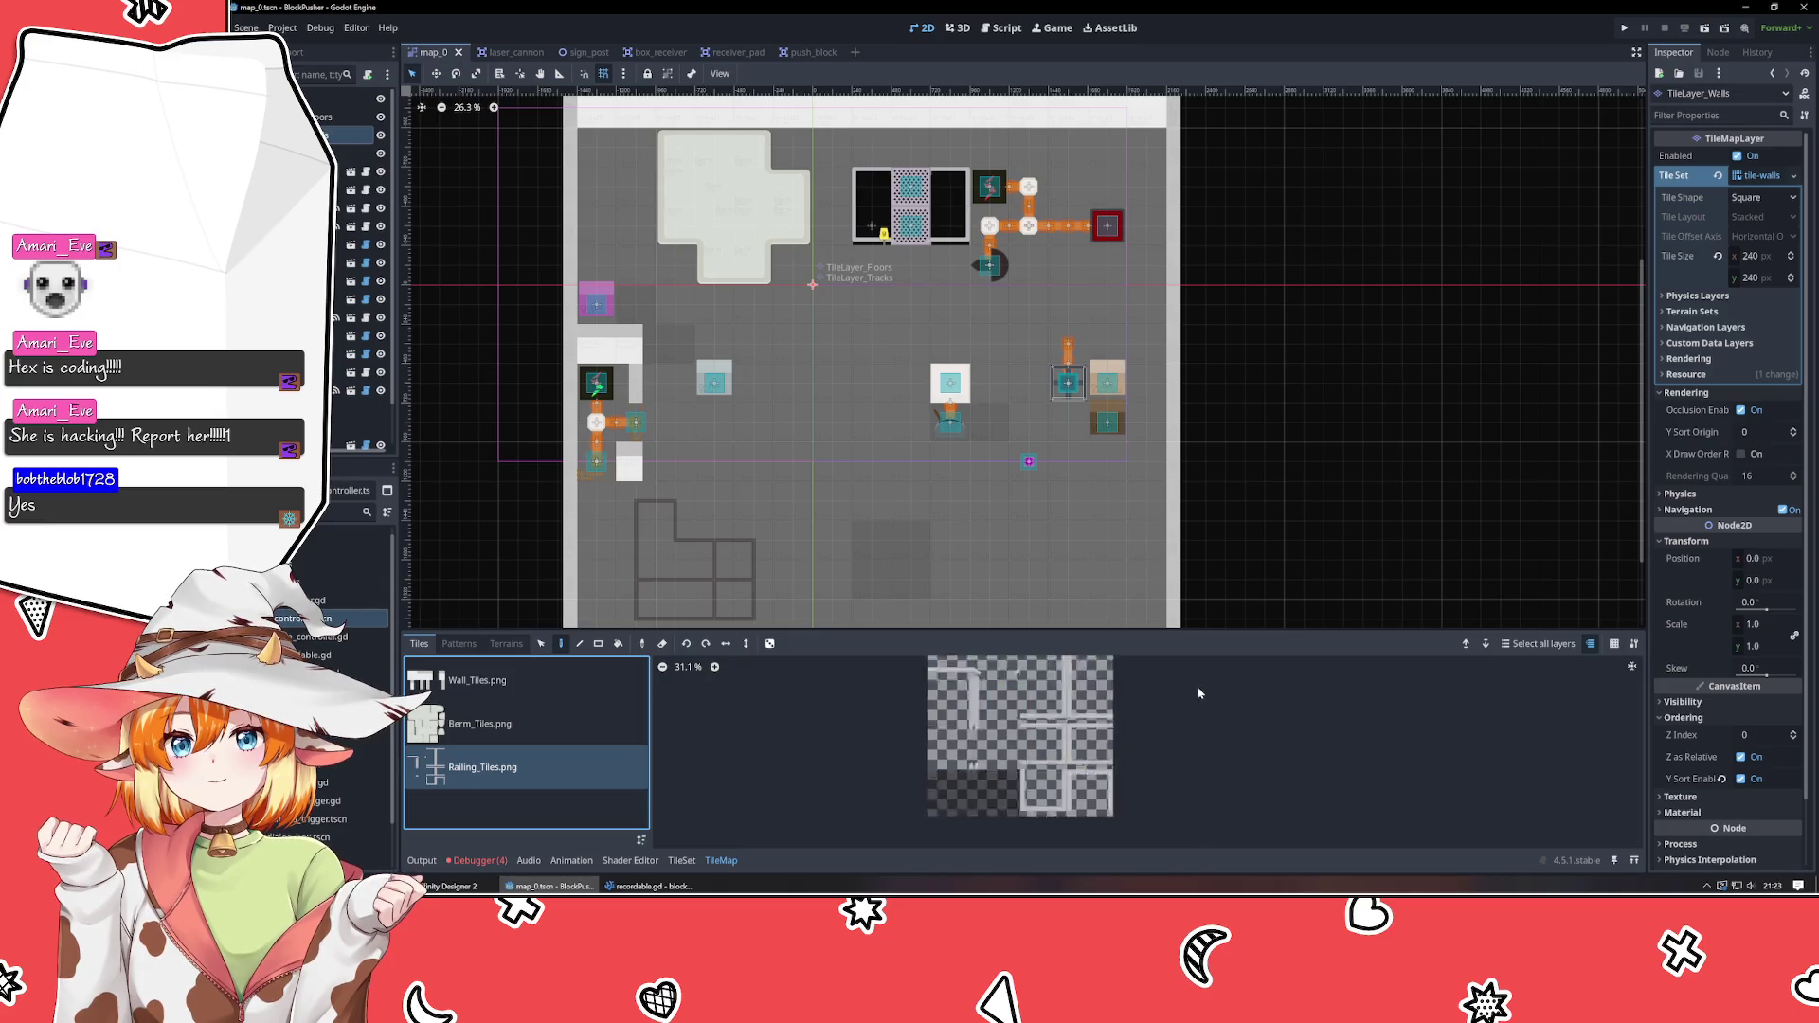
{"action": "scroll", "coordinate": [1217, 823], "scroll_direction": "up", "scroll_amount": 3}
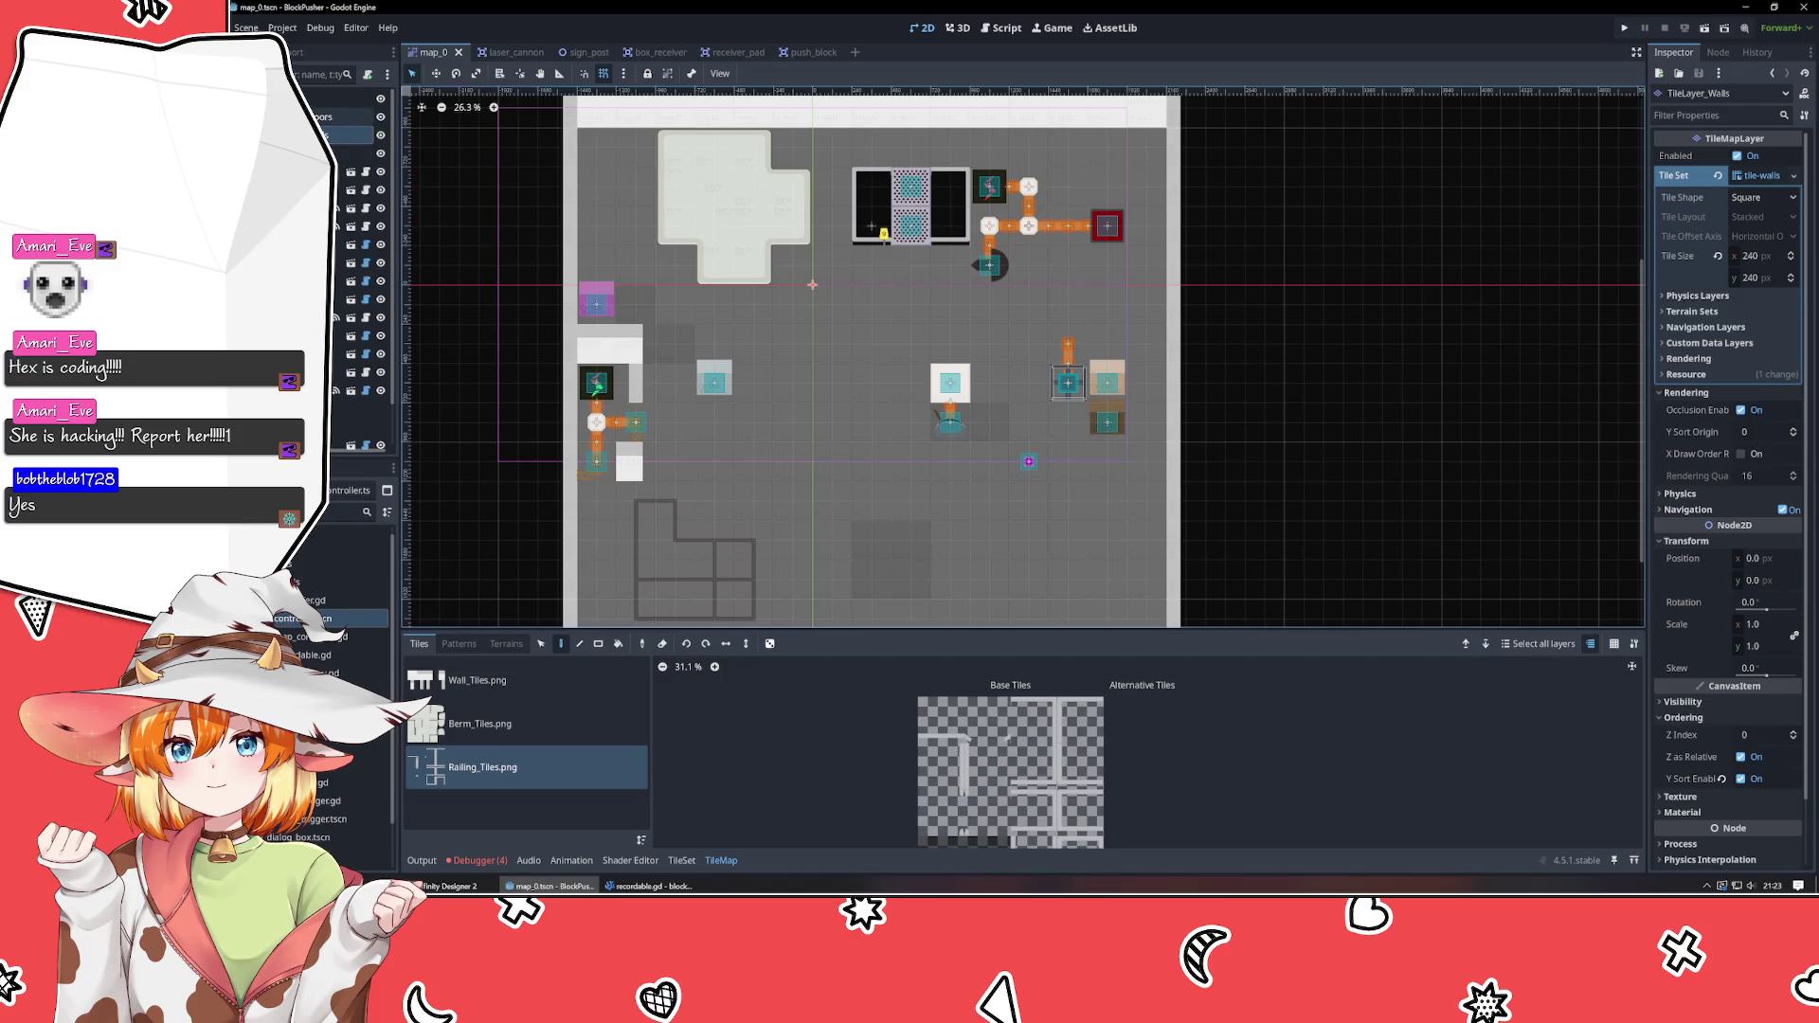
{"action": "left_click", "coordinate": [346, 115]}
{"action": "scroll", "coordinate": [1062, 772], "scroll_direction": "down", "scroll_amount": 1}
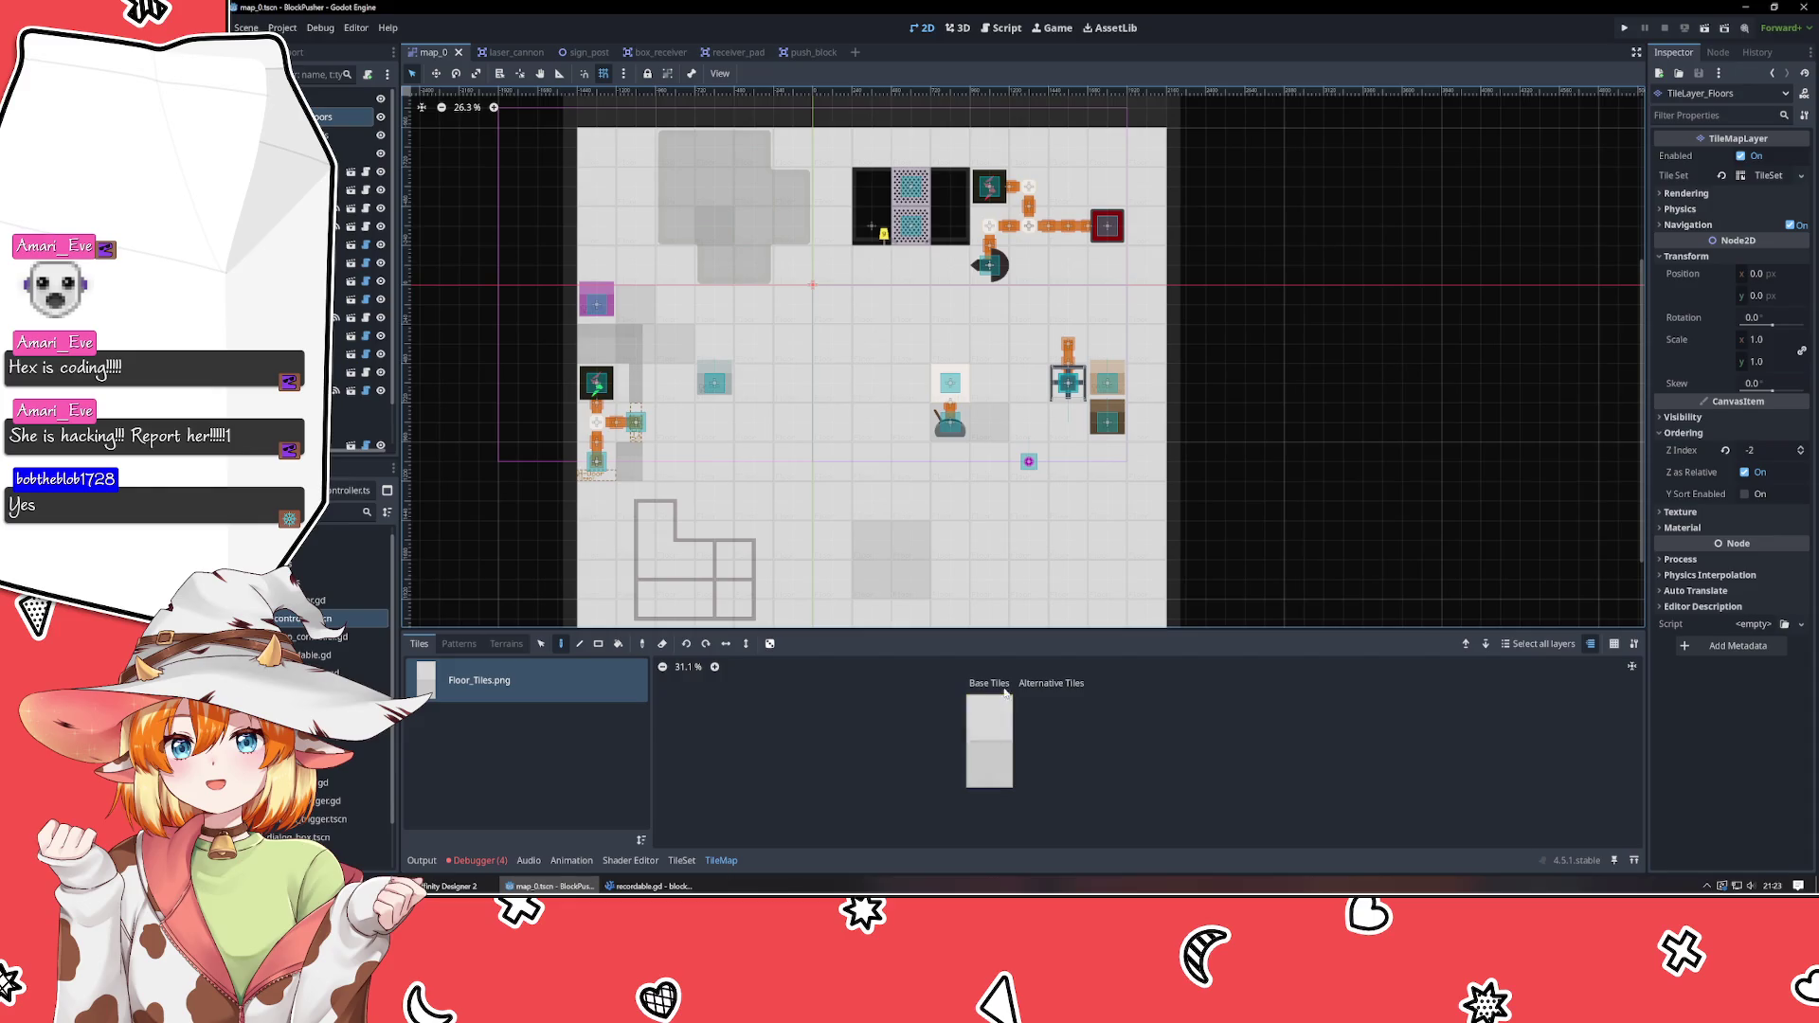
- Remove the tiles lying outside the Floor_Tiles.png texture from the floor atlas
{"action": "left_click", "coordinate": [459, 643]}
{"action": "left_click", "coordinate": [506, 643]}
{"action": "left_click", "coordinate": [431, 645]}
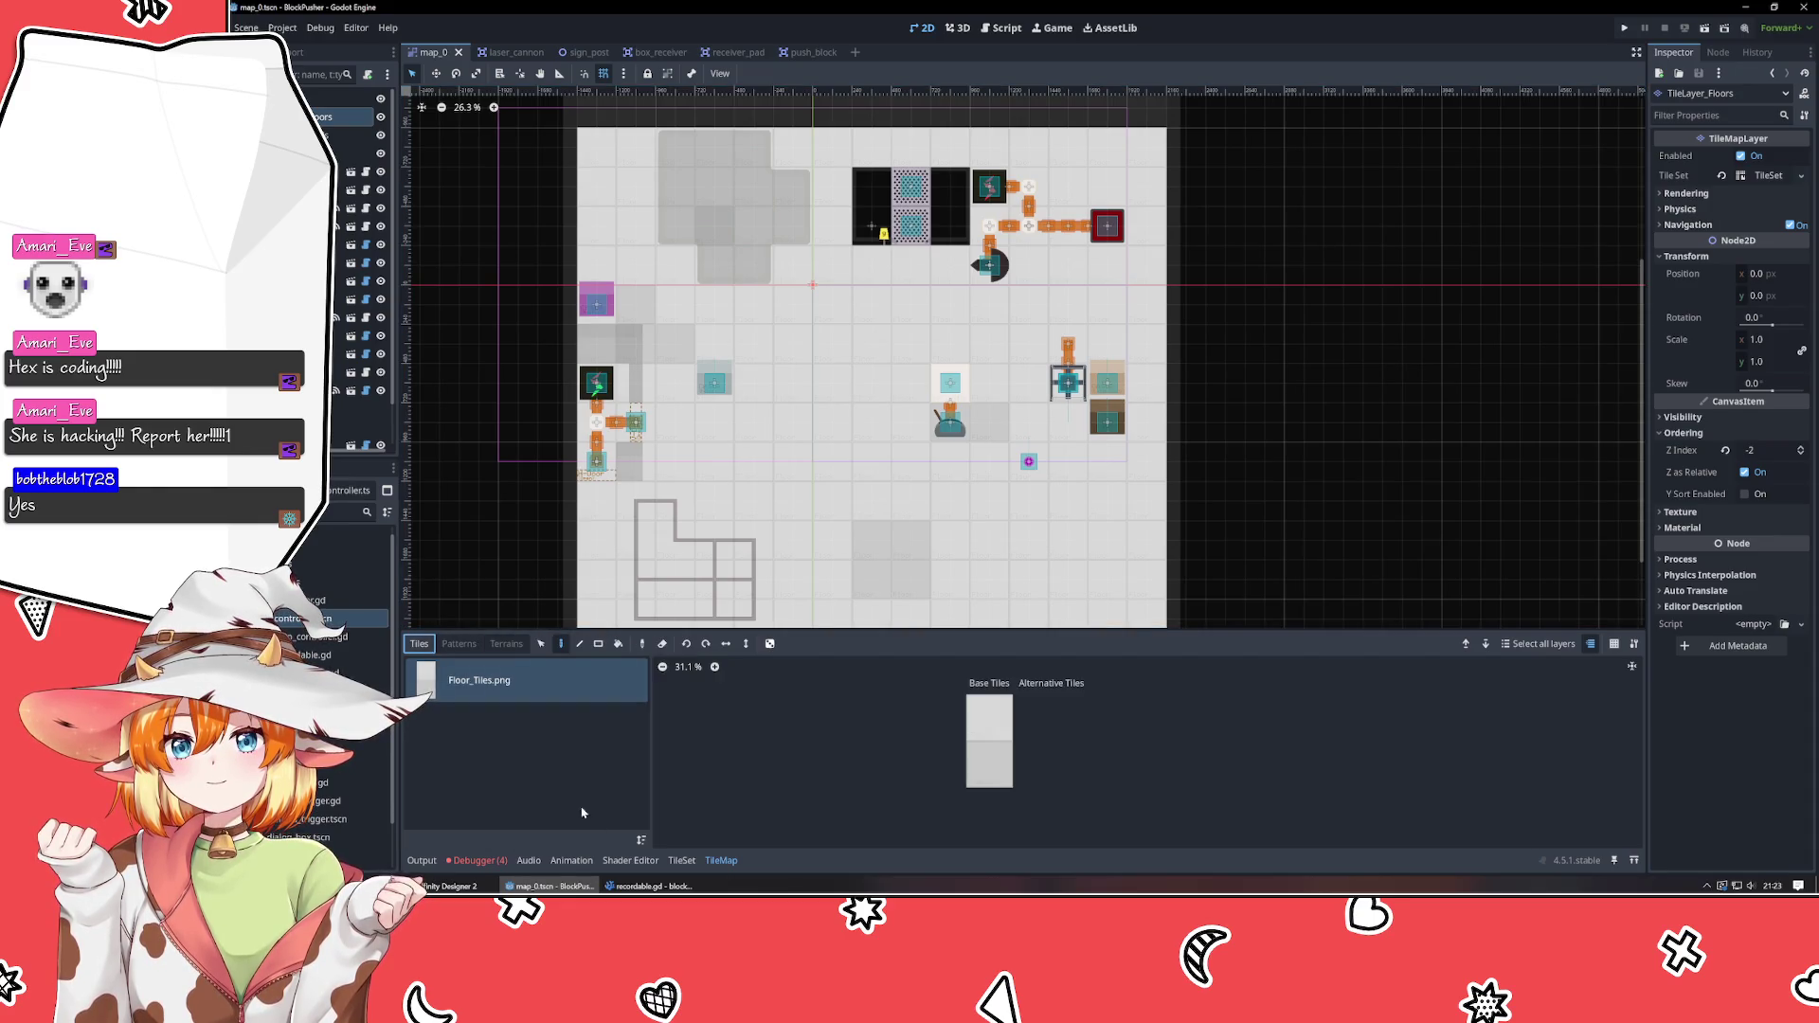
{"action": "left_click", "coordinate": [681, 860]}
{"action": "scroll", "coordinate": [859, 753], "scroll_direction": "down", "scroll_amount": 1}
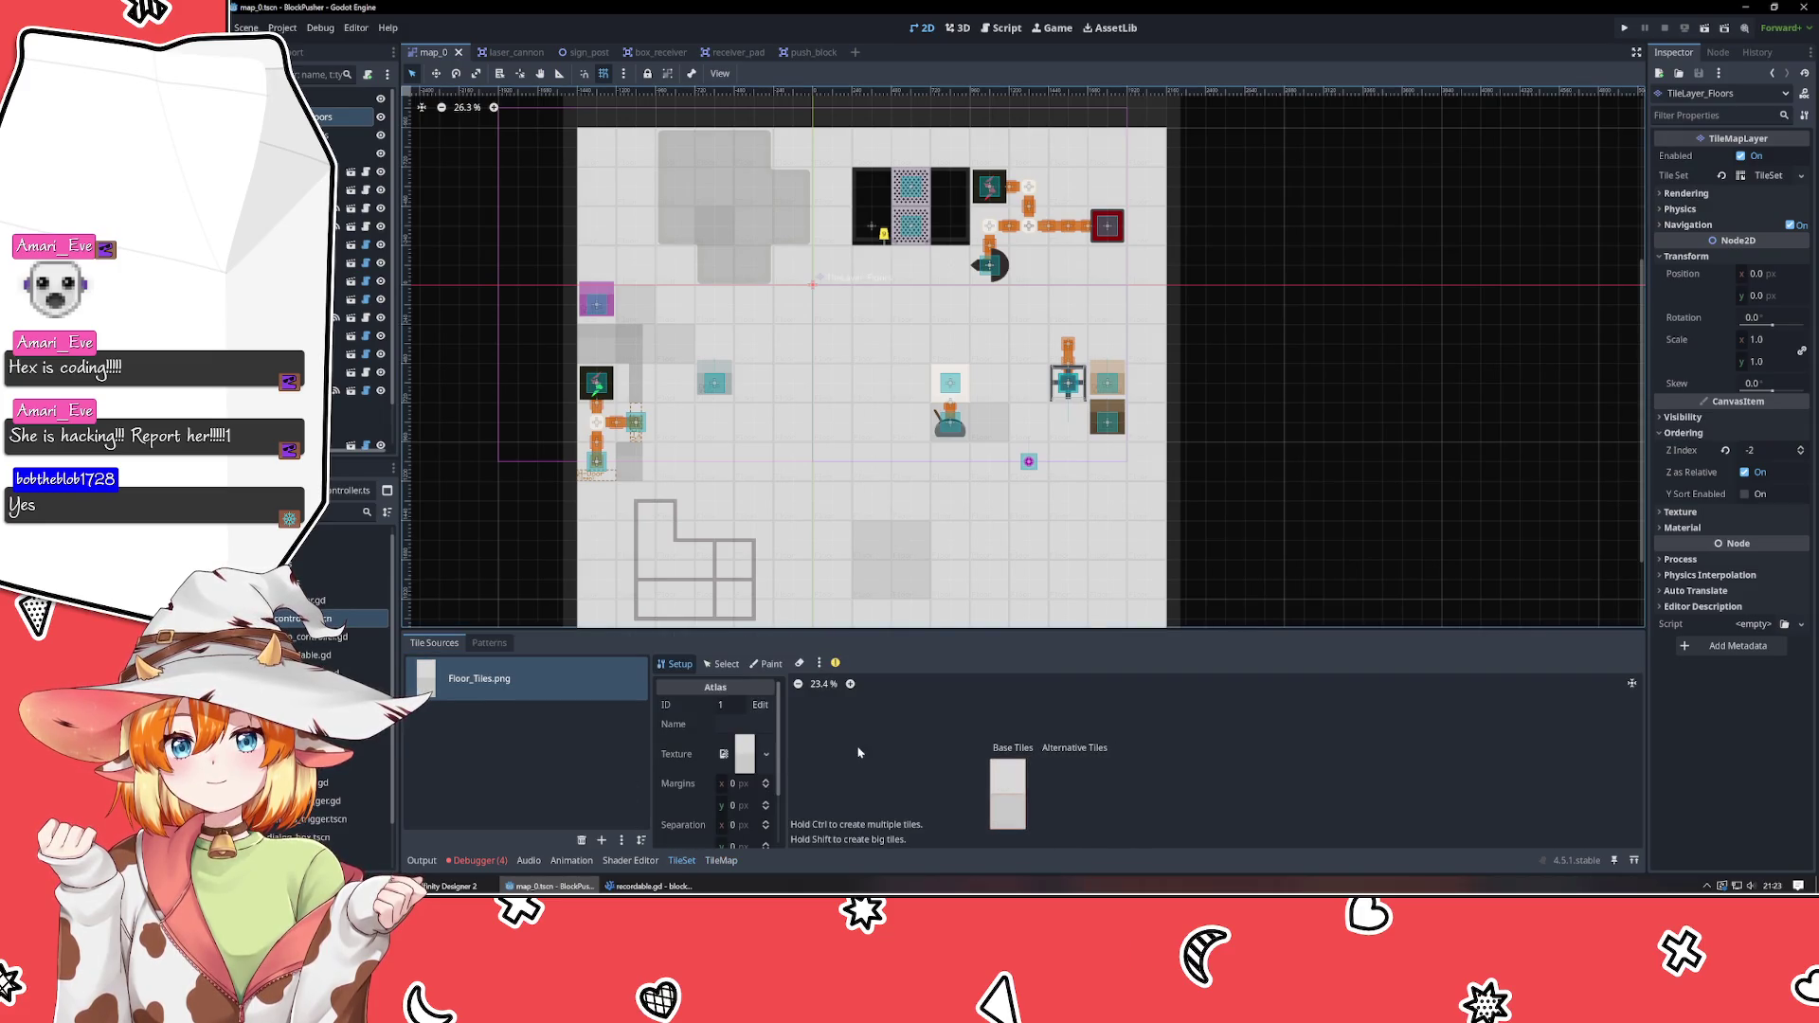
{"action": "scroll", "coordinate": [1044, 787], "scroll_direction": "up", "scroll_amount": 1}
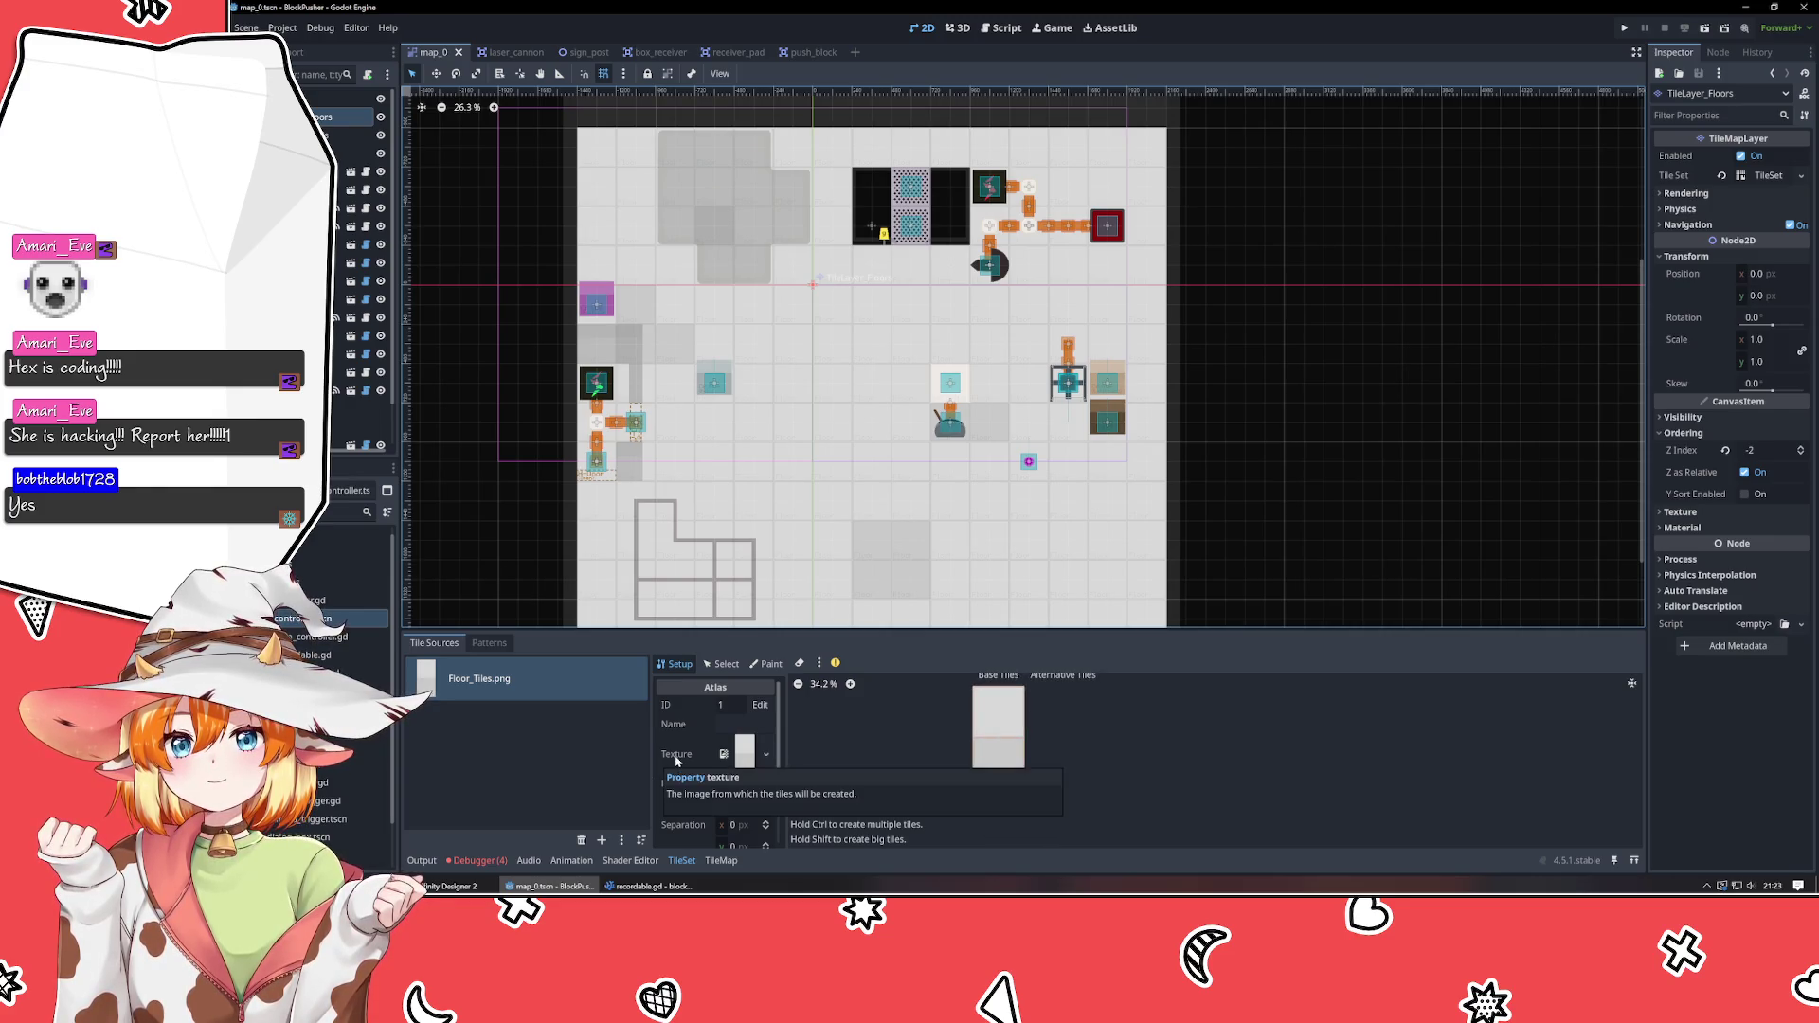
{"action": "scroll", "coordinate": [672, 753], "scroll_direction": "down", "scroll_amount": 2}
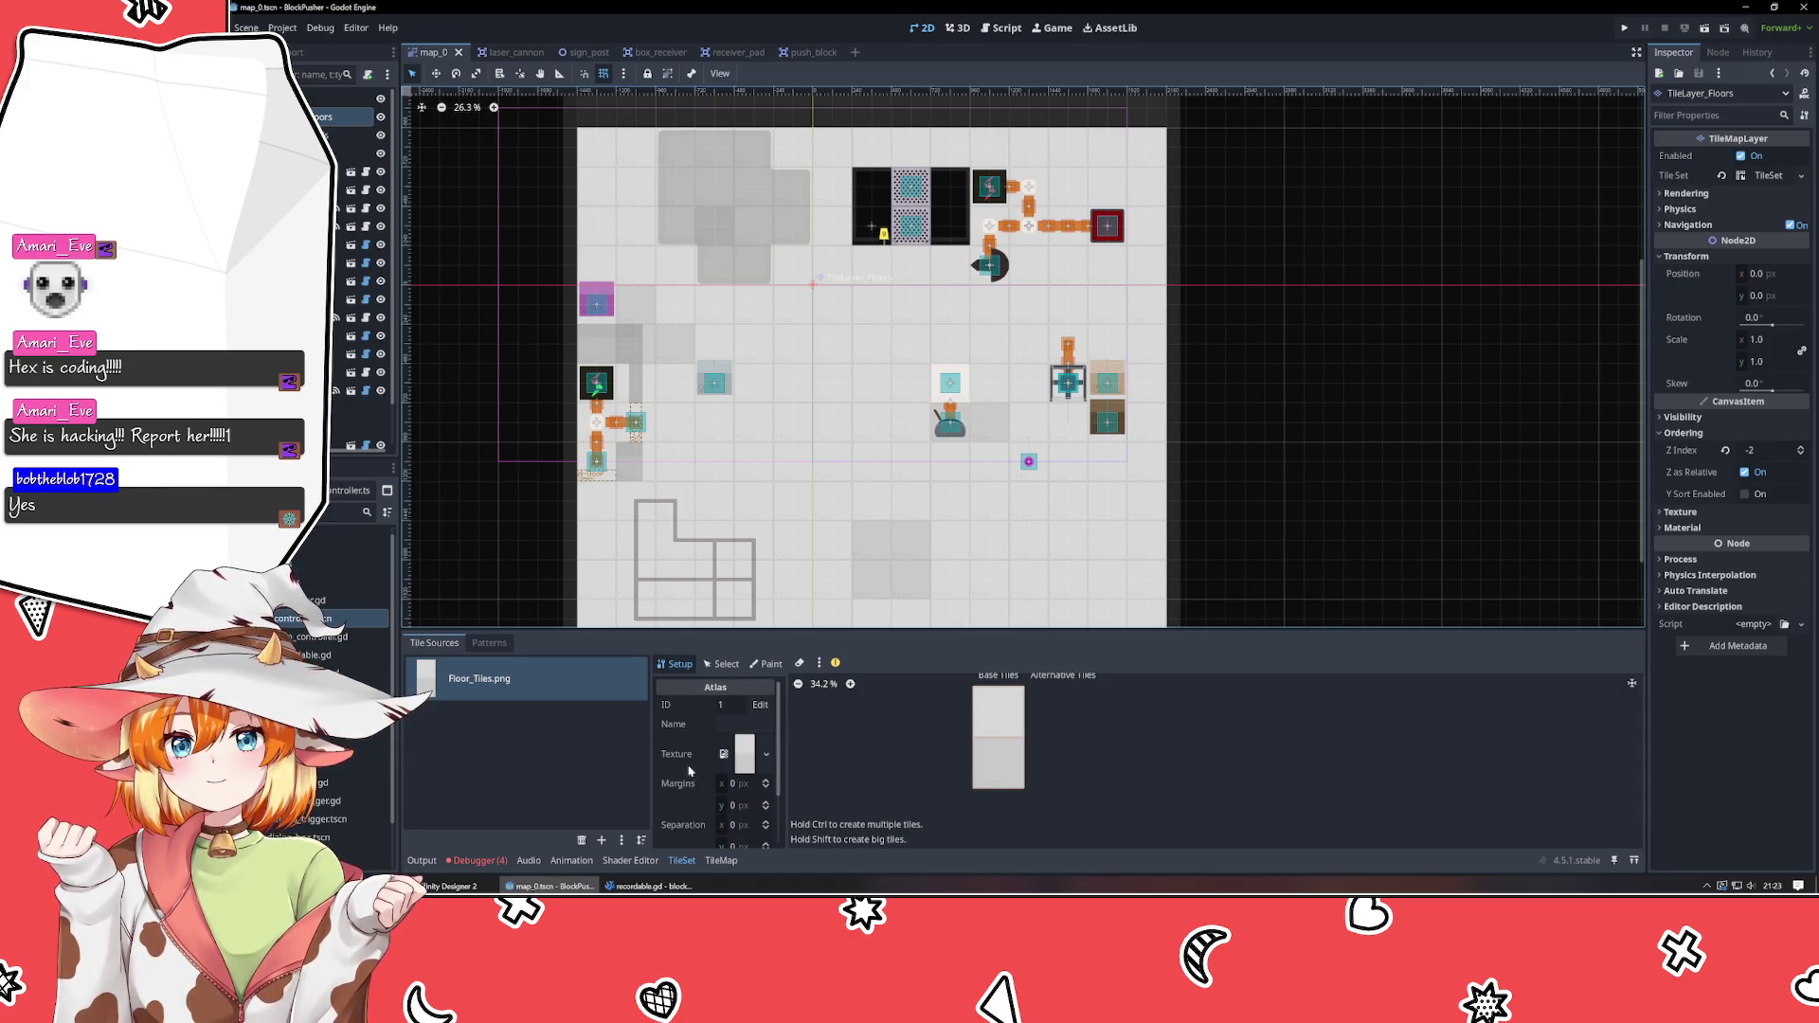
{"action": "left_click", "coordinate": [711, 666]}
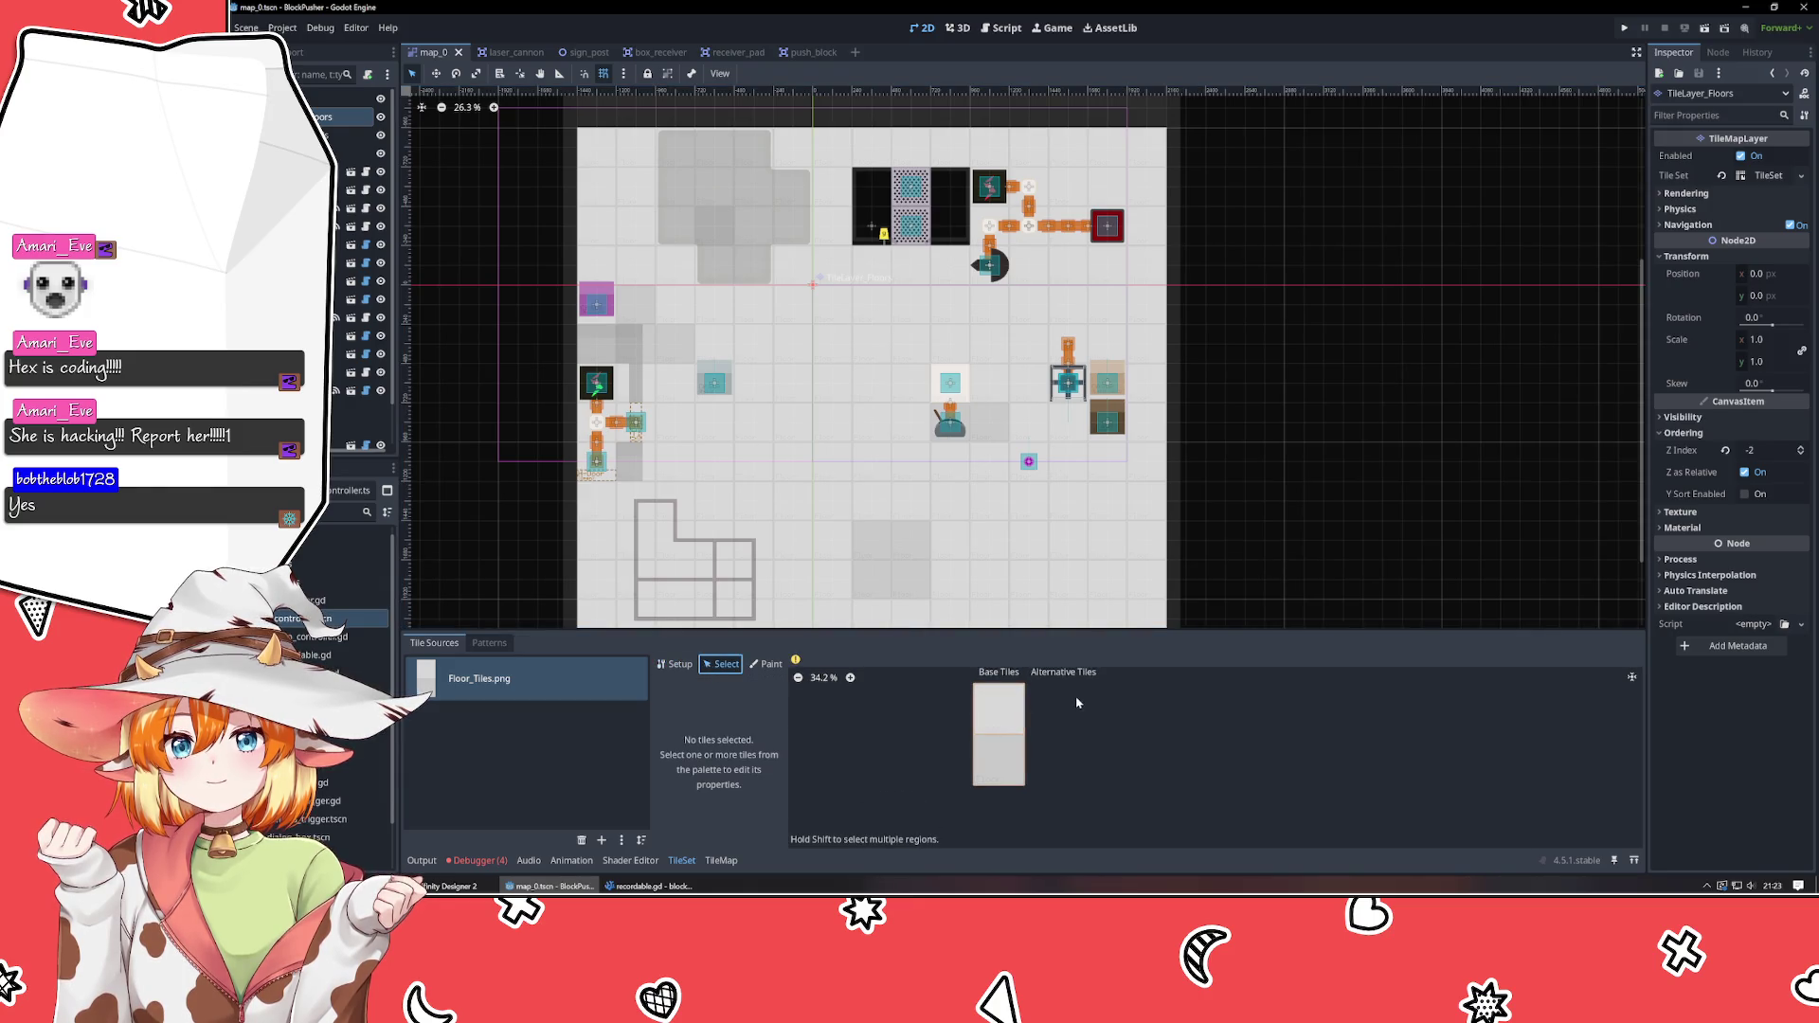
{"action": "left_click_drag", "start_coordinate": [999, 708], "coordinate": [998, 760]}
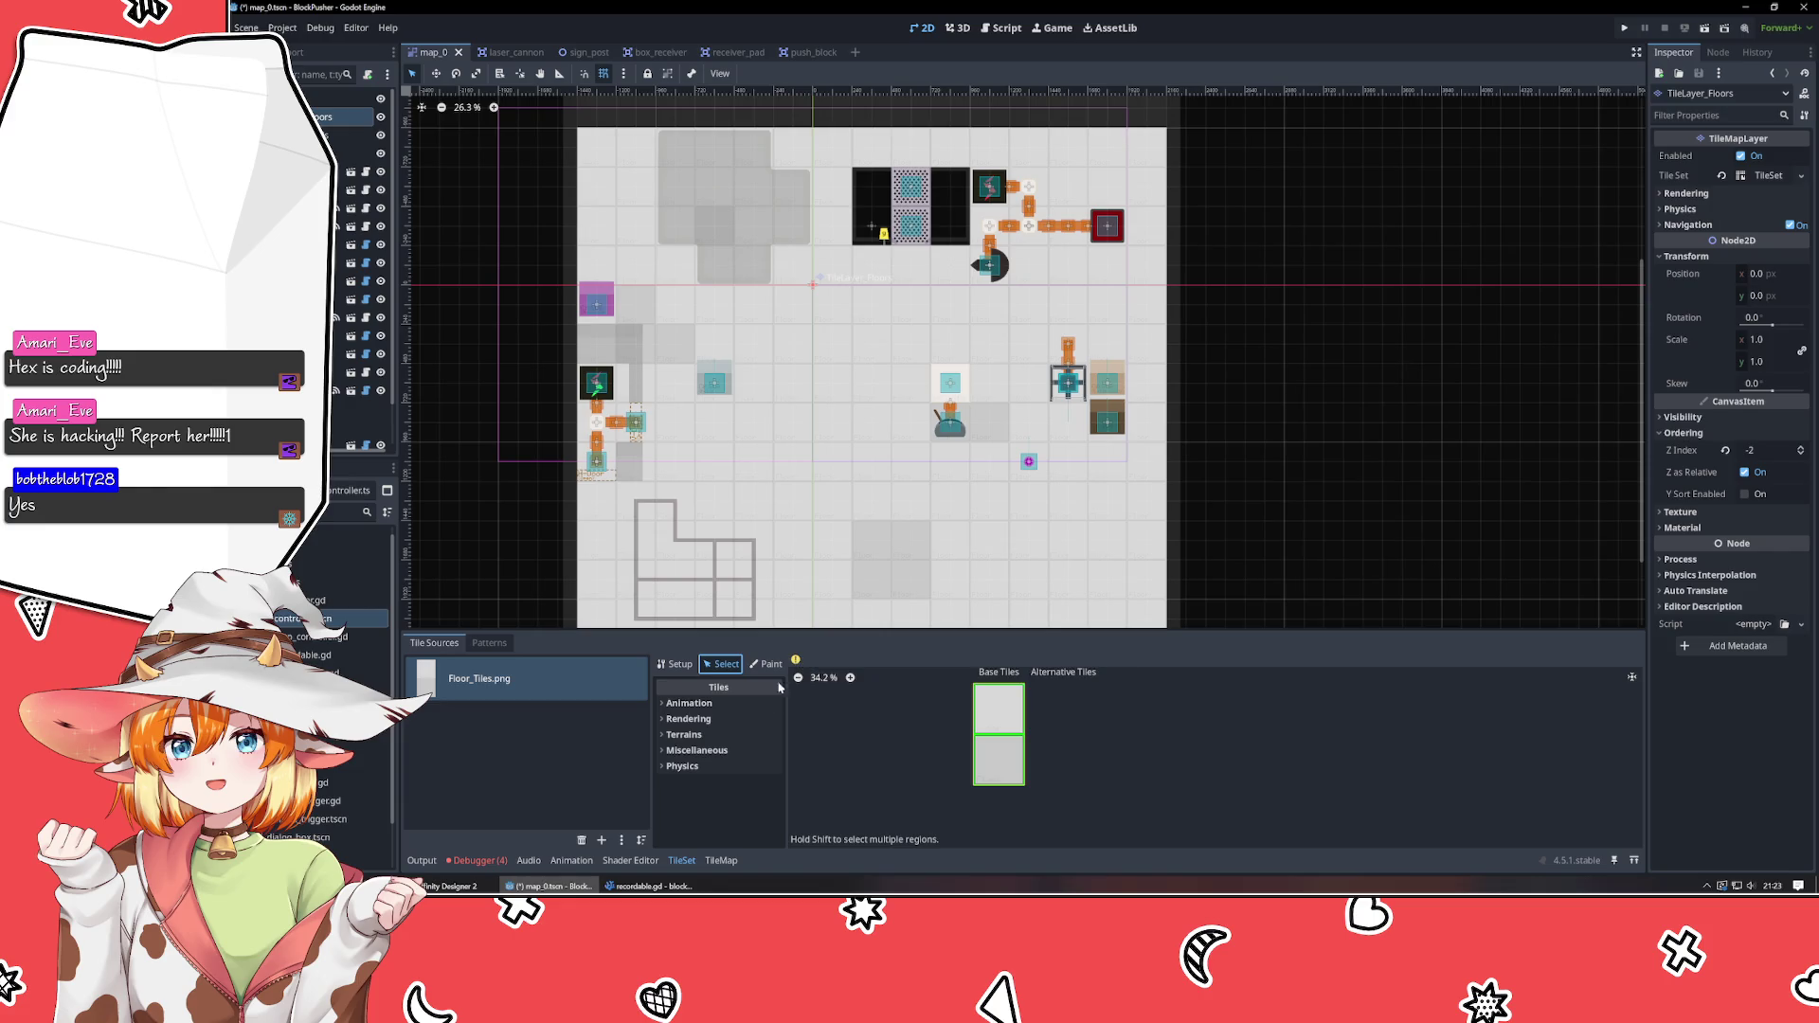
{"action": "left_click", "coordinate": [675, 668]}
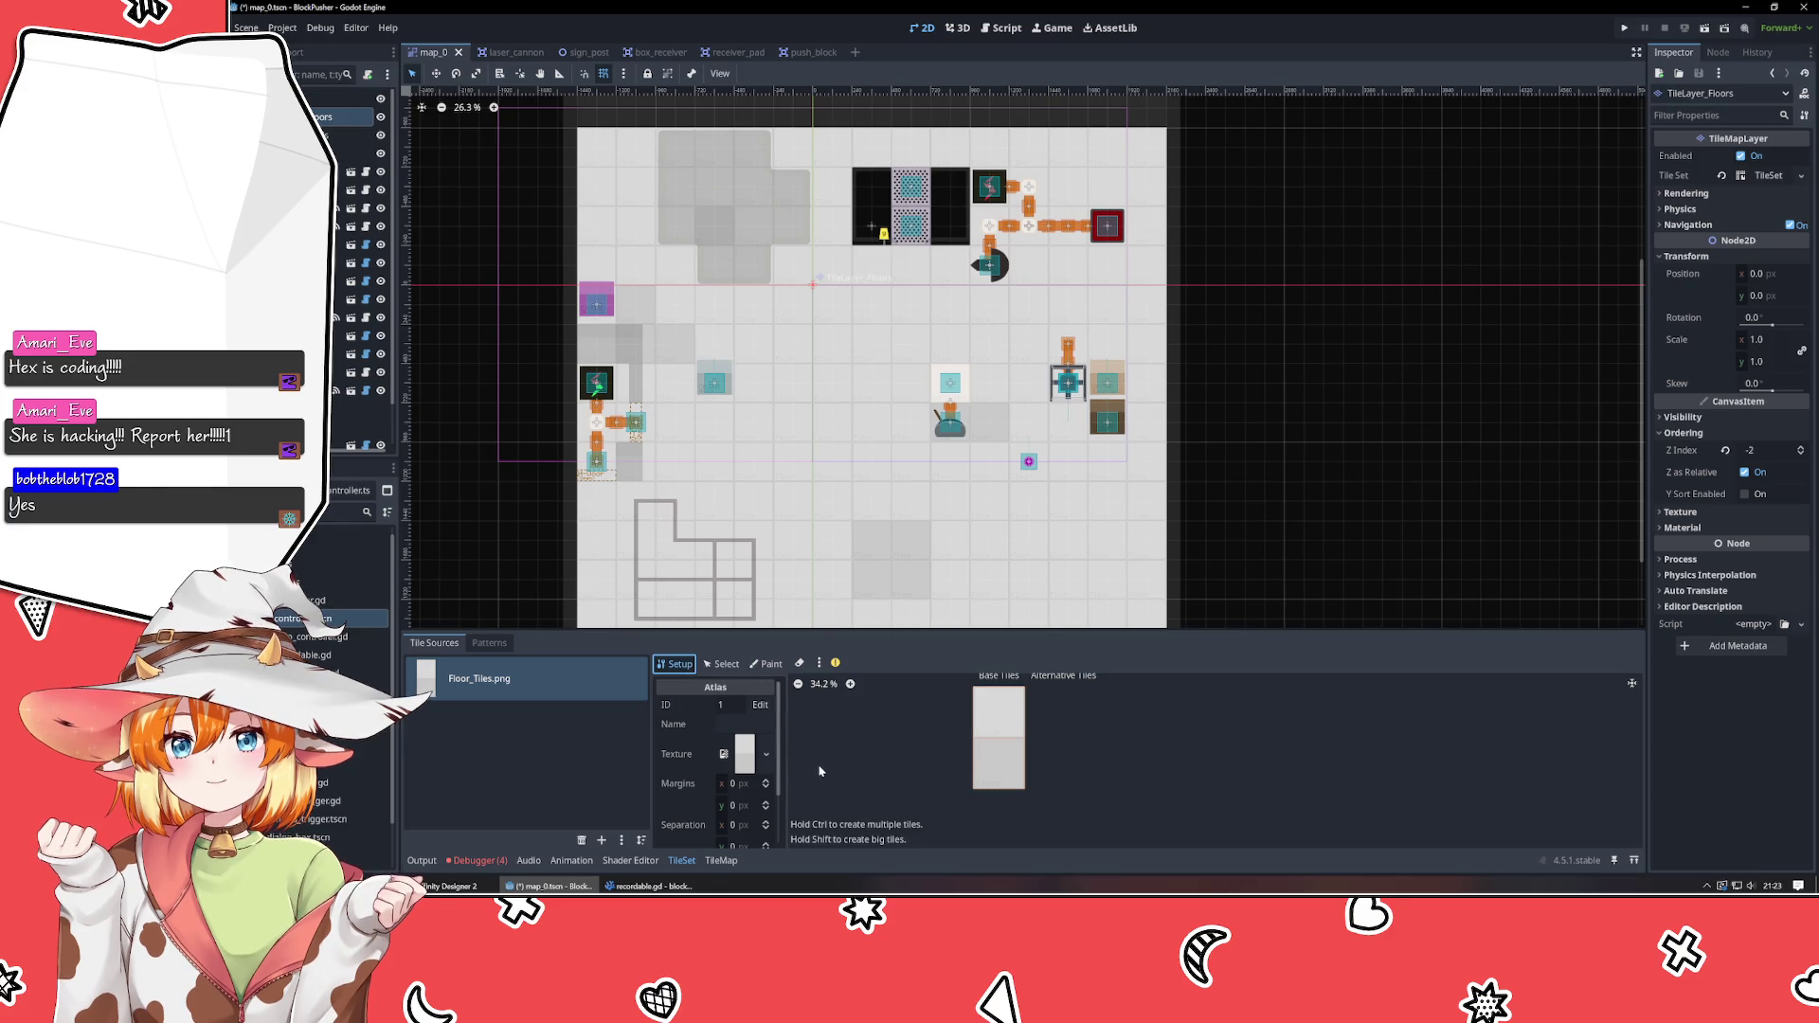
{"action": "left_click", "coordinate": [819, 663]}
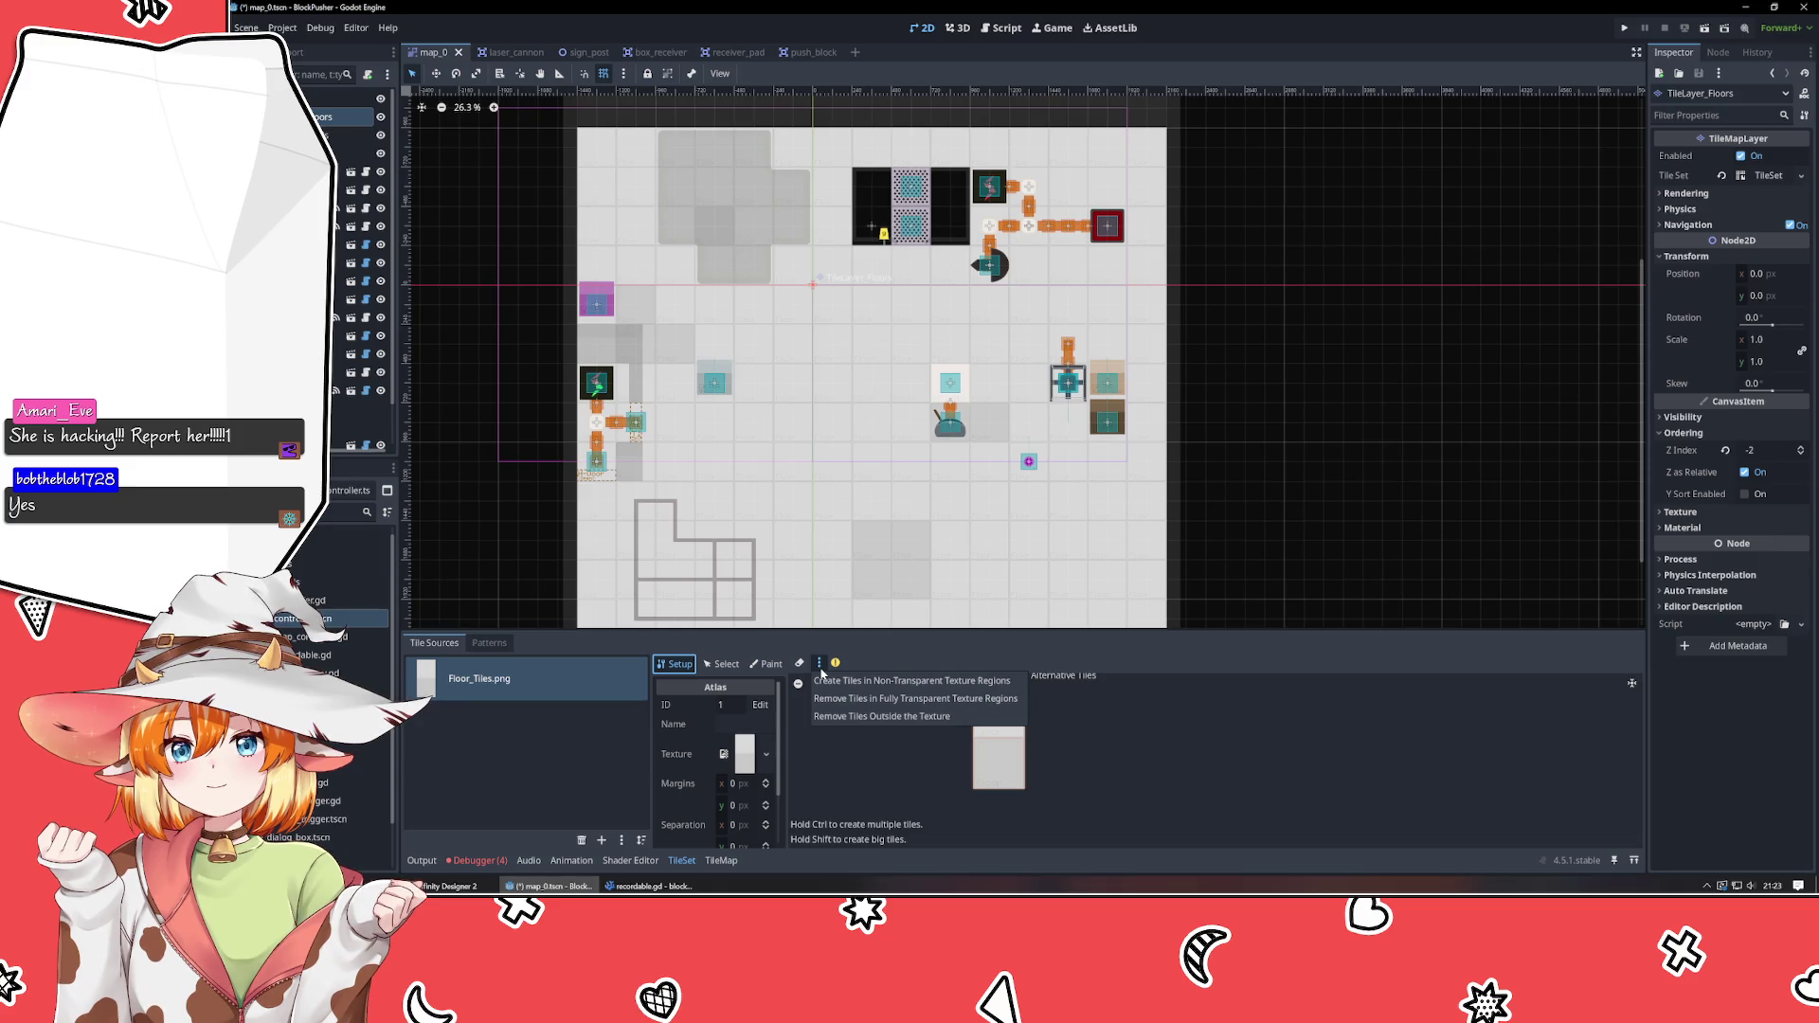
{"action": "left_click", "coordinate": [832, 719]}
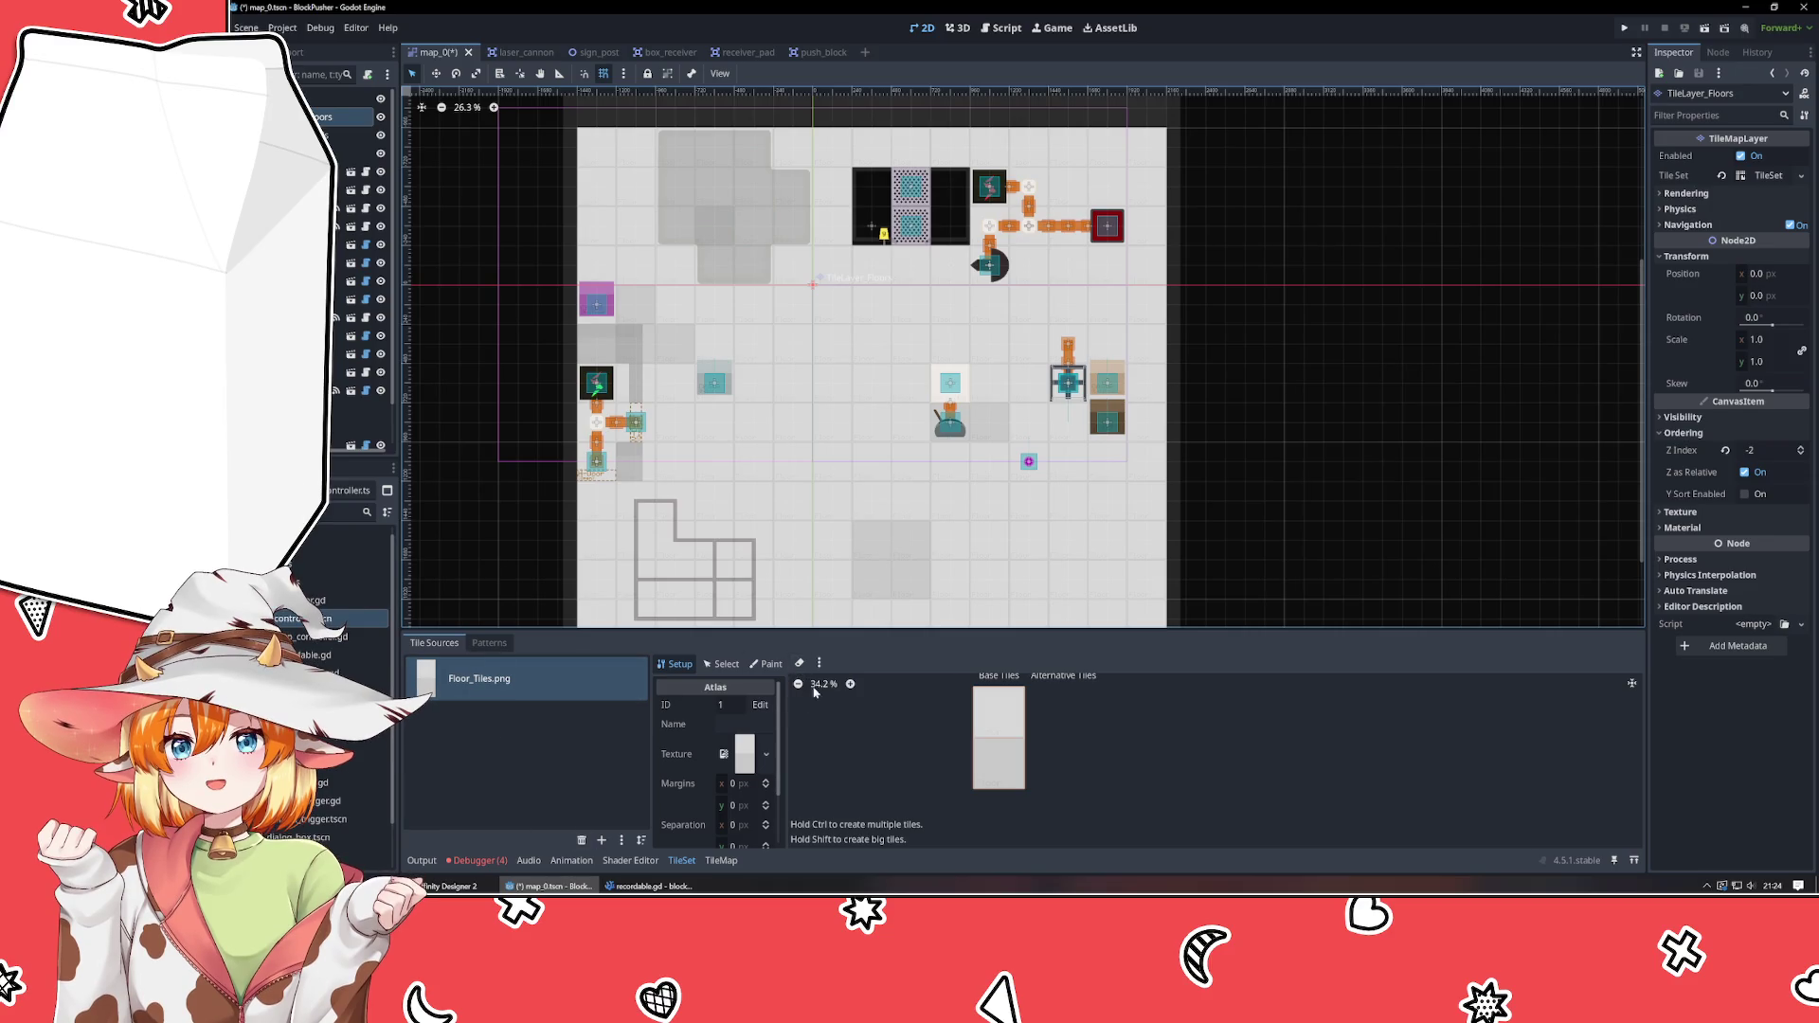
- Review the walls layer's Berm, Railing and Wall_Tiles sources, then select the Controller node
{"action": "left_click", "coordinate": [356, 134]}
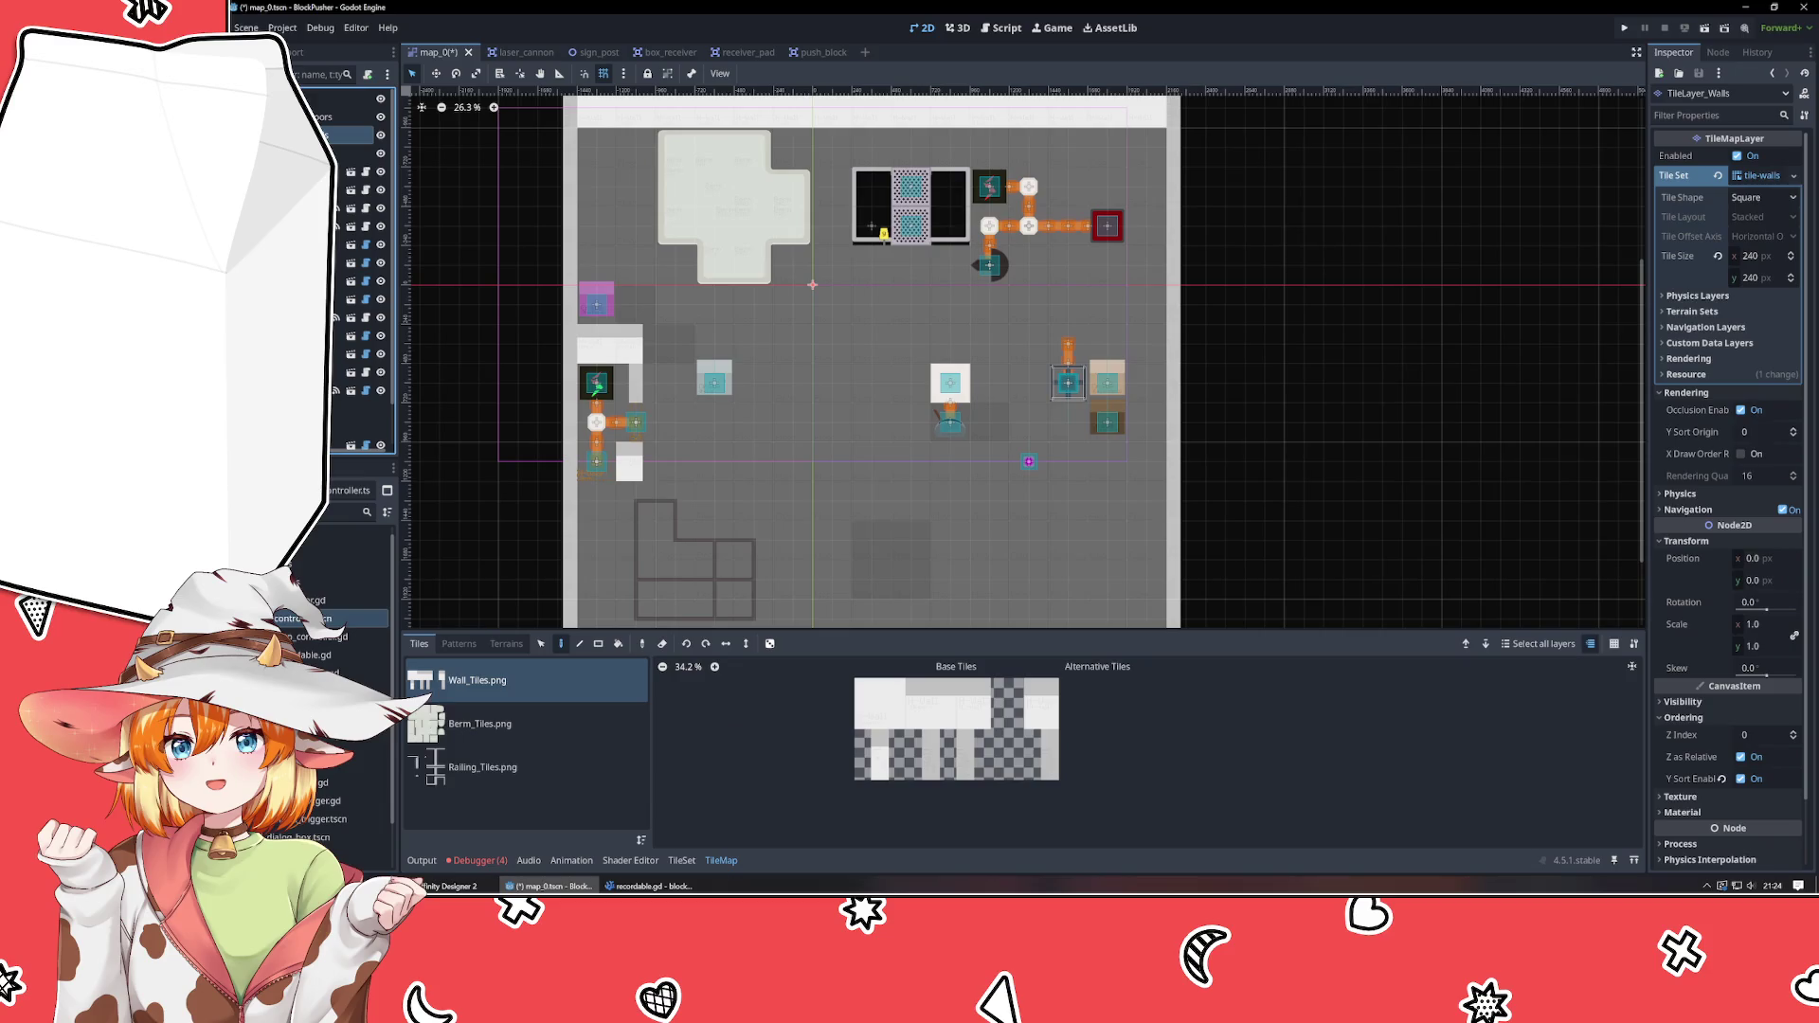
{"action": "left_click", "coordinate": [479, 725]}
{"action": "left_click", "coordinate": [482, 767]}
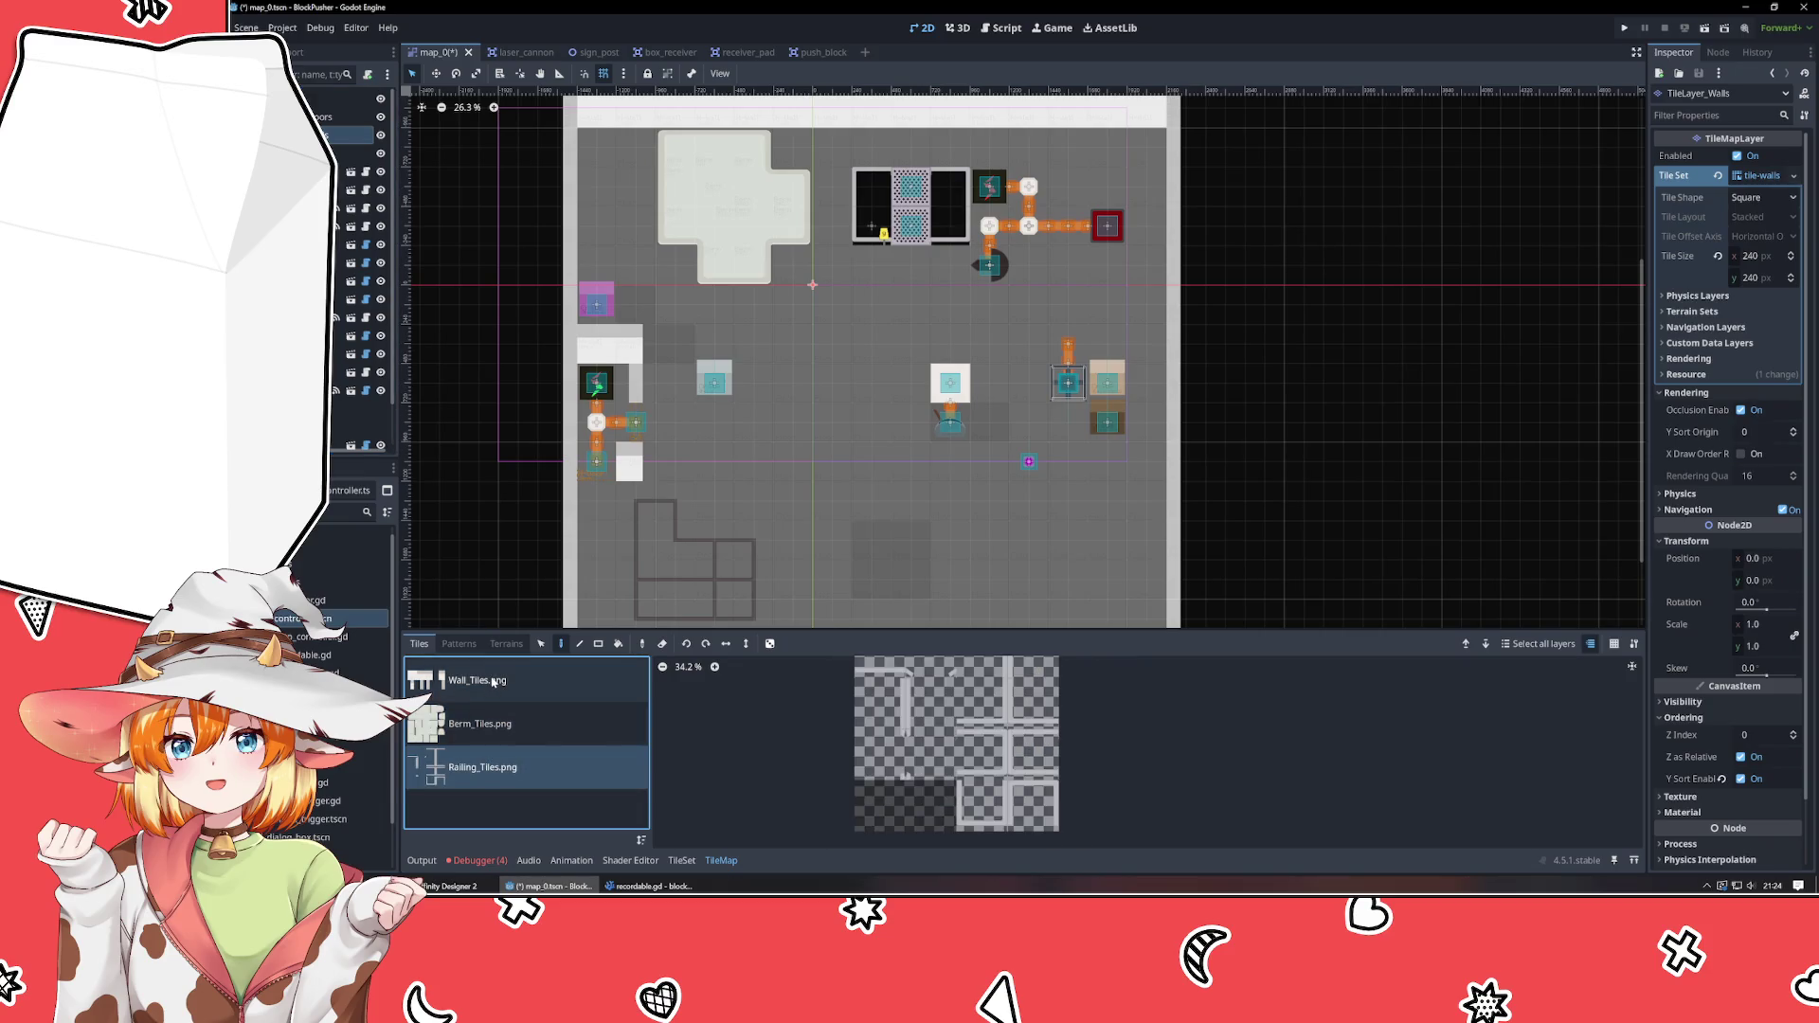
{"action": "left_click", "coordinate": [681, 860]}
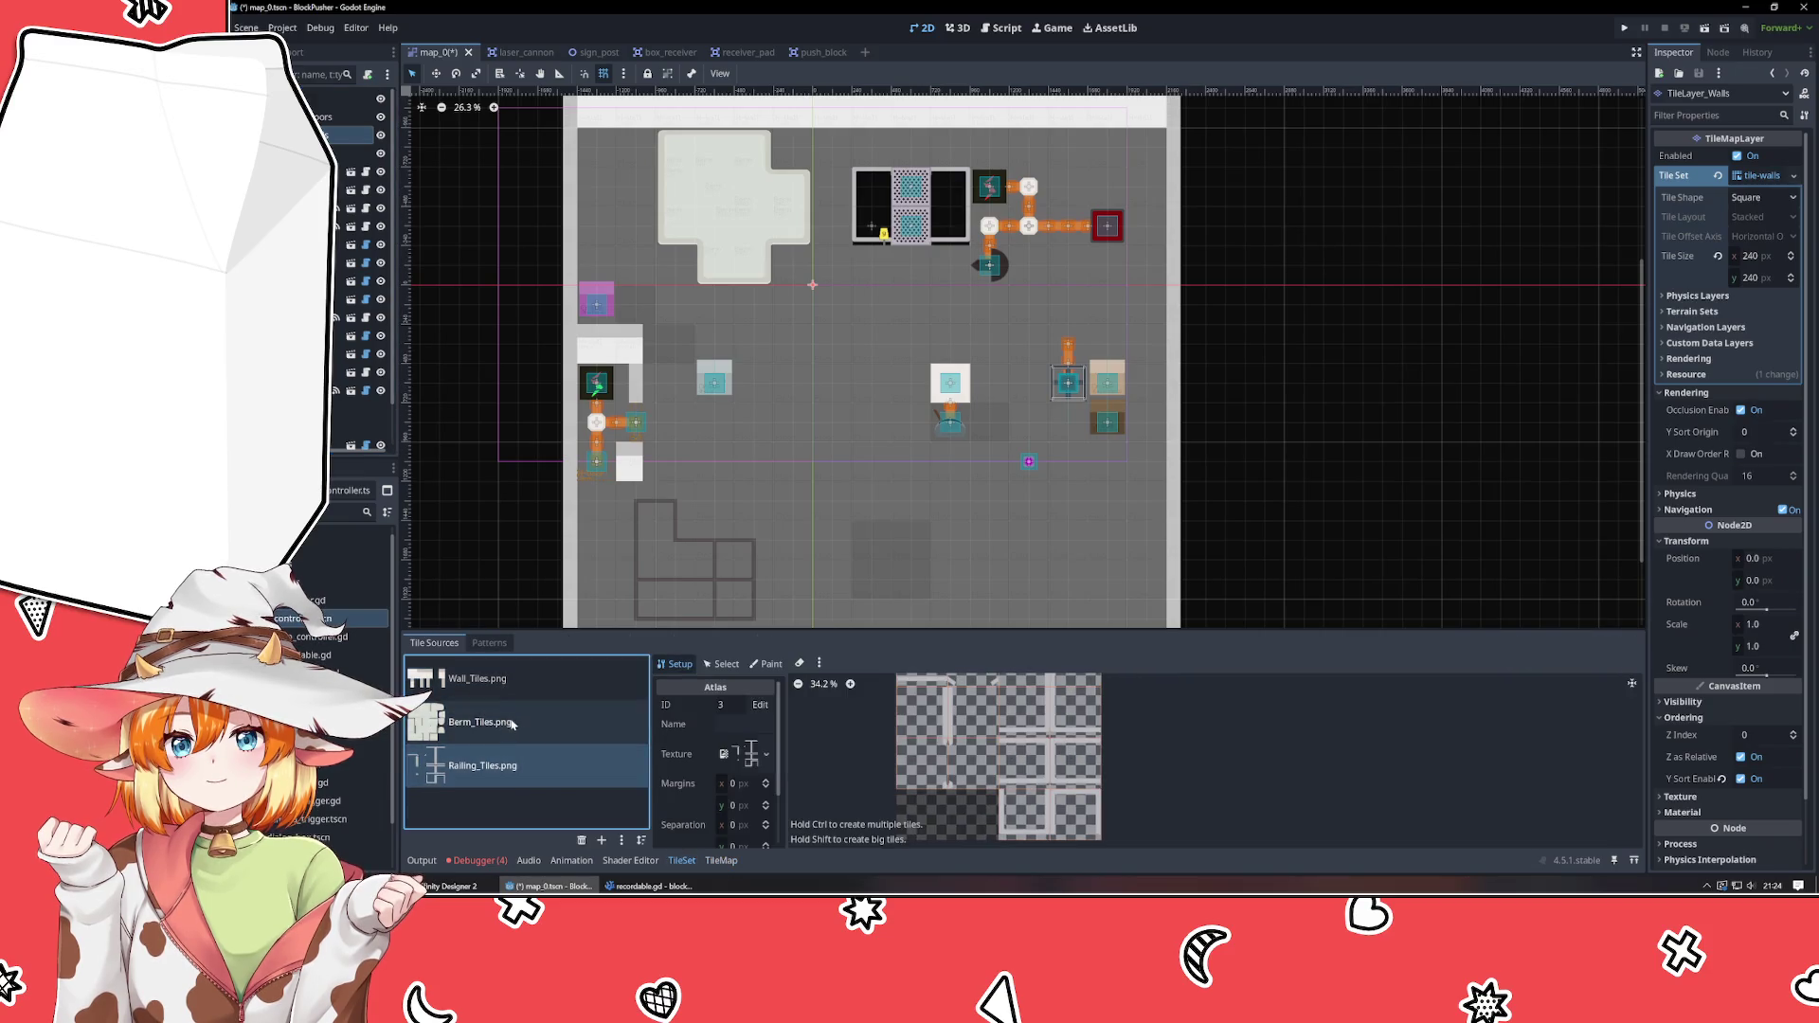
{"action": "left_click", "coordinate": [476, 679]}
{"action": "left_click", "coordinate": [355, 153]}
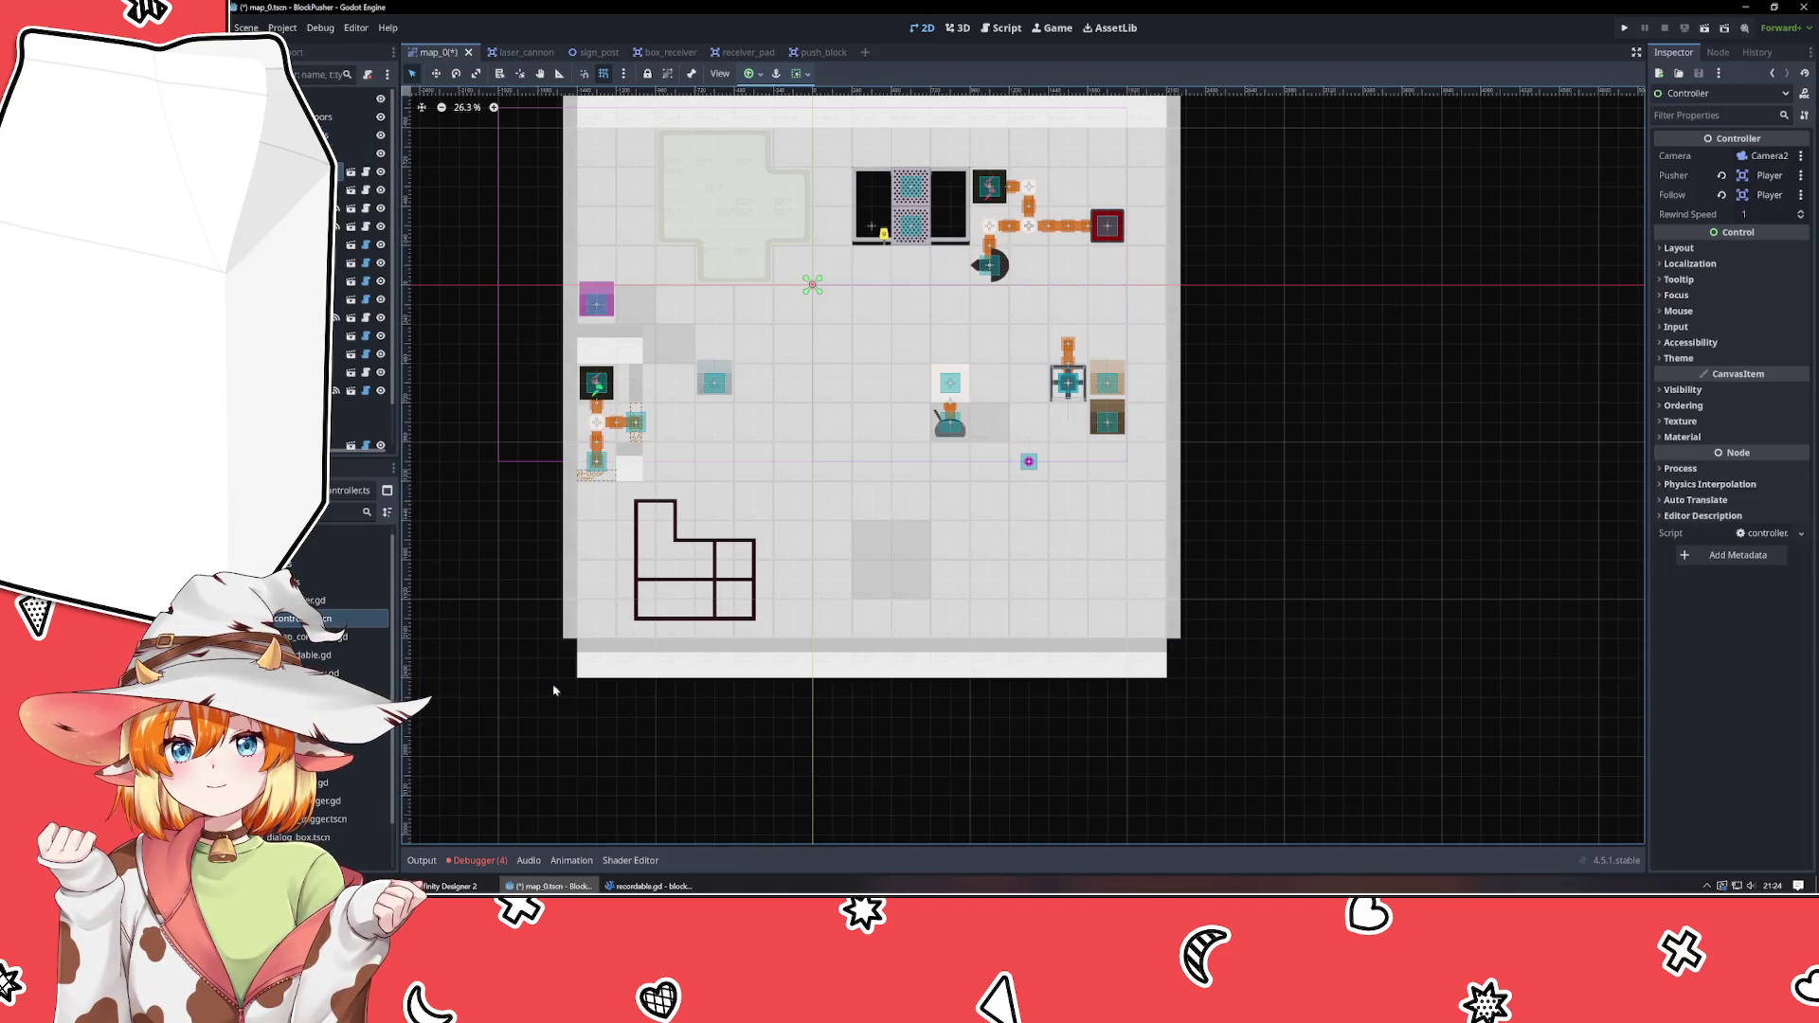
- Run the game, then turn off Tracks History on PushBlock2 and run it again
{"action": "left_click", "coordinate": [1624, 28]}
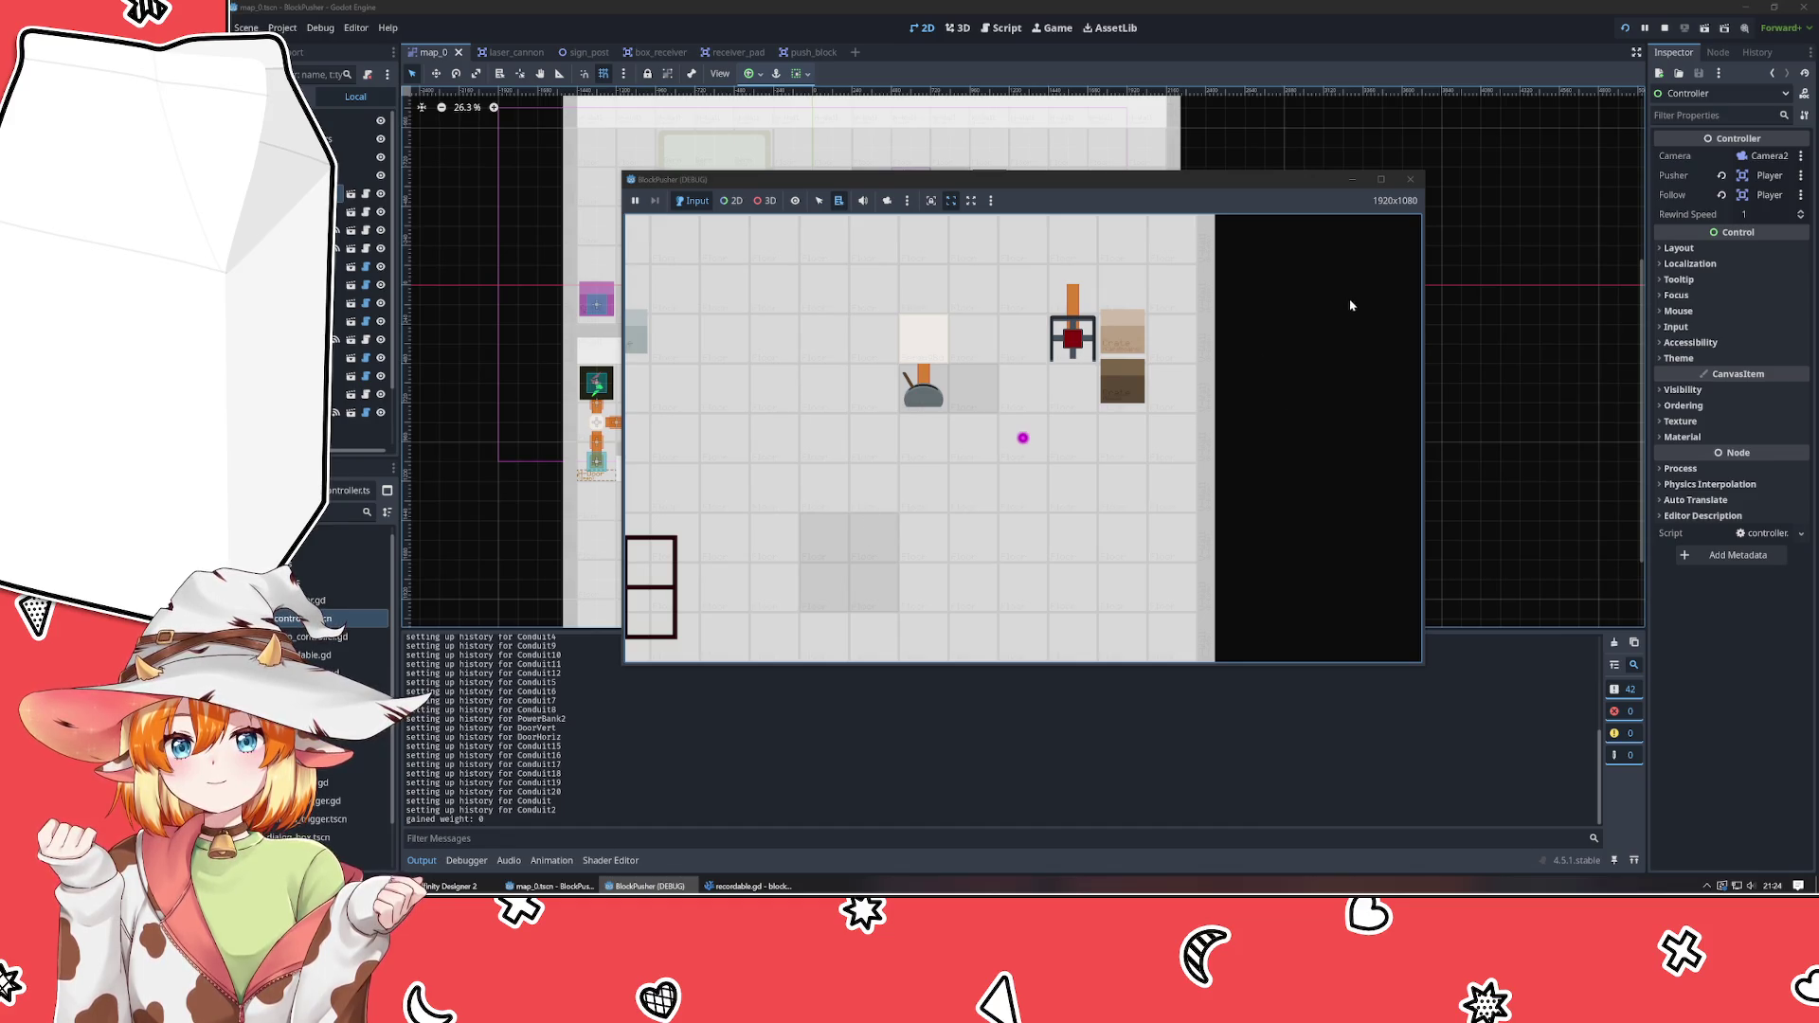
{"action": "left_click", "coordinate": [1411, 180]}
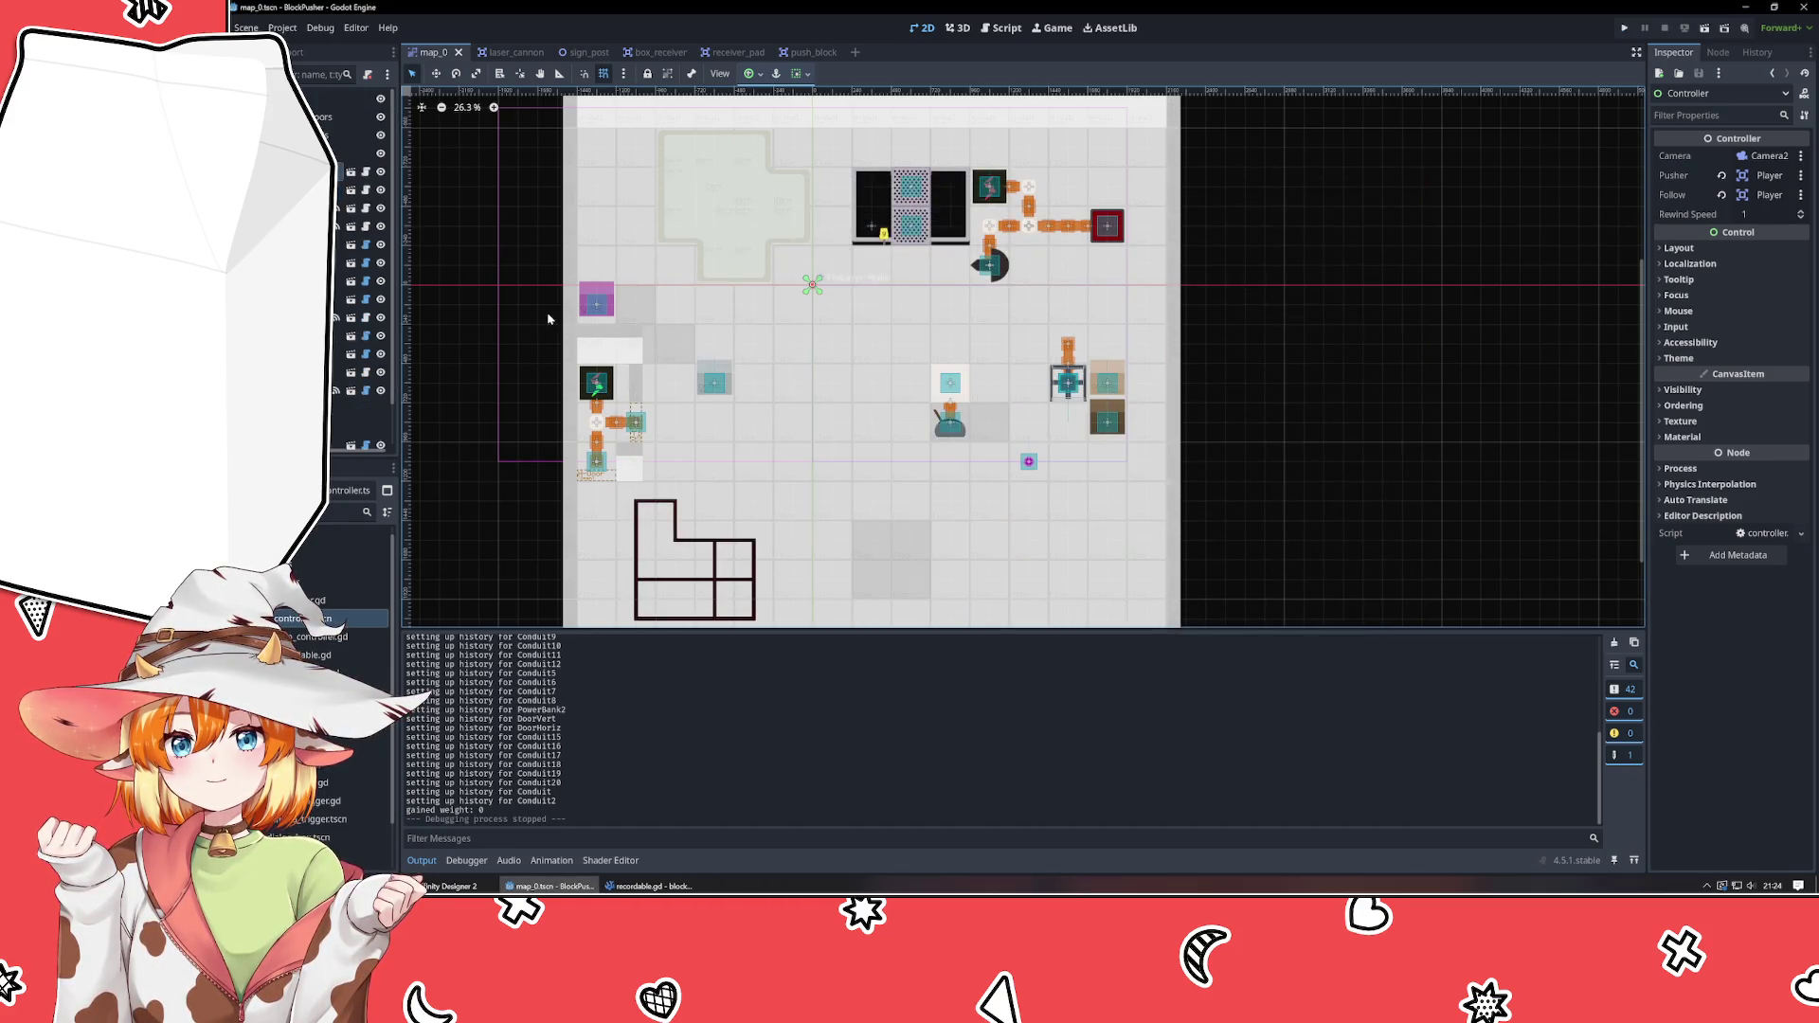
{"action": "left_click", "coordinate": [346, 262]}
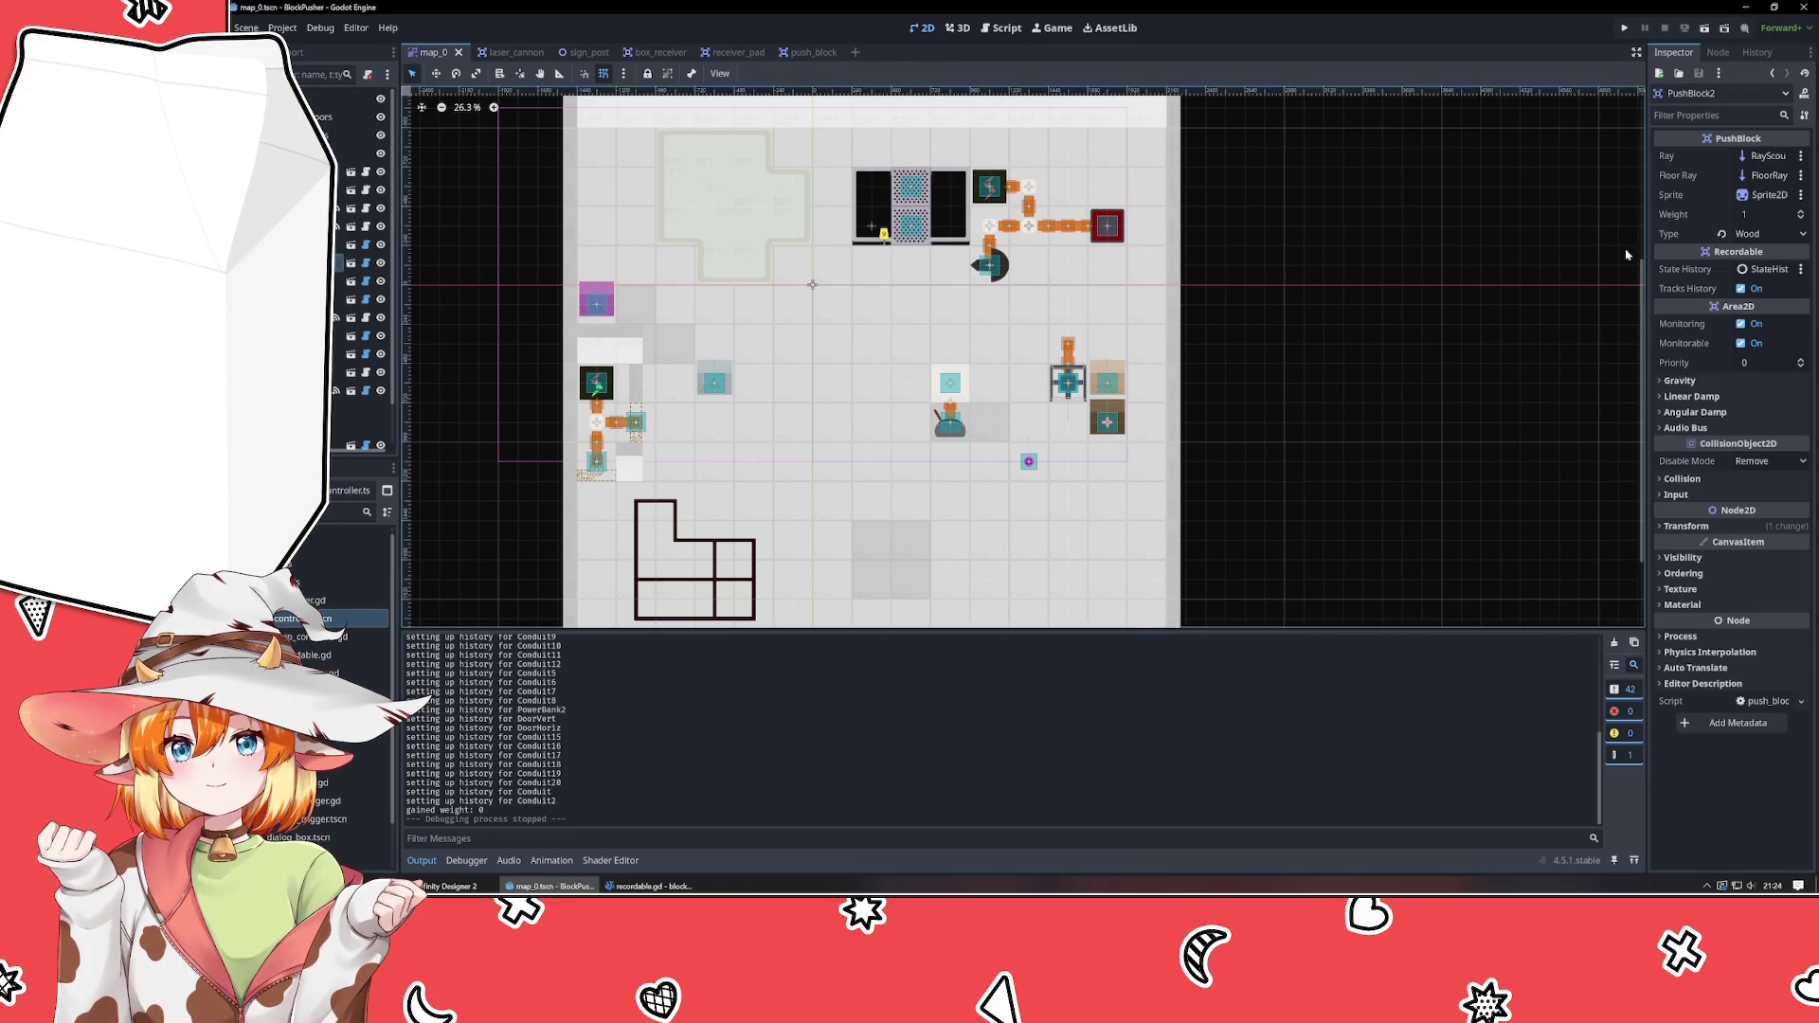
{"action": "left_click", "coordinate": [1767, 289]}
{"action": "left_click", "coordinate": [1626, 28]}
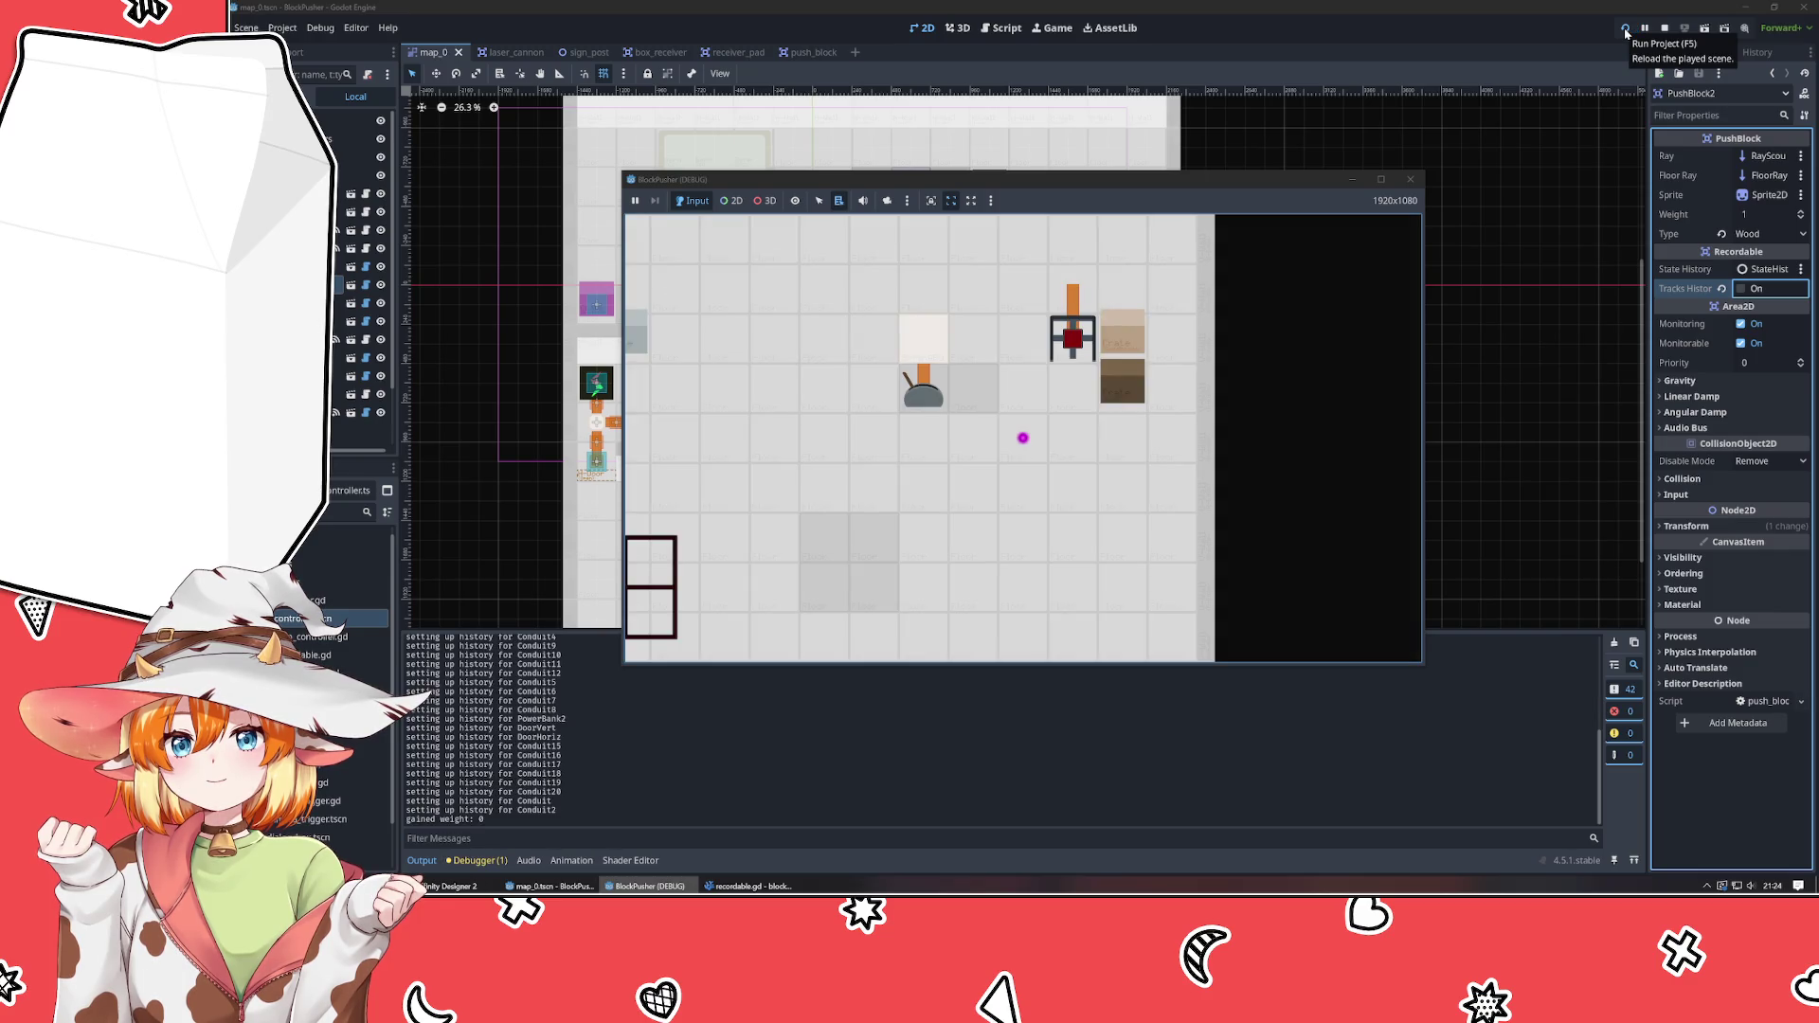
- Check the Debugger errors and output log, then close the running game
{"action": "left_click", "coordinate": [451, 860]}
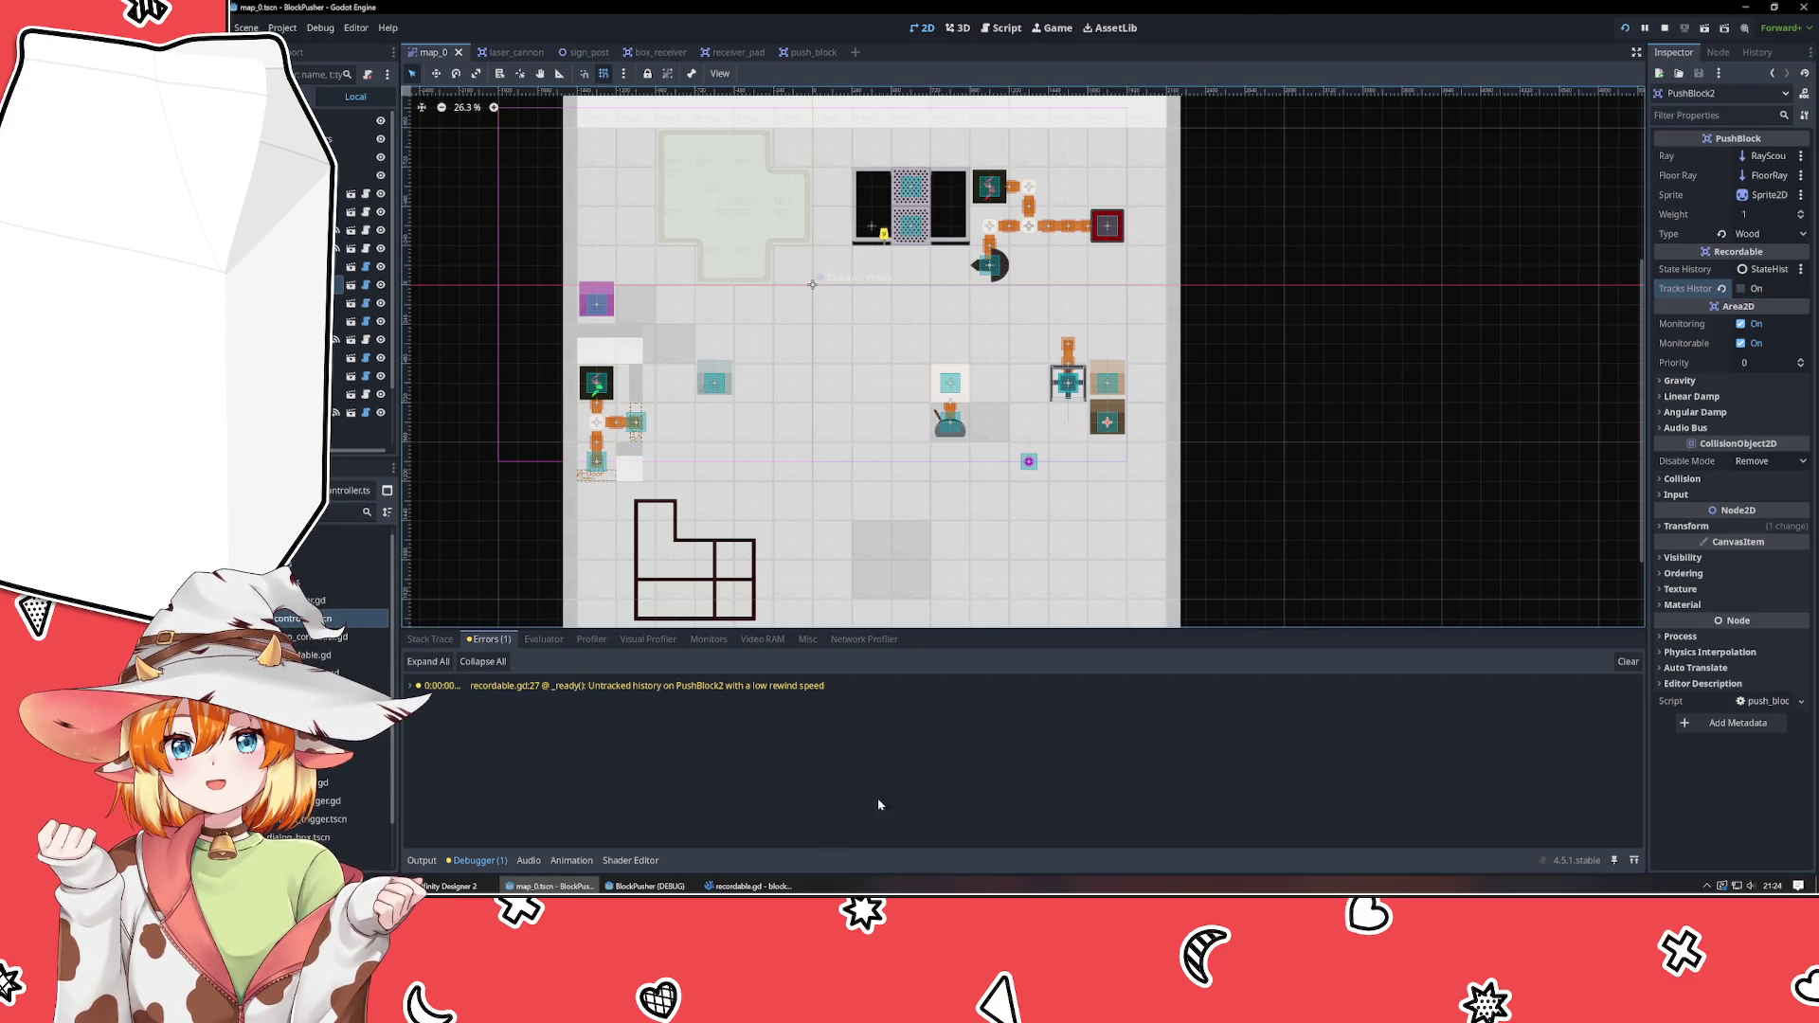
{"action": "left_click", "coordinate": [422, 860]}
{"action": "key", "text": "alt+Tab"}
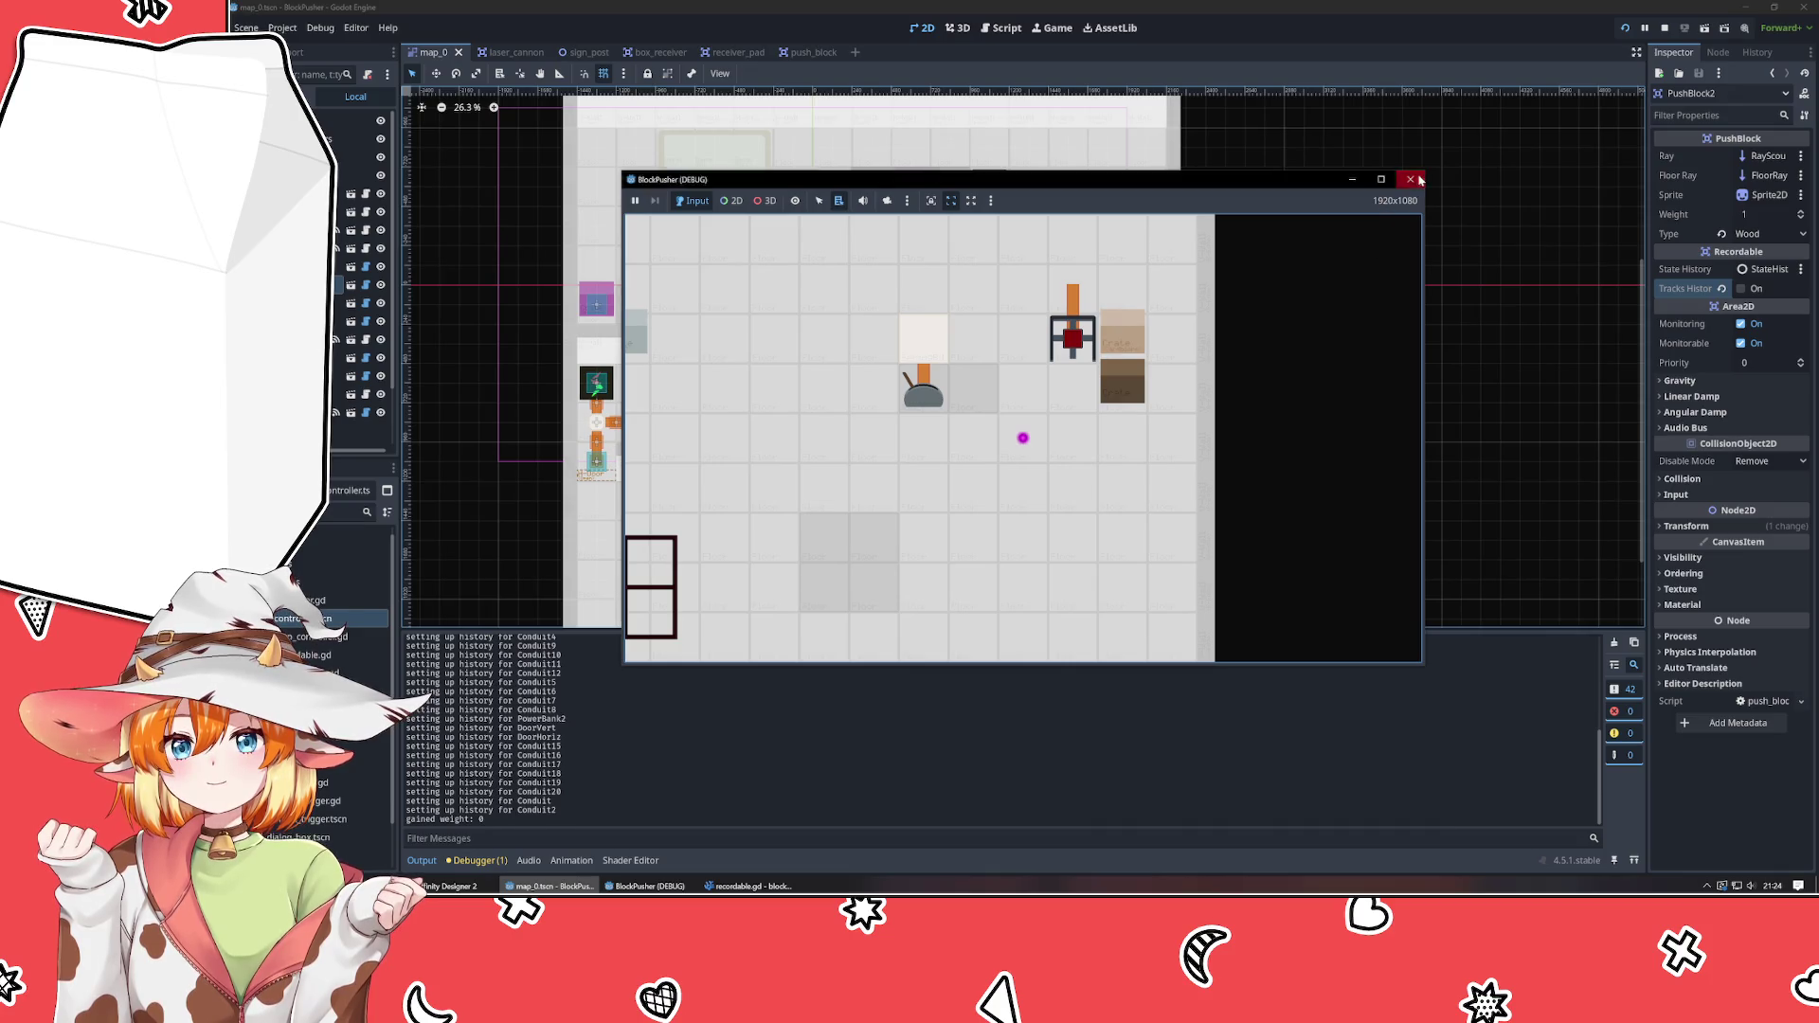
{"action": "left_click", "coordinate": [1410, 179]}
- Collapse the map's node tree, clear the selection and recentre the level view
{"action": "left_click", "coordinate": [322, 172]}
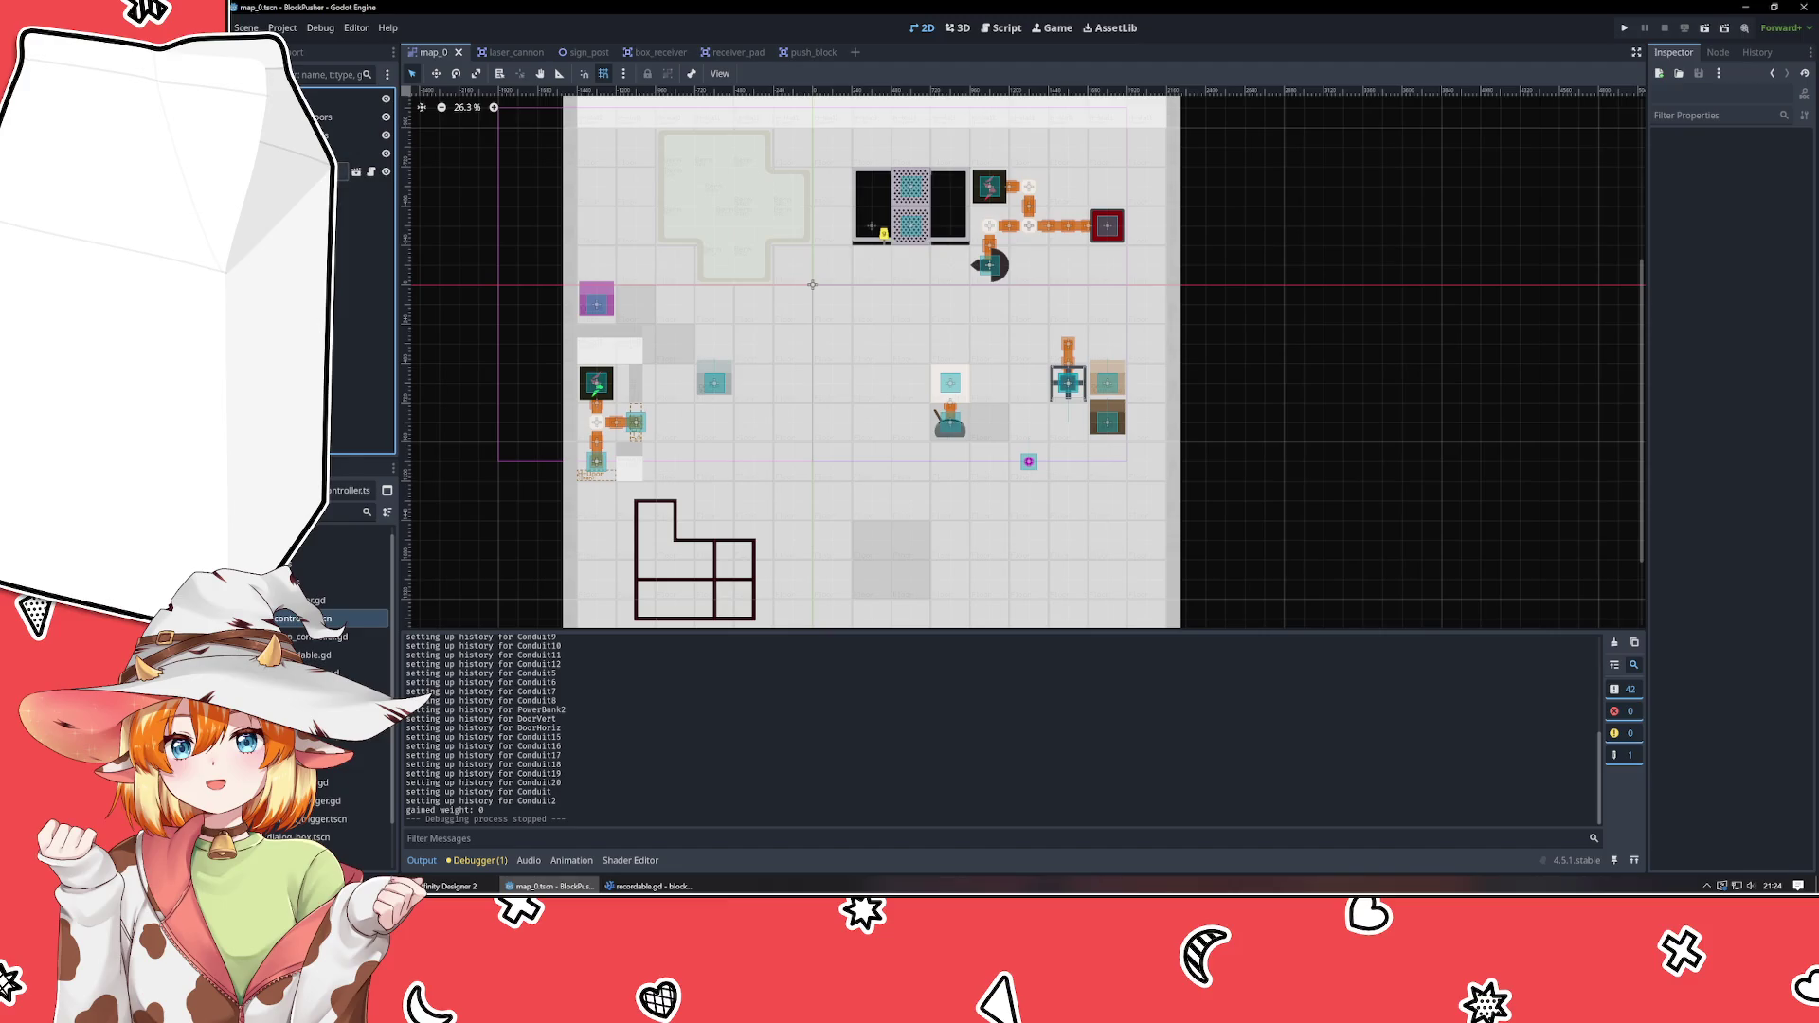
{"action": "left_click", "coordinate": [1237, 385]}
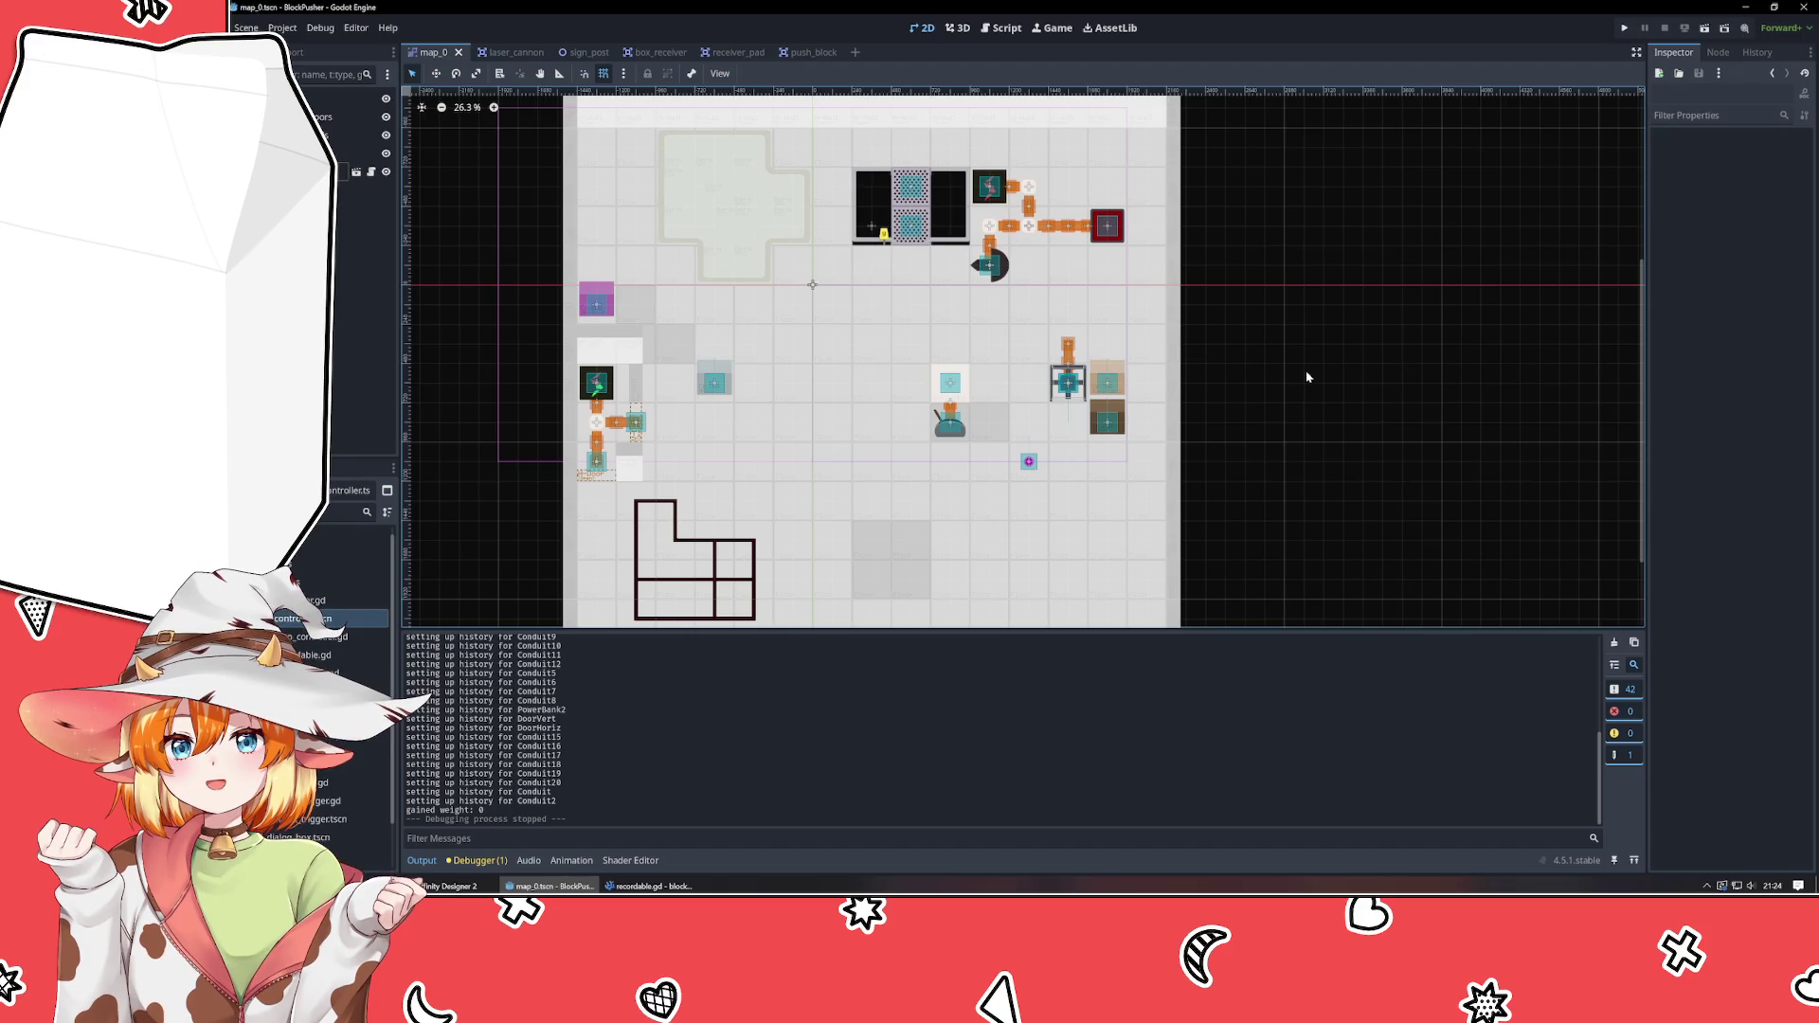
{"action": "scroll", "coordinate": [1254, 146], "scroll_direction": "down", "scroll_amount": 5}
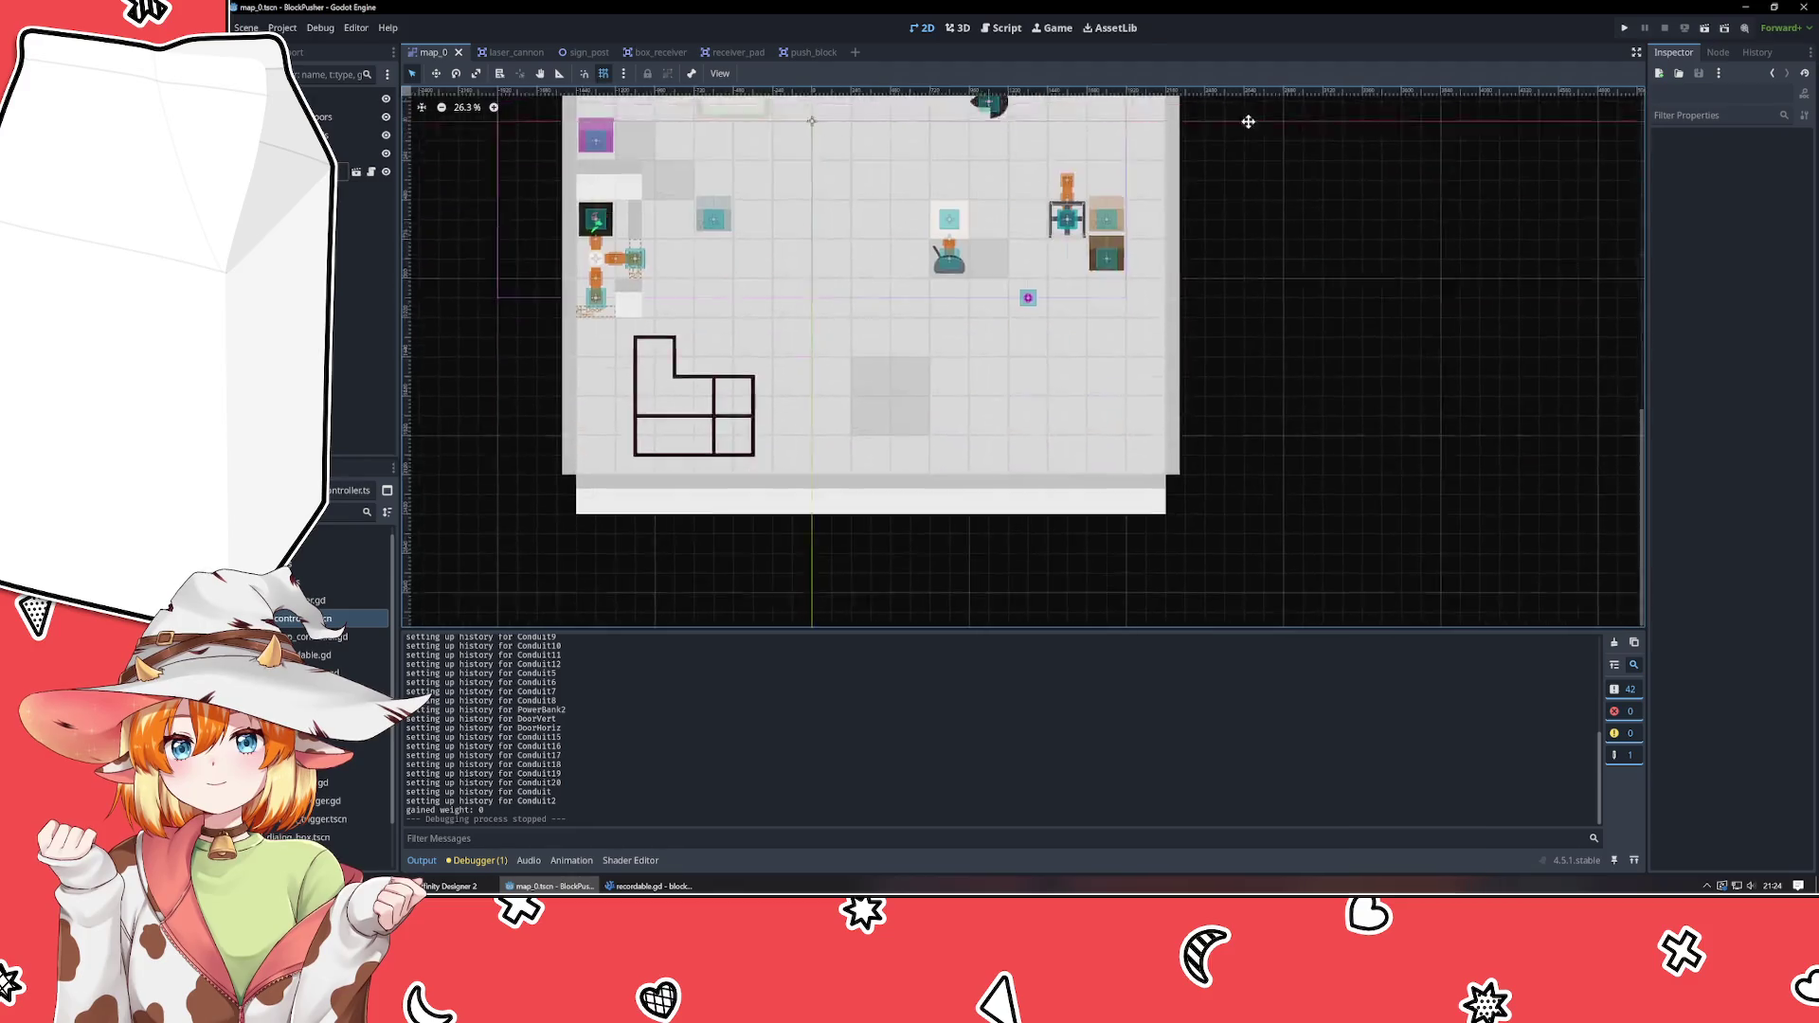
{"action": "scroll", "coordinate": [1391, 367], "scroll_direction": "up", "scroll_amount": 6}
{"action": "mouse_move", "coordinate": [1391, 366]}
{"action": "left_mouse_down"}
{"action": "mouse_move", "coordinate": [1336, 544]}
{"action": "mouse_move", "coordinate": [1178, 427]}
{"action": "mouse_move", "coordinate": [1461, 349]}
{"action": "mouse_move", "coordinate": [1421, 207]}
{"action": "mouse_move", "coordinate": [1361, 215]}
{"action": "left_mouse_up"}
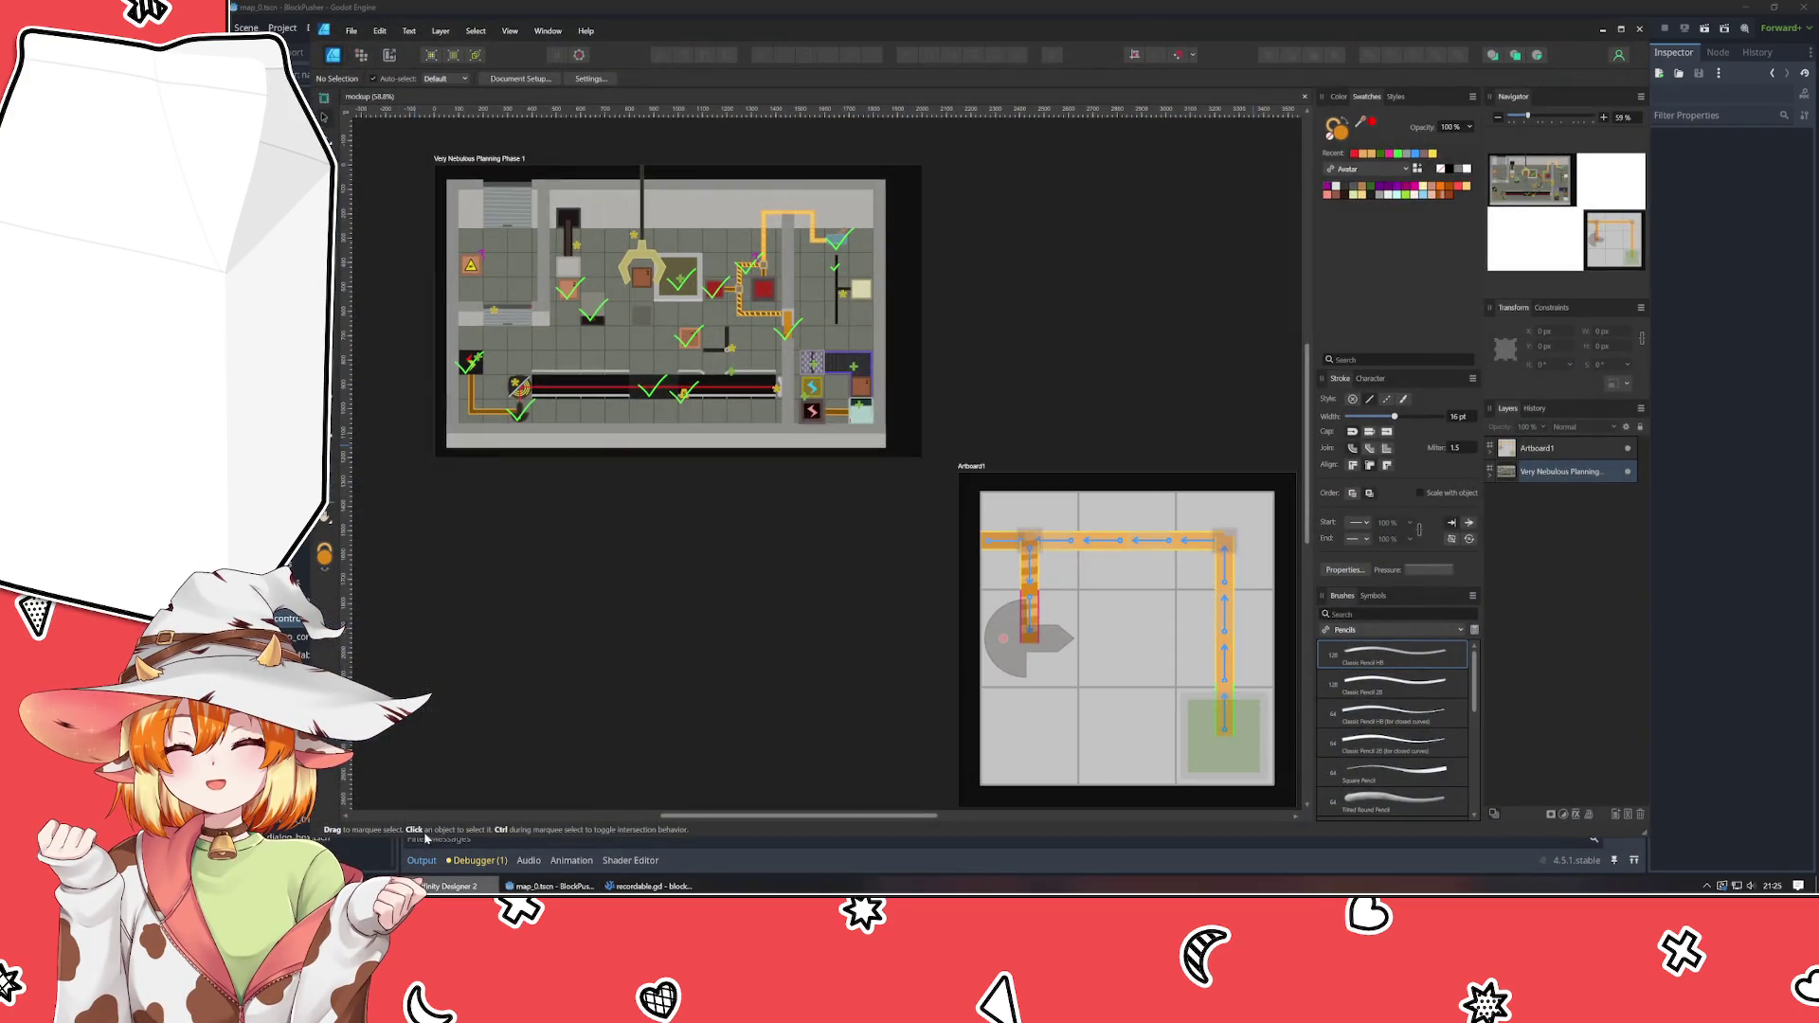
- Zoom into the planning artboard, switch the colour panel to HSL sliders, and return to Godot
{"action": "scroll", "coordinate": [427, 353], "scroll_direction": "up", "scroll_amount": 4}
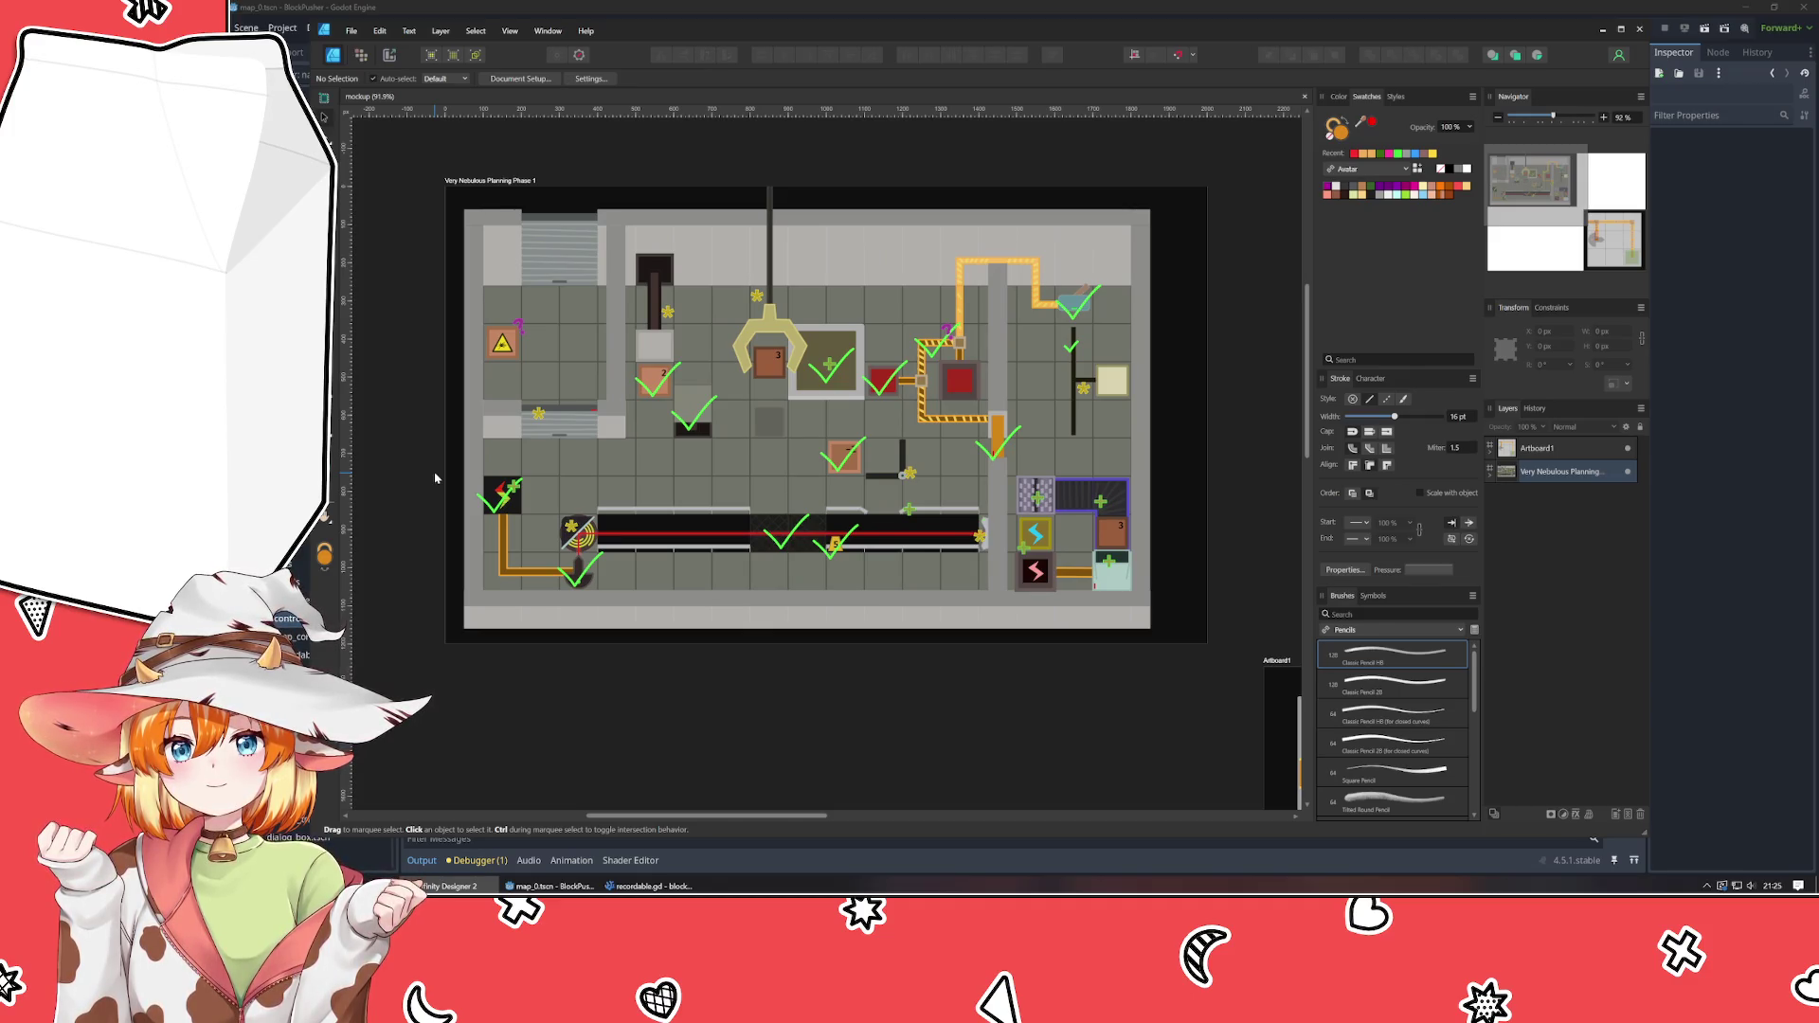
{"action": "left_click", "coordinate": [1339, 95]}
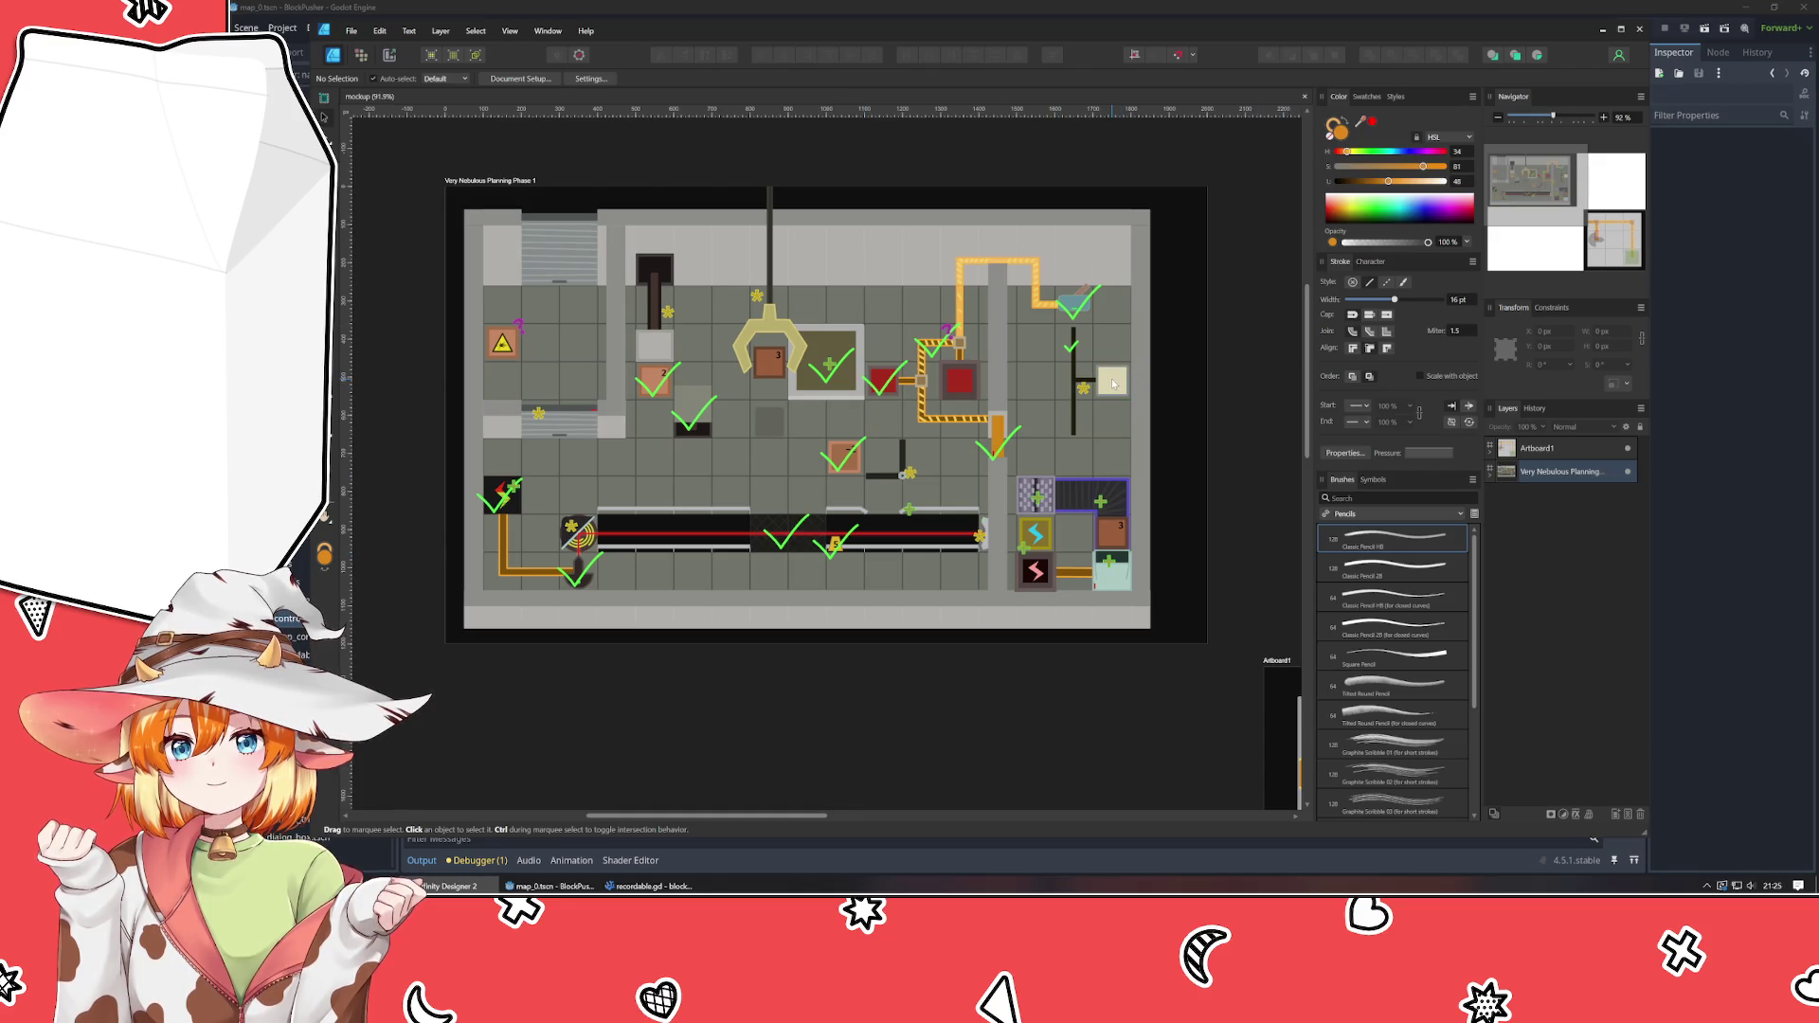
{"action": "key", "text": "alt+Tab"}
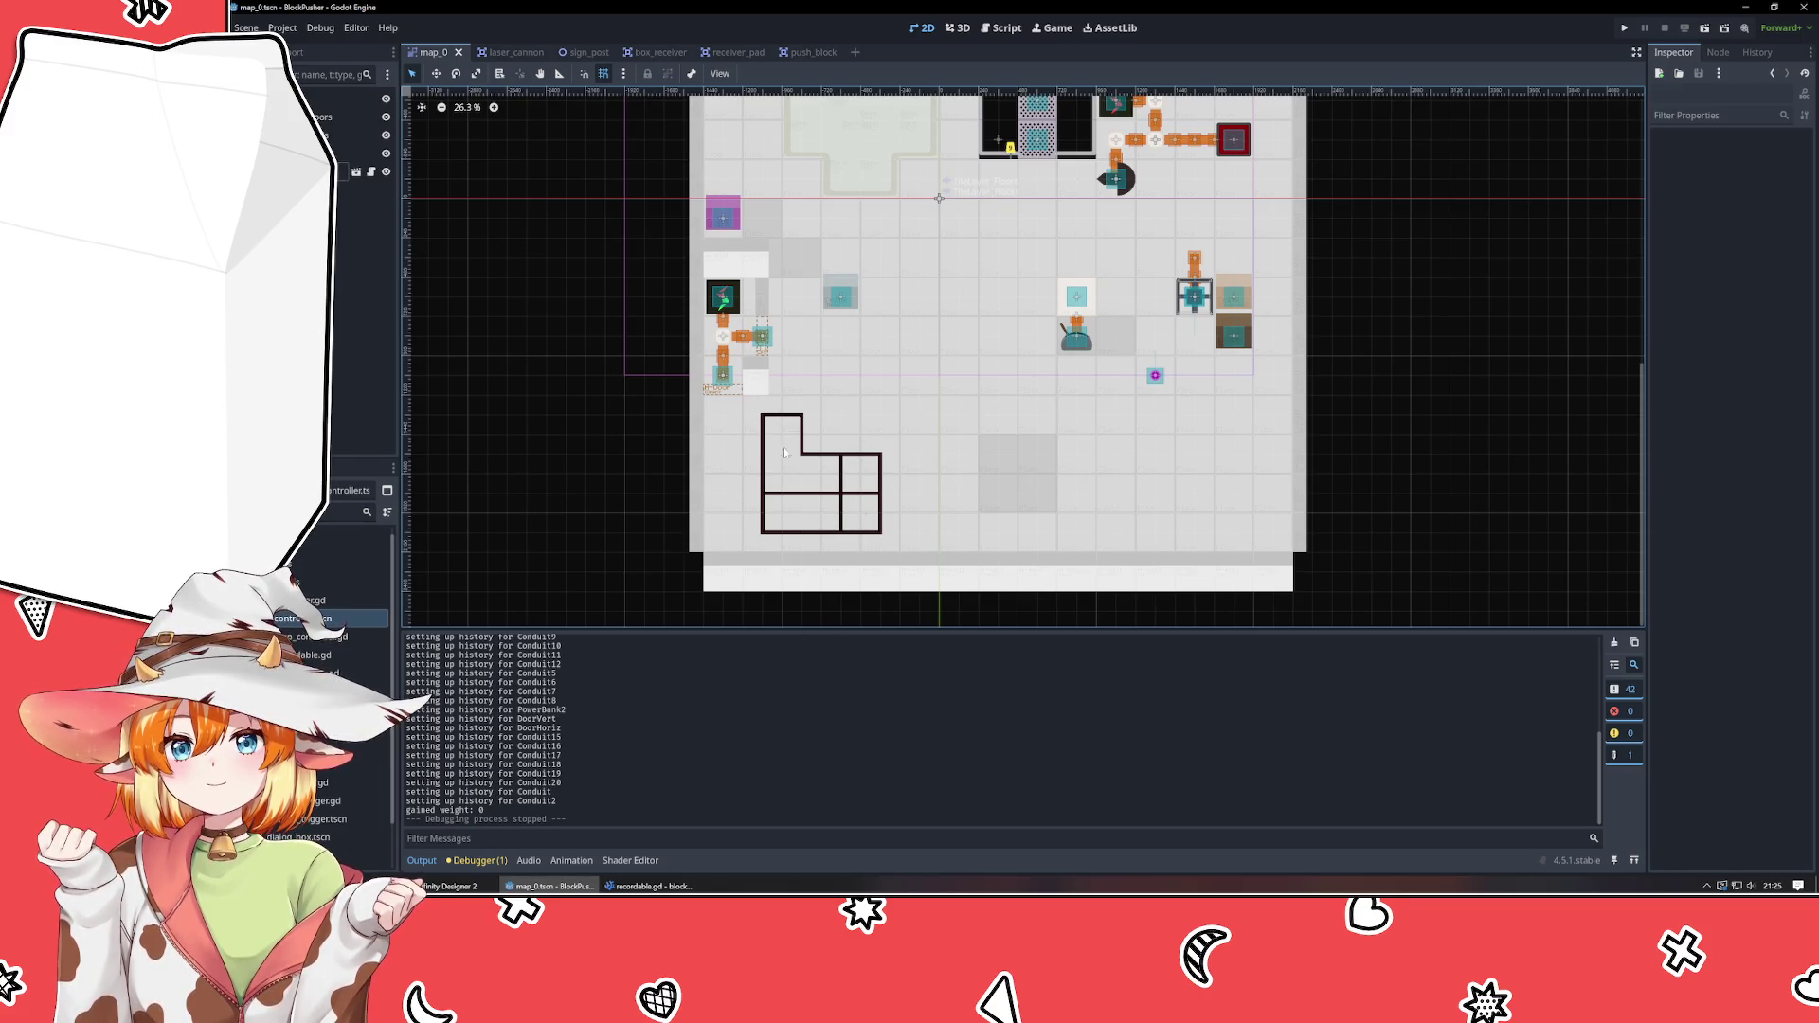
- Start a new scene in the pushables folder named path_block
{"action": "scroll", "coordinate": [763, 431], "scroll_direction": "up", "scroll_amount": 3}
{"action": "scroll", "coordinate": [930, 398], "scroll_direction": "up", "scroll_amount": 1}
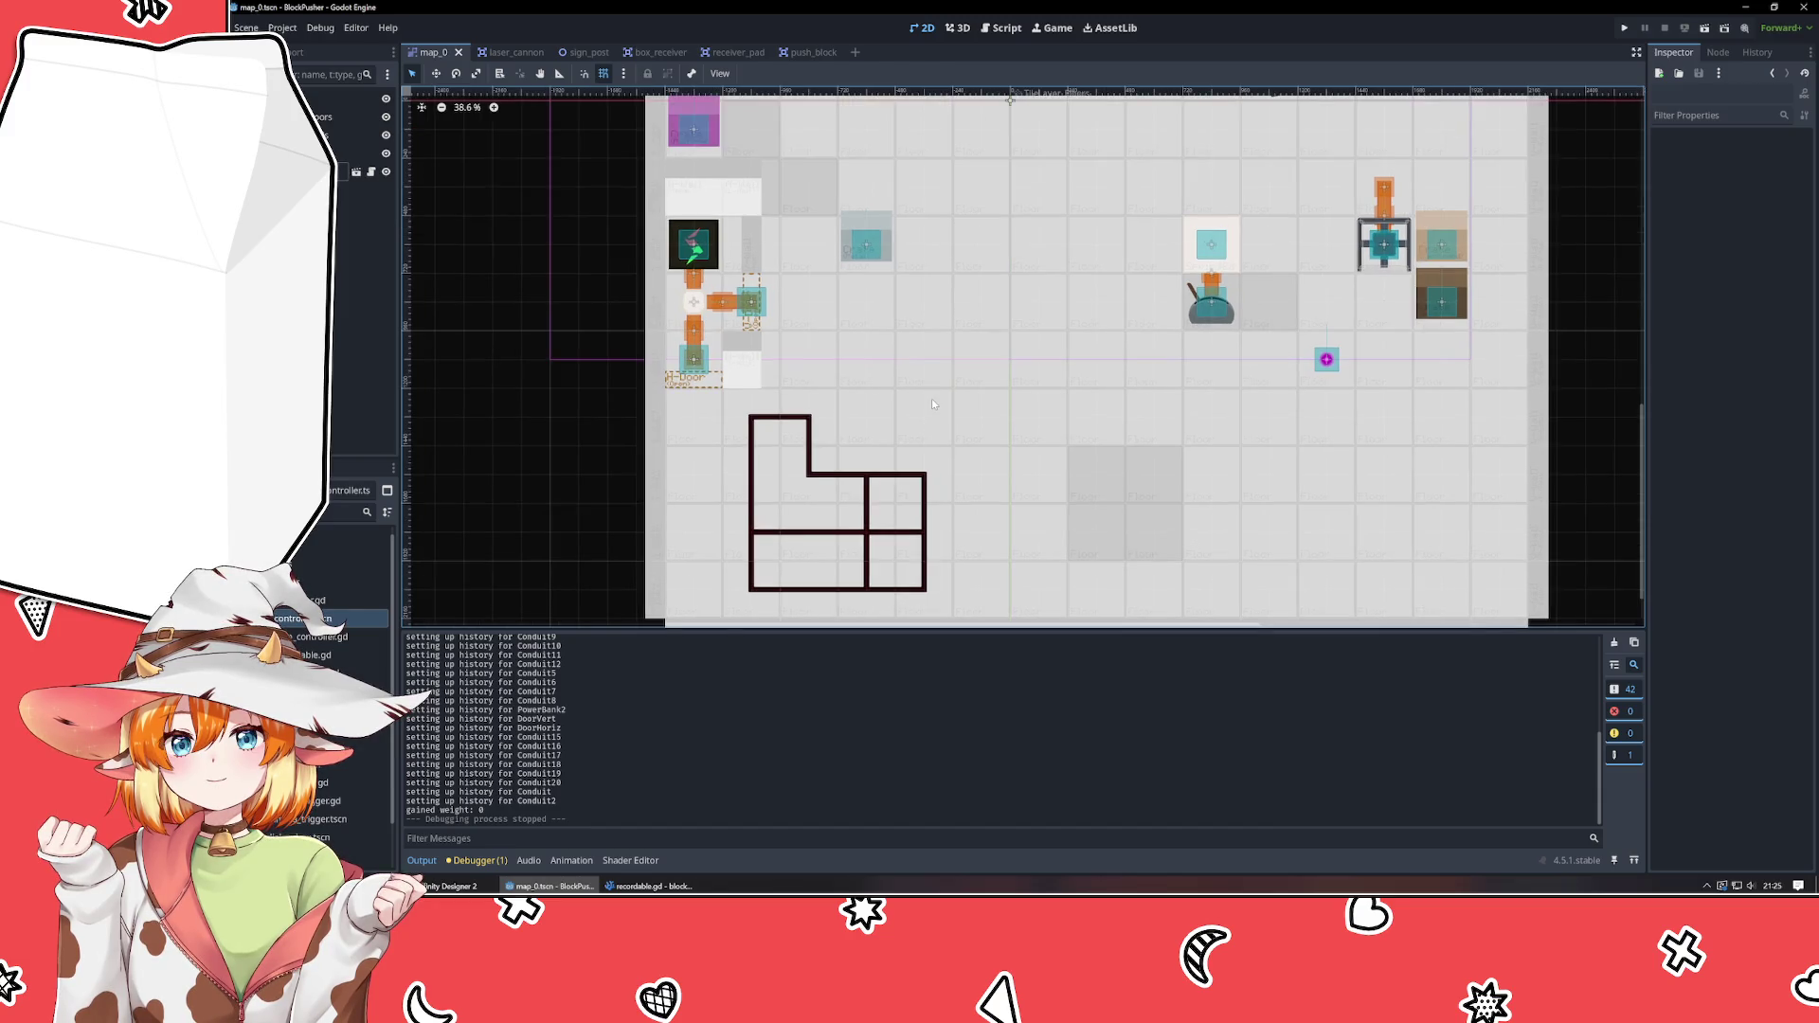
{"action": "scroll", "coordinate": [933, 404], "scroll_direction": "down", "scroll_amount": 3}
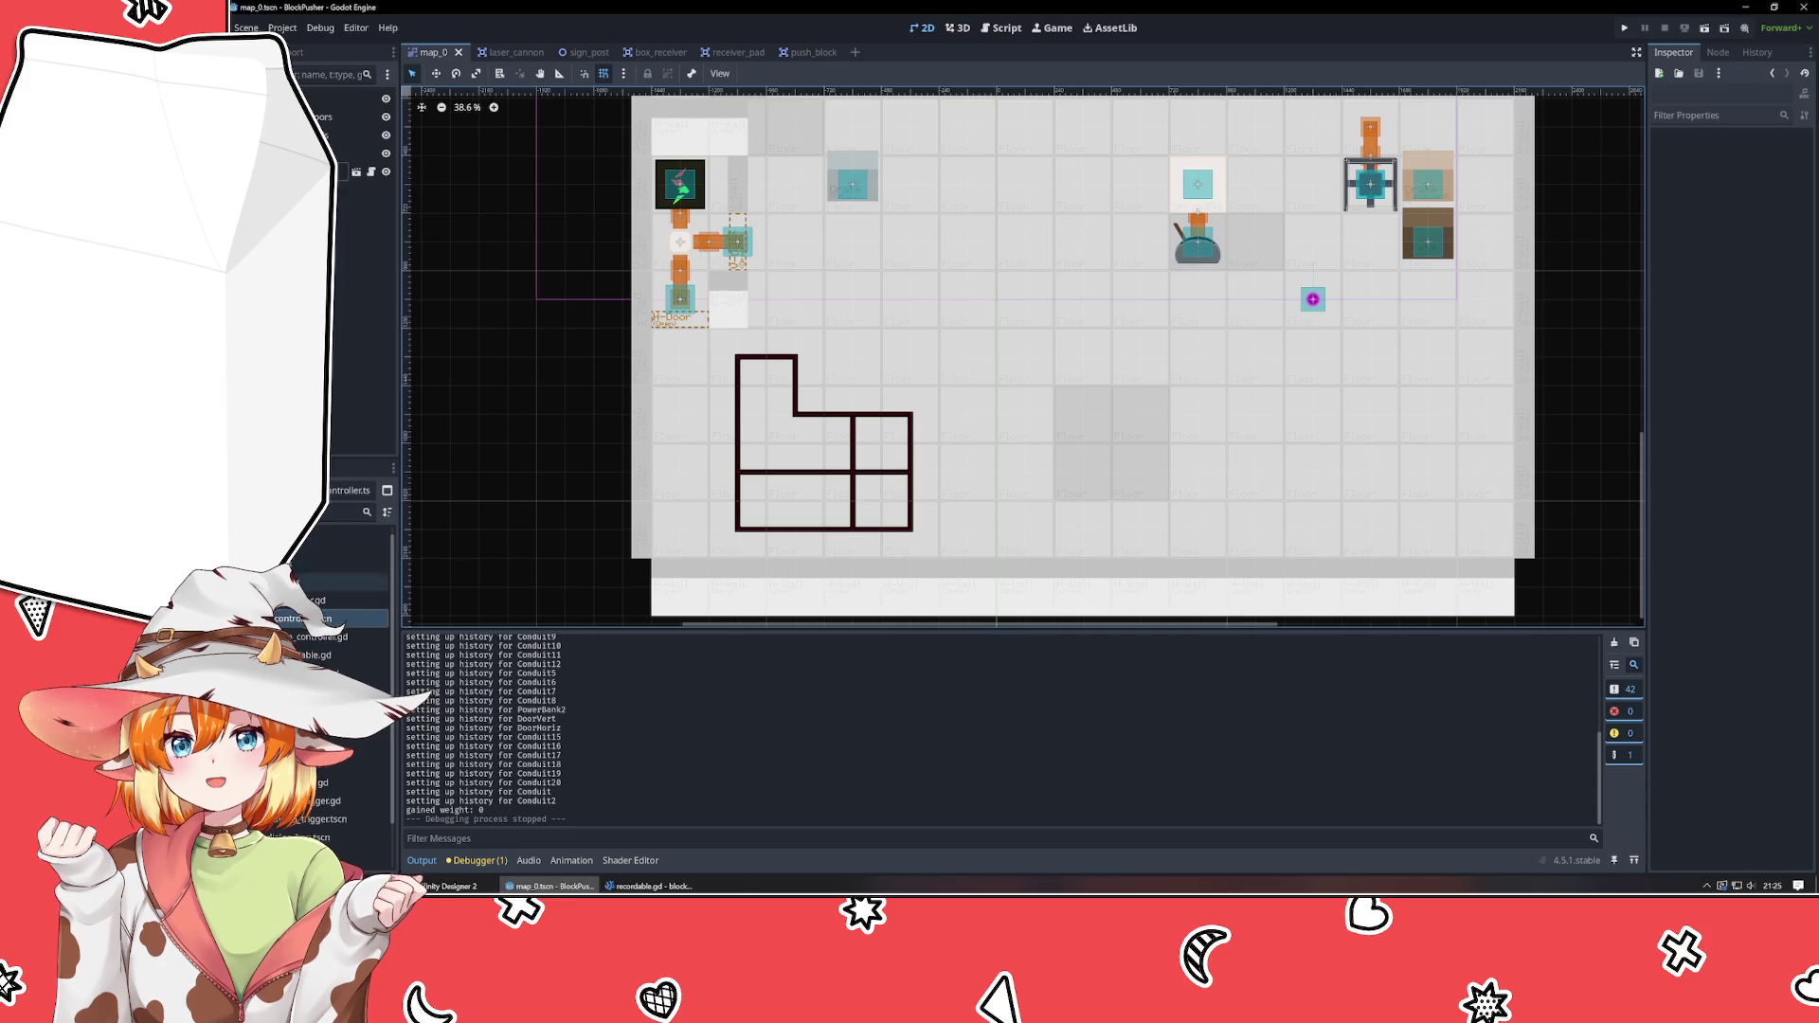
{"action": "left_click", "coordinate": [360, 589]}
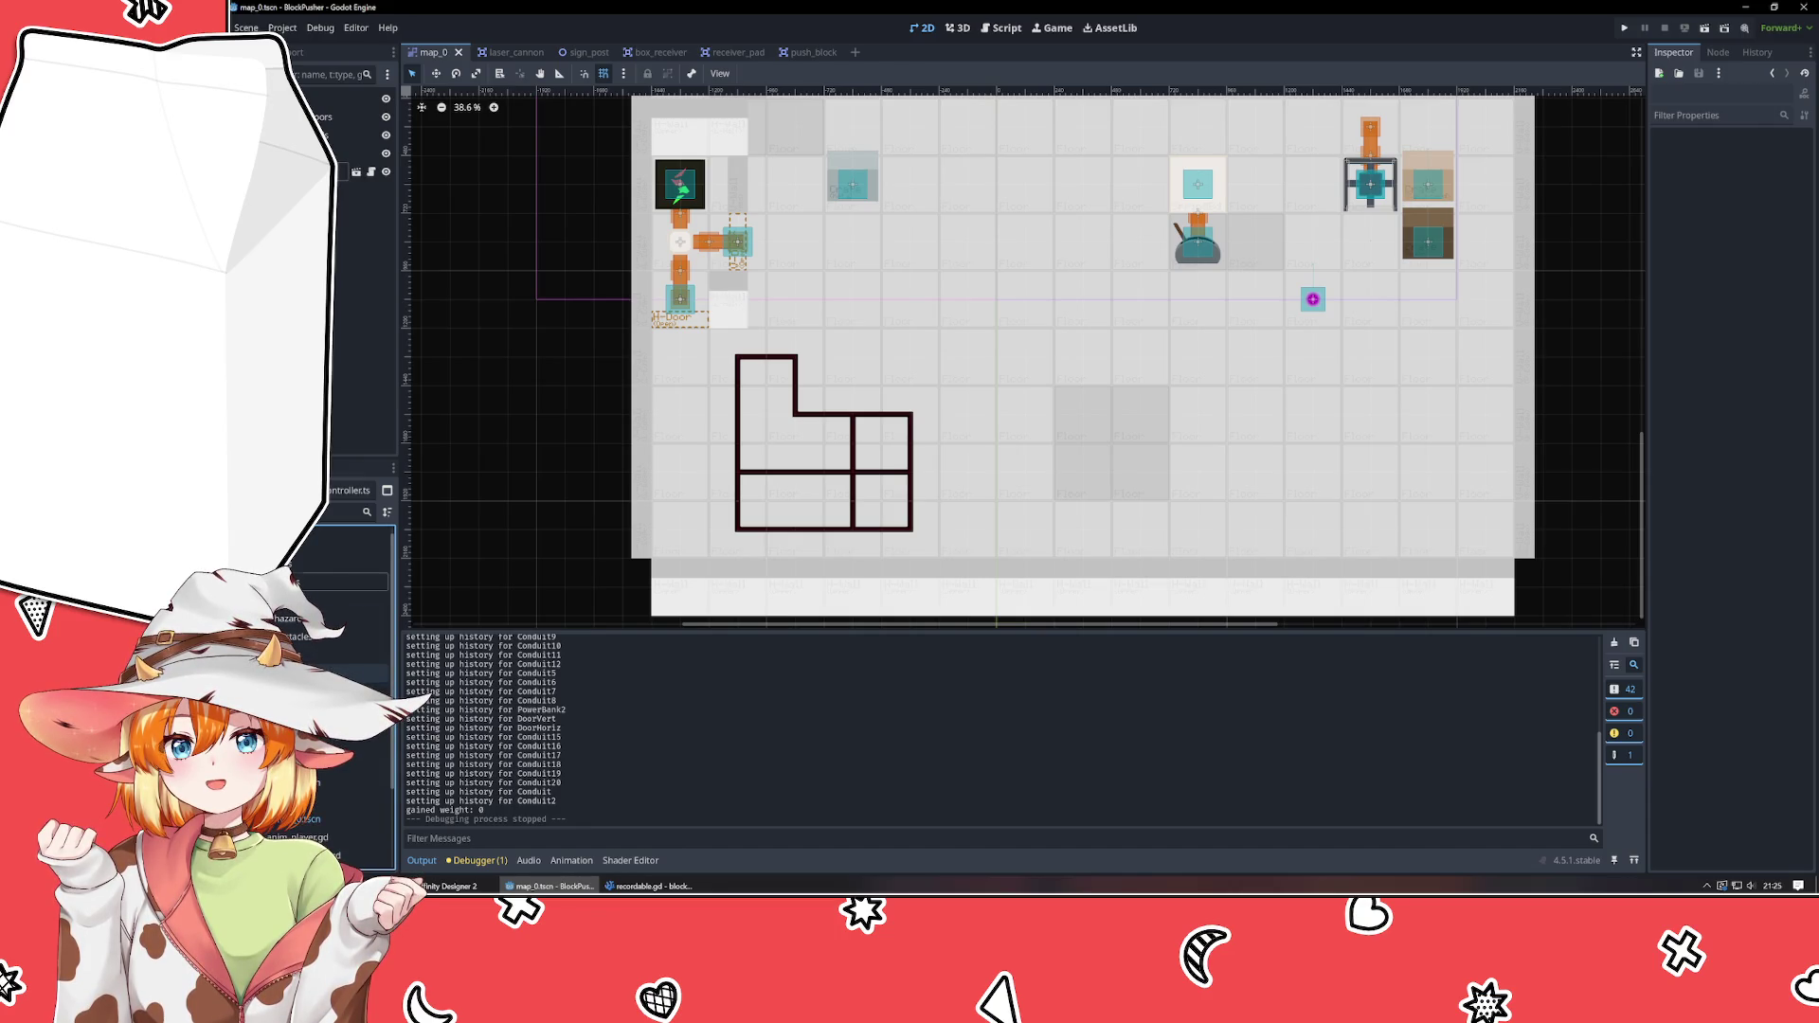
{"action": "right_click", "coordinate": [313, 600]}
{"action": "mouse_move", "coordinate": [370, 602]}
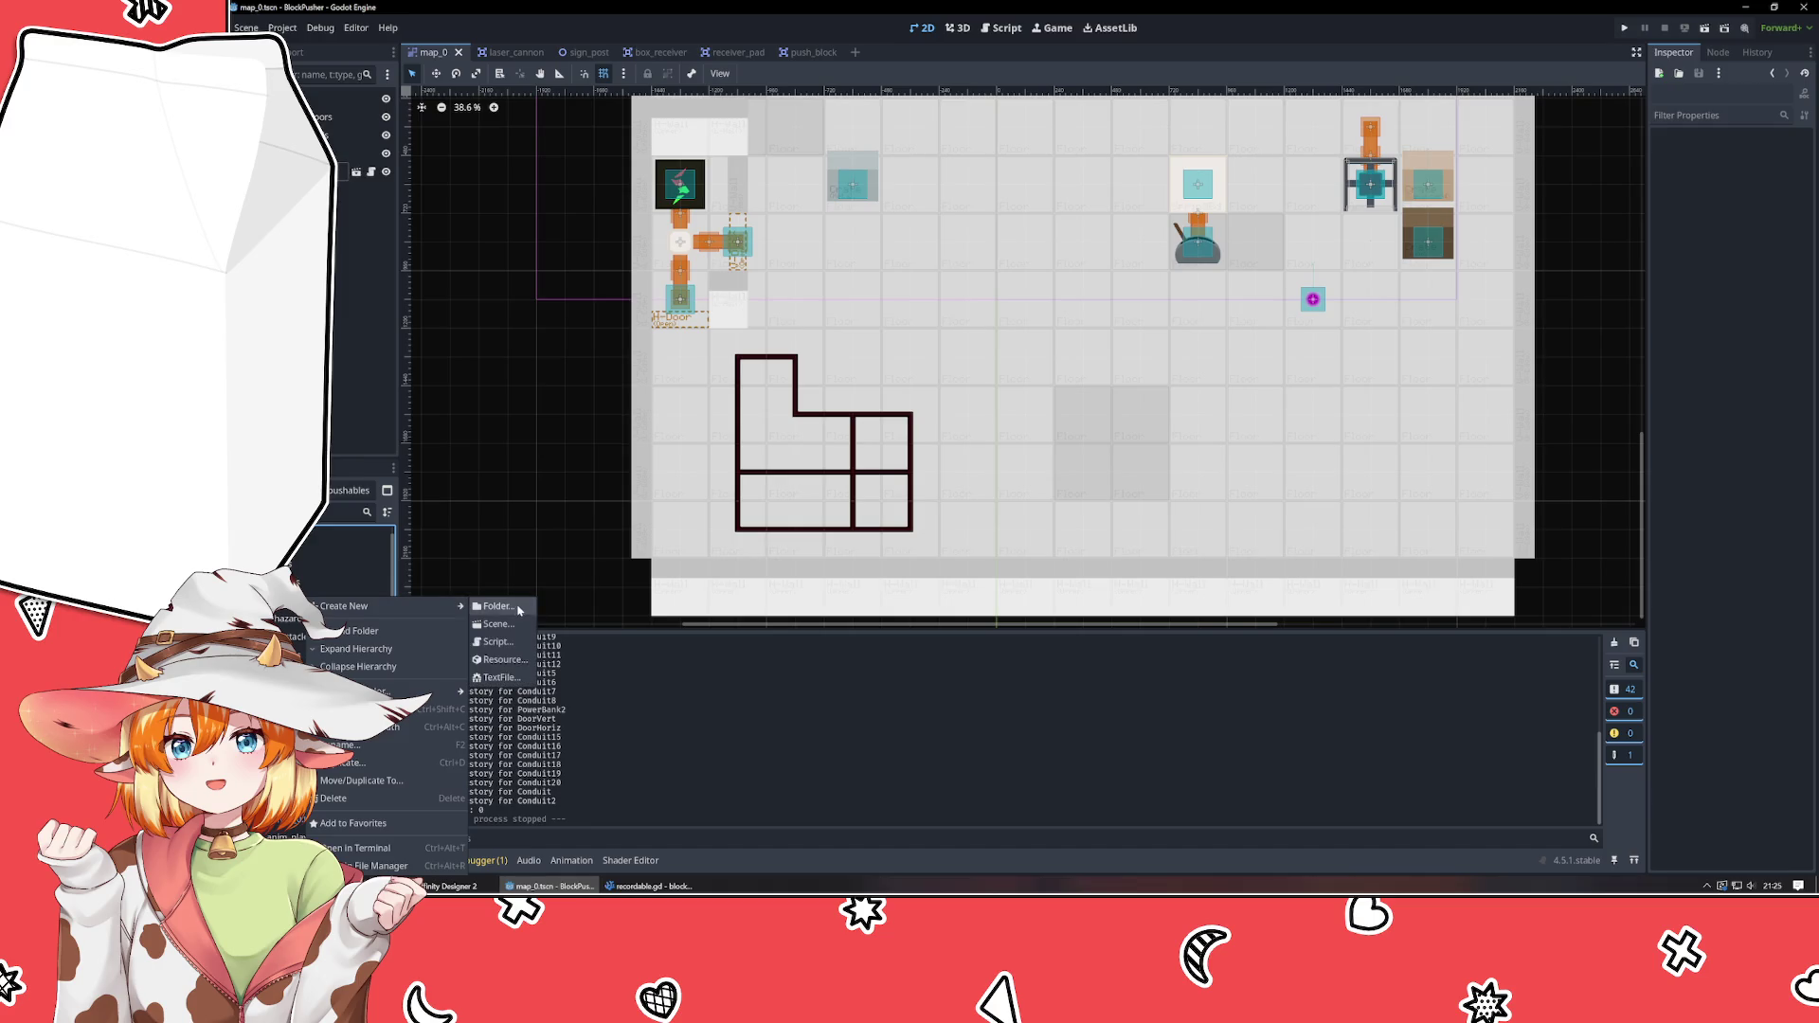
{"action": "left_click", "coordinate": [516, 628]}
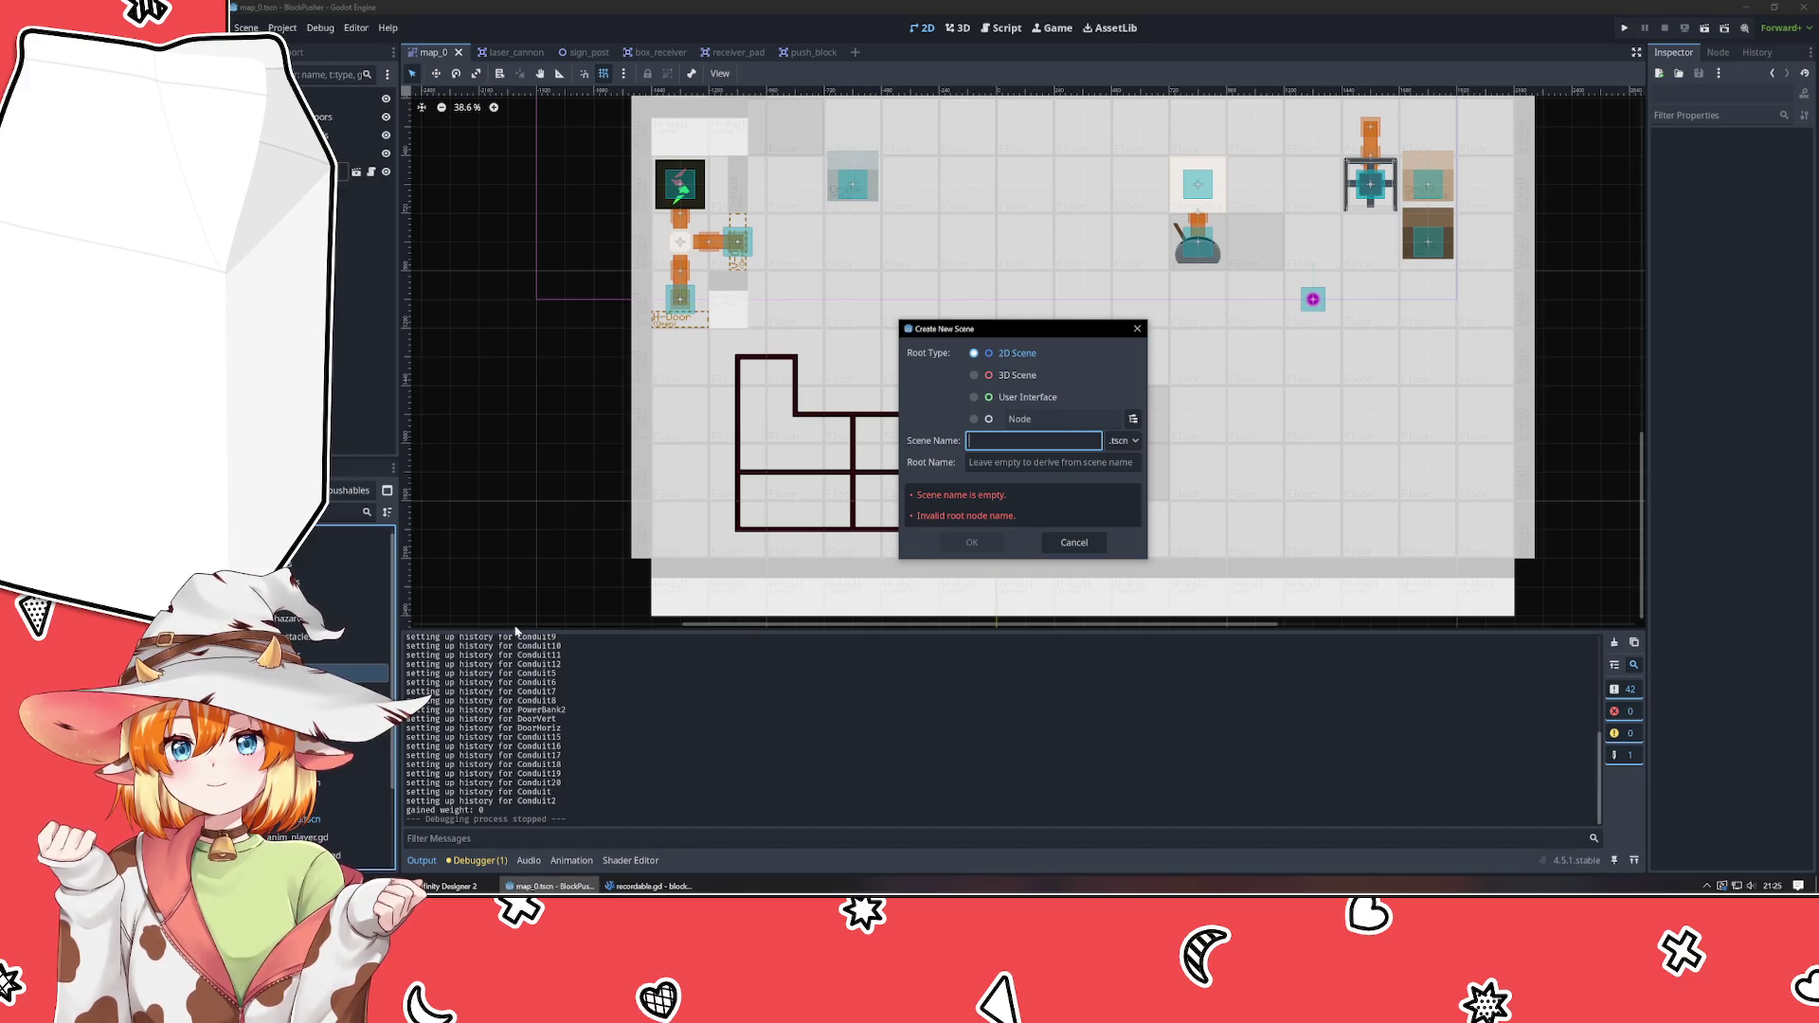
{"action": "type", "text": "grid_blick"}
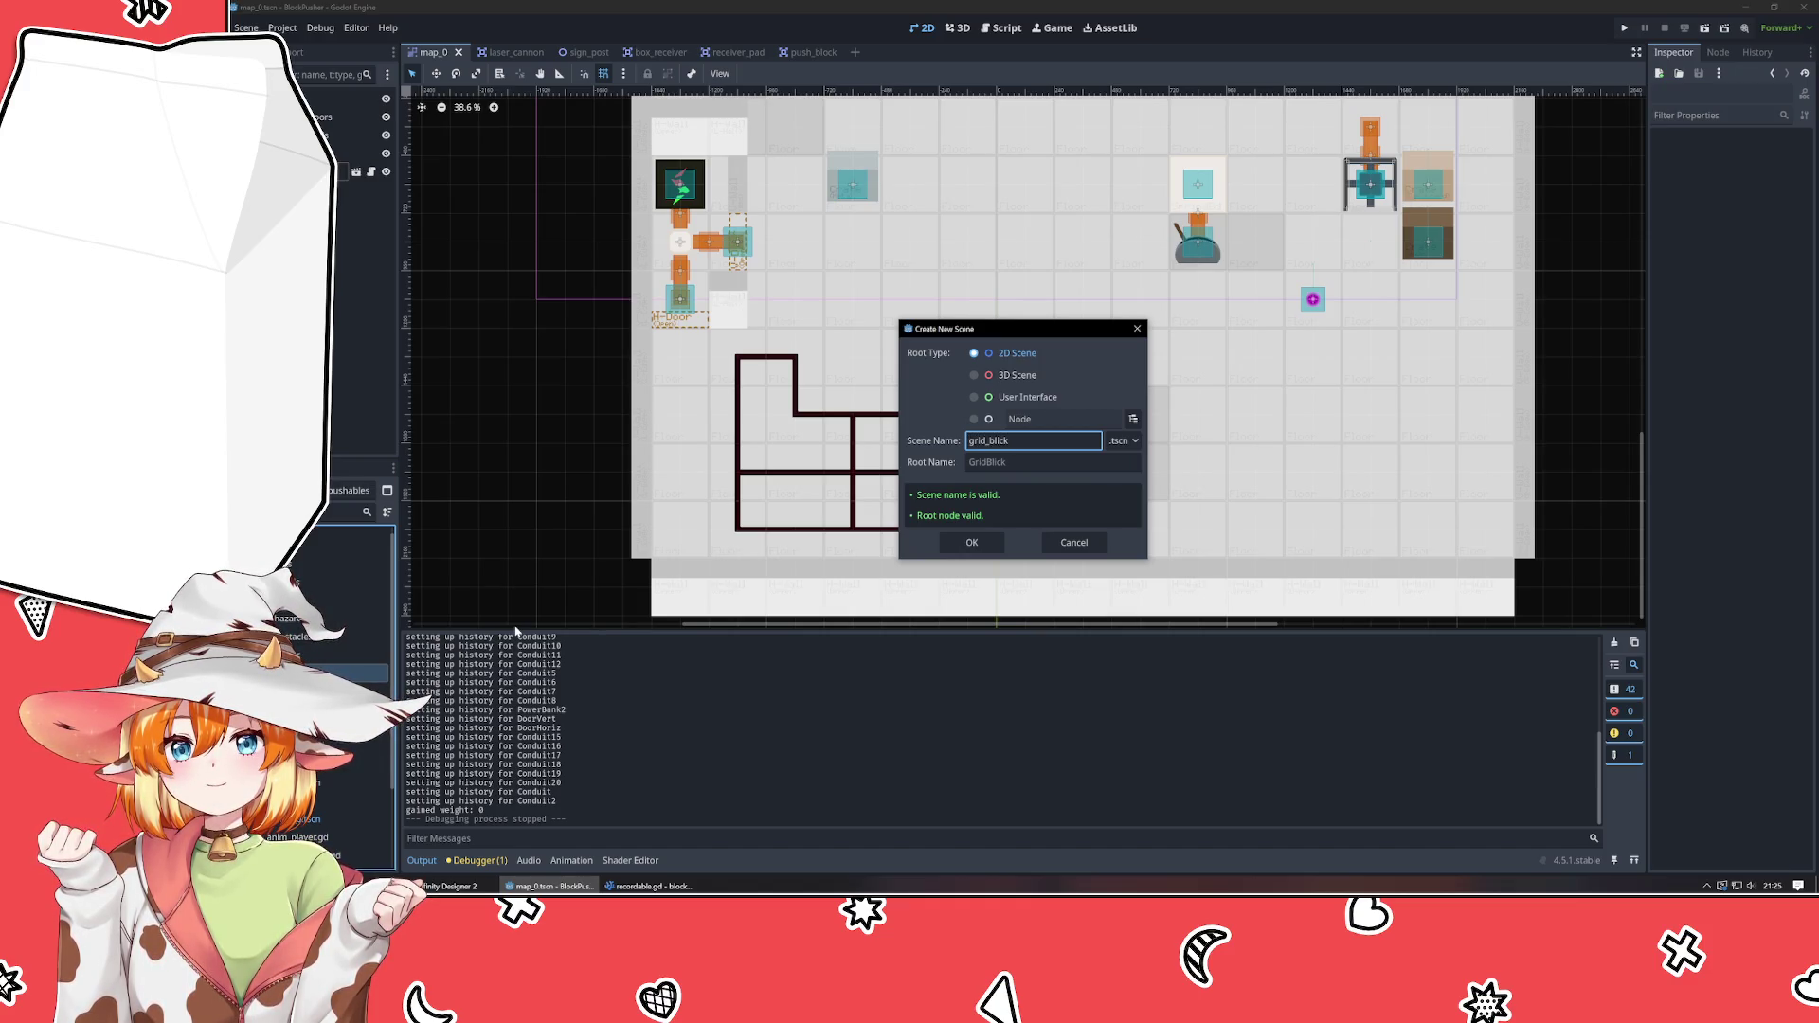
{"action": "type", "text": "o"}
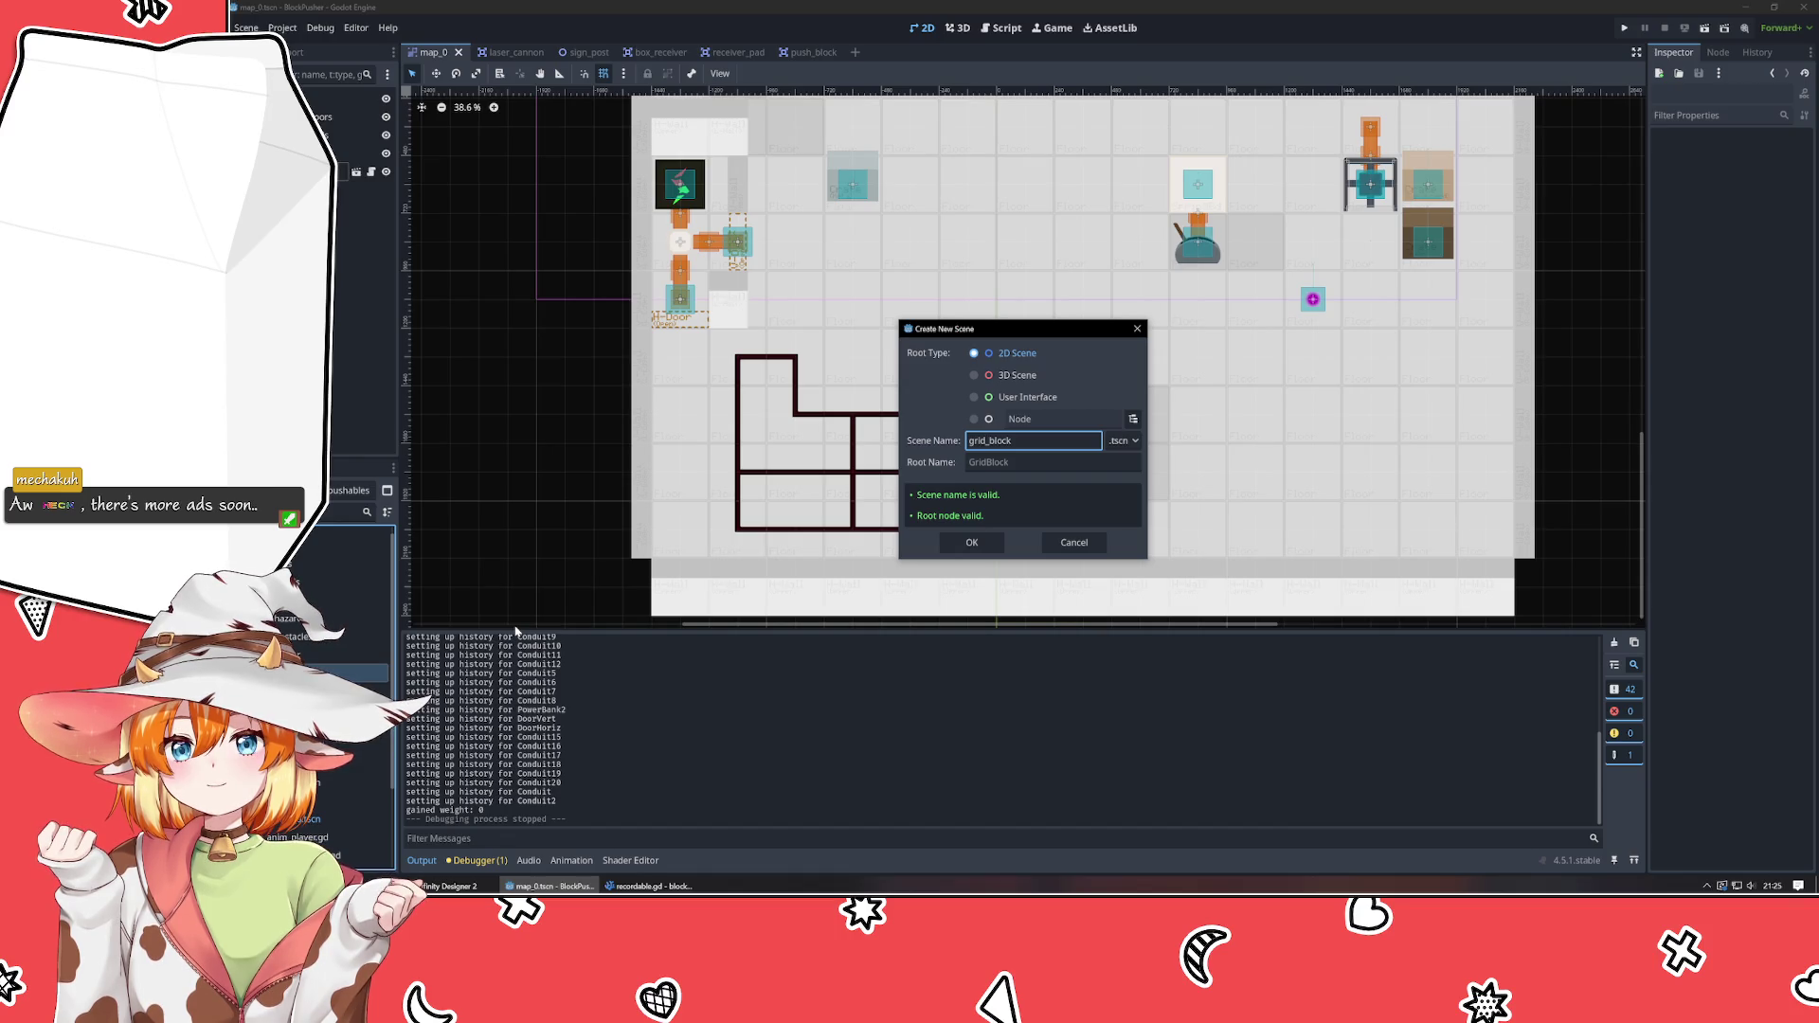
{"action": "key", "text": "BackSpace"}
{"action": "key", "text": "BackSpace"}
{"action": "key", "text": "BackSpace"}
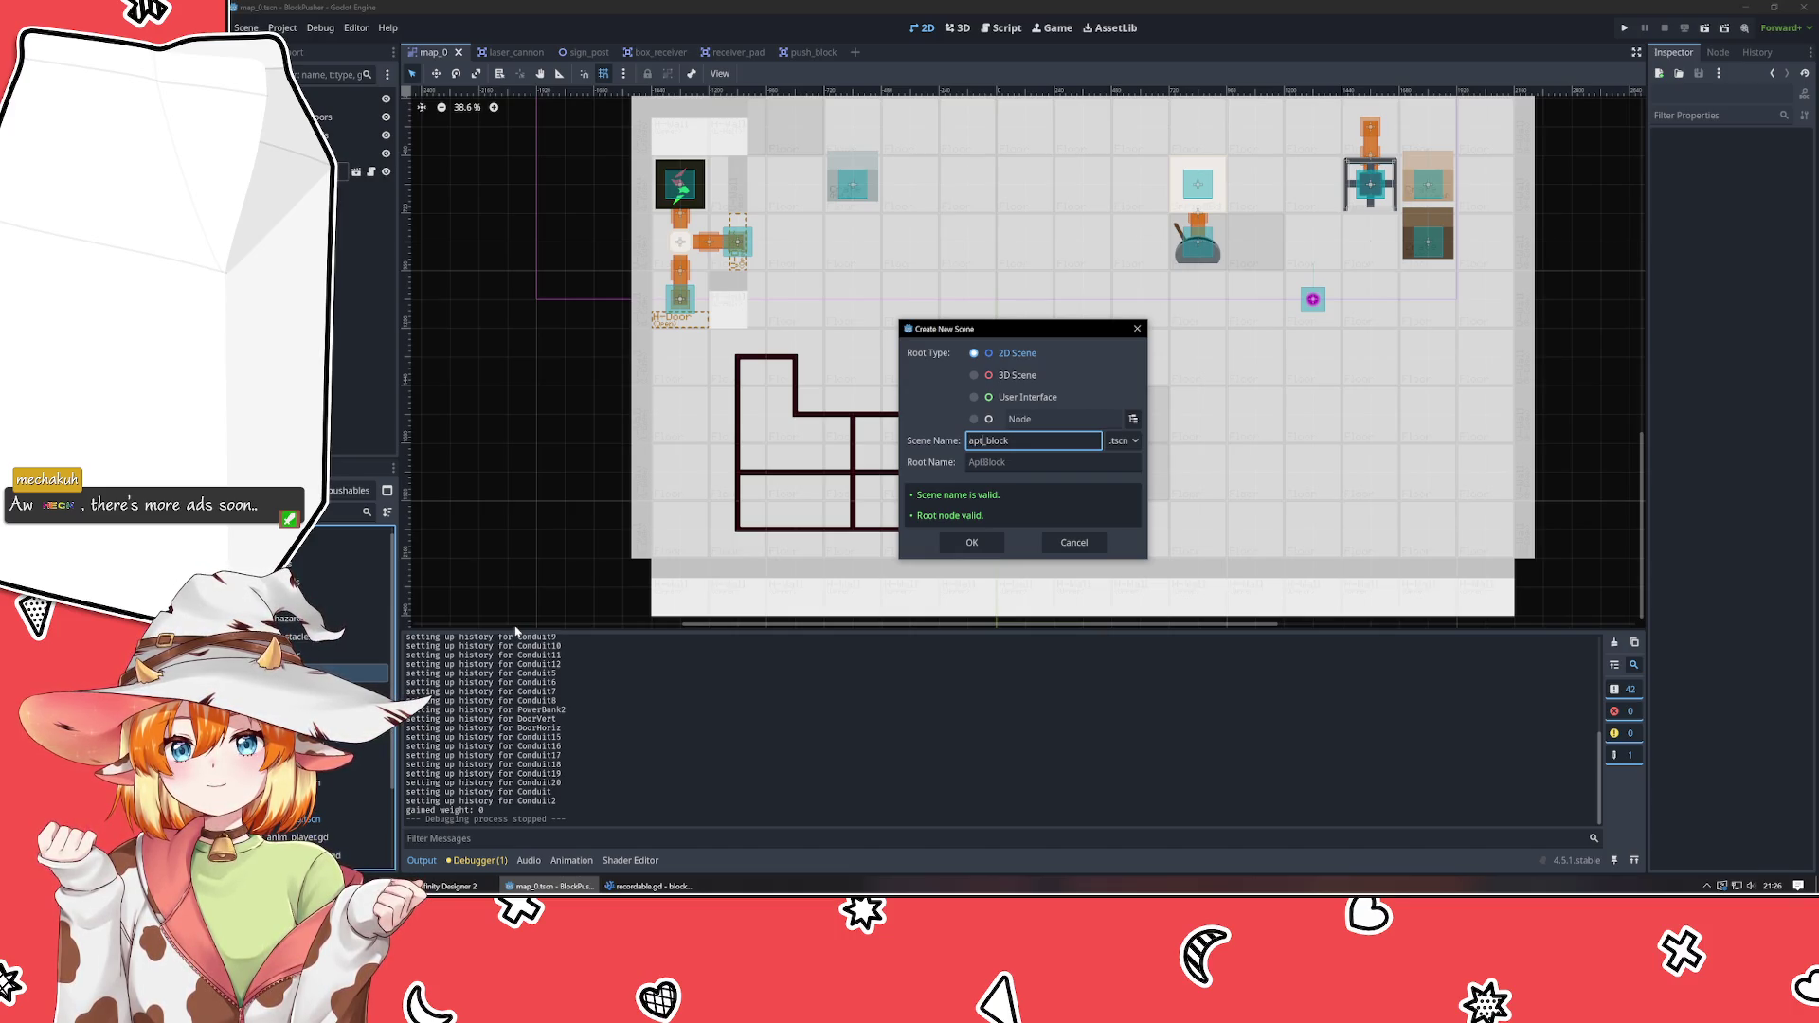
{"action": "type", "text": "path"}
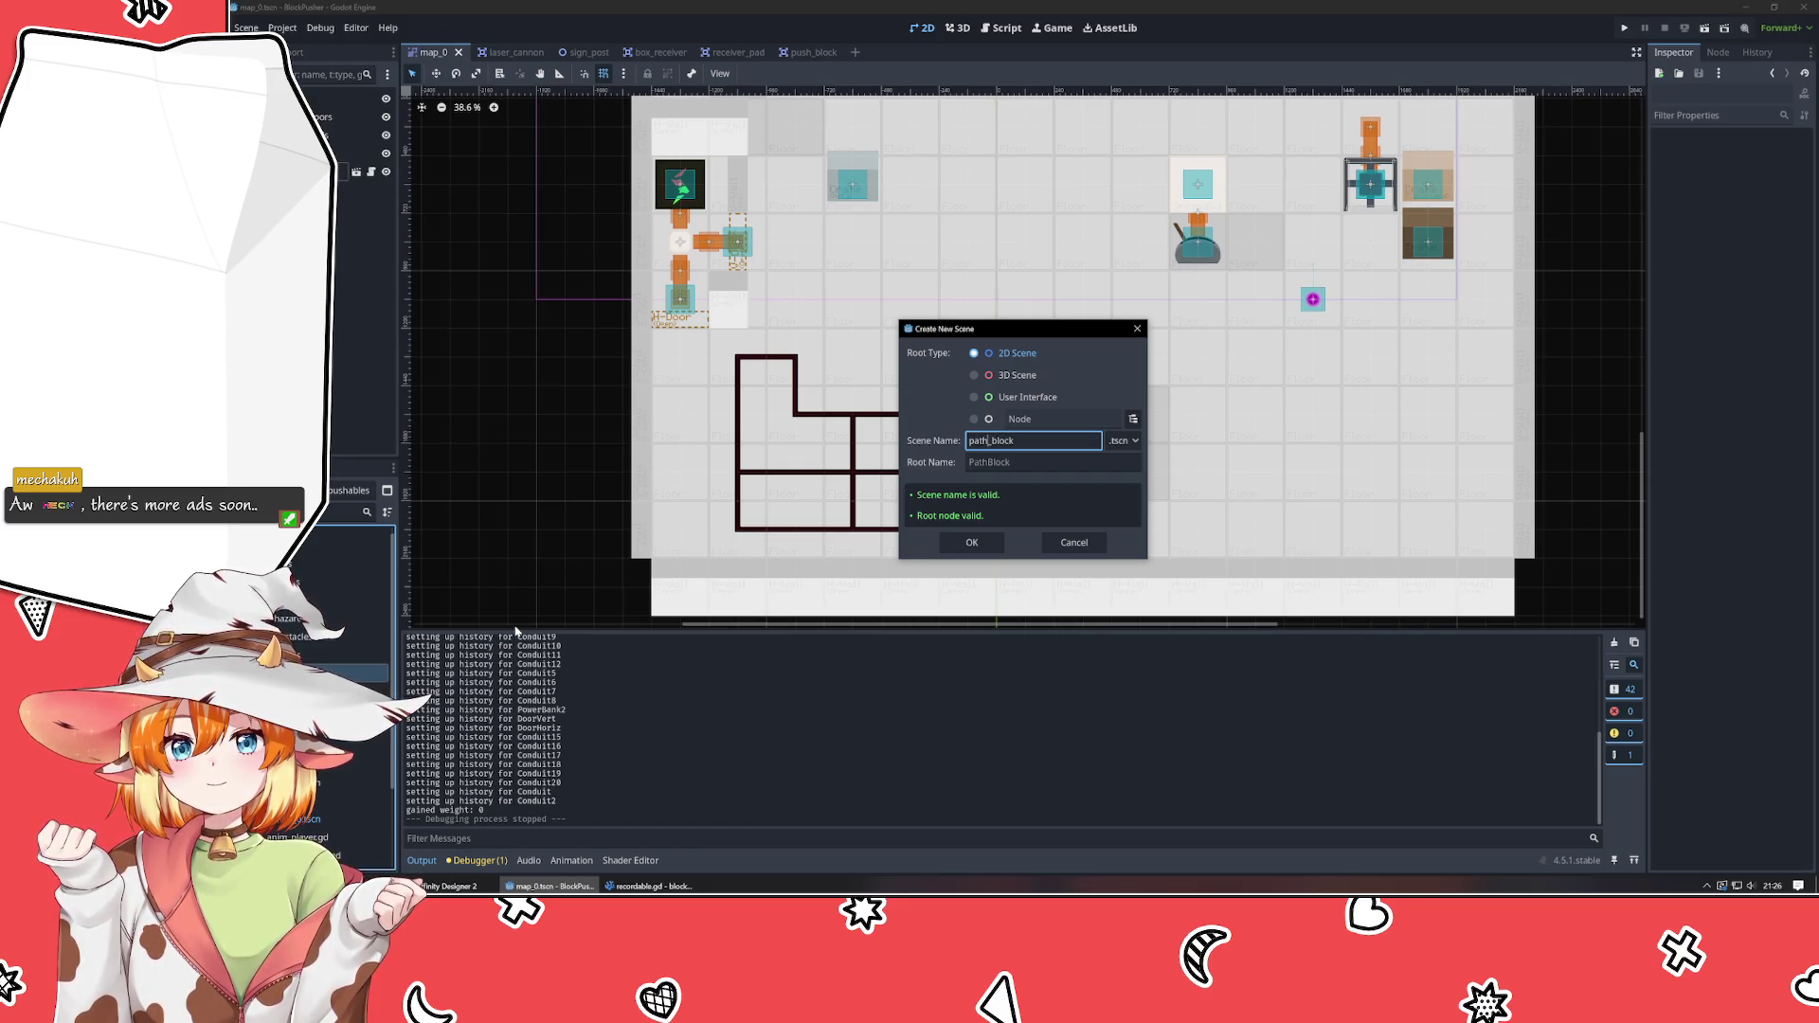
- Create the path_block scene with an Area2D root node
{"action": "left_click", "coordinate": [1133, 418]}
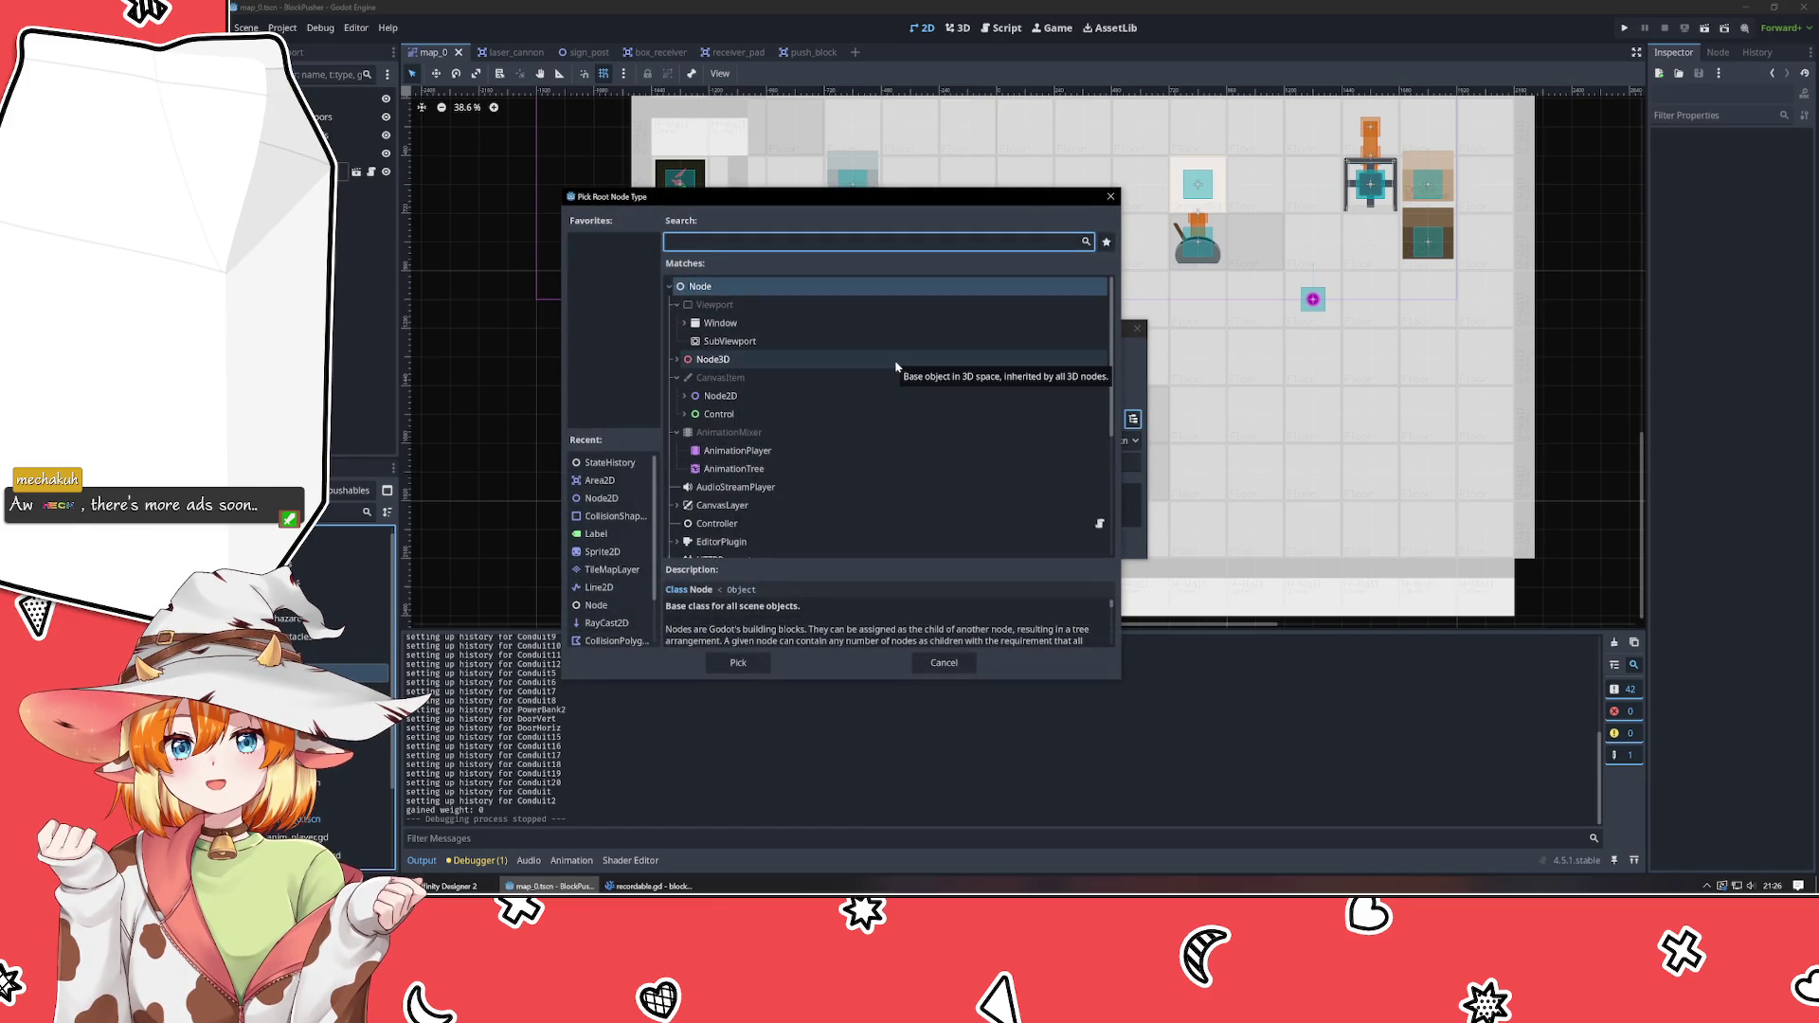
{"action": "type", "text": "area2d"}
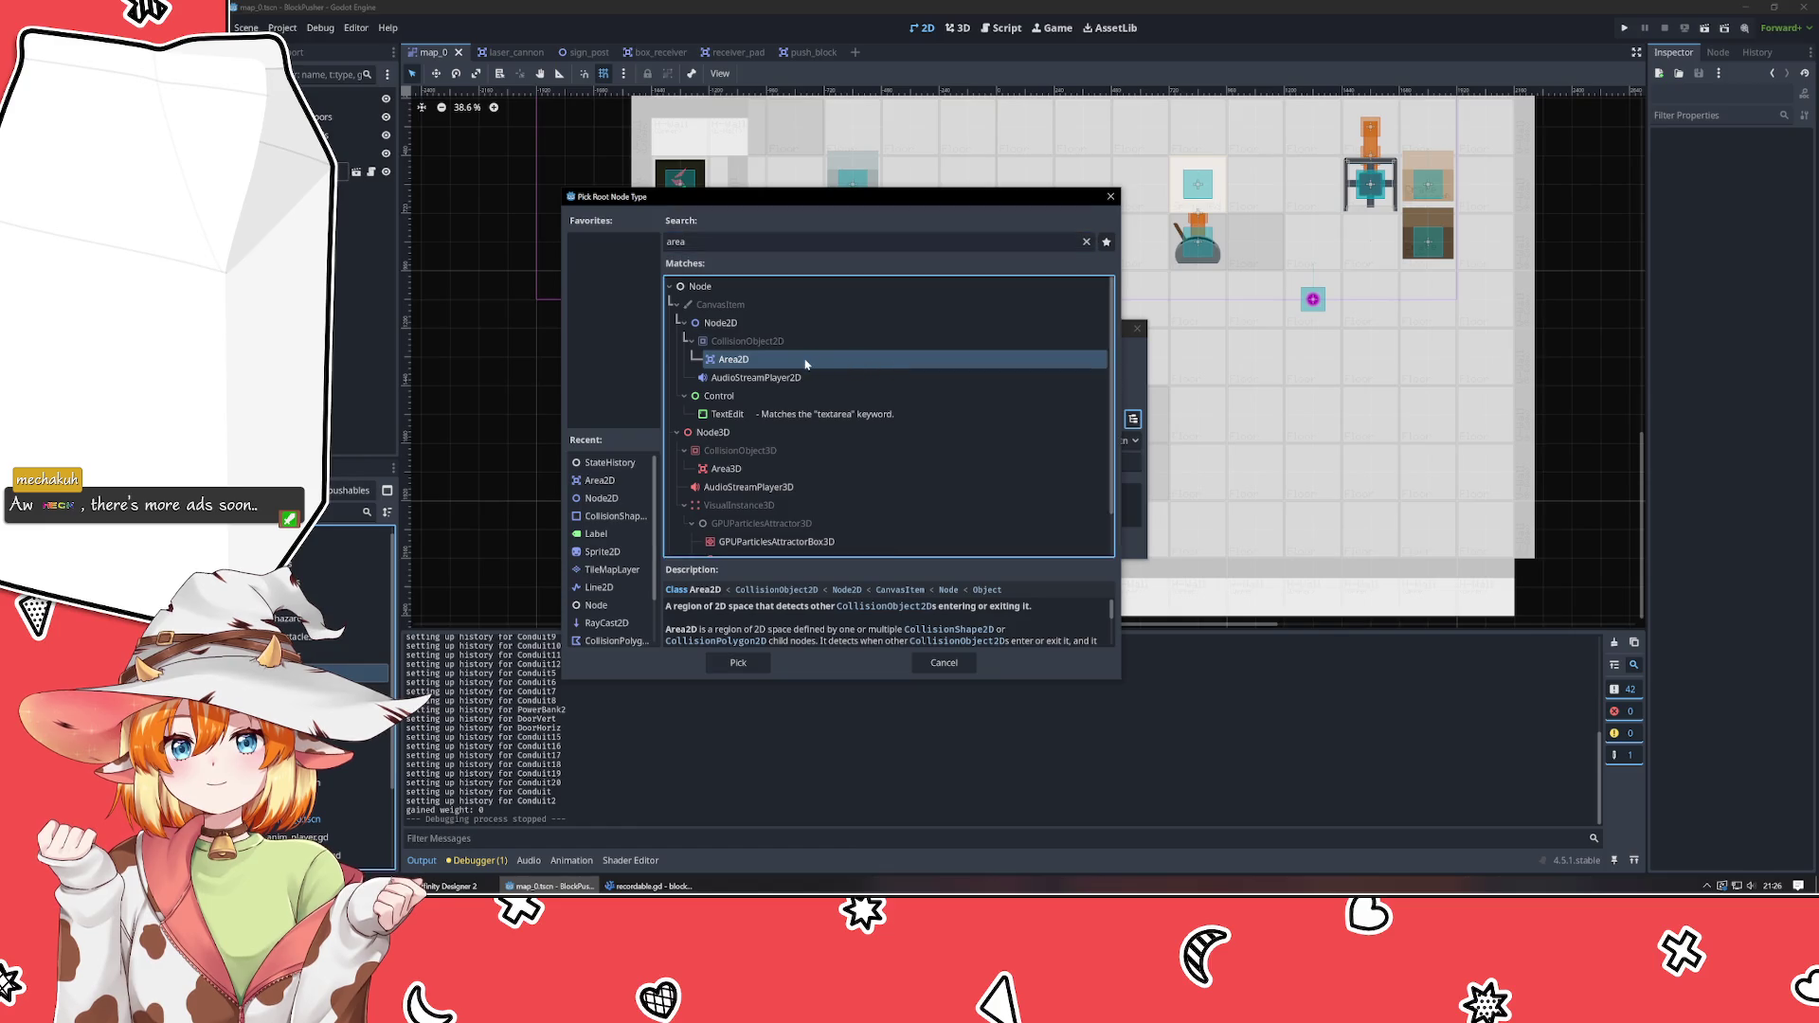
{"action": "key", "text": "Return"}
{"action": "left_click", "coordinate": [963, 546]}
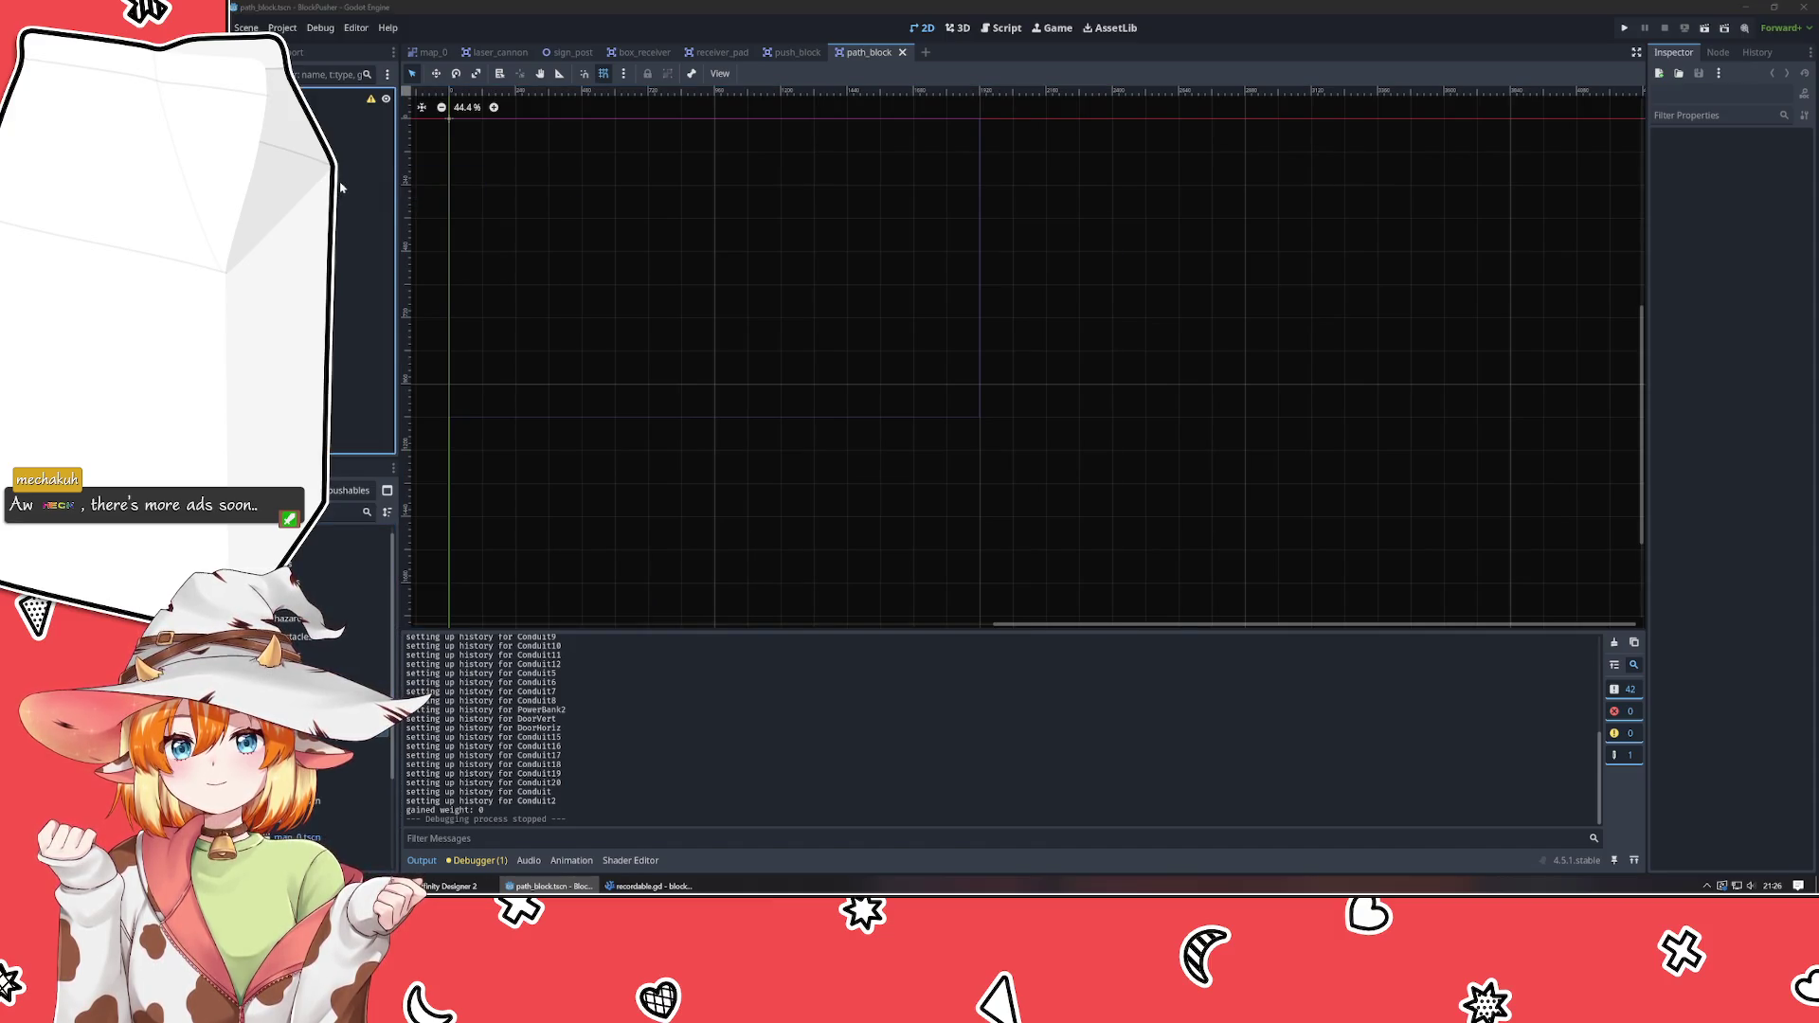
- Add a CollisionShape2D with a new 120×120 RectangleShape2D
{"action": "key", "text": "ctrl+a"}
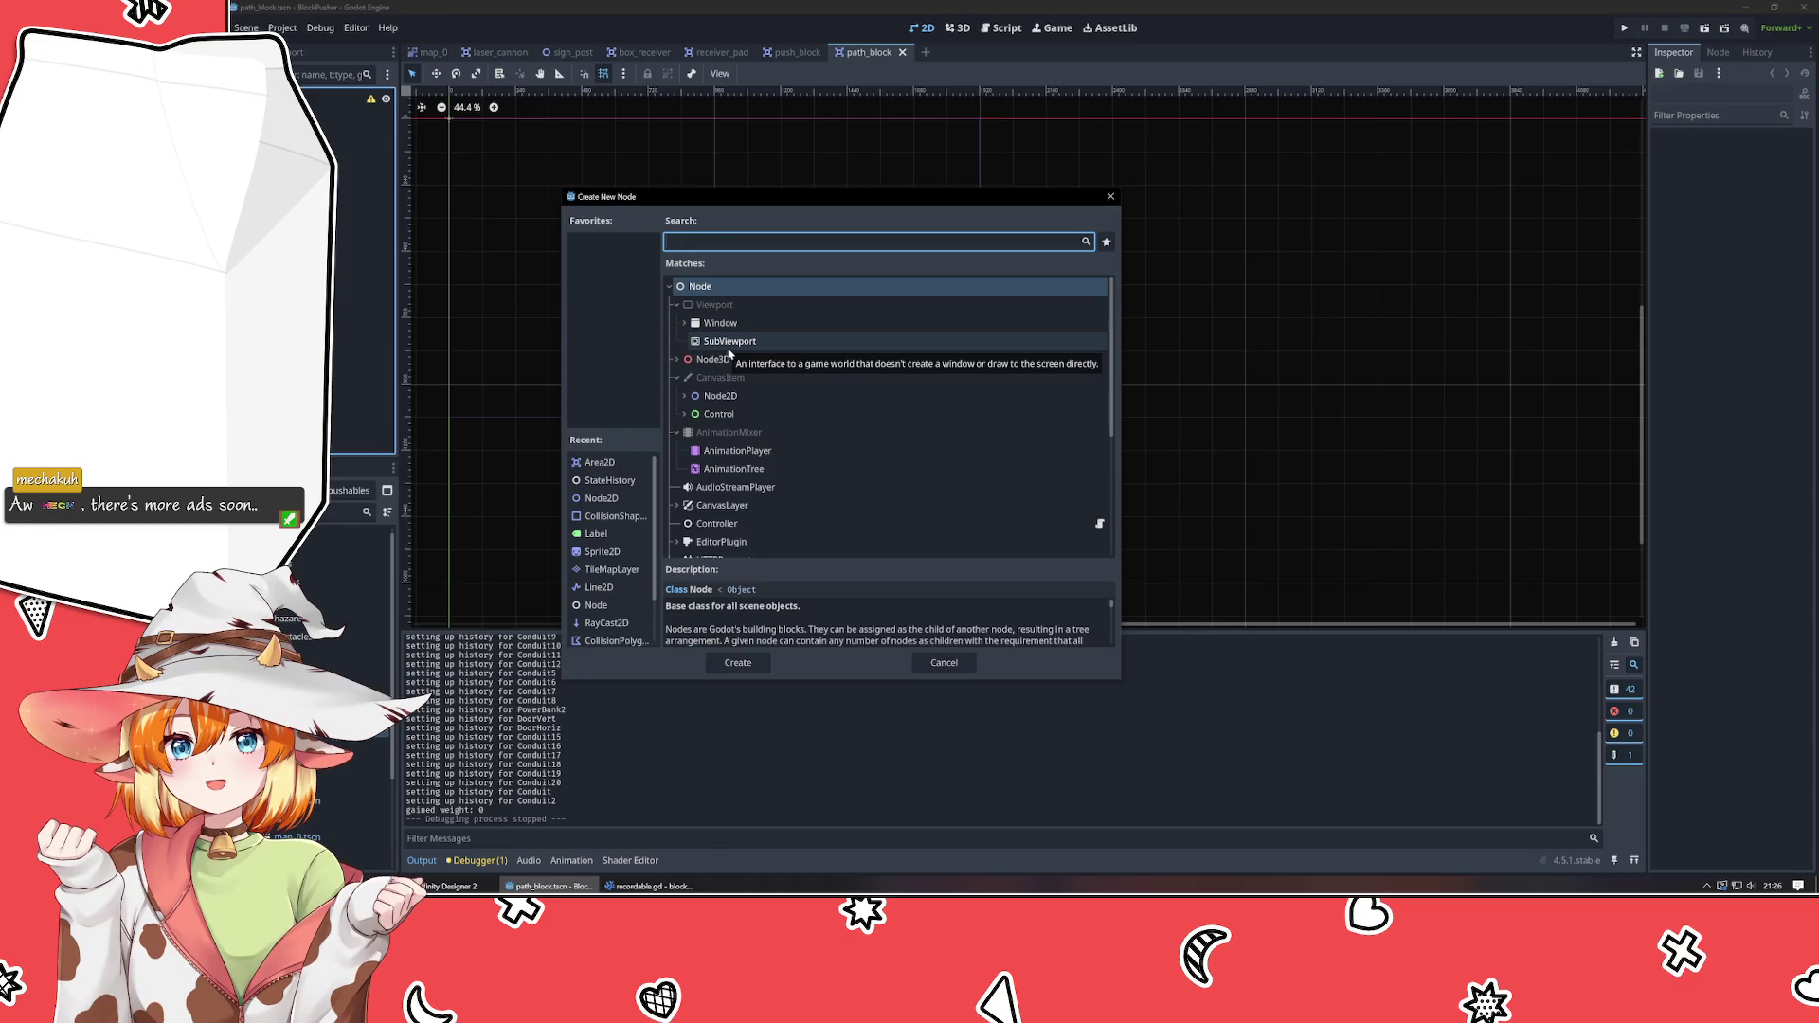
{"action": "type", "text": "collis"}
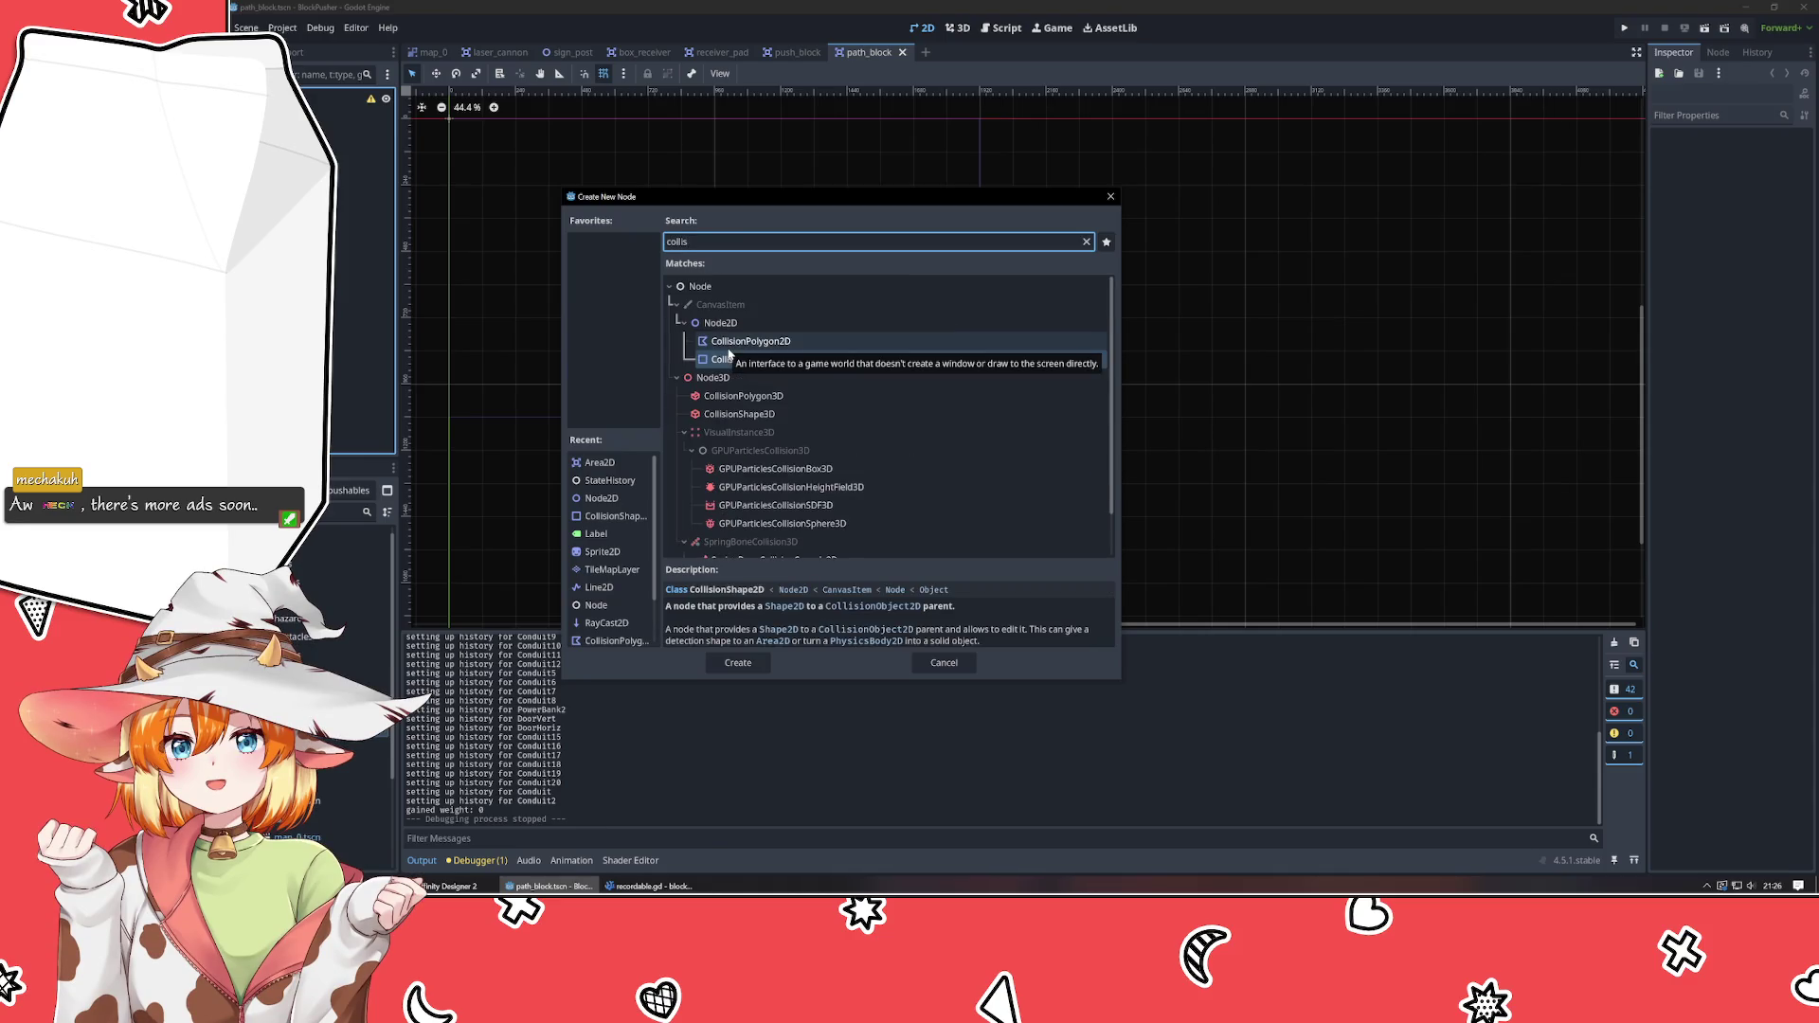
{"action": "double_click", "coordinate": [807, 363]}
{"action": "left_click", "coordinate": [1784, 156]}
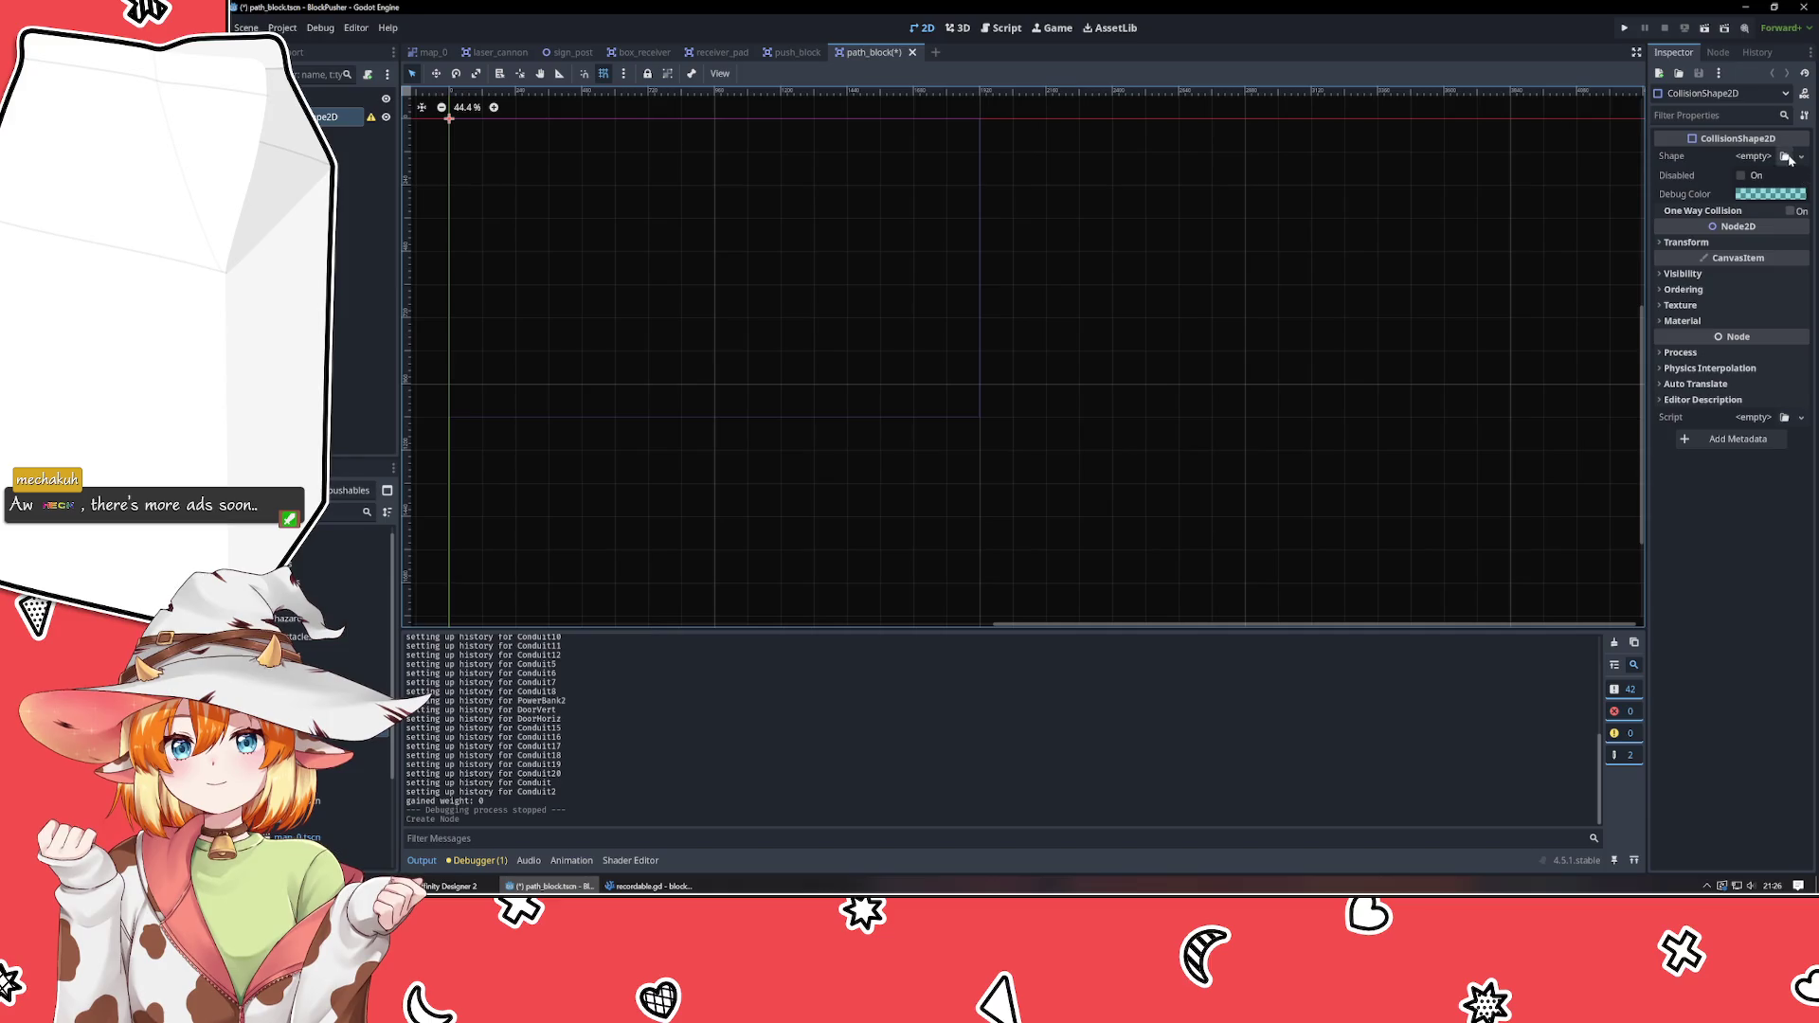
{"action": "left_click", "coordinate": [1254, 243]}
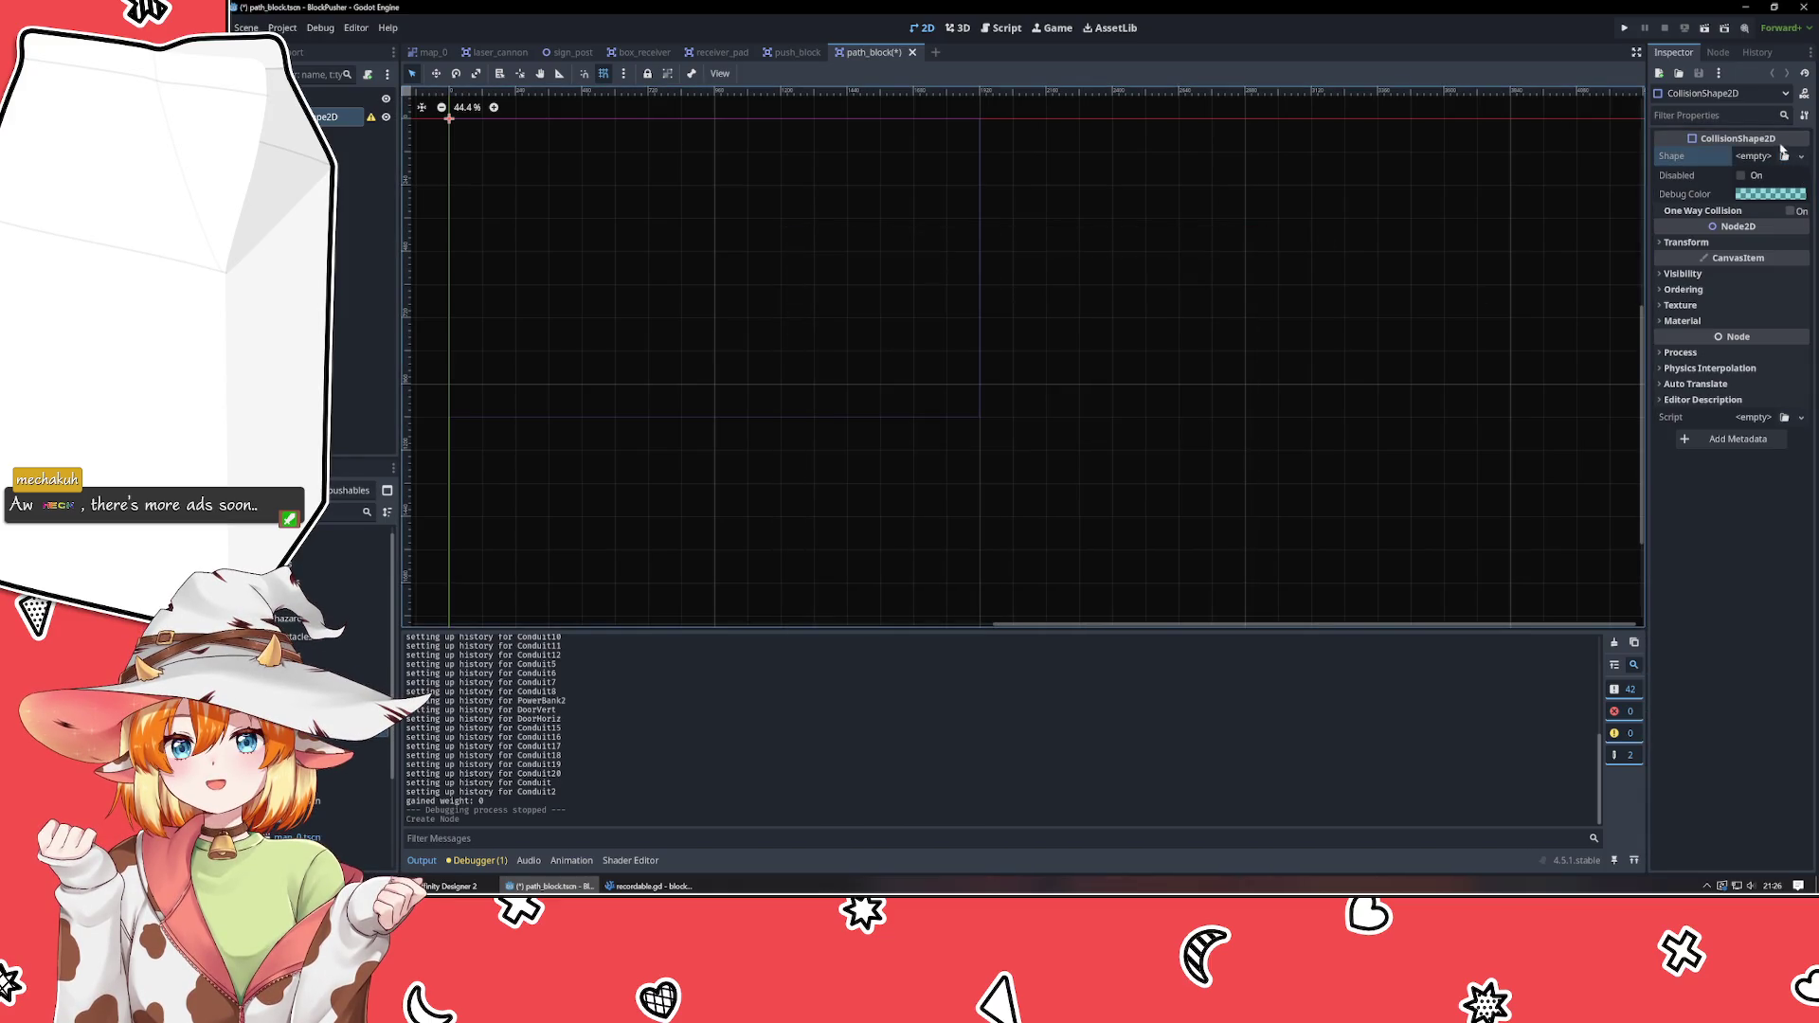
{"action": "left_click", "coordinate": [1754, 157]}
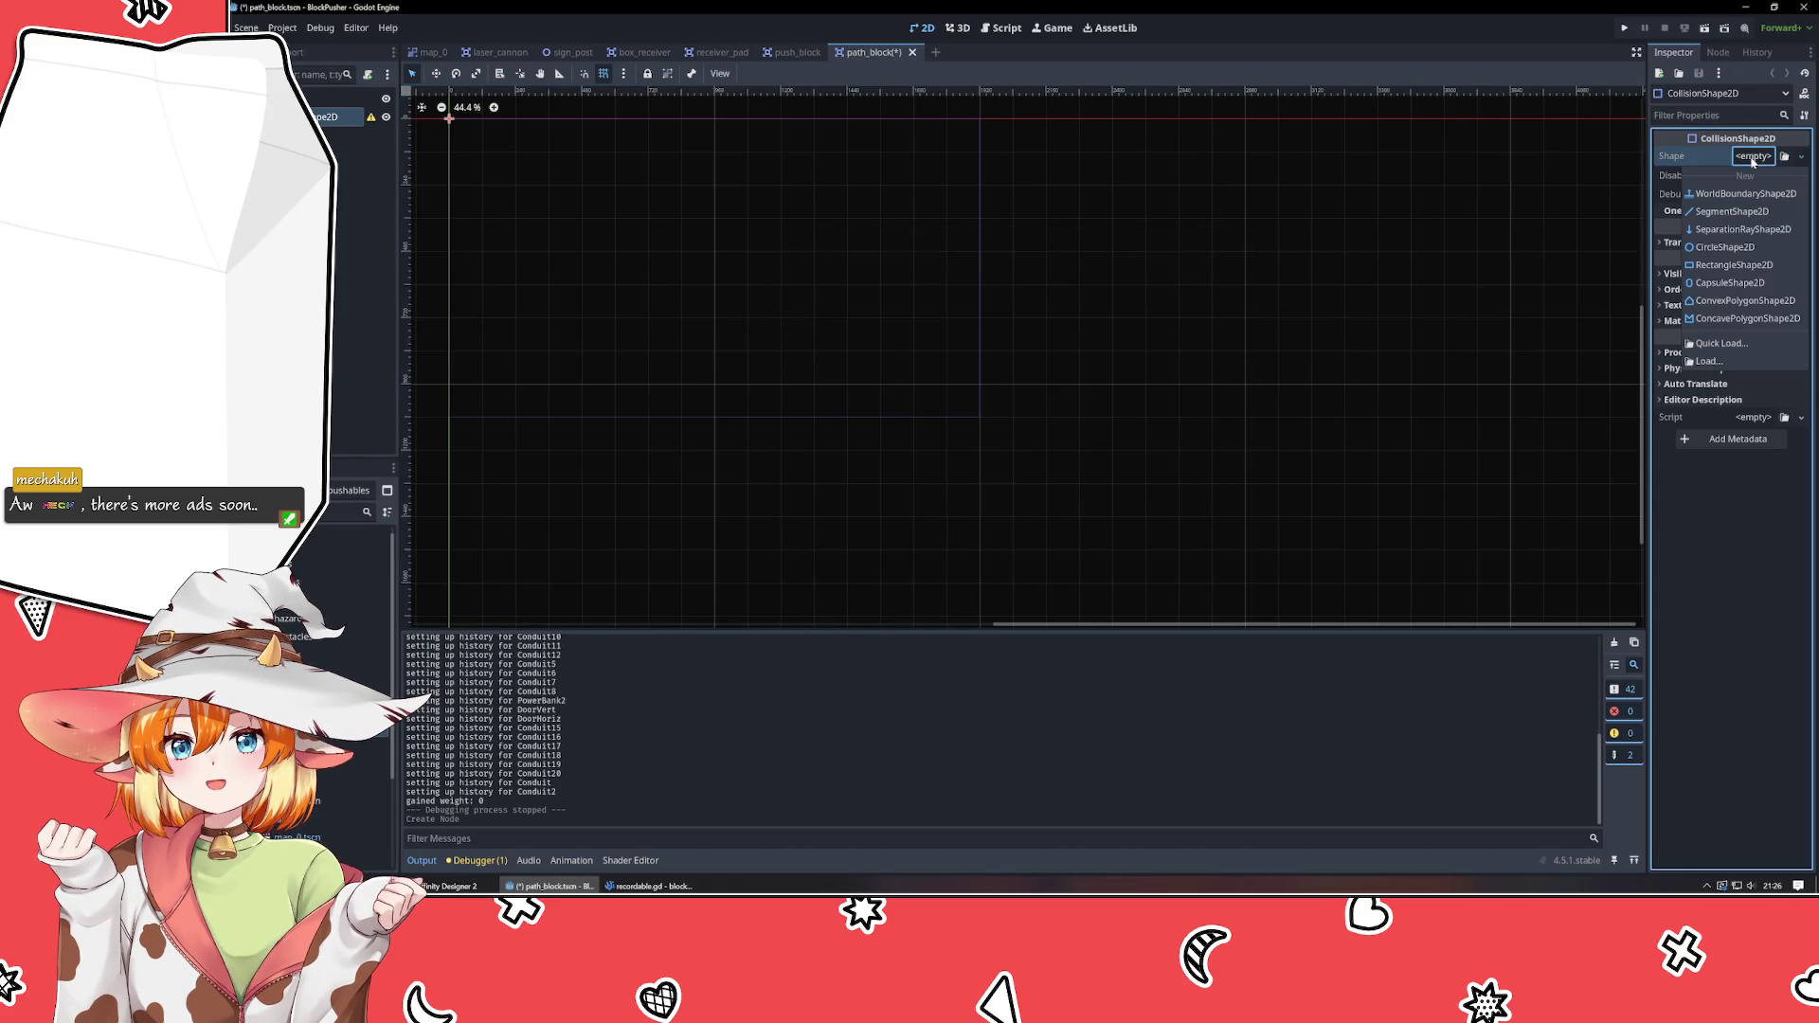
{"action": "left_click", "coordinate": [1733, 265]}
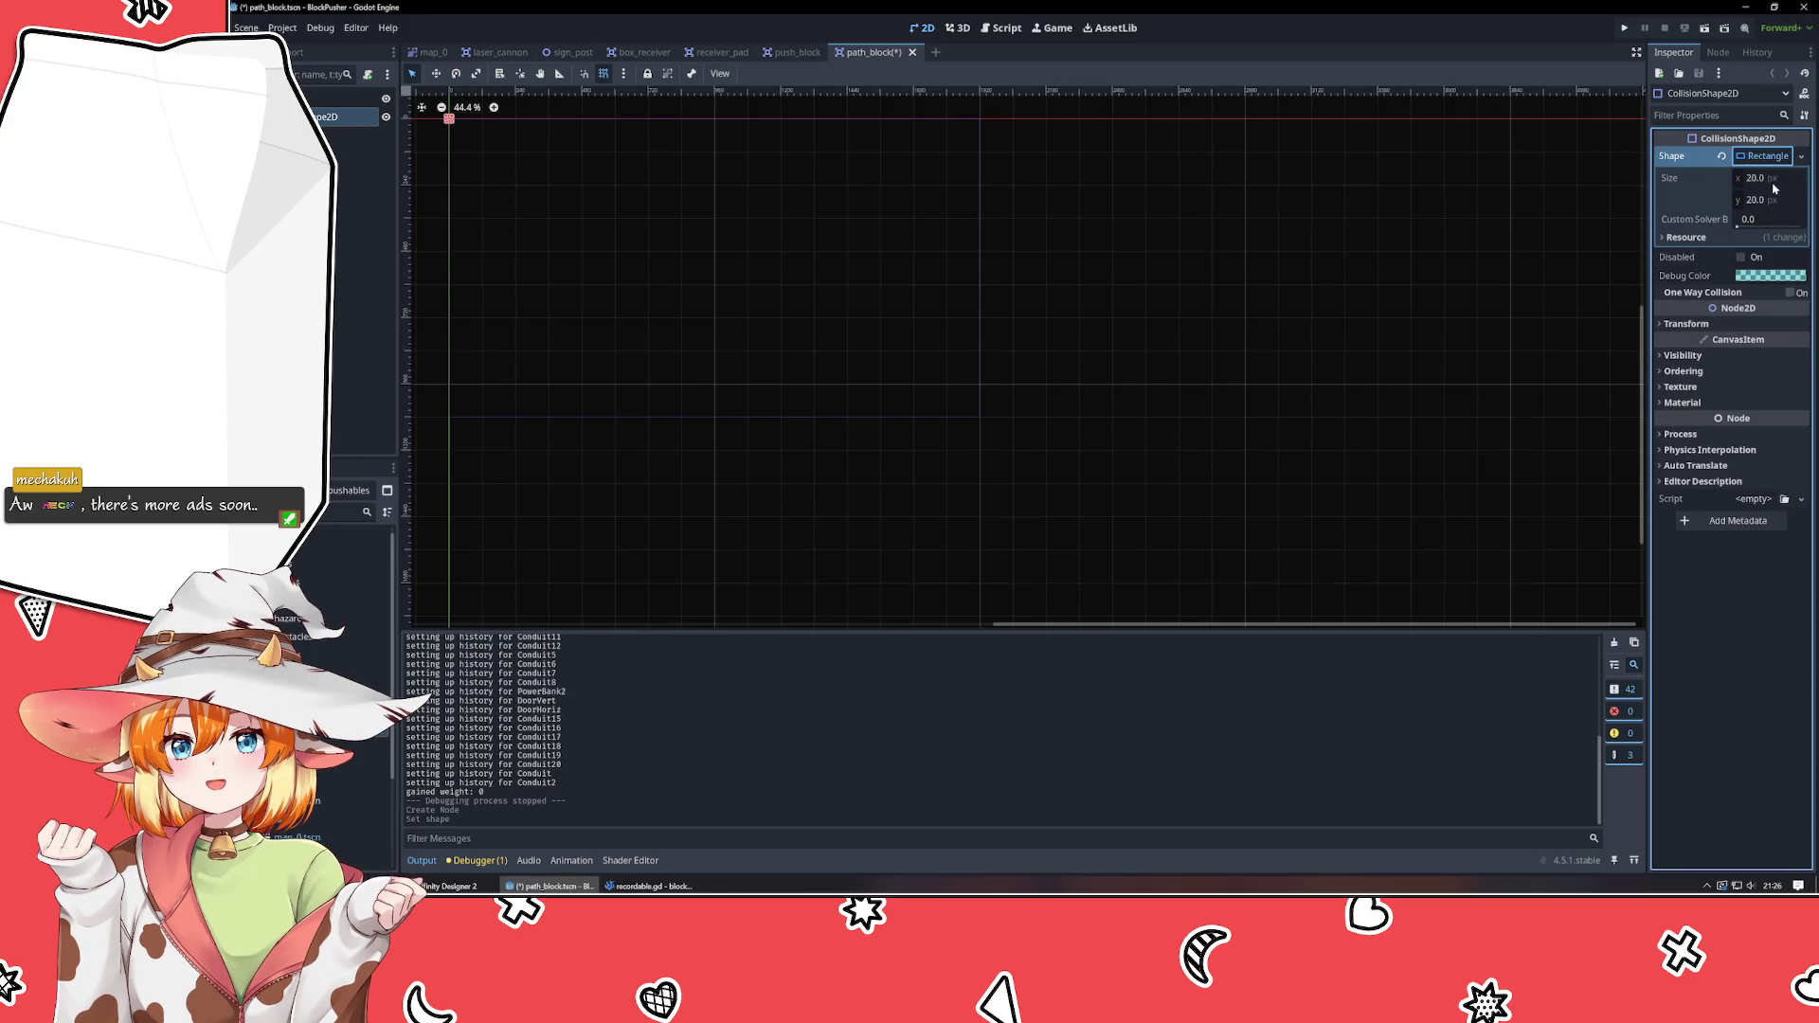
{"action": "left_click", "coordinate": [1770, 179]}
{"action": "type", "text": "120"}
{"action": "key", "text": "Tab"}
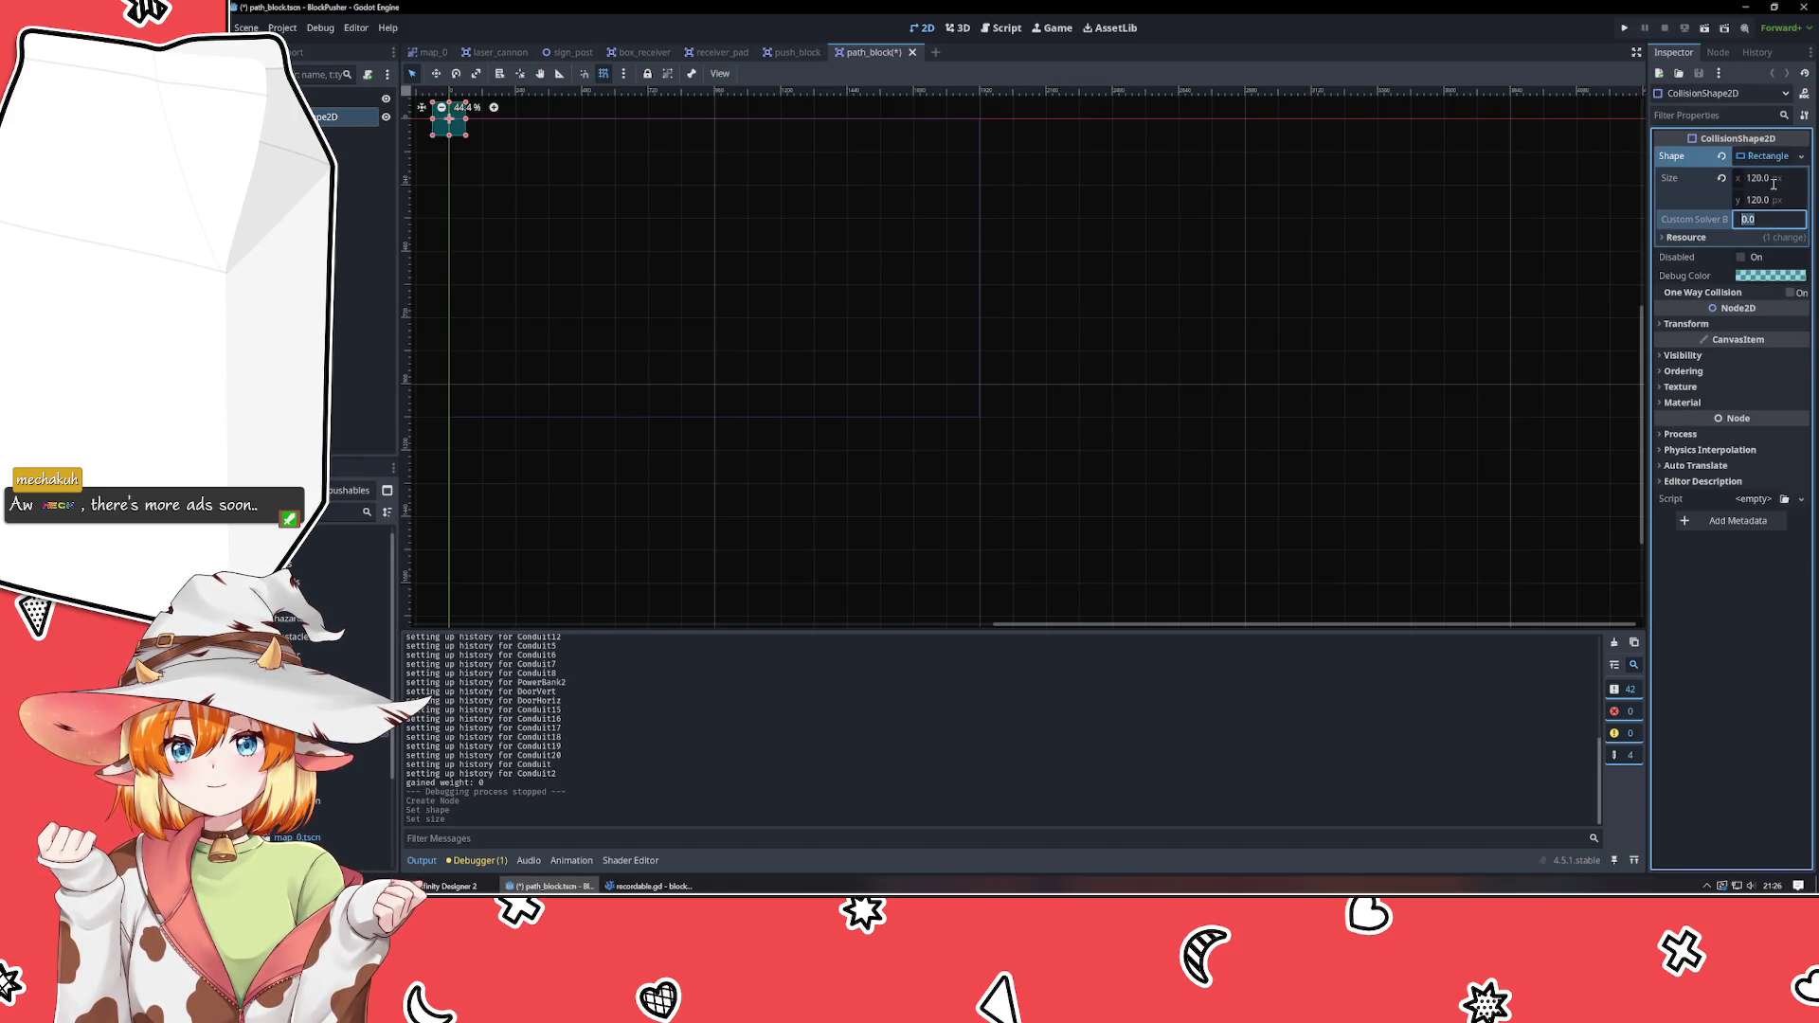
{"action": "left_click_drag", "start_coordinate": [714, 247], "coordinate": [1030, 447]}
{"action": "scroll", "coordinate": [724, 350], "scroll_direction": "up", "scroll_amount": 2}
{"action": "scroll", "coordinate": [724, 350], "scroll_direction": "up", "scroll_amount": 1}
{"action": "left_click", "coordinate": [349, 264]}
{"action": "key", "text": "ctrl+a"}
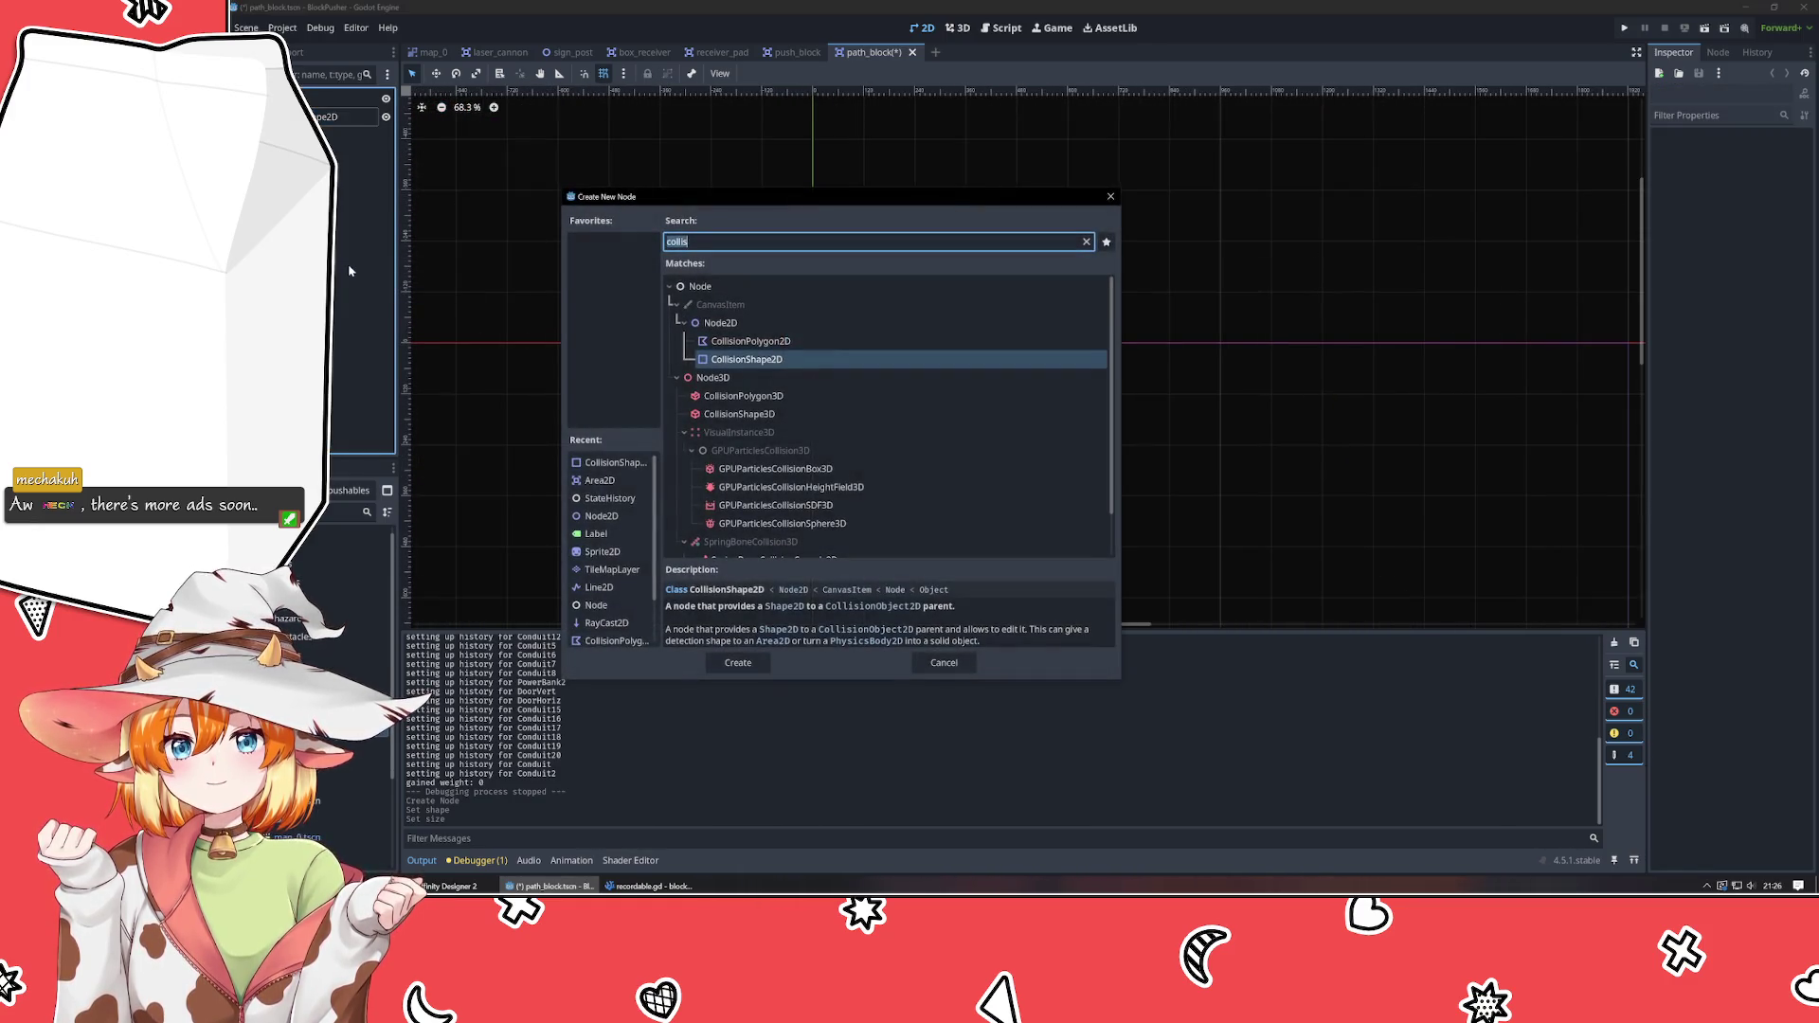
- Add a Sprite2D textured with Track_Wall.png
{"action": "type", "text": "sprite"}
{"action": "key", "text": "Return"}
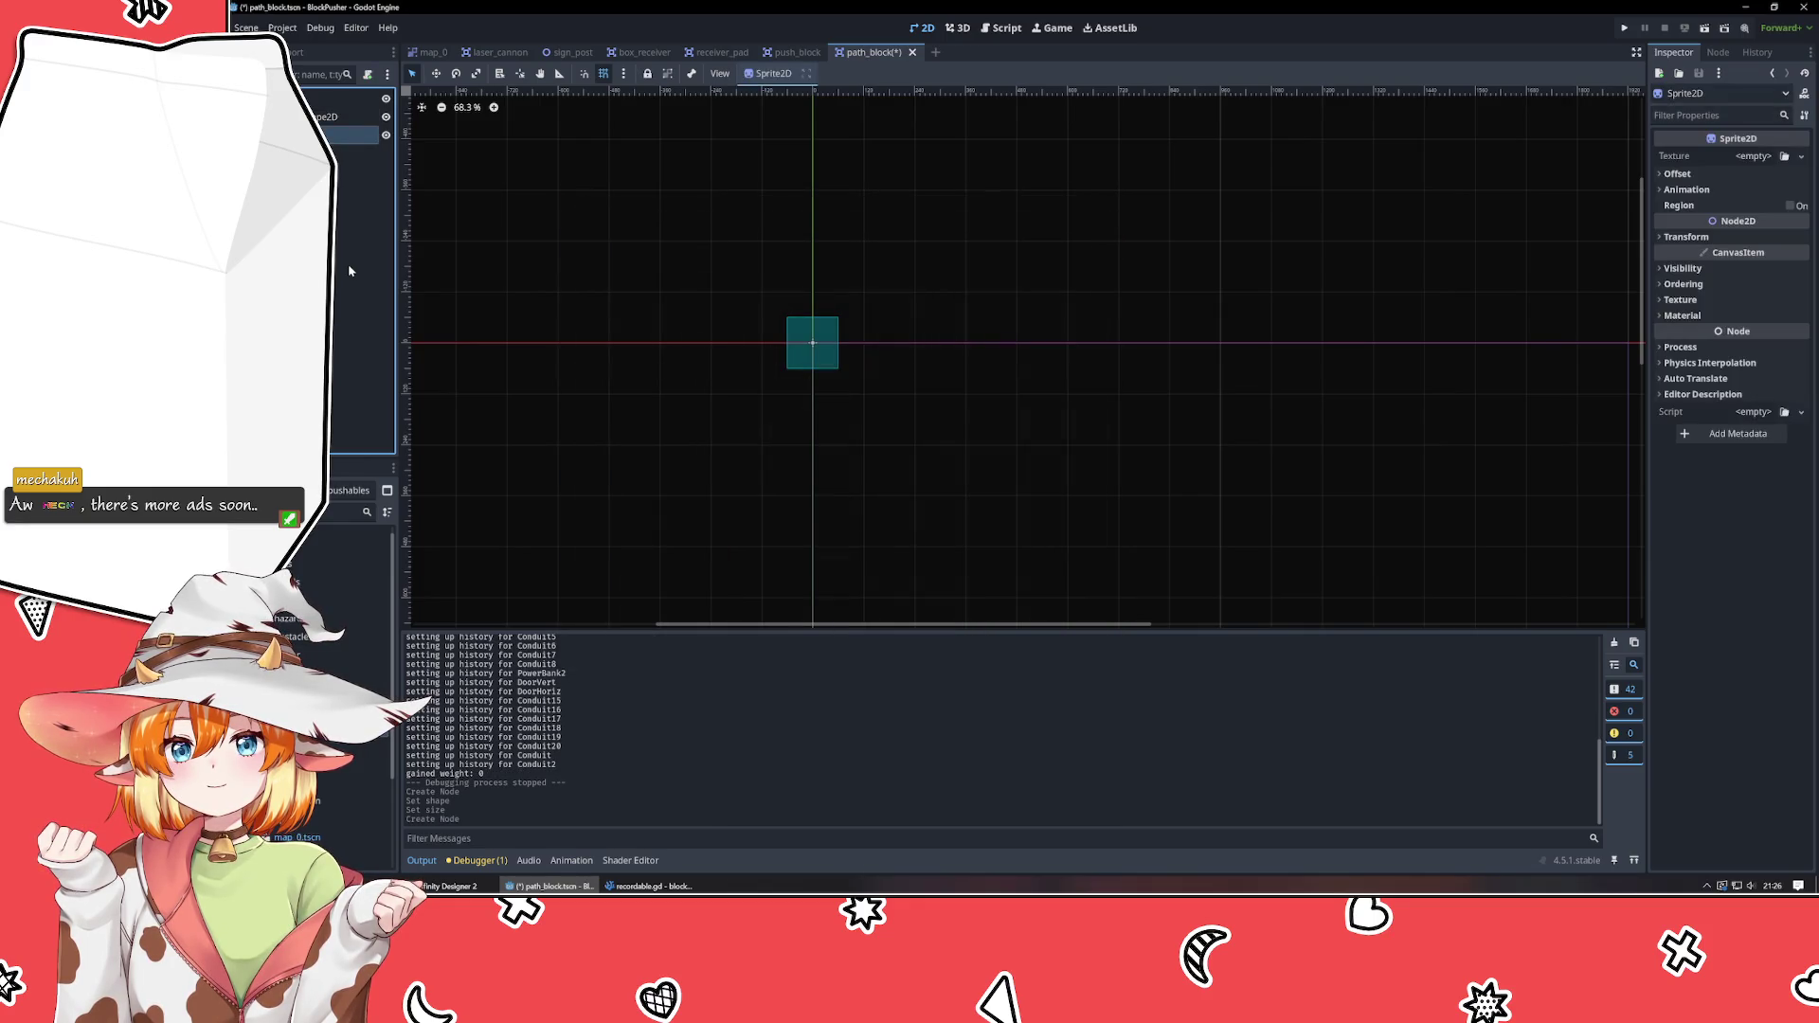
{"action": "left_click", "coordinate": [1785, 155]}
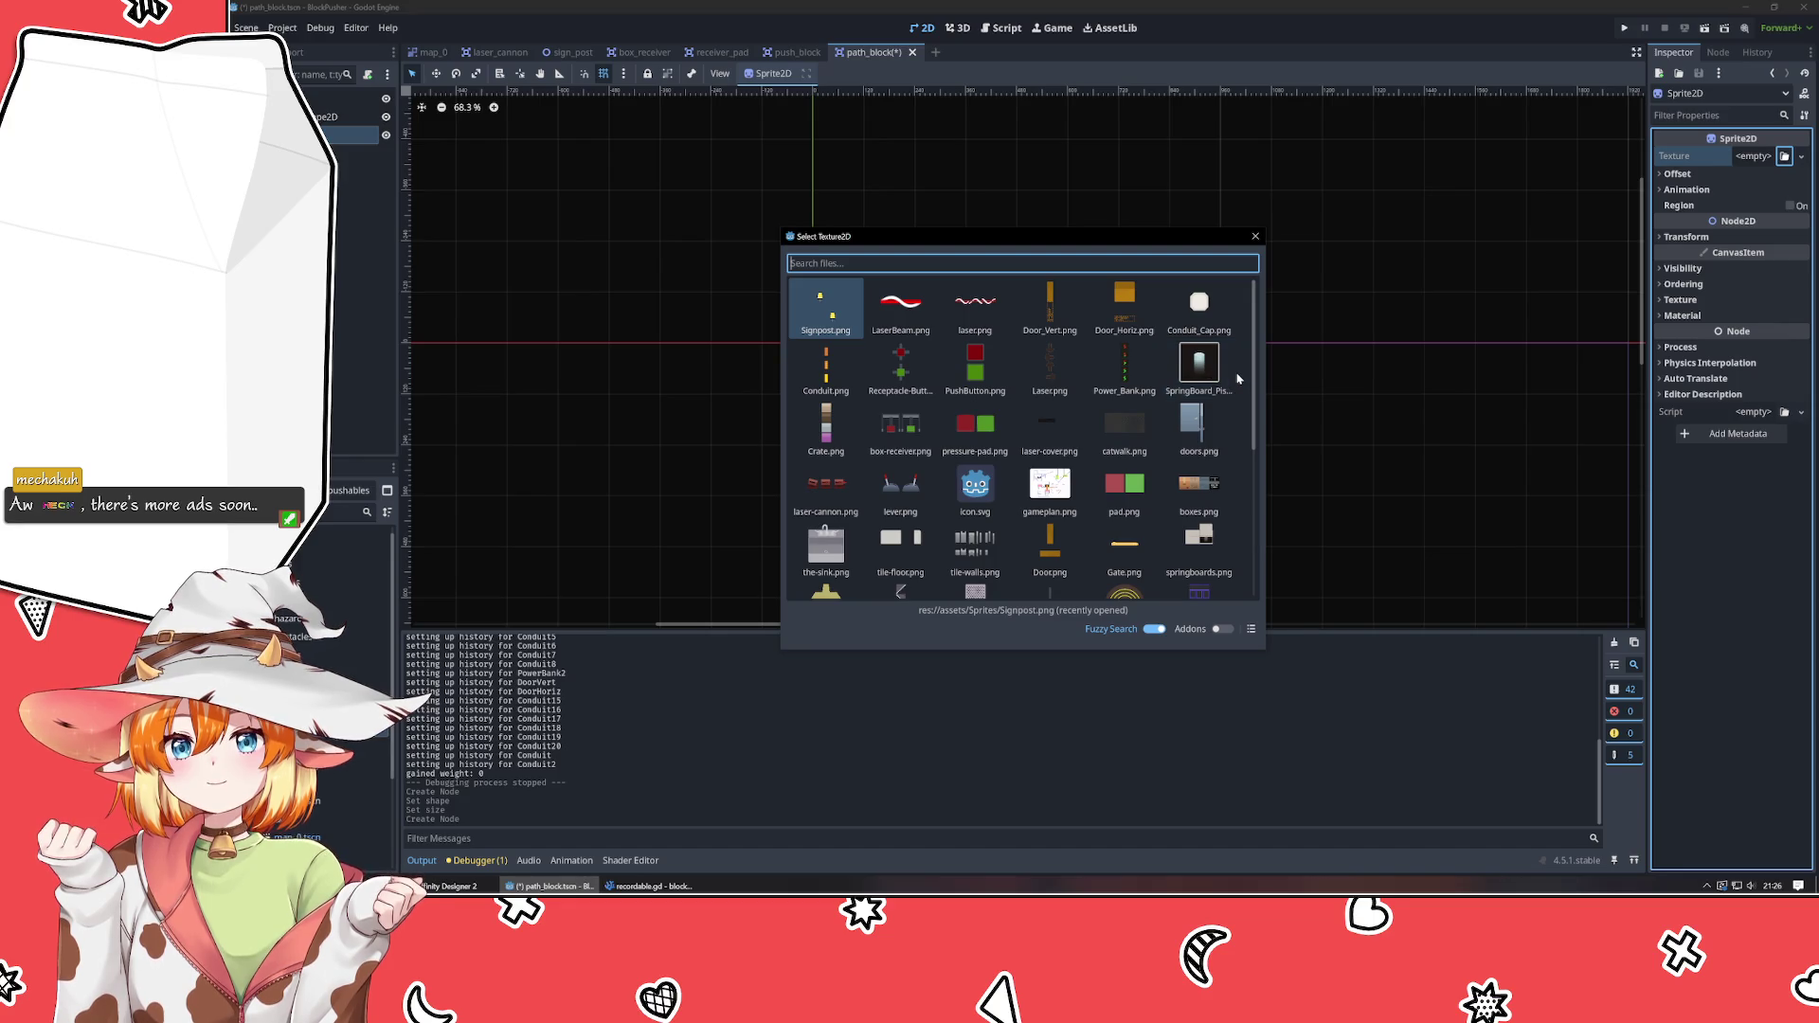
{"action": "scroll", "coordinate": [1192, 409], "scroll_direction": "down", "scroll_amount": 5}
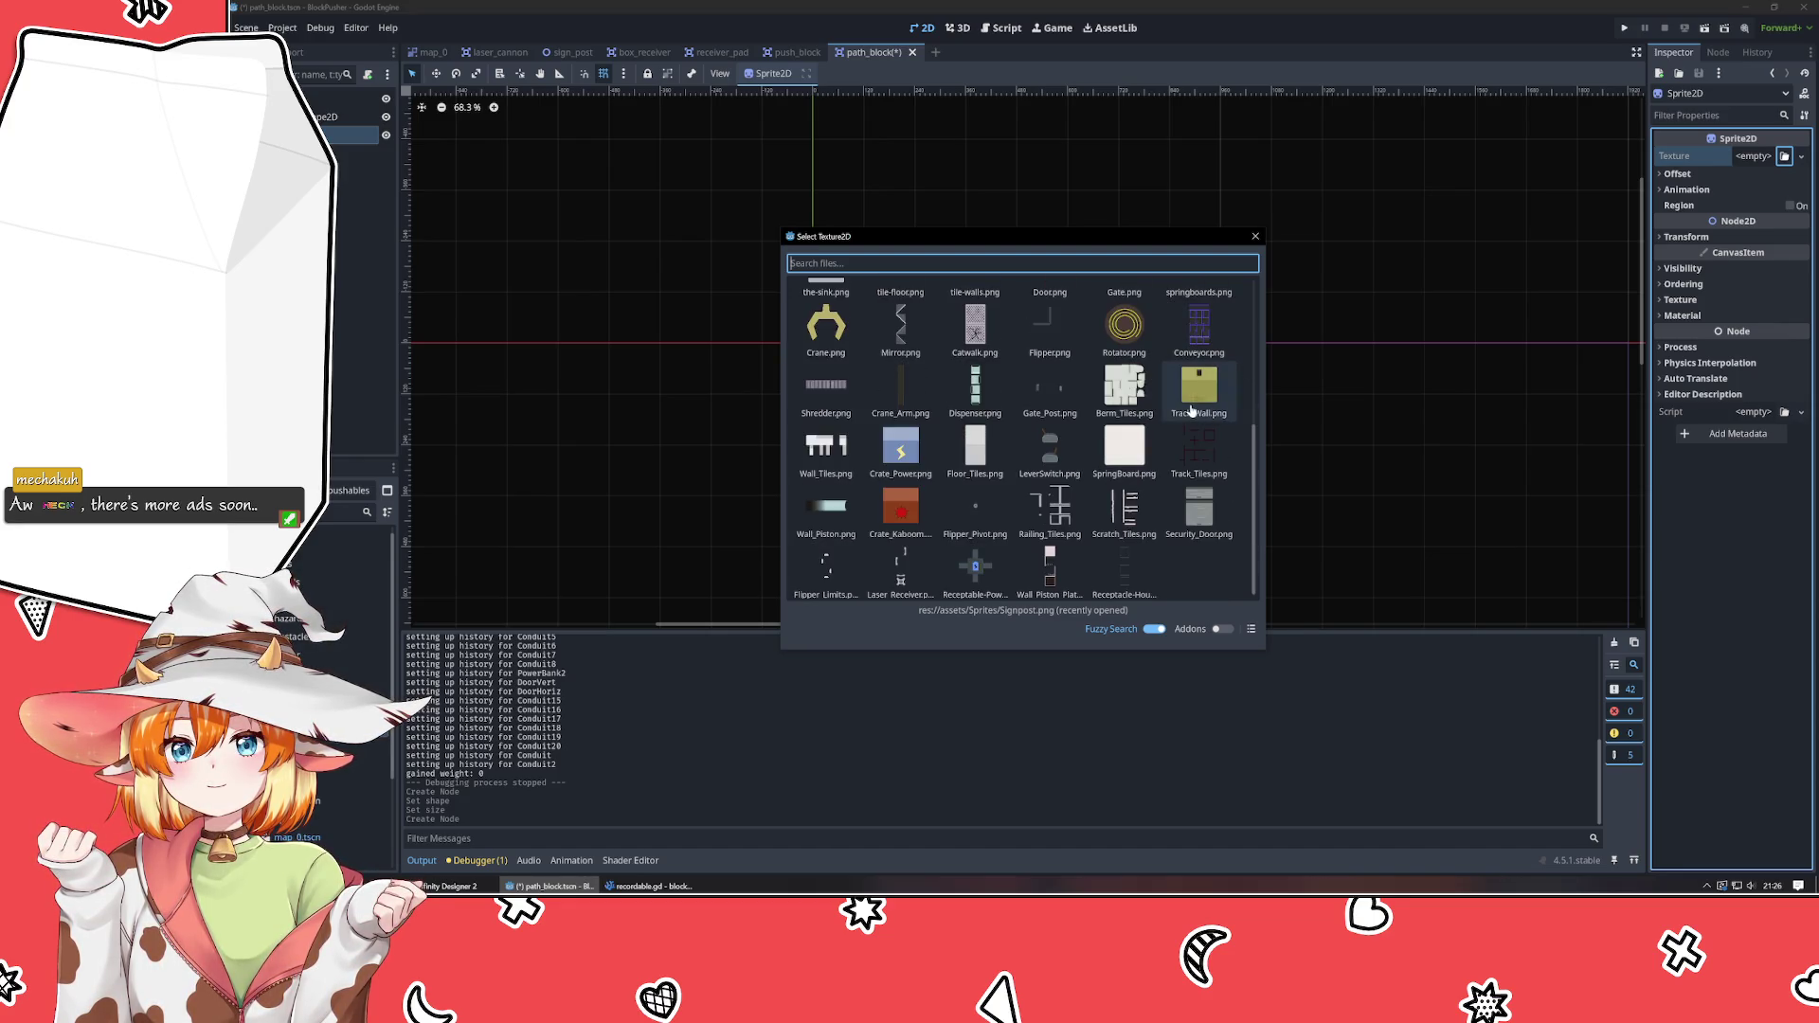
{"action": "double_click", "coordinate": [1191, 409]}
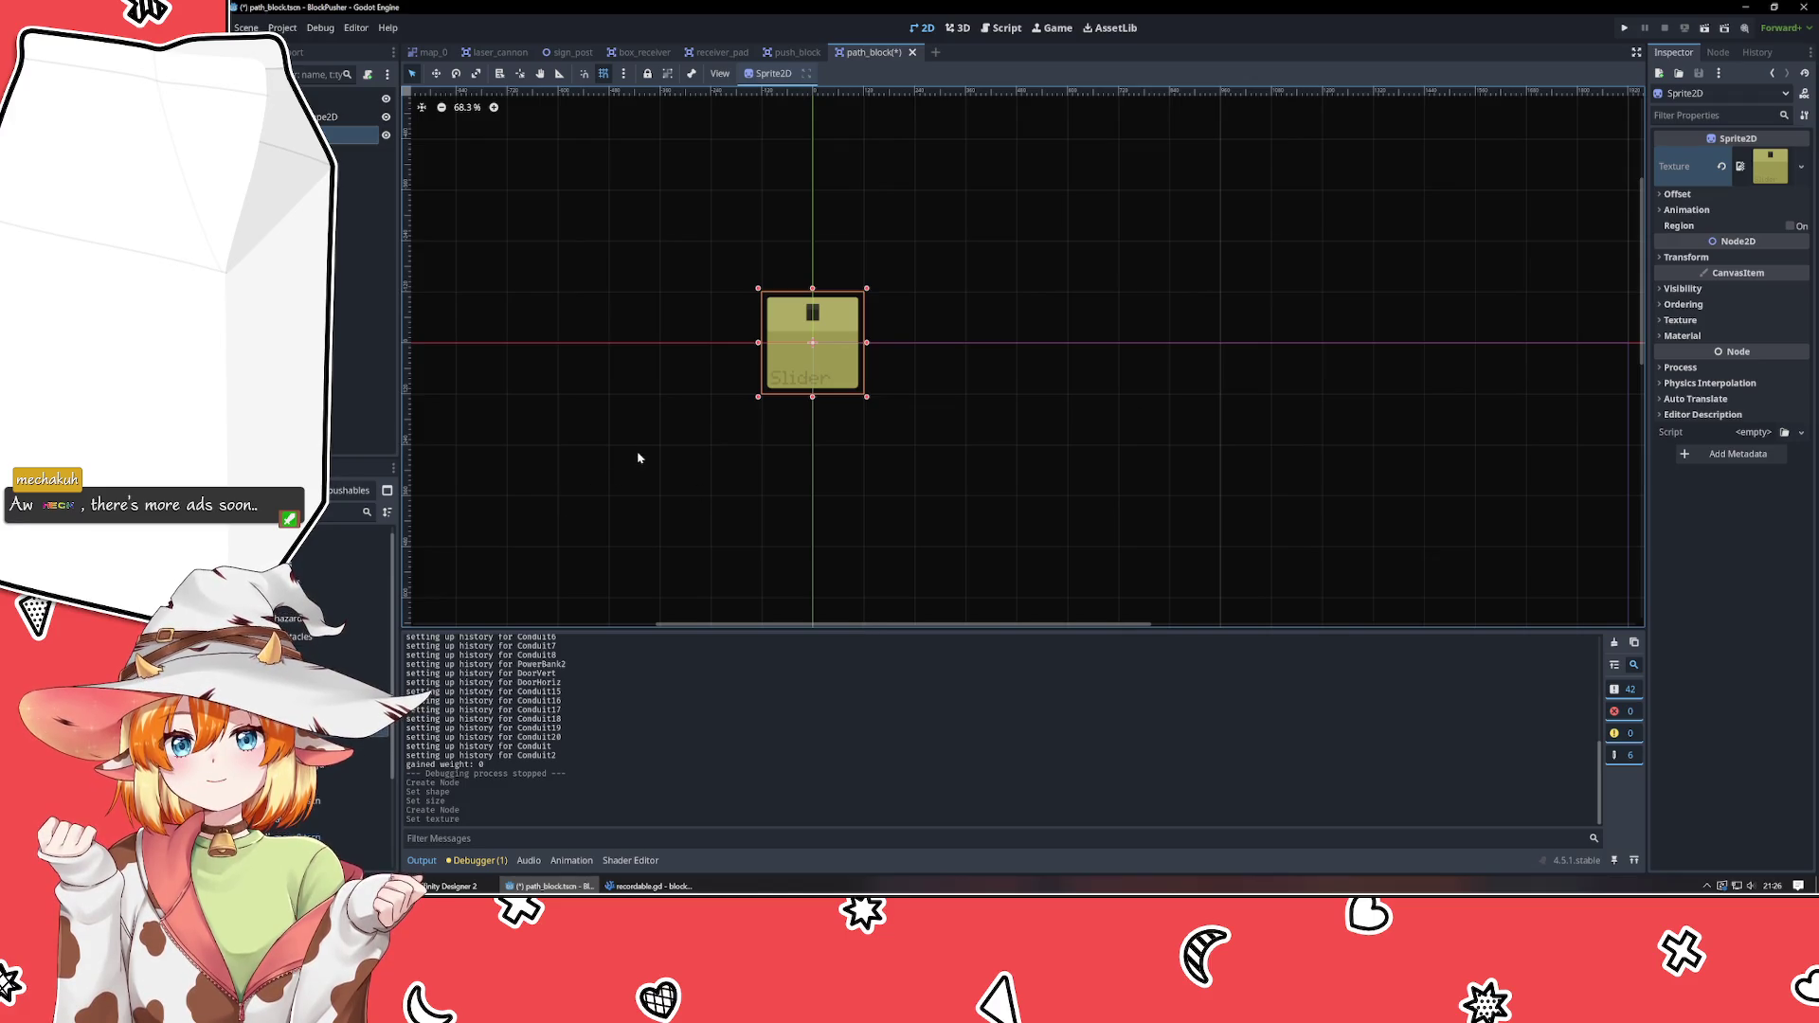
- Reparent the Sprite2D in the scene tree and select the root PathBlock node
{"action": "left_click_drag", "start_coordinate": [346, 135], "coordinate": [341, 130]}
{"action": "left_click", "coordinate": [791, 404]}
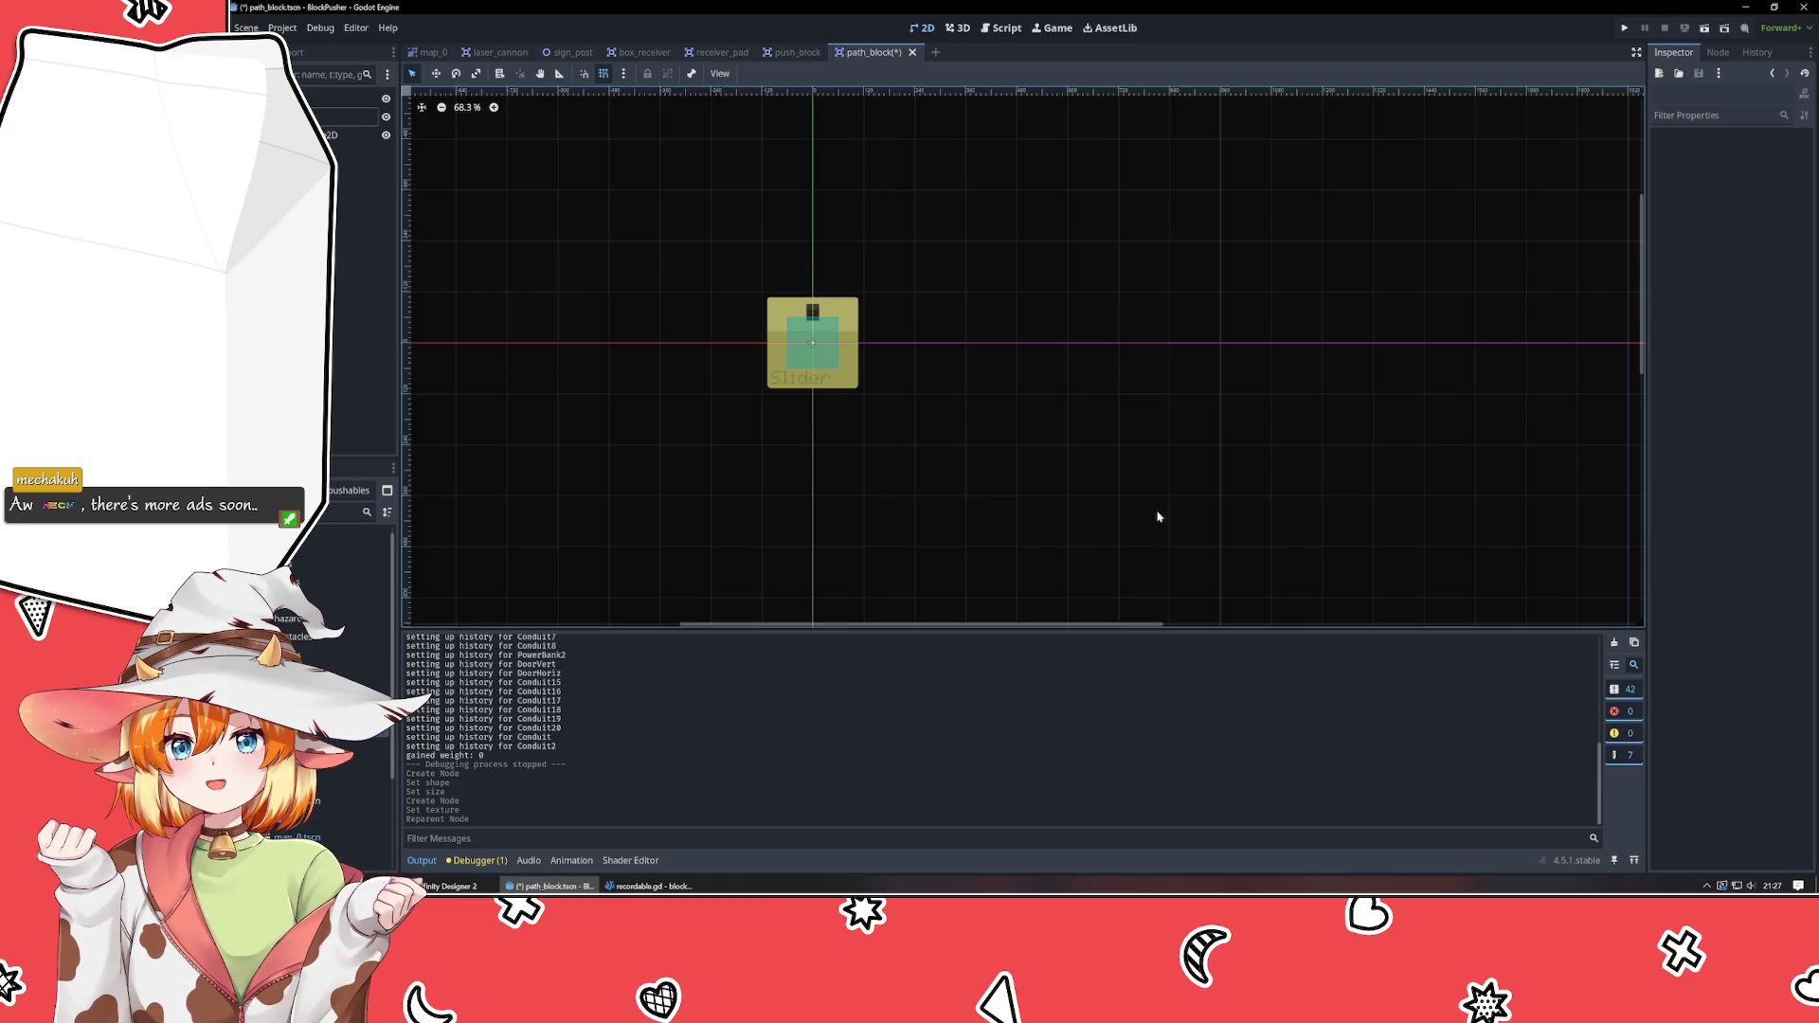
{"action": "right_click", "coordinate": [1122, 432]}
{"action": "left_click", "coordinate": [1047, 490]}
{"action": "mouse_move", "coordinate": [941, 402]}
{"action": "left_mouse_down"}
{"action": "mouse_move", "coordinate": [1080, 459]}
{"action": "mouse_move", "coordinate": [1085, 420]}
{"action": "mouse_move", "coordinate": [1055, 423]}
{"action": "left_mouse_up"}
{"action": "left_click", "coordinate": [316, 99]}
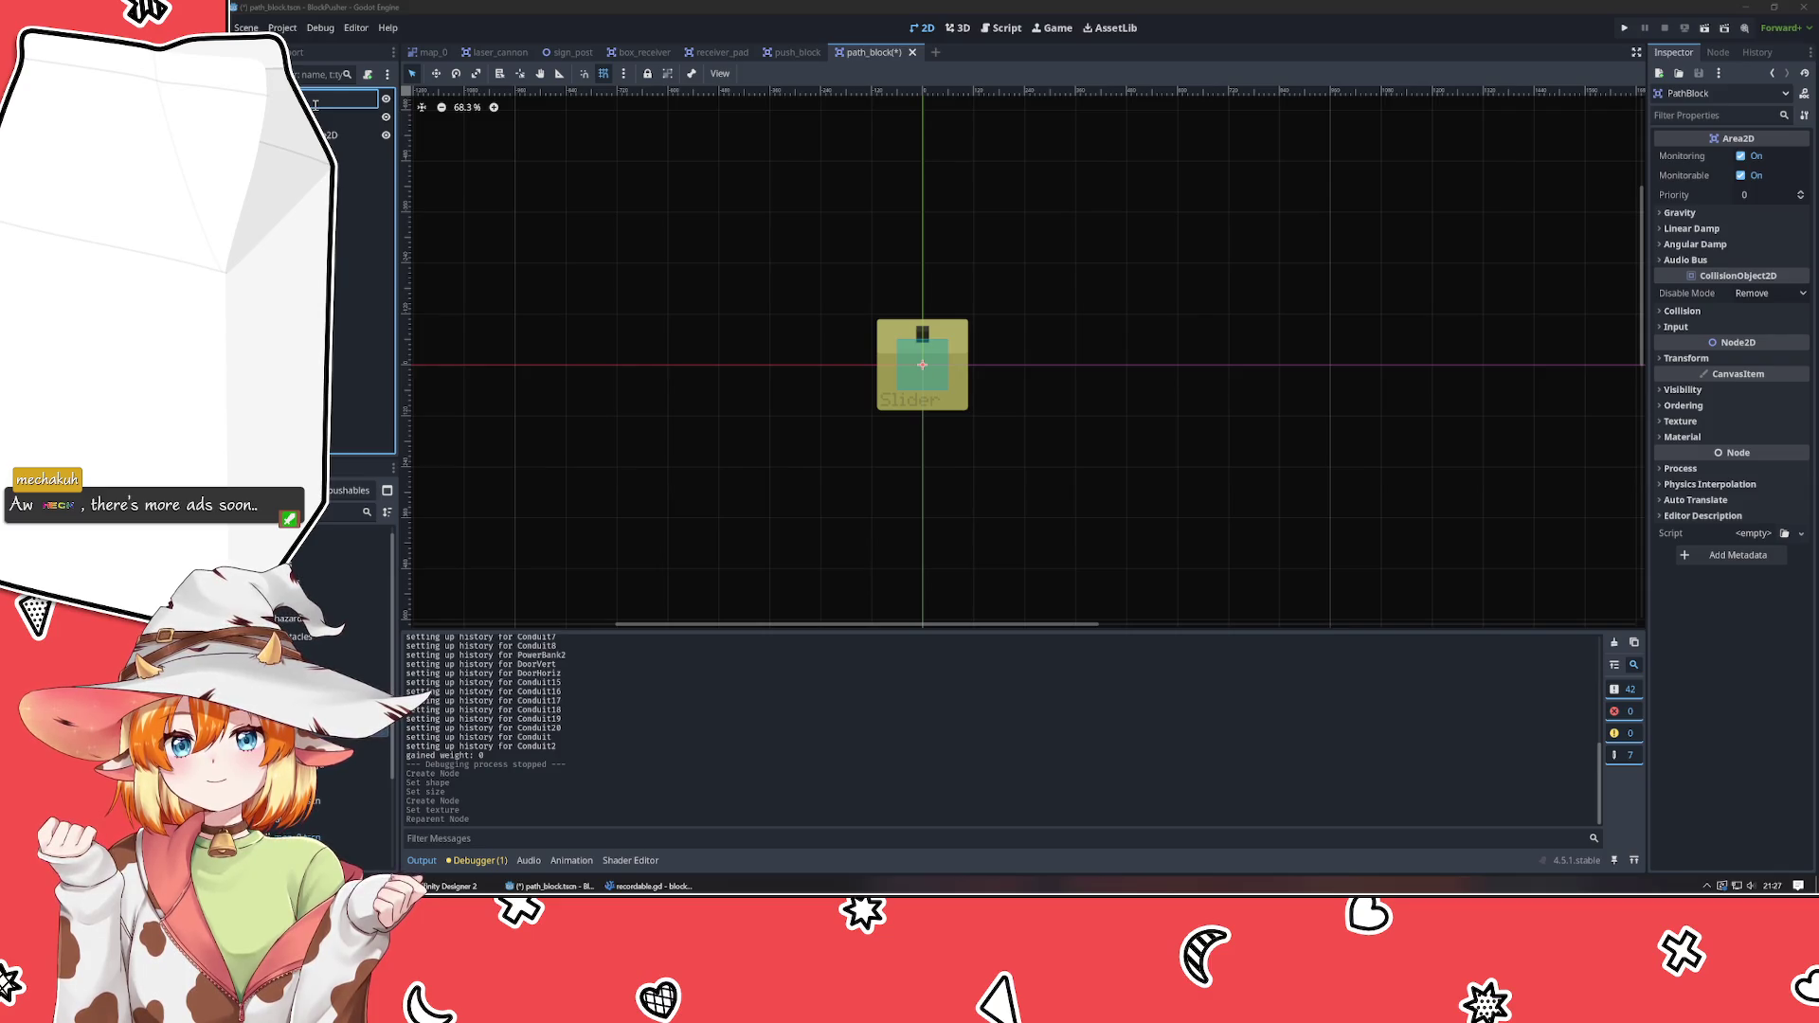
- Rename the root node to SliderBlock and save the scene
{"action": "key", "text": "Return"}
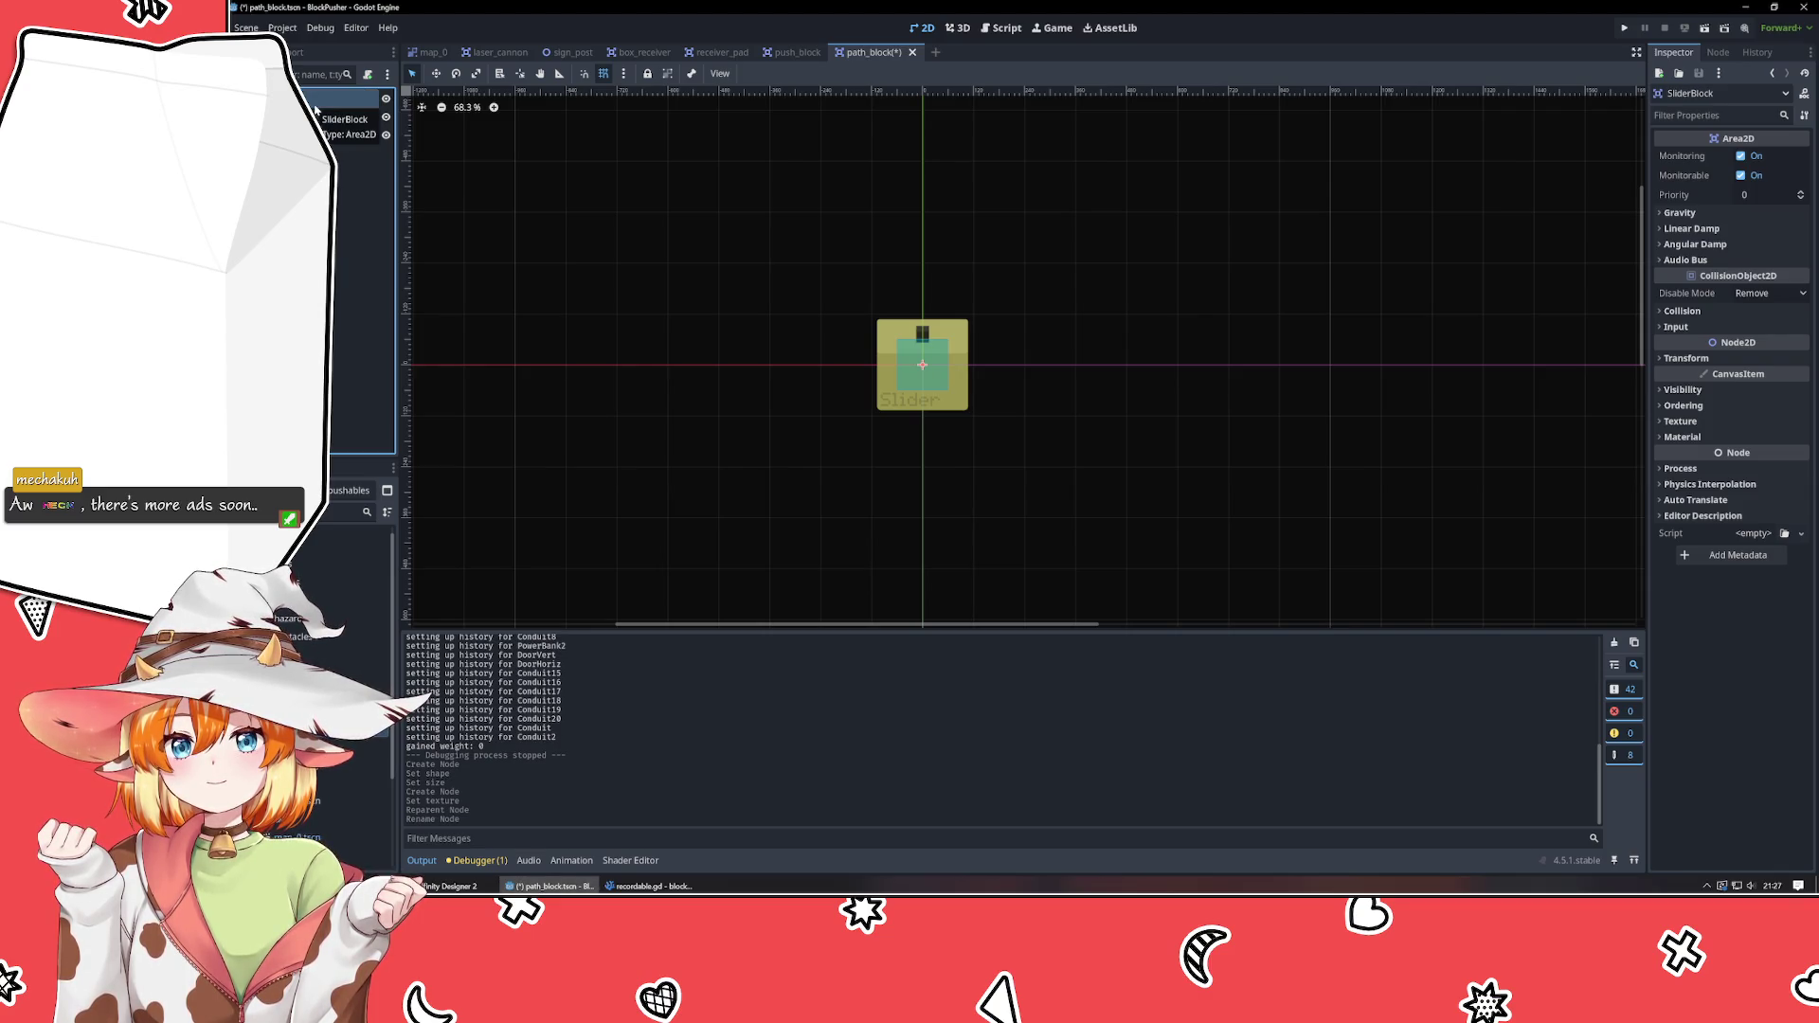
{"action": "key", "text": "ctrl+s"}
{"action": "right_click", "coordinate": [862, 54]}
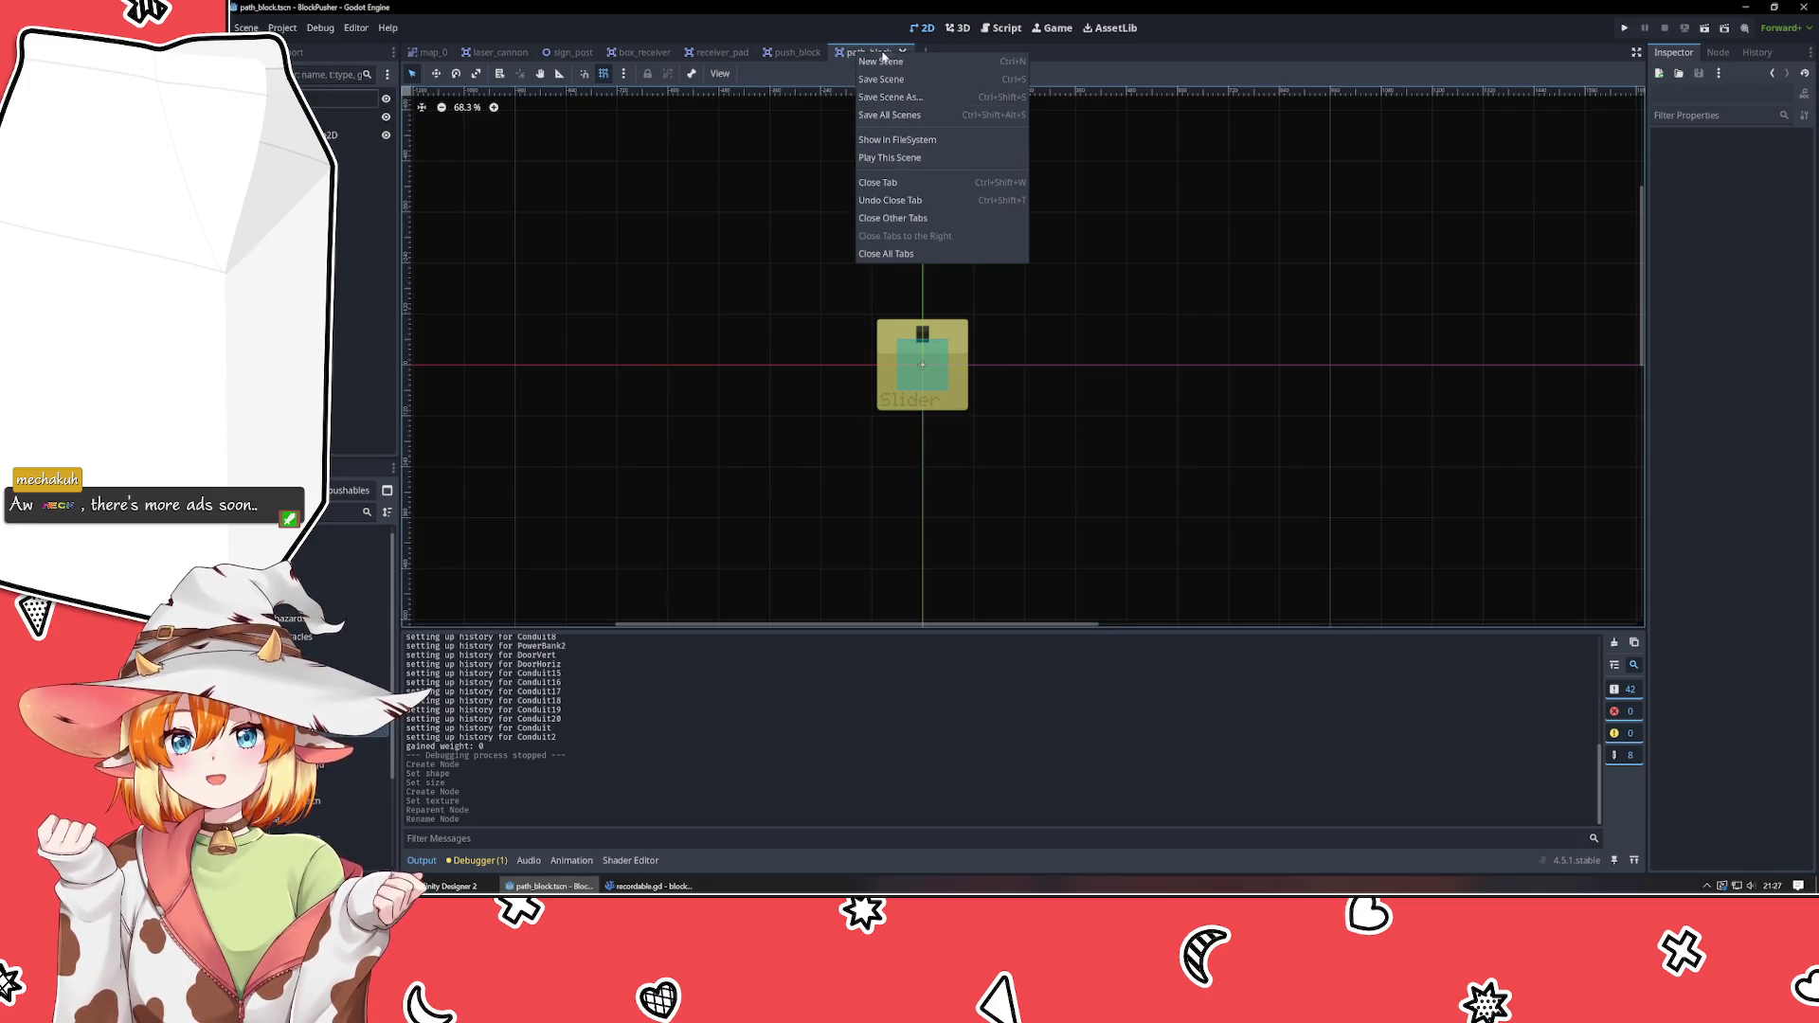
{"action": "key", "text": "Escape"}
- Rename the scene file to slider_block in the FileSystem dock
{"action": "left_click", "coordinate": [333, 738]}
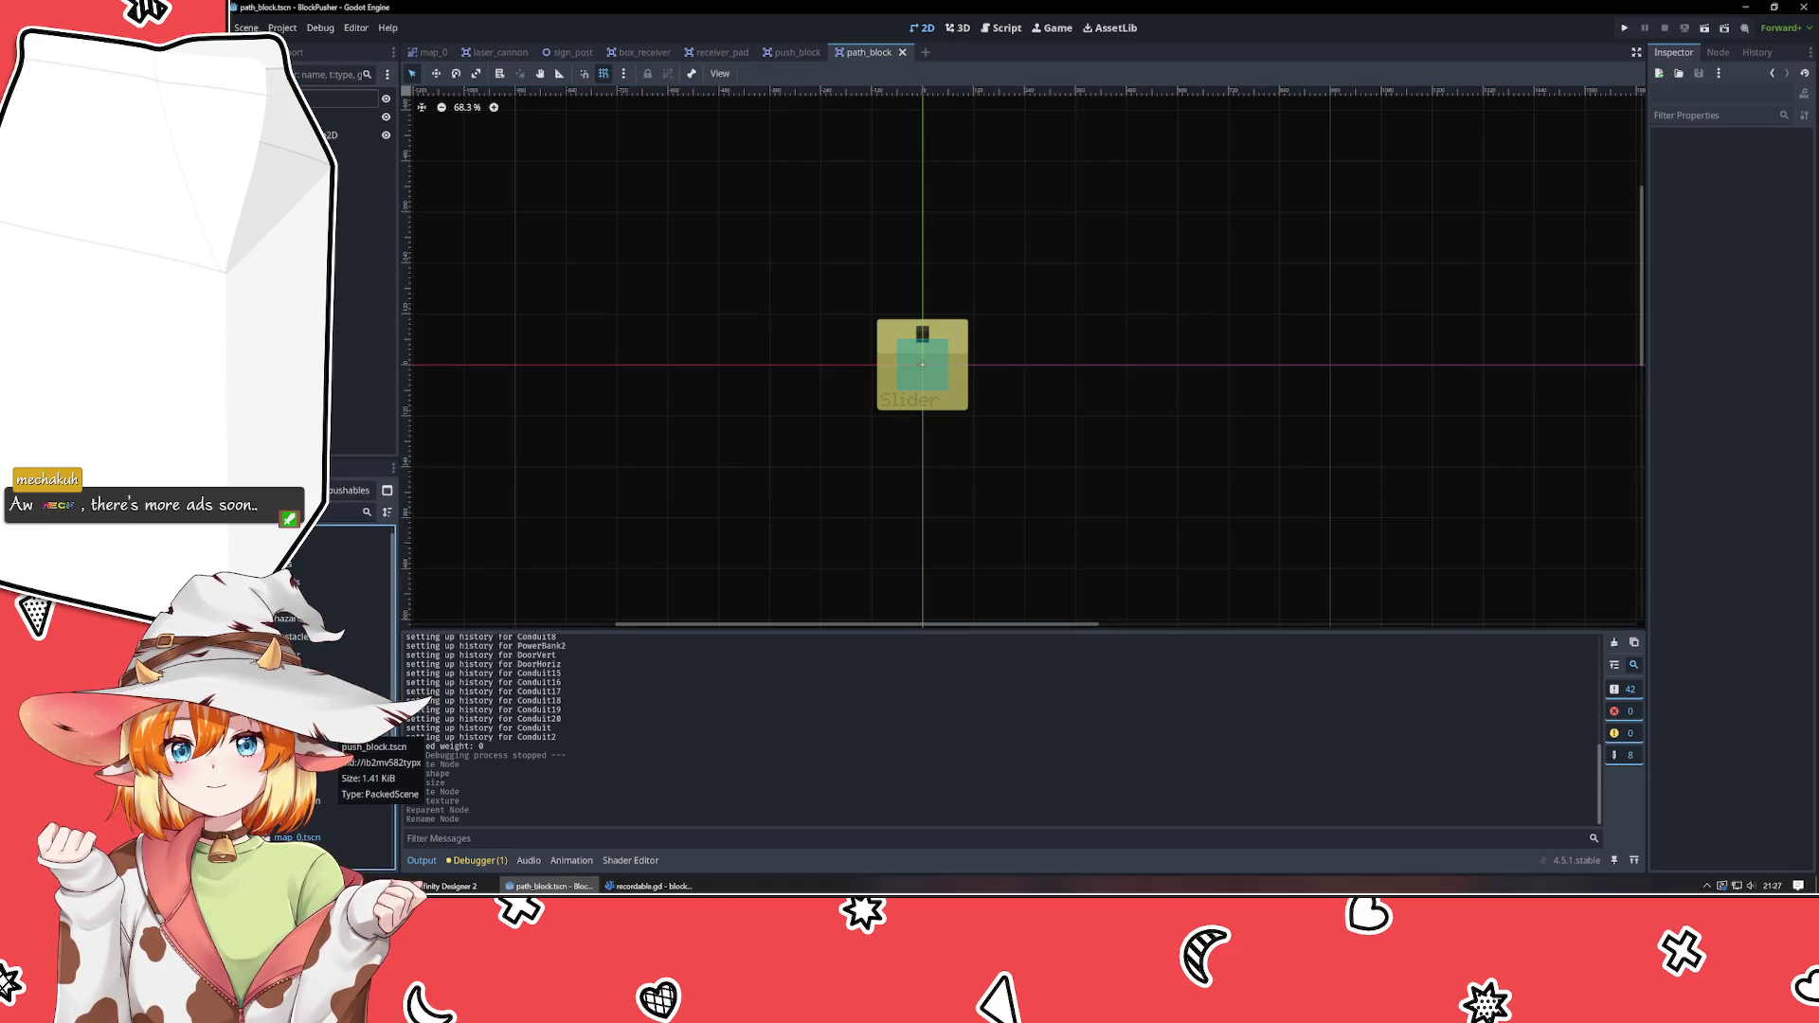
{"action": "right_click", "coordinate": [318, 738]}
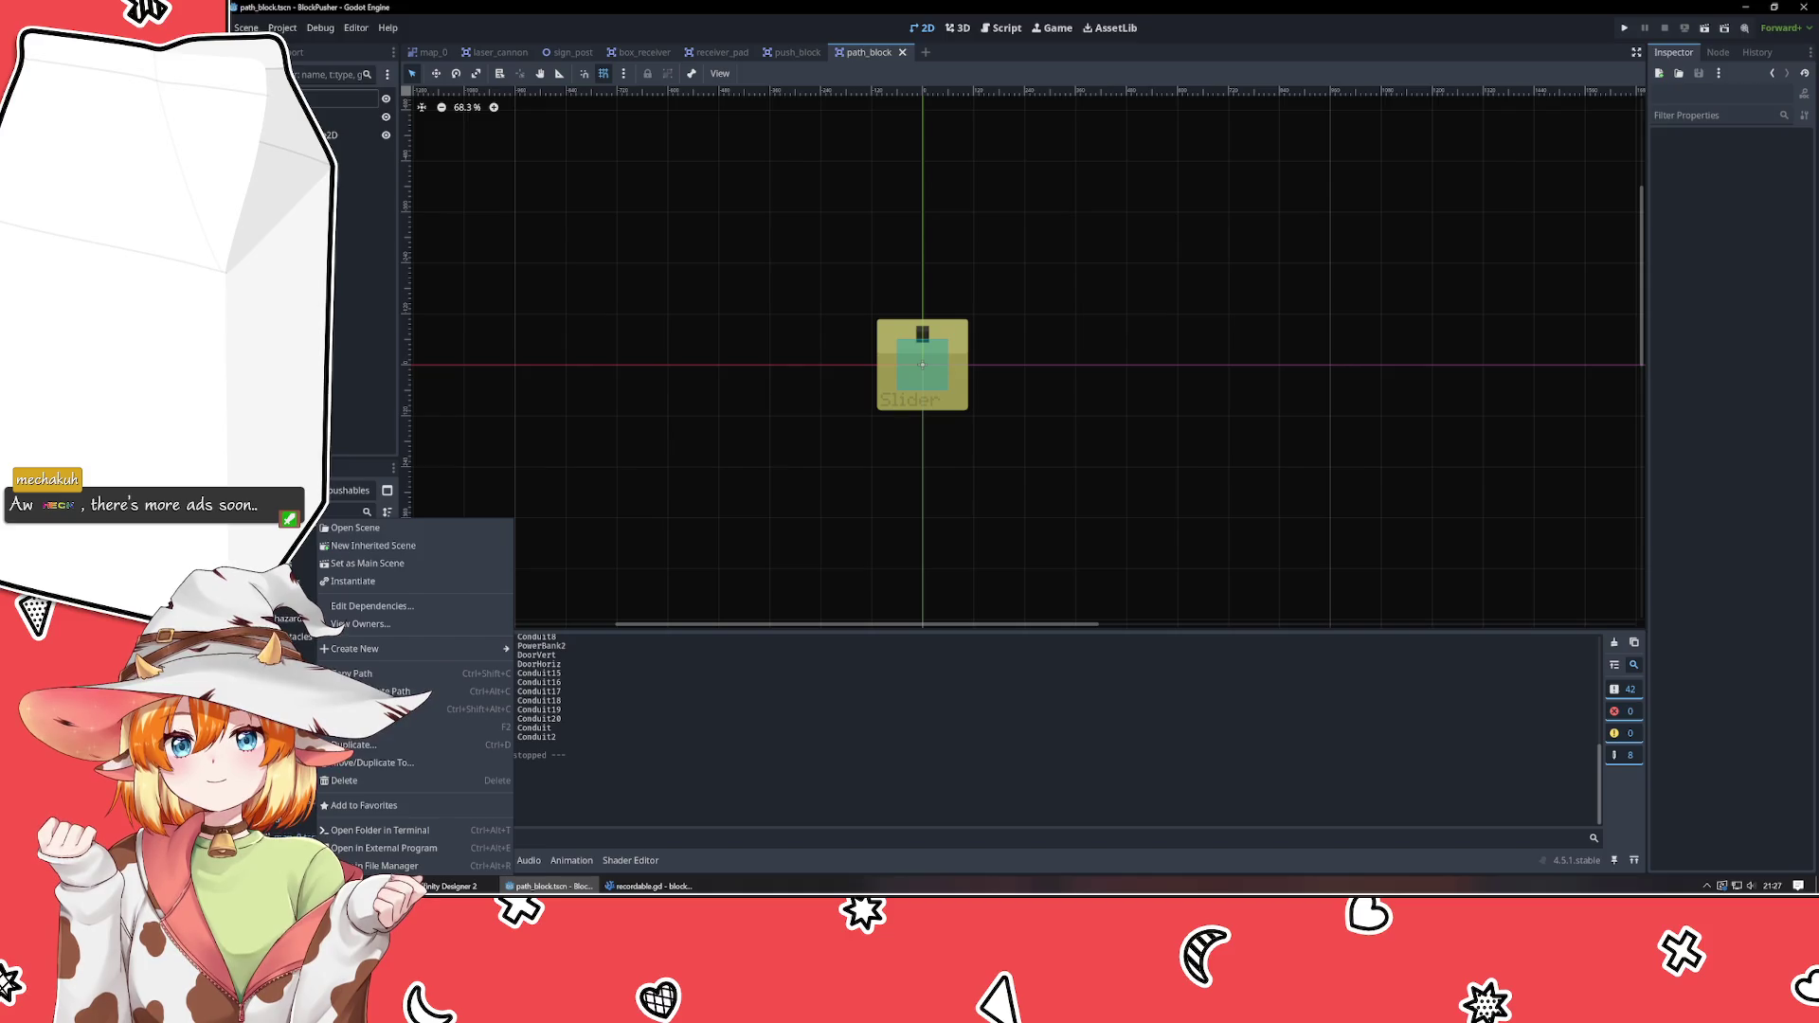
{"action": "key", "text": "Escape"}
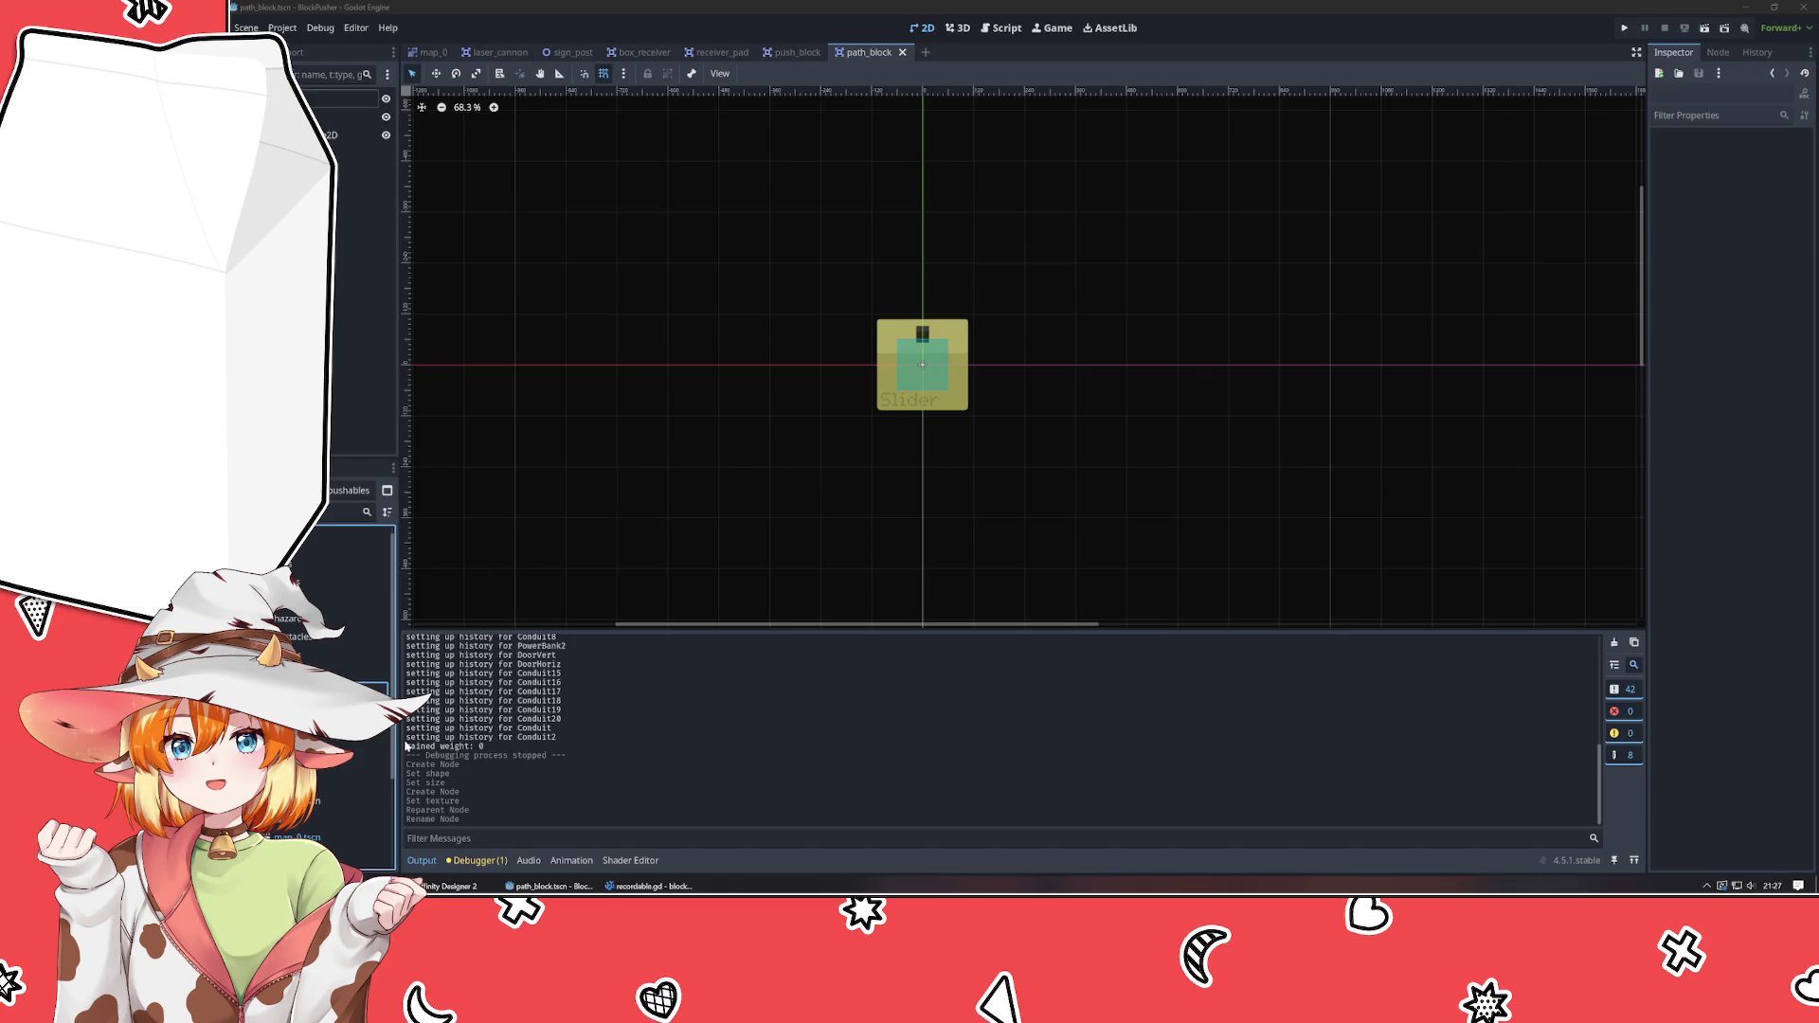
{"action": "key", "text": "Return"}
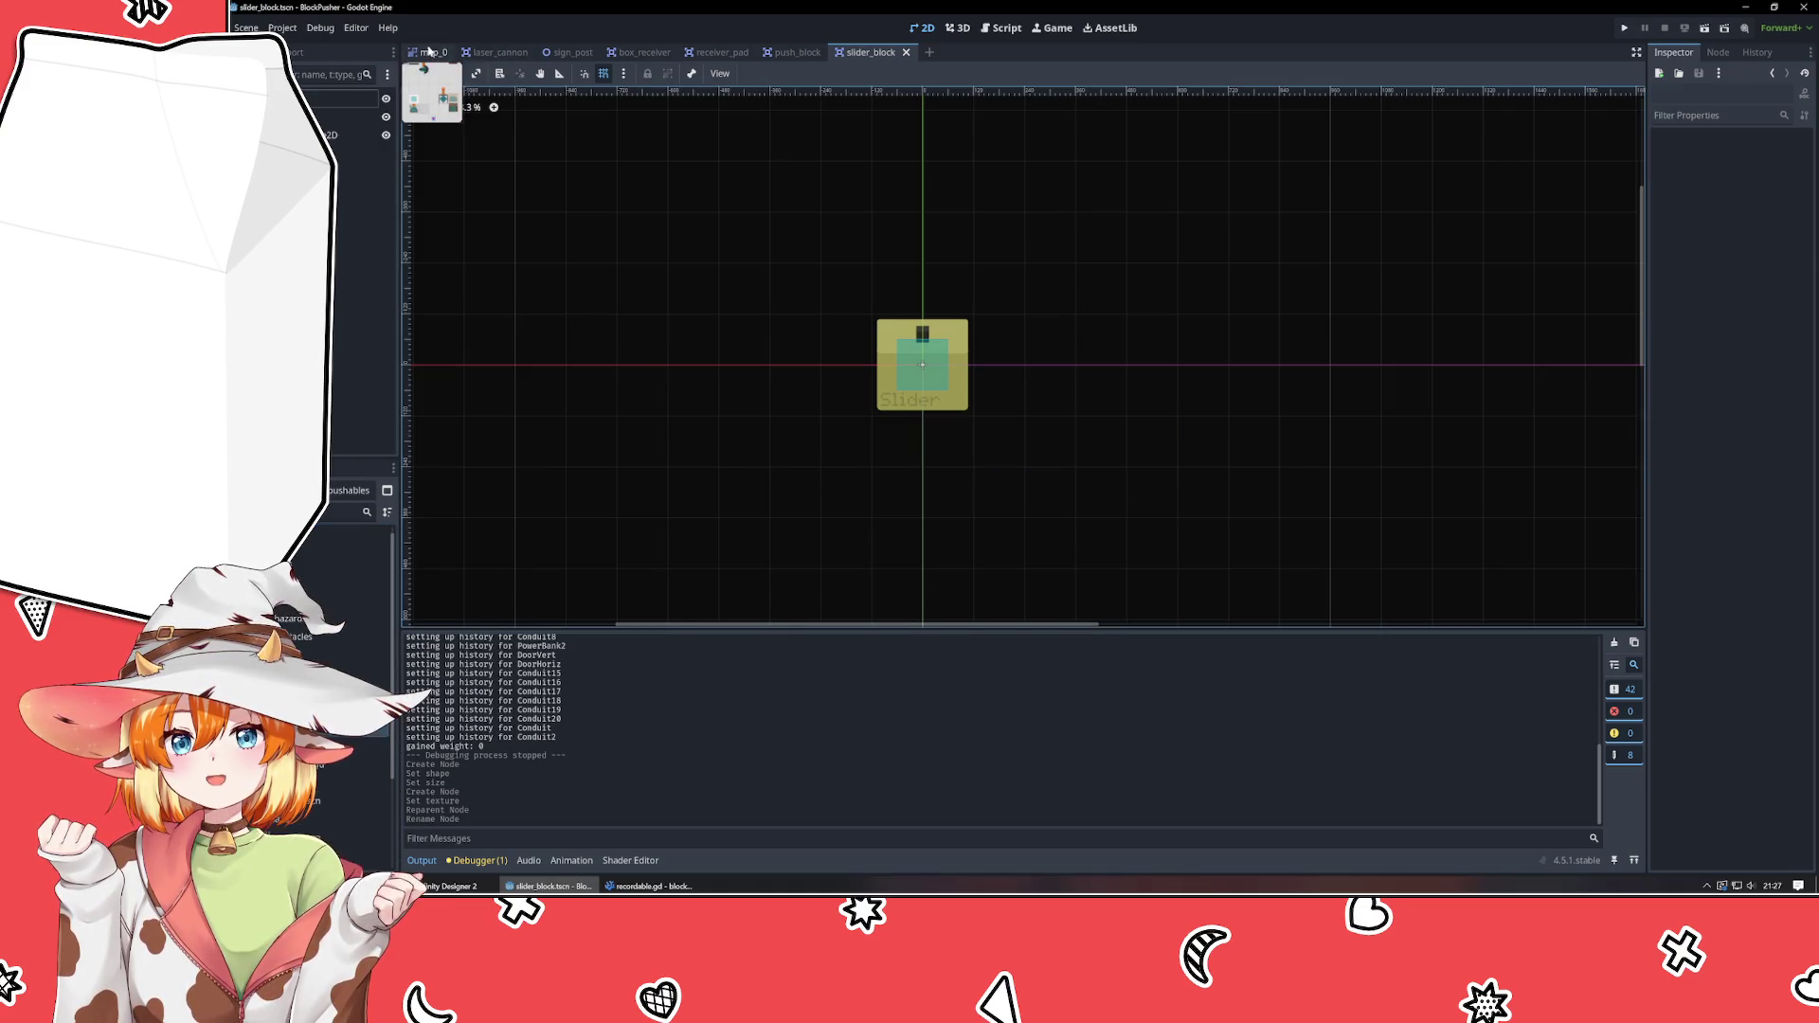
- Place a SliderBlock instance in map_0 and move it 240 px up onto the track
{"action": "left_click", "coordinate": [431, 52]}
{"action": "mouse_move", "coordinate": [360, 569]}
{"action": "left_mouse_down"}
{"action": "mouse_move", "coordinate": [873, 453]}
{"action": "mouse_move", "coordinate": [910, 471]}
{"action": "left_mouse_up"}
{"action": "left_click", "coordinate": [997, 470]}
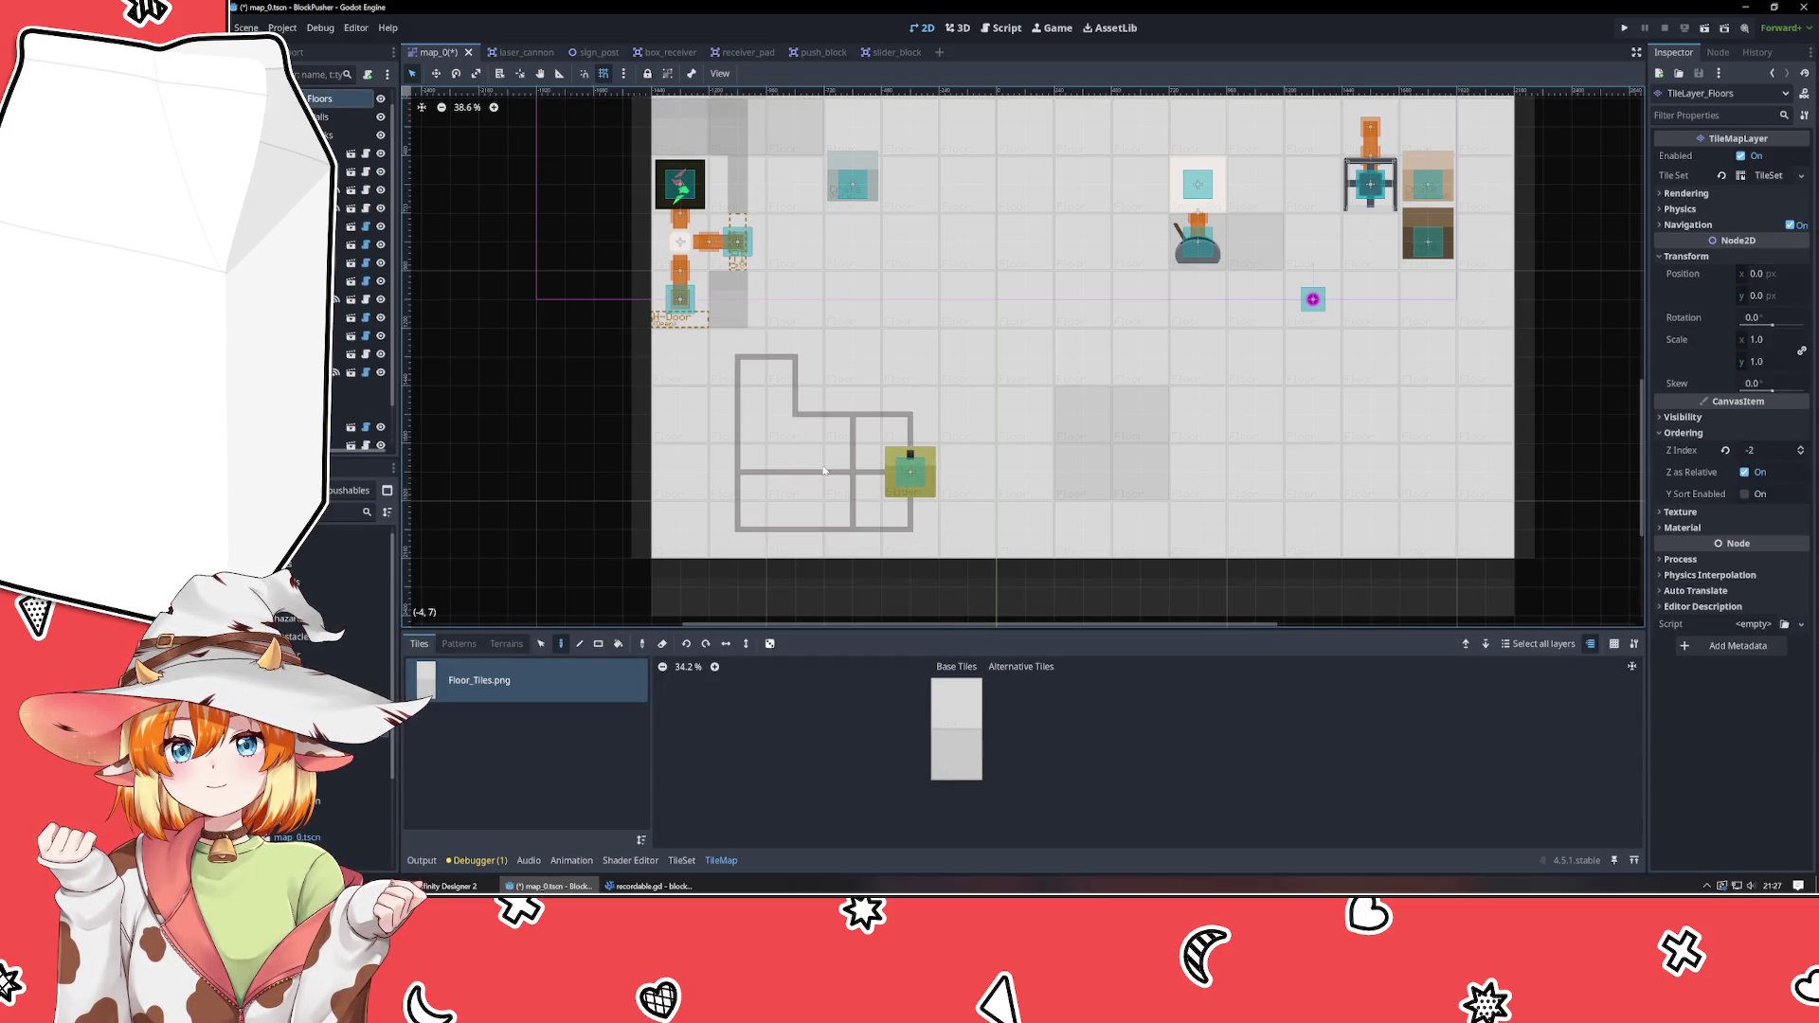
{"action": "left_click", "coordinate": [1078, 523]}
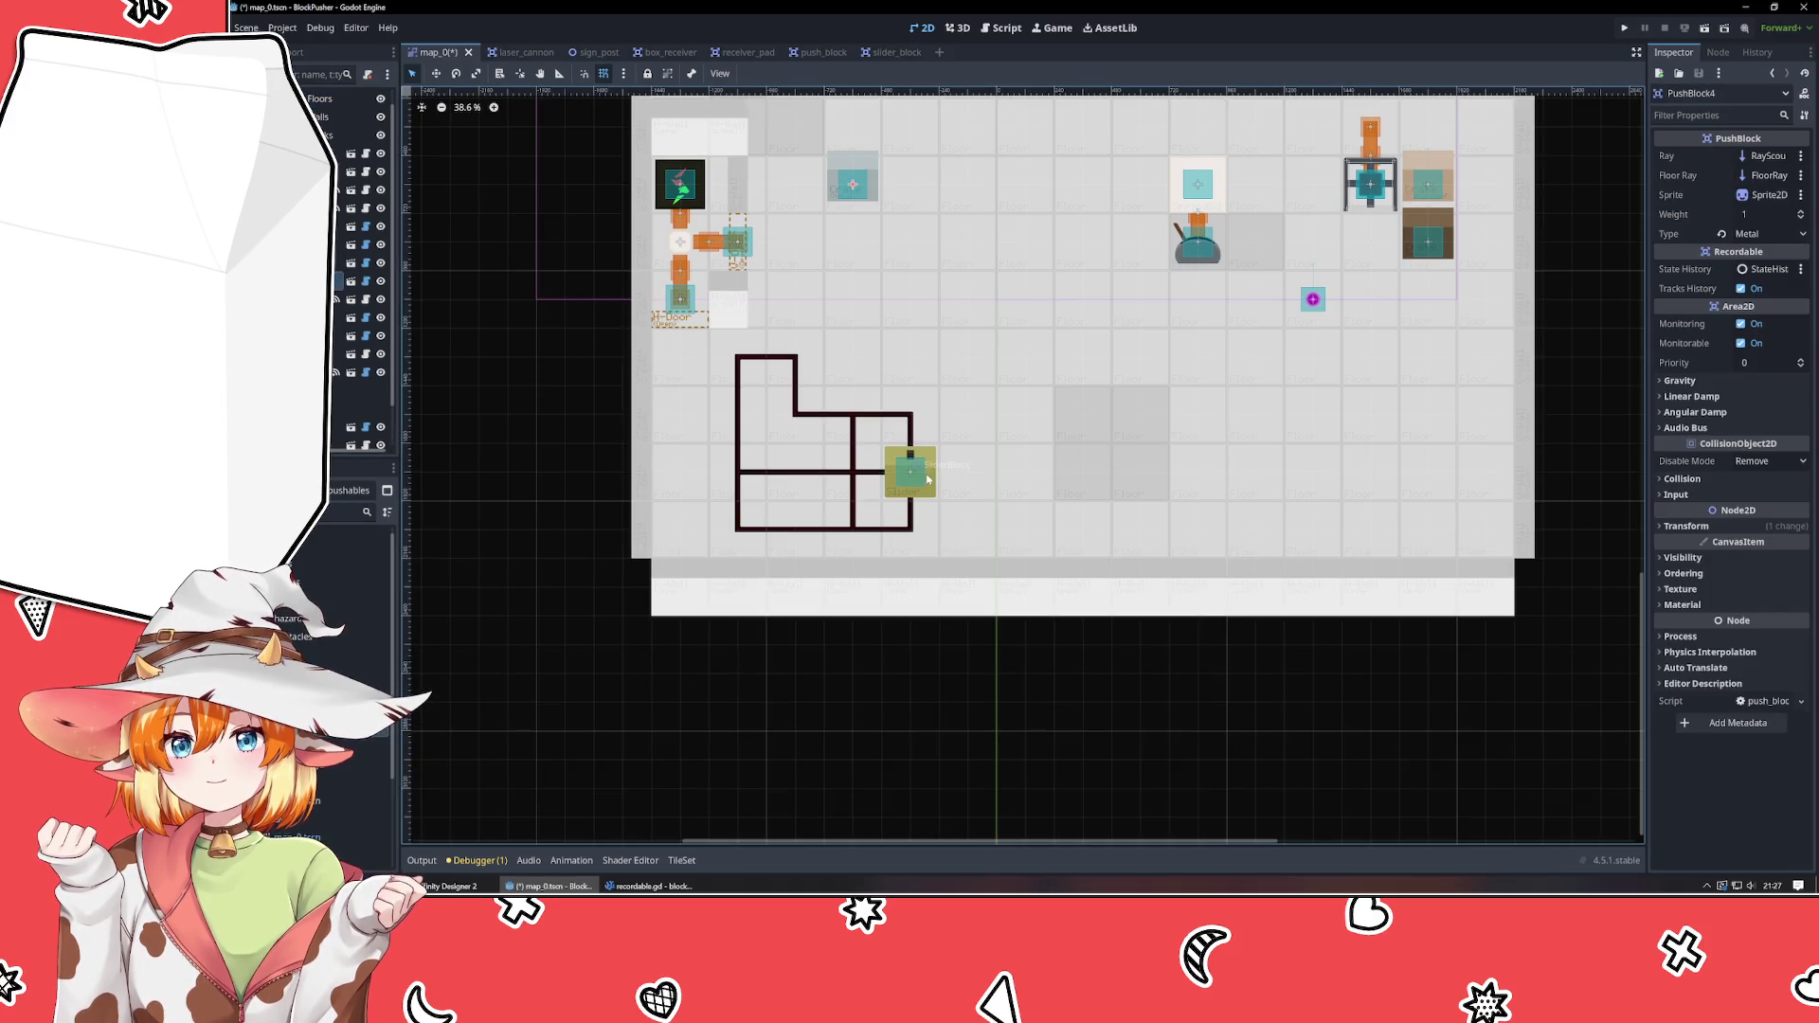
{"action": "right_click", "coordinate": [1016, 398]}
{"action": "left_click", "coordinate": [531, 557]}
{"action": "scroll", "coordinate": [504, 564], "scroll_direction": "up", "scroll_amount": 2}
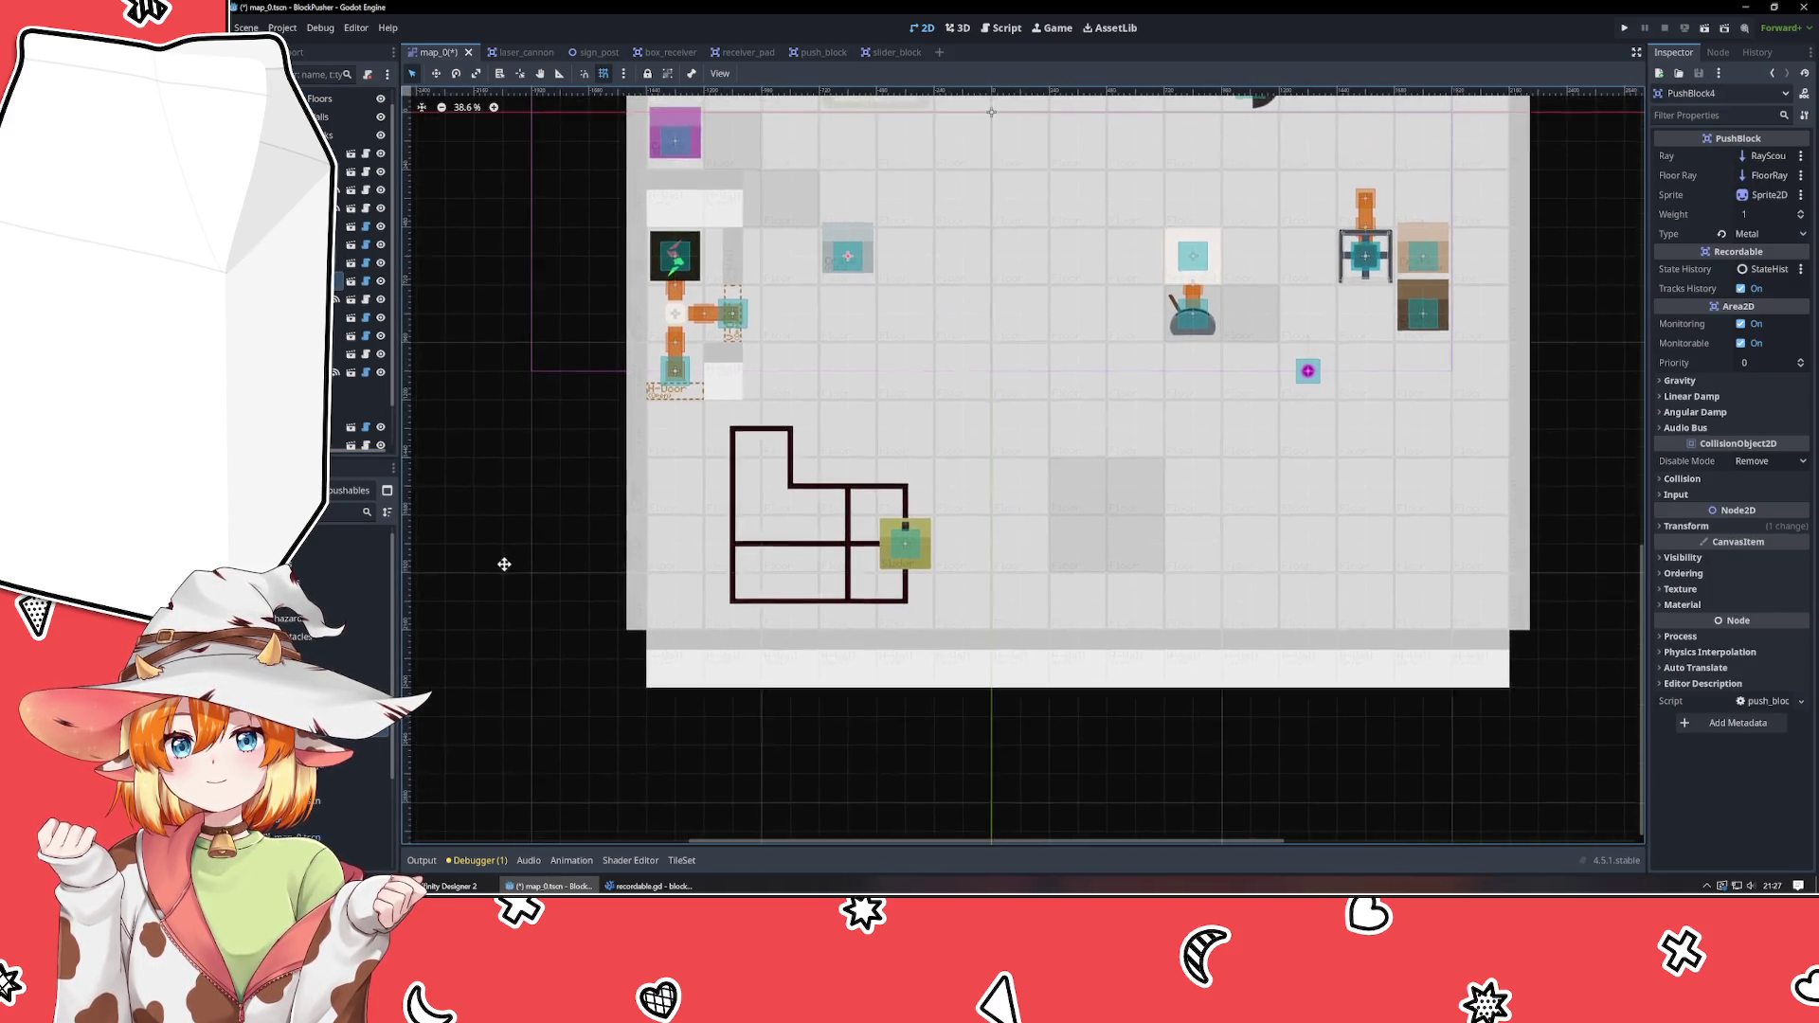
{"action": "mouse_move", "coordinate": [906, 545]}
{"action": "left_mouse_down"}
{"action": "mouse_move", "coordinate": [908, 484]}
{"action": "mouse_move", "coordinate": [803, 484]}
{"action": "mouse_move", "coordinate": [796, 429]}
{"action": "mouse_move", "coordinate": [737, 428]}
{"action": "mouse_move", "coordinate": [734, 576]}
{"action": "mouse_move", "coordinate": [792, 603]}
{"action": "mouse_move", "coordinate": [850, 575]}
{"action": "mouse_move", "coordinate": [850, 547]}
{"action": "mouse_move", "coordinate": [910, 547]}
{"action": "mouse_move", "coordinate": [937, 483]}
{"action": "mouse_move", "coordinate": [734, 482]}
{"action": "mouse_move", "coordinate": [786, 482]}
{"action": "mouse_move", "coordinate": [735, 483]}
{"action": "mouse_move", "coordinate": [787, 483]}
{"action": "mouse_move", "coordinate": [798, 608]}
{"action": "mouse_move", "coordinate": [935, 611]}
{"action": "mouse_move", "coordinate": [884, 615]}
{"action": "mouse_move", "coordinate": [908, 611]}
{"action": "mouse_move", "coordinate": [938, 462]}
{"action": "mouse_move", "coordinate": [908, 487]}
{"action": "mouse_move", "coordinate": [879, 400]}
{"action": "mouse_move", "coordinate": [907, 400]}
{"action": "mouse_move", "coordinate": [896, 553]}
{"action": "mouse_move", "coordinate": [952, 324]}
{"action": "mouse_move", "coordinate": [924, 496]}
{"action": "left_mouse_up"}
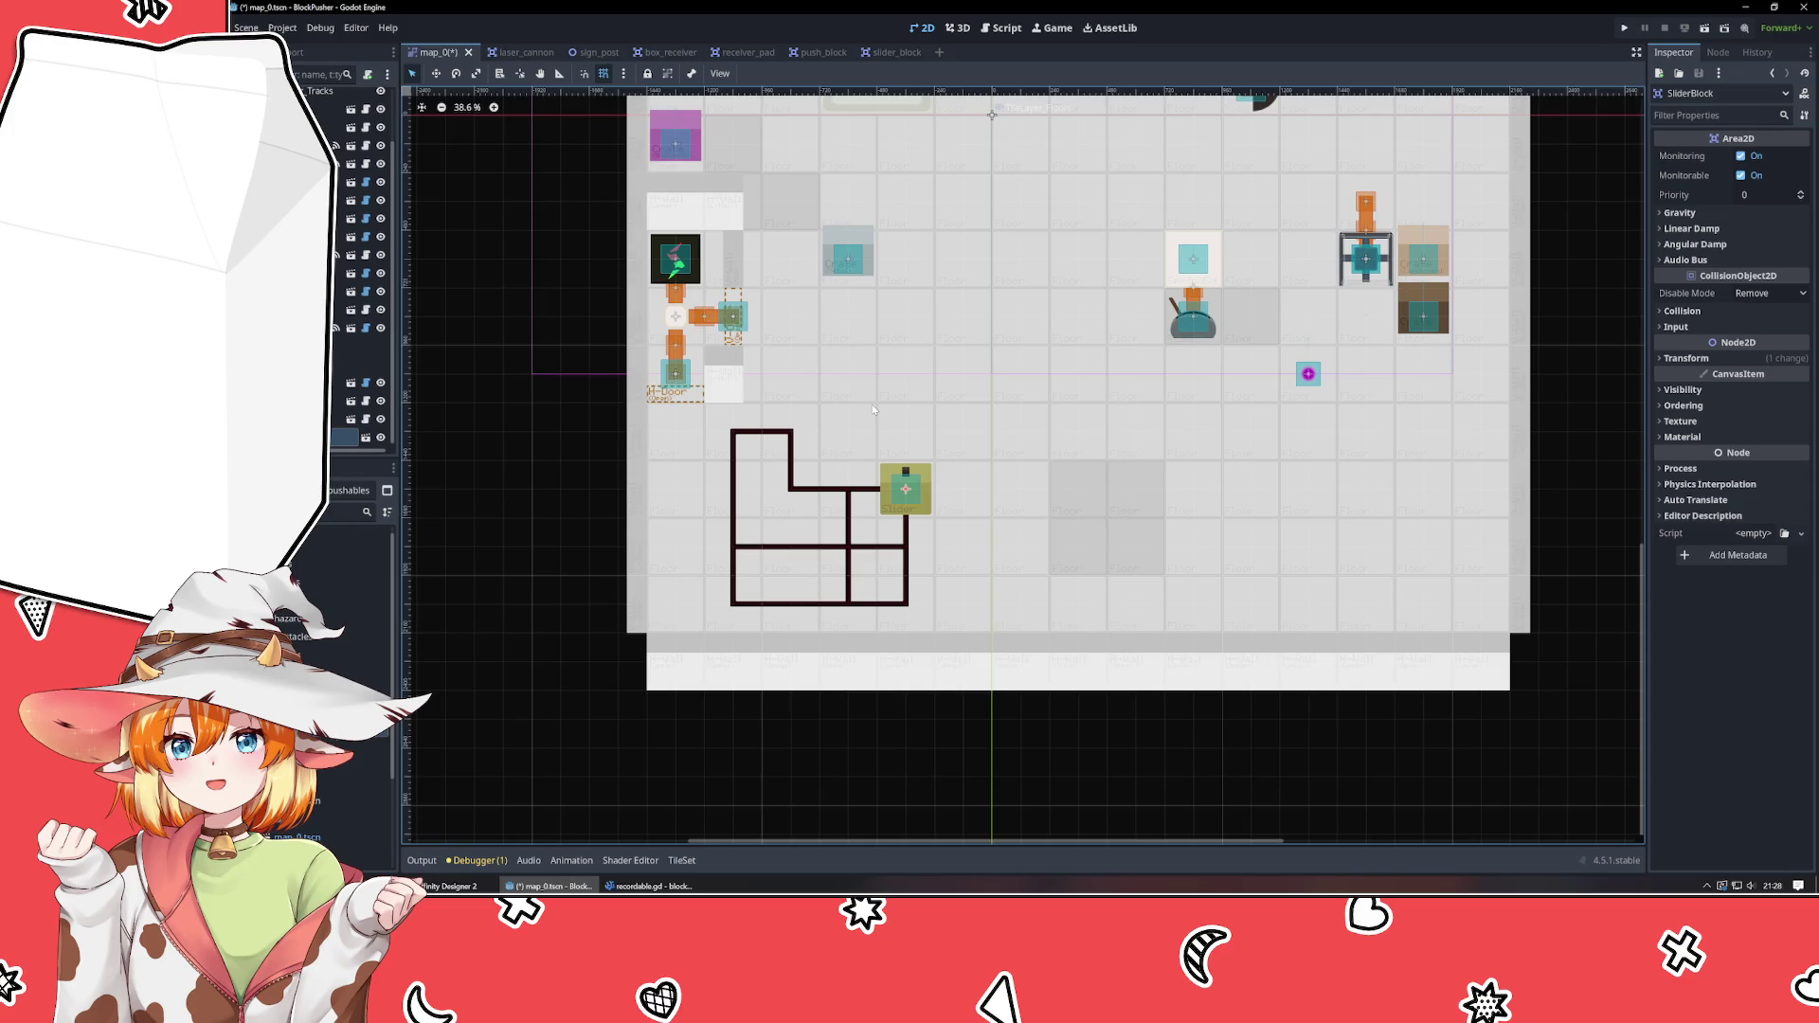
- Move the Player beside the SliderBlock and open the push_block scene
{"action": "mouse_move", "coordinate": [1226, 452]}
{"action": "left_mouse_down"}
{"action": "mouse_move", "coordinate": [1224, 590]}
{"action": "mouse_move", "coordinate": [1155, 735]}
{"action": "mouse_move", "coordinate": [1186, 419]}
{"action": "mouse_move", "coordinate": [1127, 453]}
{"action": "left_mouse_up"}
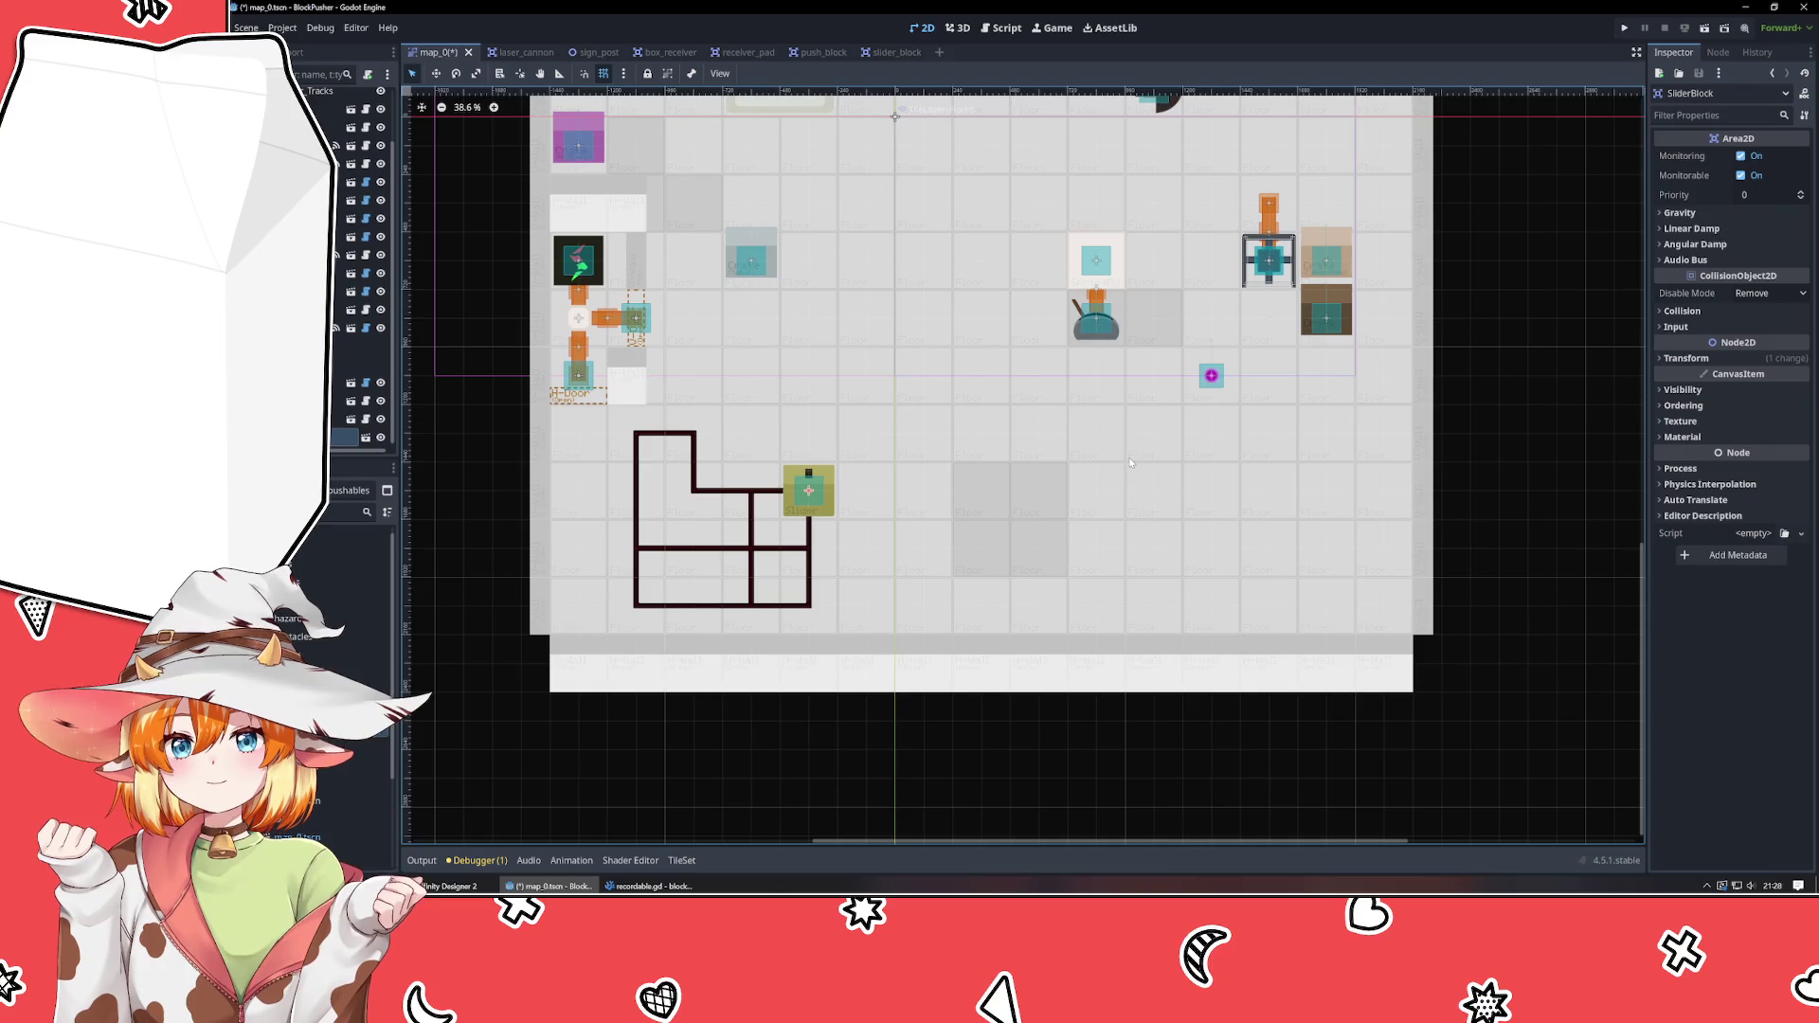
{"action": "left_click", "coordinate": [1211, 375]}
{"action": "left_click_drag", "start_coordinate": [1203, 384], "coordinate": [912, 500]}
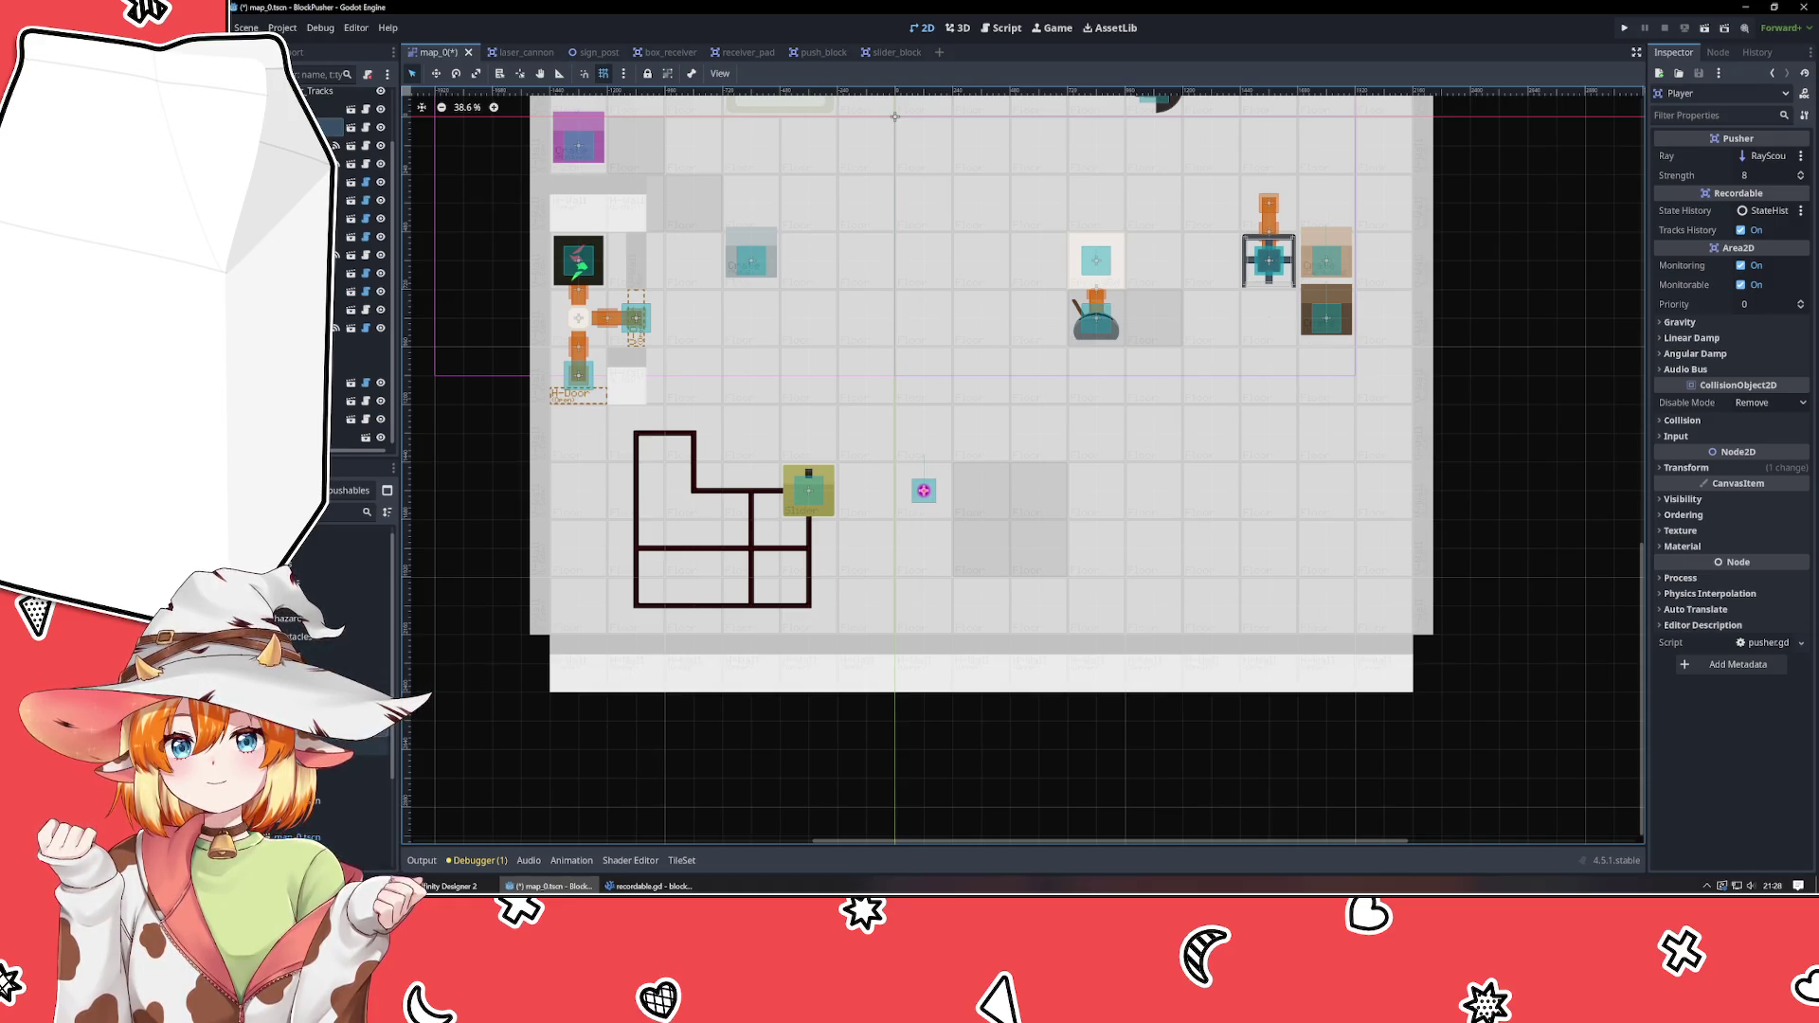
{"action": "double_click", "coordinate": [350, 725]}
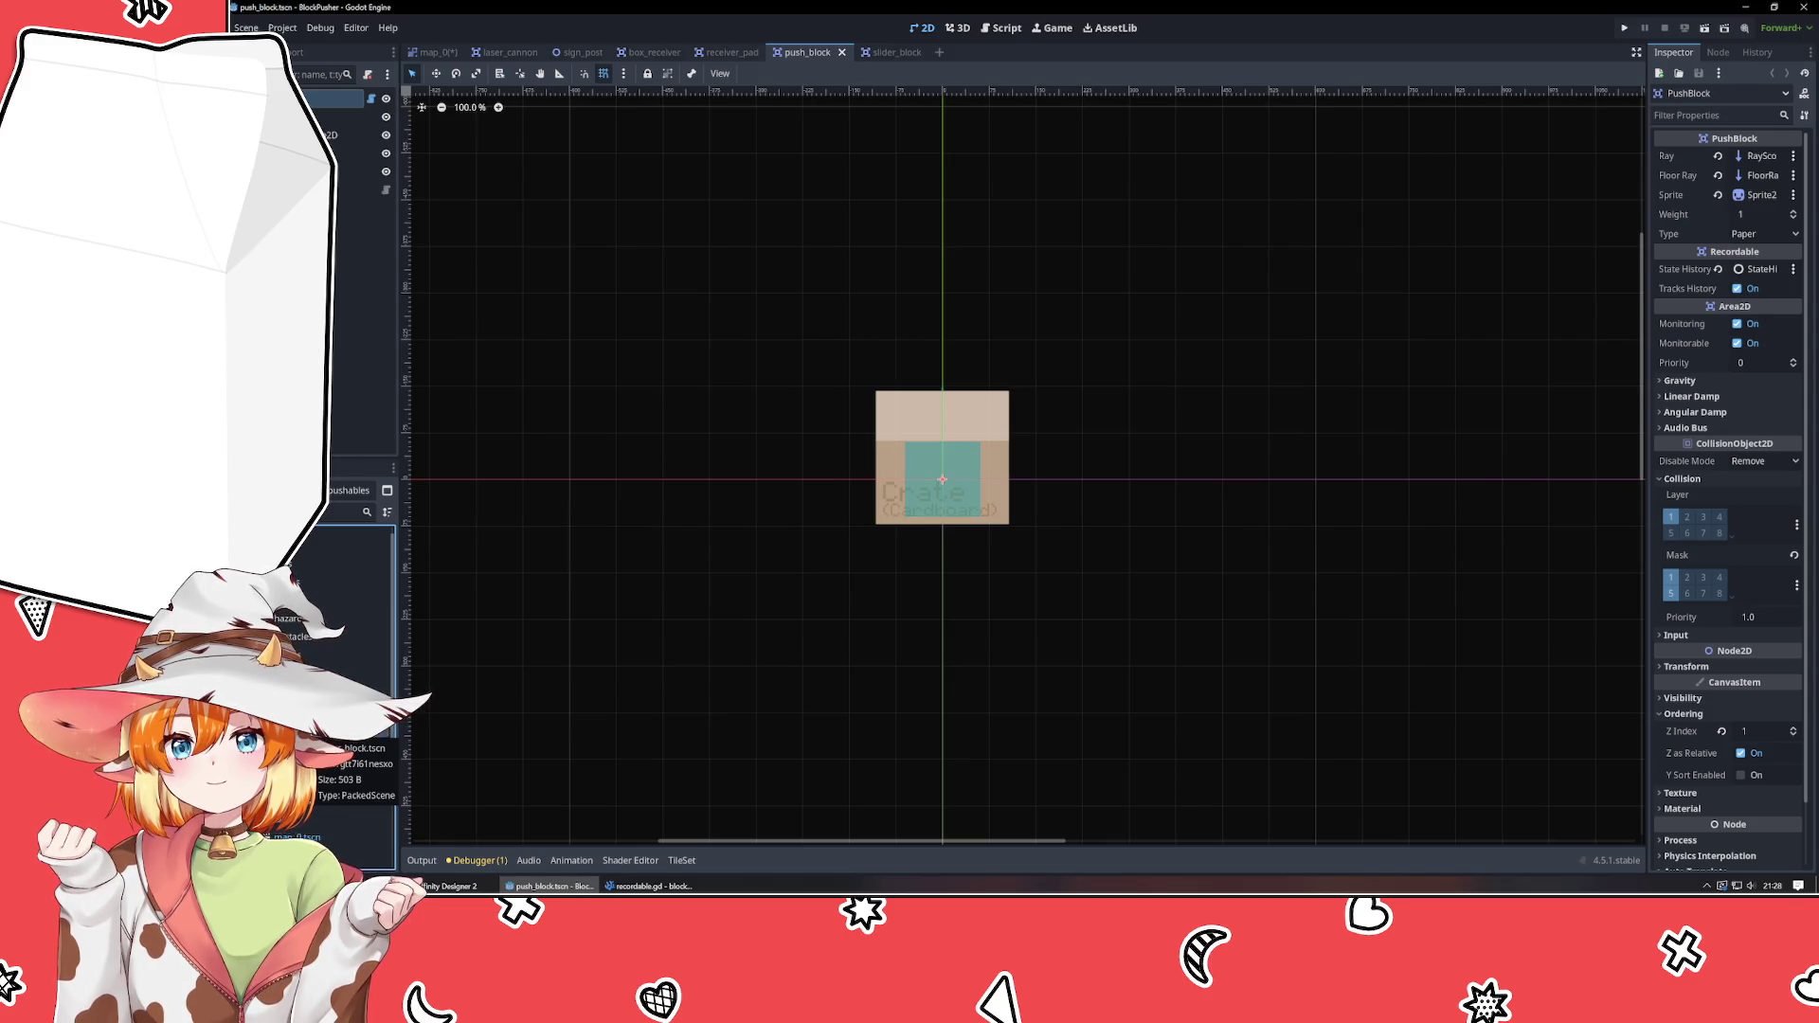
- Add a StateHistory node to the slider_block scene and save it
{"action": "double_click", "coordinate": [308, 734]}
{"action": "left_click", "coordinate": [333, 244]}
{"action": "key", "text": "ctrl+a"}
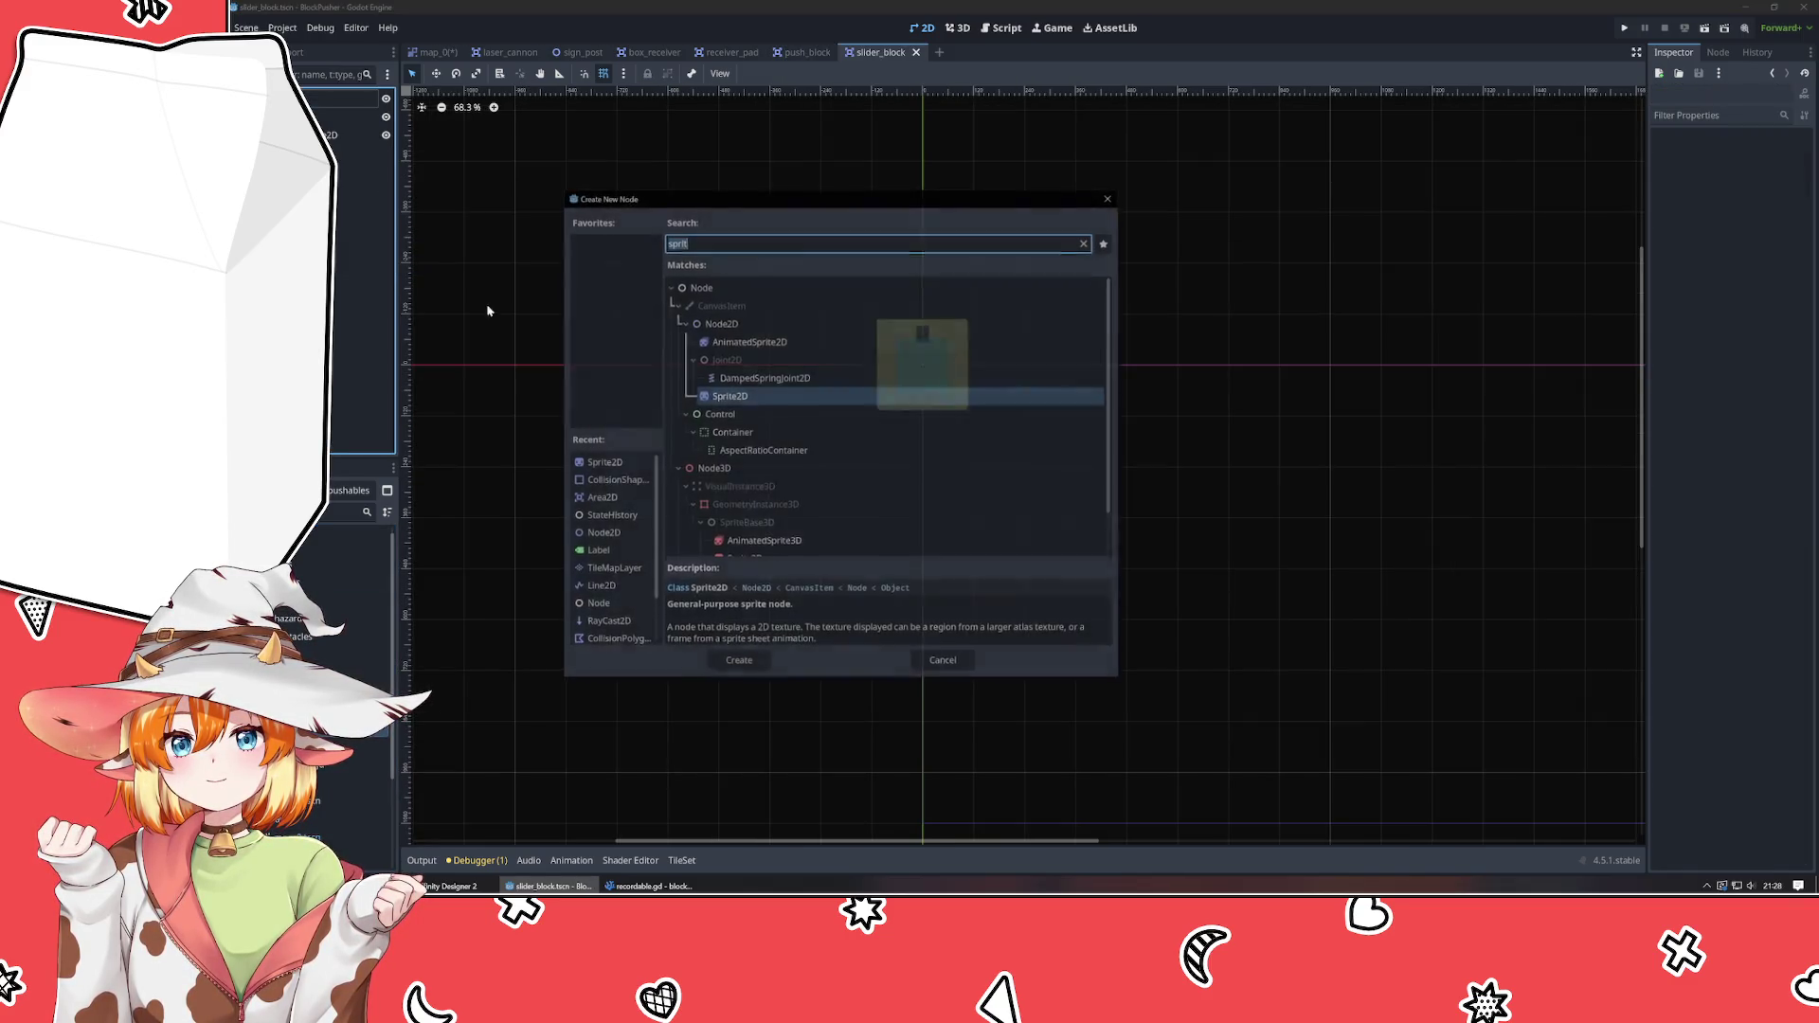
{"action": "scroll", "coordinate": [796, 491], "scroll_direction": "up", "scroll_amount": 2}
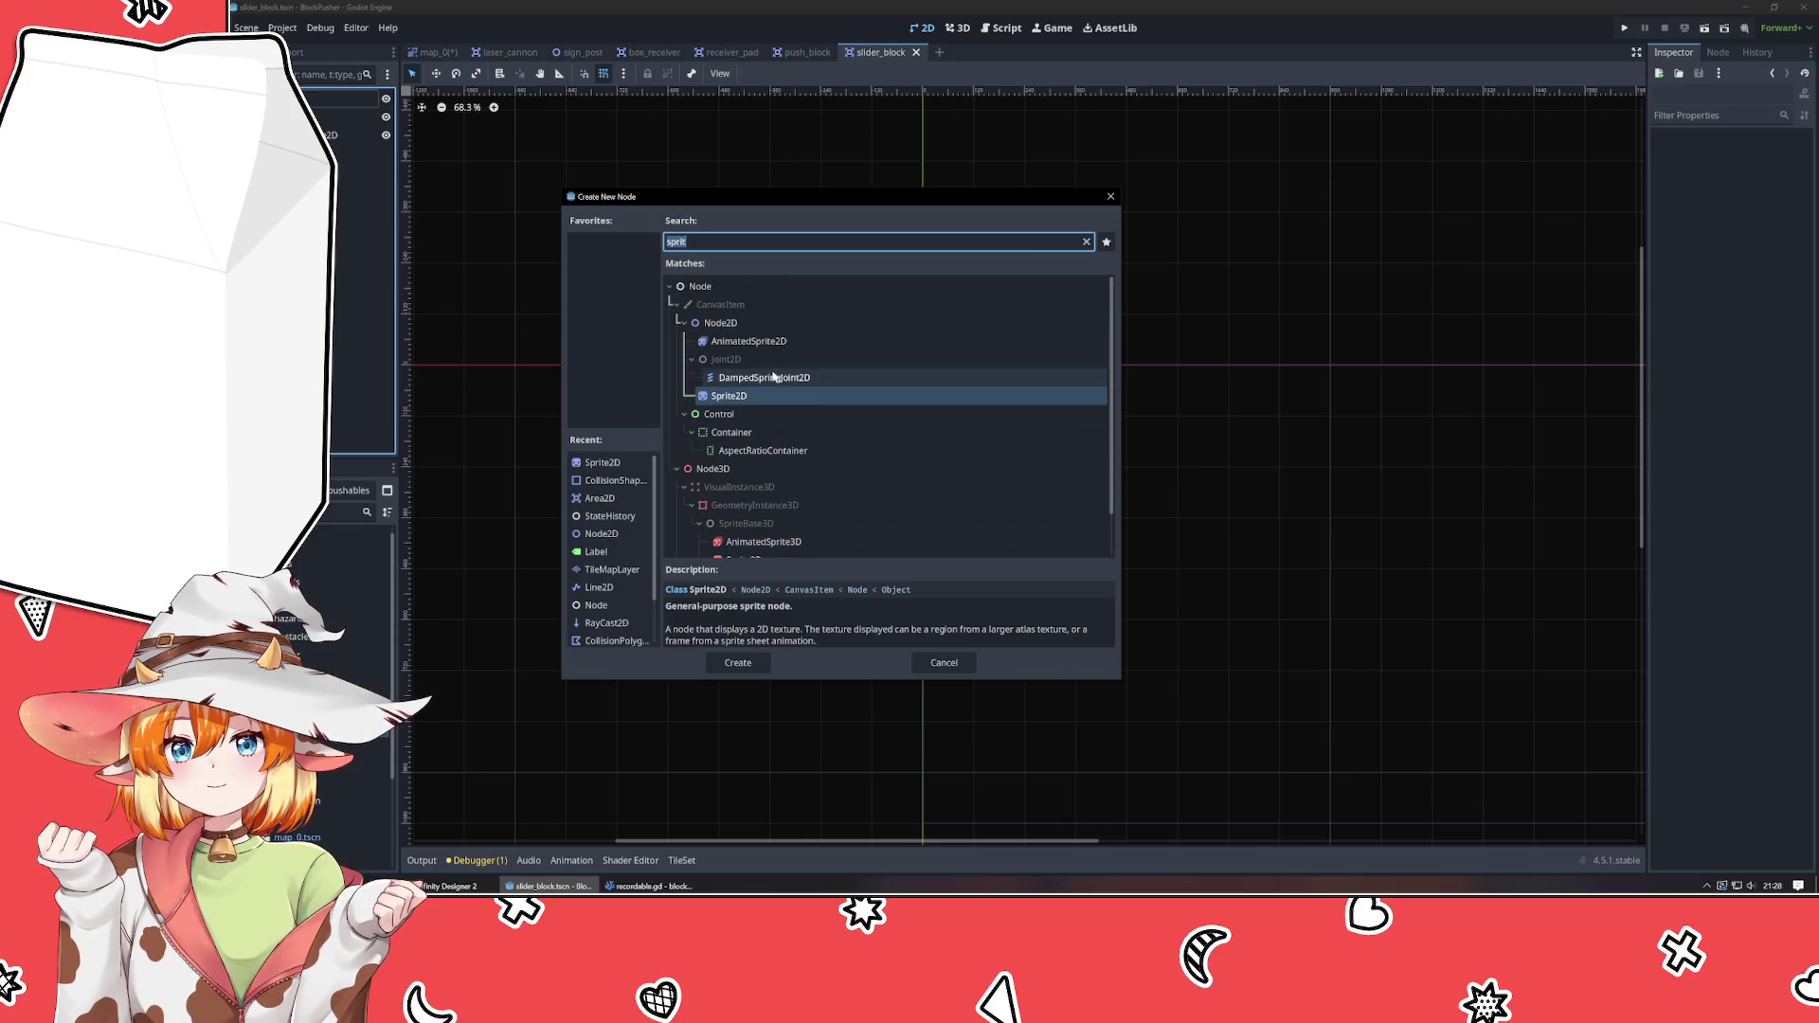
{"action": "type", "text": "state"}
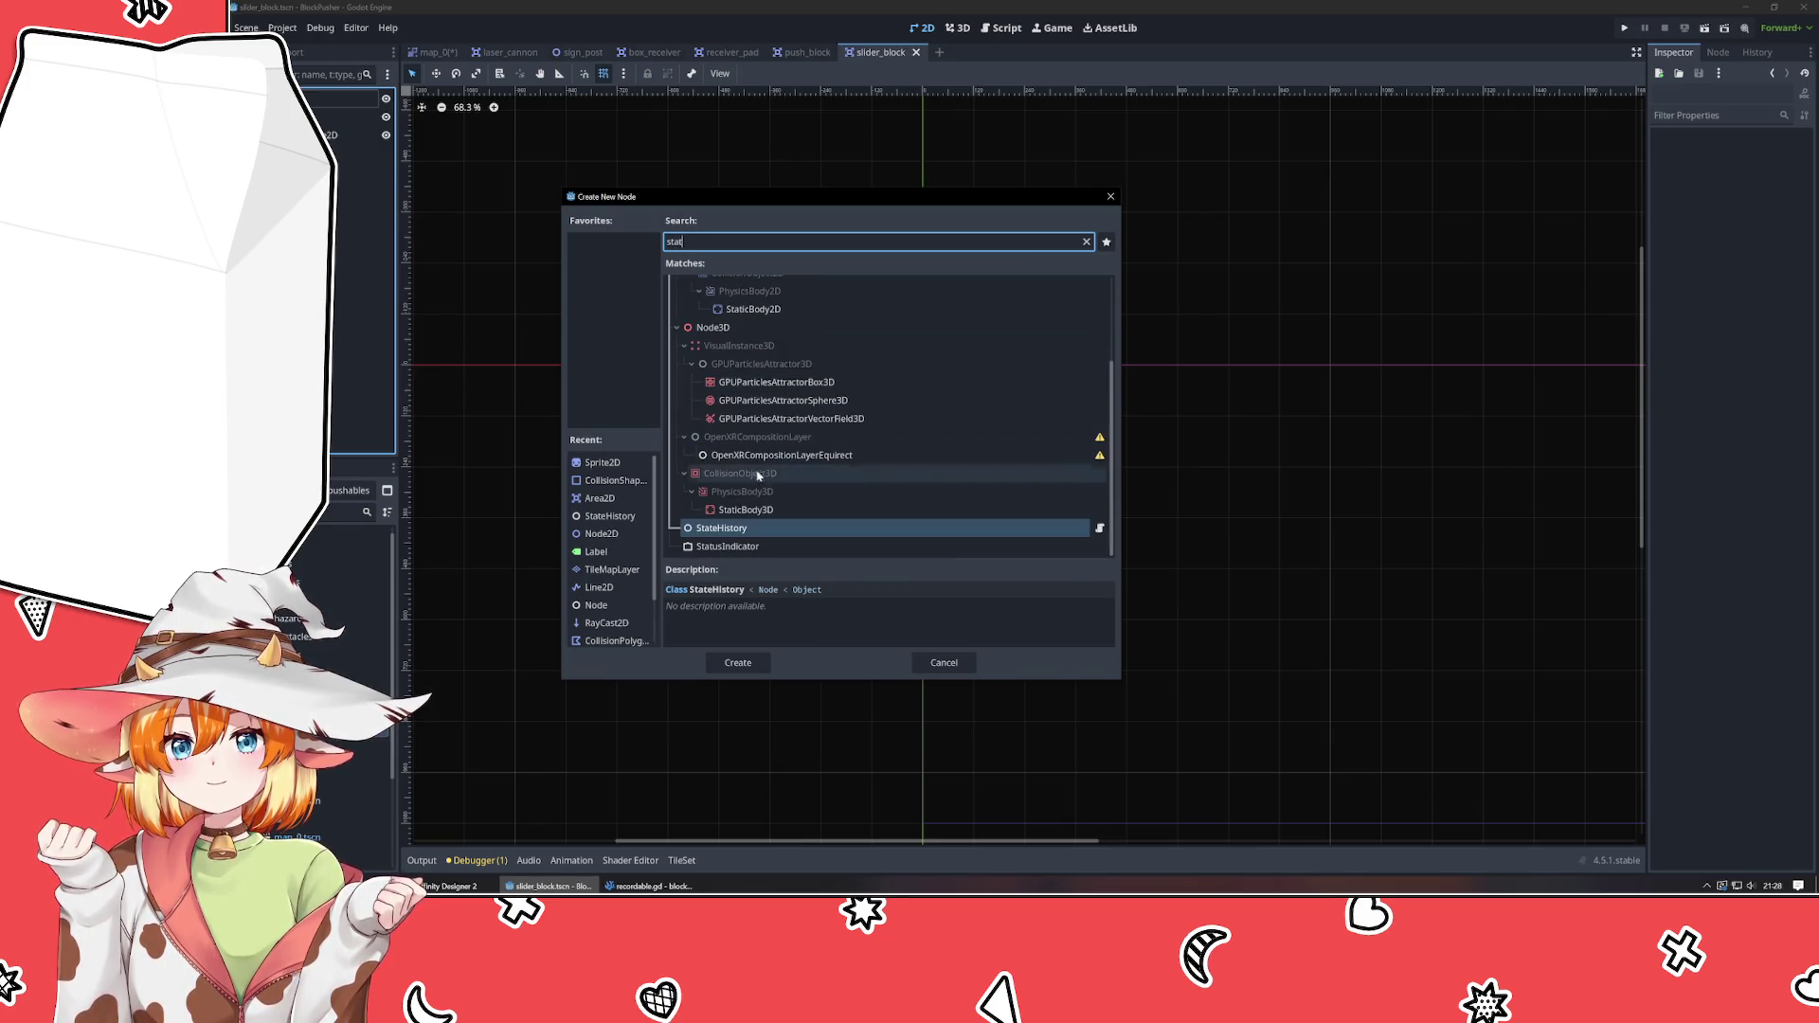
{"action": "double_click", "coordinate": [730, 527]}
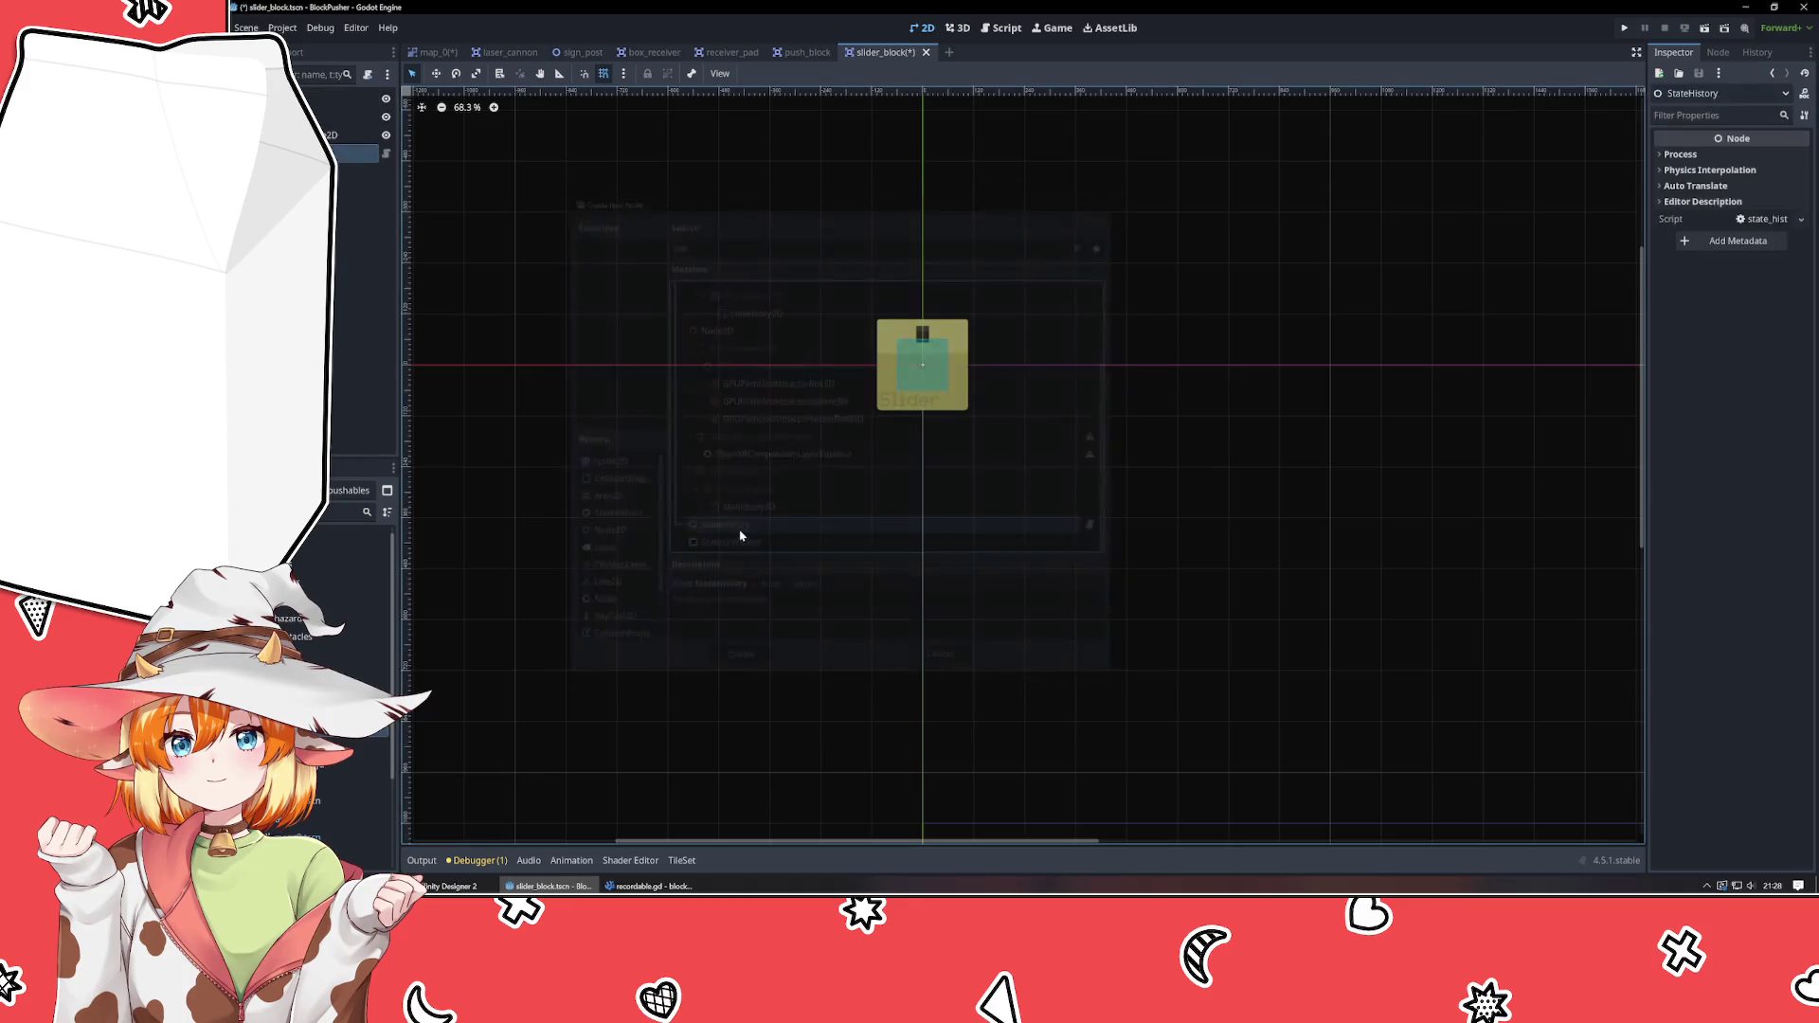
{"action": "left_click", "coordinate": [346, 99]}
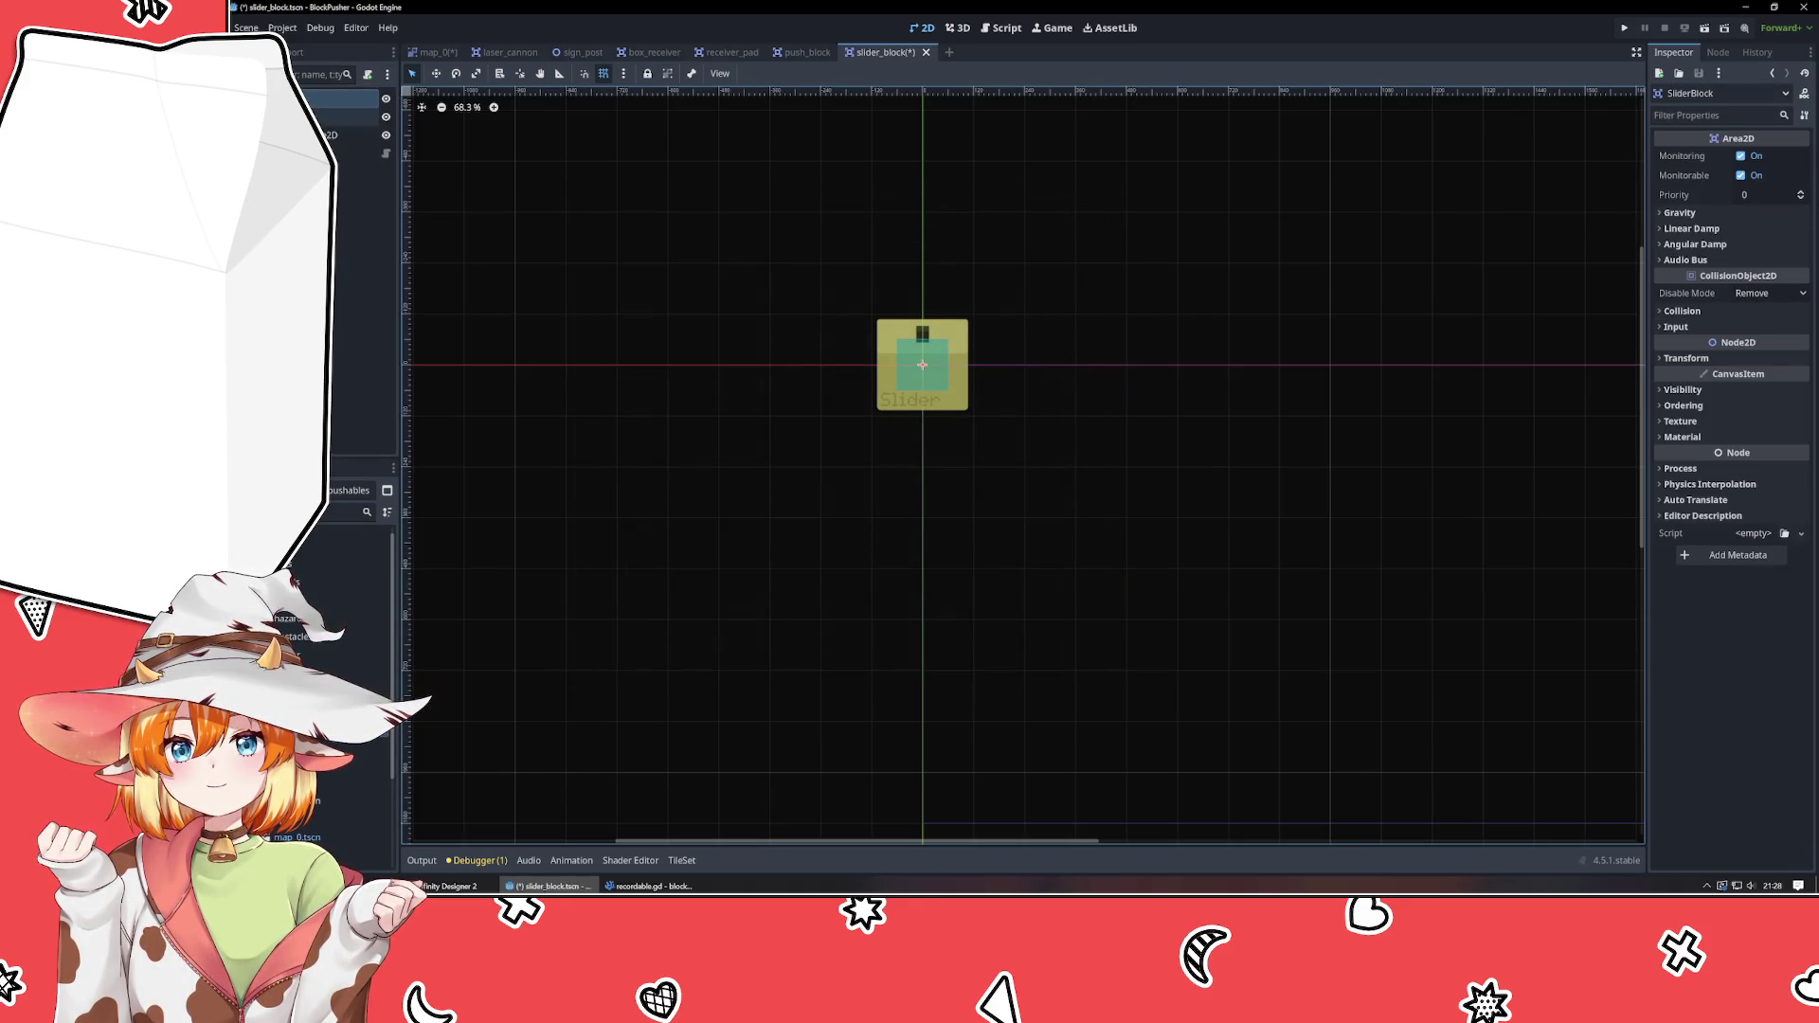
{"action": "left_click", "coordinate": [347, 352]}
{"action": "left_click", "coordinate": [348, 351]}
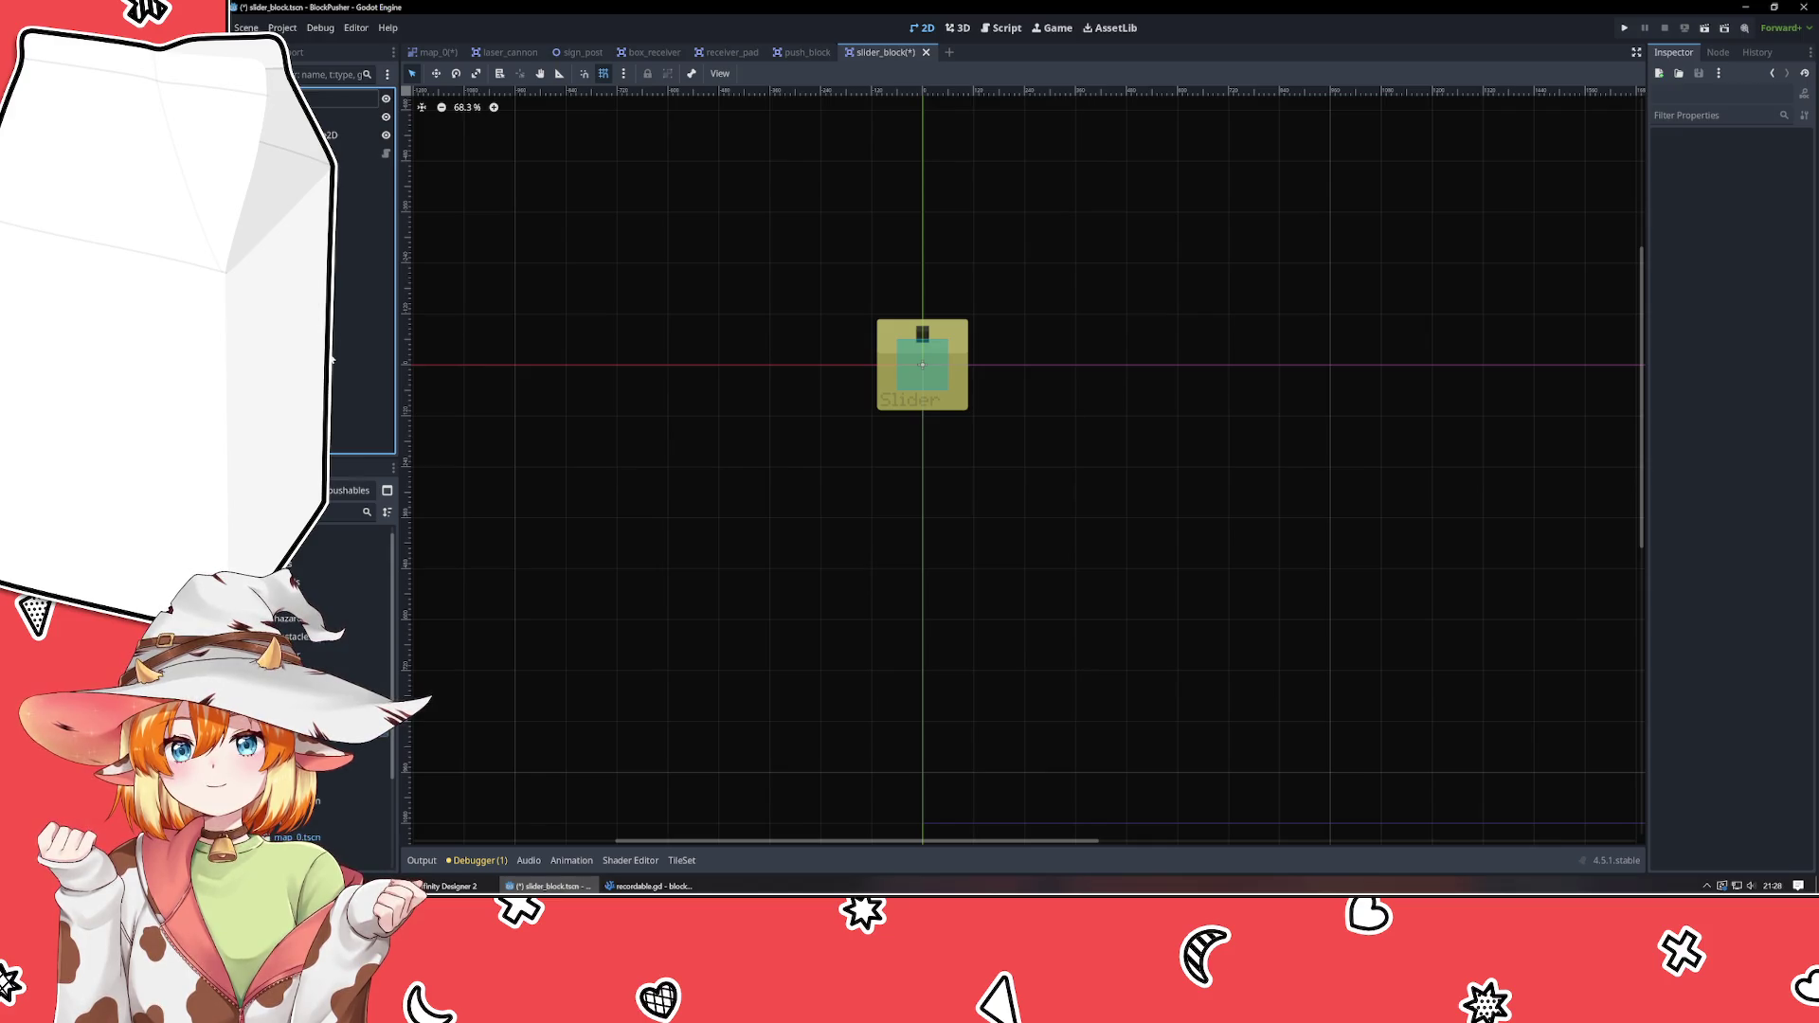
{"action": "key", "text": "ctrl+s"}
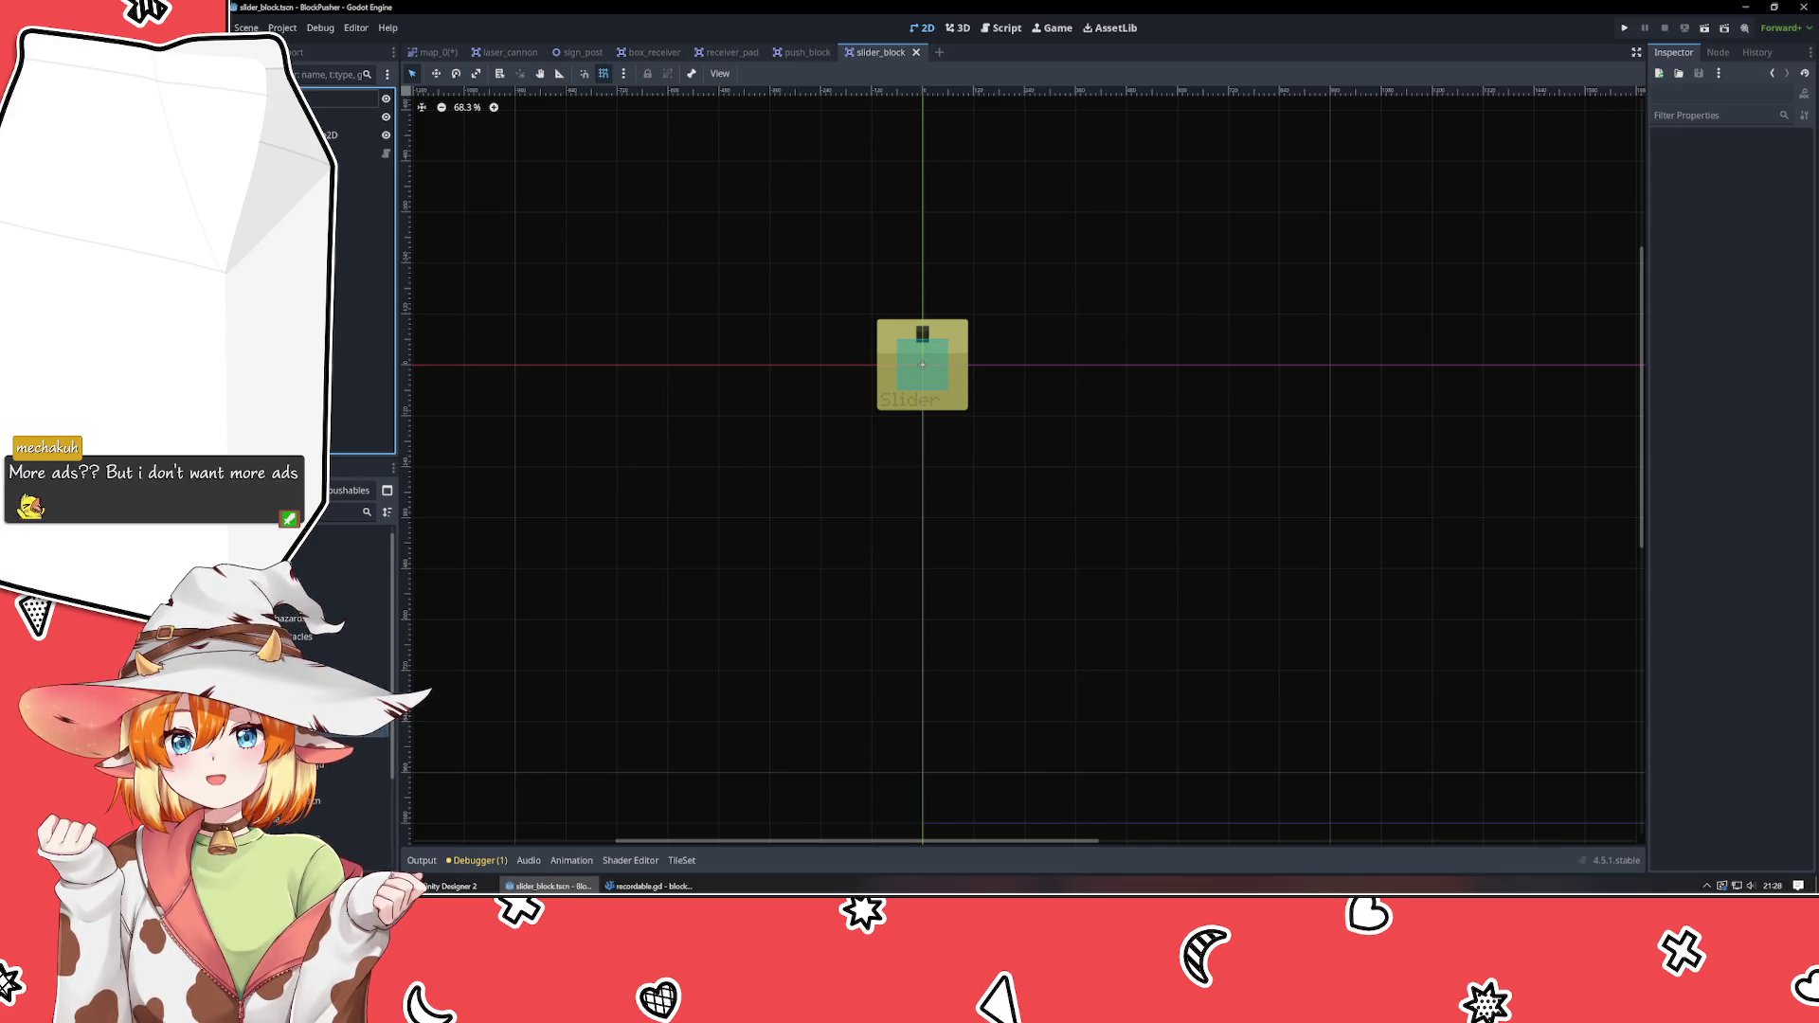
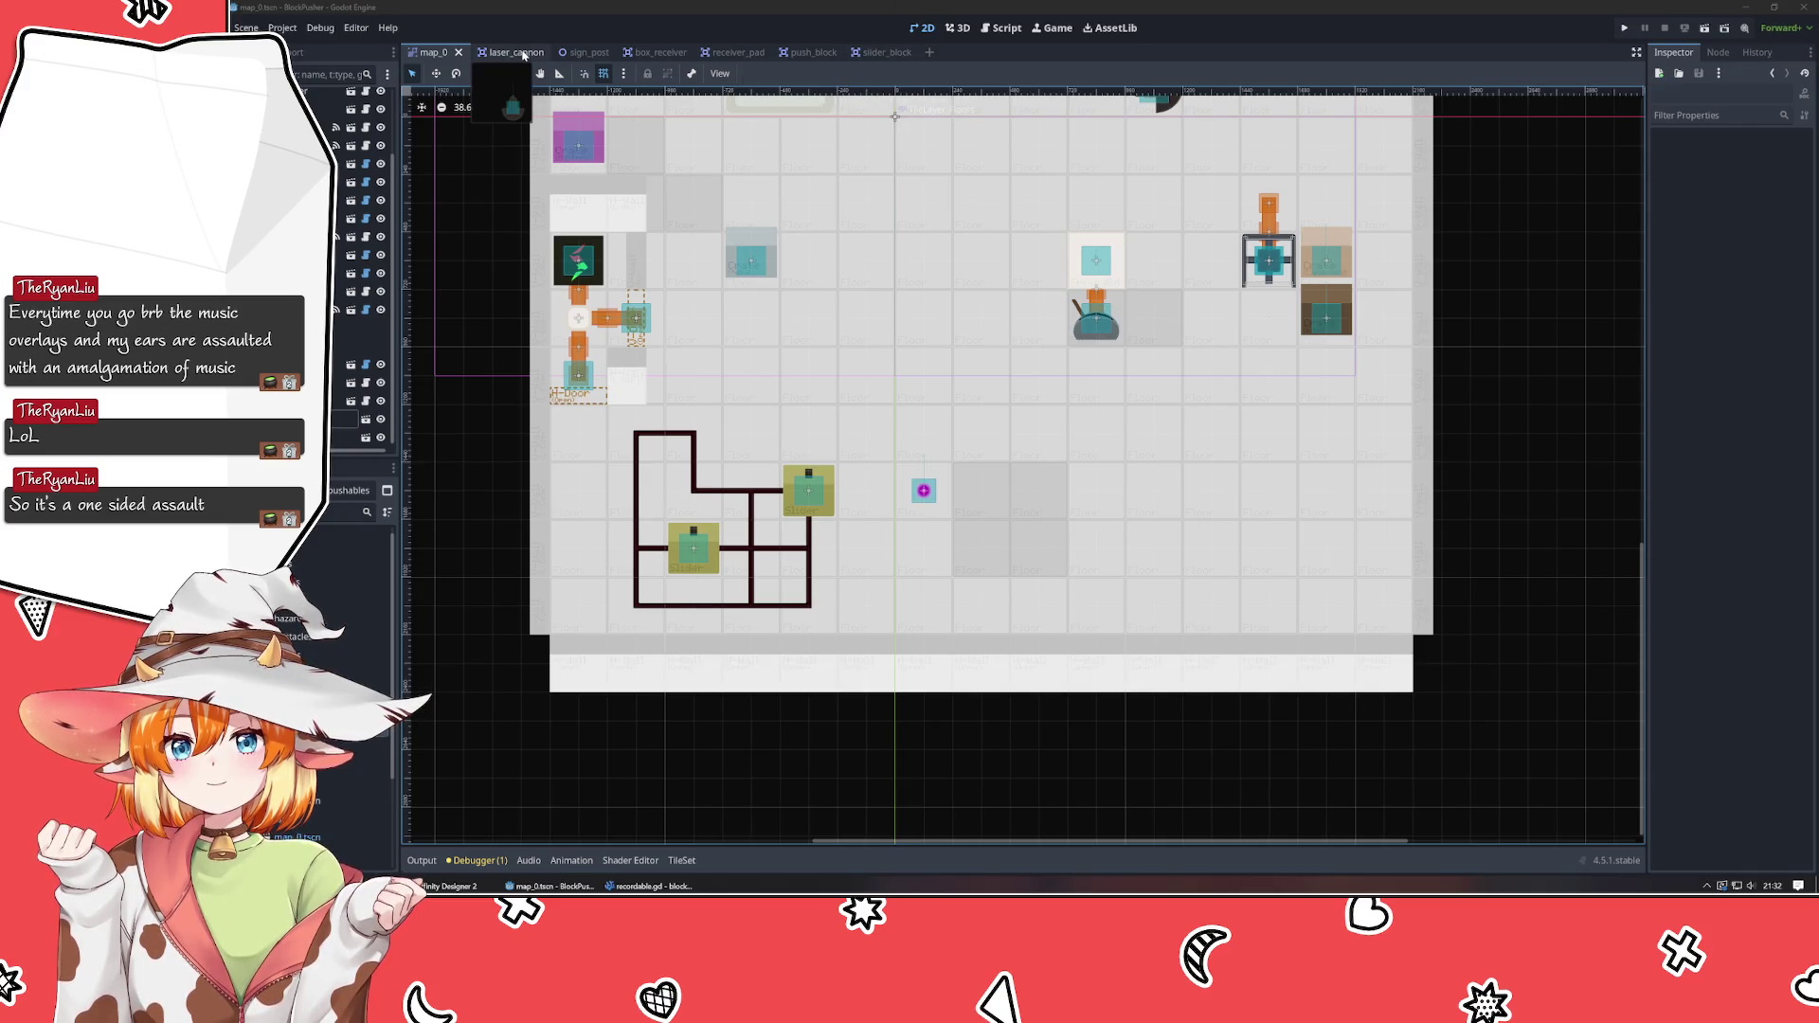
- Close the laser_cannon, sign_post, box_receiver, receiver_pad and push_block tabs, then show slider_block
{"action": "middle_click", "coordinate": [523, 54]}
{"action": "middle_click", "coordinate": [523, 54]}
{"action": "middle_click", "coordinate": [523, 54]}
{"action": "middle_click", "coordinate": [523, 54]}
{"action": "middle_click", "coordinate": [523, 54]}
{"action": "left_click", "coordinate": [523, 54]}
{"action": "right_click", "coordinate": [335, 241]}
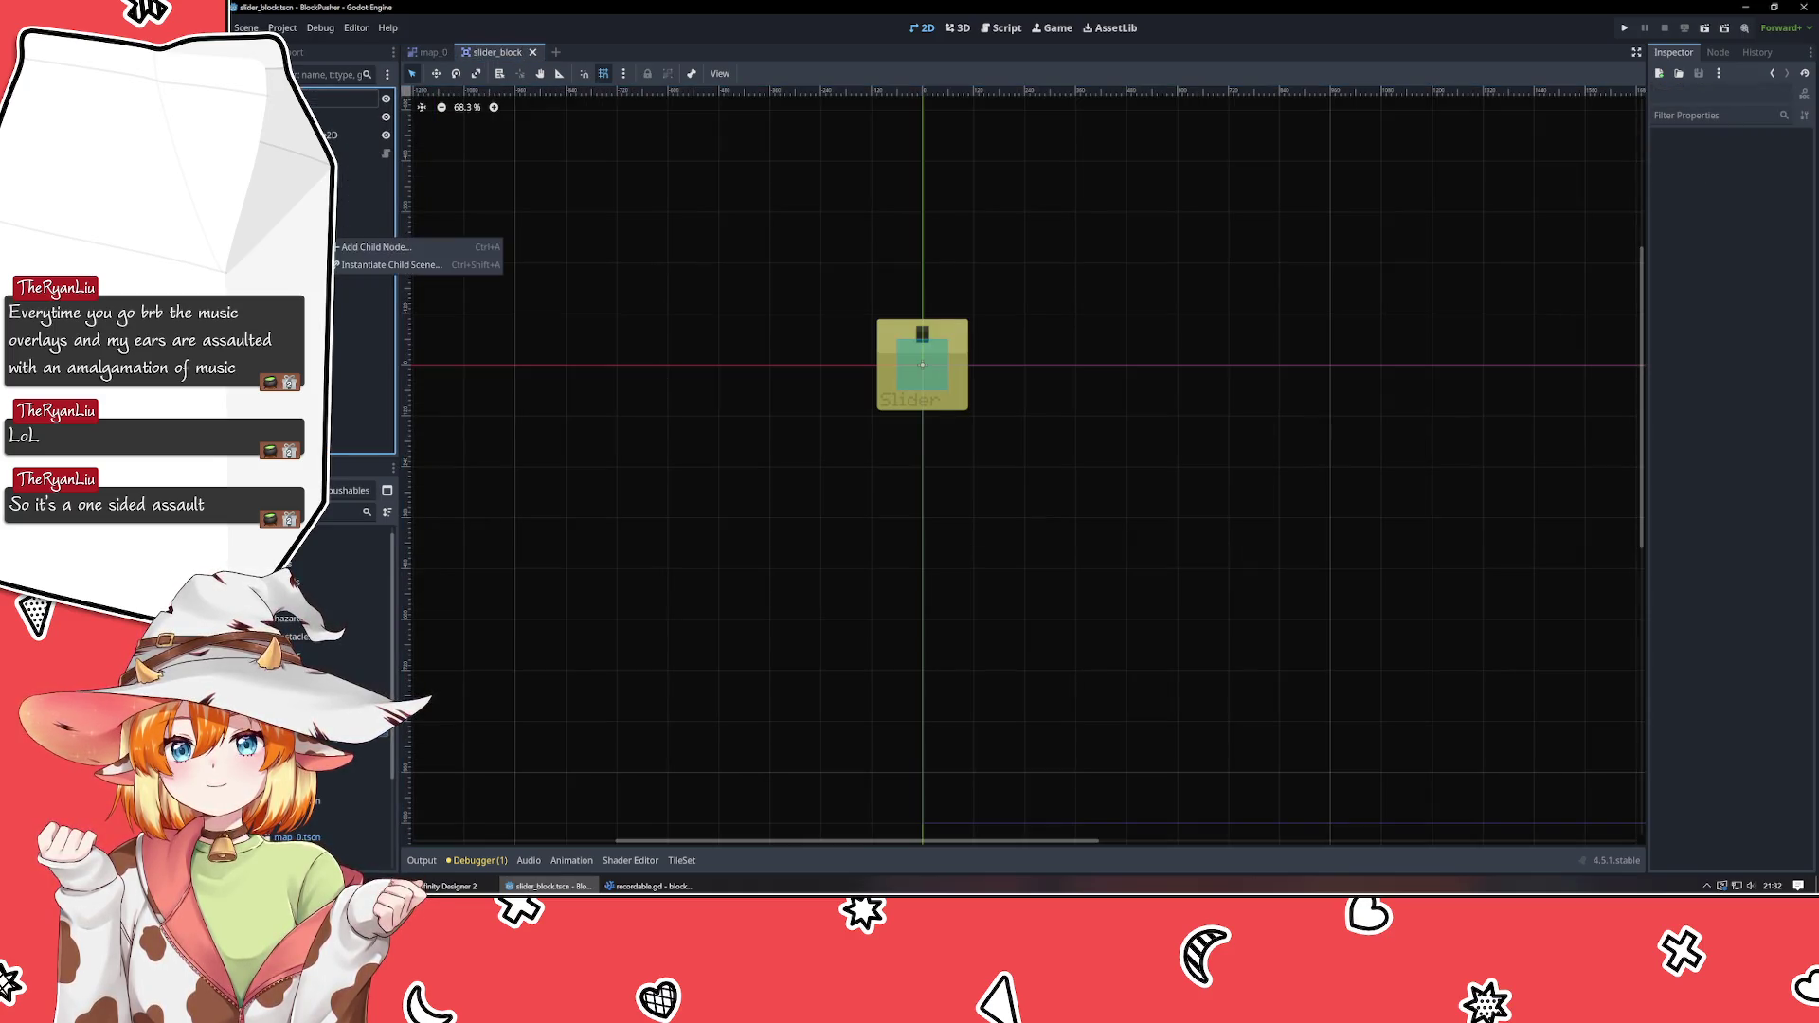
- Add a RayCast2D child node to slider_block by searching 'rayc' in Create New Node
{"action": "left_click", "coordinate": [372, 249]}
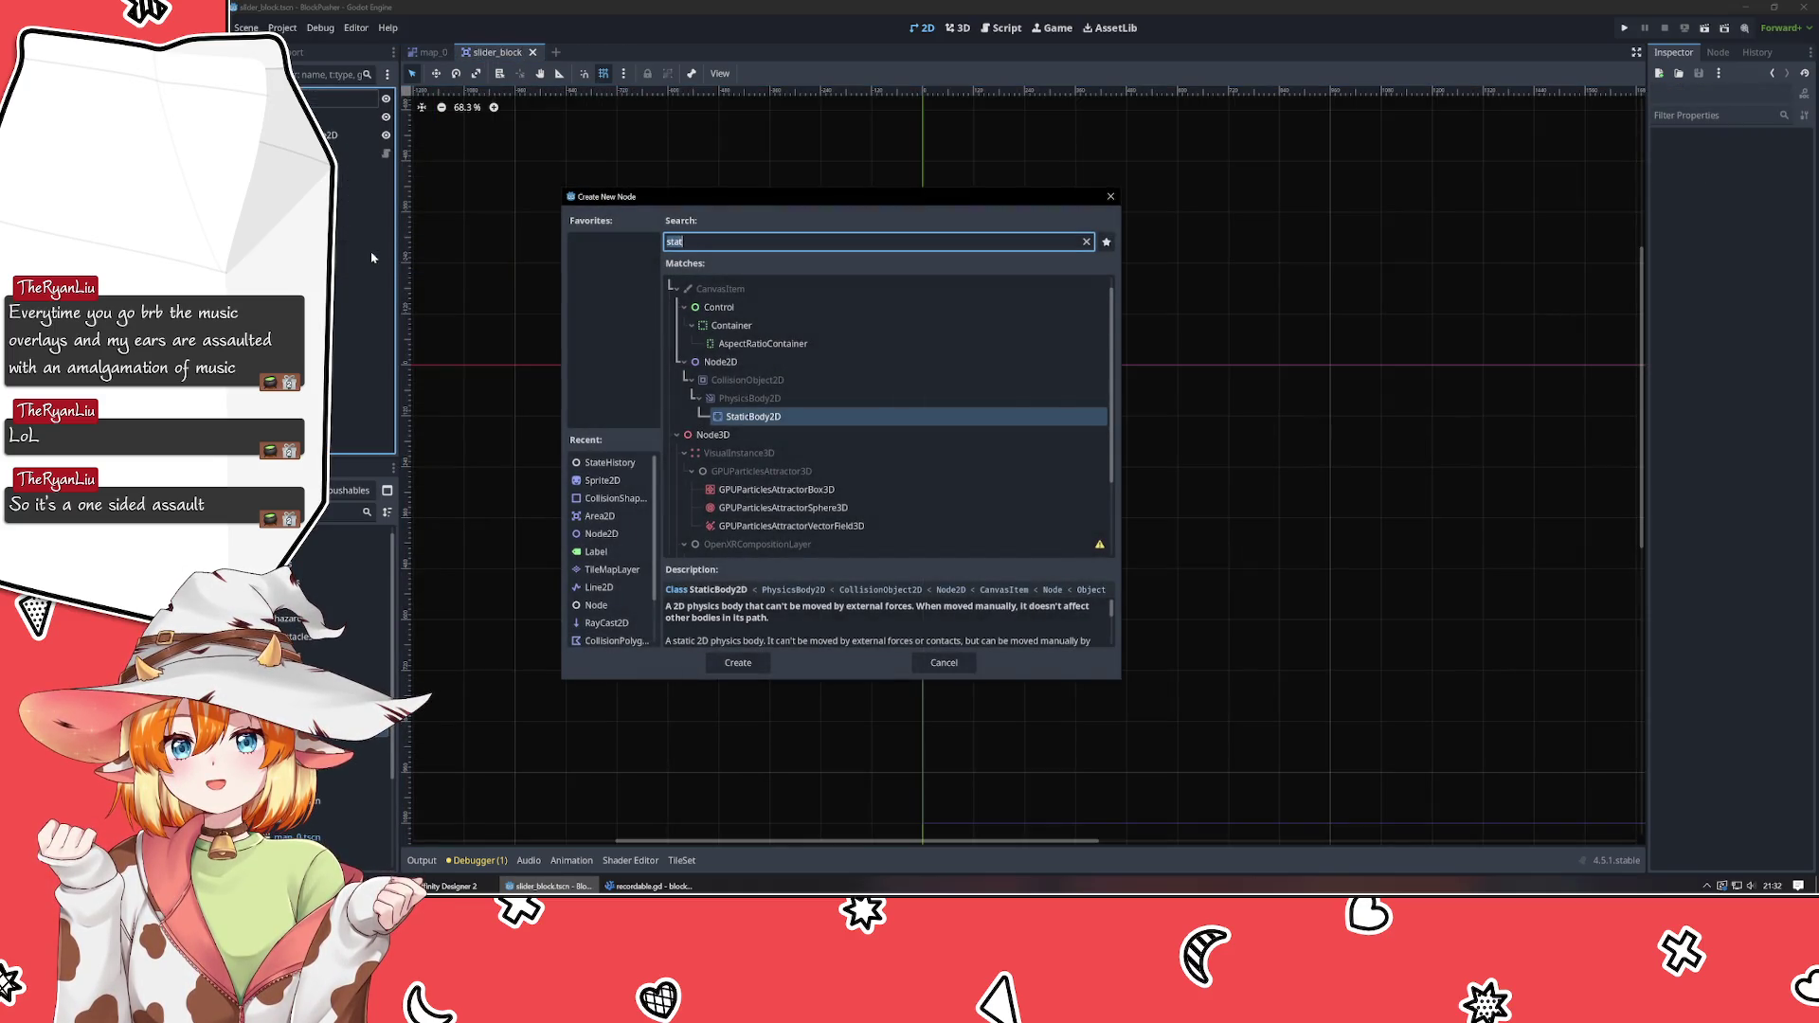
{"action": "type", "text": "vect"}
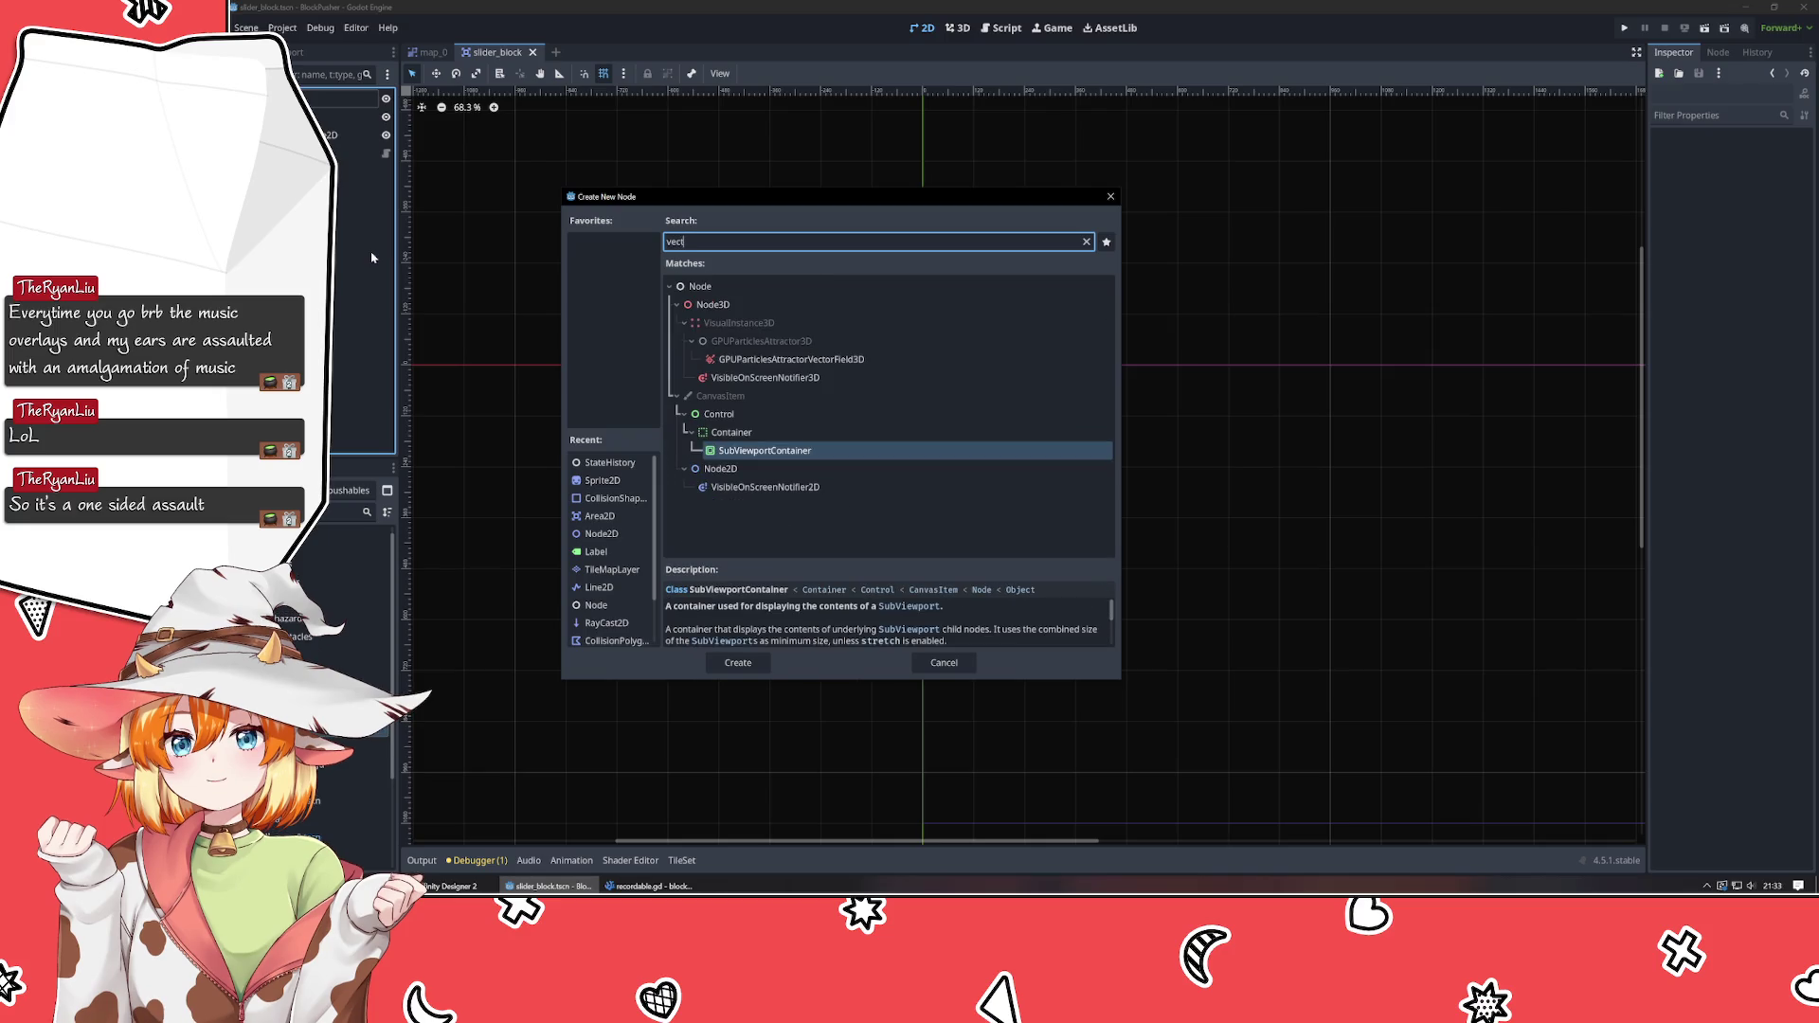
{"action": "key", "text": "BackSpace"}
{"action": "key", "text": "BackSpace"}
{"action": "key", "text": "BackSpace"}
{"action": "type", "text": "rayc"}
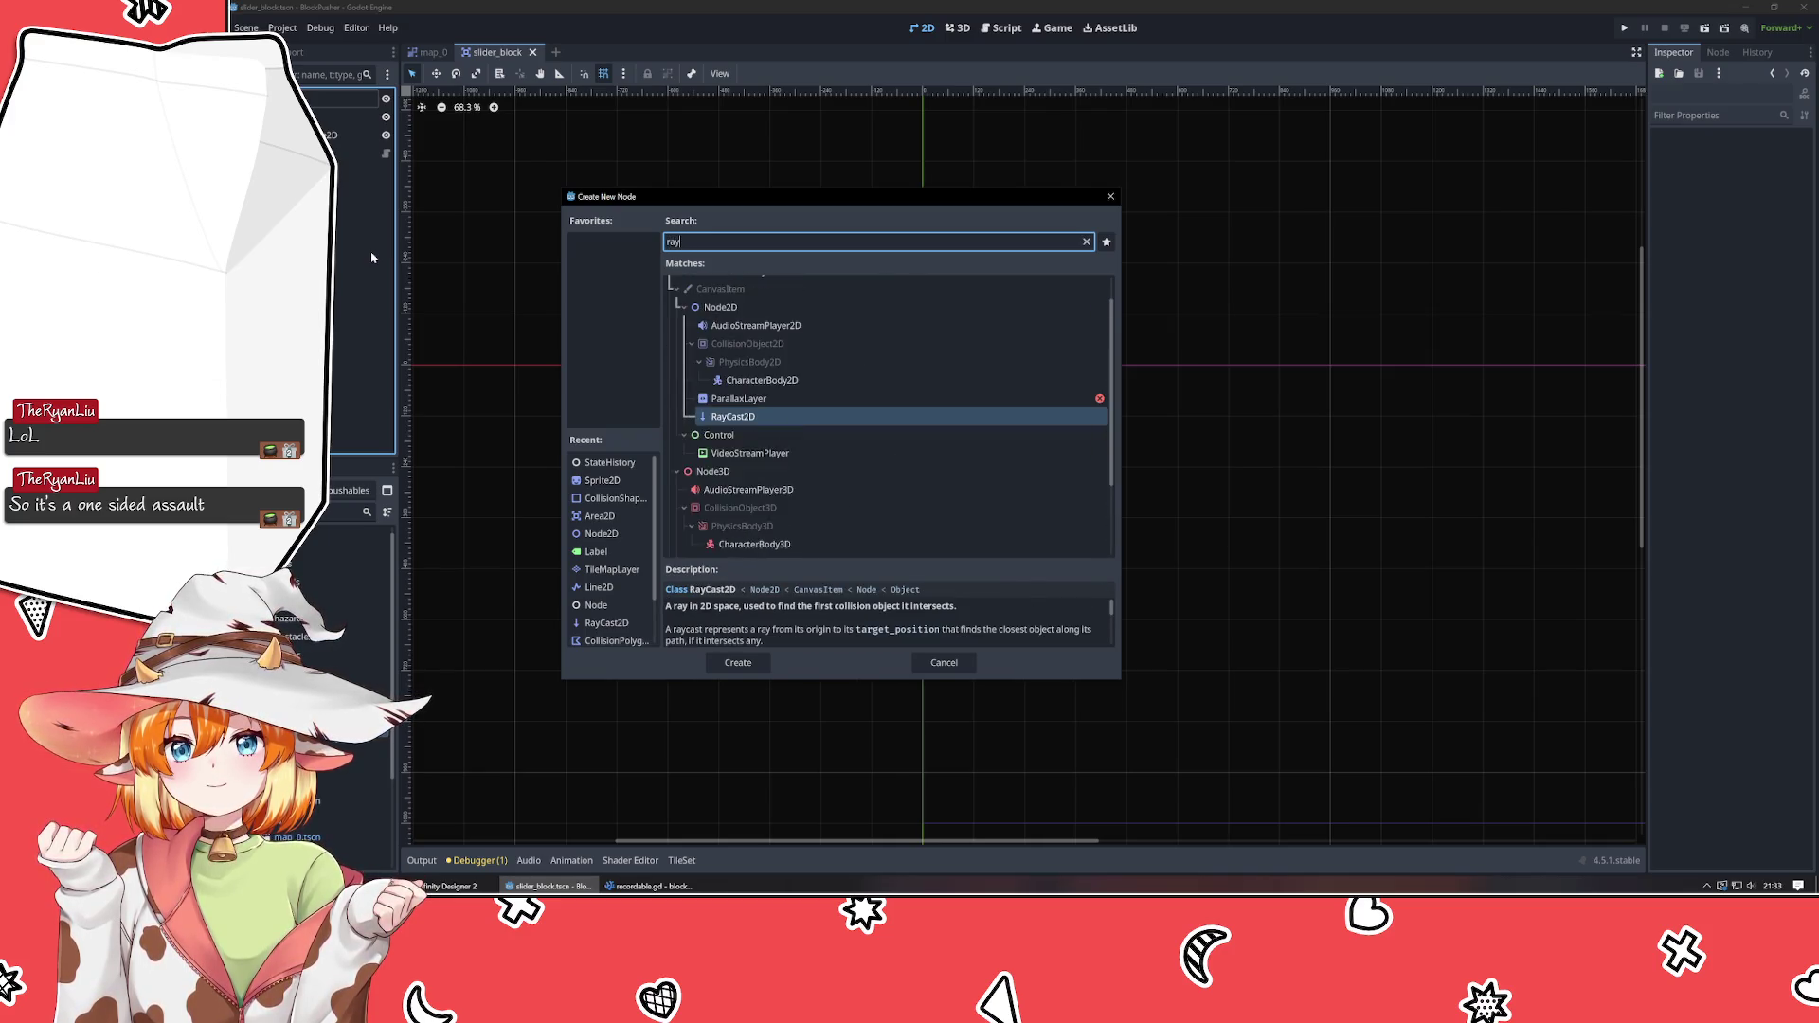
{"action": "key", "text": "Return"}
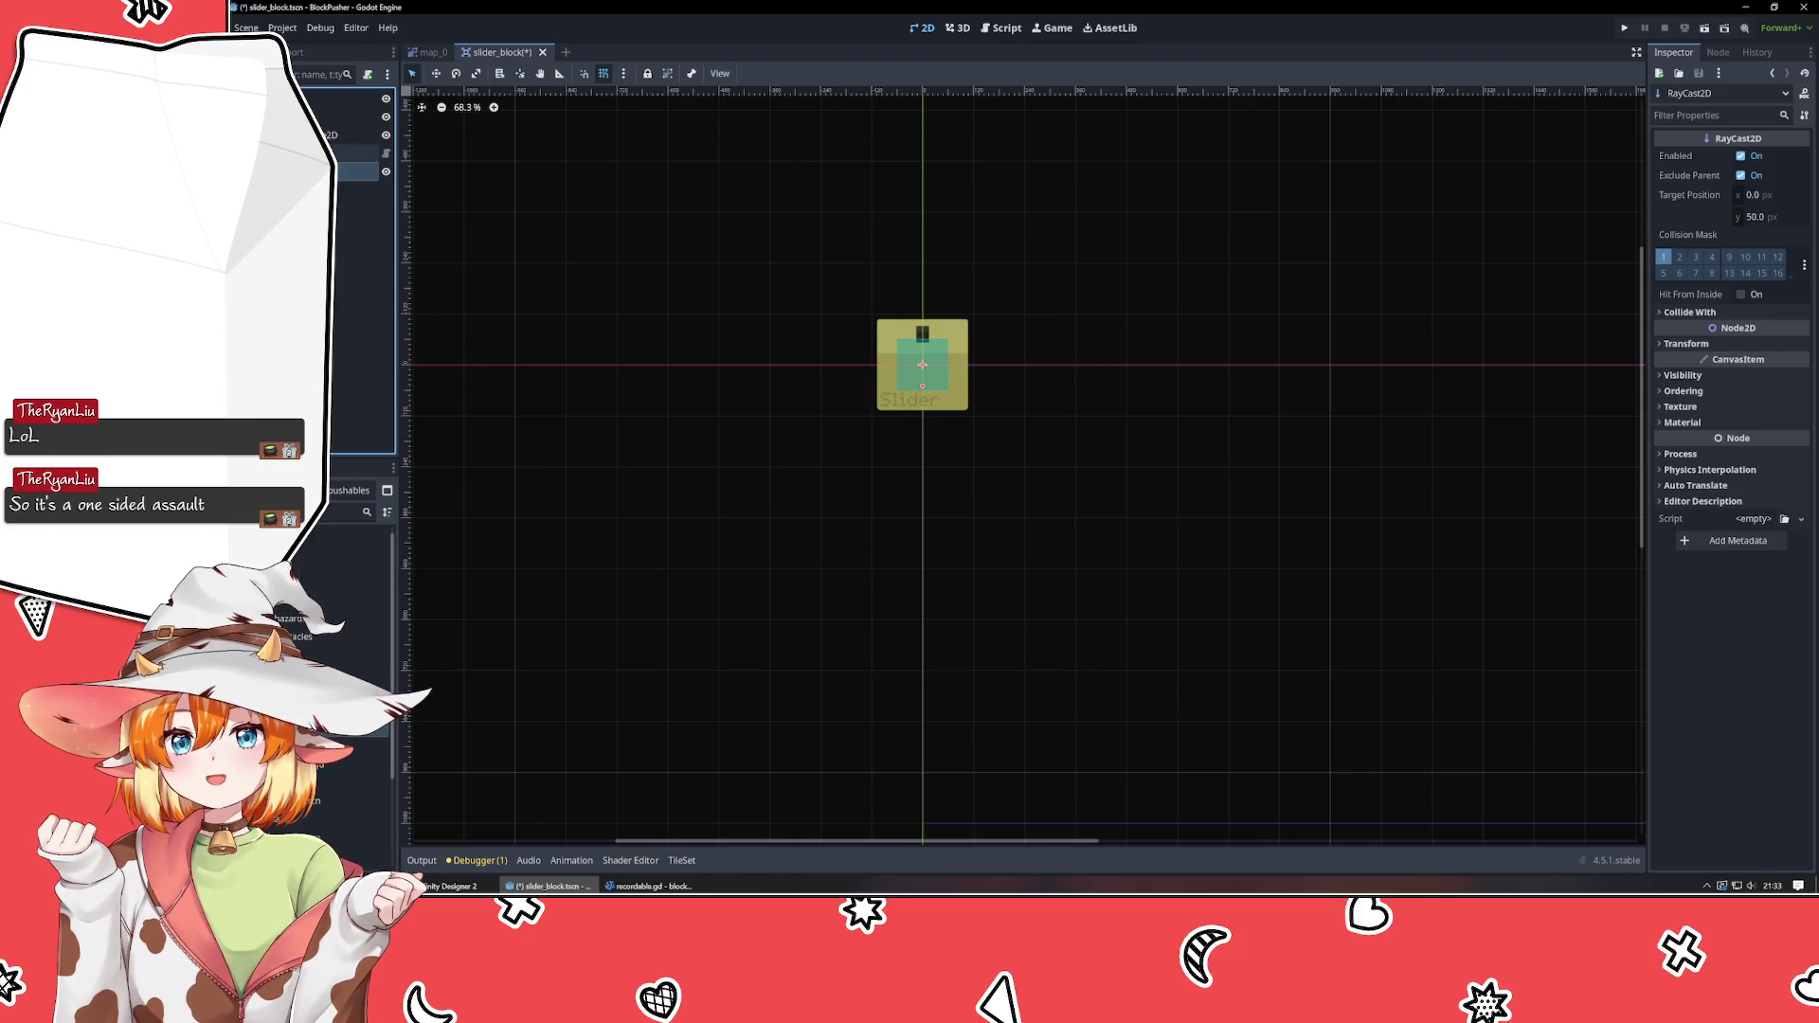
- Move the RayCast2D up one row and open push_block.tscn to inspect its FloorRay and RayScout raycasts
{"action": "key", "text": "ctrl+Up"}
{"action": "left_click", "coordinate": [350, 299]}
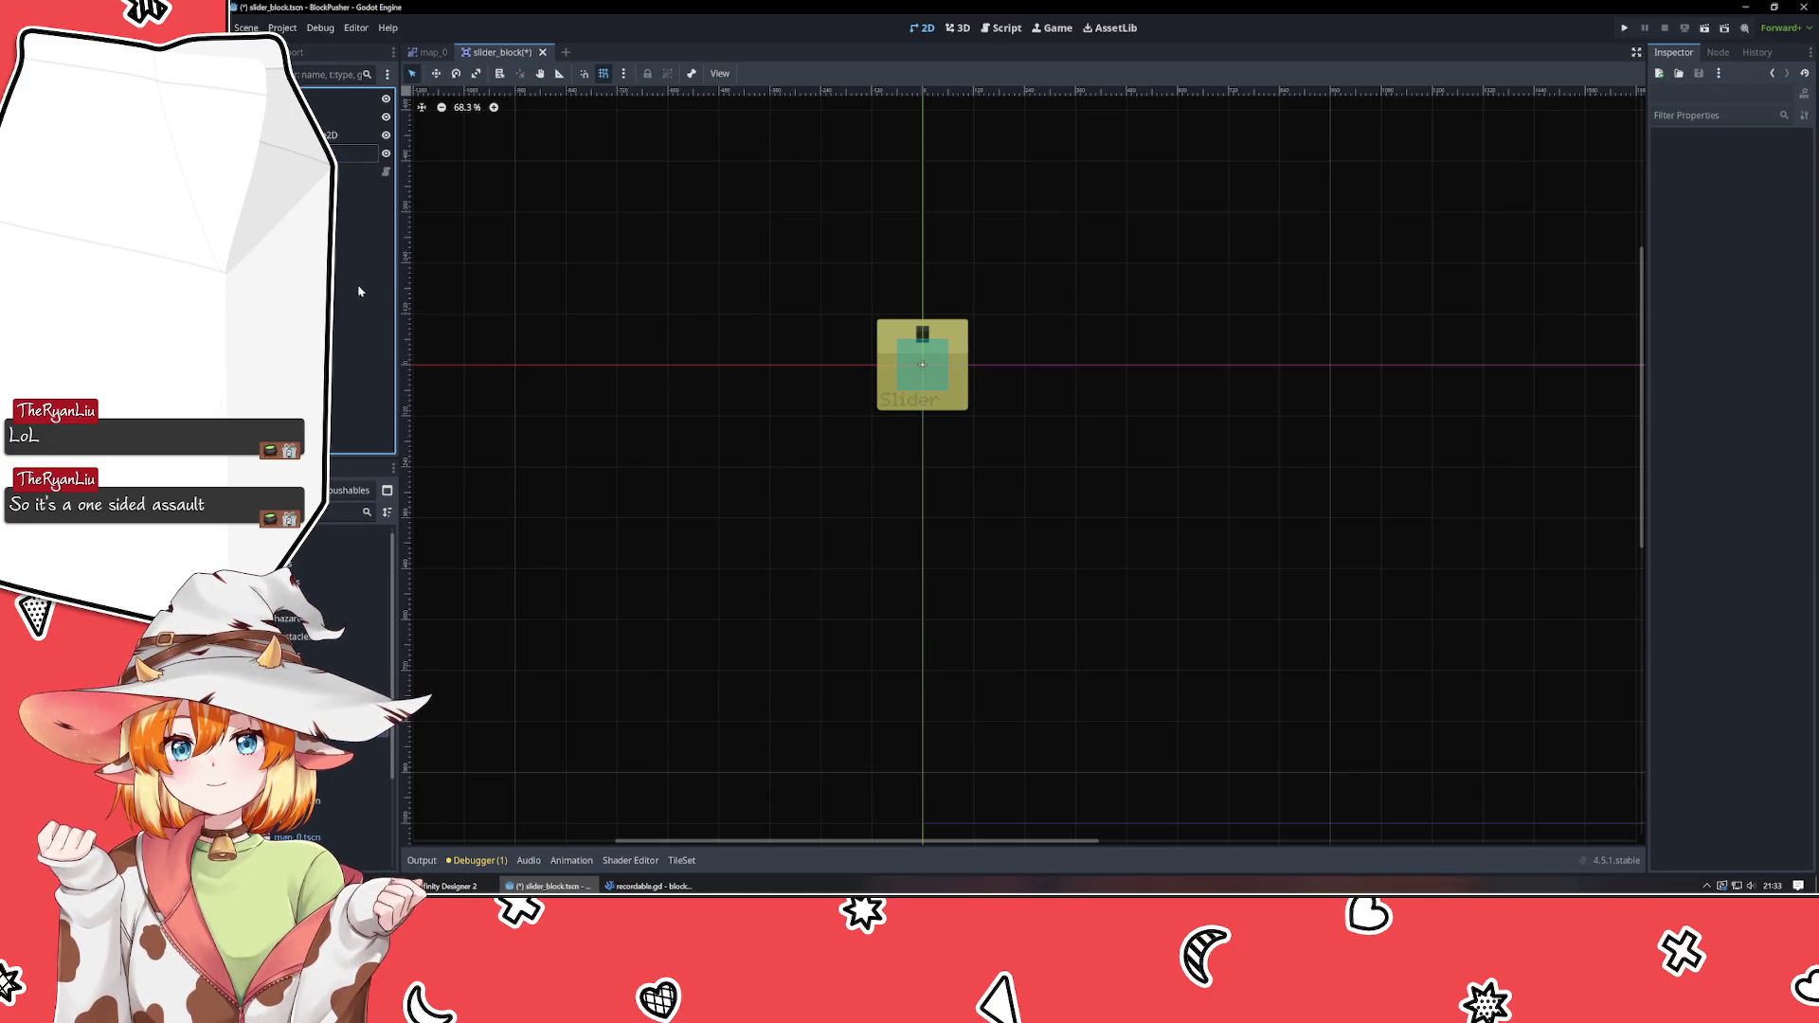
{"action": "left_click", "coordinate": [350, 153]}
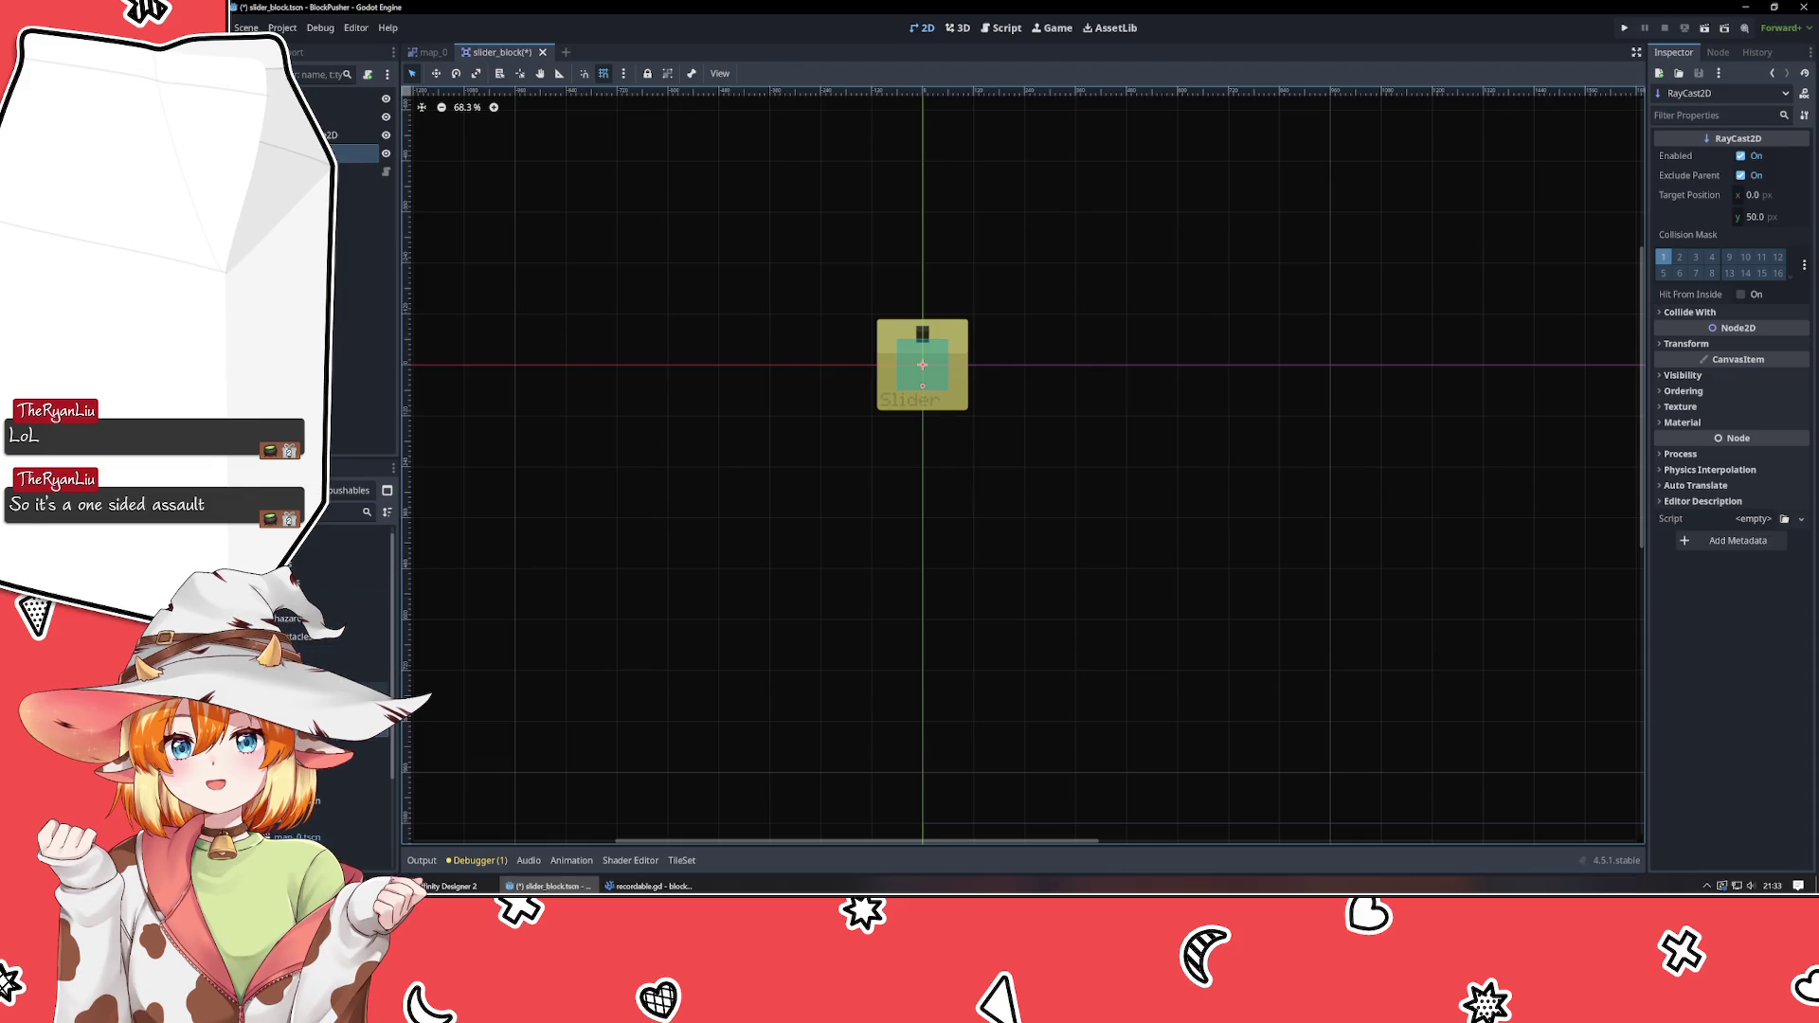
{"action": "double_click", "coordinate": [313, 722]}
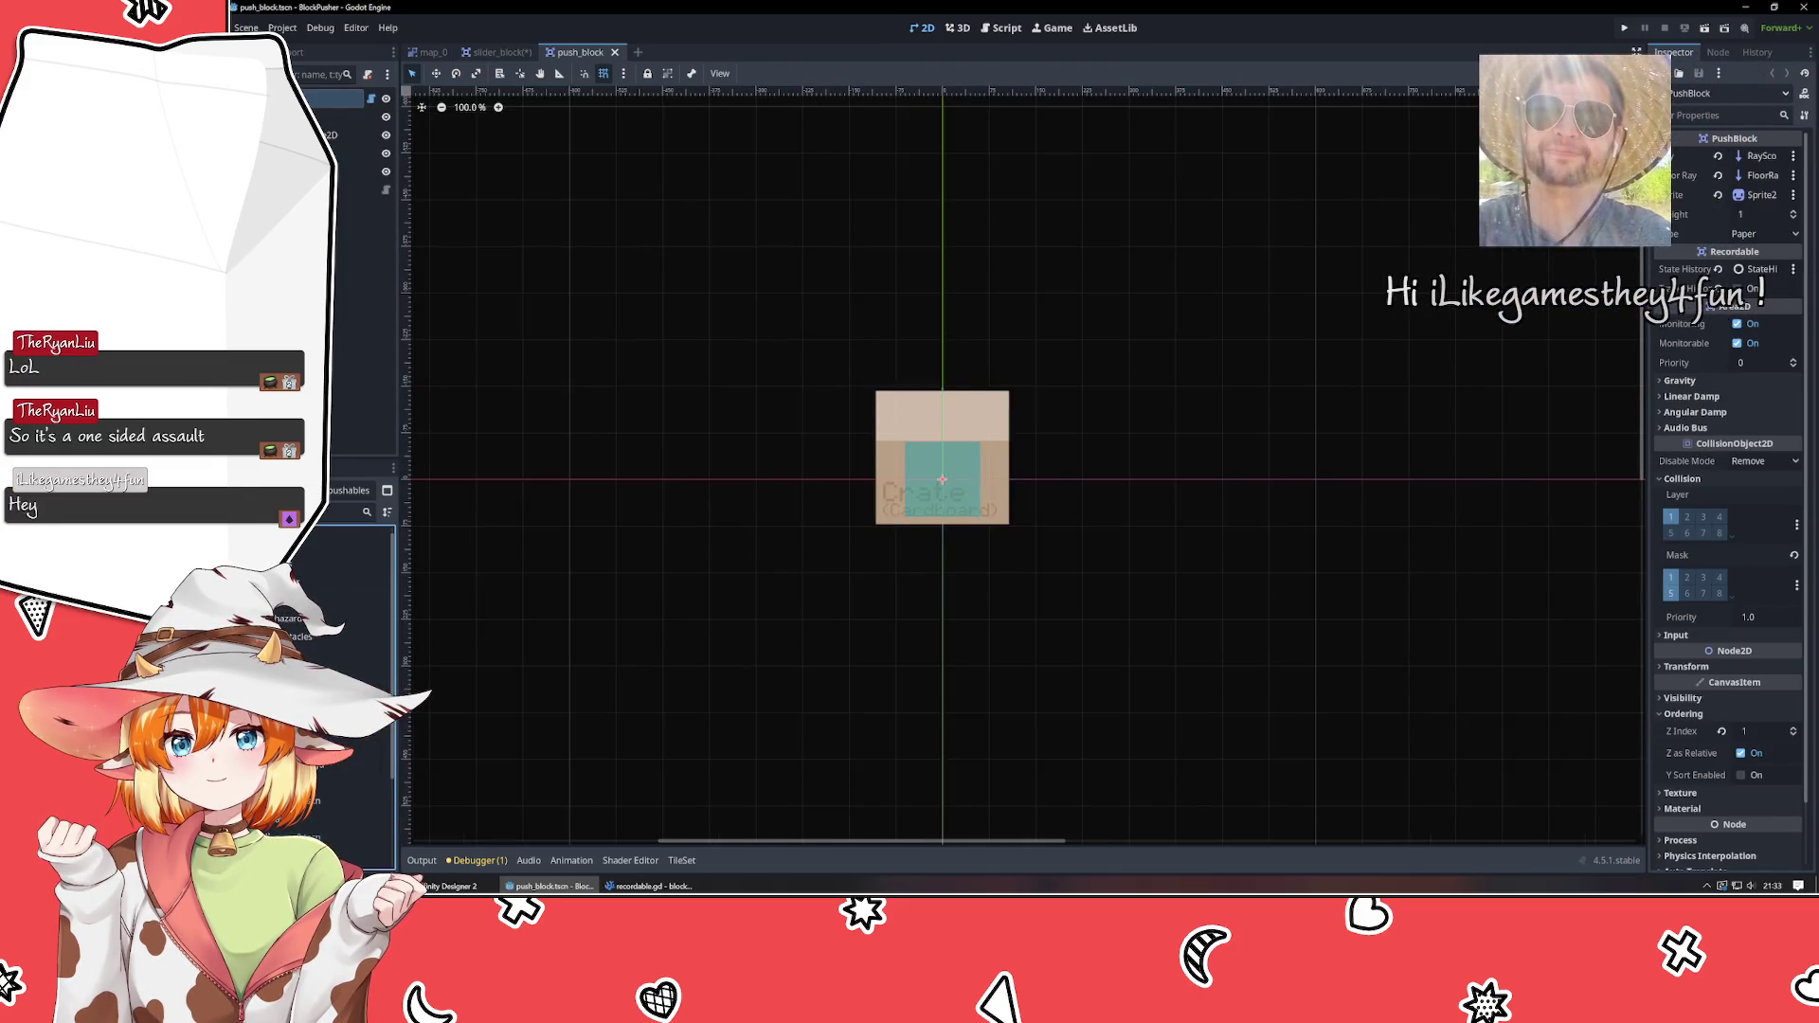
{"action": "left_click", "coordinate": [365, 284]}
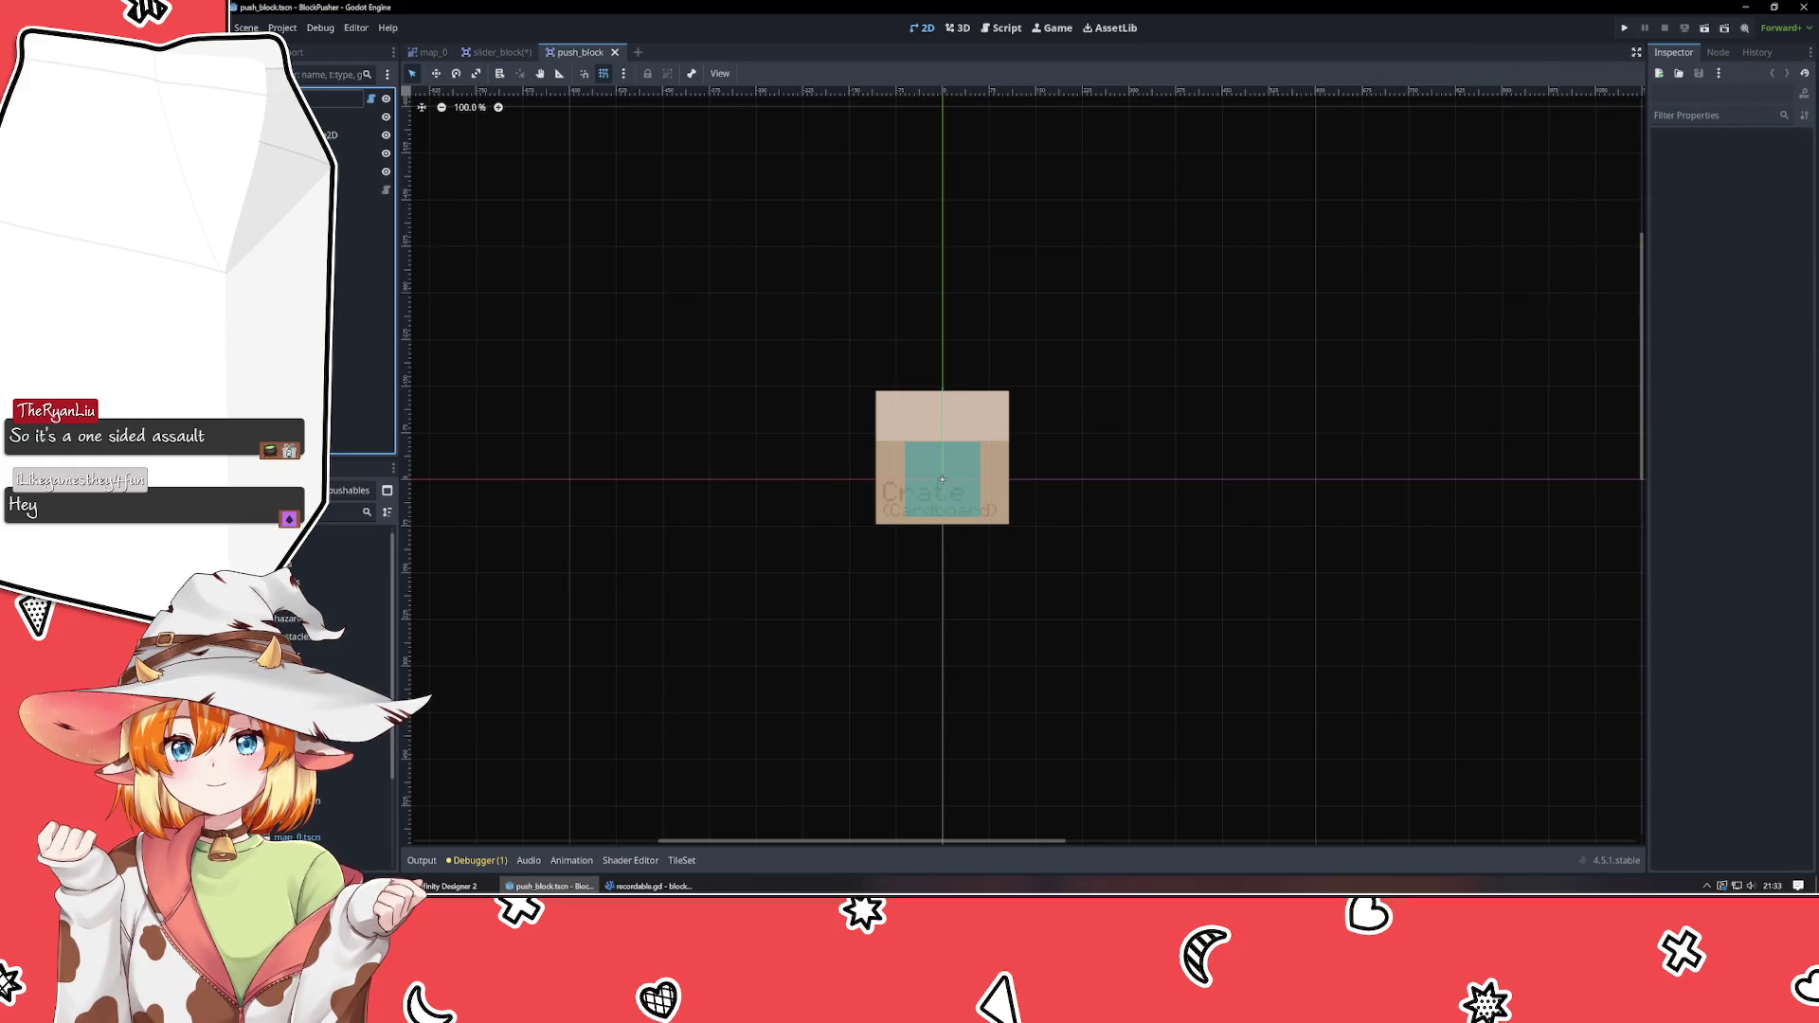
{"action": "left_click", "coordinate": [353, 153]}
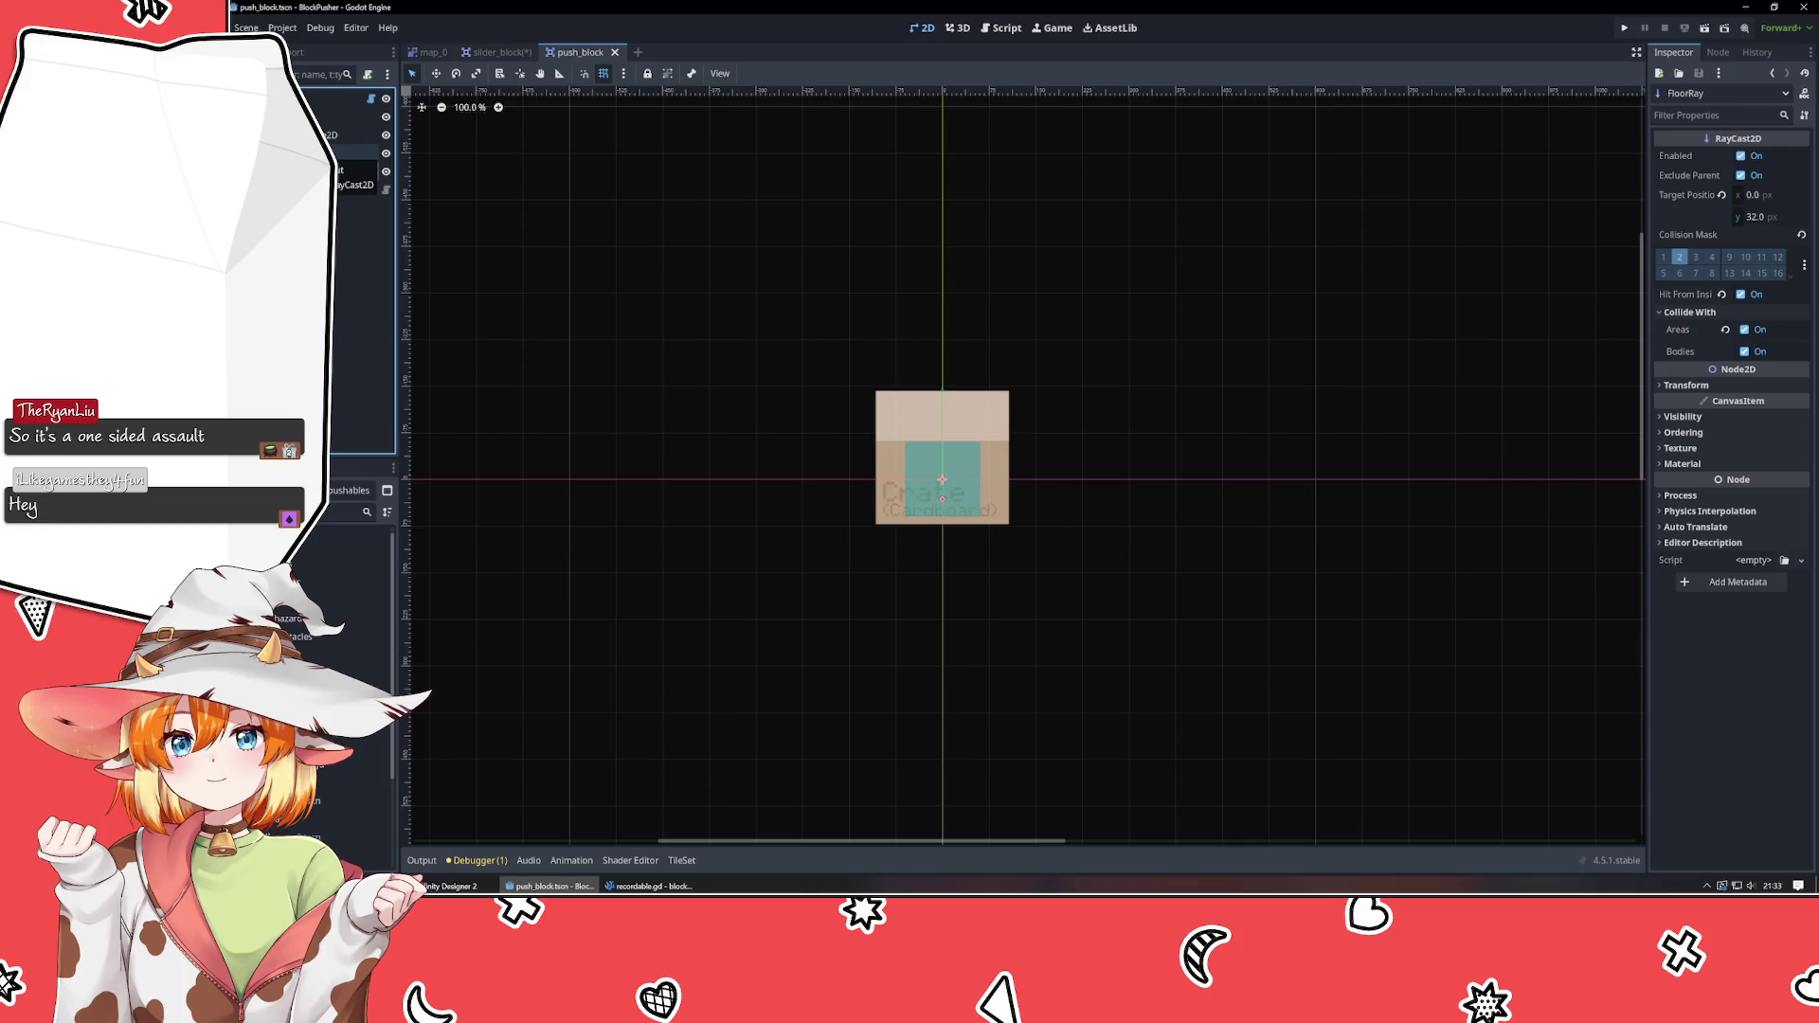
{"action": "left_click", "coordinate": [355, 152]}
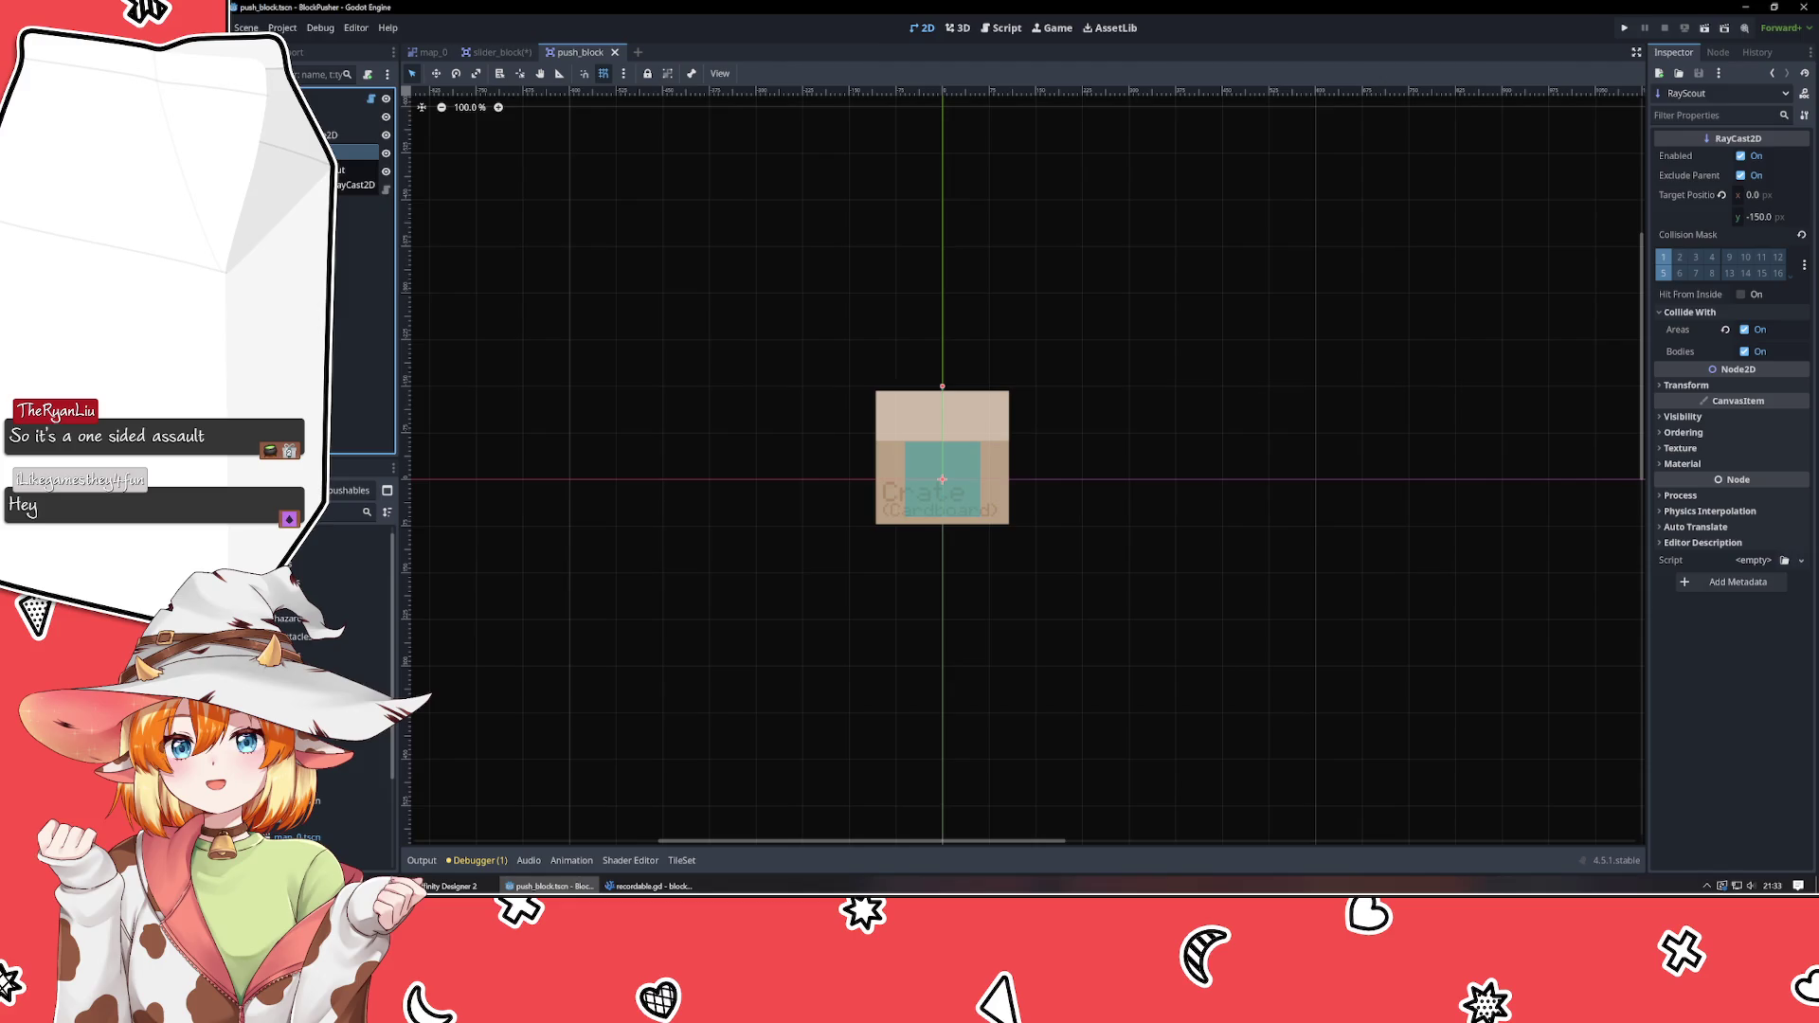
- Point the slider raycast's target upward to 0, -120 above the block, comparing against push_block
{"action": "left_click", "coordinate": [494, 53]}
{"action": "left_click_drag", "start_coordinate": [923, 388], "coordinate": [924, 325]}
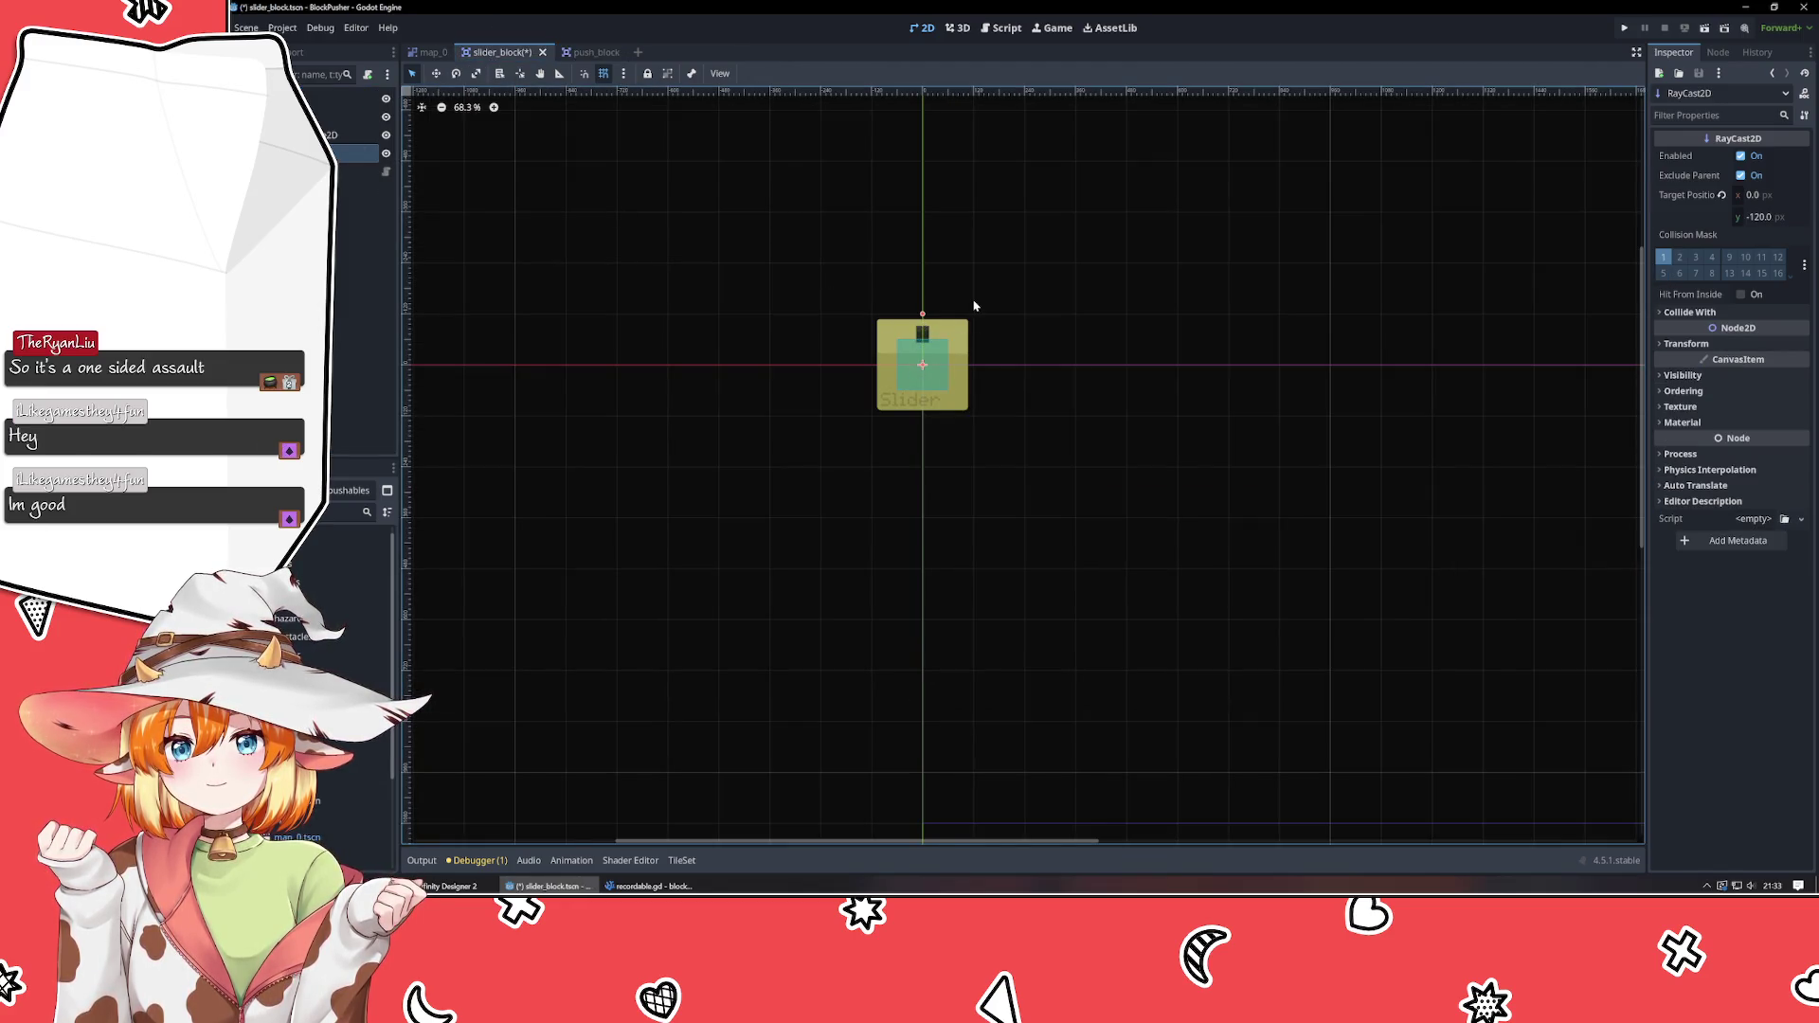
{"action": "scroll", "coordinate": [985, 312], "scroll_direction": "up", "scroll_amount": 2}
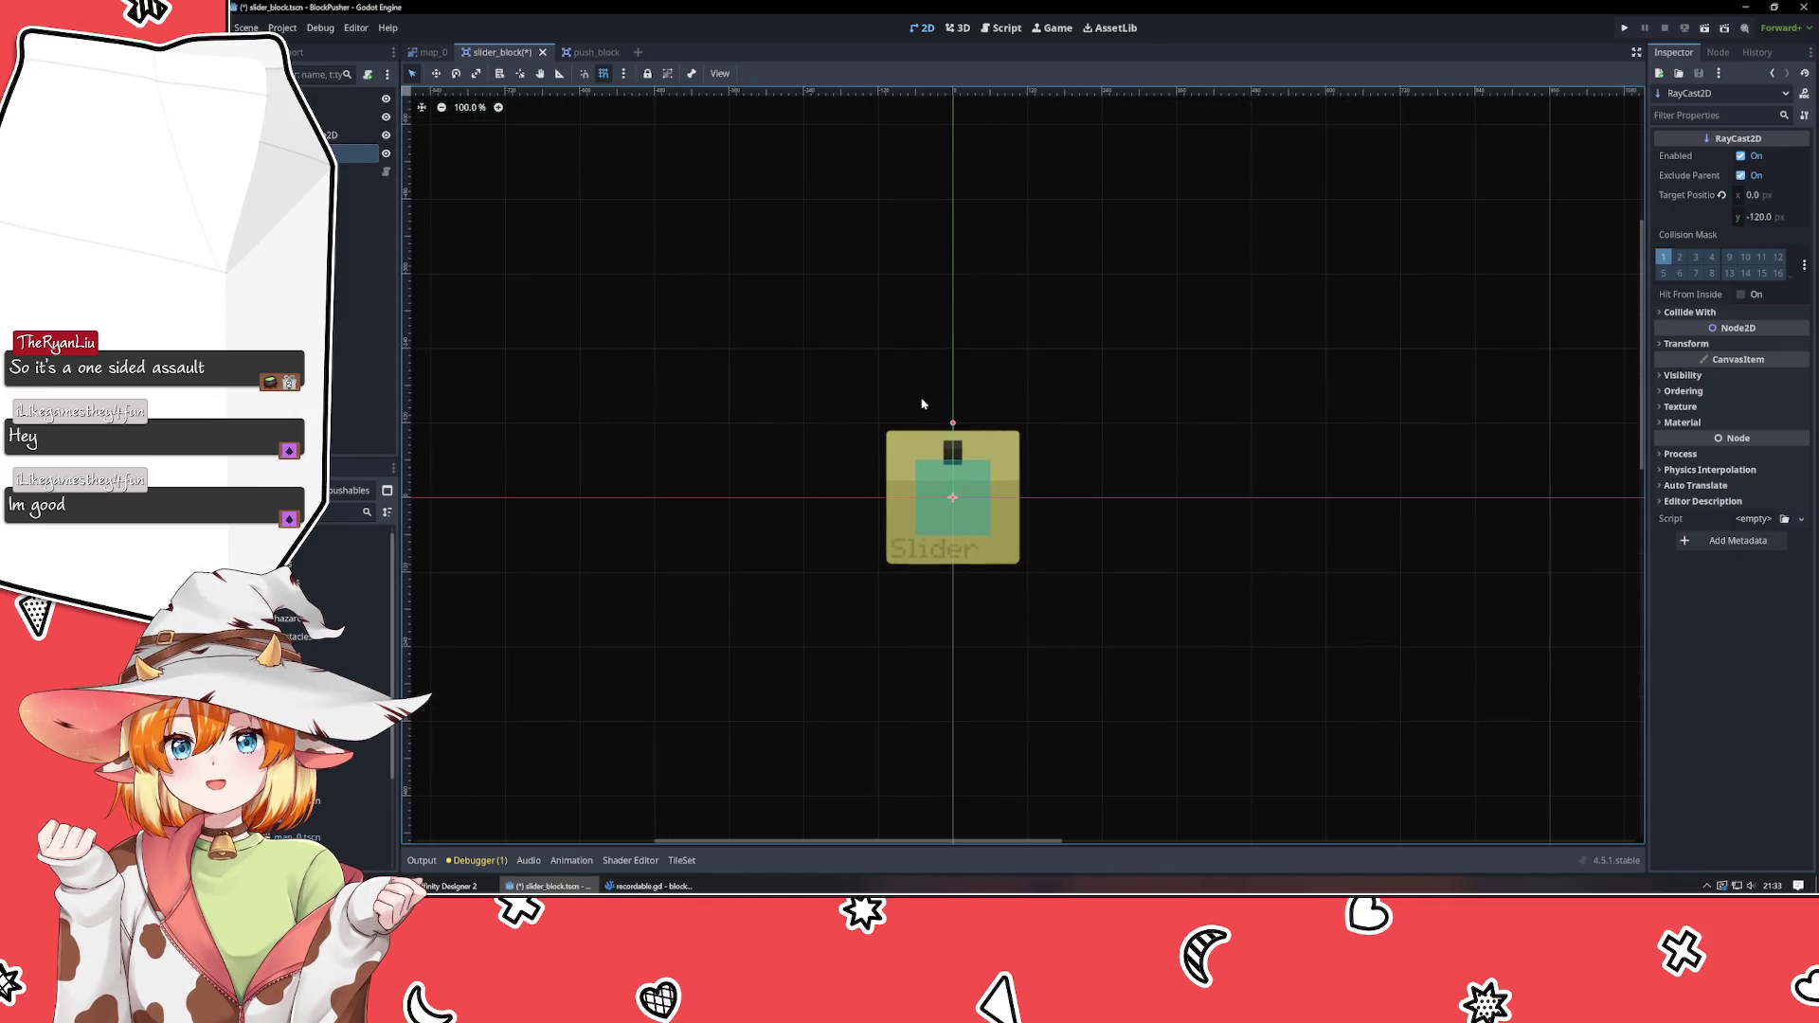
{"action": "left_click", "coordinate": [600, 54]}
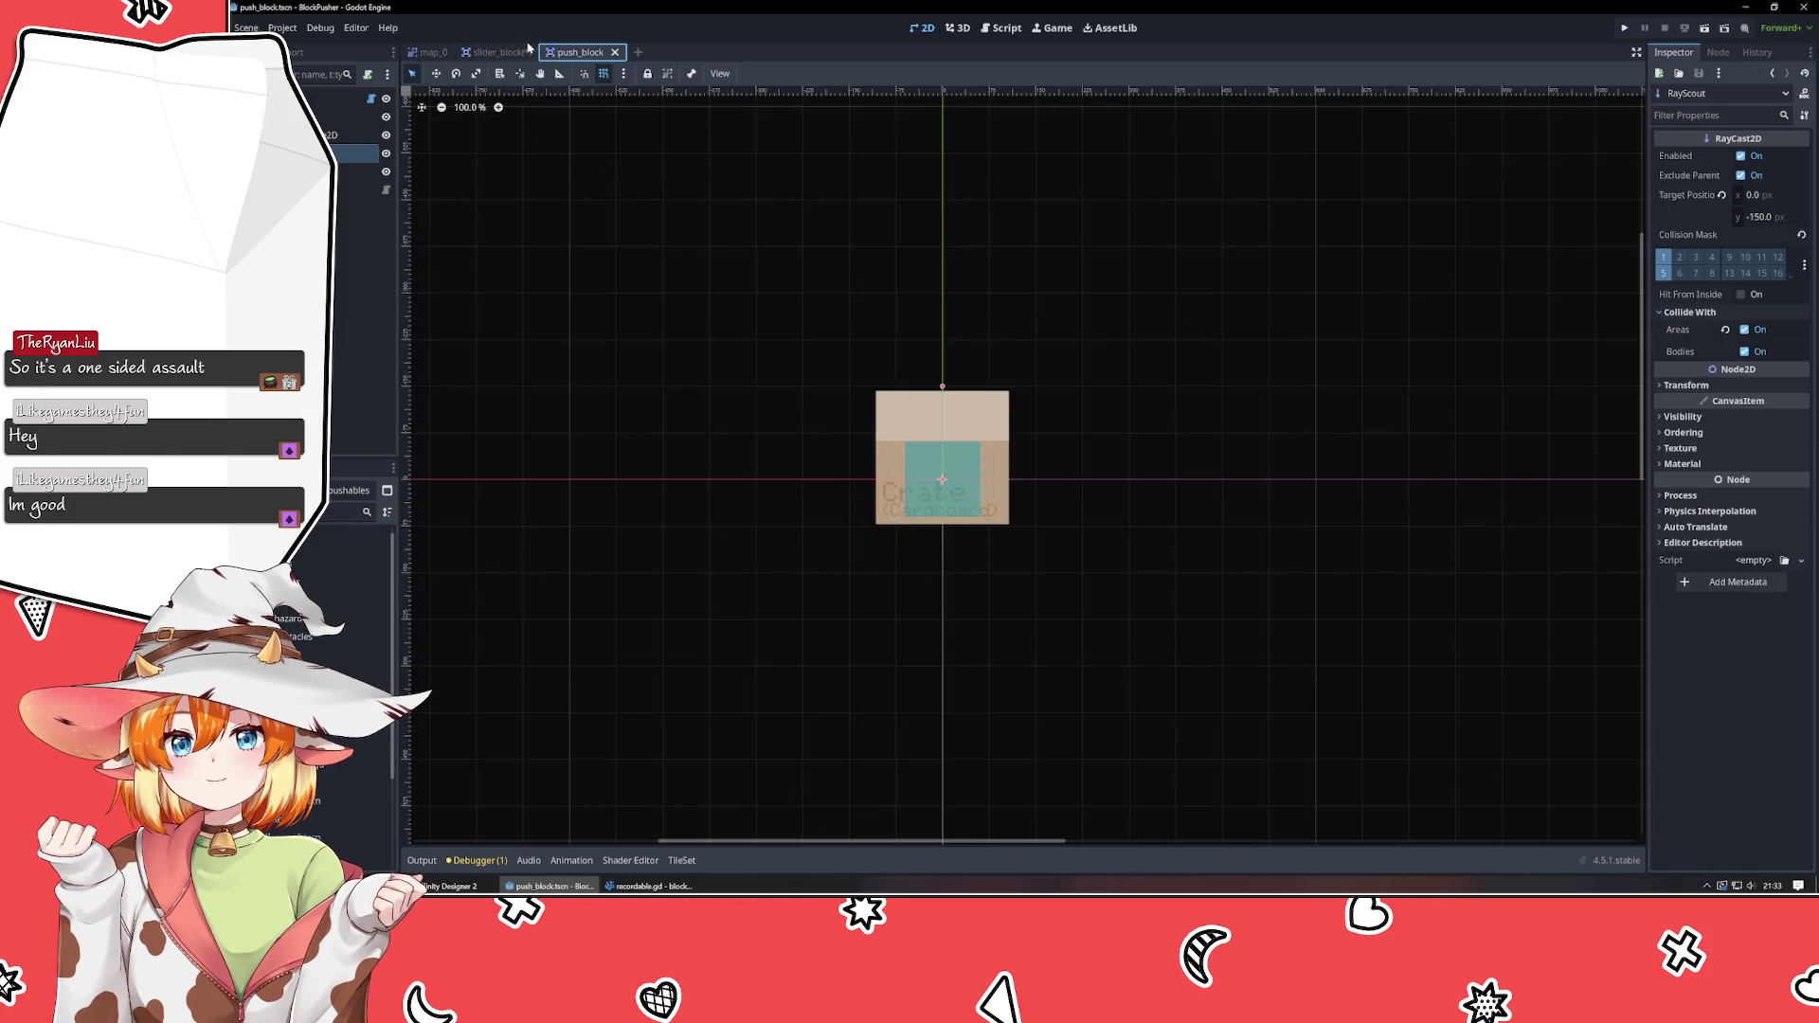
{"action": "left_click", "coordinate": [516, 53]}
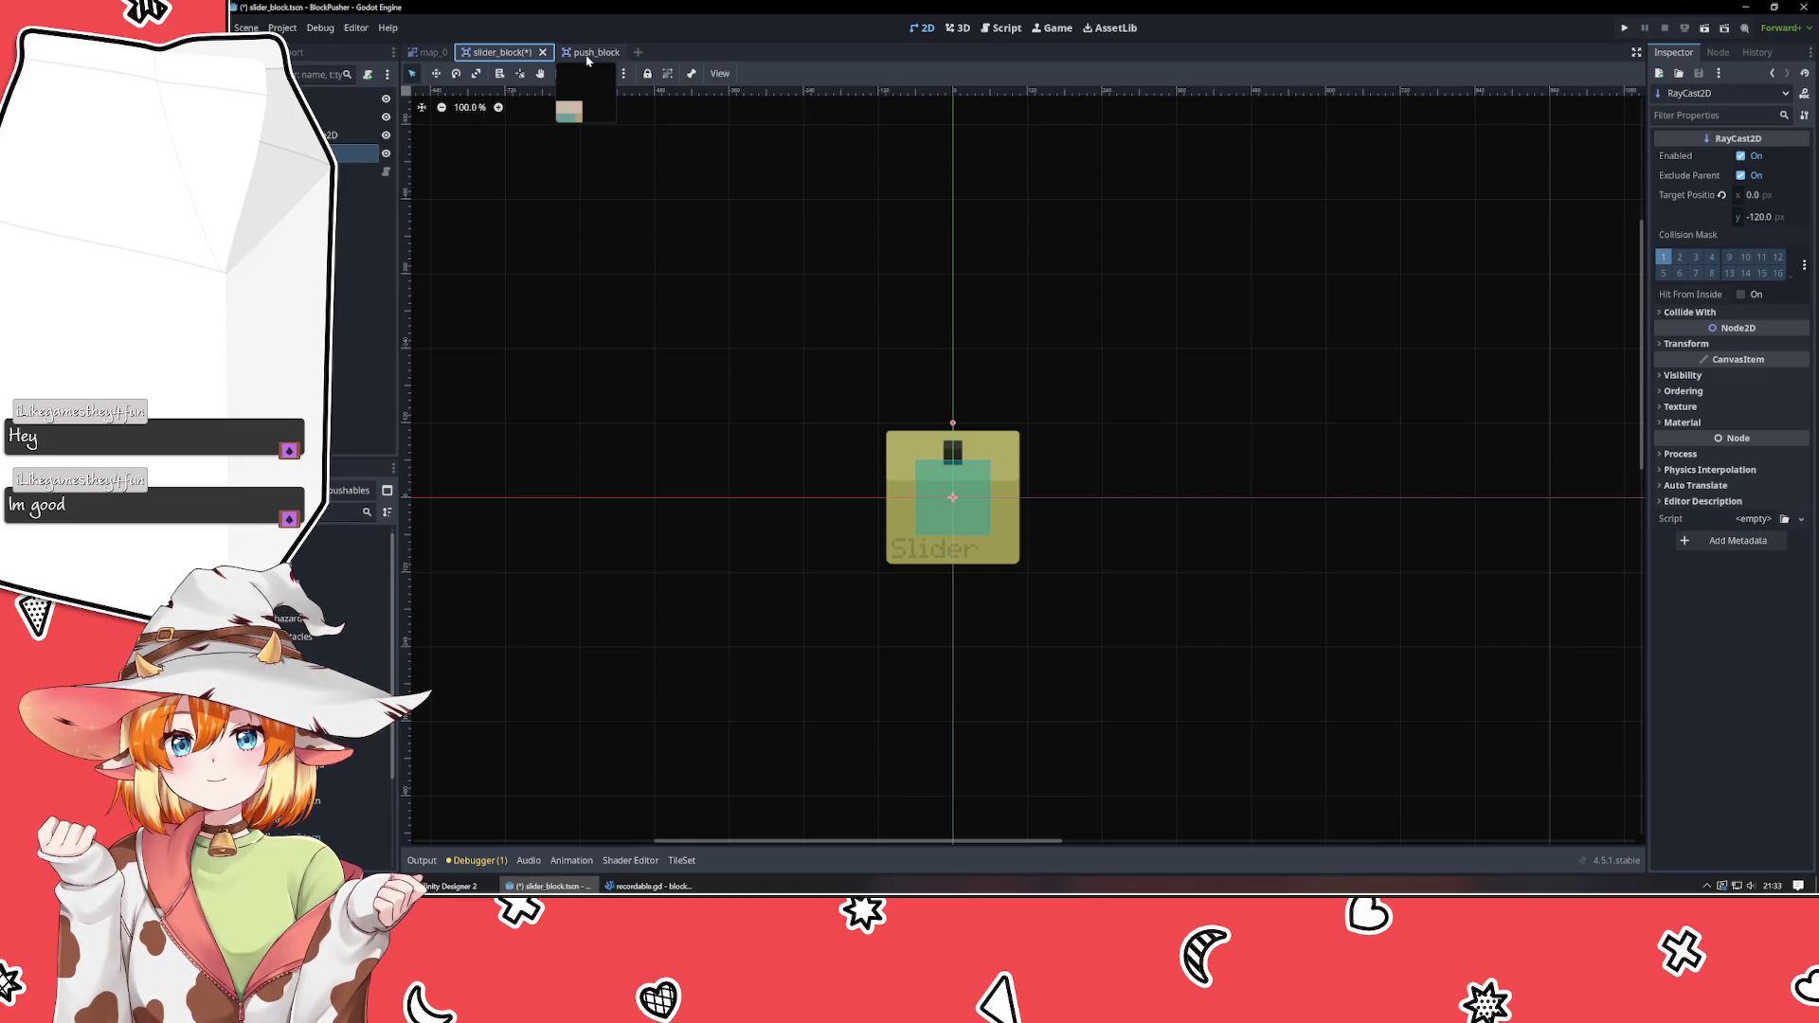
{"action": "left_click", "coordinate": [587, 57]}
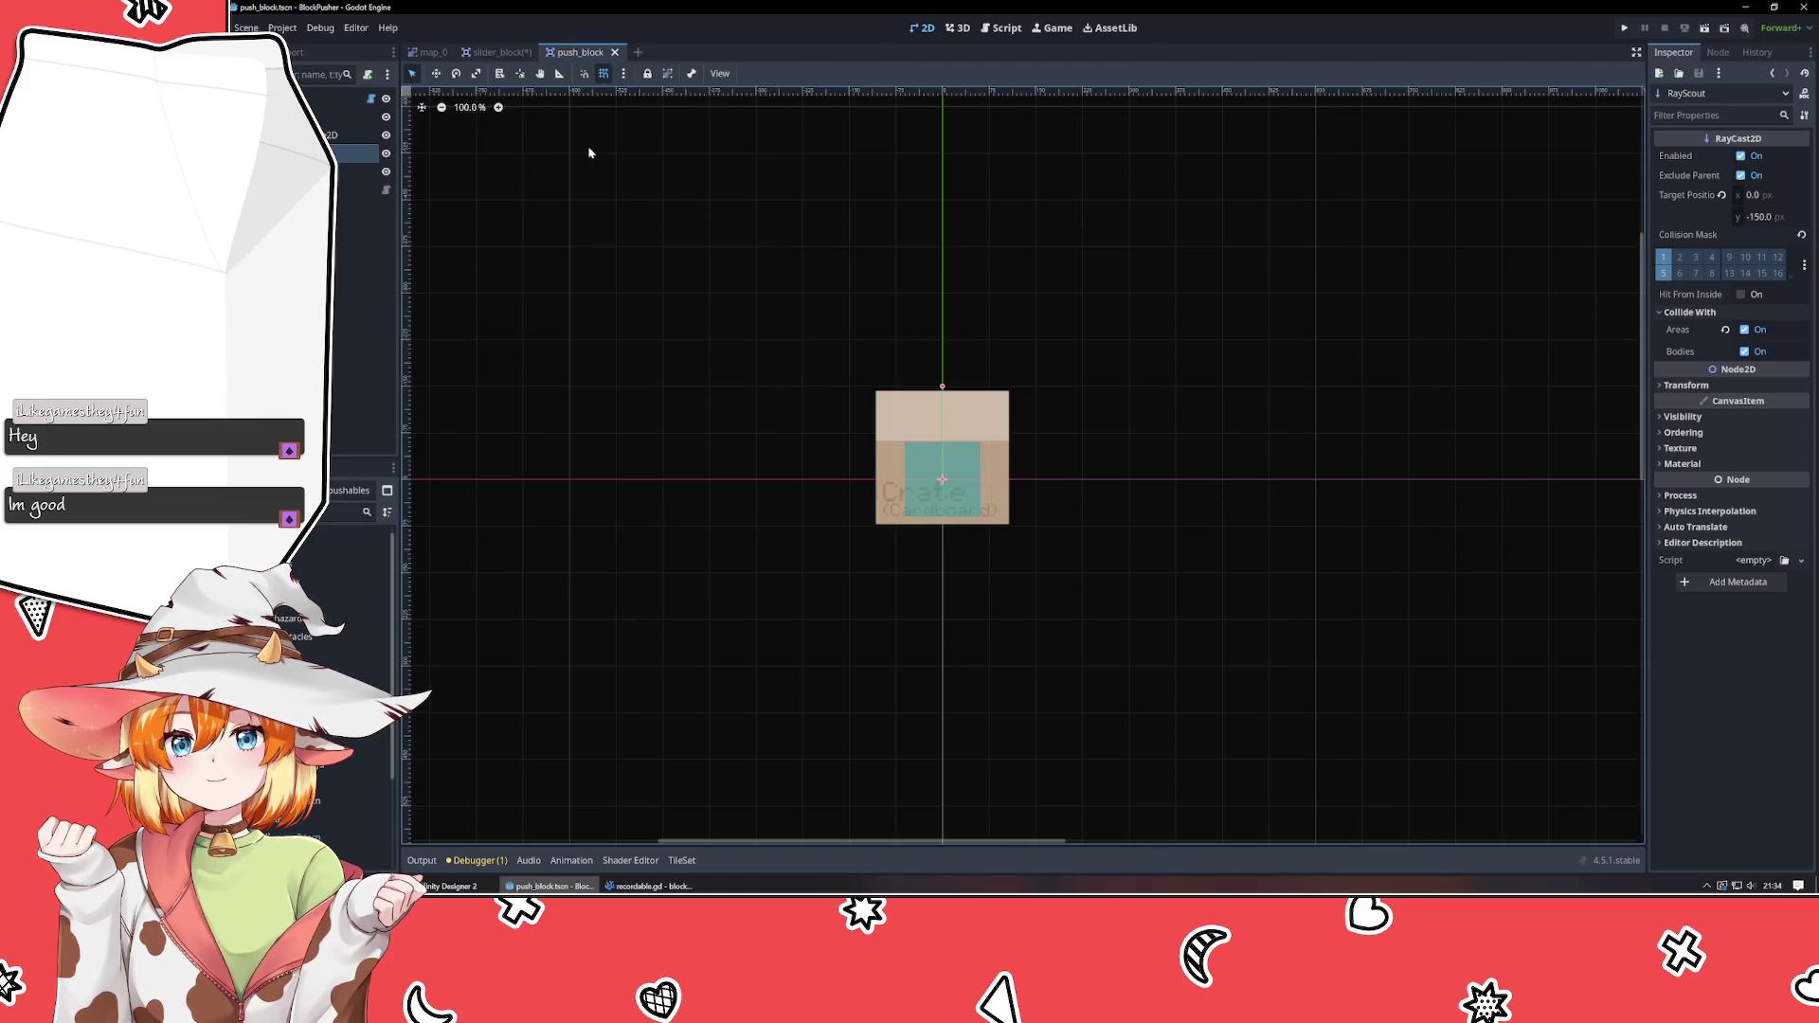
{"action": "left_click", "coordinate": [497, 52]}
{"action": "left_click_drag", "start_coordinate": [625, 446], "coordinate": [573, 351]}
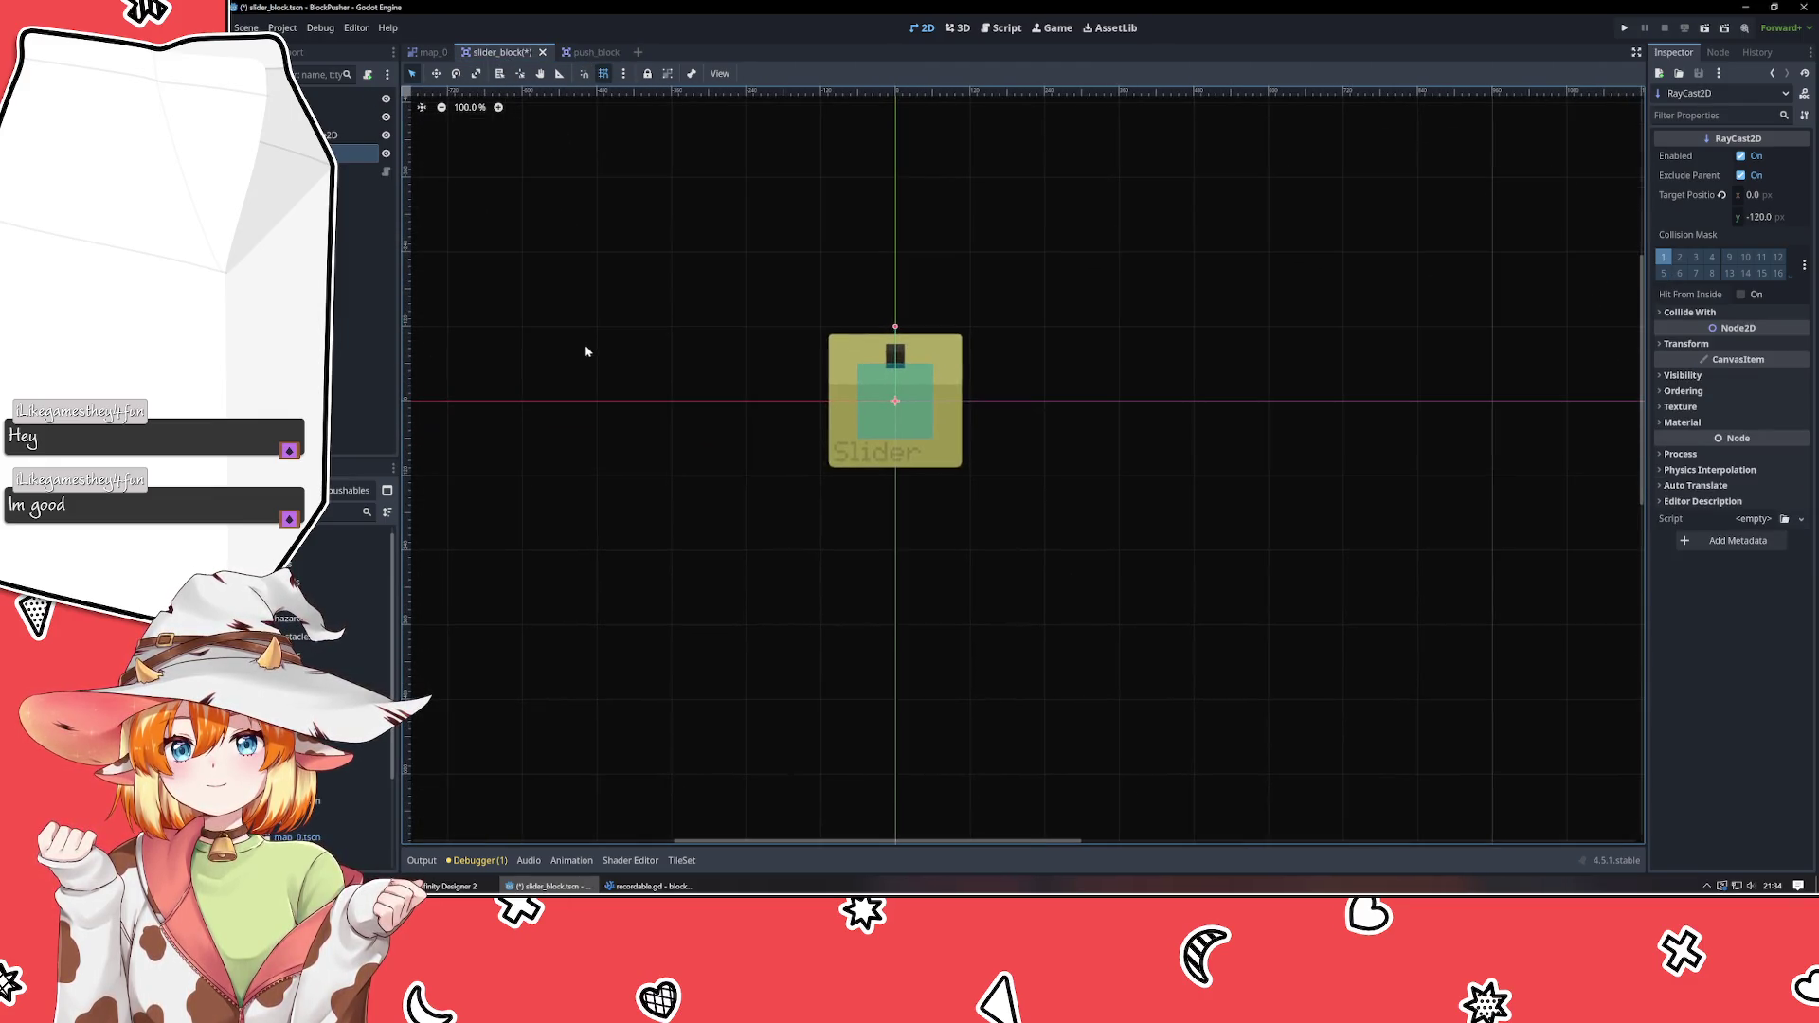
- Save the slider_block raycast changes with Ctrl+S and bring the push_block scene into view
{"action": "left_click", "coordinate": [363, 266]}
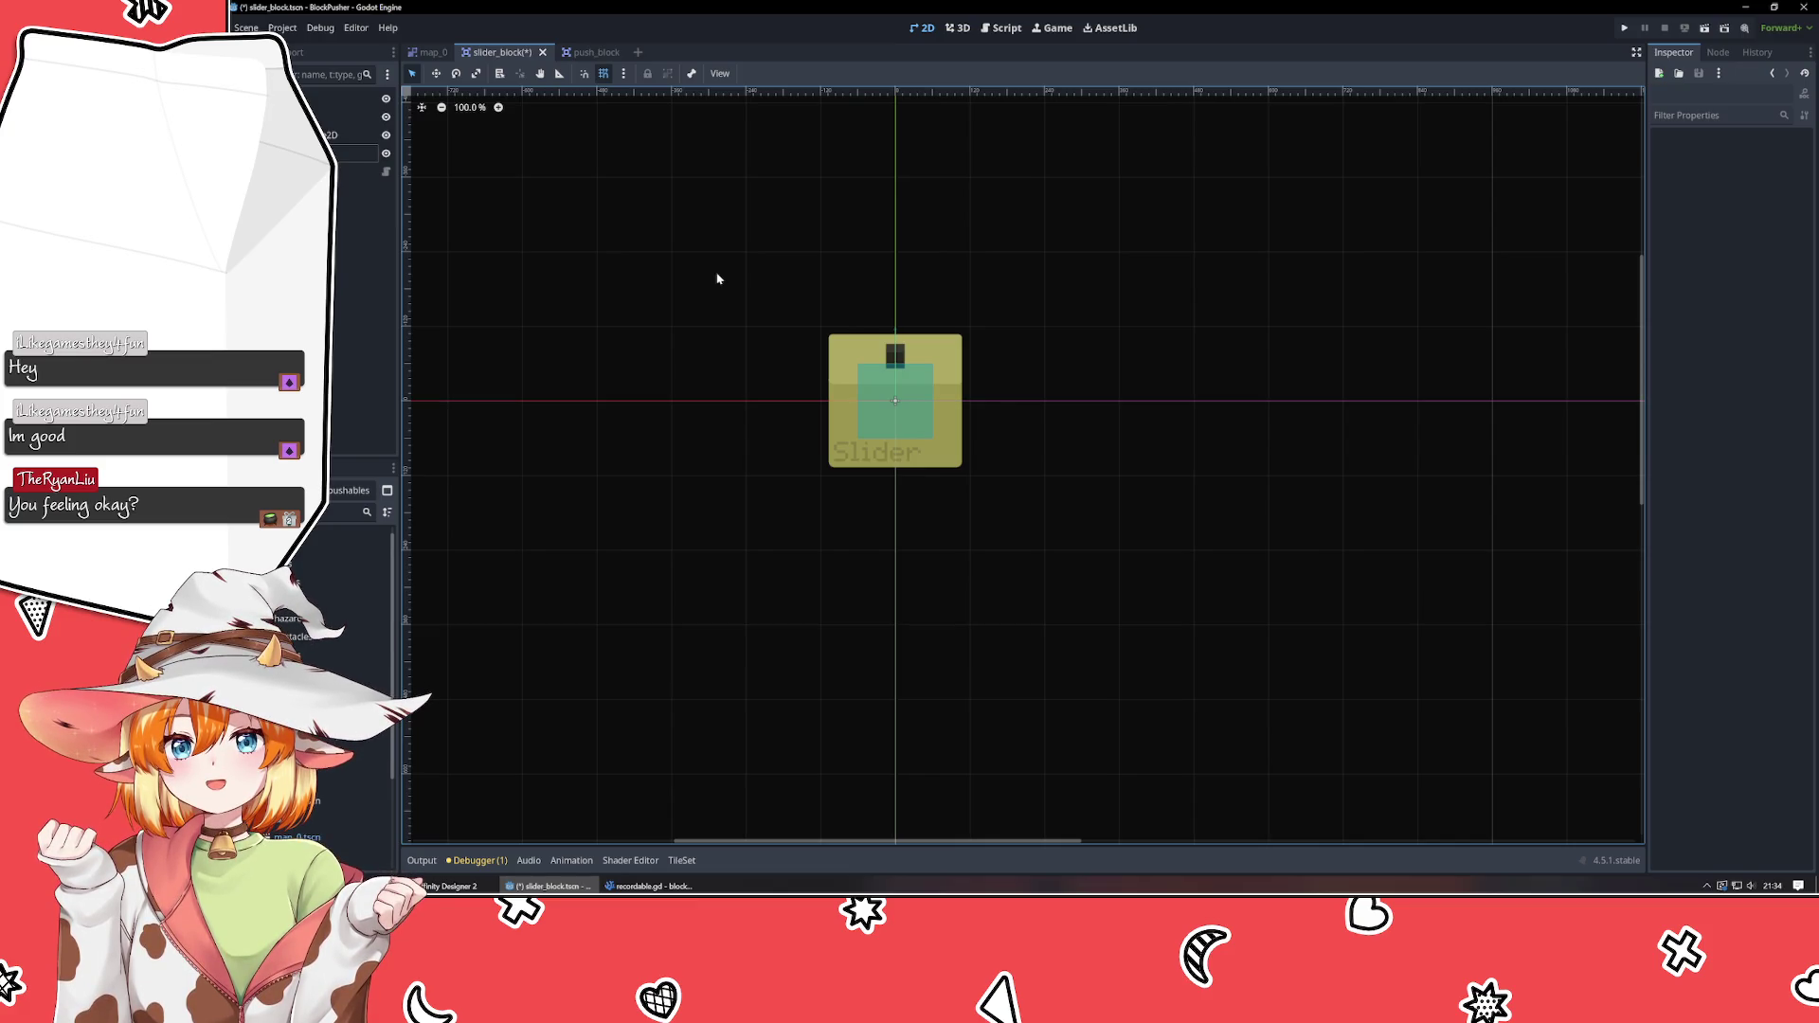
{"action": "left_click_drag", "start_coordinate": [718, 278], "coordinate": [747, 338]}
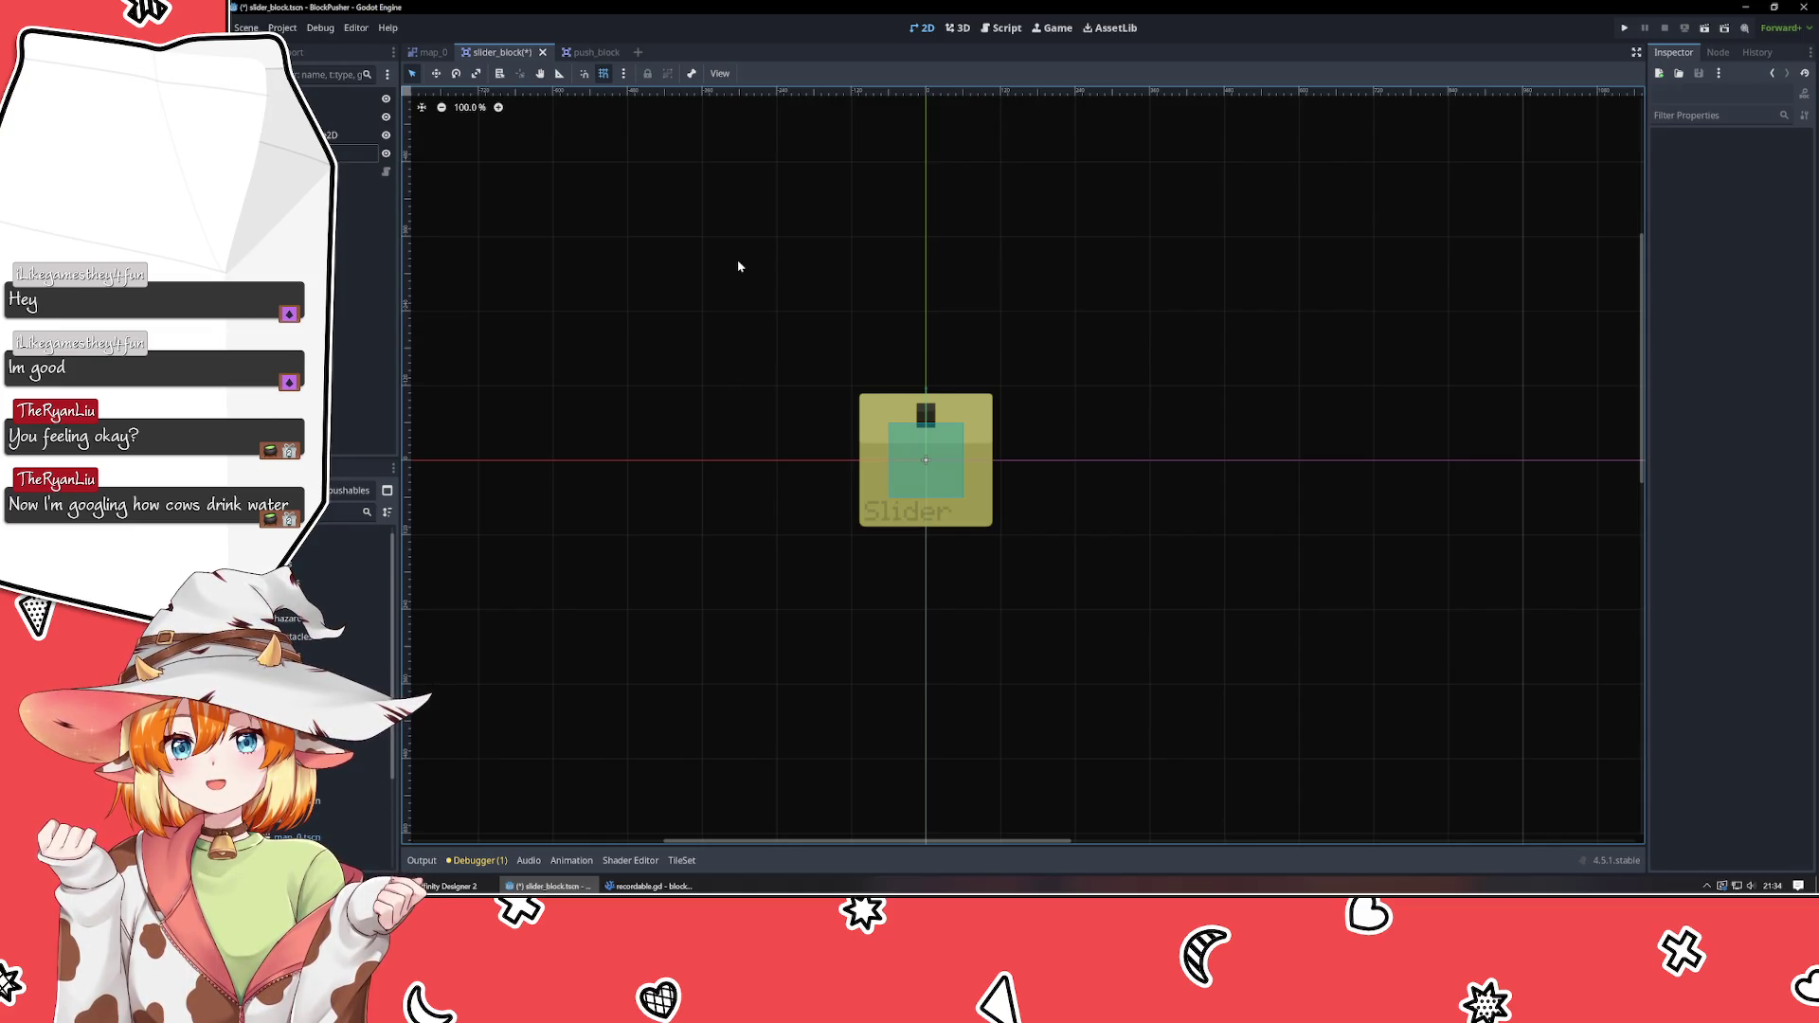
{"action": "key", "text": "ctrl+s"}
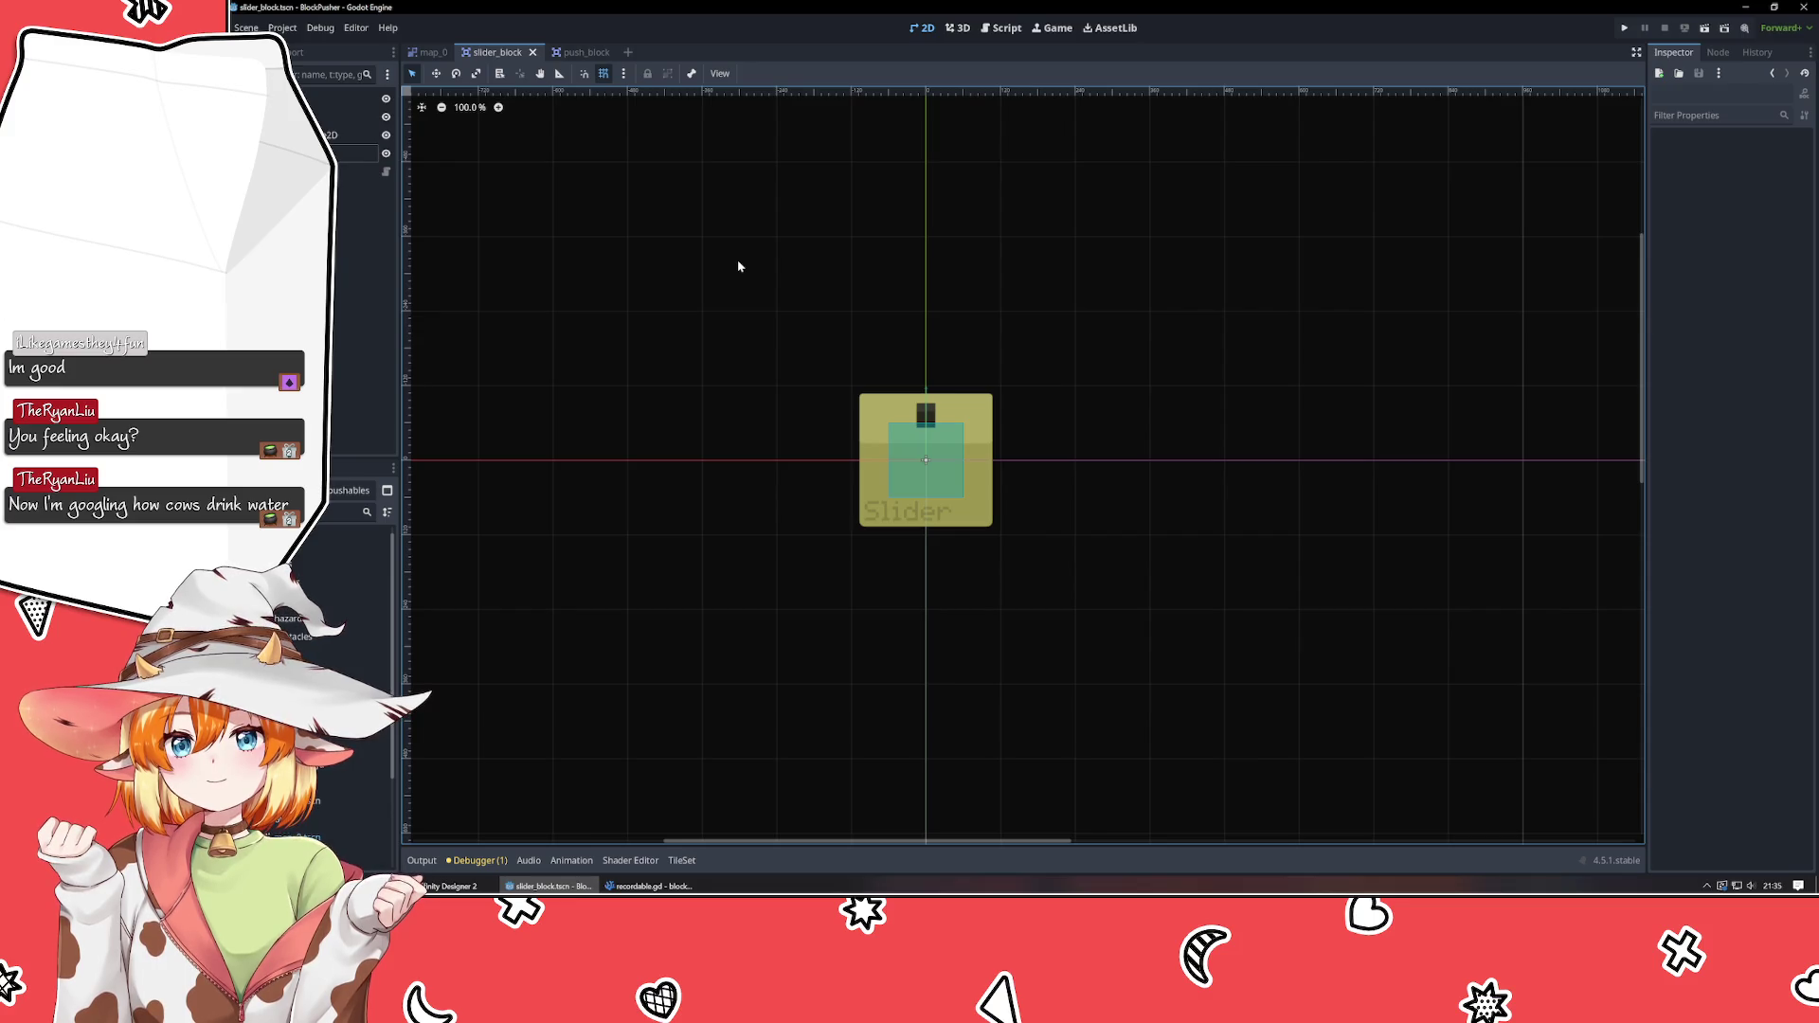
{"action": "left_click", "coordinate": [583, 52]}
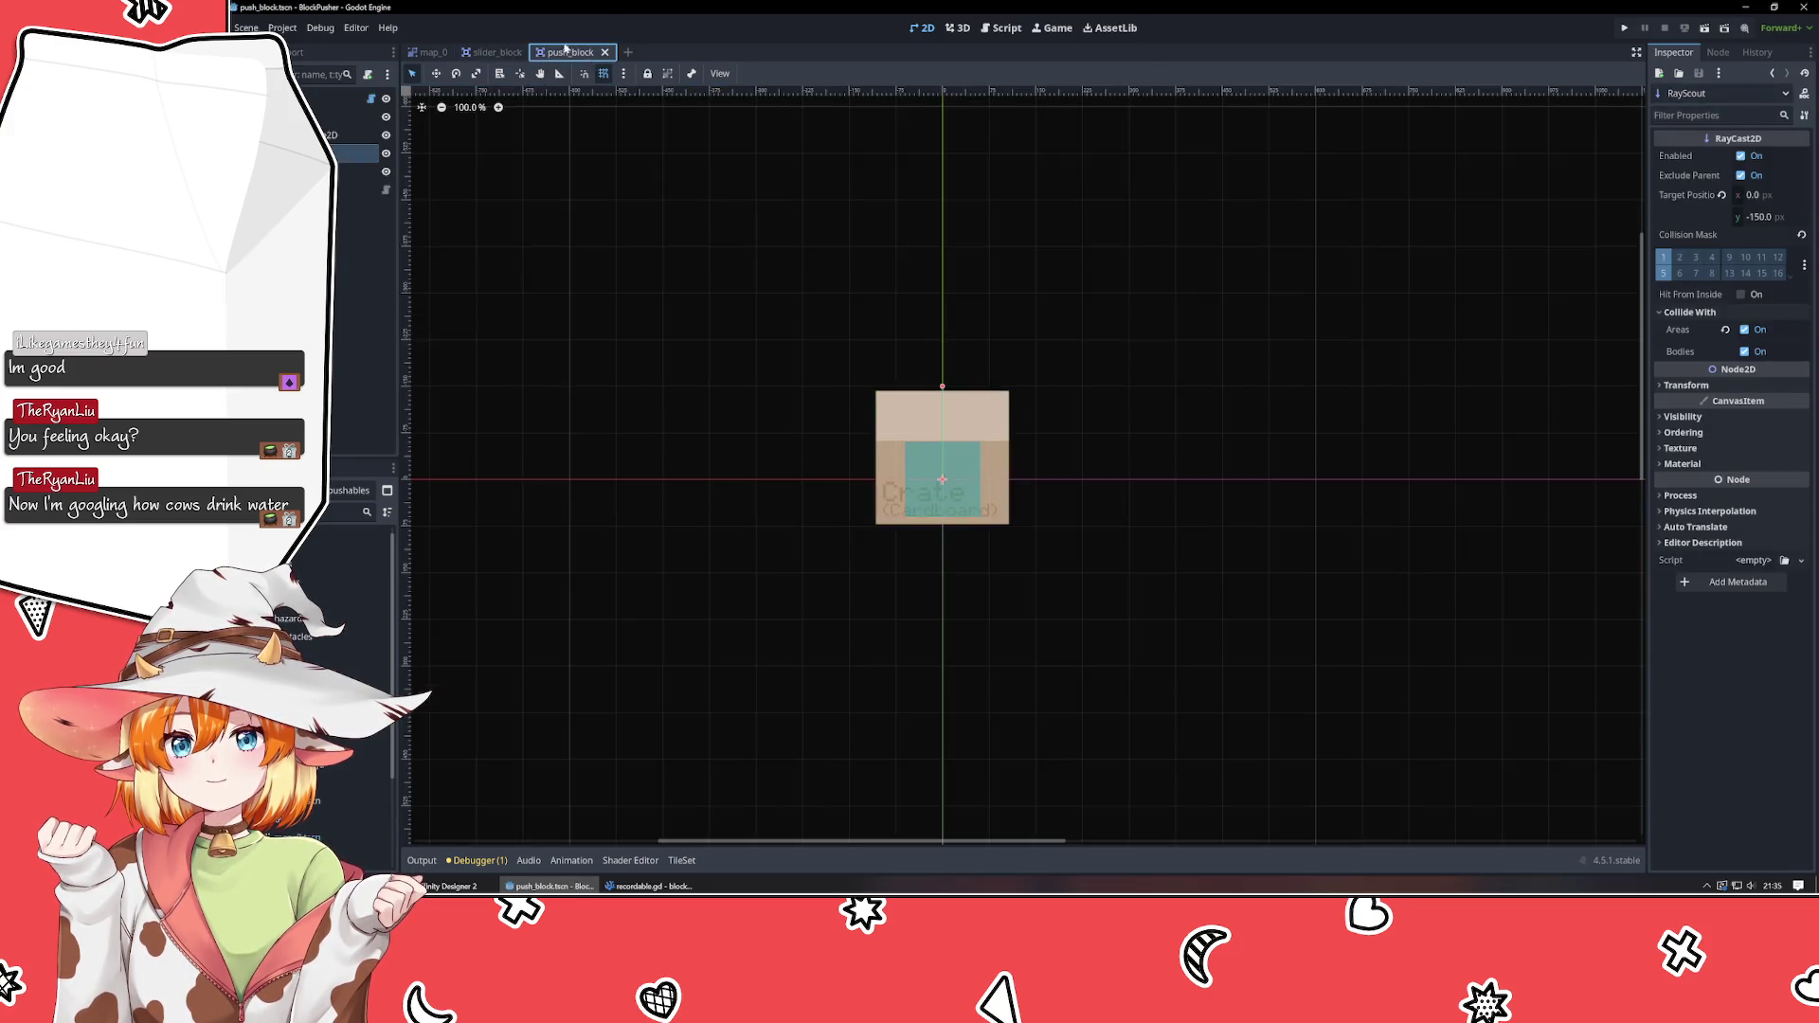
- In the map_0 level, drag the SliderBlock 240 px to the left along its track
{"action": "left_click", "coordinate": [476, 56]}
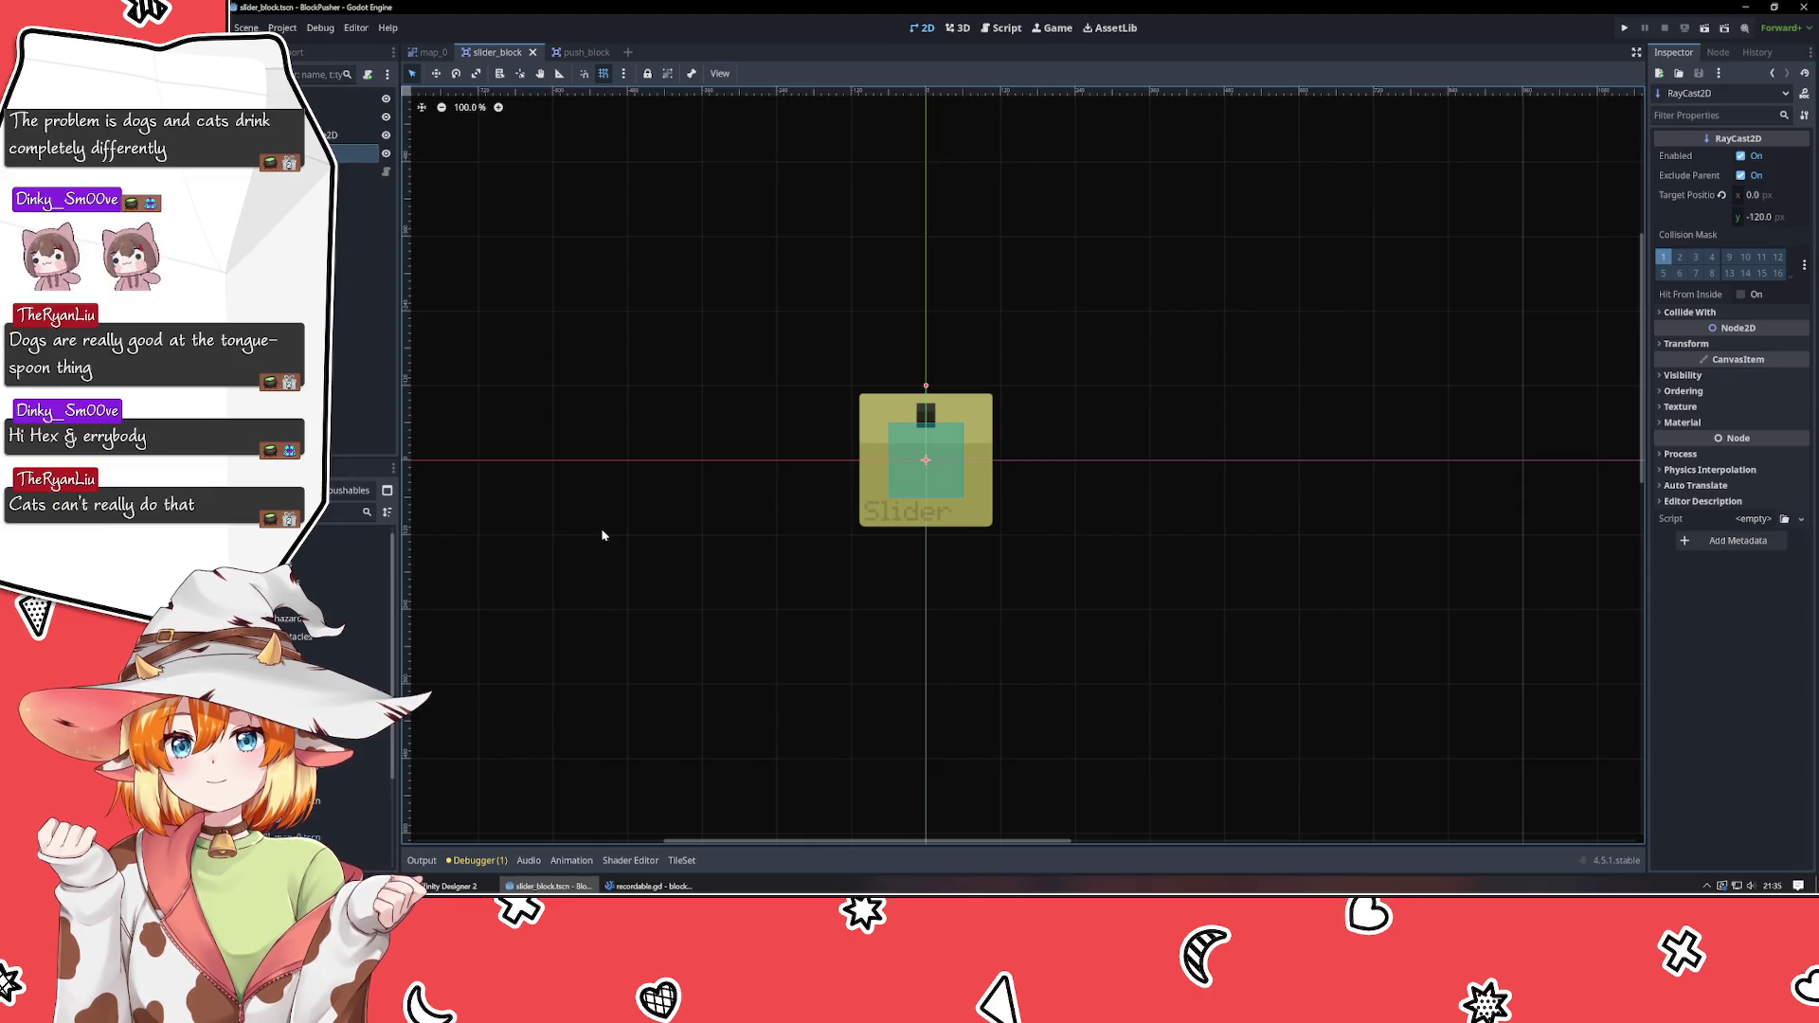
{"action": "left_click", "coordinate": [614, 708]}
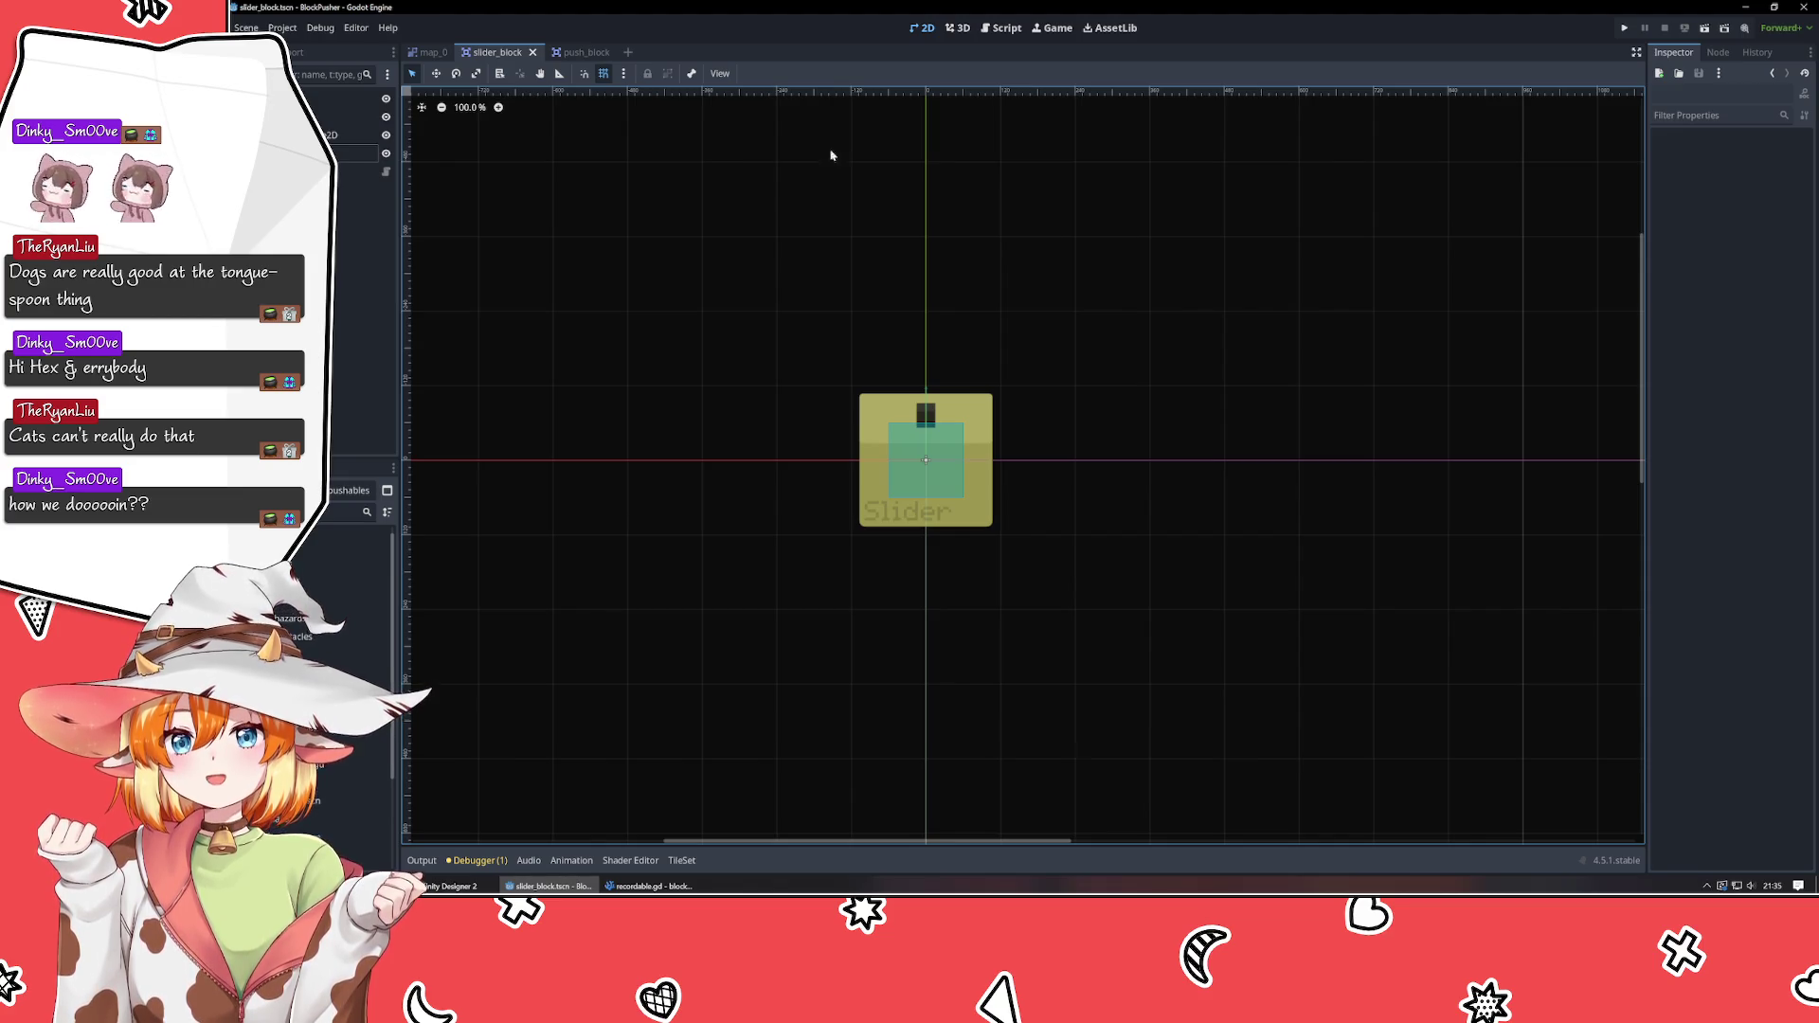
{"action": "left_click", "coordinate": [433, 53]}
{"action": "mouse_move", "coordinate": [992, 460]}
{"action": "left_mouse_down"}
{"action": "mouse_move", "coordinate": [962, 718]}
{"action": "mouse_move", "coordinate": [945, 485]}
{"action": "left_mouse_up"}
{"action": "mouse_move", "coordinate": [794, 516]}
{"action": "left_mouse_down"}
{"action": "mouse_move", "coordinate": [794, 568]}
{"action": "mouse_move", "coordinate": [728, 514]}
{"action": "mouse_move", "coordinate": [670, 515]}
{"action": "mouse_move", "coordinate": [612, 457]}
{"action": "mouse_move", "coordinate": [672, 458]}
{"action": "mouse_move", "coordinate": [732, 515]}
{"action": "mouse_move", "coordinate": [794, 516]}
{"action": "left_mouse_up"}
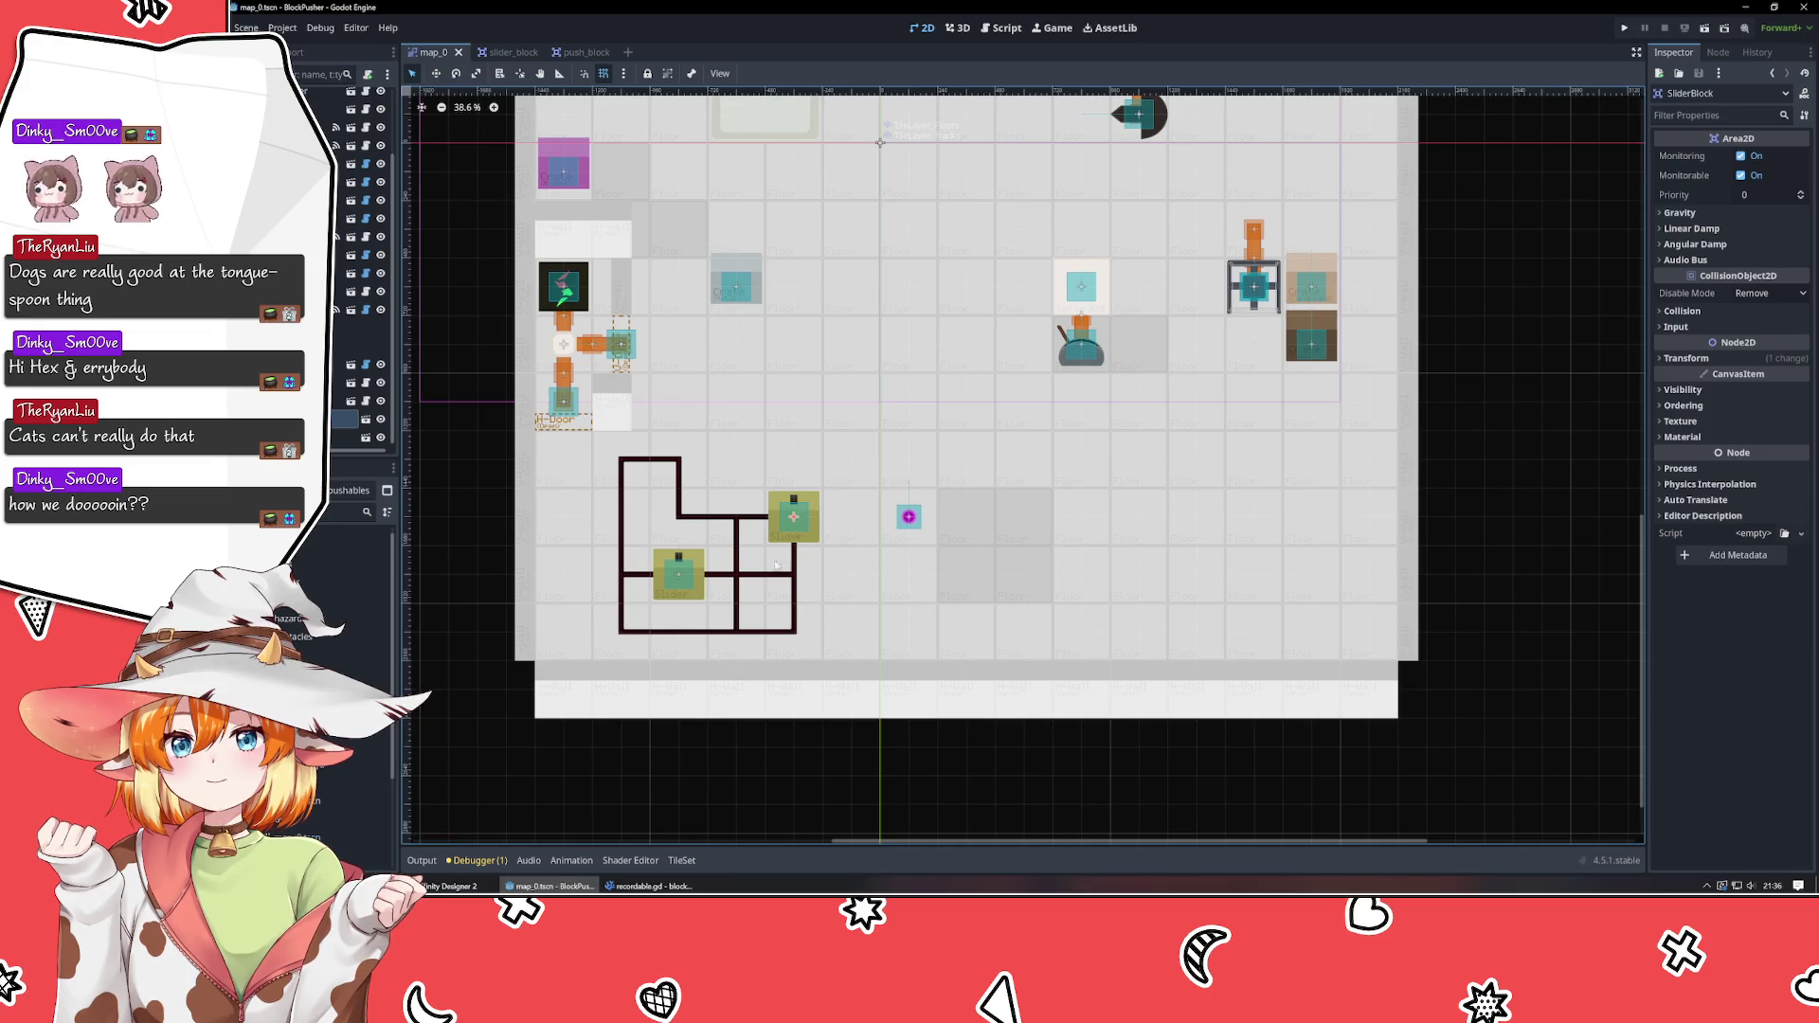
- Deselect the SliderBlock in map_0, scroll the scene tree, and refocus the Godot editor
{"action": "left_click", "coordinate": [733, 772]}
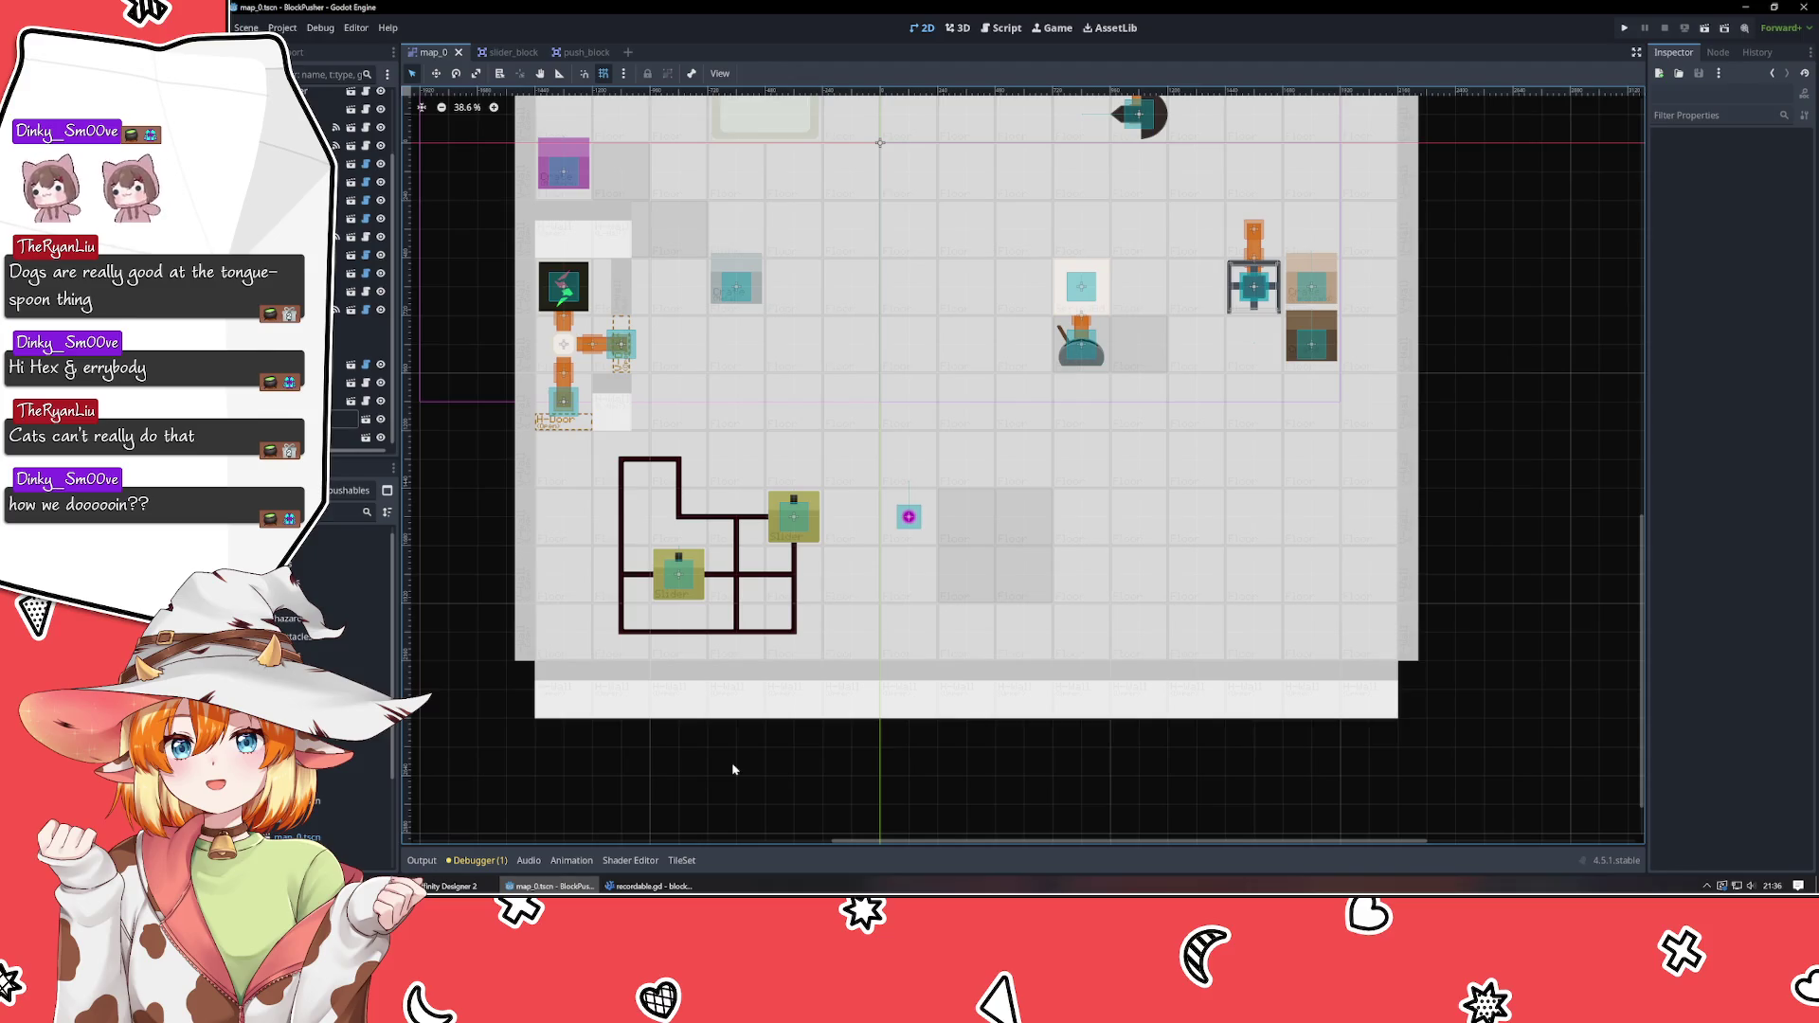
{"action": "scroll", "coordinate": [338, 317], "scroll_direction": "up", "scroll_amount": 2}
{"action": "scroll", "coordinate": [339, 317], "scroll_direction": "down", "scroll_amount": 2}
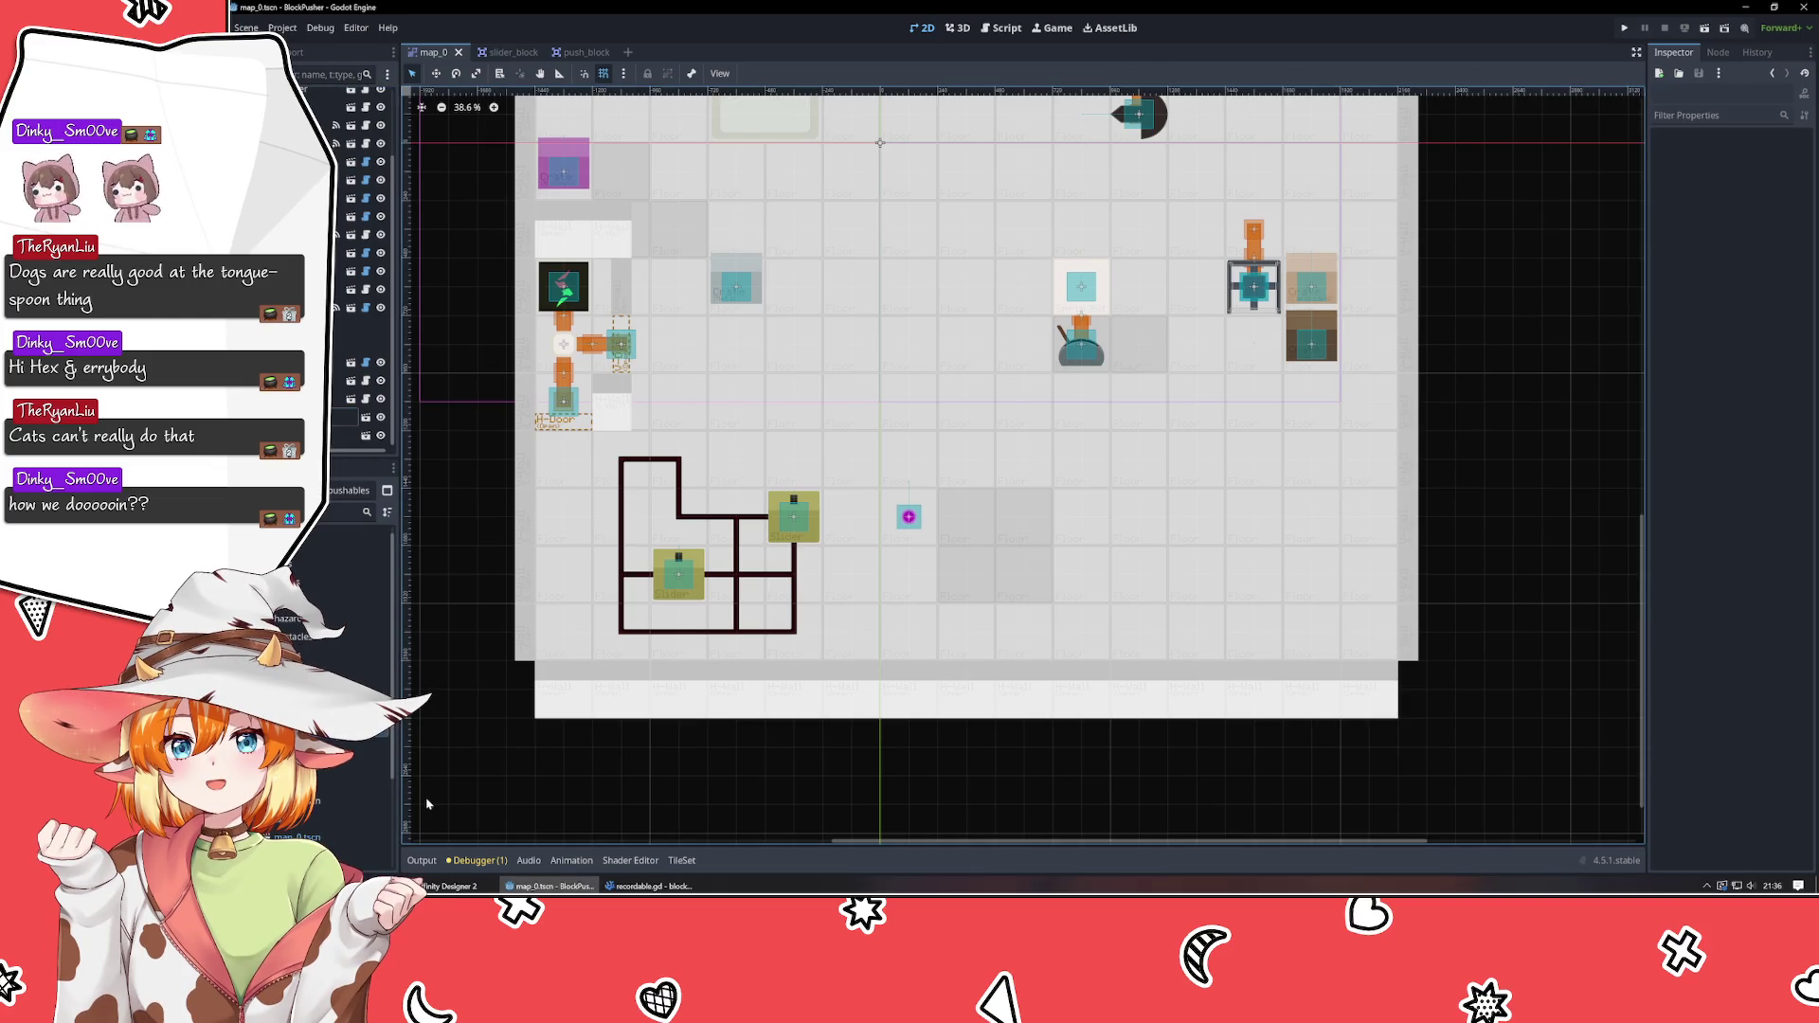
{"action": "left_click", "coordinate": [361, 765]}
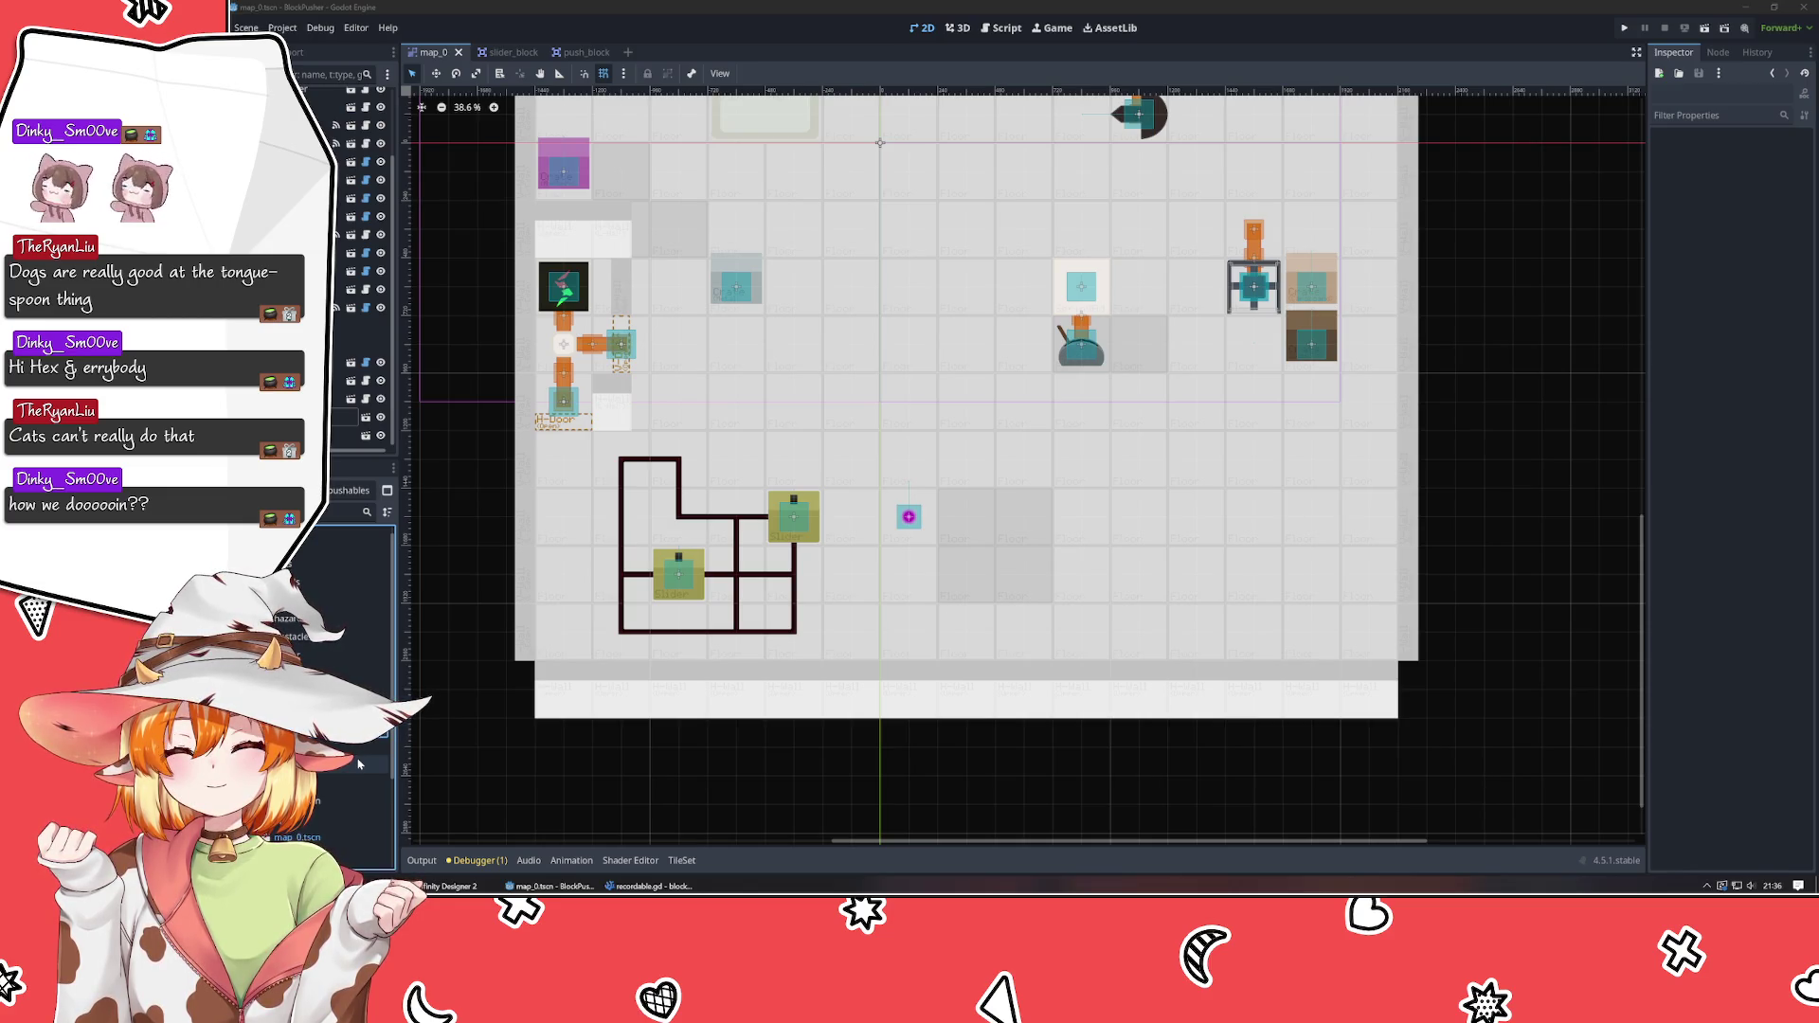
{"action": "left_click", "coordinate": [361, 765]}
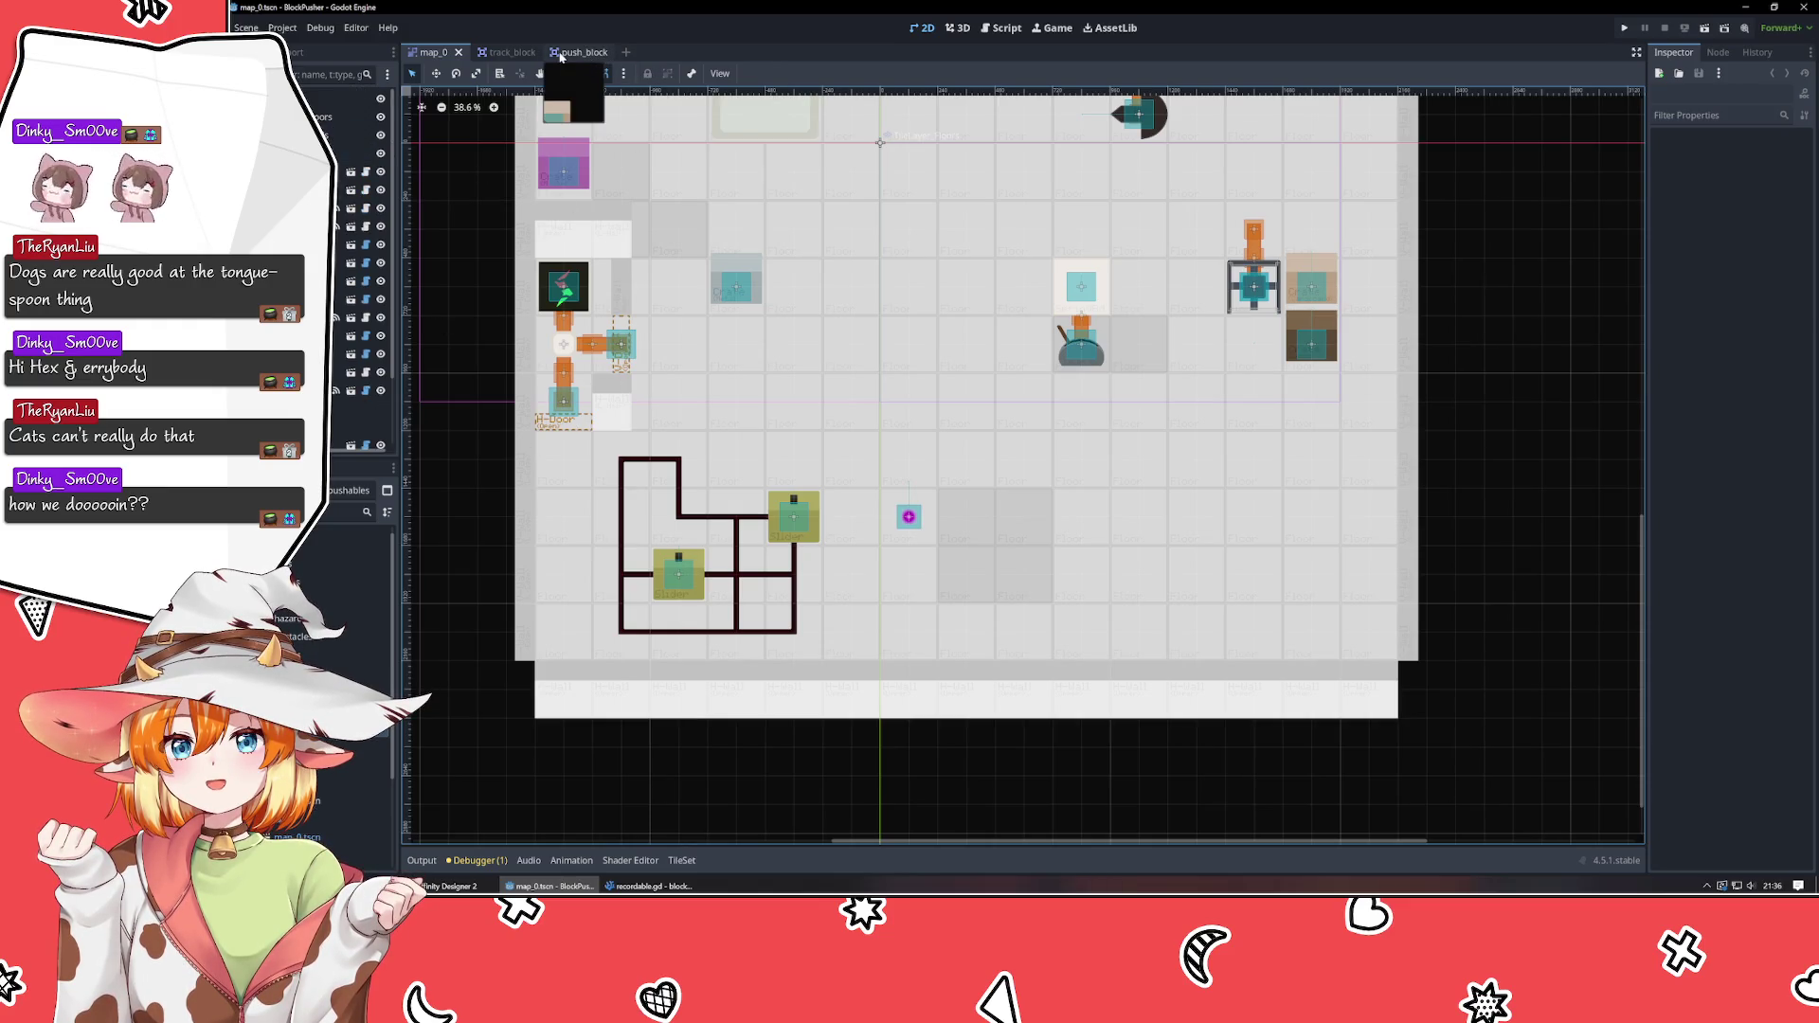
- Rename the track_block scene's root node to TrackBlock and save the scene
{"action": "left_click", "coordinate": [561, 54]}
{"action": "left_click", "coordinate": [502, 52]}
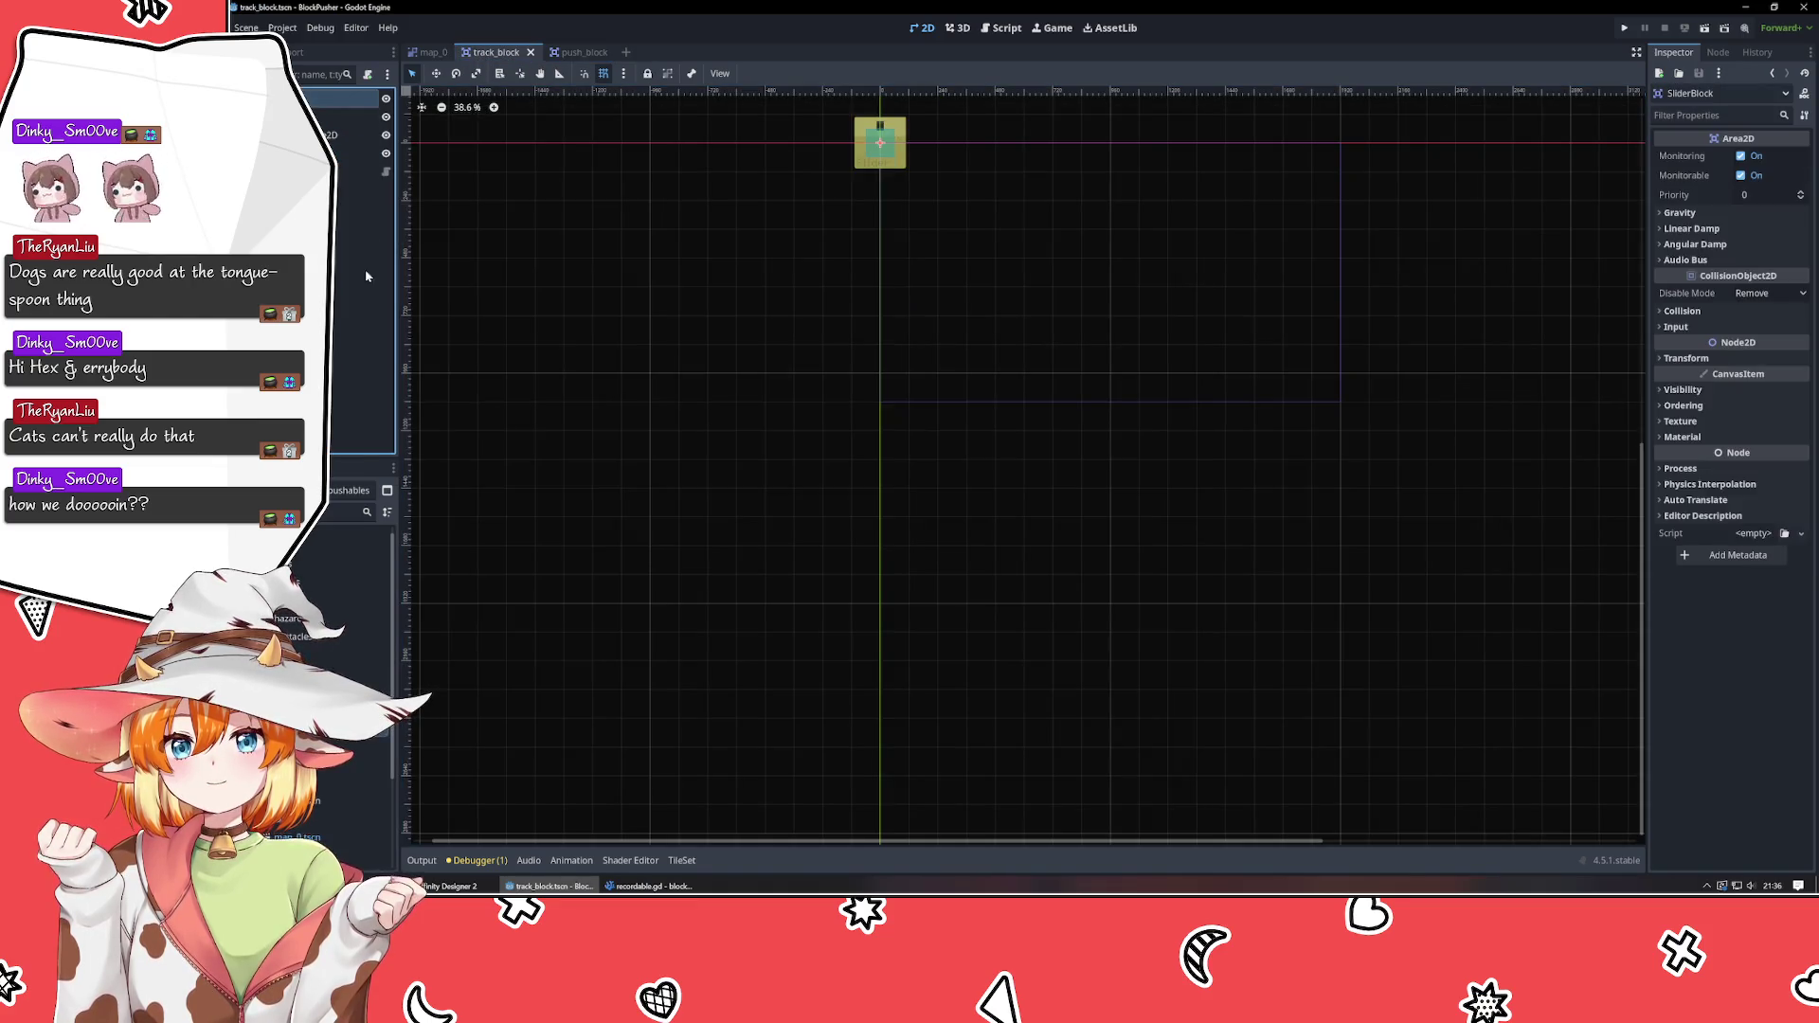
{"action": "left_click", "coordinate": [331, 324]}
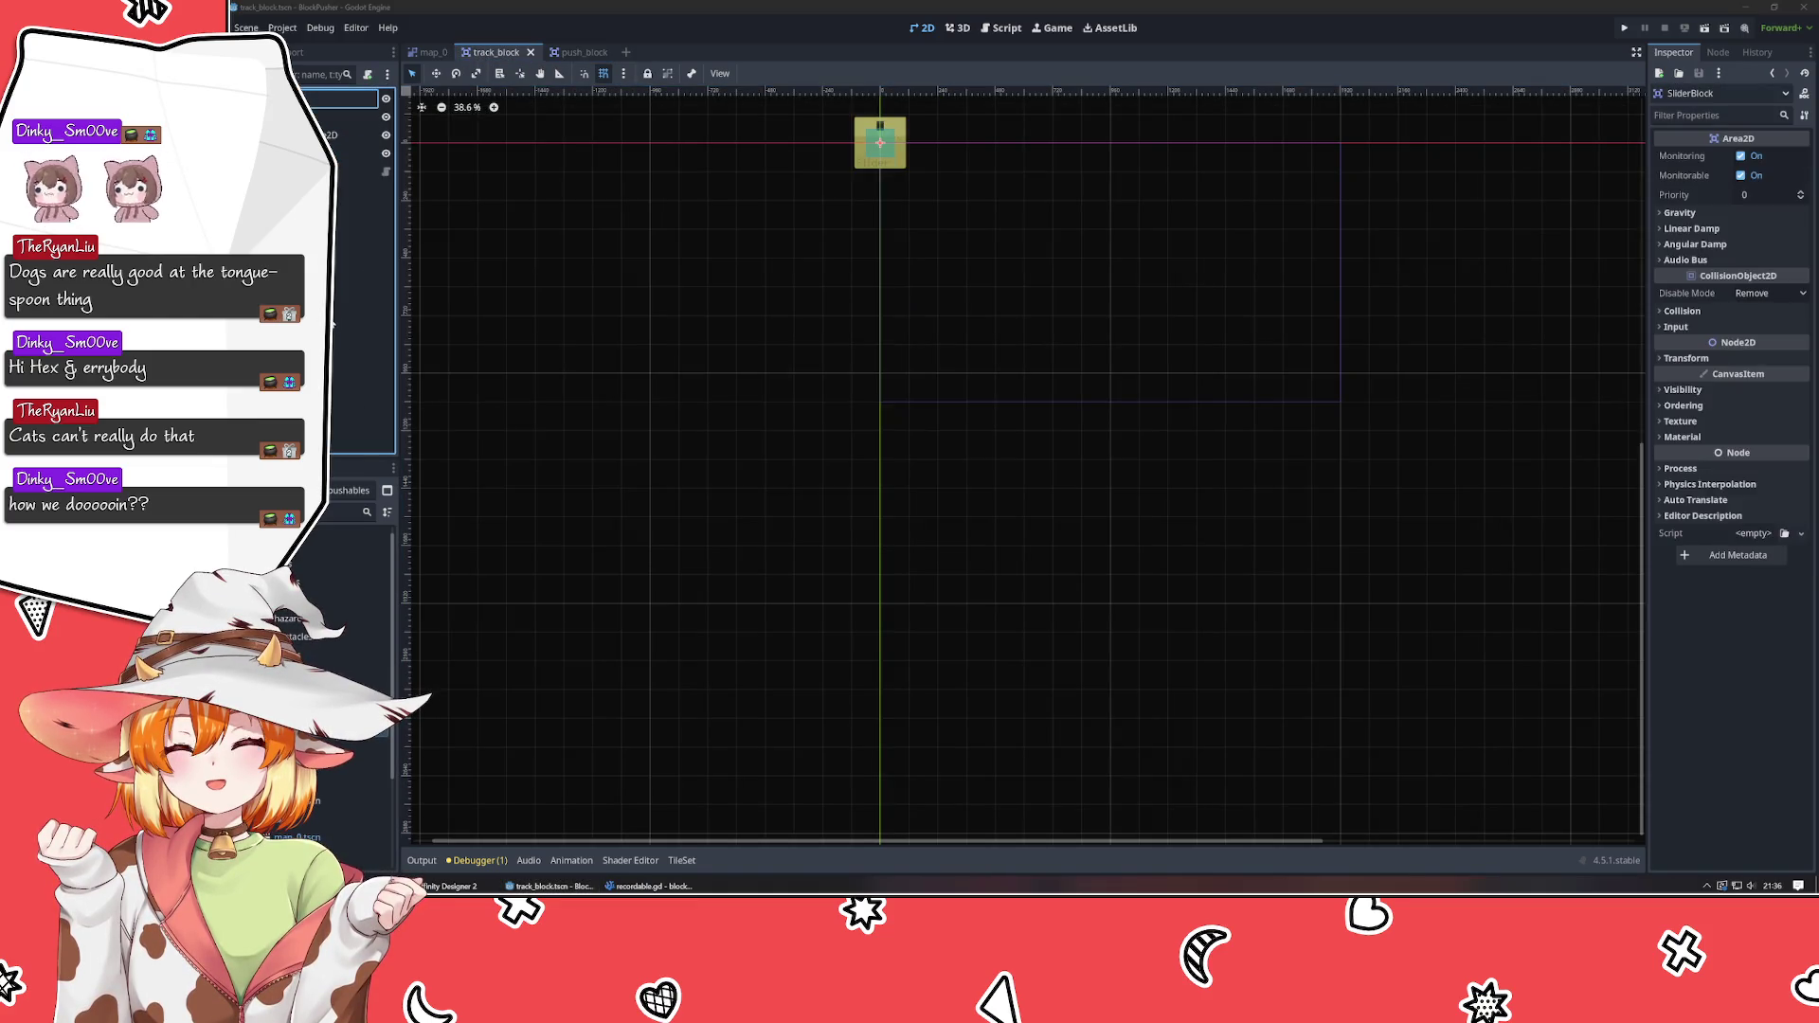
{"action": "type", "text": "TrackBlock"}
{"action": "key", "text": "Return"}
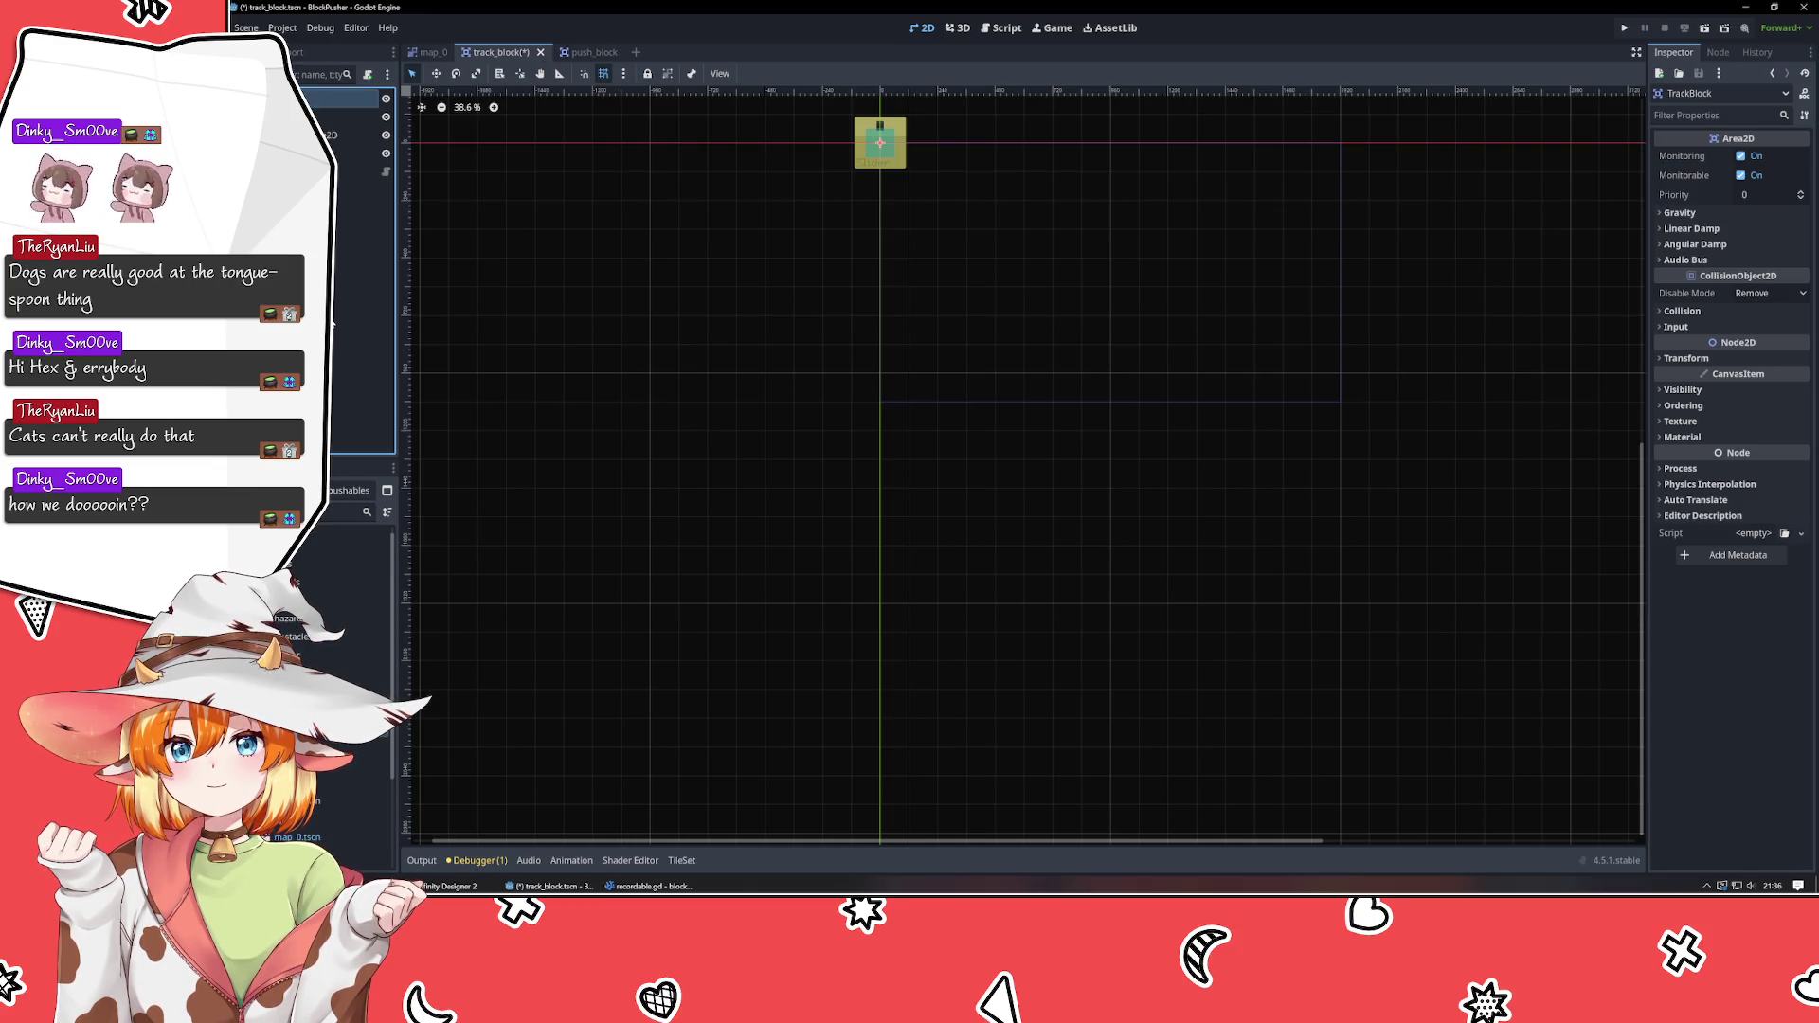
{"action": "key", "text": "ctrl+s"}
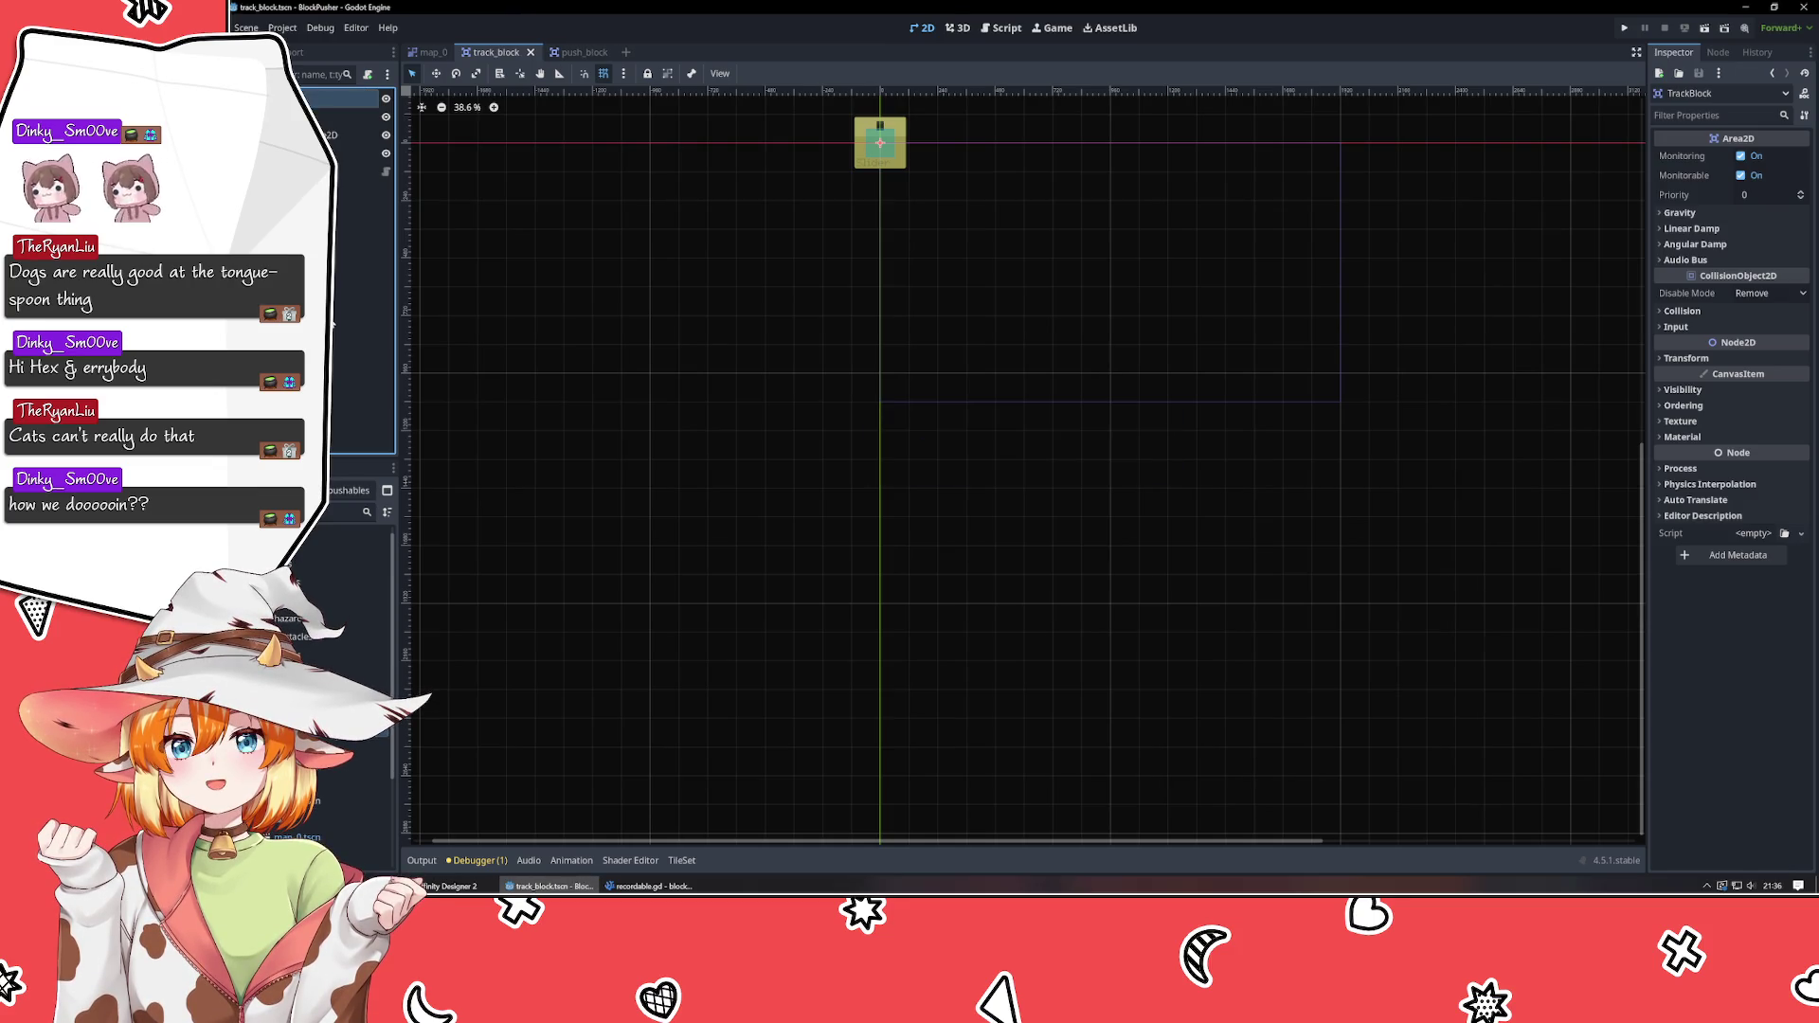
- Attach a new track_block.gd script to the TrackBlock root node
{"action": "left_click", "coordinate": [735, 276]}
{"action": "left_click_drag", "start_coordinate": [758, 261], "coordinate": [728, 525]}
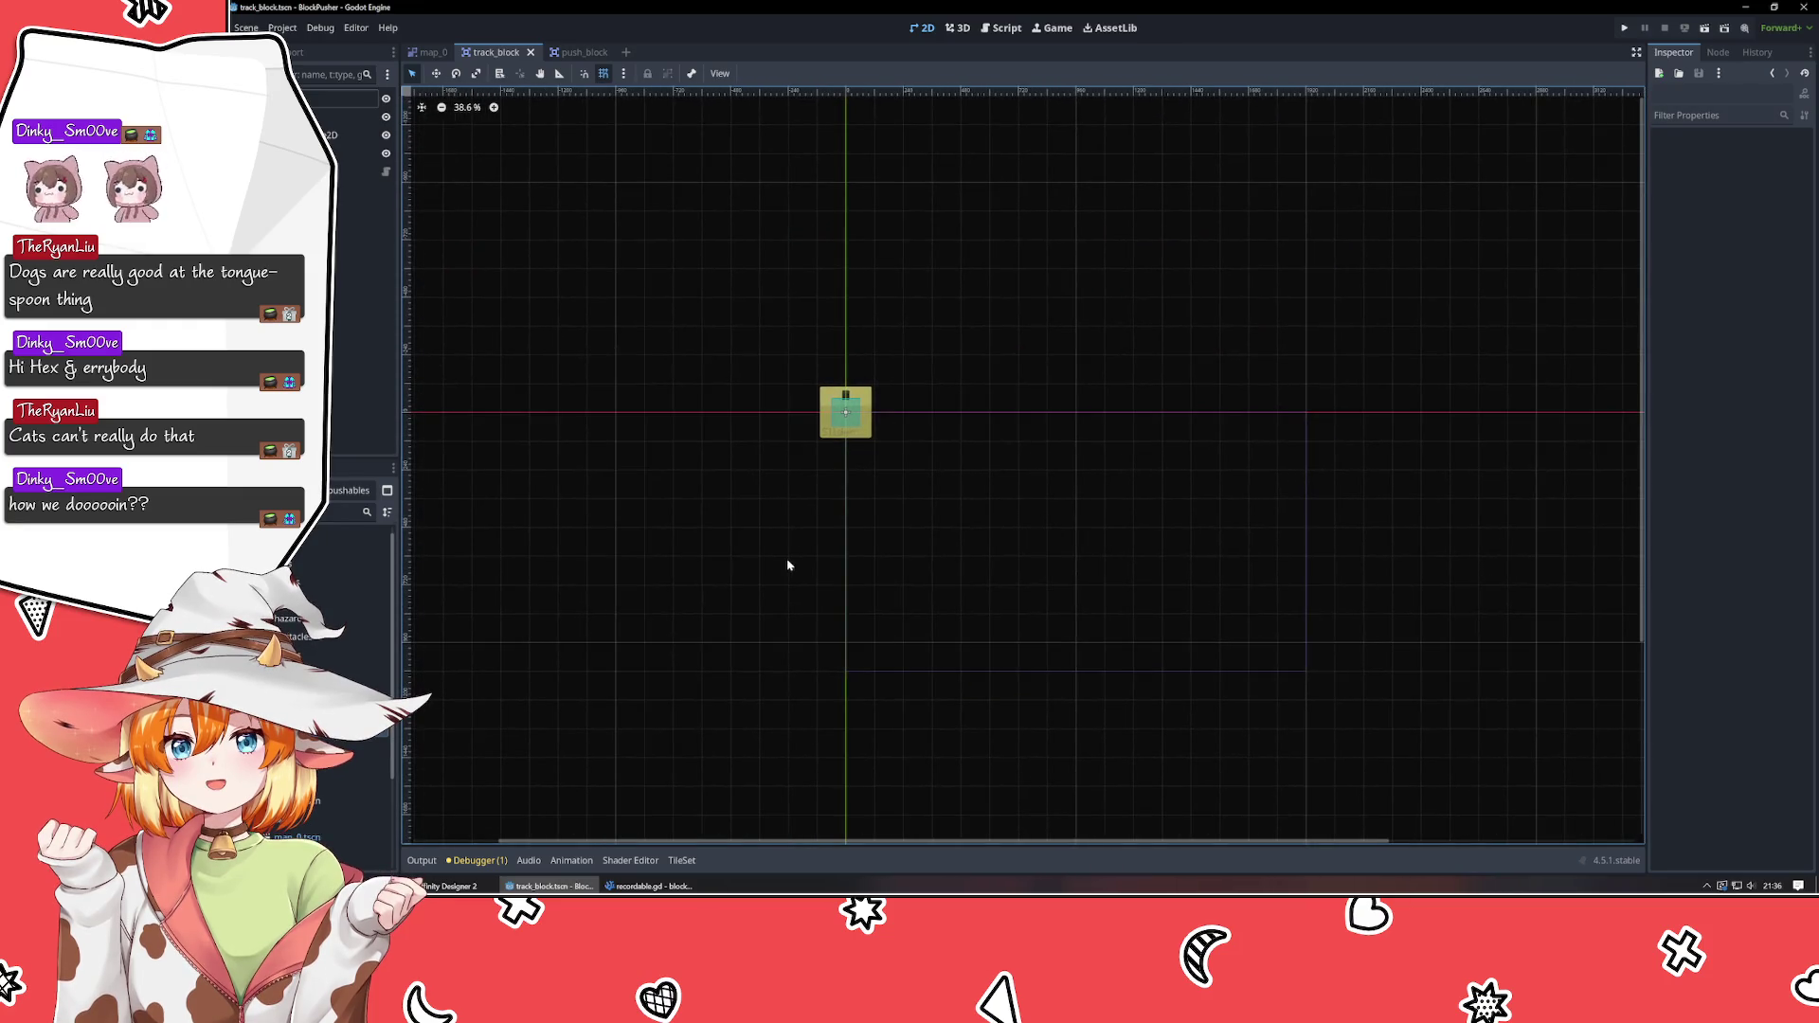
{"action": "scroll", "coordinate": [826, 508], "scroll_direction": "up", "scroll_amount": 4}
{"action": "left_click", "coordinate": [355, 98]}
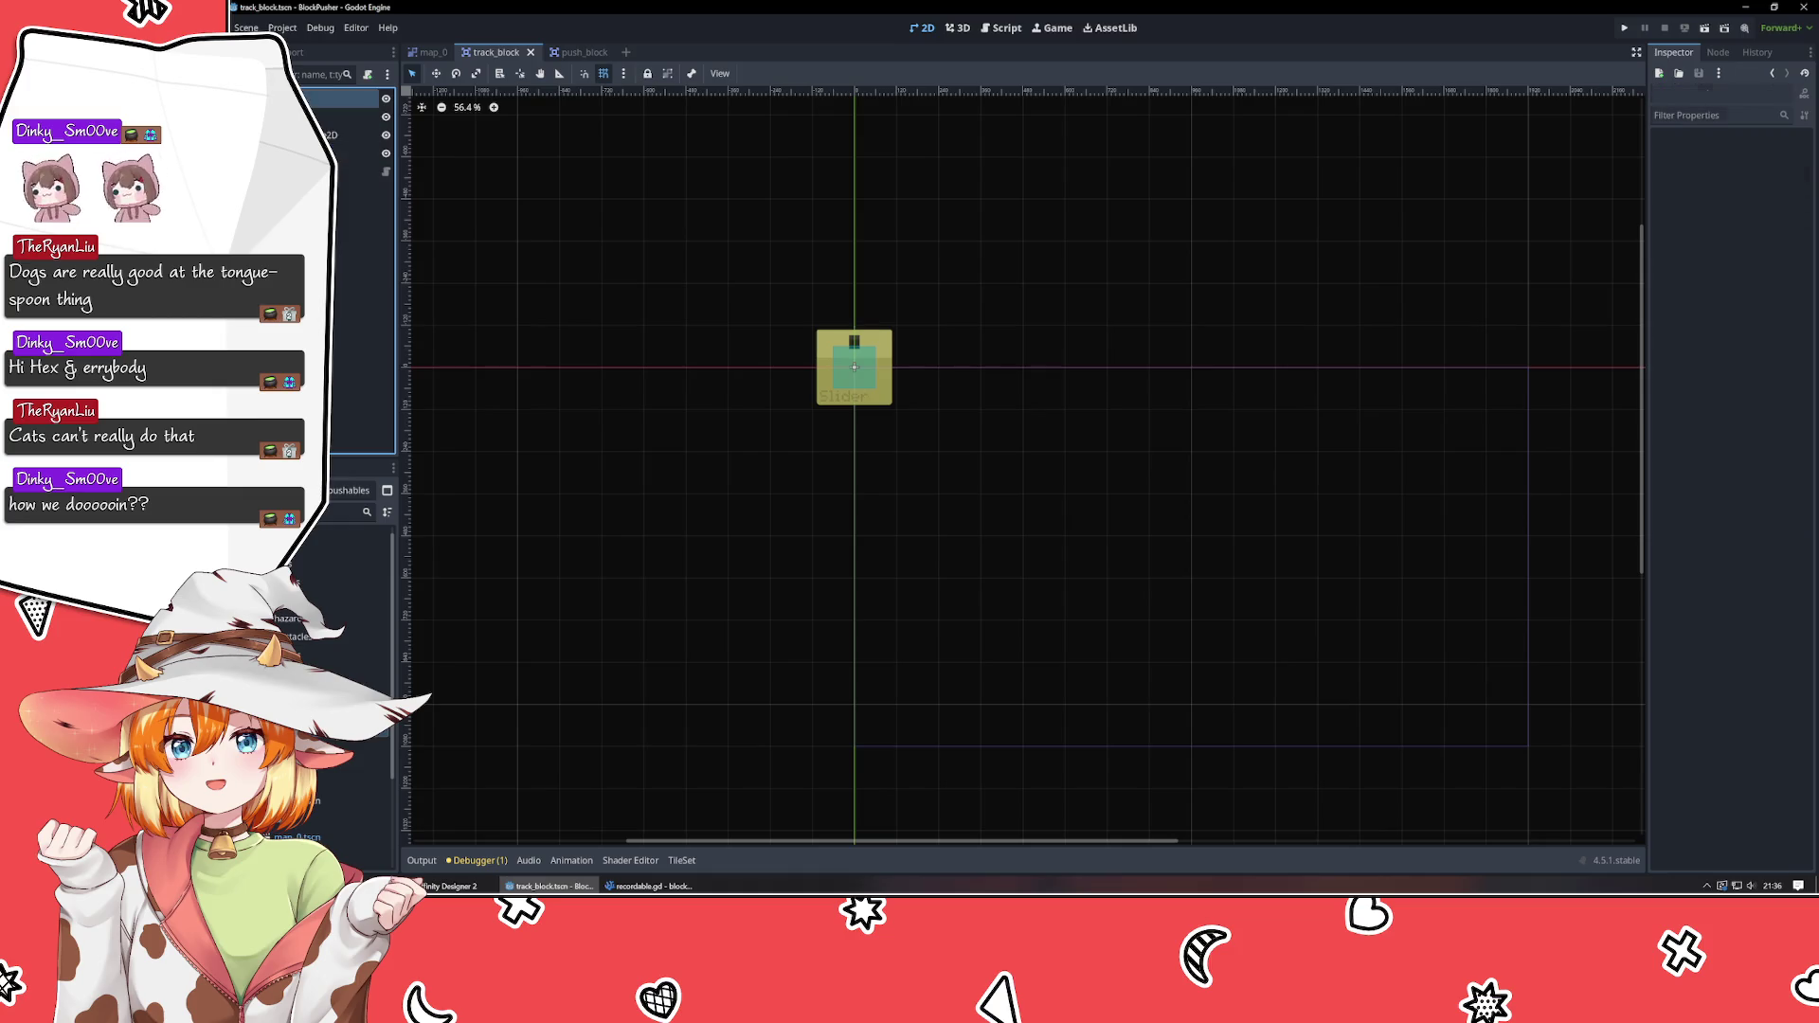
{"action": "left_click", "coordinate": [369, 76]}
{"action": "key", "text": "Return"}
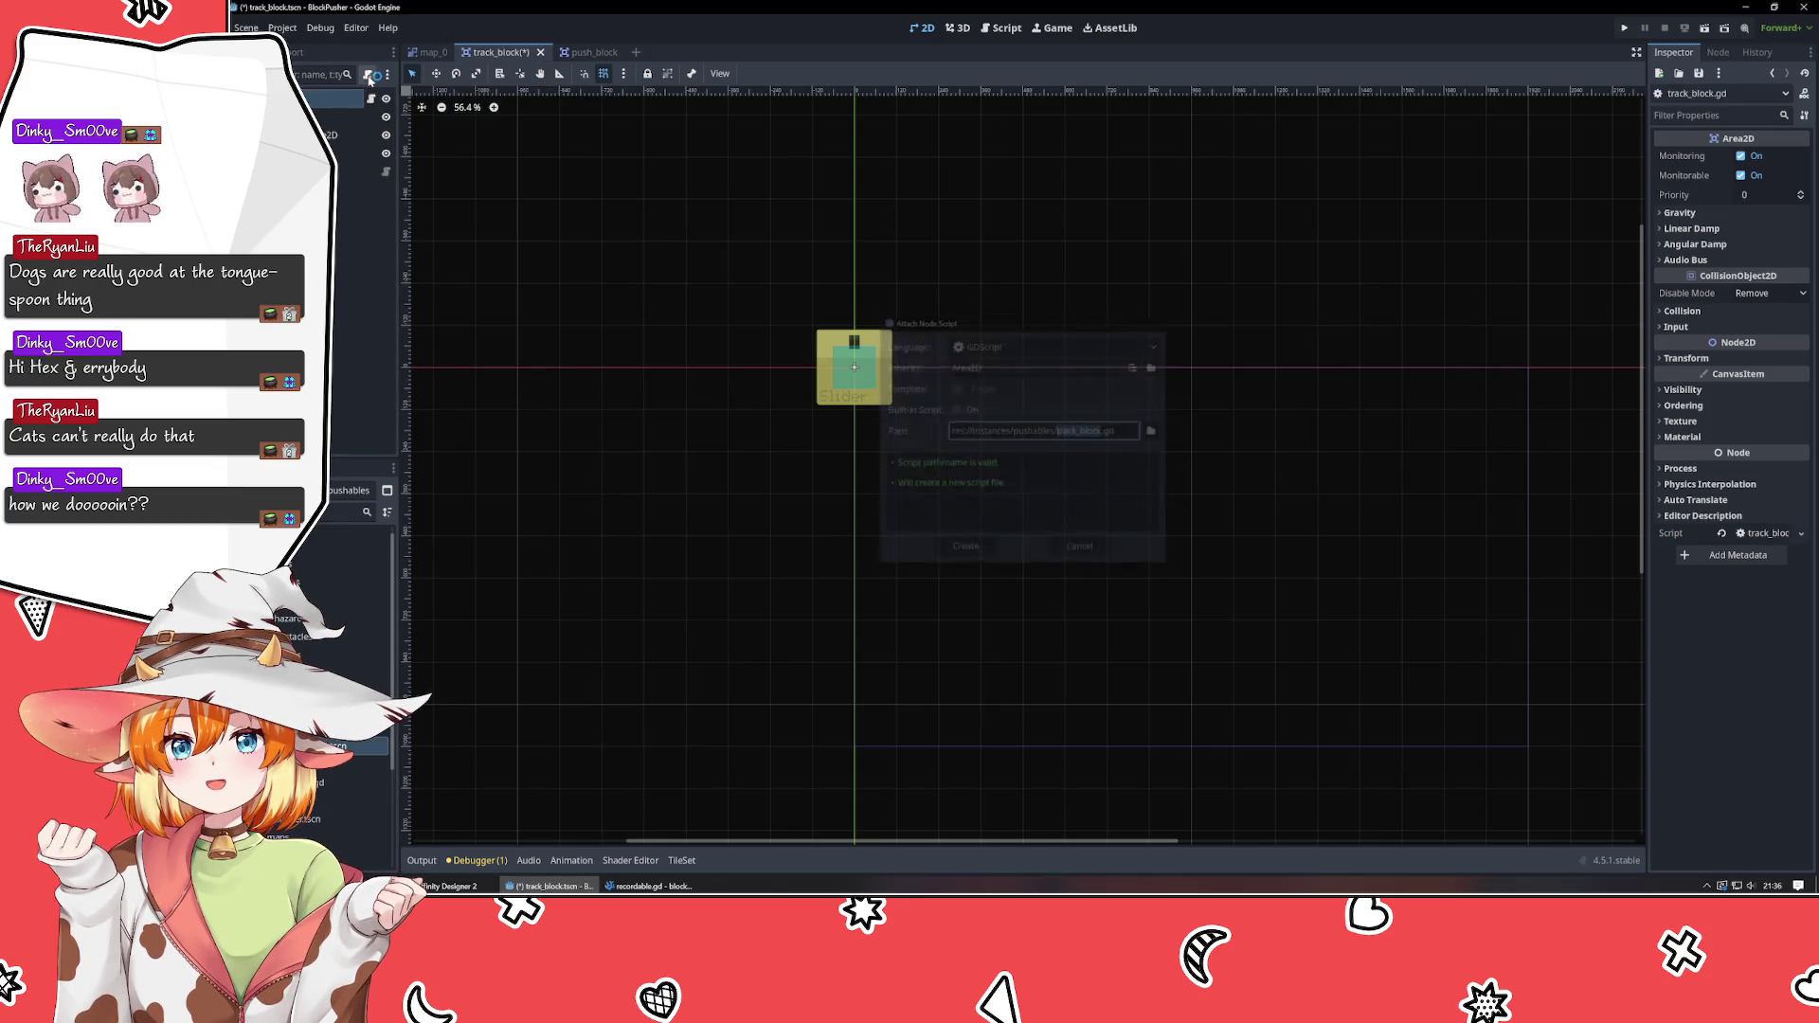
- Change the script's base class from Area2D to PushBlock
{"action": "key", "text": "BackSpace"}
{"action": "key", "text": "BackSpace"}
{"action": "key", "text": "BackSpace"}
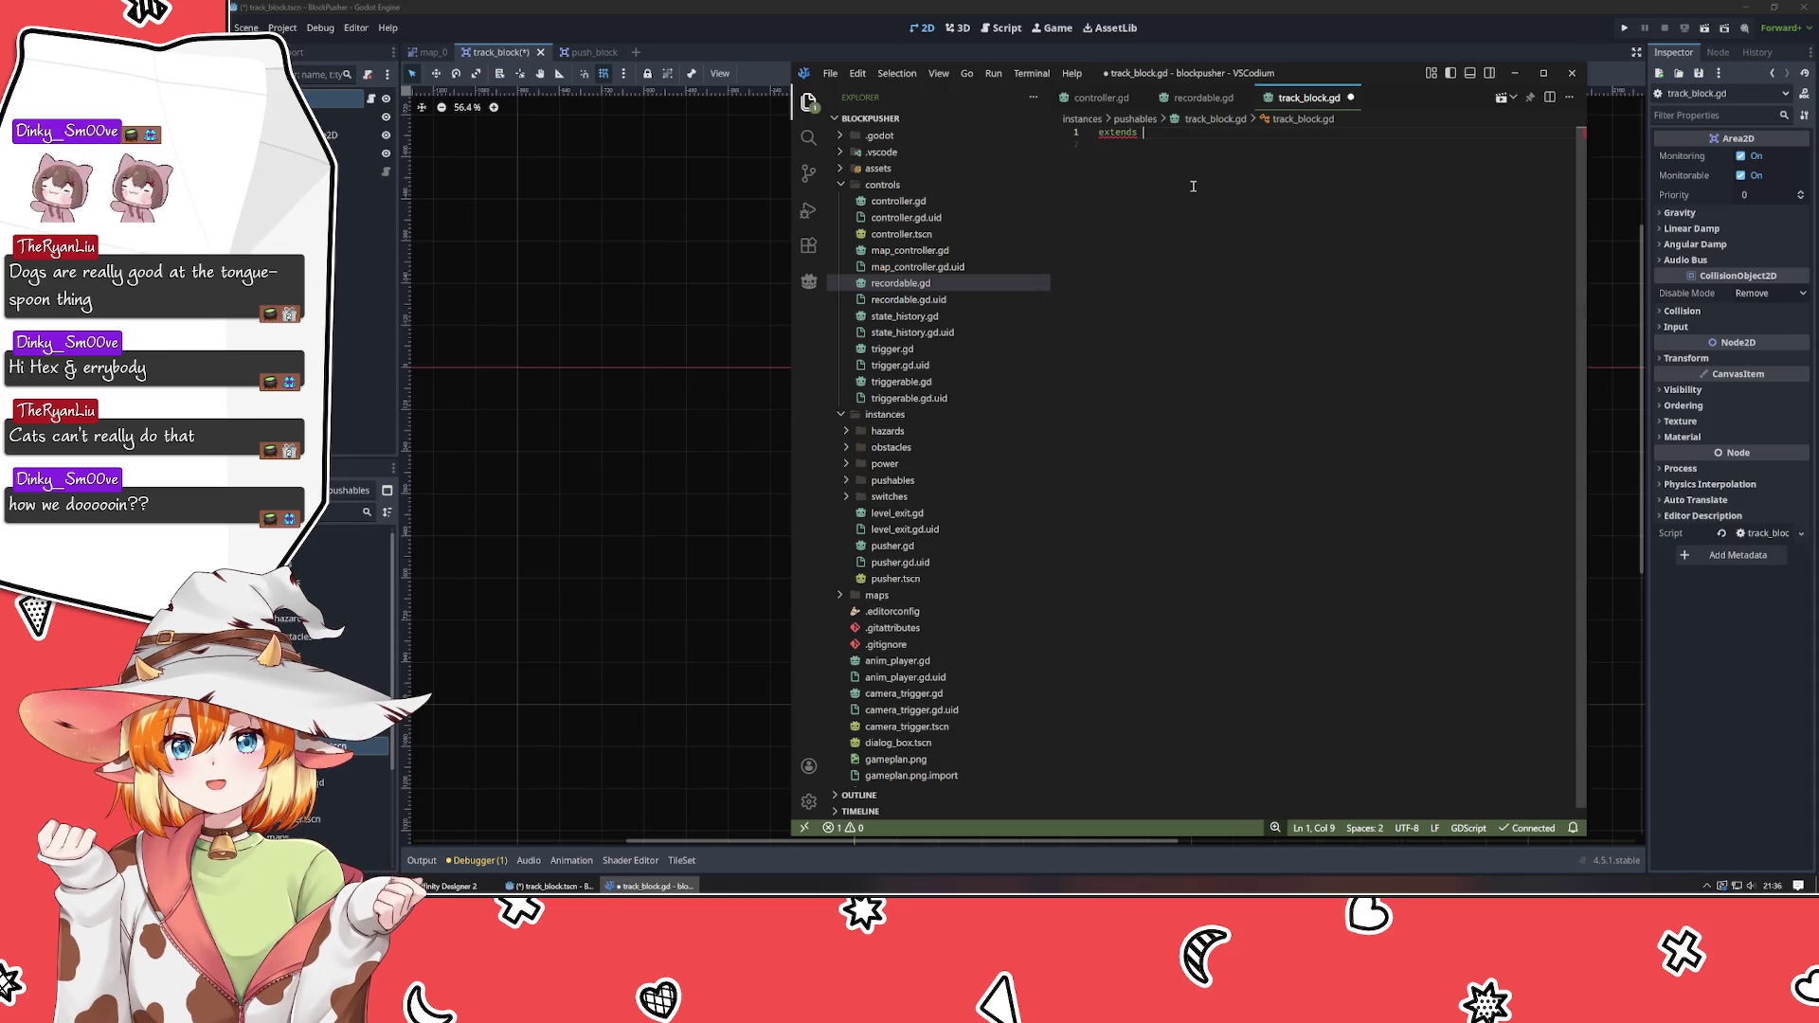
{"action": "type", "text": "P"}
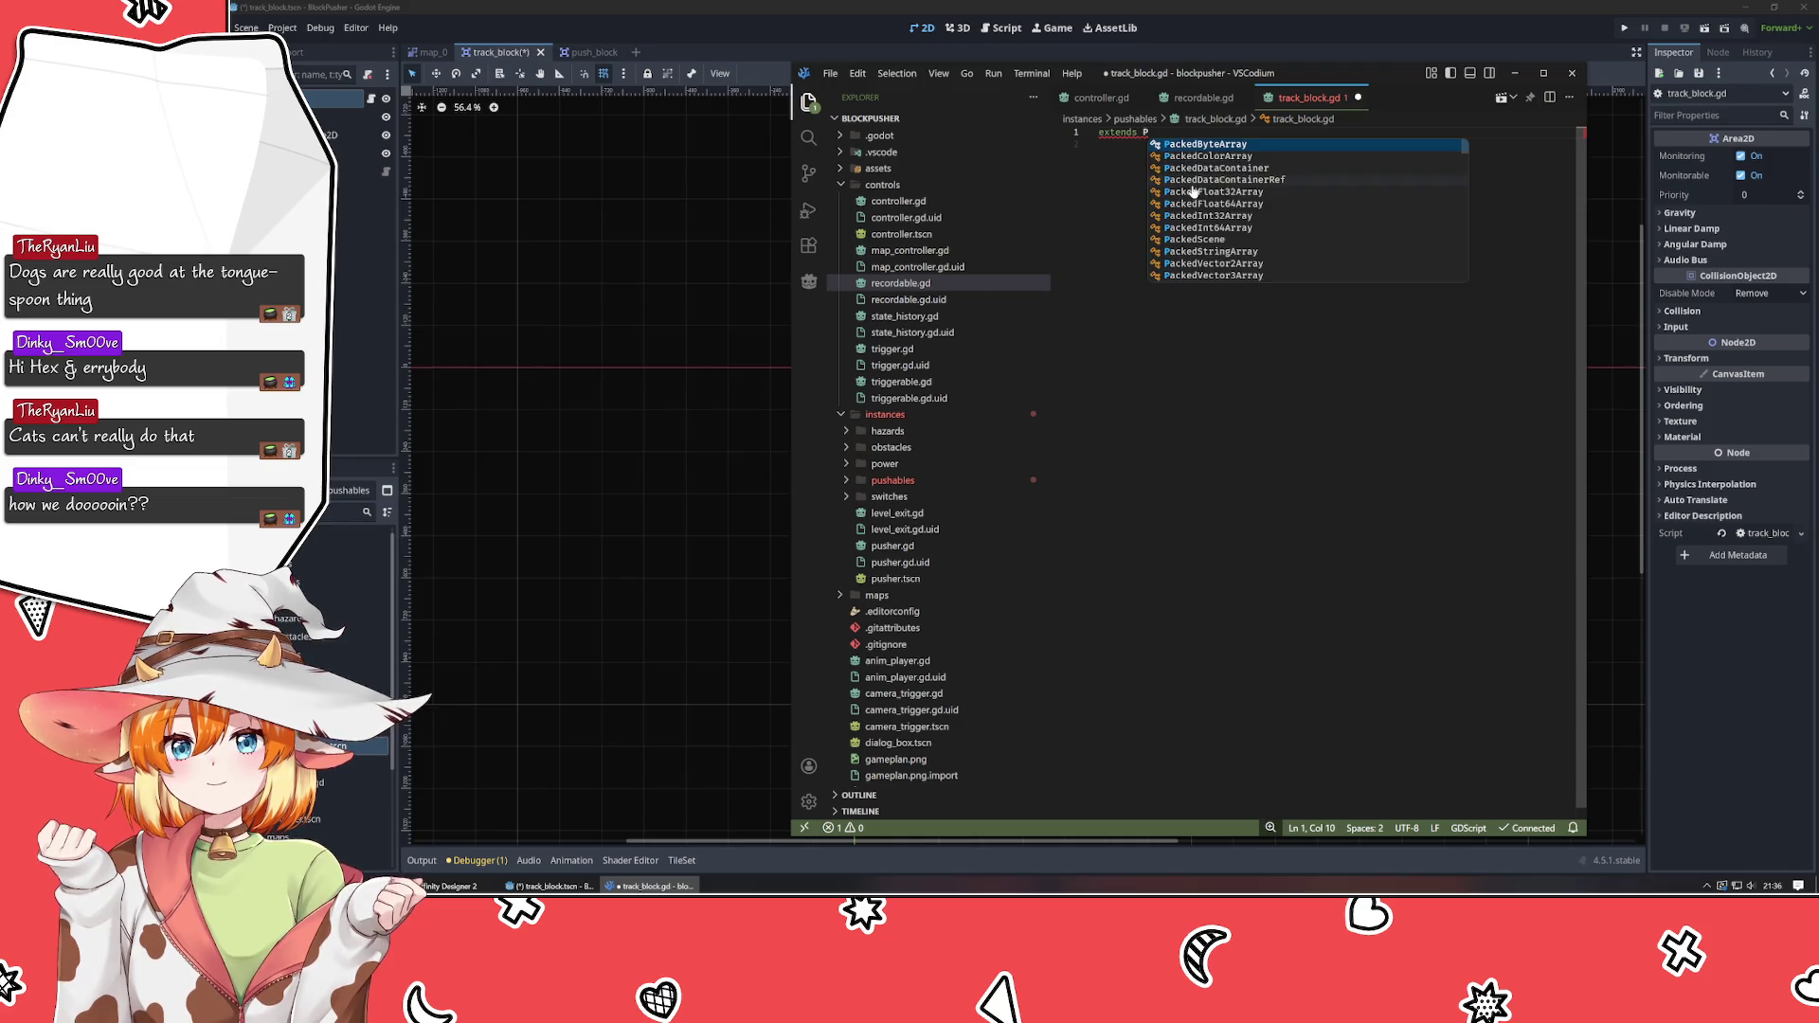
{"action": "type", "text": "ysh"}
{"action": "key", "text": "BackSpace"}
{"action": "key", "text": "BackSpace"}
{"action": "key", "text": "BackSpace"}
{"action": "type", "text": "ushB"}
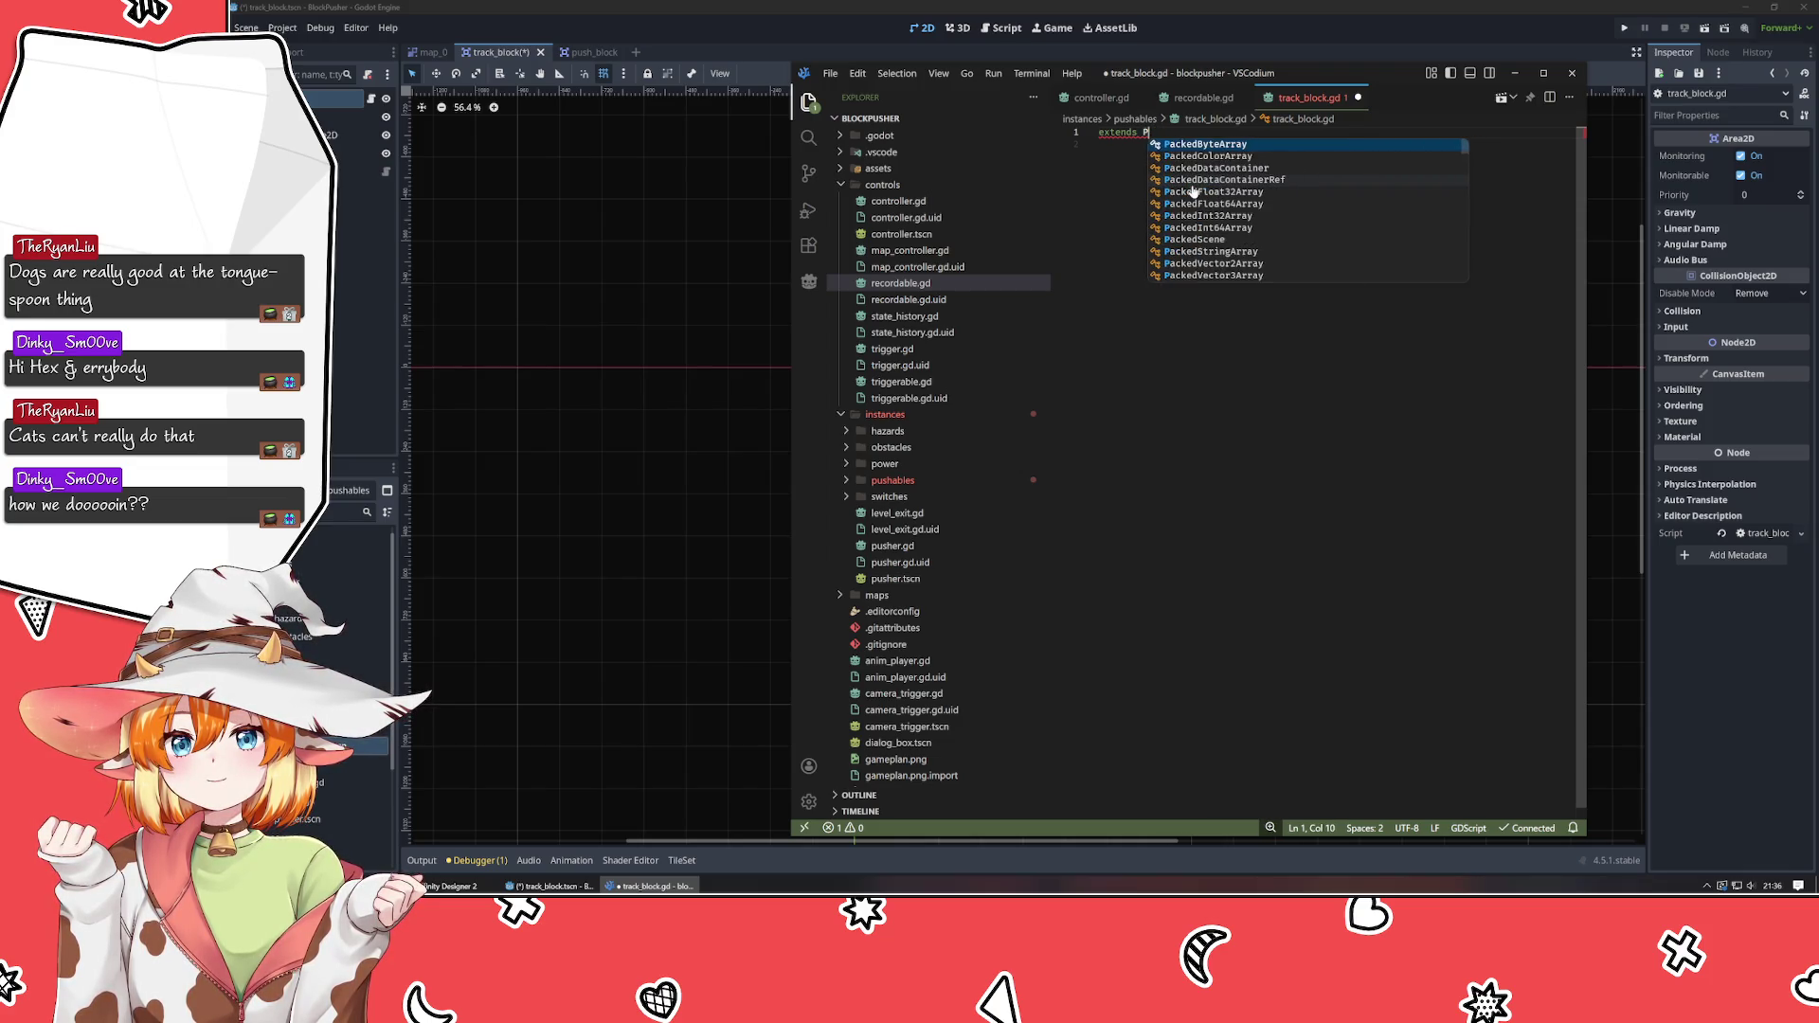
{"action": "key", "text": "Tab"}
{"action": "key", "text": "Return"}
{"action": "key", "text": "Return"}
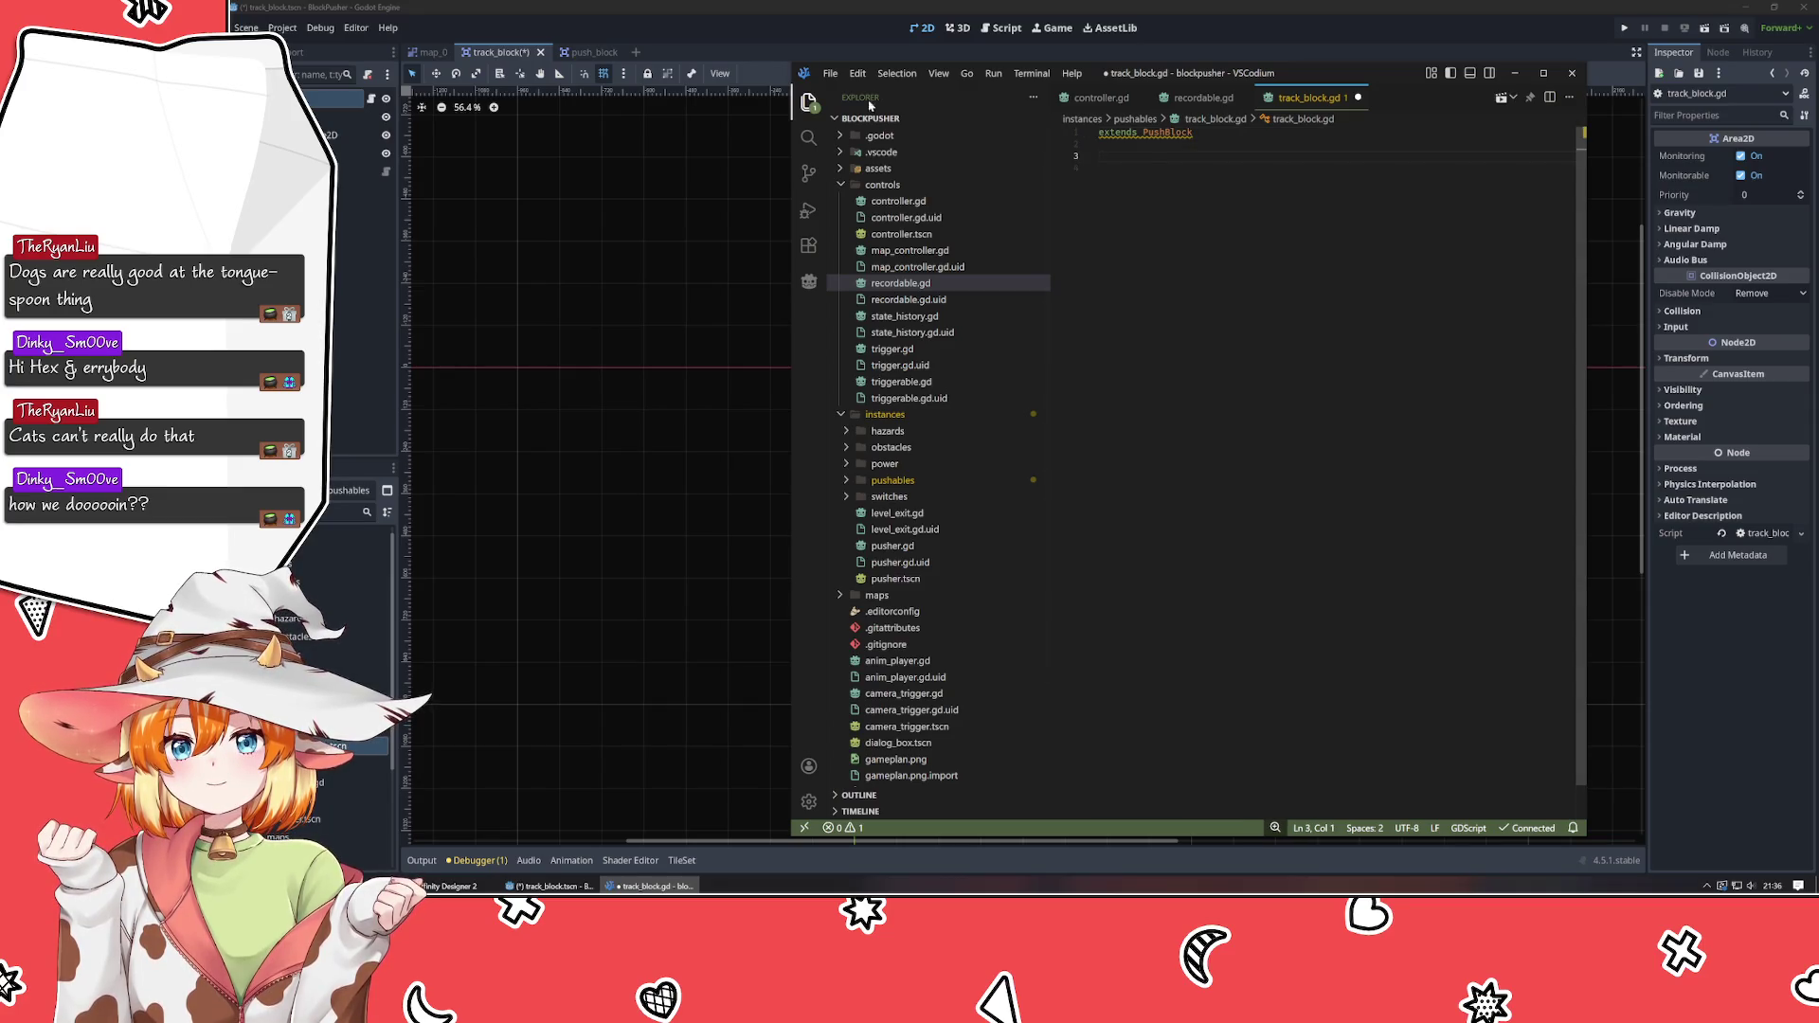
{"action": "mouse_move", "coordinate": [1145, 132]}
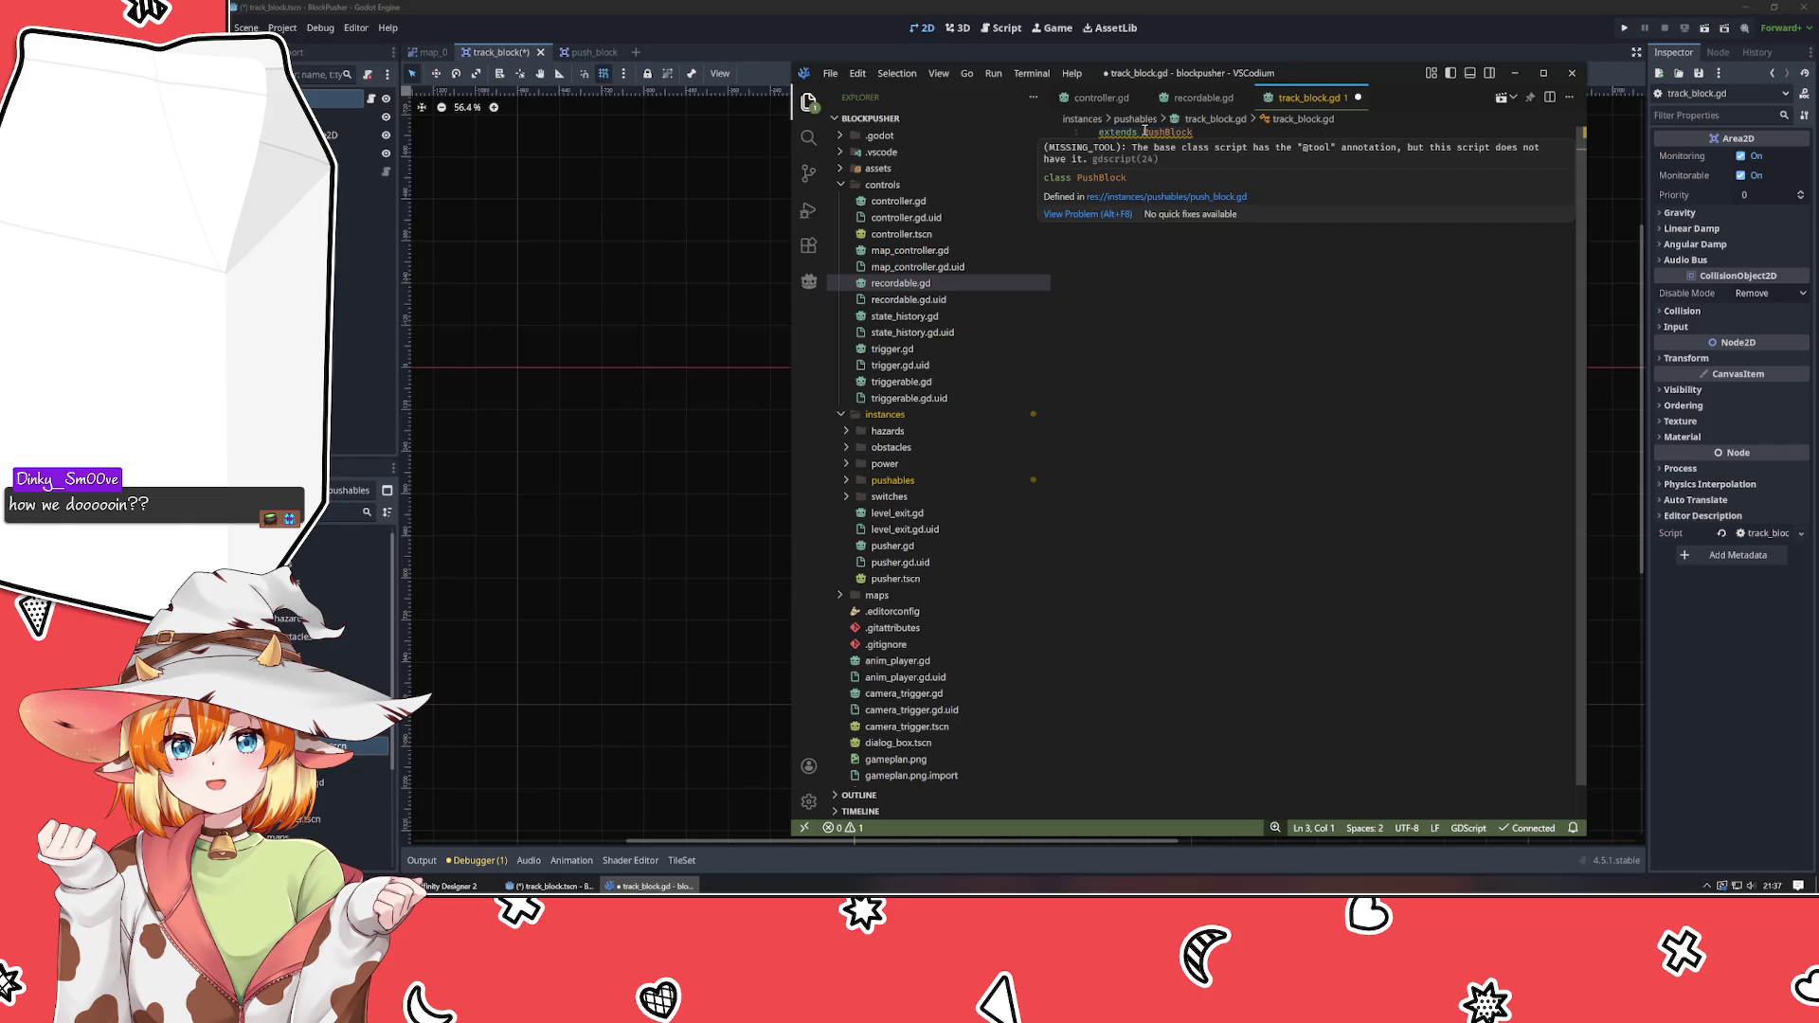
{"action": "key", "text": "Return"}
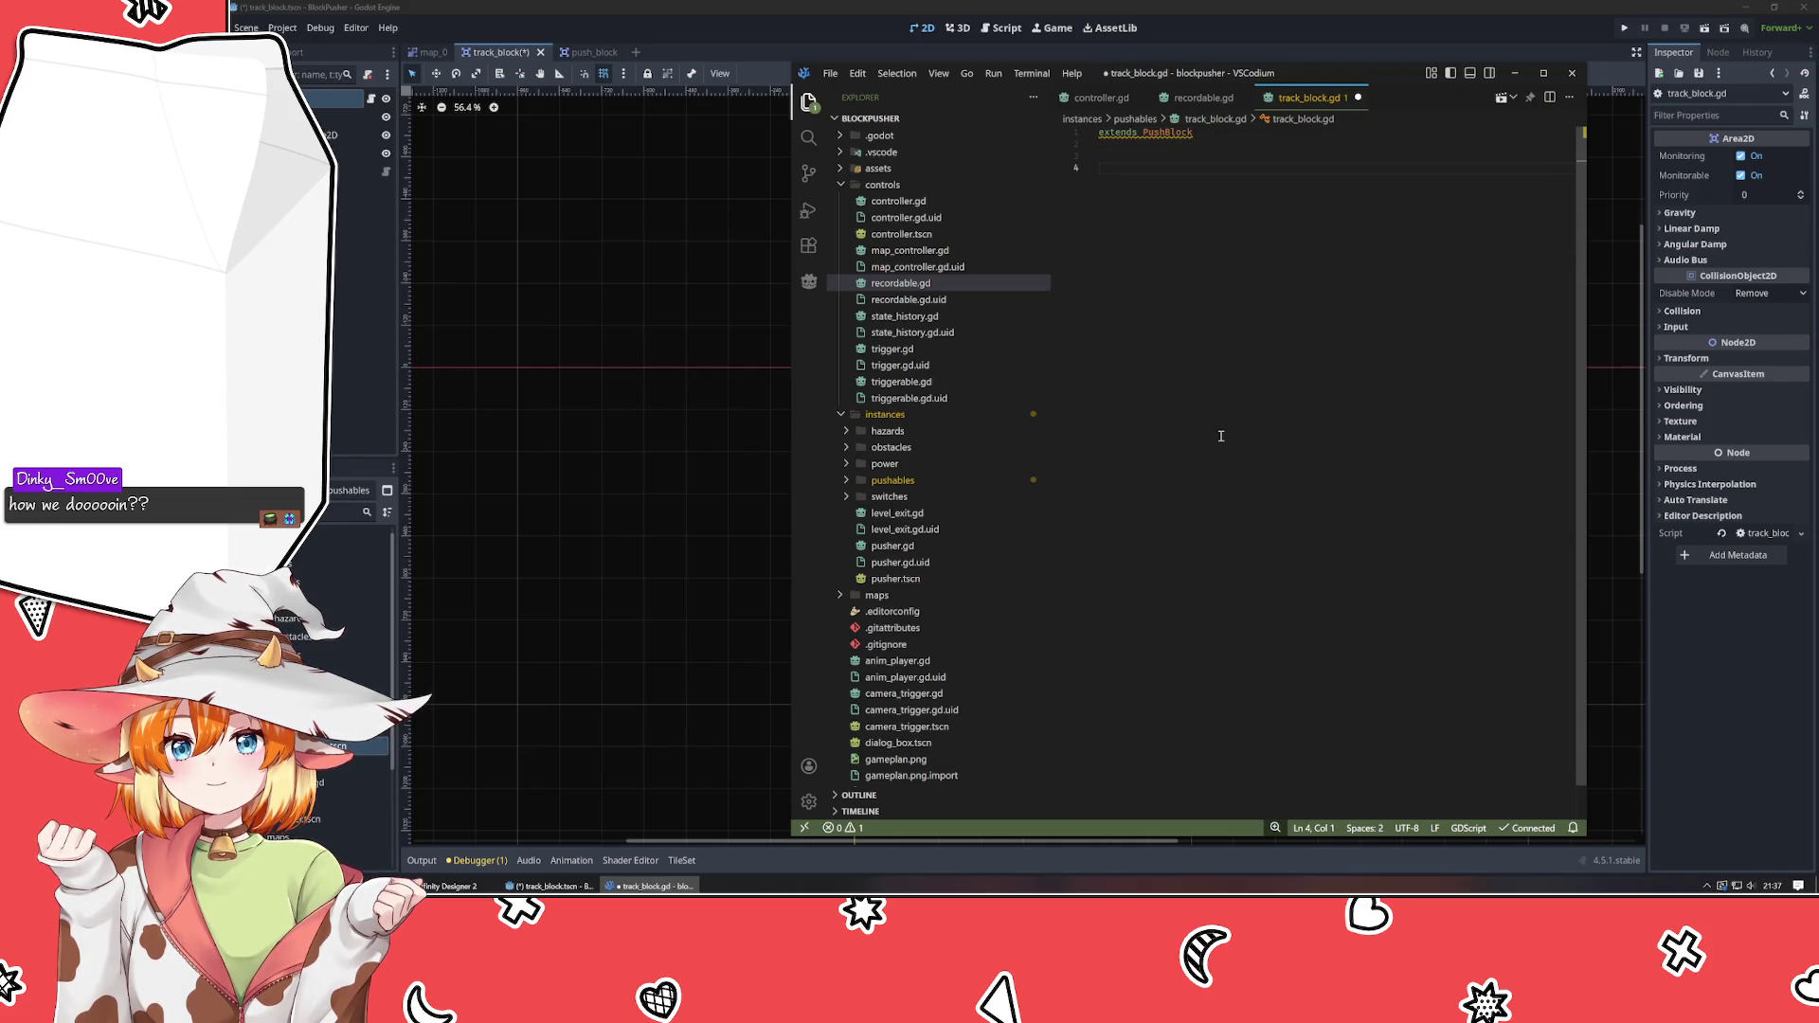
{"action": "key", "text": "ctrl+Home"}
{"action": "key", "text": "Return"}
{"action": "key", "text": "Up"}
{"action": "type", "text": "@tool"}
{"action": "key", "text": "Down"}
{"action": "key", "text": "Down"}
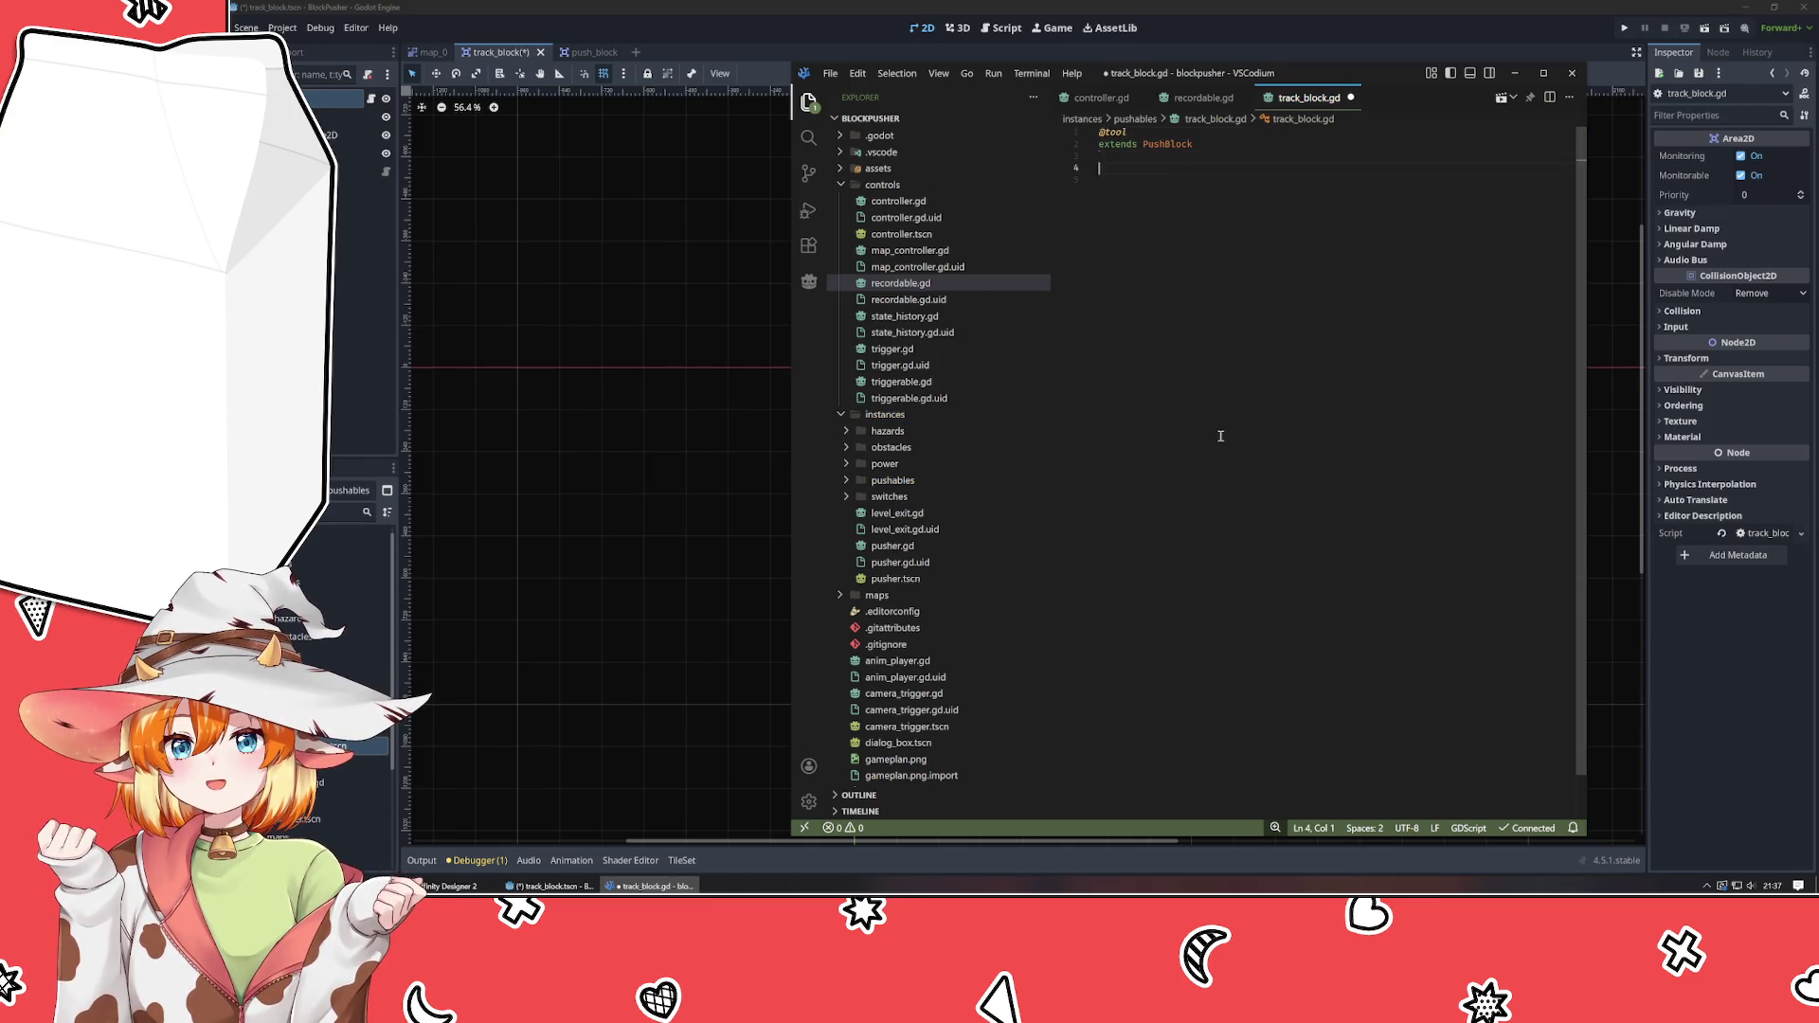
{"action": "key", "text": "Return"}
{"action": "key", "text": "Return"}
{"action": "key", "text": "Return"}
{"action": "key", "text": "Up"}
{"action": "key", "text": "Up"}
{"action": "key", "text": "Up"}
{"action": "key", "text": "ctrl+s"}
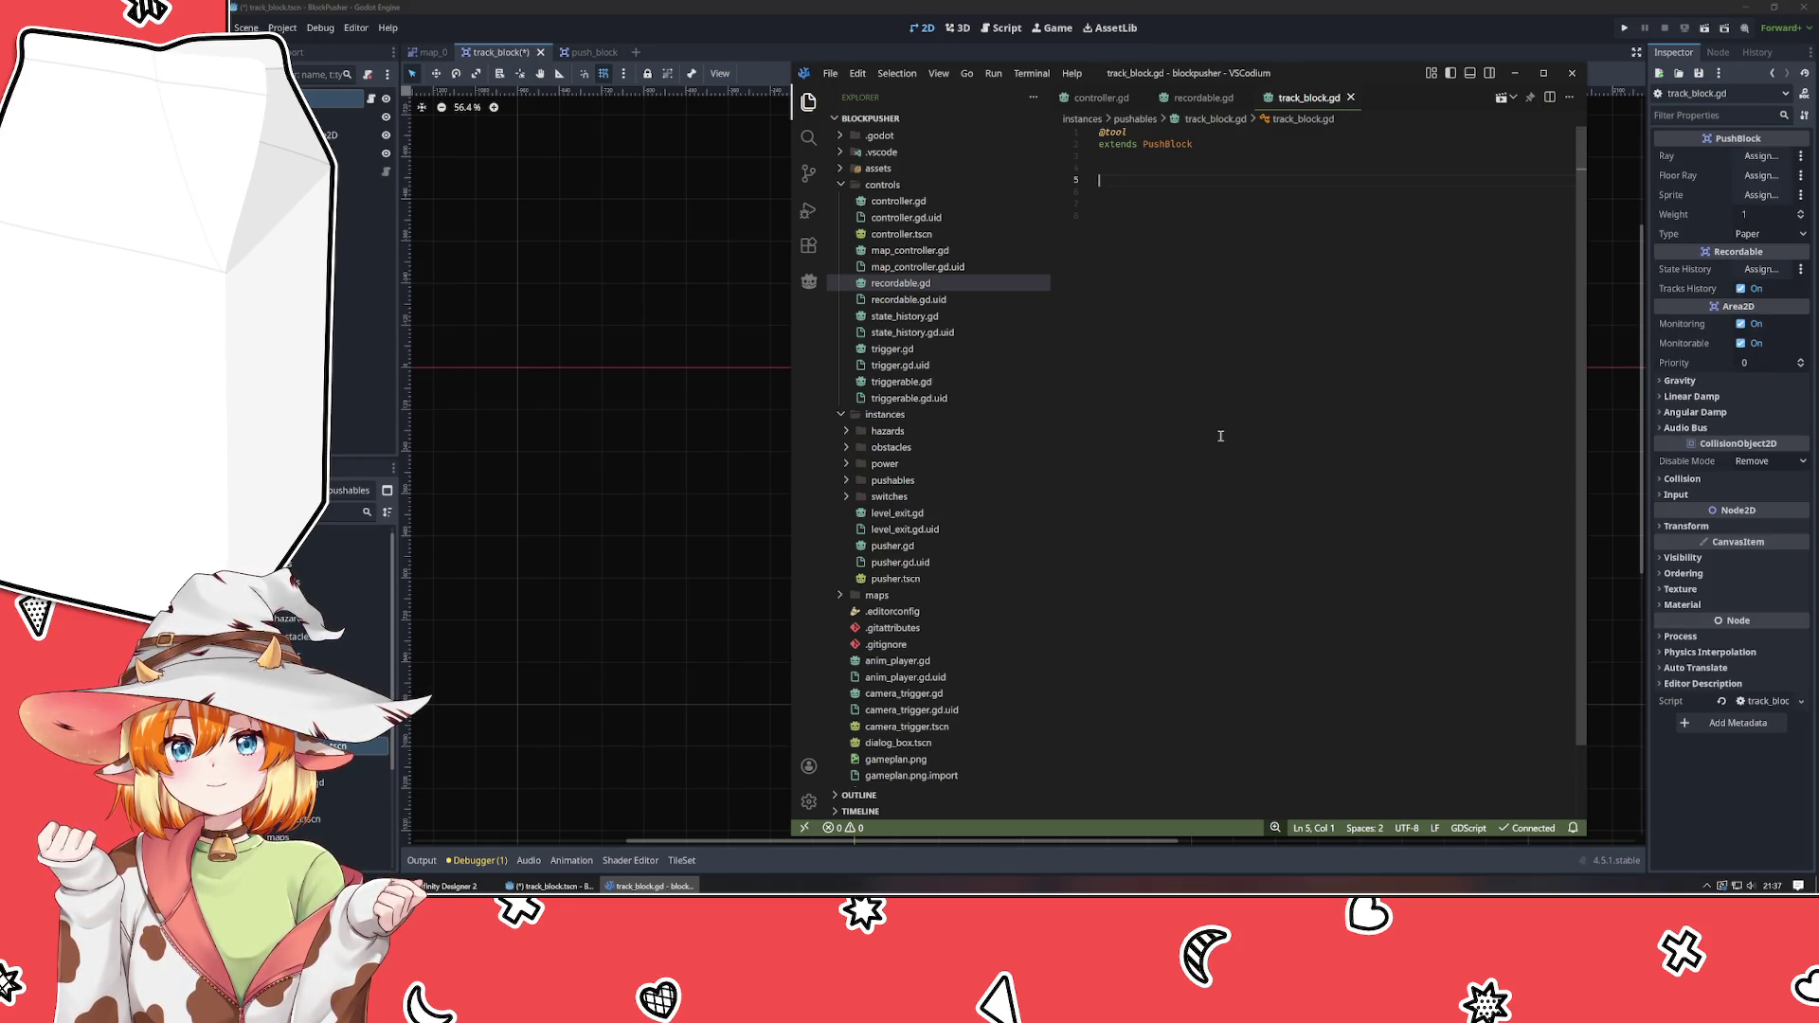
{"action": "left_click", "coordinate": [481, 426]}
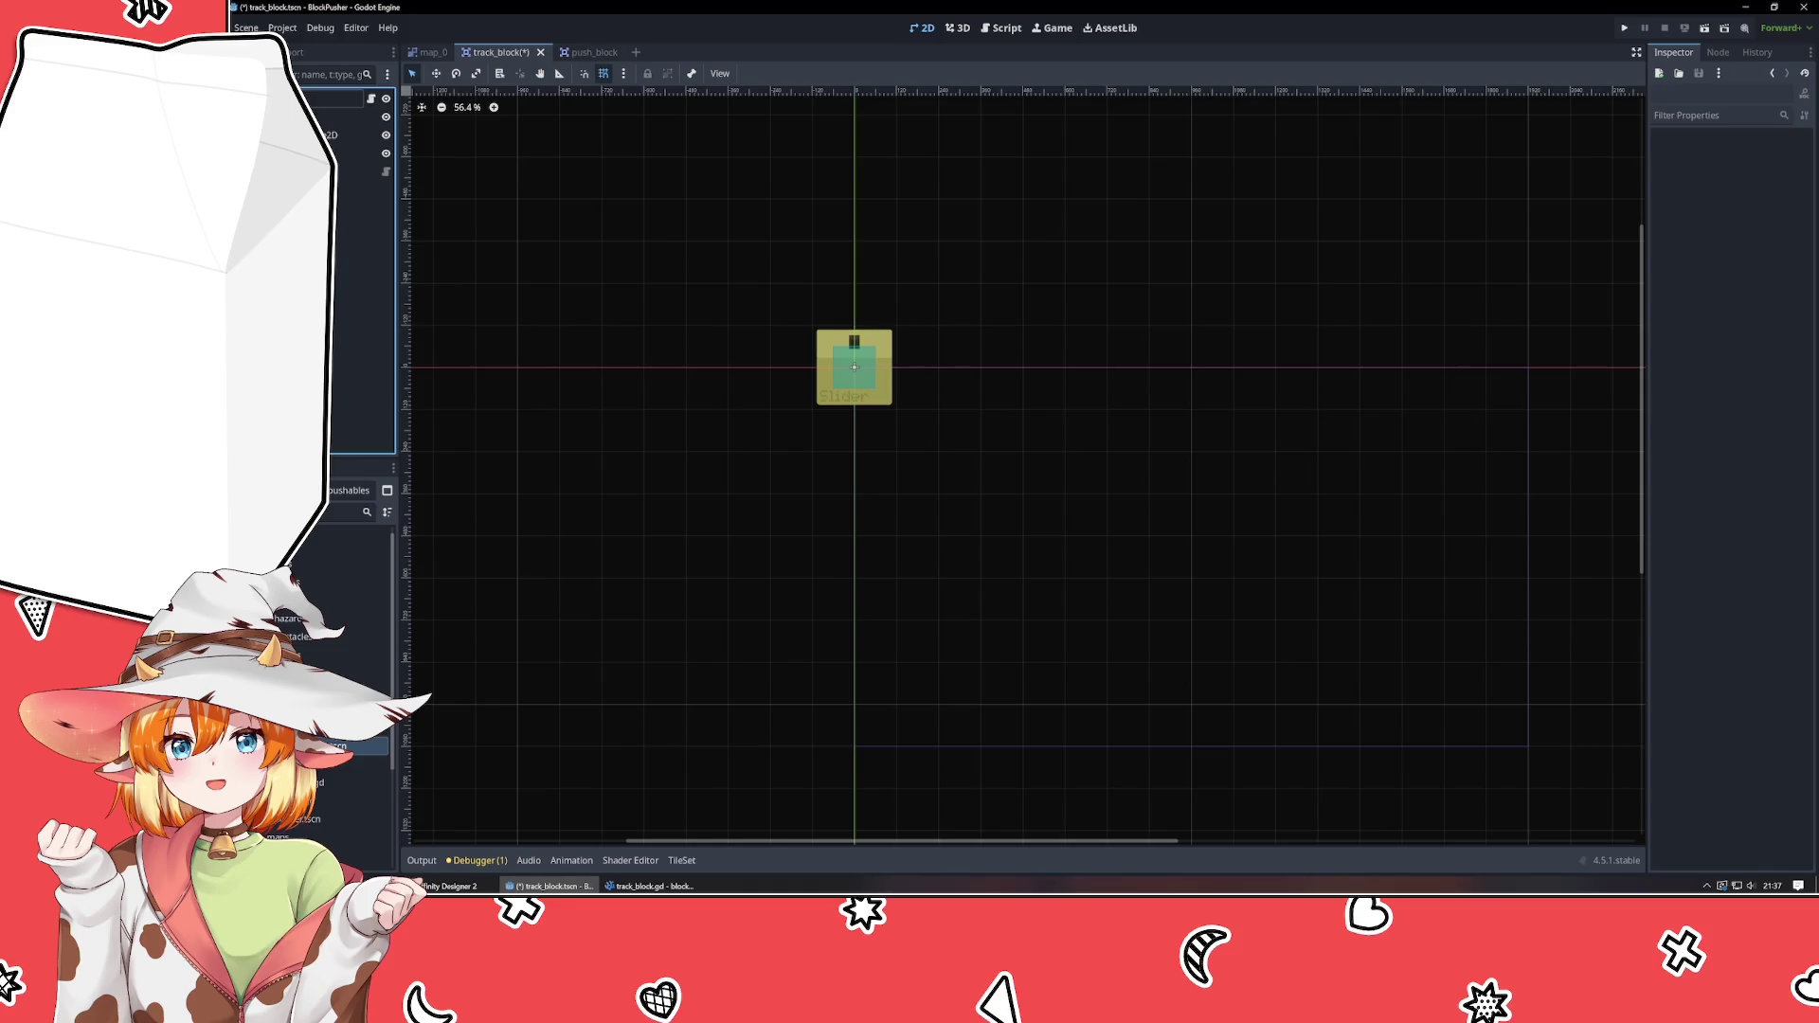
- In a new Firefox tab, search for 'cat drink water method' and skim the results
{"action": "key", "text": "alt+Tab"}
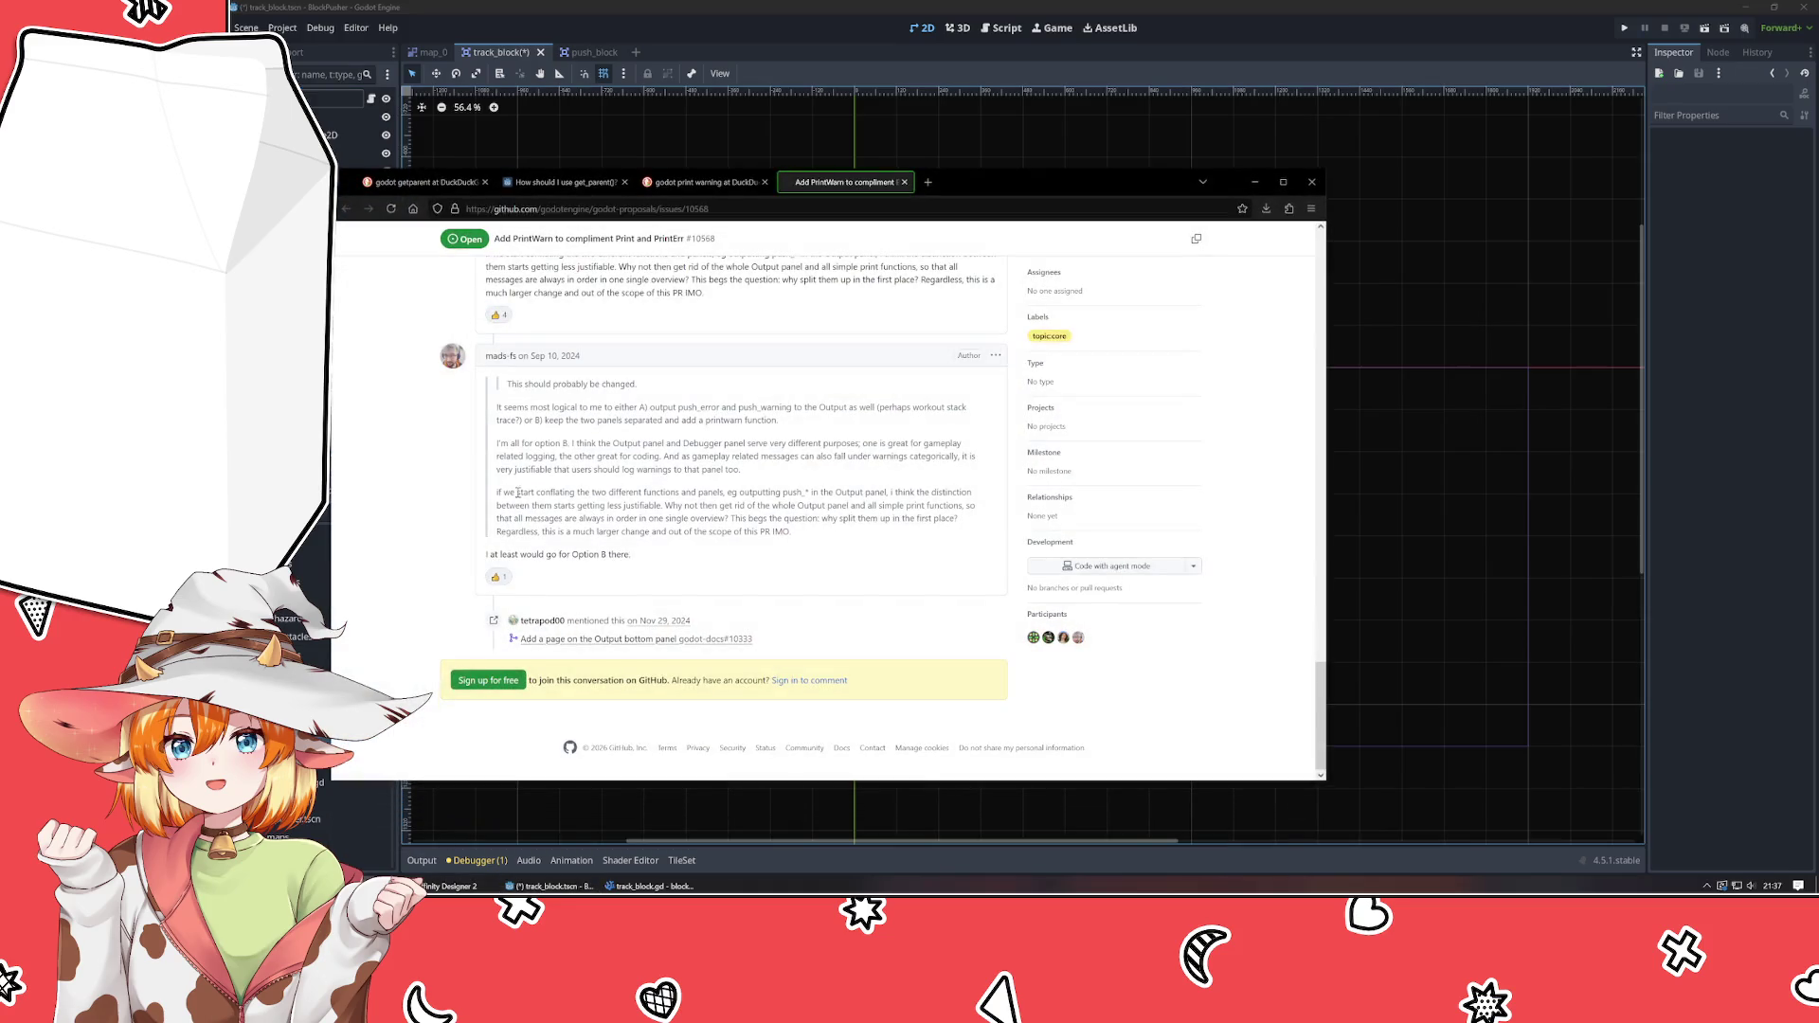
{"action": "key", "text": "ctrl+t"}
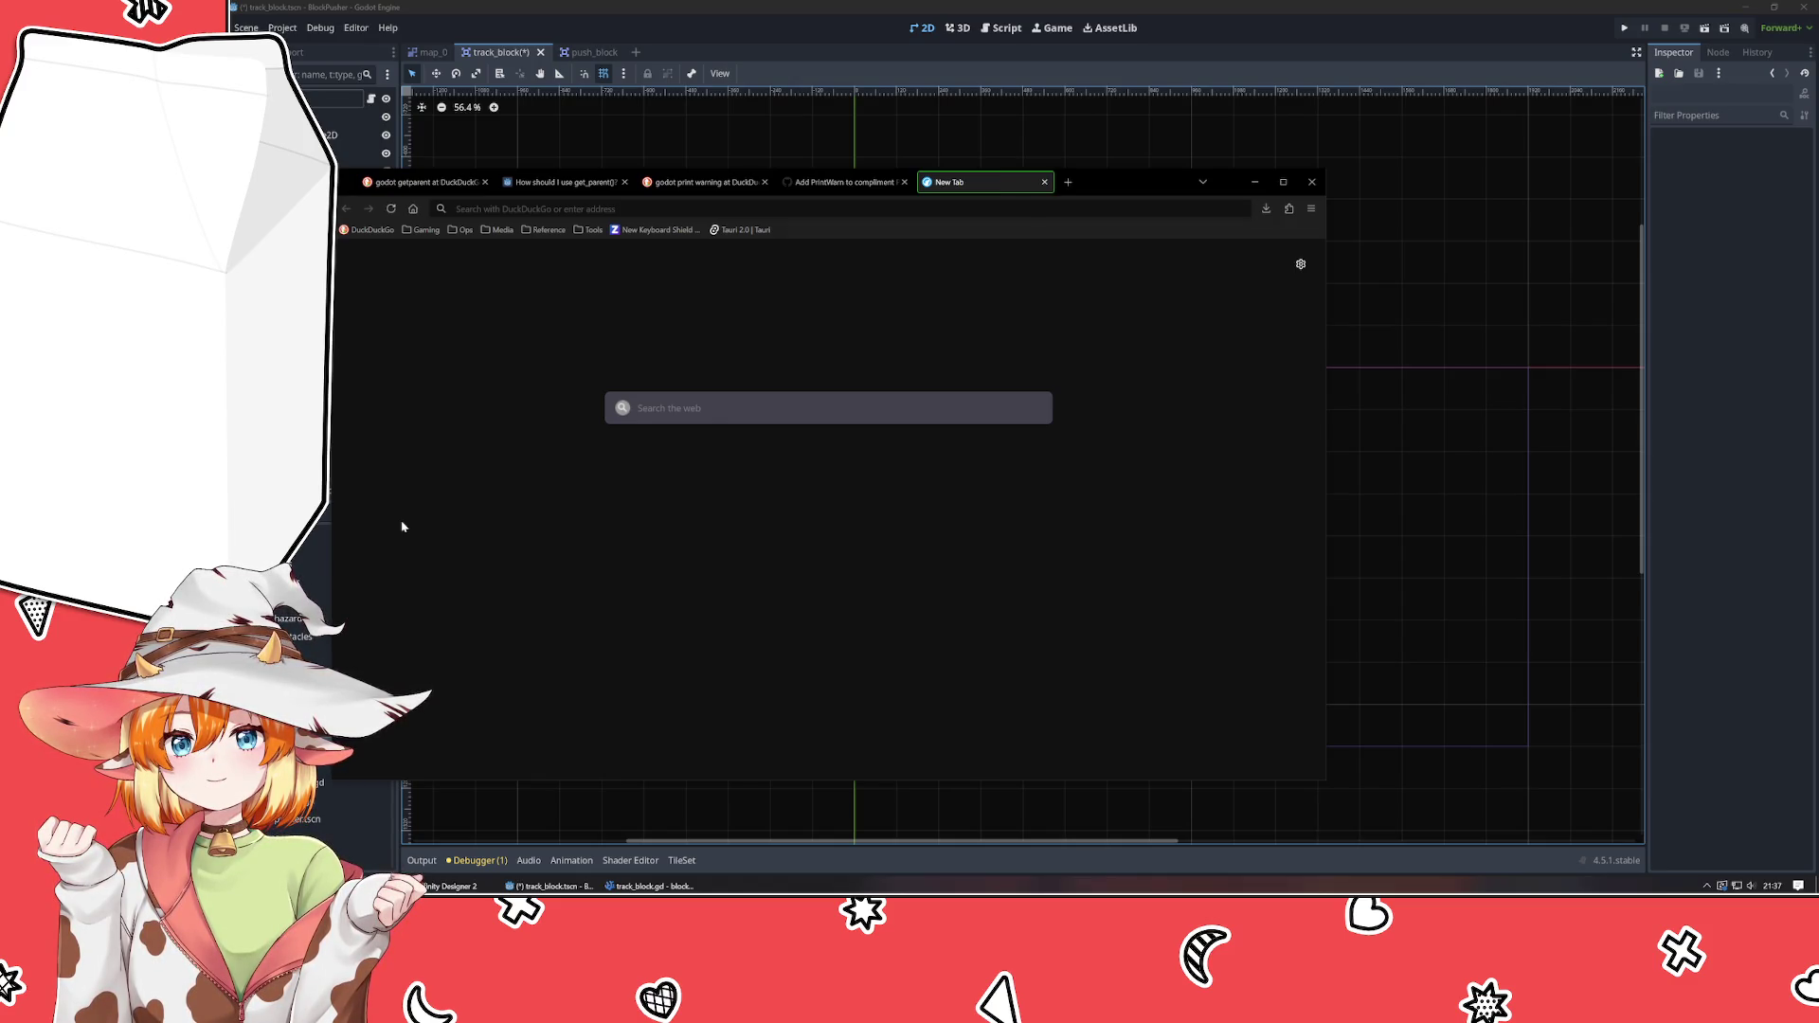
{"action": "type", "text": "cat drink wate"}
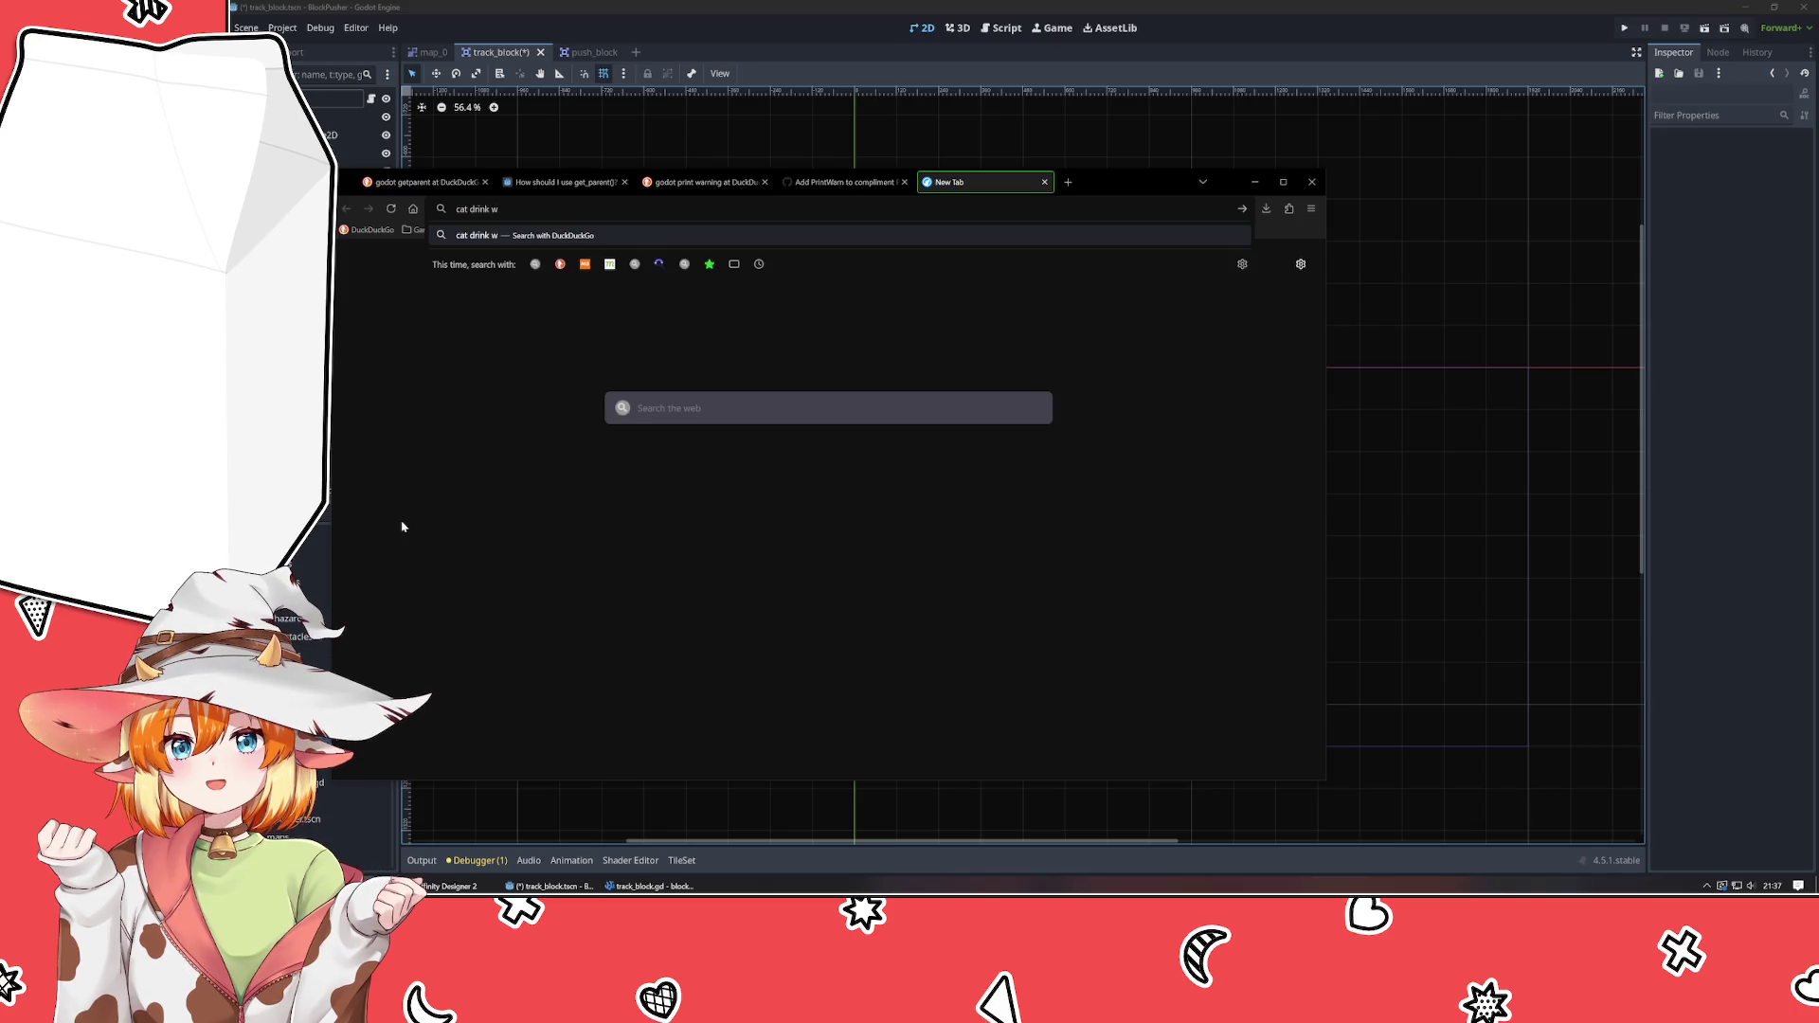
{"action": "type", "text": "r method"}
{"action": "key", "text": "Return"}
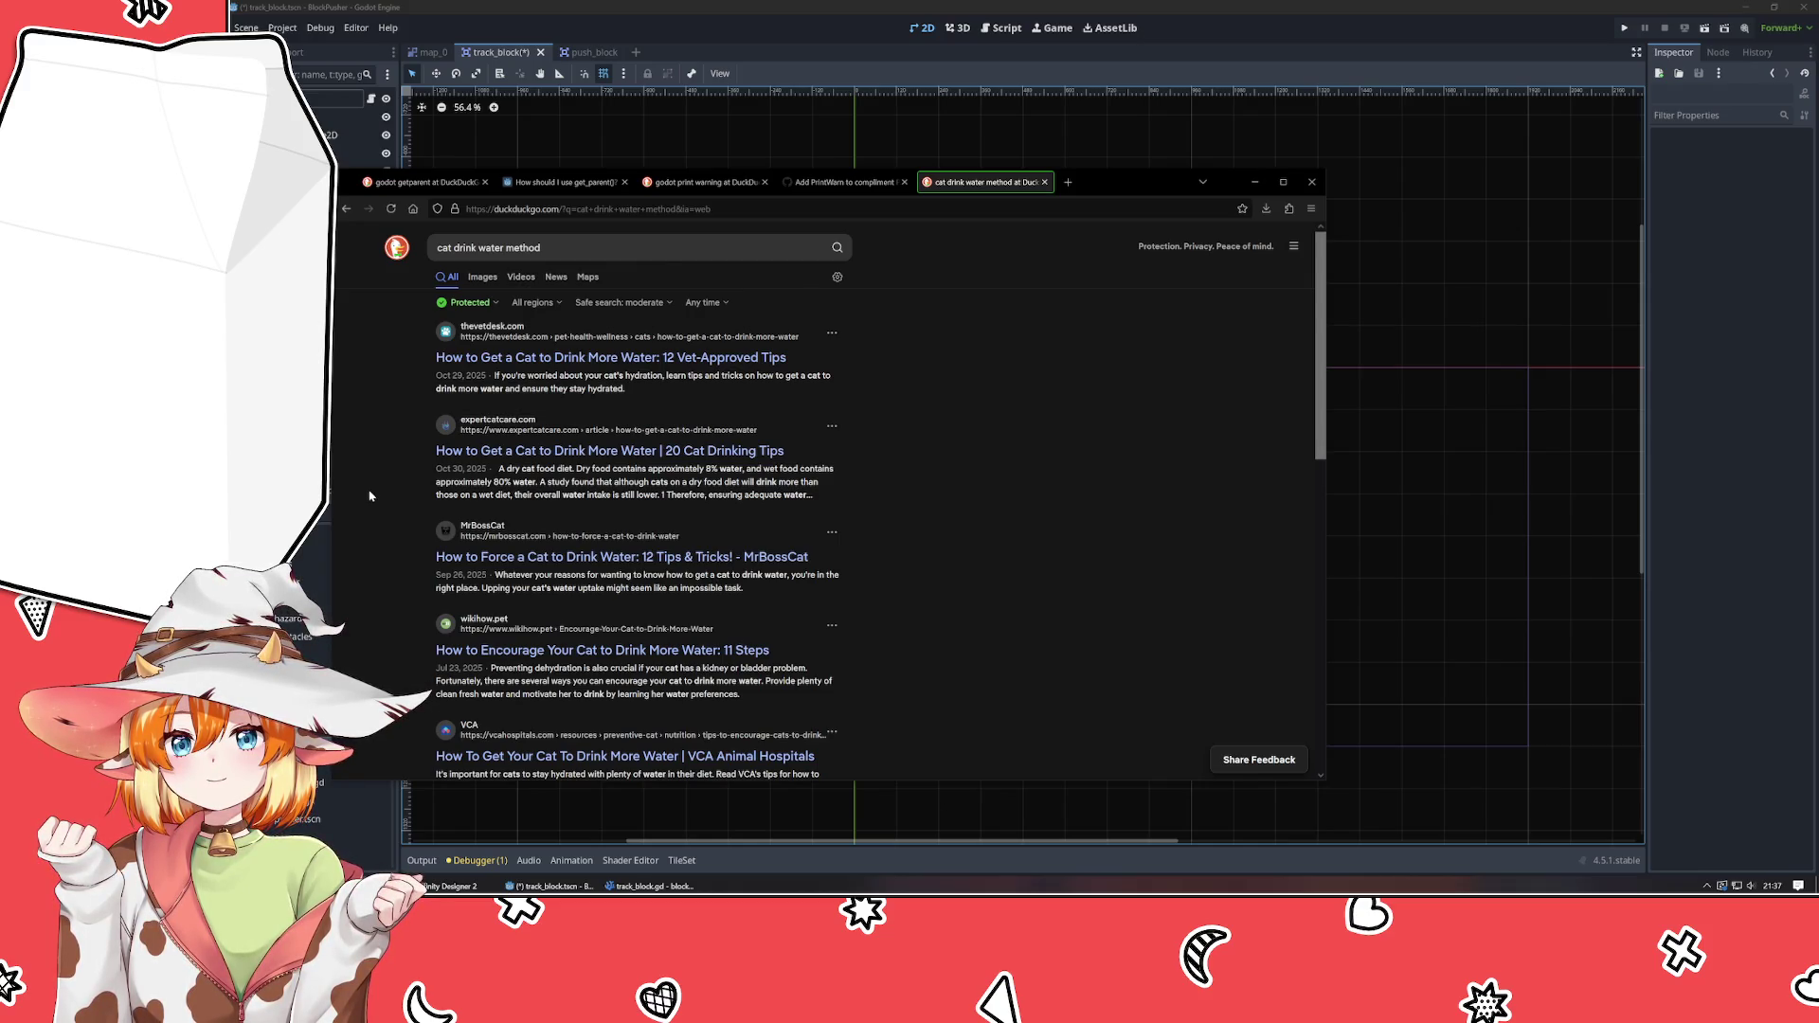
{"action": "scroll", "coordinate": [369, 492], "scroll_direction": "down", "scroll_amount": 3}
{"action": "scroll", "coordinate": [369, 495], "scroll_direction": "down", "scroll_amount": 2}
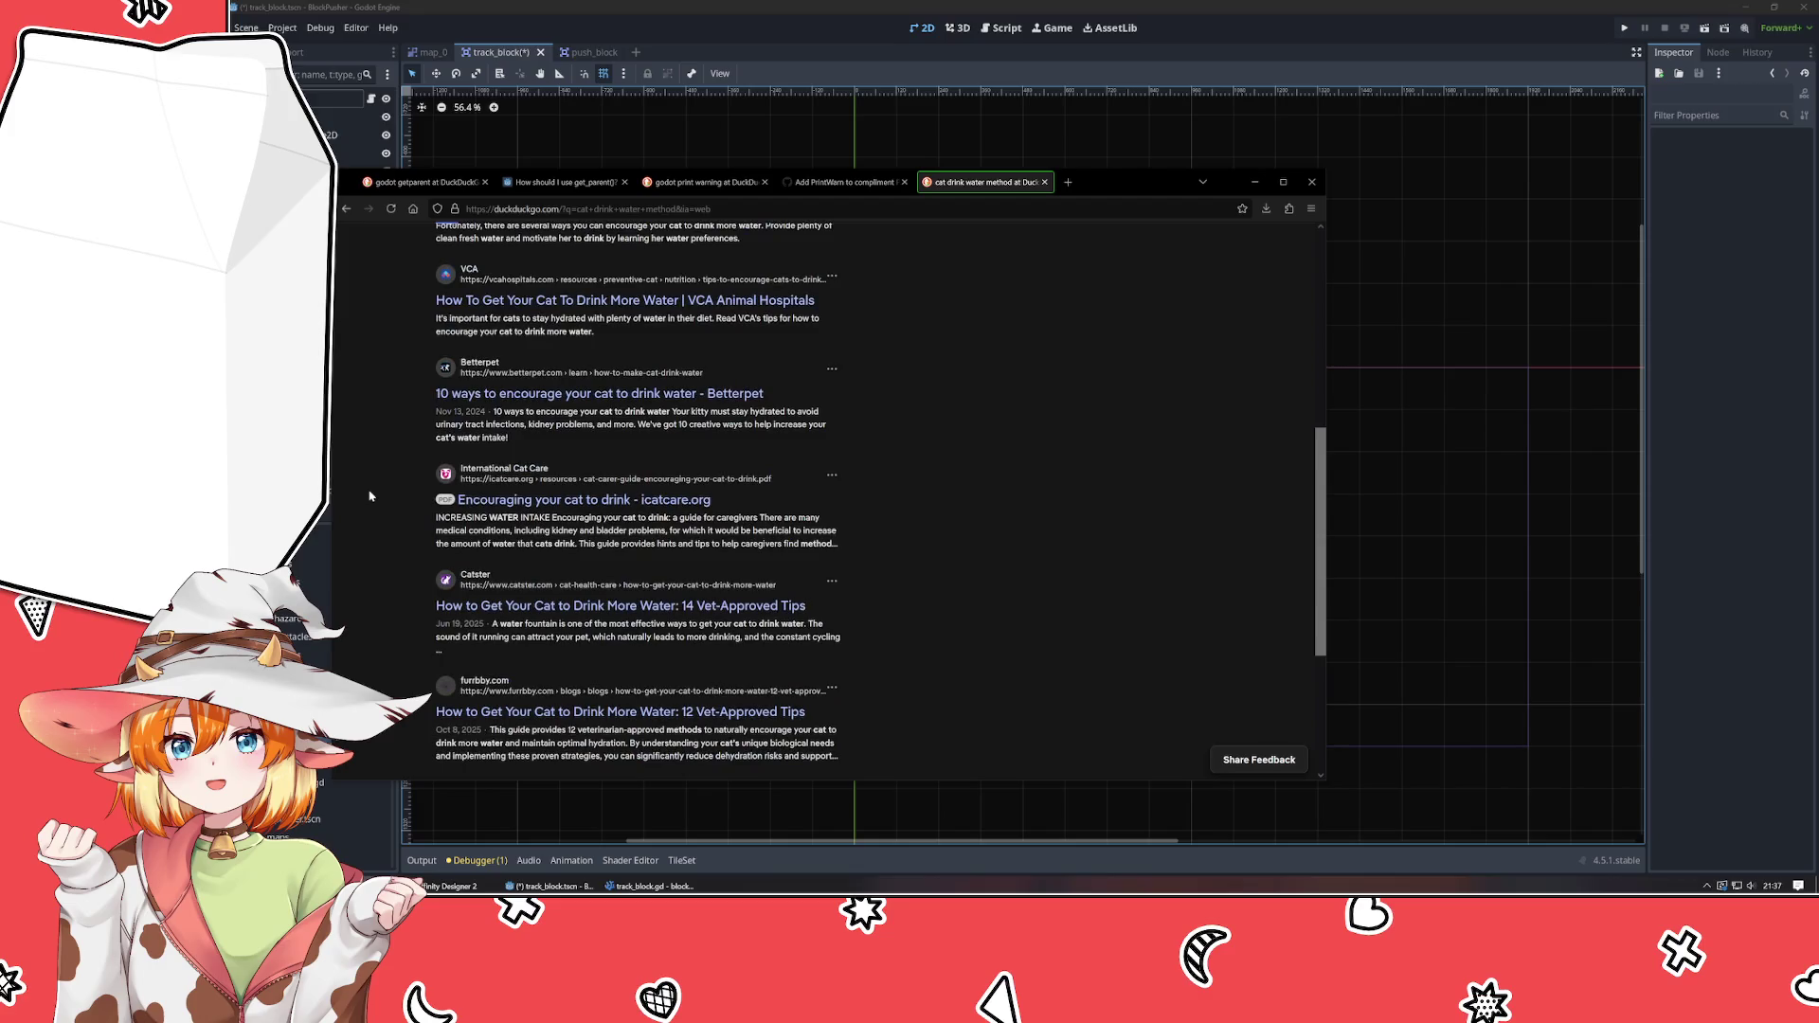
{"action": "scroll", "coordinate": [369, 496], "scroll_direction": "up", "scroll_amount": 5}
- Refine the search to 'cat water drink mechanism', fixing the typos in the query
{"action": "type", "text": "/"}
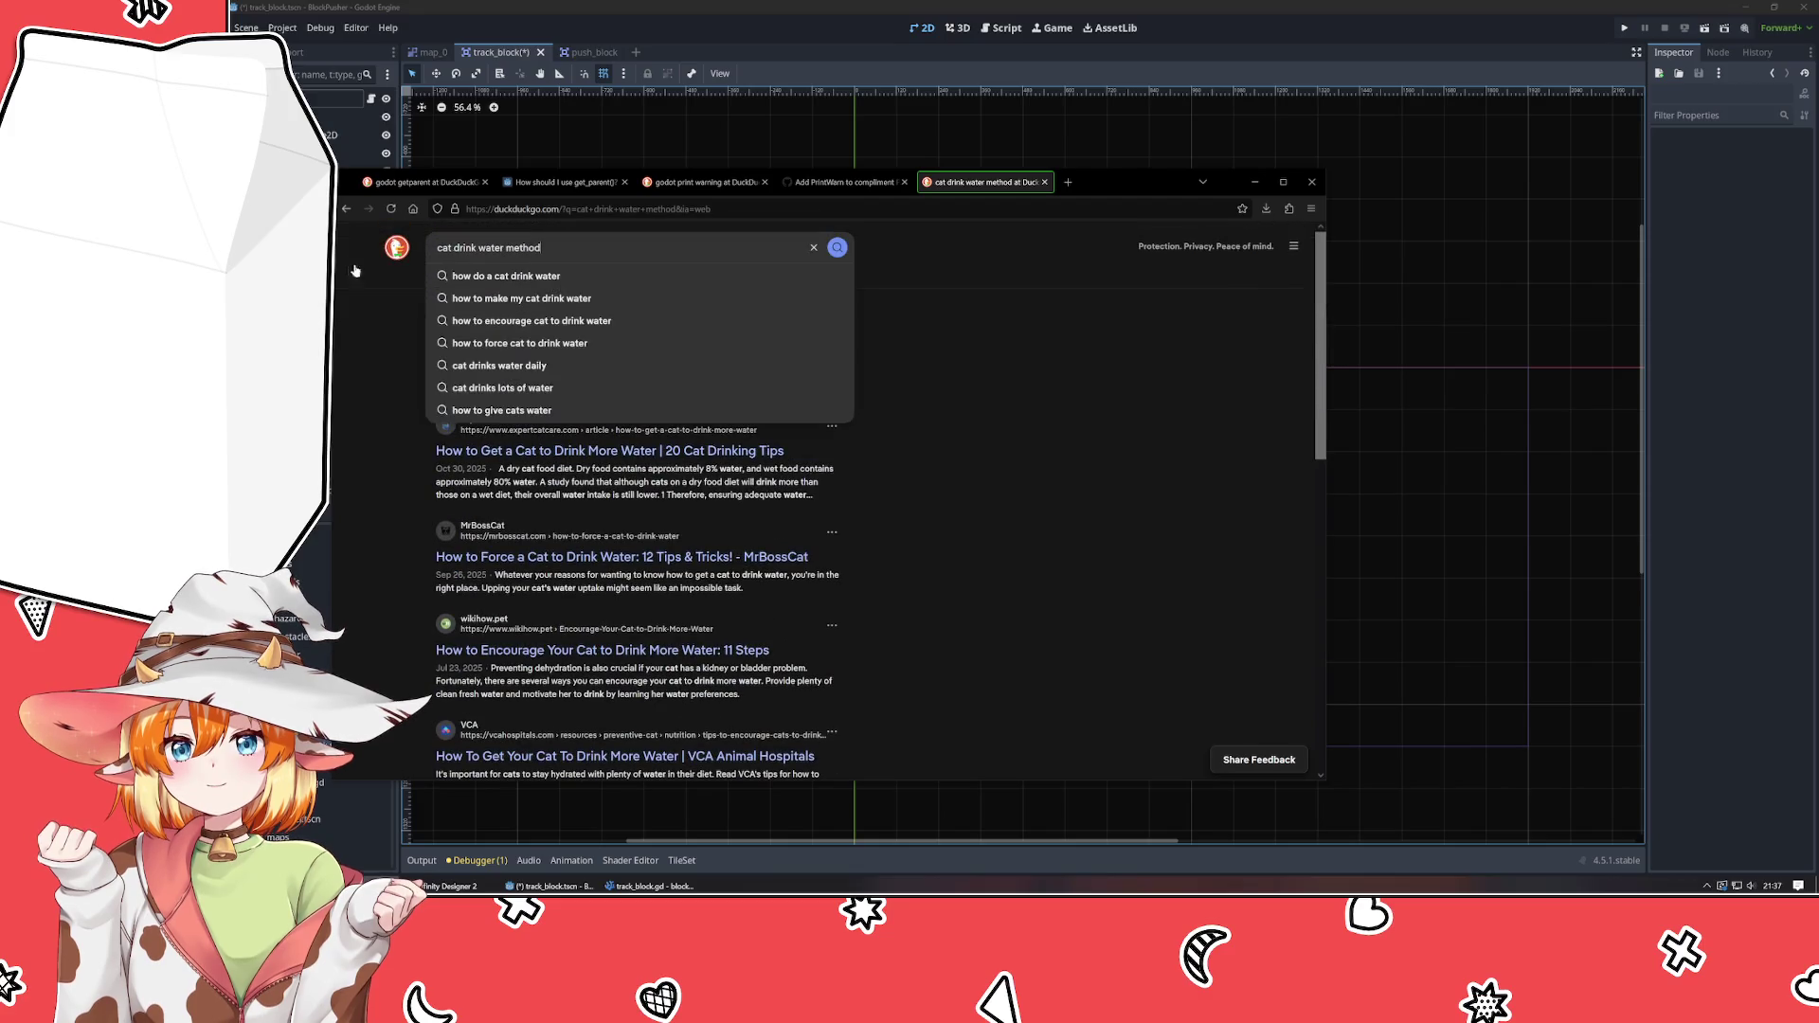
{"action": "type", "text": "car water d"}
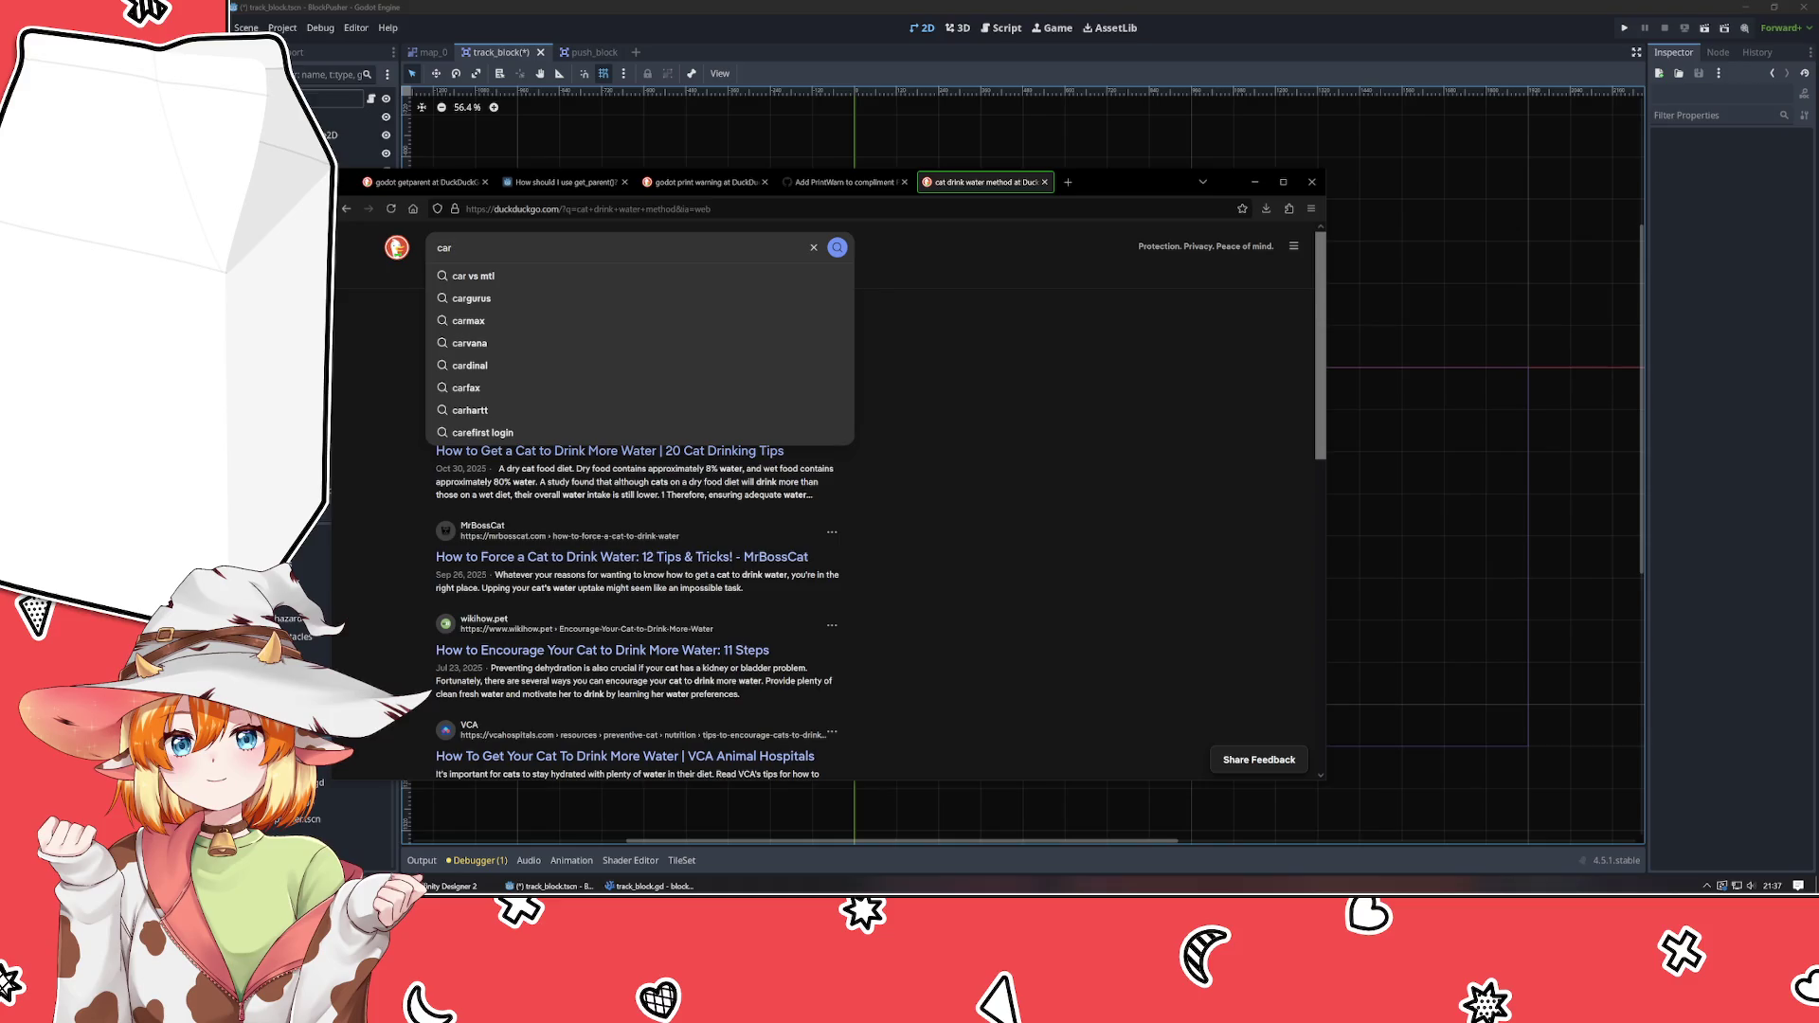
{"action": "type", "text": "rink mechansi"}
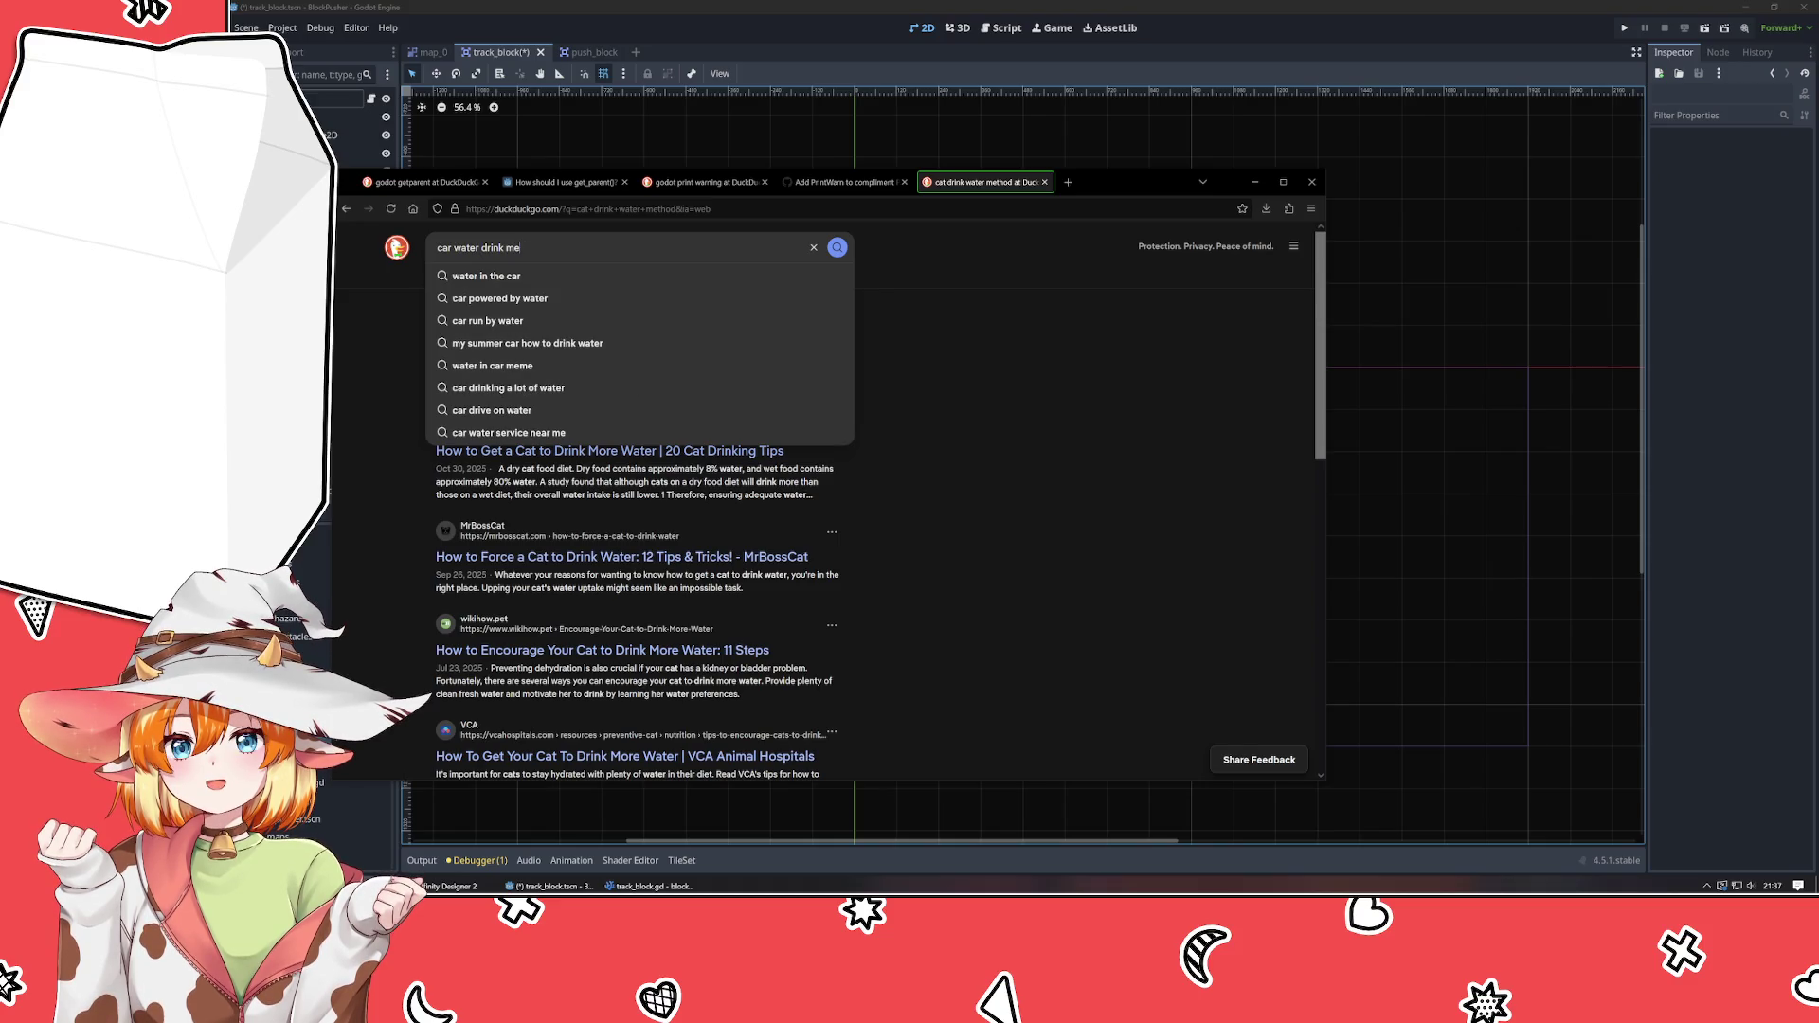
{"action": "type", "text": "m"}
{"action": "key", "text": "Return"}
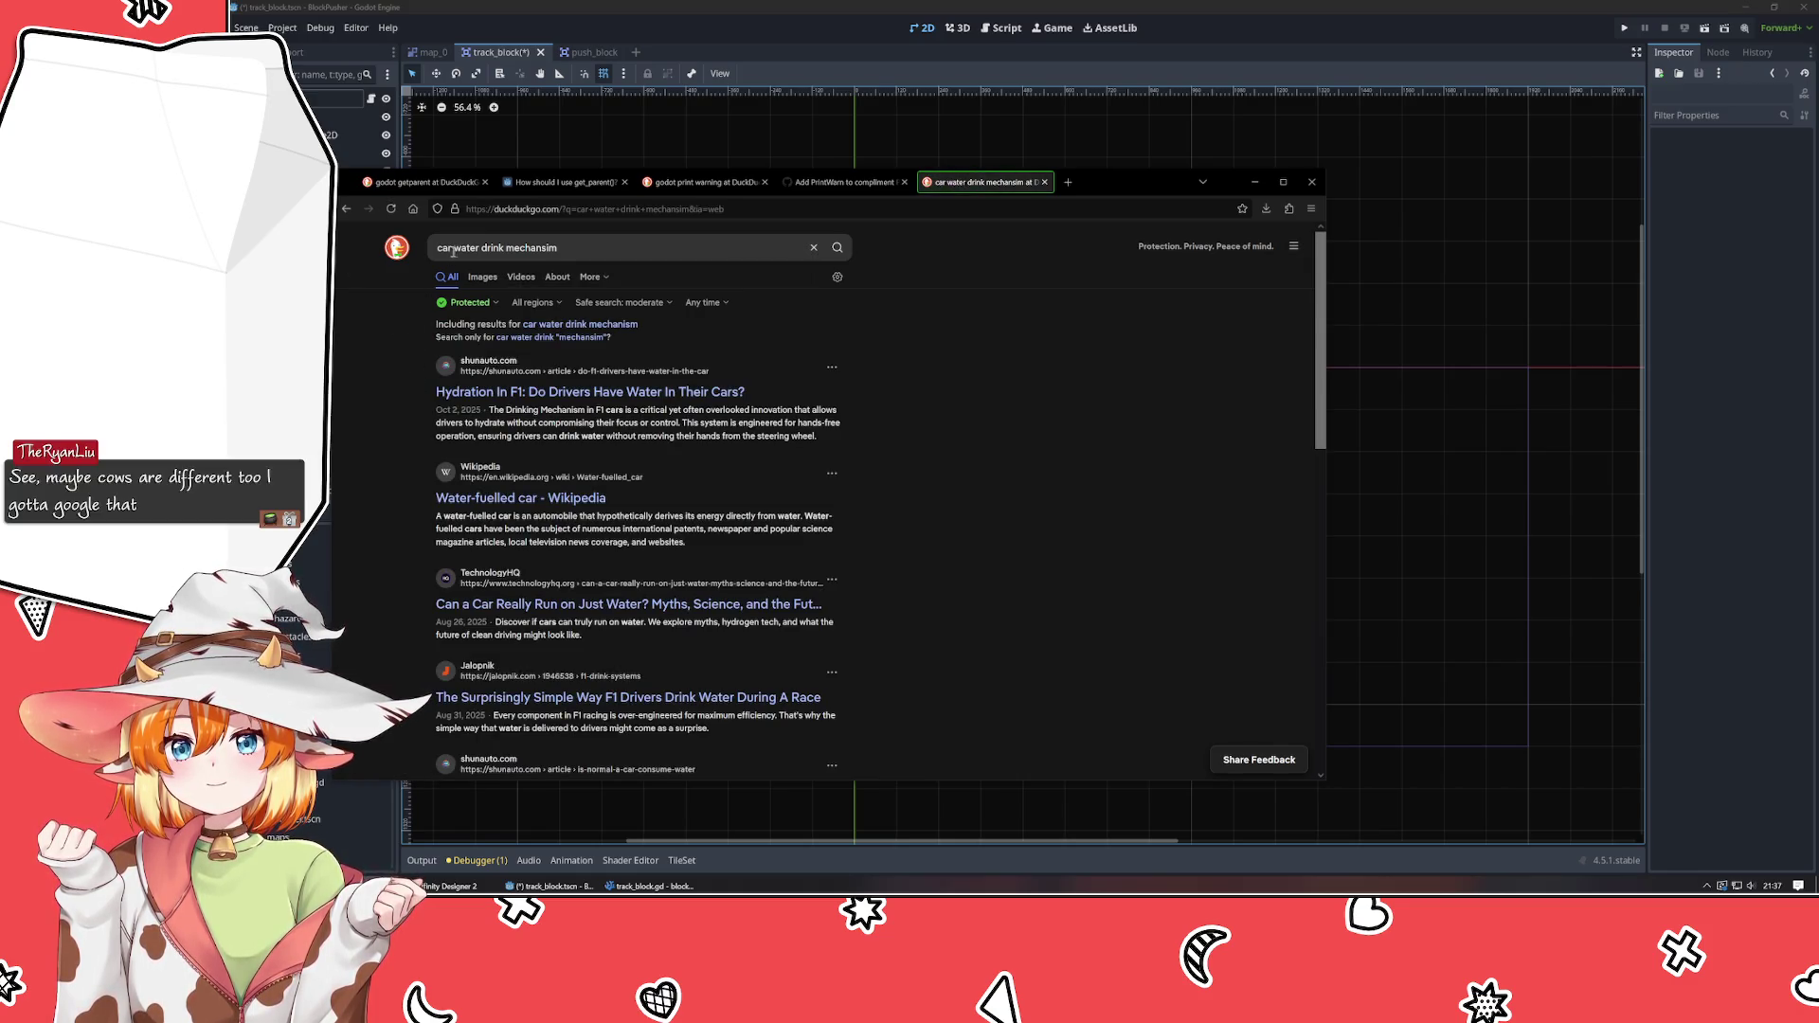
{"action": "left_click", "coordinate": [454, 247]}
{"action": "key", "text": "BackSpace"}
{"action": "type", "text": "t"}
{"action": "key", "text": "BackSpace"}
{"action": "key", "text": "BackSpace"}
{"action": "key", "text": "BackSpace"}
{"action": "type", "text": "ism"}
{"action": "key", "text": "Return"}
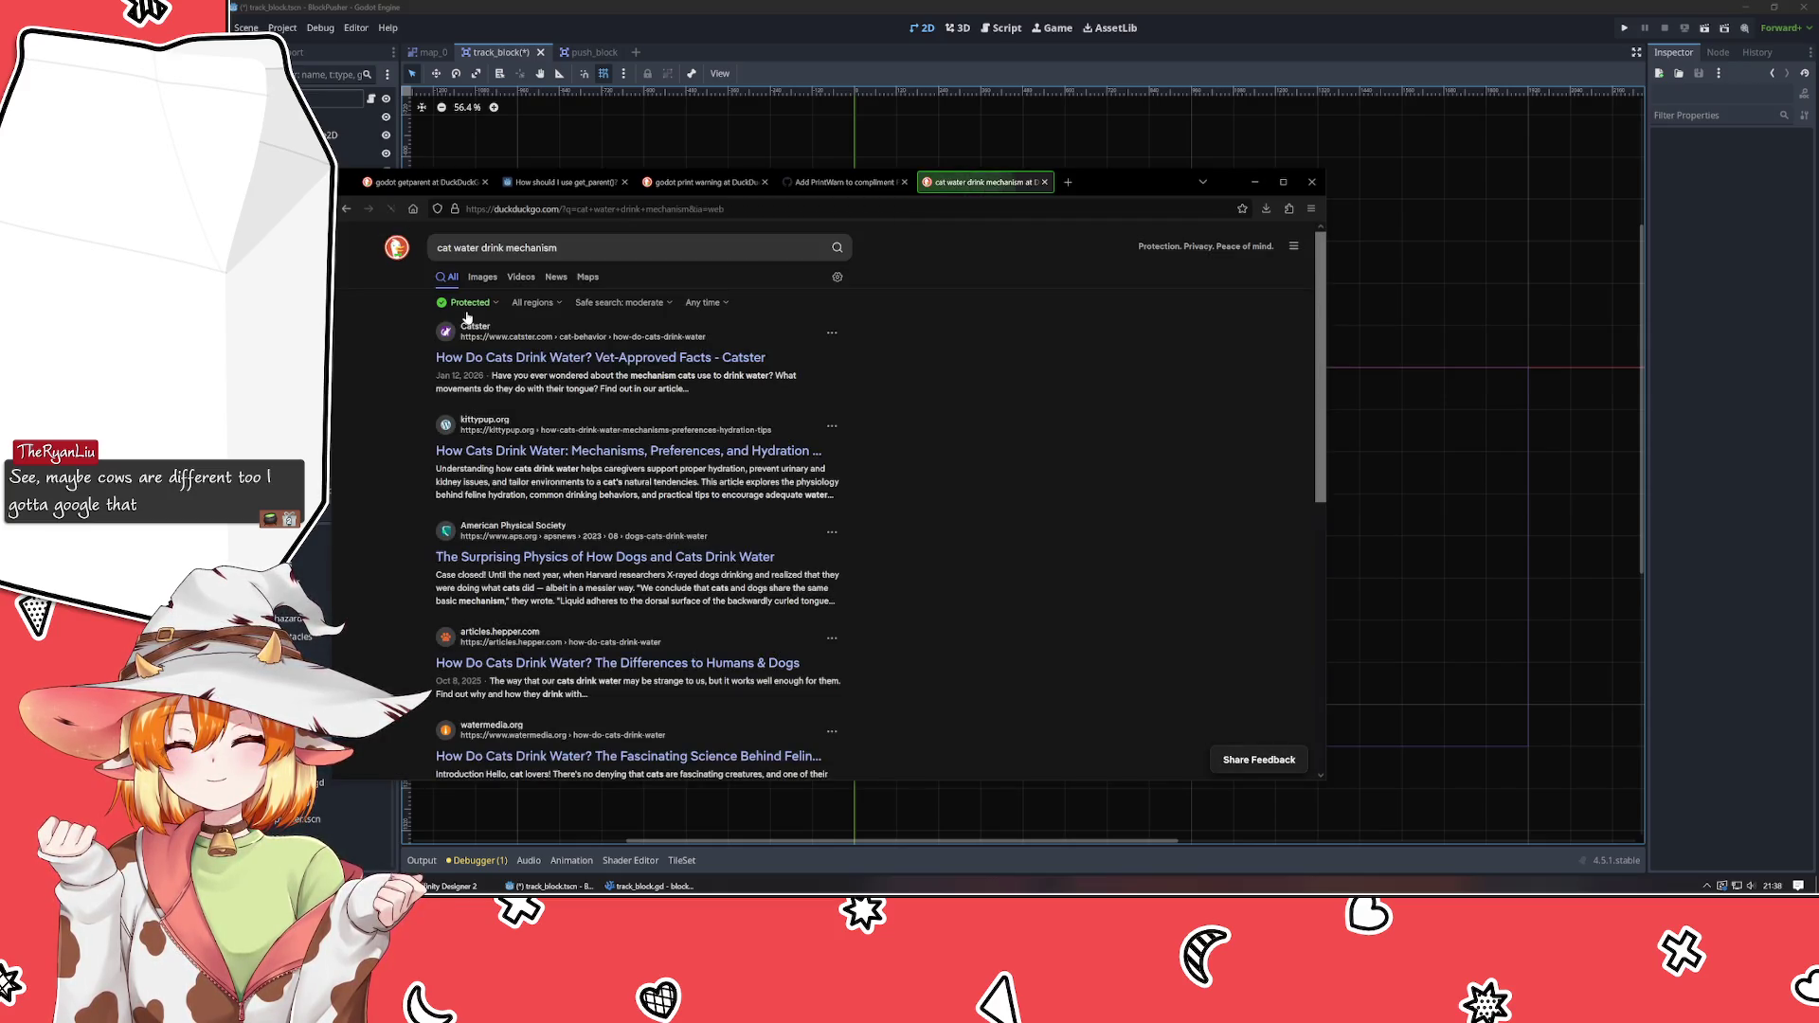
{"action": "left_click", "coordinate": [690, 360]}
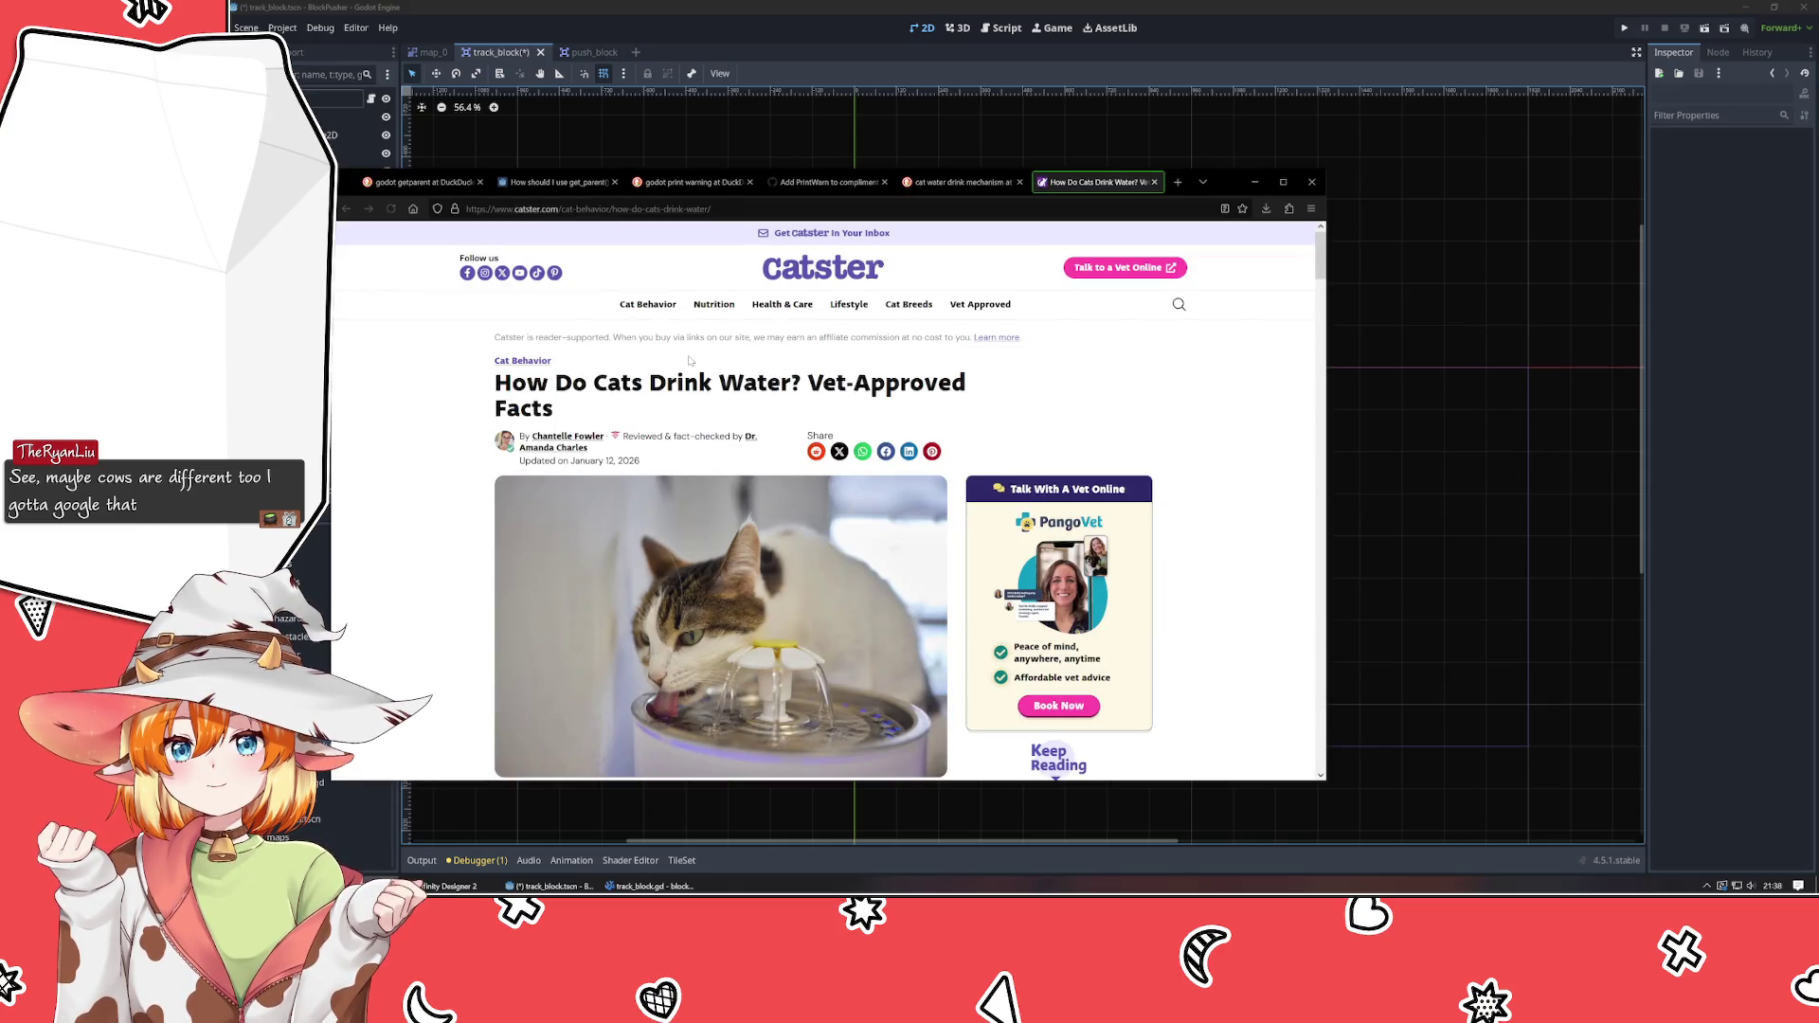
{"action": "scroll", "coordinate": [486, 455], "scroll_direction": "down", "scroll_amount": 5}
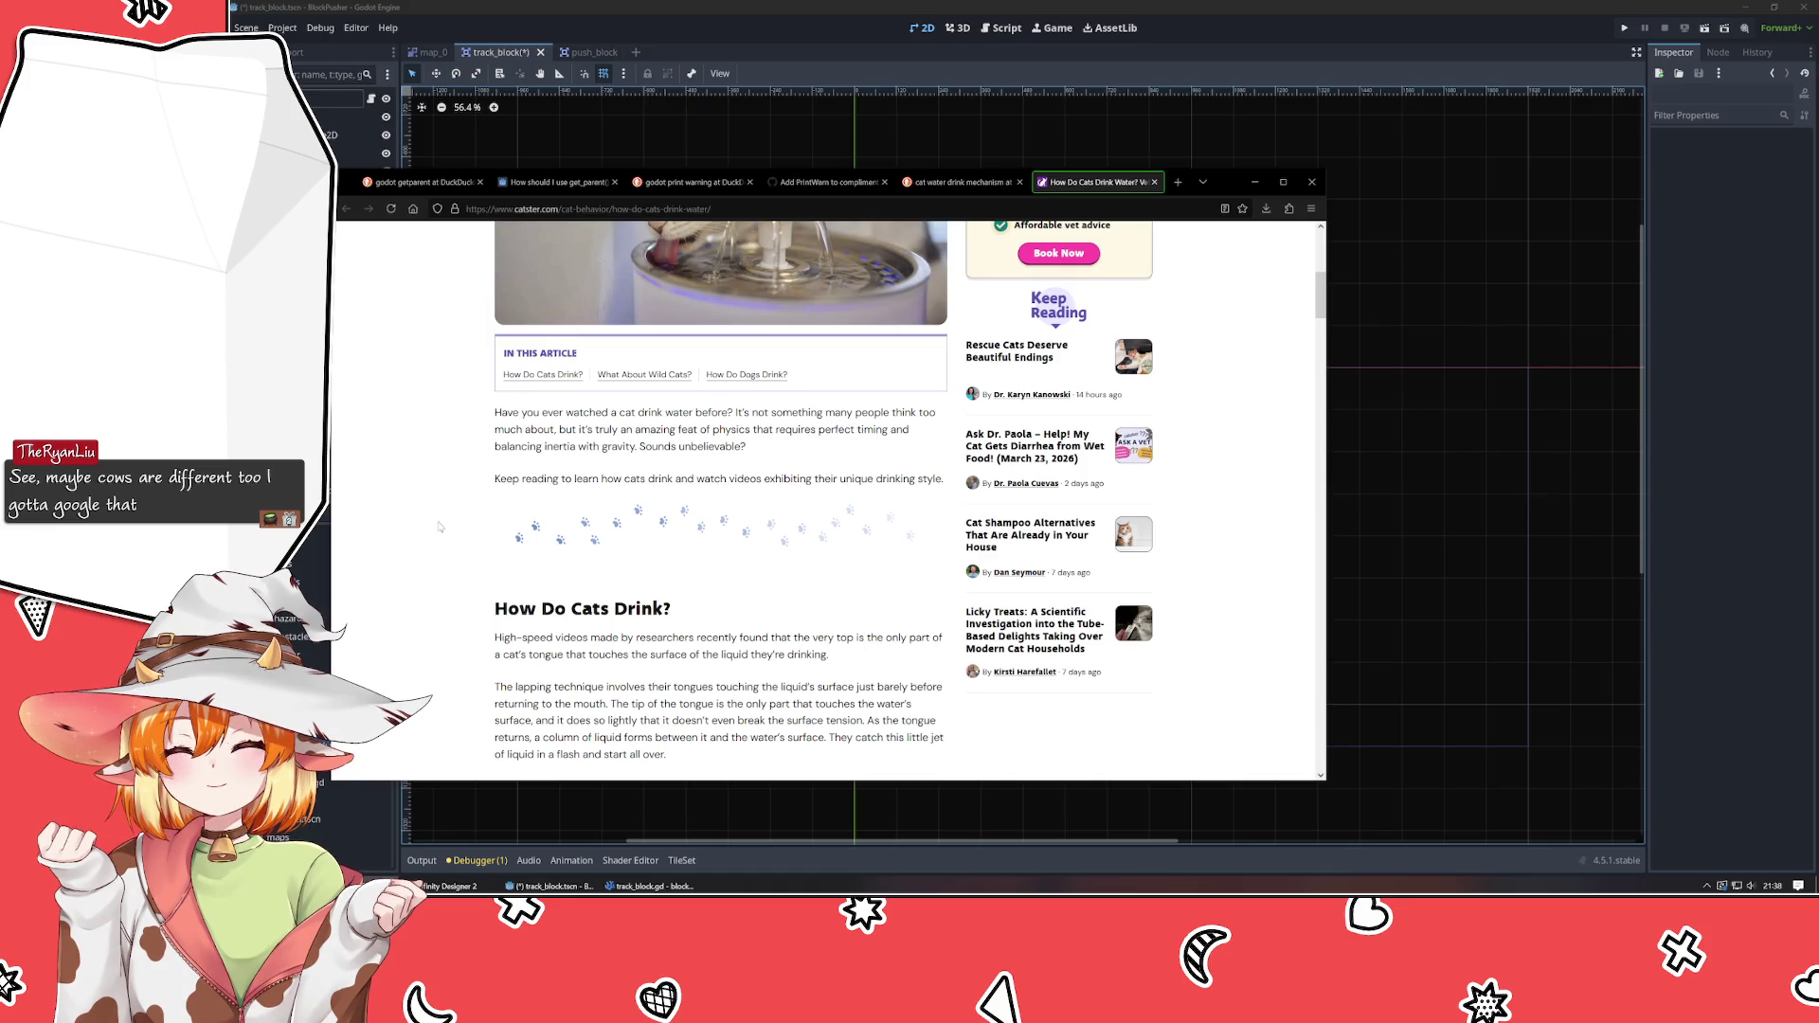
{"action": "scroll", "coordinate": [452, 563], "scroll_direction": "down", "scroll_amount": 2}
{"action": "scroll", "coordinate": [452, 562], "scroll_direction": "down", "scroll_amount": 2}
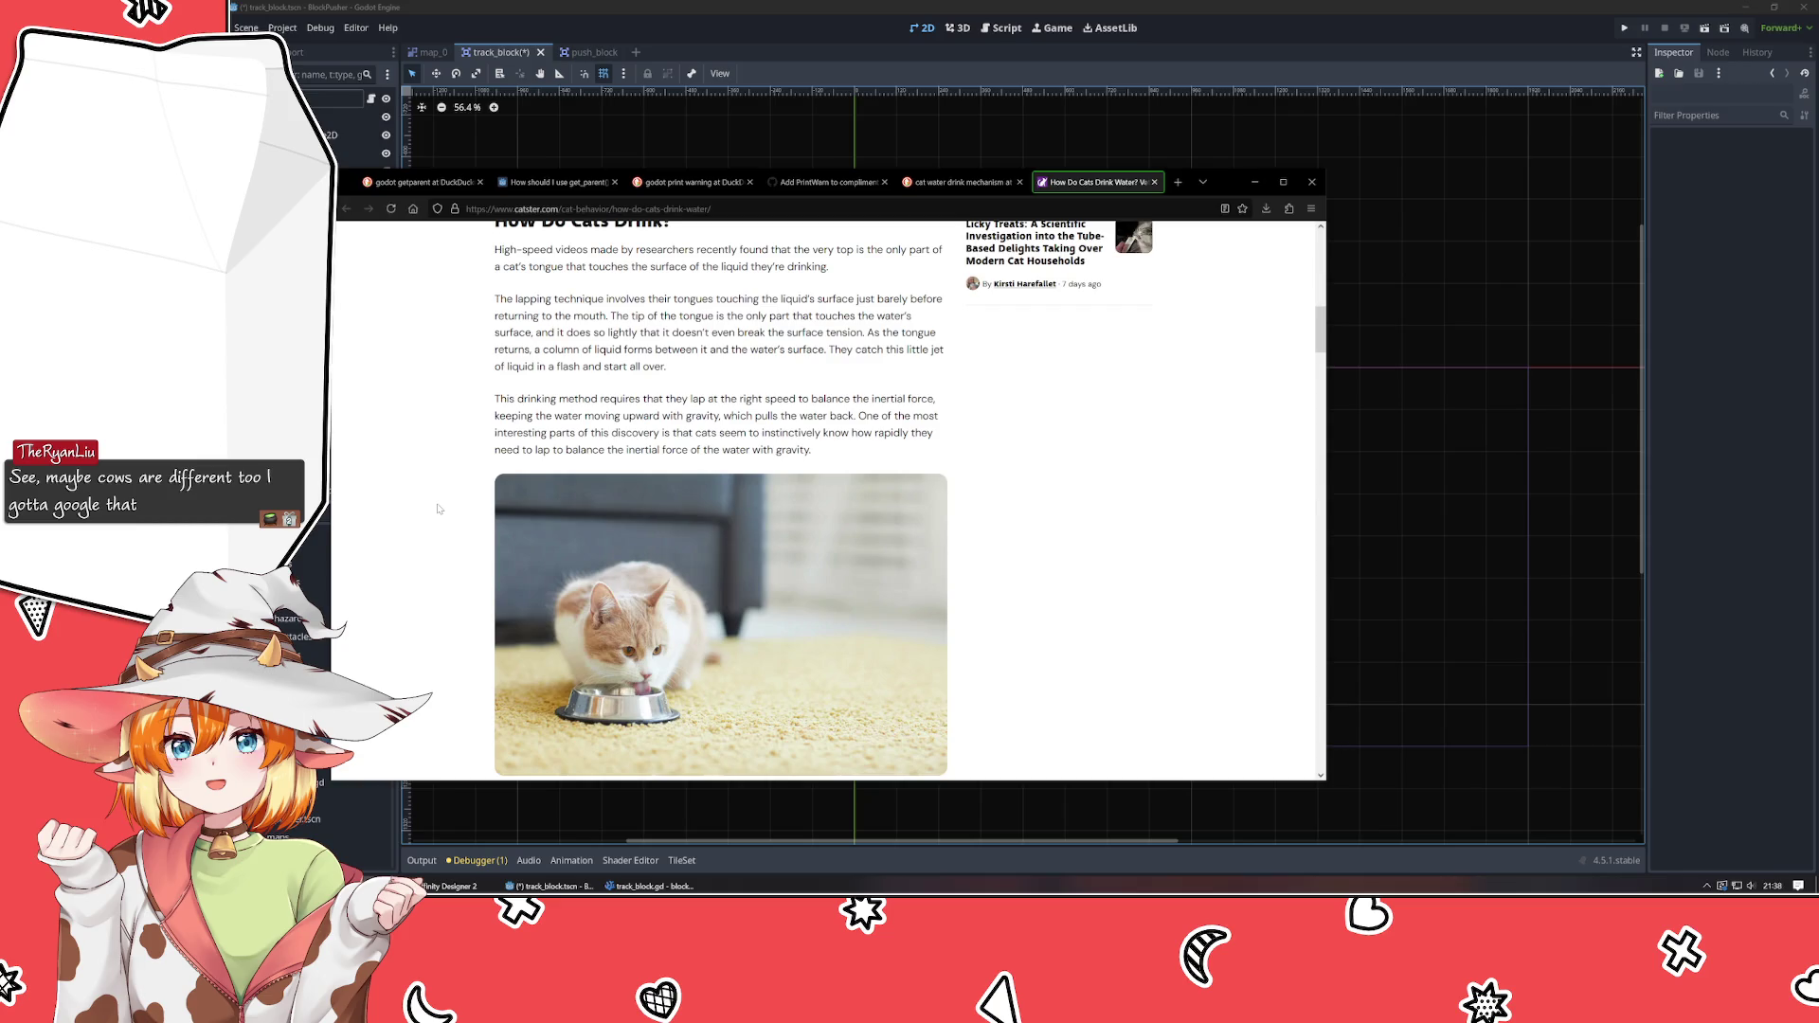
{"action": "left_click", "coordinate": [1012, 361]}
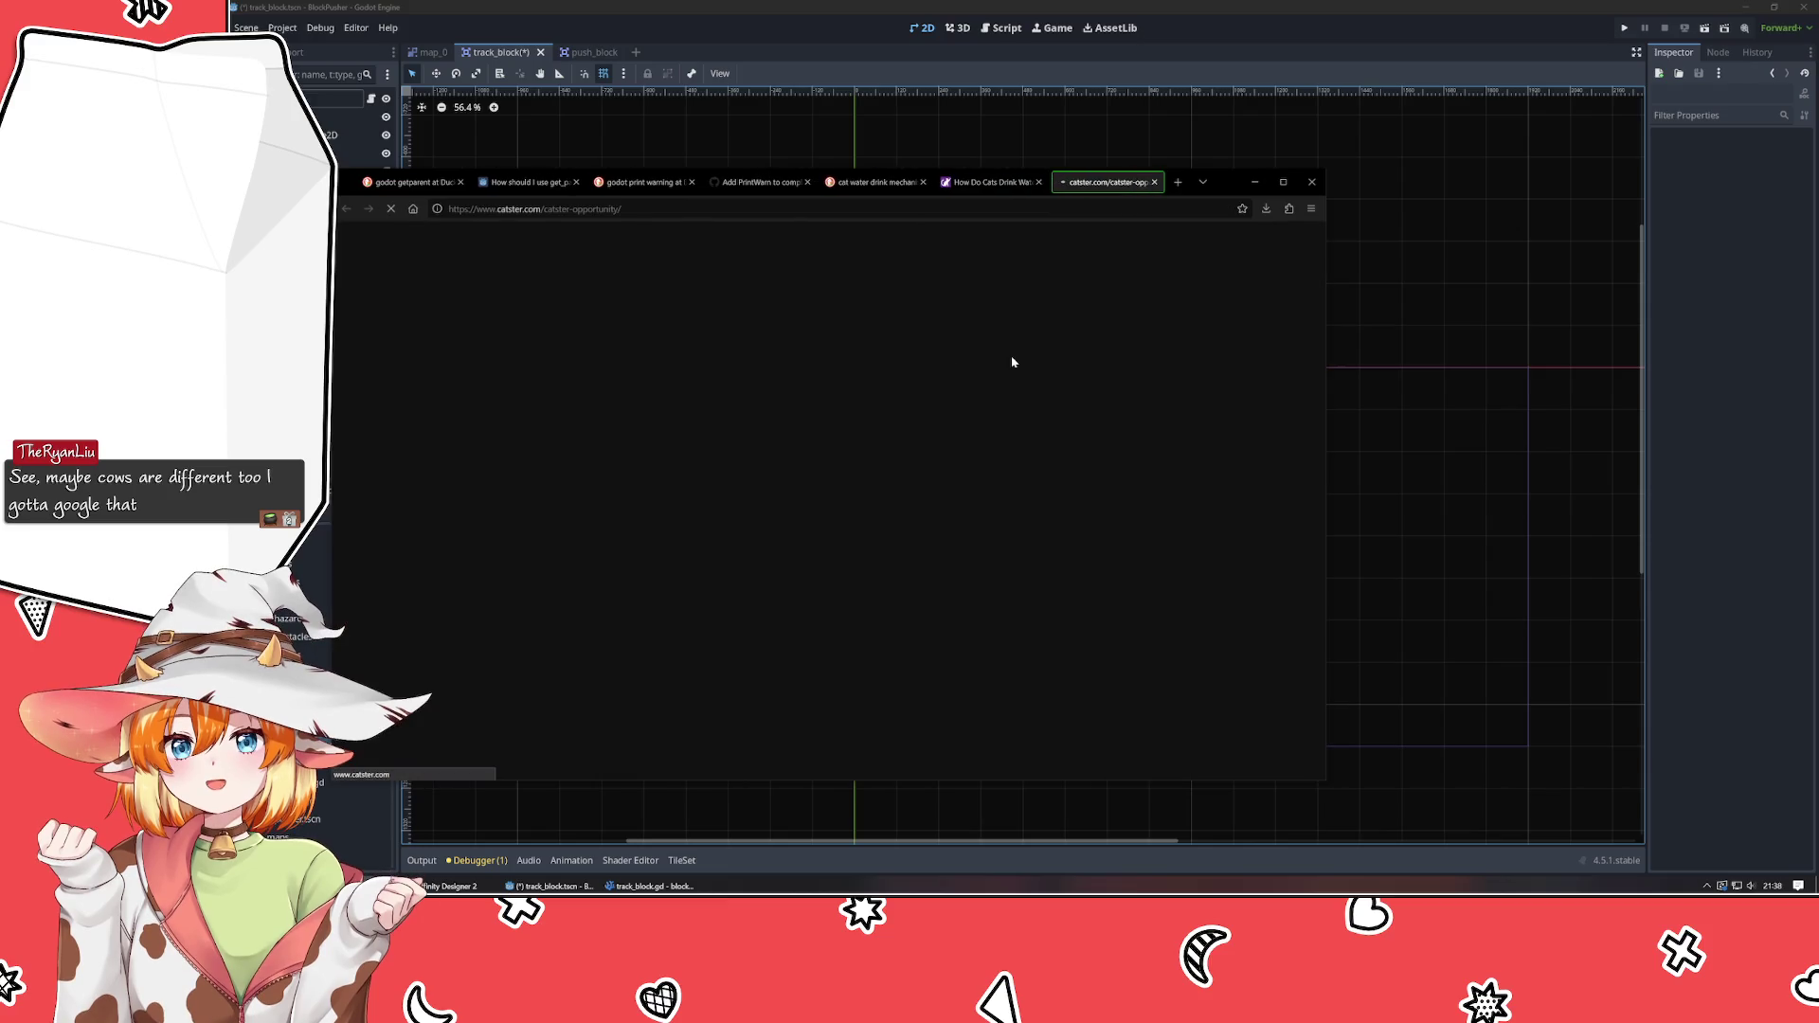
{"action": "key", "text": "ctrl+w"}
{"action": "left_click", "coordinate": [1007, 355]}
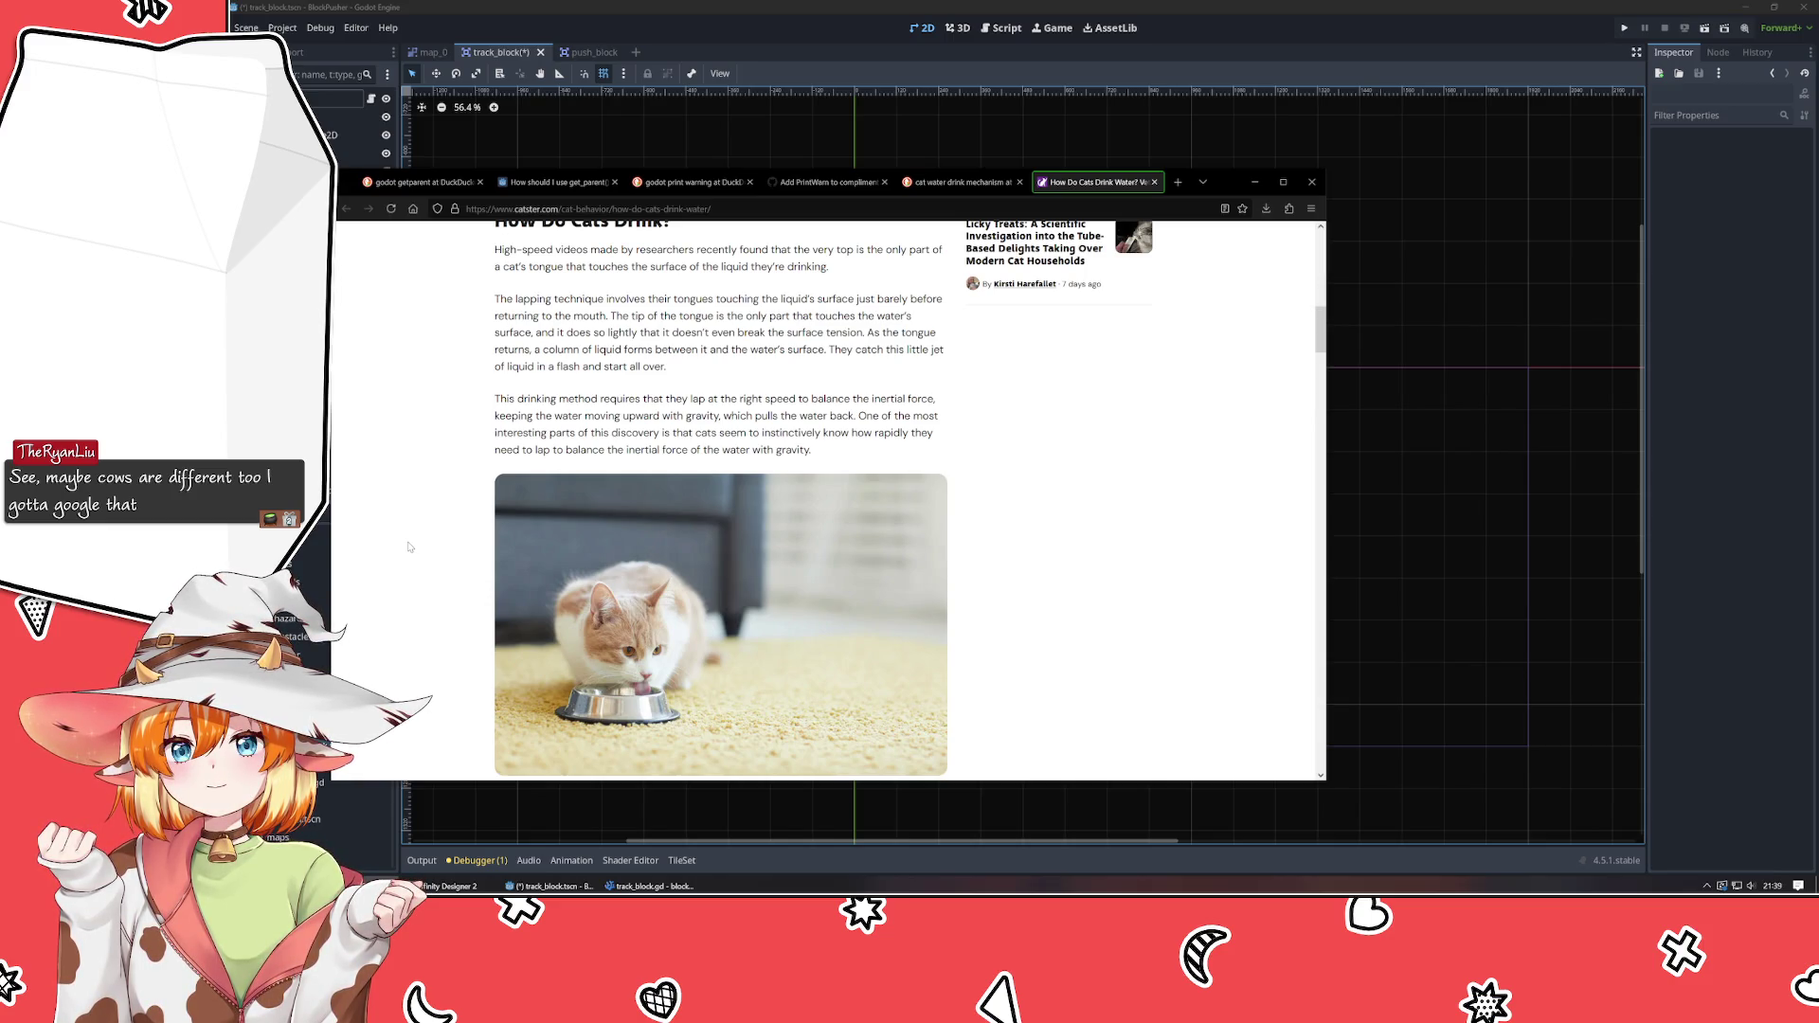
{"action": "scroll", "coordinate": [409, 546], "scroll_direction": "down", "scroll_amount": 5}
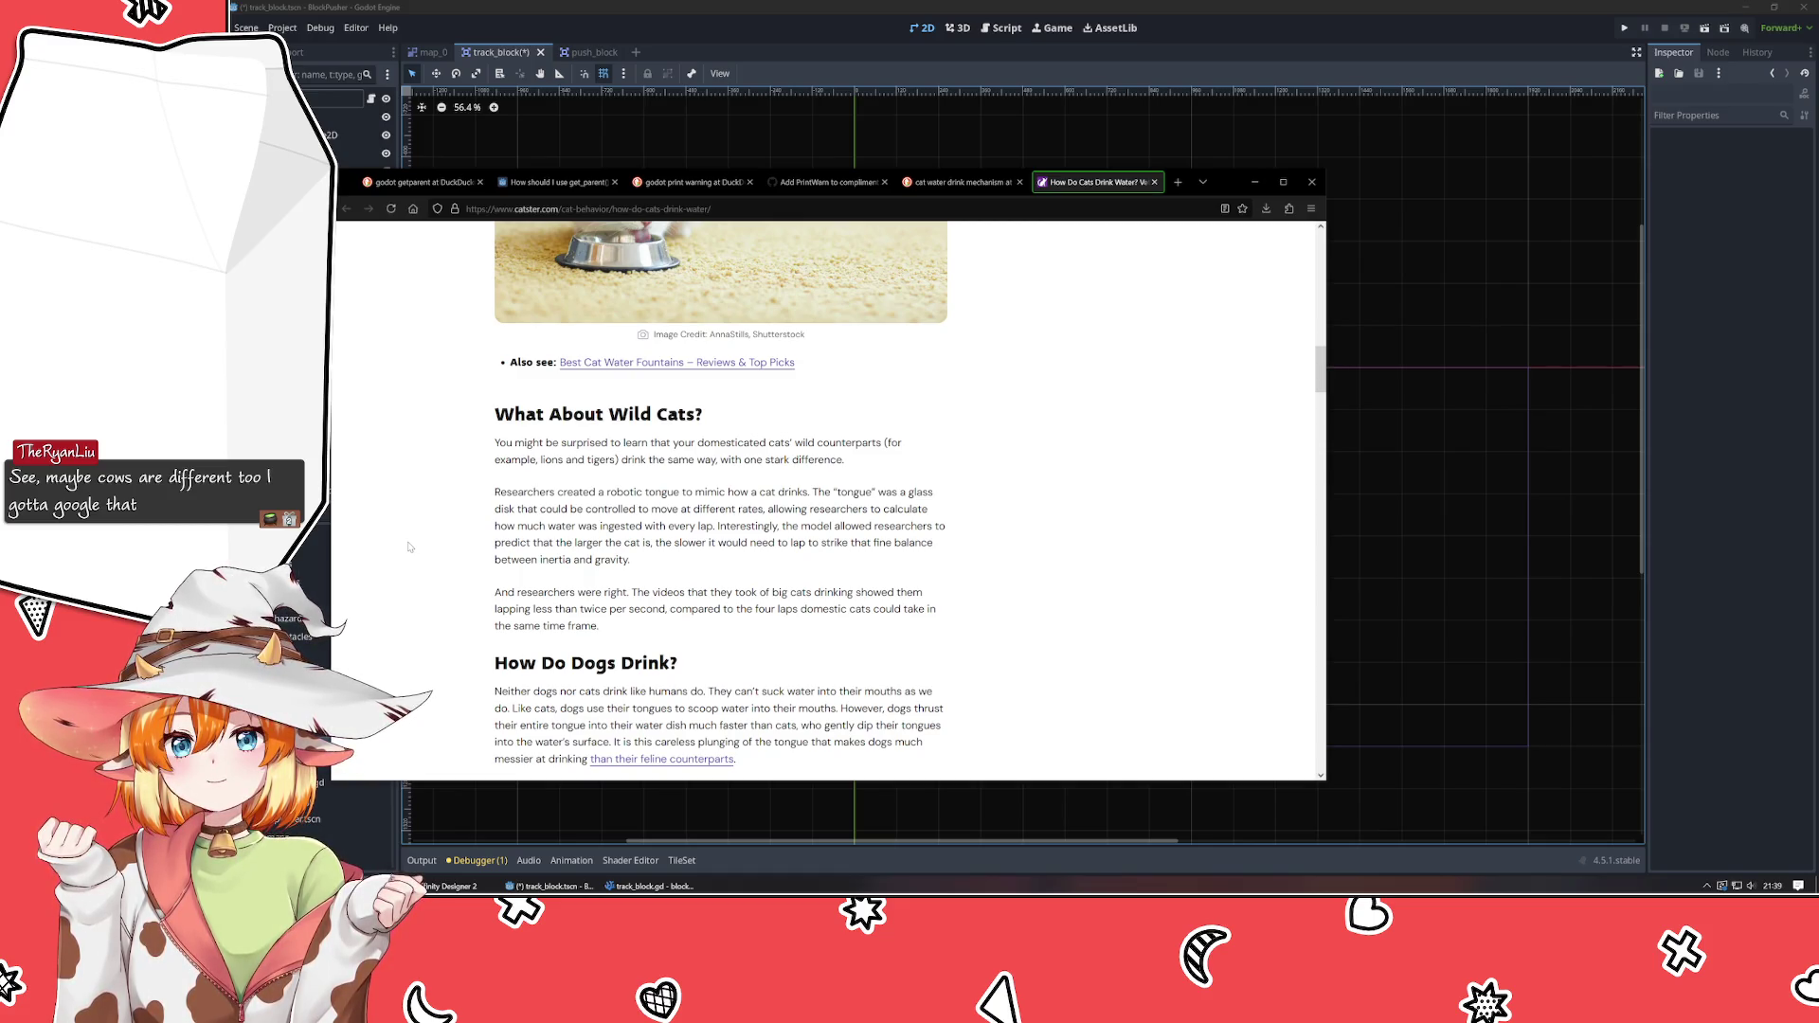
{"action": "scroll", "coordinate": [410, 547], "scroll_direction": "down", "scroll_amount": 1}
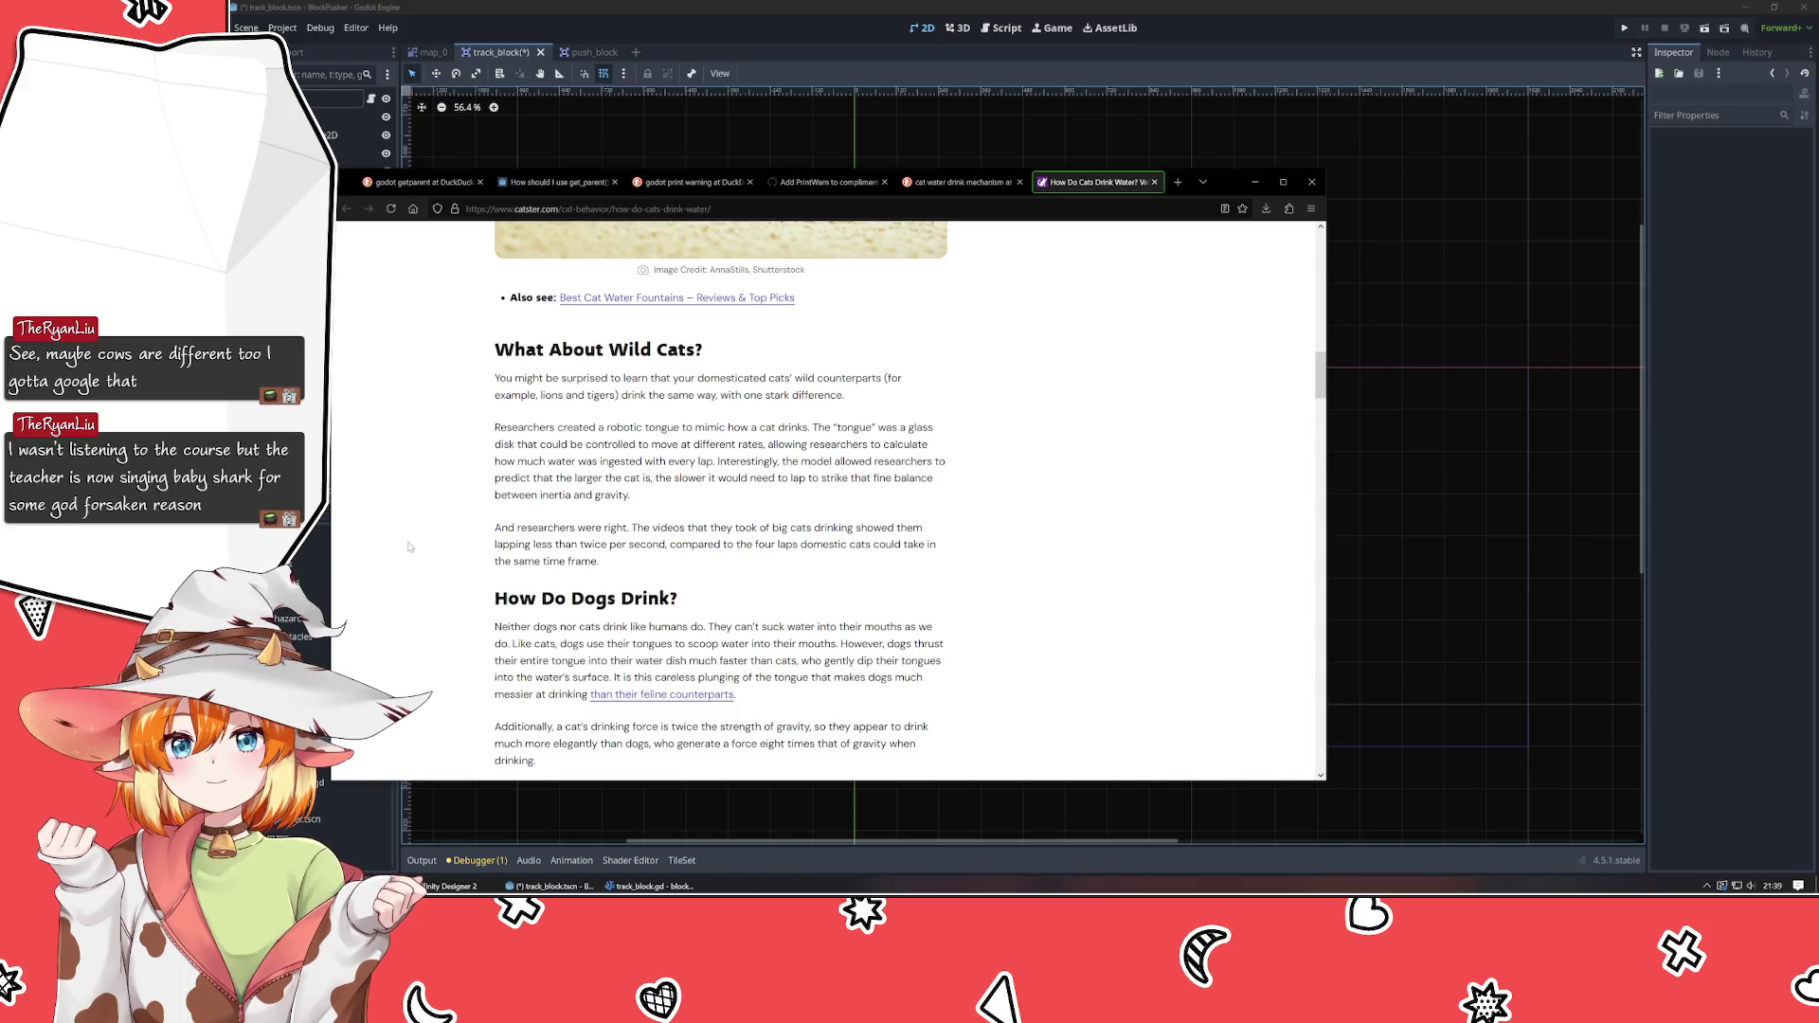
{"action": "scroll", "coordinate": [406, 547], "scroll_direction": "down", "scroll_amount": 3}
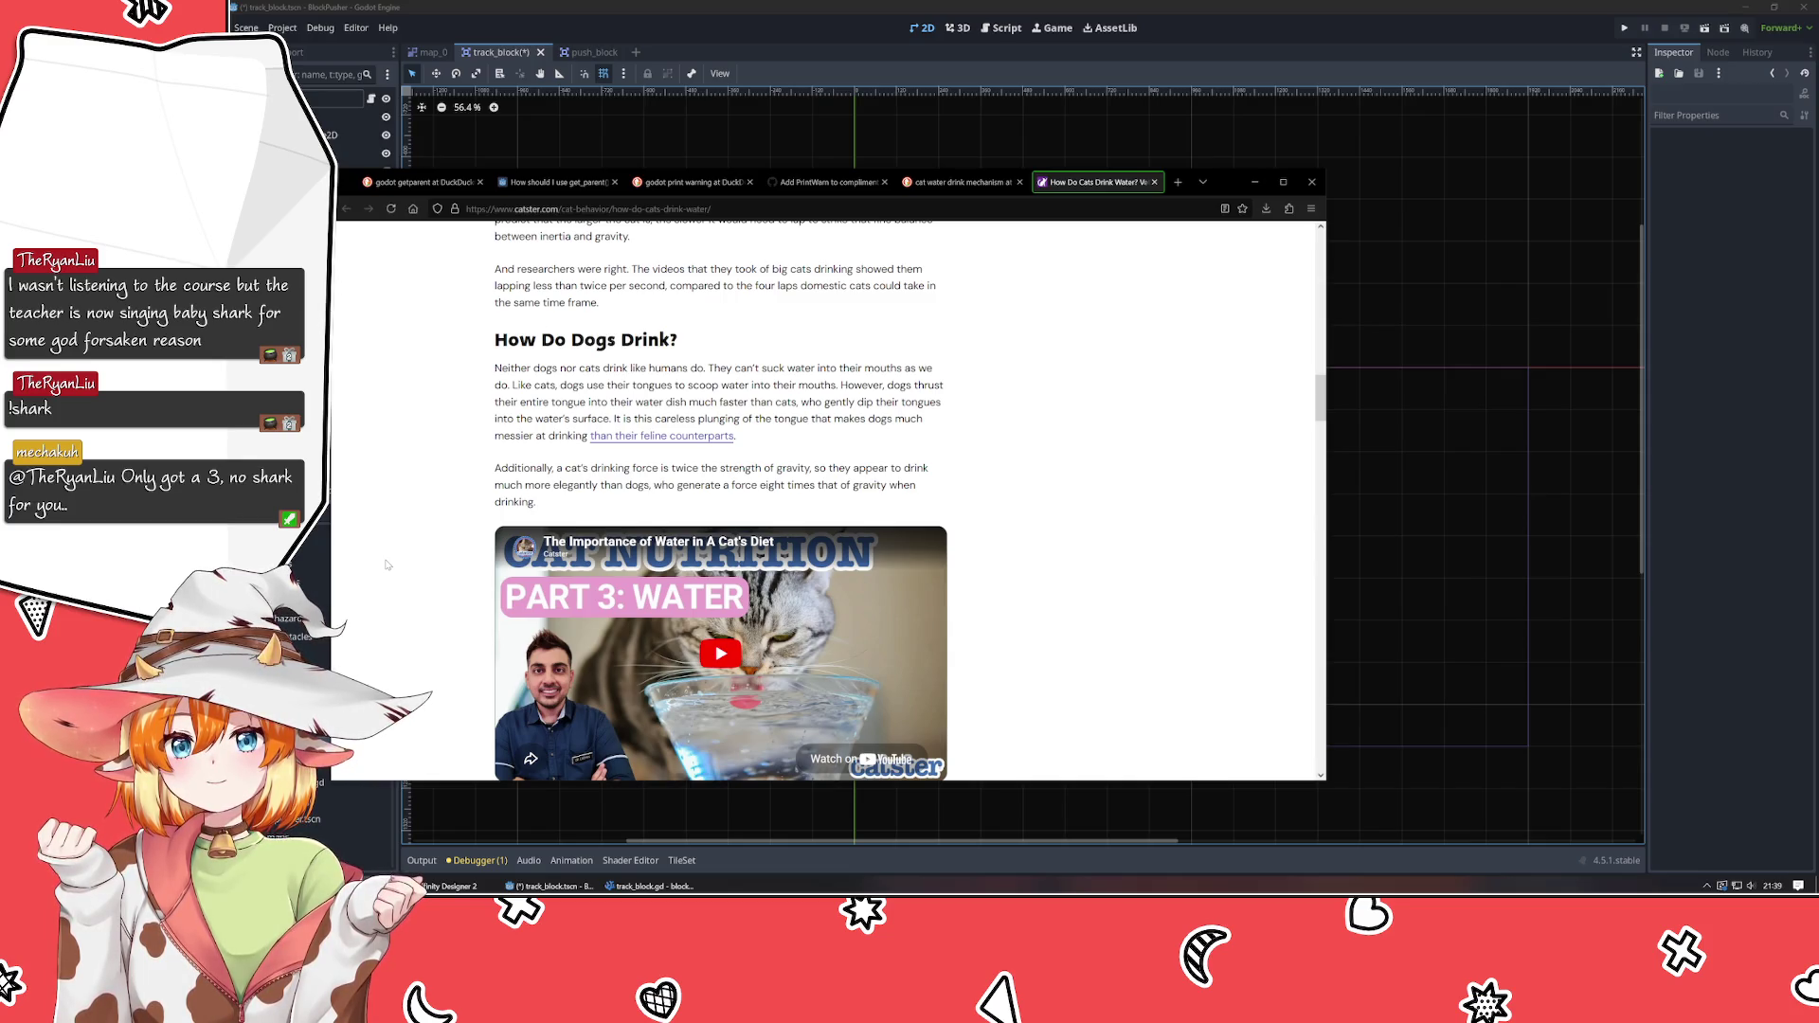
{"action": "scroll", "coordinate": [386, 559], "scroll_direction": "down", "scroll_amount": 5}
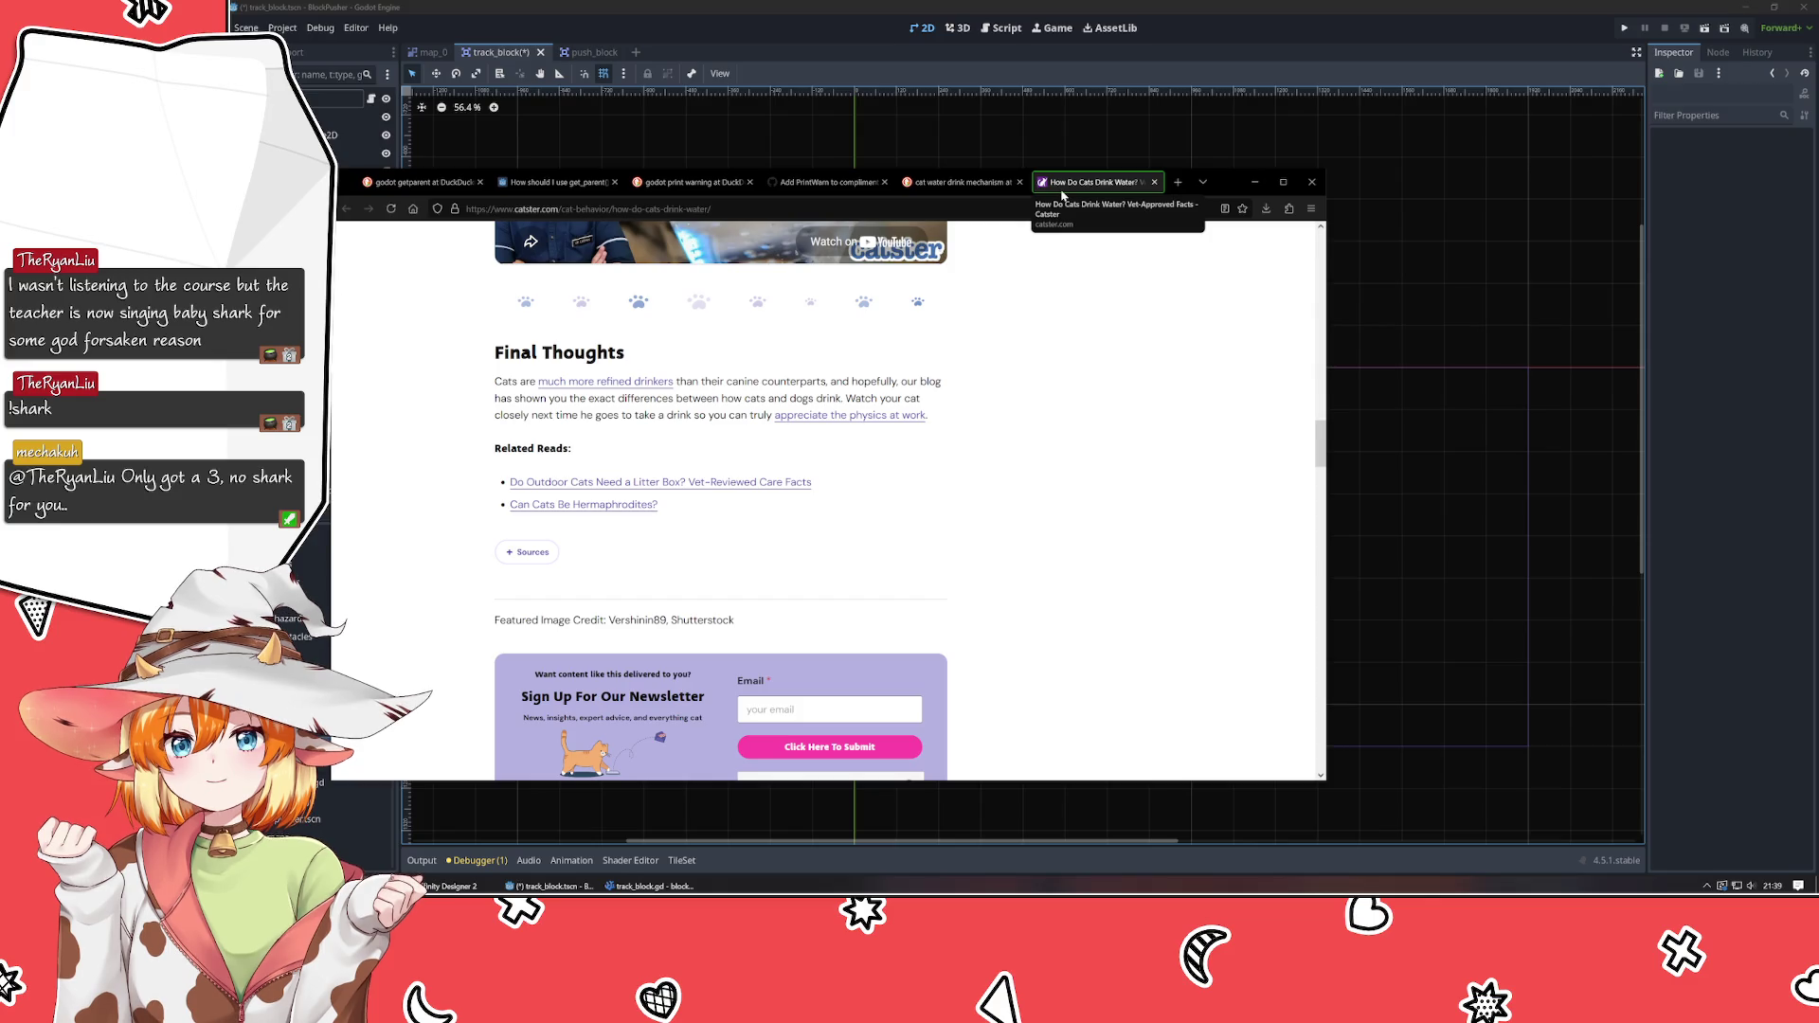
- Close the Catster tab, search about dogs drinking water instead of cats, and open the APS result
{"action": "middle_click", "coordinate": [1068, 187]}
{"action": "double_click", "coordinate": [446, 248]}
{"action": "type", "text": "dog"}
{"action": "key", "text": "Return"}
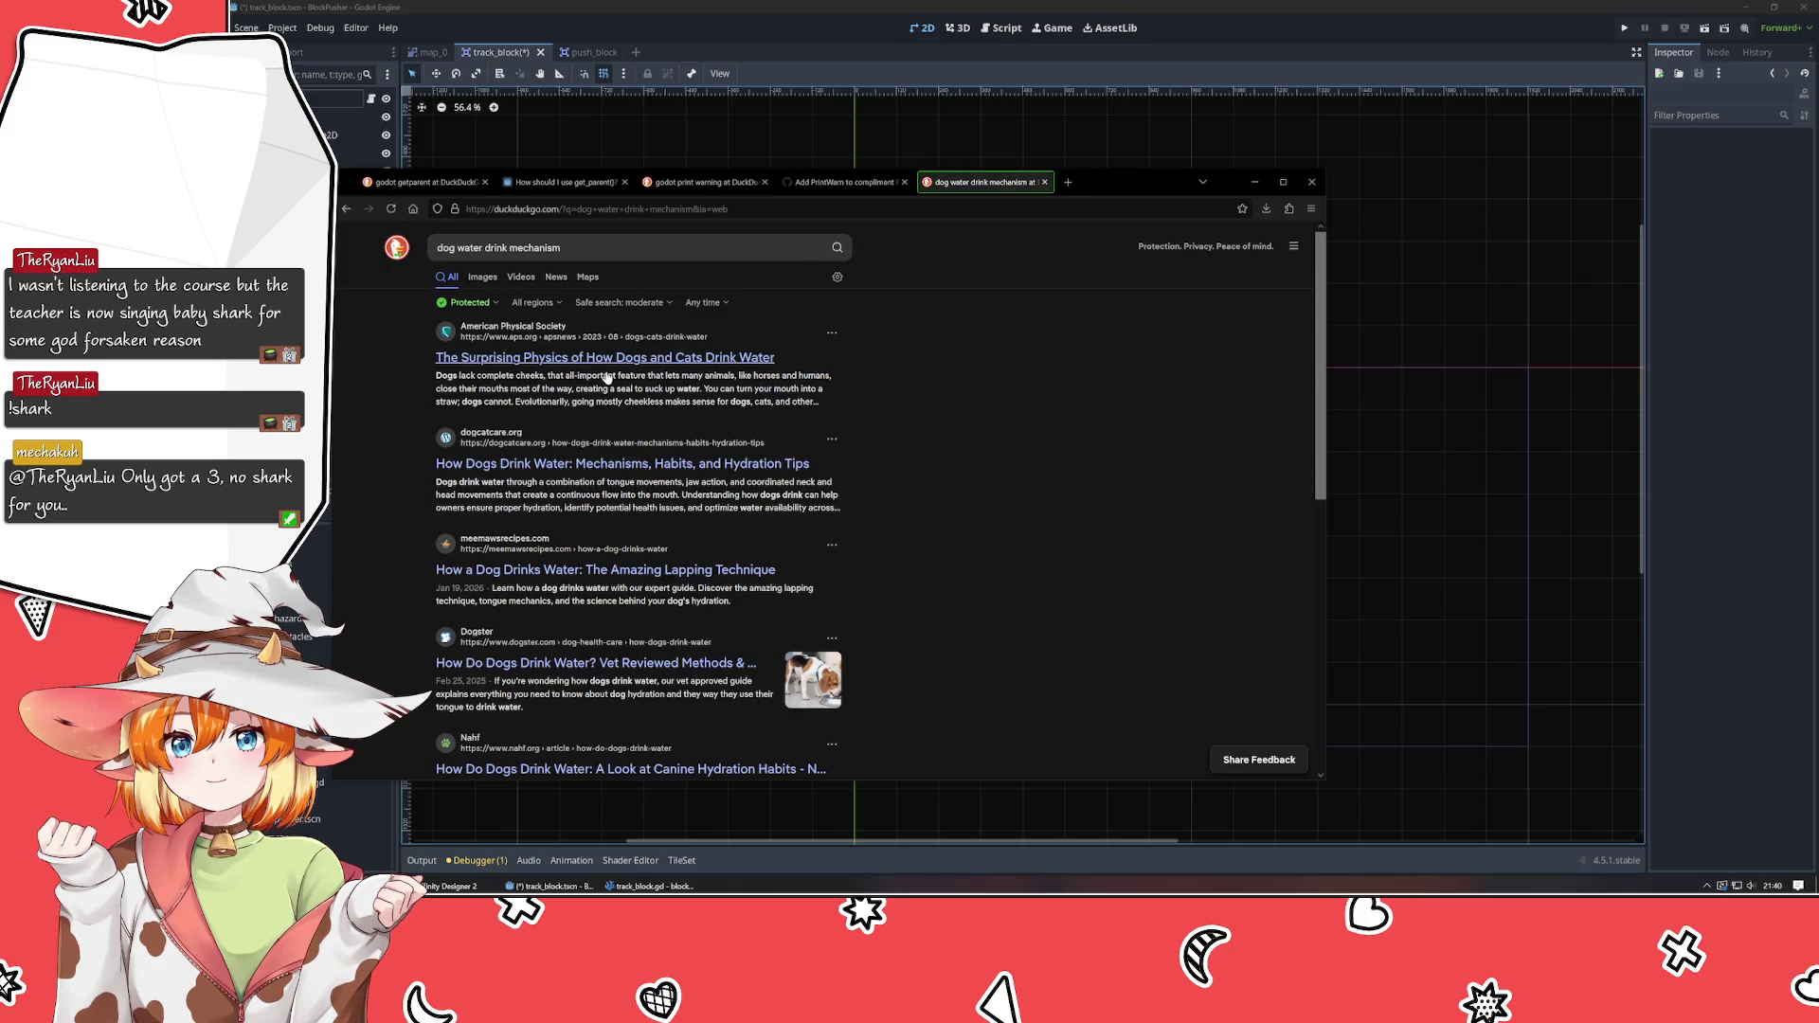
{"action": "left_click", "coordinate": [605, 370]}
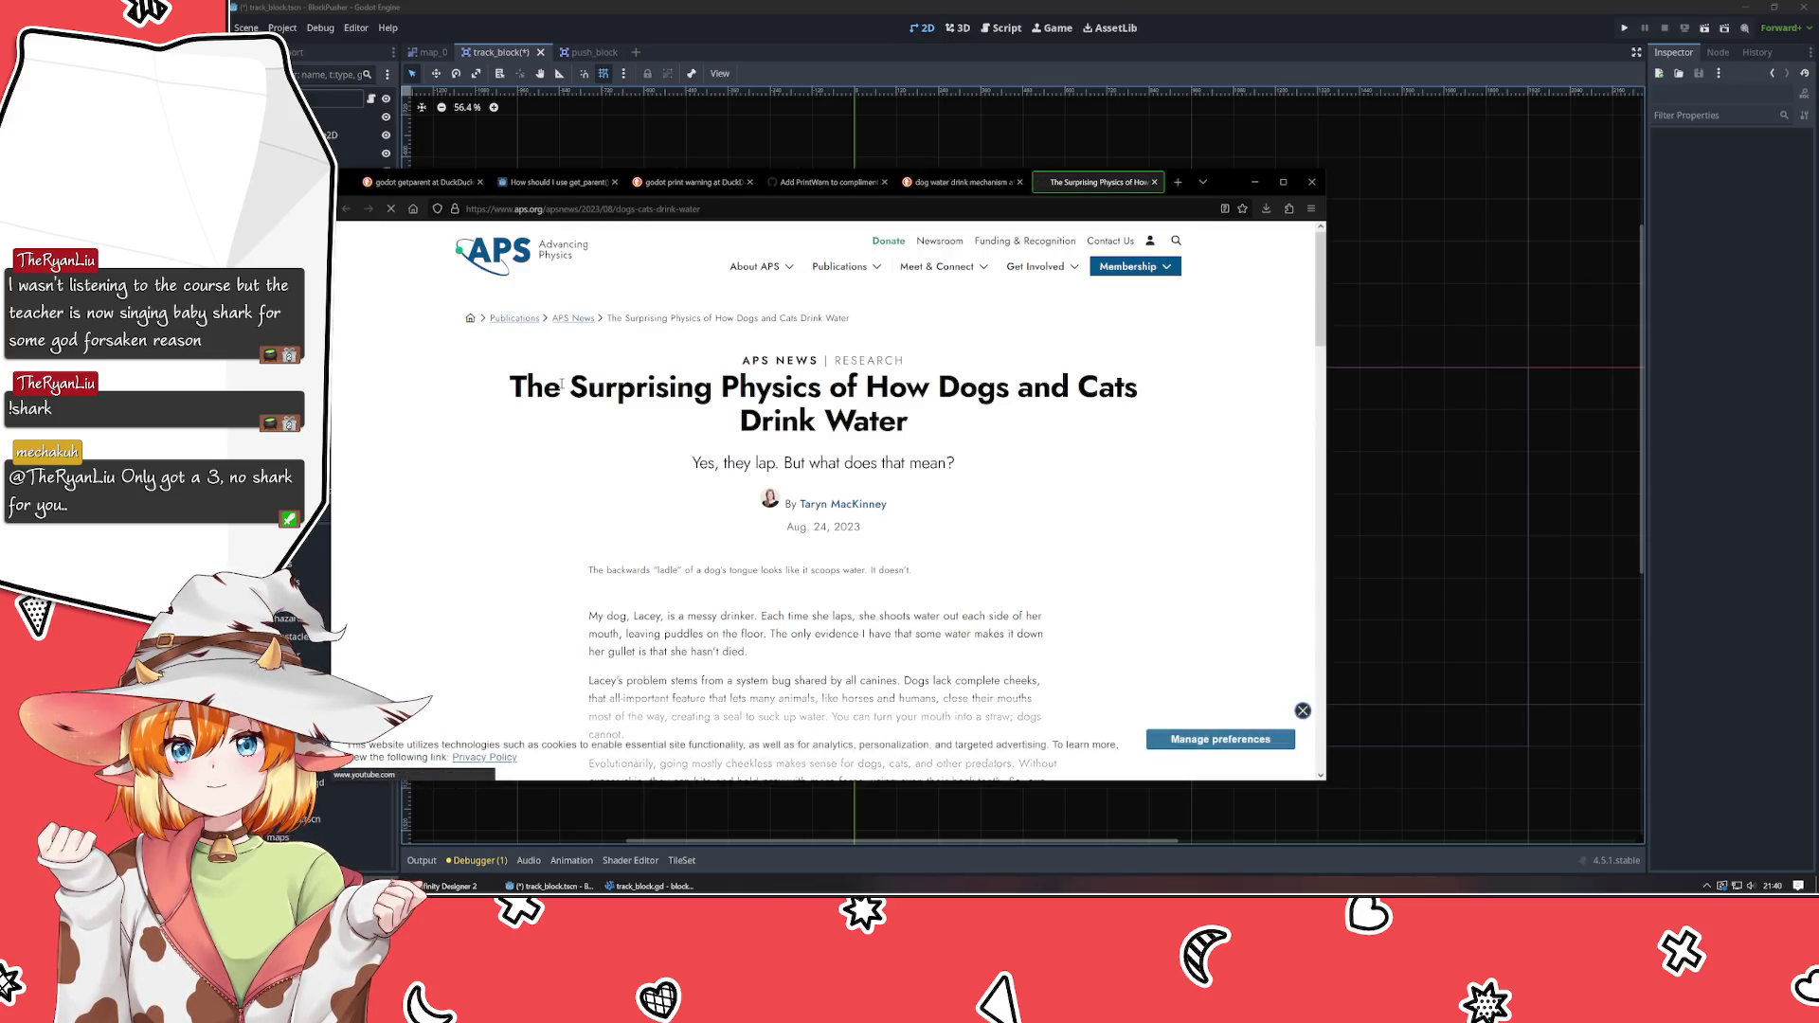
- Read through the APS article on how dogs drink water
{"action": "scroll", "coordinate": [501, 489], "scroll_direction": "down", "scroll_amount": 3}
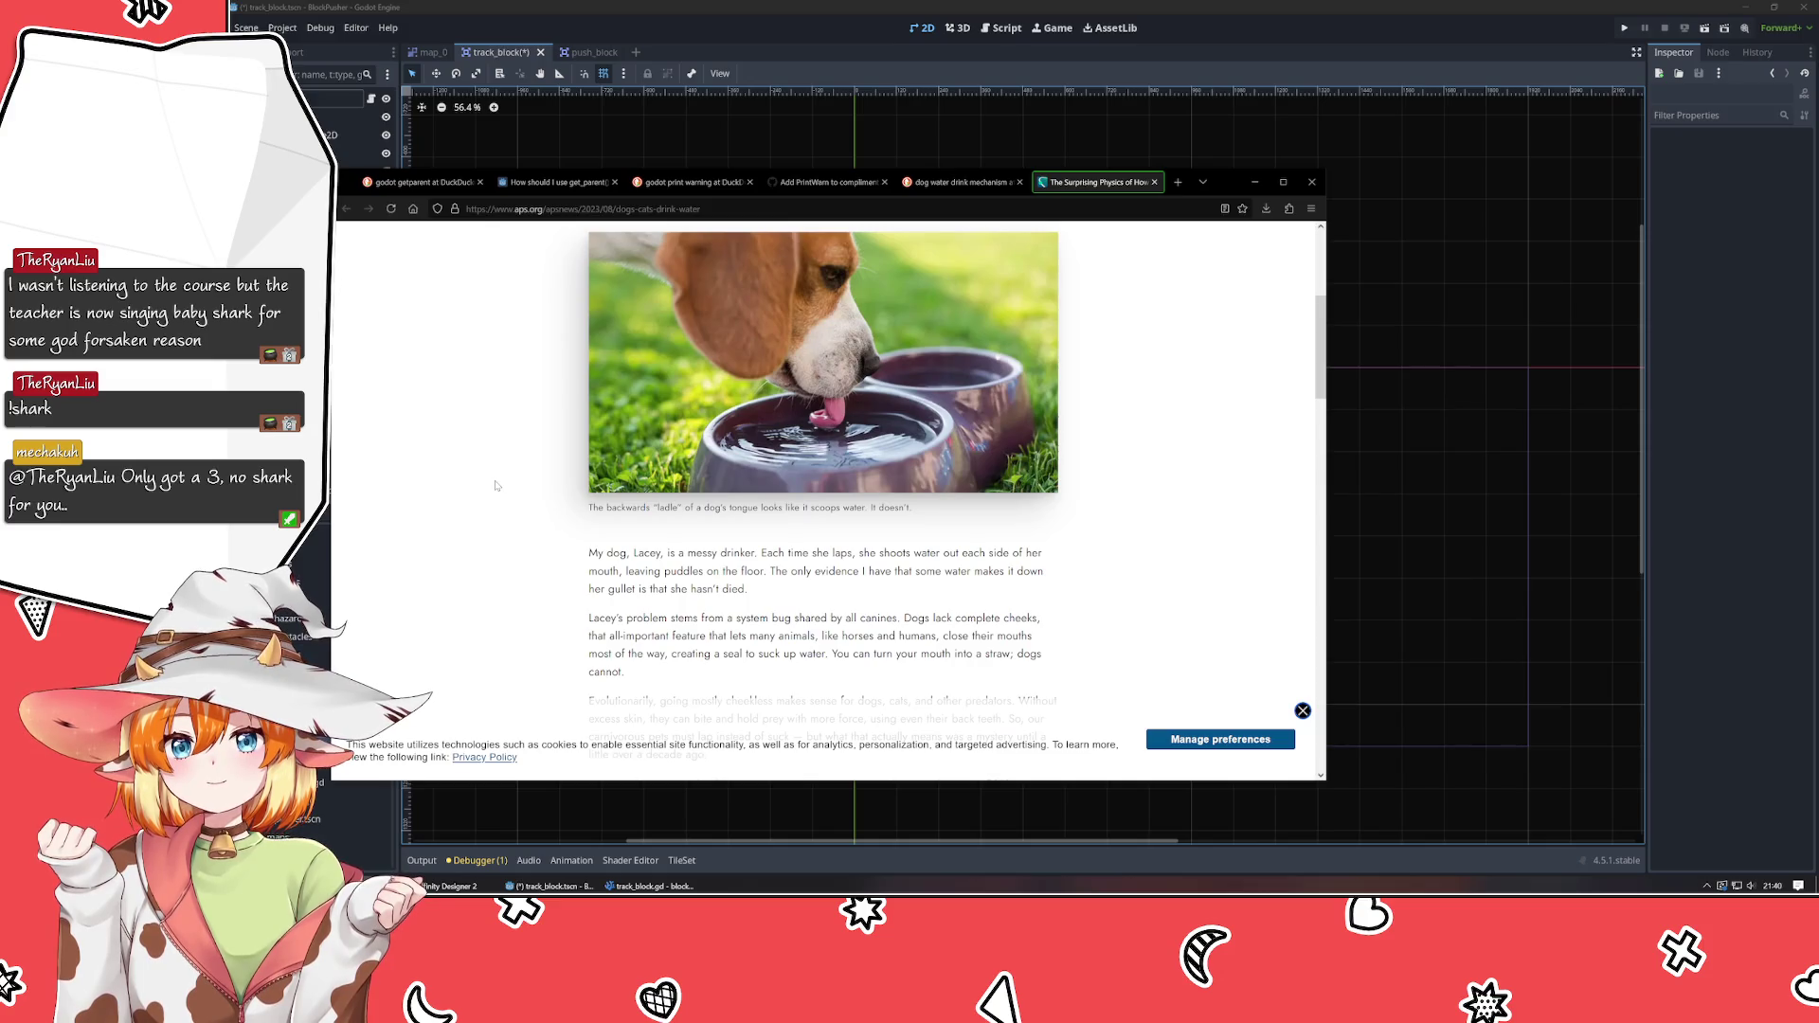
{"action": "scroll", "coordinate": [494, 485], "scroll_direction": "down", "scroll_amount": 2}
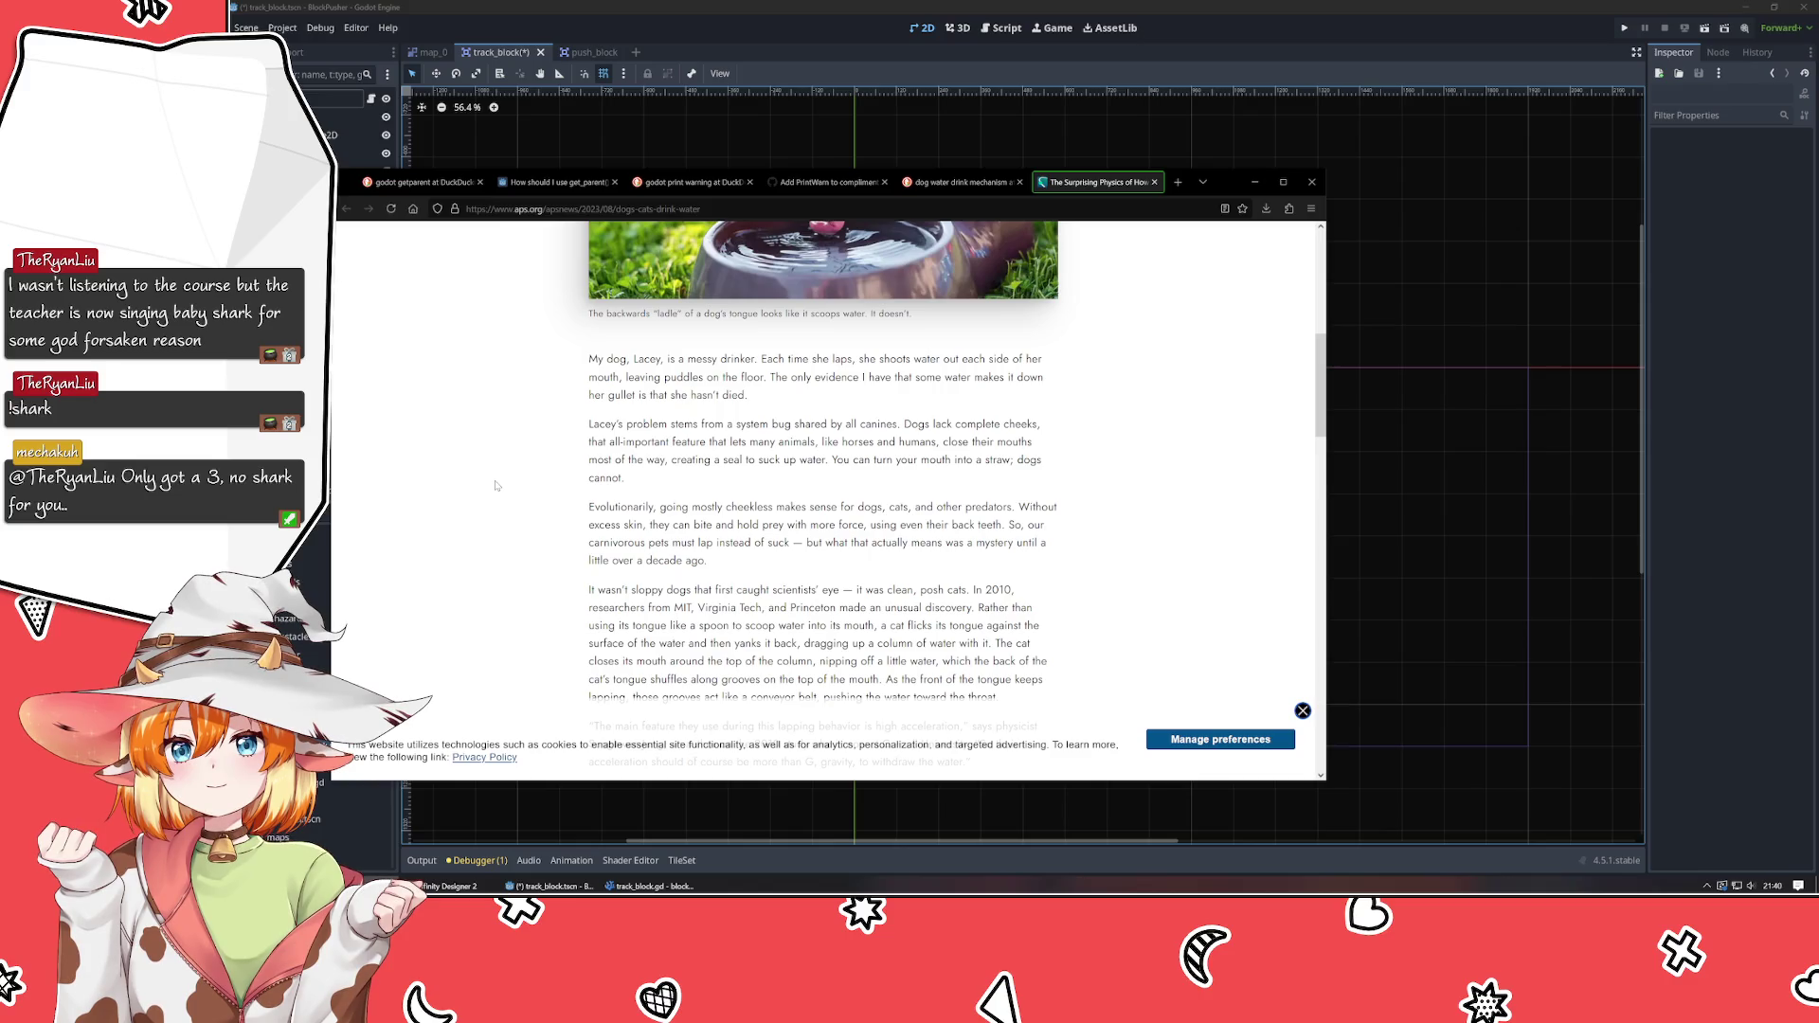
{"action": "scroll", "coordinate": [501, 485], "scroll_direction": "down", "scroll_amount": 1}
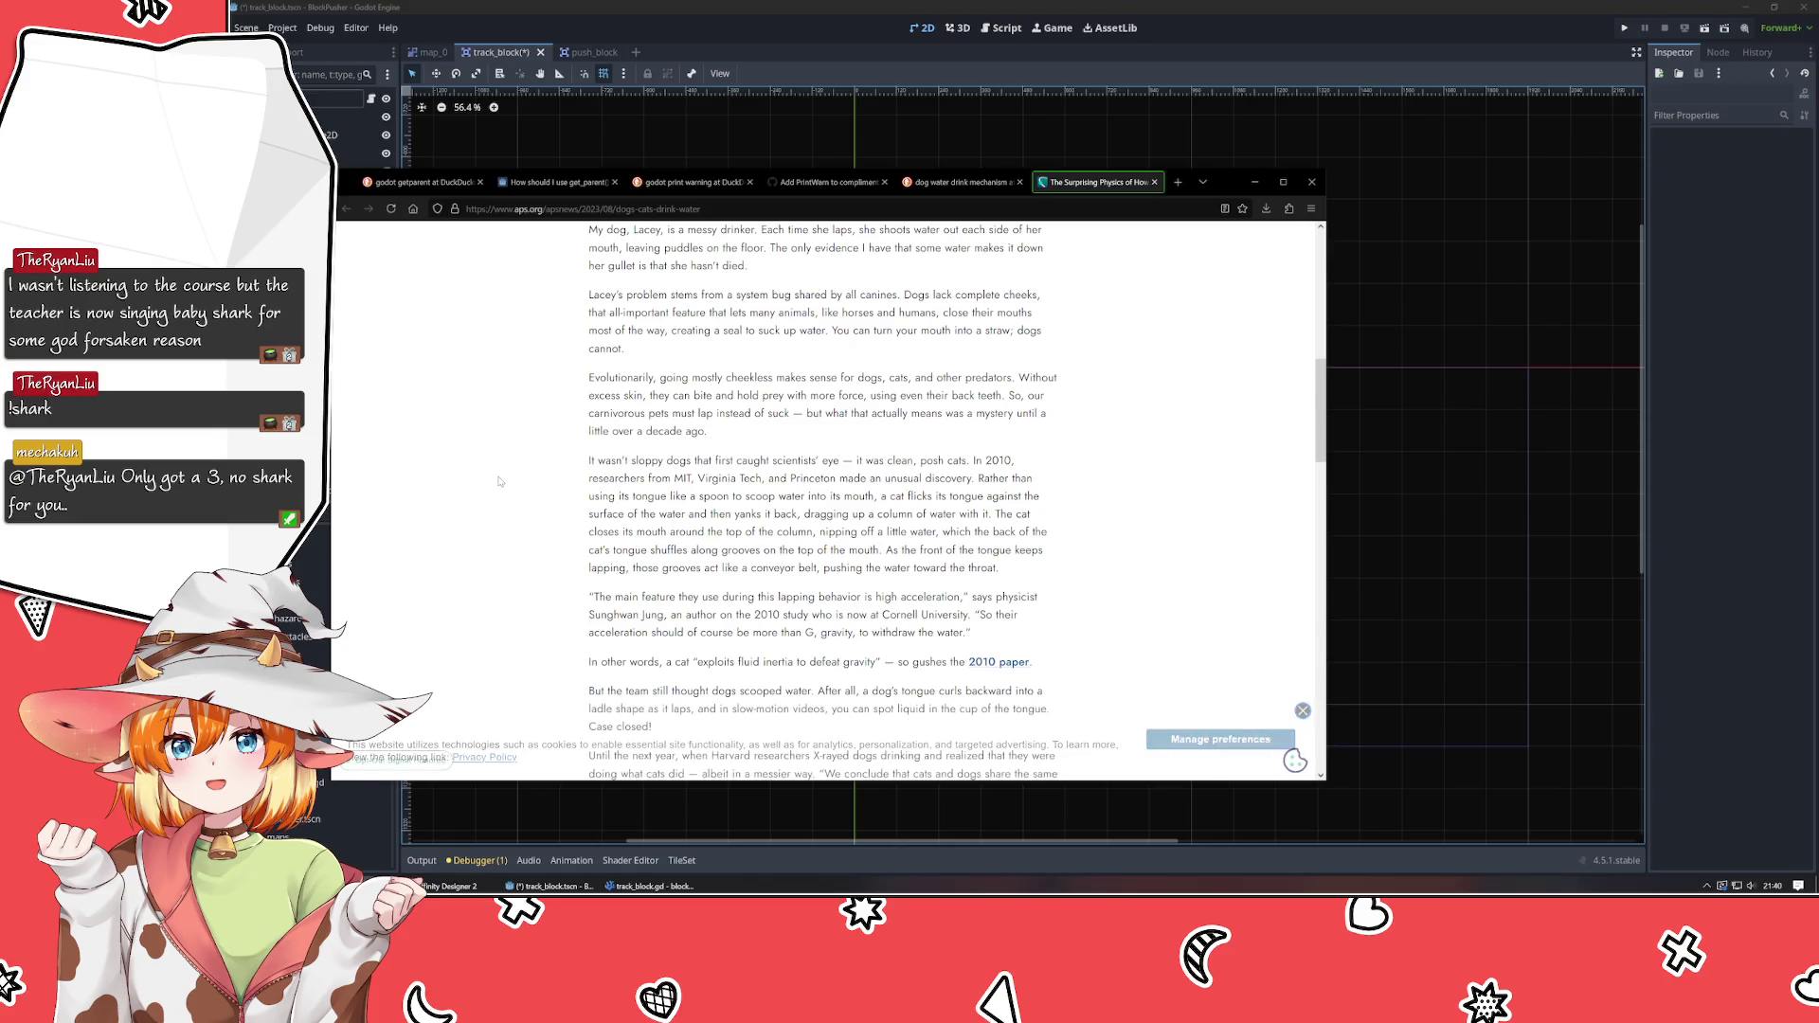
{"action": "scroll", "coordinate": [500, 481], "scroll_direction": "down", "scroll_amount": 1}
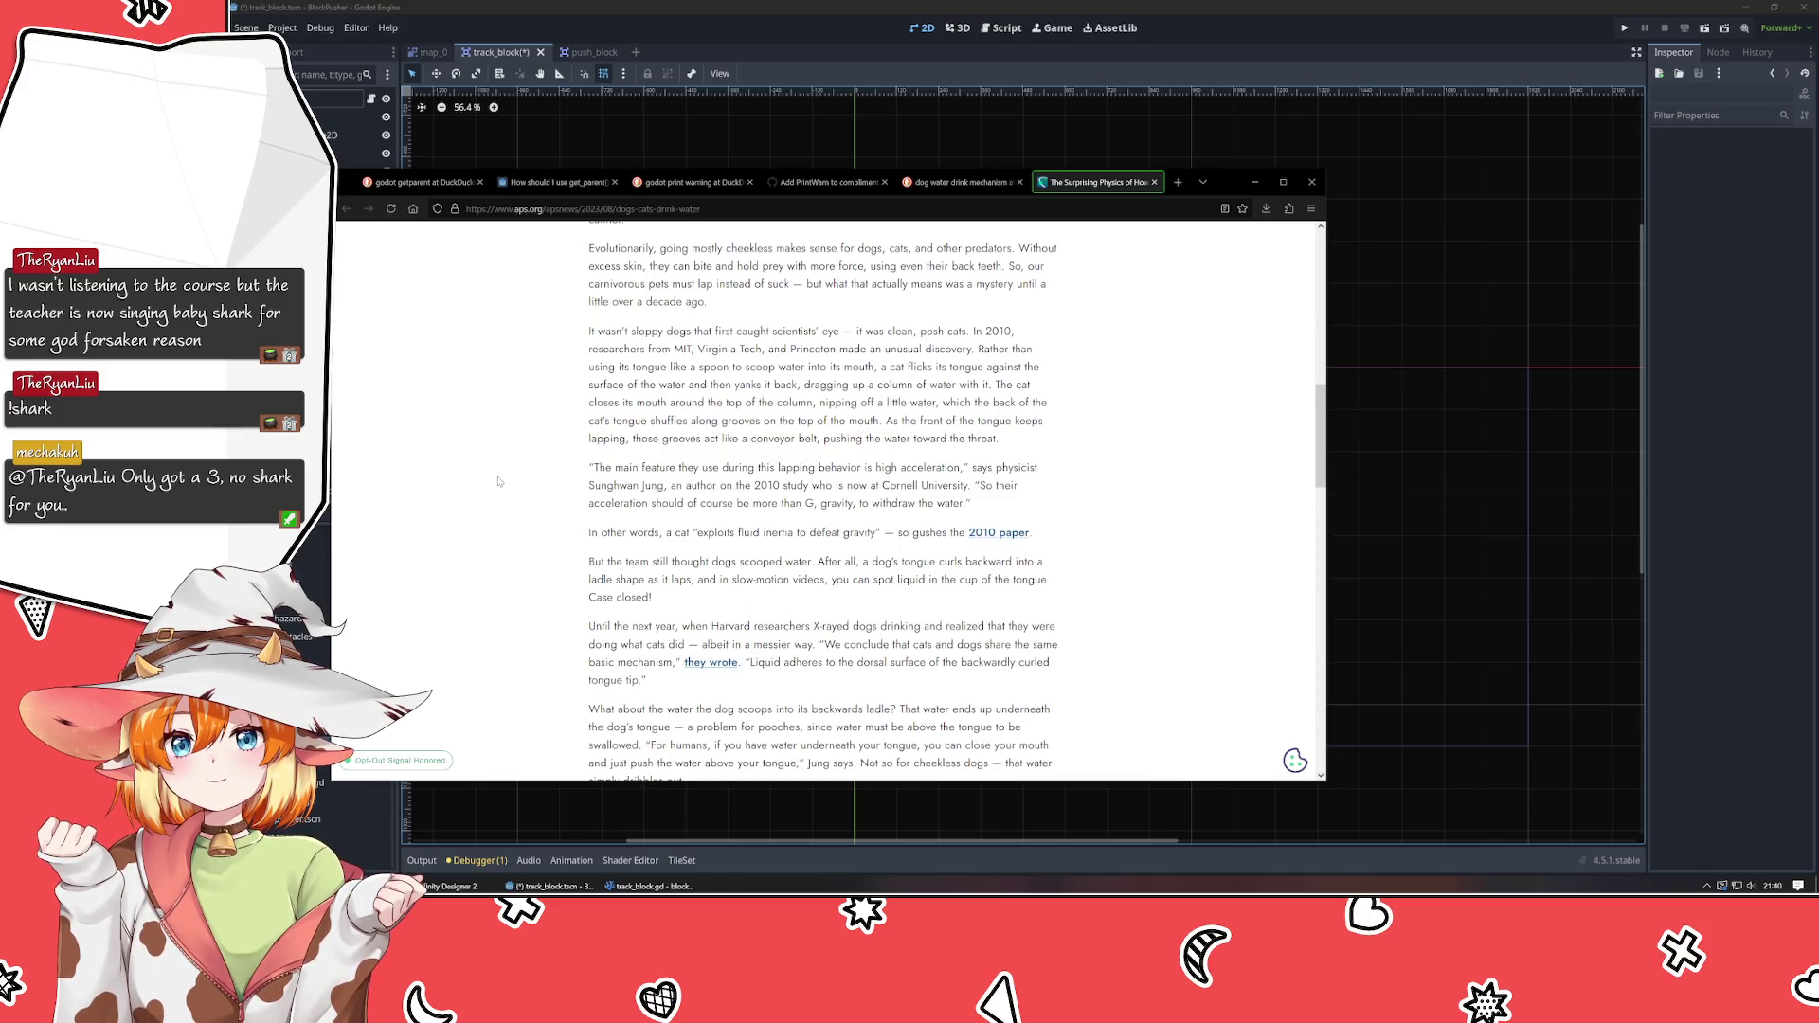
{"action": "scroll", "coordinate": [498, 482], "scroll_direction": "down", "scroll_amount": 2}
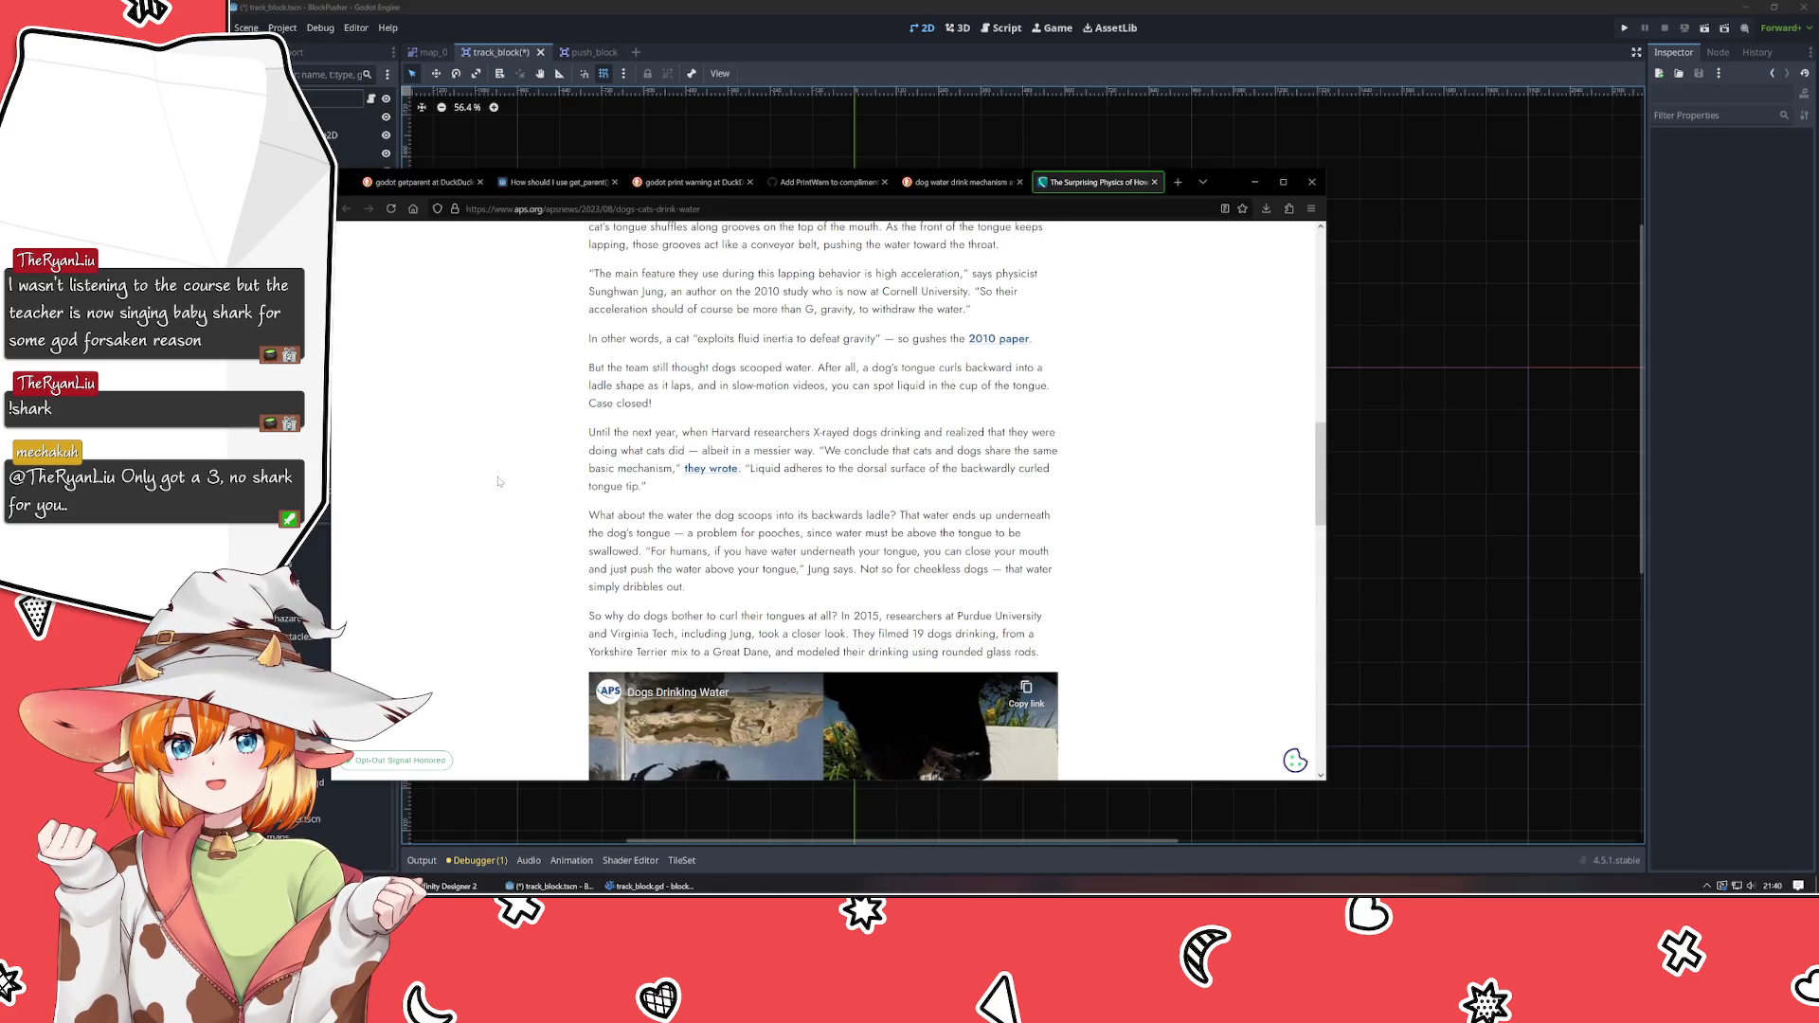
{"action": "scroll", "coordinate": [499, 482], "scroll_direction": "down", "scroll_amount": 3}
{"action": "scroll", "coordinate": [497, 481], "scroll_direction": "up", "scroll_amount": 4}
{"action": "scroll", "coordinate": [496, 482], "scroll_direction": "down", "scroll_amount": 2}
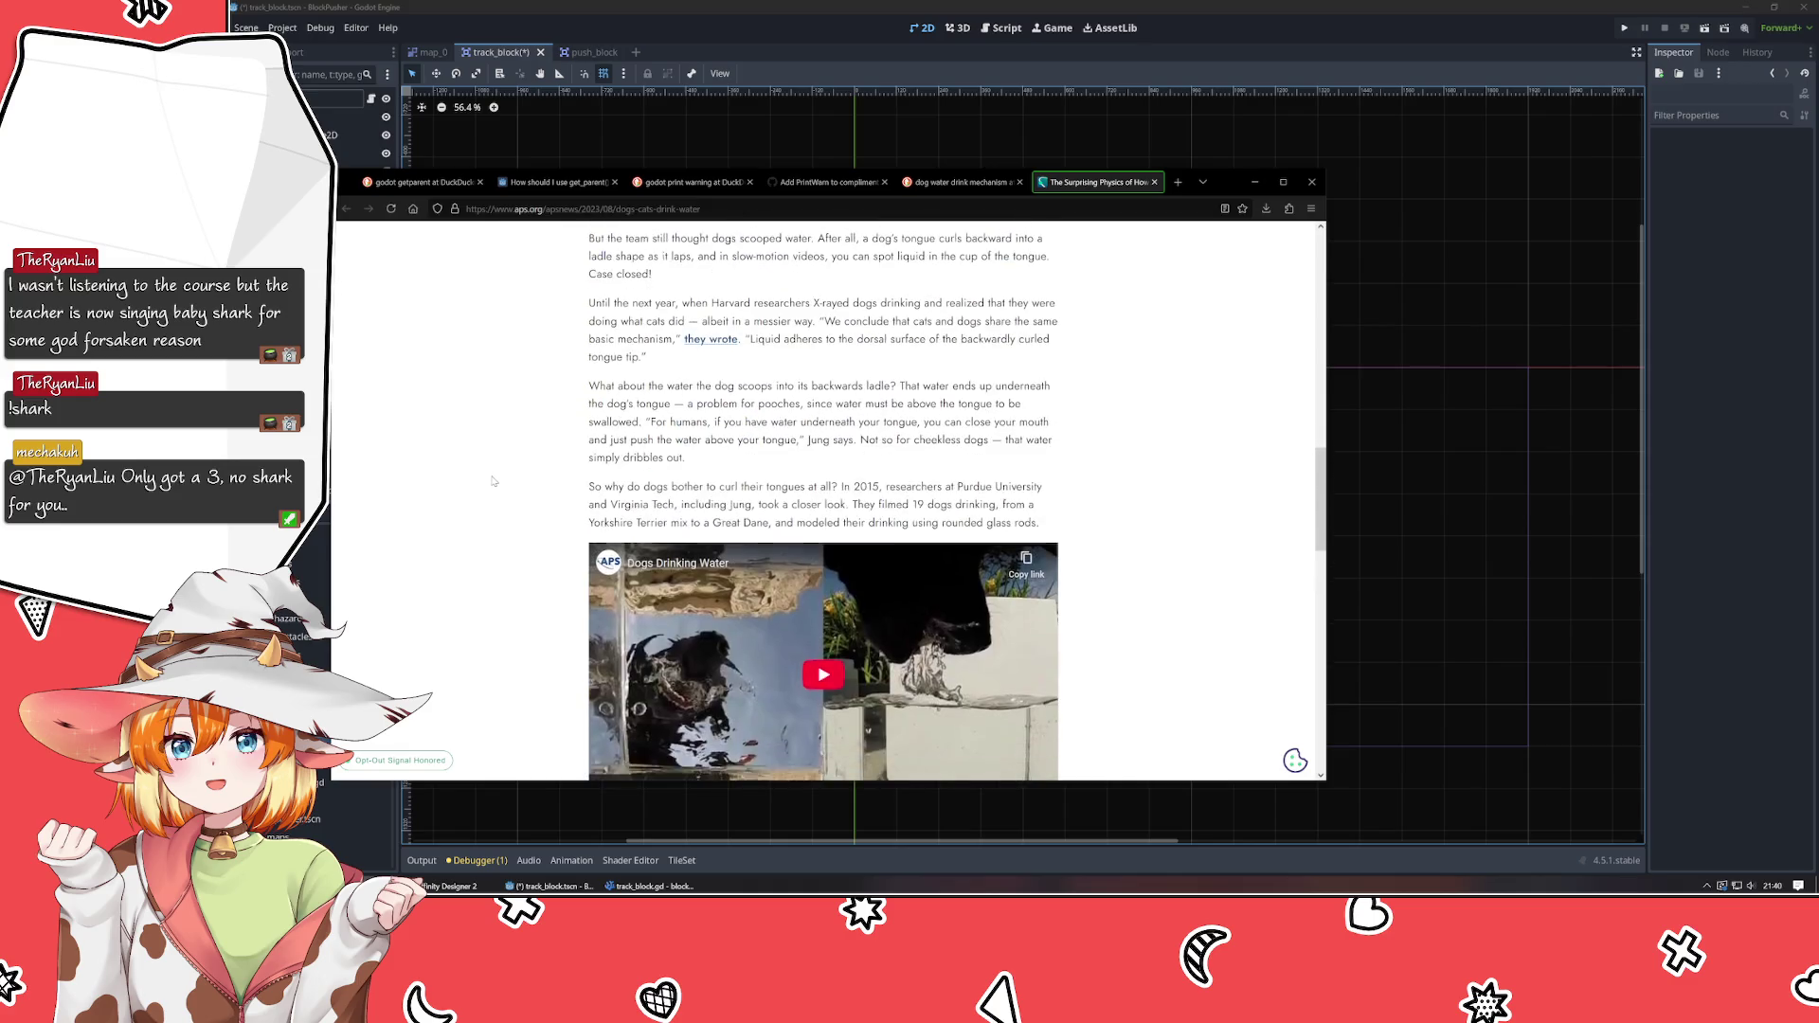
{"action": "scroll", "coordinate": [494, 481], "scroll_direction": "up", "scroll_amount": 2}
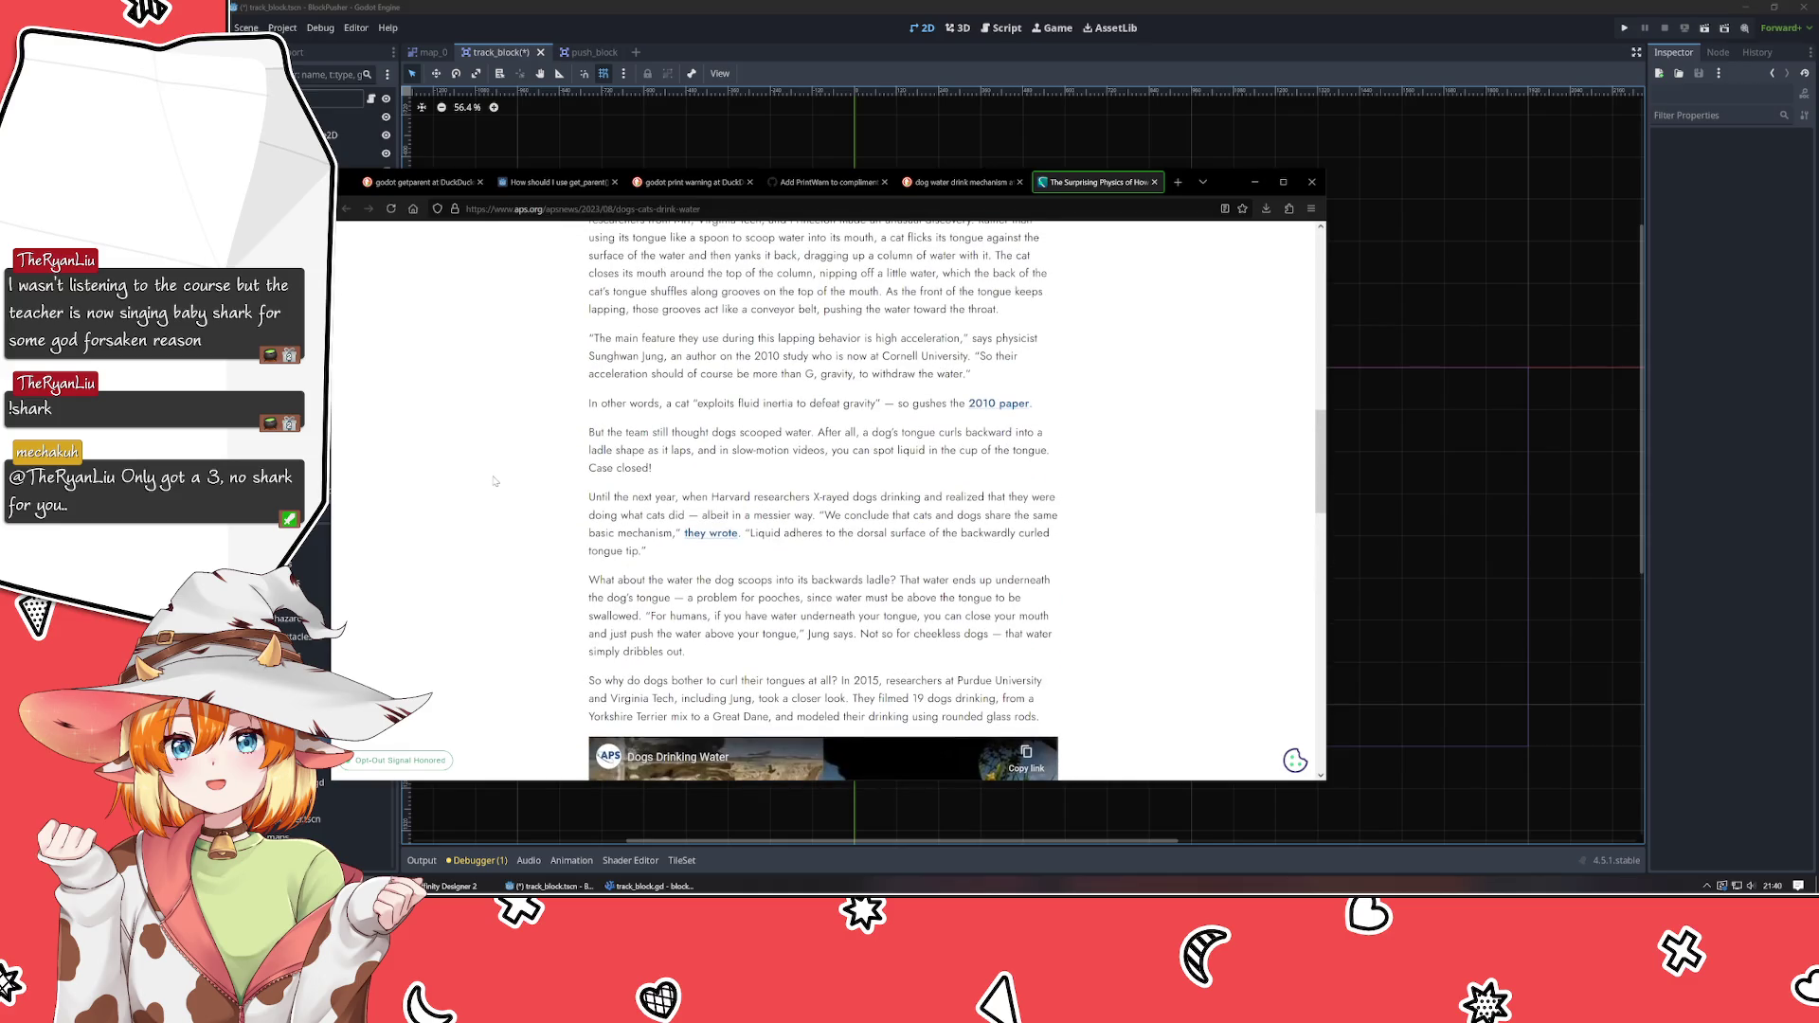
{"action": "scroll", "coordinate": [494, 481], "scroll_direction": "down", "scroll_amount": 3}
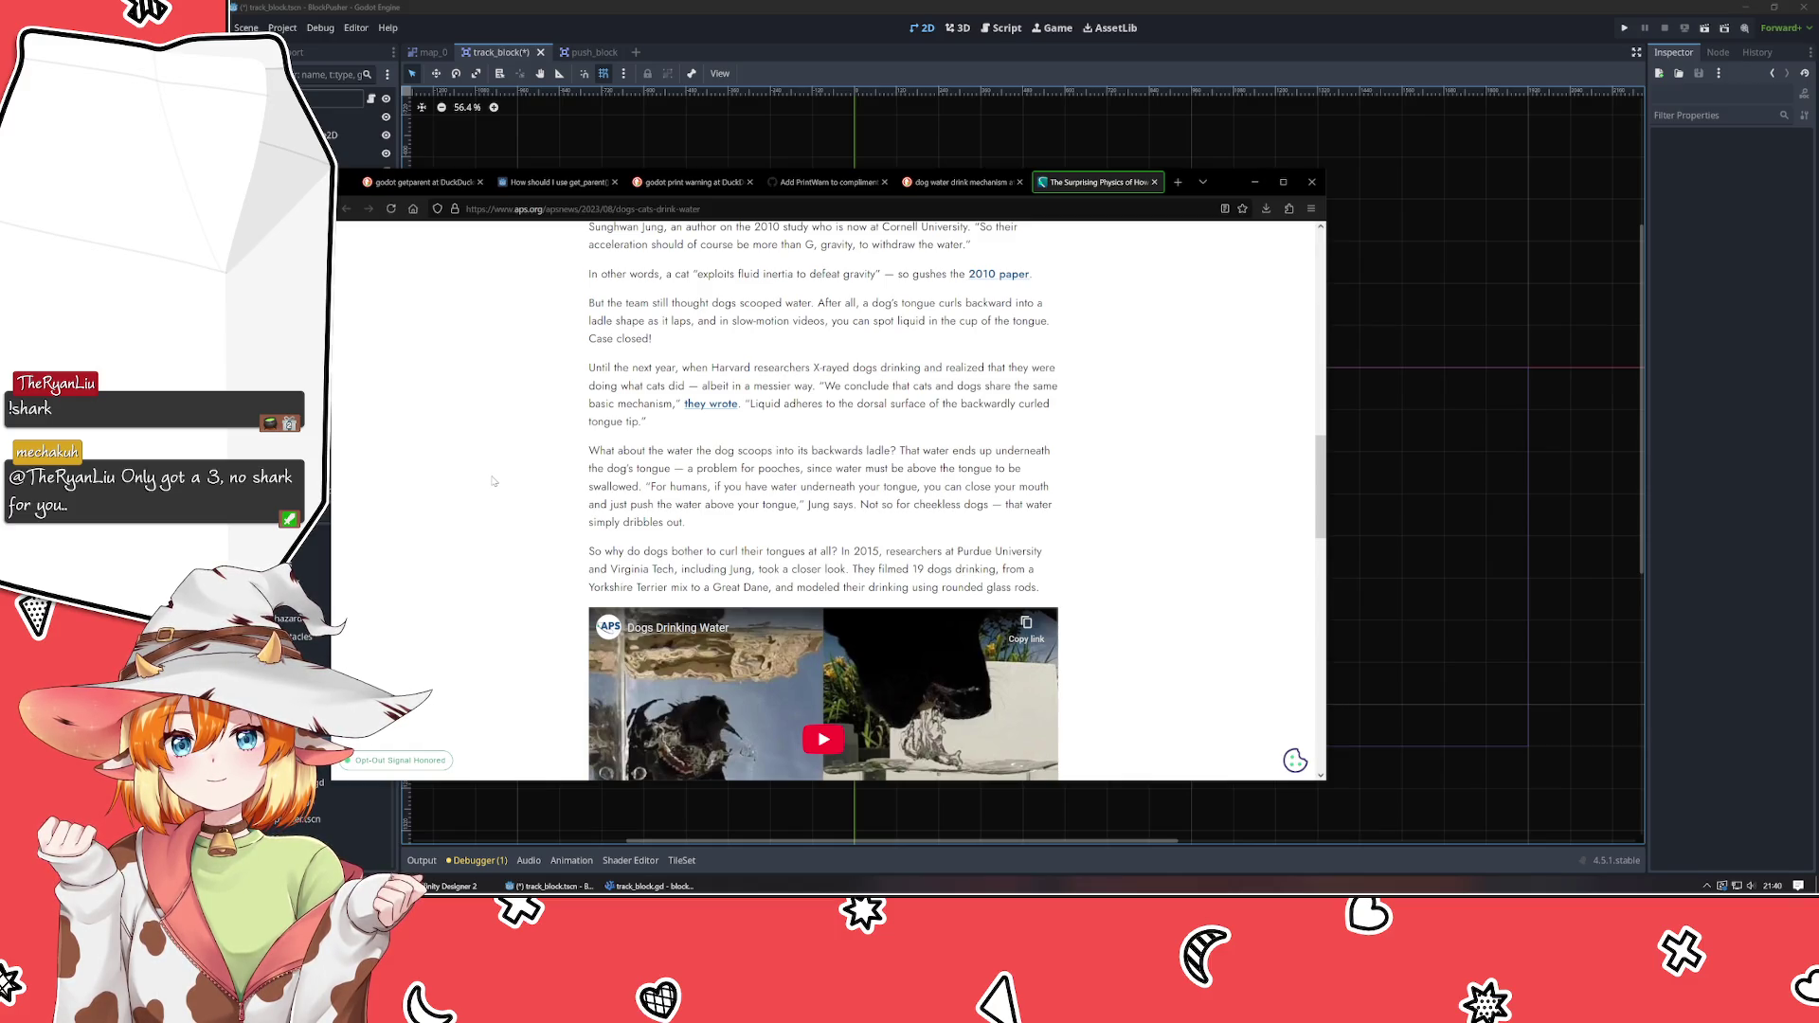
{"action": "scroll", "coordinate": [493, 482], "scroll_direction": "down", "scroll_amount": 1}
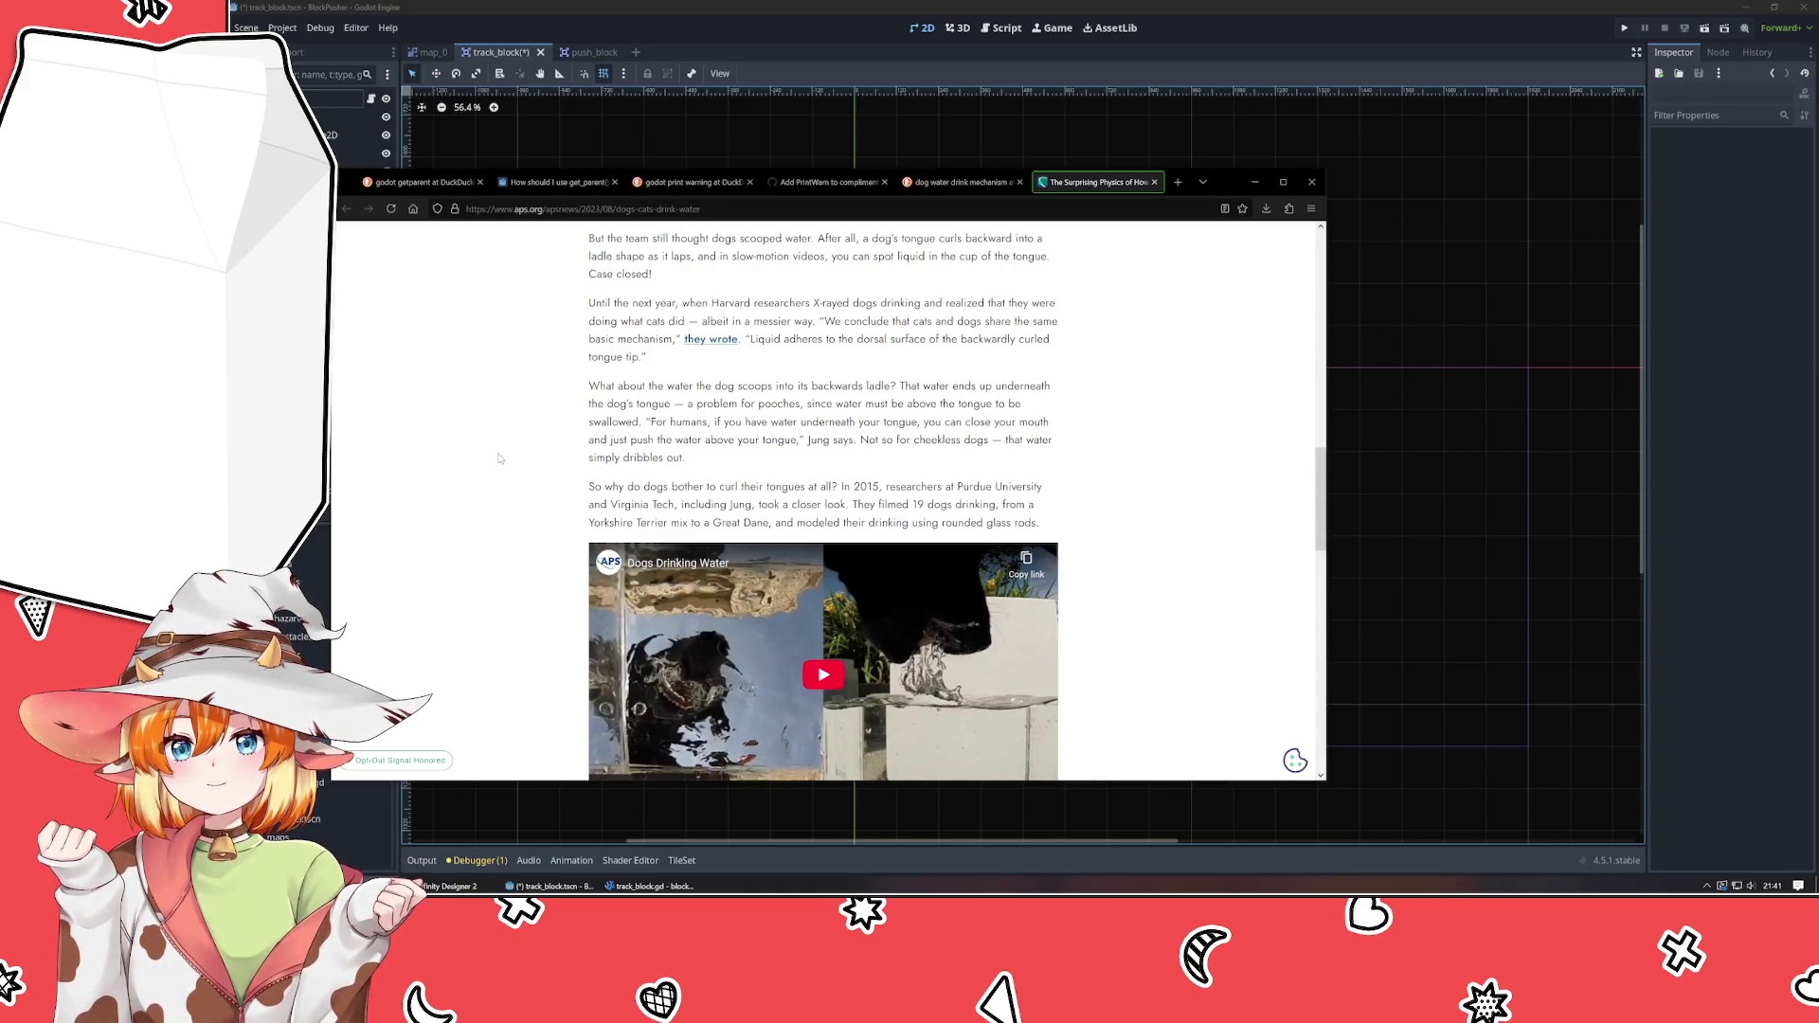
{"action": "scroll", "coordinate": [499, 458], "scroll_direction": "down", "scroll_amount": 2}
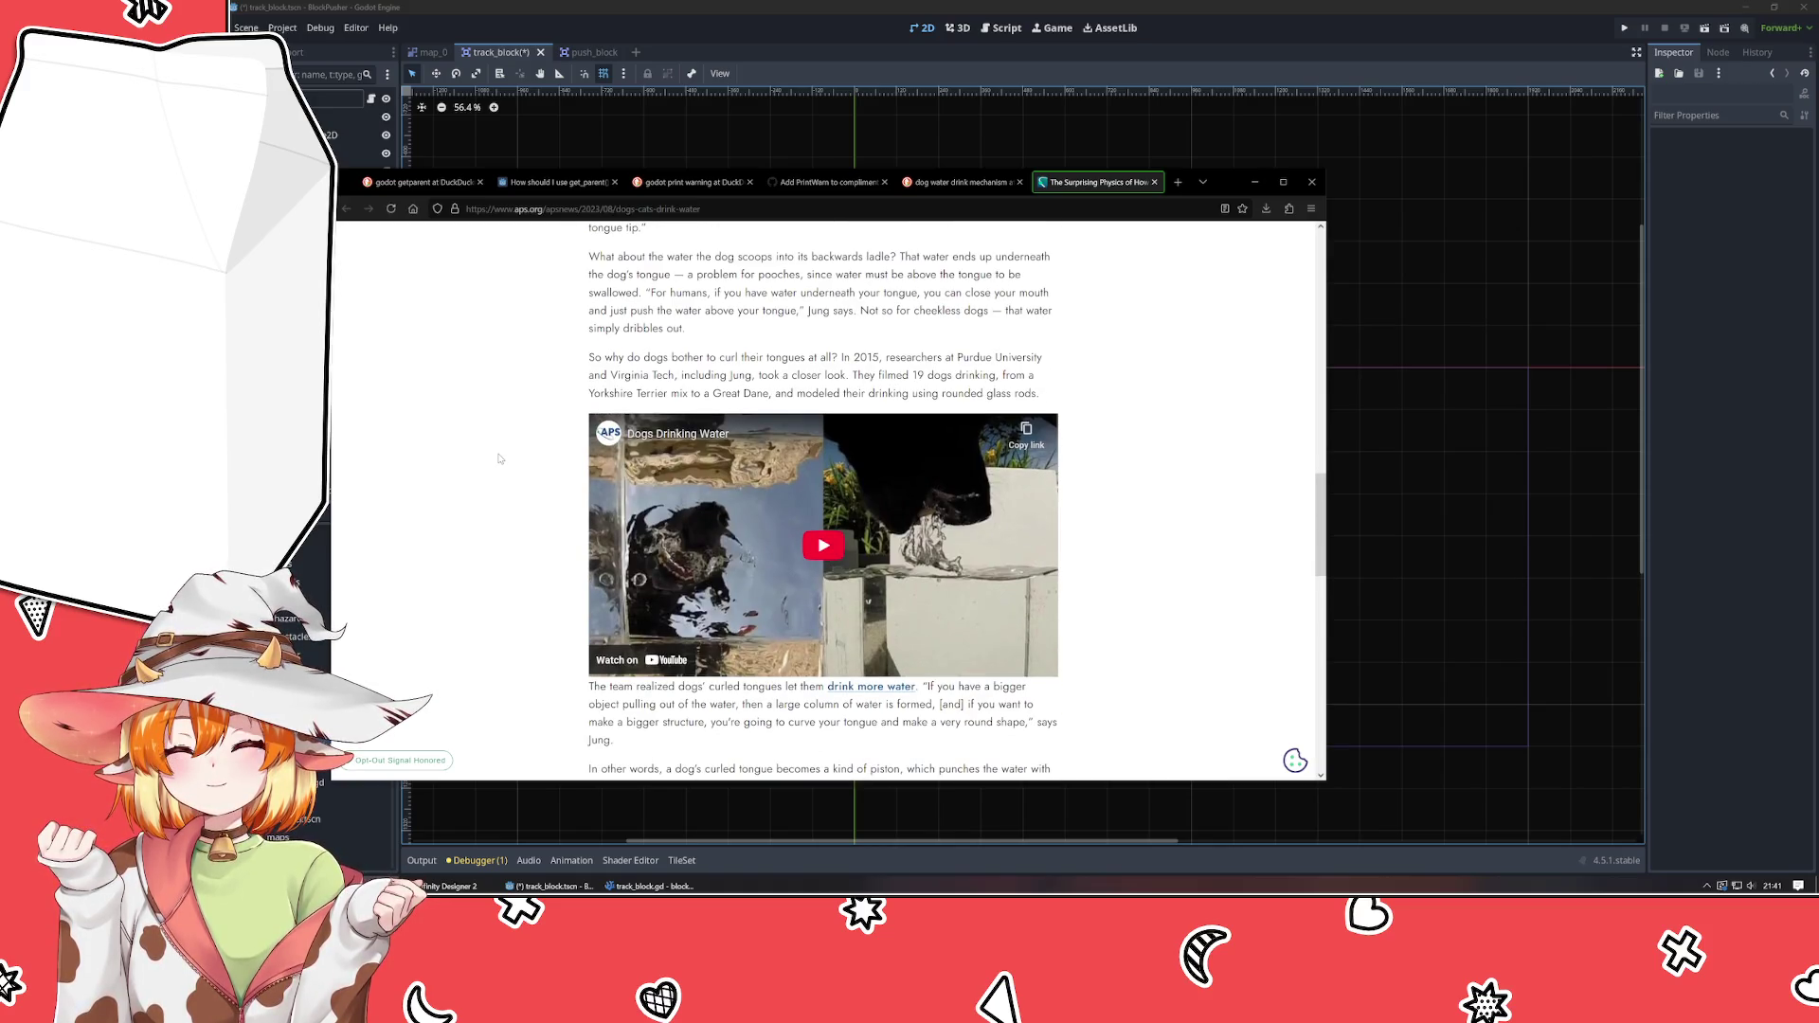
{"action": "scroll", "coordinate": [499, 459], "scroll_direction": "down", "scroll_amount": 4}
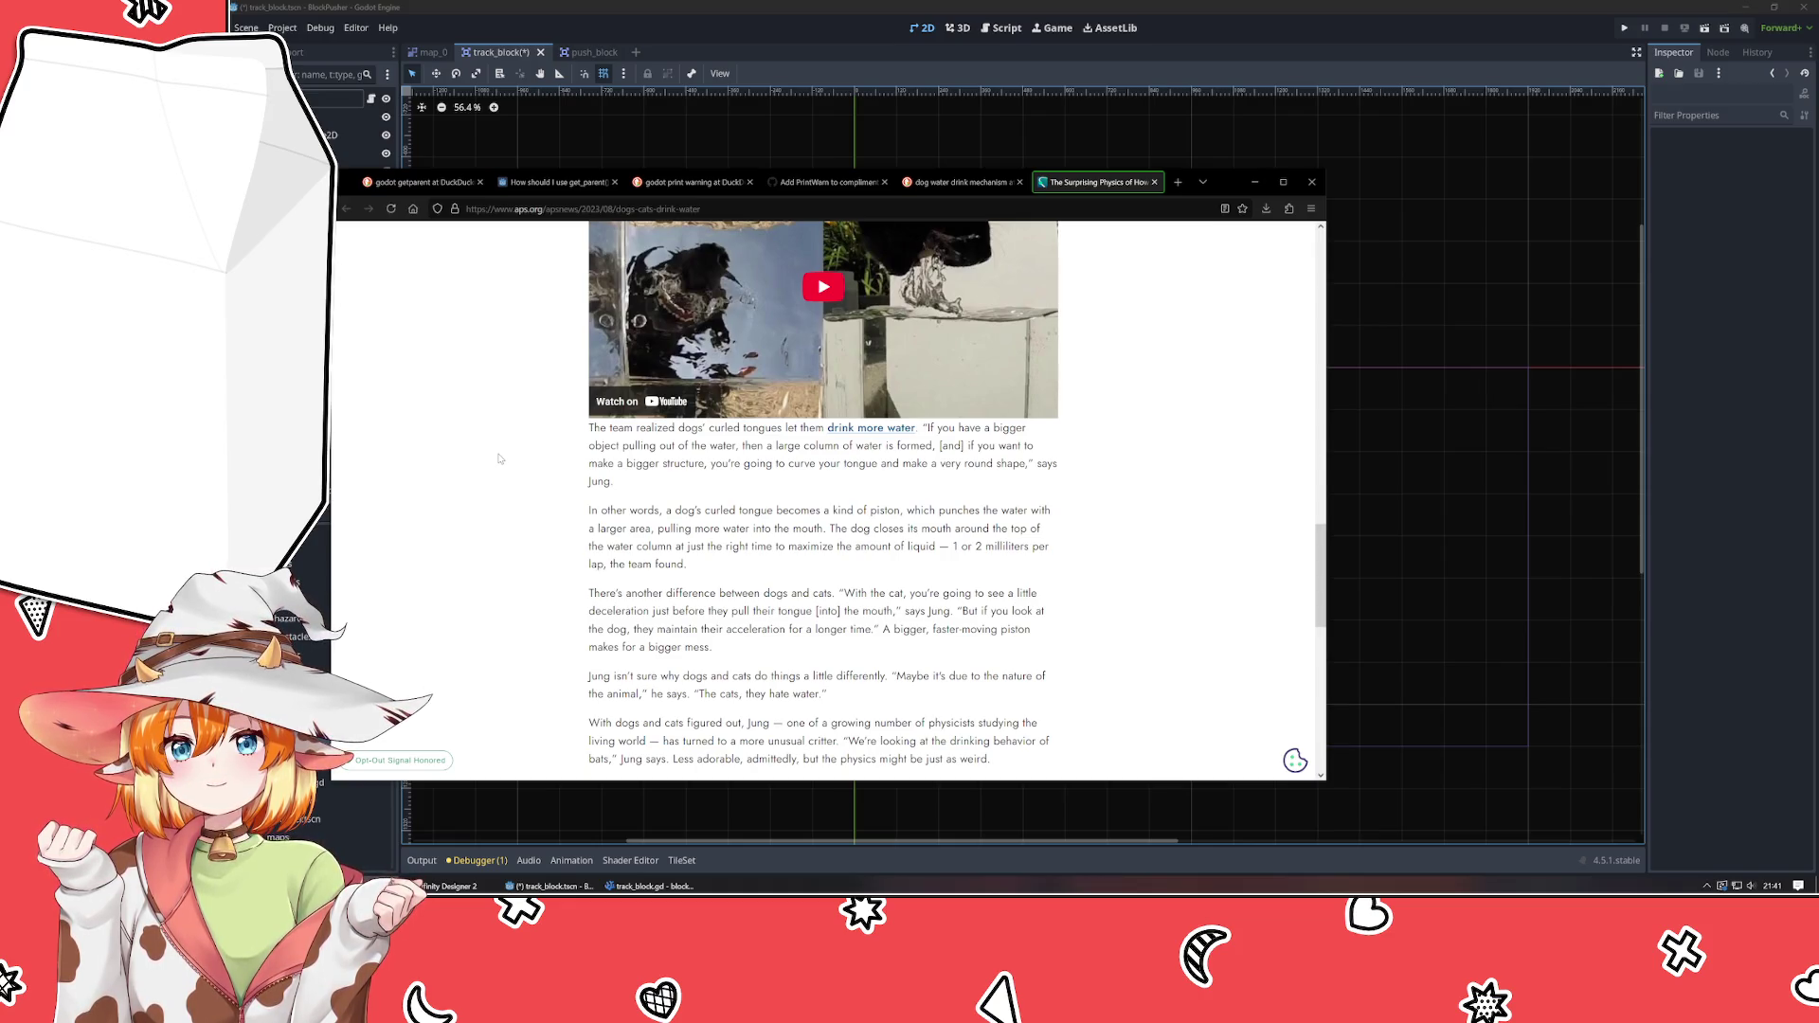
{"action": "scroll", "coordinate": [499, 459], "scroll_direction": "down", "scroll_amount": 3}
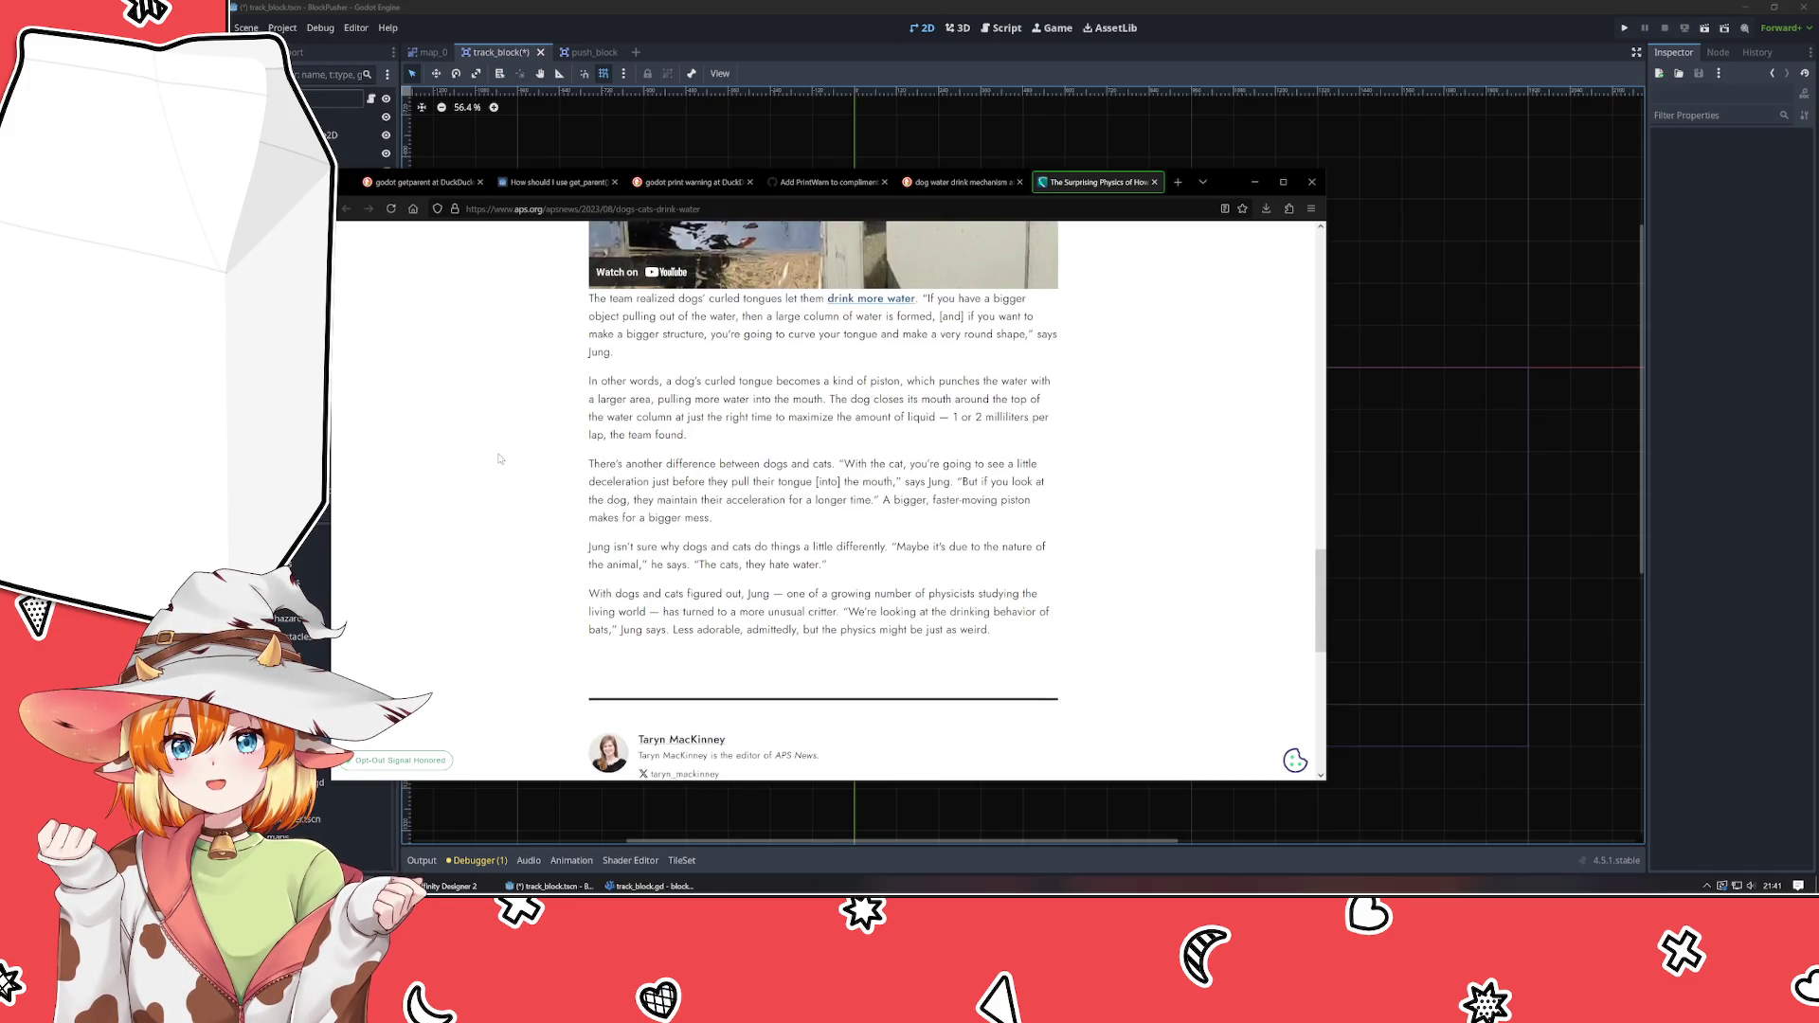
{"action": "scroll", "coordinate": [500, 458], "scroll_direction": "down", "scroll_amount": 3}
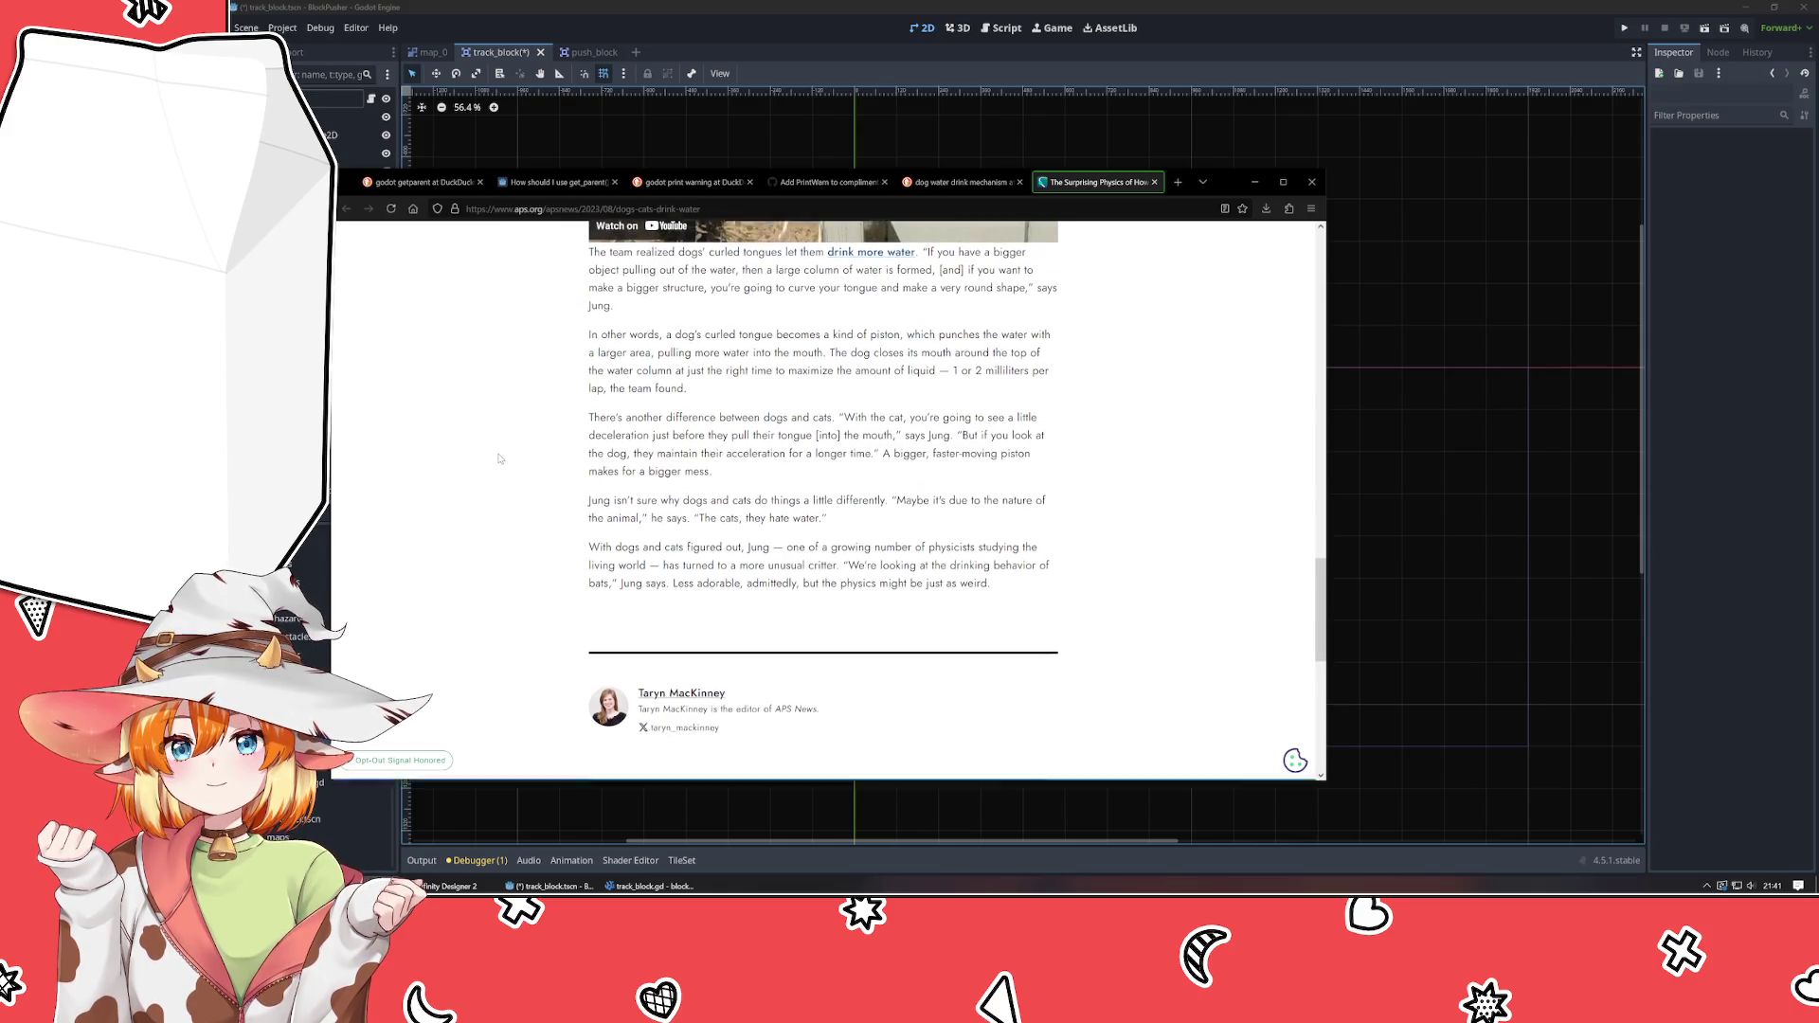
{"action": "scroll", "coordinate": [499, 459], "scroll_direction": "up", "scroll_amount": 3}
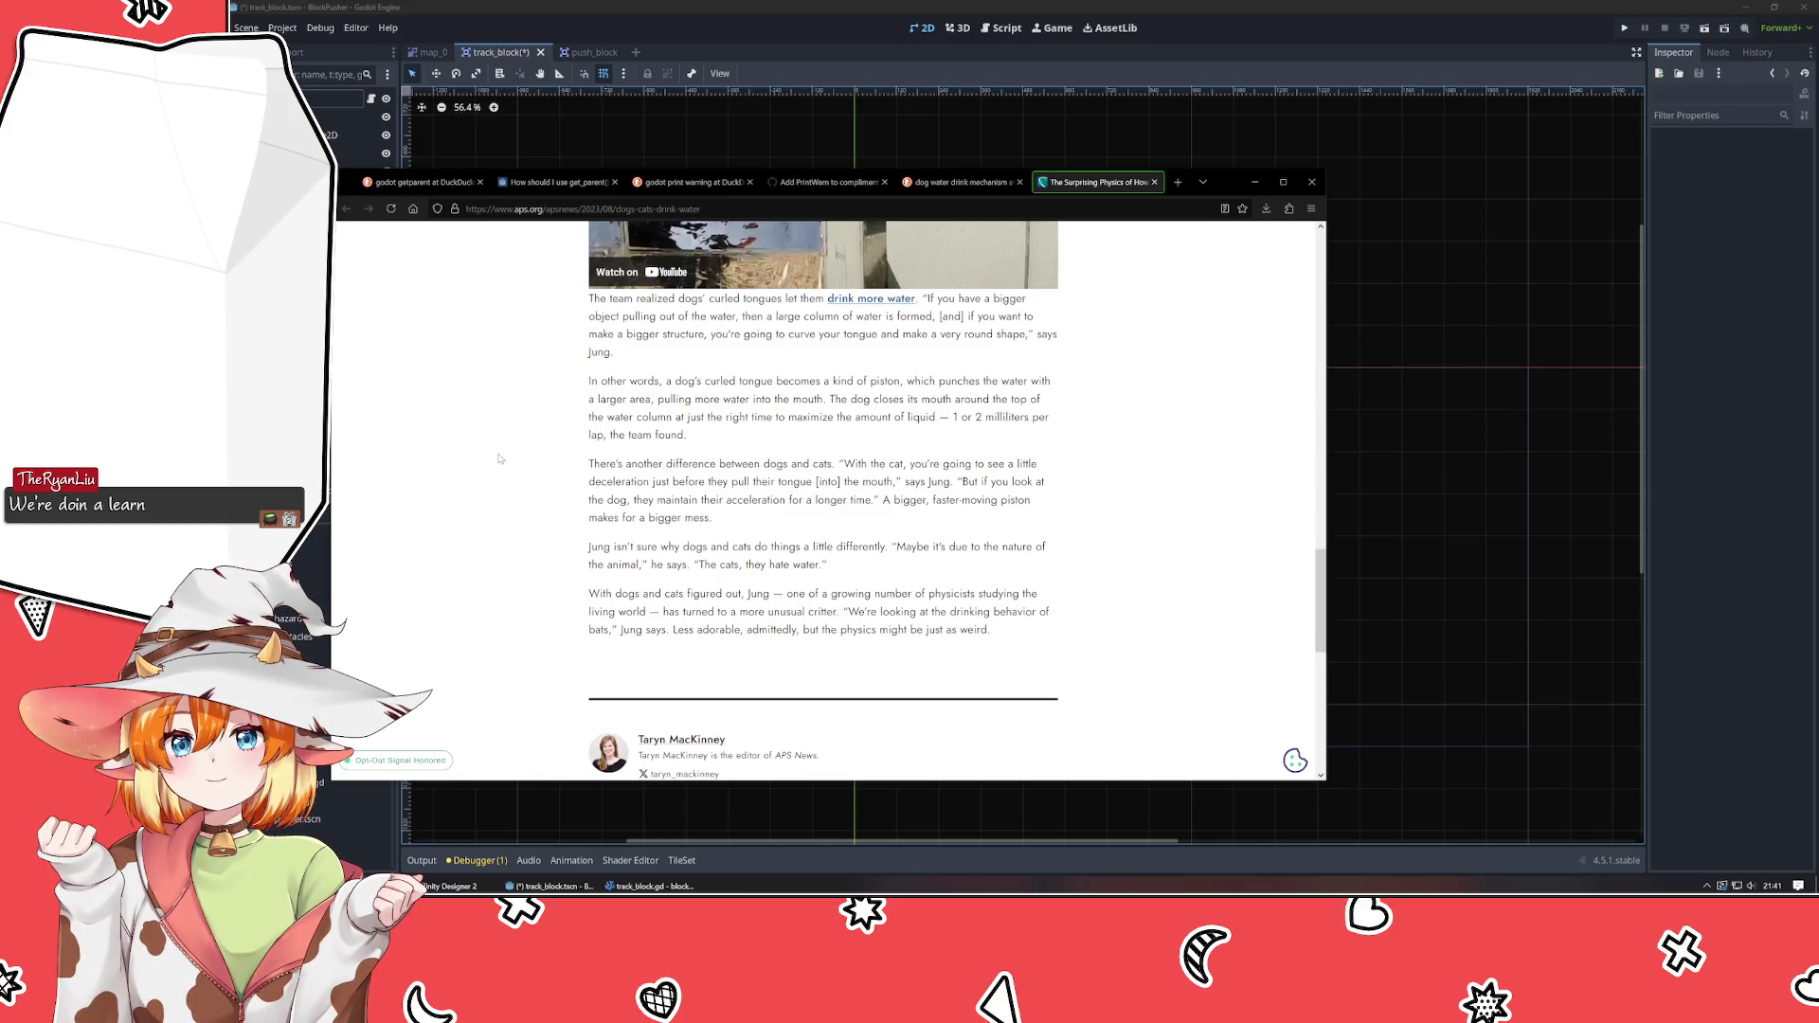
{"action": "scroll", "coordinate": [499, 458], "scroll_direction": "up", "scroll_amount": 1}
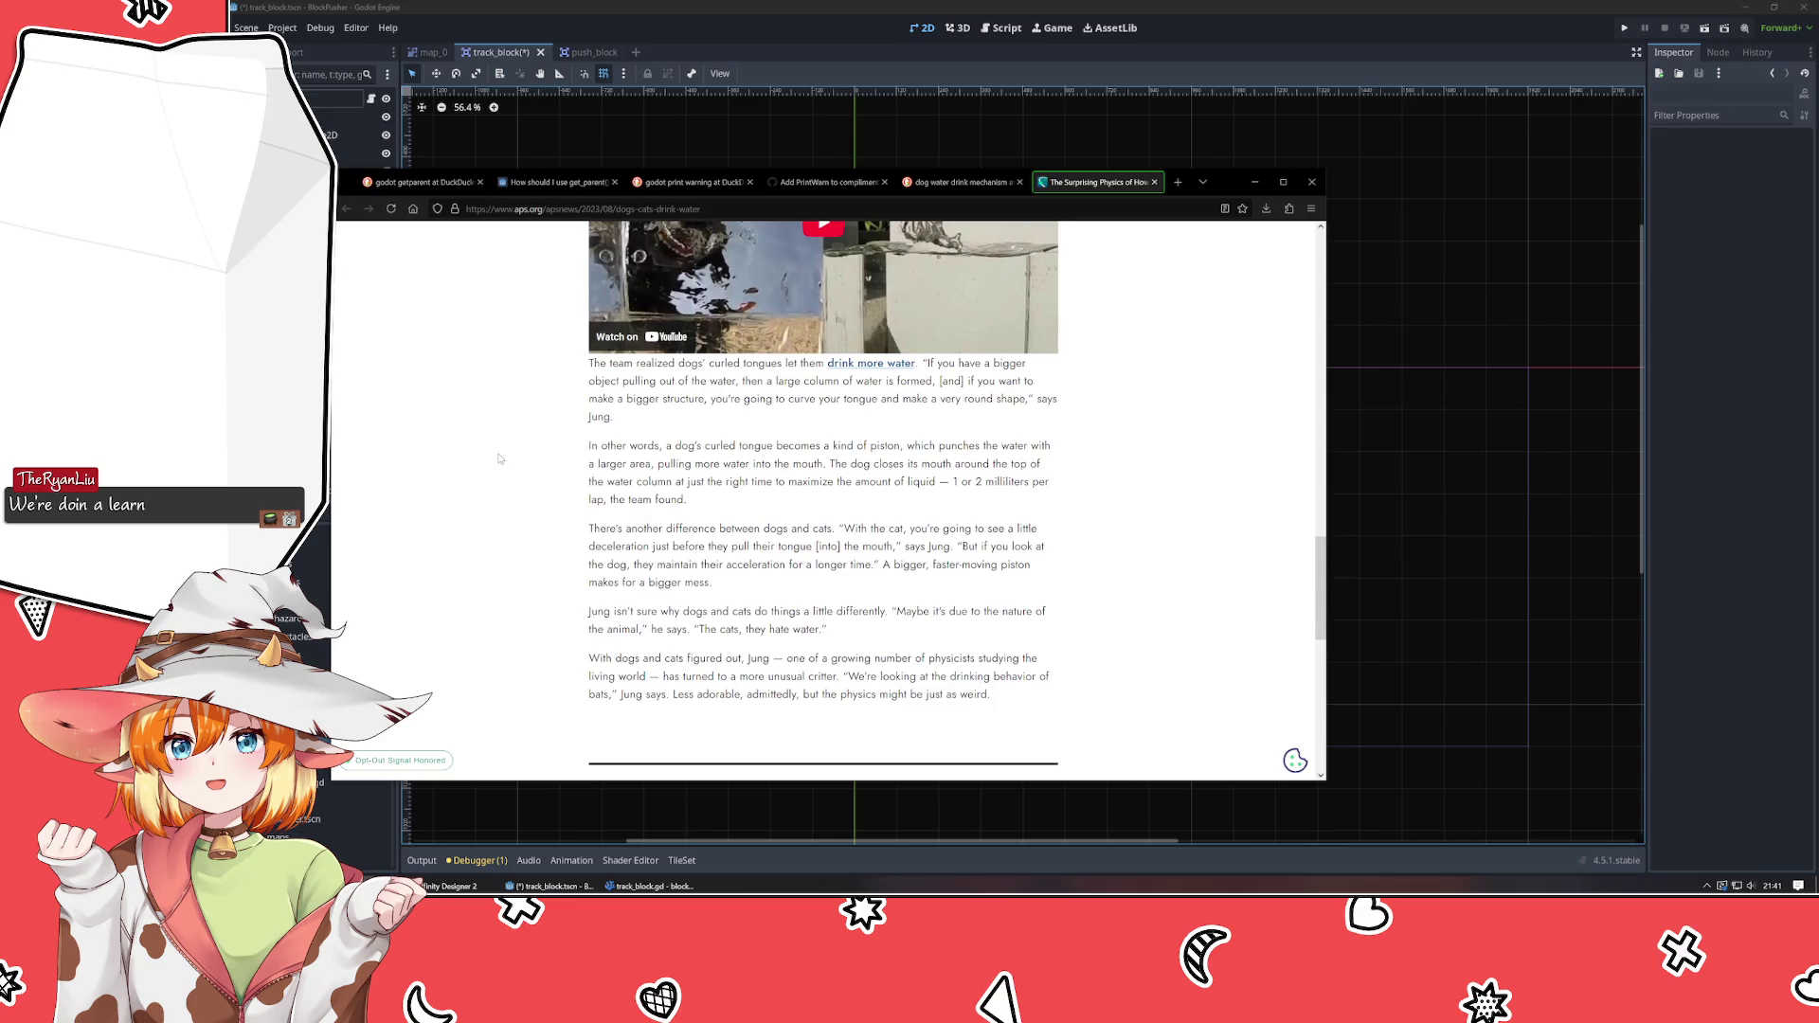
{"action": "scroll", "coordinate": [493, 457], "scroll_direction": "up", "scroll_amount": 10}
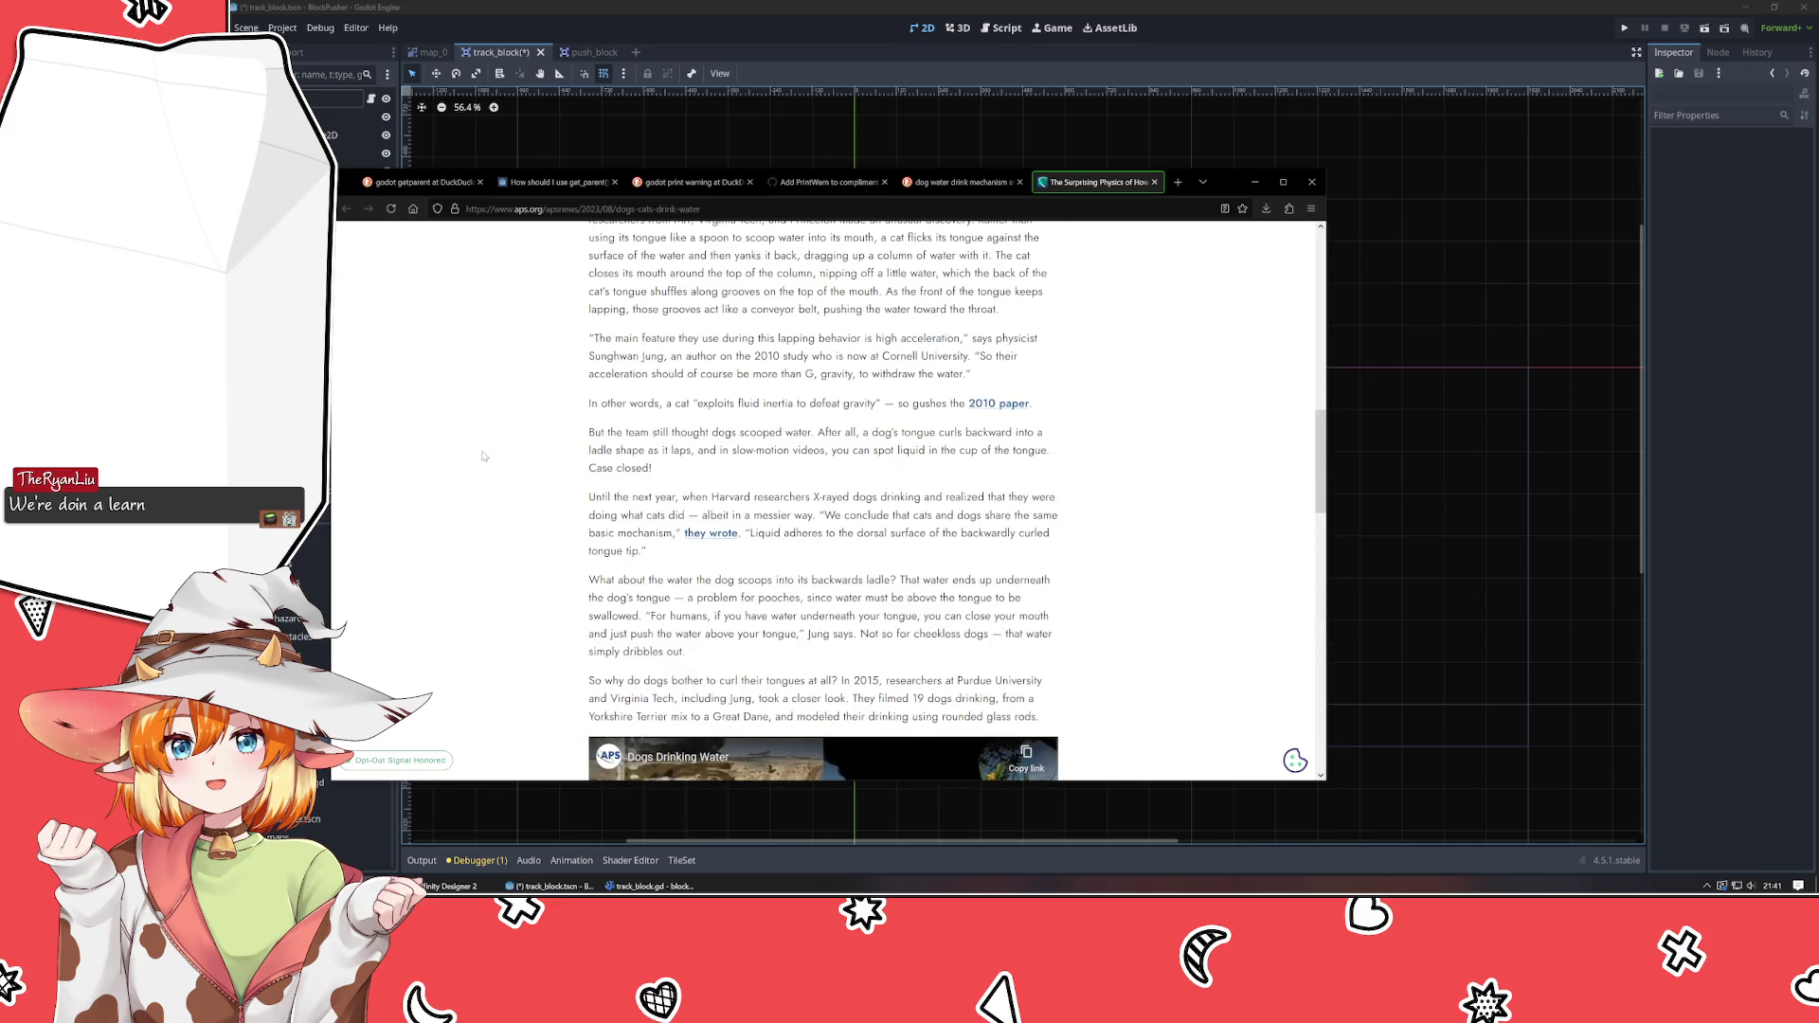
{"action": "scroll", "coordinate": [484, 456], "scroll_direction": "down", "scroll_amount": 6}
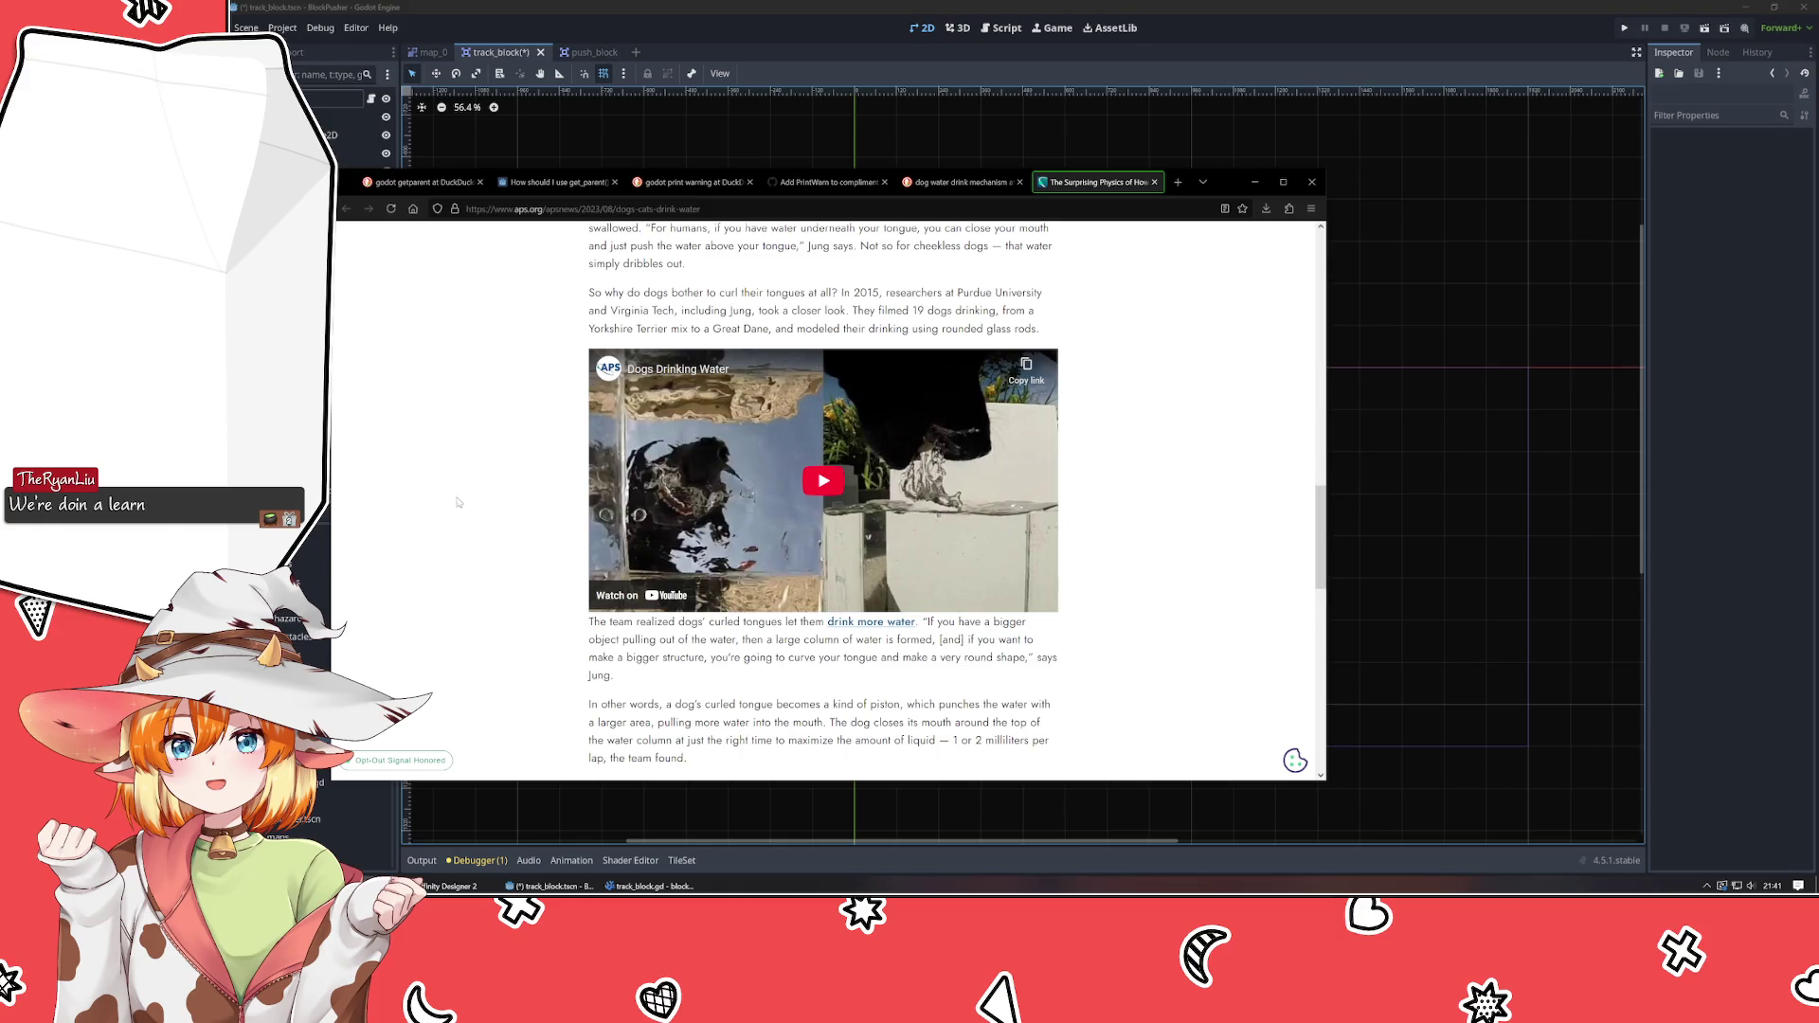
{"action": "scroll", "coordinate": [470, 510], "scroll_direction": "up", "scroll_amount": 5}
{"action": "scroll", "coordinate": [470, 509], "scroll_direction": "up", "scroll_amount": 2}
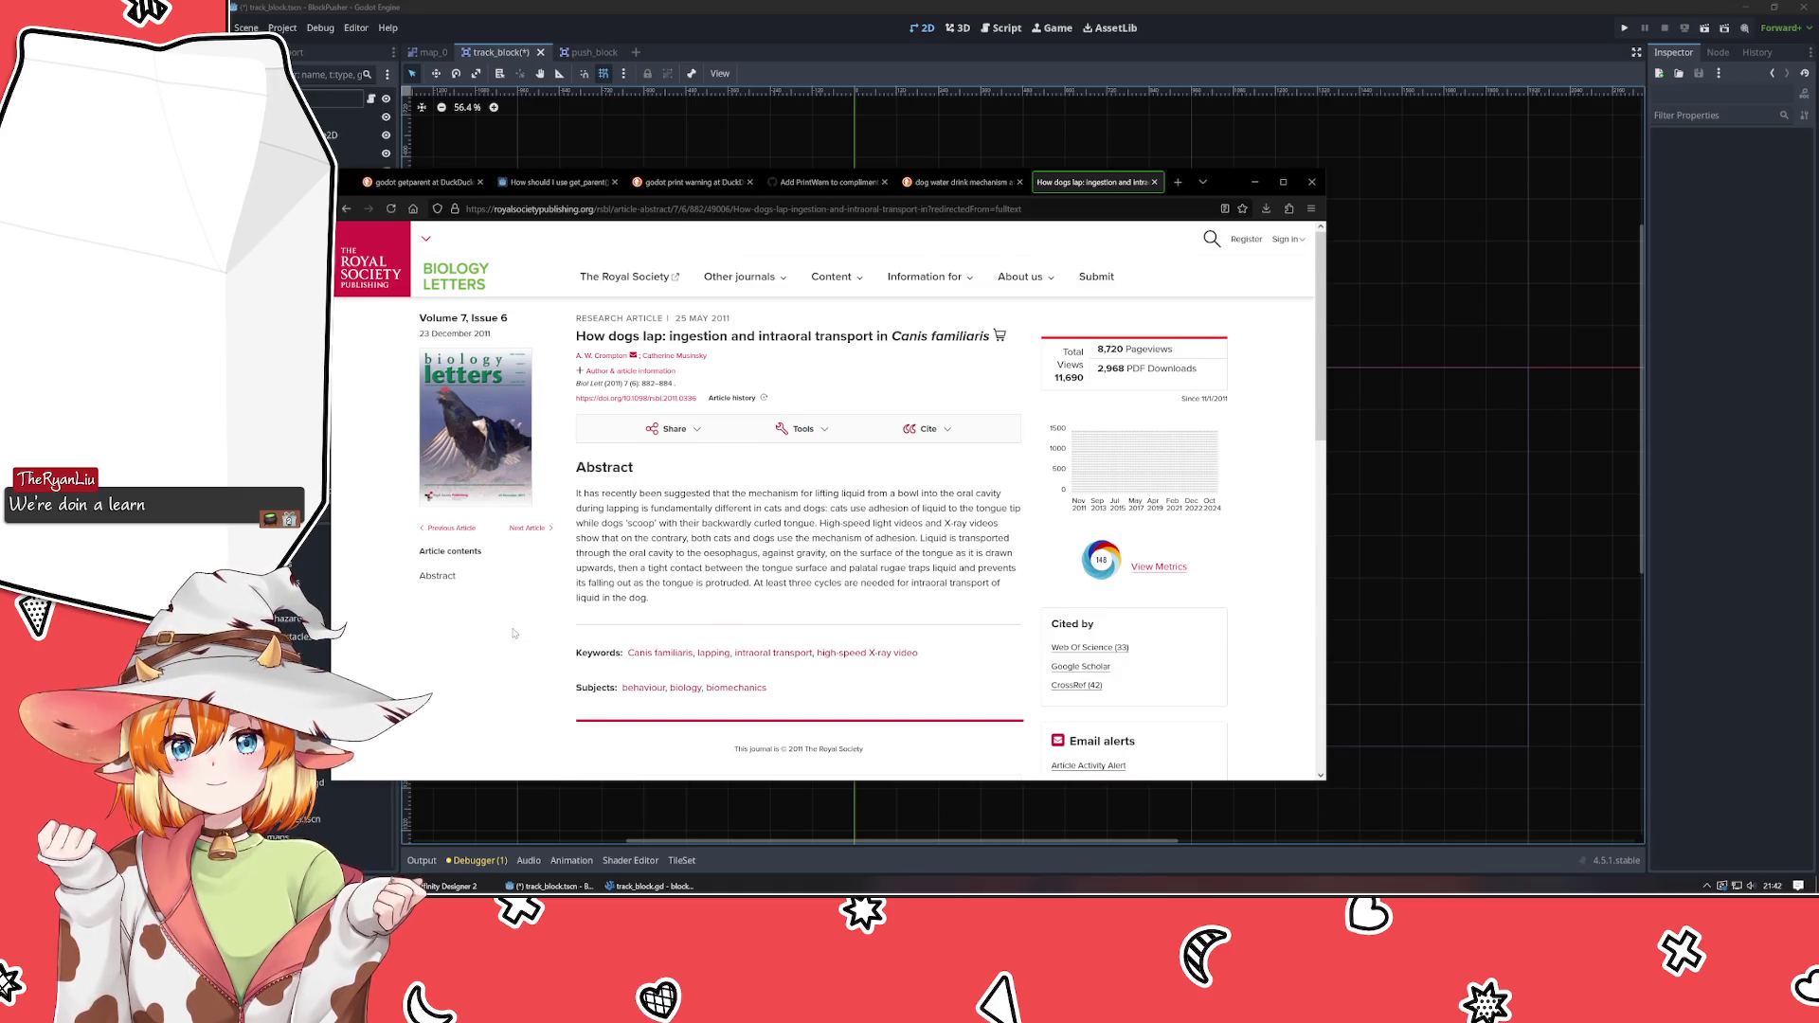
- Skim the 'How dogs lap' Biology Letters paper, then close its tab
{"action": "scroll", "coordinate": [512, 633], "scroll_direction": "down", "scroll_amount": 5}
{"action": "scroll", "coordinate": [493, 627], "scroll_direction": "up", "scroll_amount": 4}
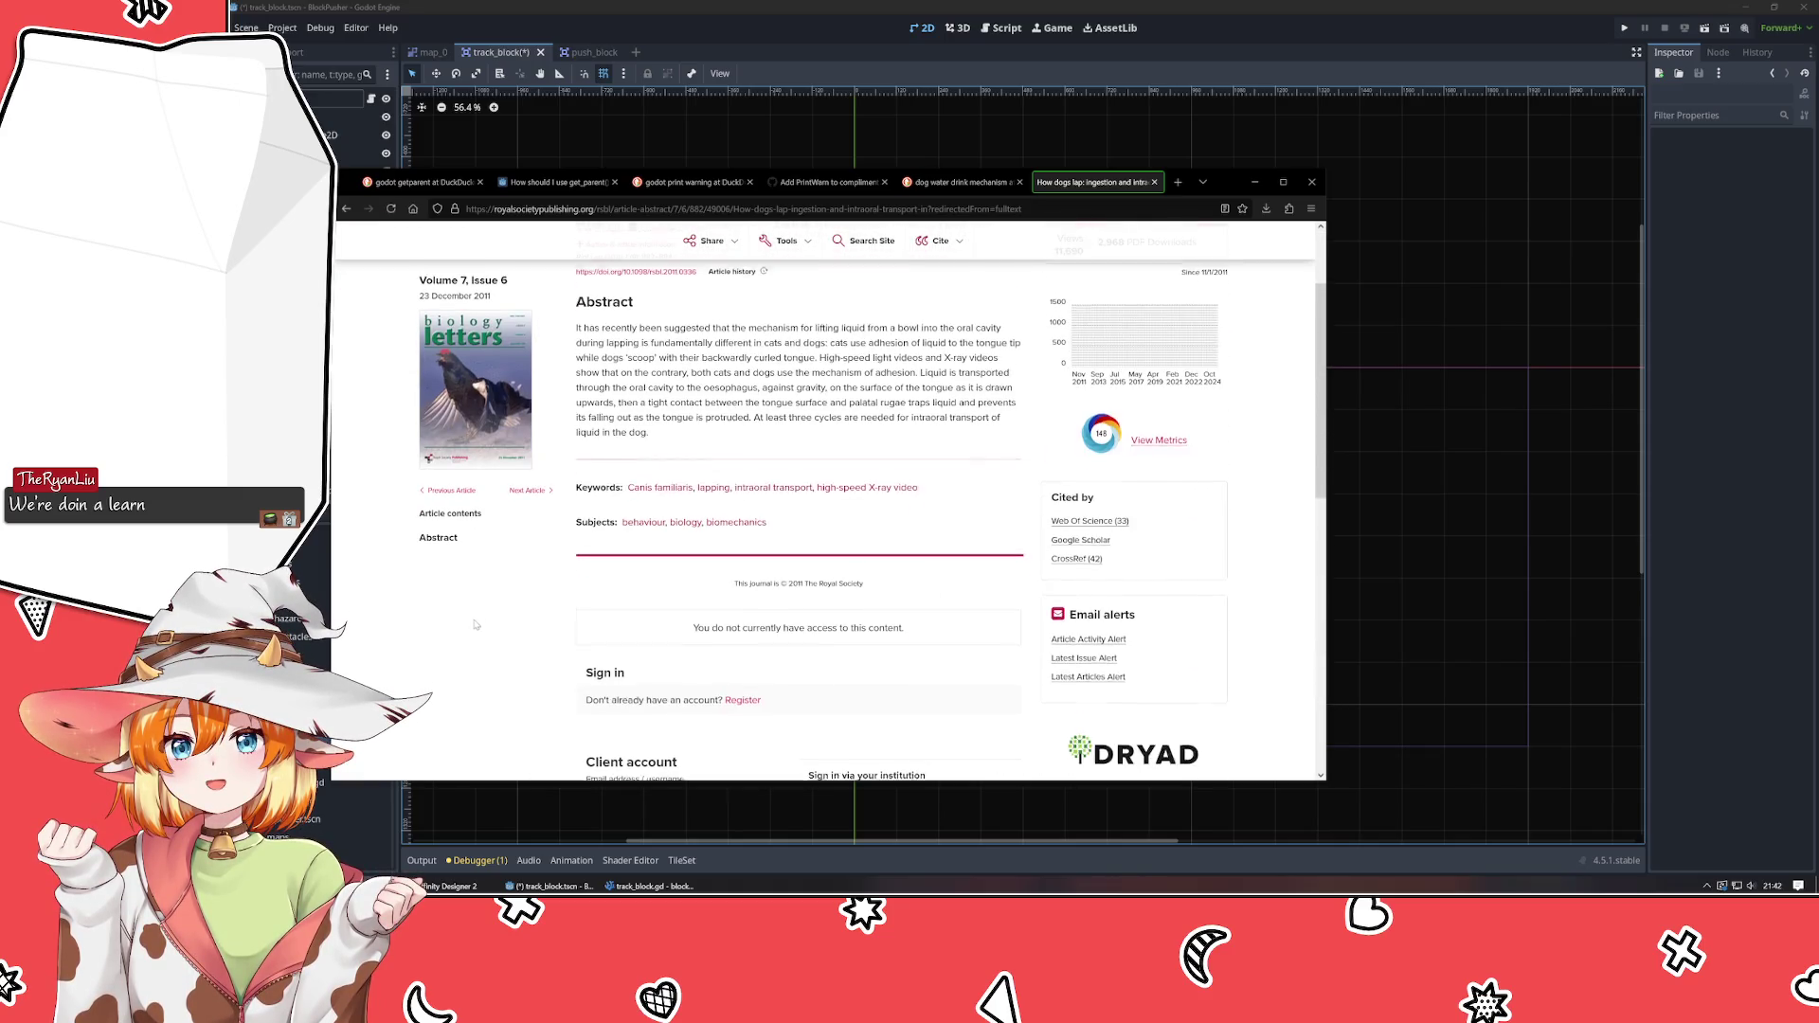
{"action": "scroll", "coordinate": [475, 626], "scroll_direction": "up", "scroll_amount": 2}
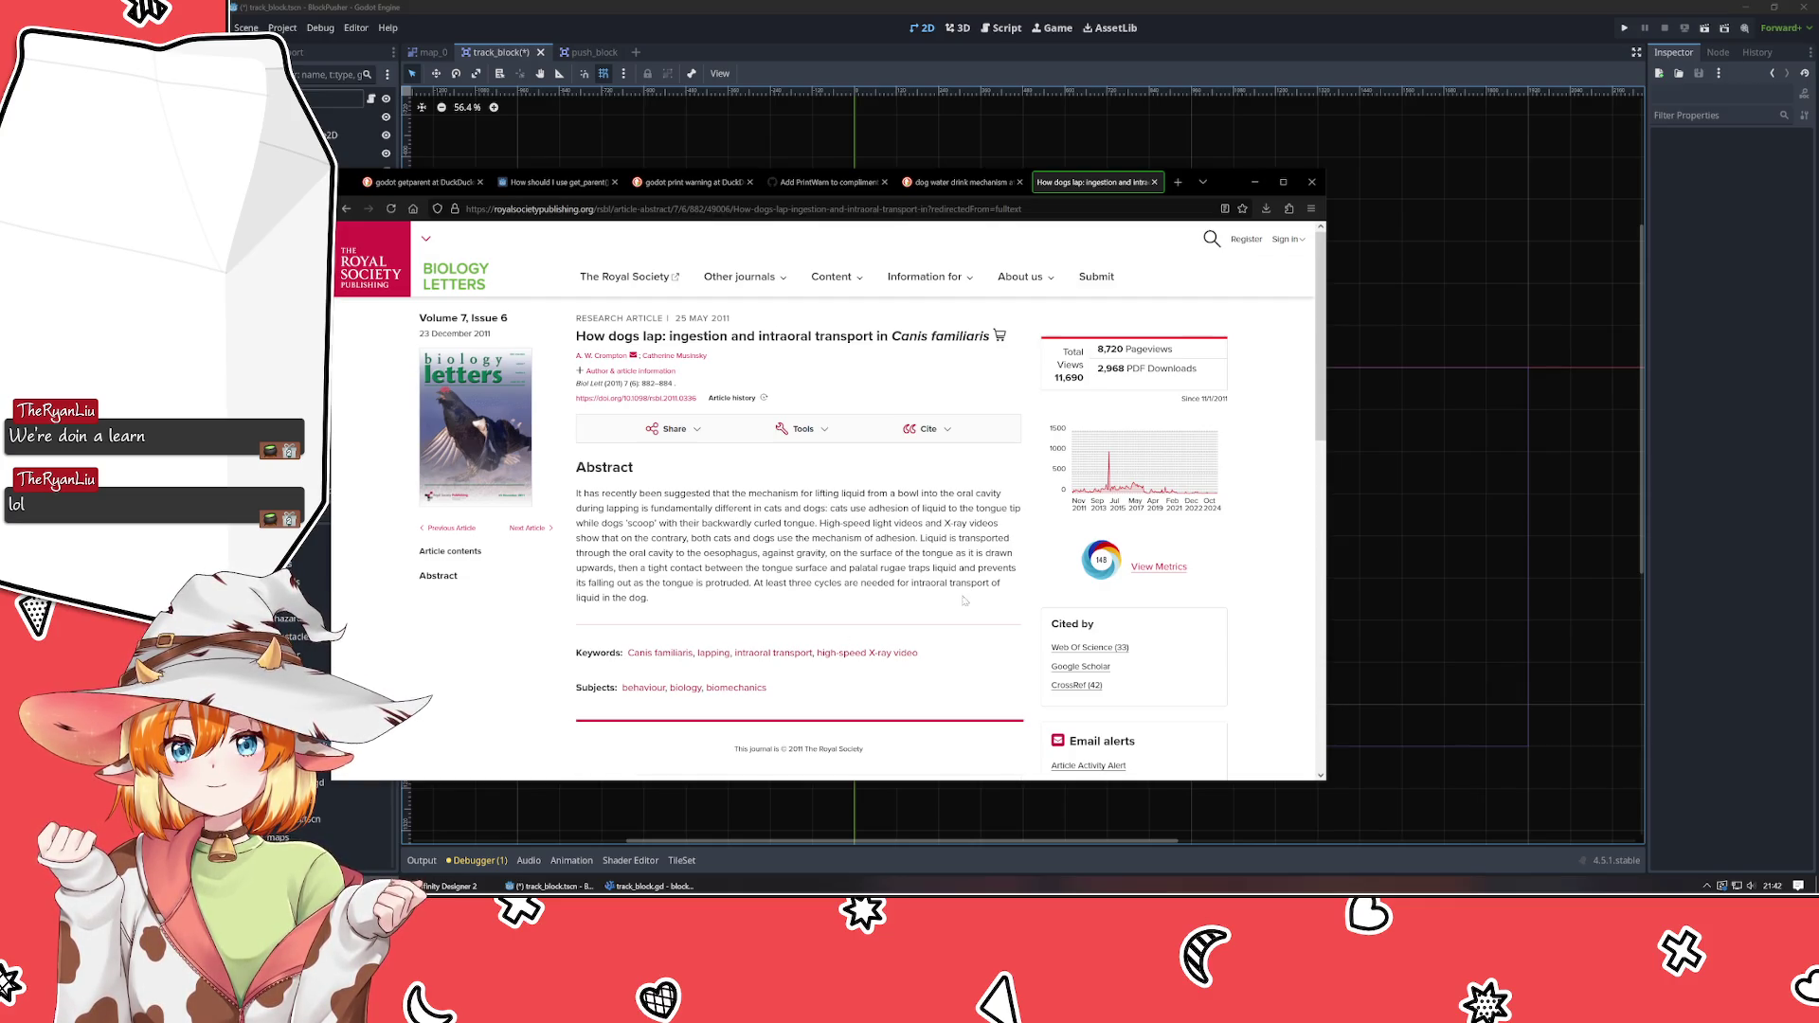
{"action": "middle_click", "coordinate": [1111, 182]}
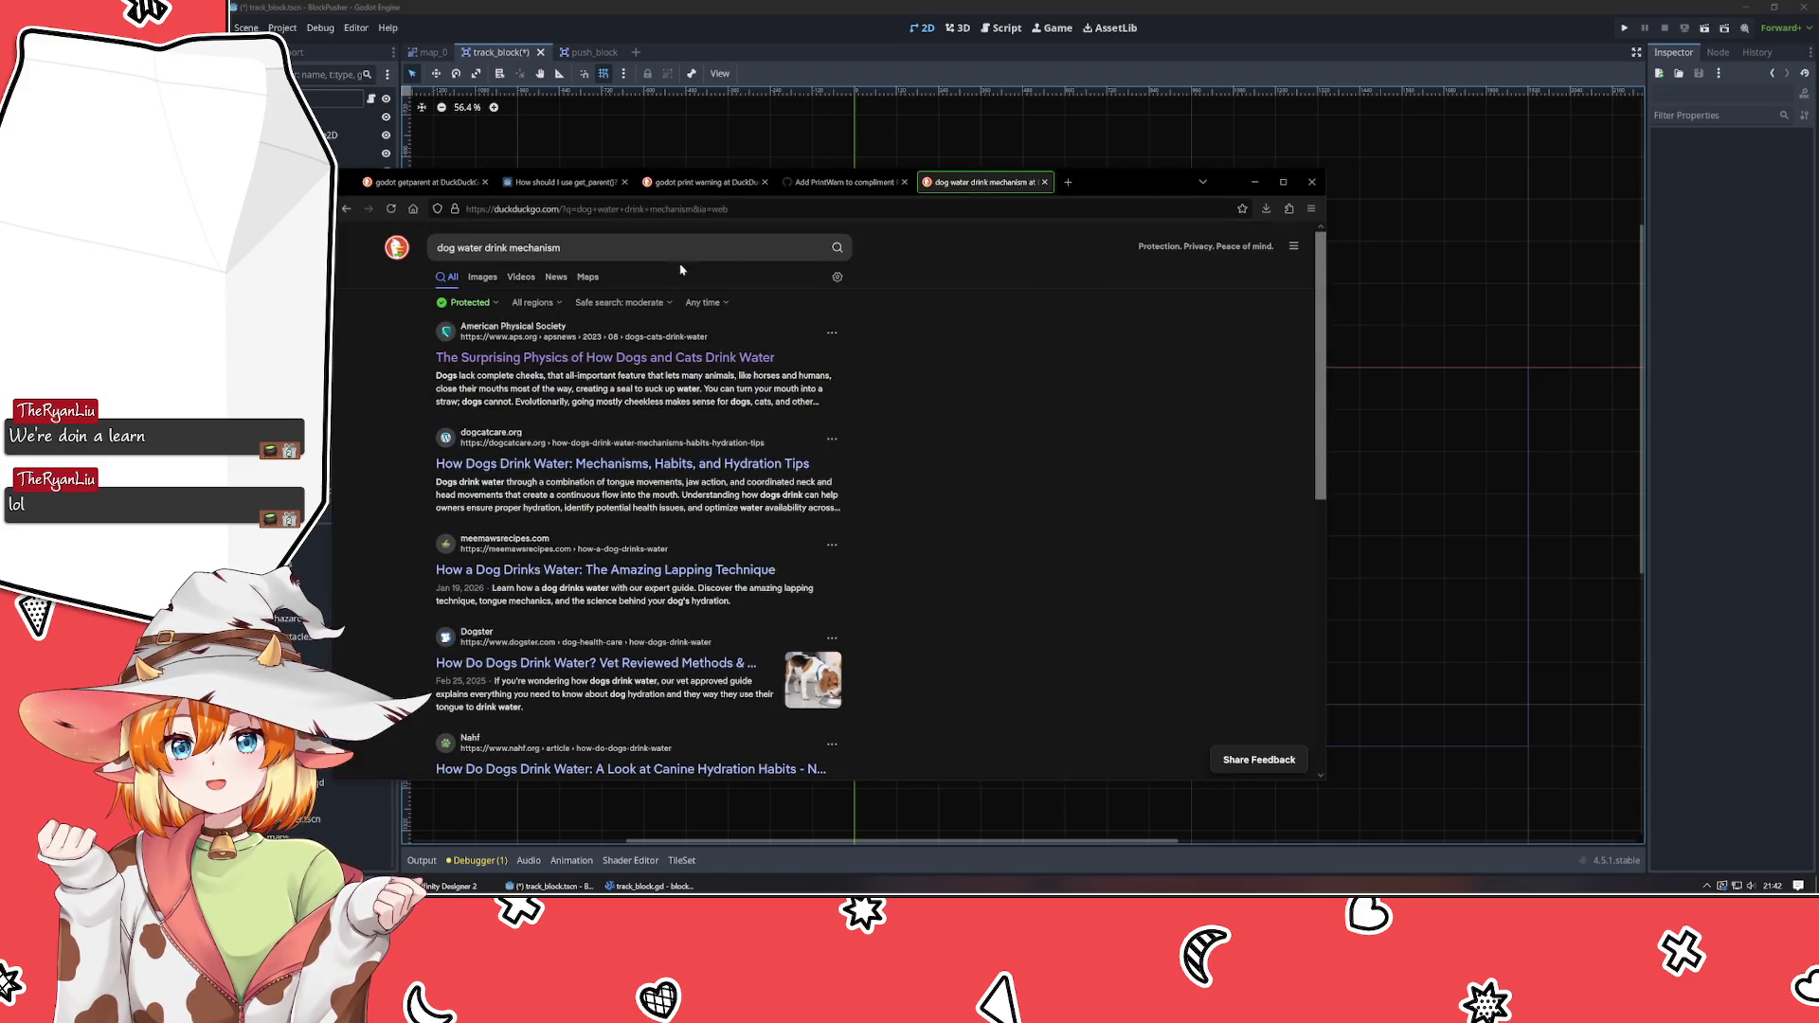
- Replace 'dog' with 'cow' in the query and search 'cow water drink mechanism'
{"action": "double_click", "coordinate": [433, 247]}
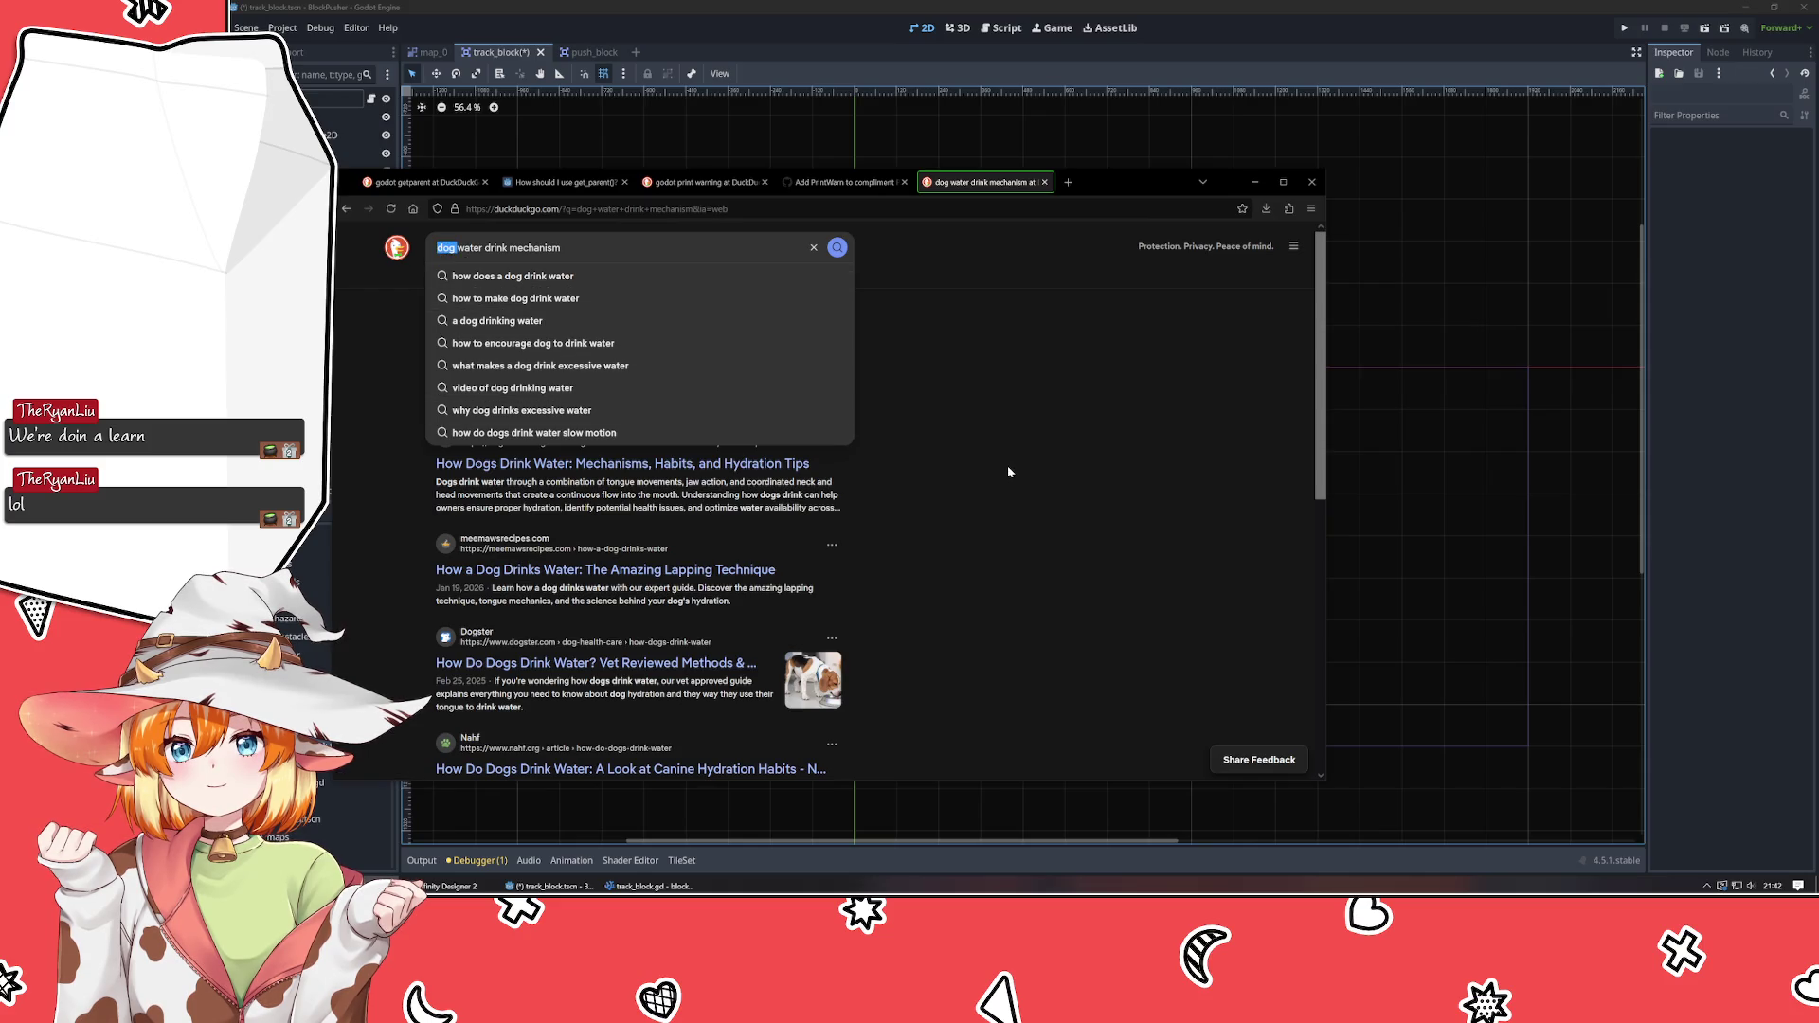
{"action": "type", "text": "cow"}
{"action": "key", "text": "Return"}
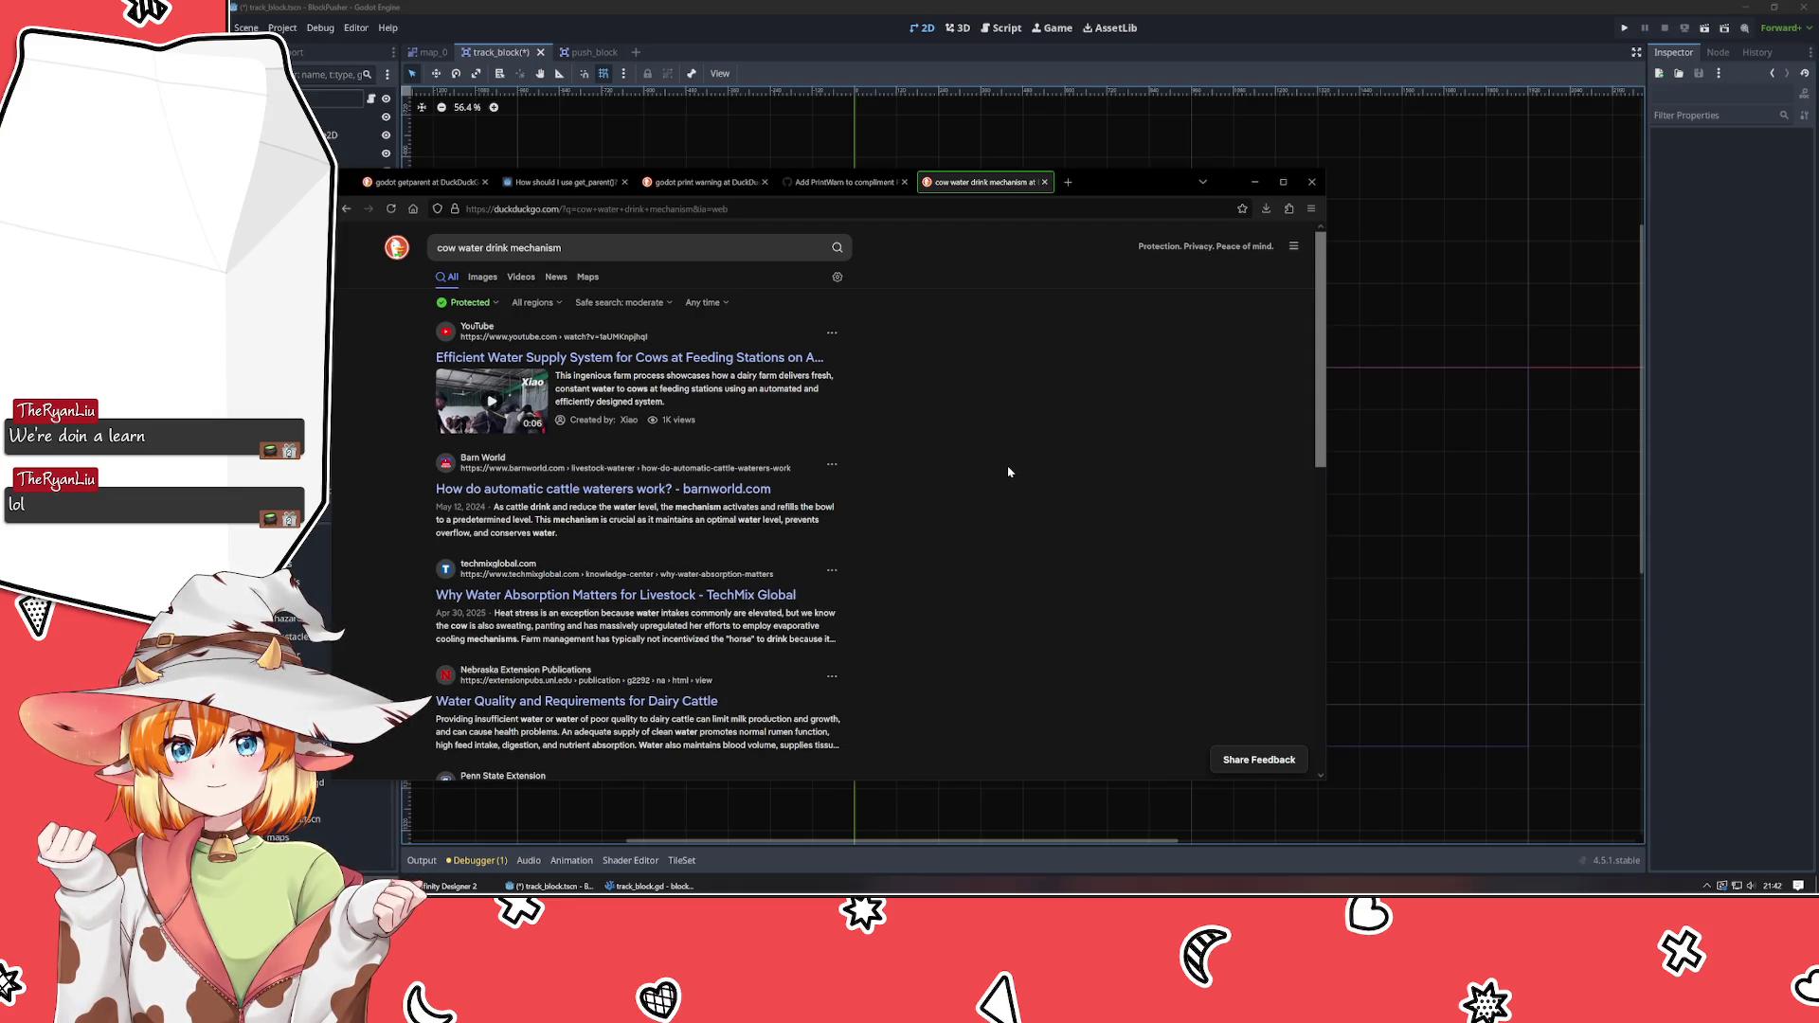
- Search DuckDuckGo for 'how does a cow drink water'
{"action": "left_click", "coordinate": [595, 244]}
{"action": "key", "text": "ctrl+a"}
{"action": "type", "text": "how does a cow drink water"}
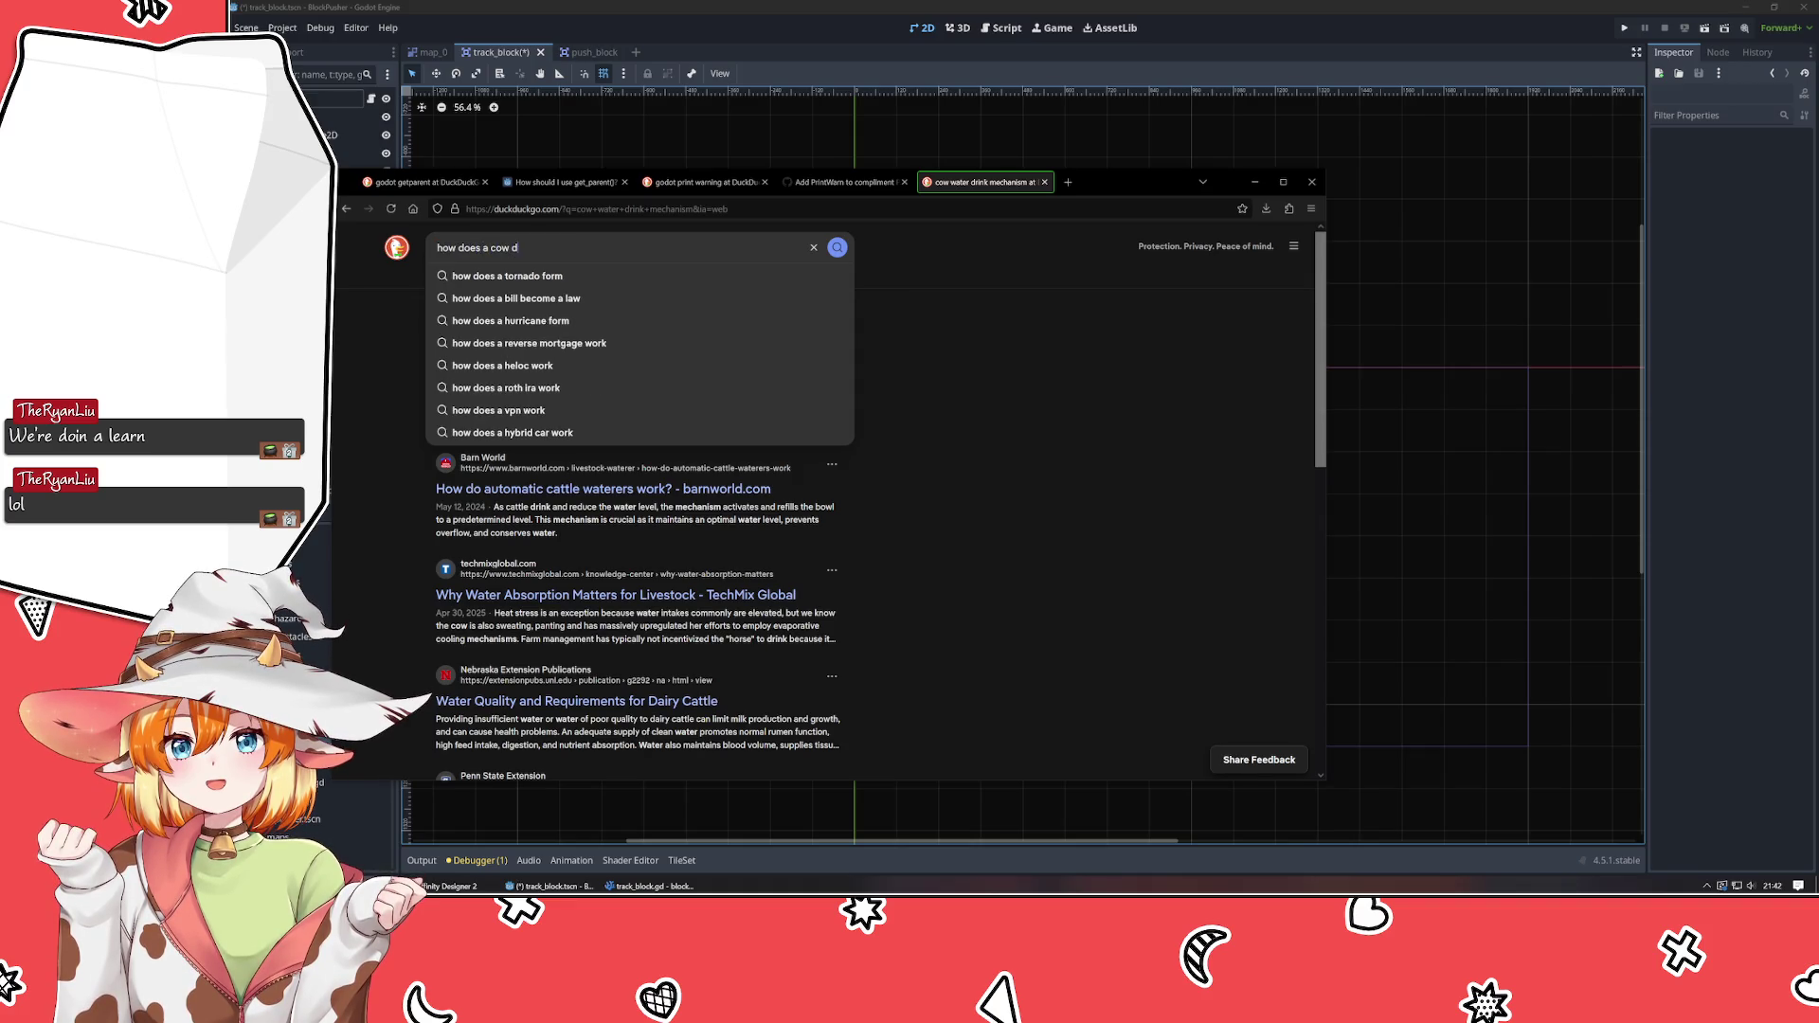
{"action": "key", "text": "Return"}
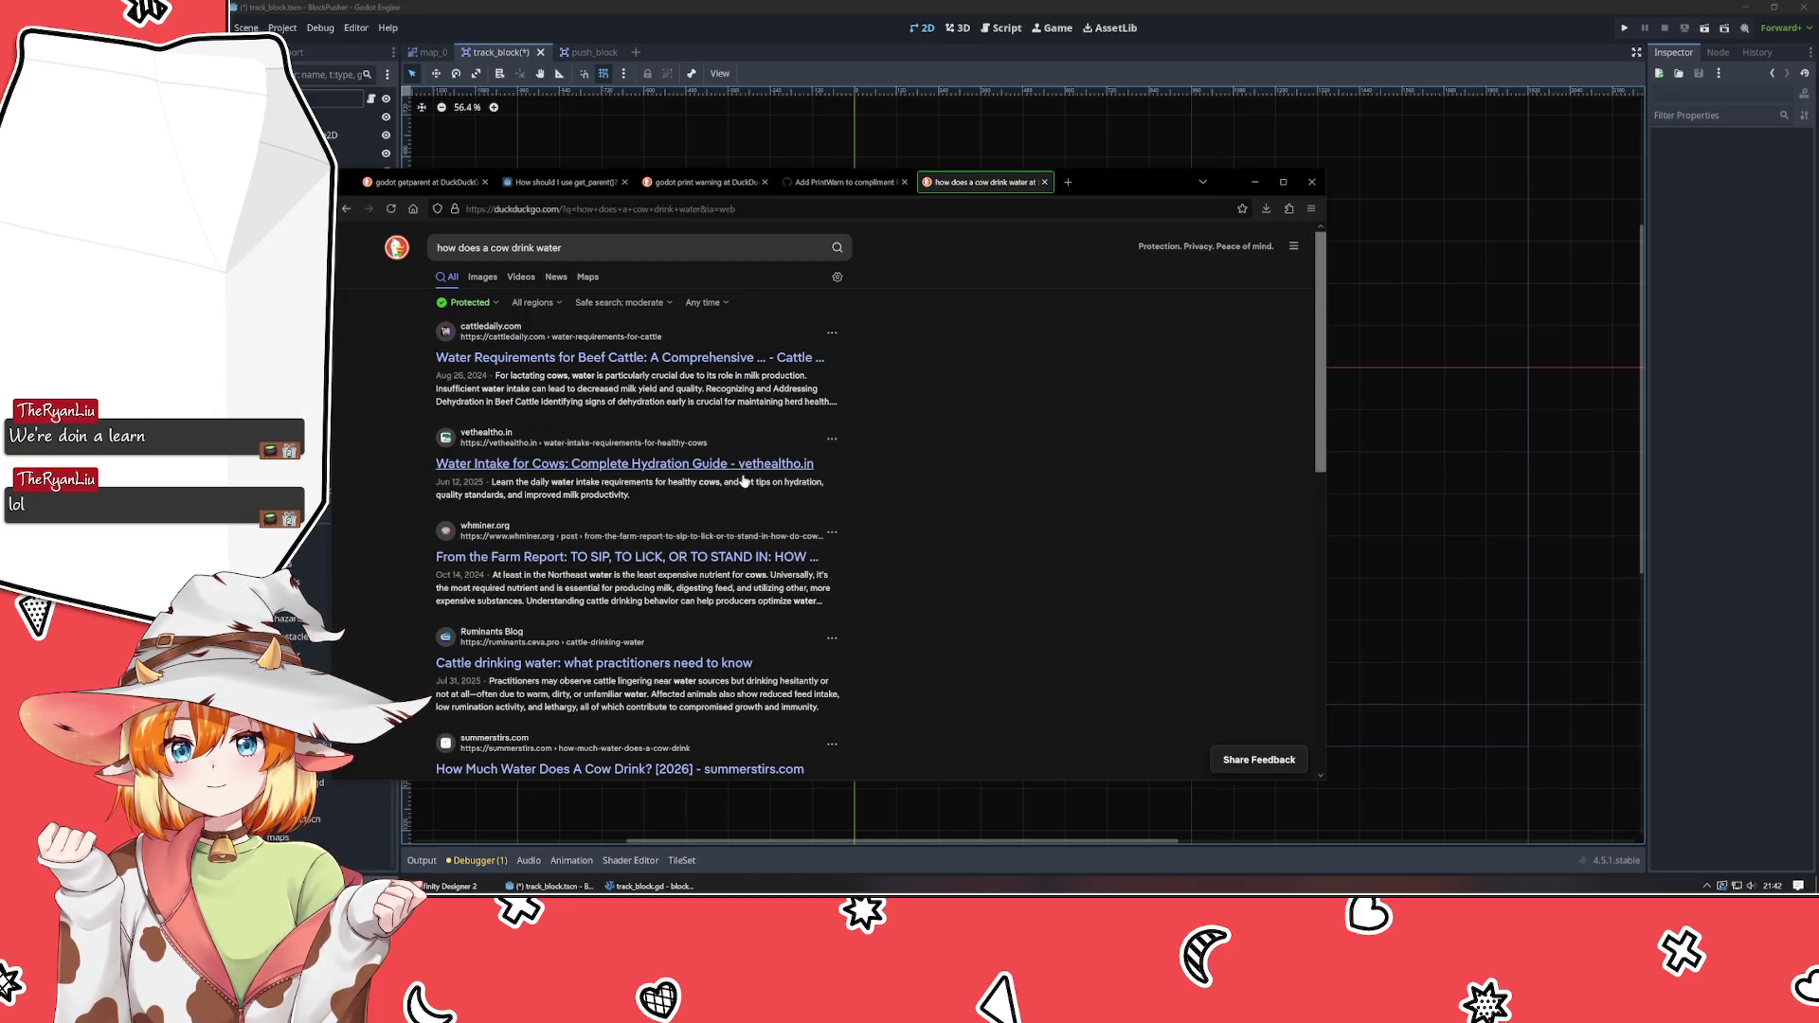
{"action": "left_click", "coordinate": [685, 664]}
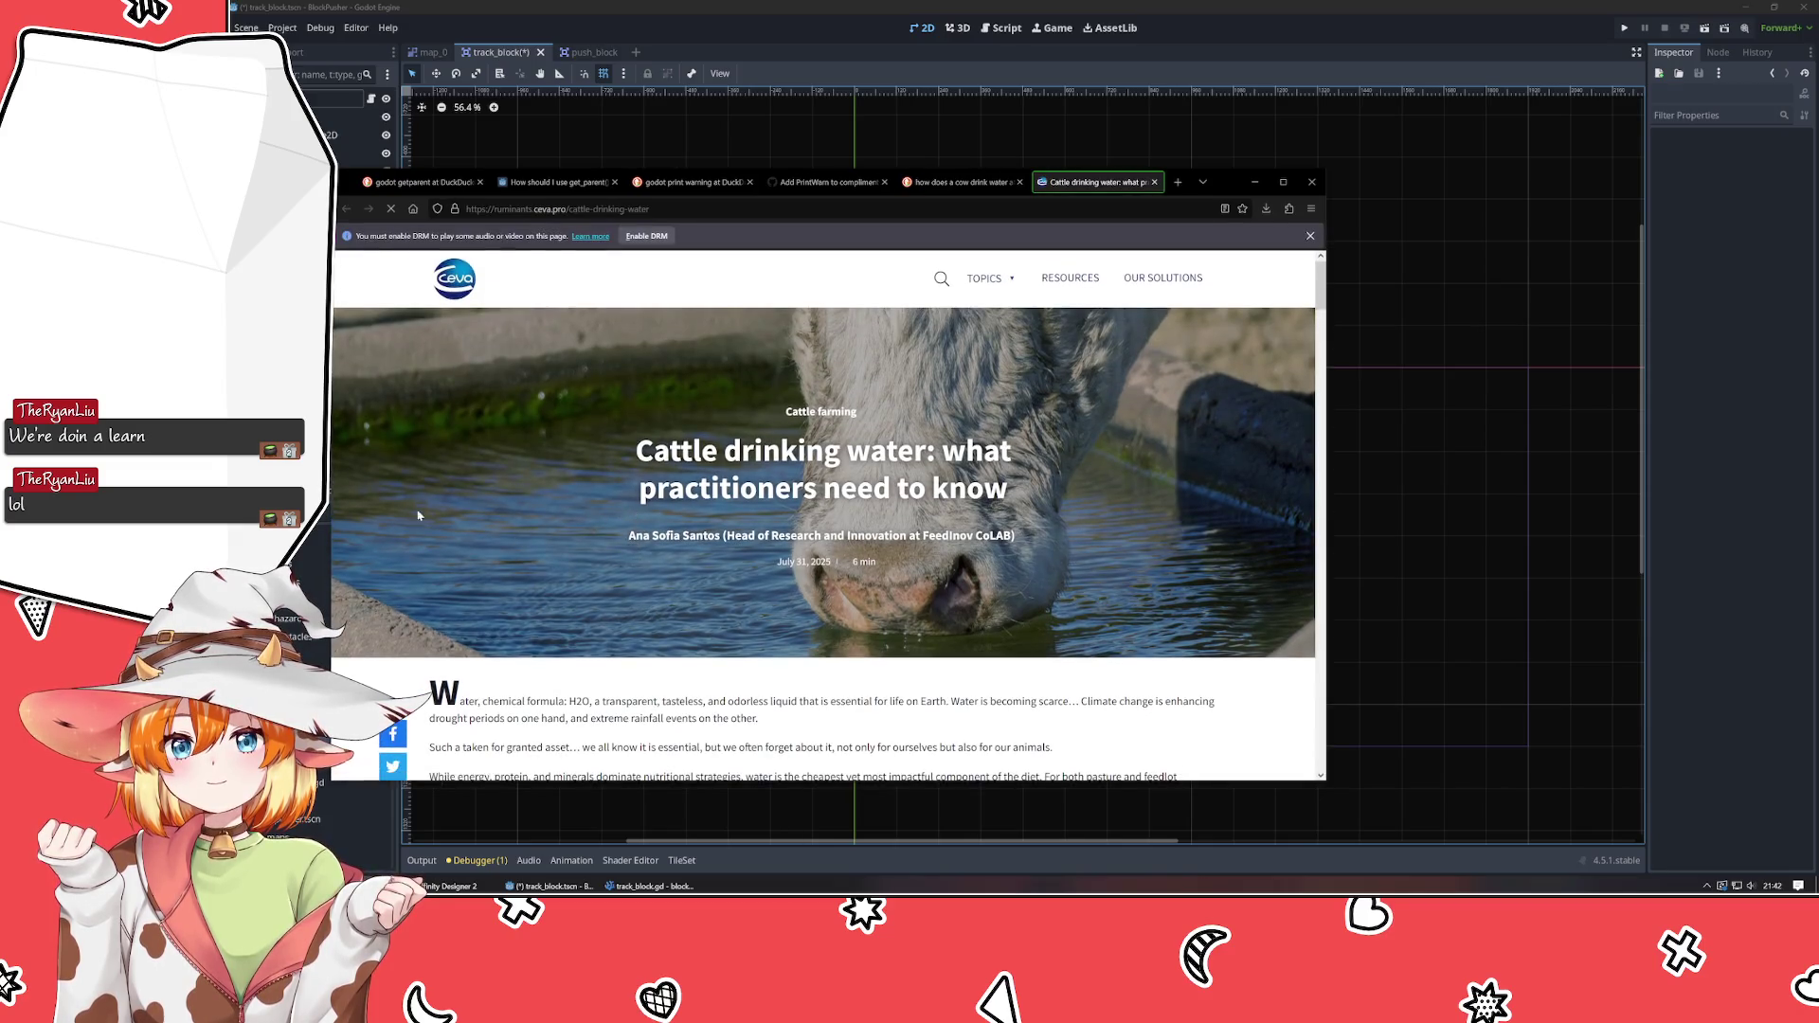
{"action": "scroll", "coordinate": [434, 524], "scroll_direction": "down", "scroll_amount": 3}
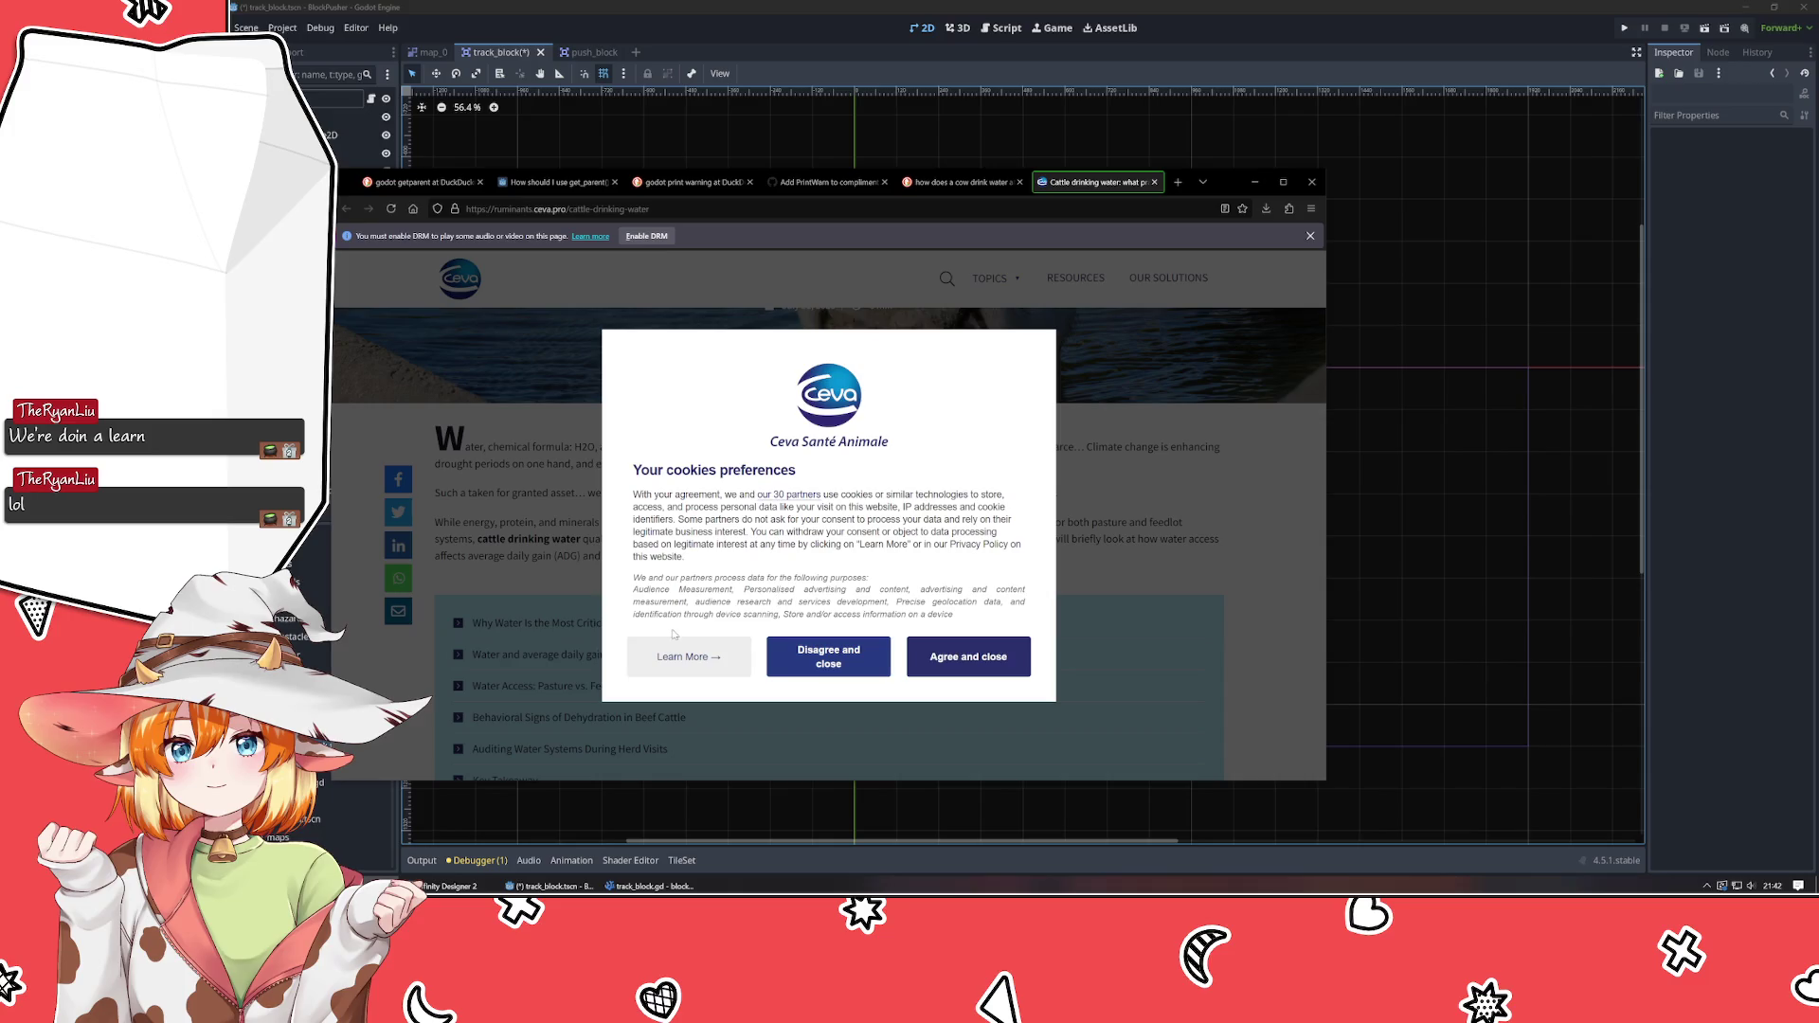
{"action": "left_click", "coordinate": [840, 659]}
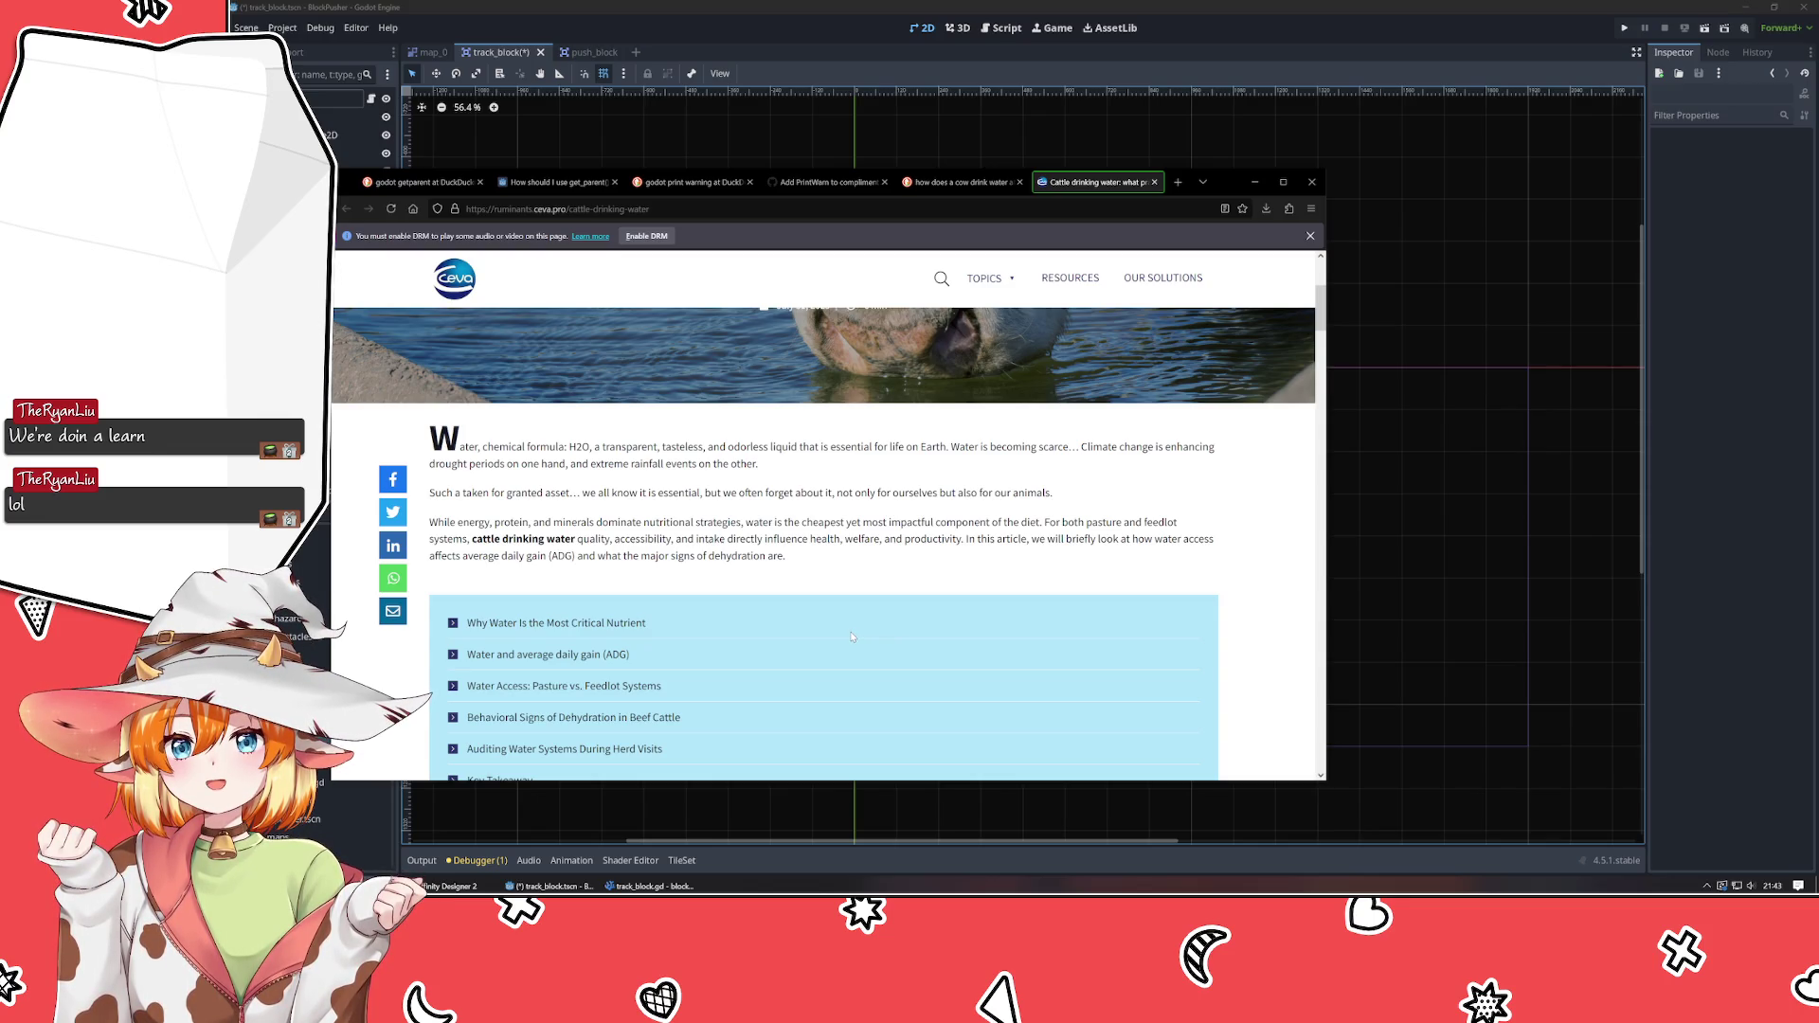
{"action": "scroll", "coordinate": [852, 637], "scroll_direction": "down", "scroll_amount": 2}
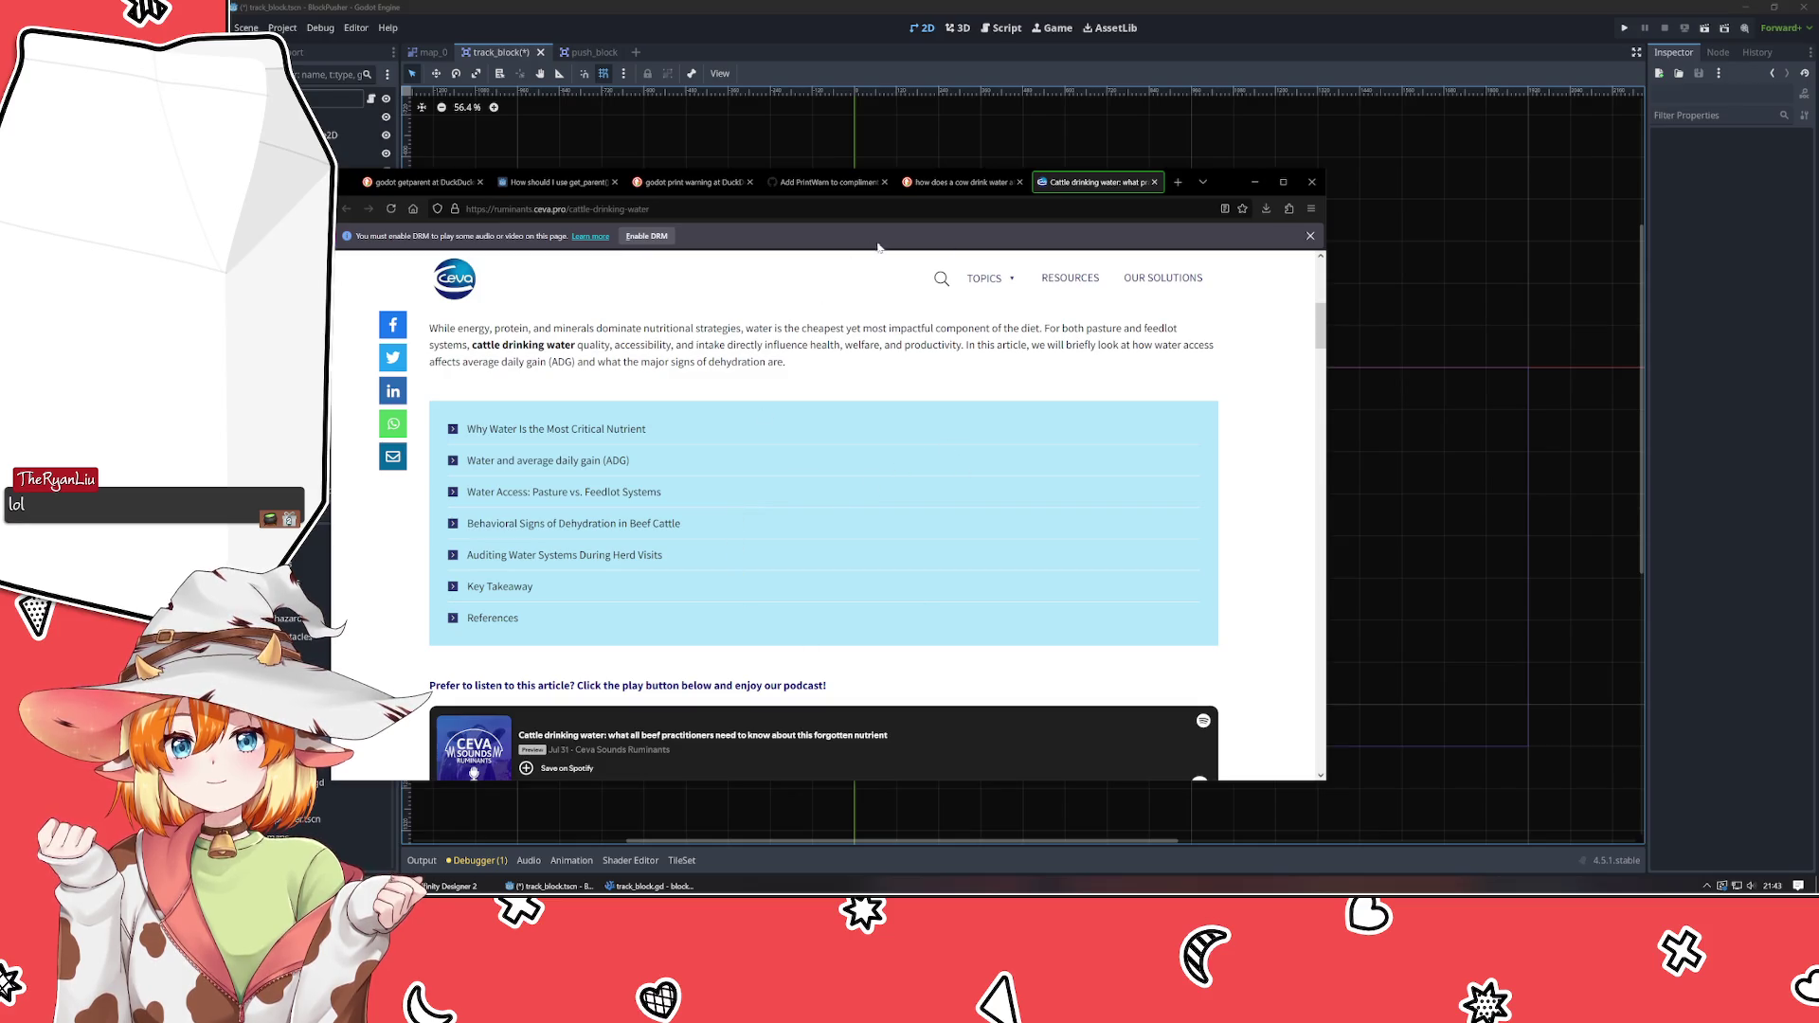
{"action": "middle_click", "coordinate": [1109, 187]}
{"action": "scroll", "coordinate": [825, 549], "scroll_direction": "down", "scroll_amount": 2}
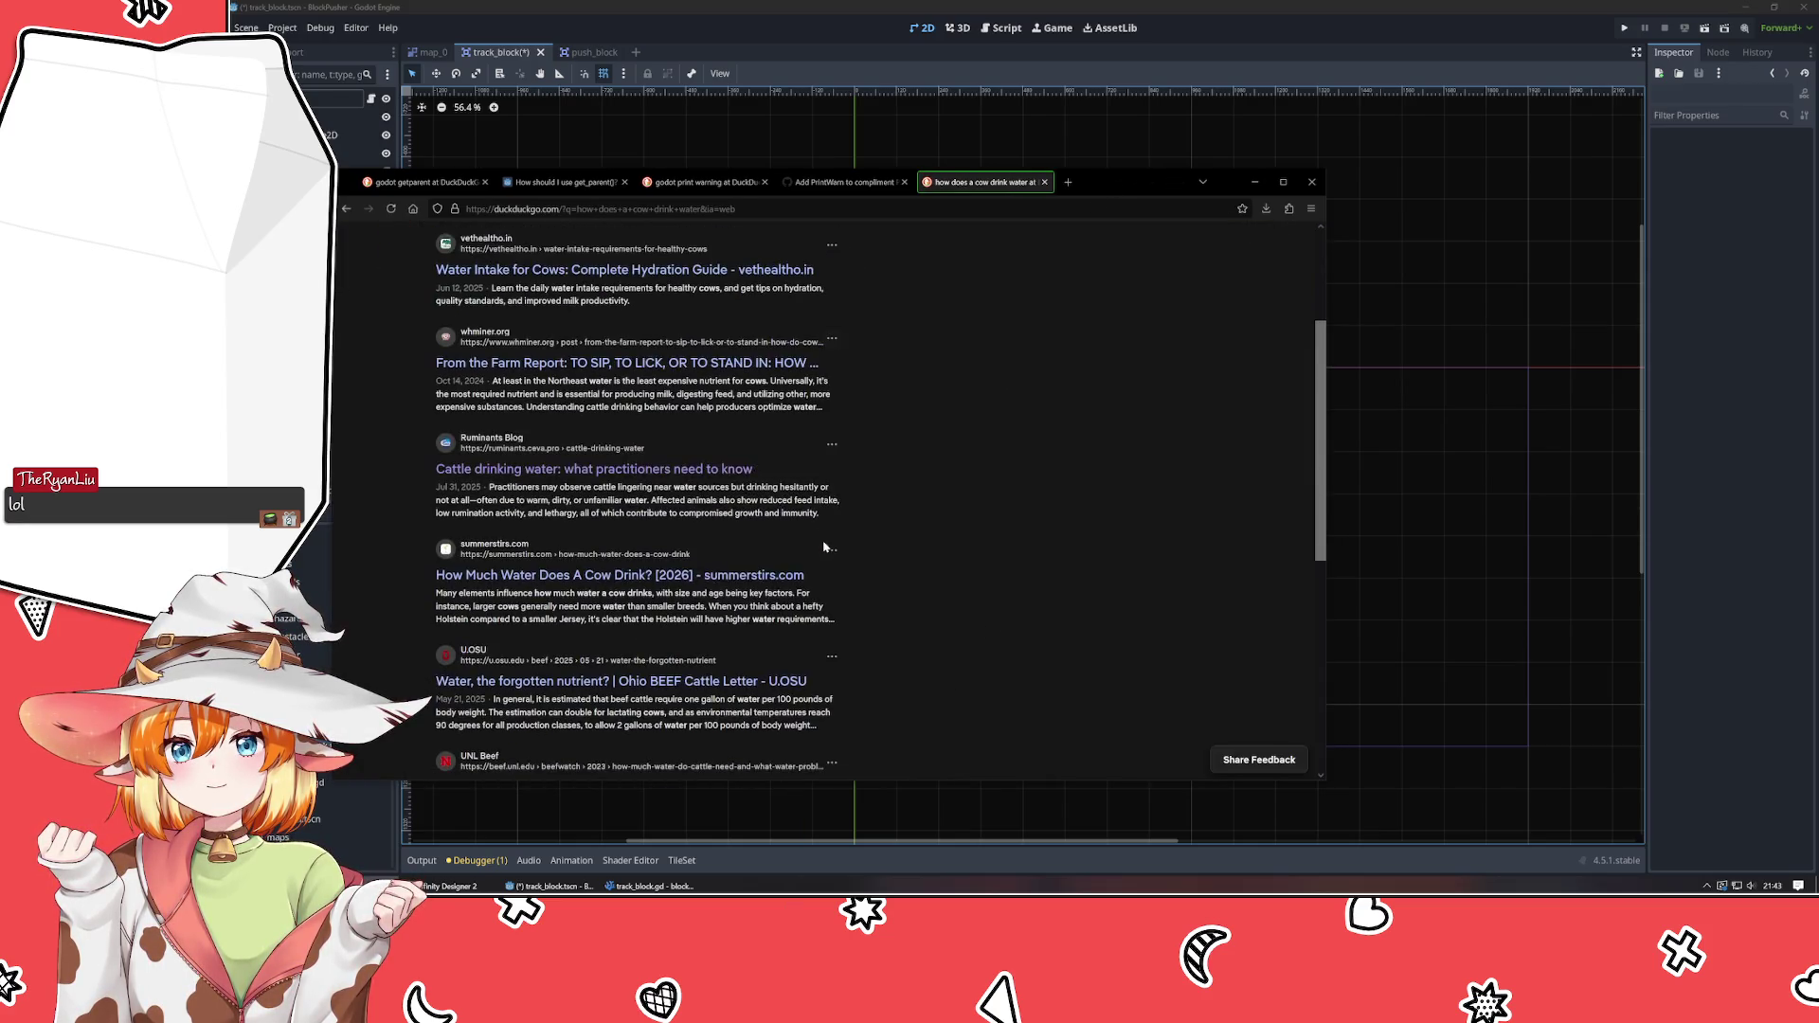
{"action": "scroll", "coordinate": [826, 549], "scroll_direction": "down", "scroll_amount": 2}
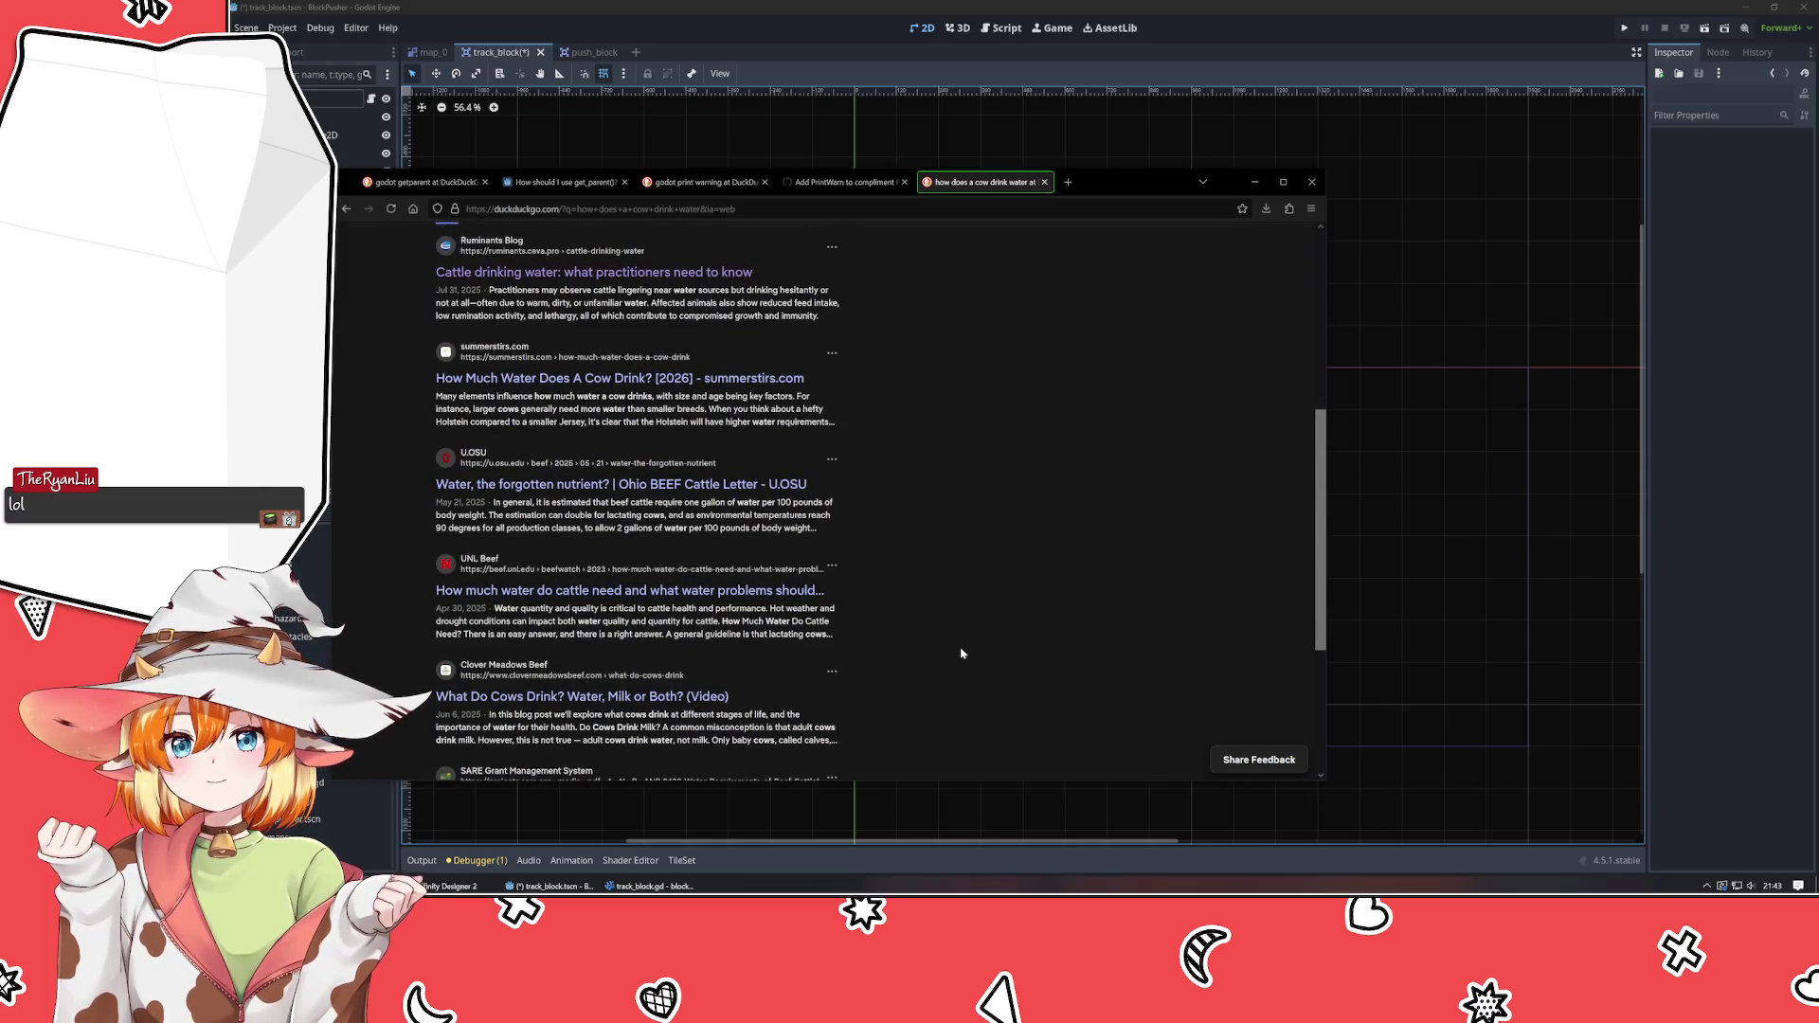
{"action": "scroll", "coordinate": [952, 654], "scroll_direction": "down", "scroll_amount": 2}
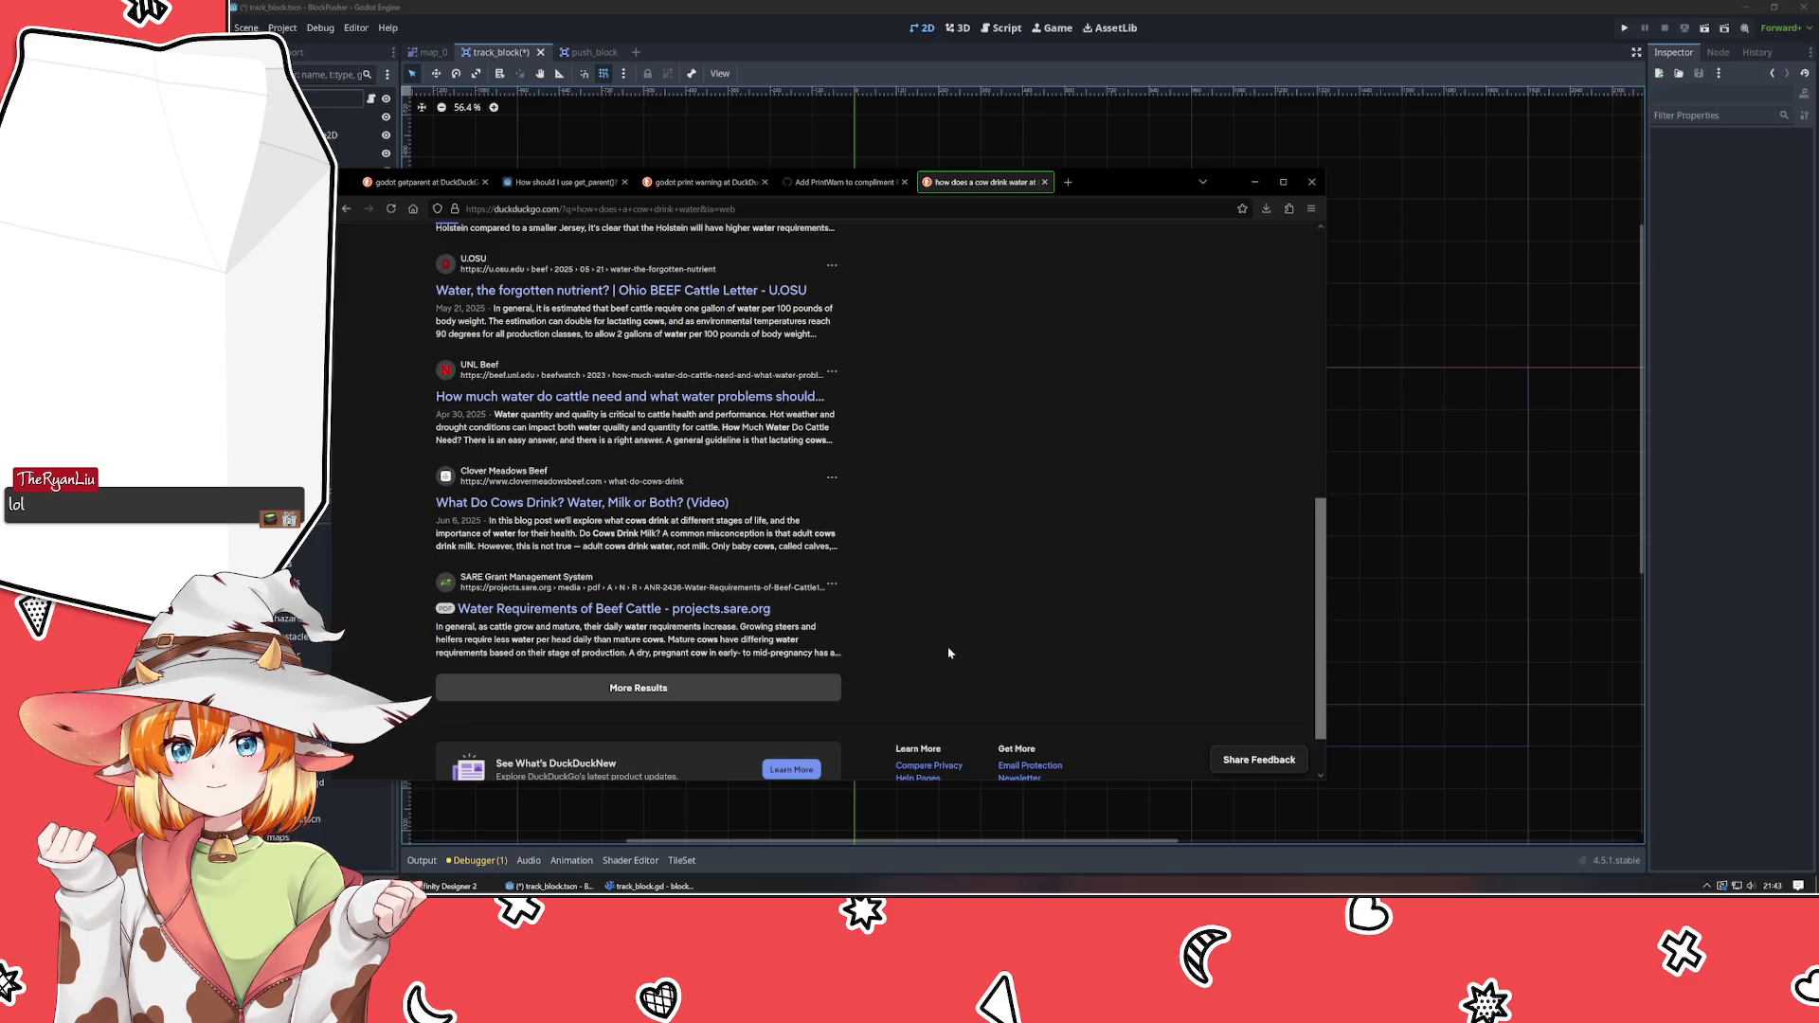
{"action": "scroll", "coordinate": [949, 653], "scroll_direction": "up", "scroll_amount": 10}
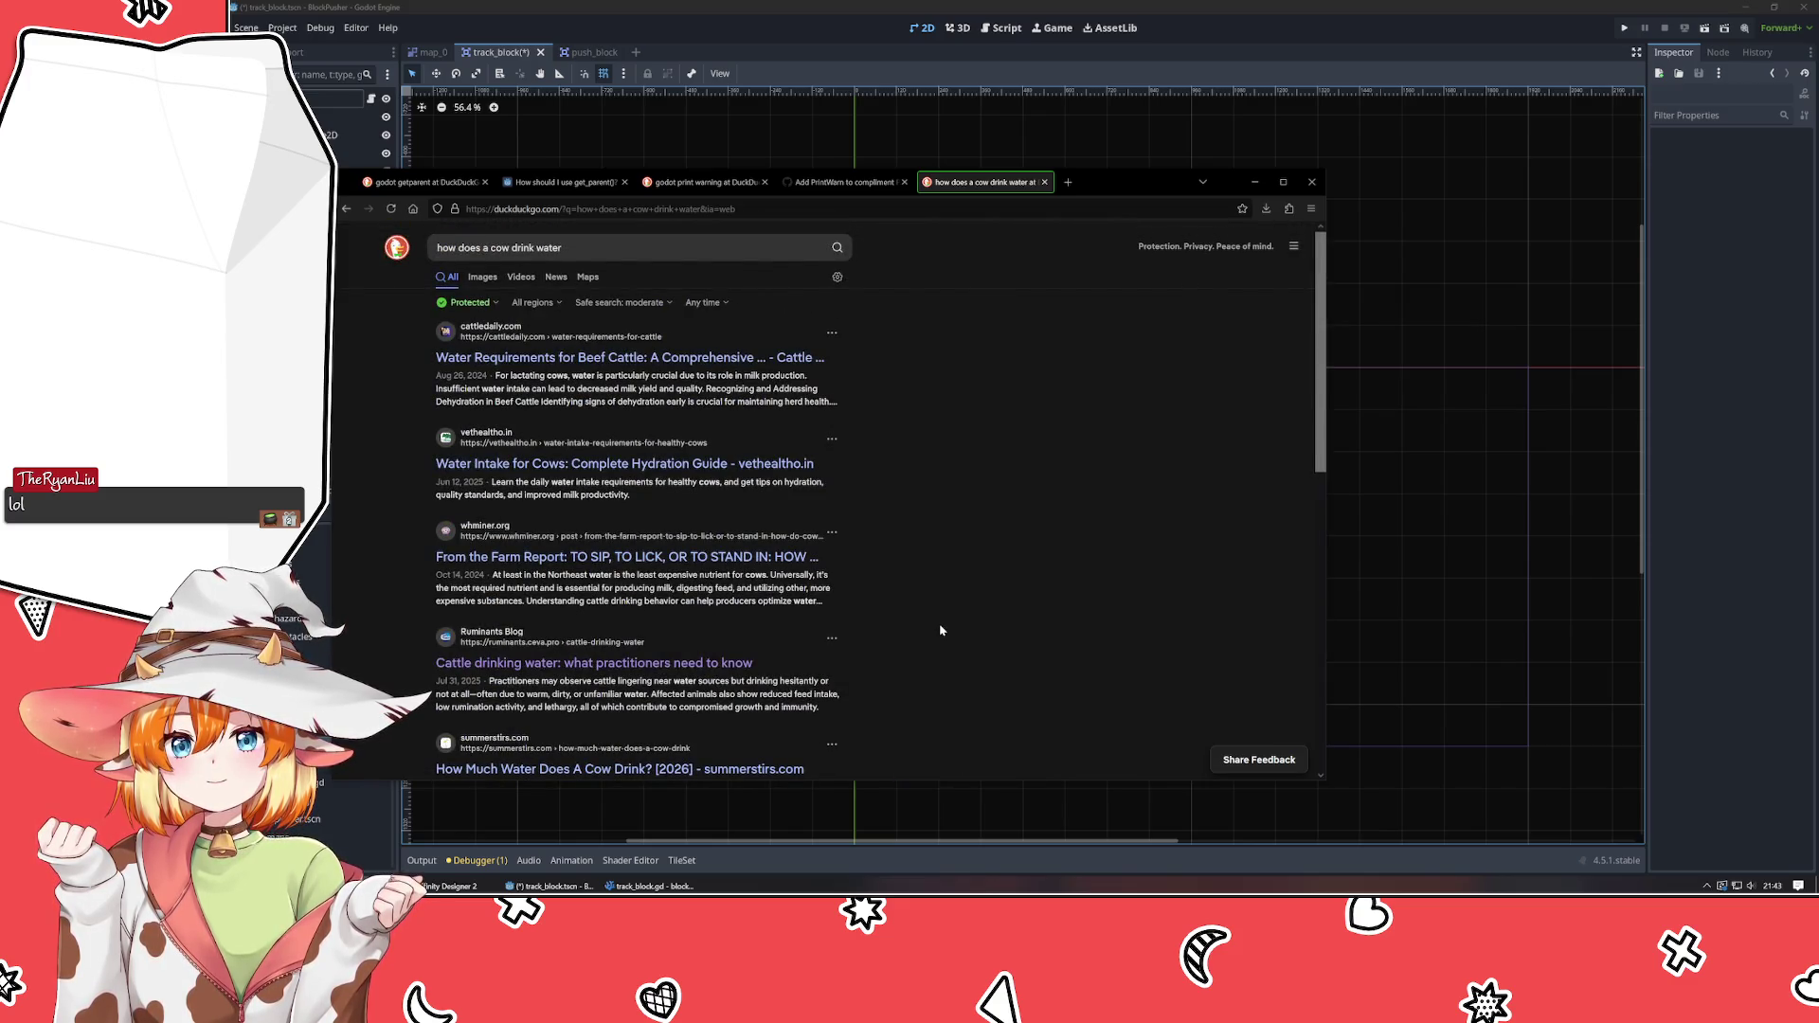
{"action": "left_click", "coordinate": [682, 466]}
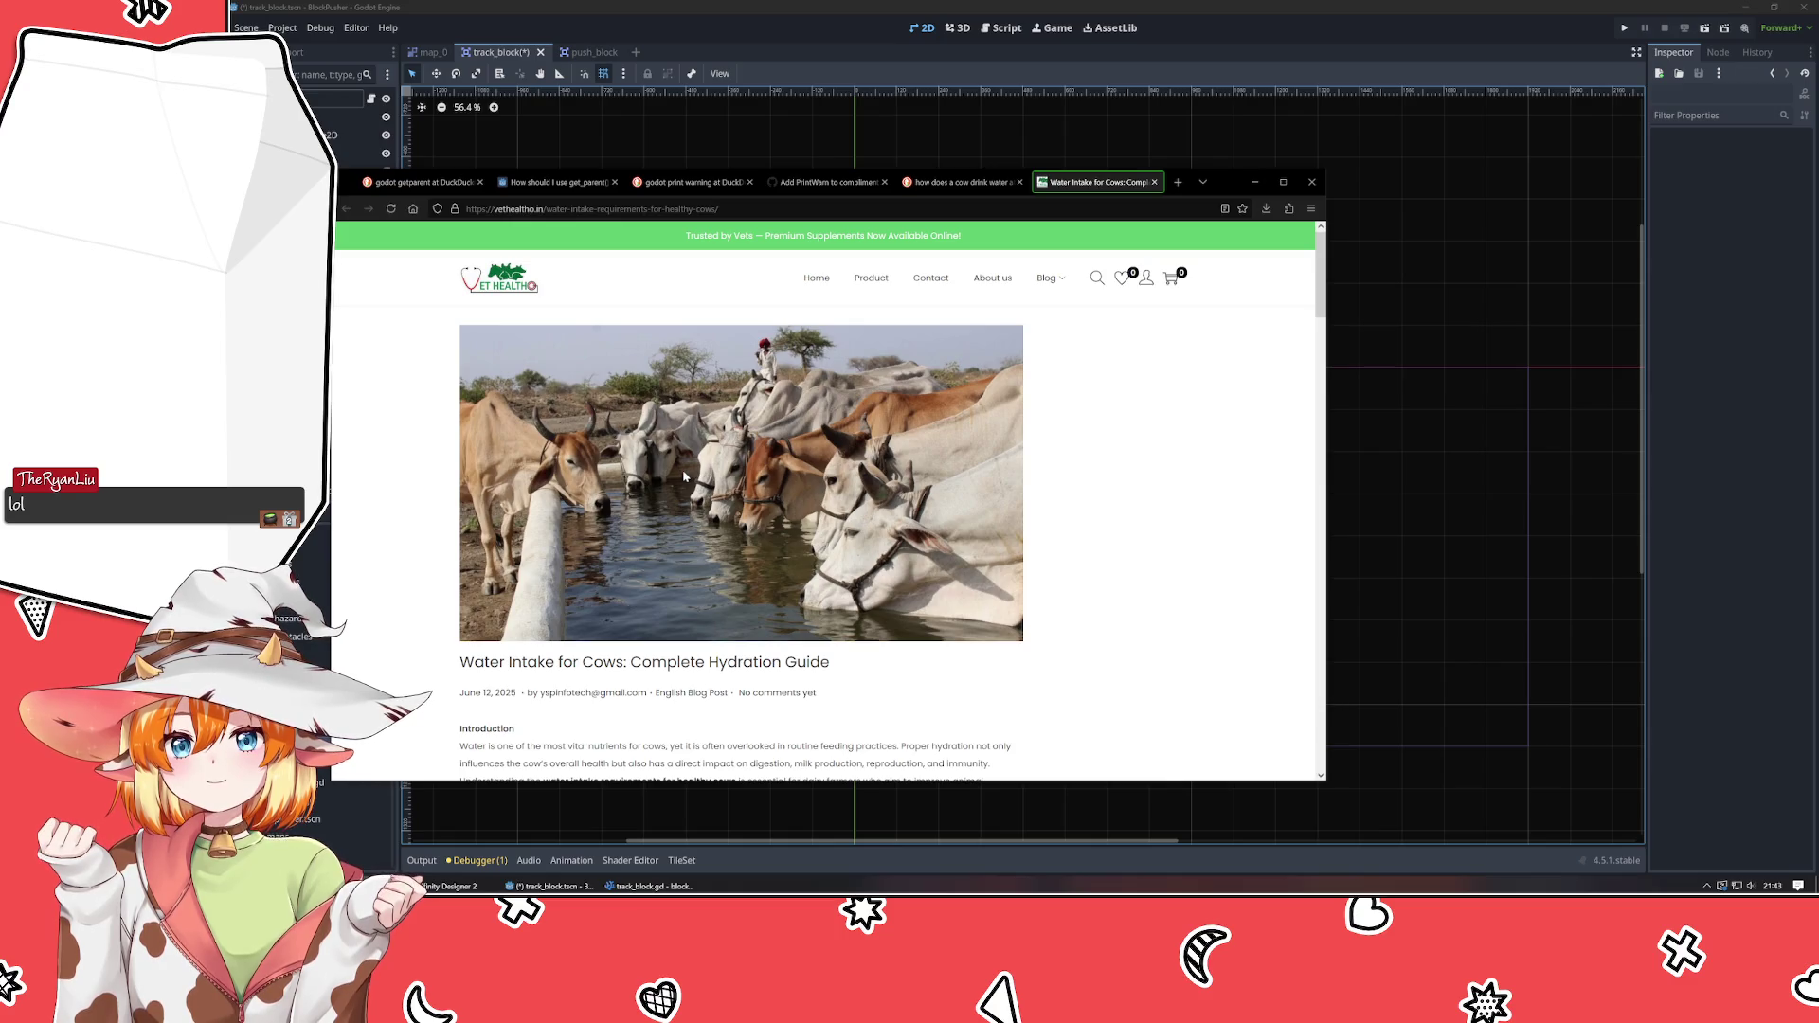
{"action": "scroll", "coordinate": [684, 475], "scroll_direction": "down", "scroll_amount": 2}
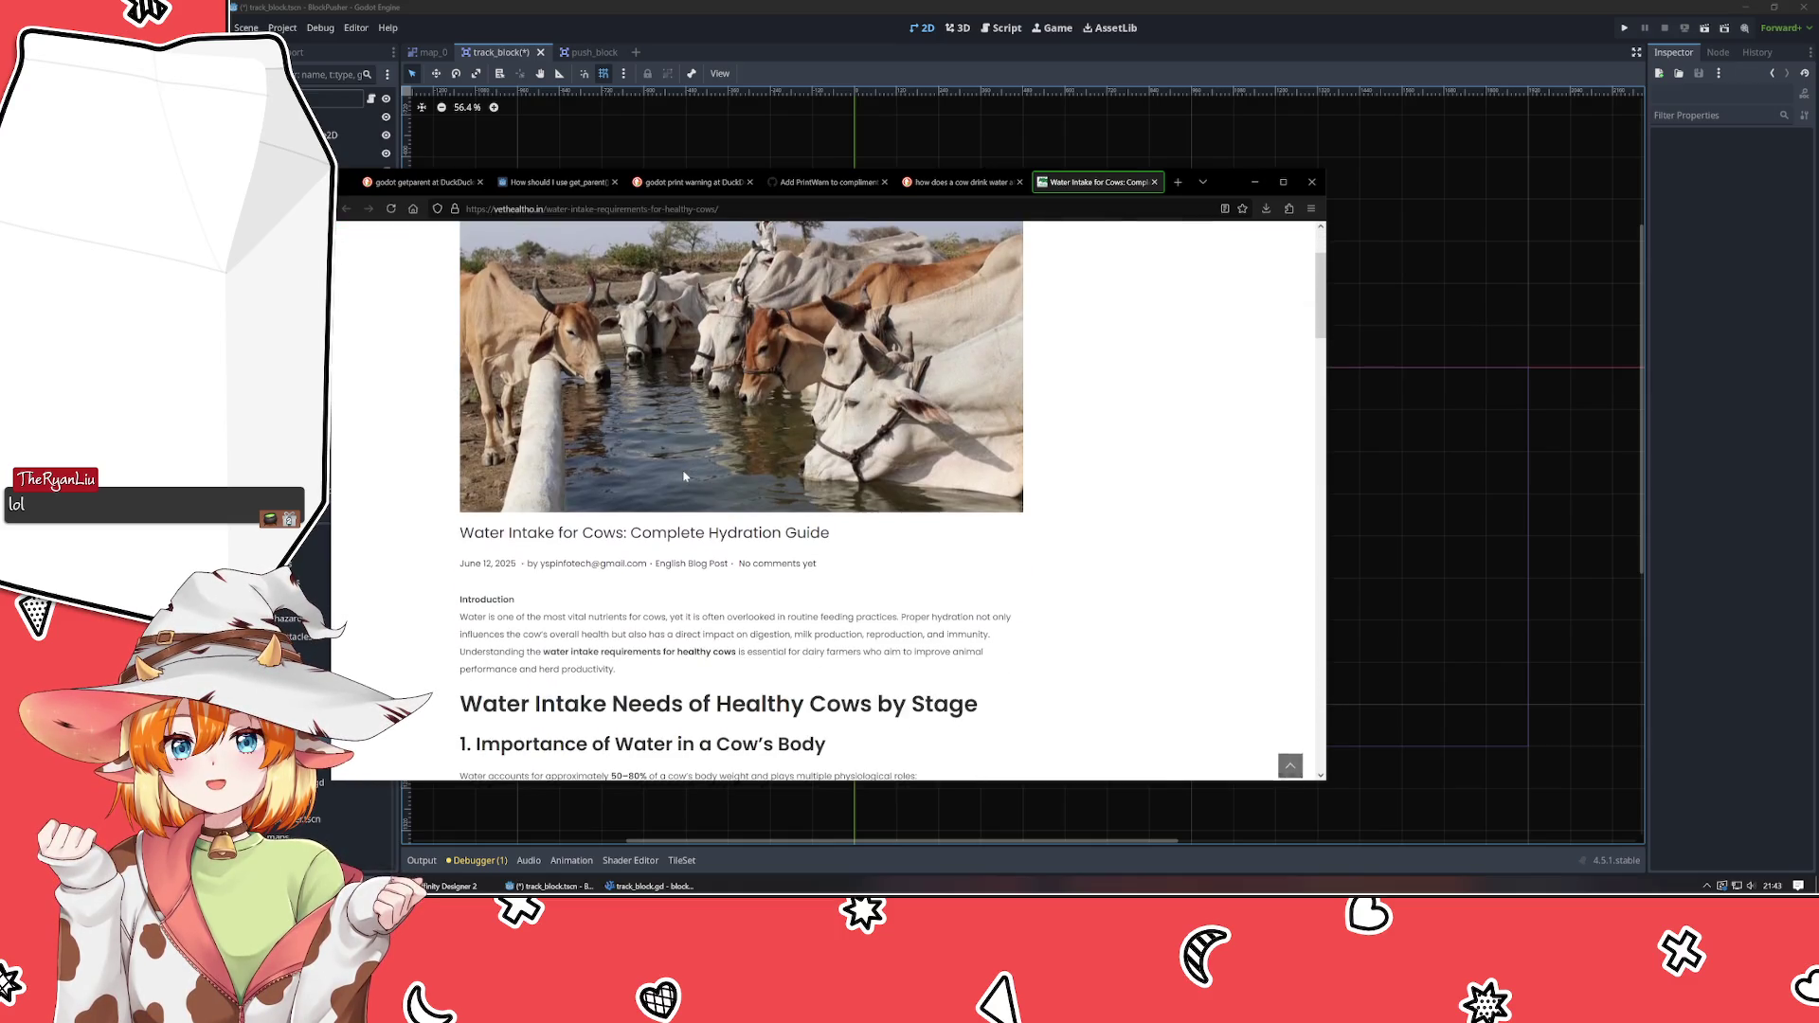
{"action": "scroll", "coordinate": [382, 638], "scroll_direction": "down", "scroll_amount": 2}
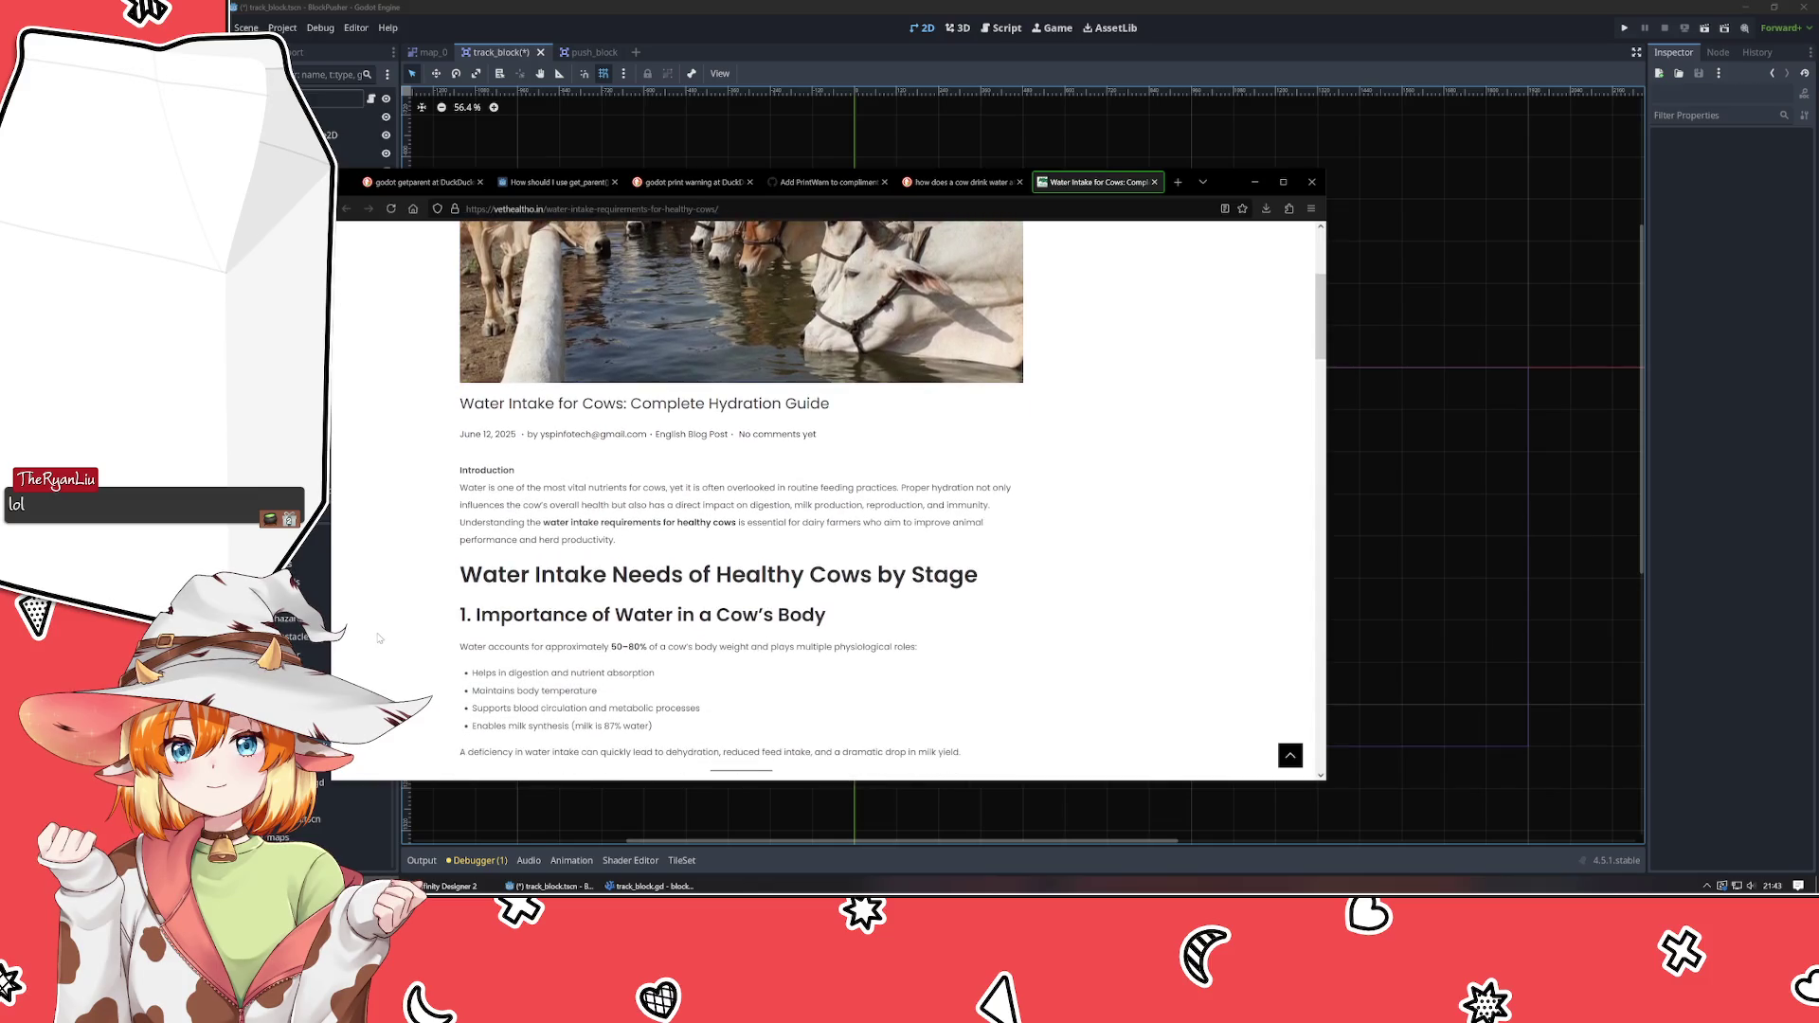
{"action": "scroll", "coordinate": [378, 637], "scroll_direction": "down", "scroll_amount": 3}
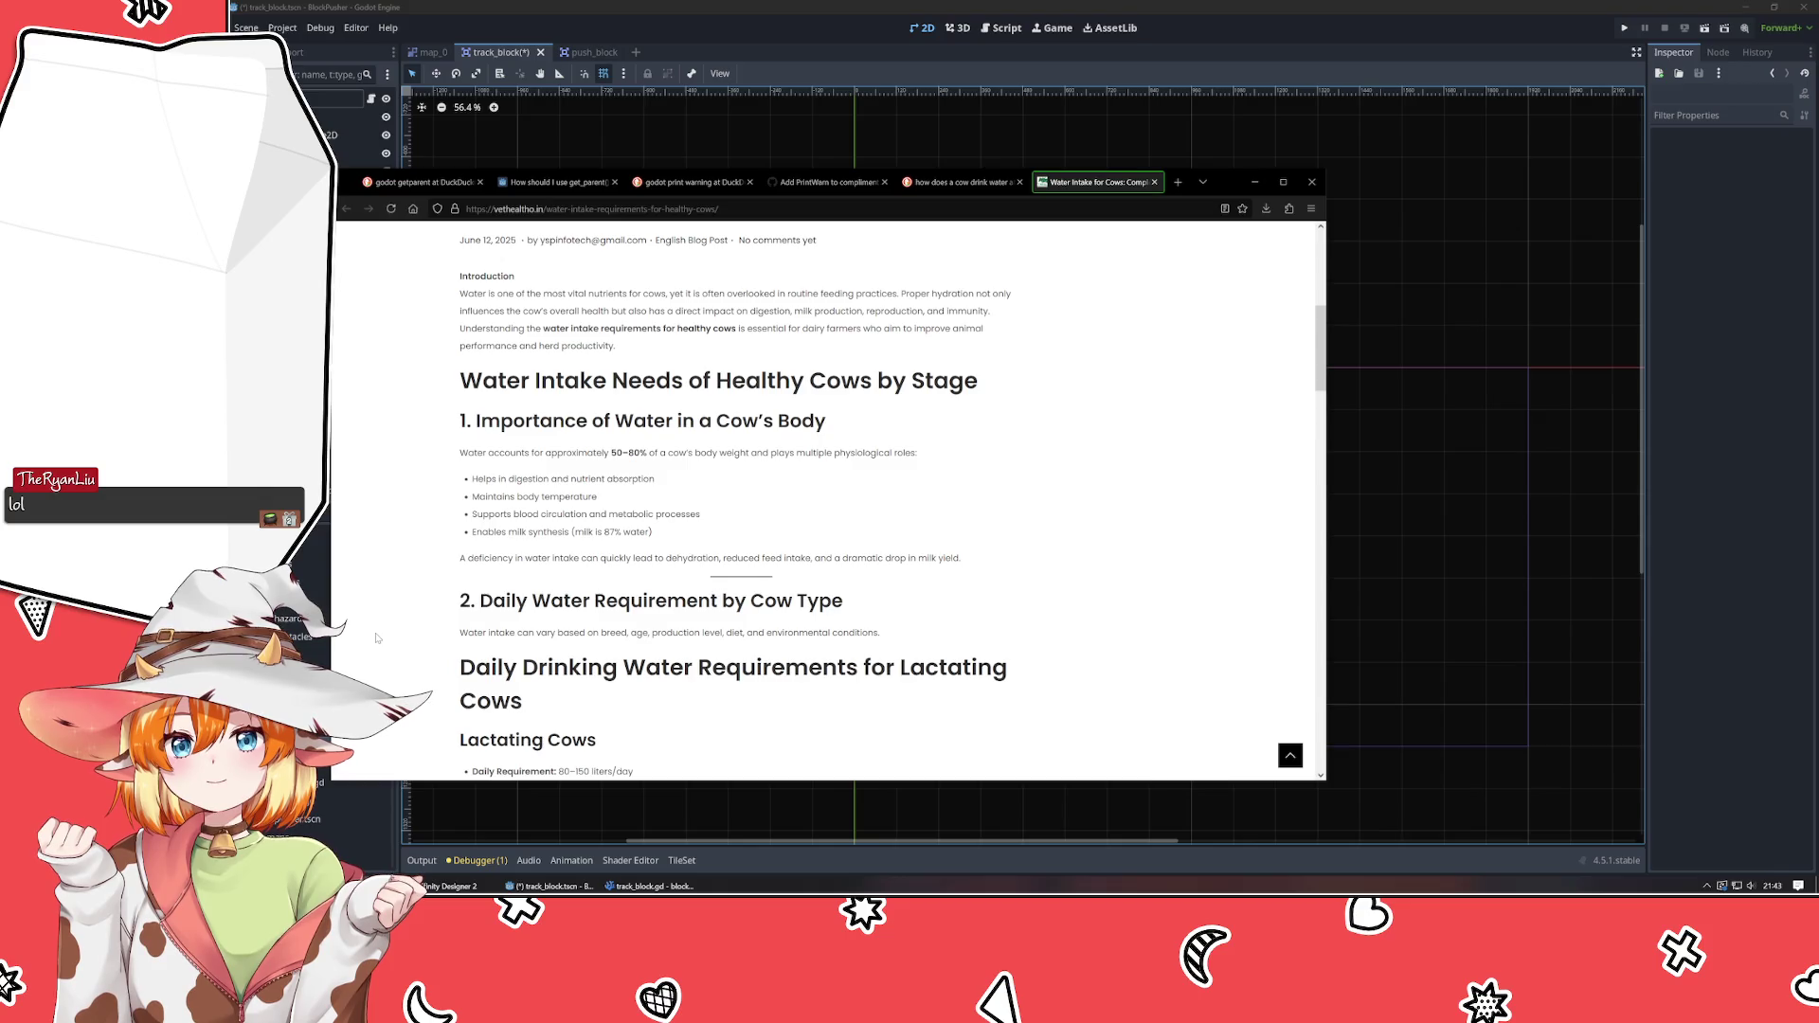
{"action": "scroll", "coordinate": [376, 637], "scroll_direction": "down", "scroll_amount": 4}
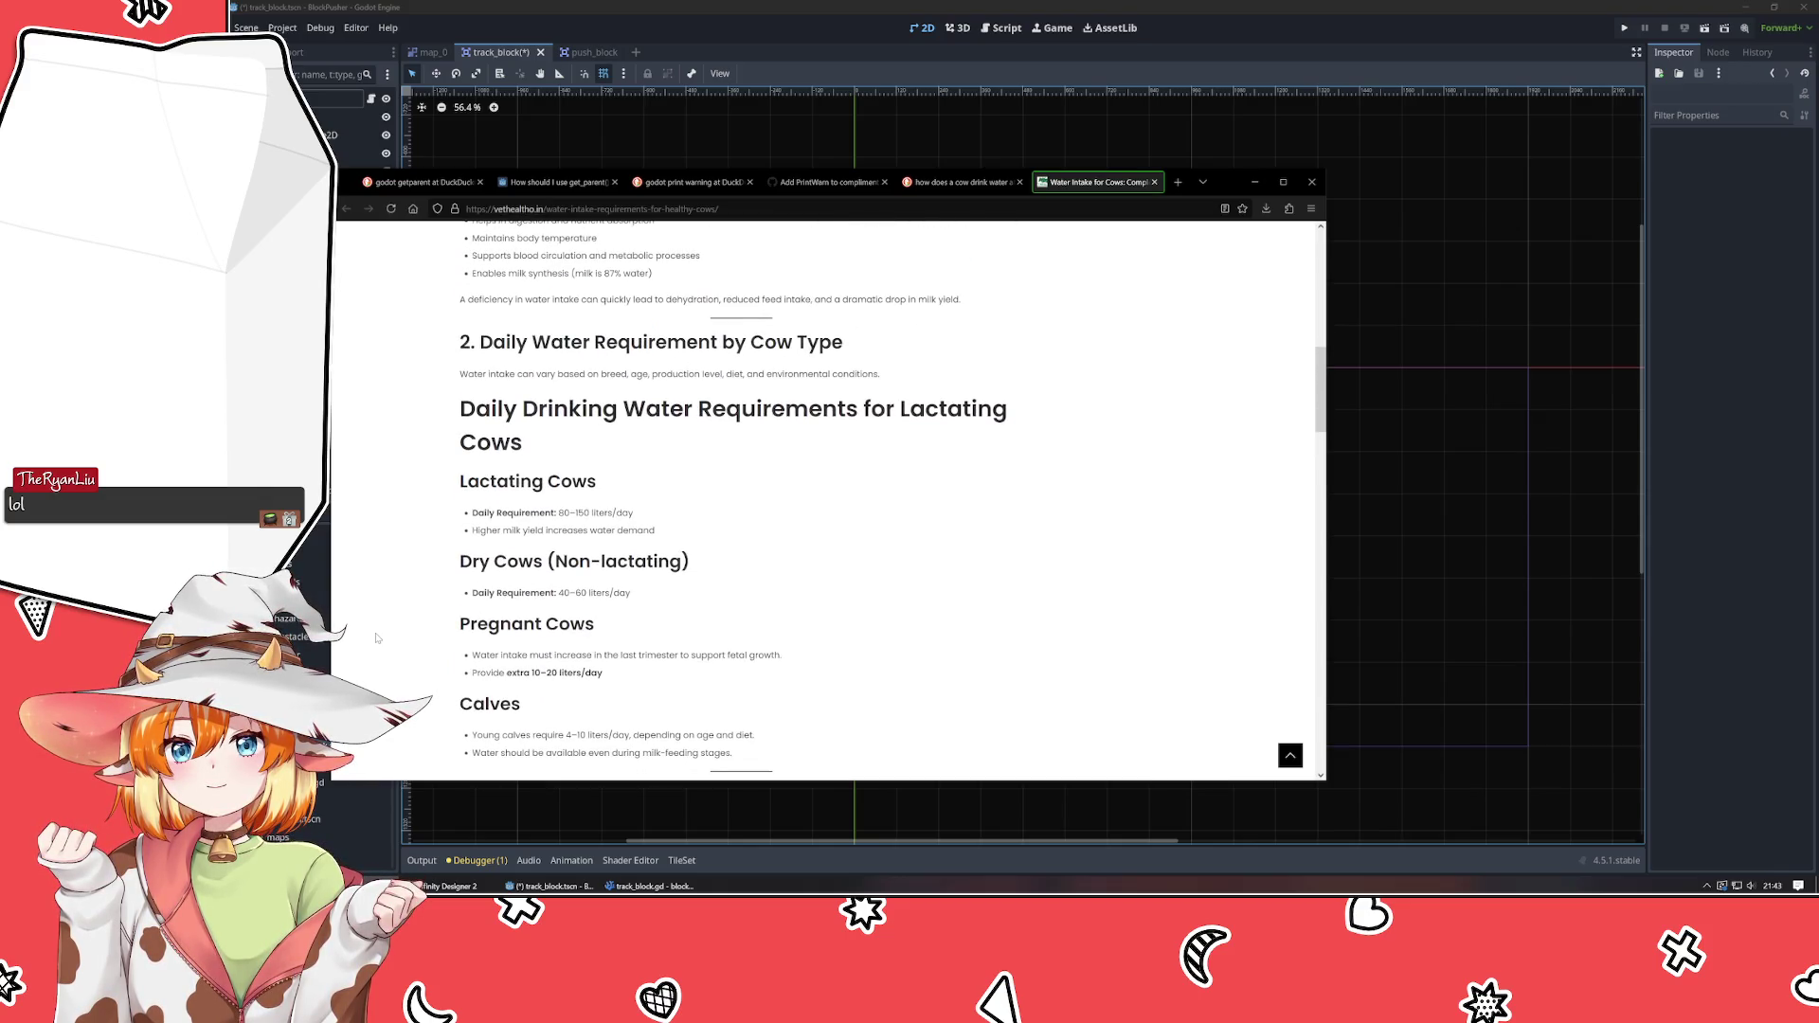
{"action": "scroll", "coordinate": [376, 637], "scroll_direction": "down", "scroll_amount": 3}
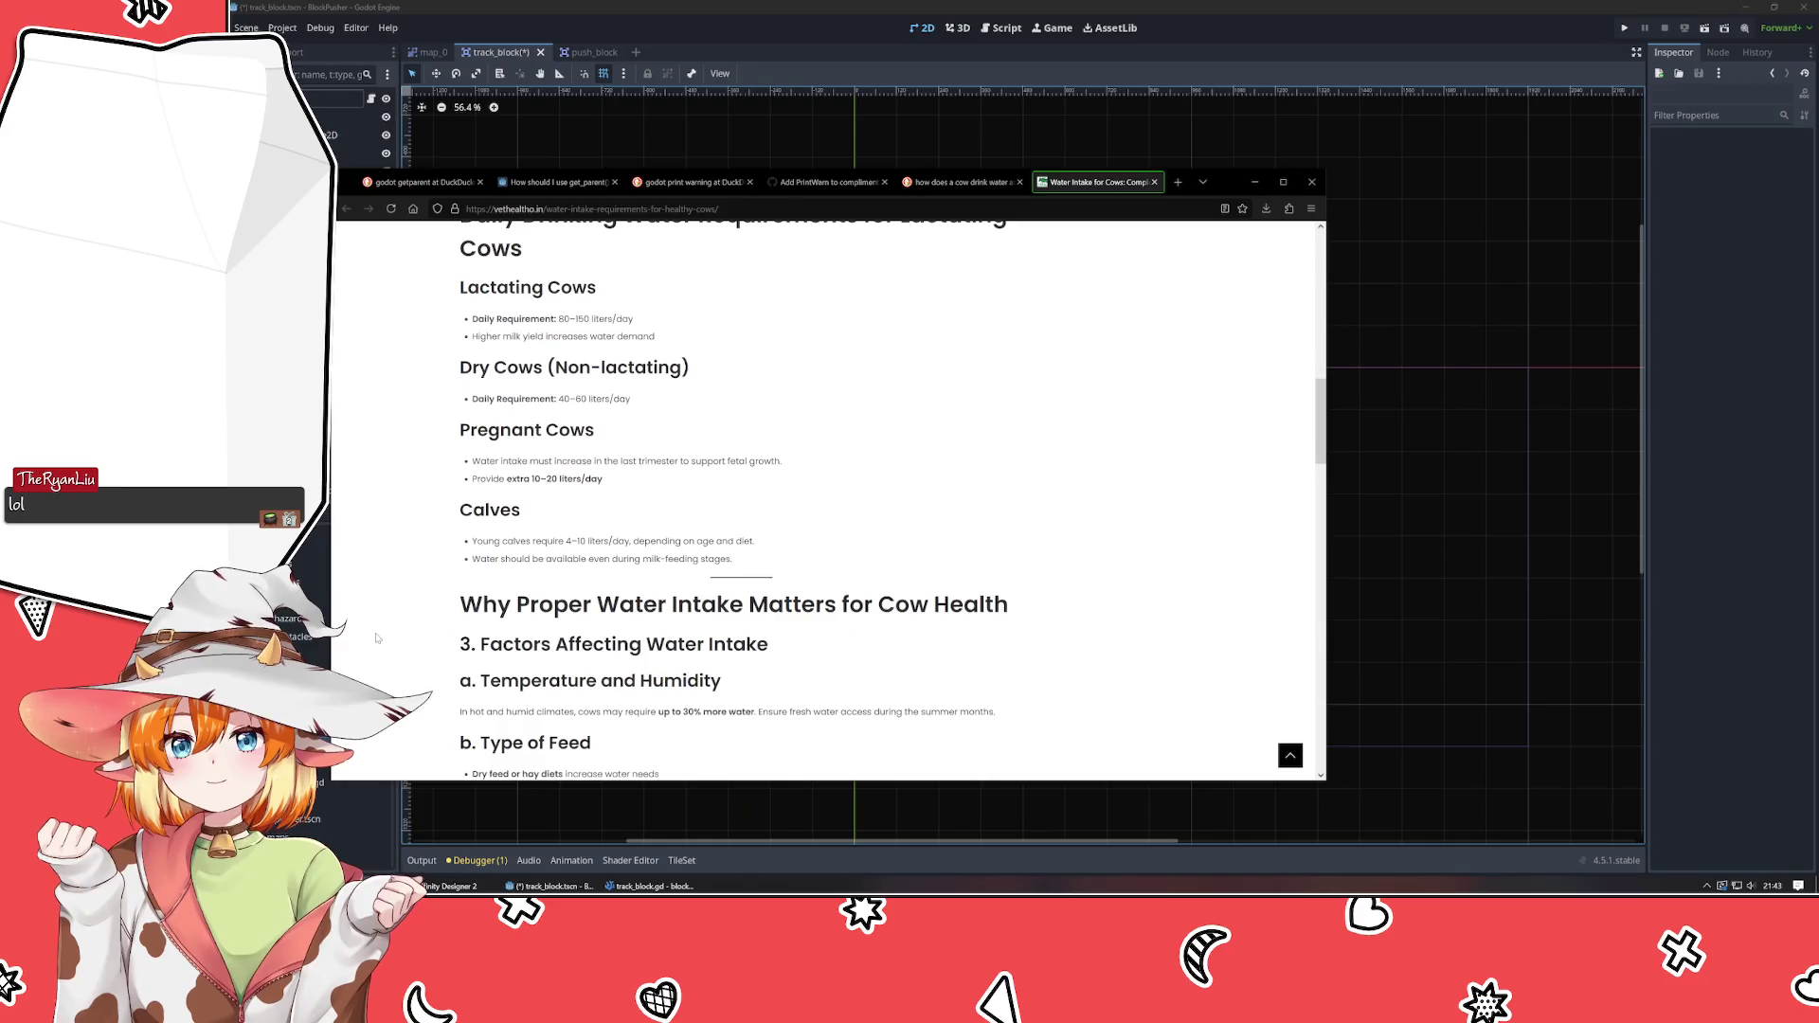
{"action": "scroll", "coordinate": [377, 638], "scroll_direction": "down", "scroll_amount": 4}
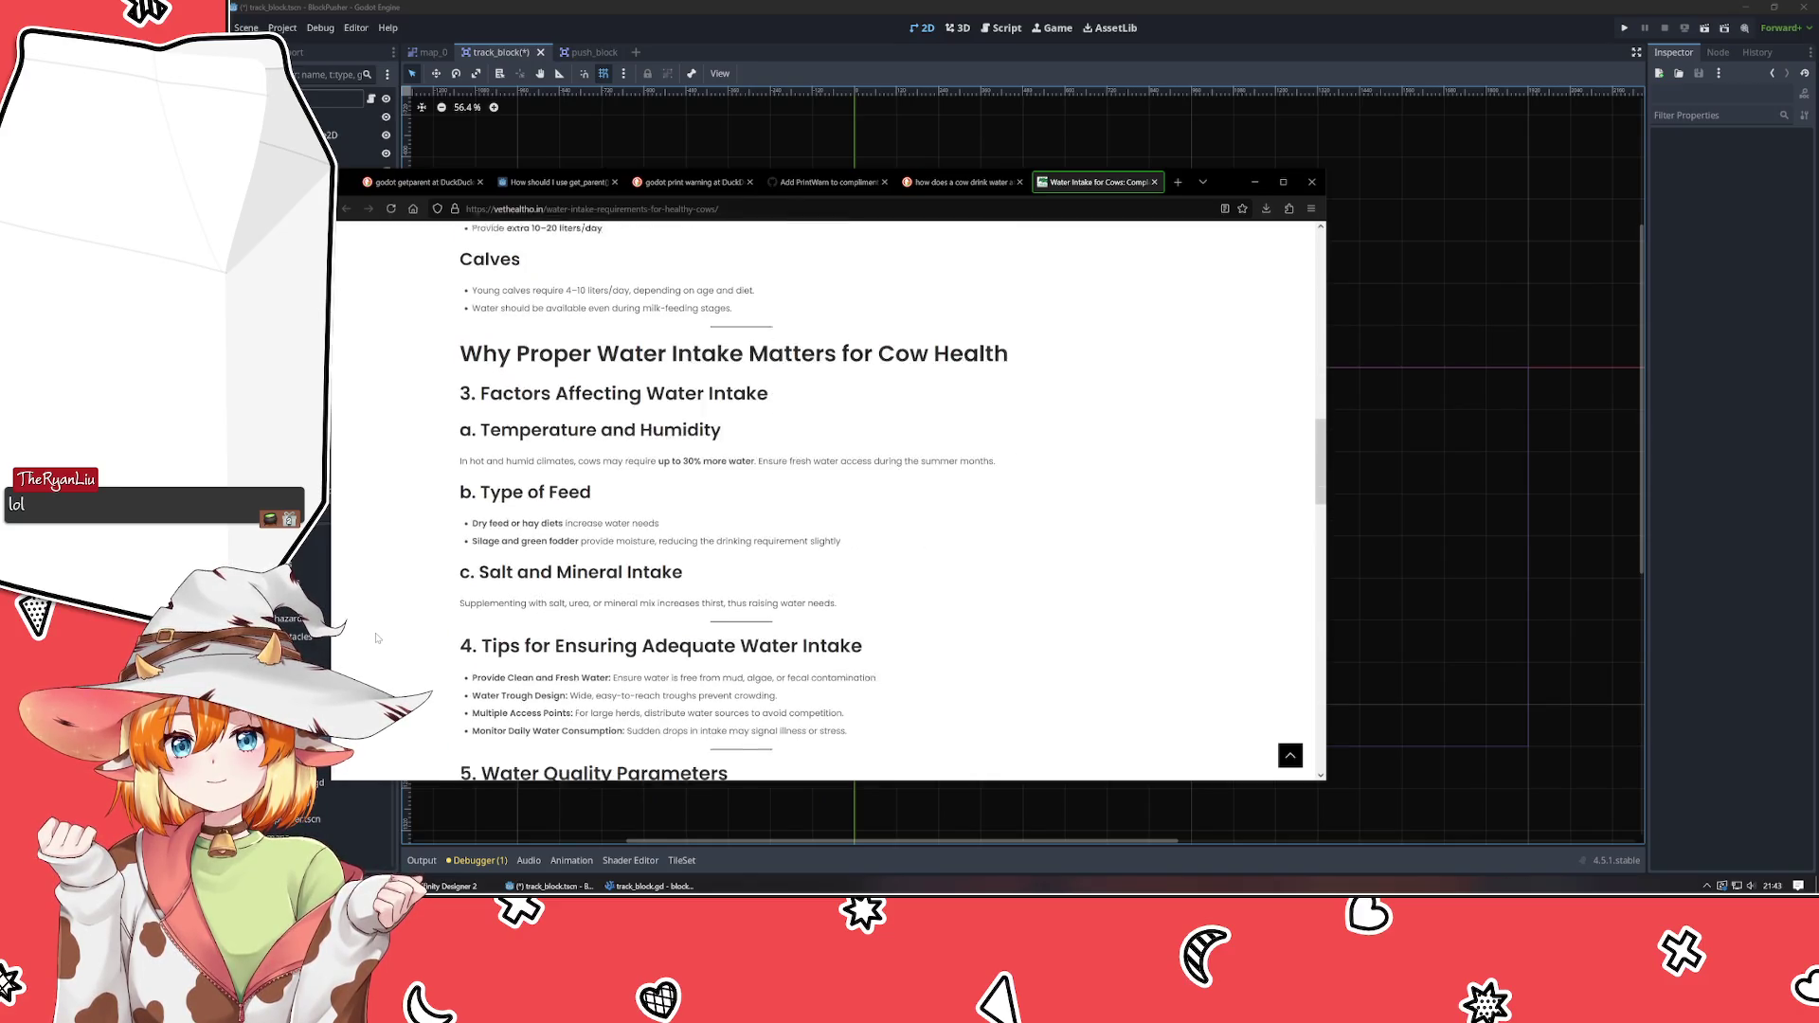
{"action": "scroll", "coordinate": [376, 638], "scroll_direction": "down", "scroll_amount": 5}
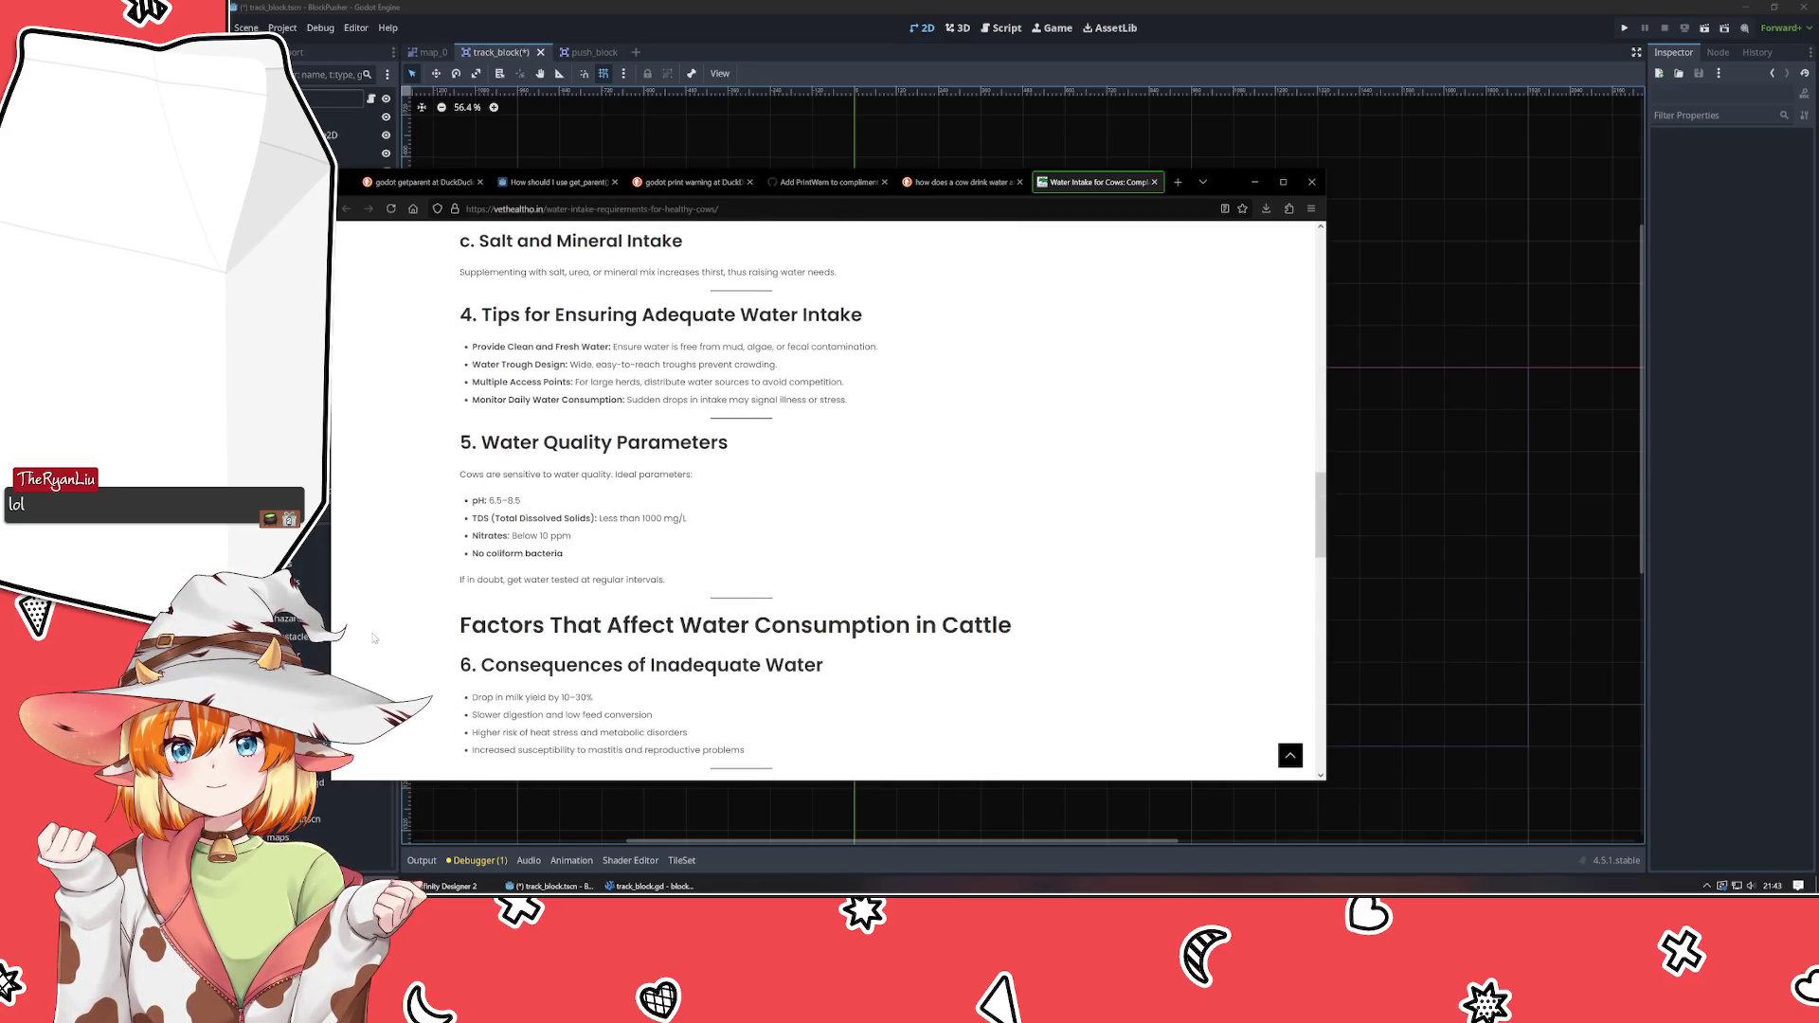
{"action": "scroll", "coordinate": [375, 637], "scroll_direction": "down", "scroll_amount": 8}
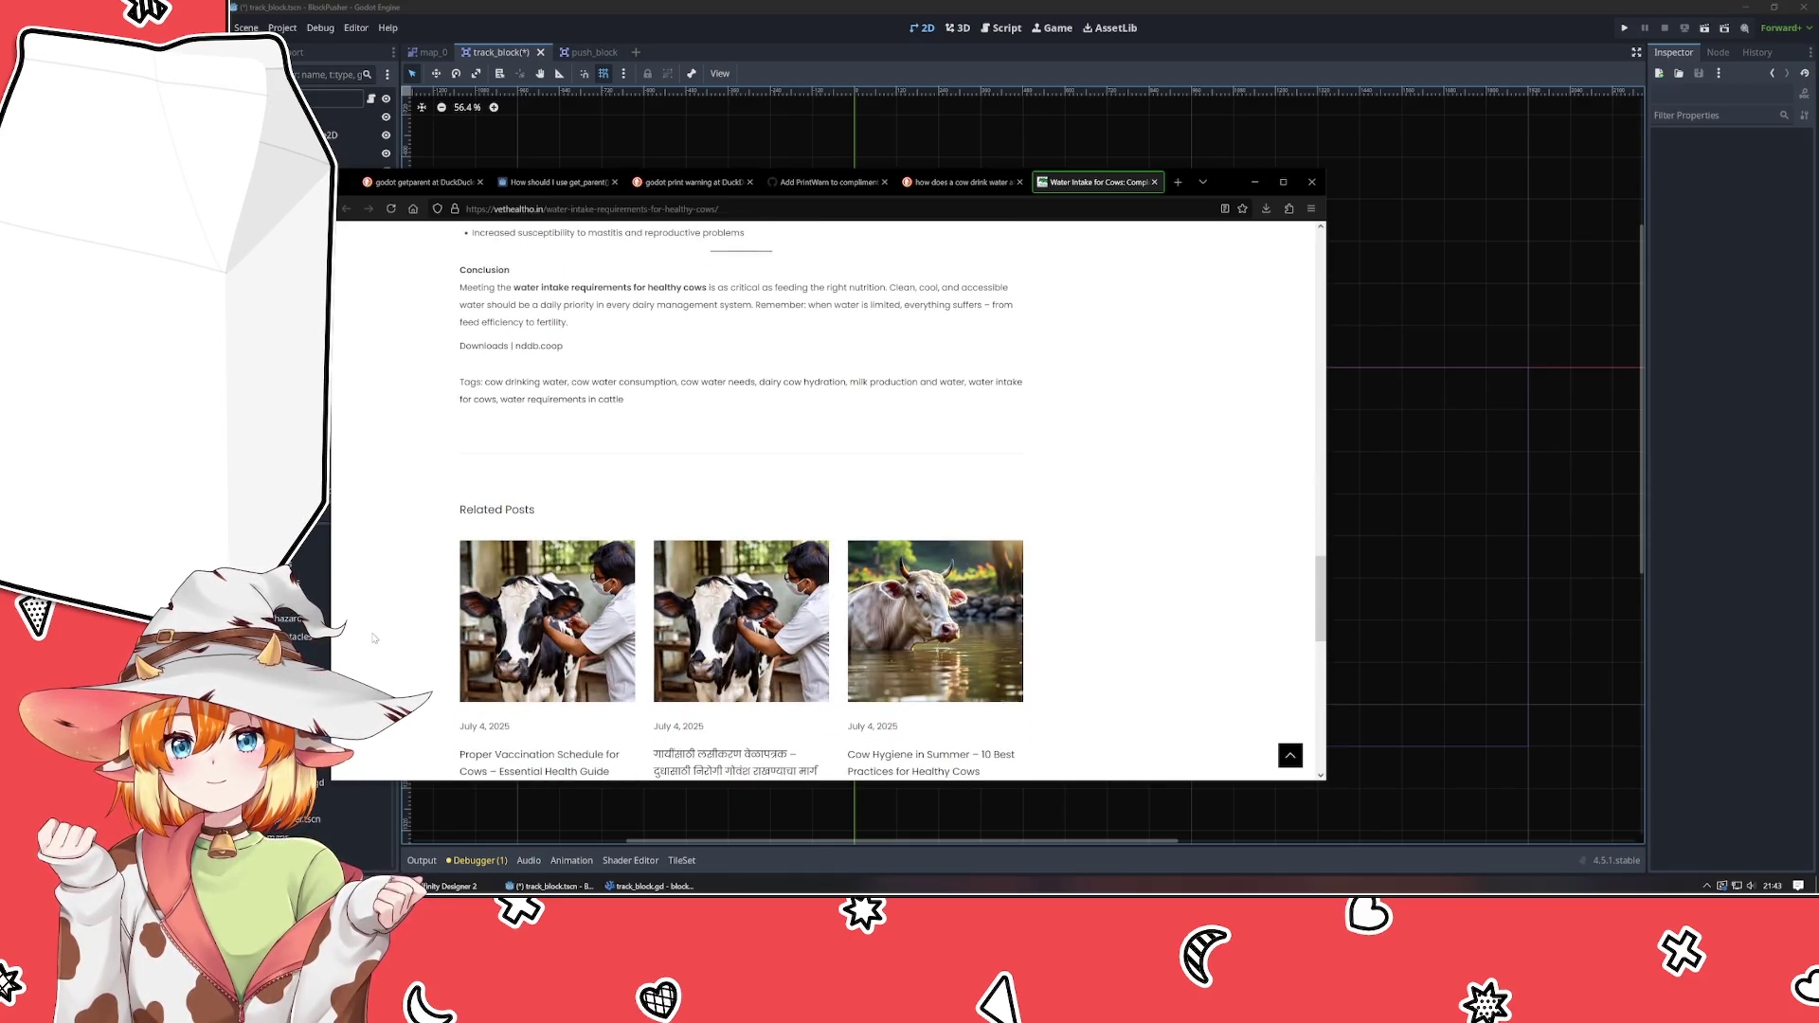
{"action": "scroll", "coordinate": [375, 638], "scroll_direction": "down", "scroll_amount": 1}
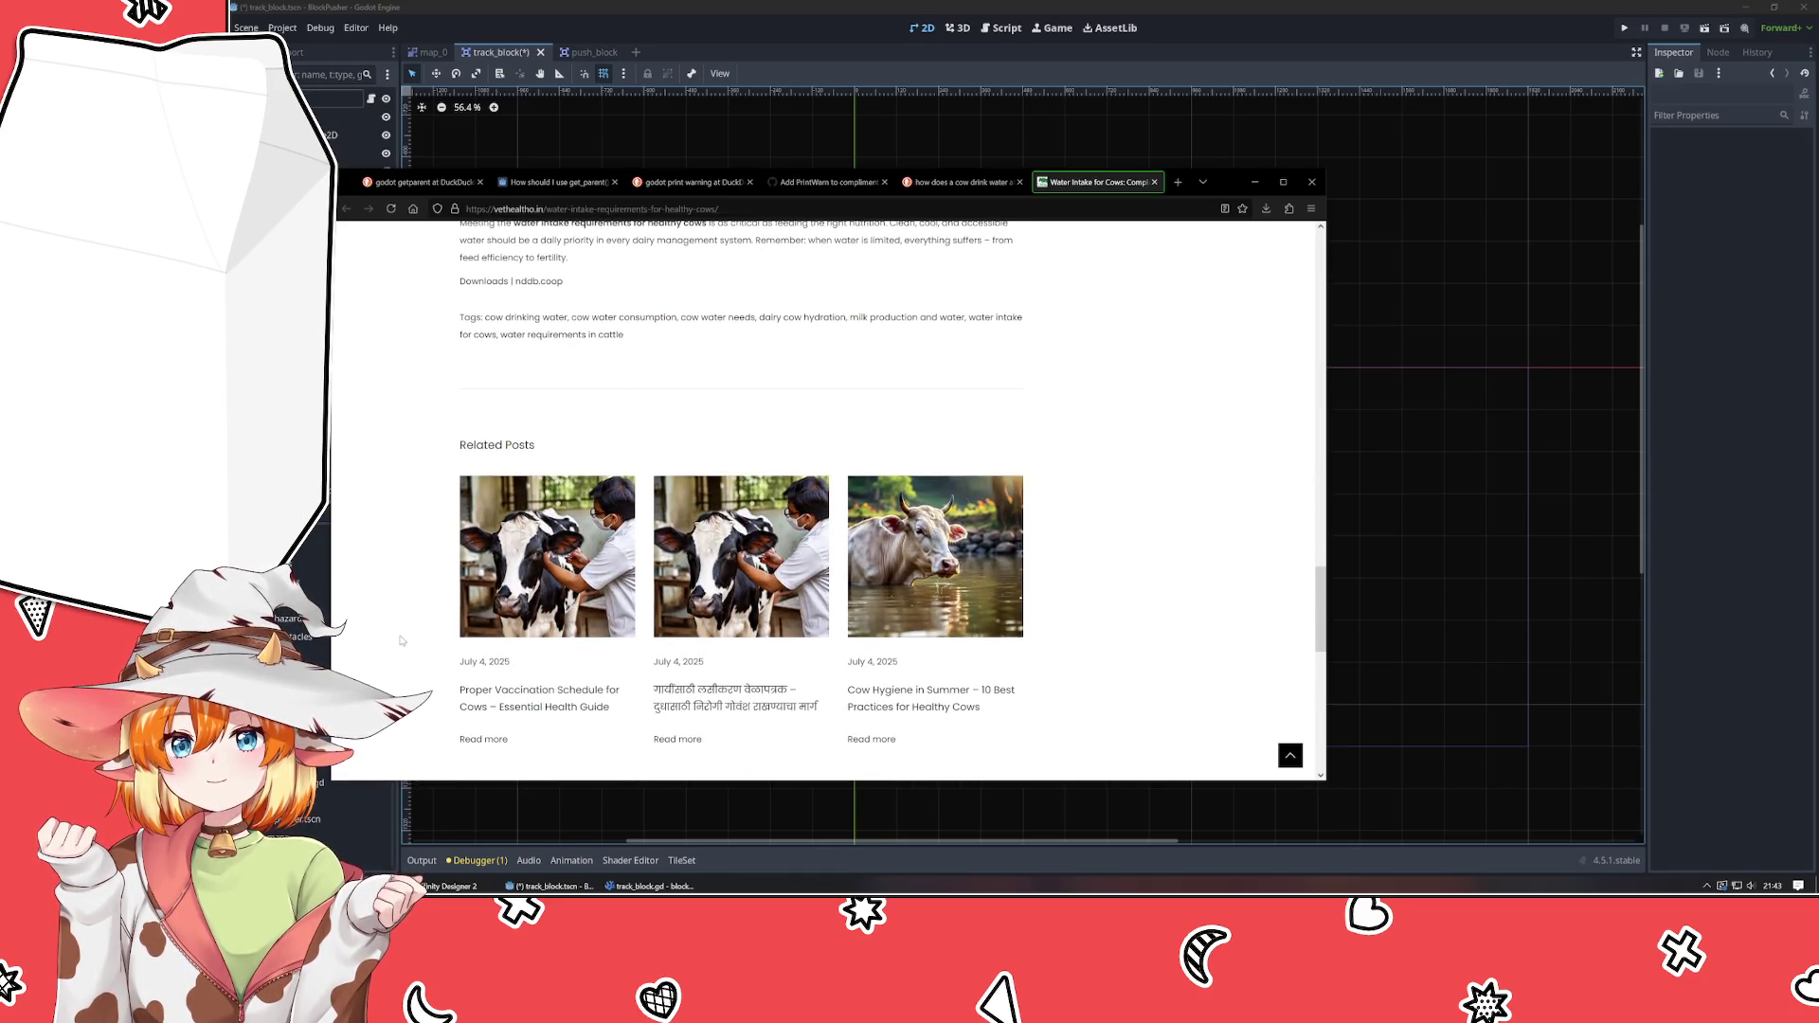
{"action": "scroll", "coordinate": [401, 640], "scroll_direction": "up", "scroll_amount": 20}
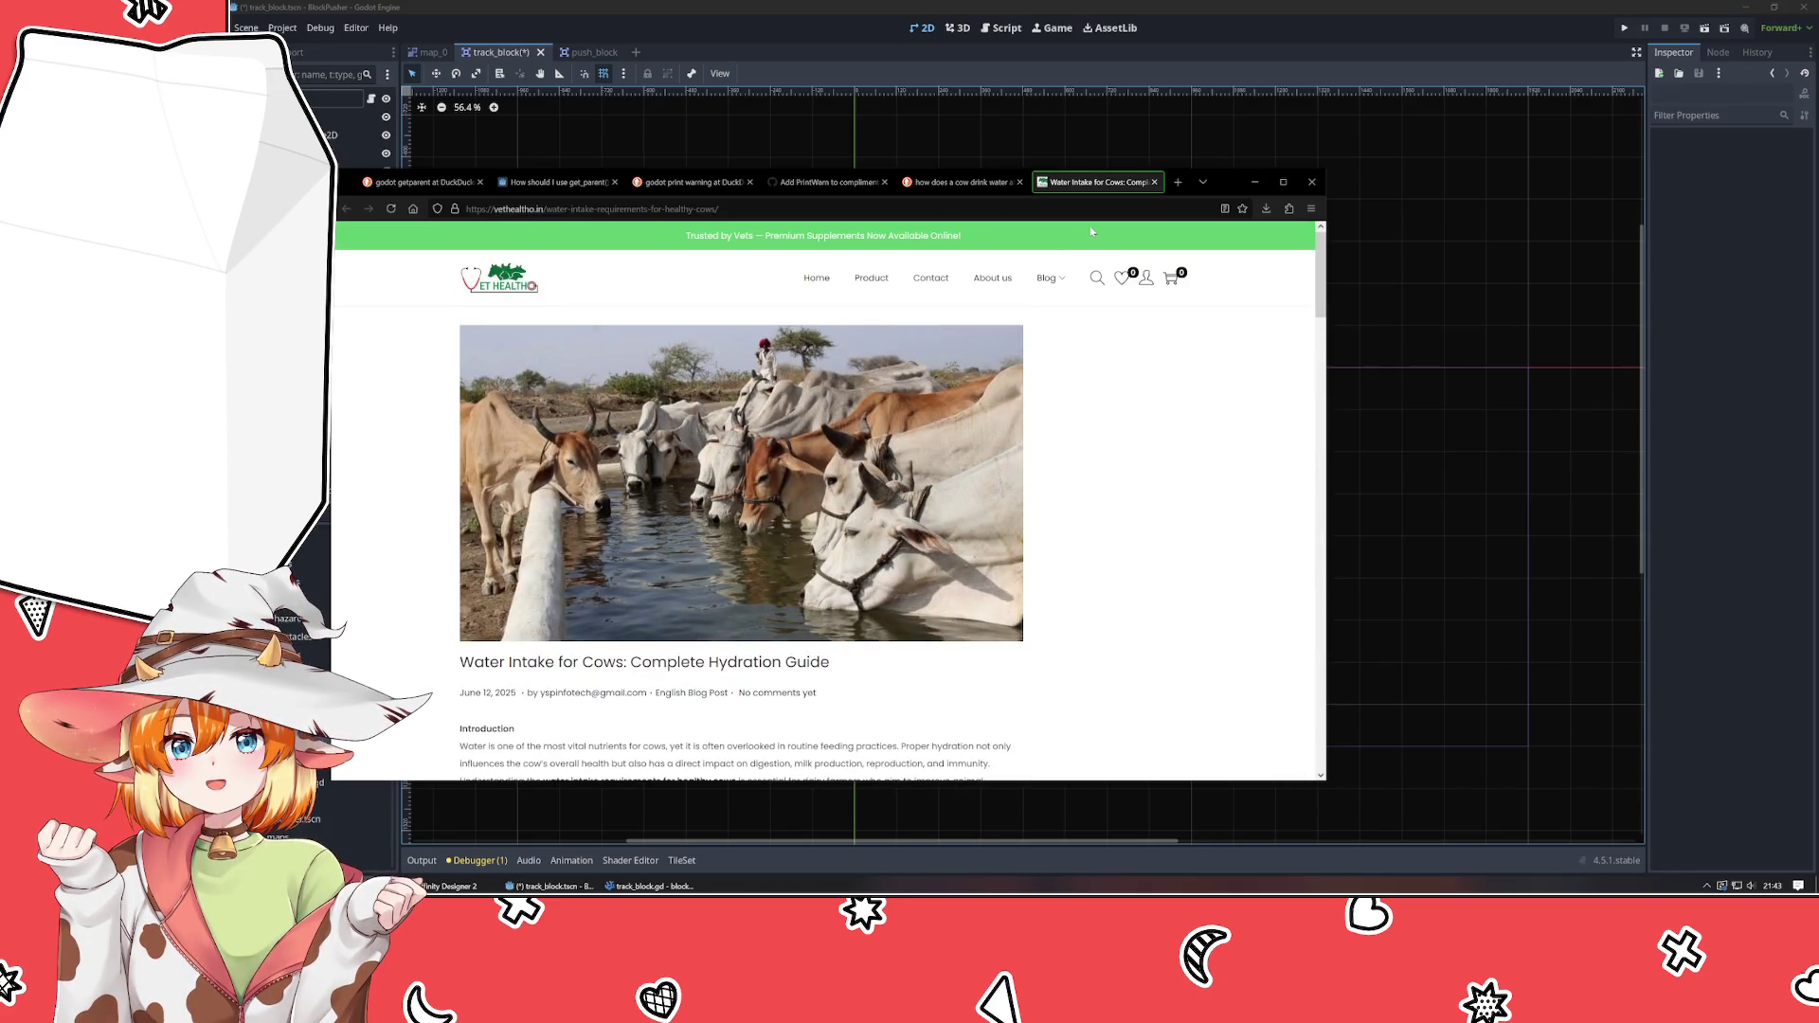
{"action": "left_click", "coordinate": [1154, 182]}
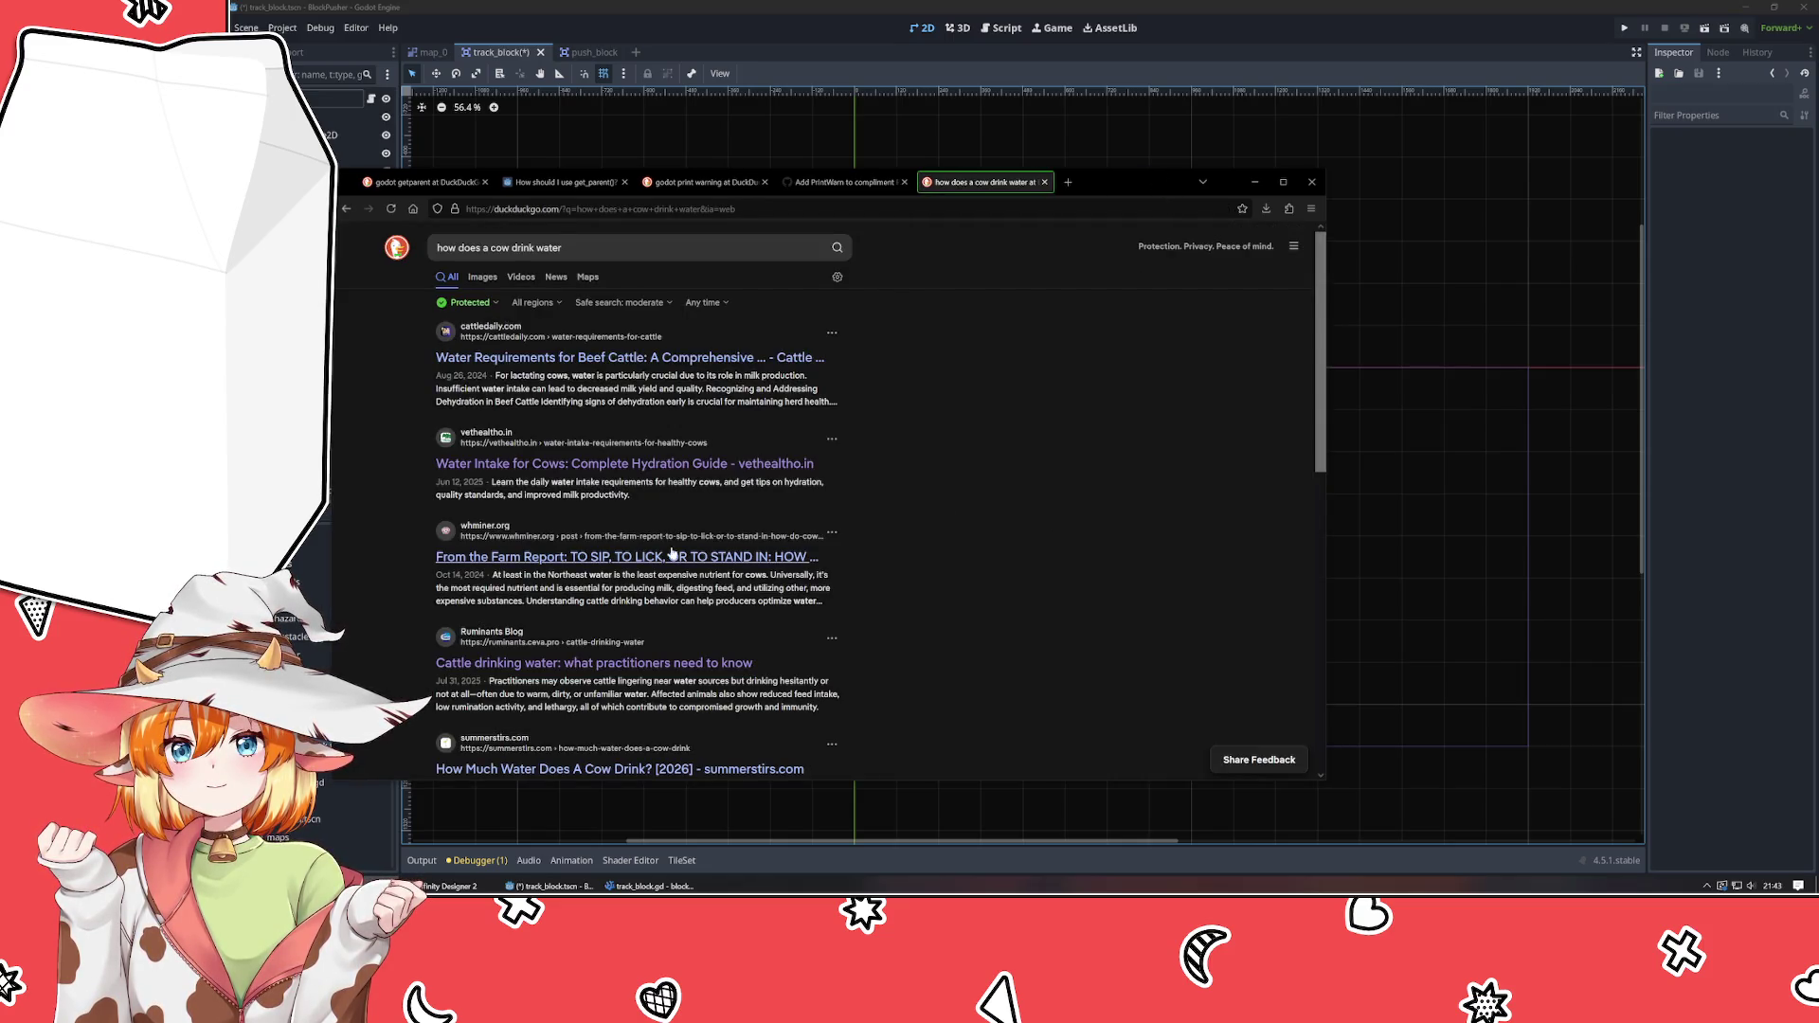
{"action": "left_click", "coordinate": [664, 557]}
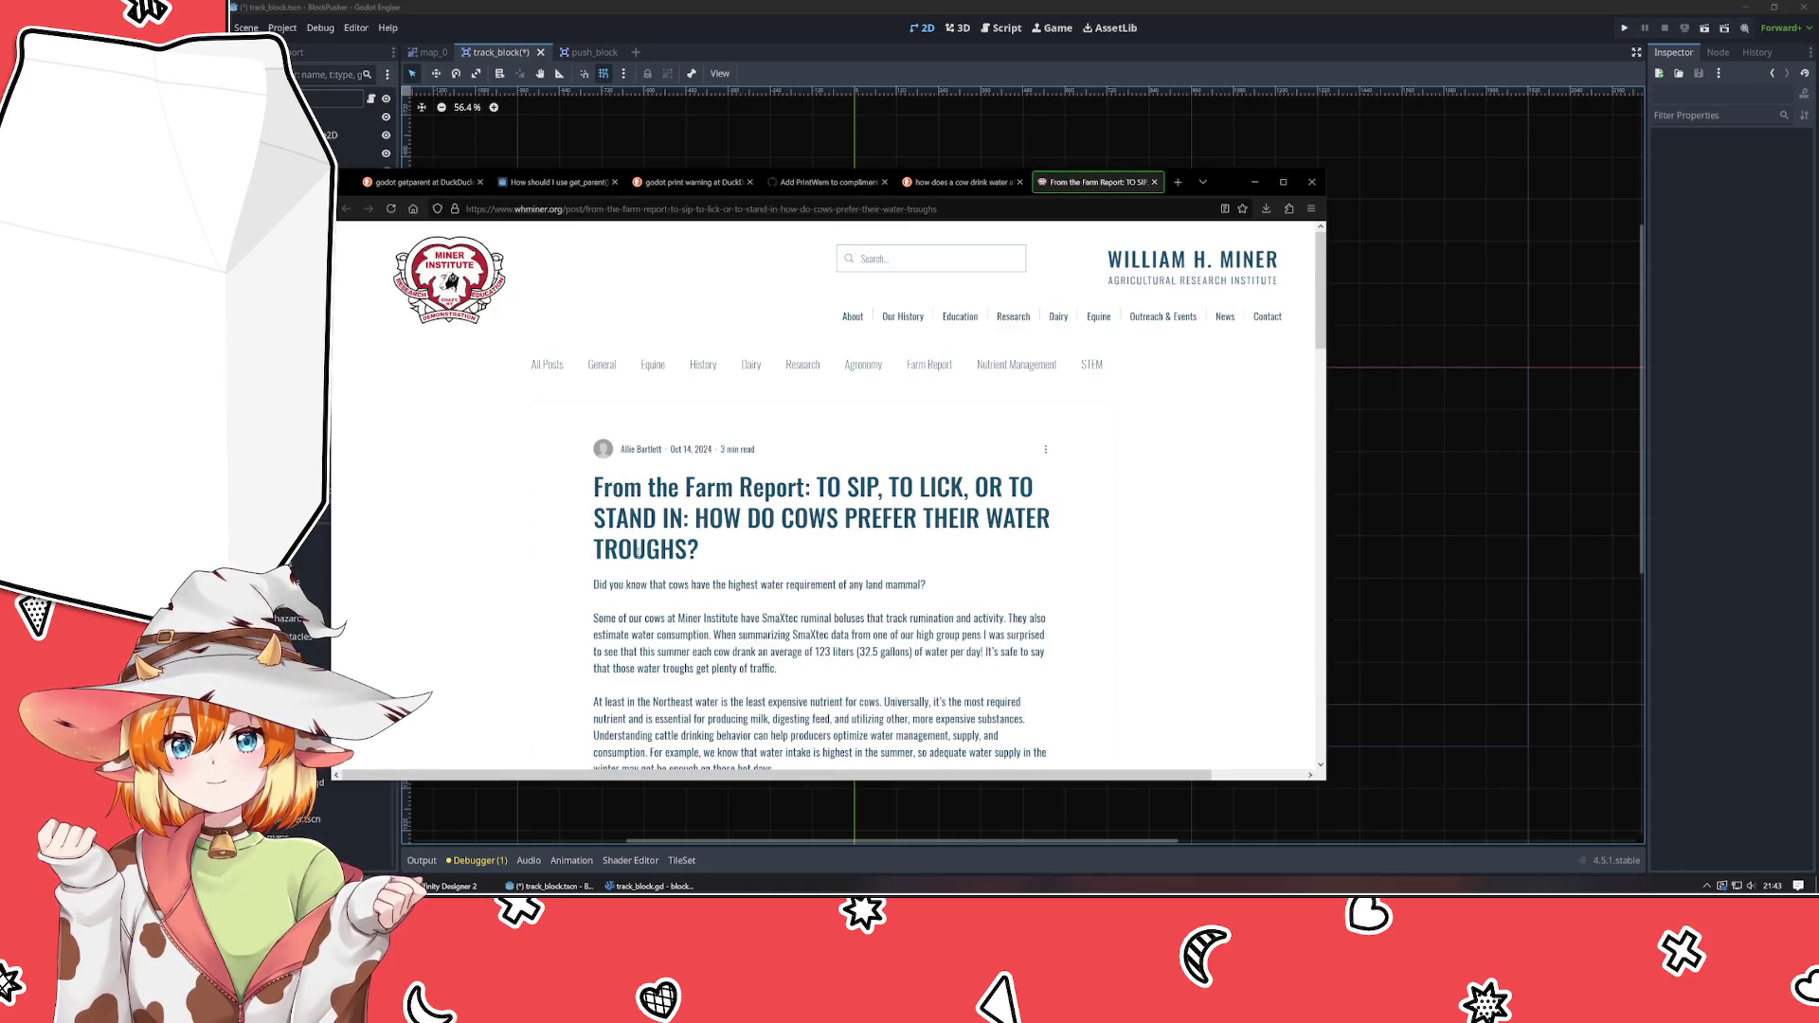
{"action": "scroll", "coordinate": [492, 603], "scroll_direction": "down", "scroll_amount": 2}
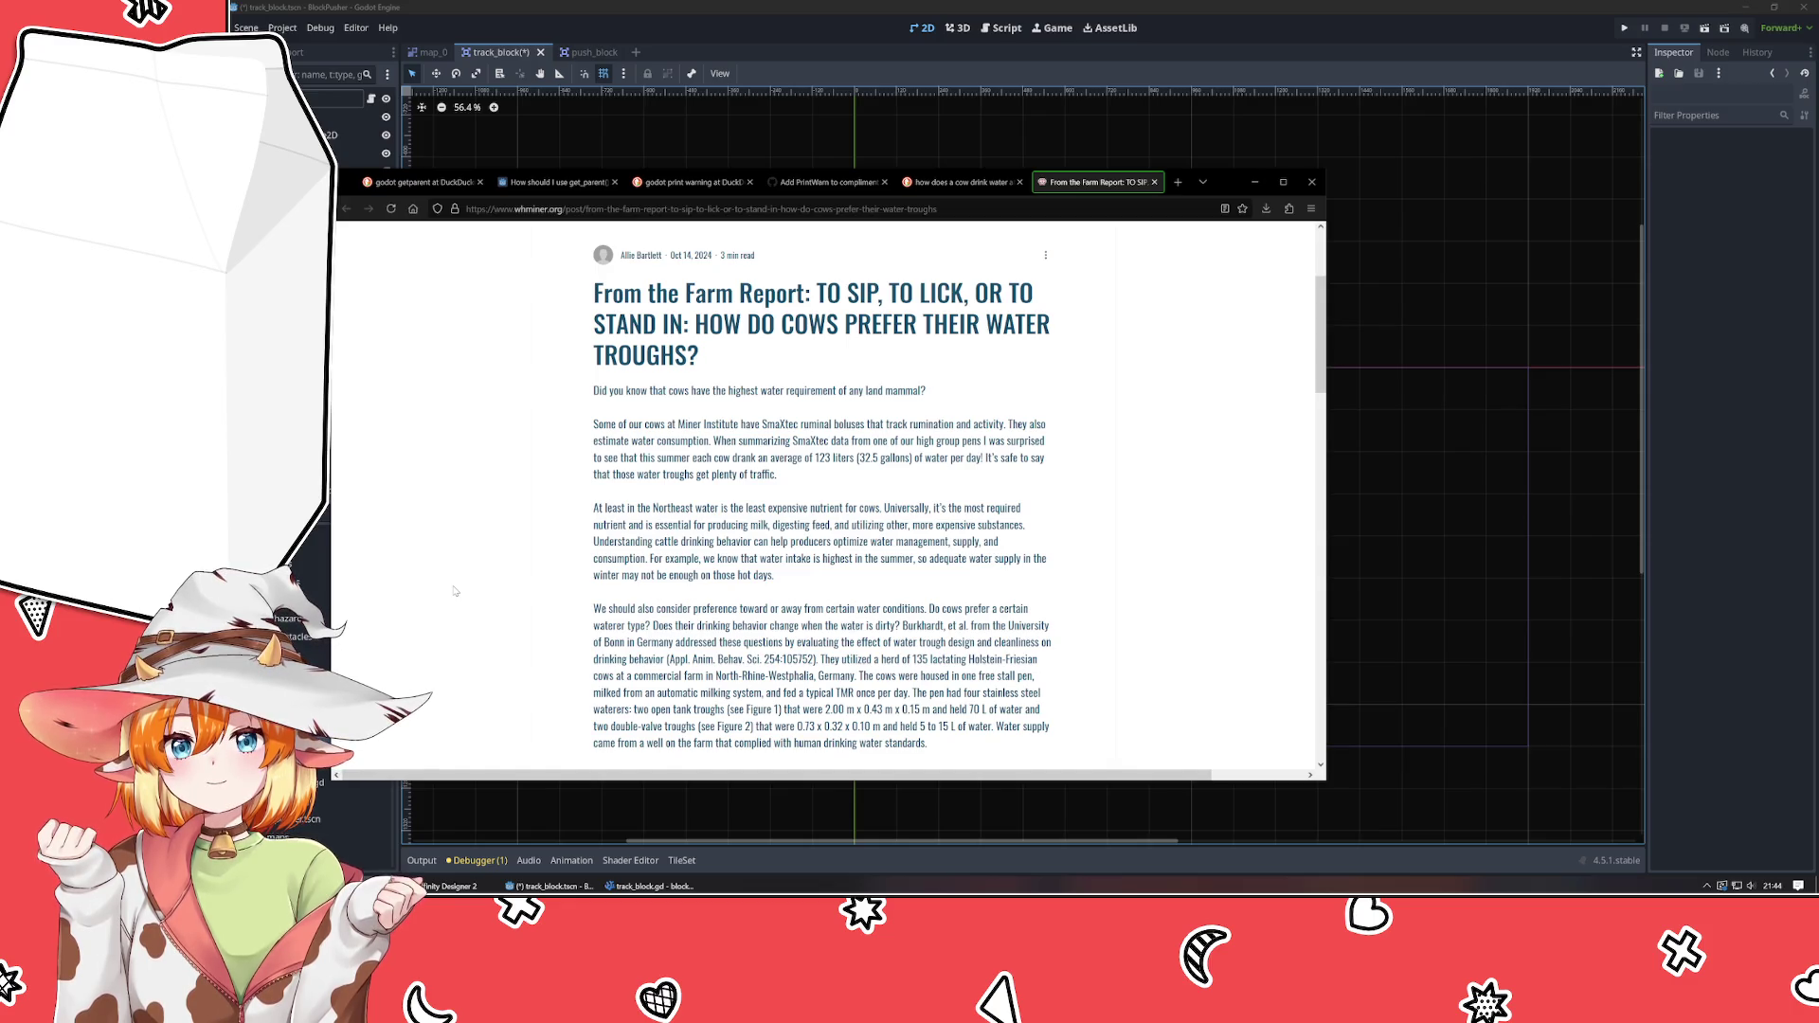
{"action": "scroll", "coordinate": [455, 592], "scroll_direction": "down", "scroll_amount": 5}
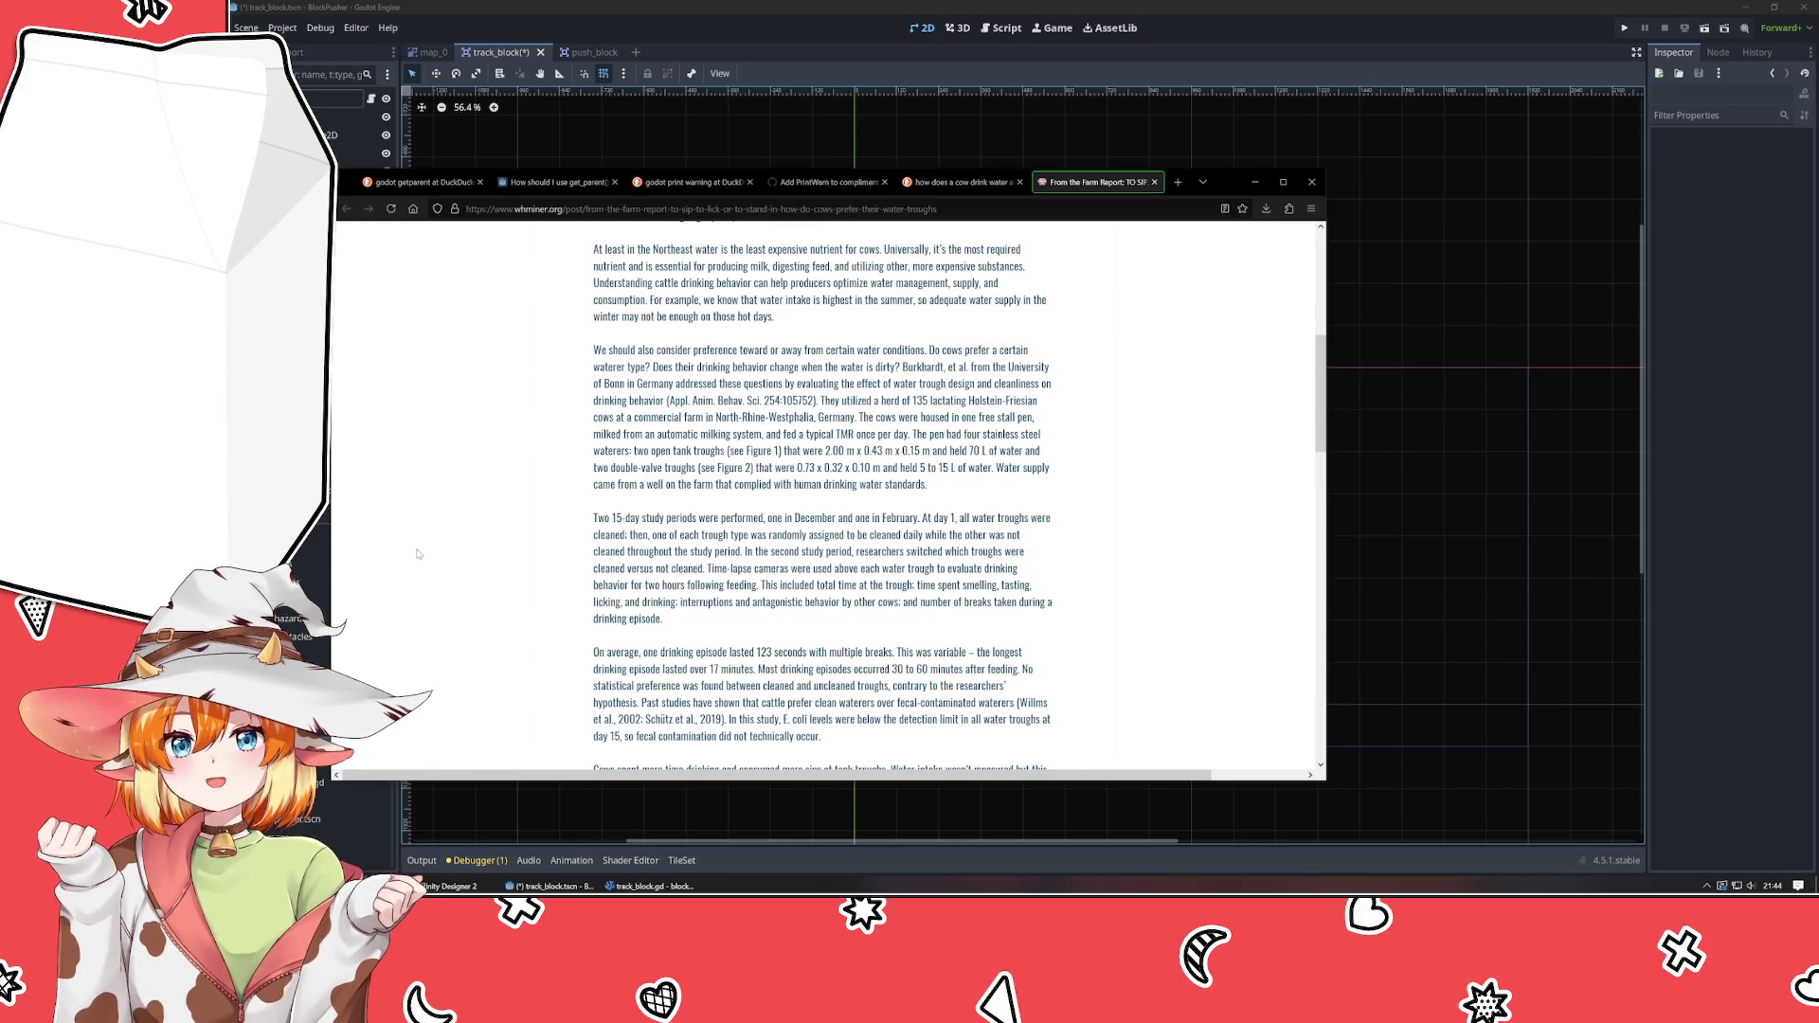
{"action": "scroll", "coordinate": [417, 554], "scroll_direction": "down", "scroll_amount": 3}
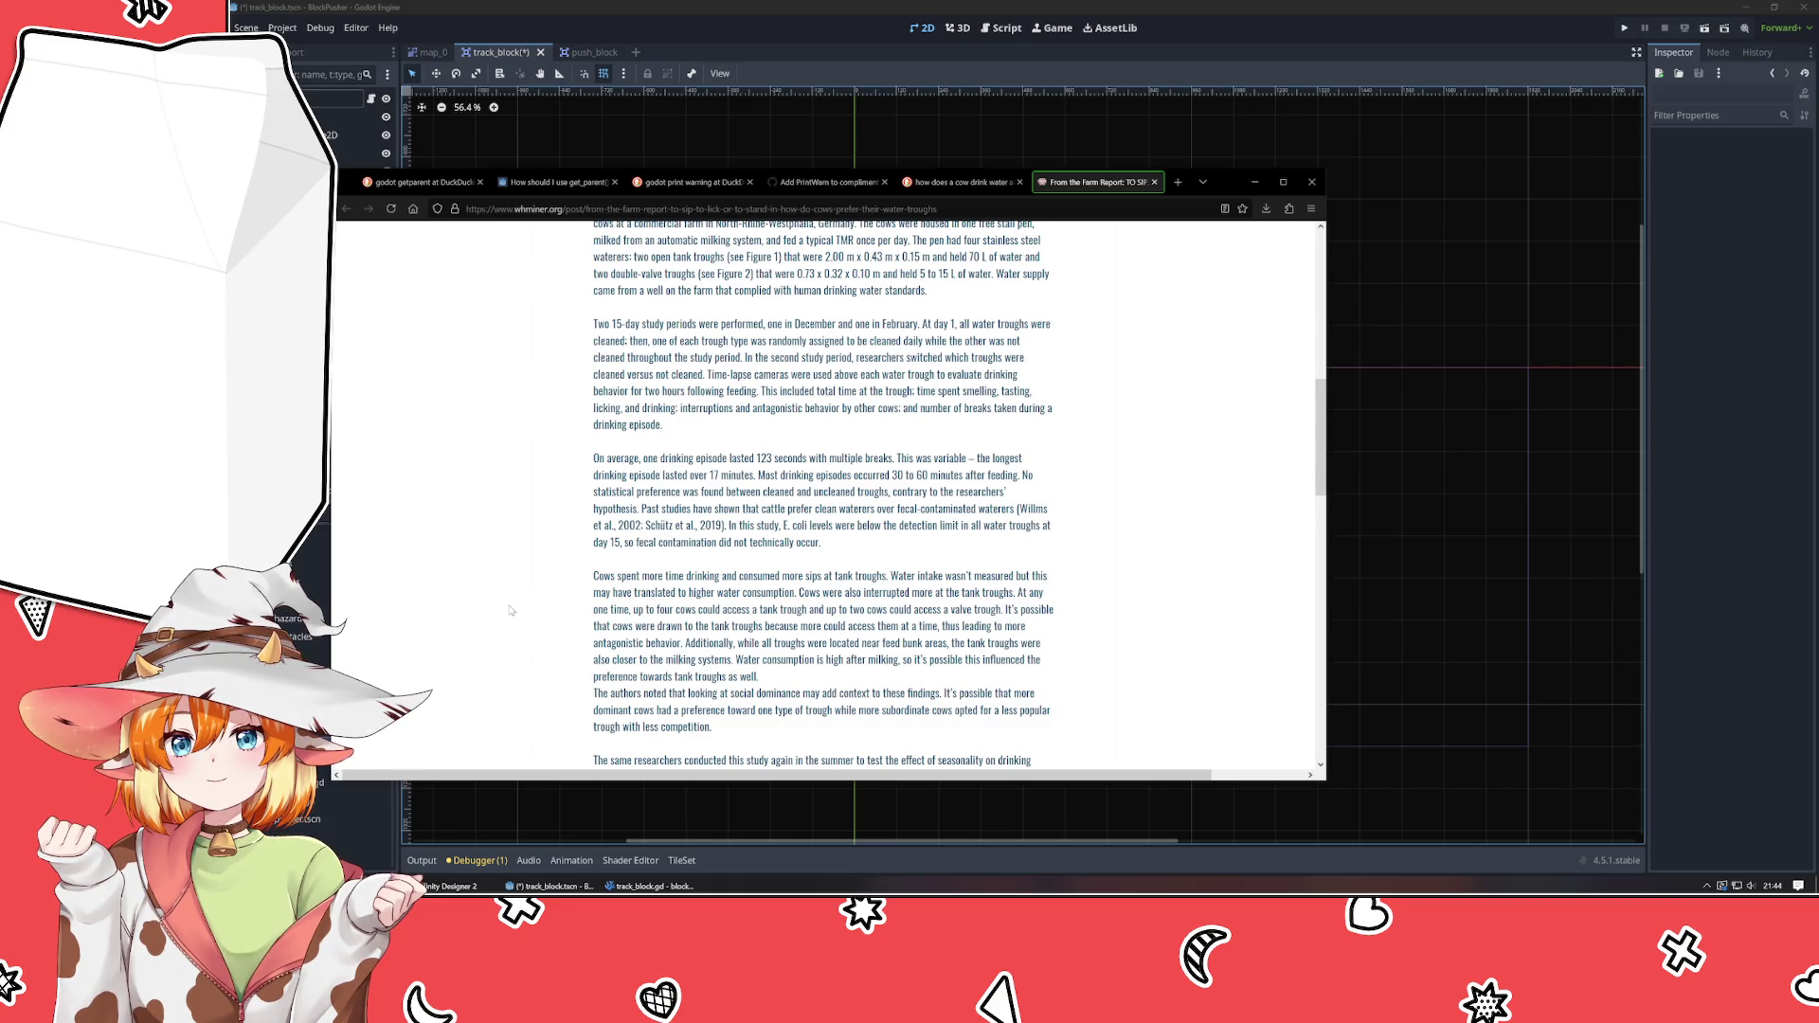
{"action": "scroll", "coordinate": [510, 610], "scroll_direction": "down", "scroll_amount": 3}
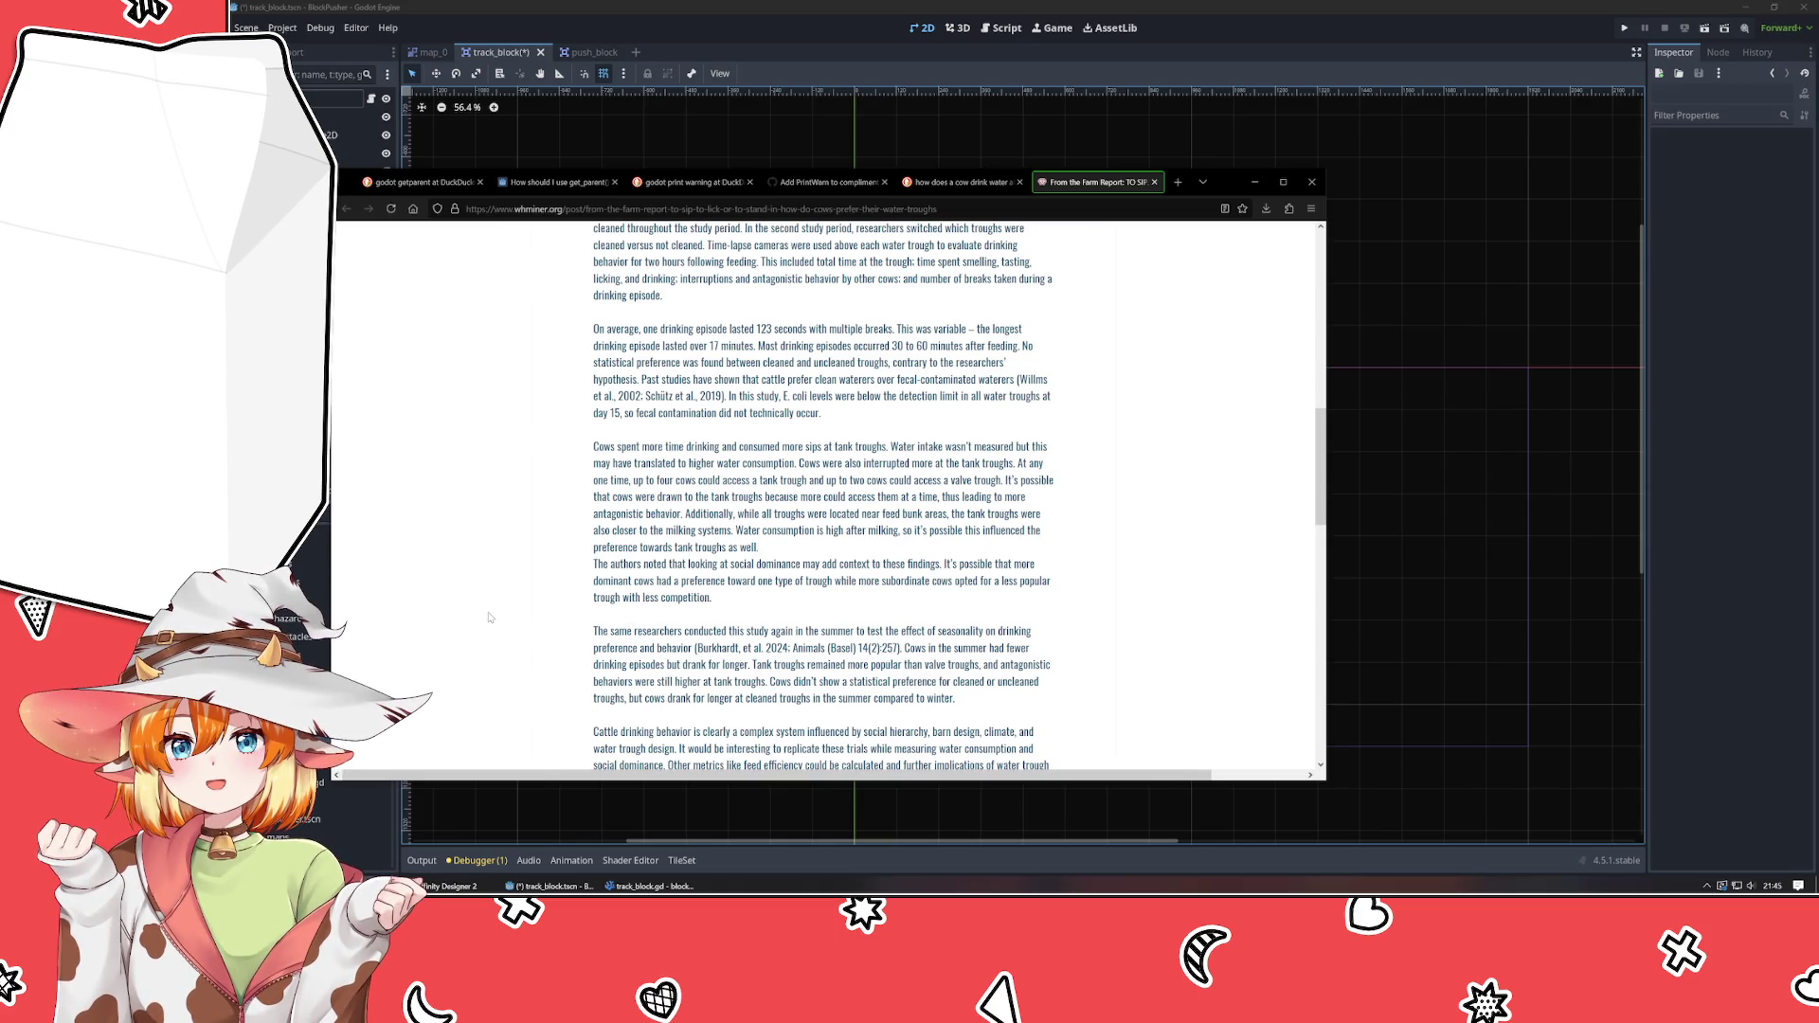
{"action": "scroll", "coordinate": [490, 618], "scroll_direction": "down", "scroll_amount": 3}
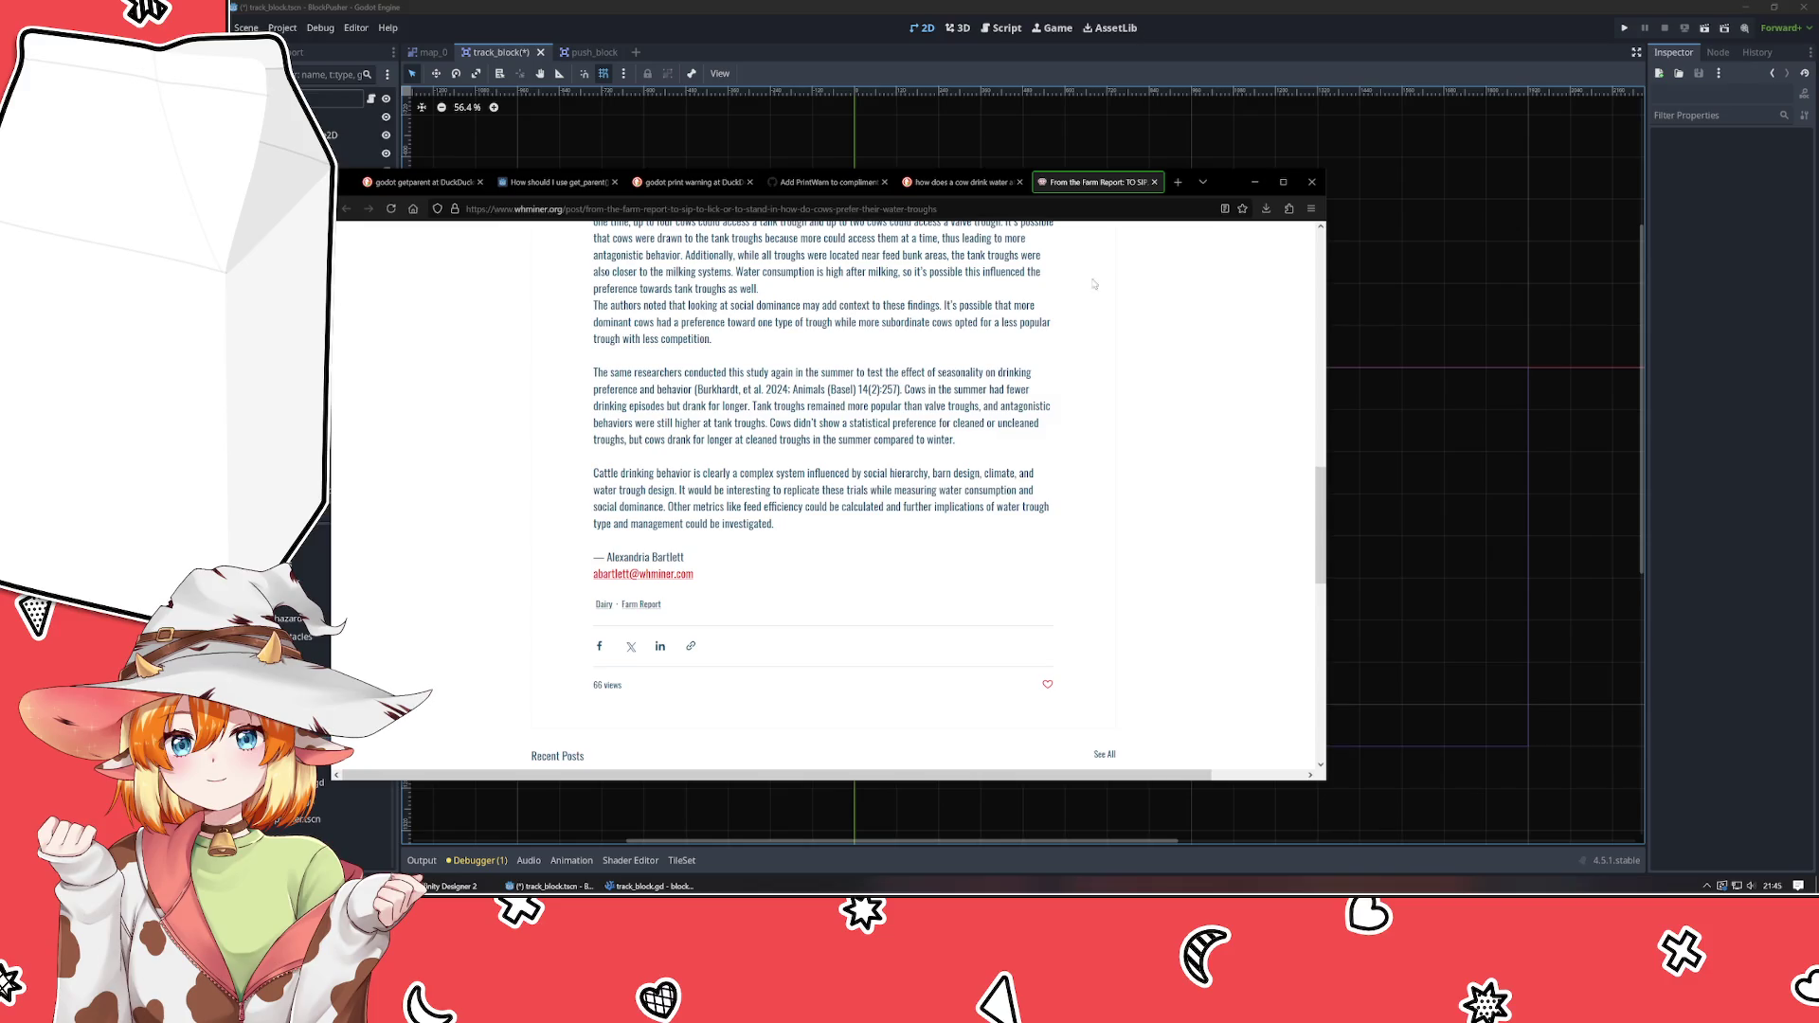
{"action": "middle_click", "coordinate": [1085, 182]}
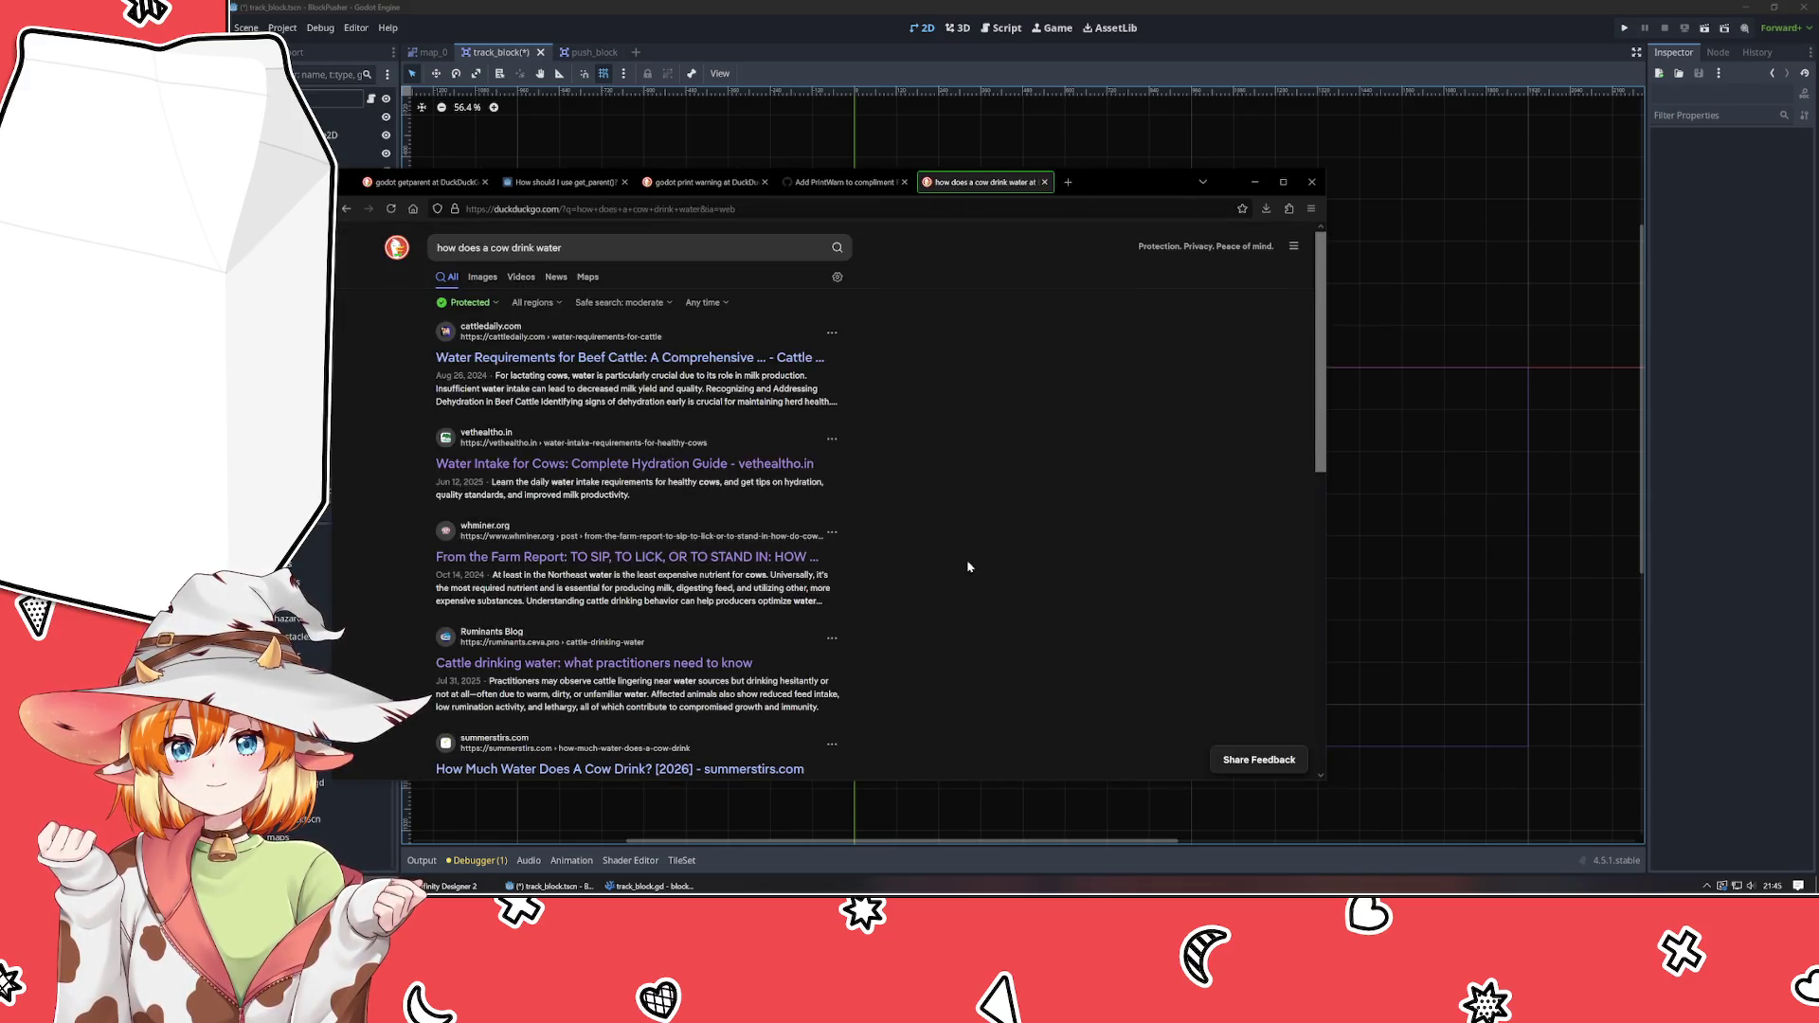
- Look through the cow-drinking results, then search for 'cow water intake method' instead
{"action": "scroll", "coordinate": [960, 570], "scroll_direction": "down", "scroll_amount": 10}
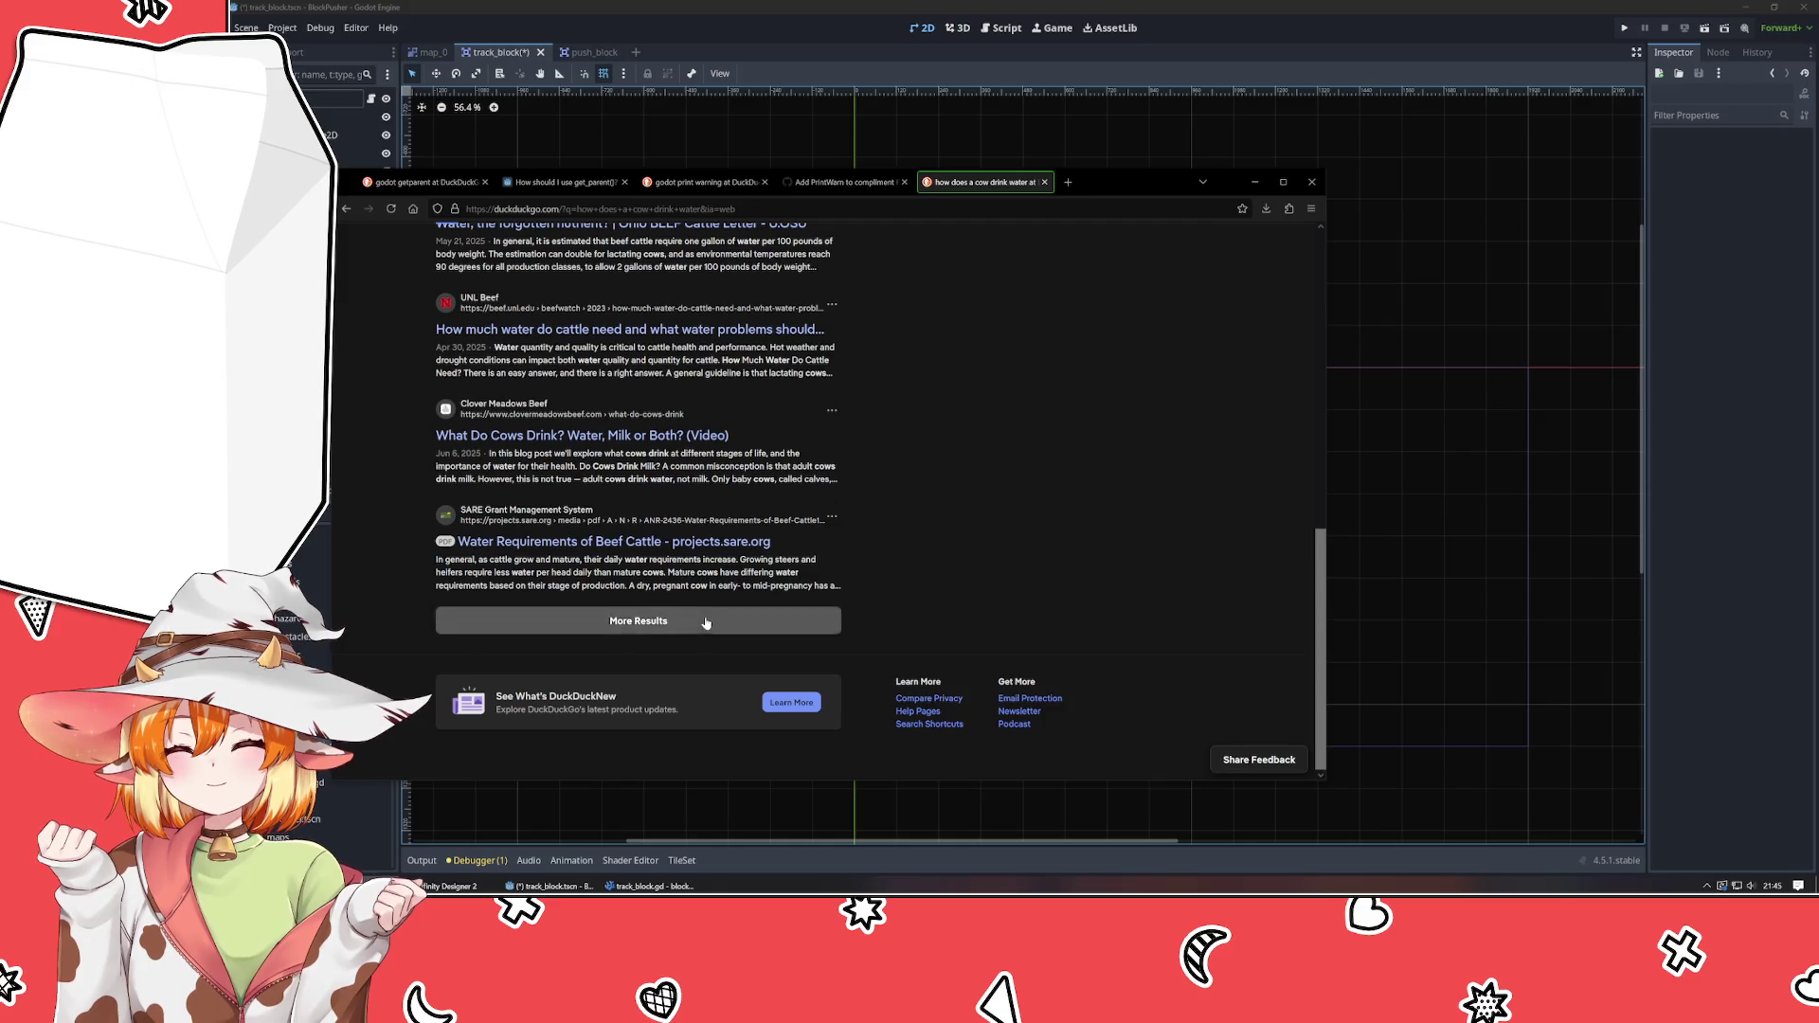
{"action": "scroll", "coordinate": [1038, 536], "scroll_direction": "down", "scroll_amount": 3}
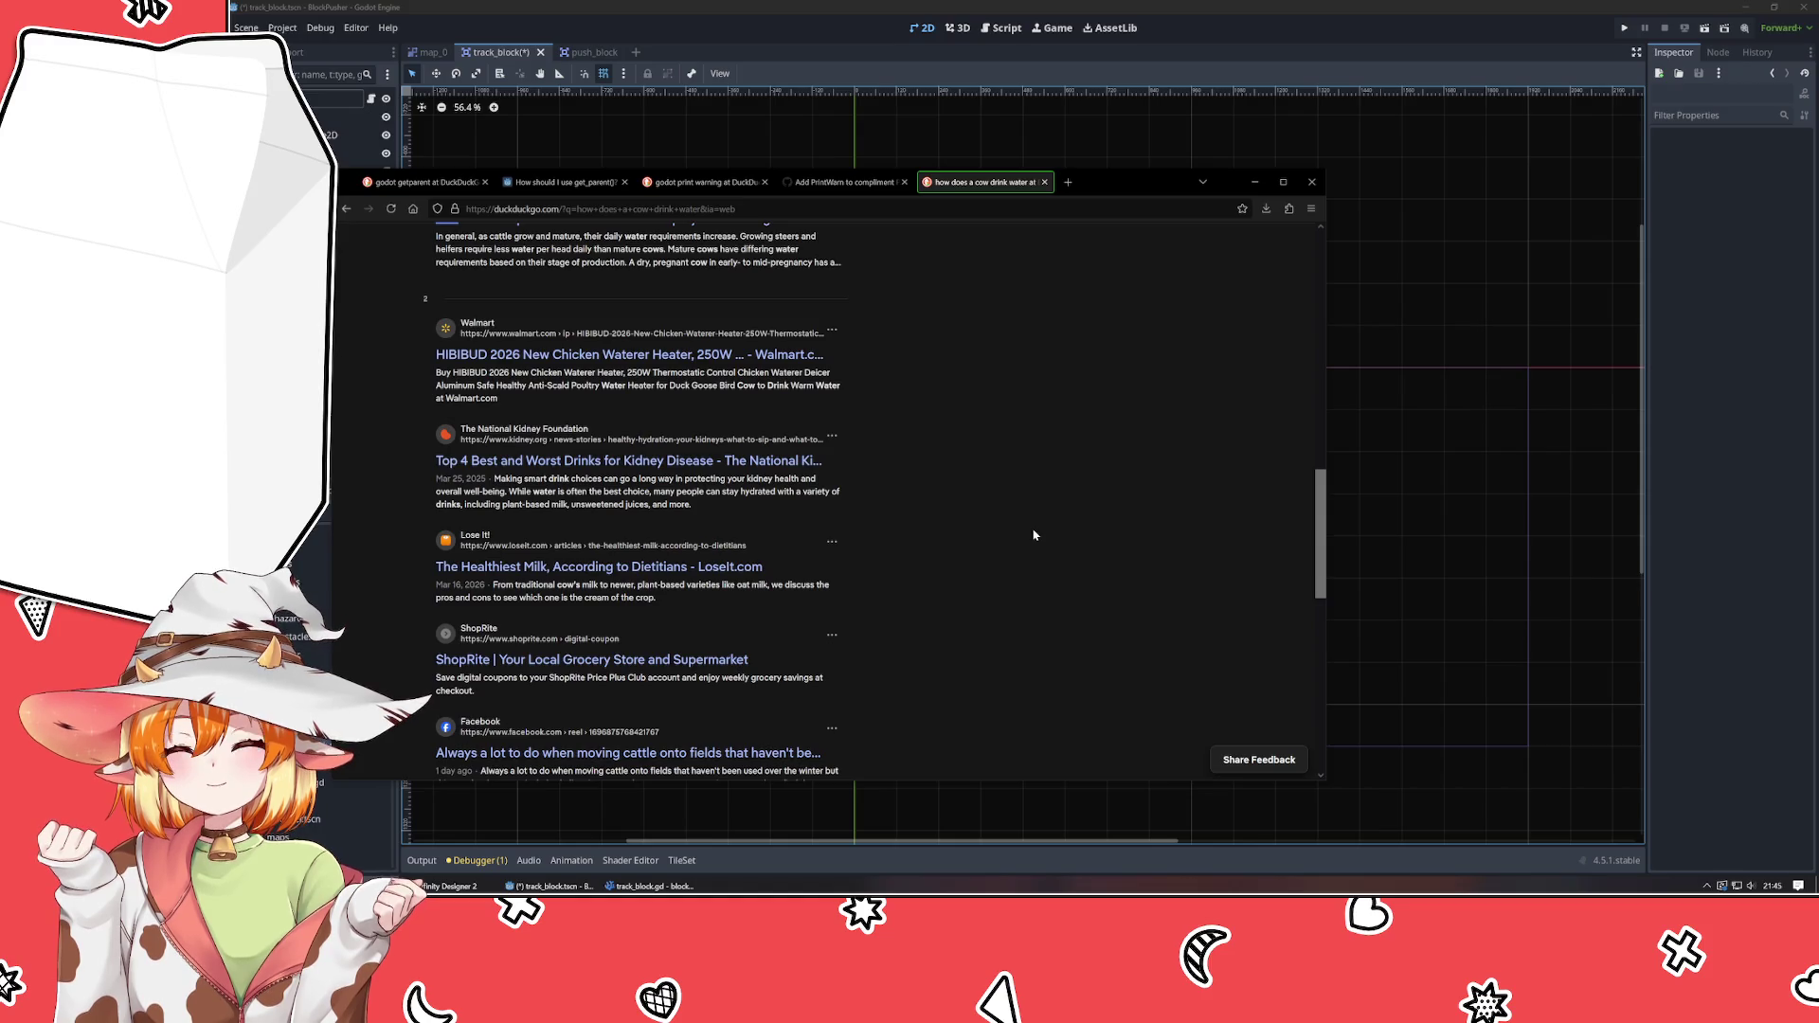
{"action": "scroll", "coordinate": [1034, 535], "scroll_direction": "down", "scroll_amount": 5}
{"action": "key", "text": "/"}
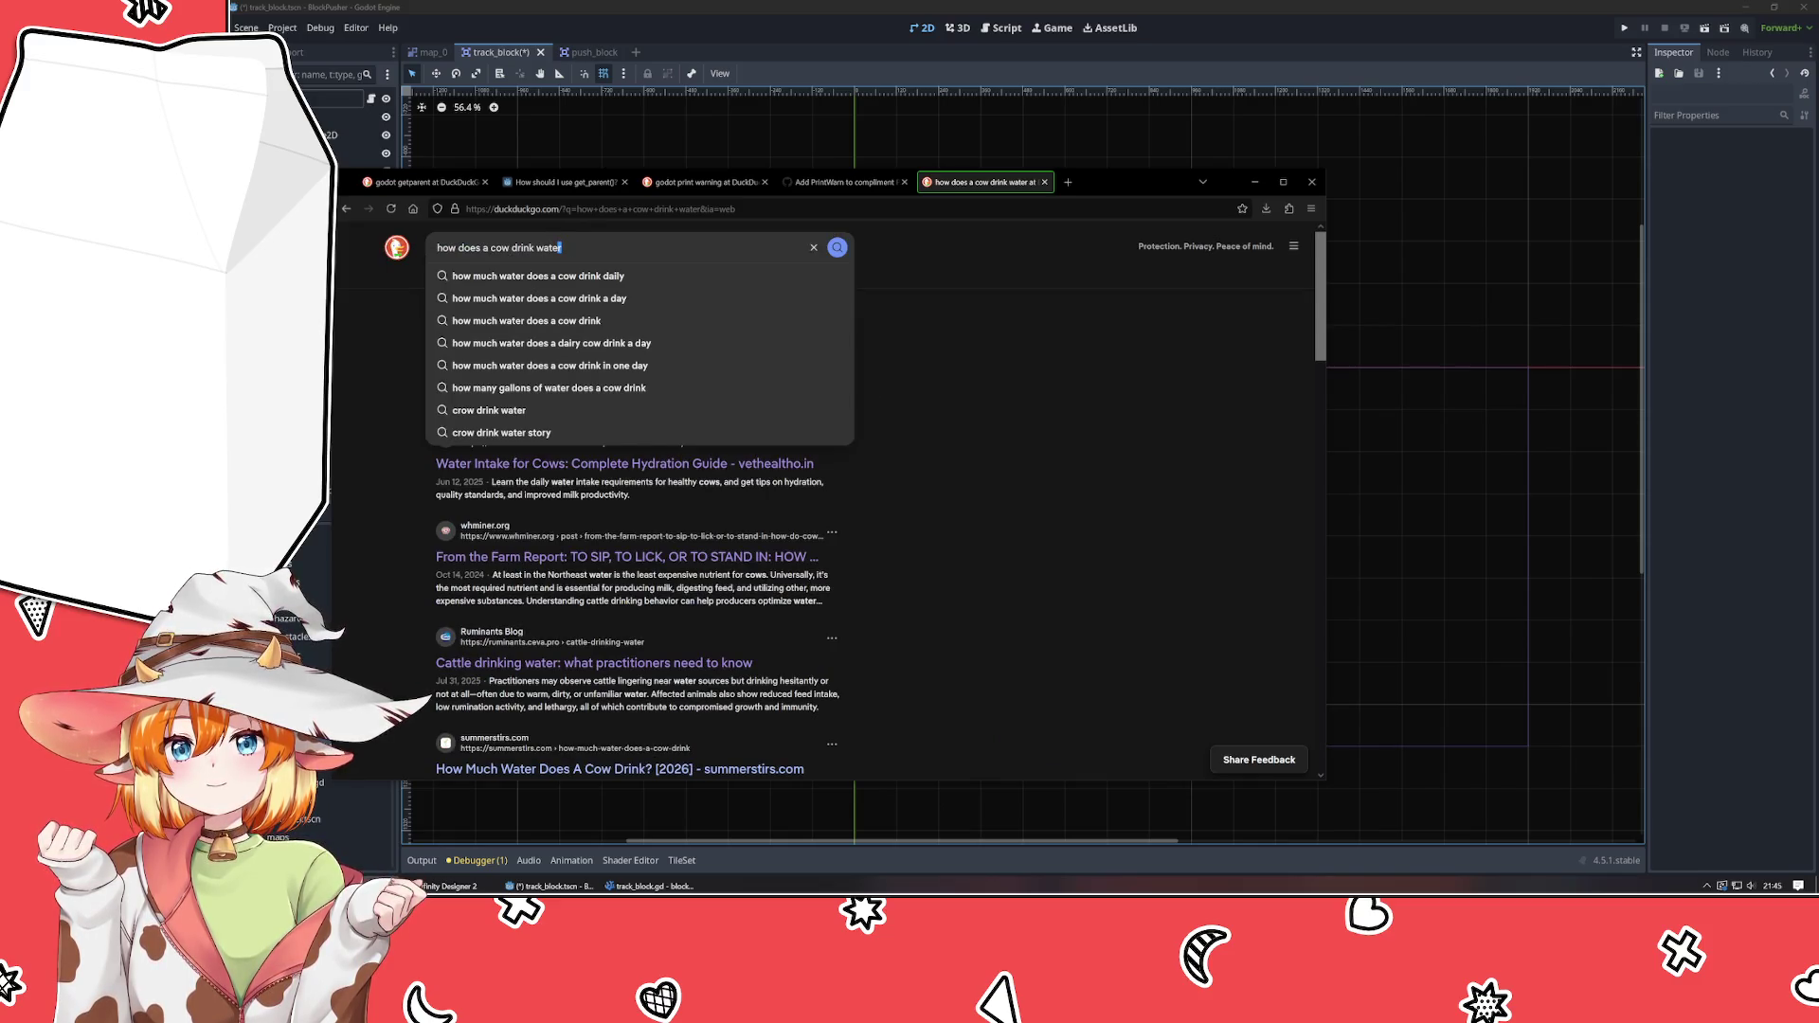
{"action": "key", "text": "ctrl+a"}
{"action": "type", "text": "cow water intake"}
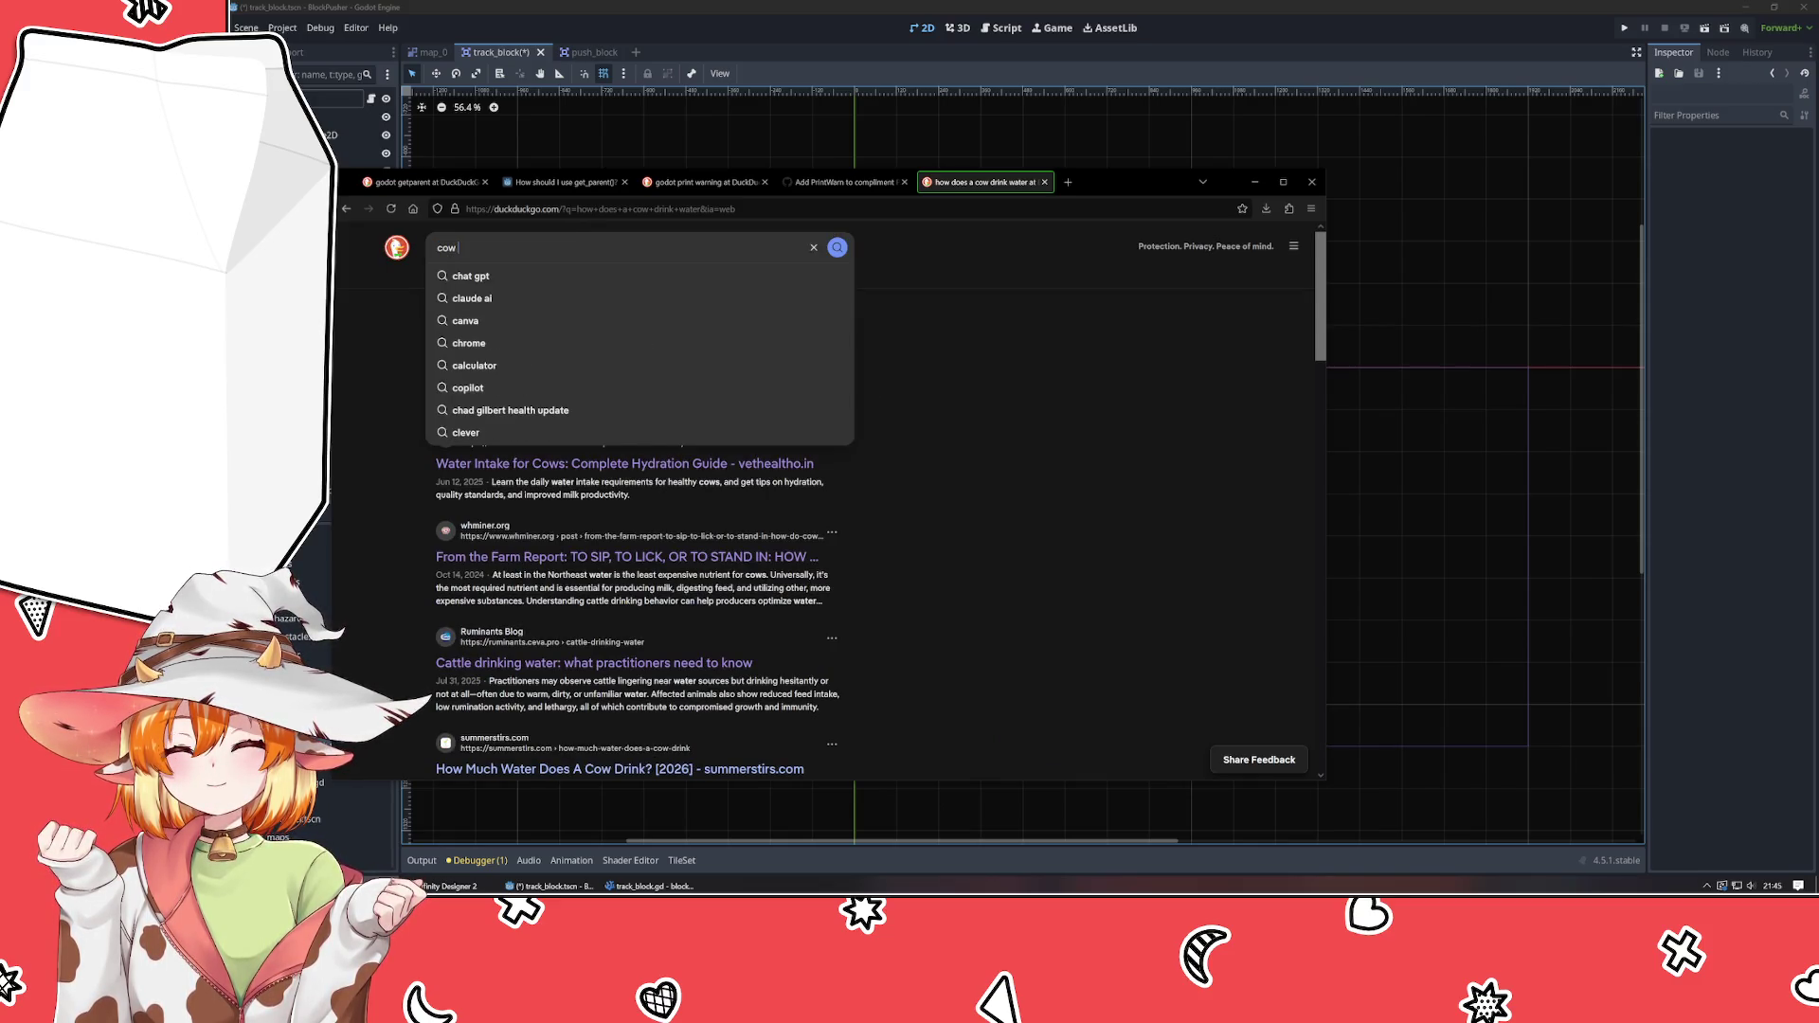
{"action": "type", "text": " method"}
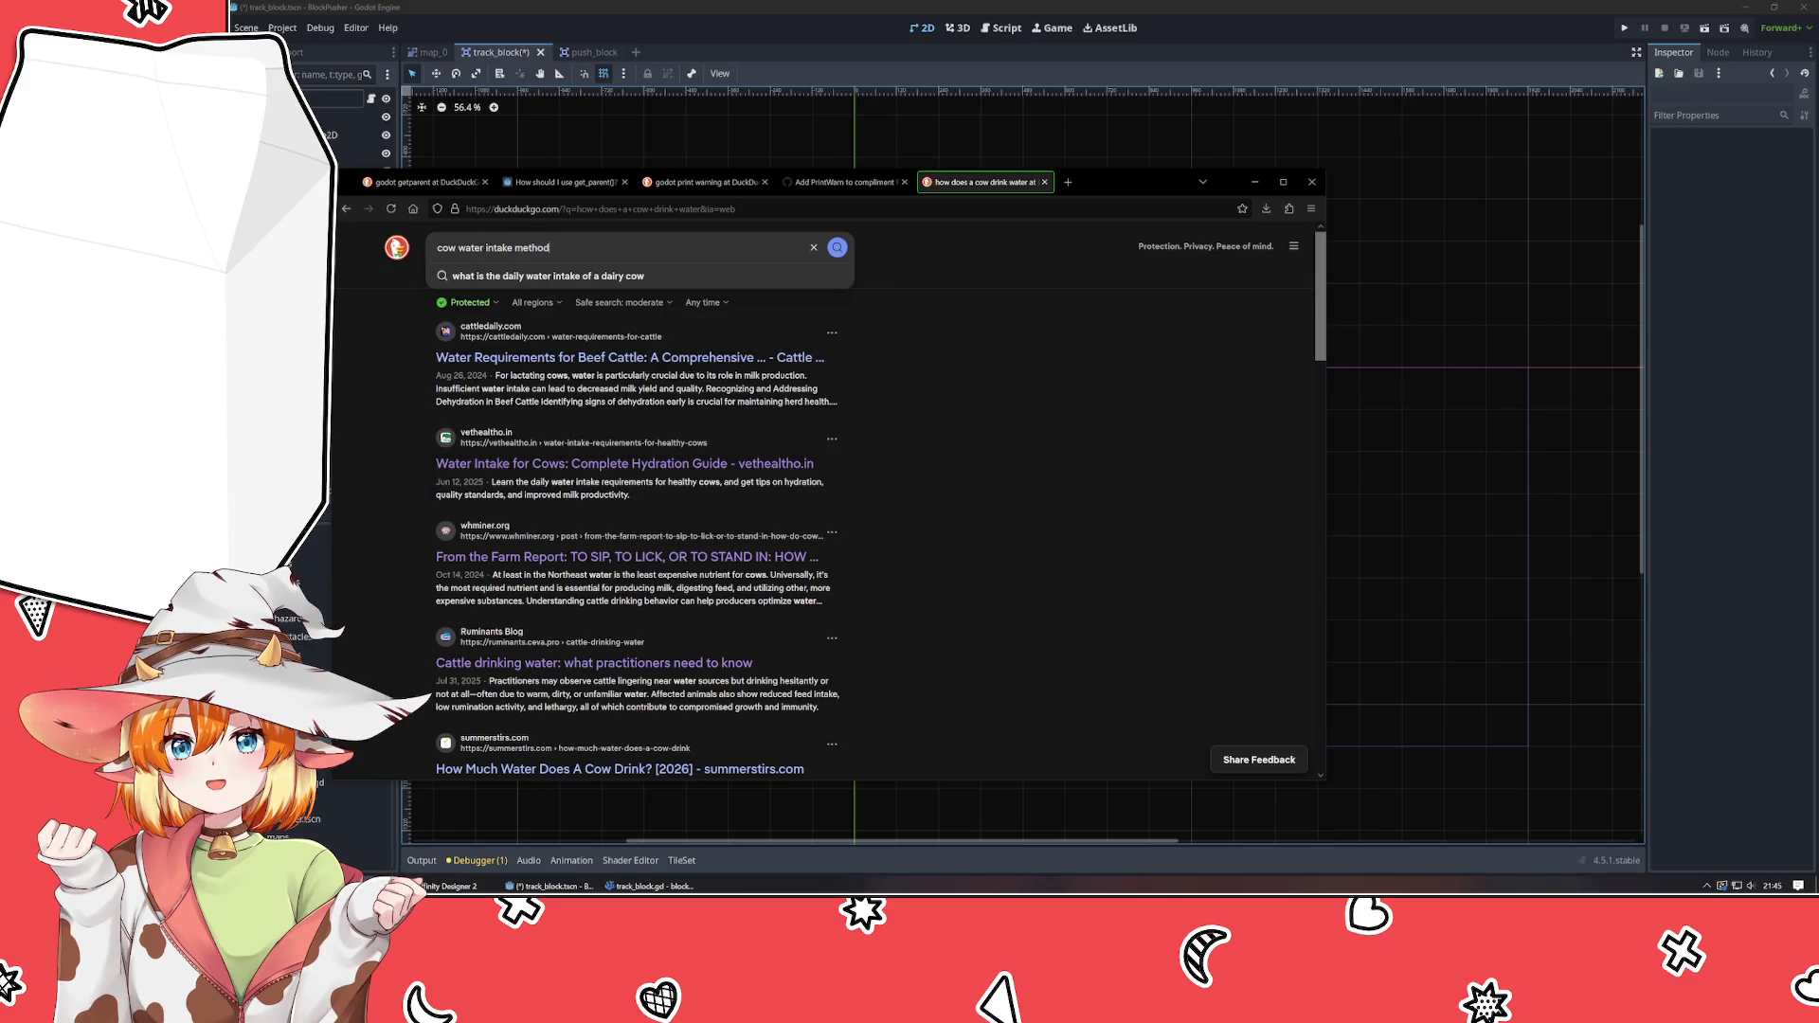
{"action": "key", "text": "Return"}
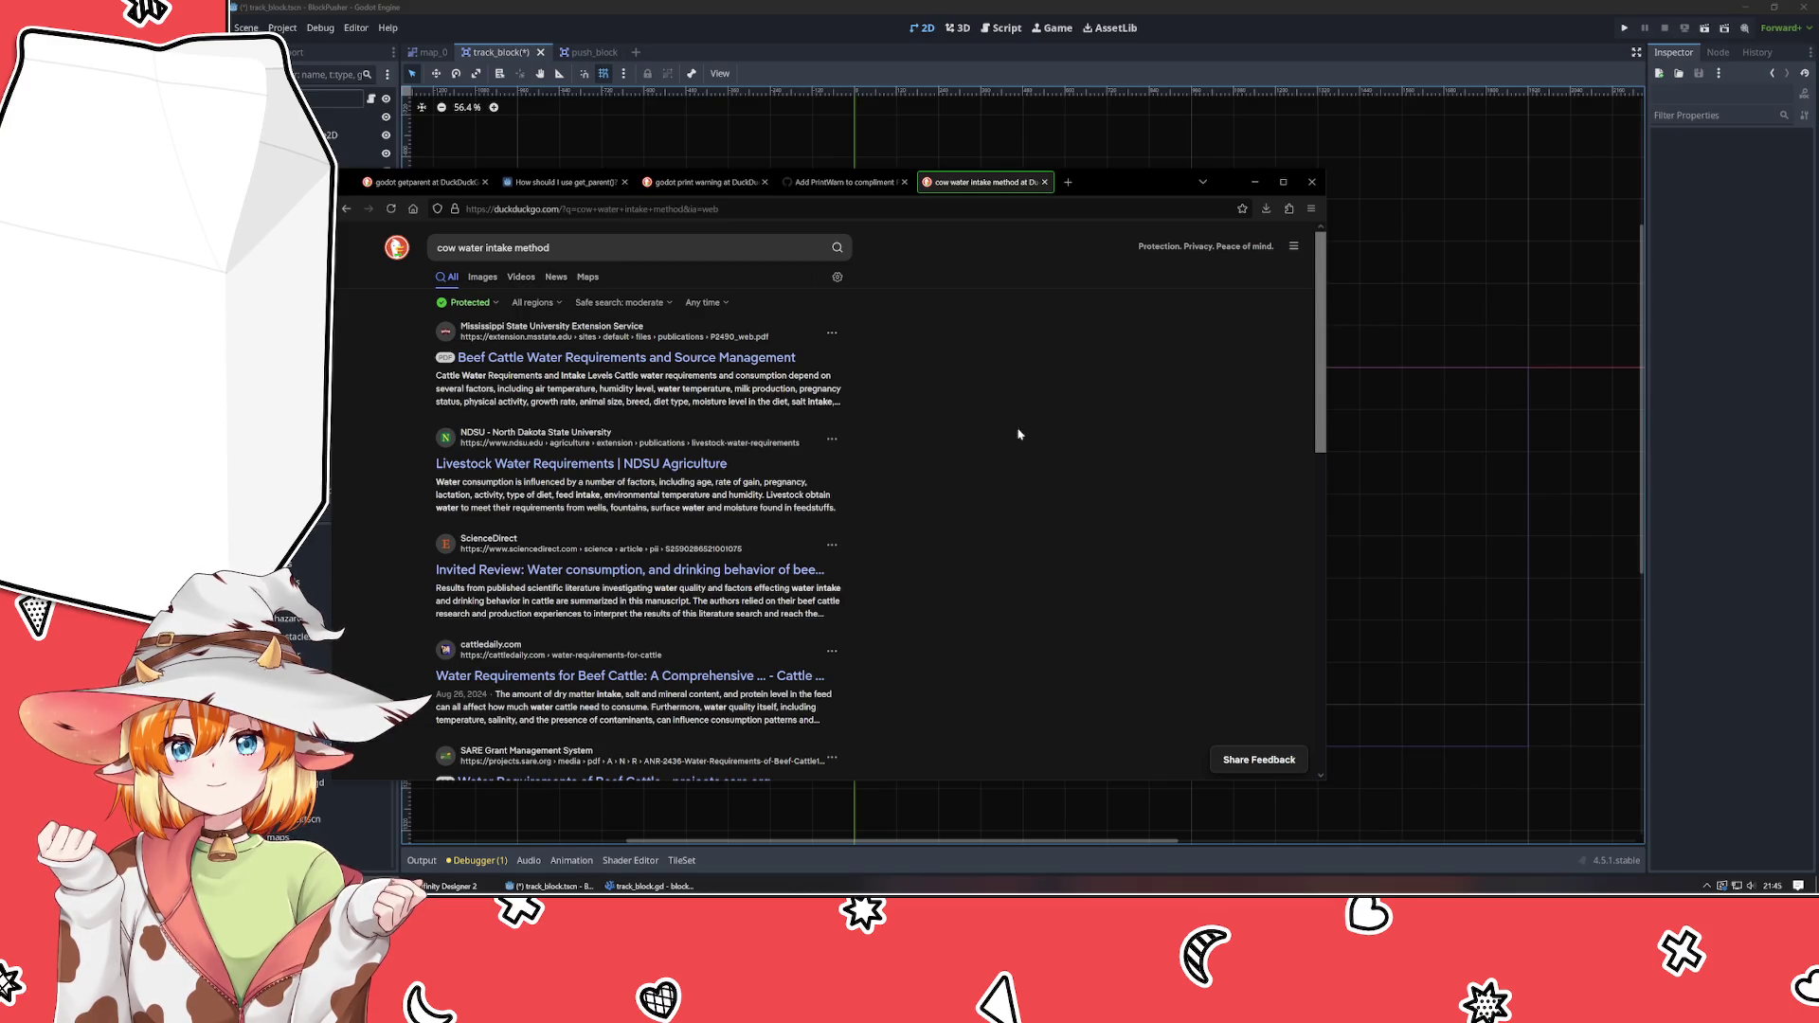
{"action": "left_click", "coordinate": [661, 571]}
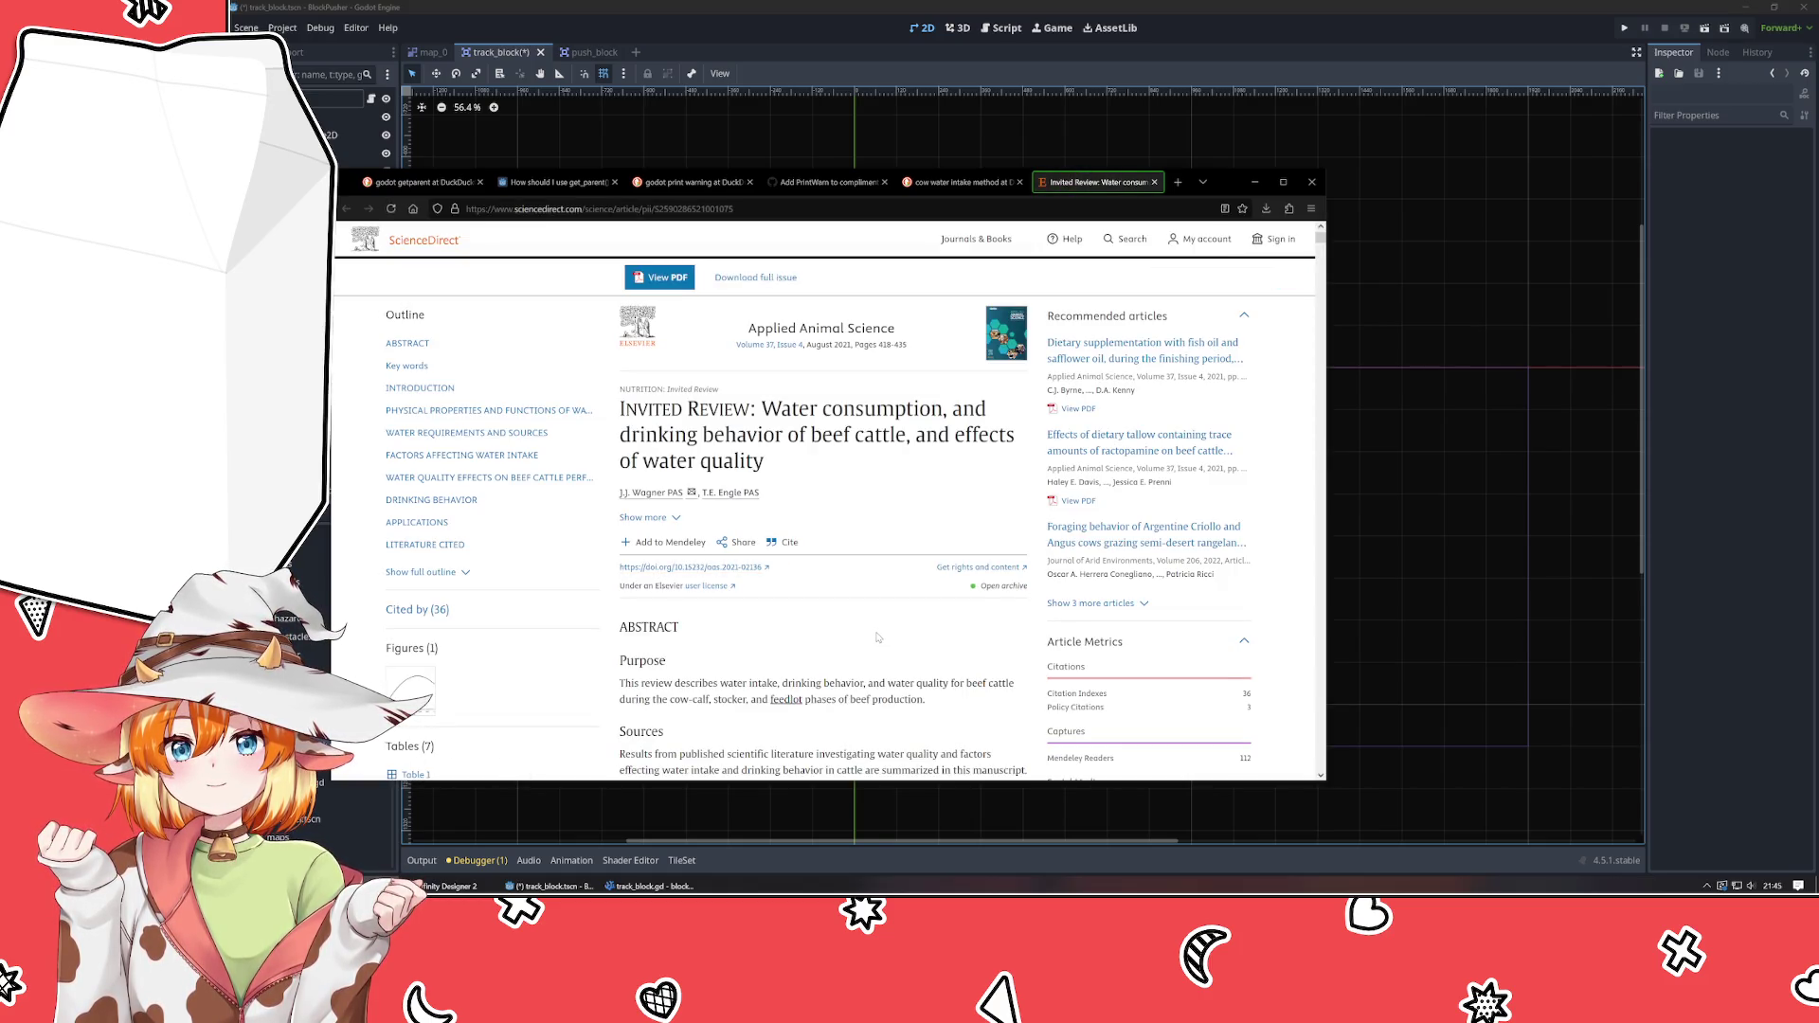
{"action": "scroll", "coordinate": [877, 638], "scroll_direction": "down", "scroll_amount": 2}
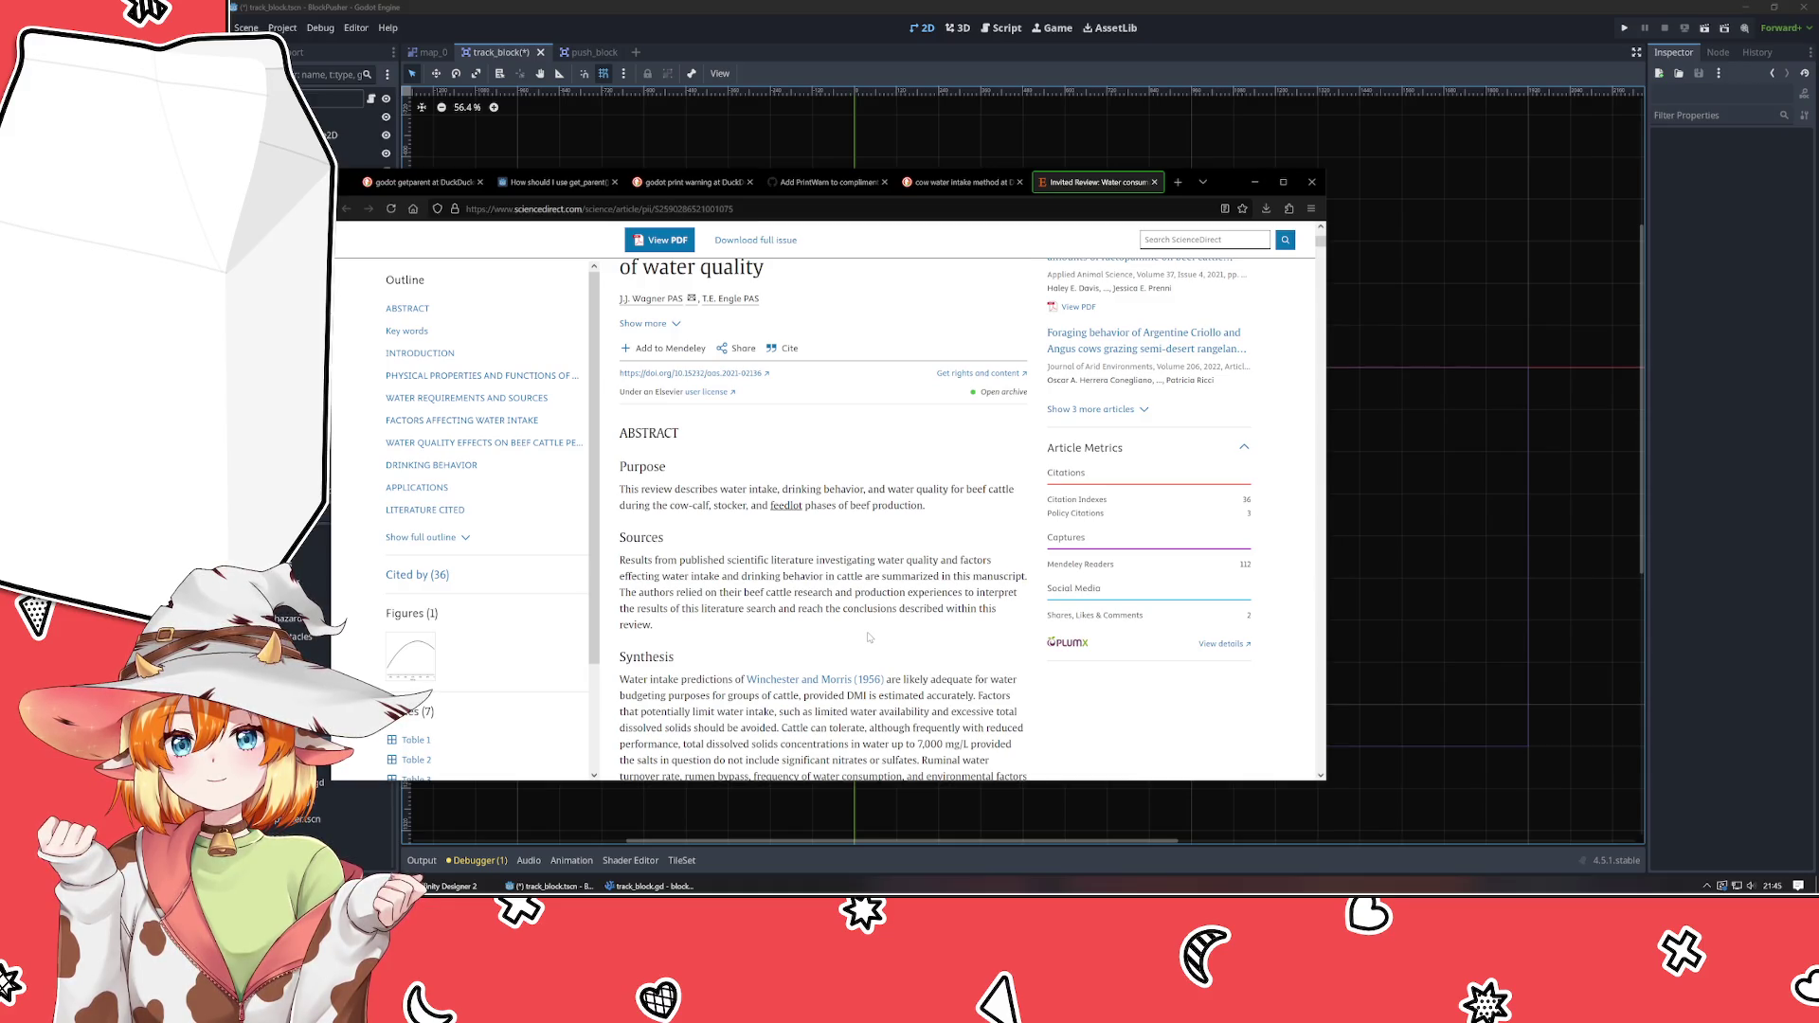
{"action": "scroll", "coordinate": [870, 638], "scroll_direction": "down", "scroll_amount": 3}
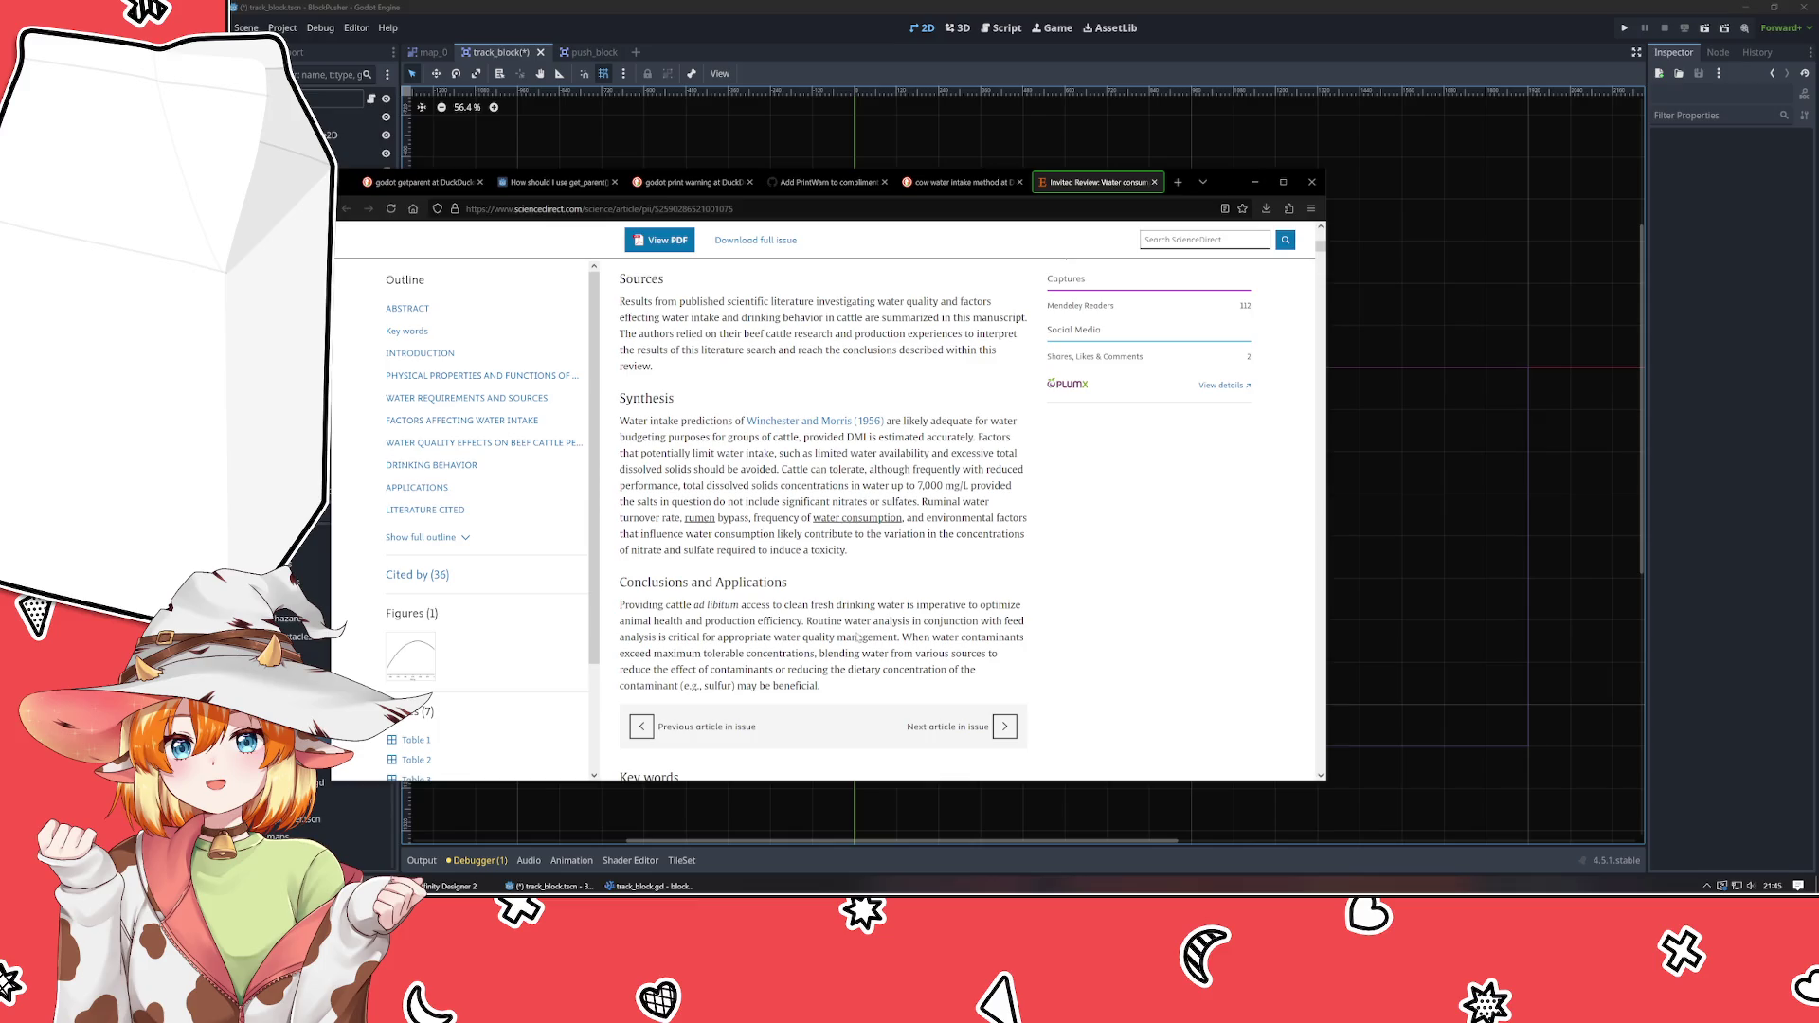
{"action": "scroll", "coordinate": [859, 638], "scroll_direction": "down", "scroll_amount": 2}
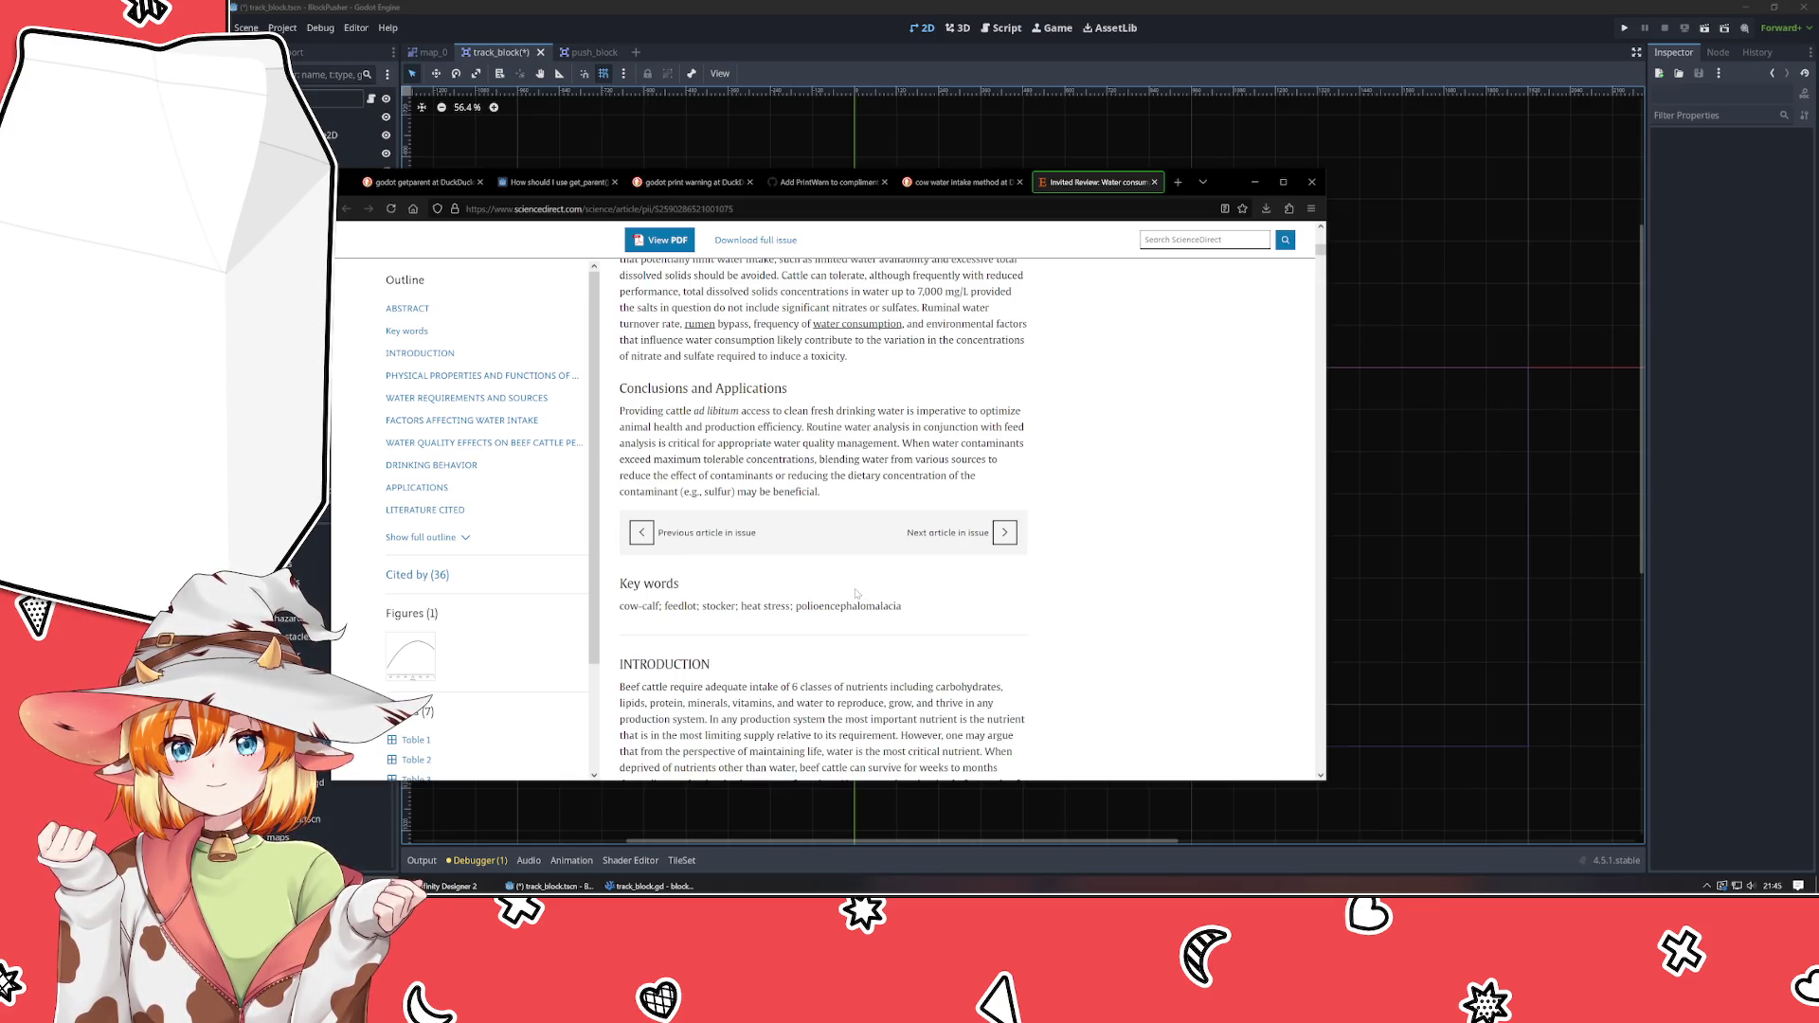
{"action": "scroll", "coordinate": [952, 415], "scroll_direction": "down", "scroll_amount": 15}
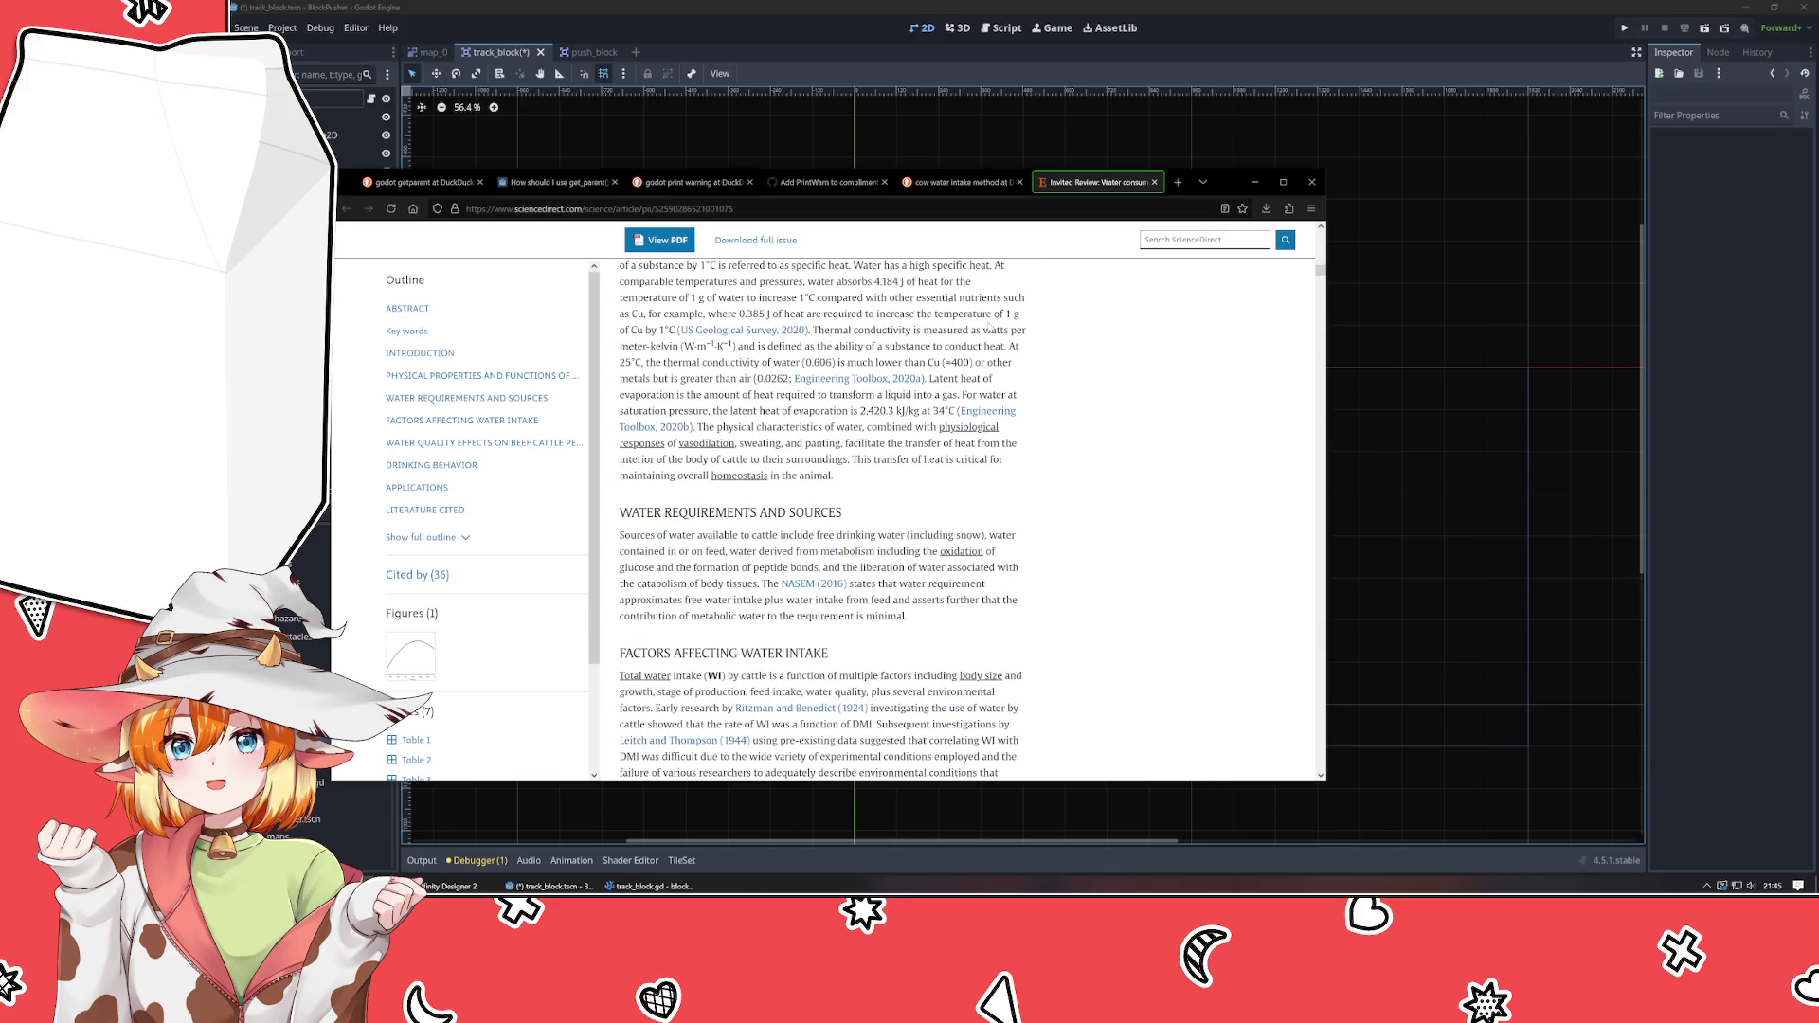
{"action": "scroll", "coordinate": [1062, 326], "scroll_direction": "down", "scroll_amount": 8}
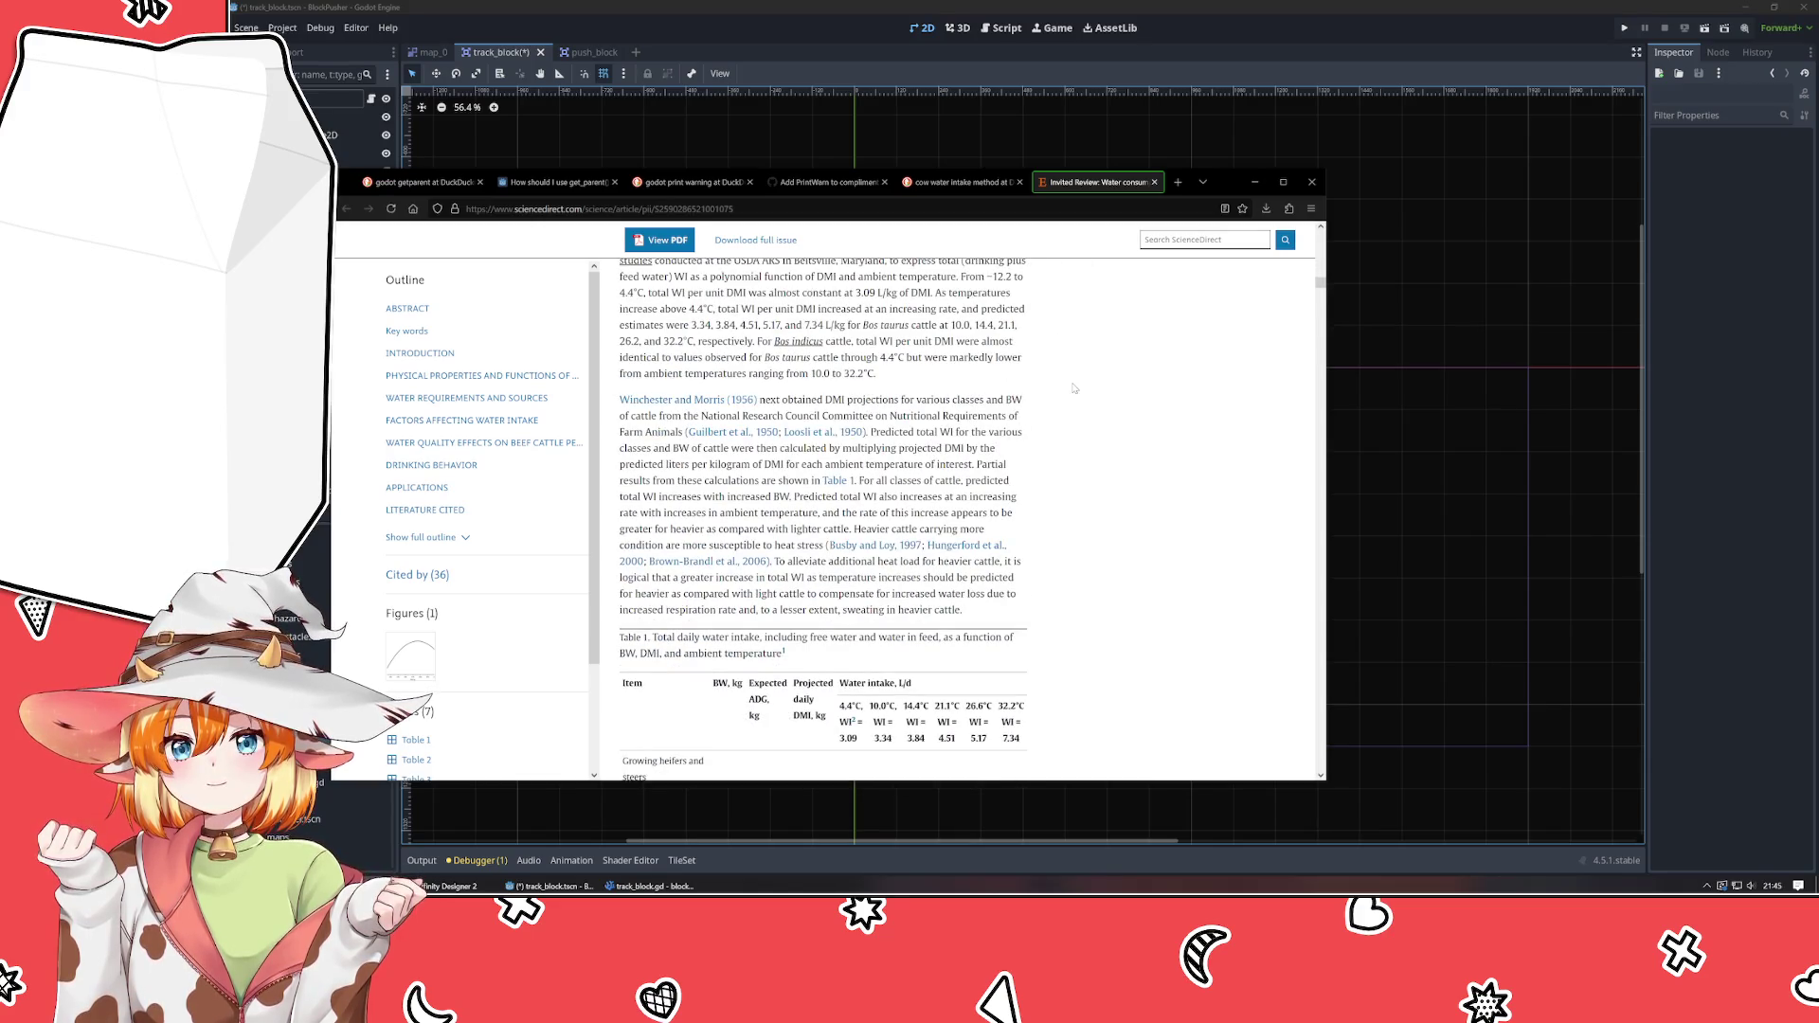
{"action": "scroll", "coordinate": [1075, 388], "scroll_direction": "up", "scroll_amount": 4}
{"action": "scroll", "coordinate": [1075, 388], "scroll_direction": "down", "scroll_amount": 10}
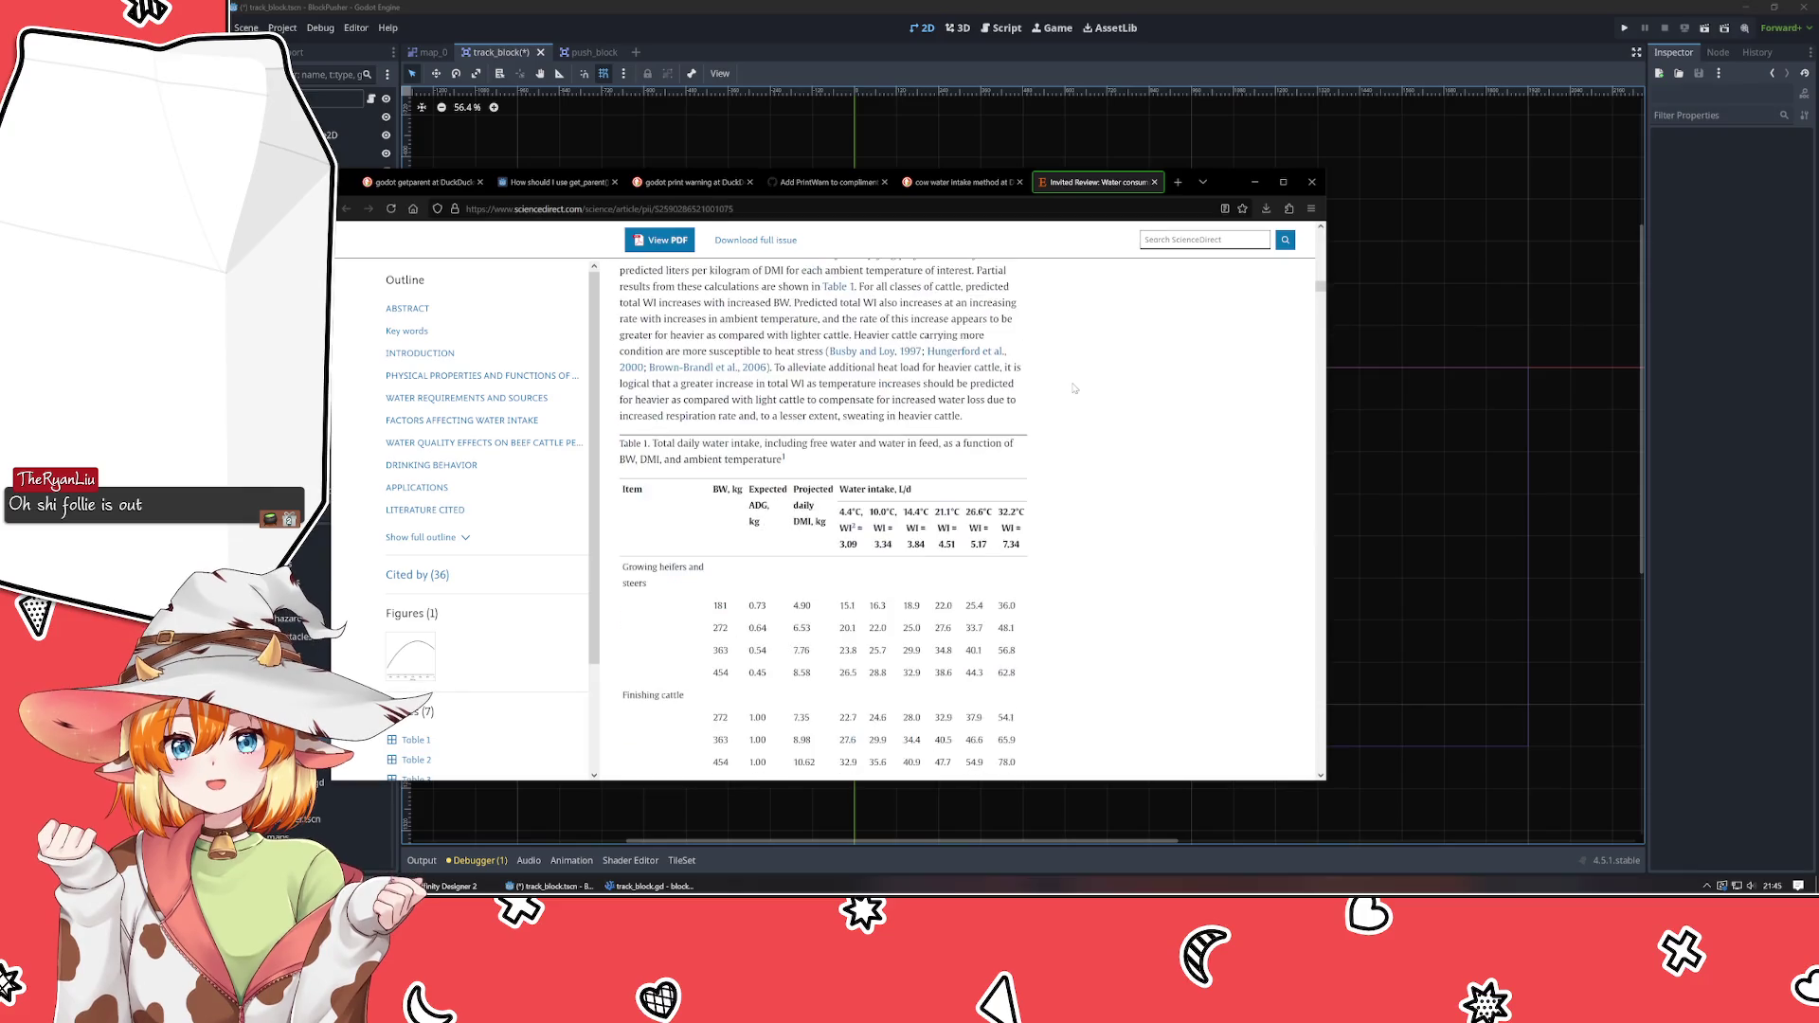
{"action": "scroll", "coordinate": [1075, 388], "scroll_direction": "down", "scroll_amount": 5}
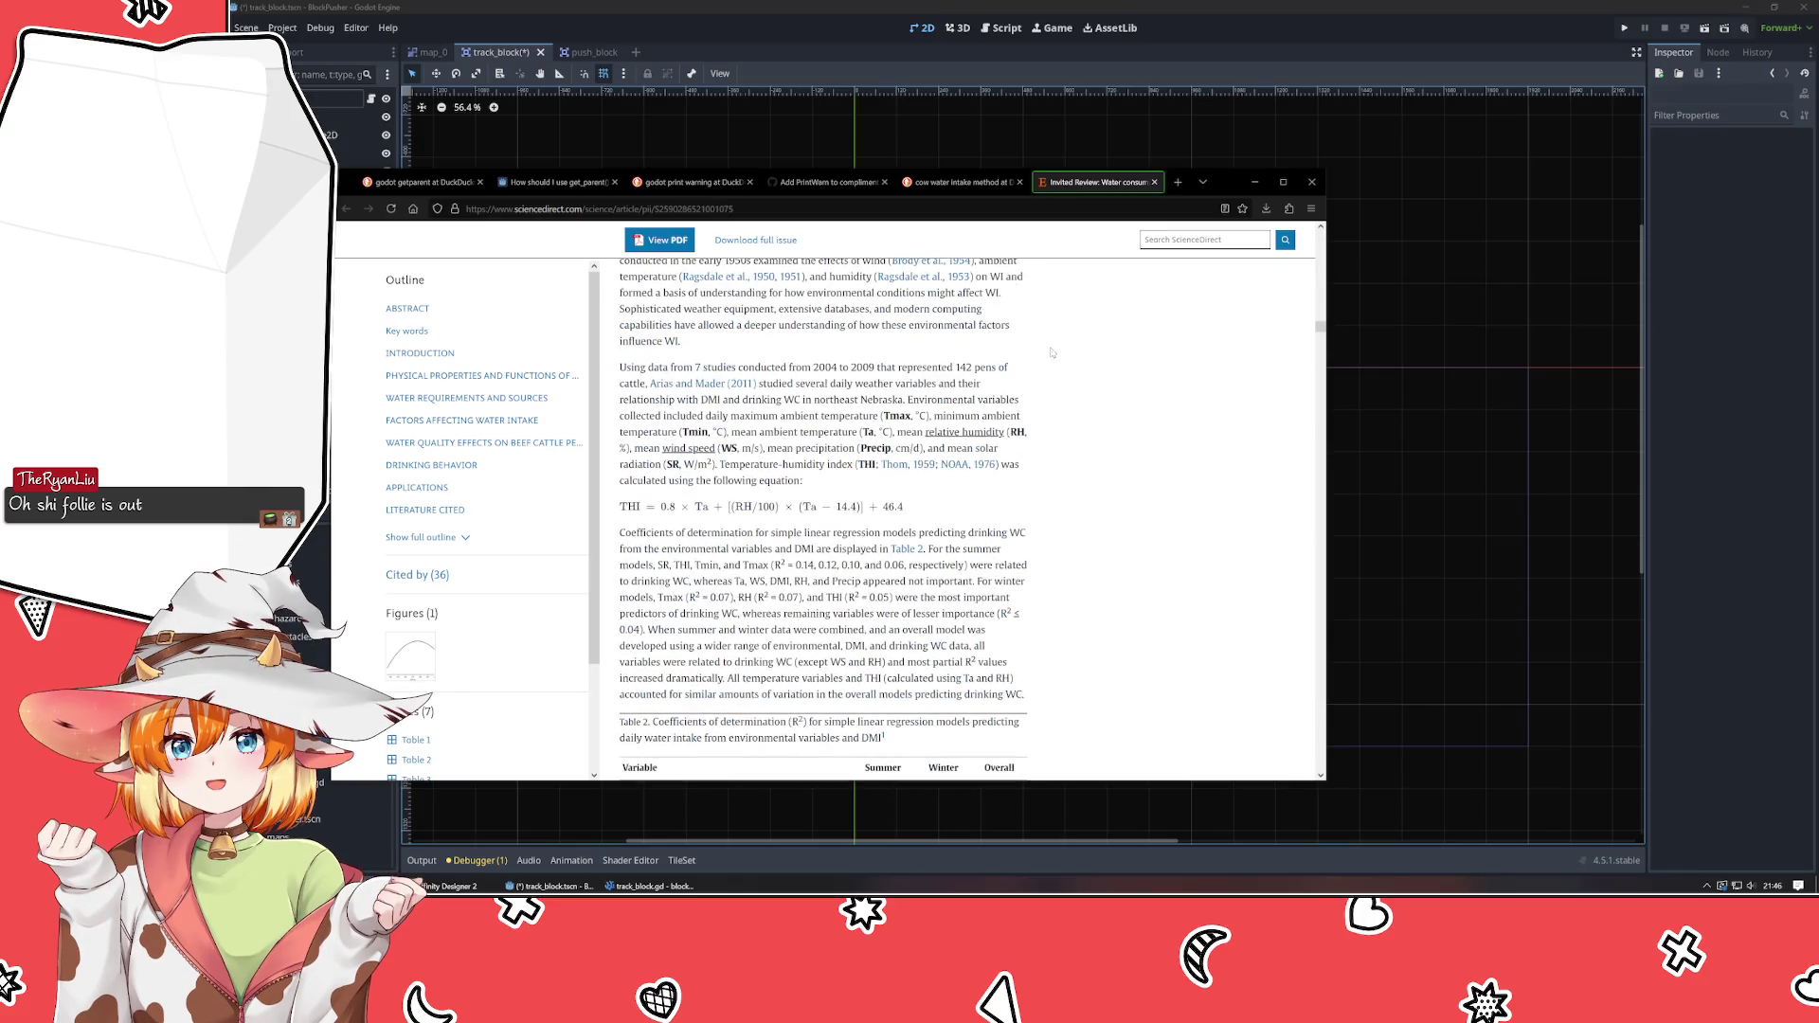
{"action": "middle_click", "coordinate": [1105, 185]}
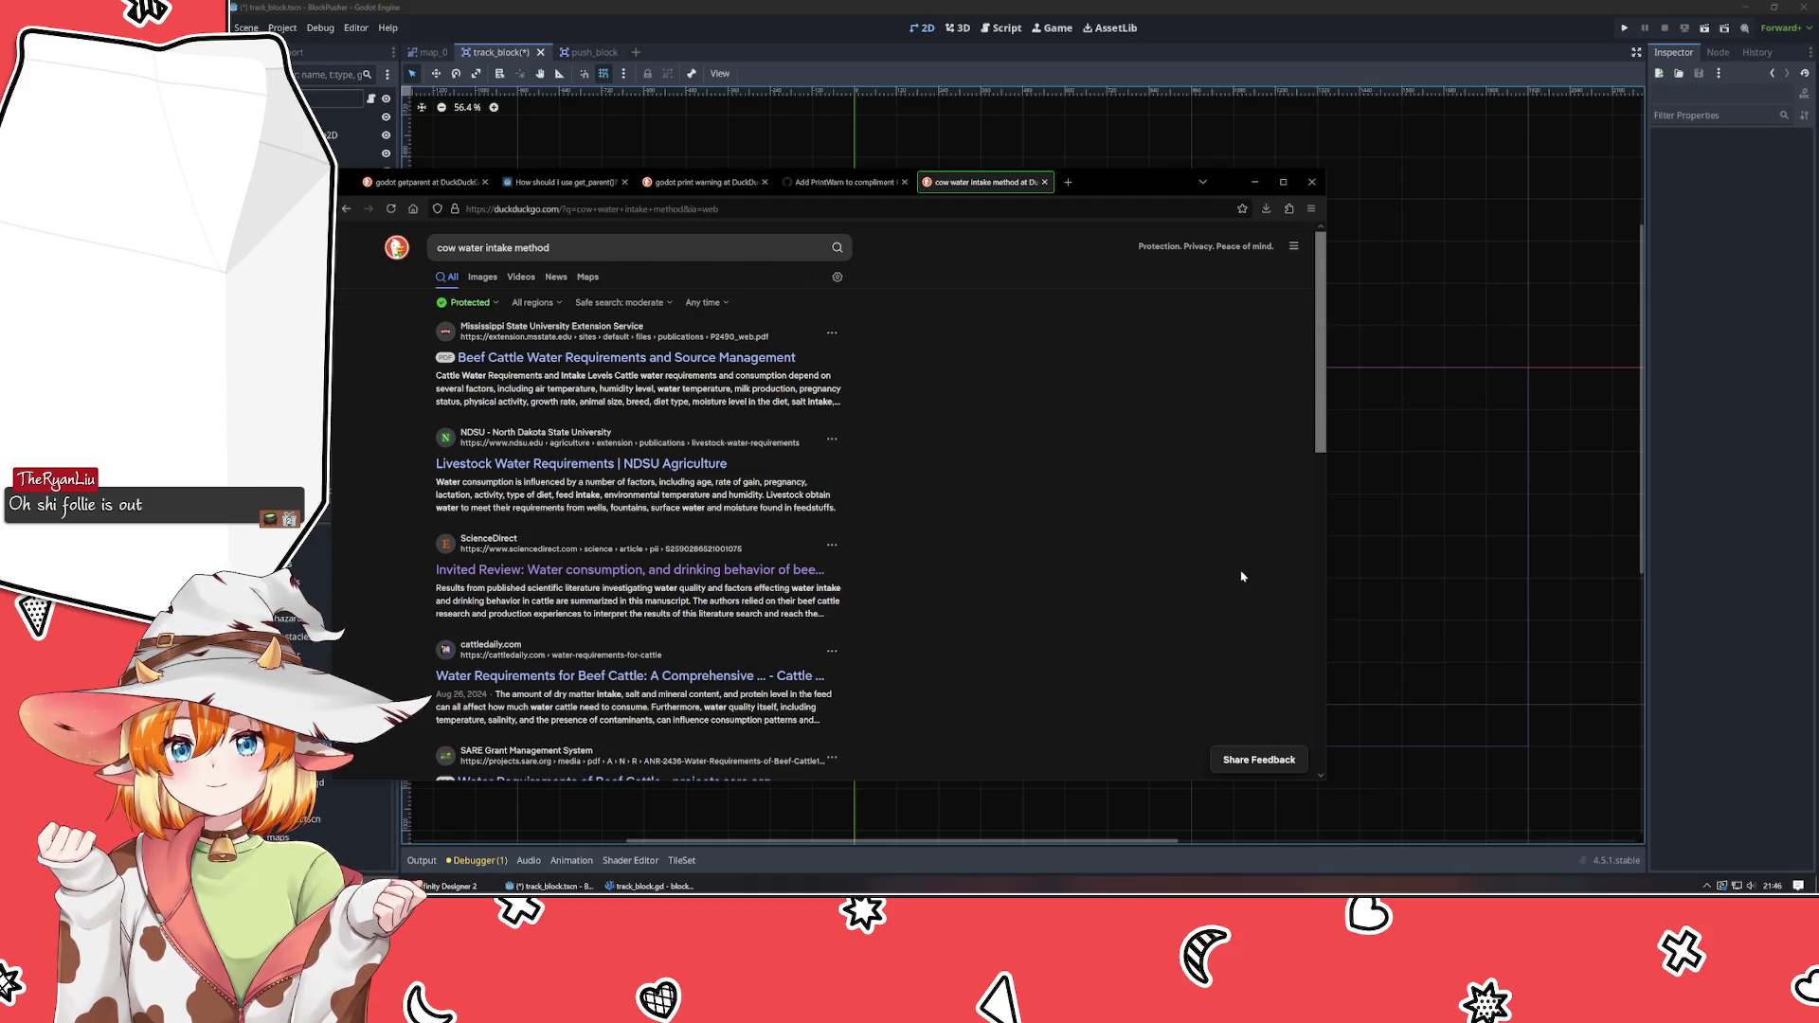
- Scroll through the 'cow water intake method' search results
{"action": "scroll", "coordinate": [1047, 428], "scroll_direction": "down", "scroll_amount": 4}
{"action": "scroll", "coordinate": [1047, 428], "scroll_direction": "up", "scroll_amount": 1}
{"action": "scroll", "coordinate": [1047, 428], "scroll_direction": "up", "scroll_amount": 1}
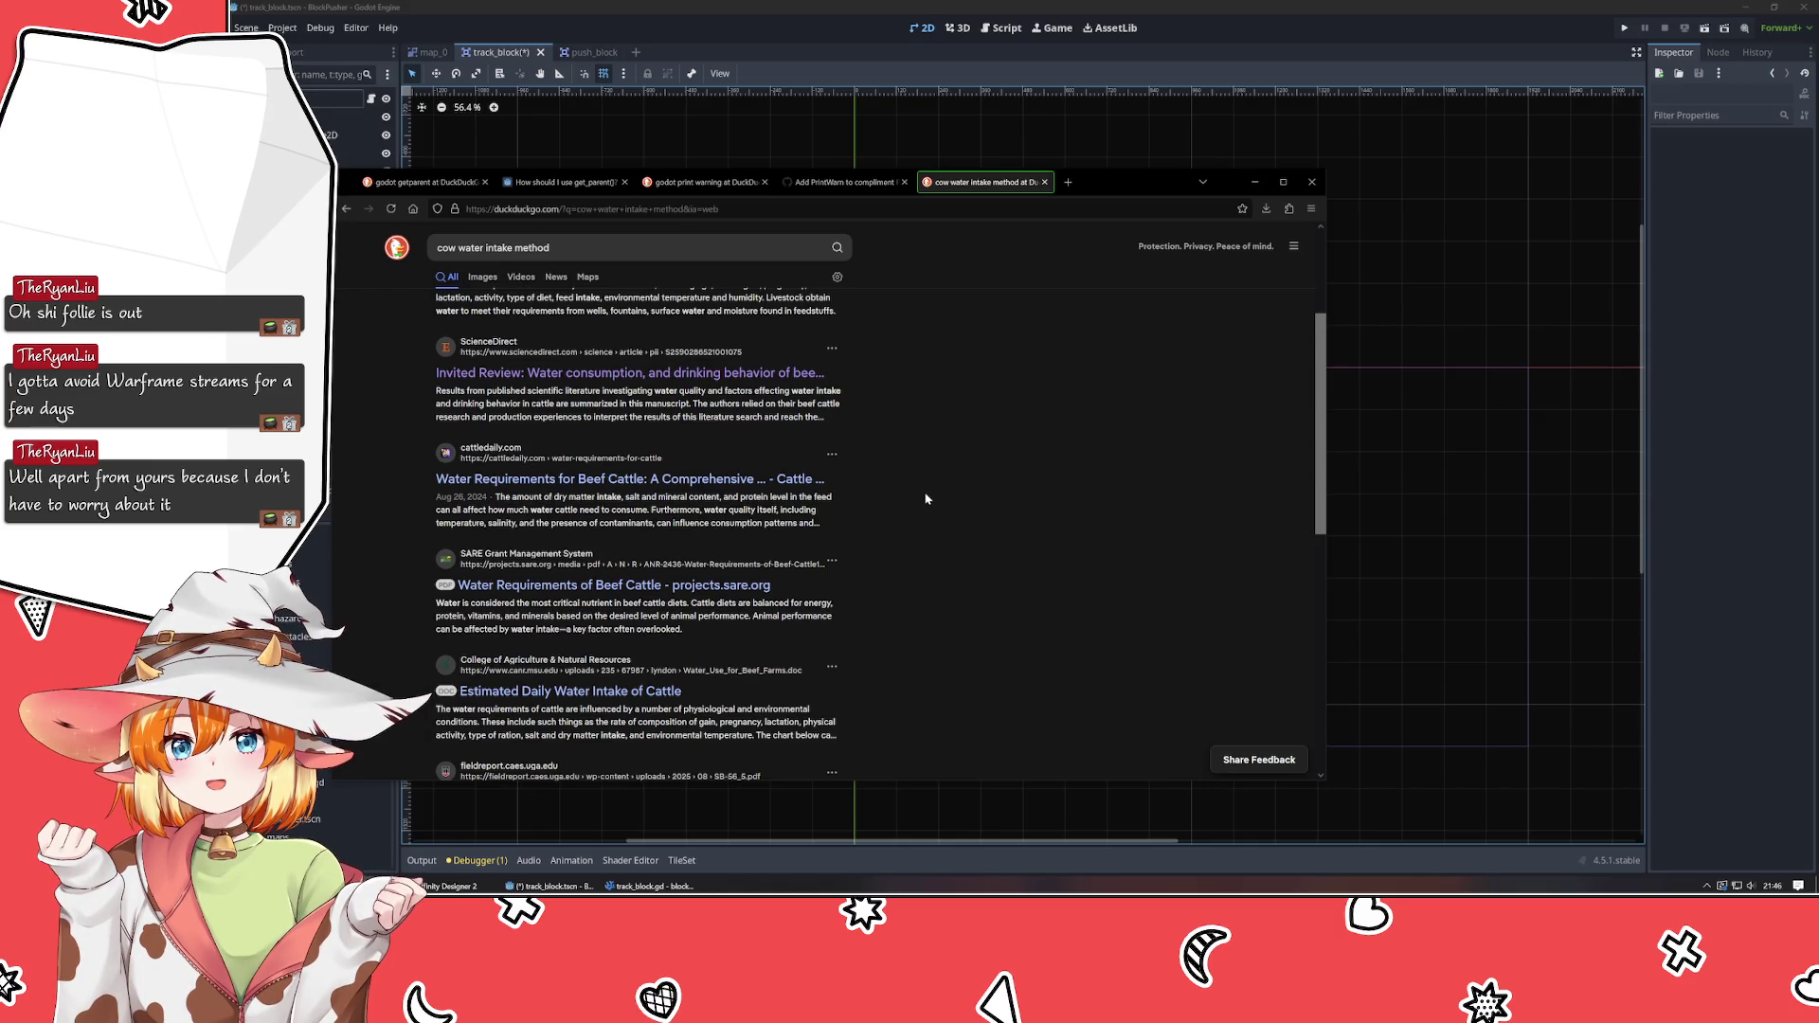
{"action": "scroll", "coordinate": [918, 514], "scroll_direction": "down", "scroll_amount": 4}
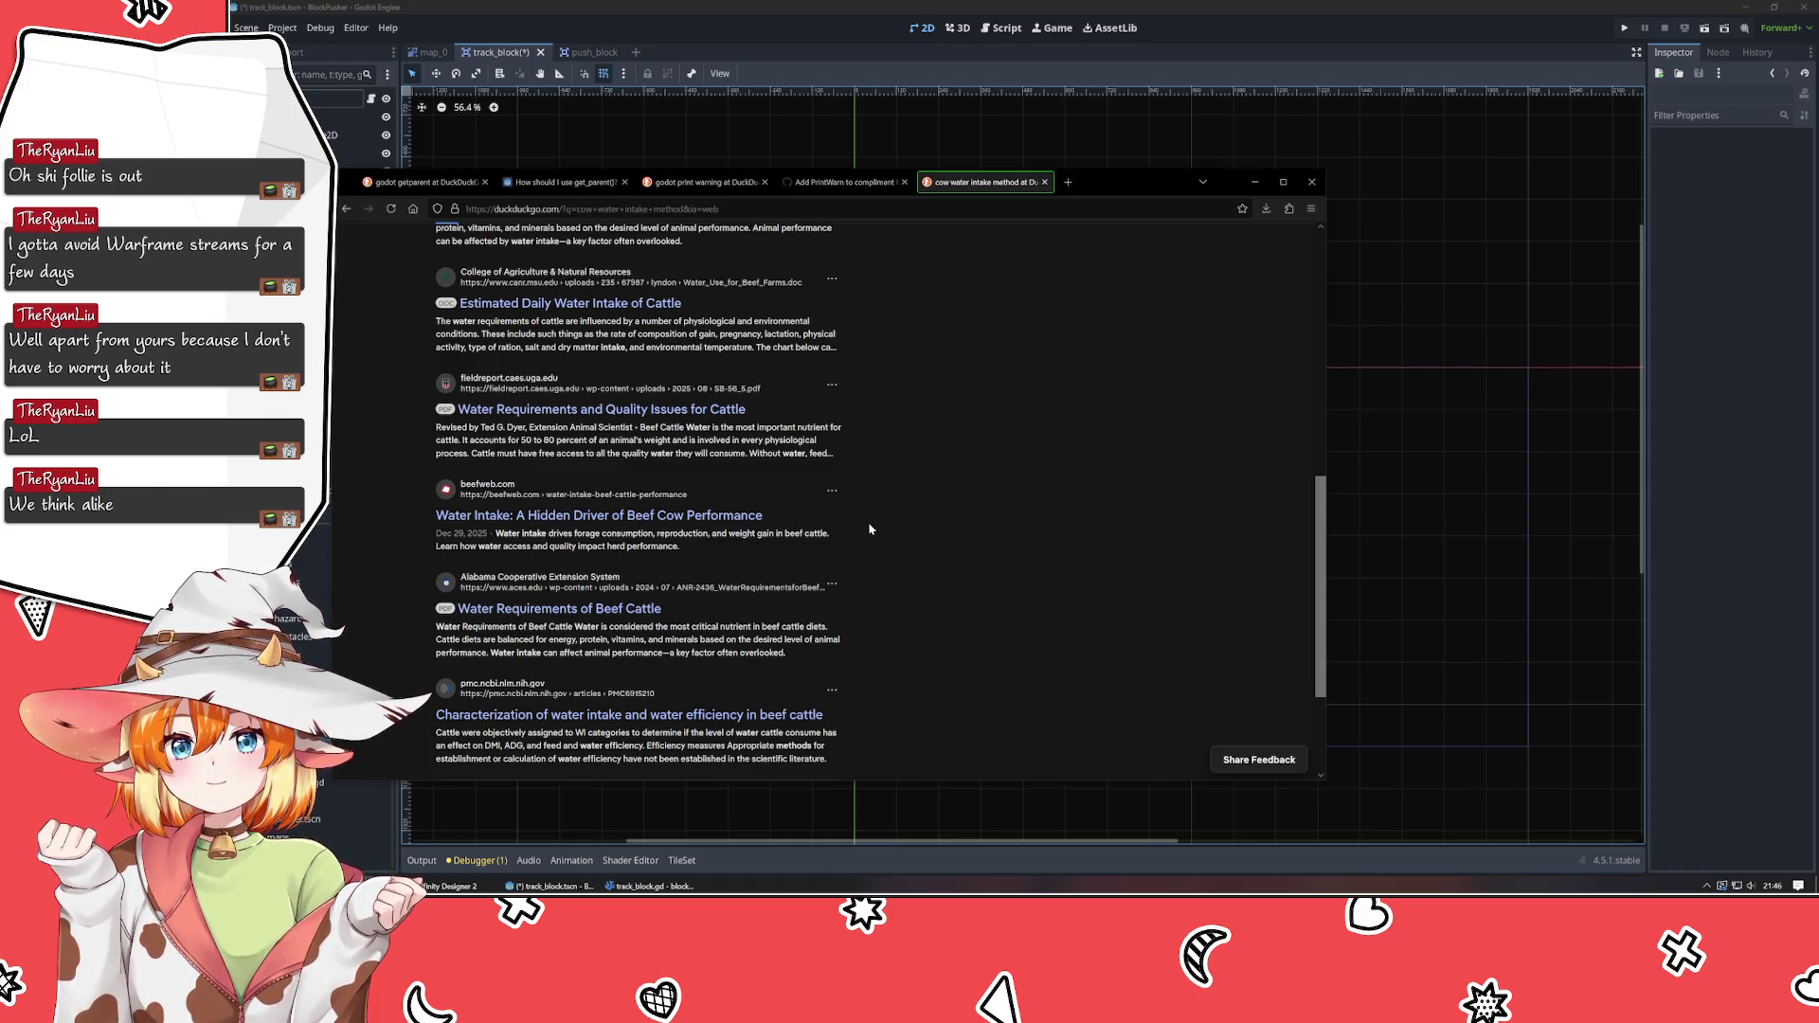
{"action": "scroll", "coordinate": [870, 528], "scroll_direction": "down", "scroll_amount": 3}
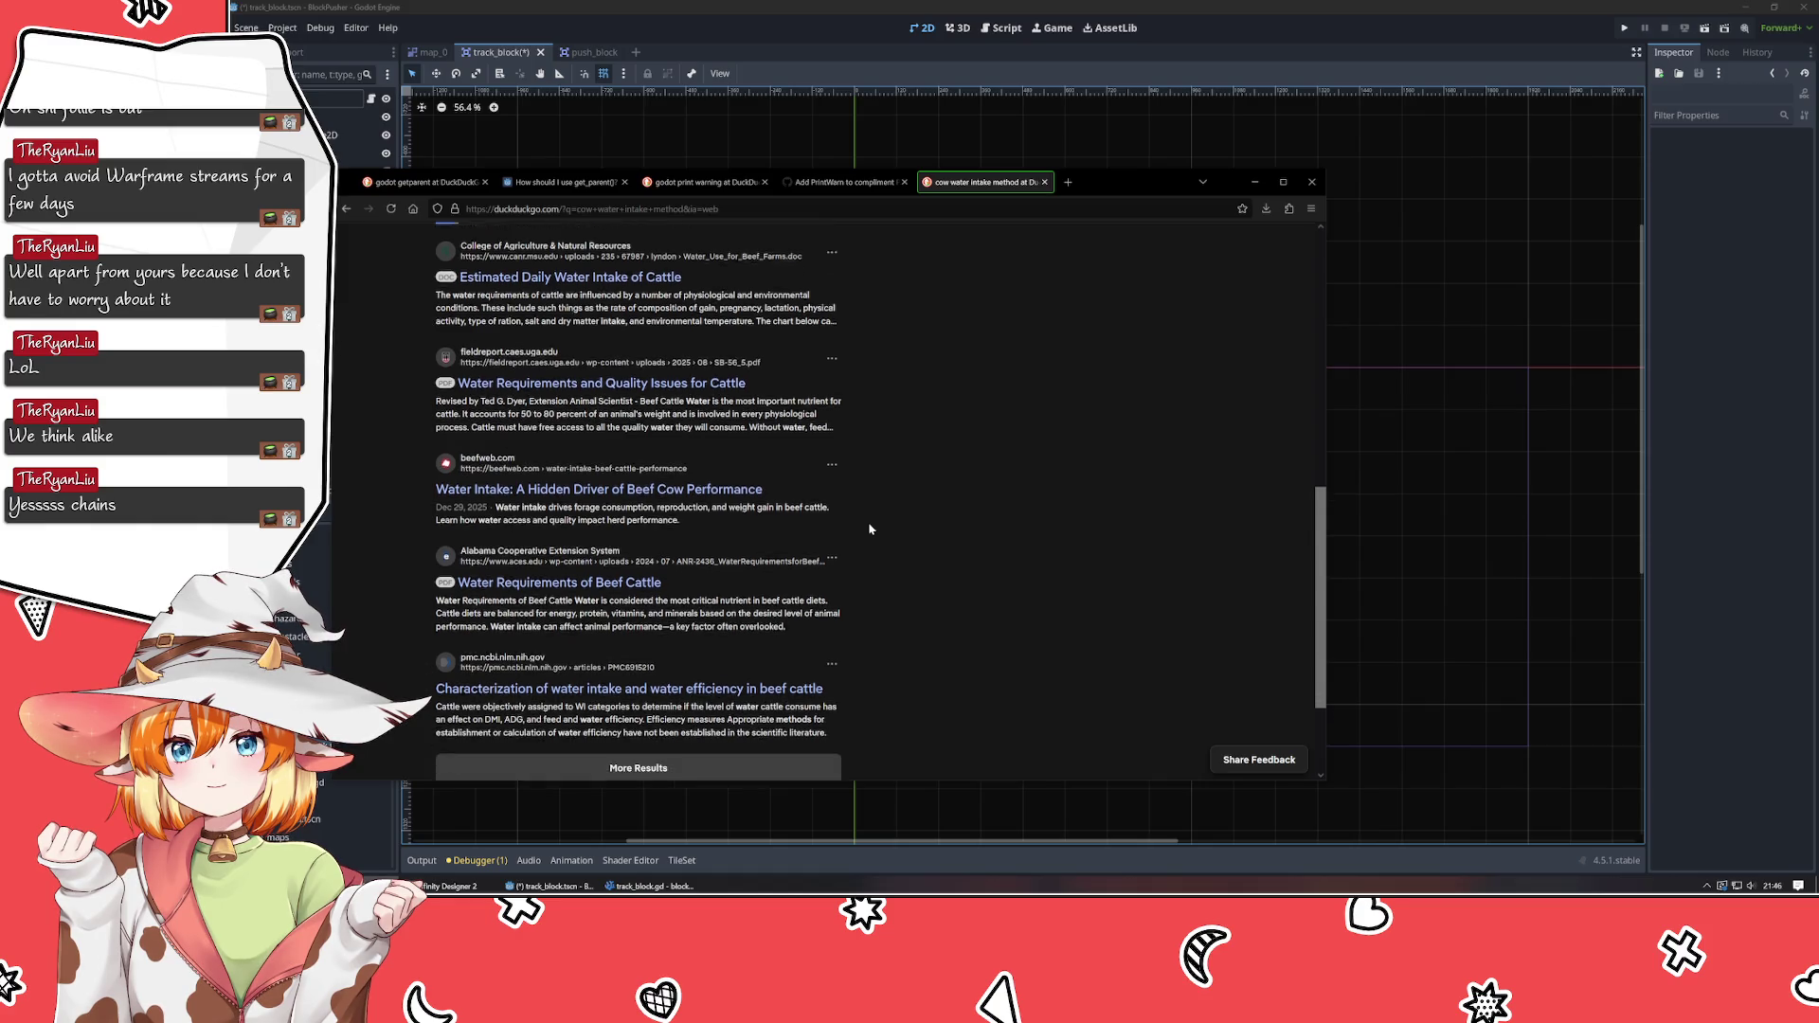
{"action": "scroll", "coordinate": [870, 530], "scroll_direction": "up", "scroll_amount": 5}
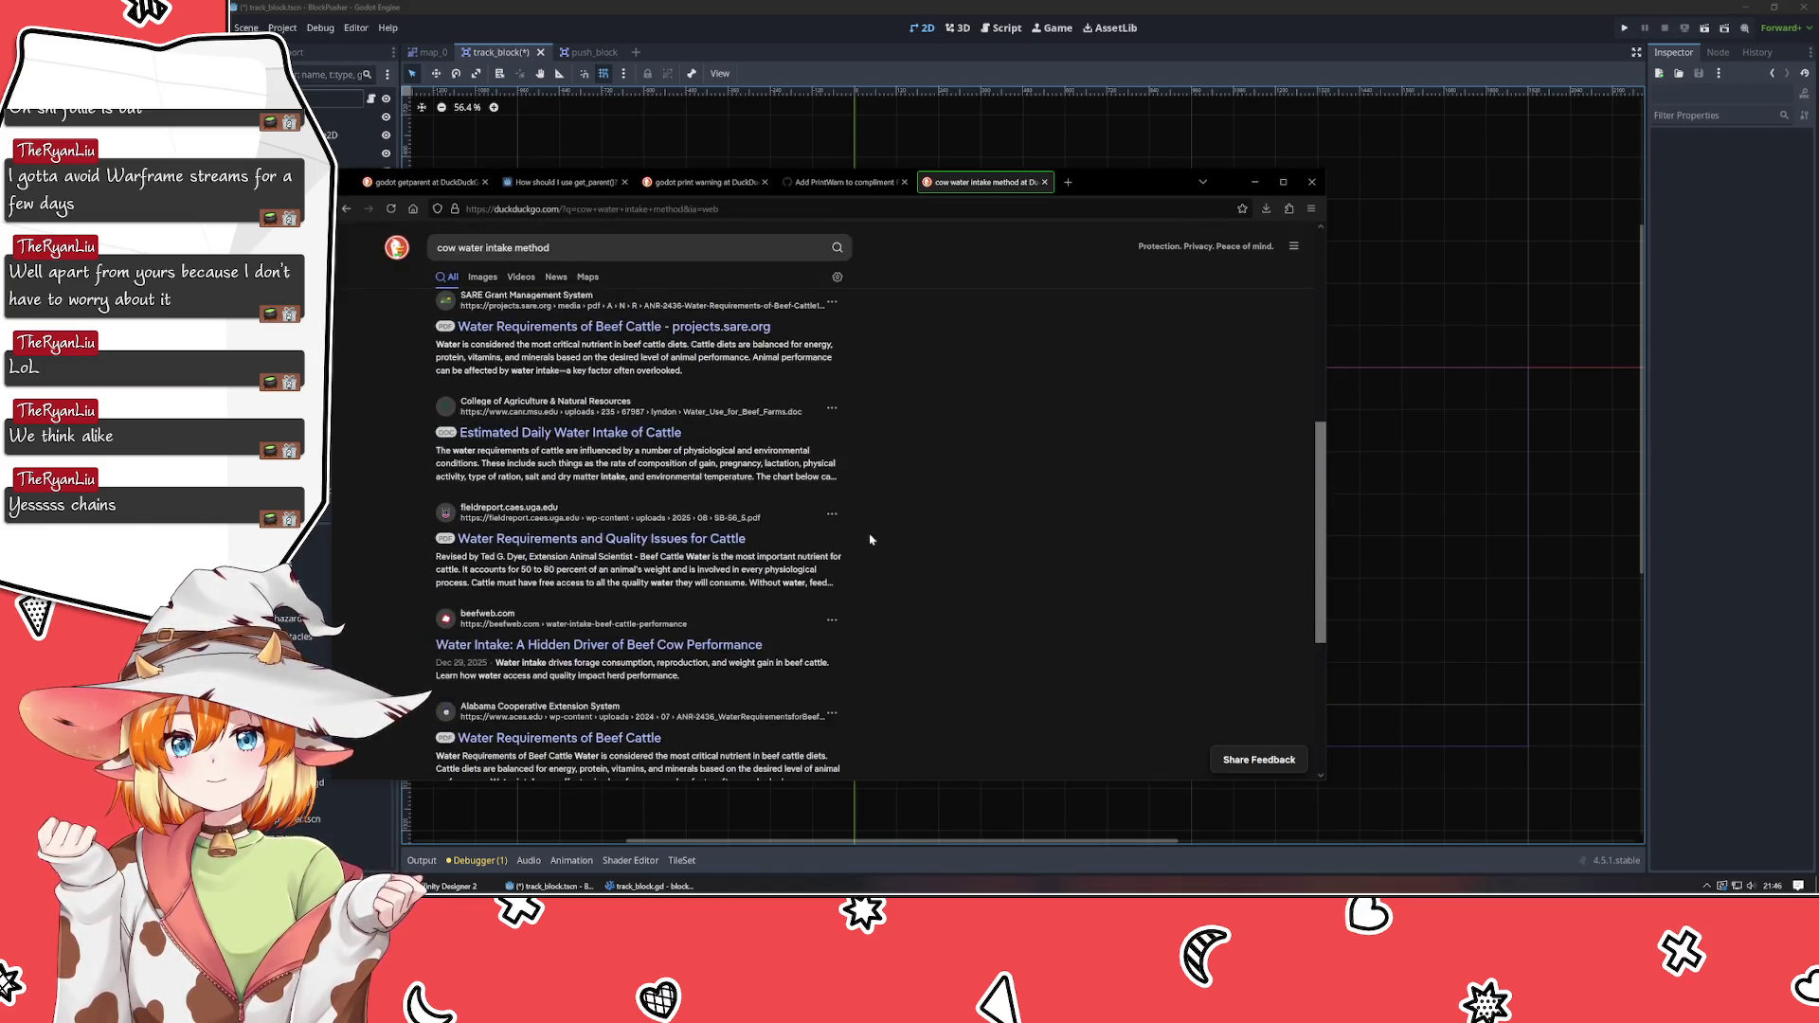
{"action": "scroll", "coordinate": [869, 540], "scroll_direction": "down", "scroll_amount": 6}
- Load more results, then close the cow search tab and show the 'godot print warning' results
{"action": "left_click", "coordinate": [779, 621]}
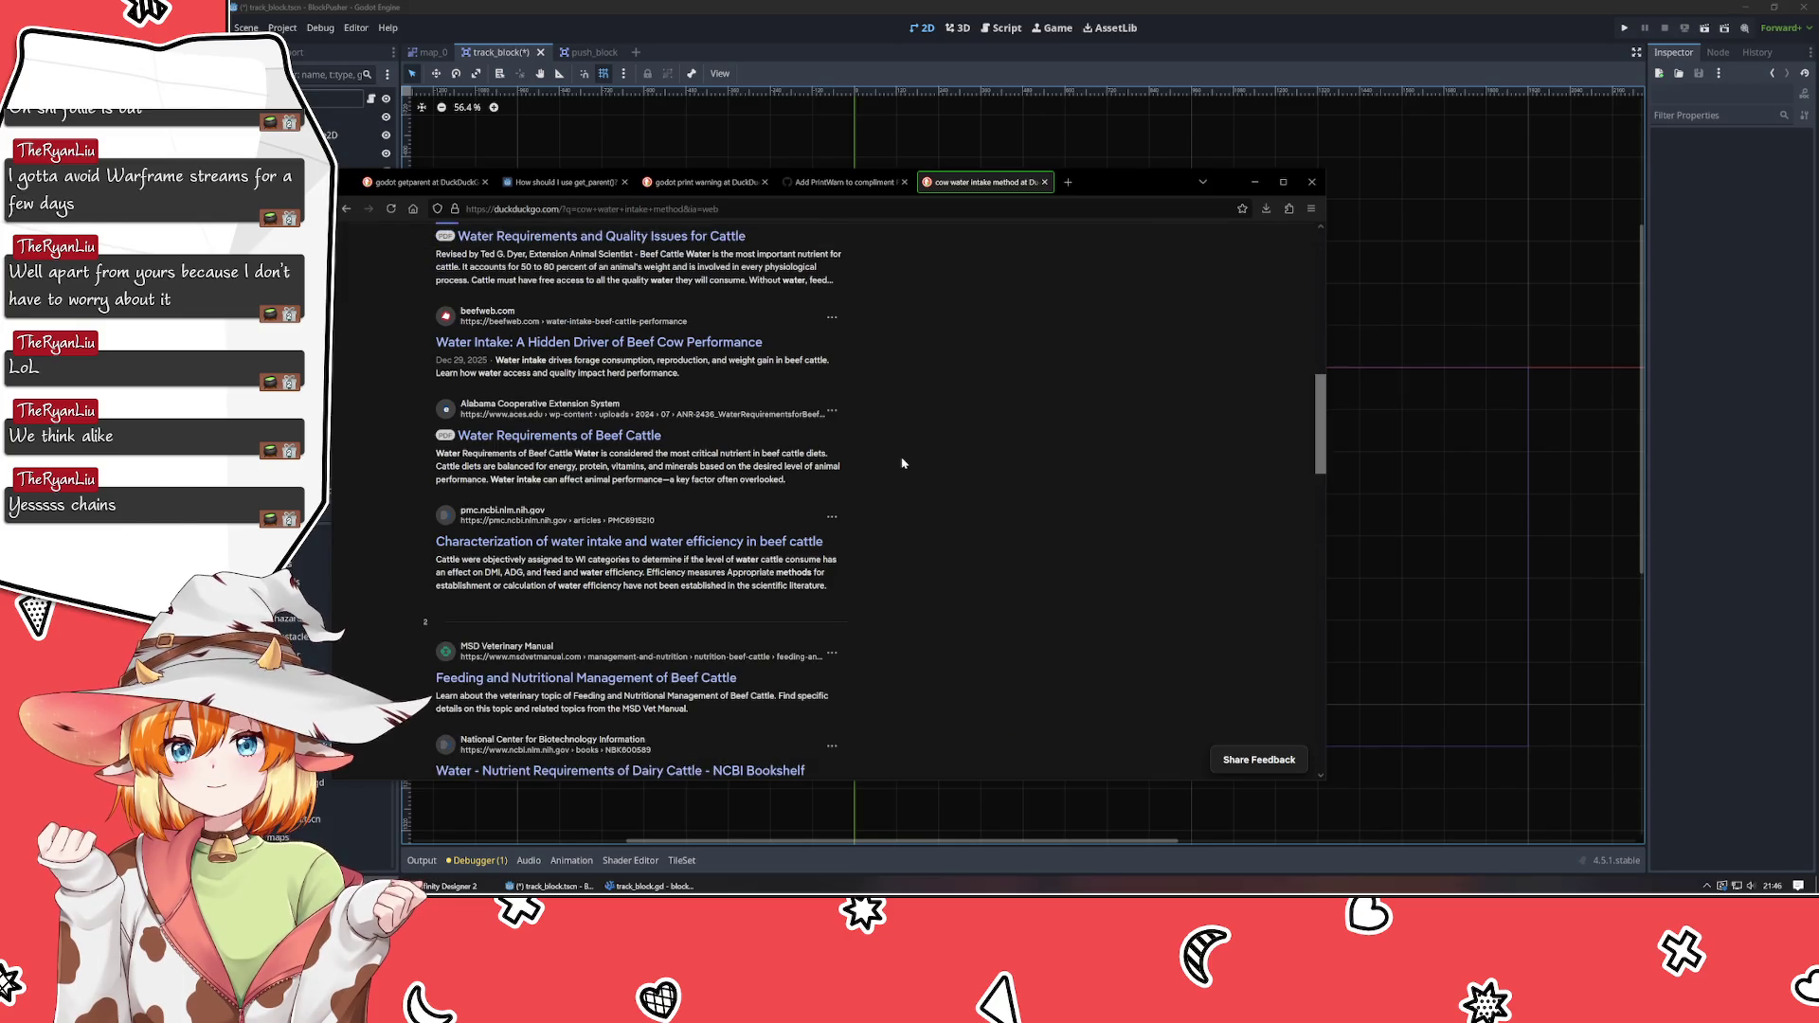
{"action": "scroll", "coordinate": [902, 463], "scroll_direction": "down", "scroll_amount": 5}
{"action": "scroll", "coordinate": [901, 461], "scroll_direction": "down", "scroll_amount": 5}
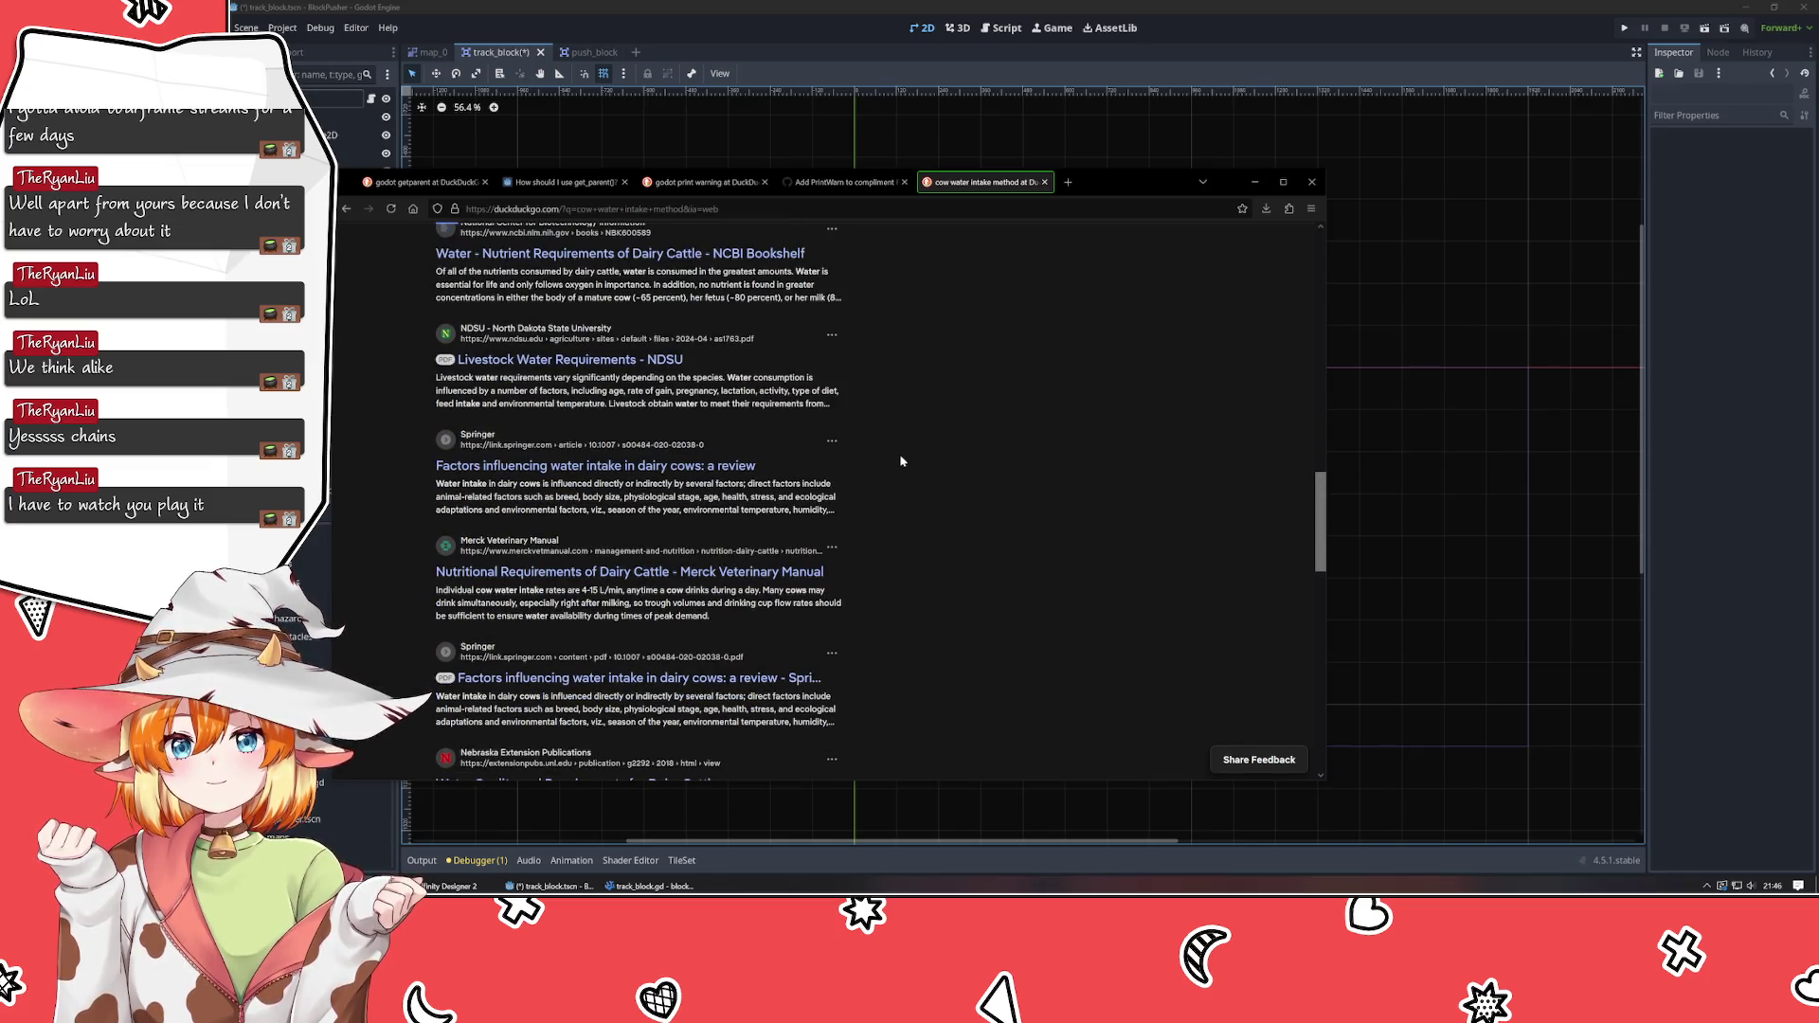
{"action": "scroll", "coordinate": [901, 462], "scroll_direction": "down", "scroll_amount": 5}
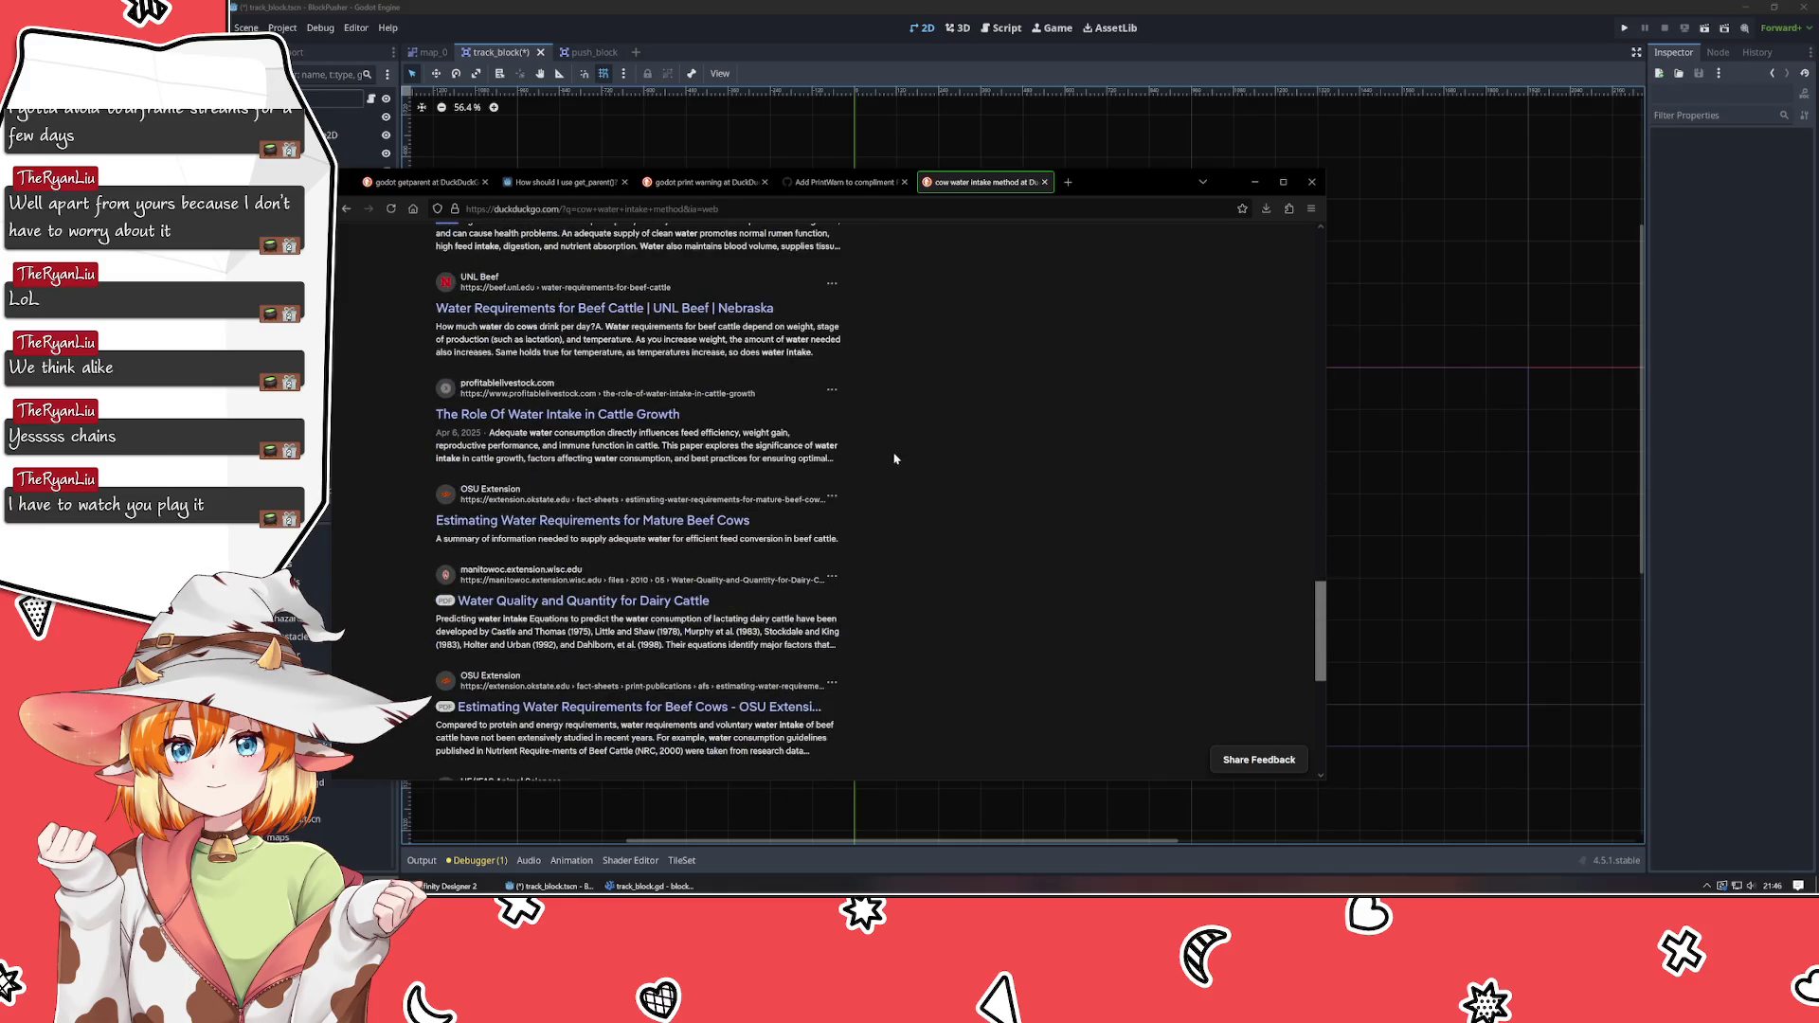
{"action": "middle_click", "coordinate": [976, 181]}
{"action": "left_click", "coordinate": [673, 182]}
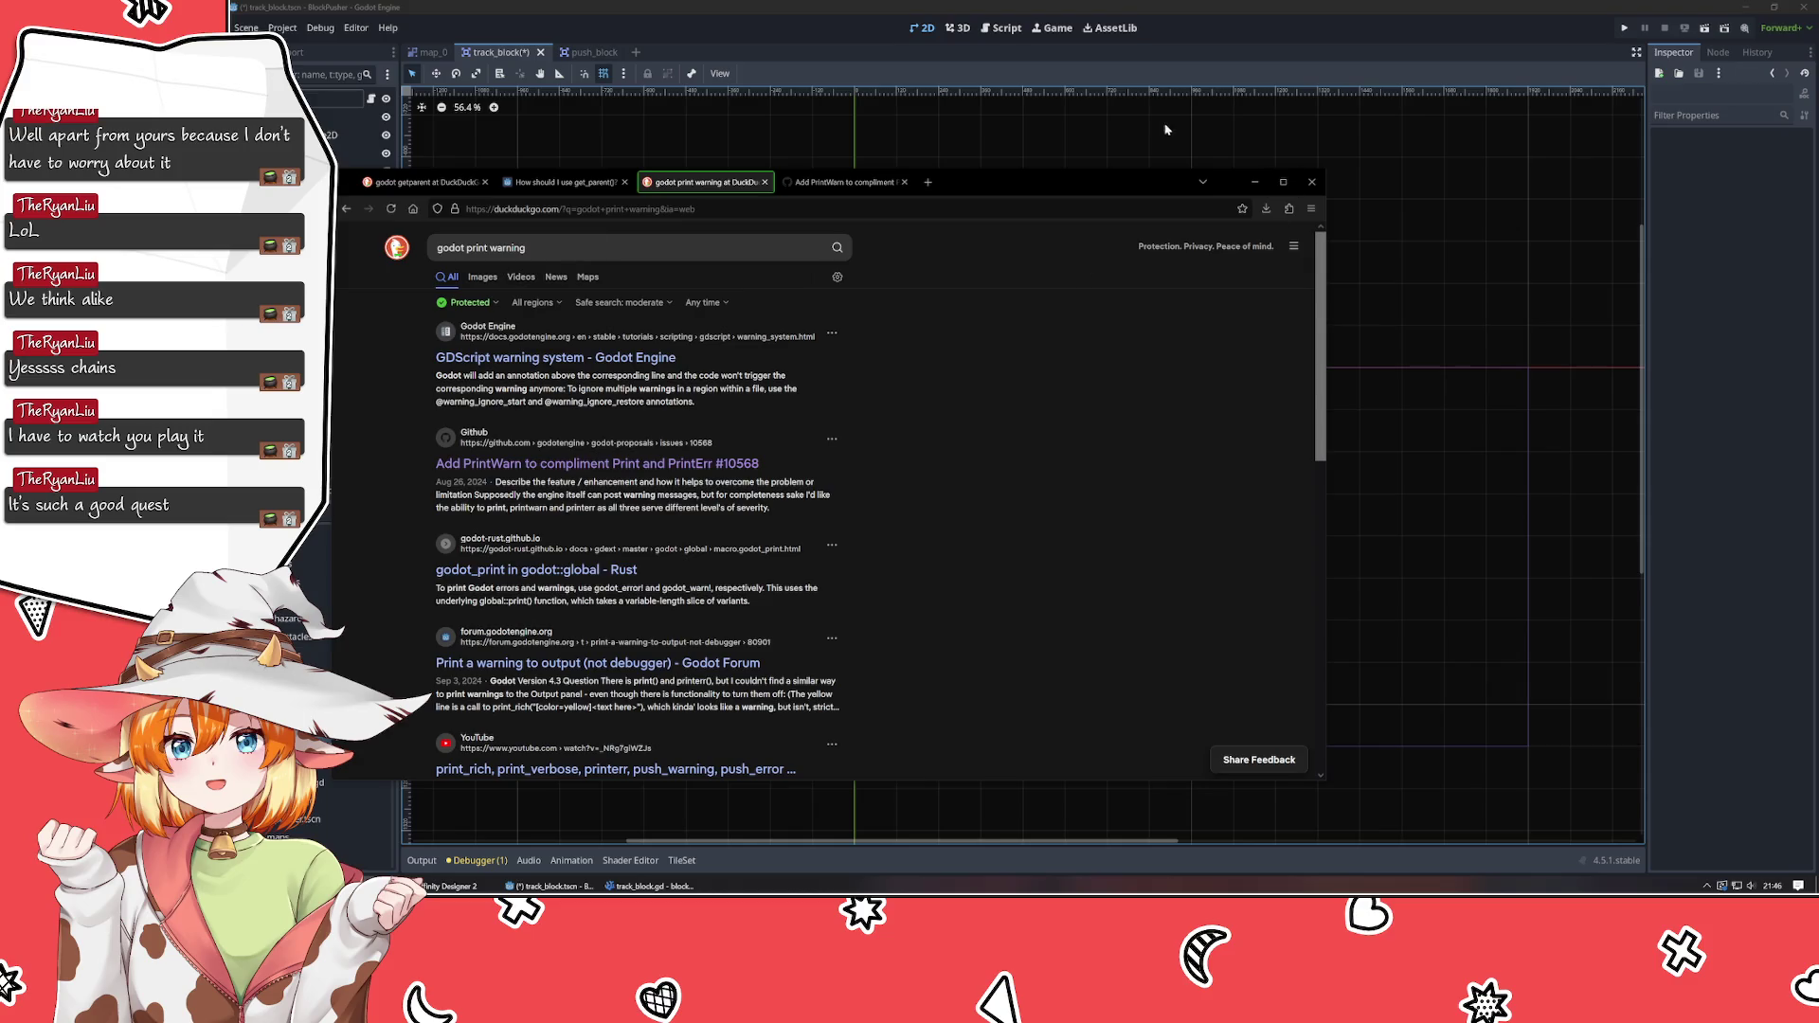
- Bring the Godot editor showing the unsaved track_block scene in front of Firefox
{"action": "left_click", "coordinate": [1256, 44]}
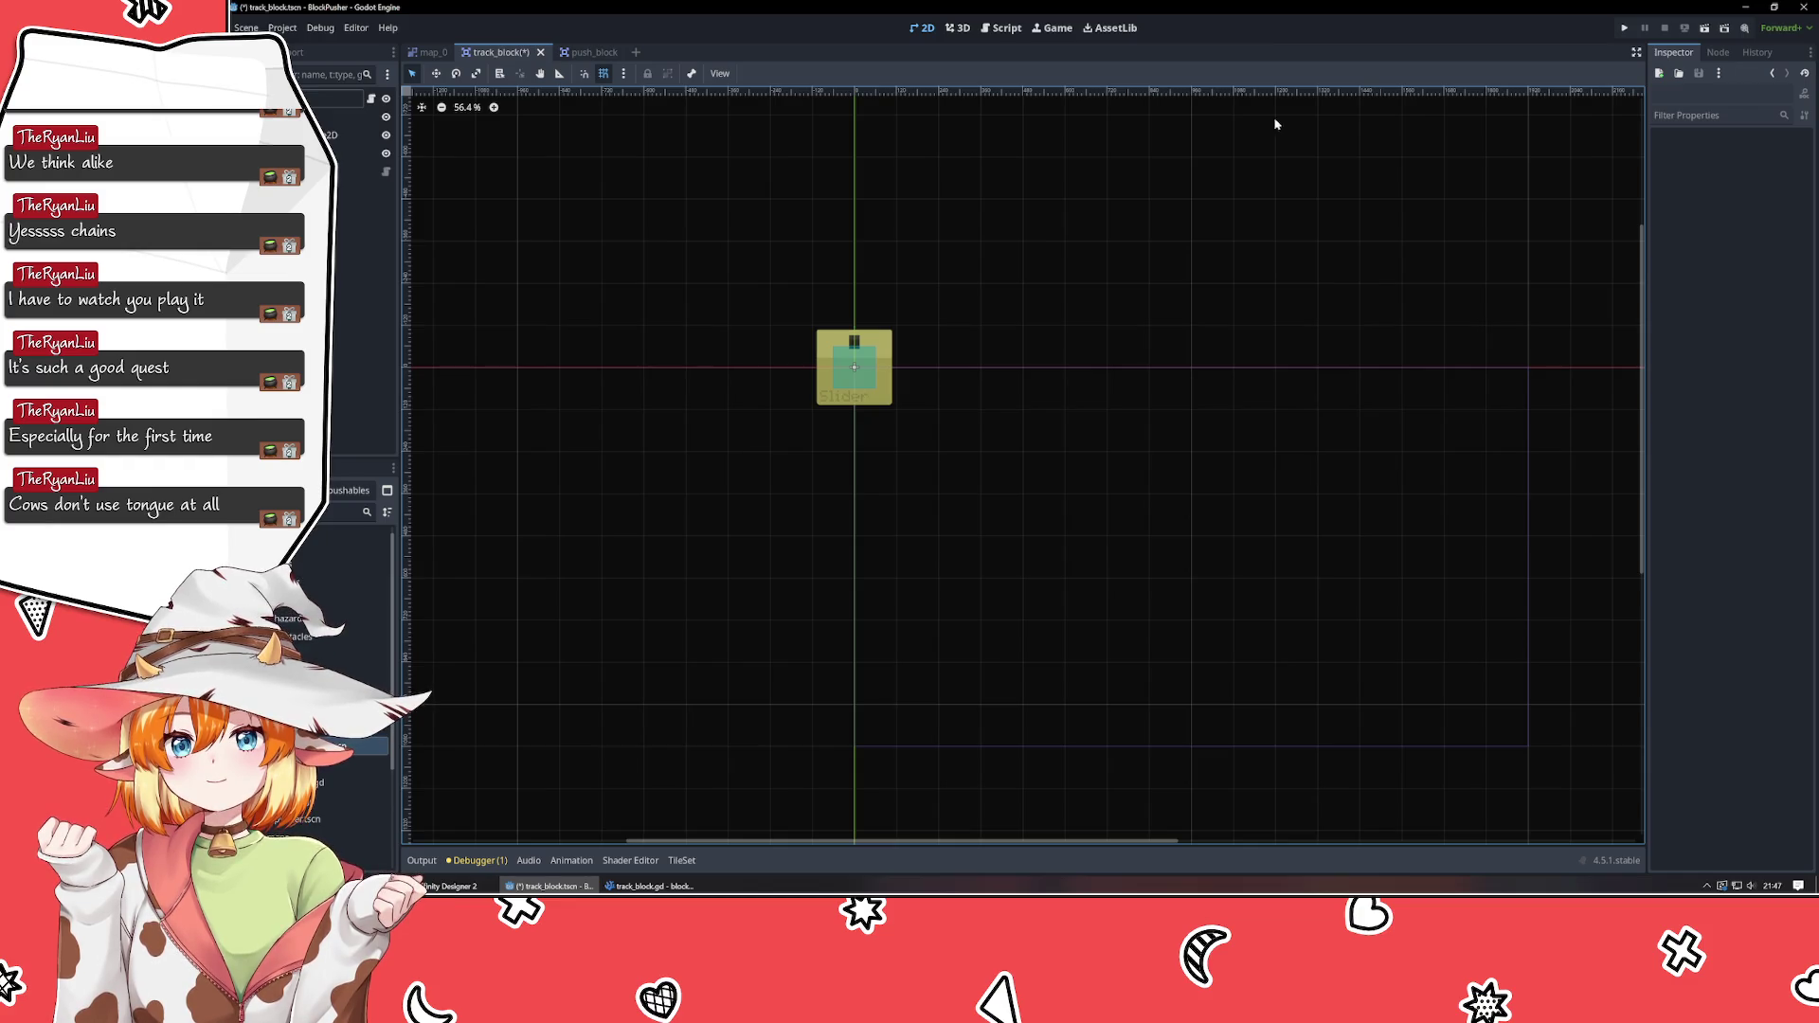
- Recentre the Slider block and check the warning under Debugger Errors, then show Output
{"action": "left_click_drag", "start_coordinate": [537, 254], "coordinate": [680, 351]}
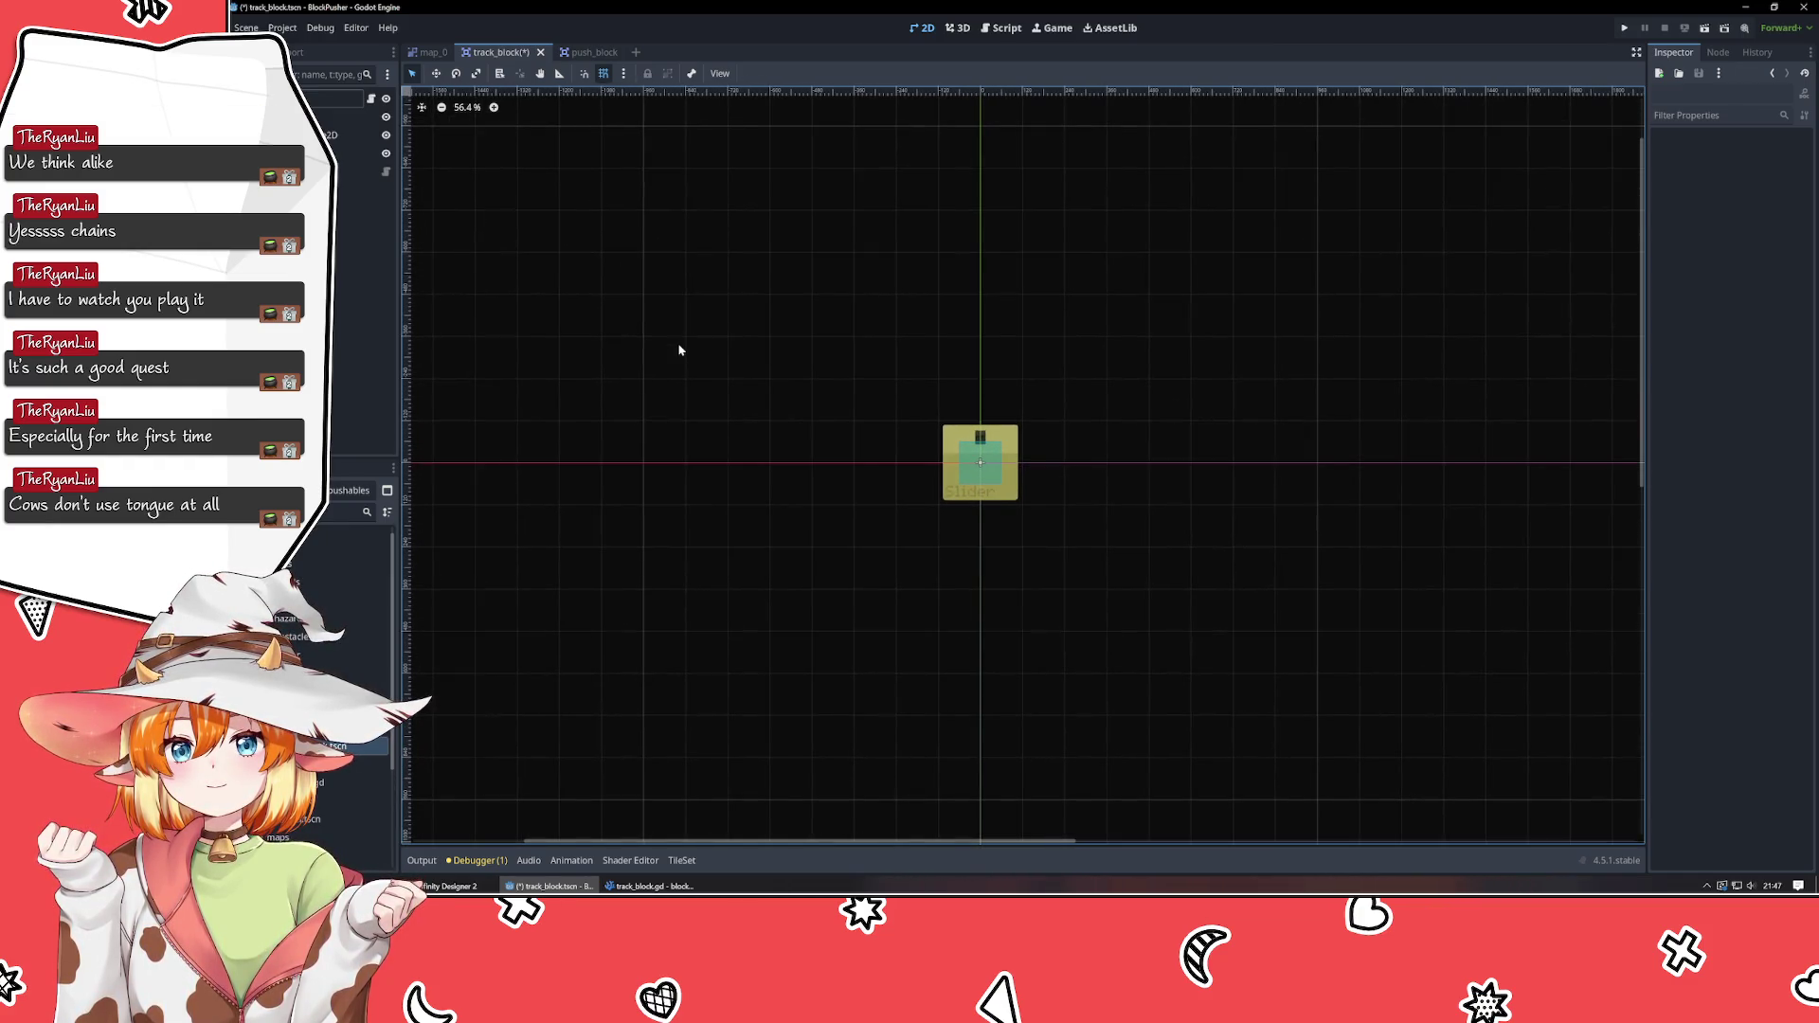
{"action": "left_click", "coordinate": [479, 860]}
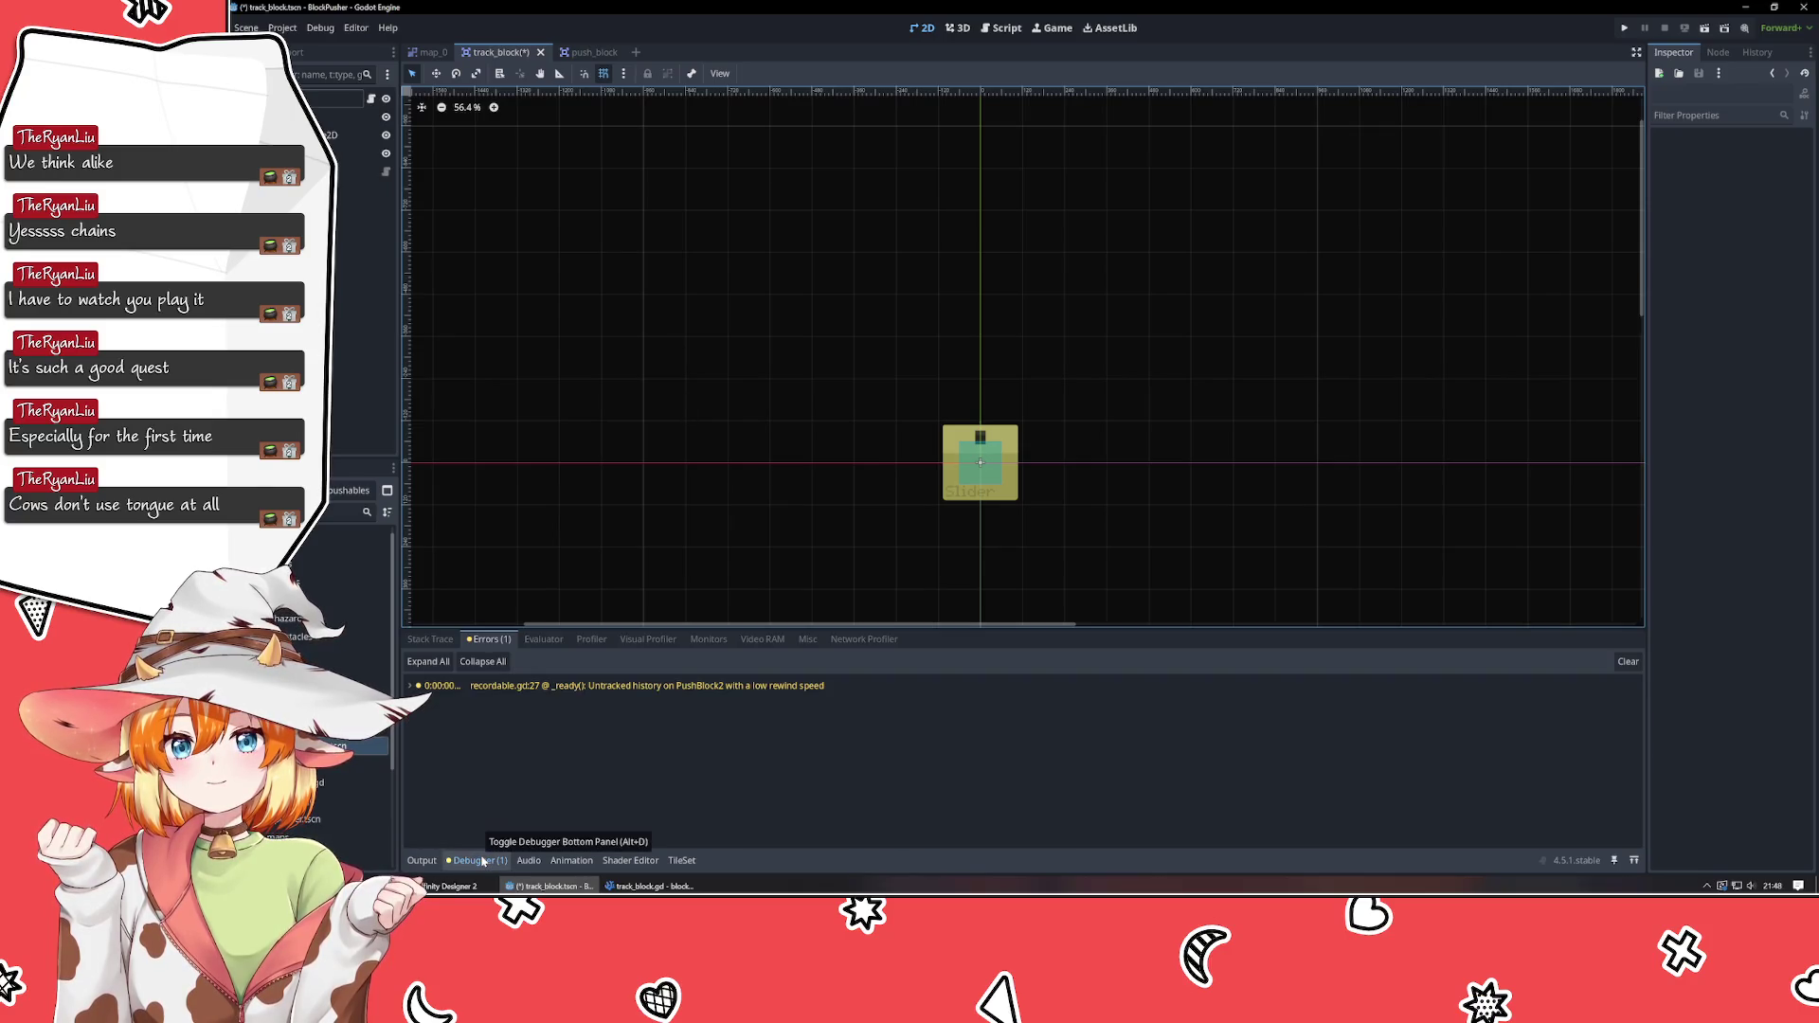
{"action": "left_click", "coordinate": [422, 860]}
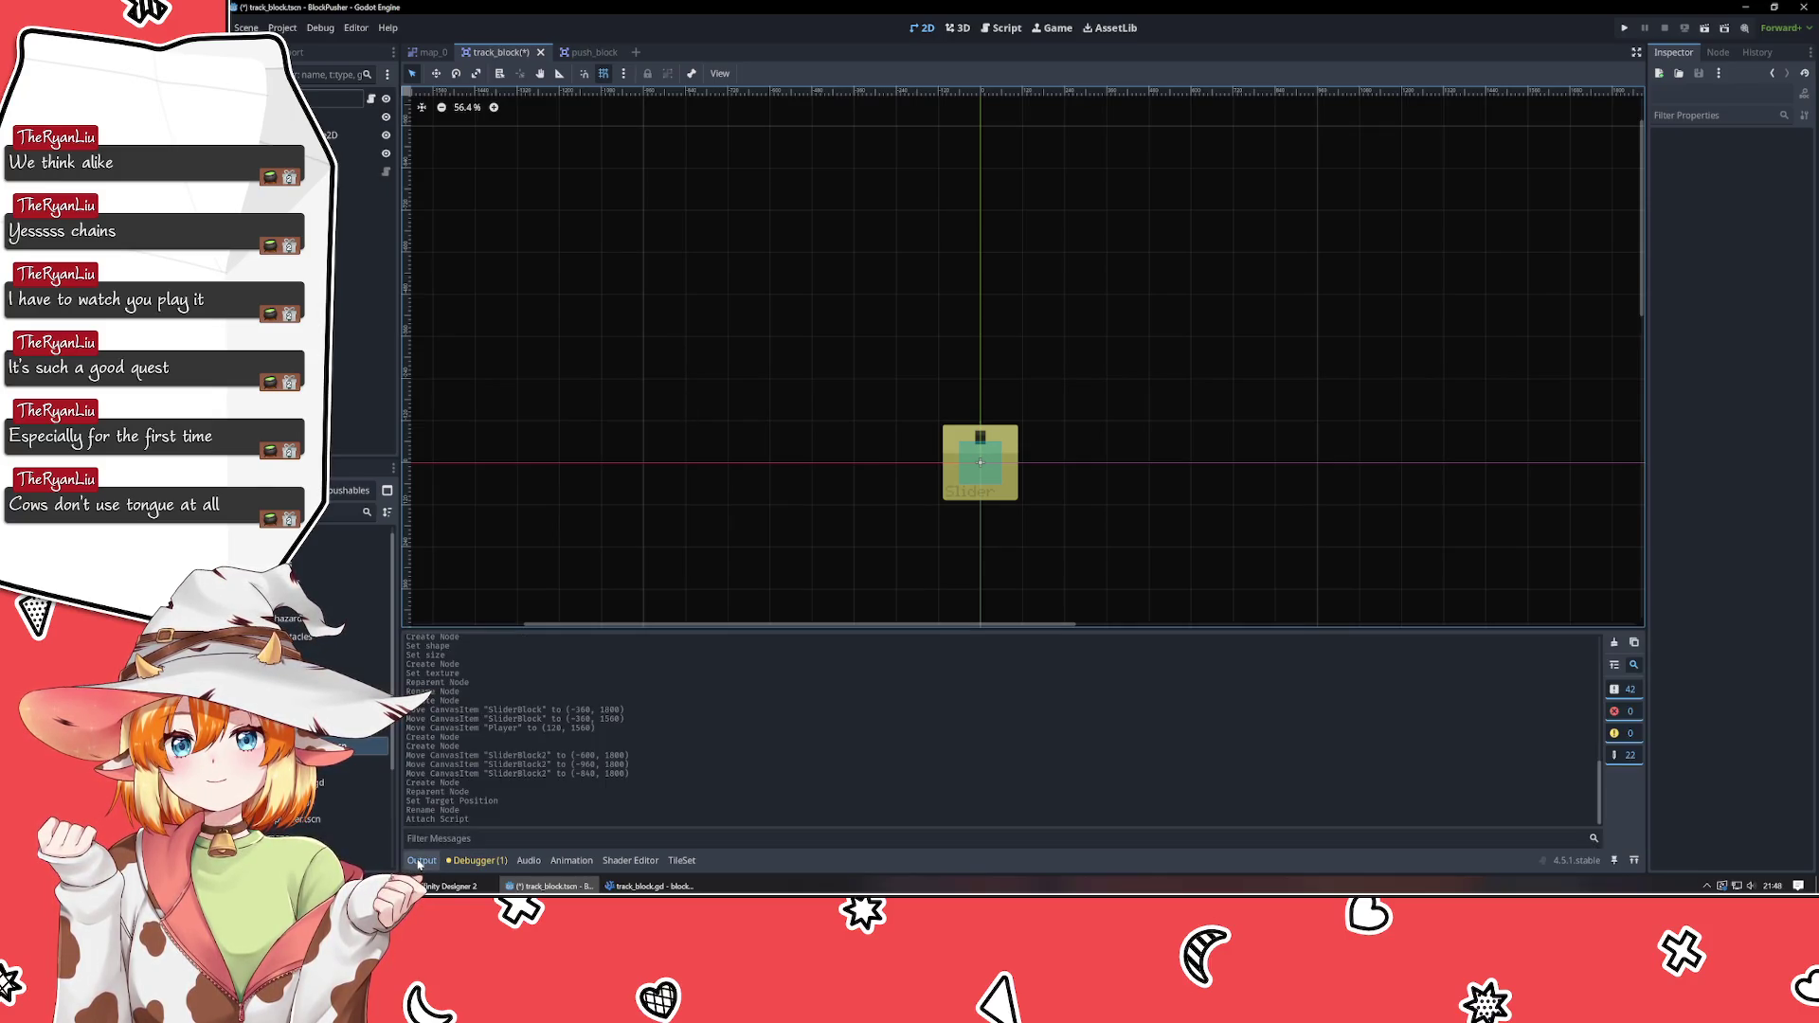
- Turn on Tracks History for PushBlock2 in map_0, then return to track_block
{"action": "left_click", "coordinate": [429, 54]}
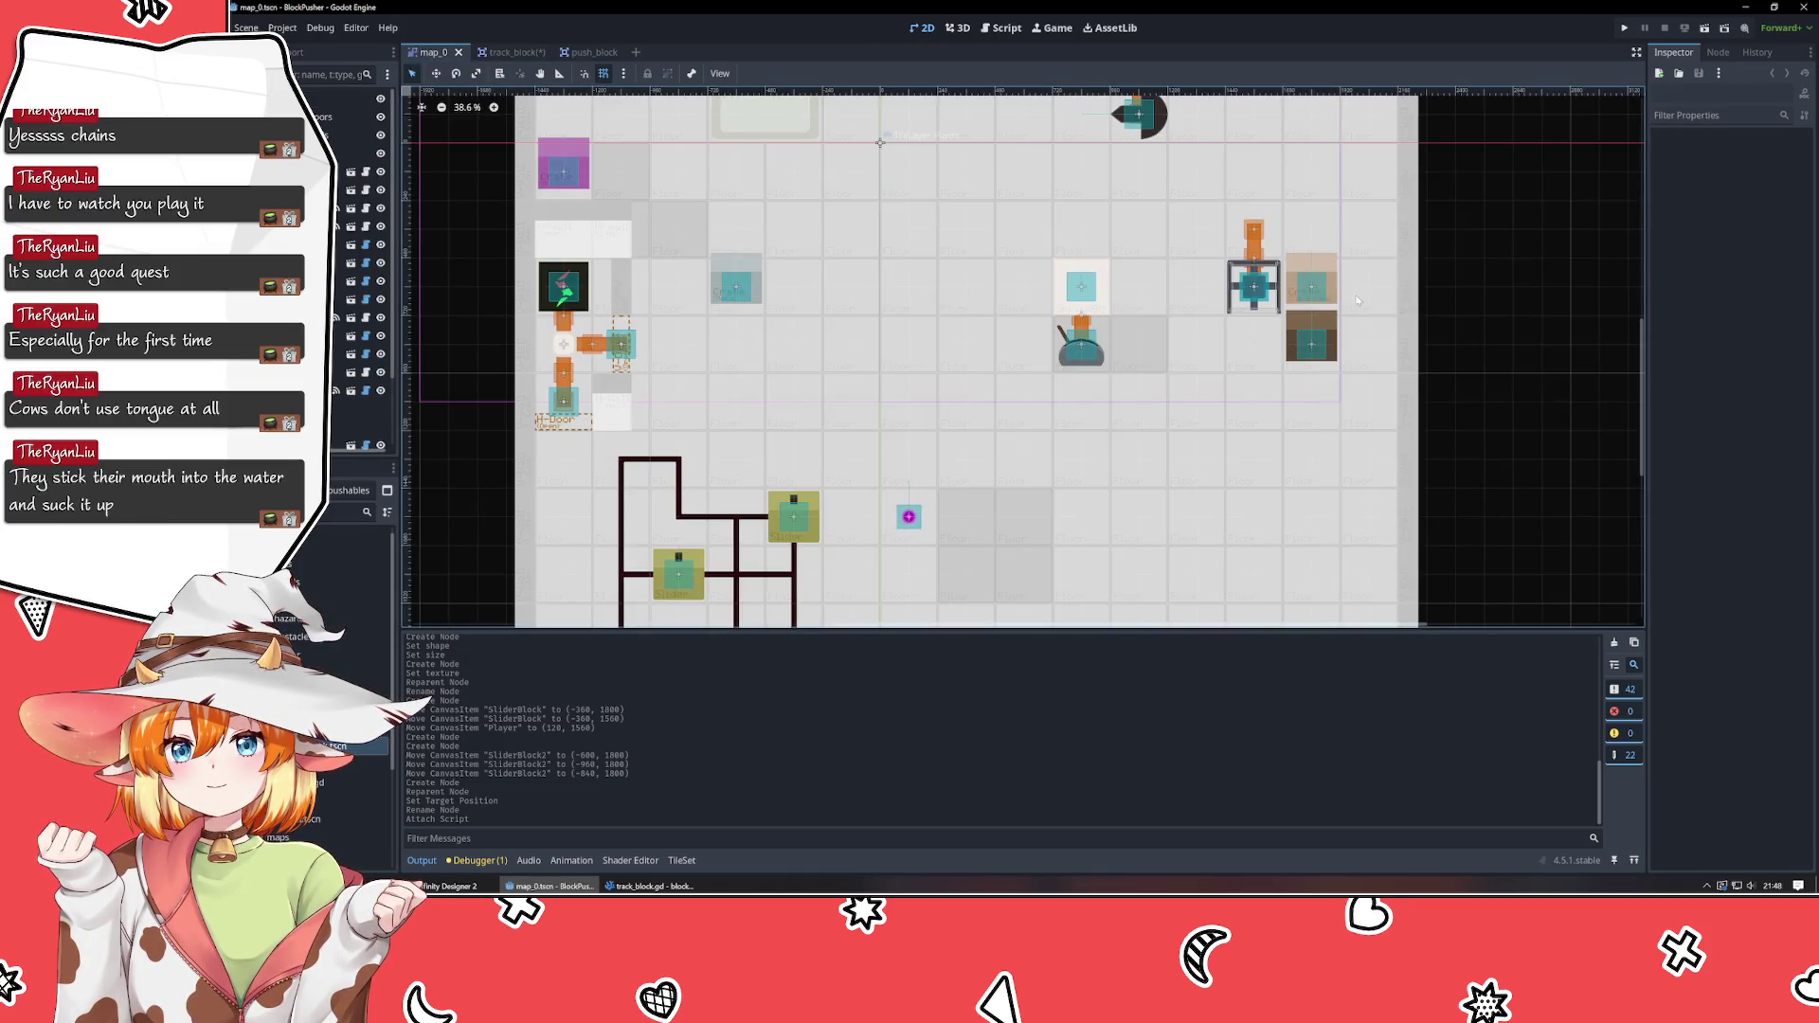
{"action": "left_click", "coordinate": [1324, 339]}
{"action": "left_click", "coordinate": [1741, 288]}
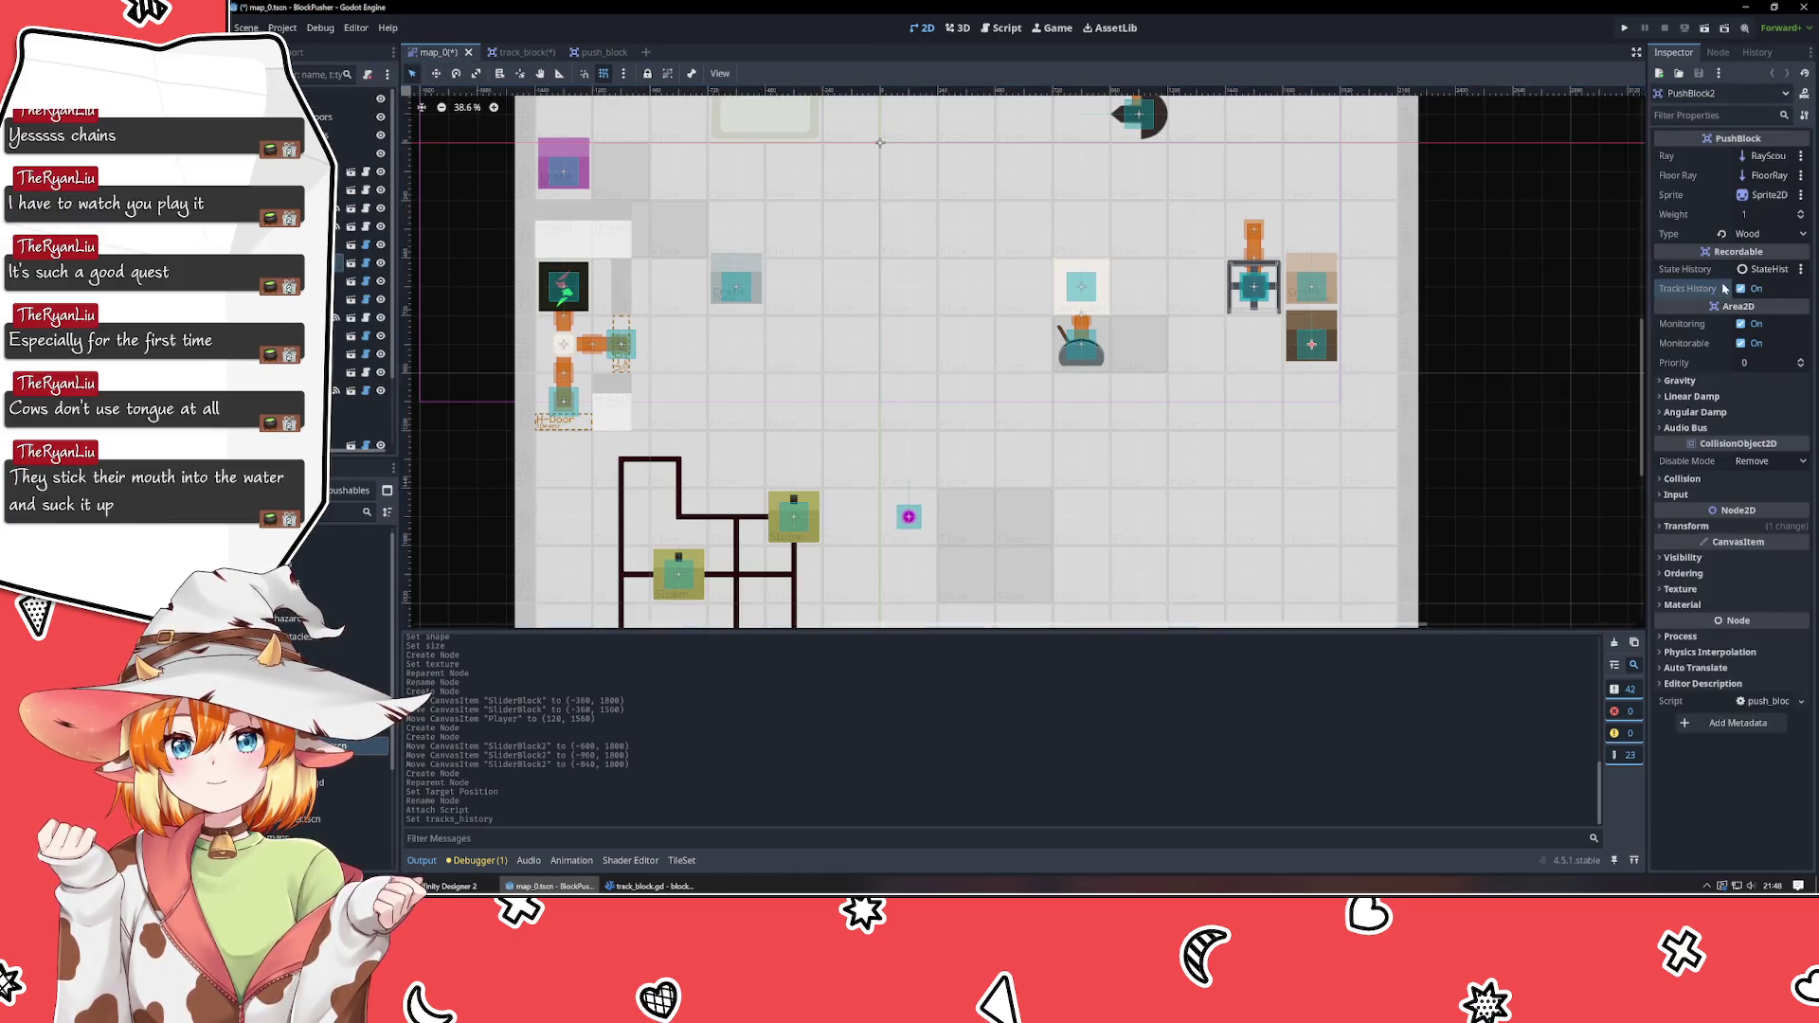
{"action": "left_click", "coordinate": [1573, 274]}
{"action": "left_click", "coordinate": [516, 52]}
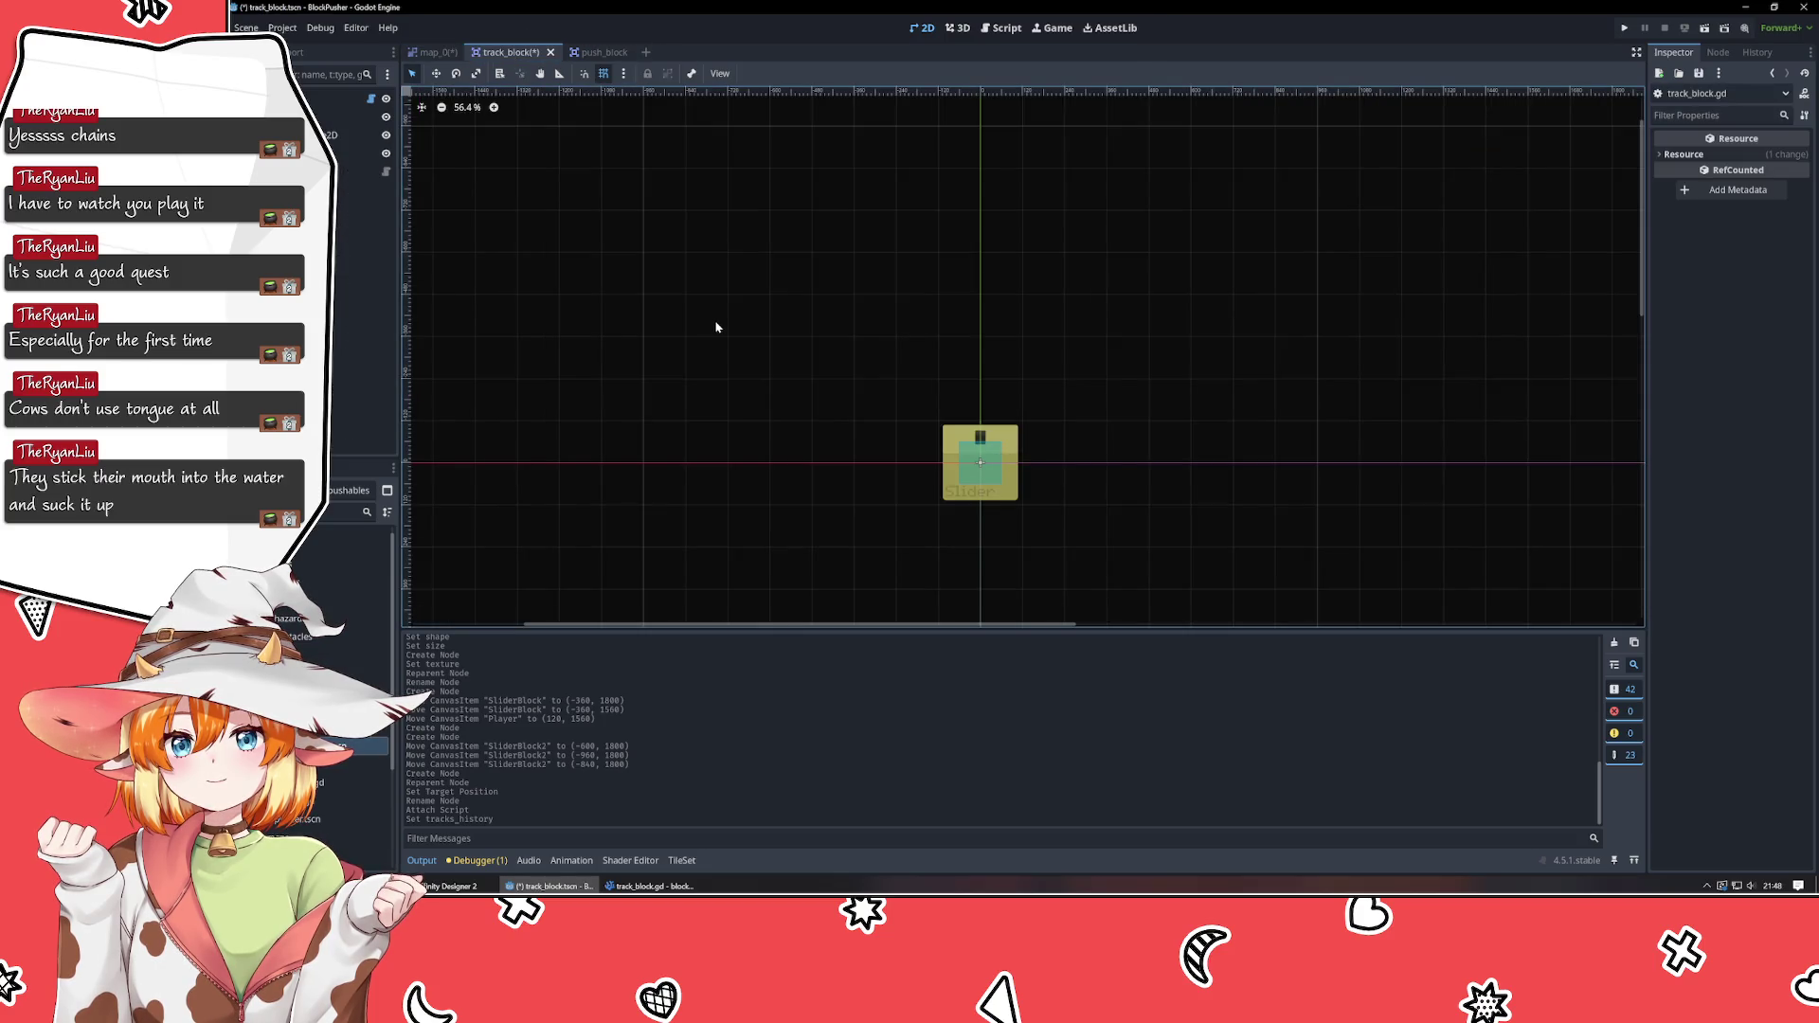